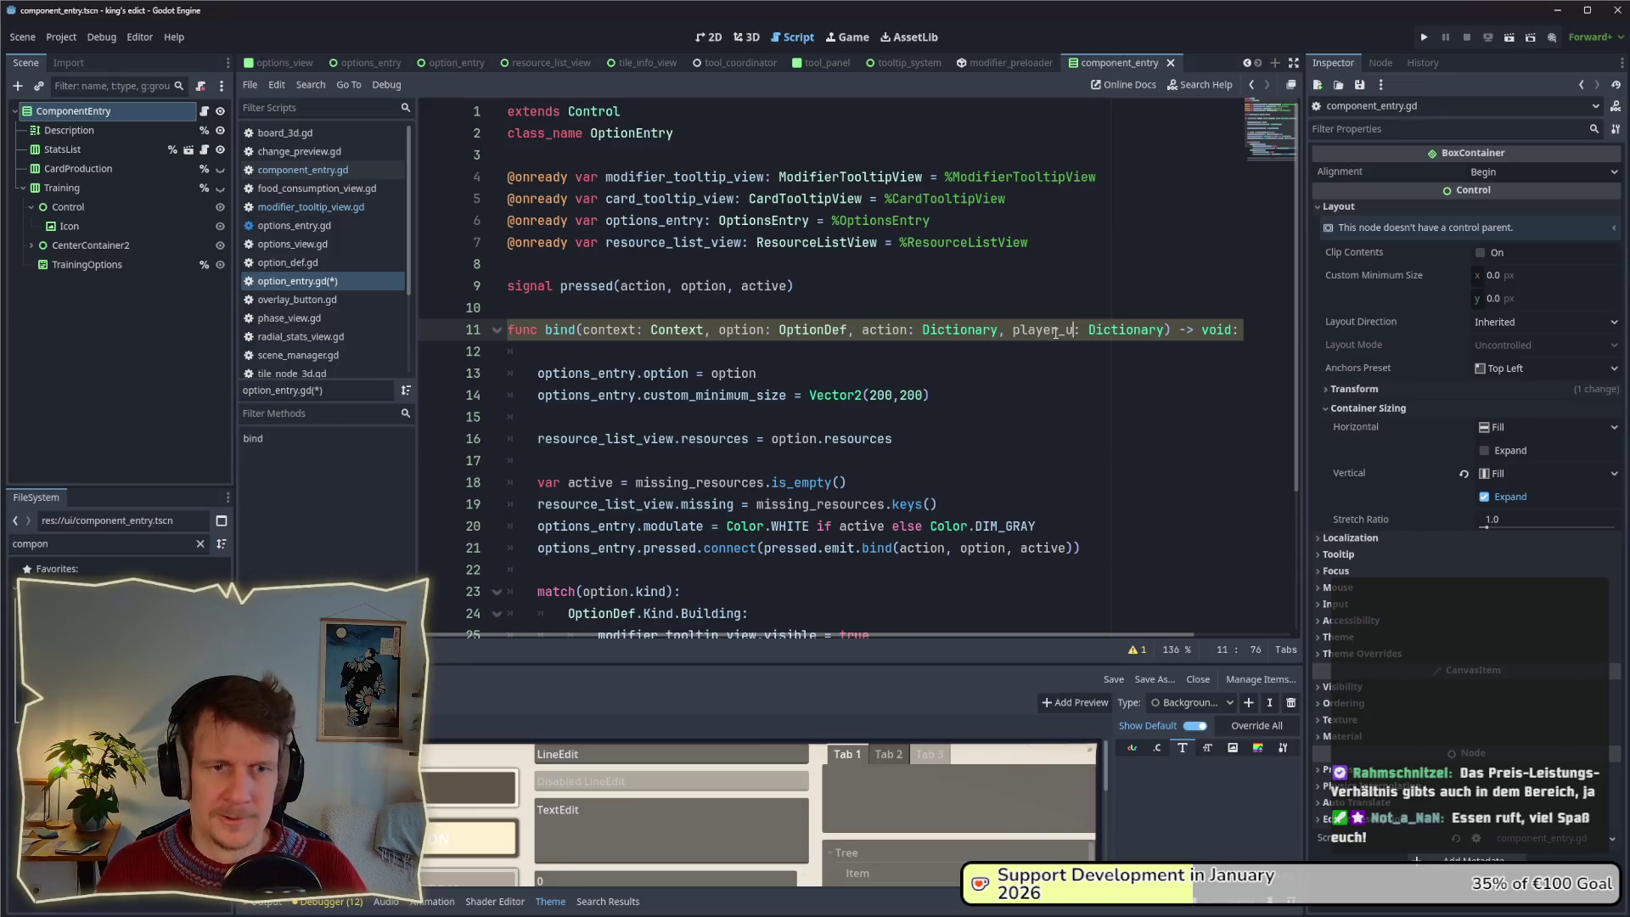
Retype player_id as StringName in option_entry.gd's bind, save, then switch to options_view.gd.
key(ctrl+BackSpace)
text(StringName)
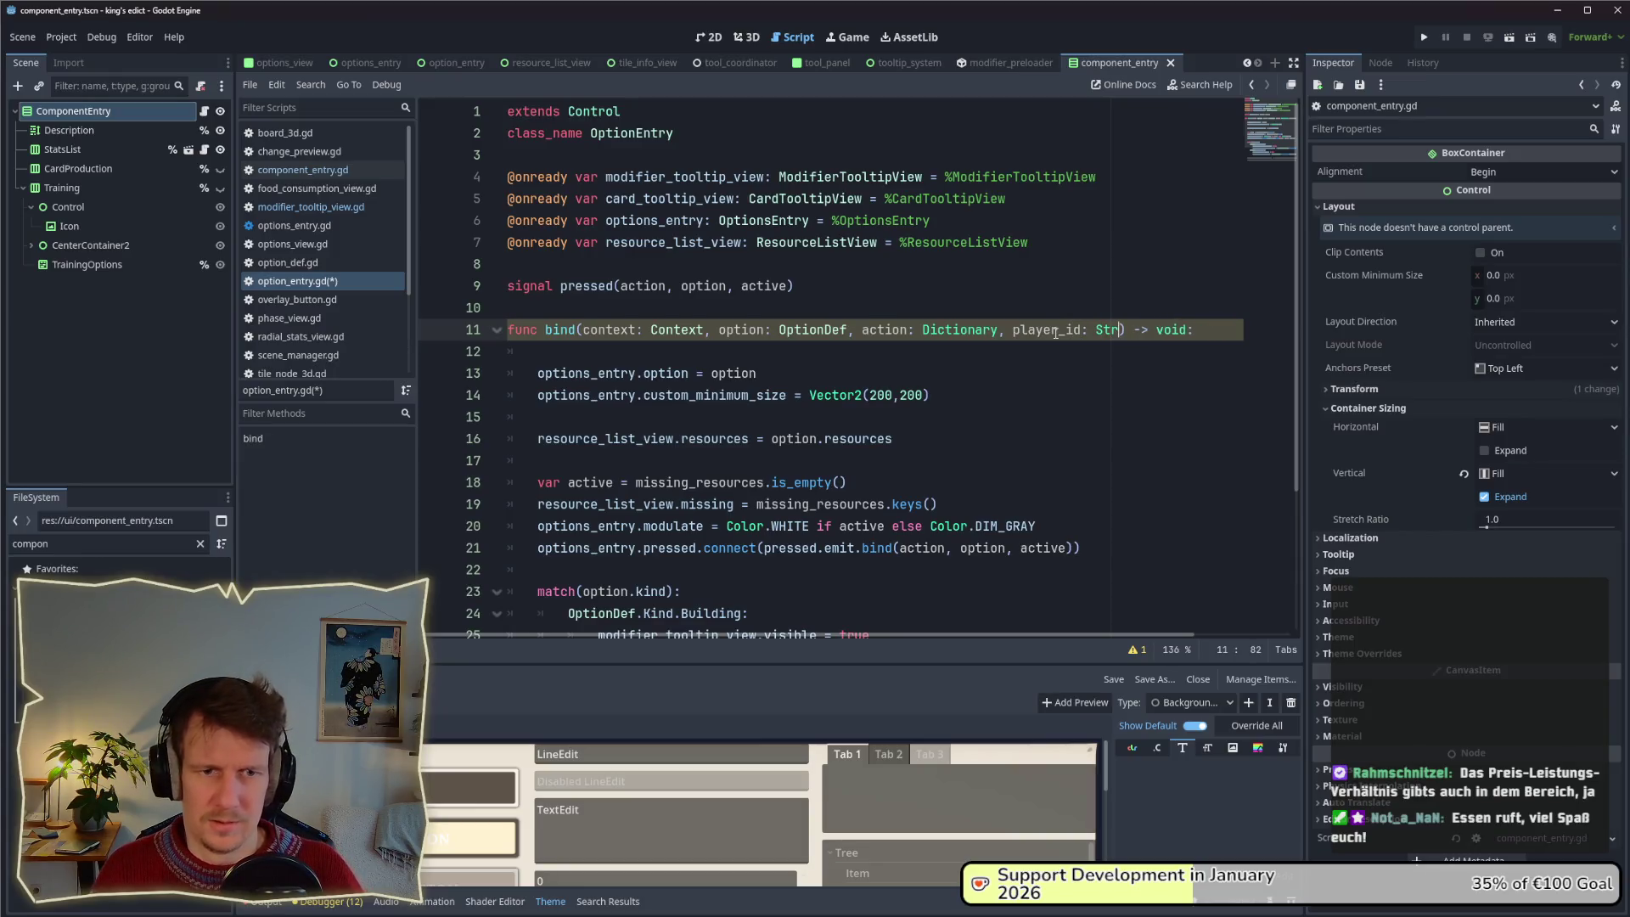
click(787, 362)
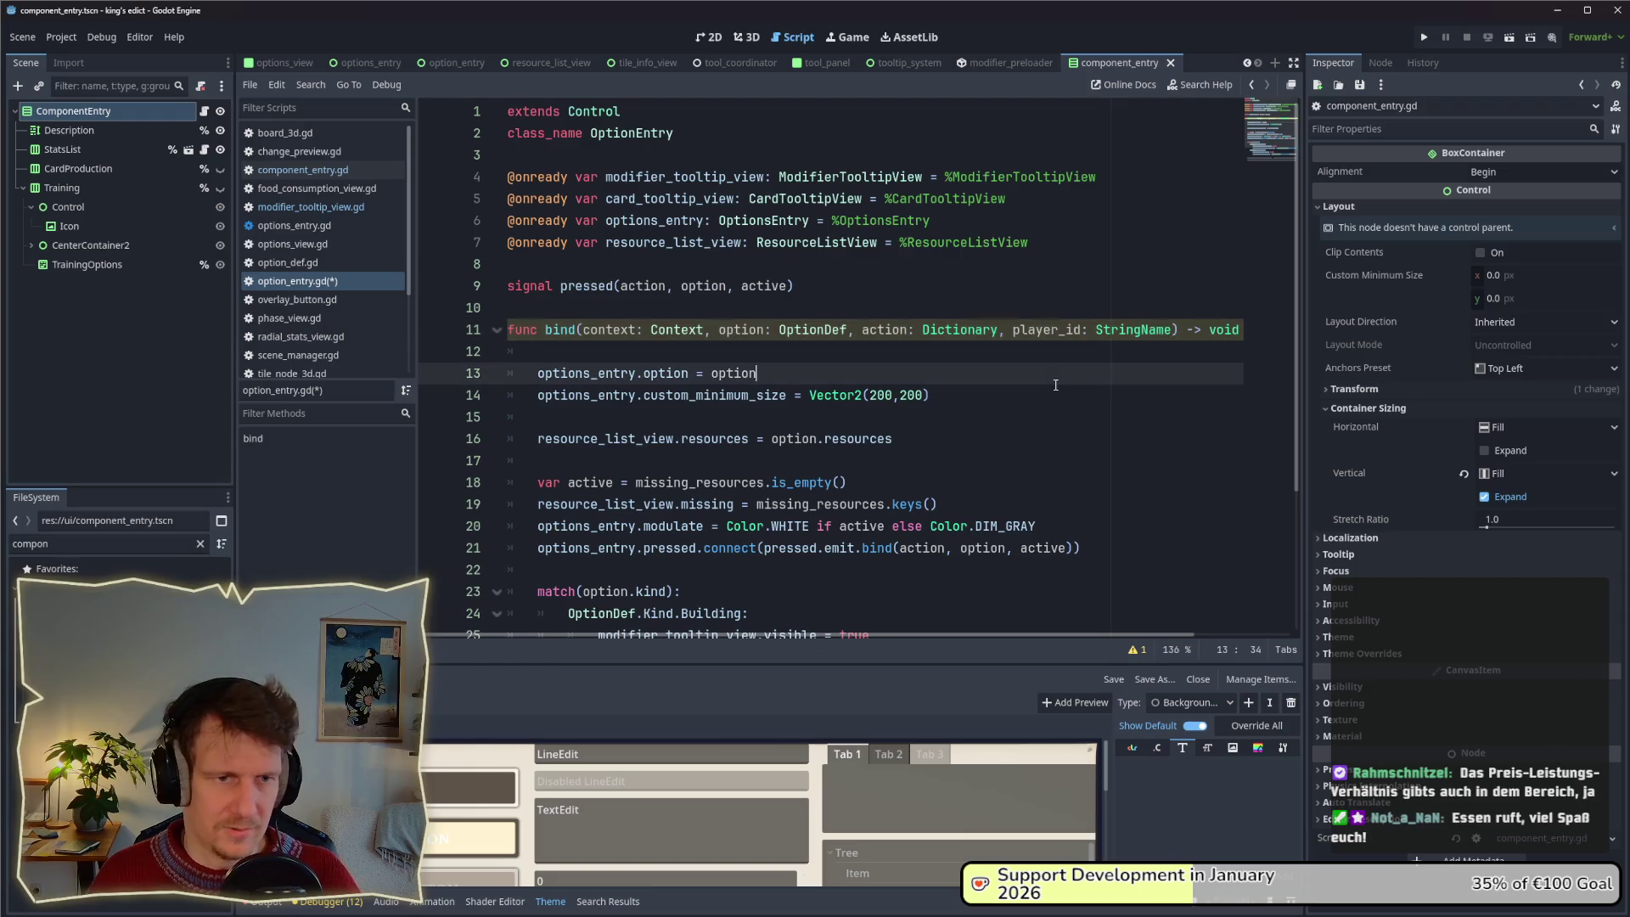
key(ctrl+s)
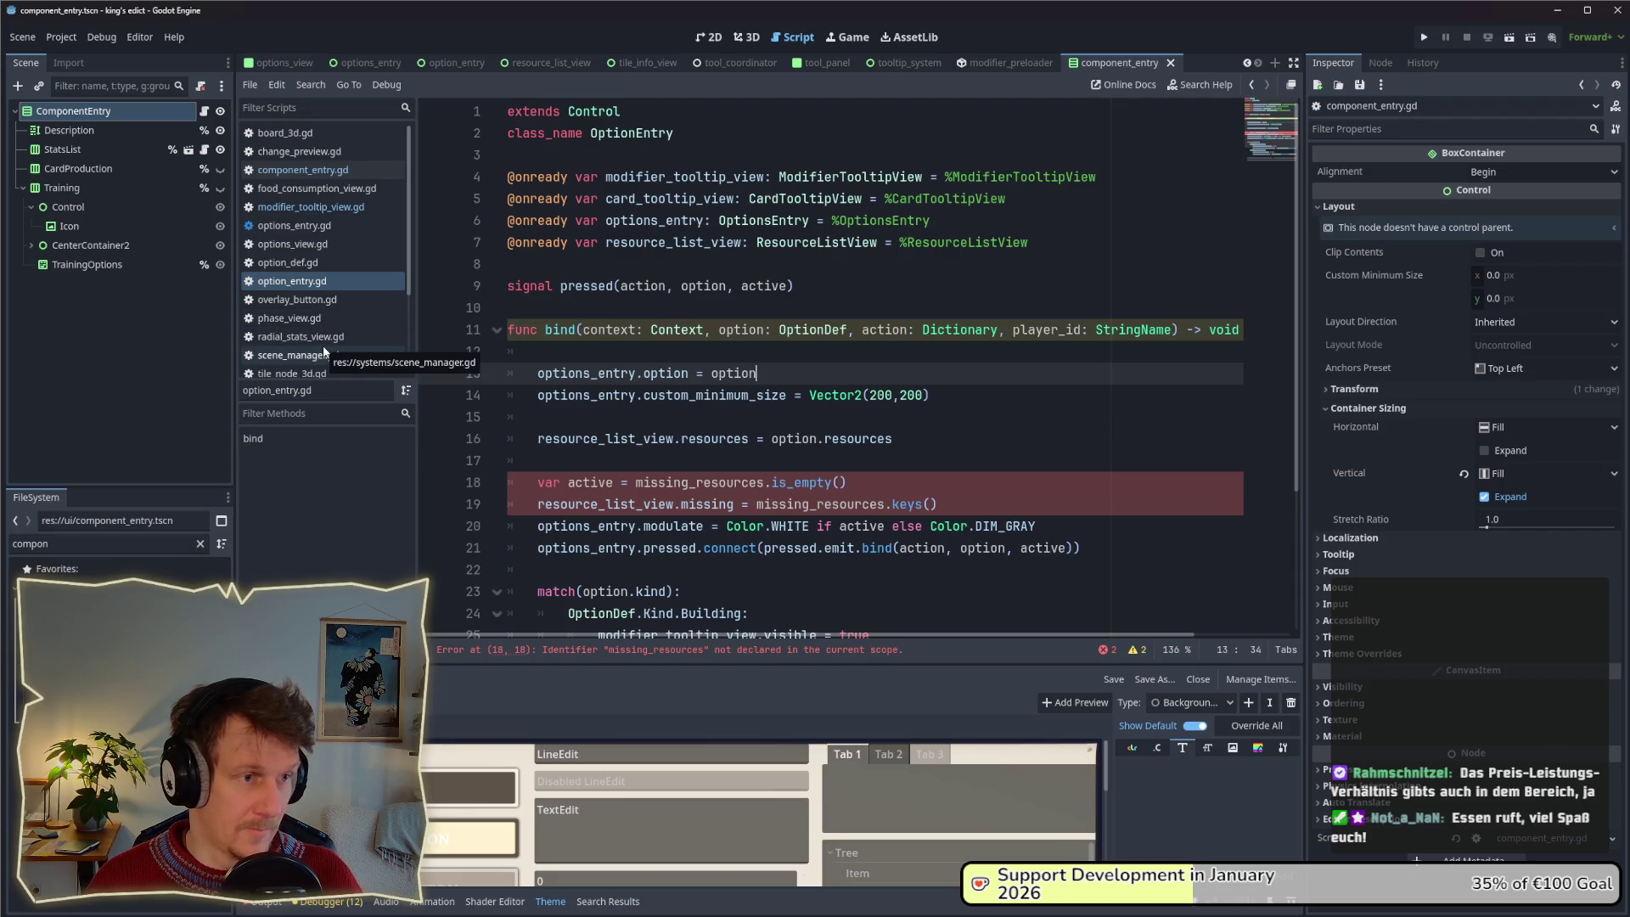
click(293, 243)
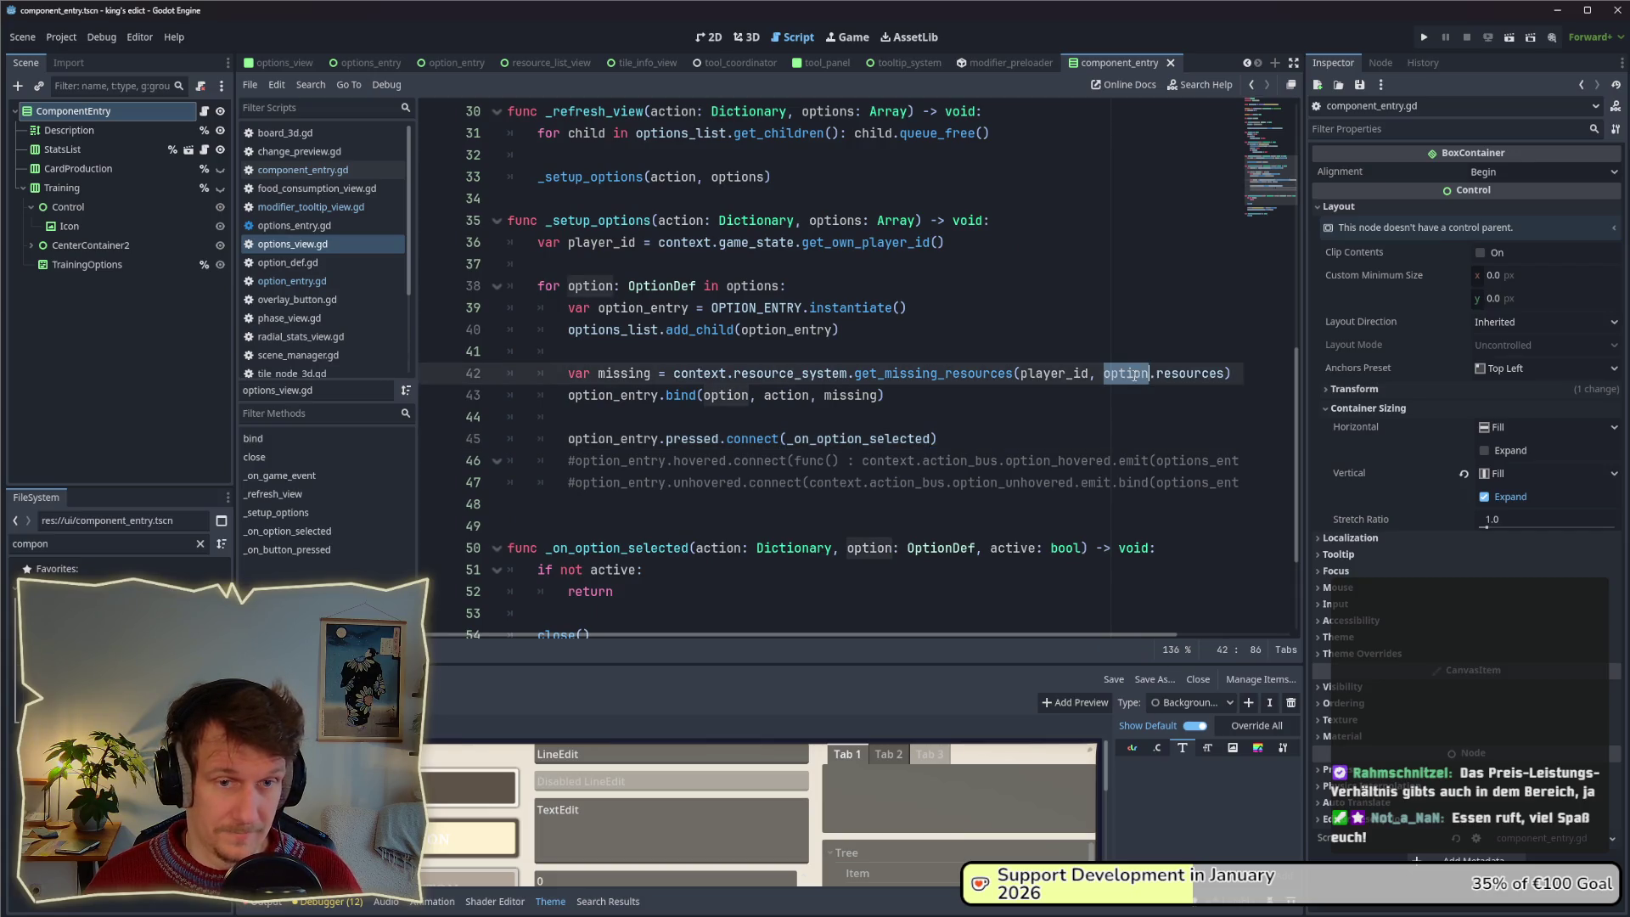
Change the bind call's arguments to context, option, action, missing, player_id.
click(986, 359)
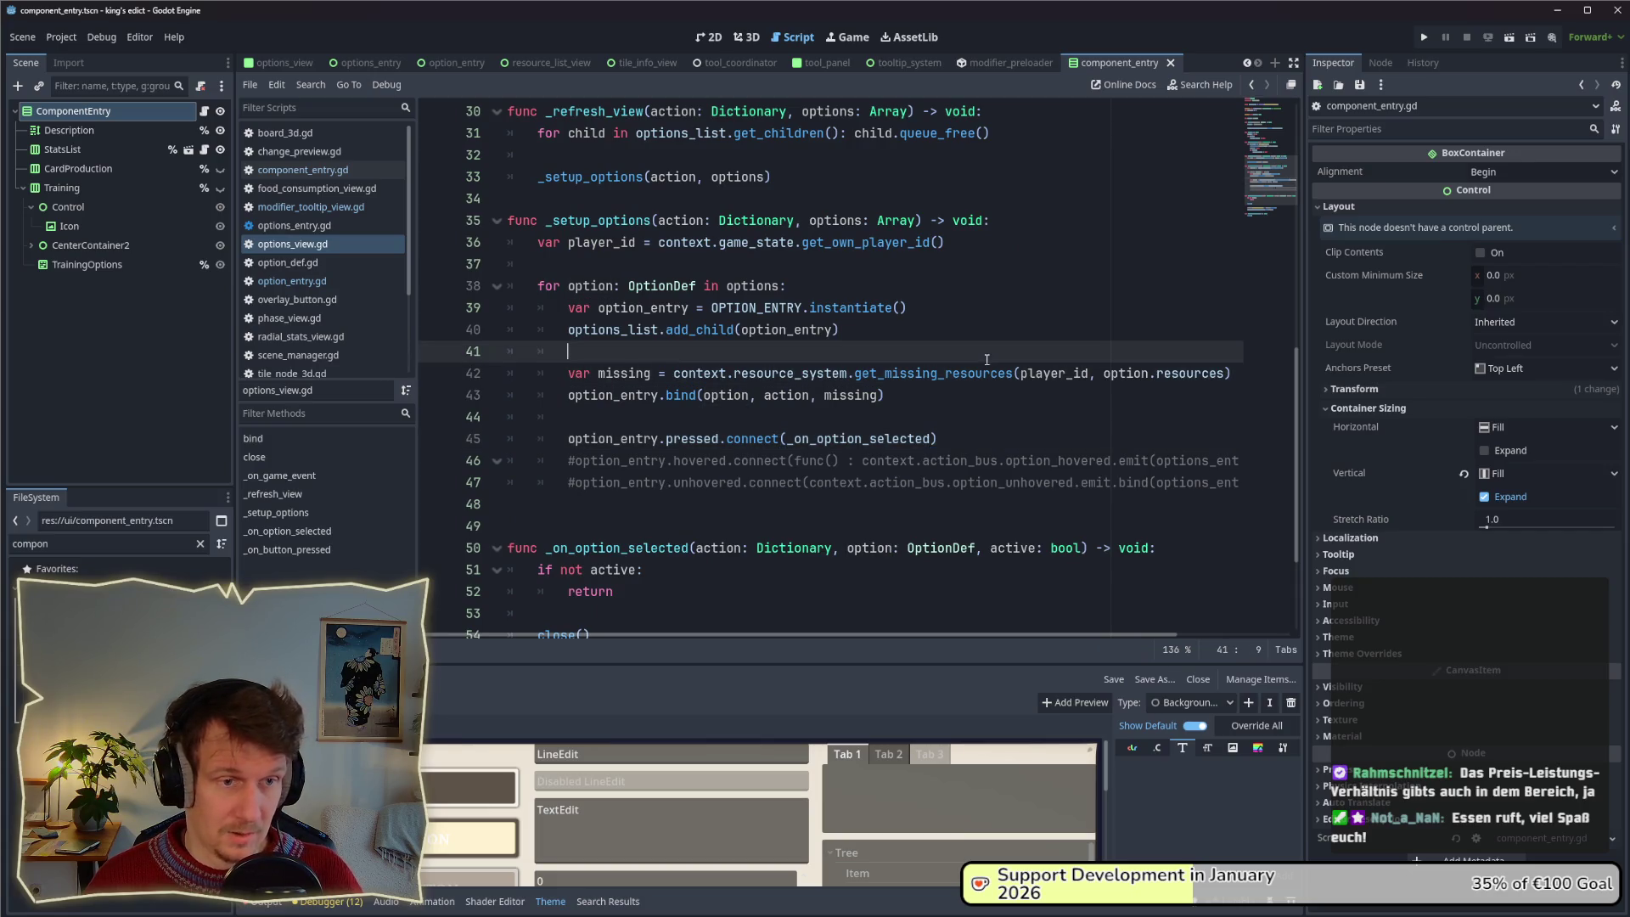
click(835, 396)
click(704, 394)
text(contz)
key(BackSpace)
key(Tab)
text(, option)
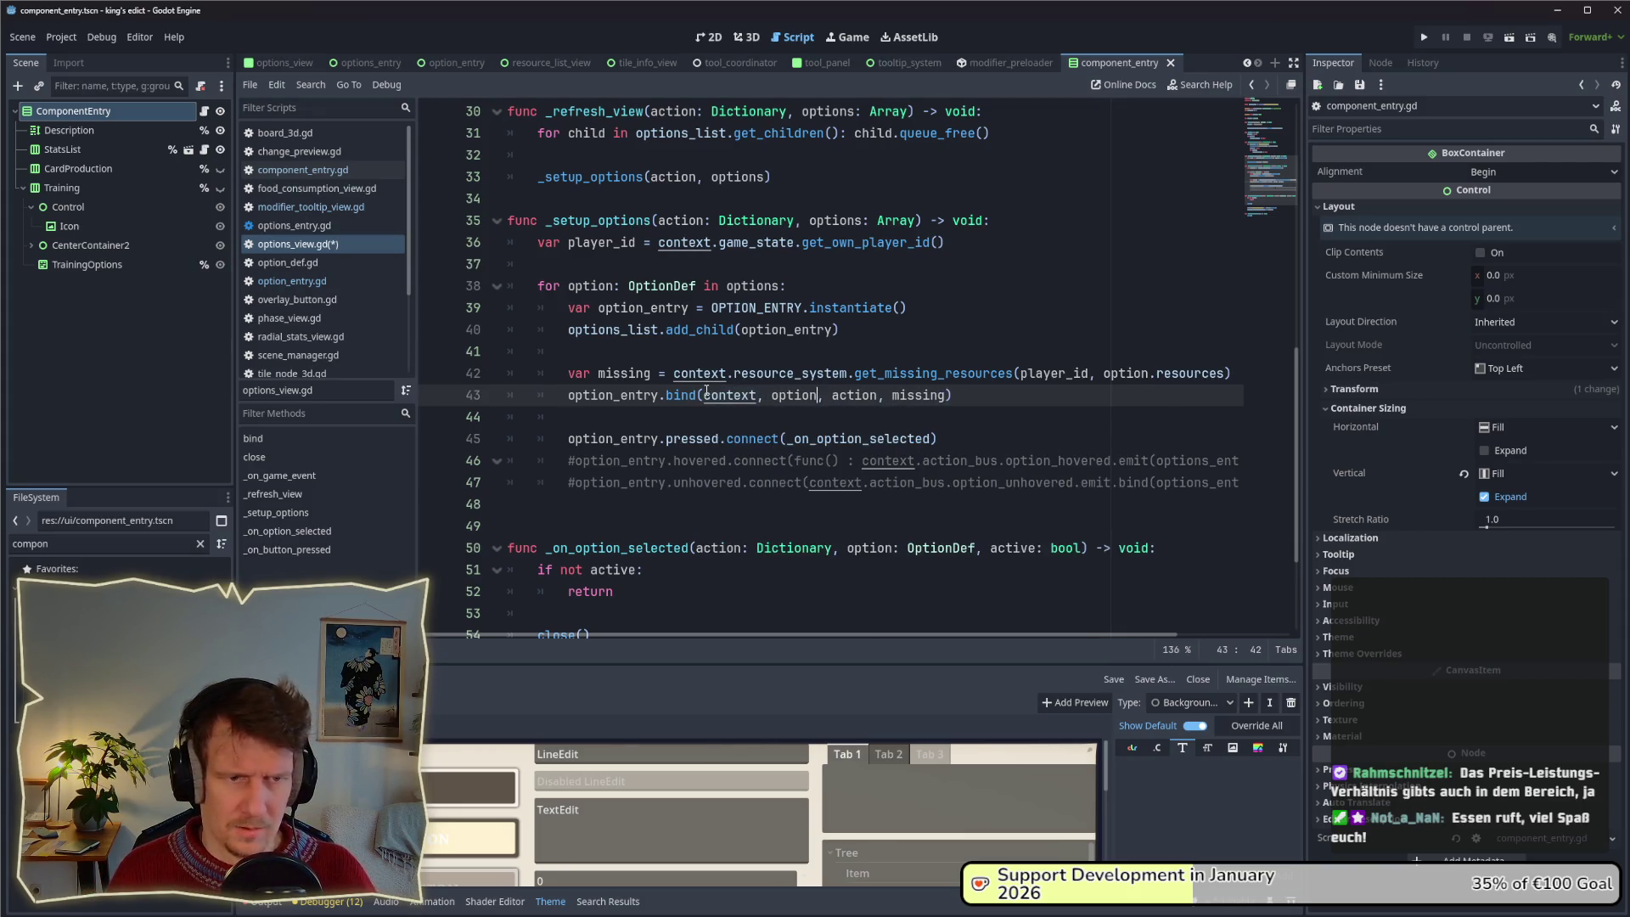
text(, action, missing, player)
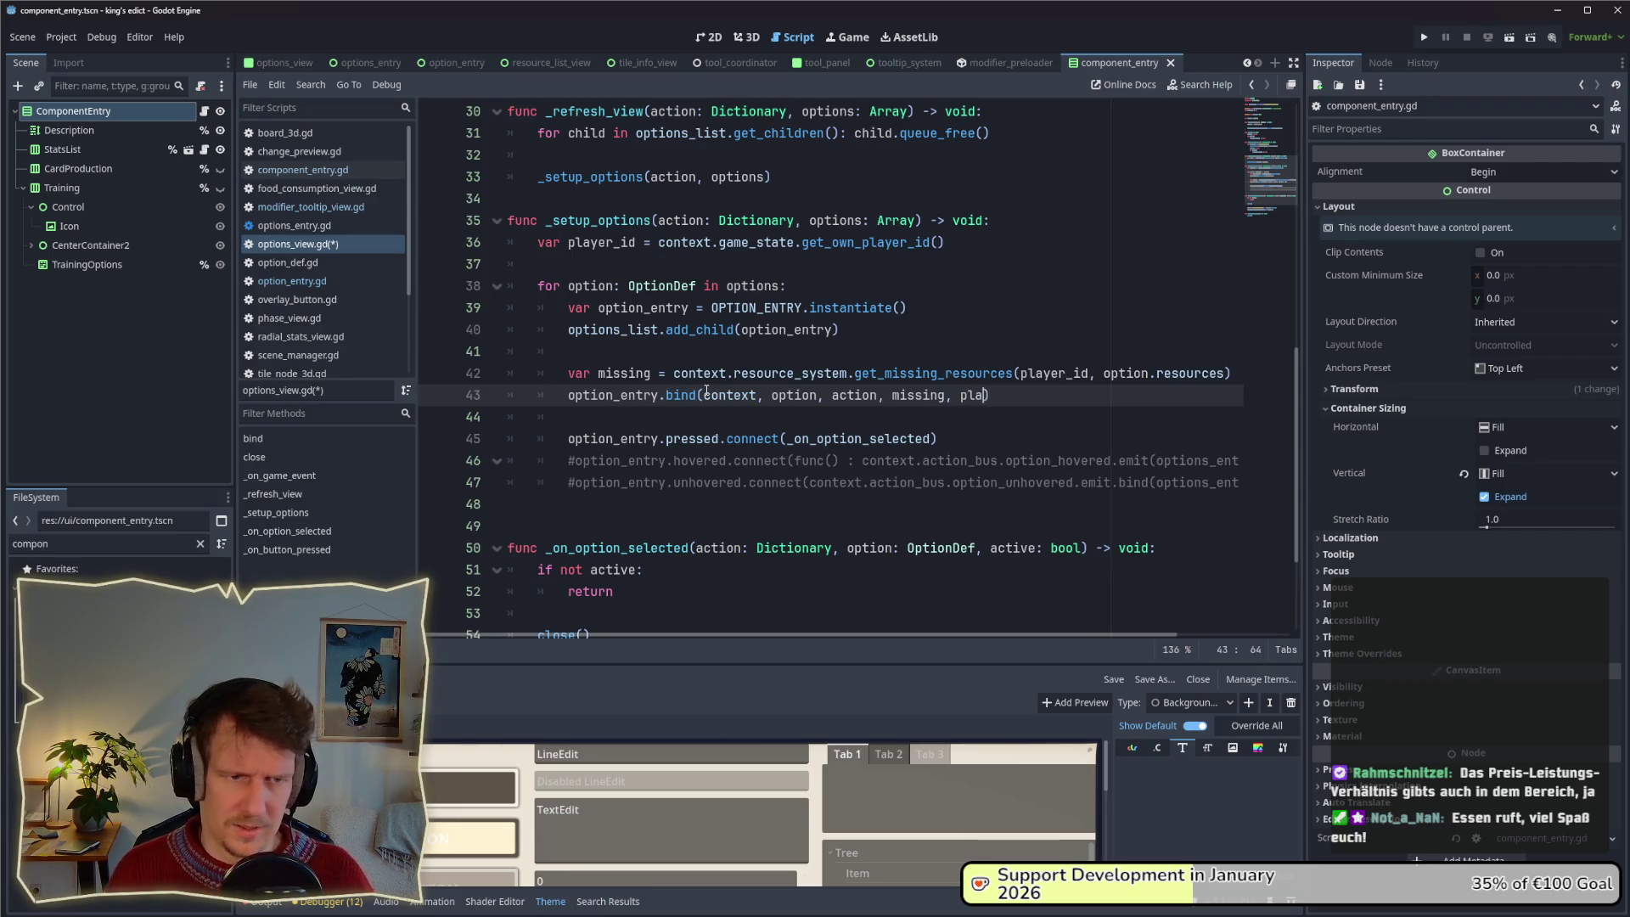
text(_id)
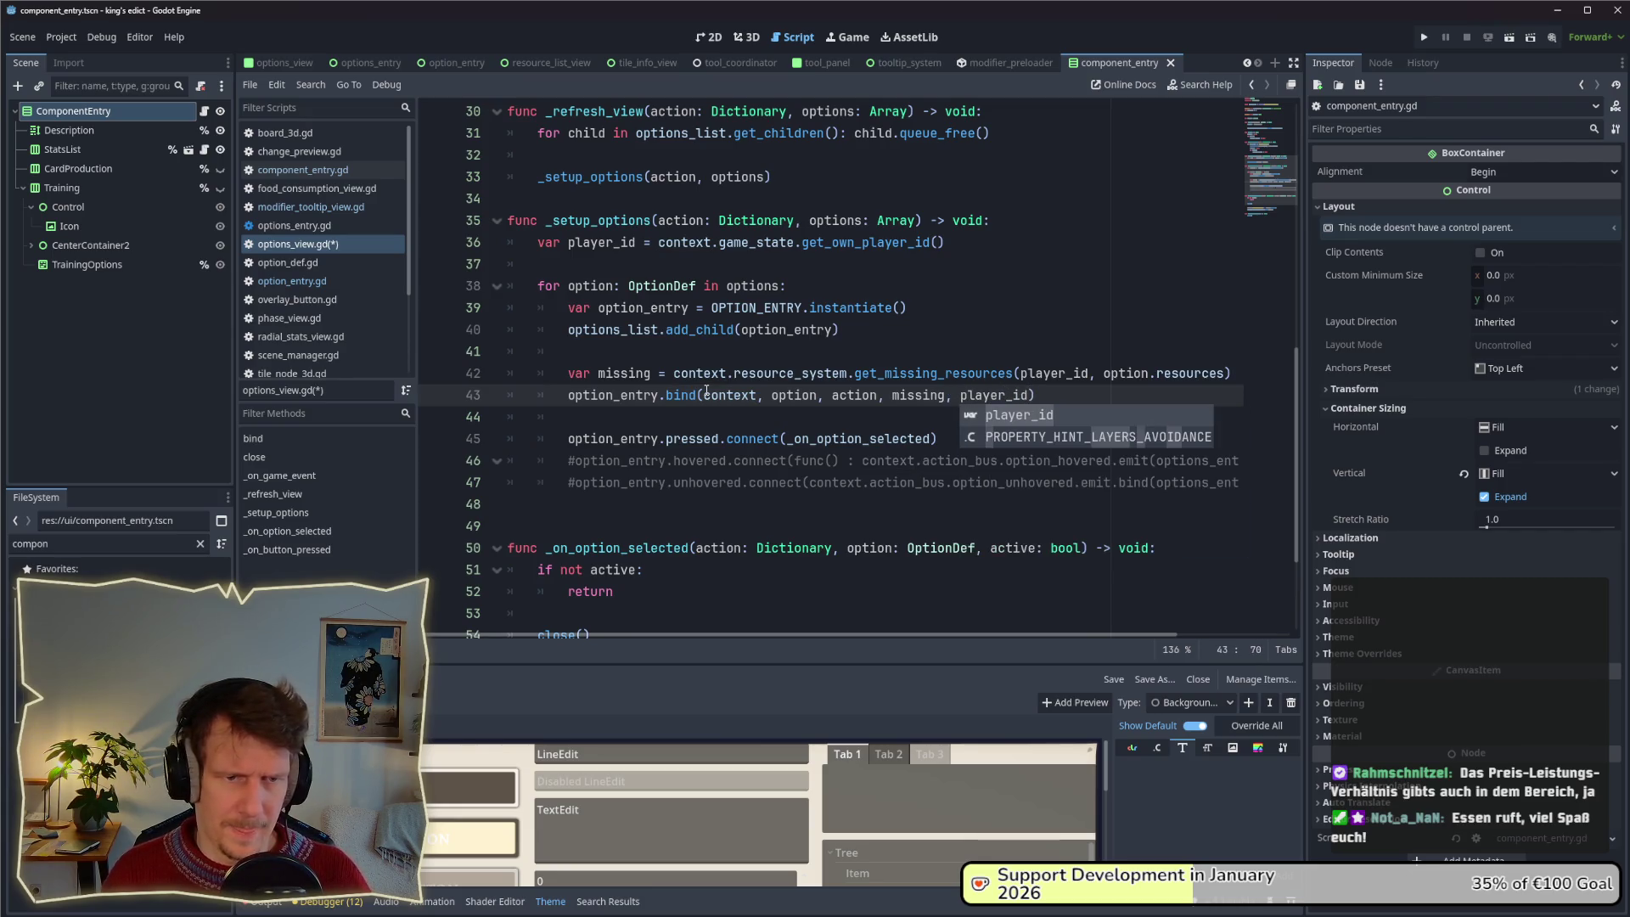
key(Escape)
Delete the missing-resources lookup line and the missing argument, saving options_view.gd.
drag(1230, 372, 526, 377)
key(BackSpace)
key(BackSpace)
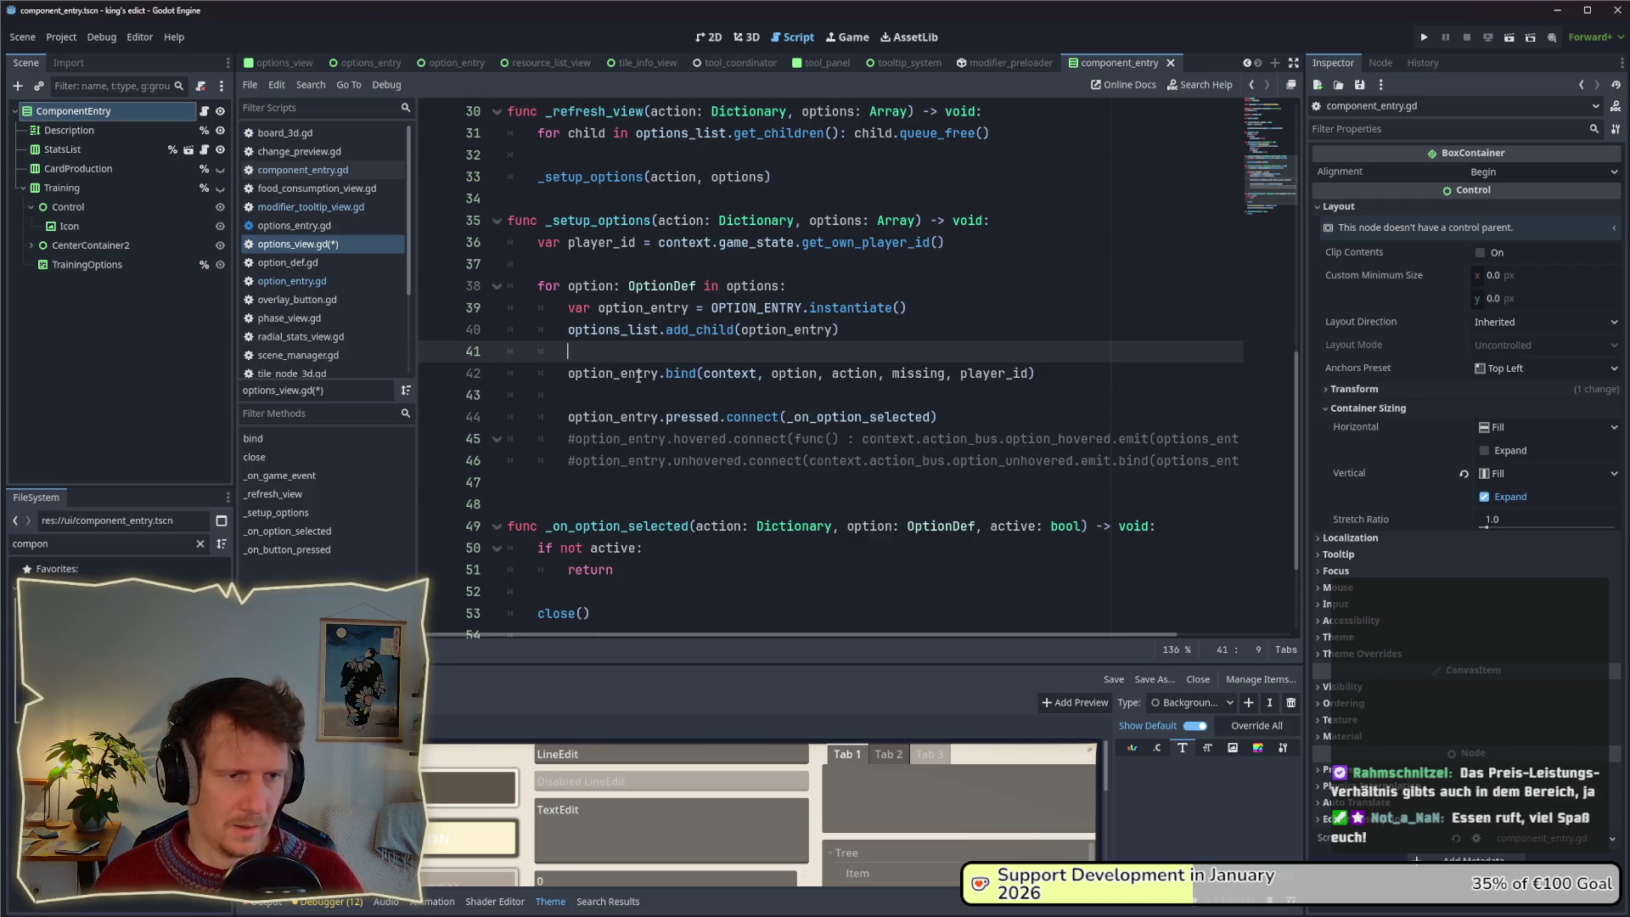
key(ctrl+s)
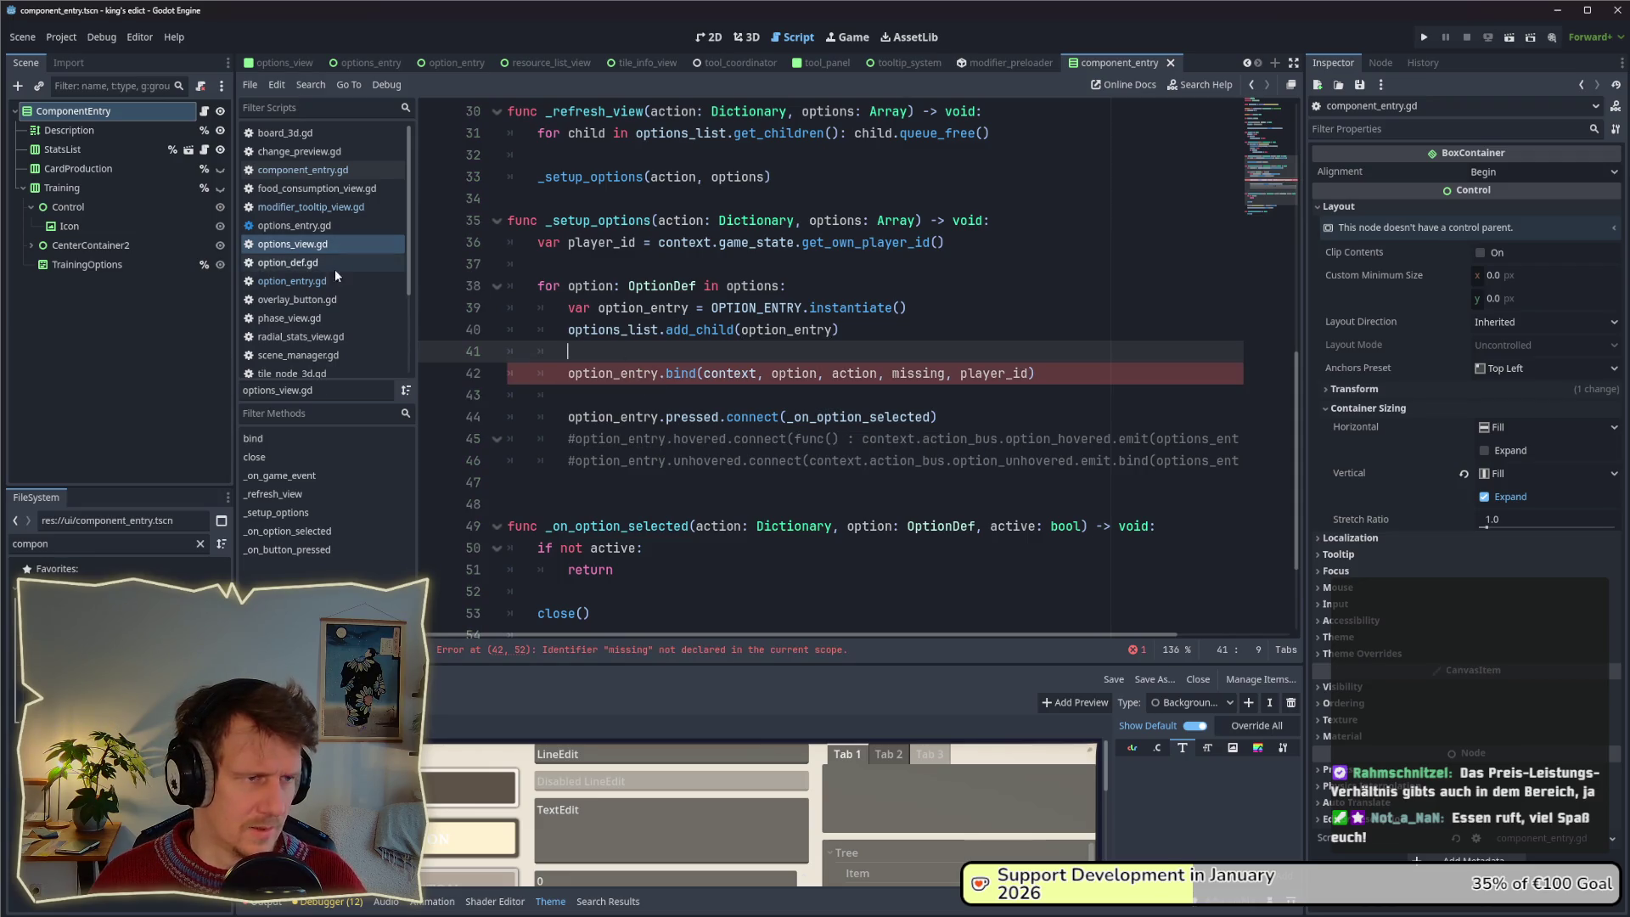
double_click(925, 373)
key(BackSpace)
key(BackSpace)
key(BackSpace)
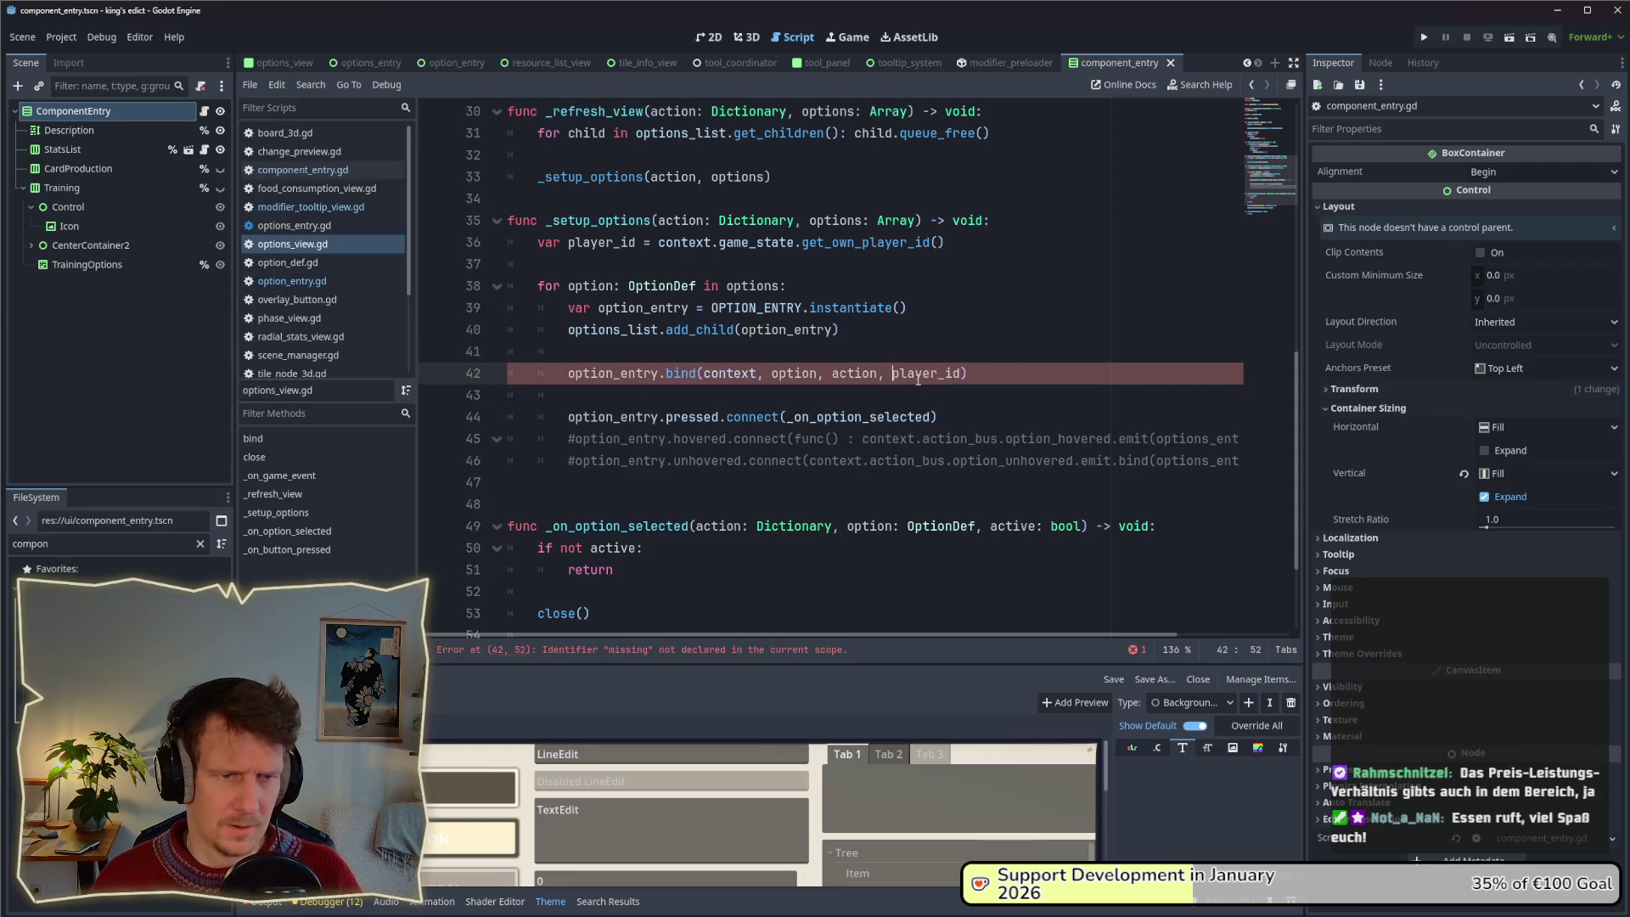
click(779, 354)
click(292, 281)
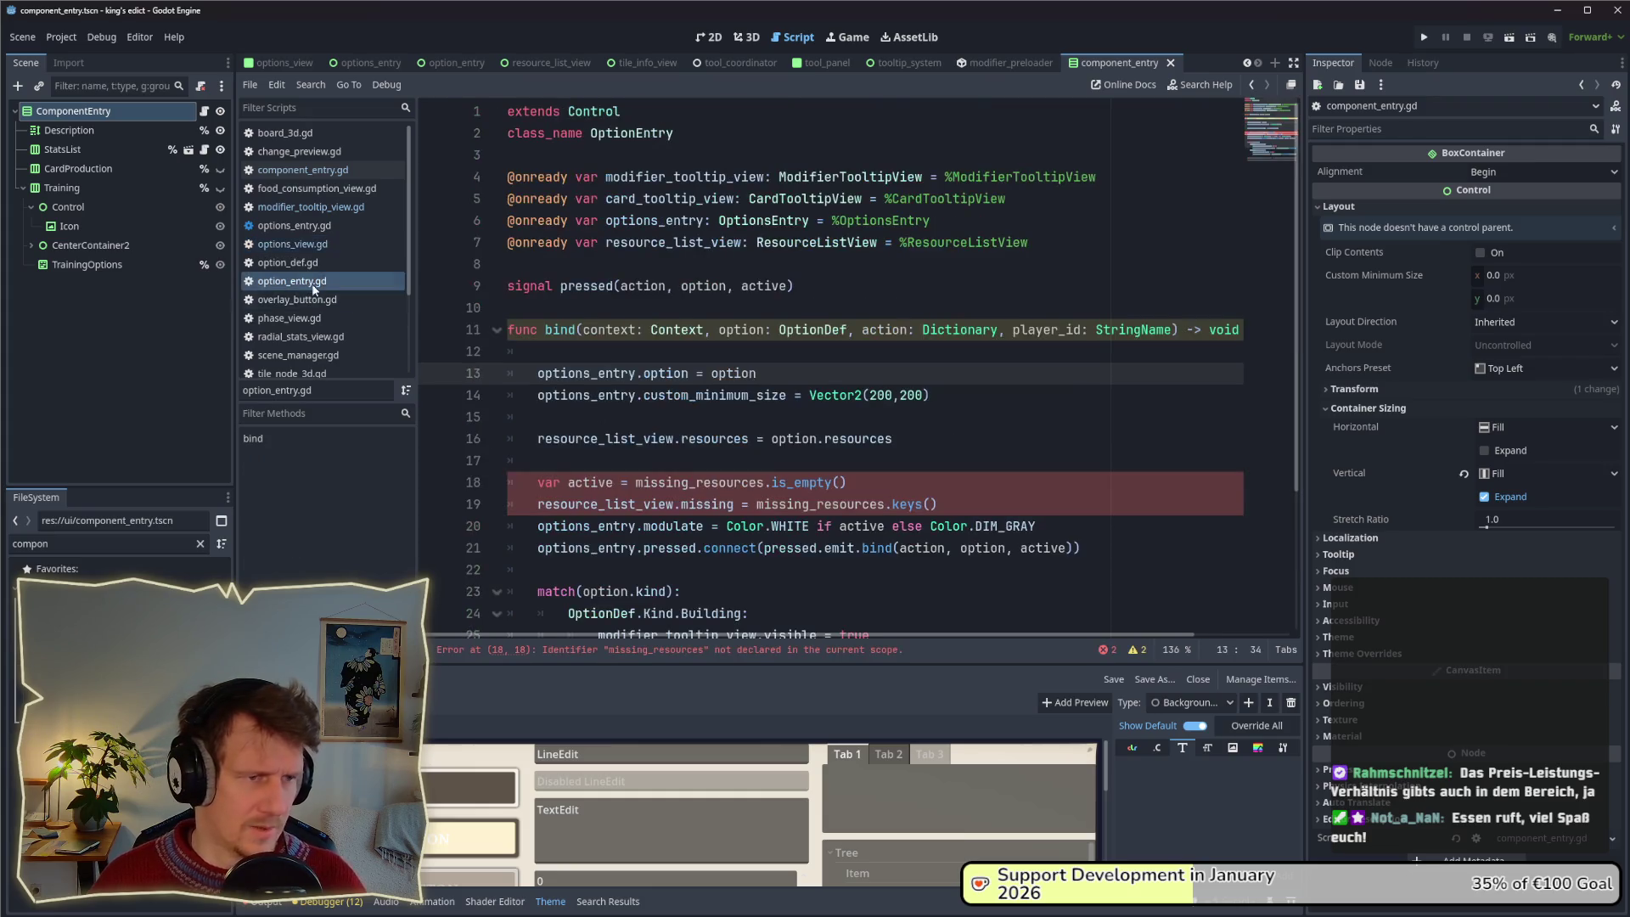
Paste the missing-resources lookup into bind, name the variable missing_resources, and save.
click(812, 459)
key(ctrl+v)
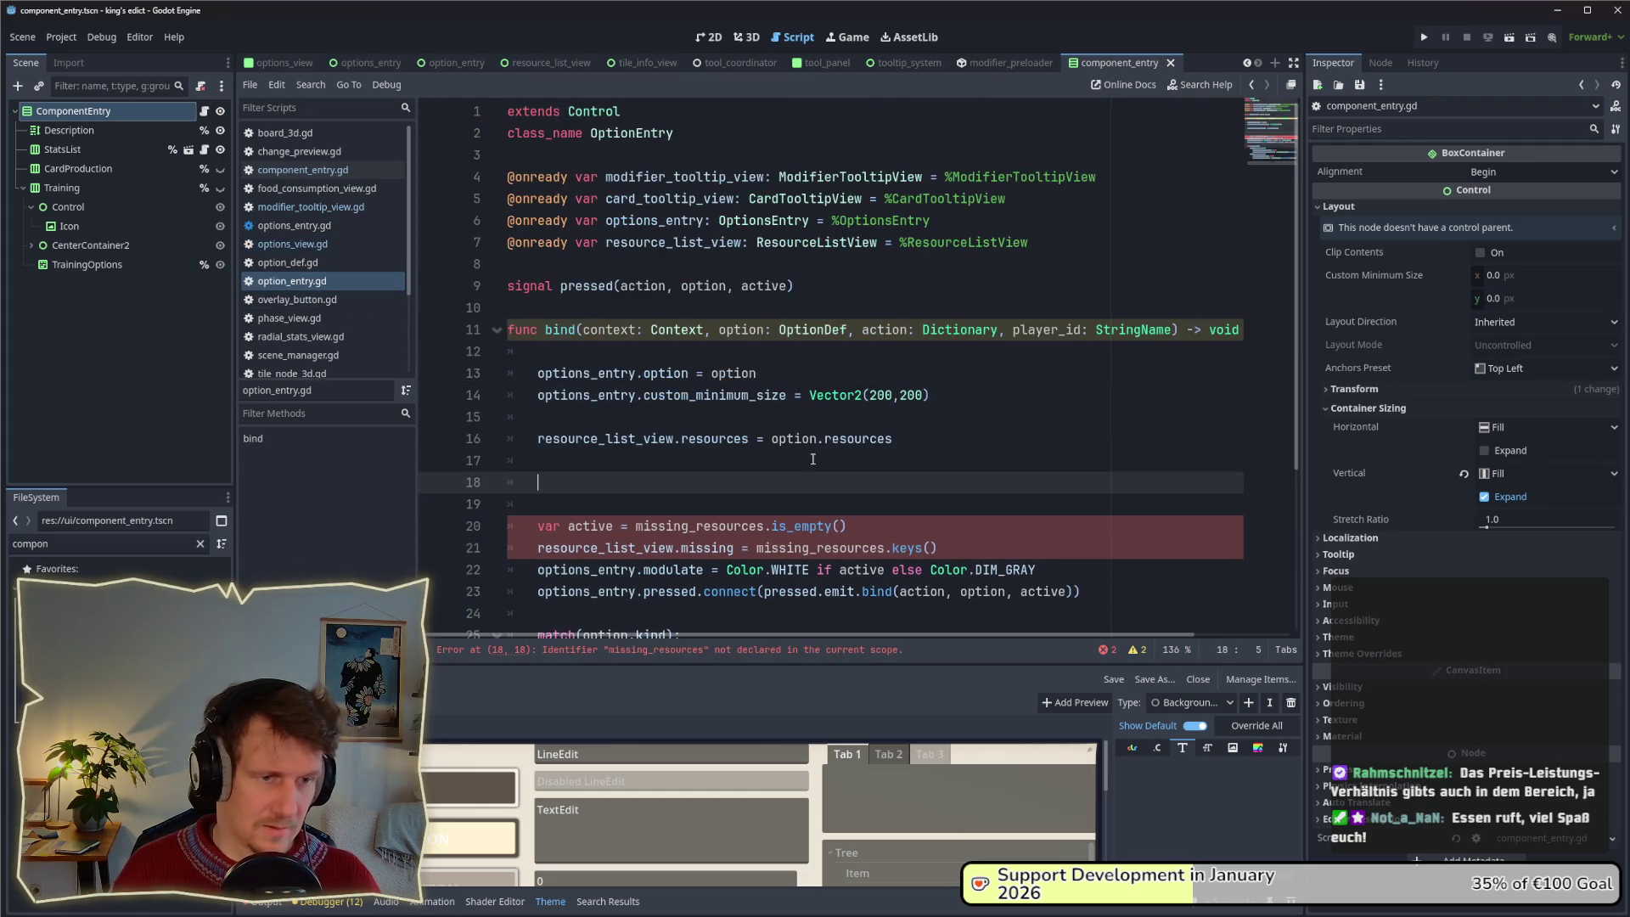
scroll(717, 498, down, 1)
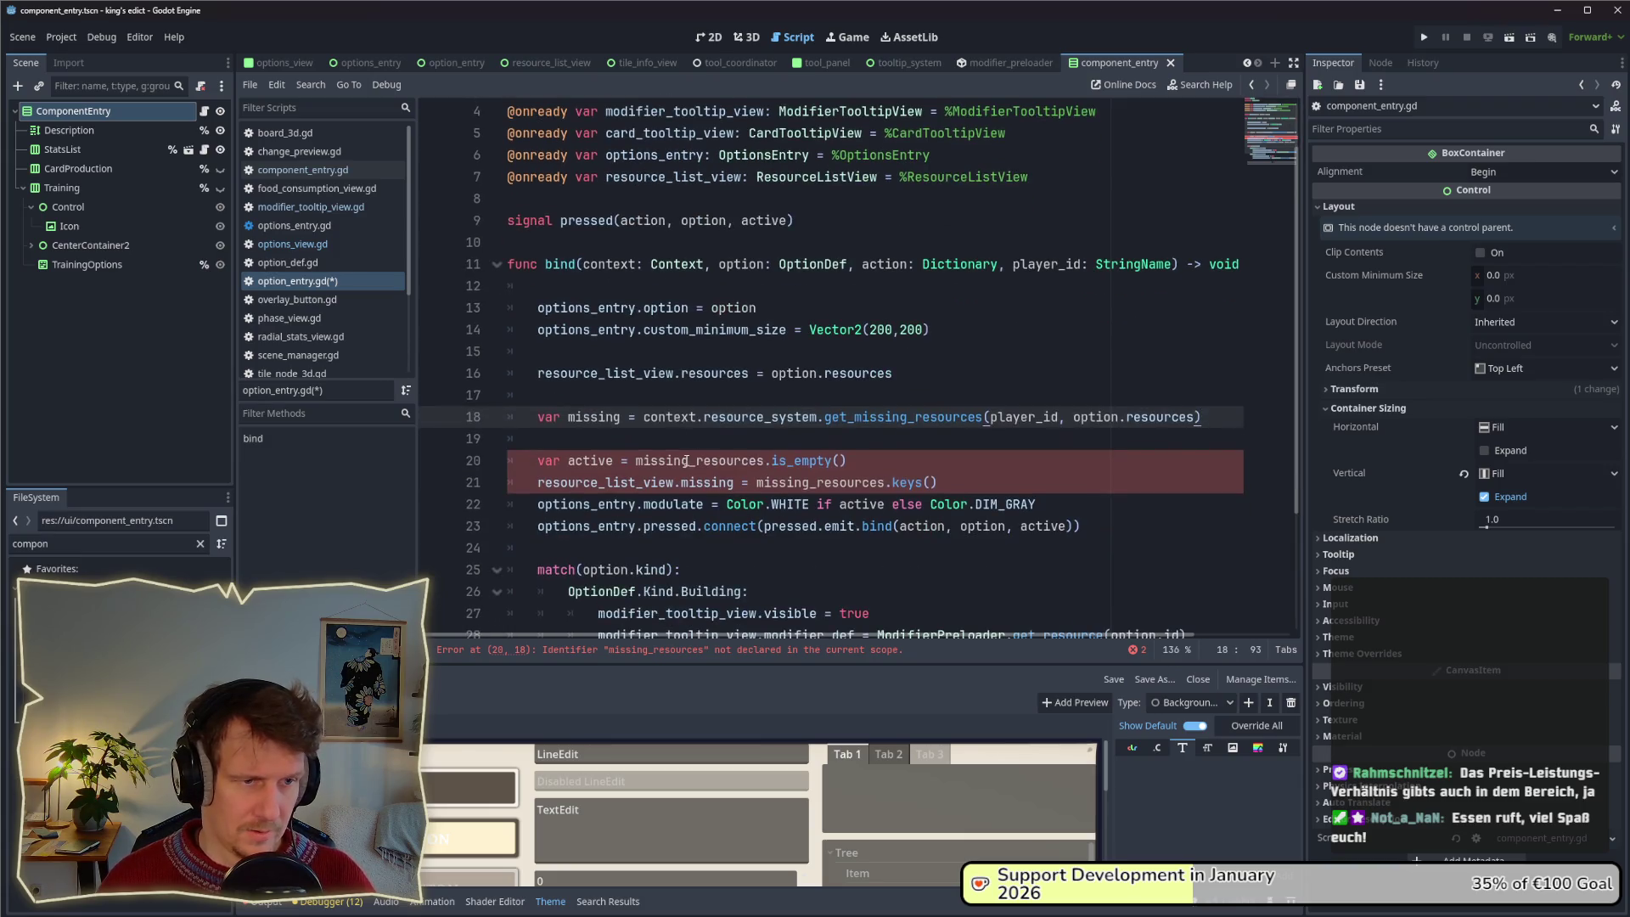
double_click(684, 459)
key(ctrl+c)
double_click(595, 417)
key(ctrl+v)
click(643, 437)
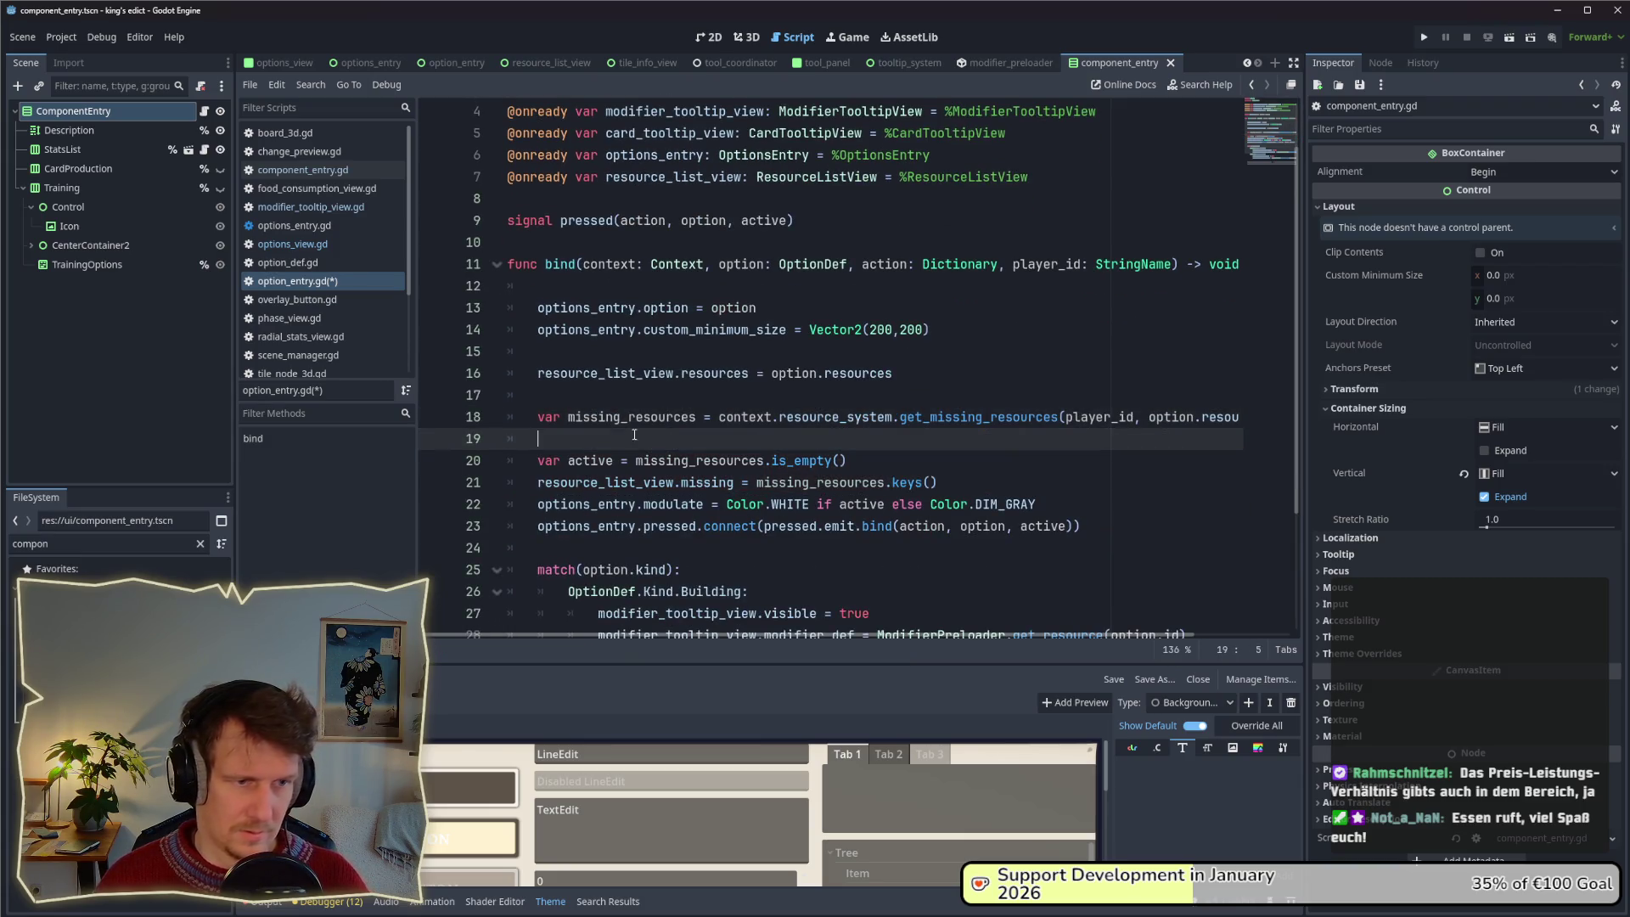
key(ctrl+s)
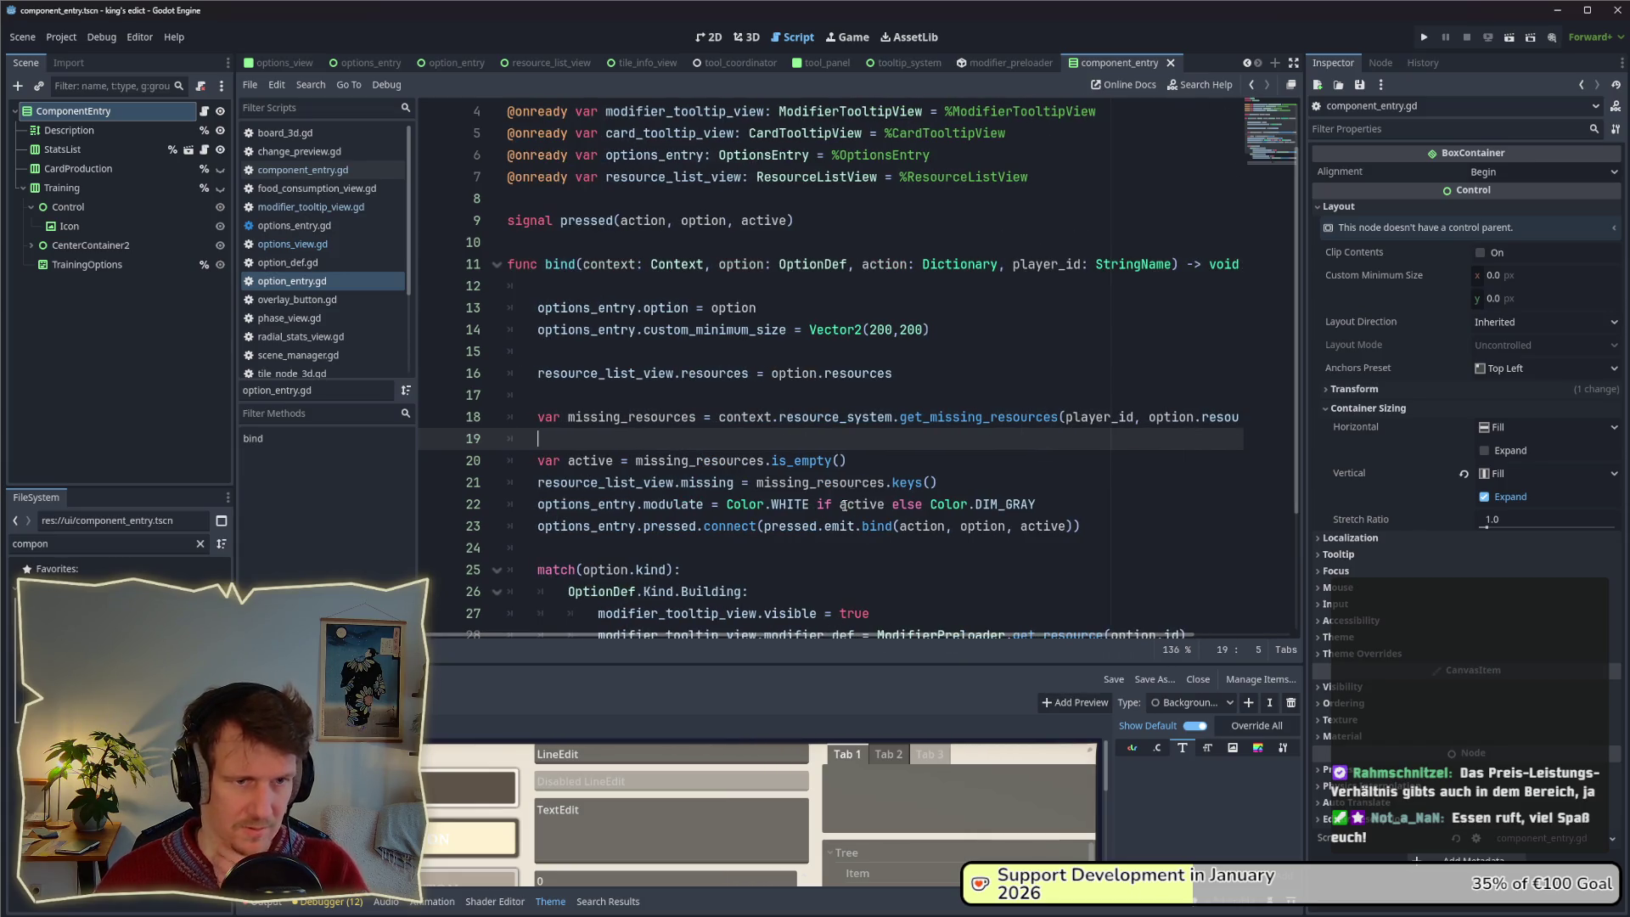
Replace modifier_def with bind_def on line 28, then go to modifier_tooltip_view.gd.
scroll(977, 491, down, 3)
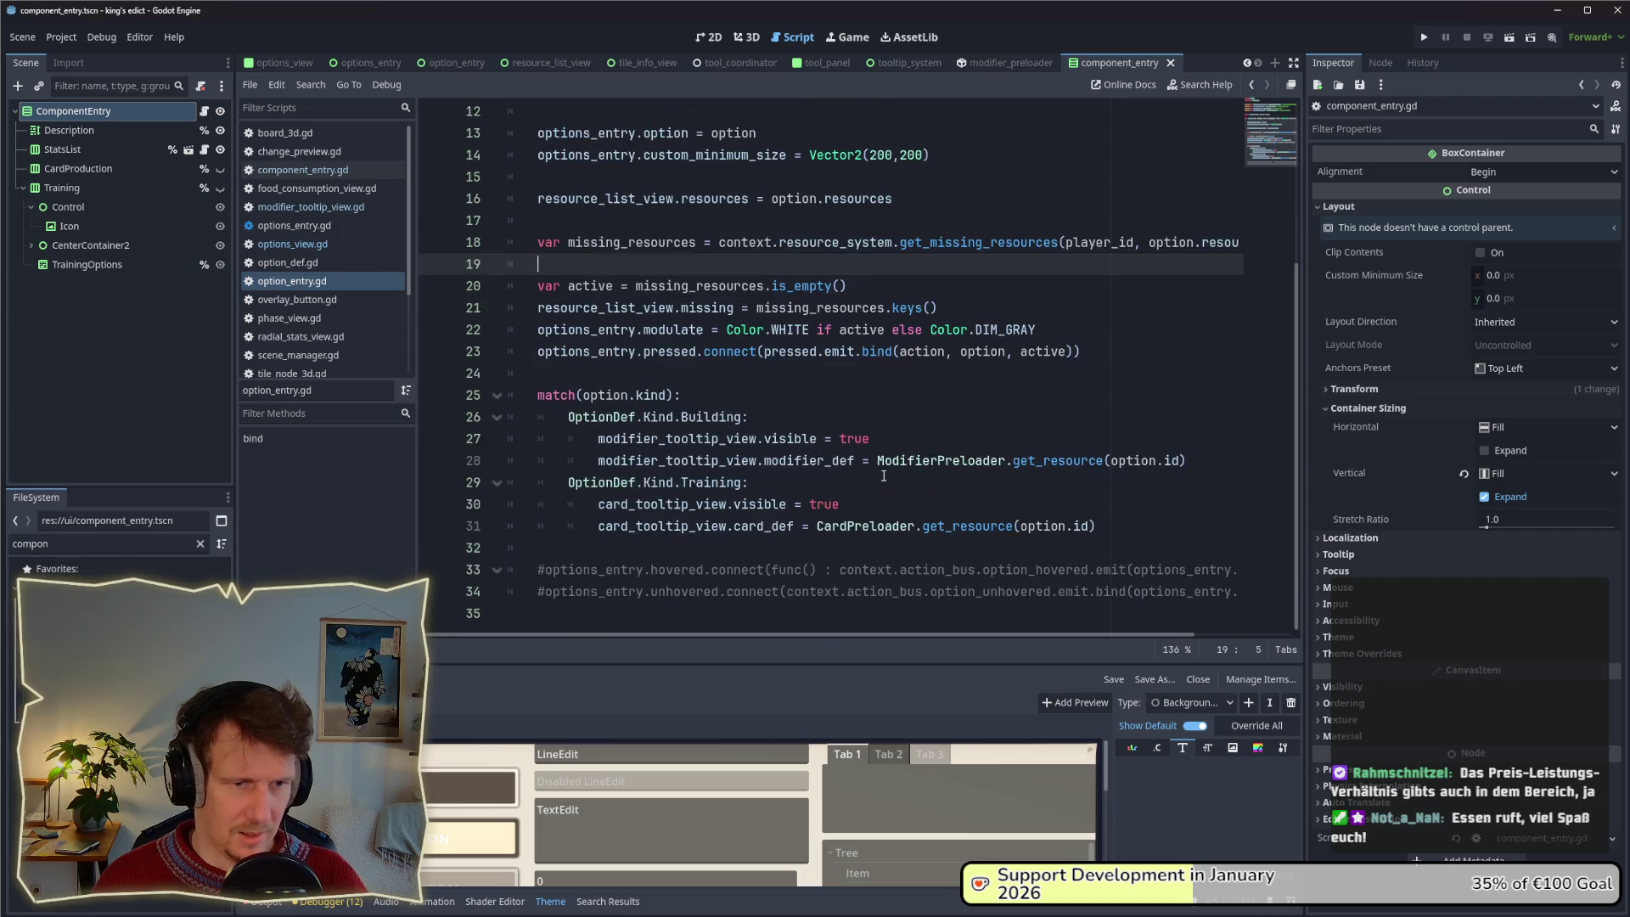
click(1151, 460)
double_click(764, 461)
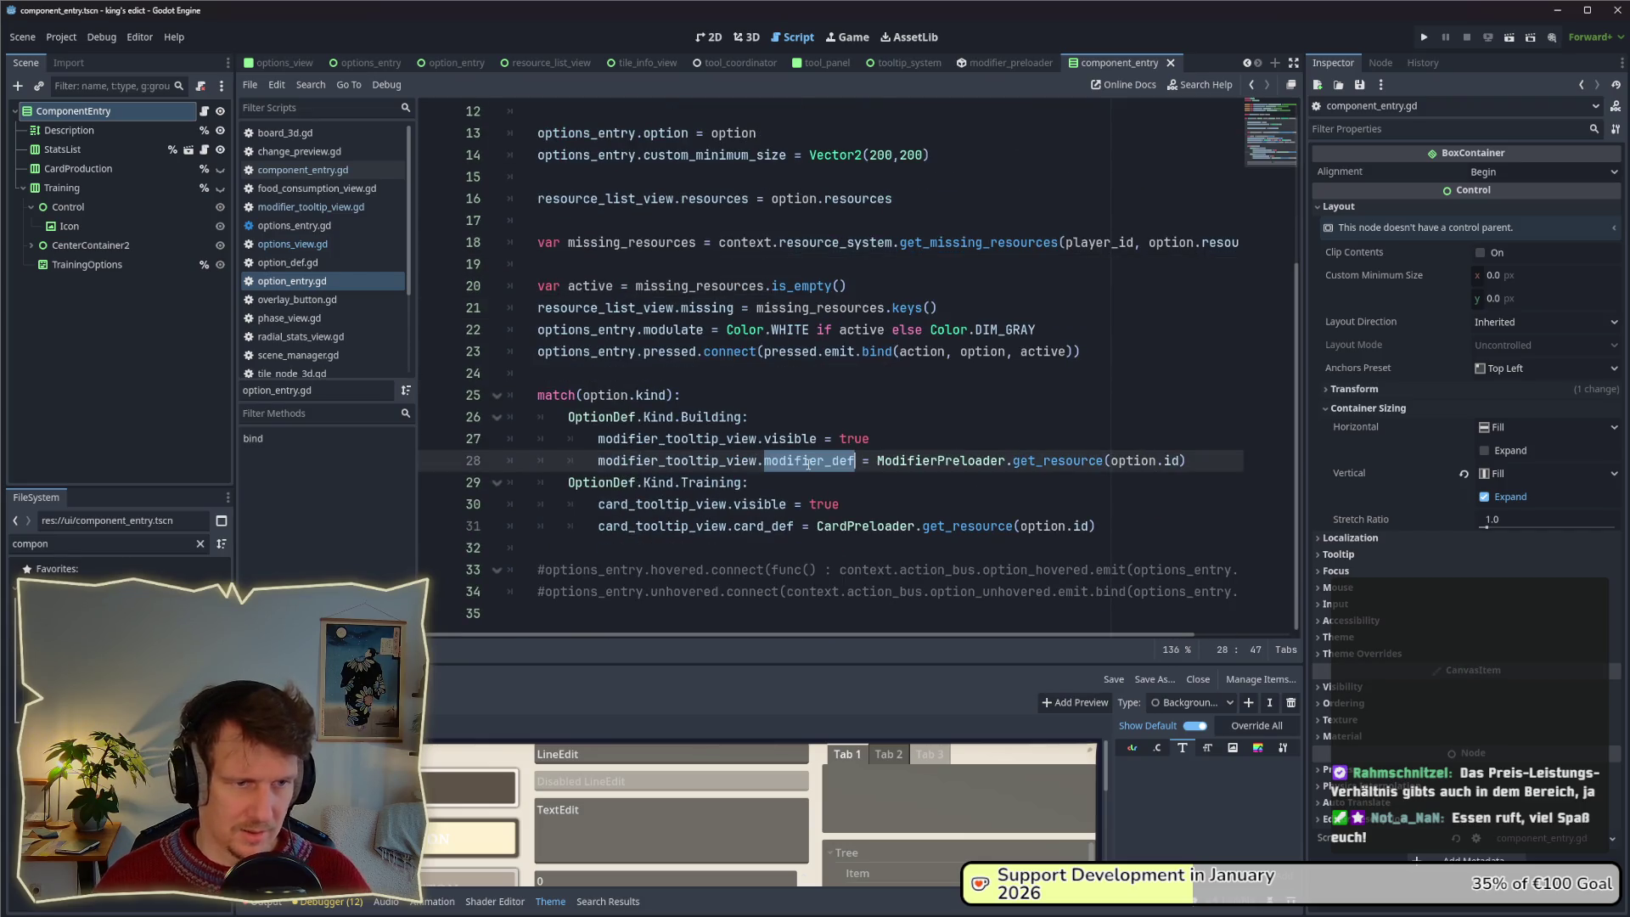
text(bind_def)
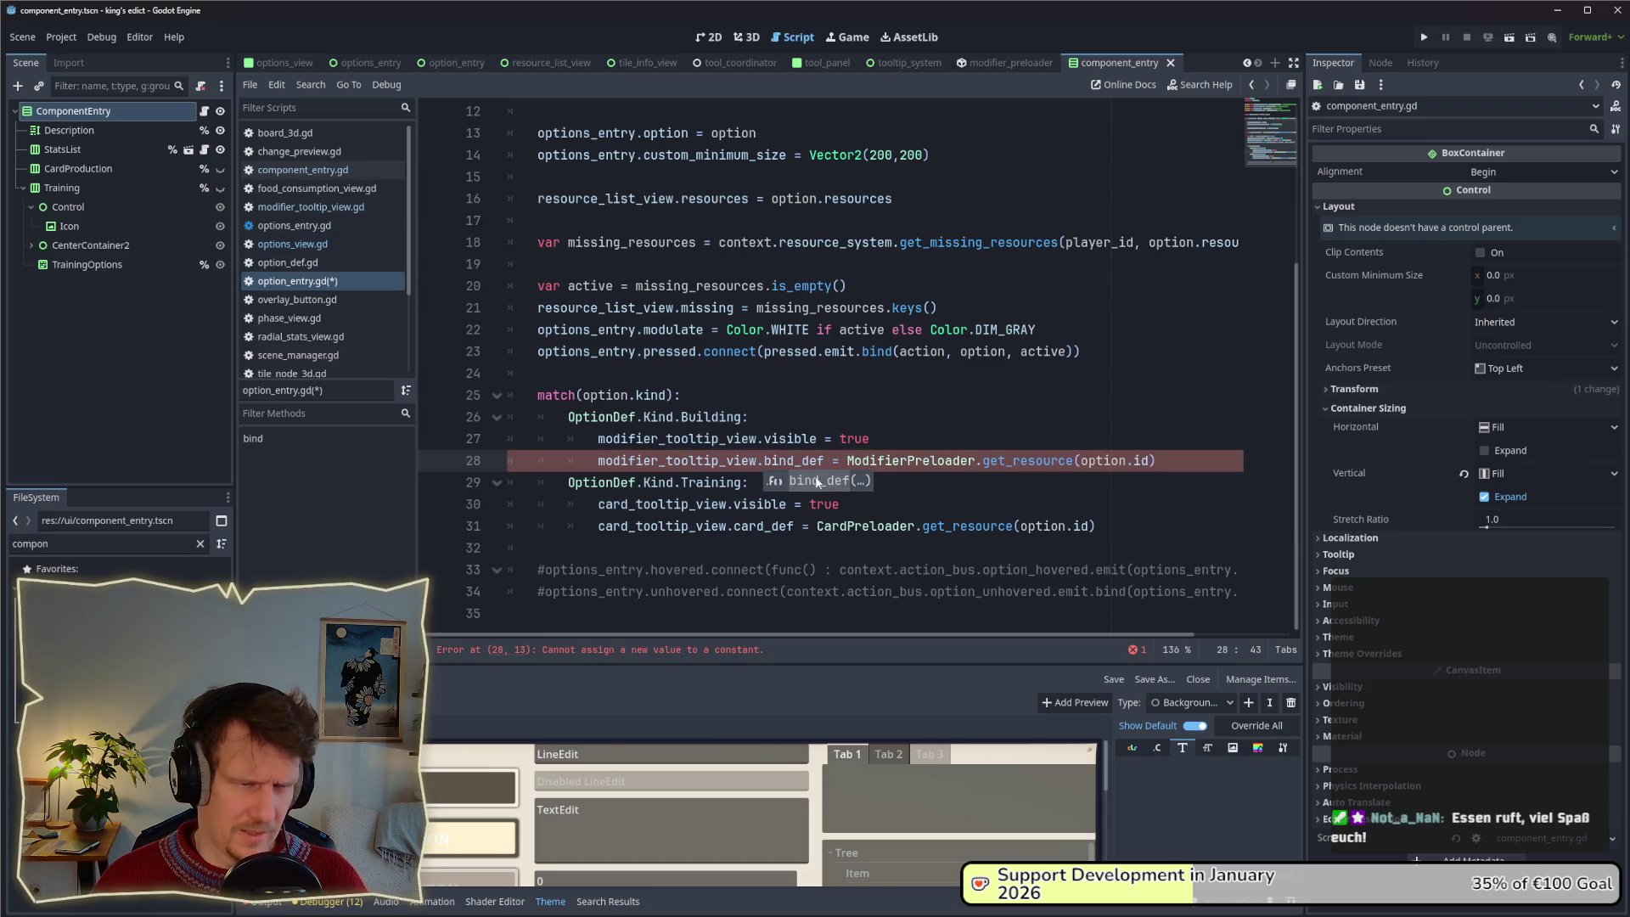
click(311, 207)
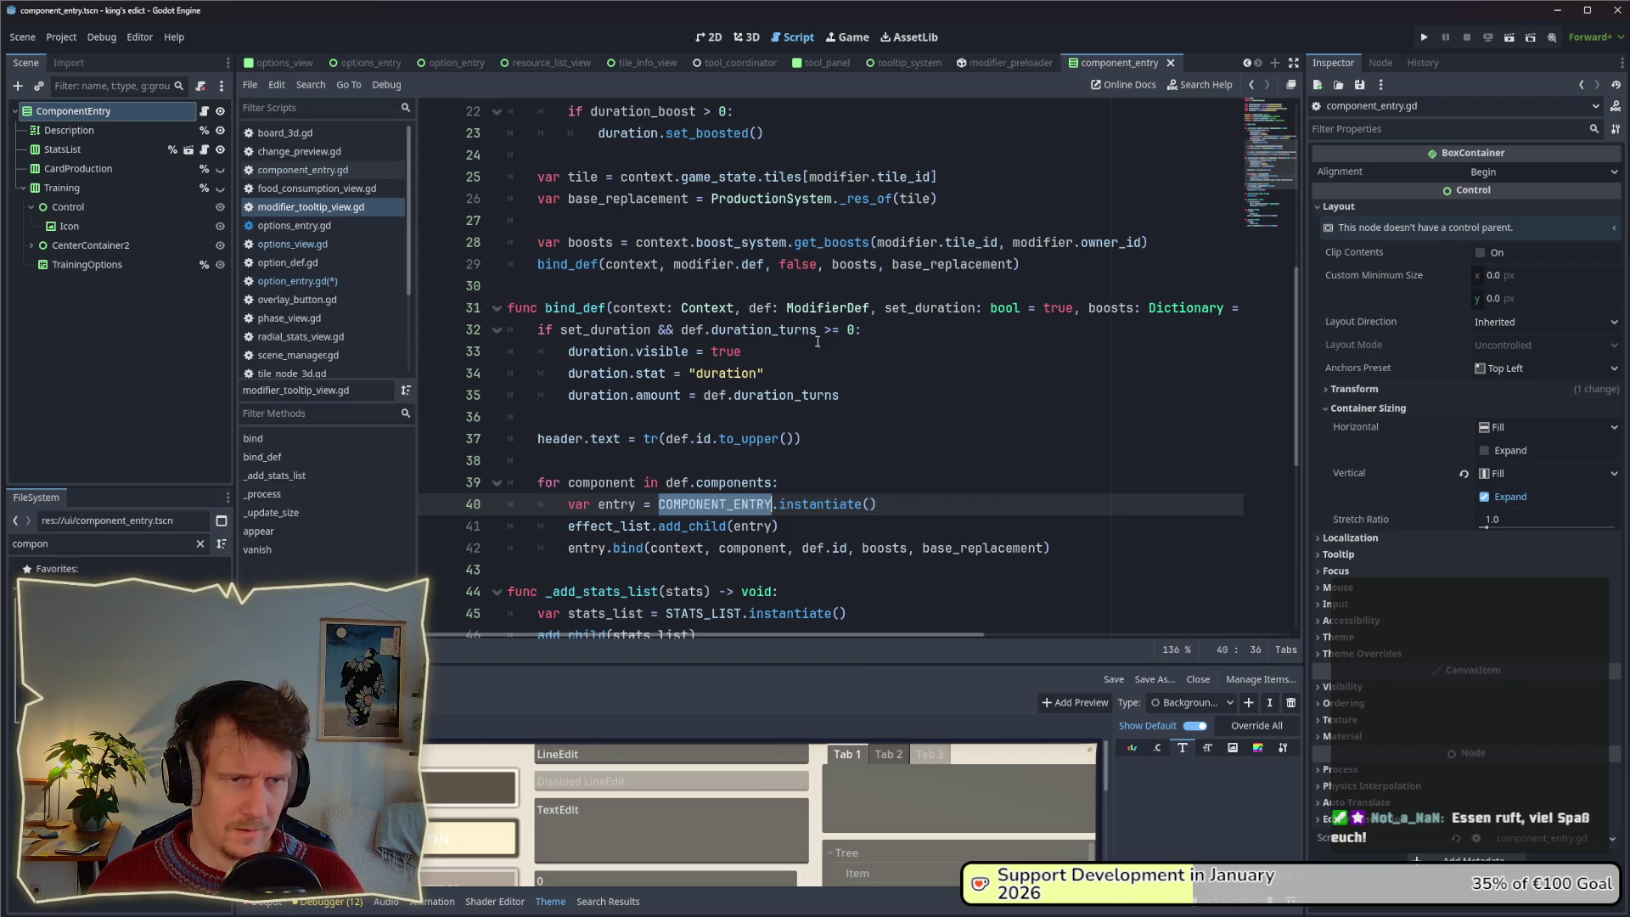
Review how bind_def uses def and duration_turns, save all scripts, and return to option_entry.gd.
double_click(761, 308)
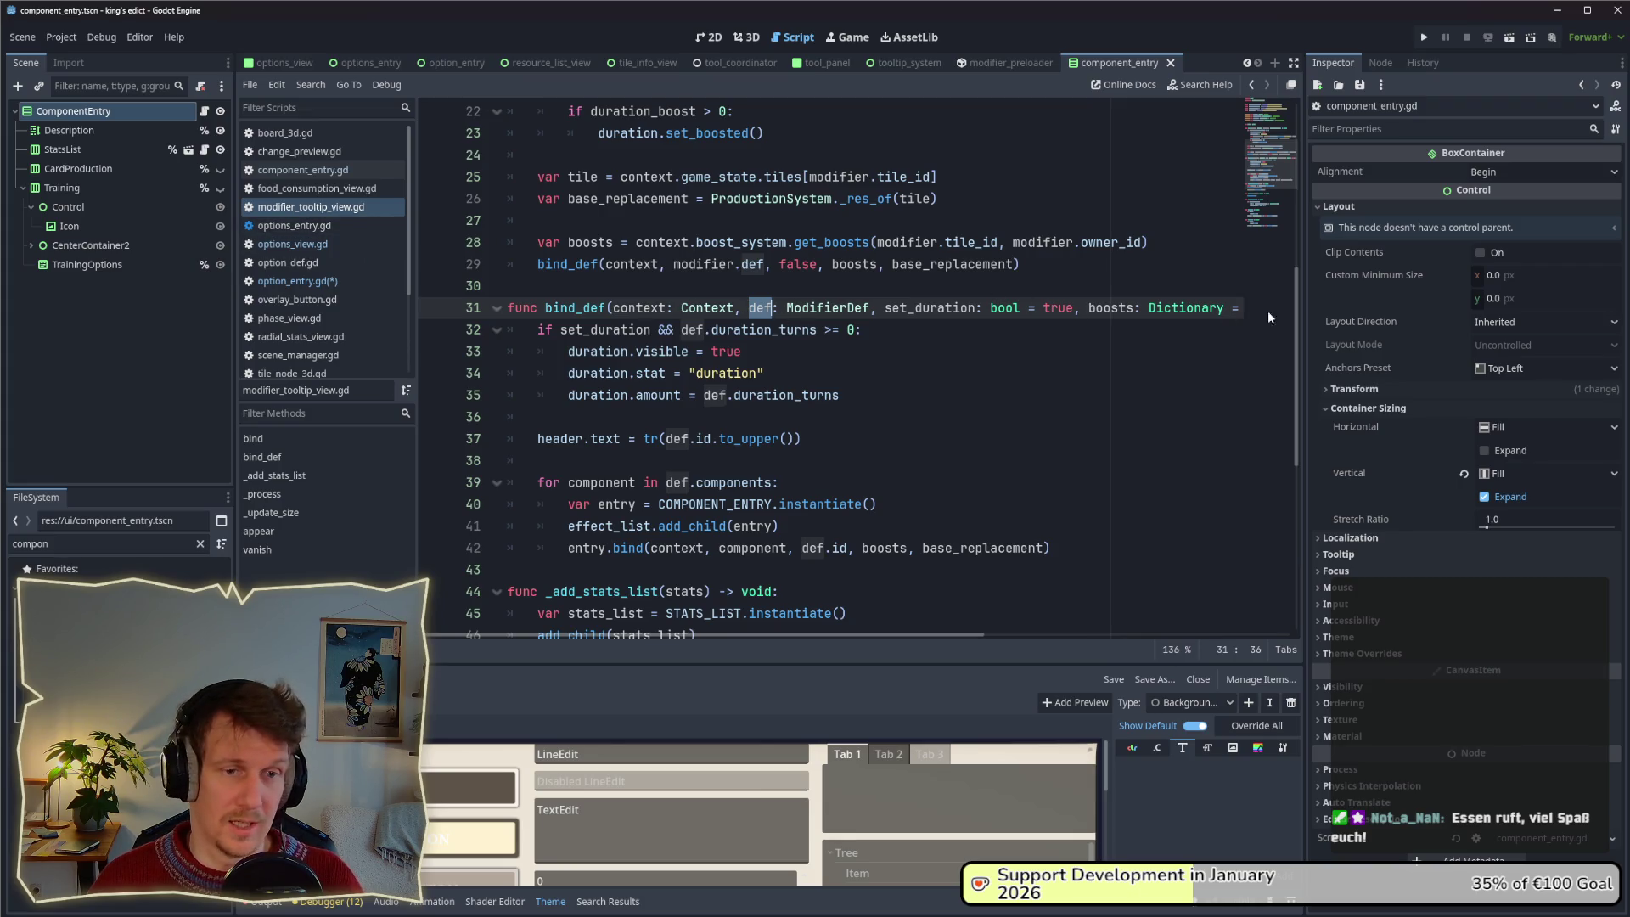
mouse_move(817, 404)
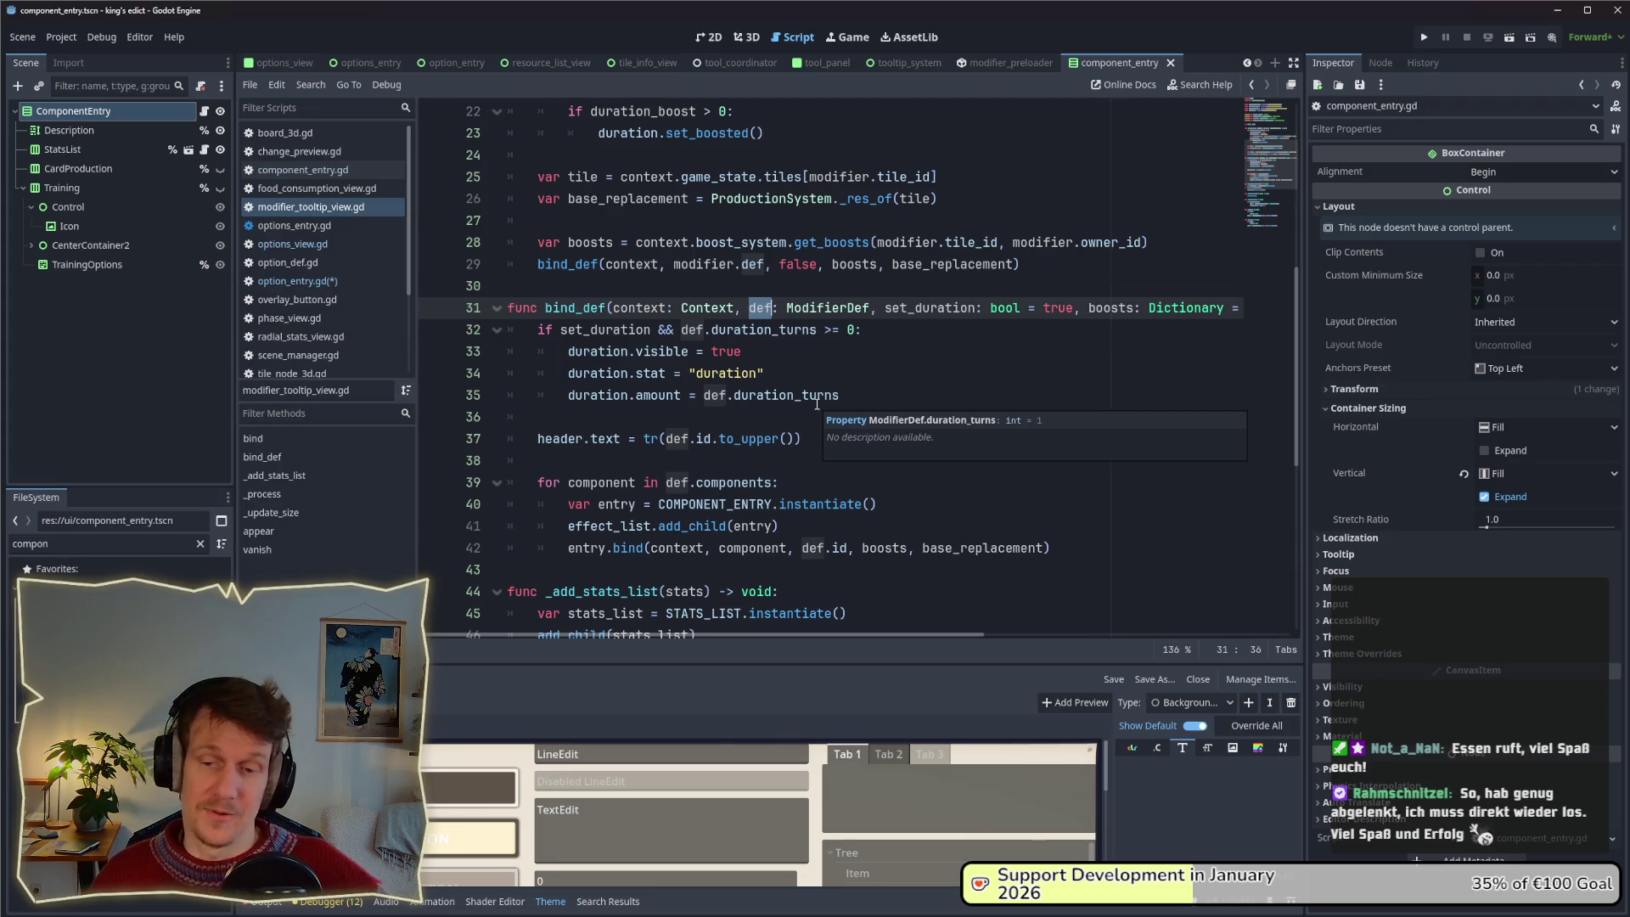
click(823, 381)
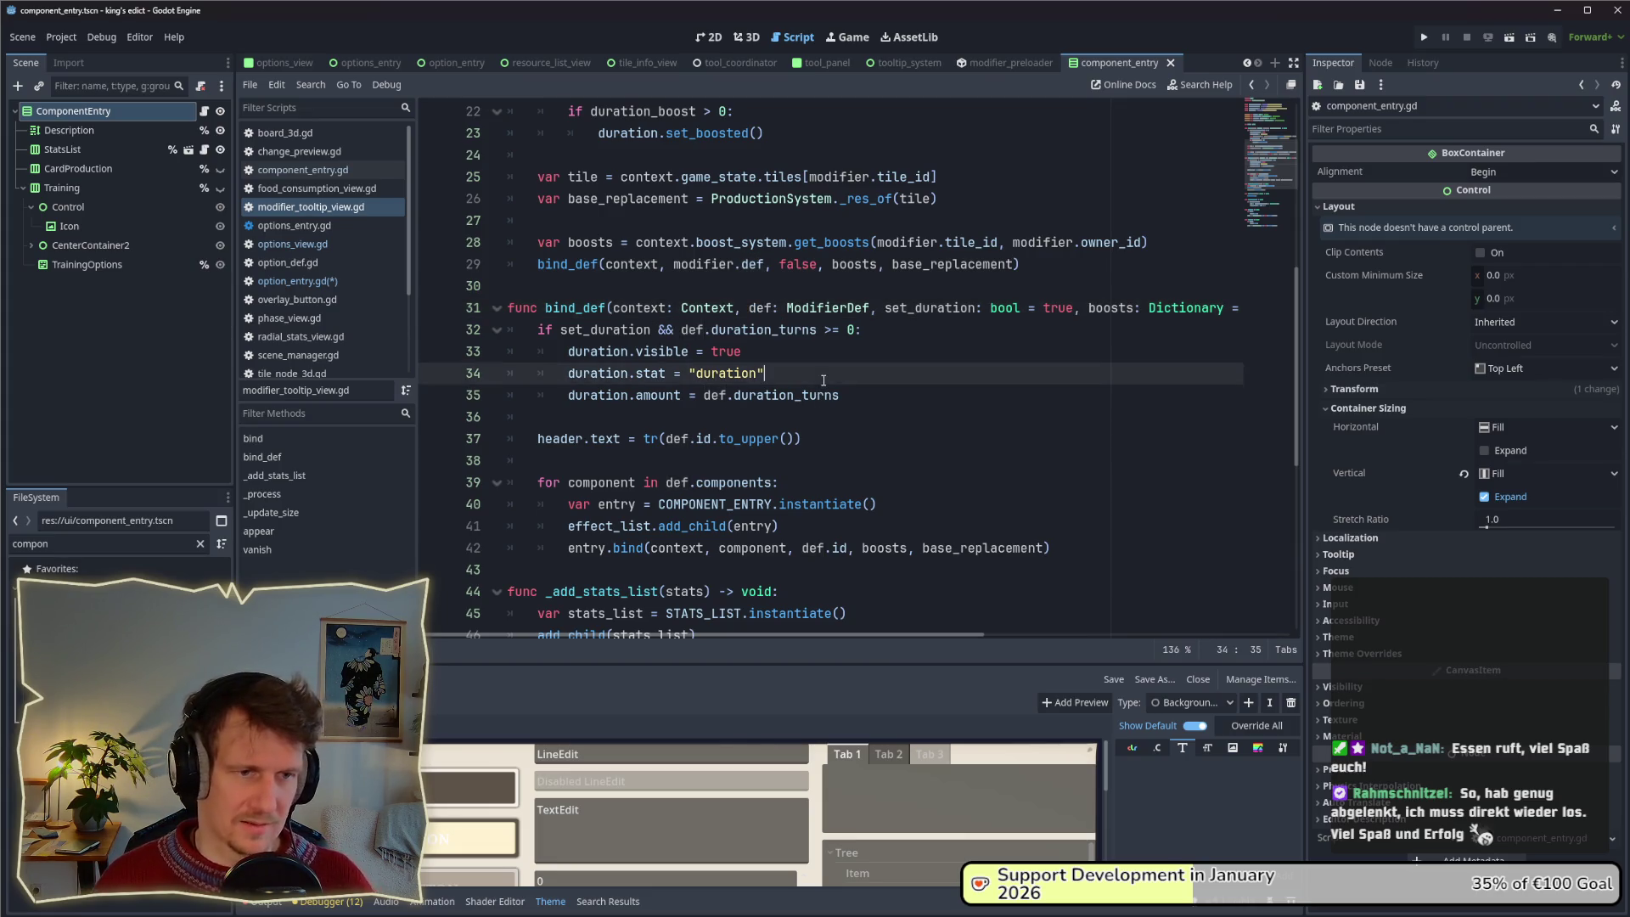
key(ctrl+s)
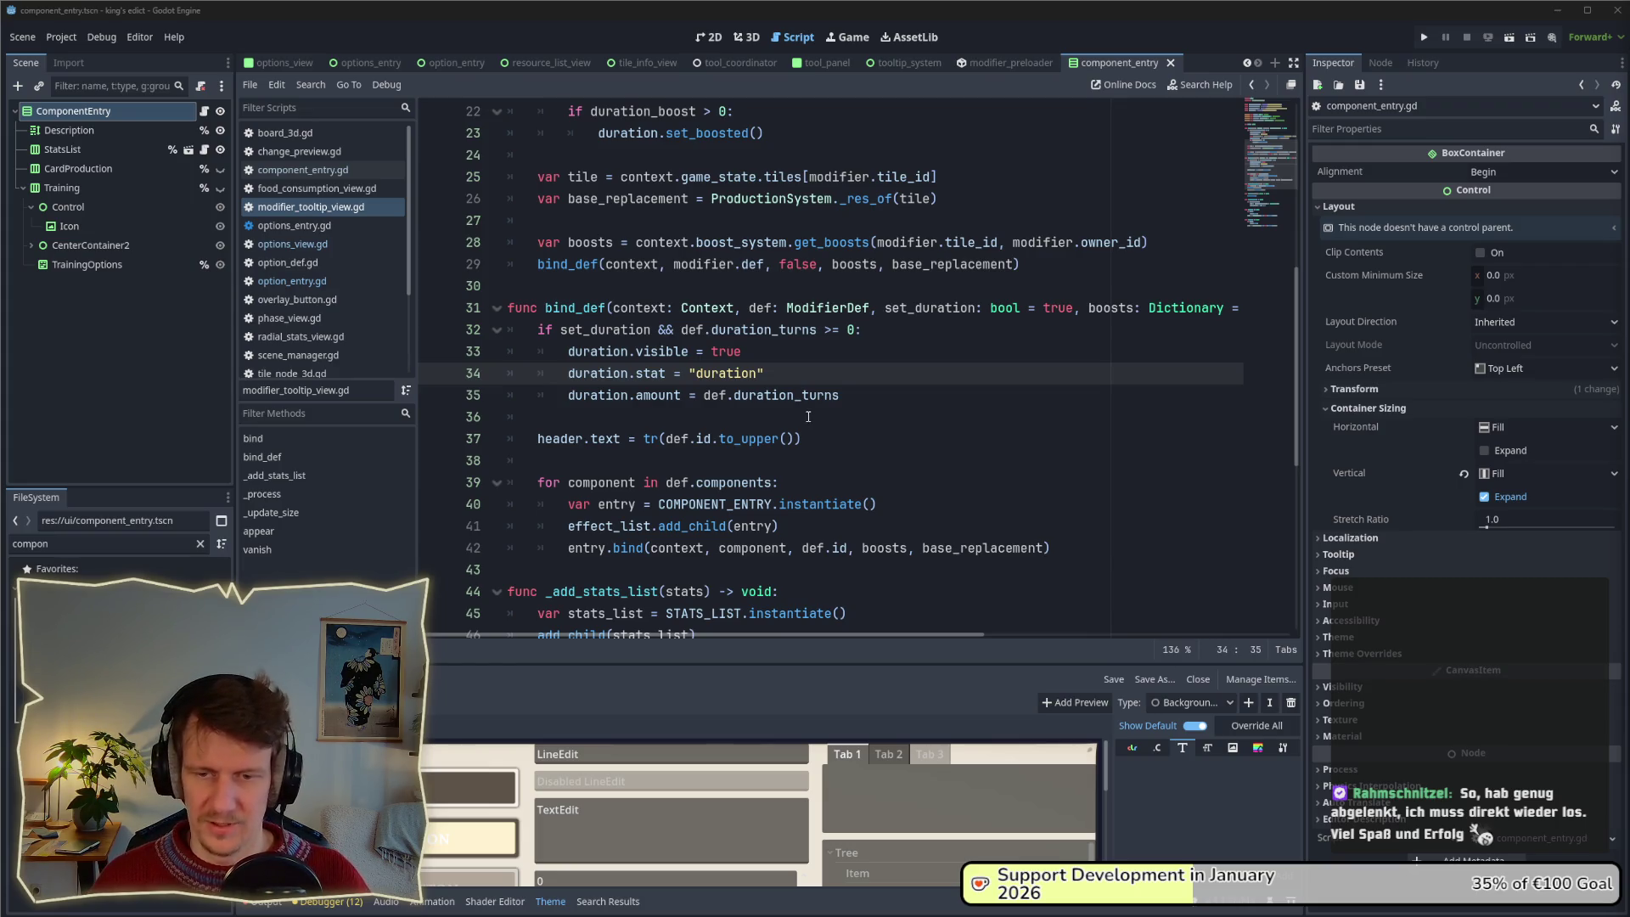
click(876, 336)
click(862, 381)
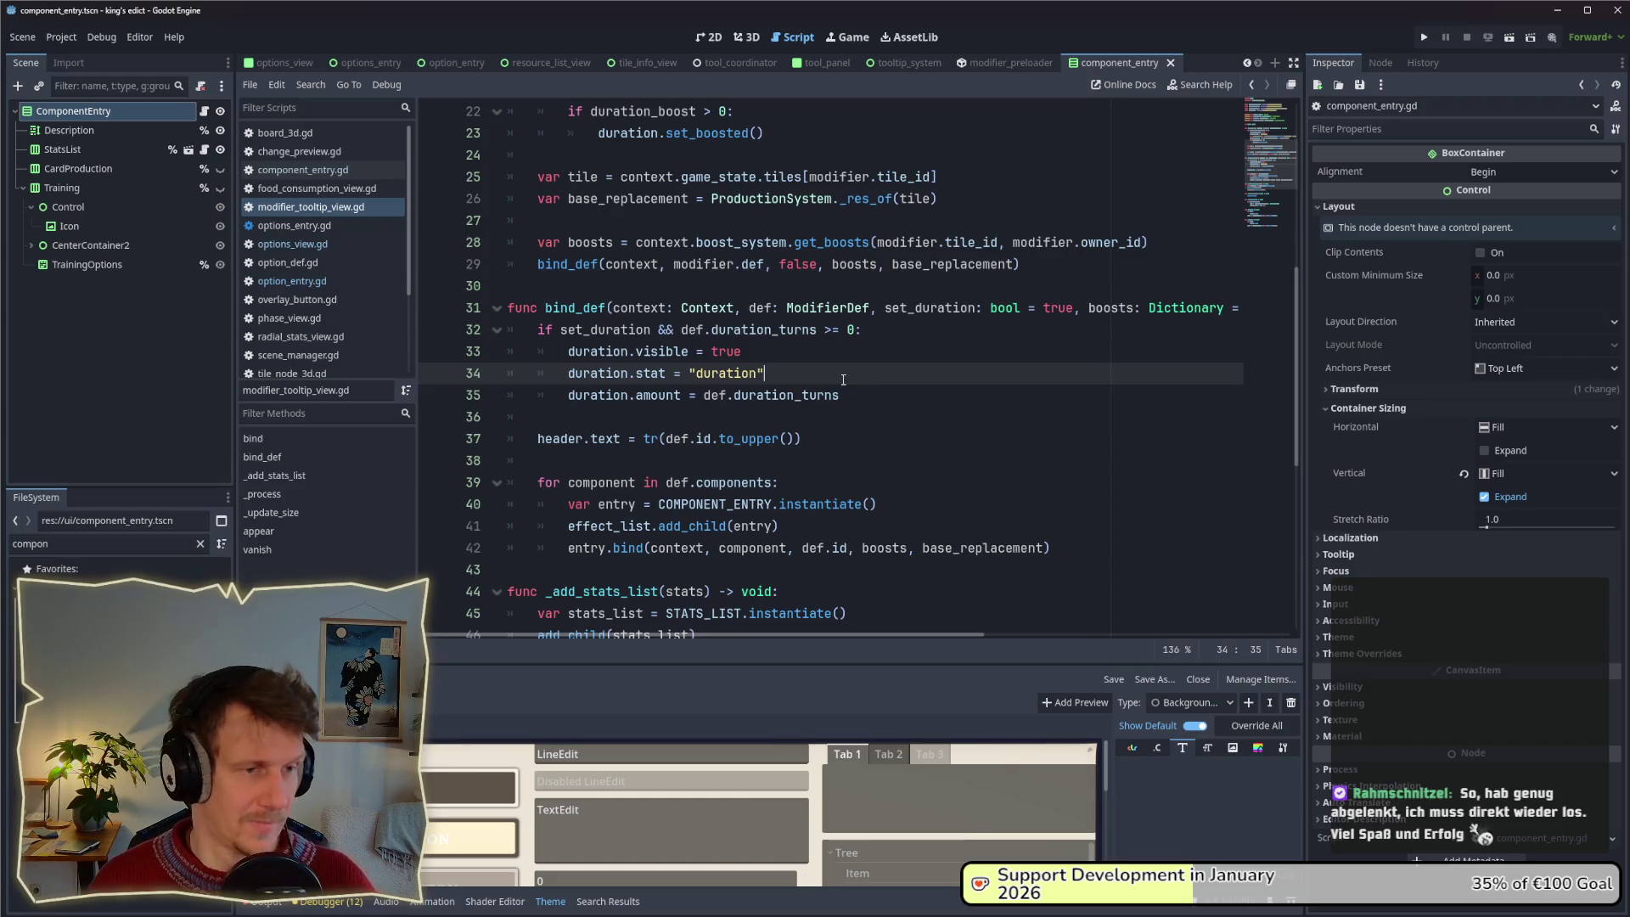
click(874, 391)
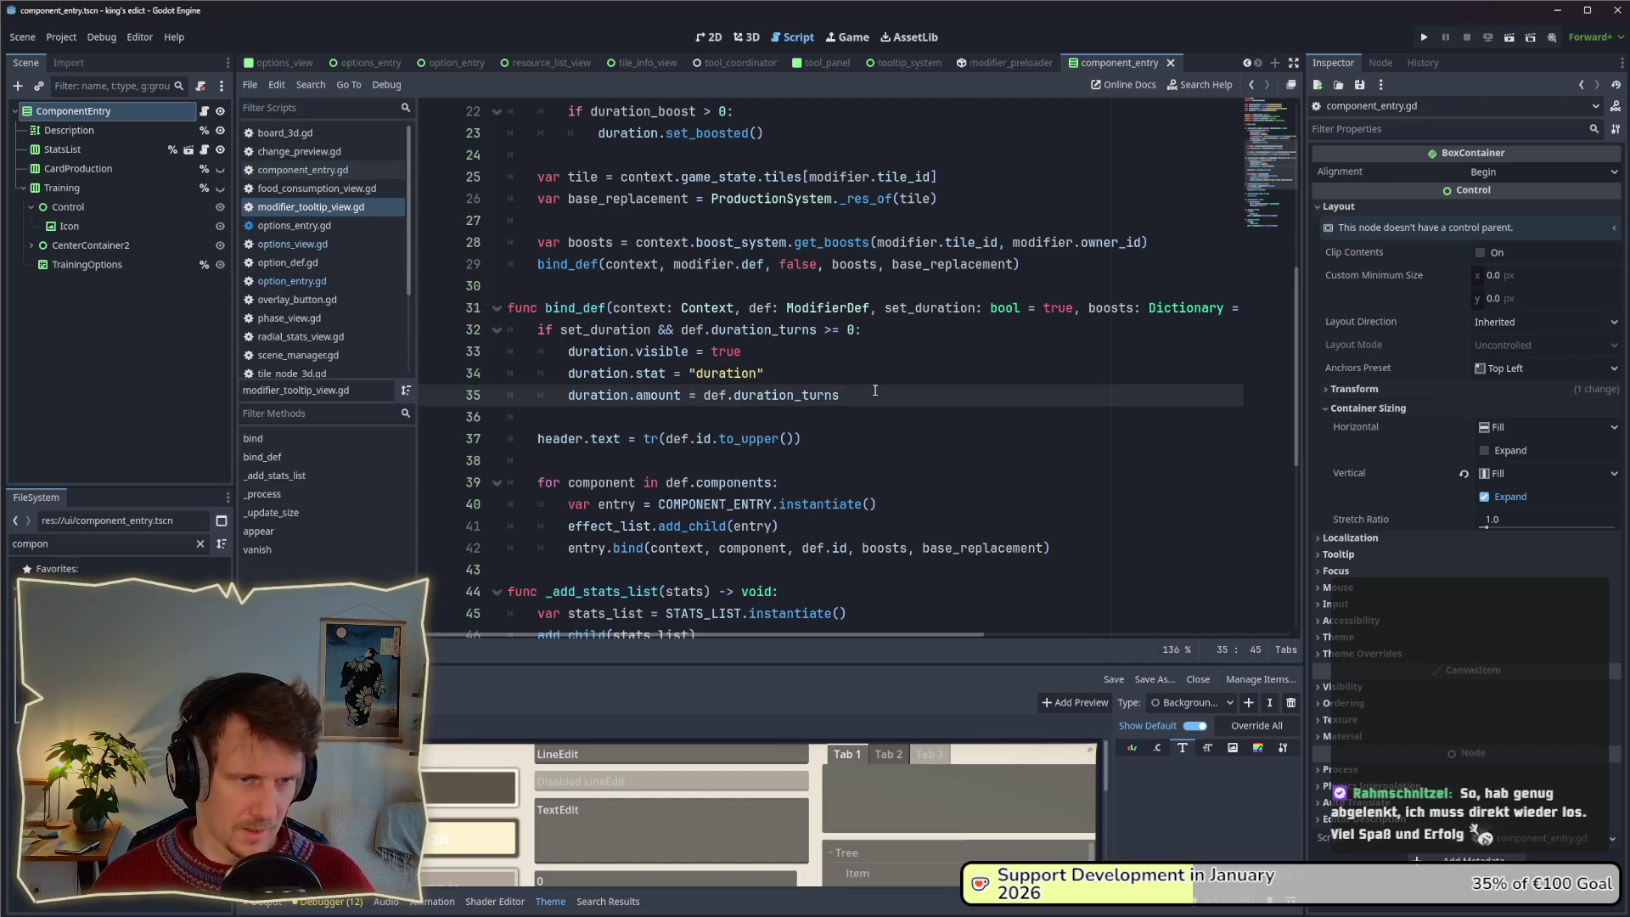
scroll(862, 380, down, 1)
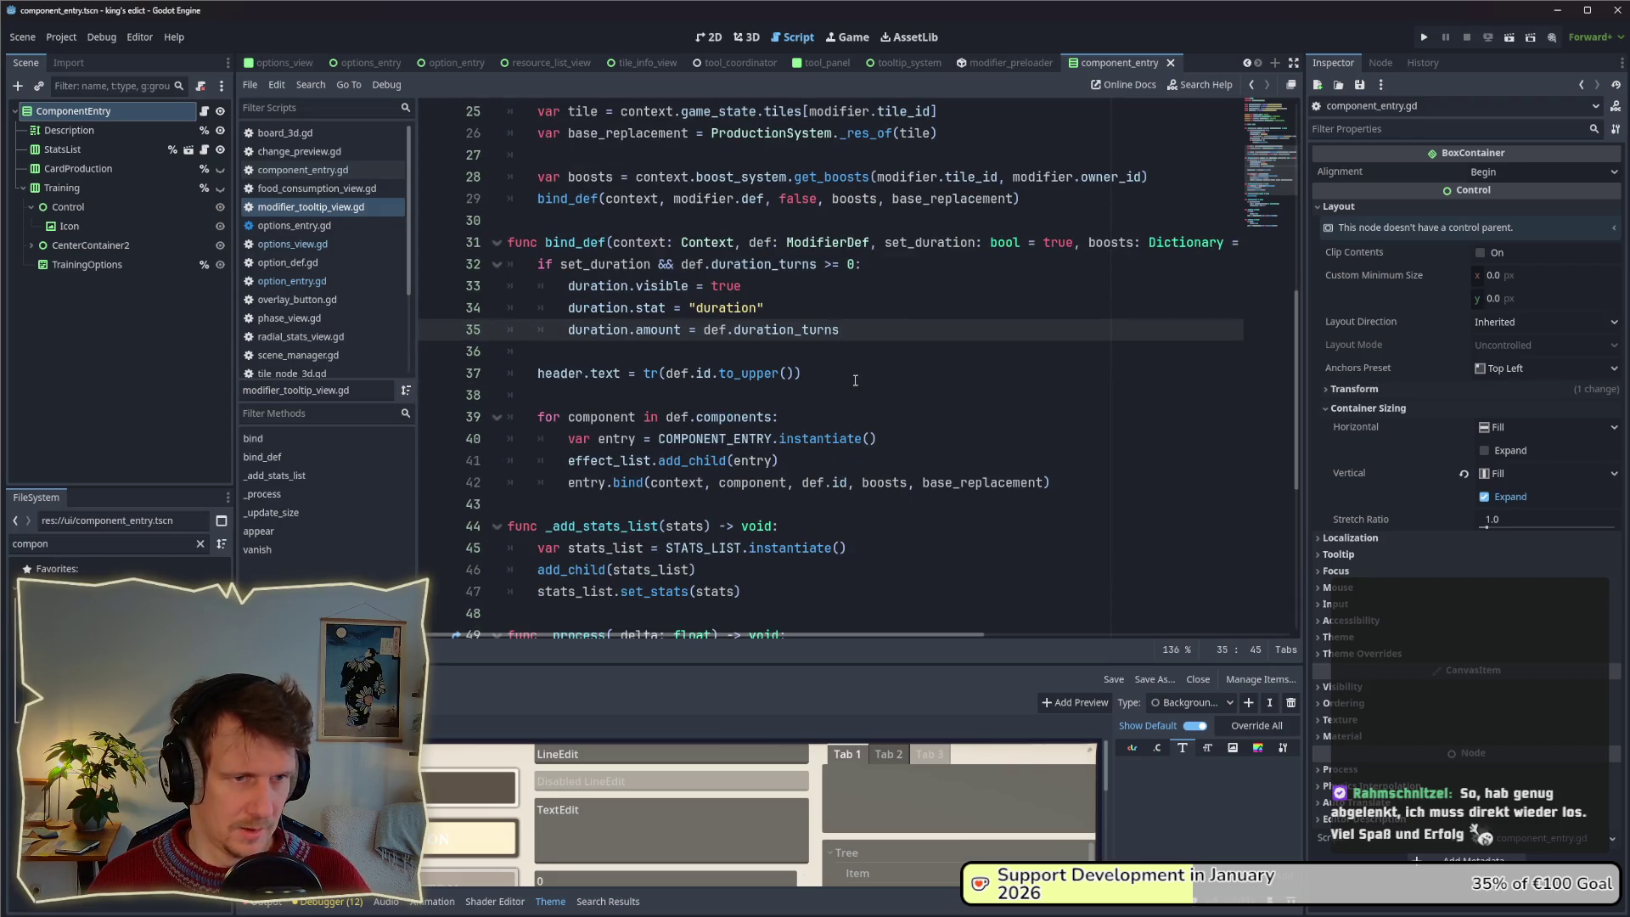
click(291, 281)
Make line 28 call bind_def(context, ModifierPreloader.get_resource(option.id)), save, and run the project.
key(Up)
key(End)
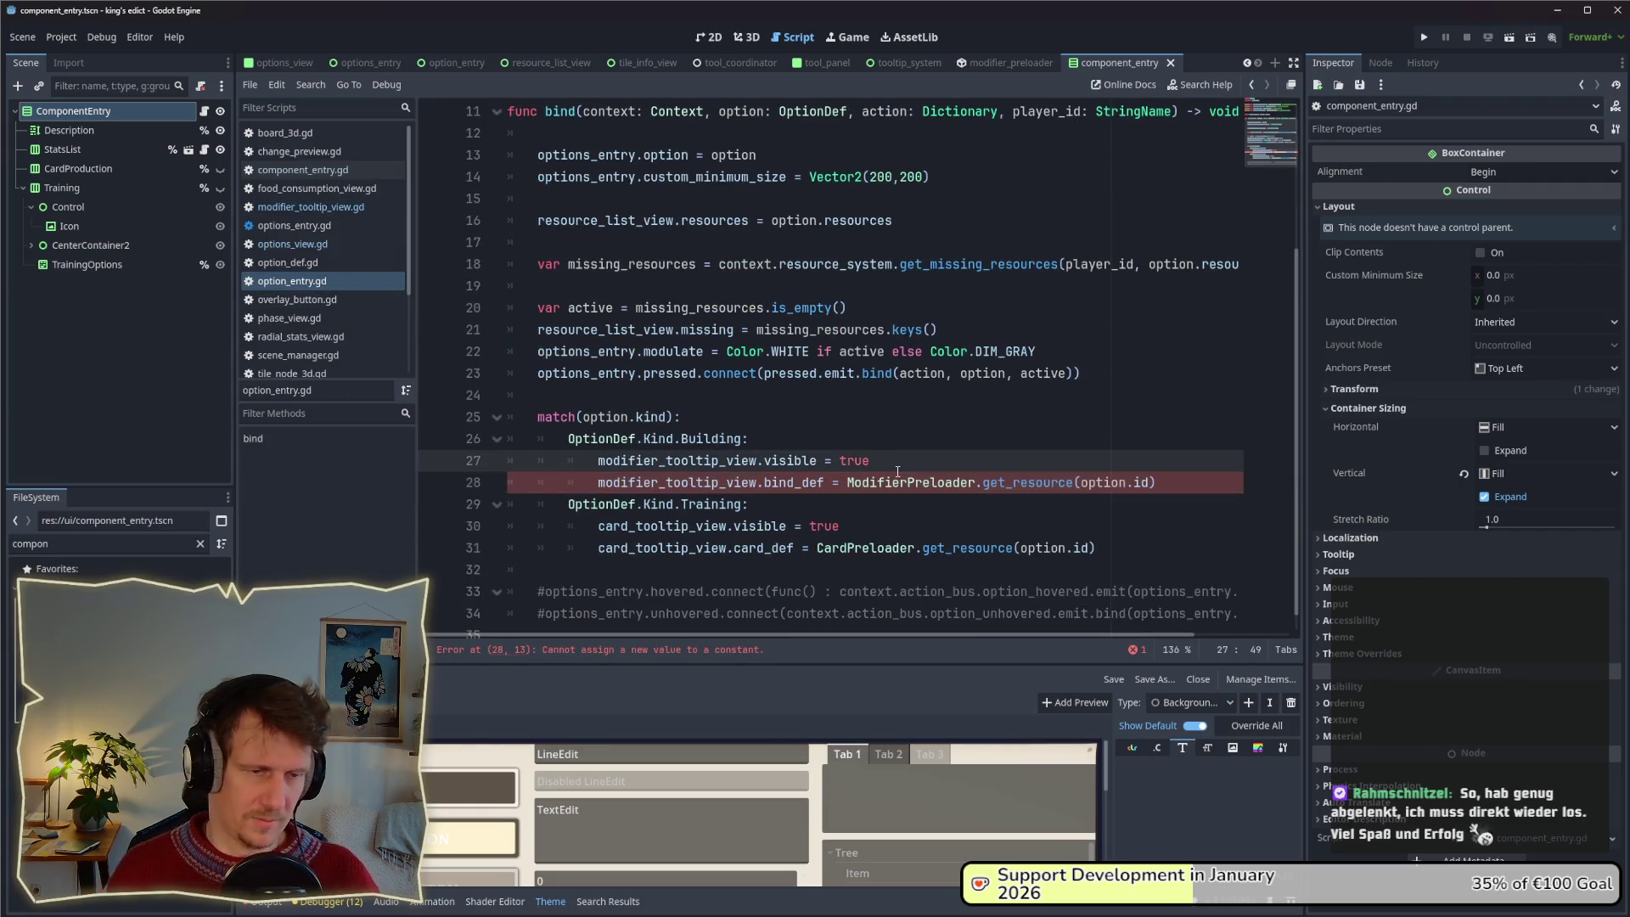
key(Down)
key(BackSpace)
key(BackSpace)
key(BackSpace)
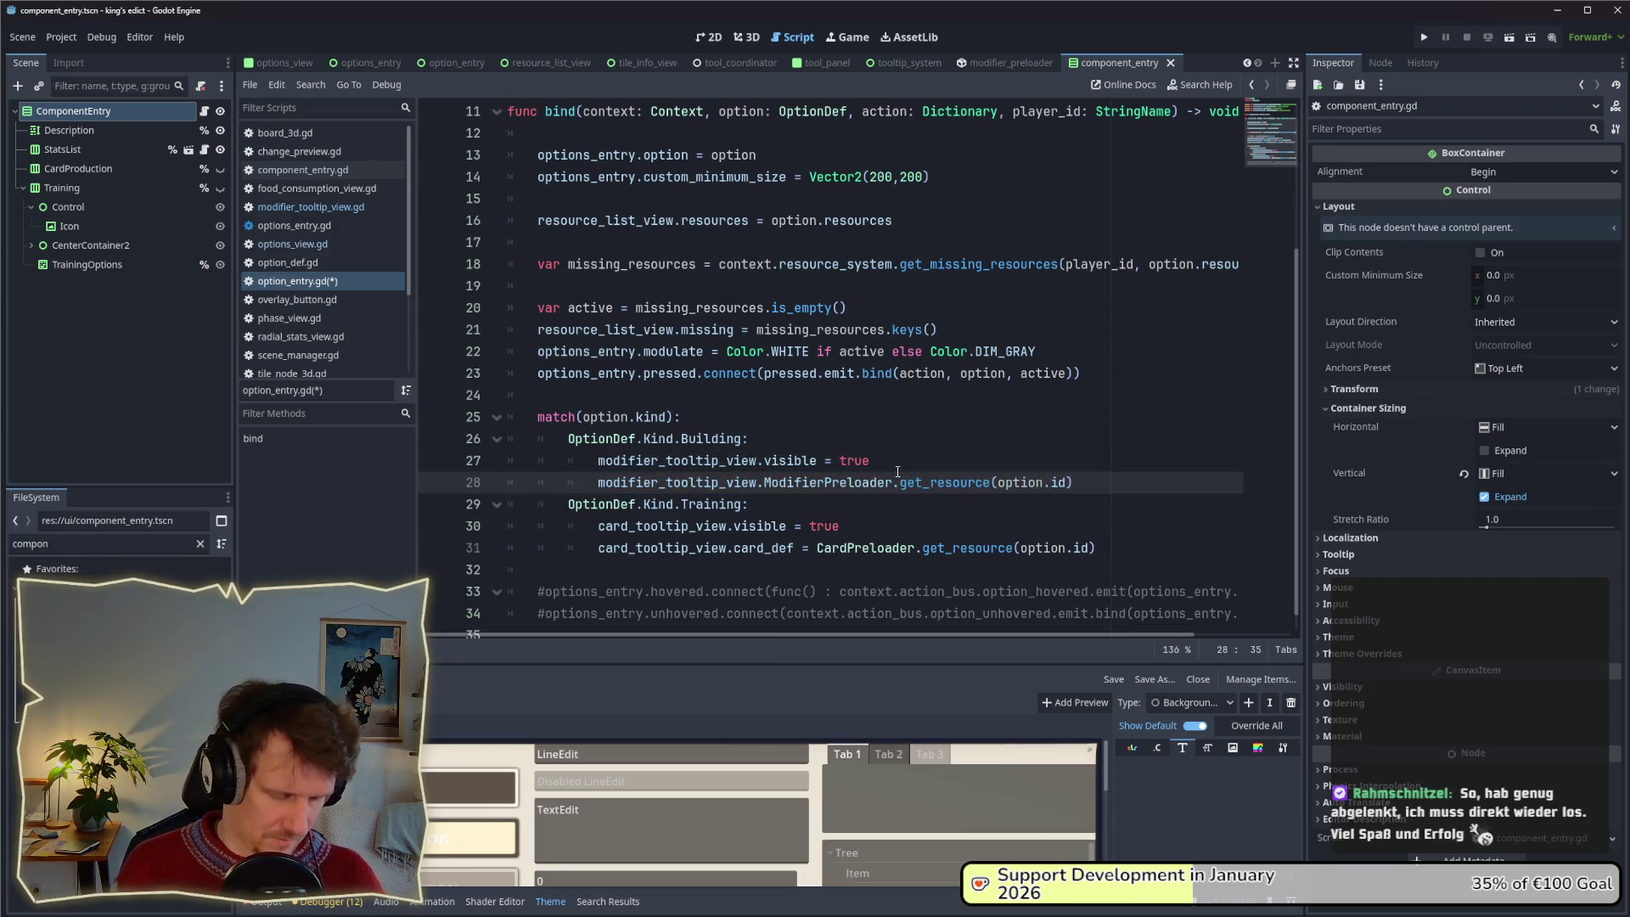
text(bind_def,)
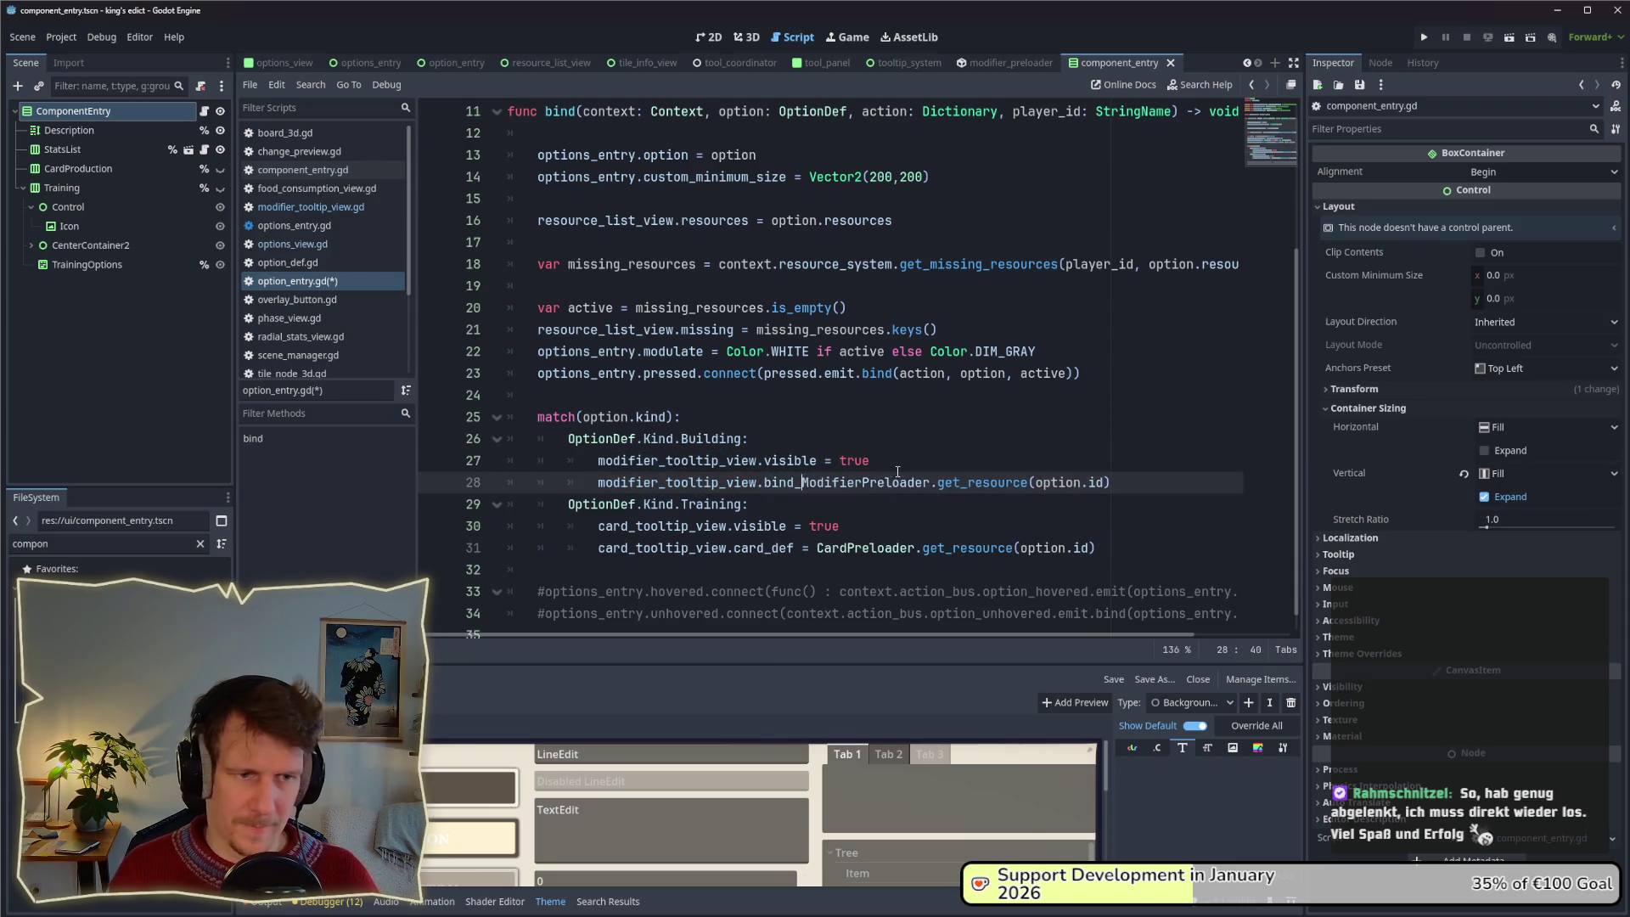
key(BackSpace)
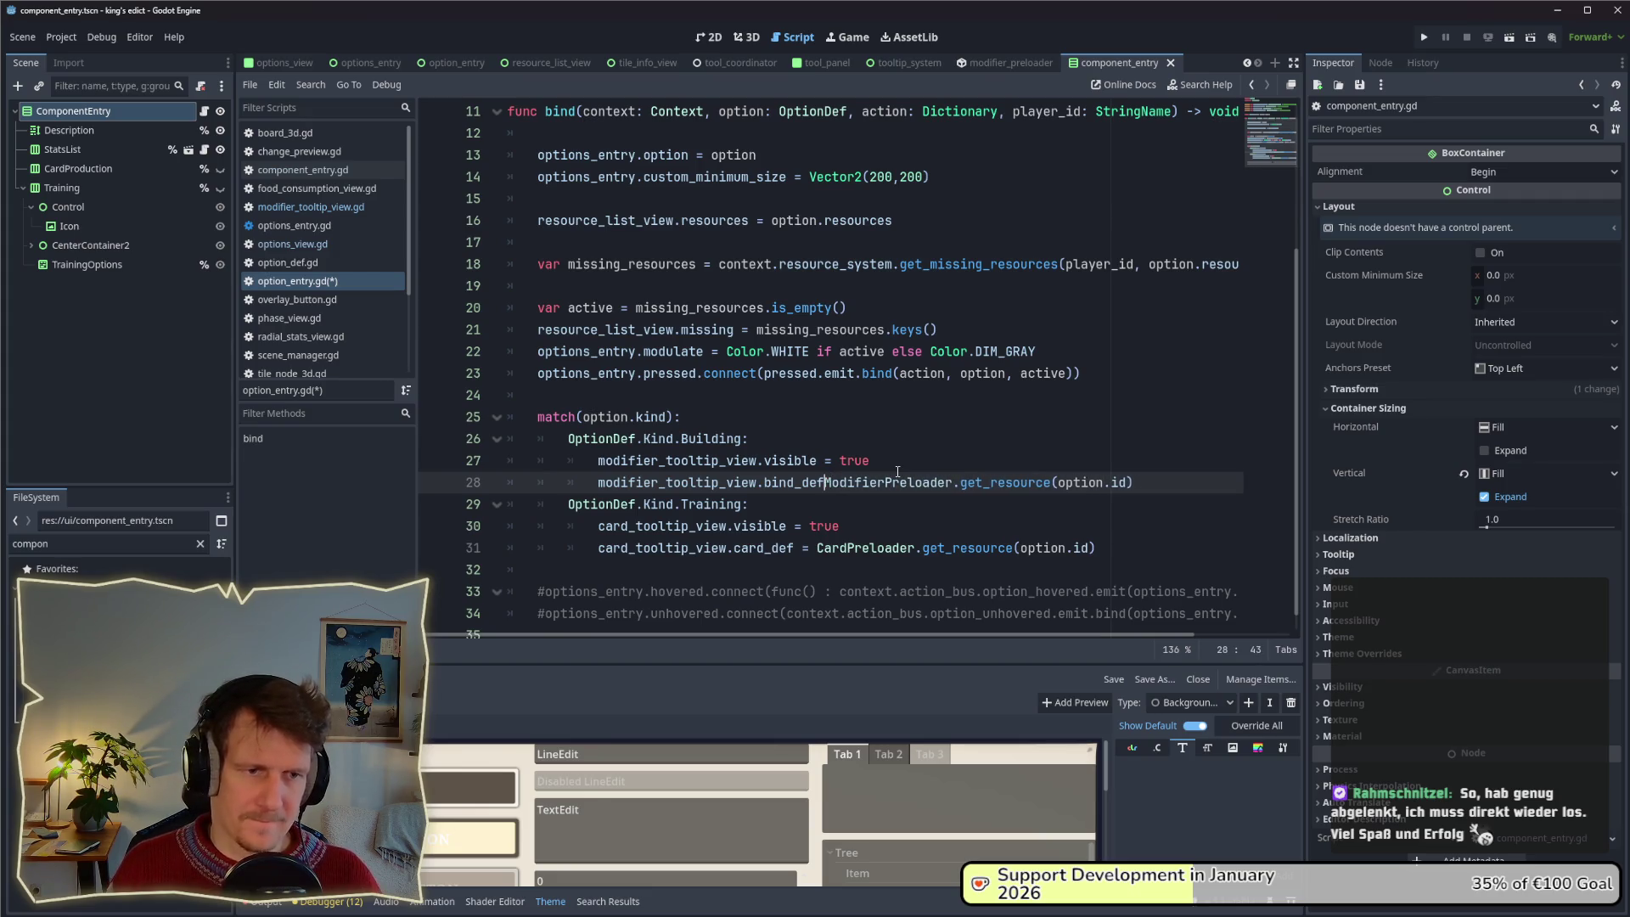
text((context, )
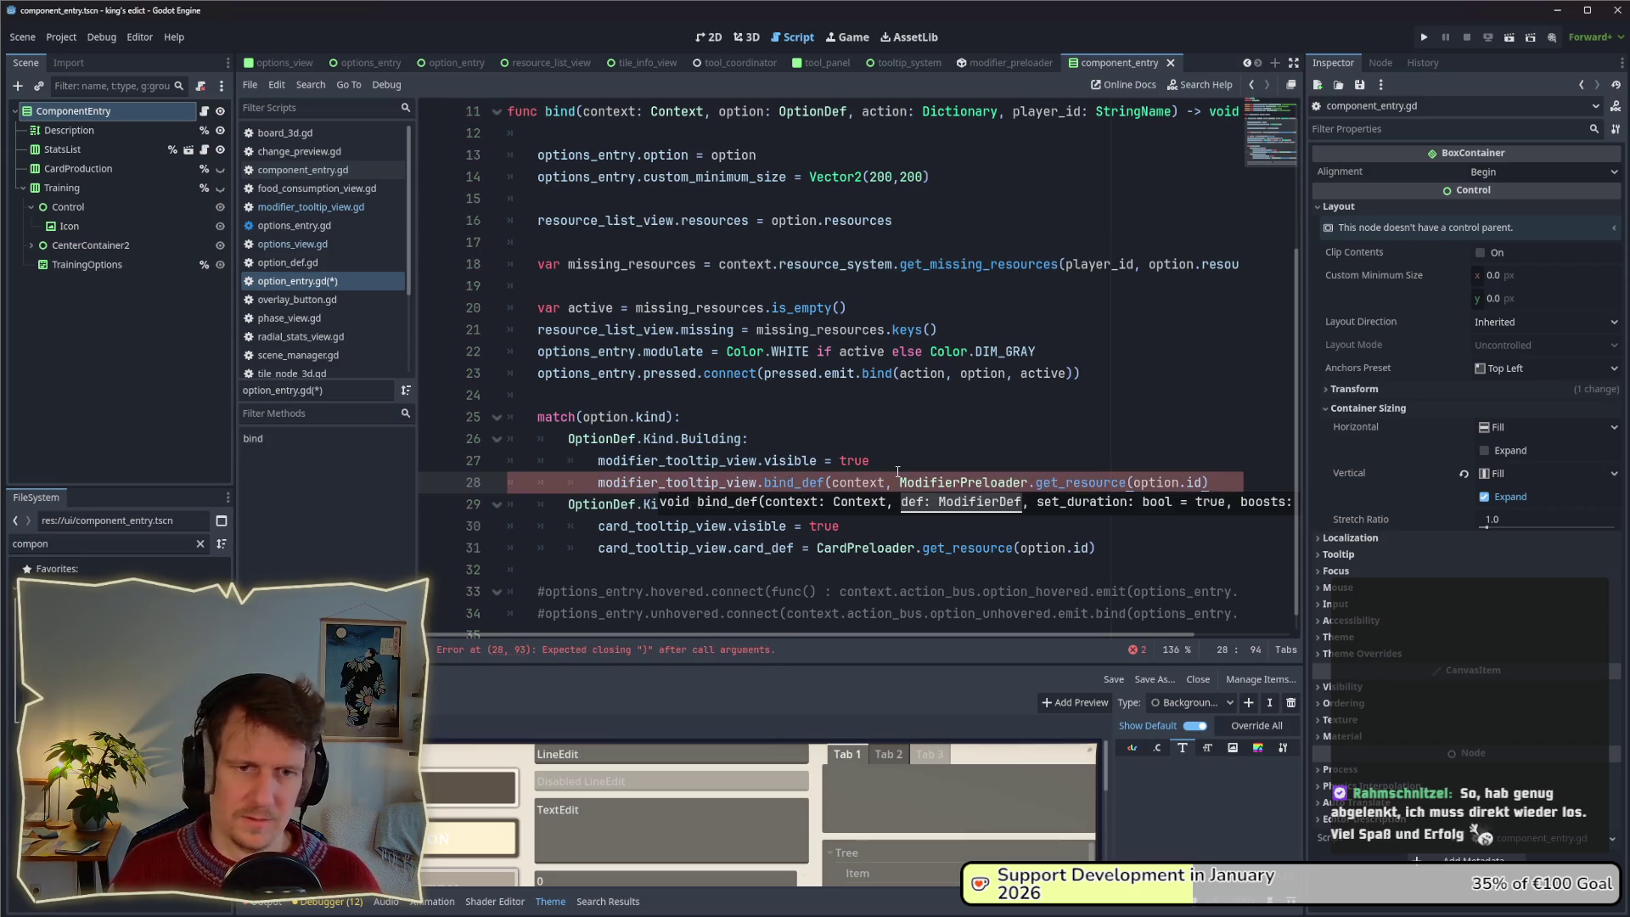
text())
key(ctrl+s)
click(920, 463)
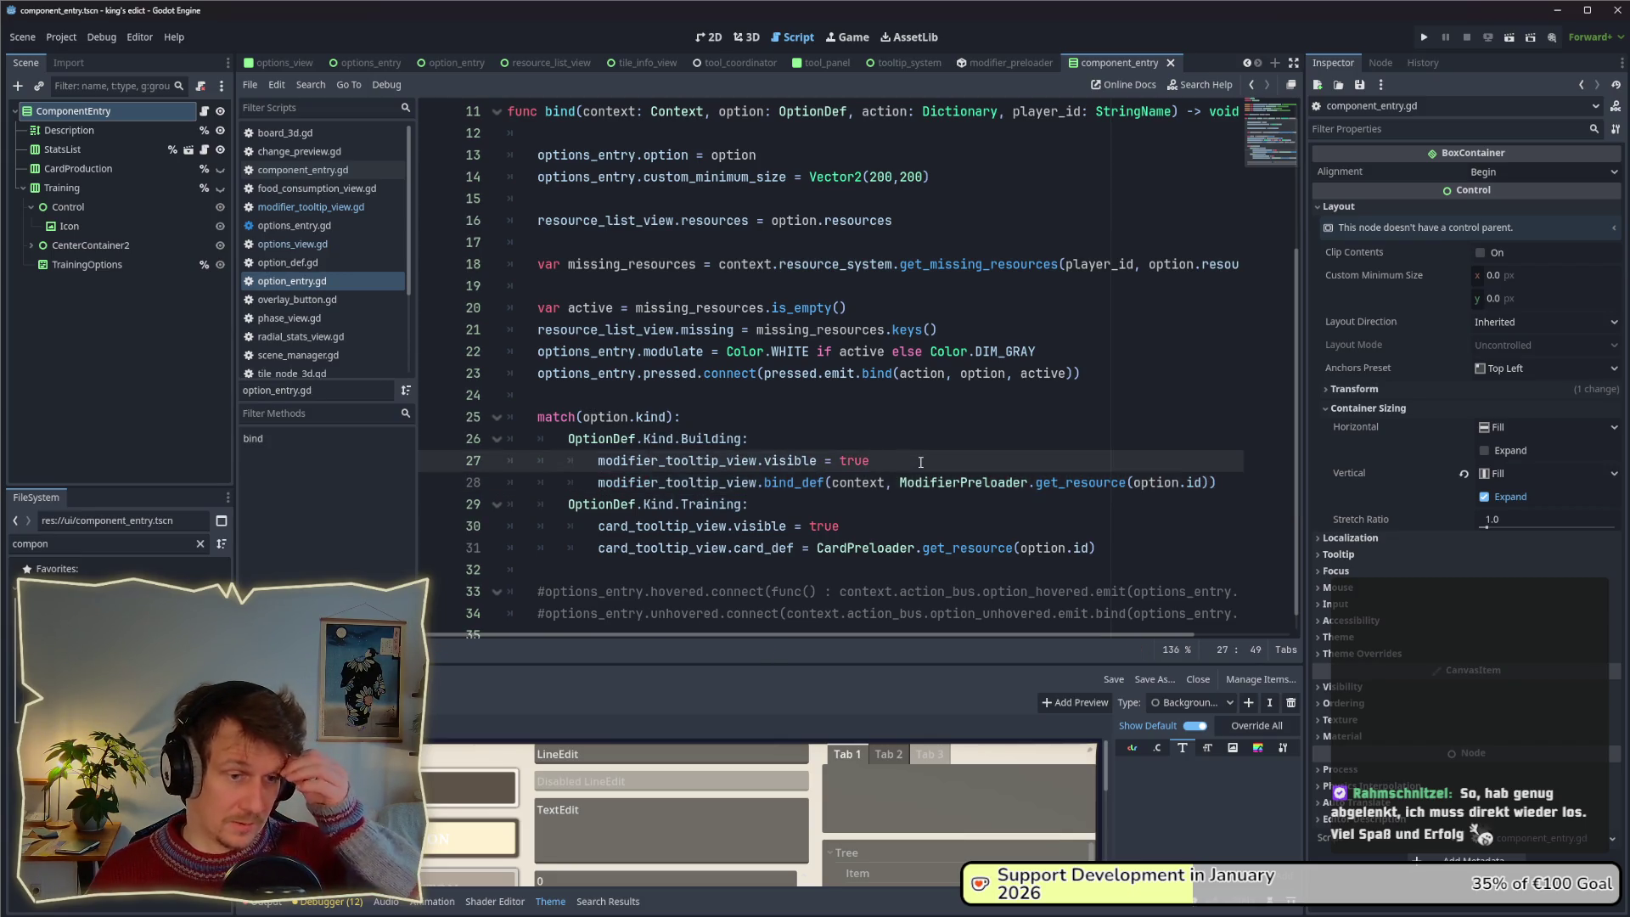
key(F5)
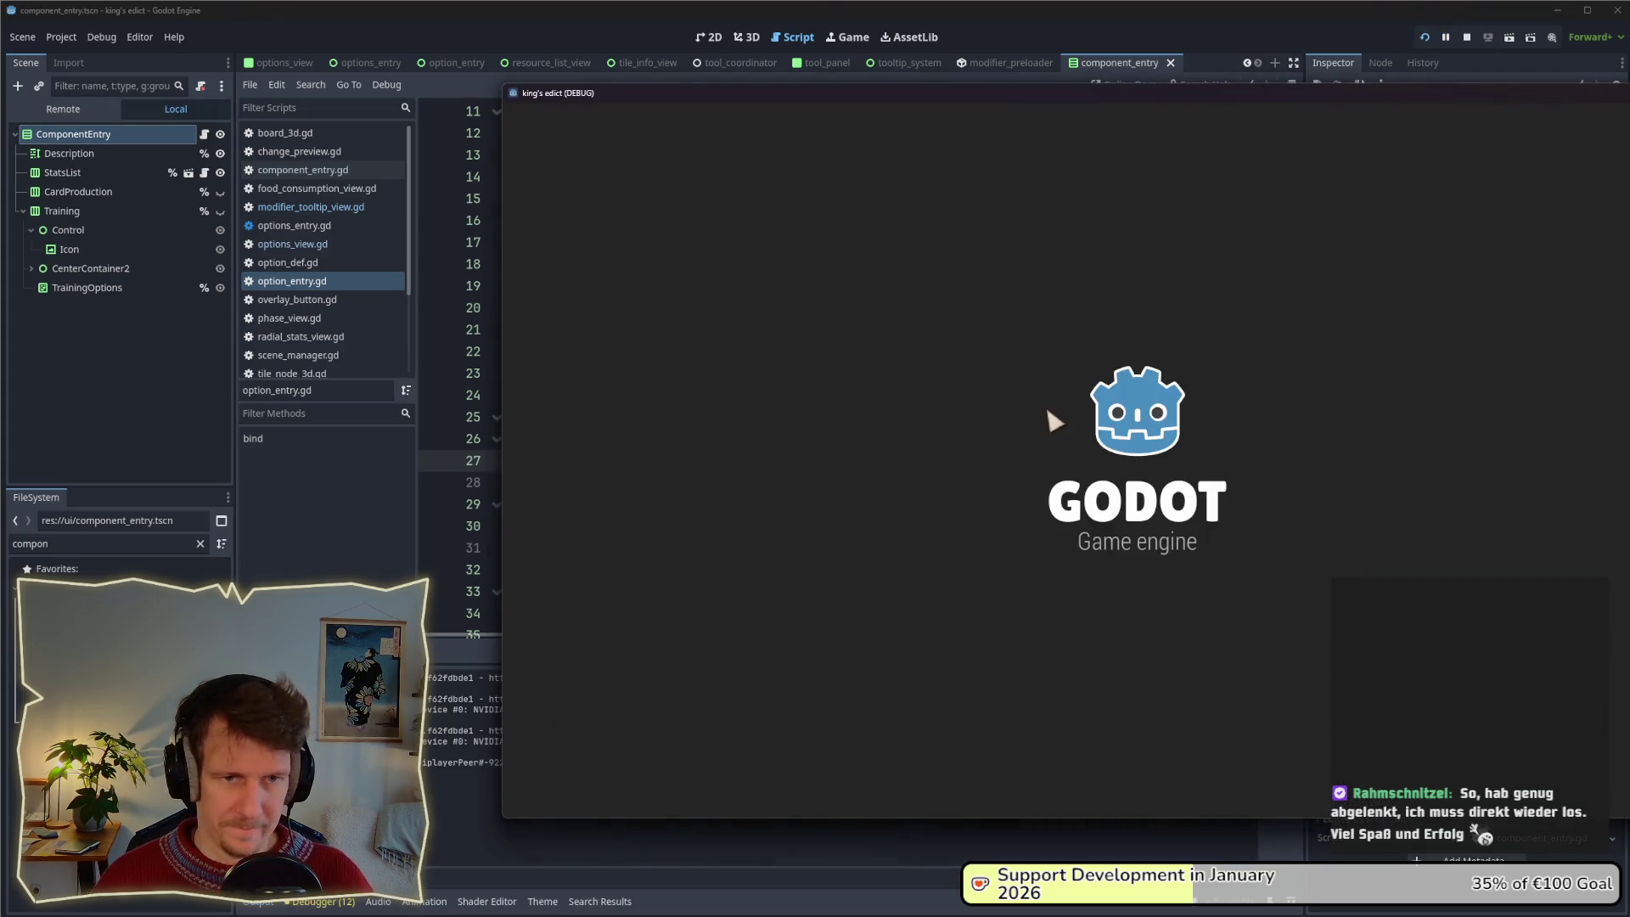
Start a multiplayer match on Small Islands 2.map, play the Builder card onto a hex, then stop.
click(1134, 322)
click(1253, 314)
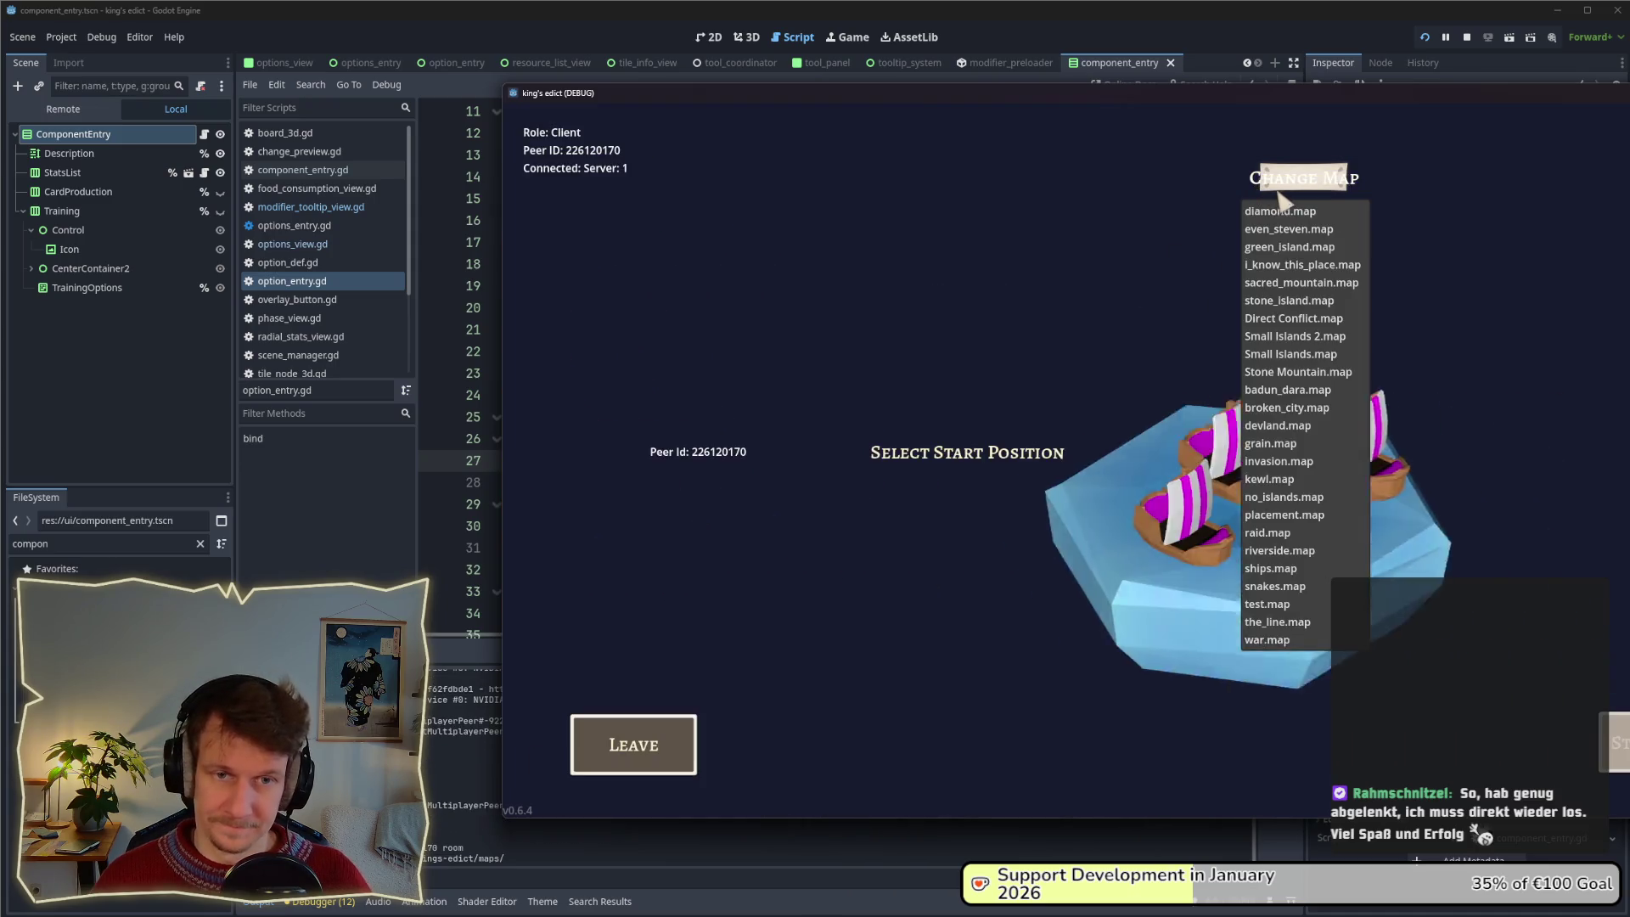
click(1283, 336)
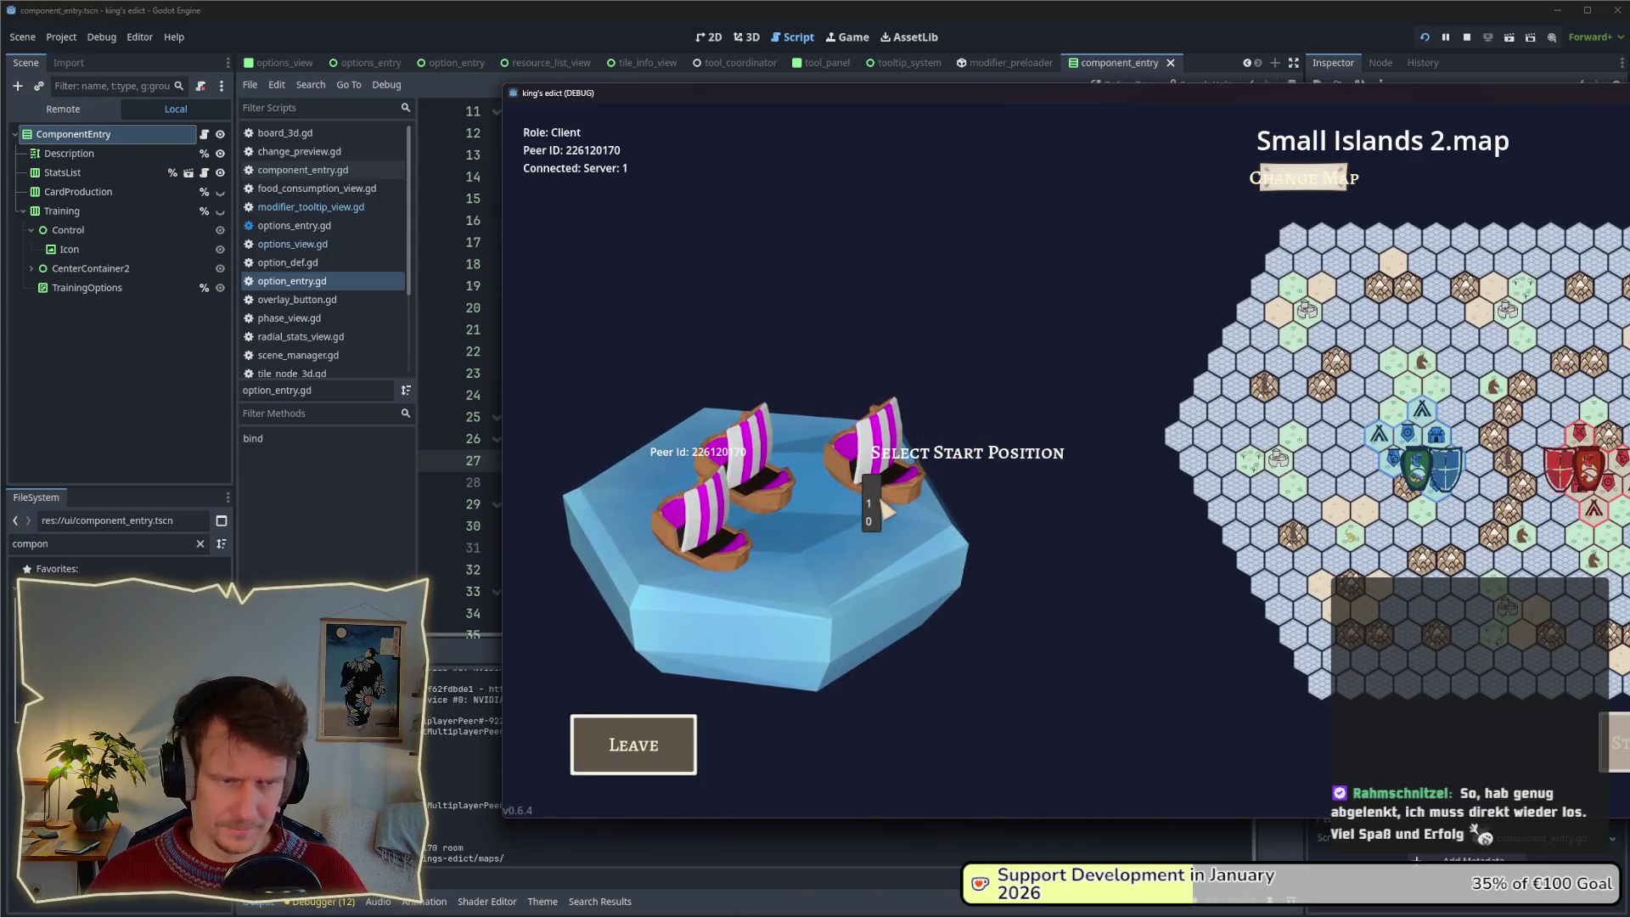
click(874, 498)
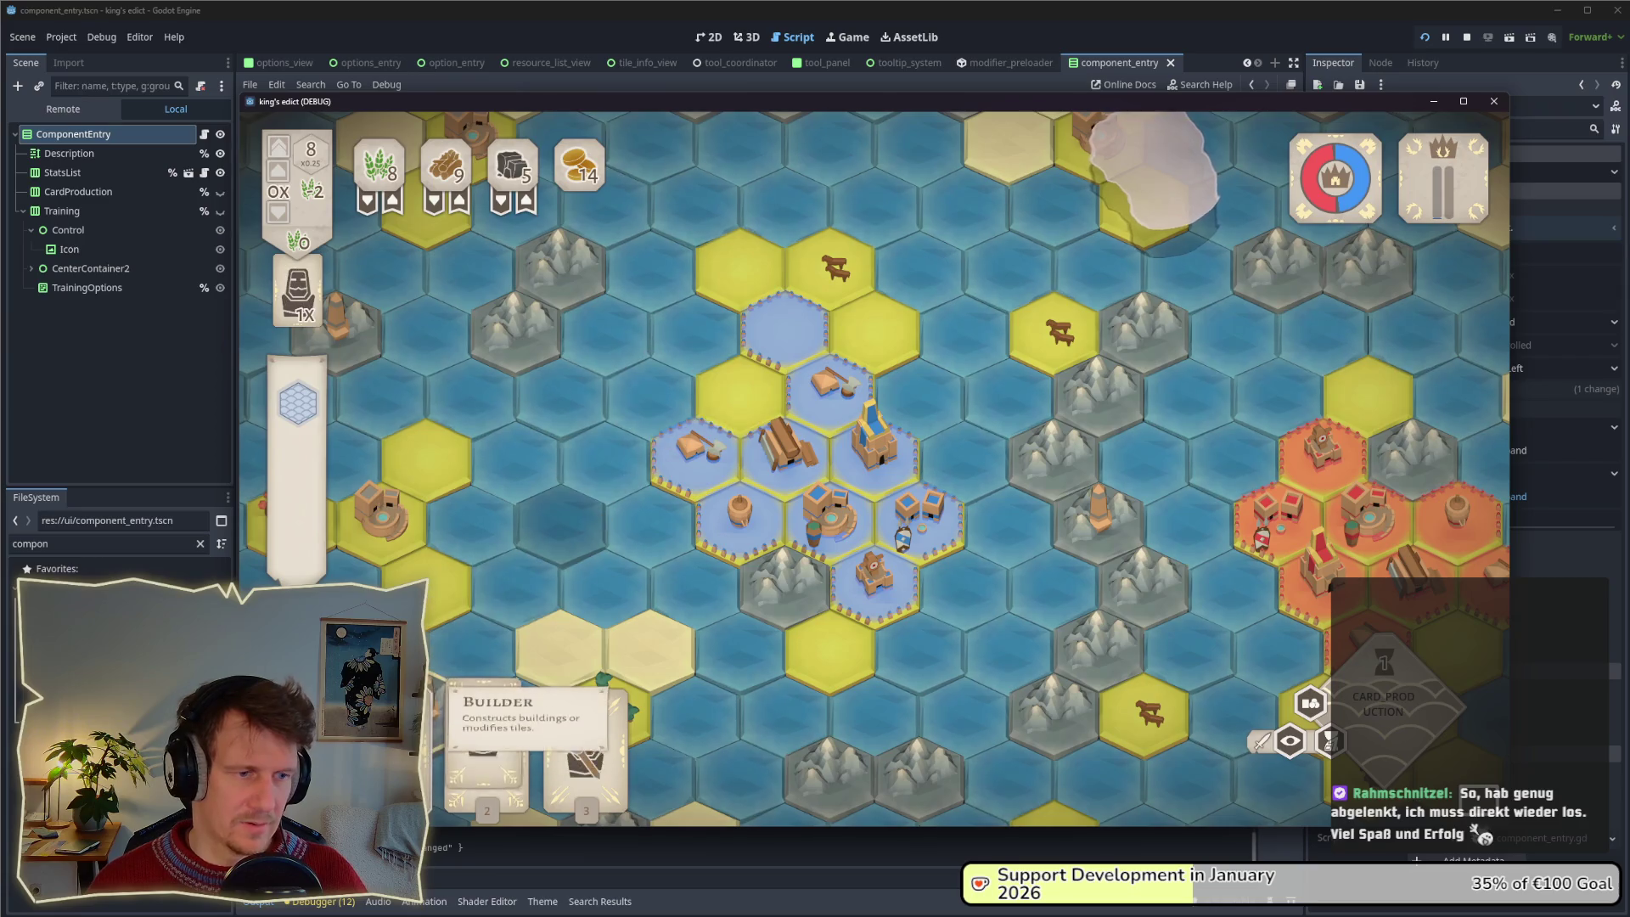
mouse_move(526, 747)
mouse_down()
mouse_move(730, 399)
mouse_move(760, 377)
mouse_up()
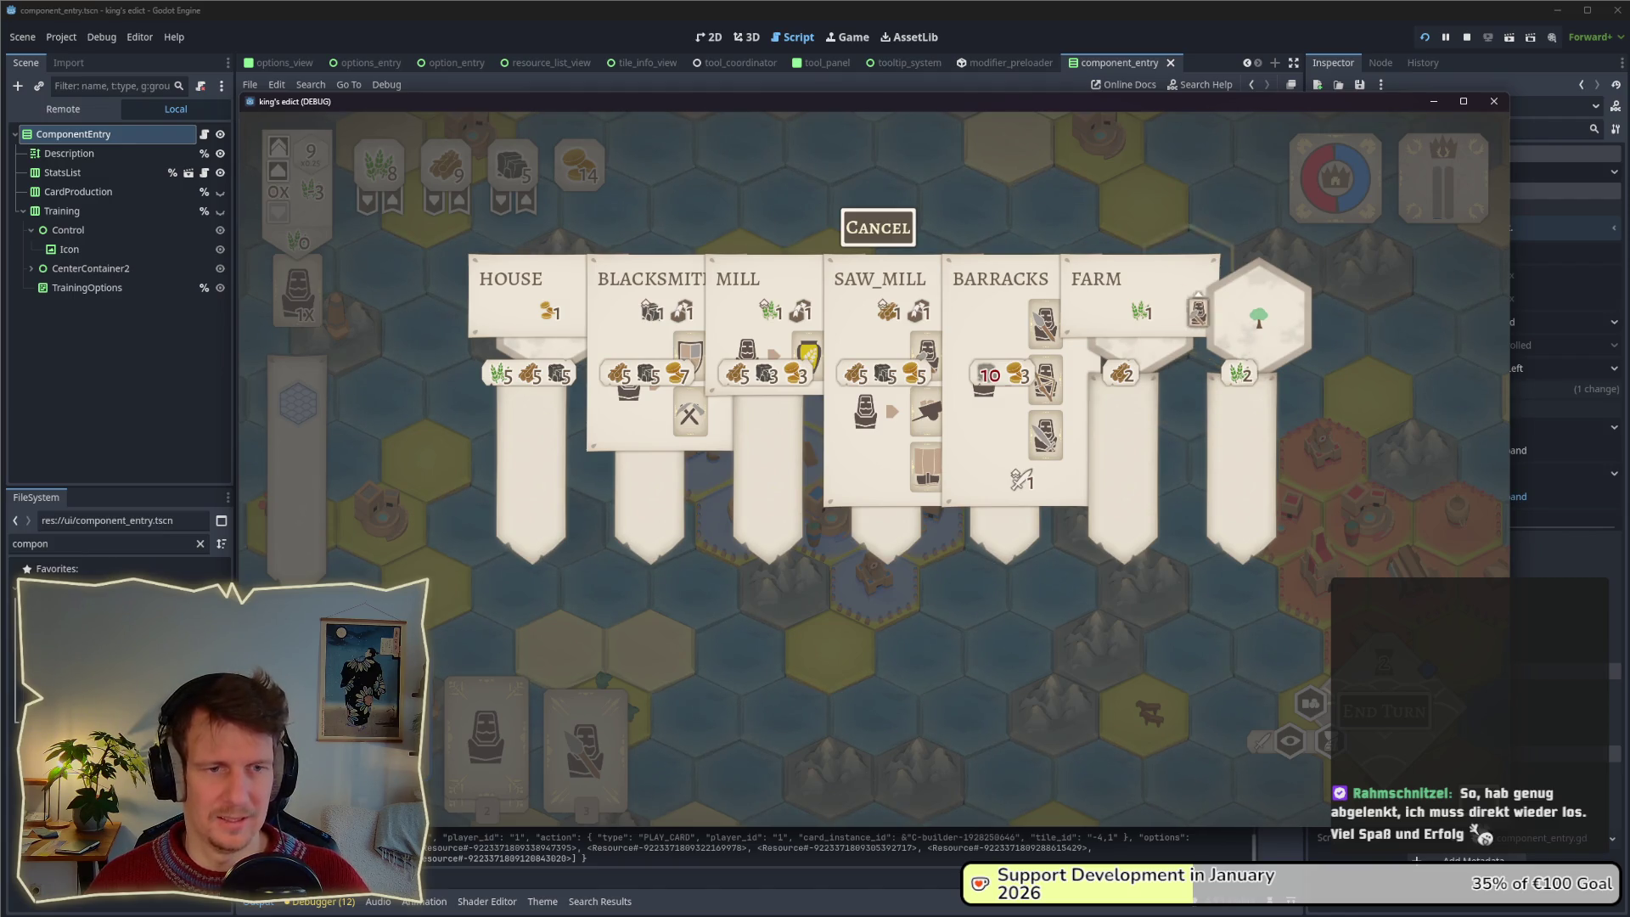
click(1467, 39)
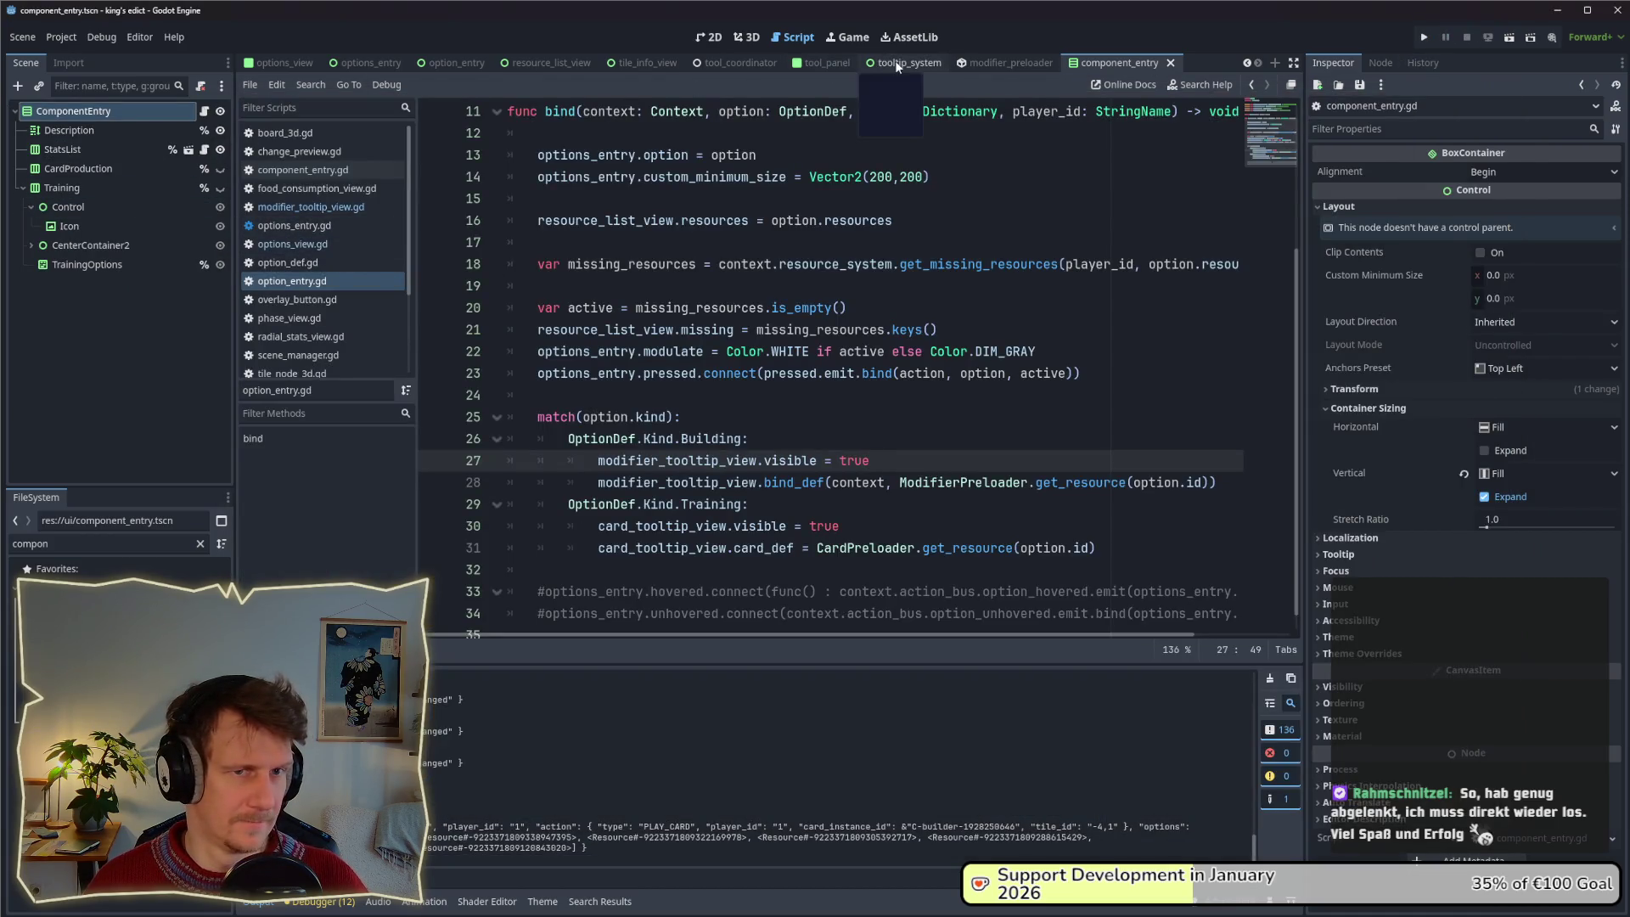
In option_entry's 2D view, show both tooltip panels and drag the modifier panel onto the HEADER panel.
click(443, 64)
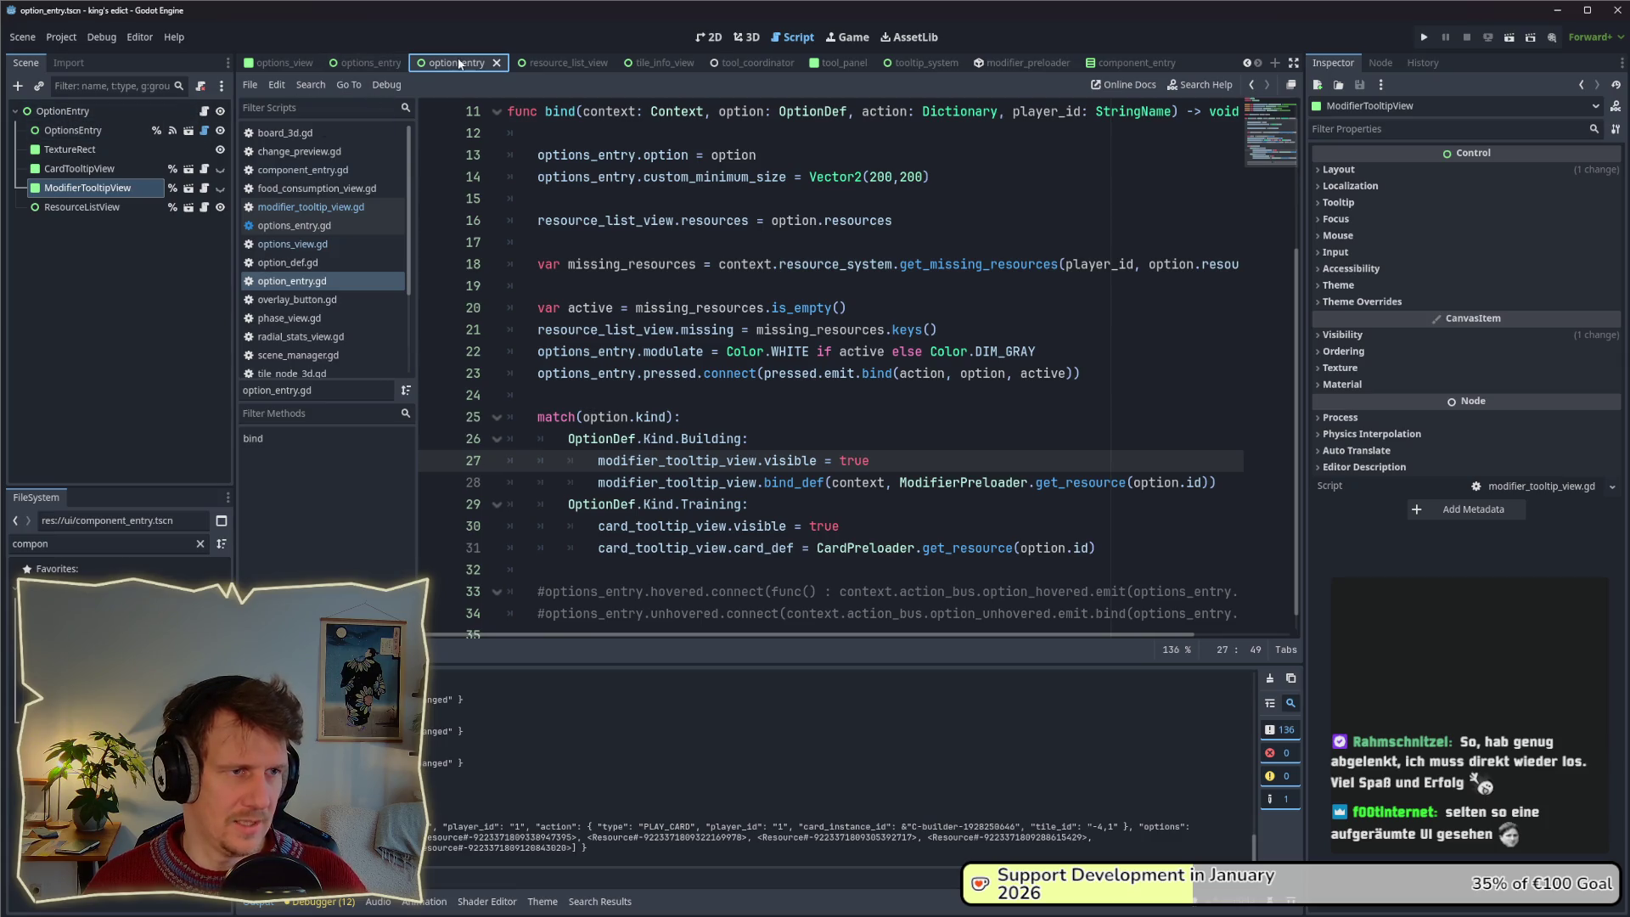
click(719, 38)
click(80, 169)
click(76, 188)
click(219, 187)
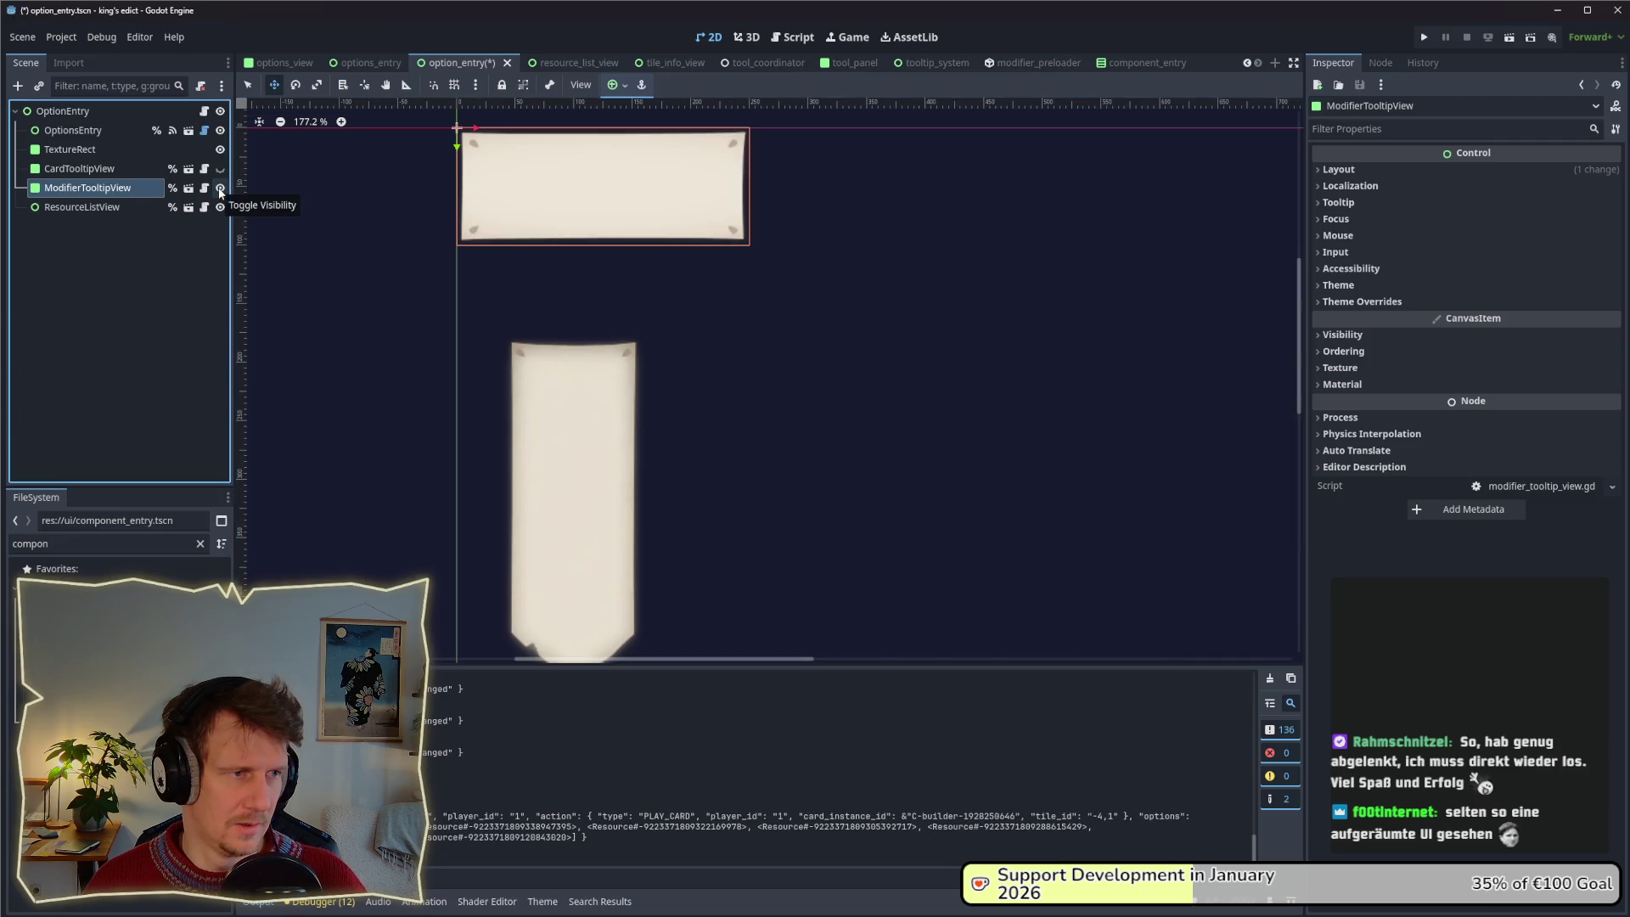
click(220, 169)
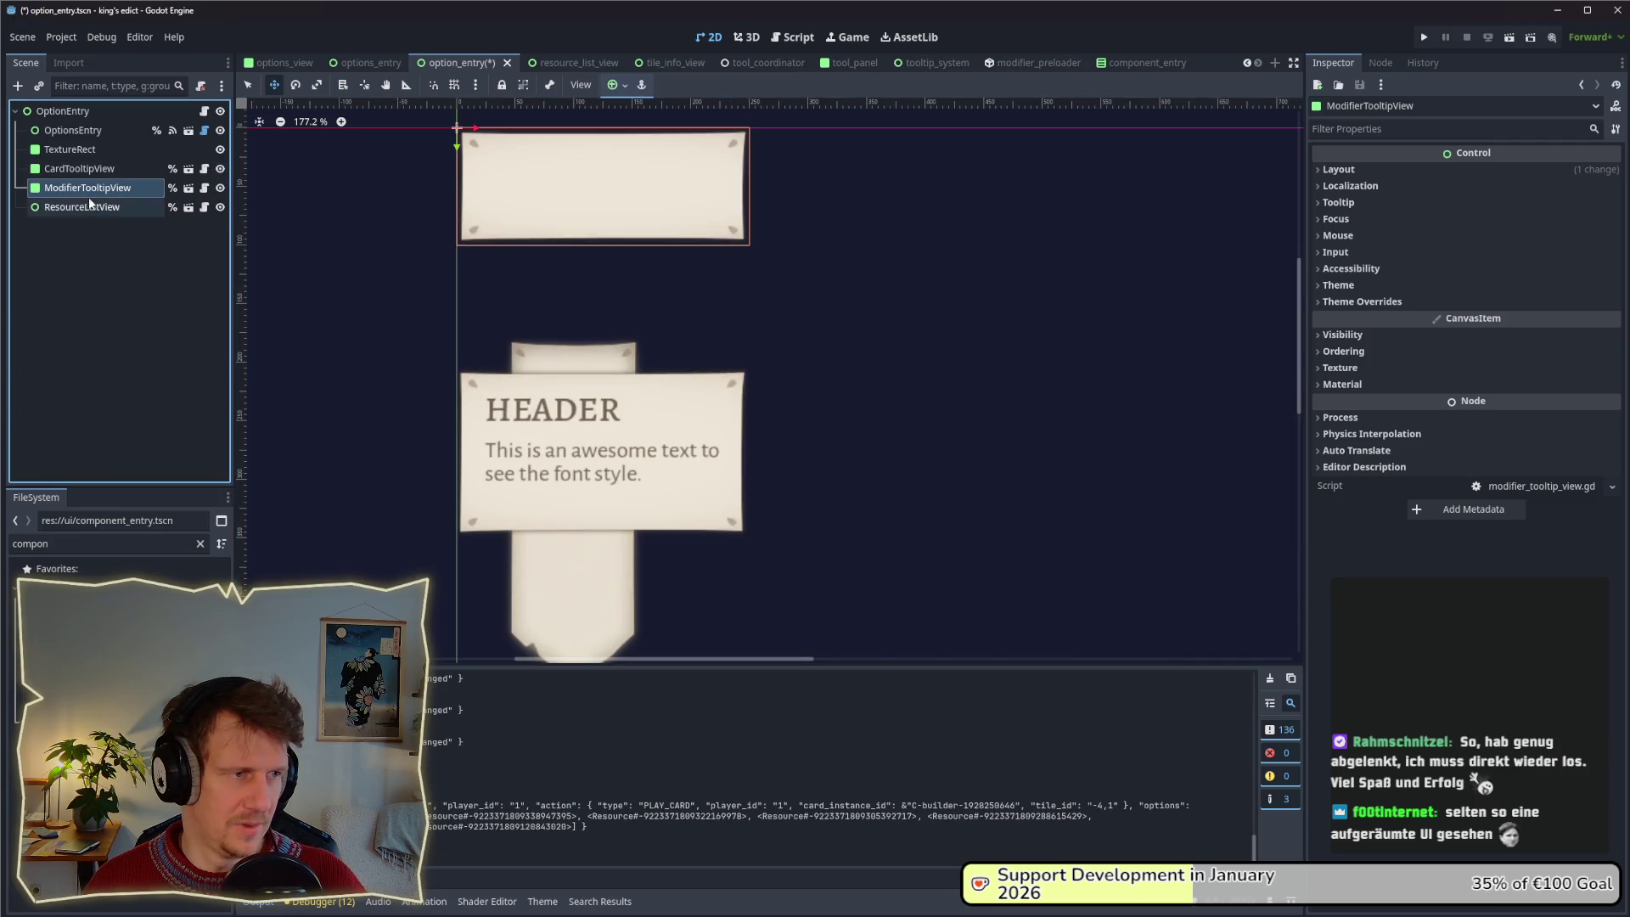
drag(520, 187, 544, 430)
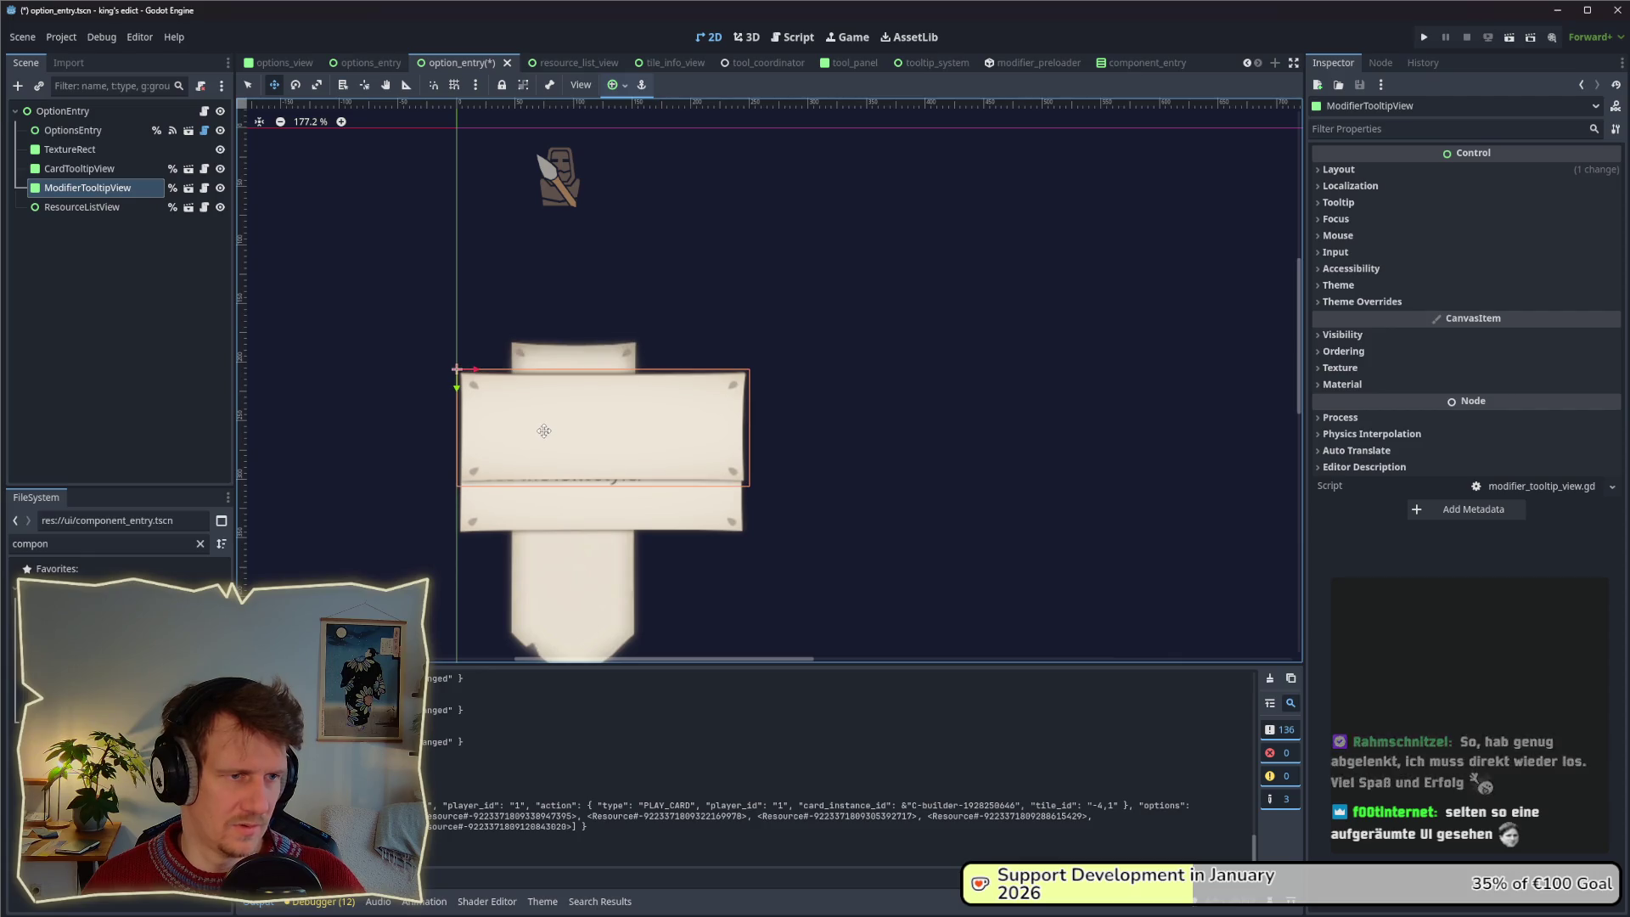
Move both tooltip panels up about 17 px together and save the scene.
click(81, 151)
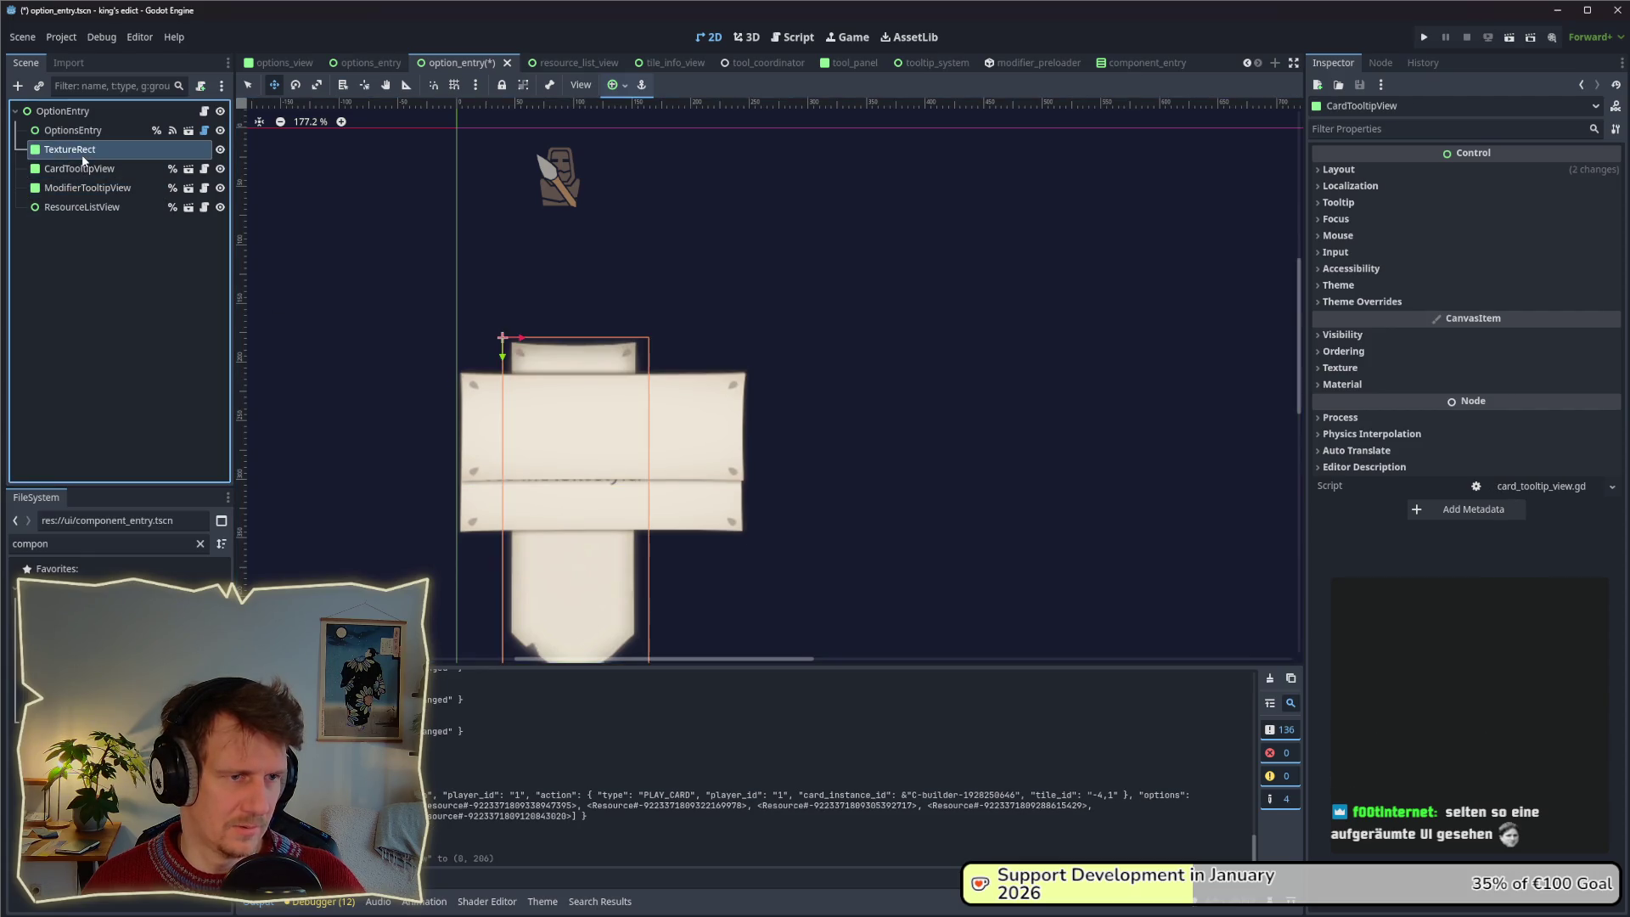
click(67, 207)
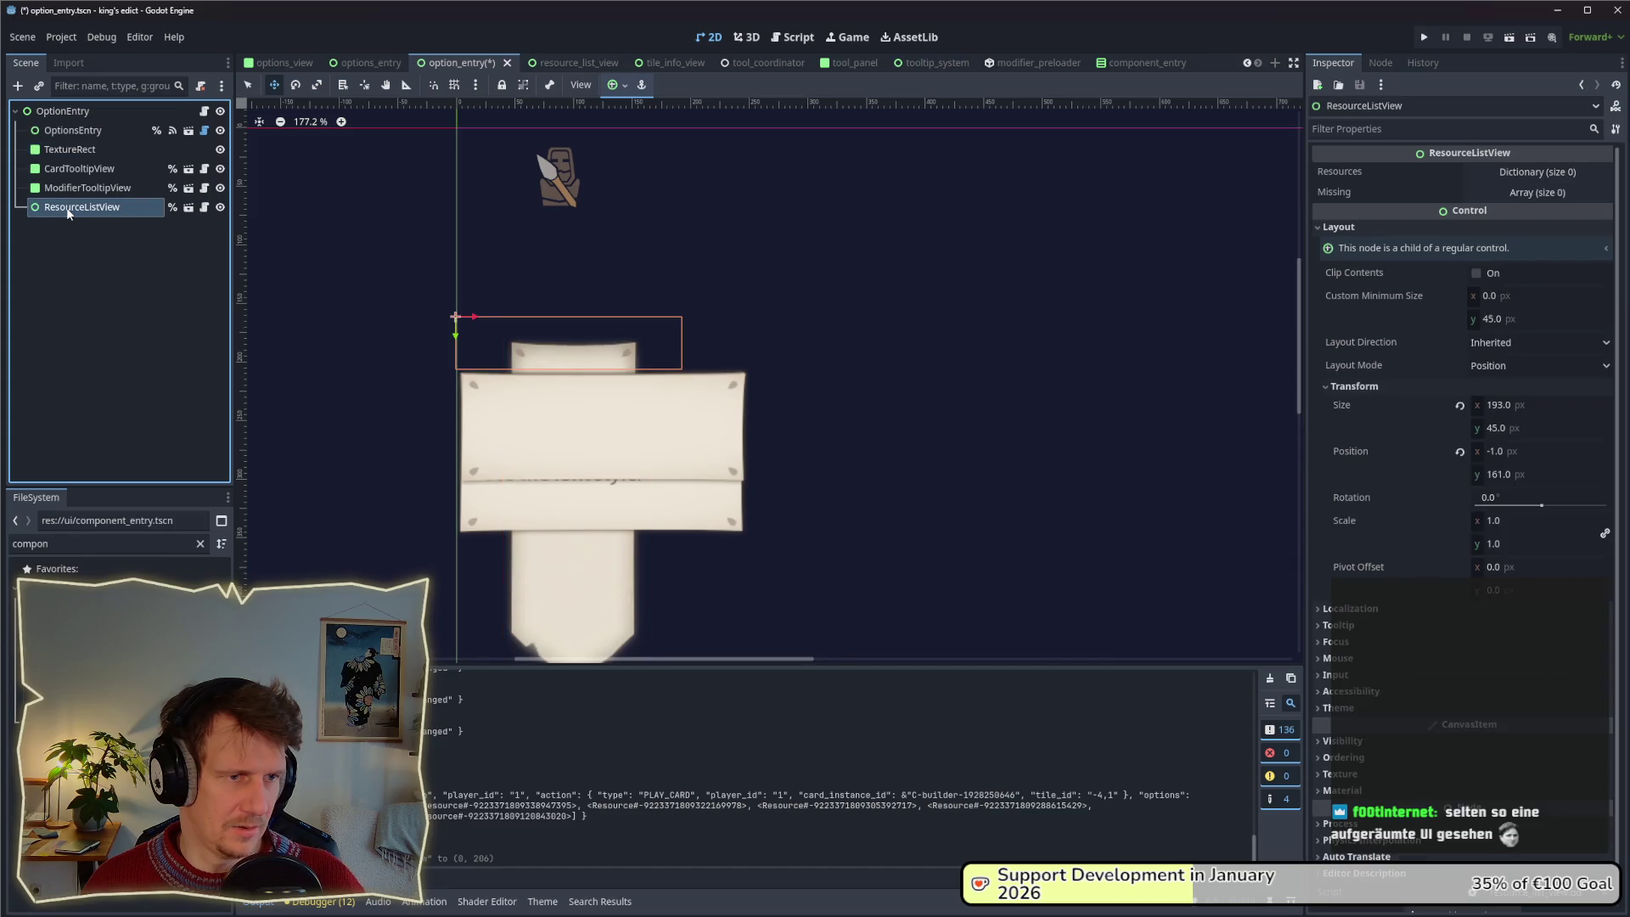
click(65, 189)
ctrl+click(65, 172)
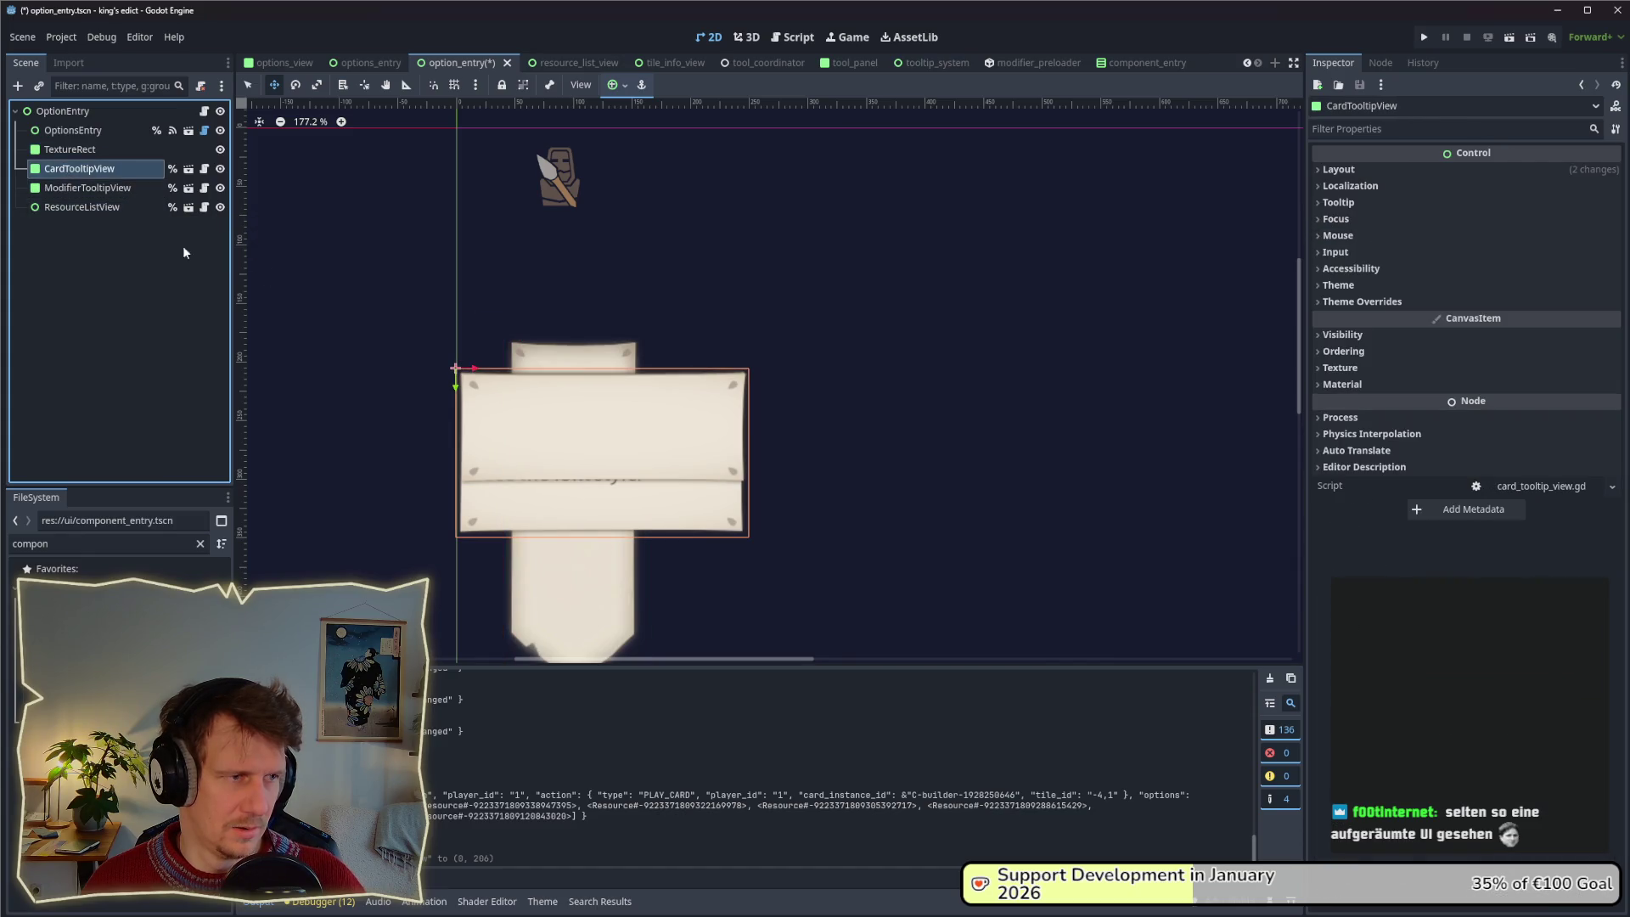
drag(541, 415, 542, 401)
key(ctrl+s)
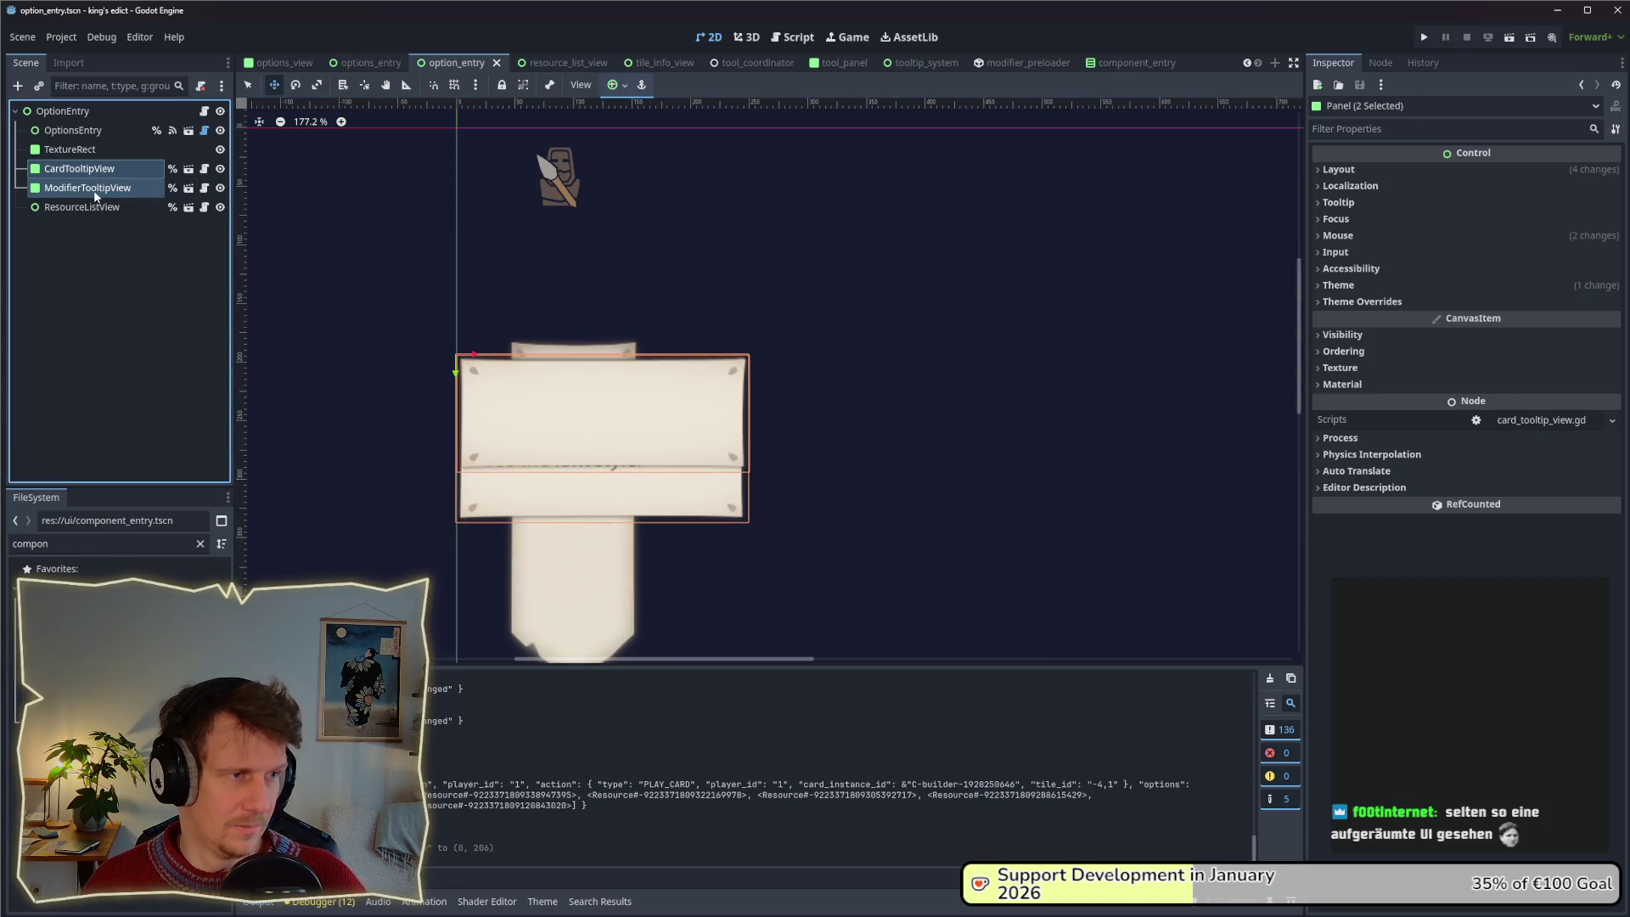
ctrl+click(93, 189)
key(ctrl+s)
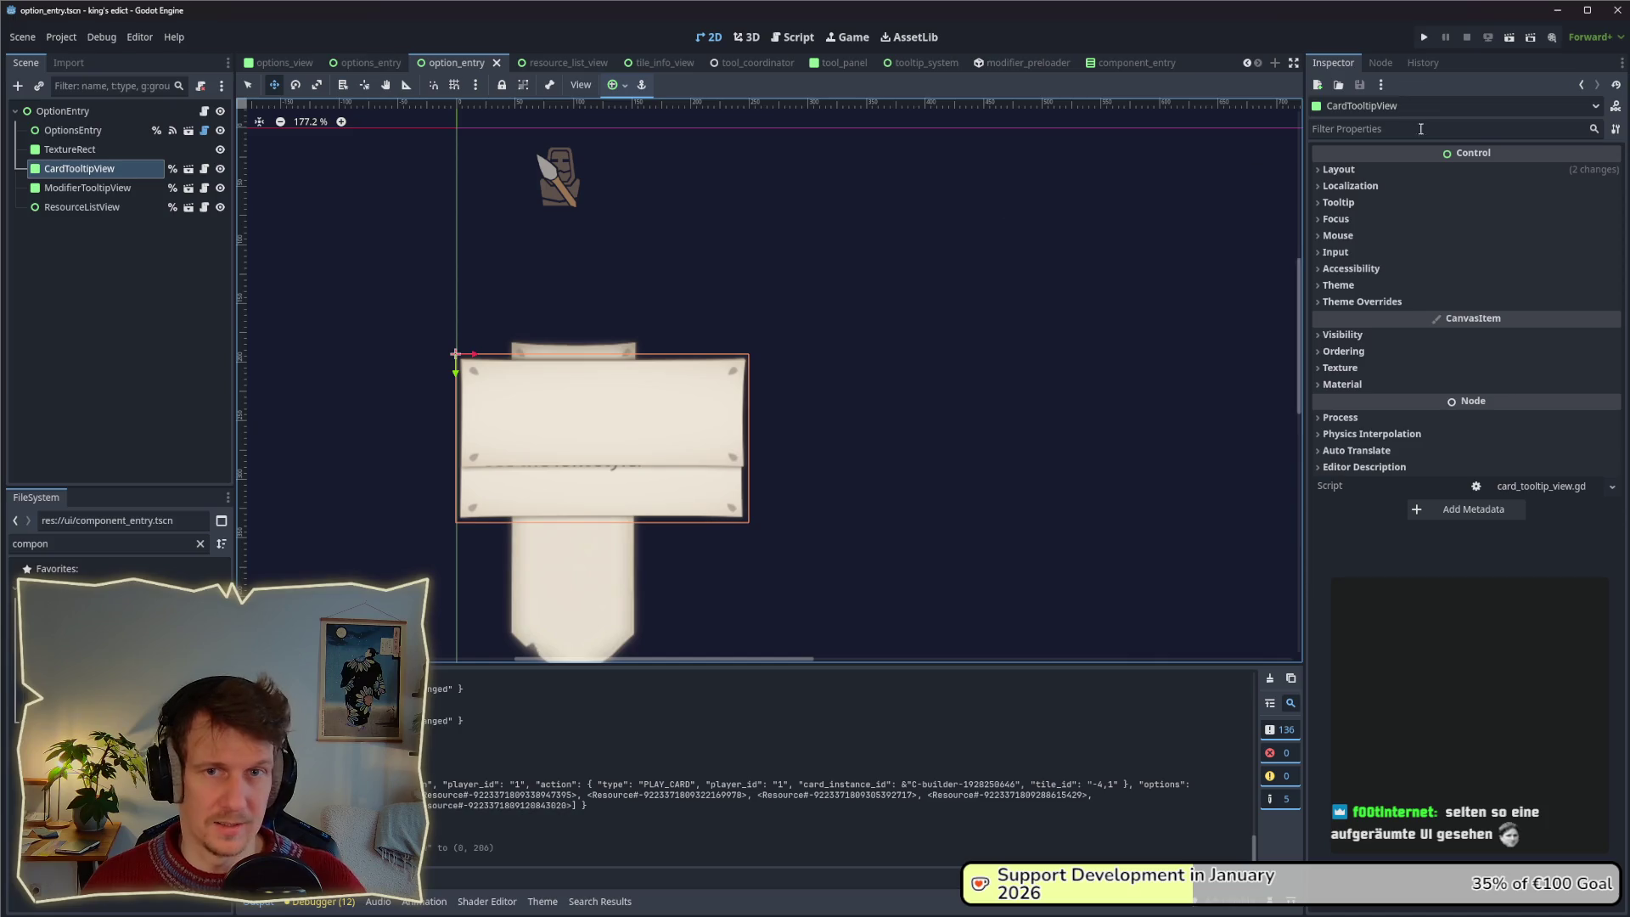
Run the project and start a multiplayer match on Small Islands 2.map.
click(1427, 39)
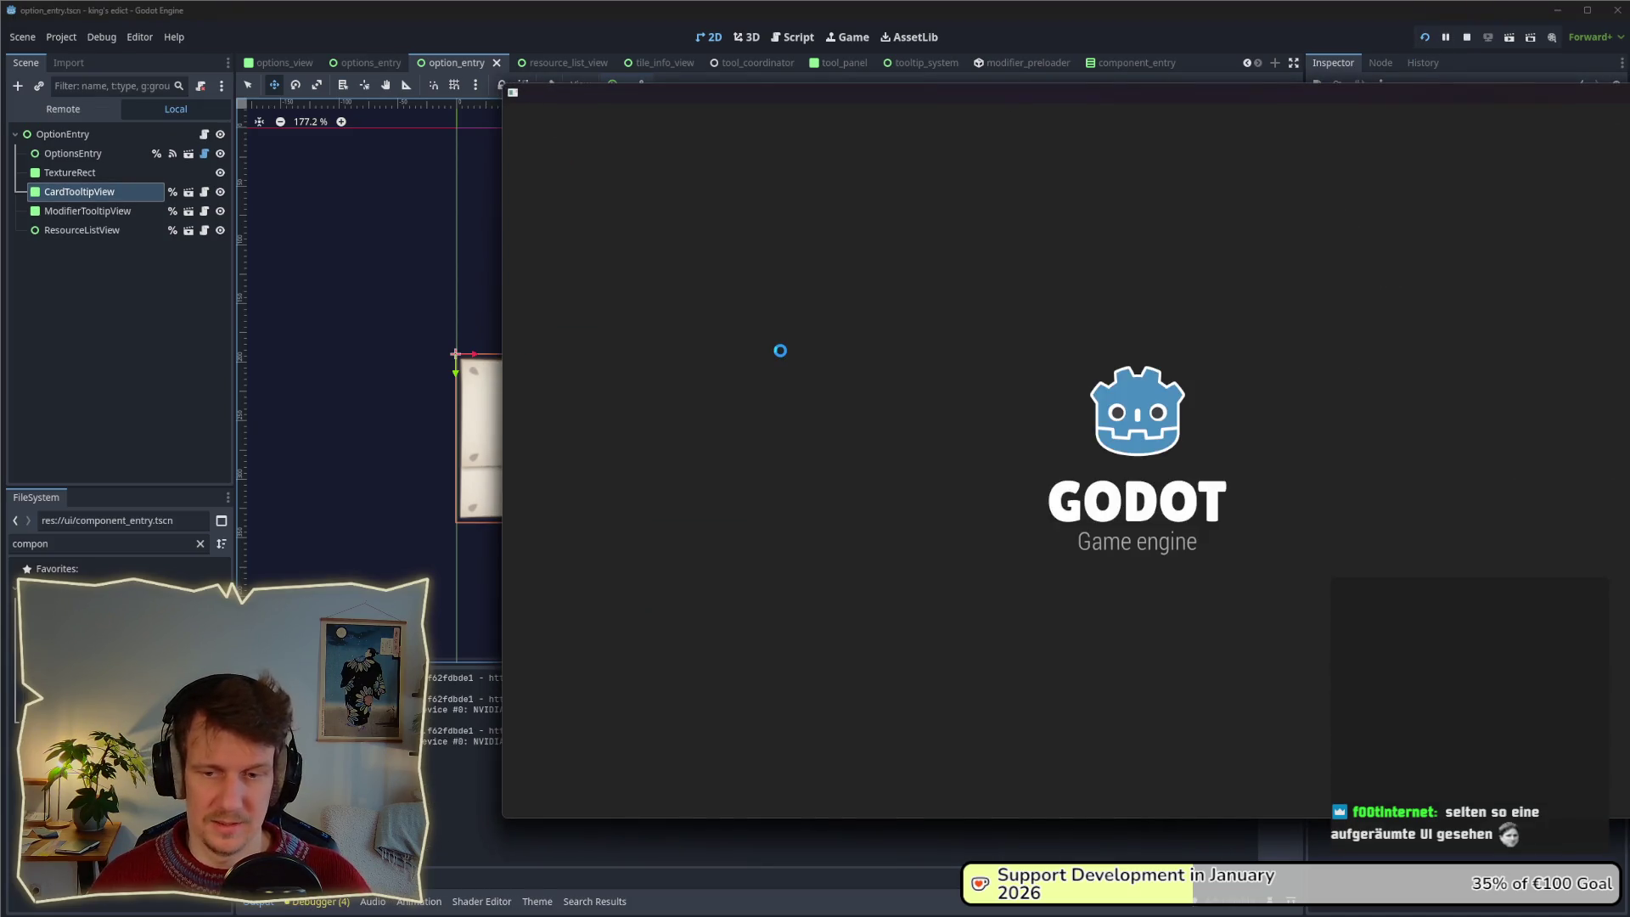
drag(990, 85, 696, 116)
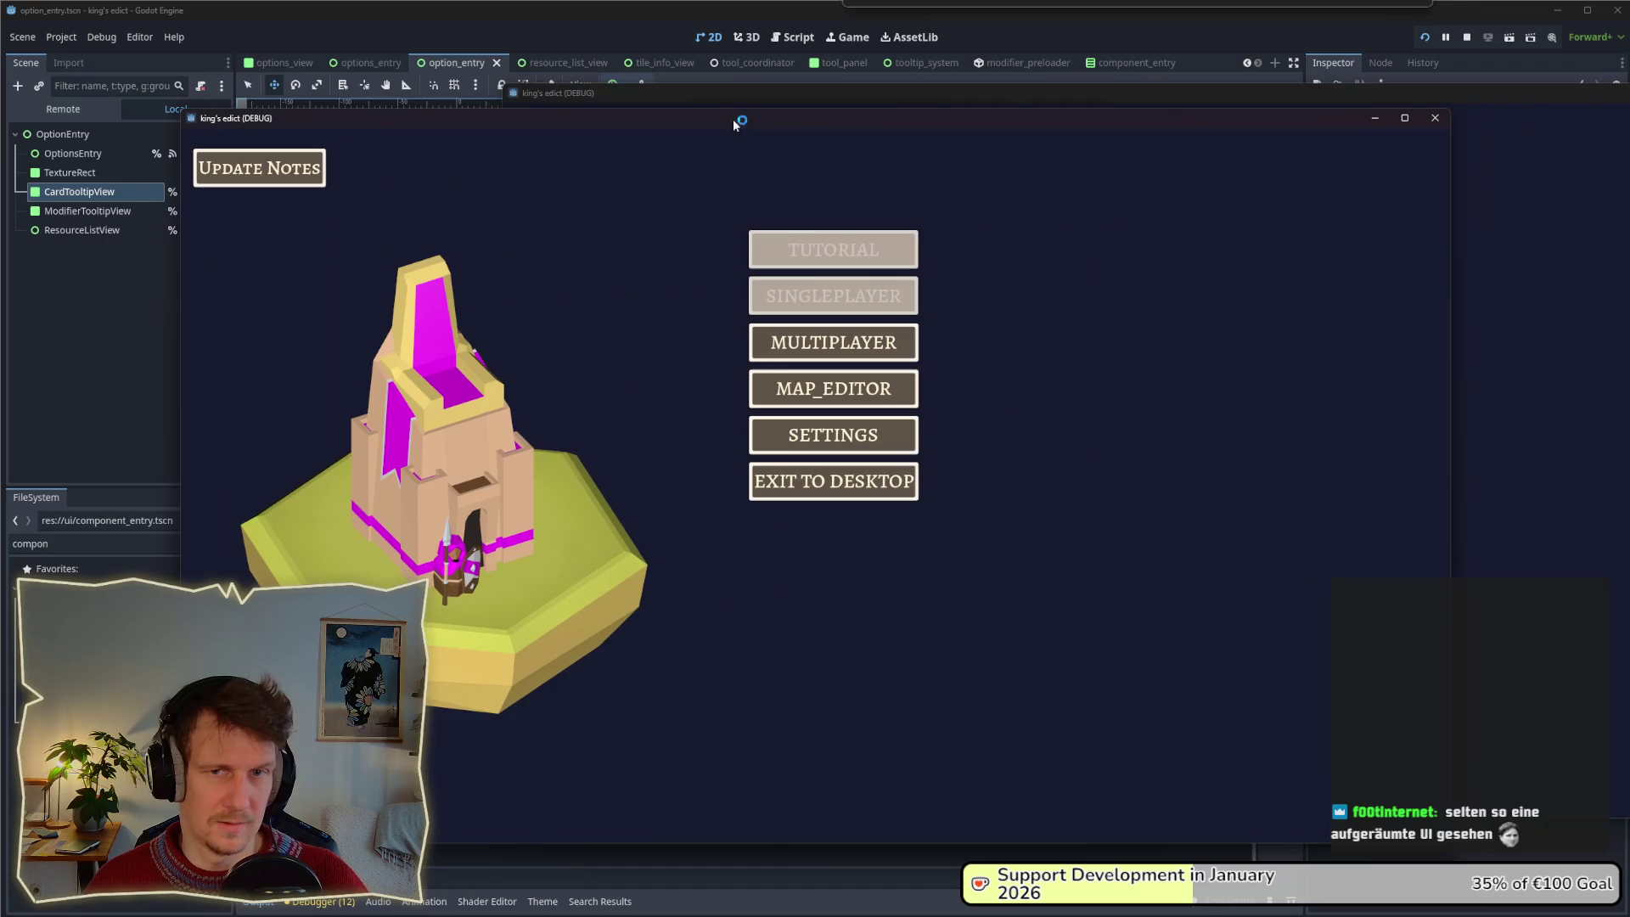
click(823, 340)
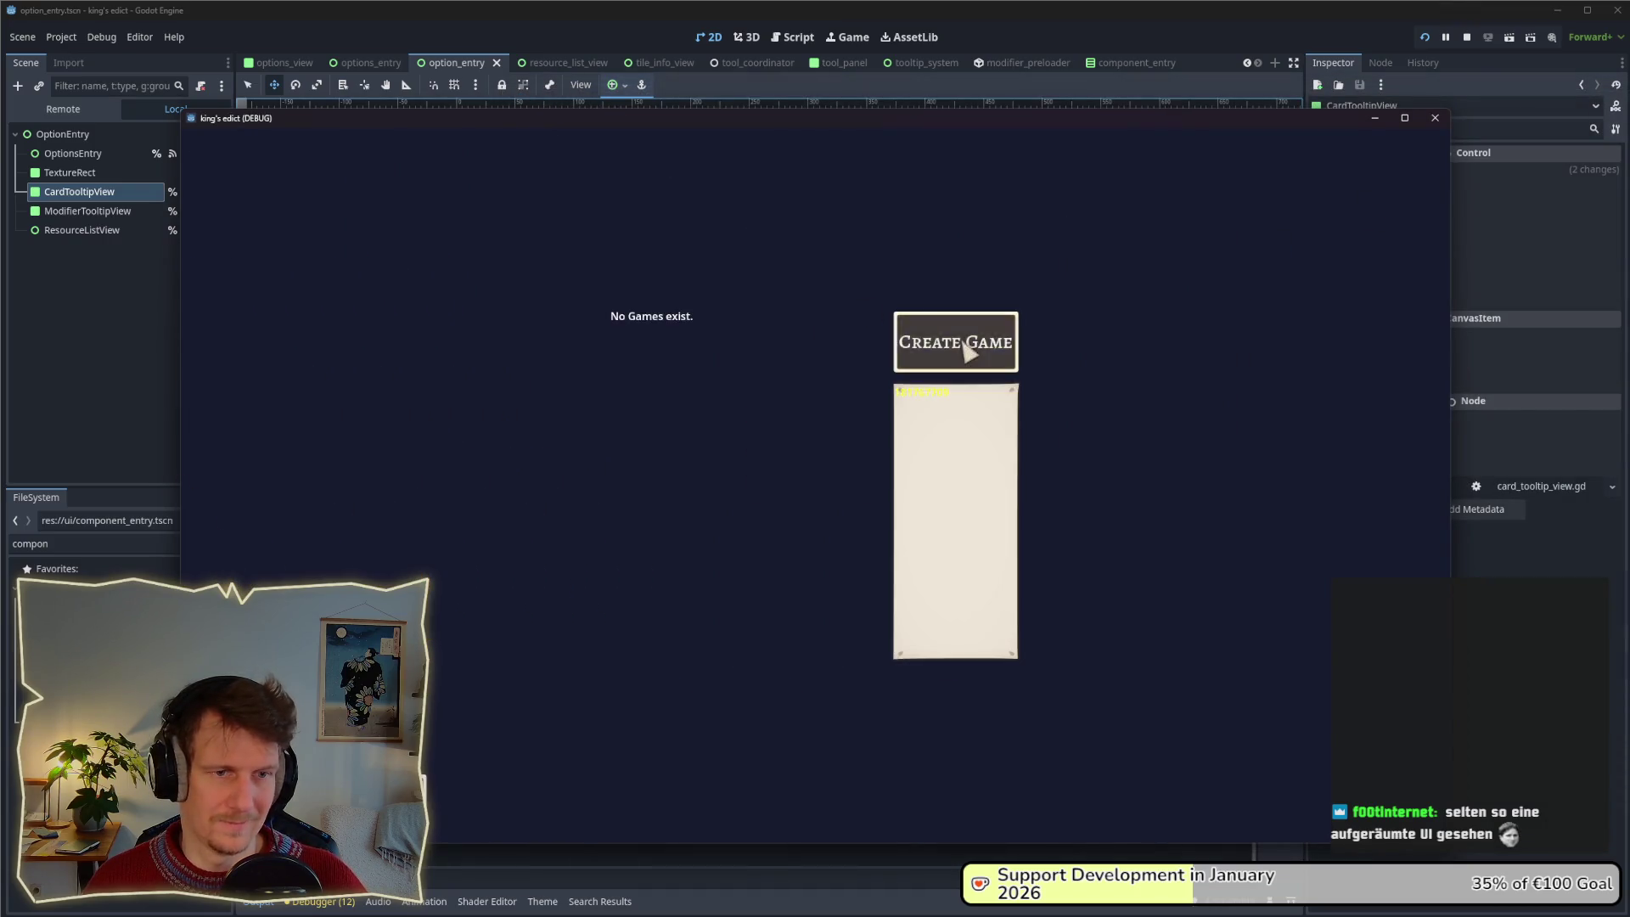
click(965, 351)
click(976, 219)
click(954, 364)
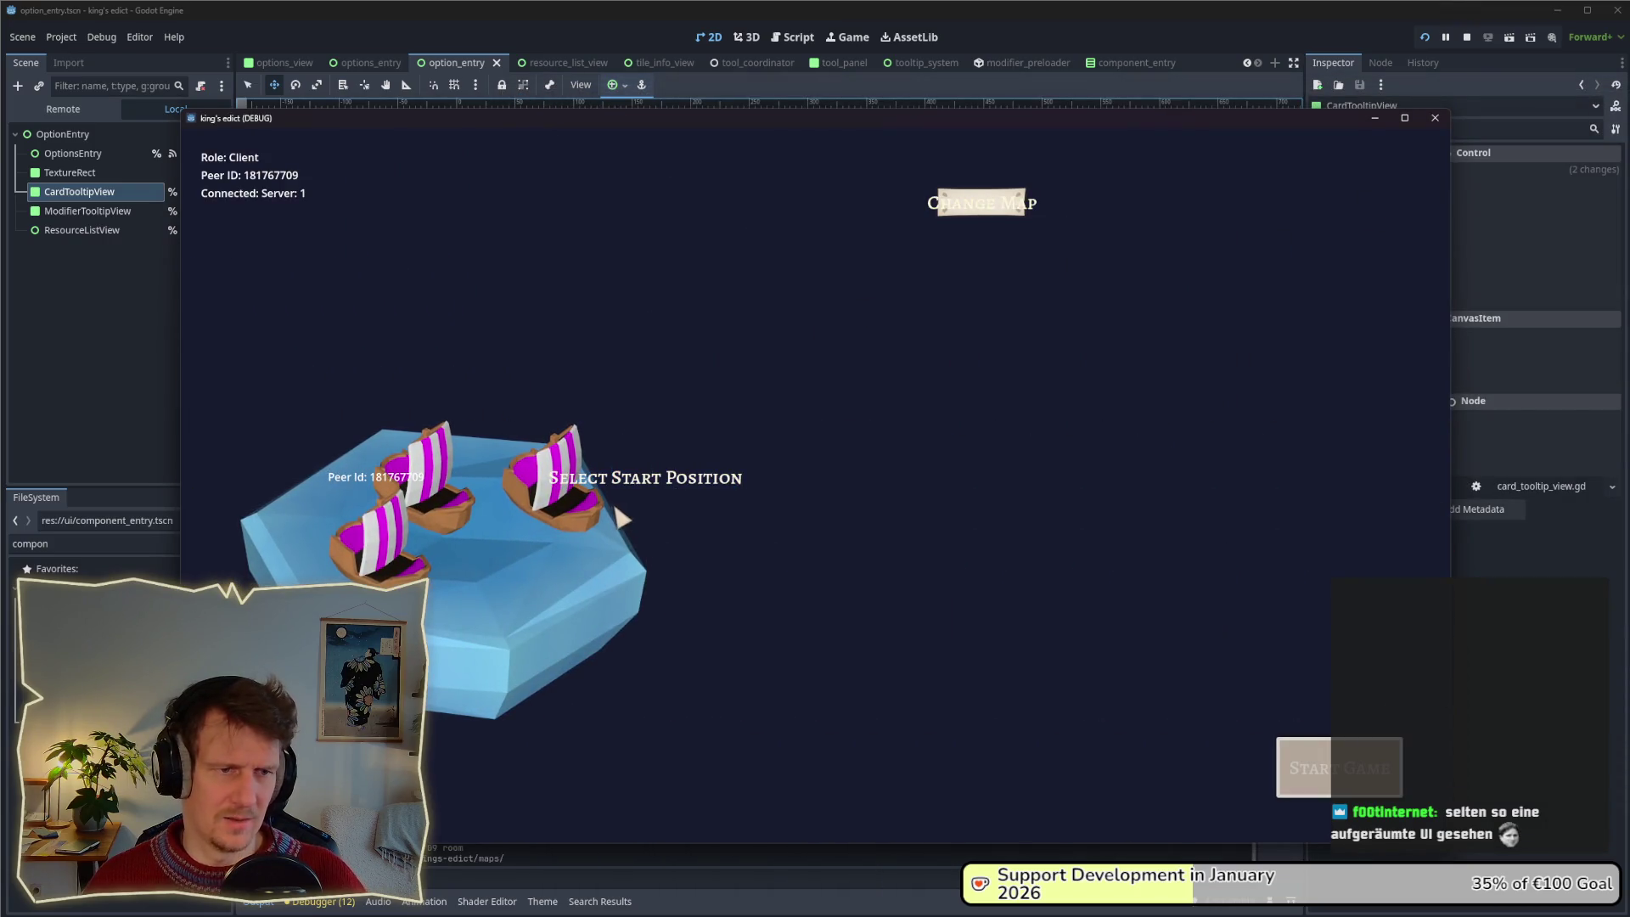
click(1294, 768)
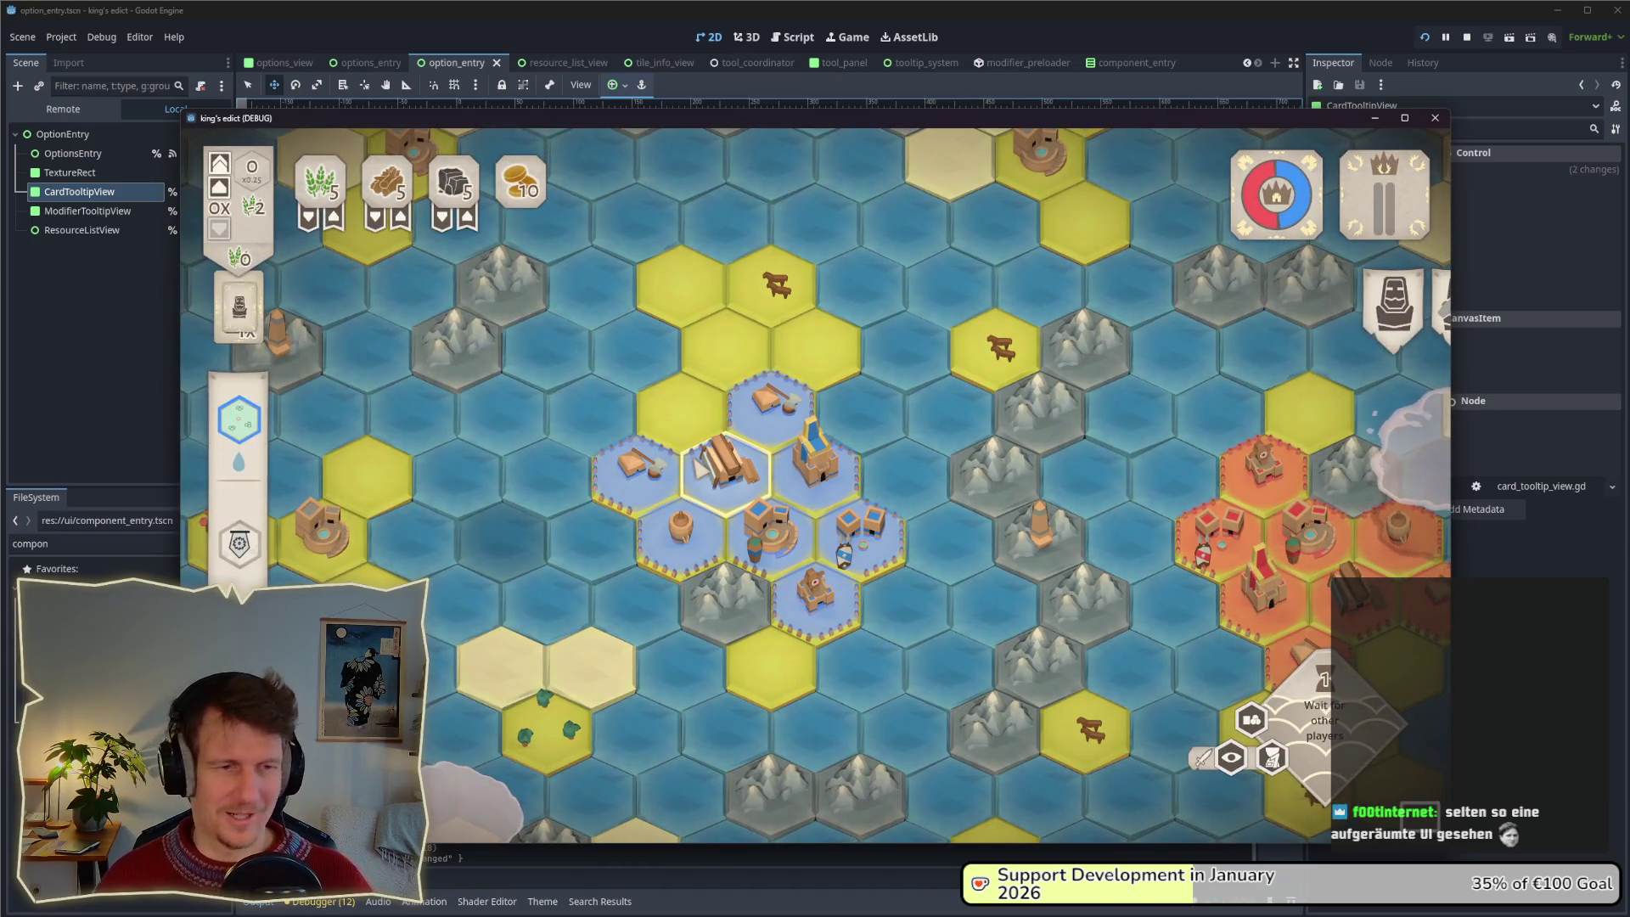
Place the Servant on a yellow hex, end the turn, play a build card to check tooltips, then return to the editor.
mouse_move(446, 696)
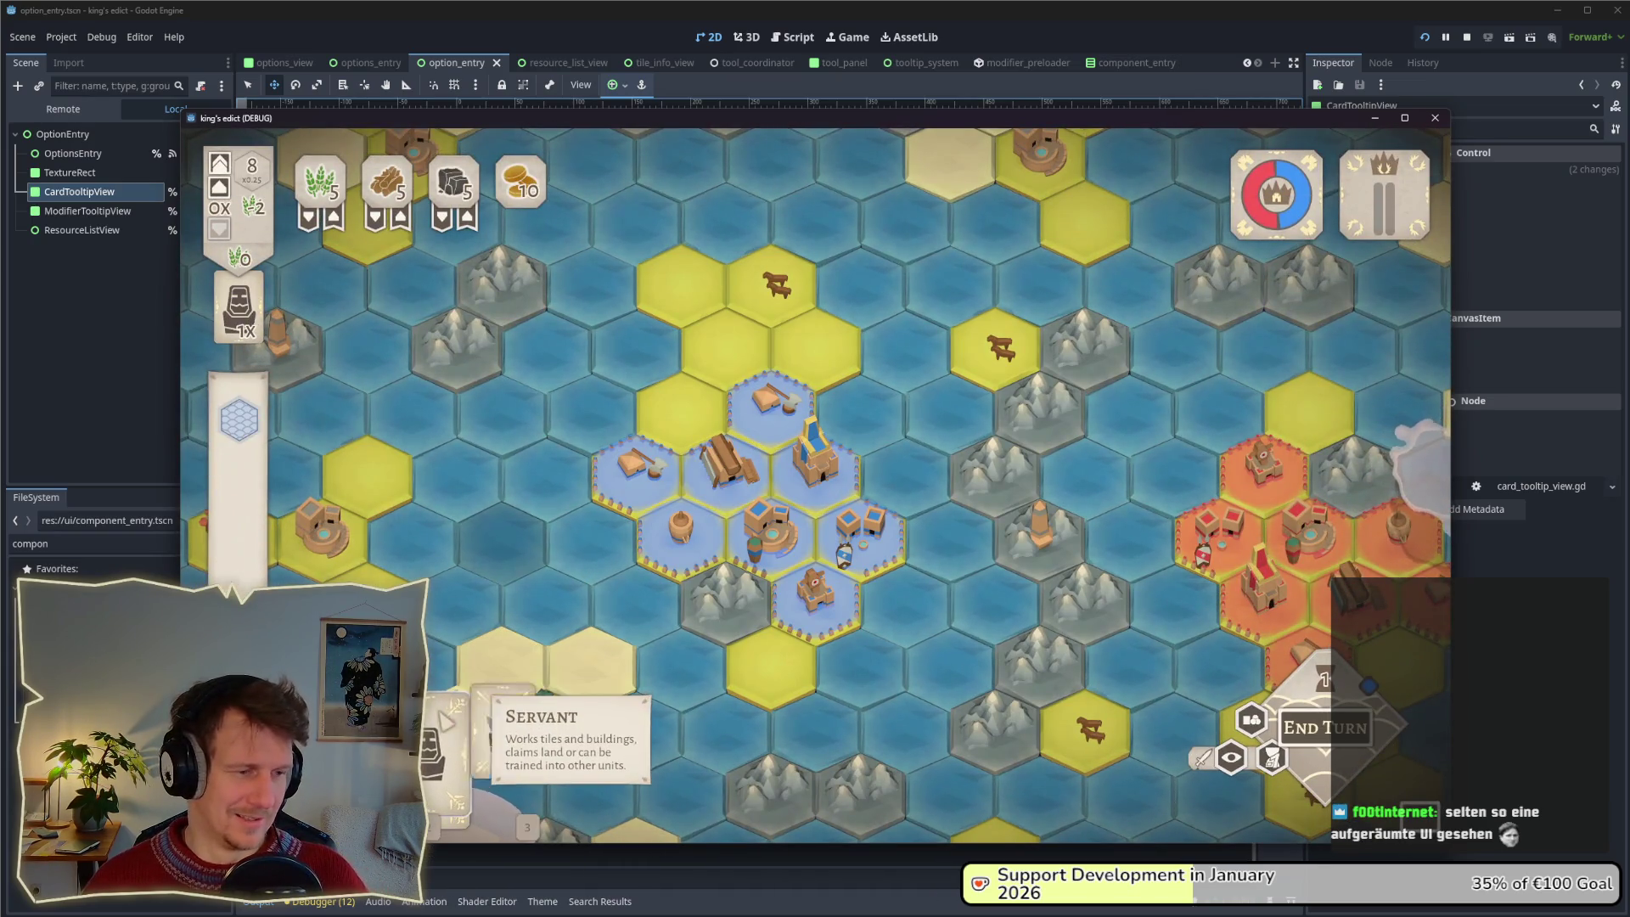
mouse_move(441, 696)
mouse_down()
mouse_move(450, 645)
mouse_move(688, 399)
mouse_move(720, 340)
mouse_up()
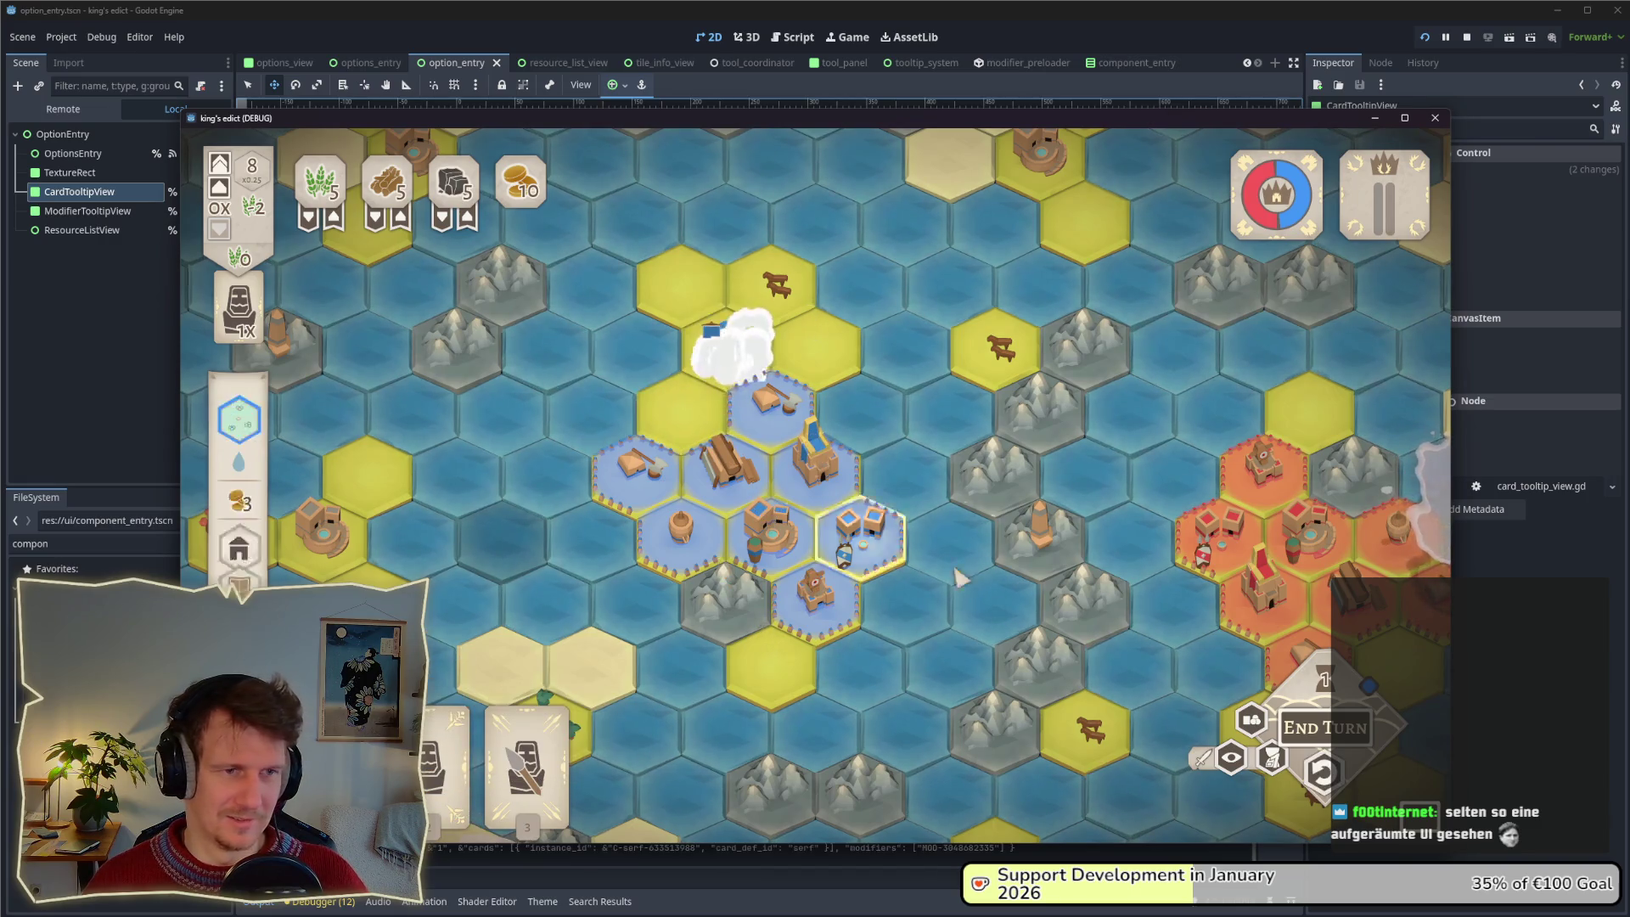
click(1326, 732)
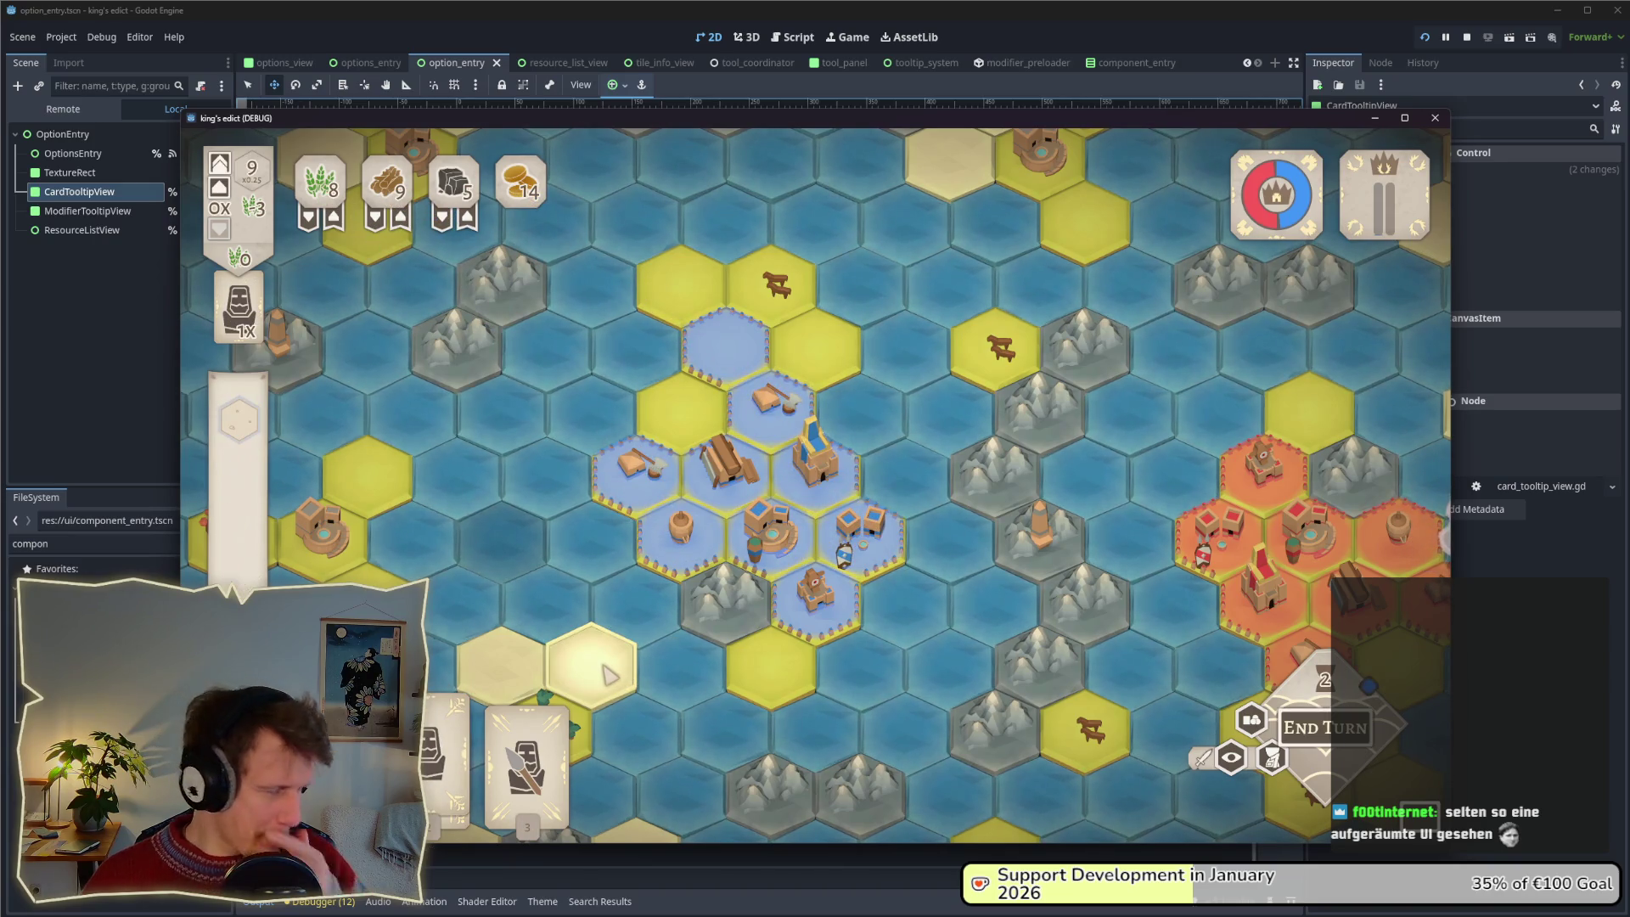
mouse_move(437, 752)
mouse_down()
mouse_move(645, 476)
mouse_move(728, 289)
mouse_move(721, 624)
mouse_move(739, 635)
mouse_up()
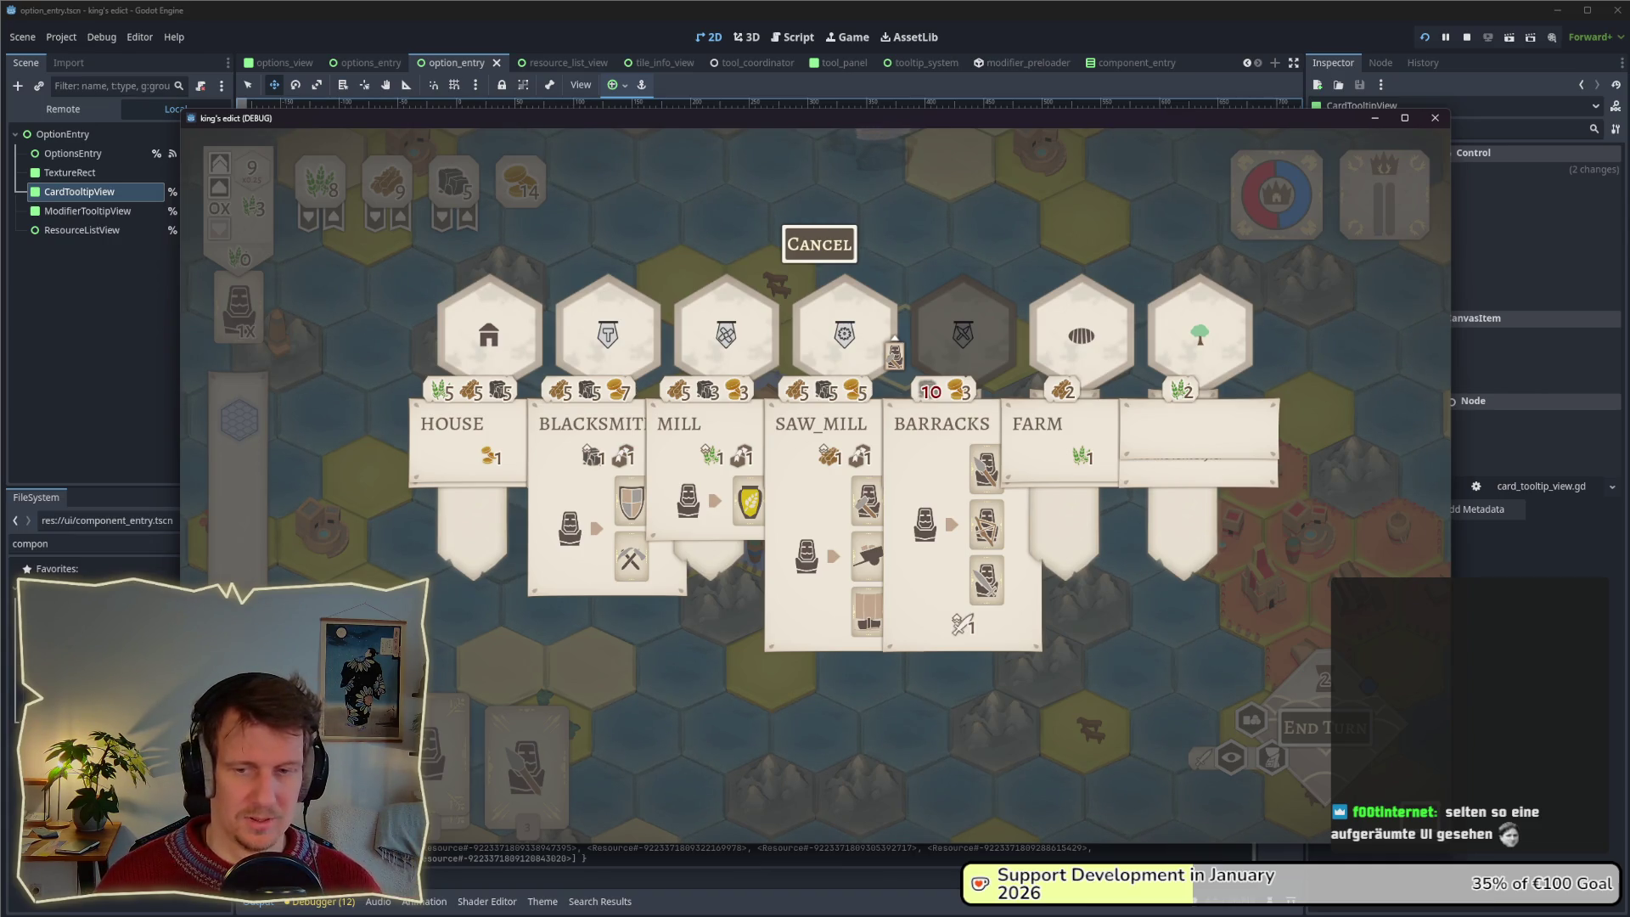
click(828, 251)
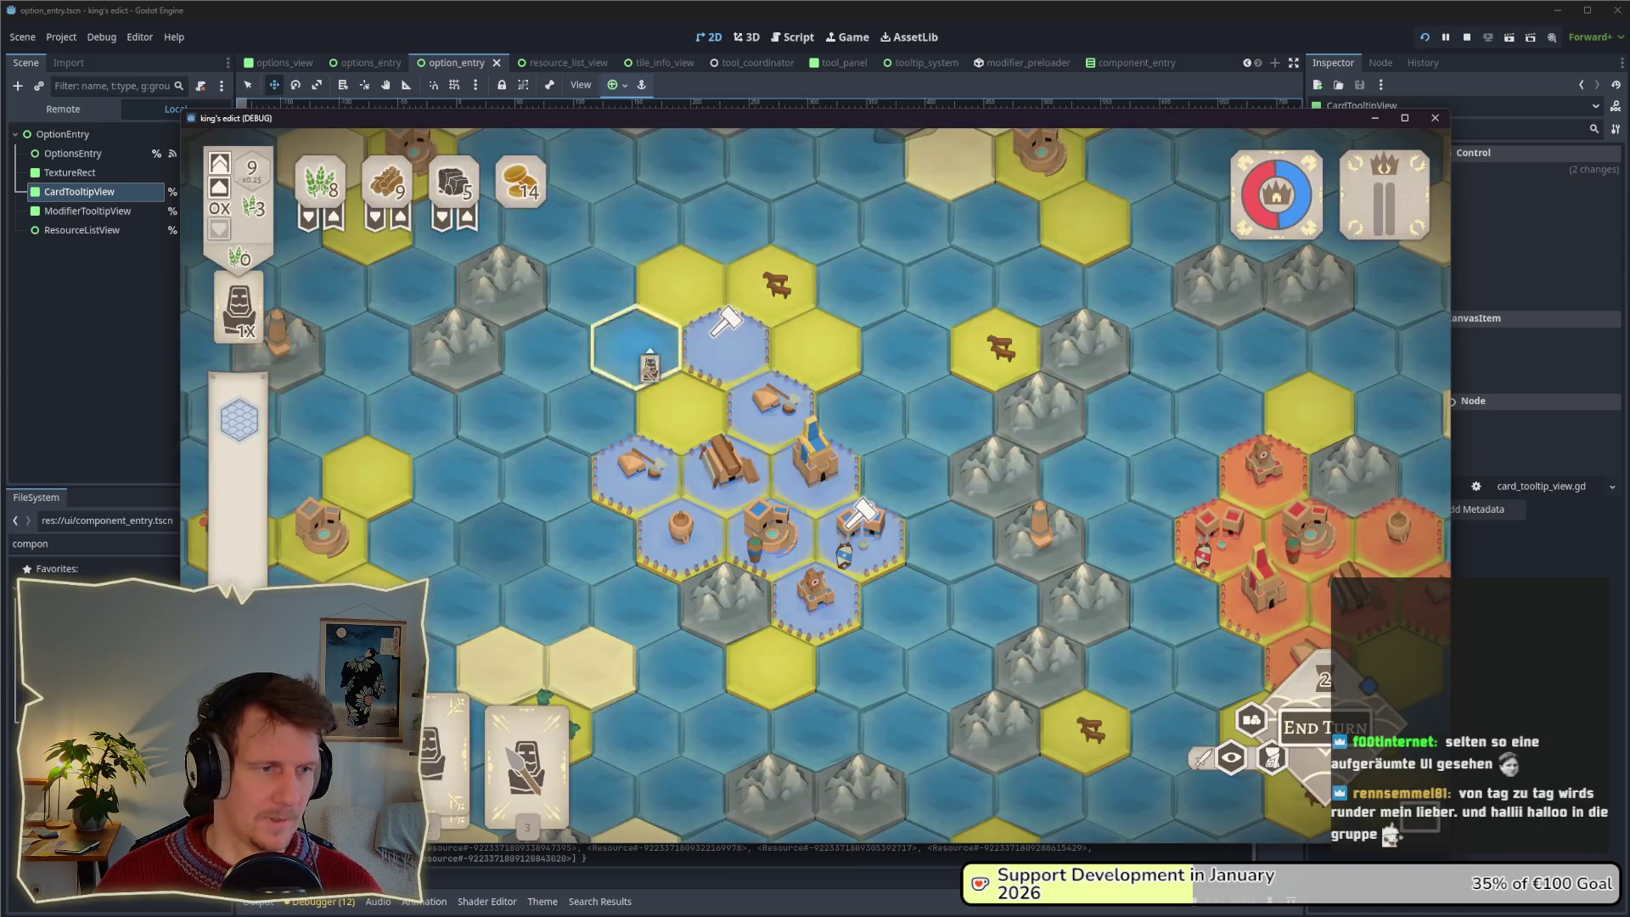
key(alt+Tab)
click(558, 463)
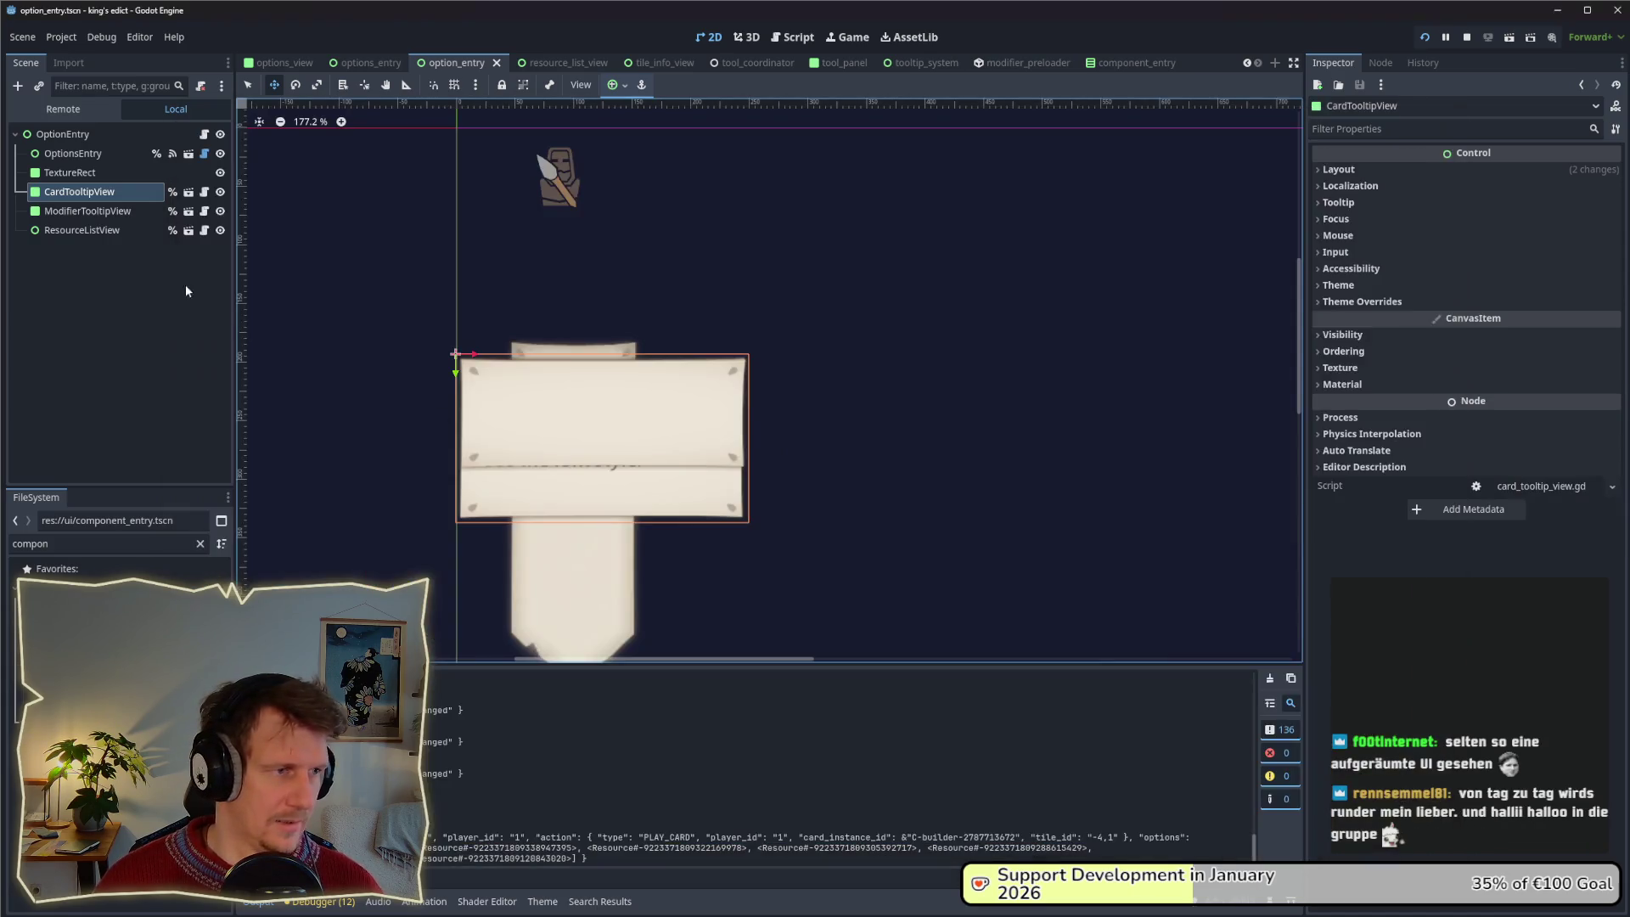
Hide CardTooltipView, set OptionEntry's minimum width to 200 px, save, and return to the running game.
click(219, 193)
click(134, 321)
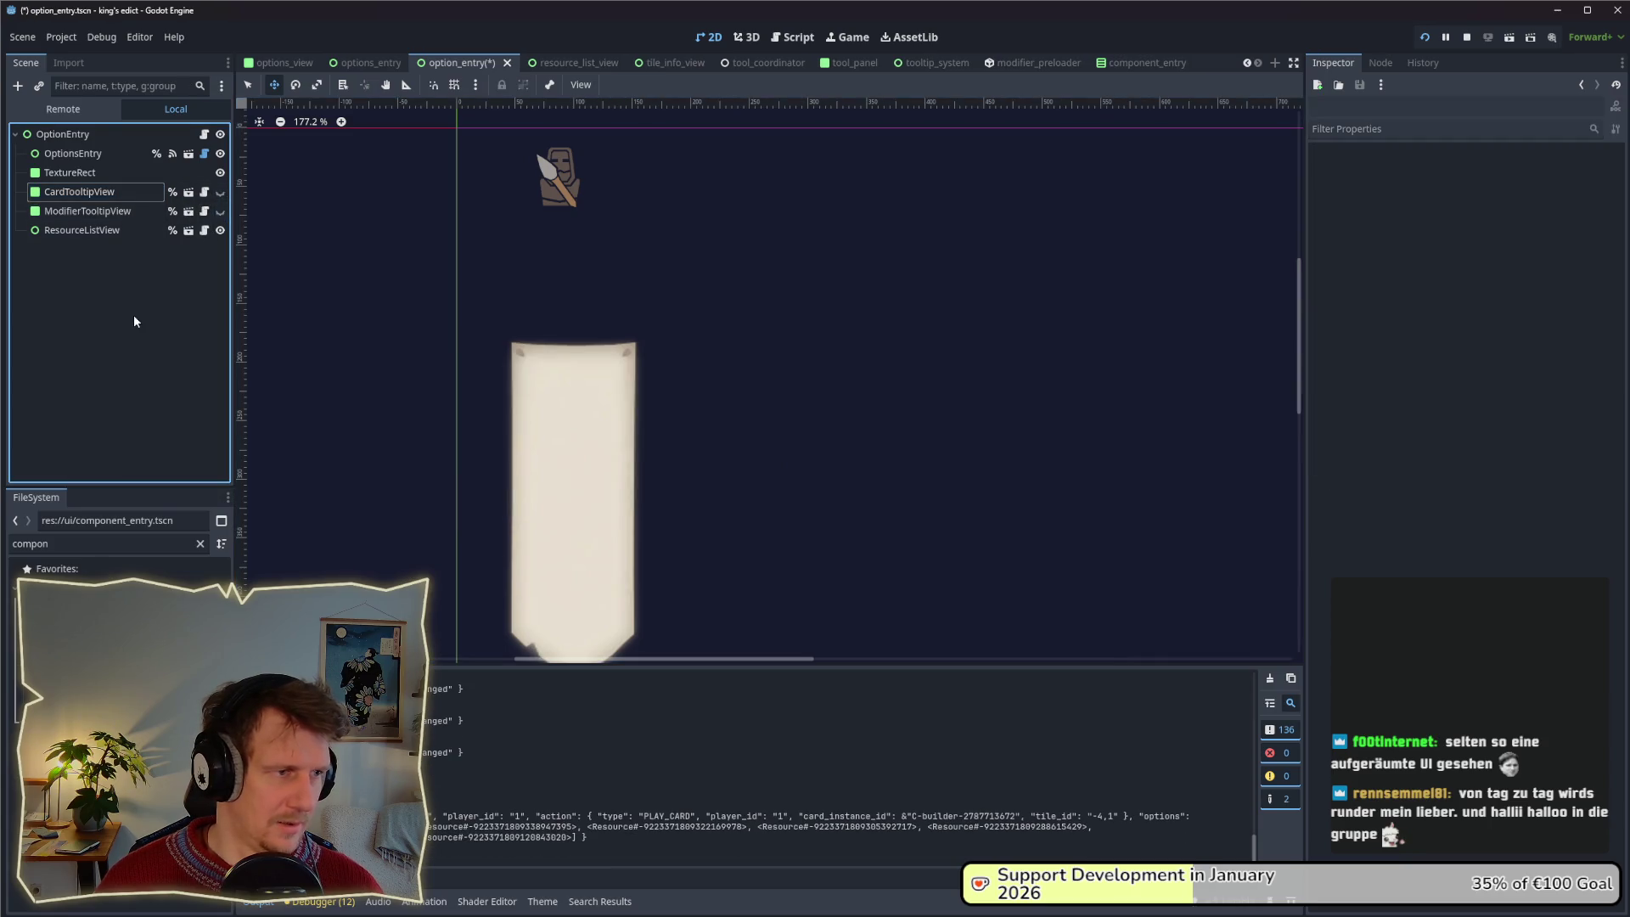
click(117, 140)
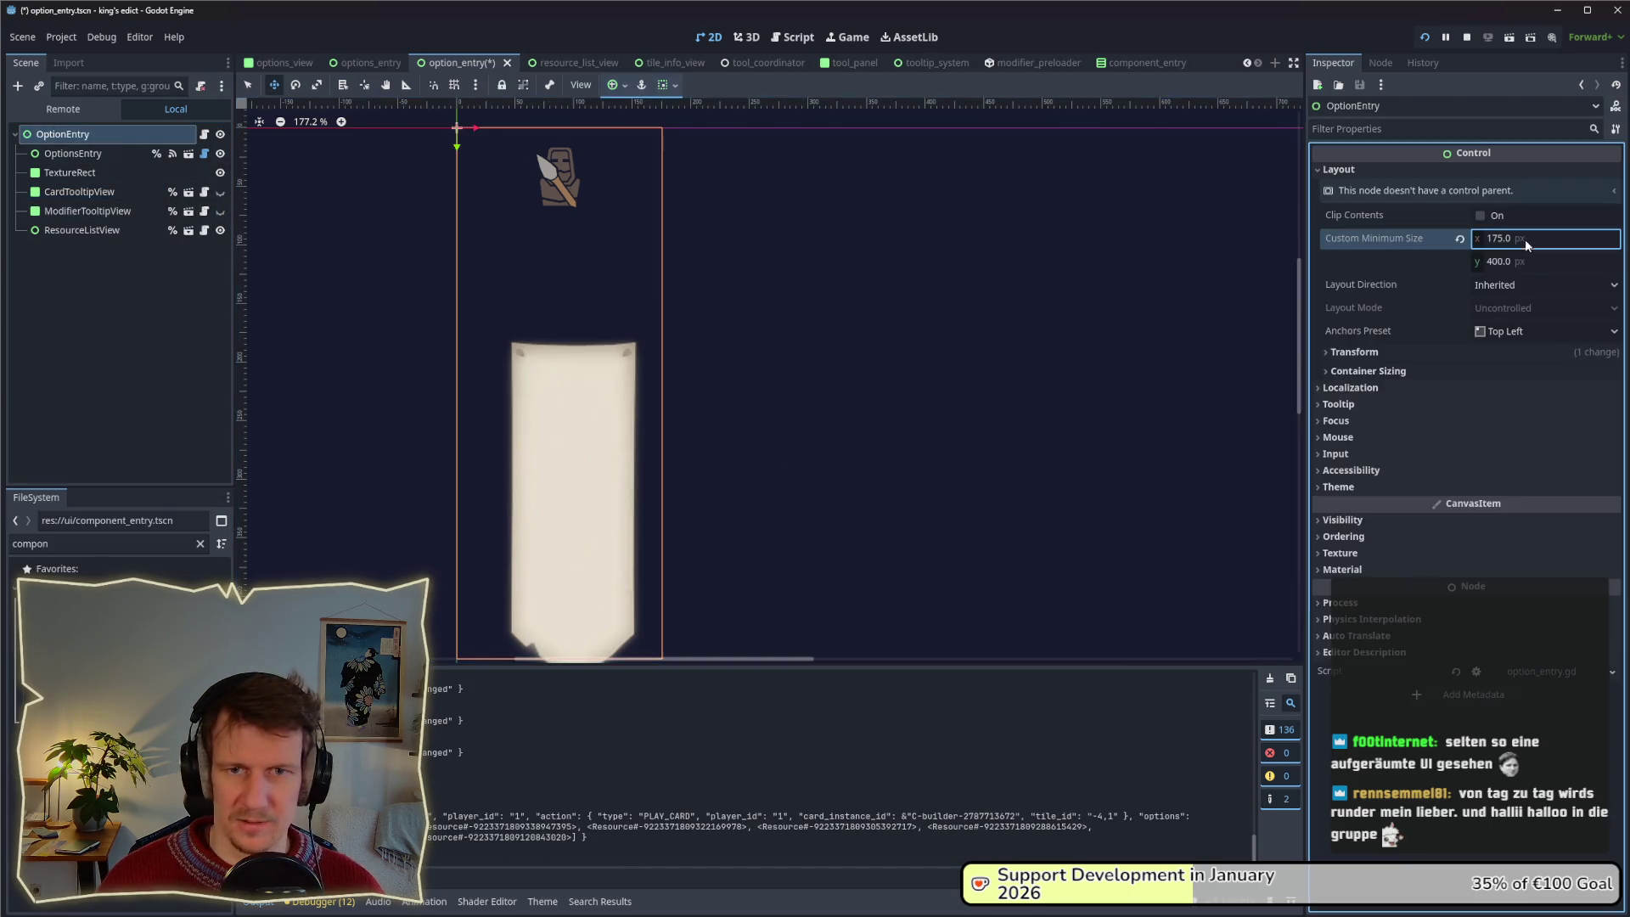
text(0)
key(Return)
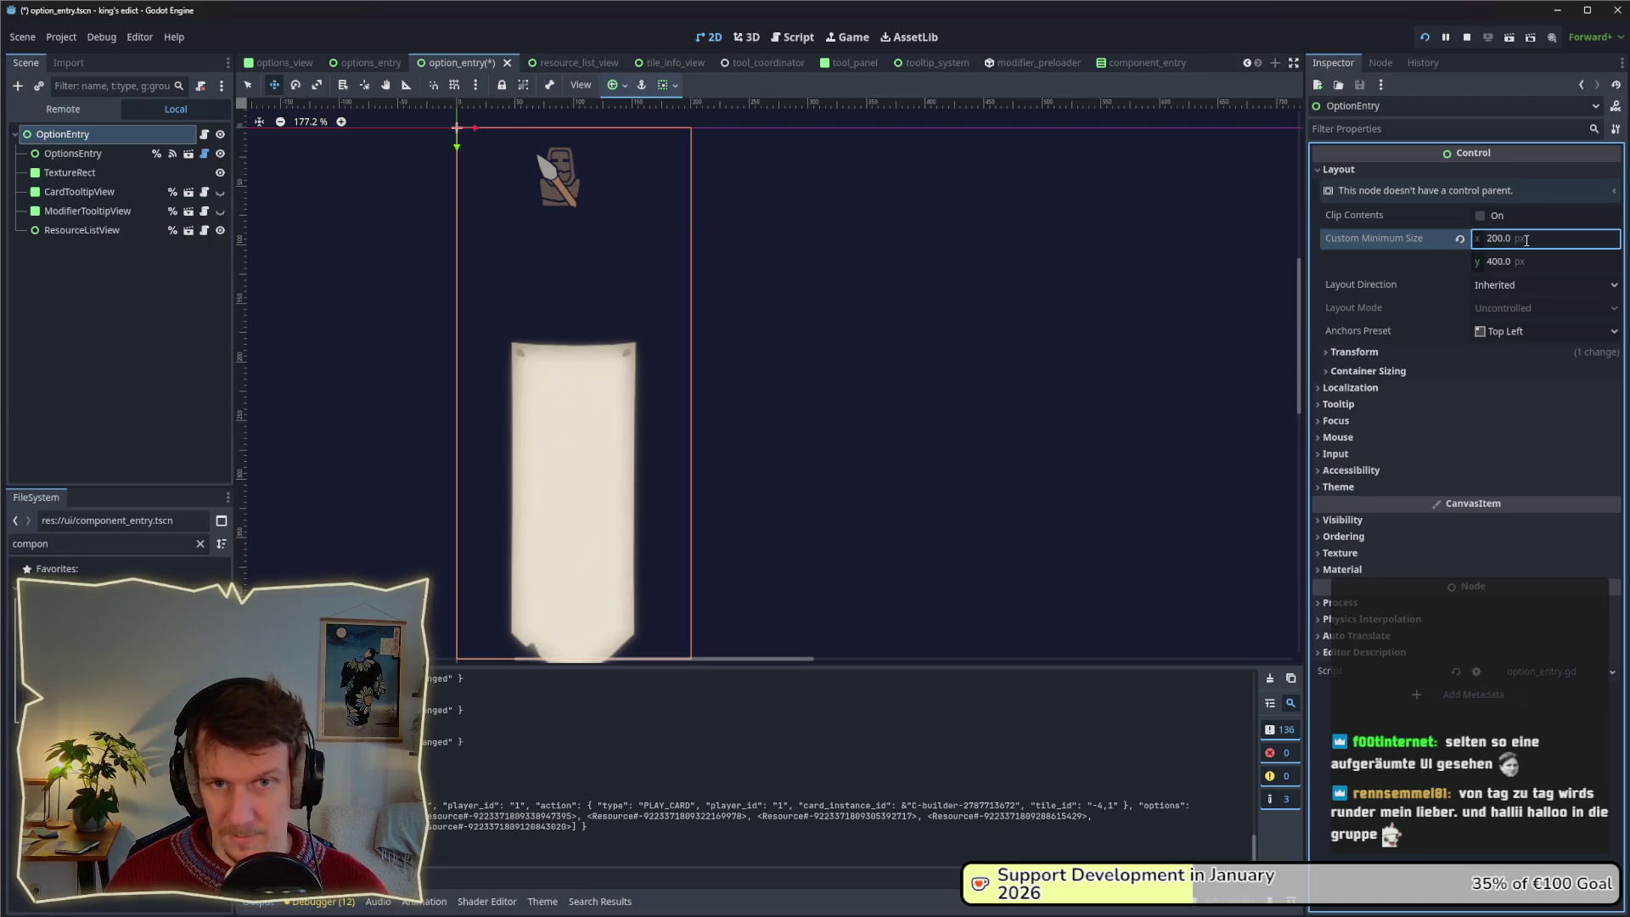
key(ctrl+s)
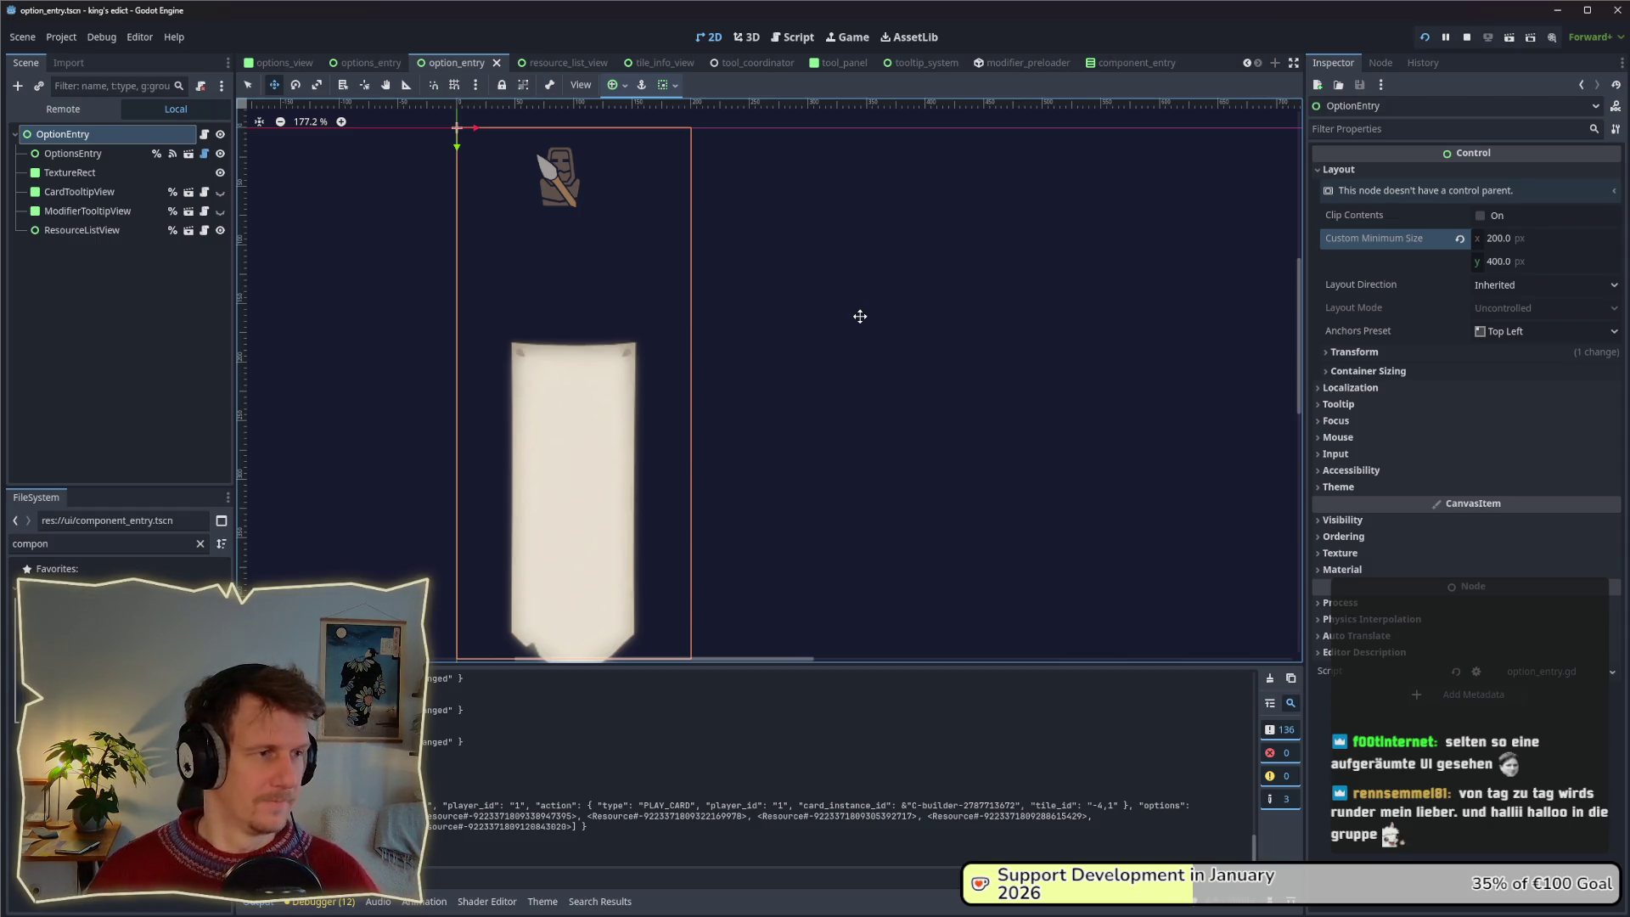
key(alt+Tab)
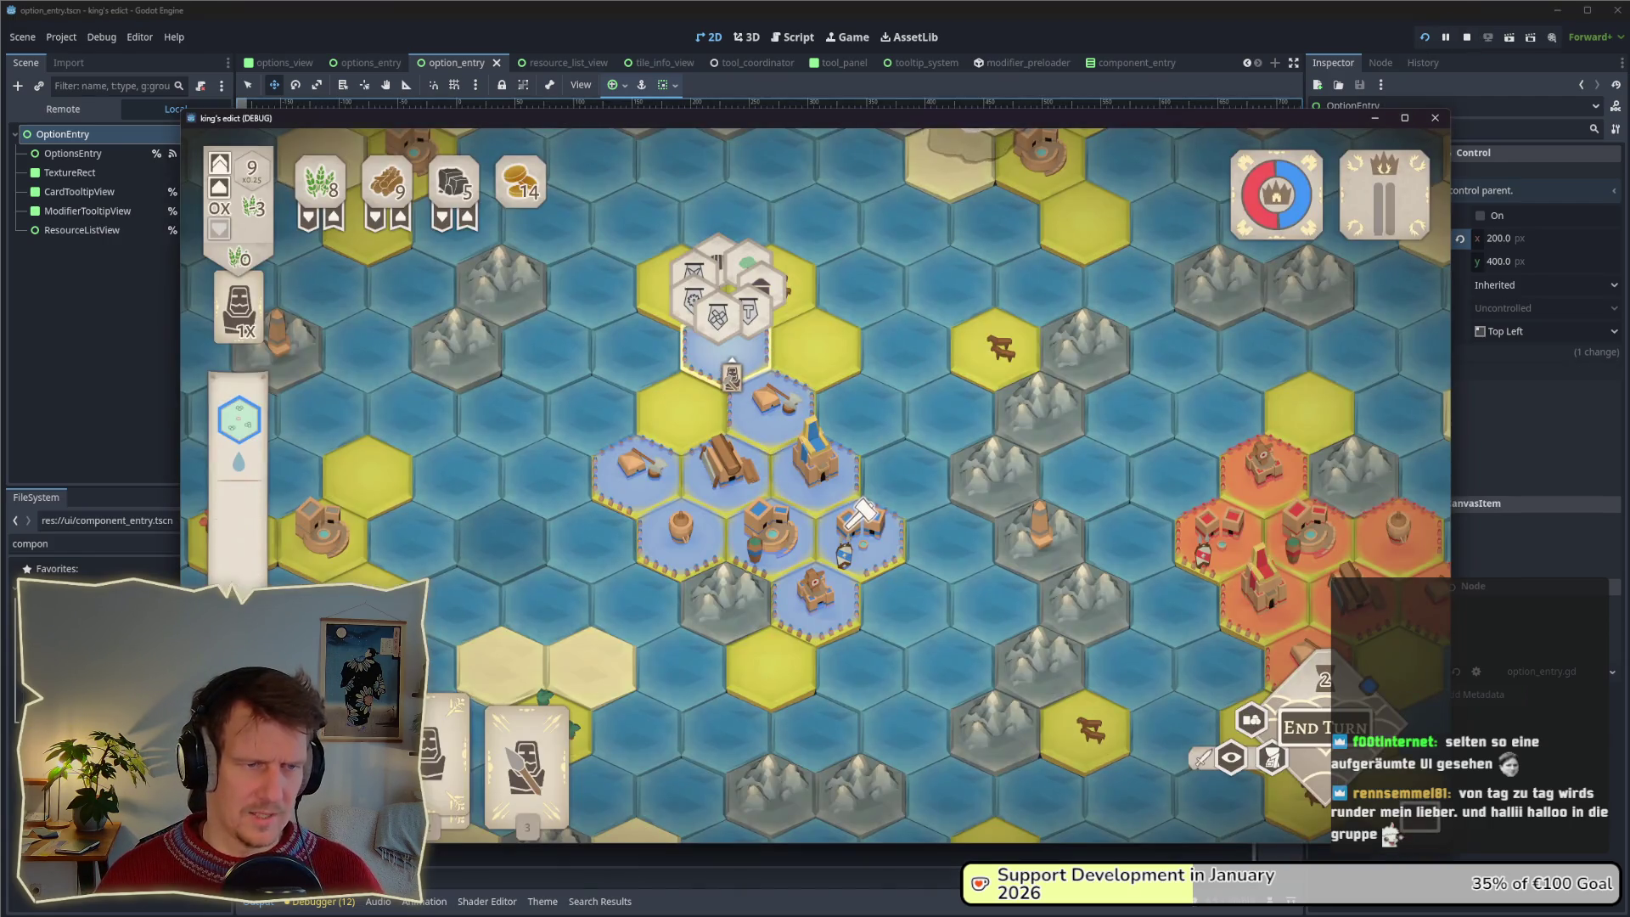
click(827, 541)
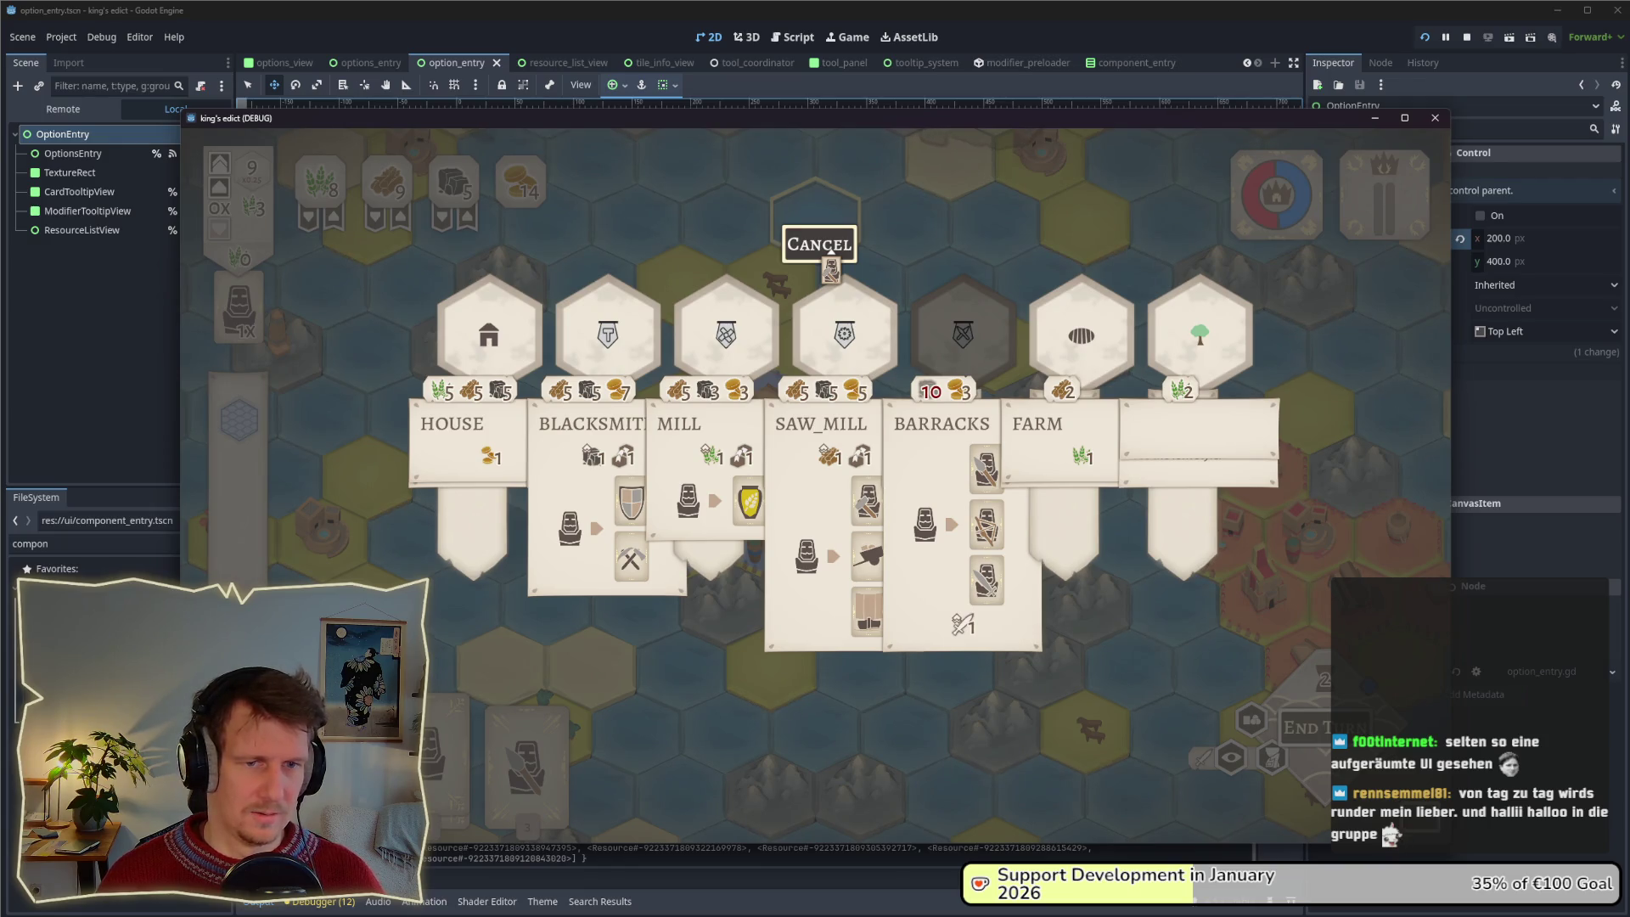
Cancel the choice, relaunch the game, and create a multiplayer game on Small Islands 2.map.
click(819, 245)
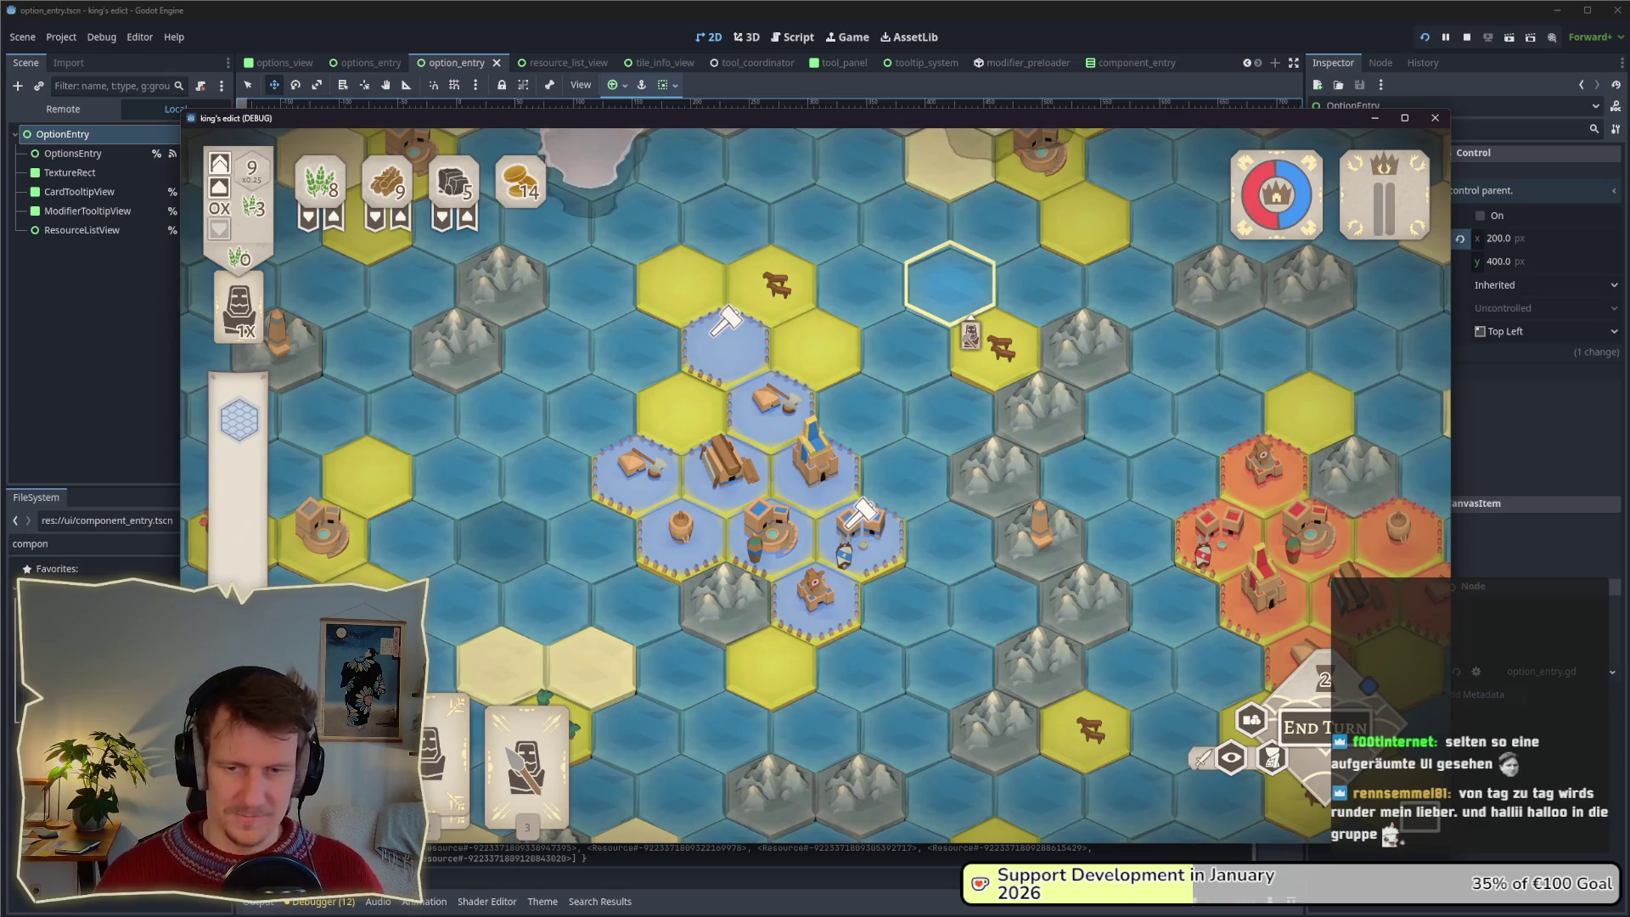
click(1466, 36)
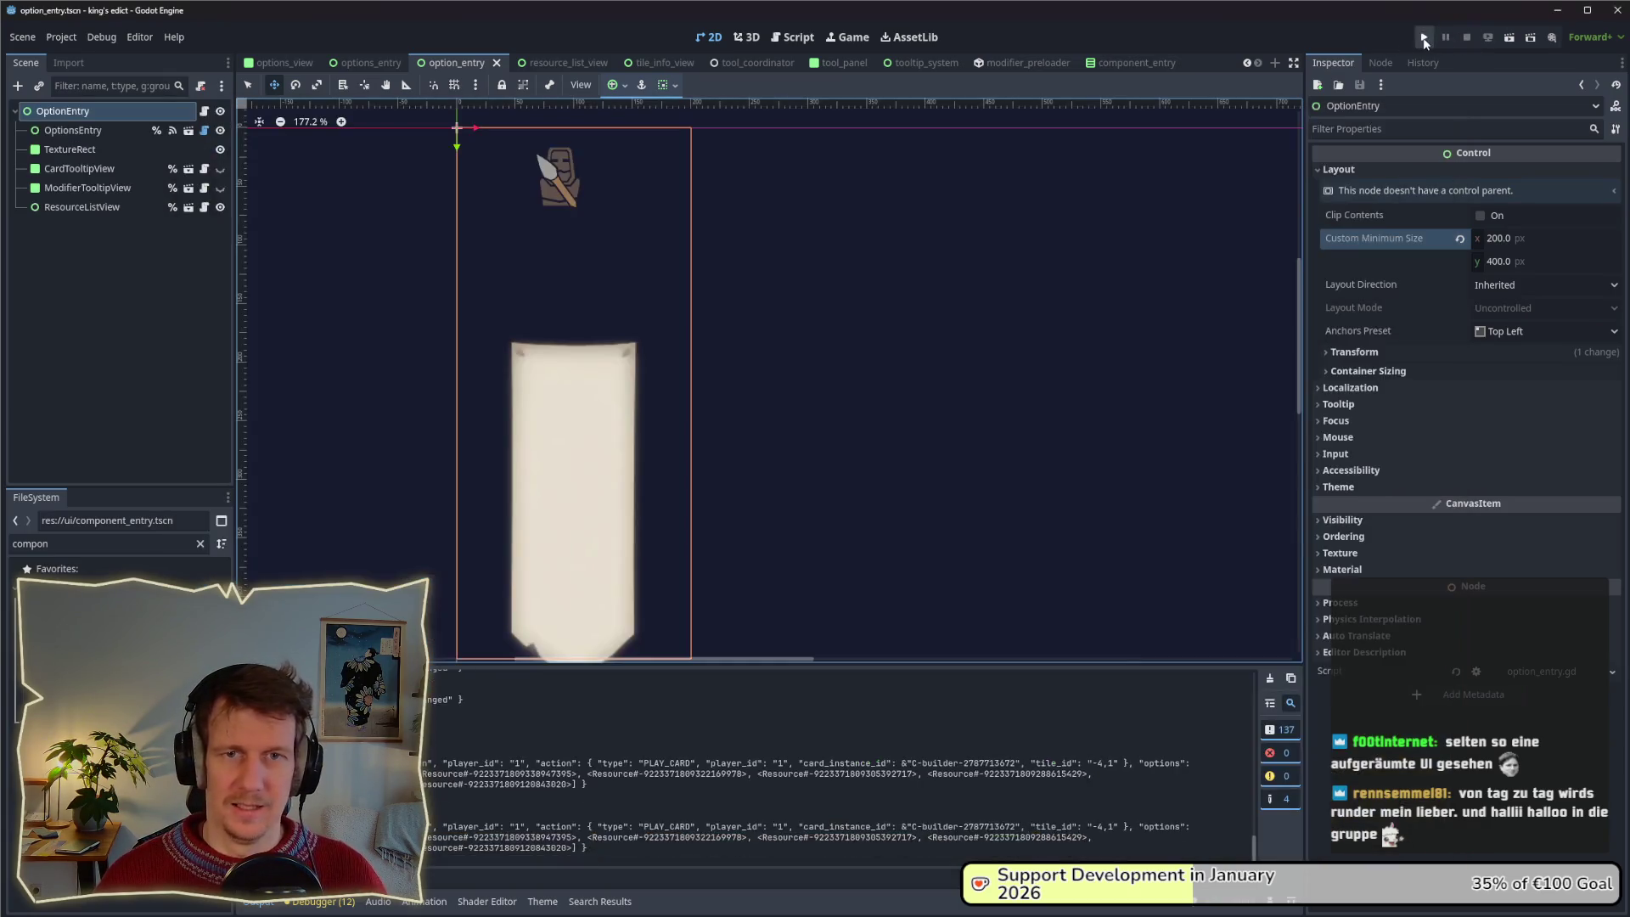
key(F5)
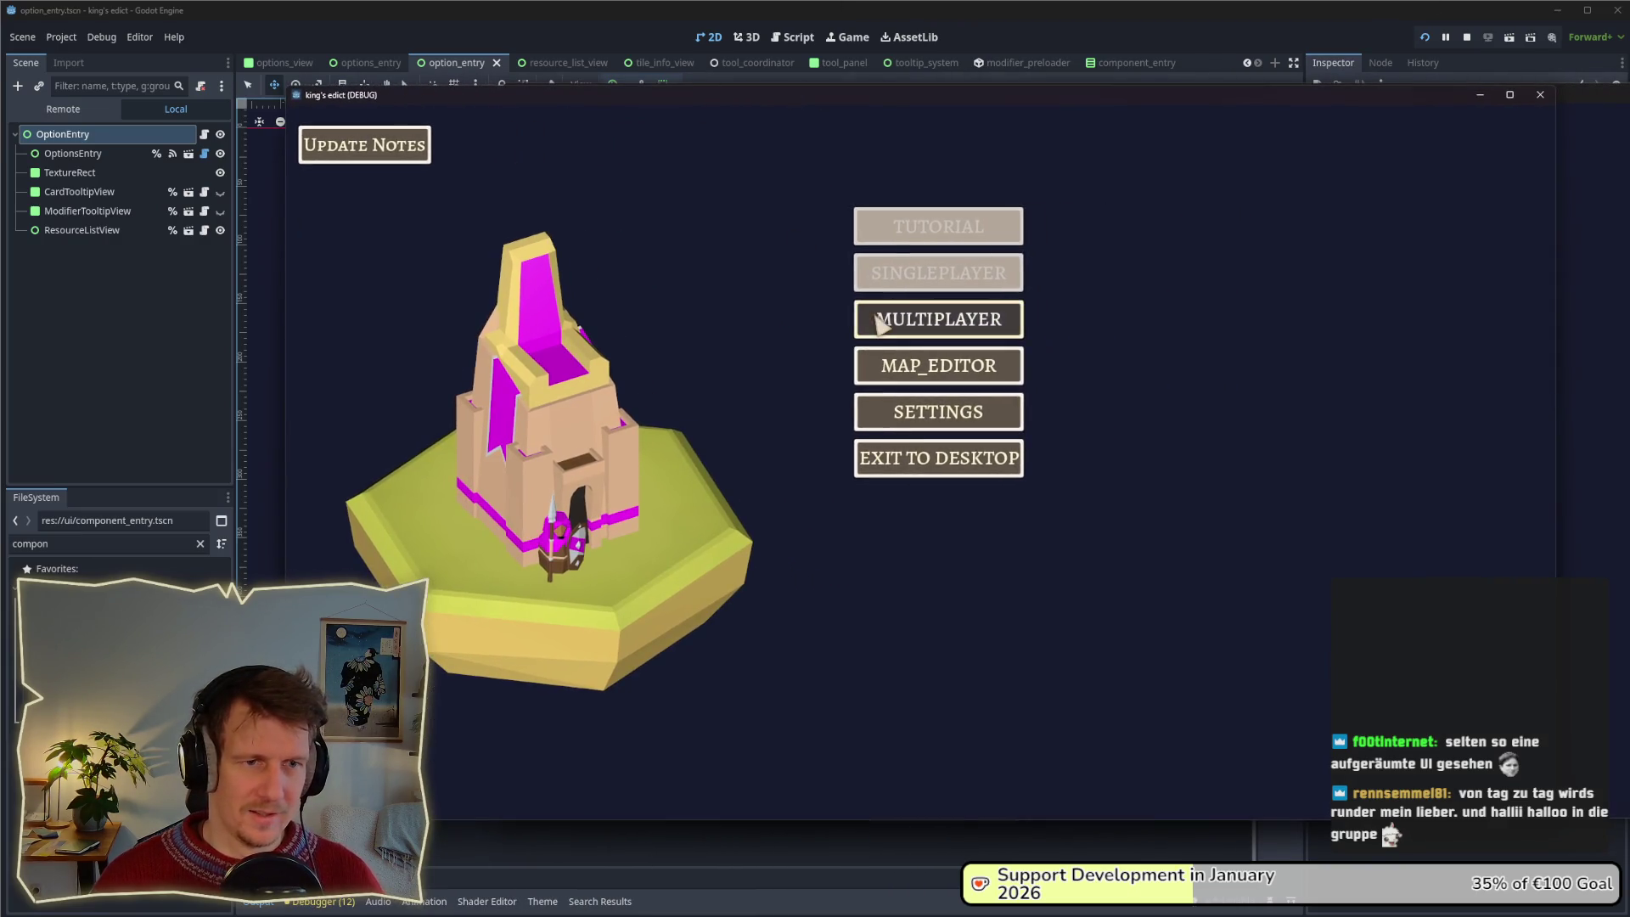
click(880, 322)
click(1066, 316)
click(1066, 183)
click(1066, 185)
click(1067, 185)
click(1066, 336)
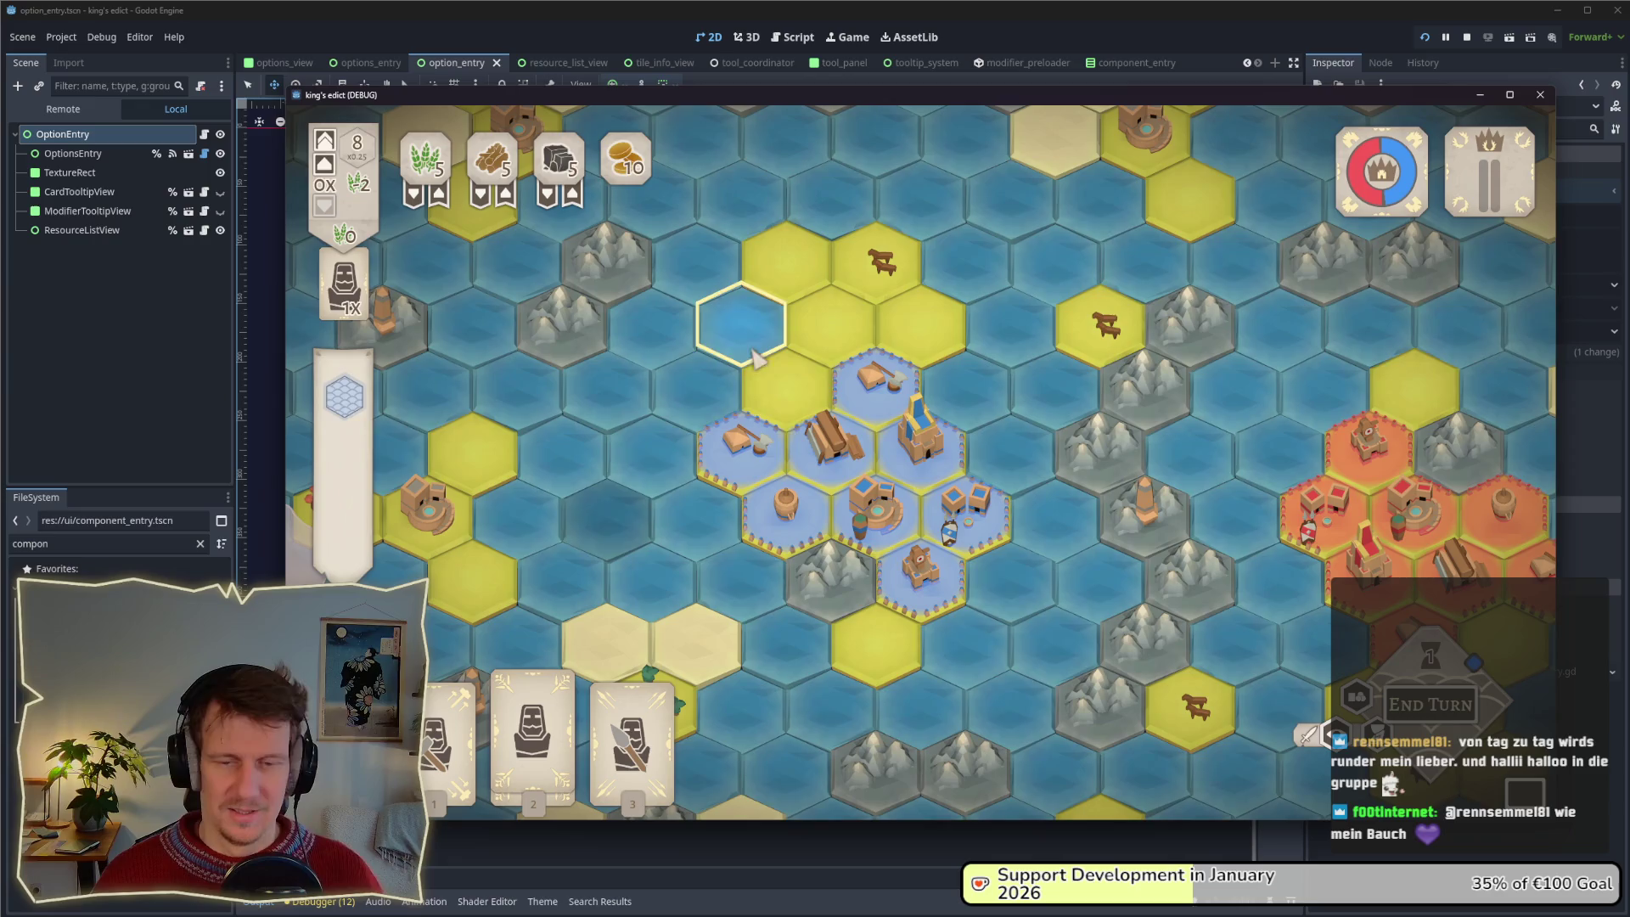
Play card 2 onto the city hex to bring up the Builder and Spearmen banners.
scroll(759, 355, down, 2)
scroll(776, 352, up, 2)
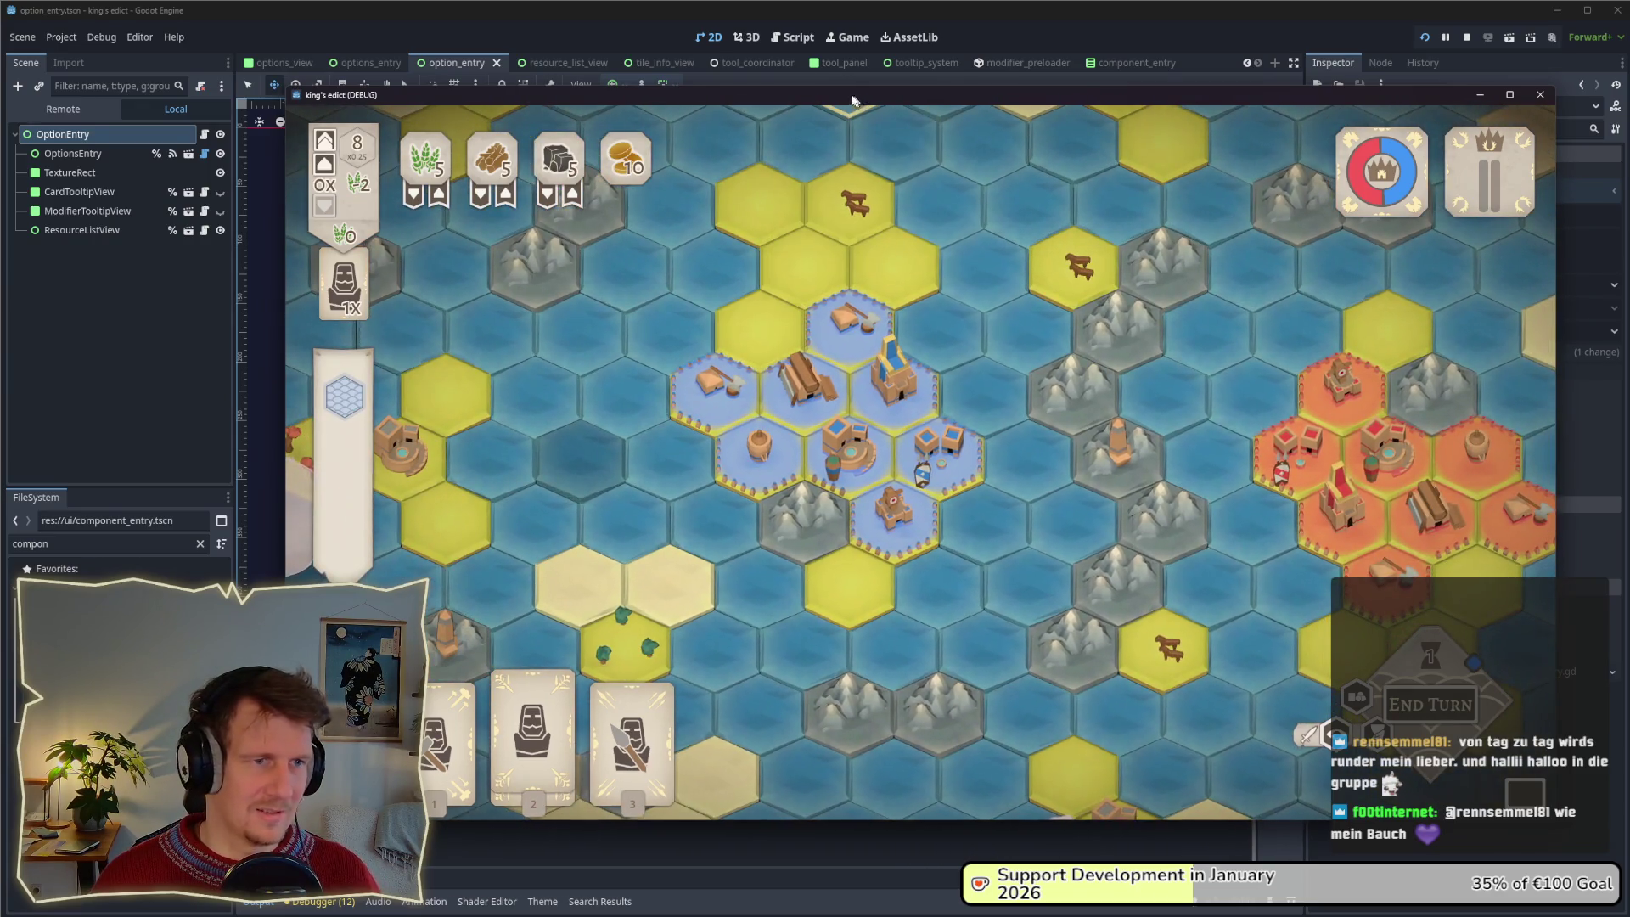
mouse_move(857, 95)
mouse_down()
mouse_move(783, 65)
mouse_move(815, 59)
mouse_up()
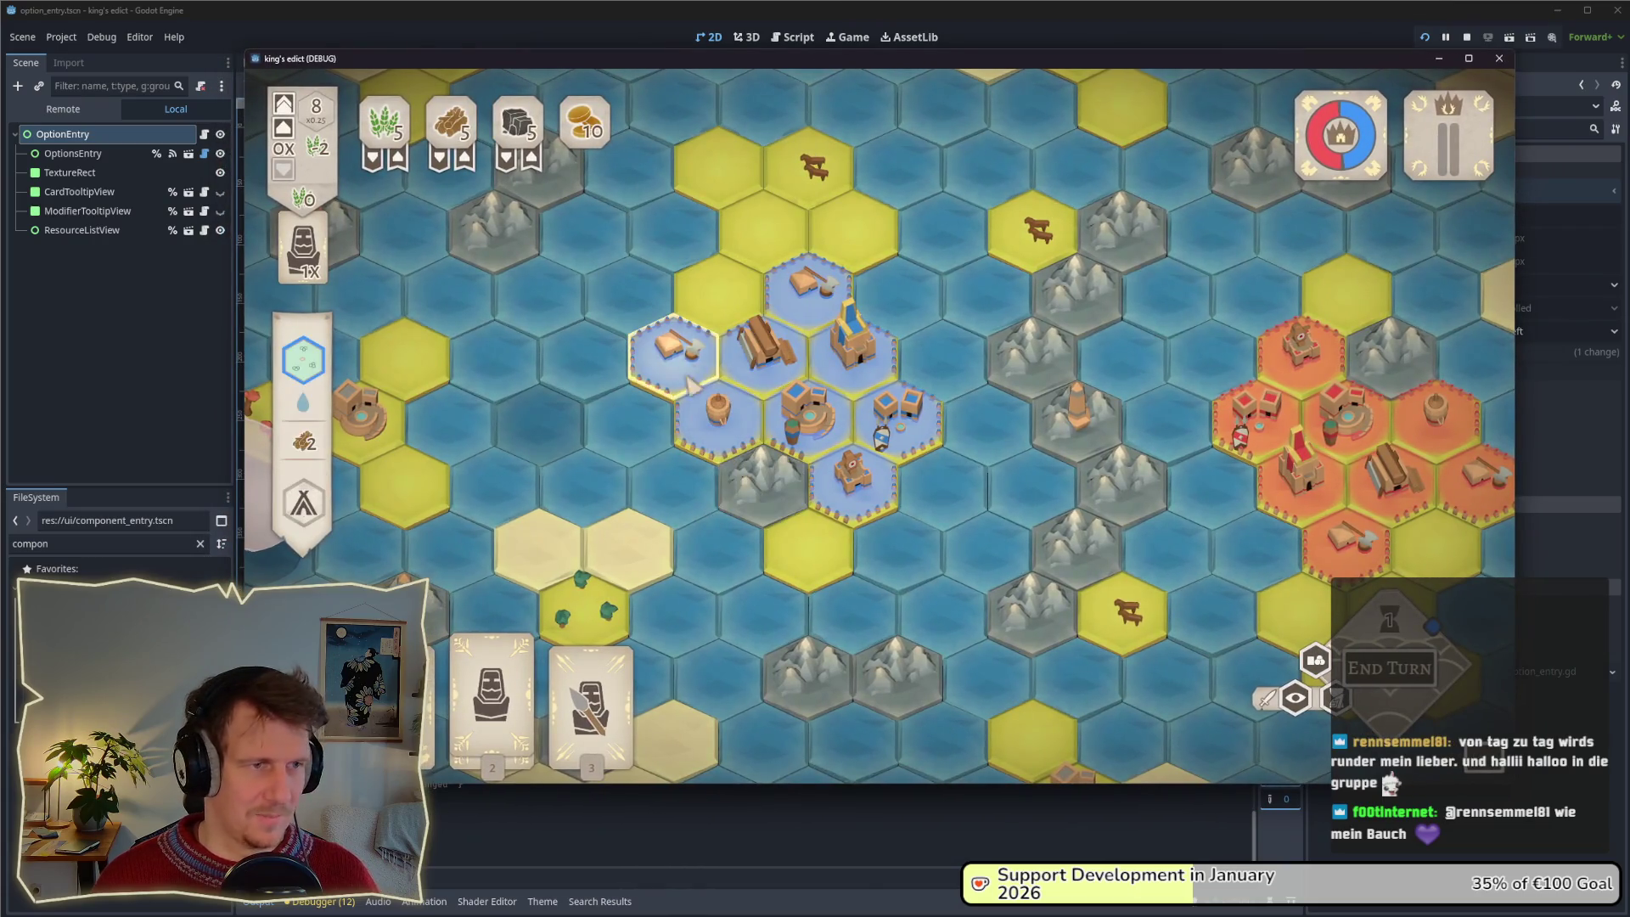
scroll(694, 397, up, 3)
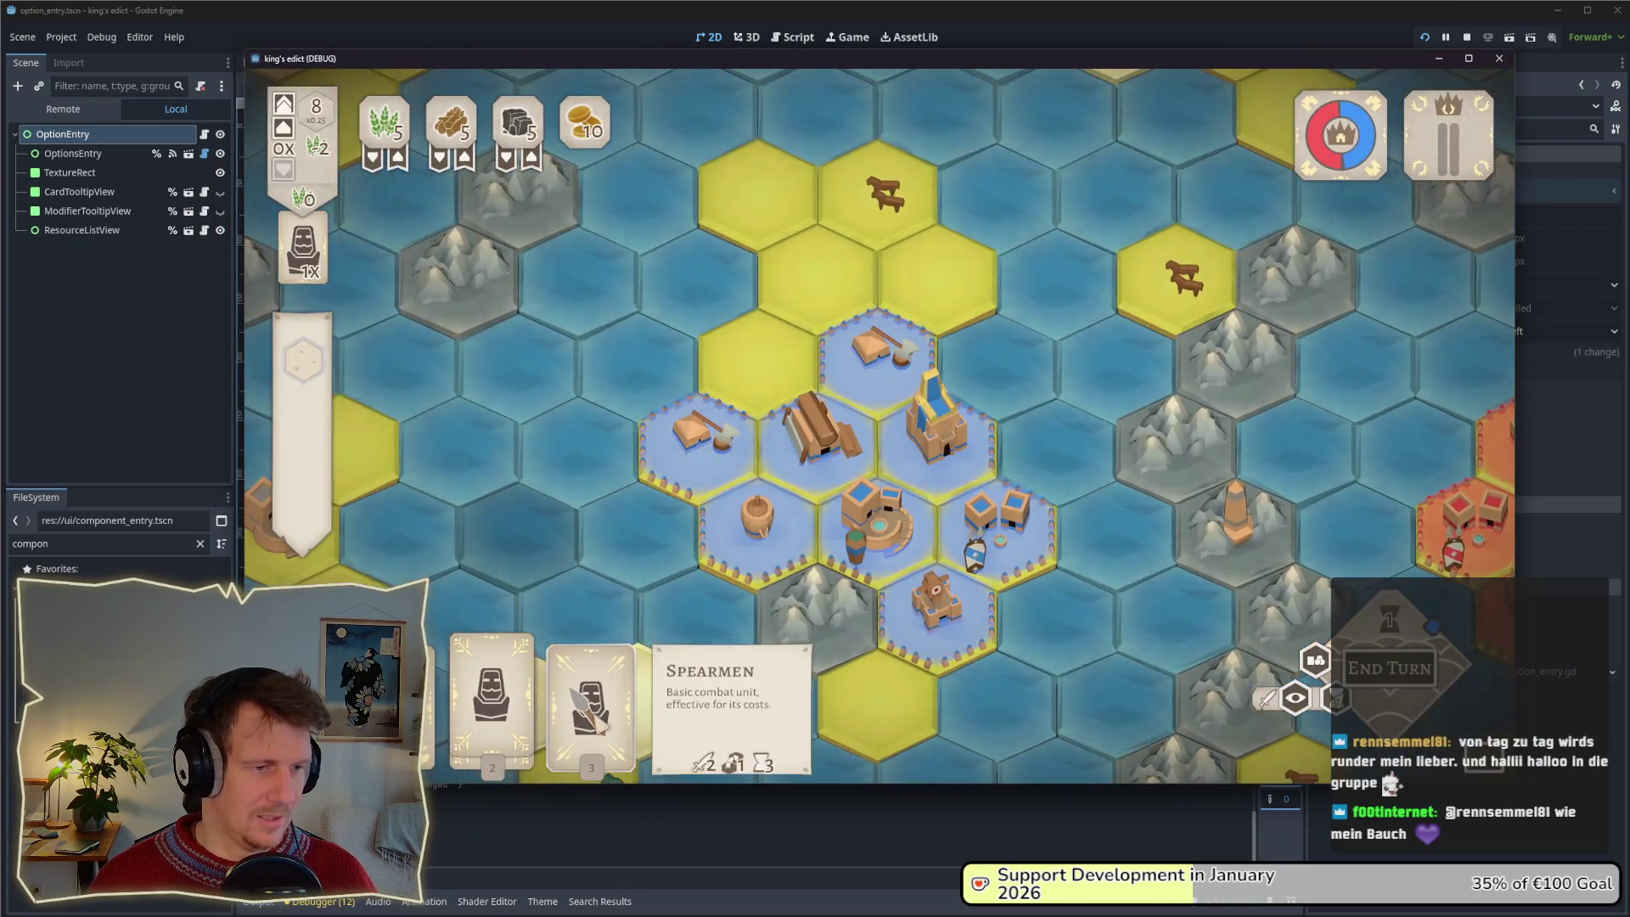
drag(492, 696, 883, 552)
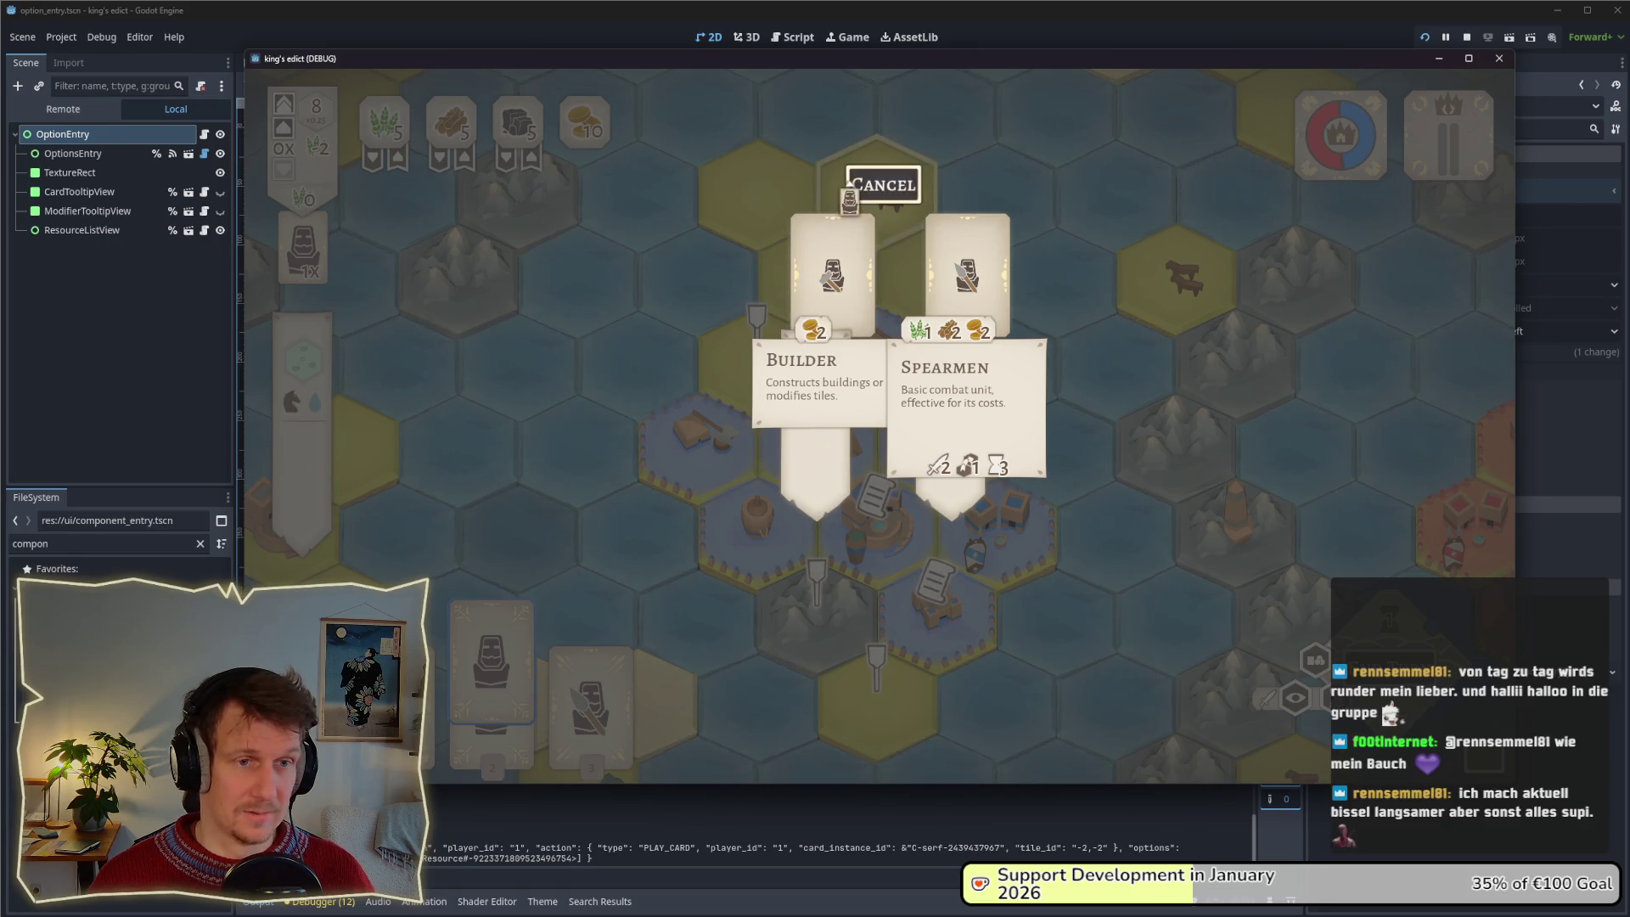
Cancel the Builder/Spearmen choice and play the Builder onto a hex to bring up the building cards.
click(882, 185)
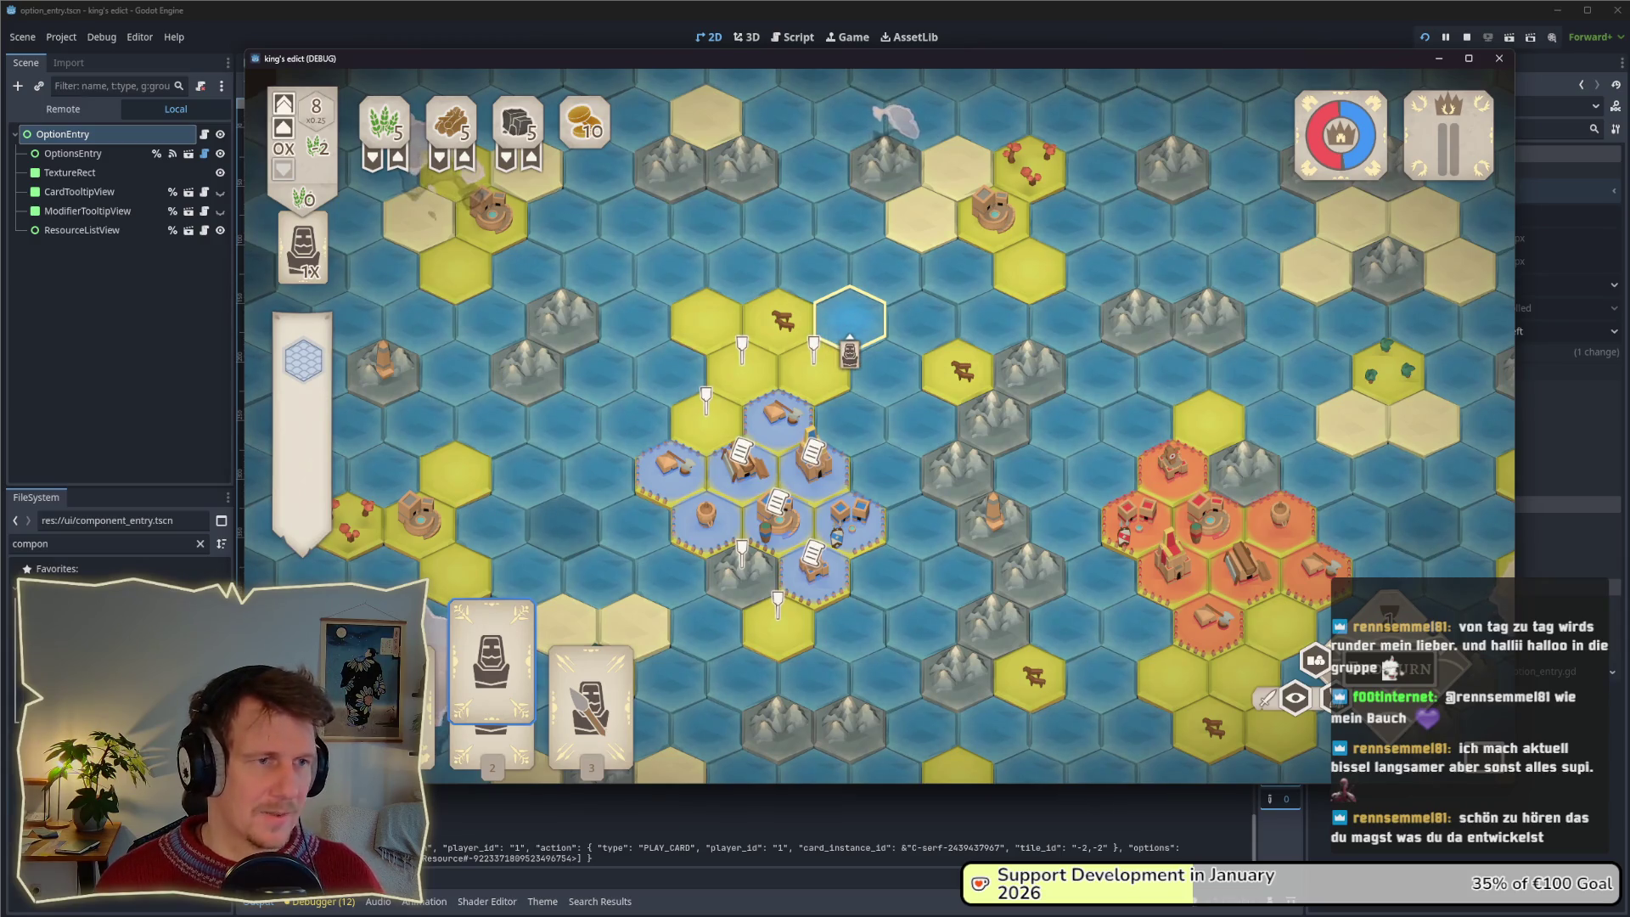
click(741, 373)
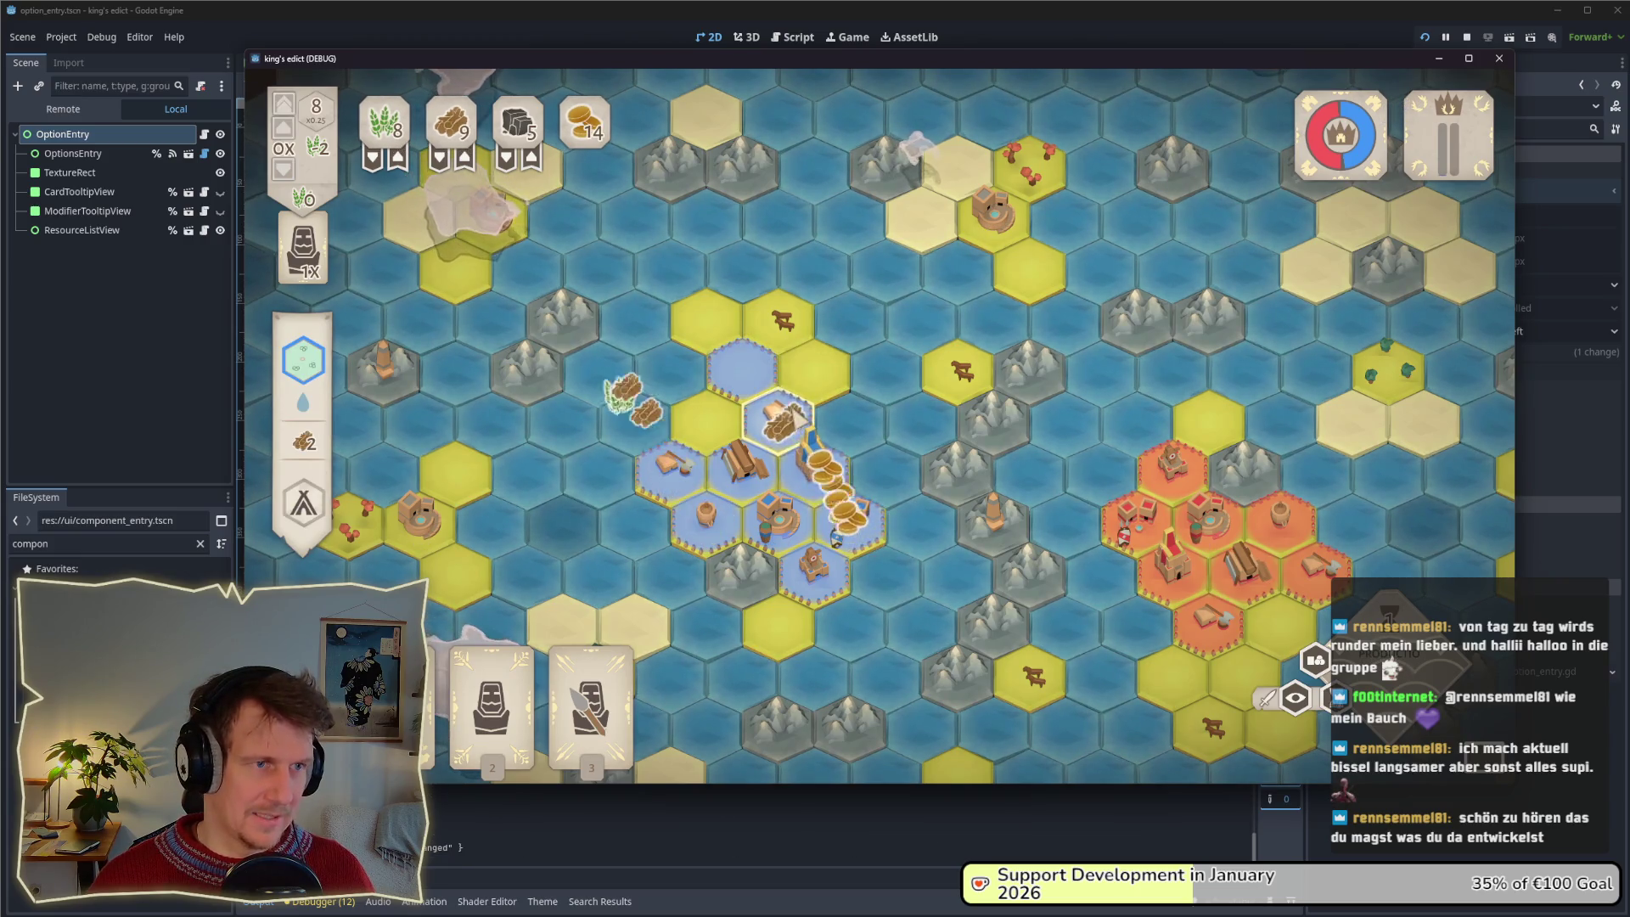
scroll(798, 416, up, 3)
scroll(791, 401, down, 3)
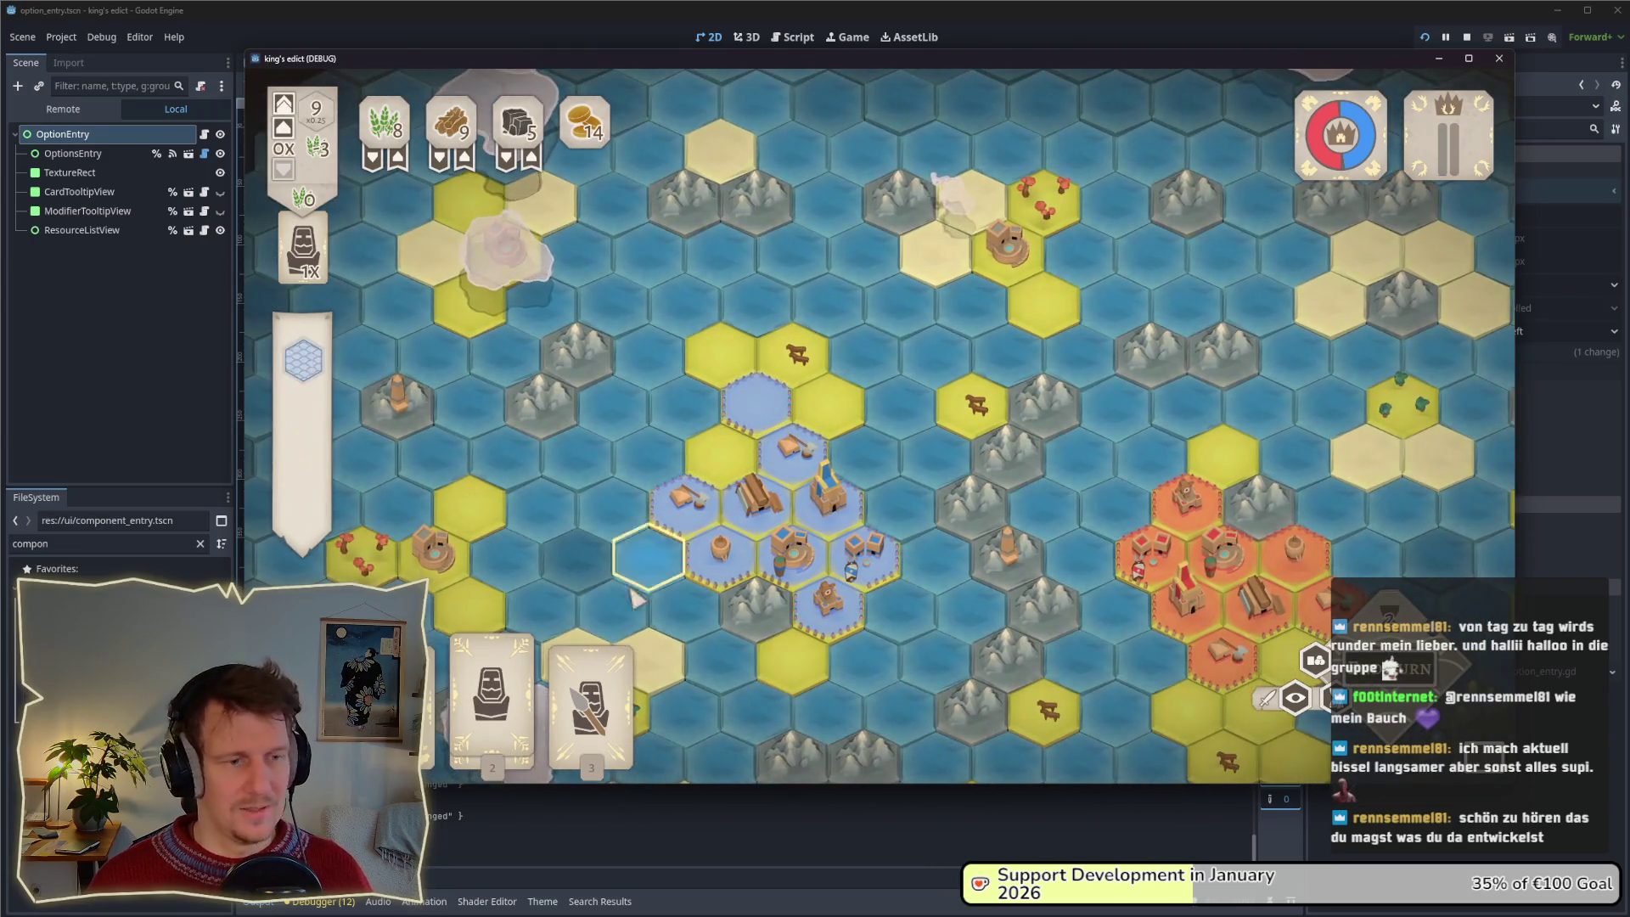
click(632, 533)
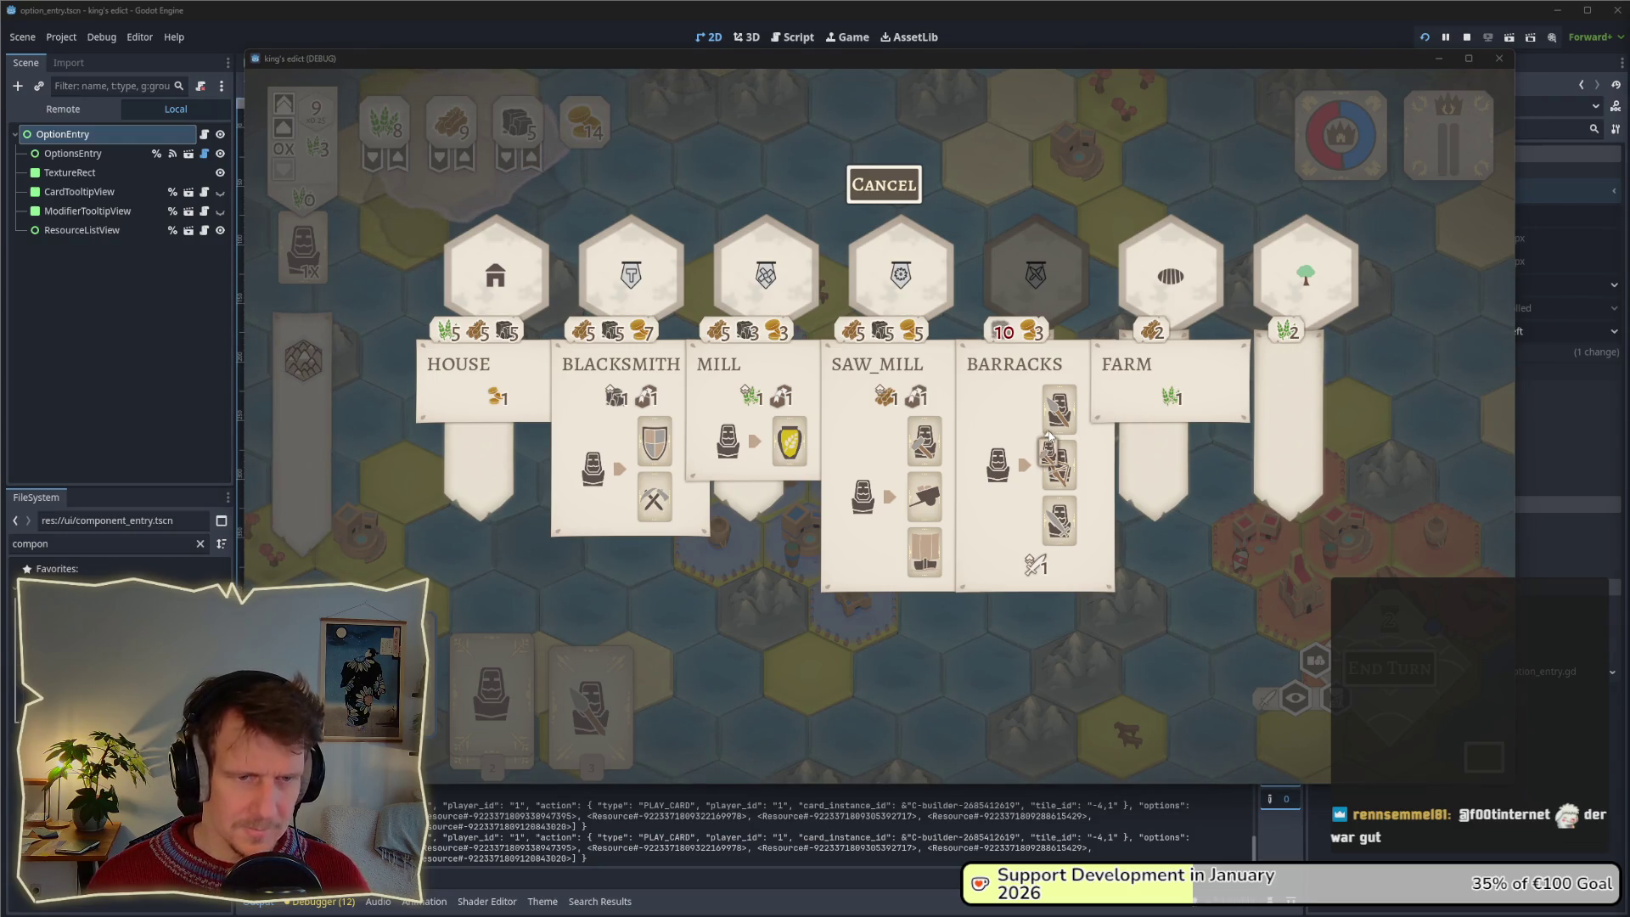
Drag the worker token onto the BARRACKS banner, then return to OptionEntry's Custom Minimum Size x field.
mouse_move(1048, 437)
mouse_down()
mouse_move(1040, 367)
mouse_move(1002, 368)
mouse_up()
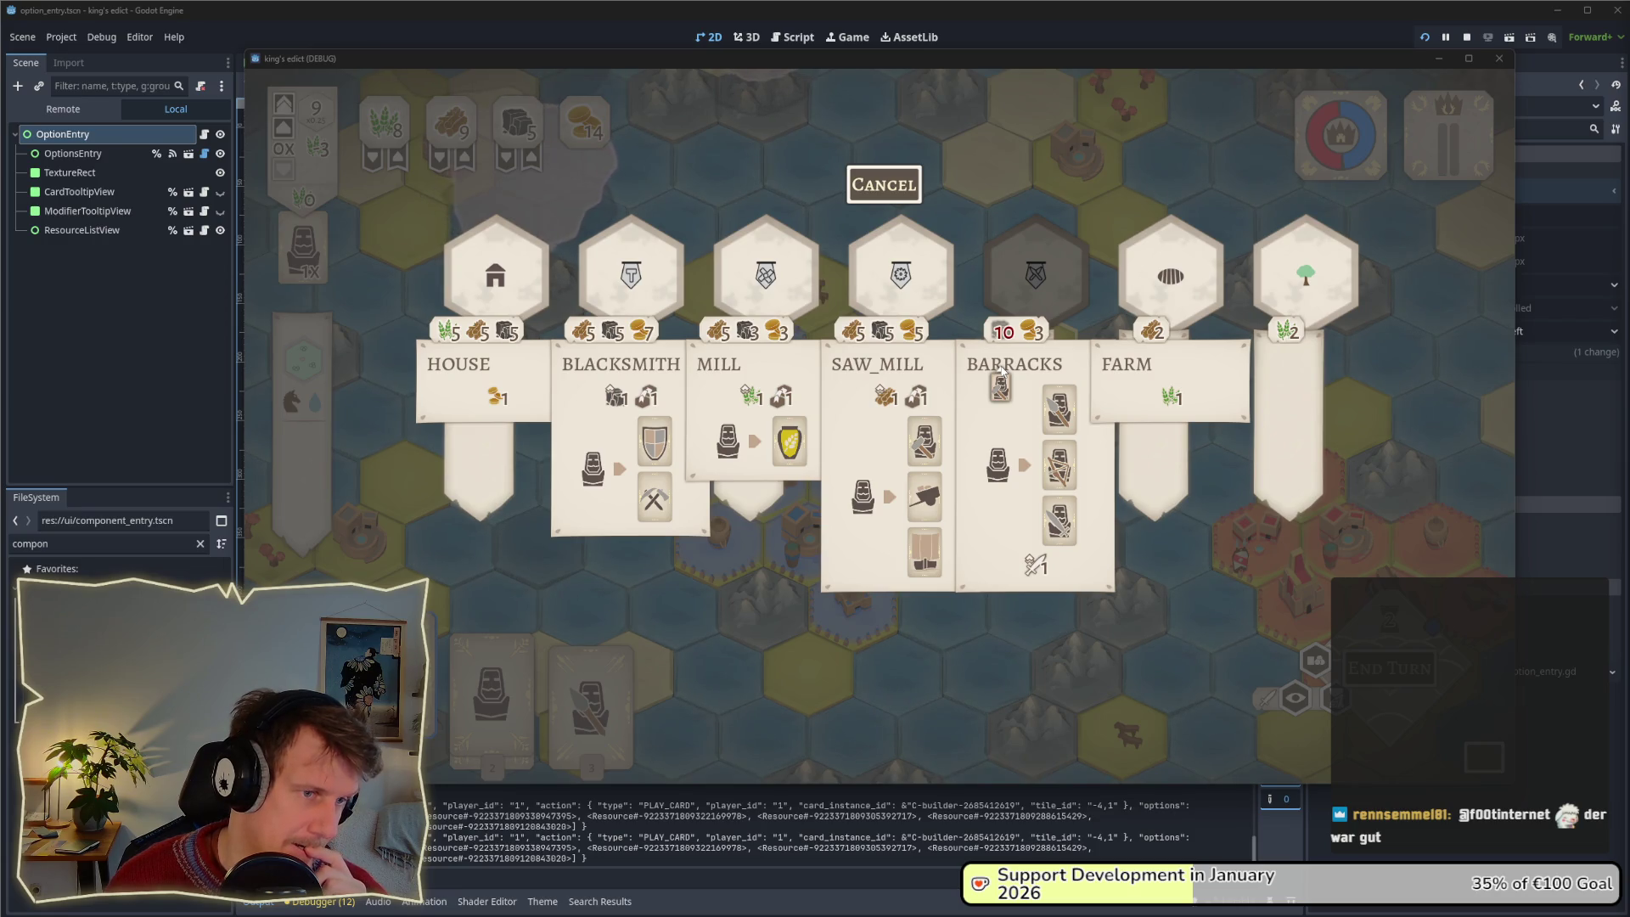
mouse_move(1001, 371)
mouse_down()
mouse_move(993, 398)
mouse_move(883, 174)
mouse_move(854, 340)
mouse_move(785, 387)
mouse_move(754, 359)
mouse_move(739, 429)
mouse_move(907, 285)
mouse_move(896, 191)
mouse_move(980, 331)
mouse_up()
key(alt+Tab)
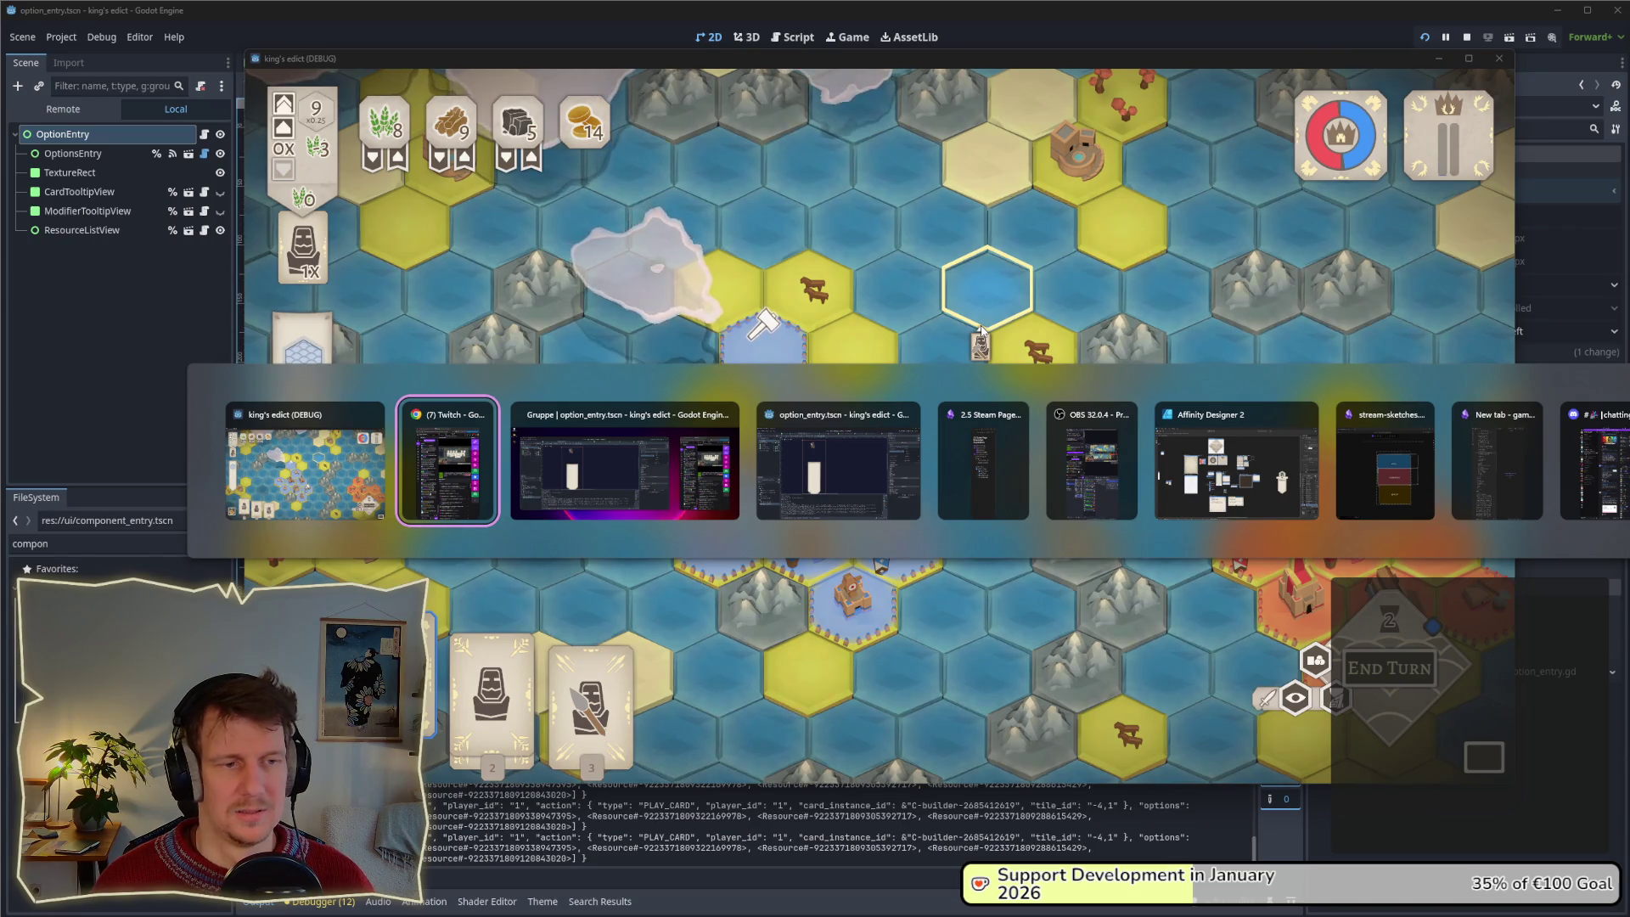
key(Tab)
key(Tab)
click(1533, 239)
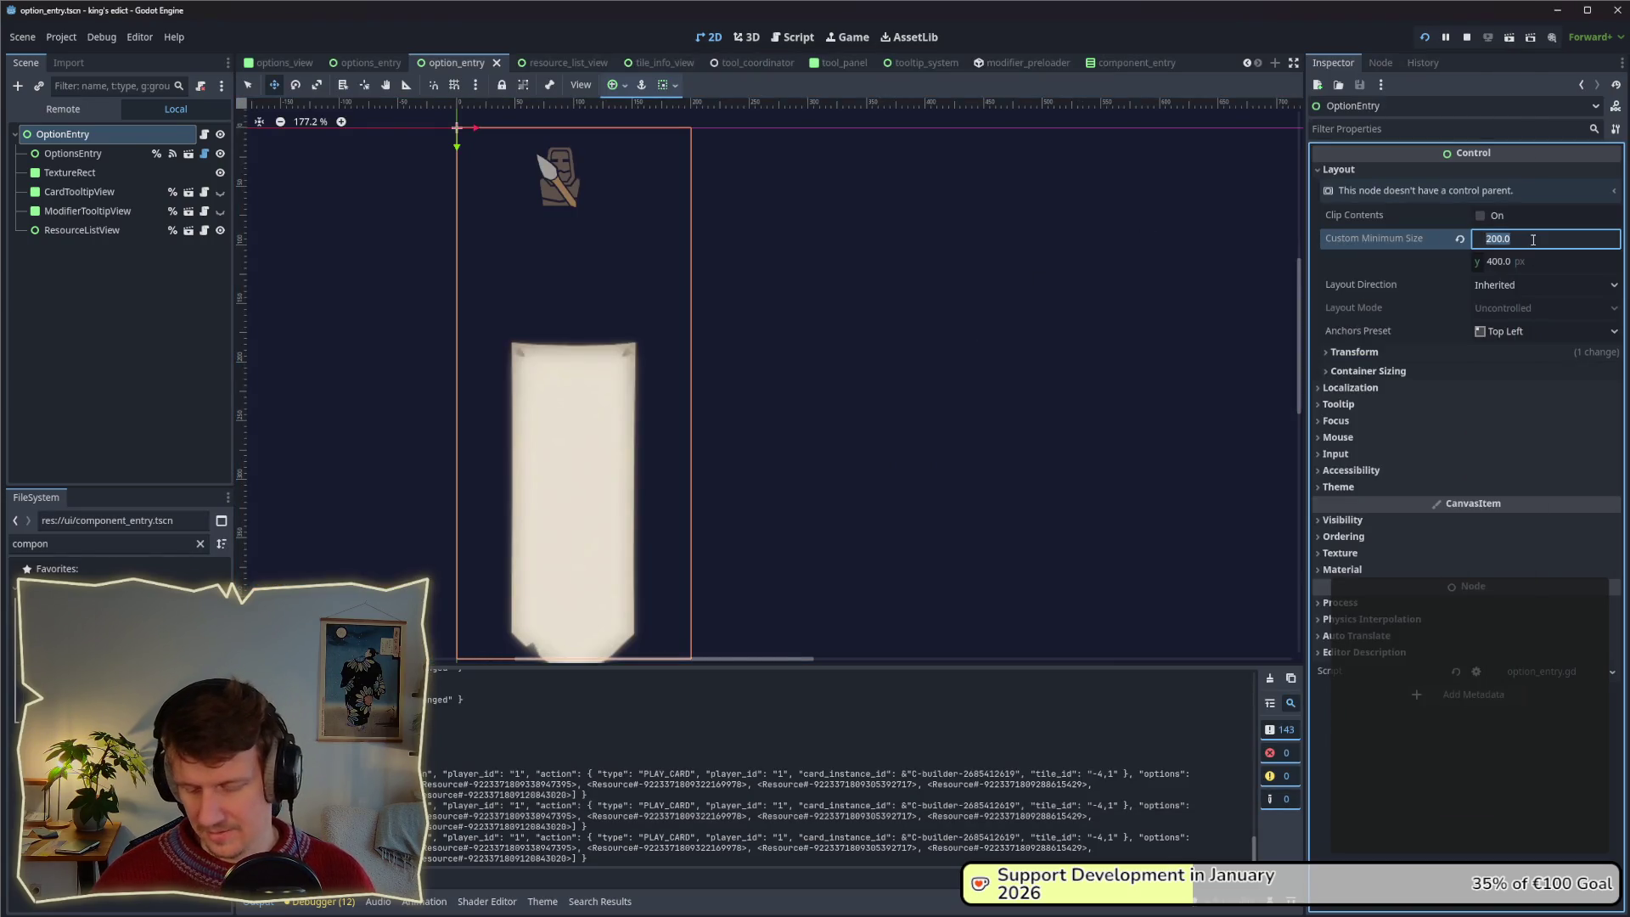
text(225)
Confirm 225 px as OptionEntry's minimum width, save the scene and relaunch the game with F5.
key(Return)
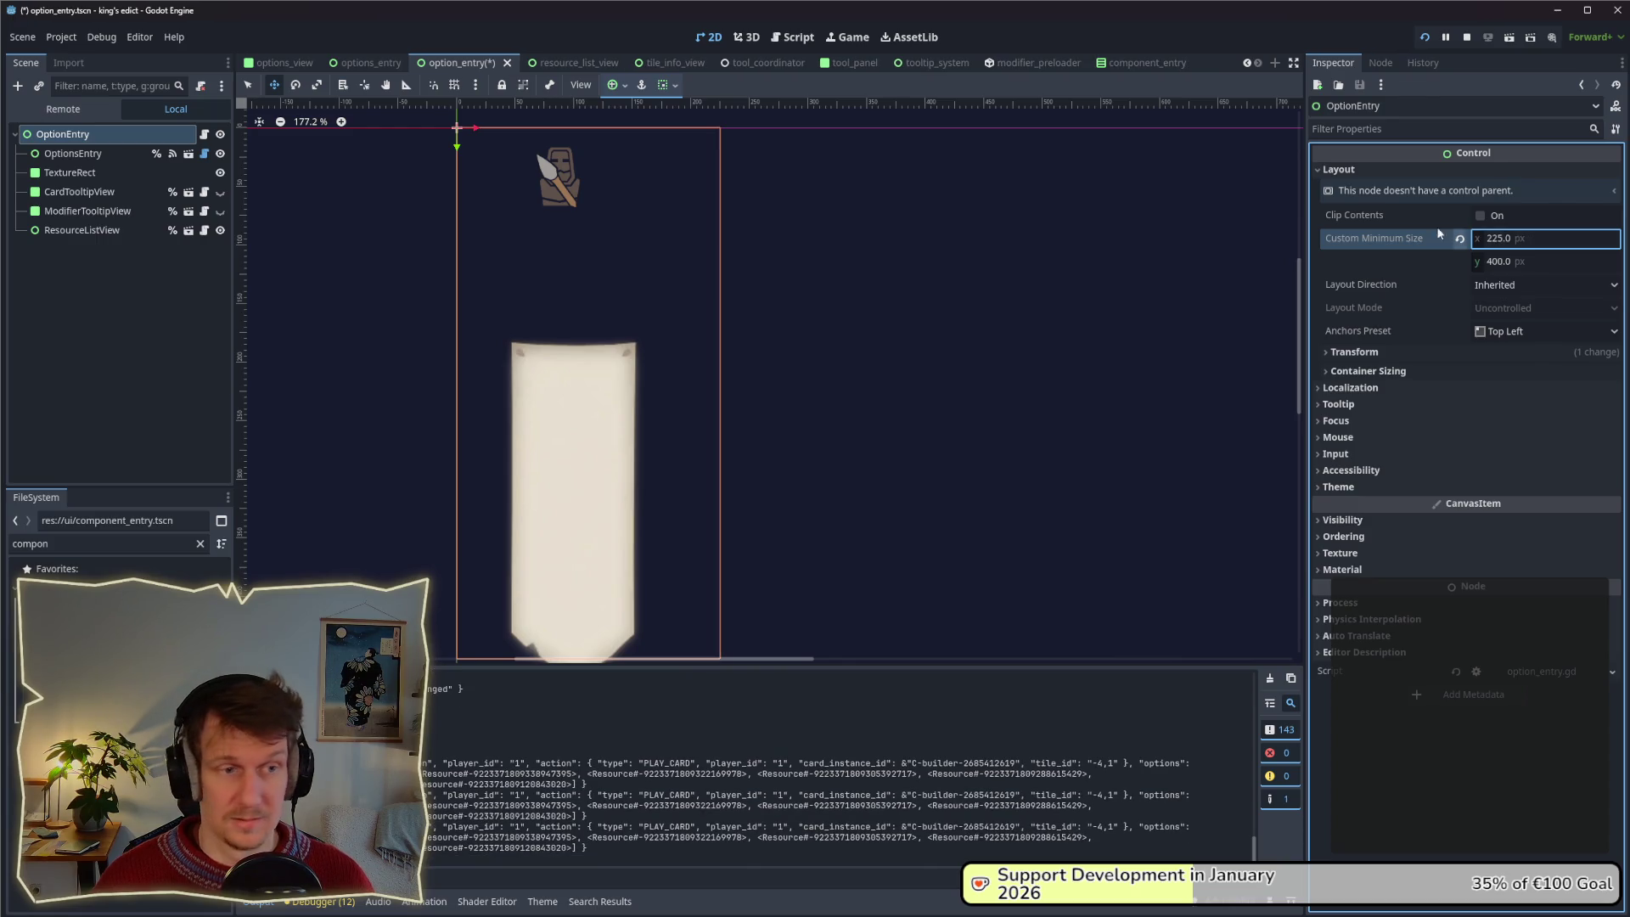
key(ctrl+s)
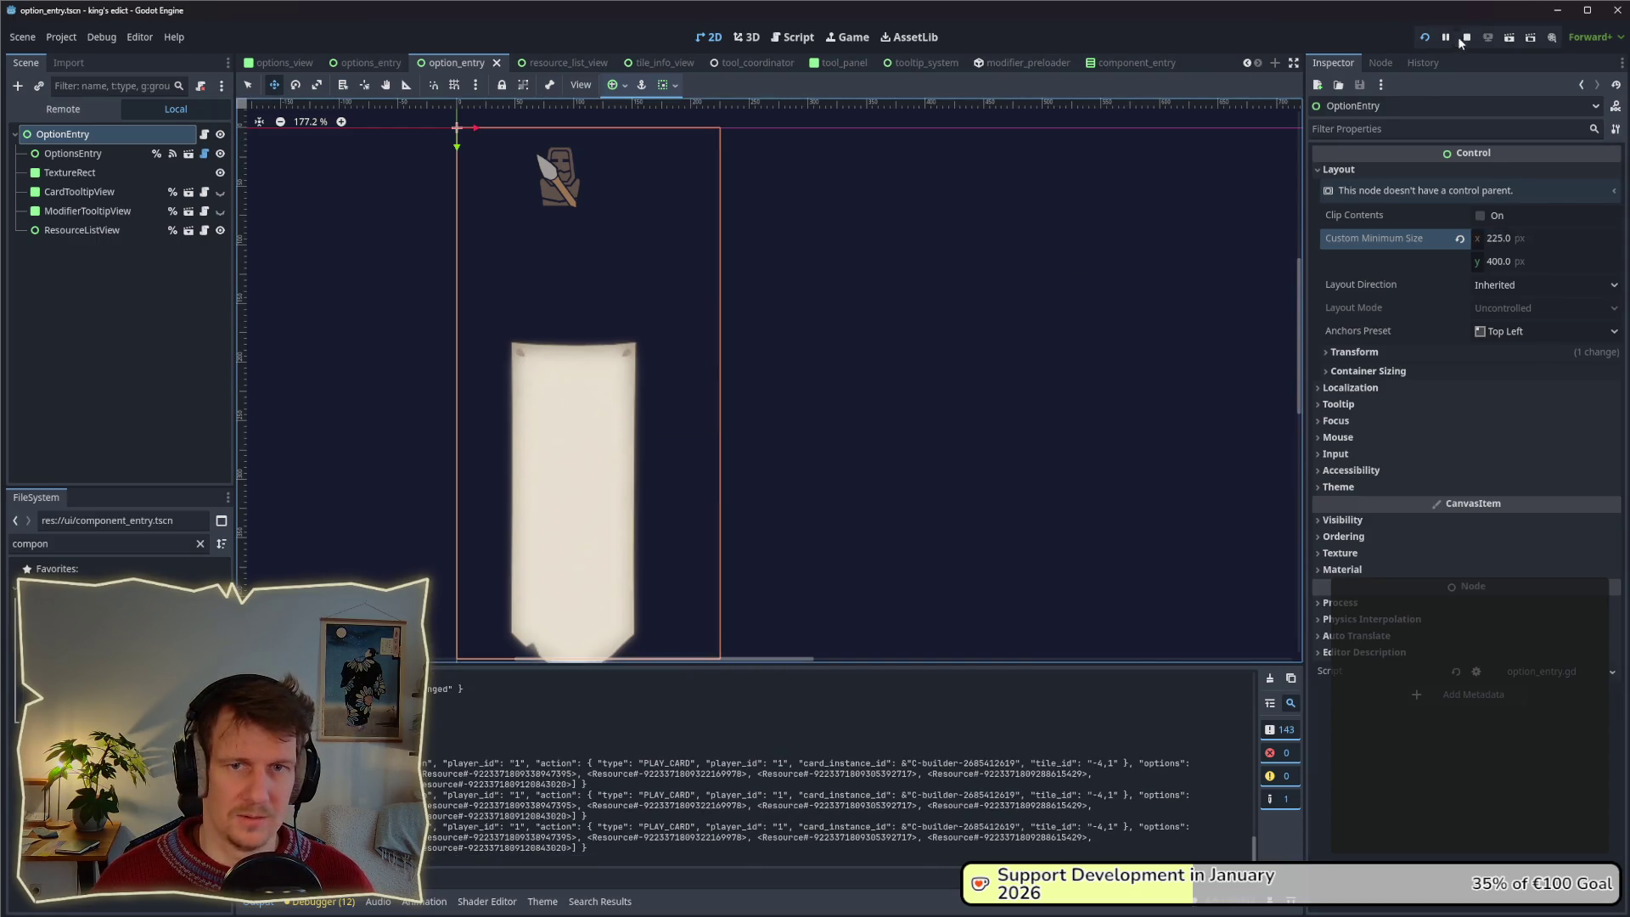
click(1464, 44)
key(F5)
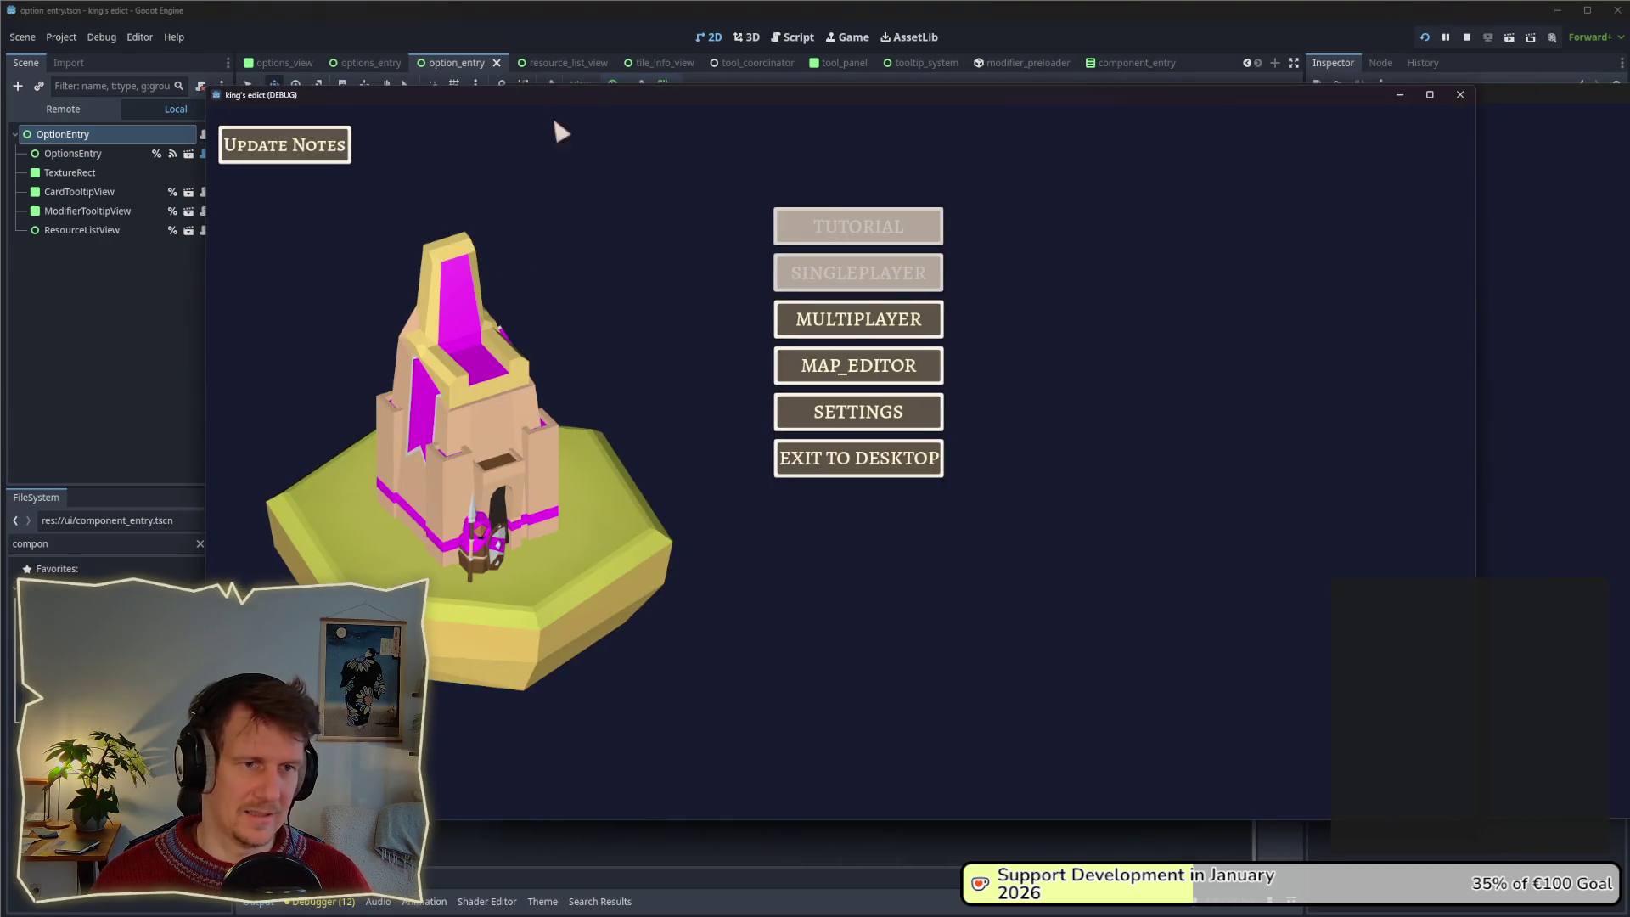
Create a new multiplayer game on the current map, pick a start position and start it.
click(853, 323)
click(997, 314)
click(985, 185)
click(989, 457)
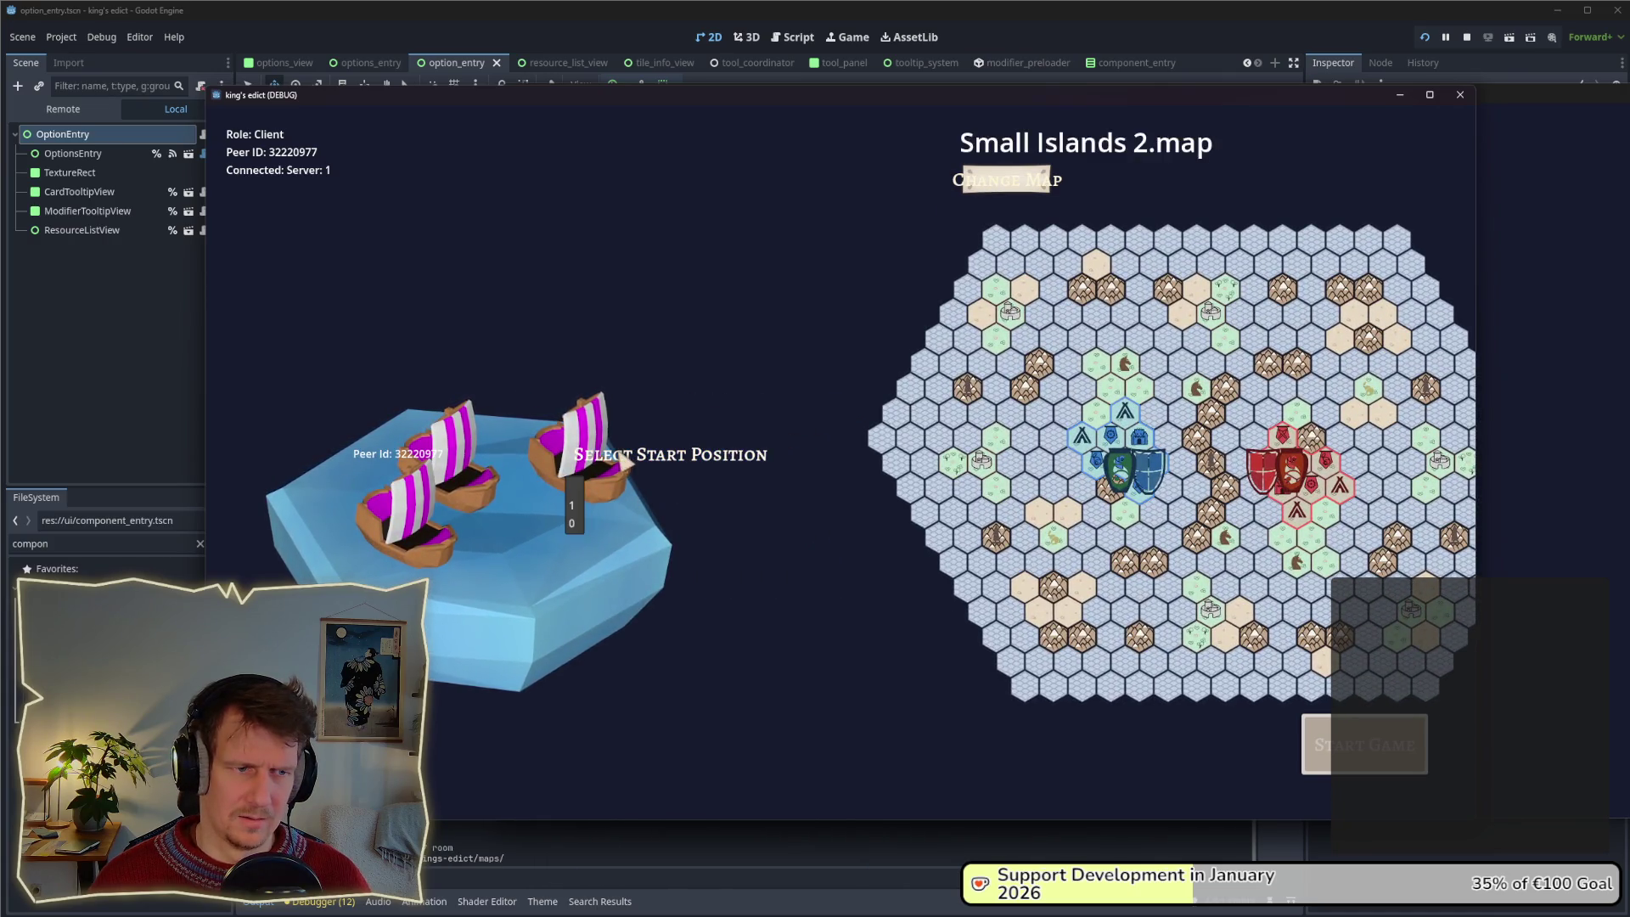
click(586, 520)
click(1350, 745)
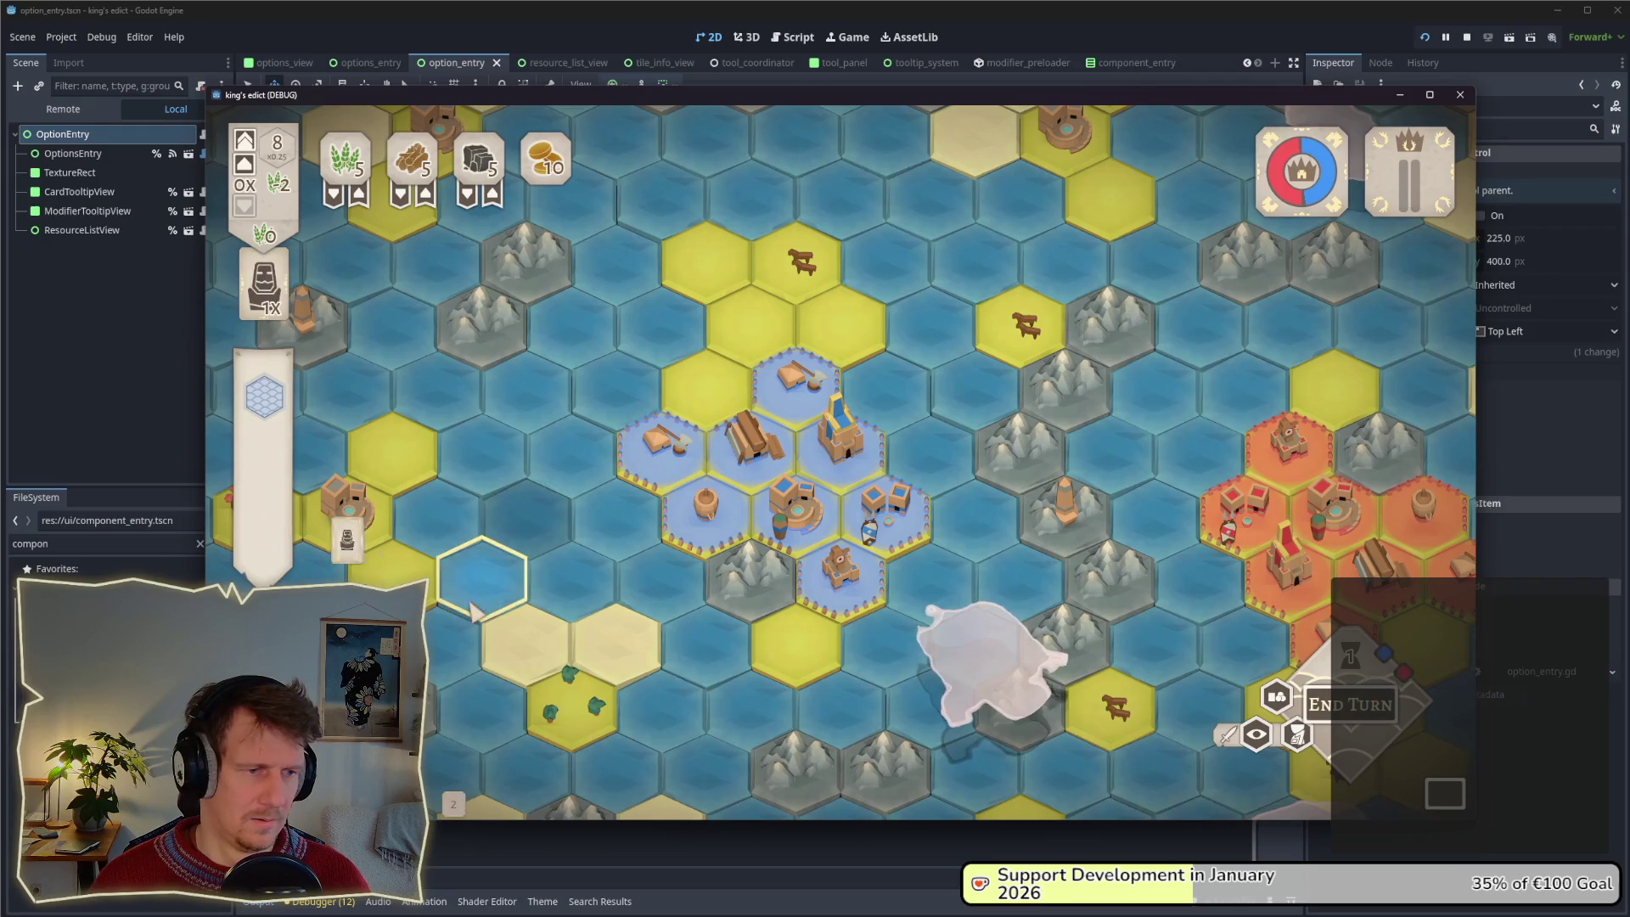
Play the Servant and then the Builder onto the yellow hex to view the building banners, then close the game.
mouse_move(453, 734)
mouse_down()
mouse_move(782, 525)
mouse_move(790, 535)
mouse_up()
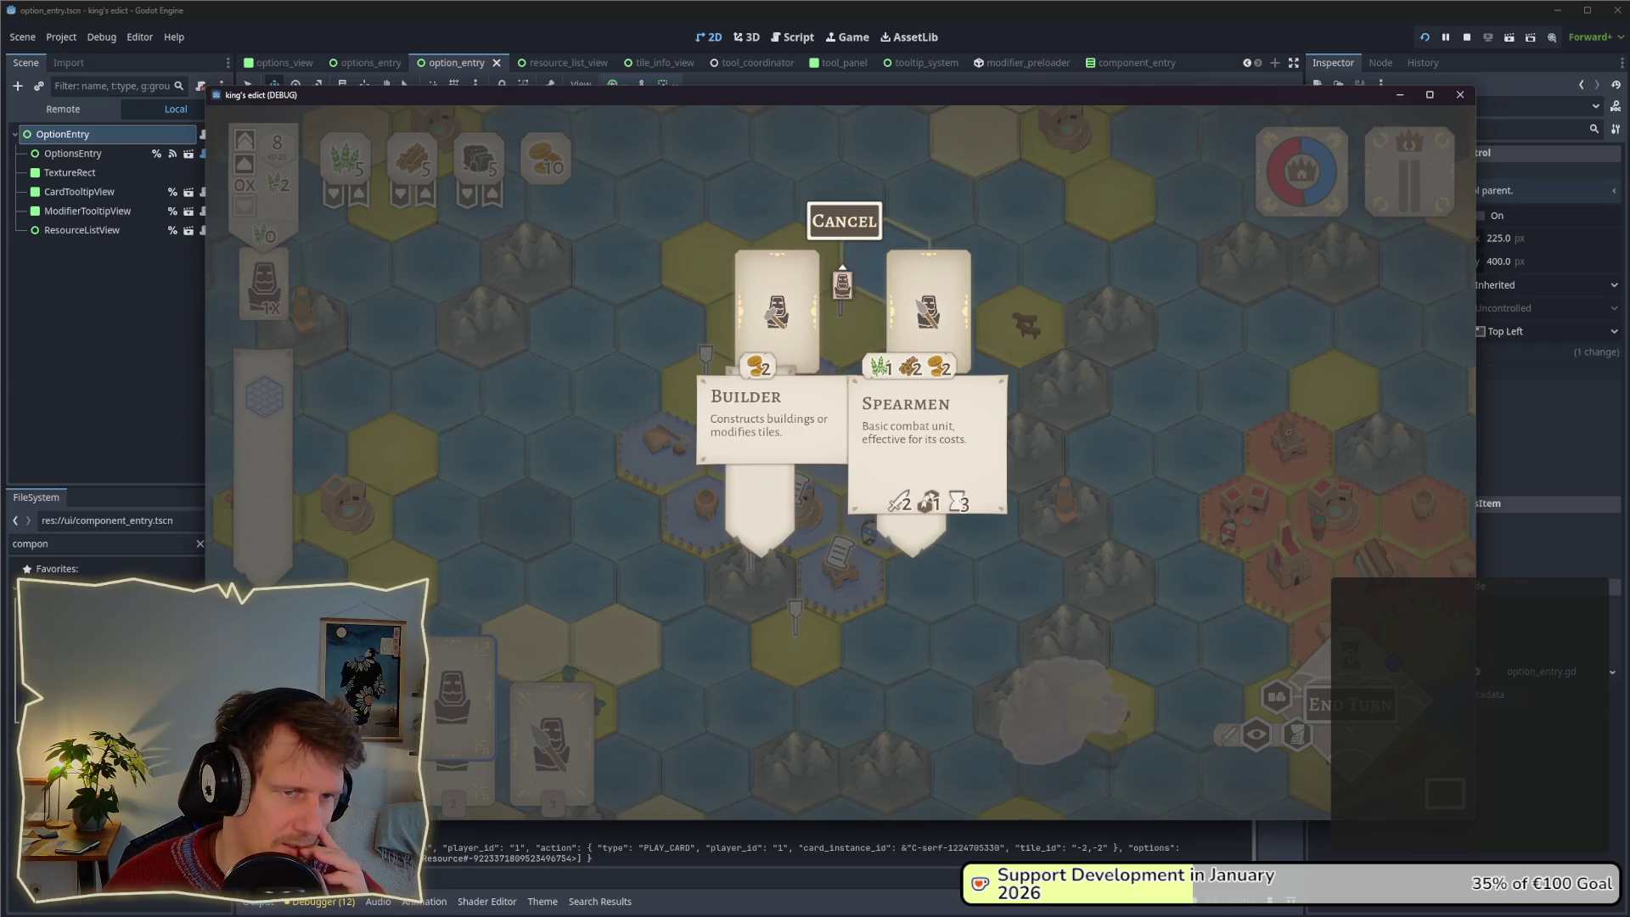
click(845, 222)
click(750, 327)
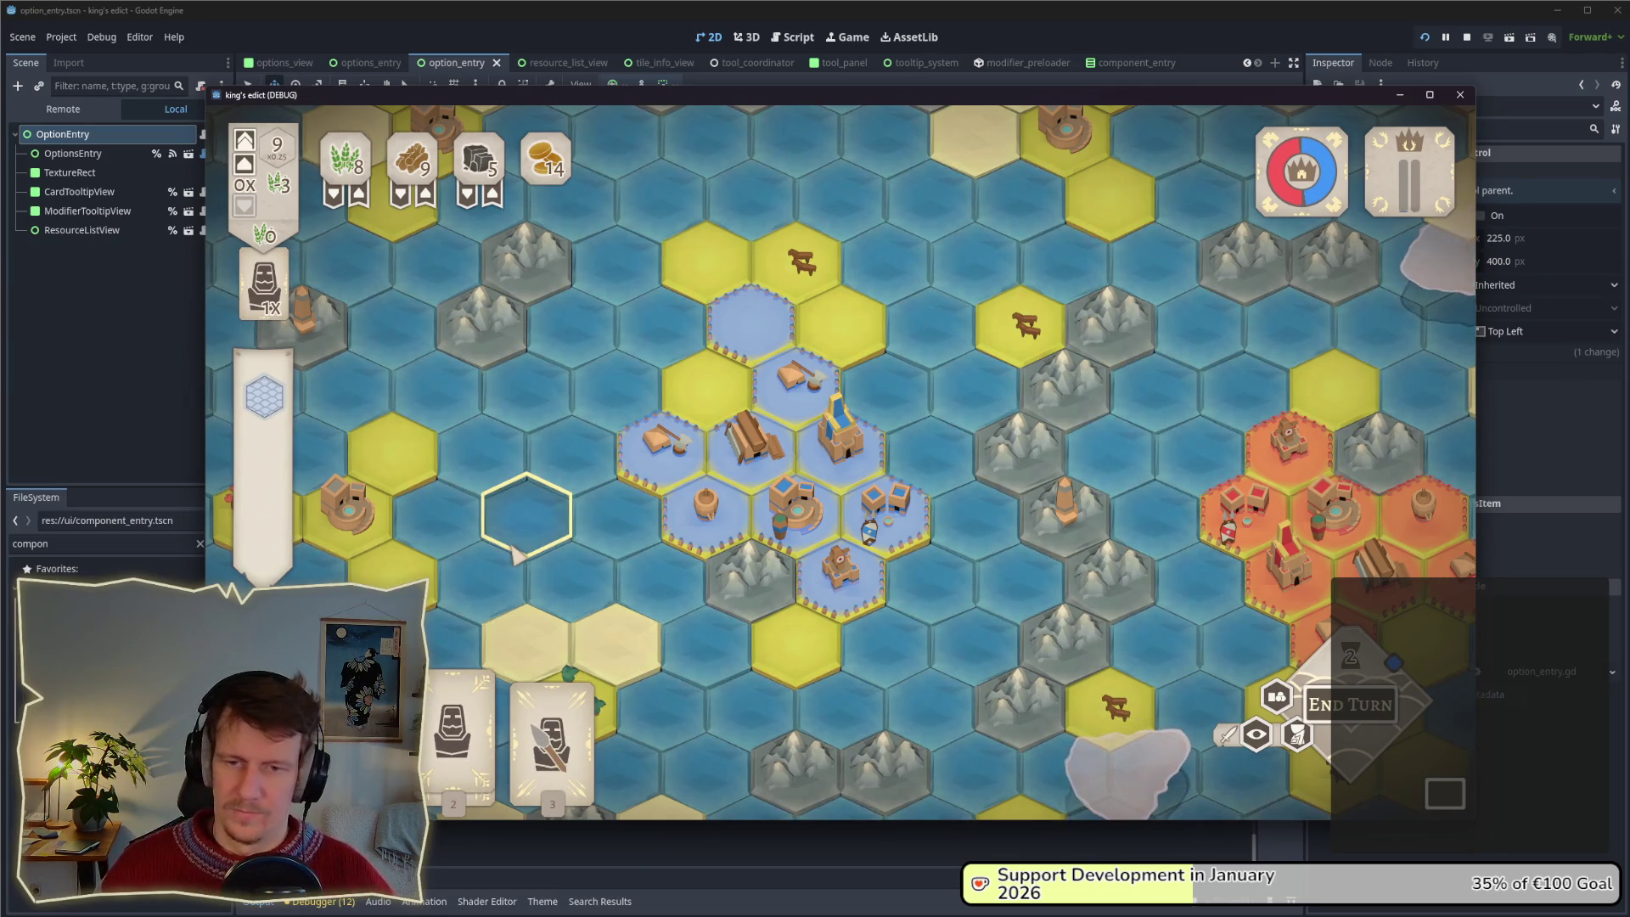
click(459, 730)
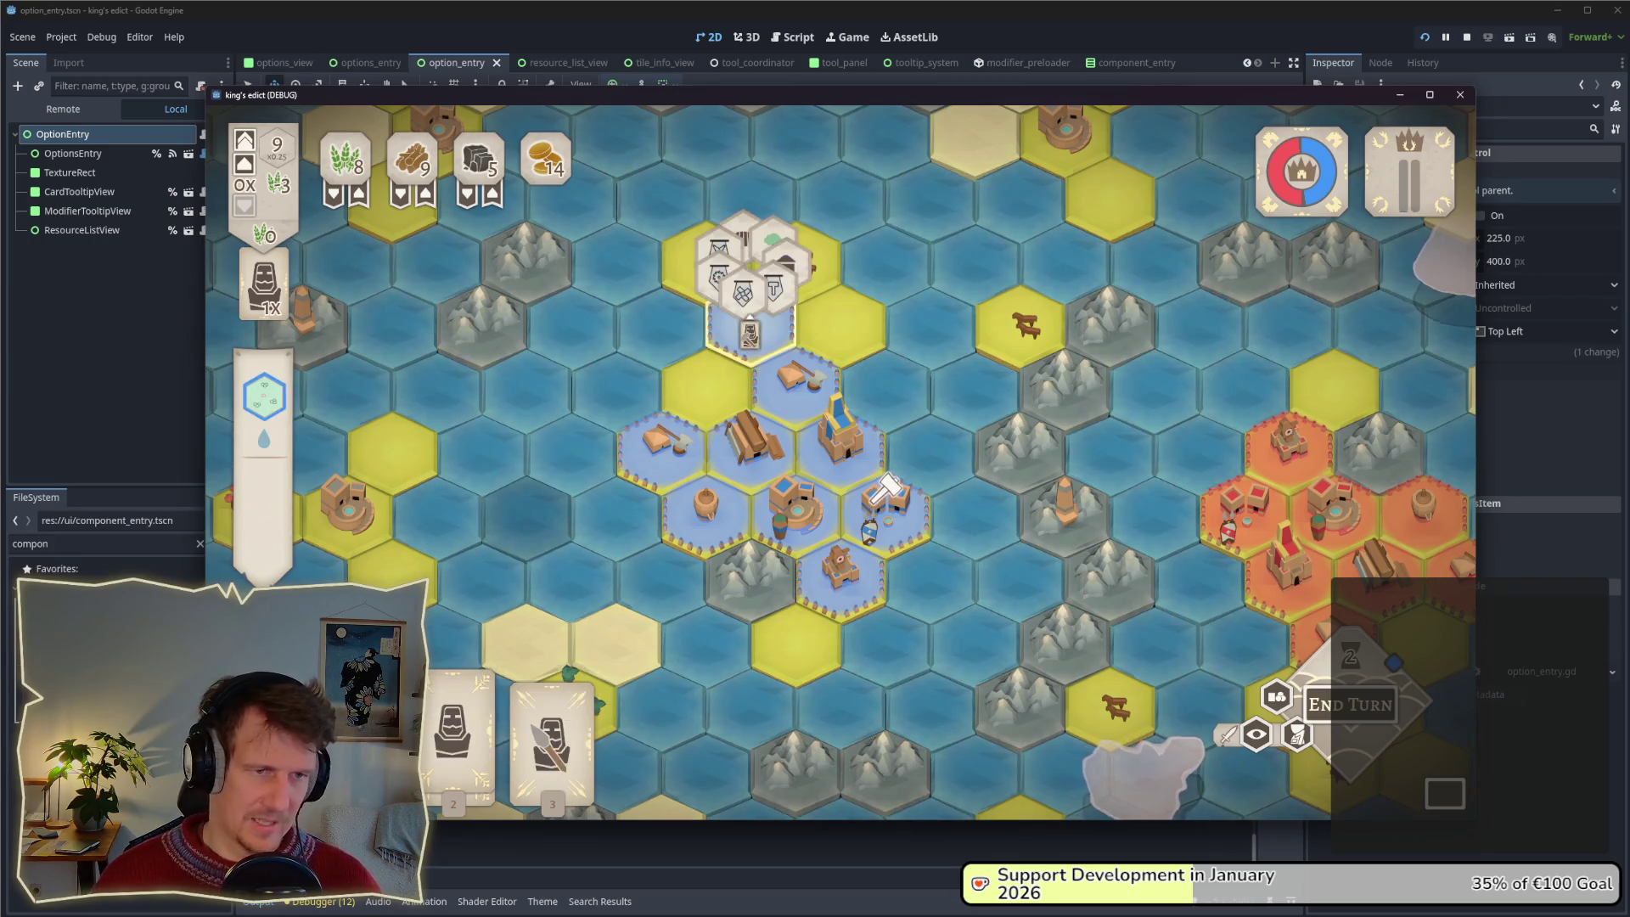
click(750, 327)
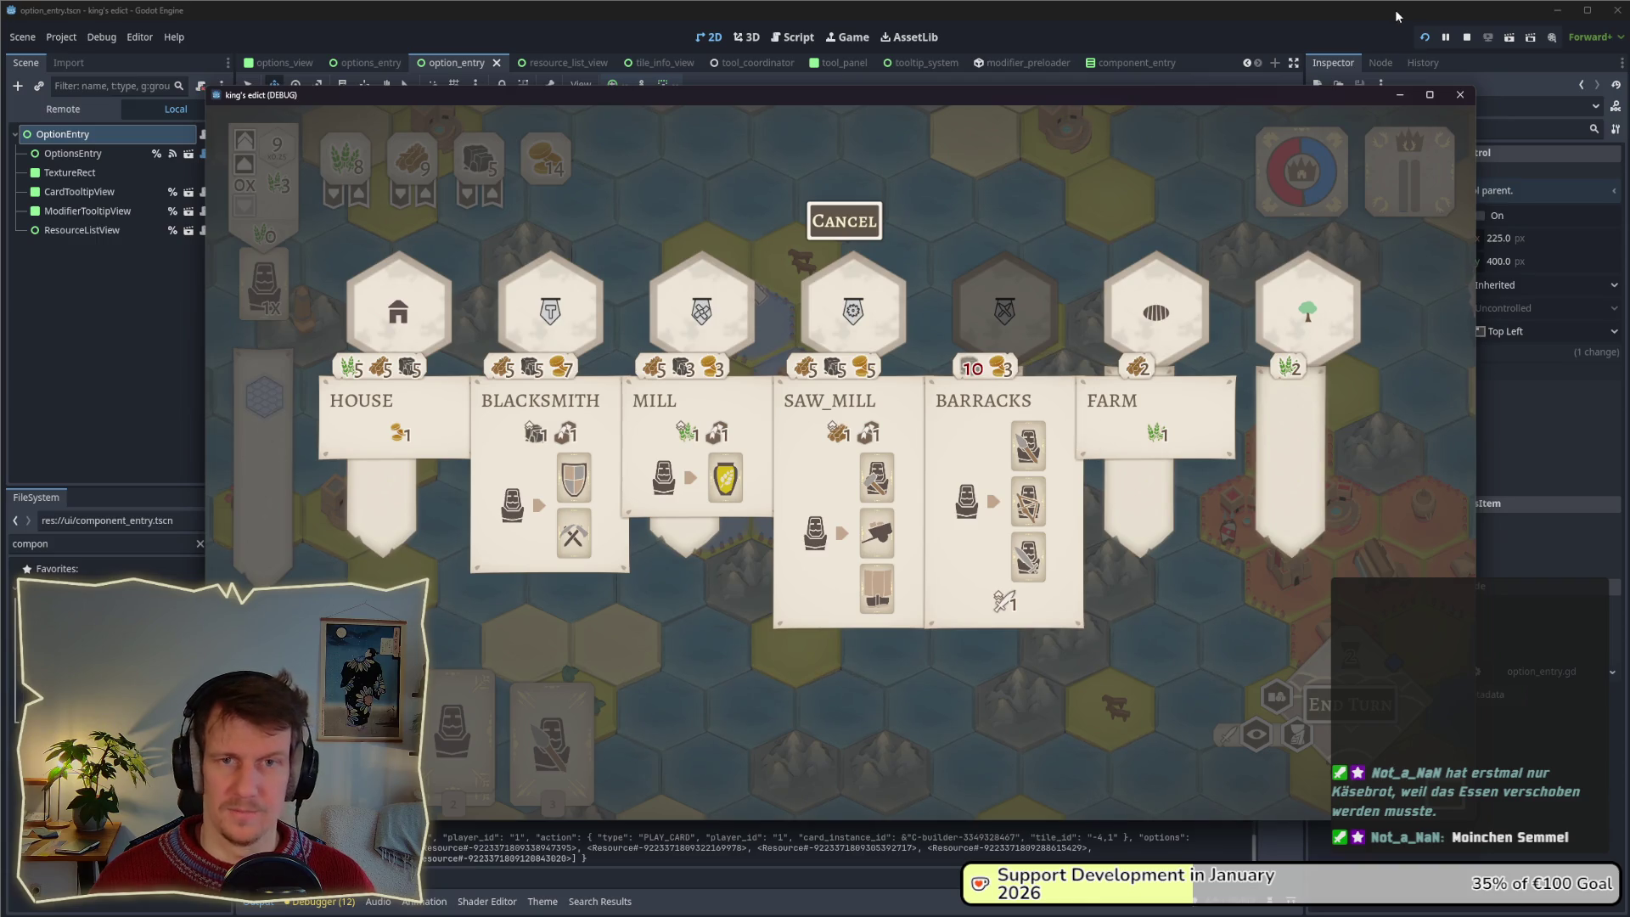
click(1466, 36)
click(87, 211)
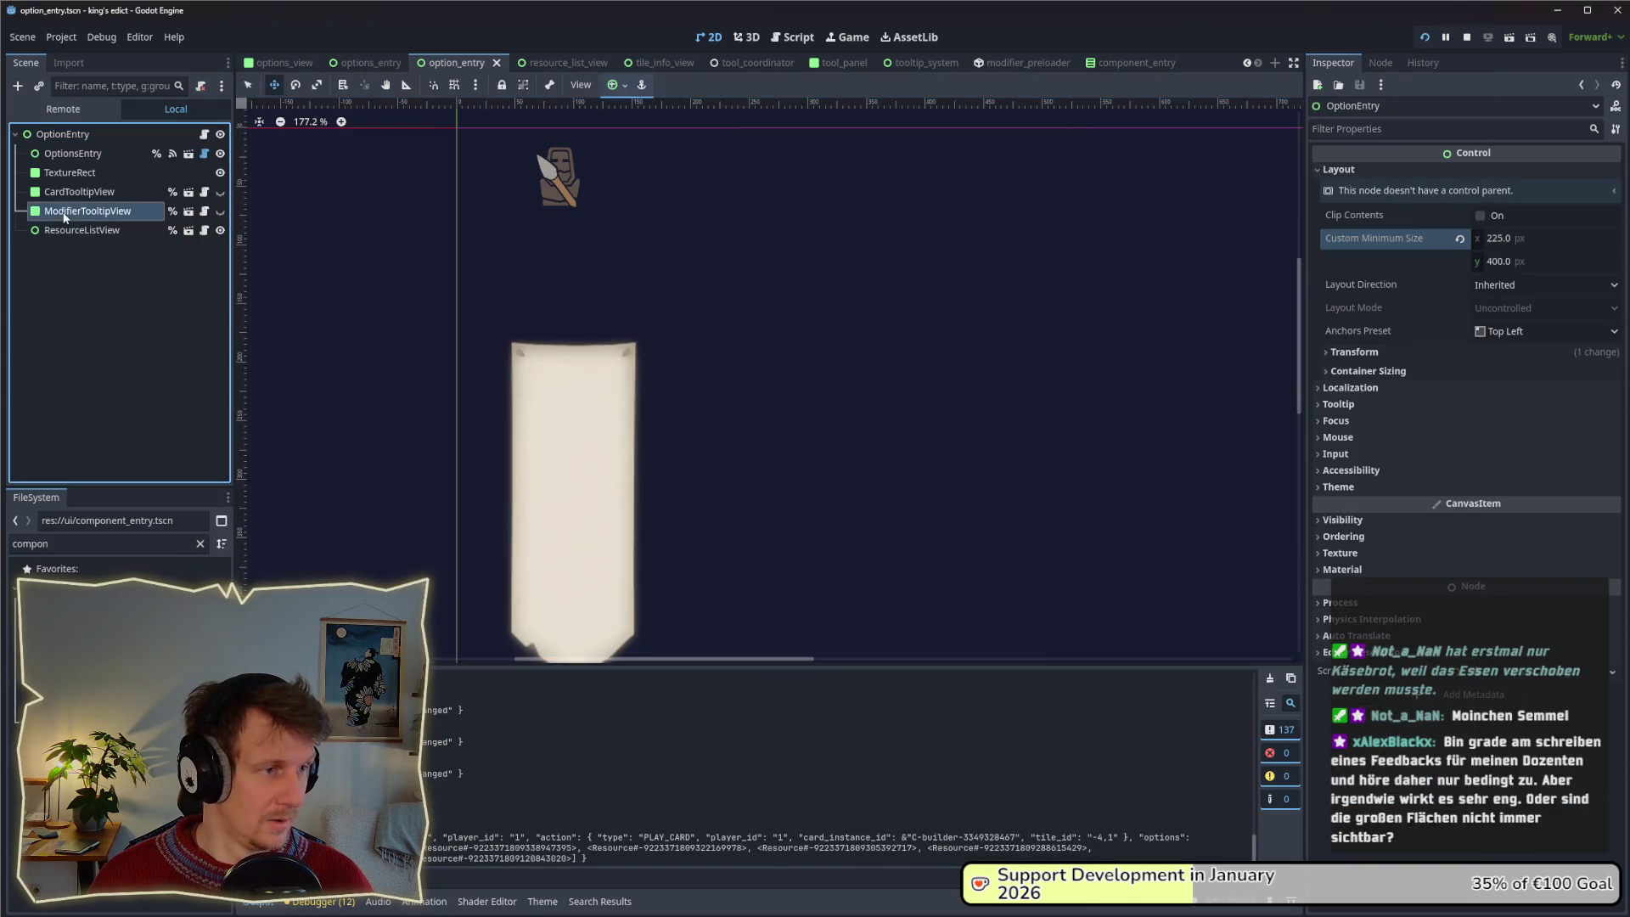
Inspect ModifierTooltipView's layout mode, transform and layout direction, keeping Position and Inherited.
click(69, 172)
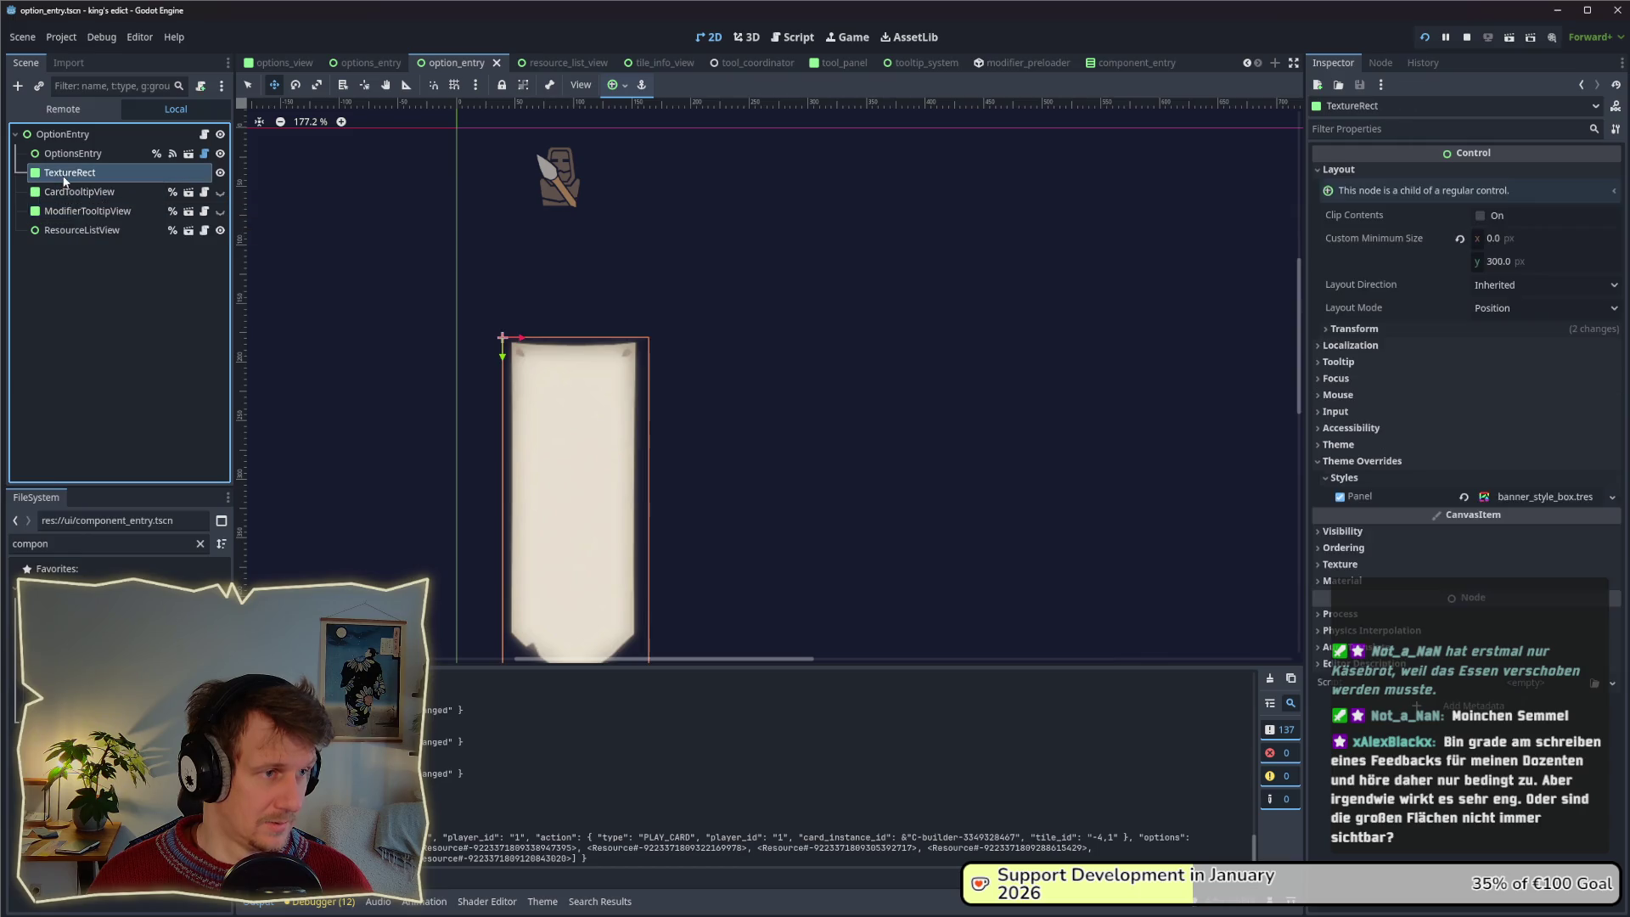
click(73, 215)
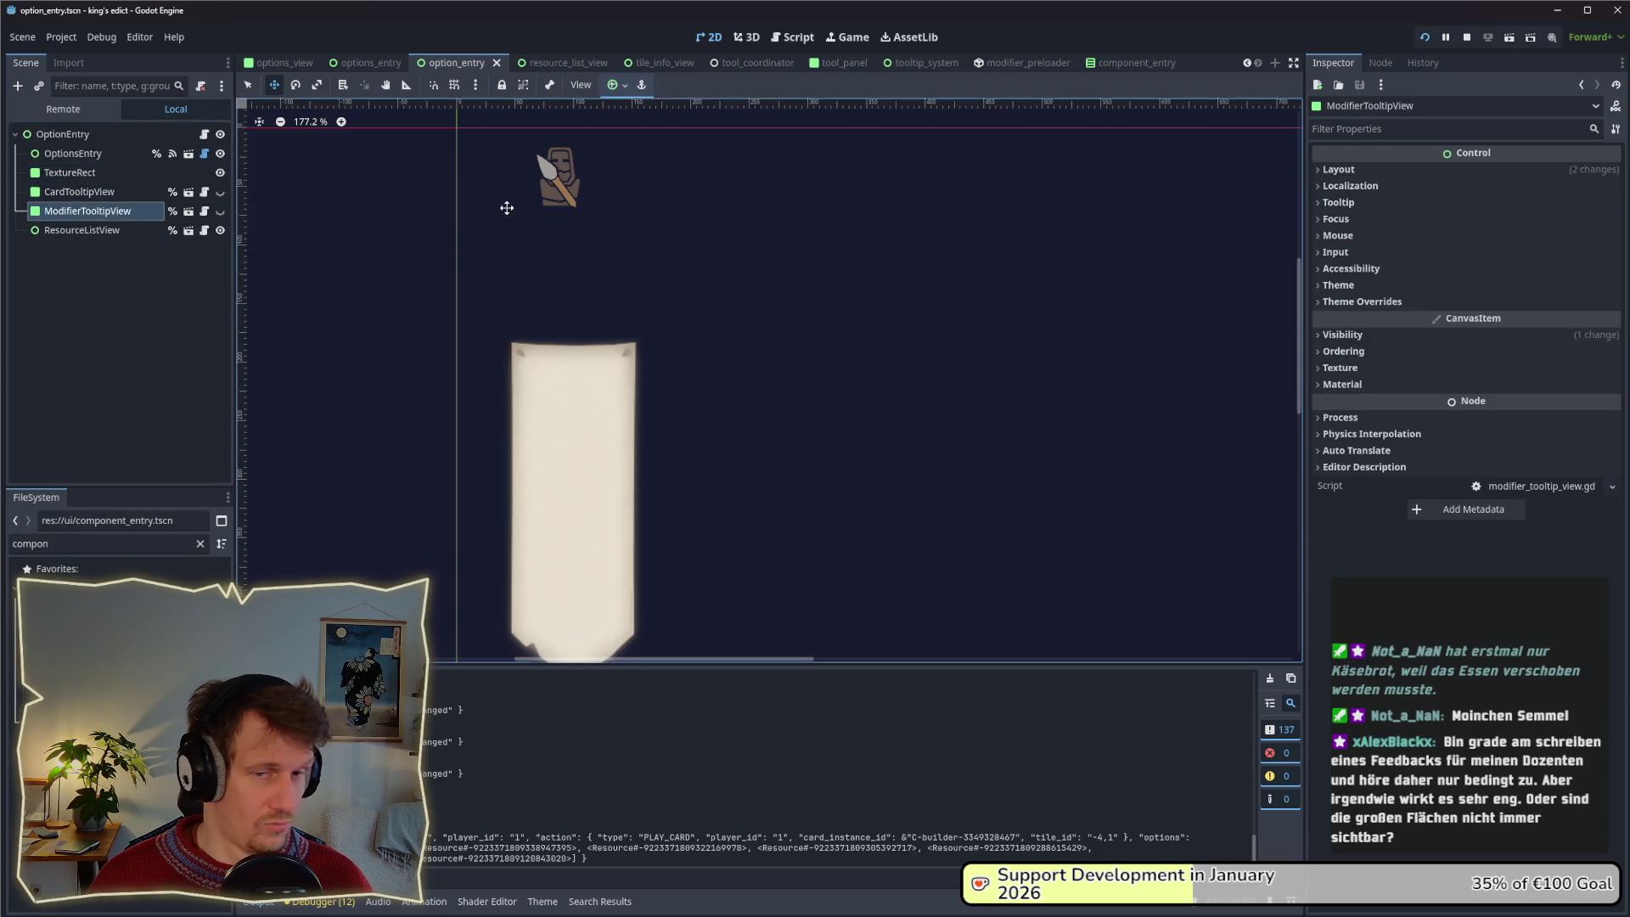
click(1340, 169)
click(1526, 308)
click(1528, 312)
click(1509, 327)
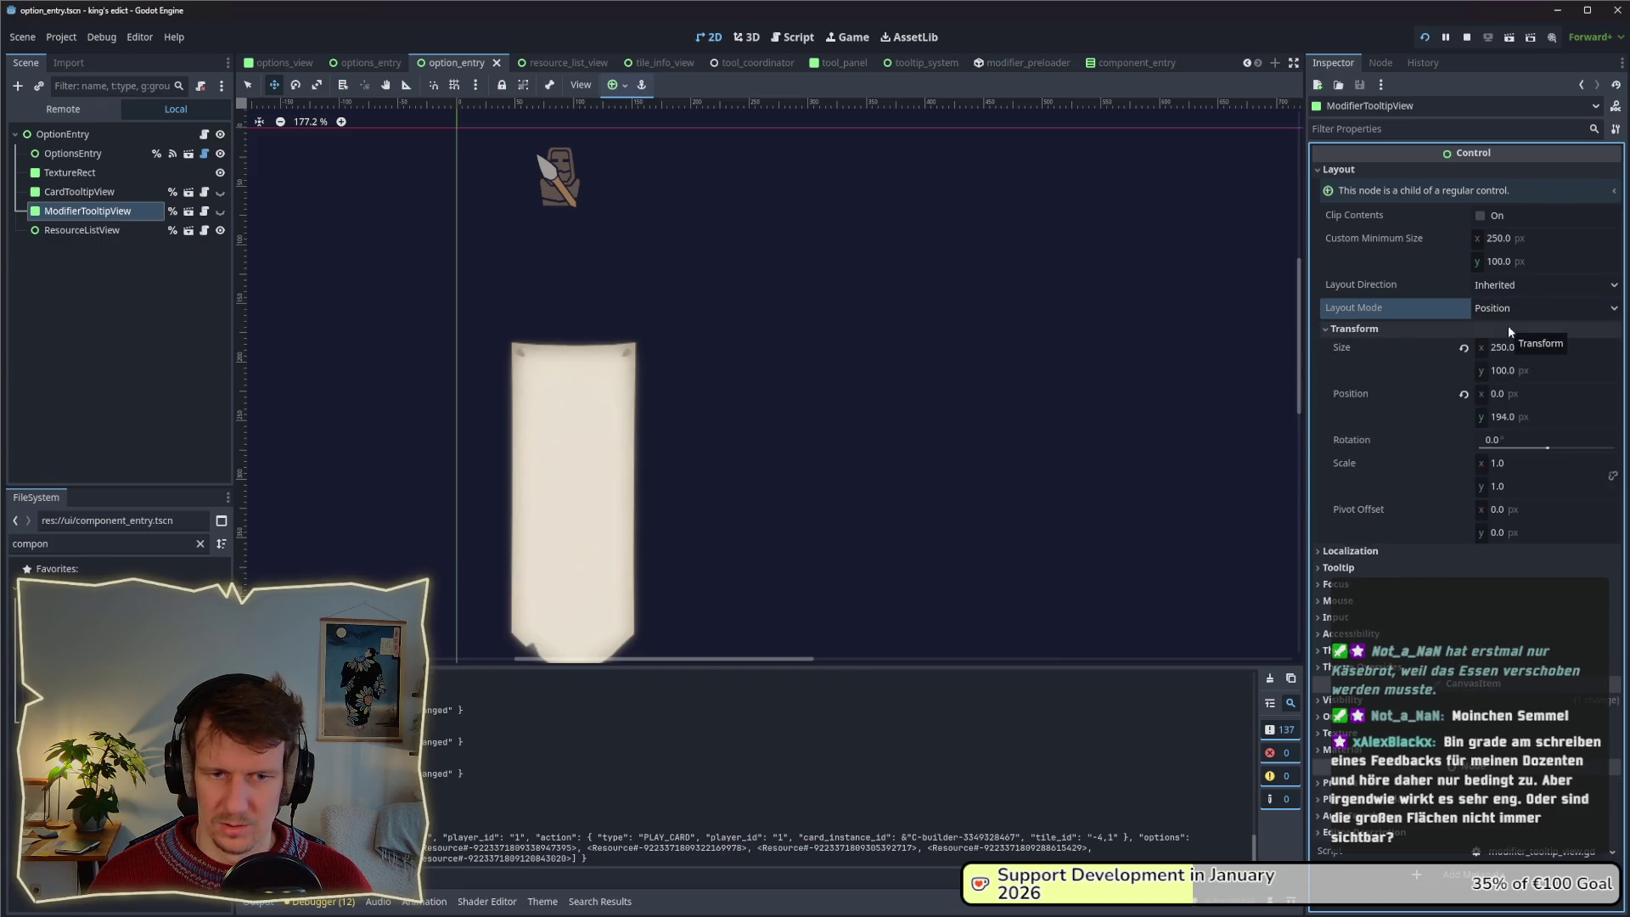
click(1509, 327)
click(1516, 286)
click(1511, 302)
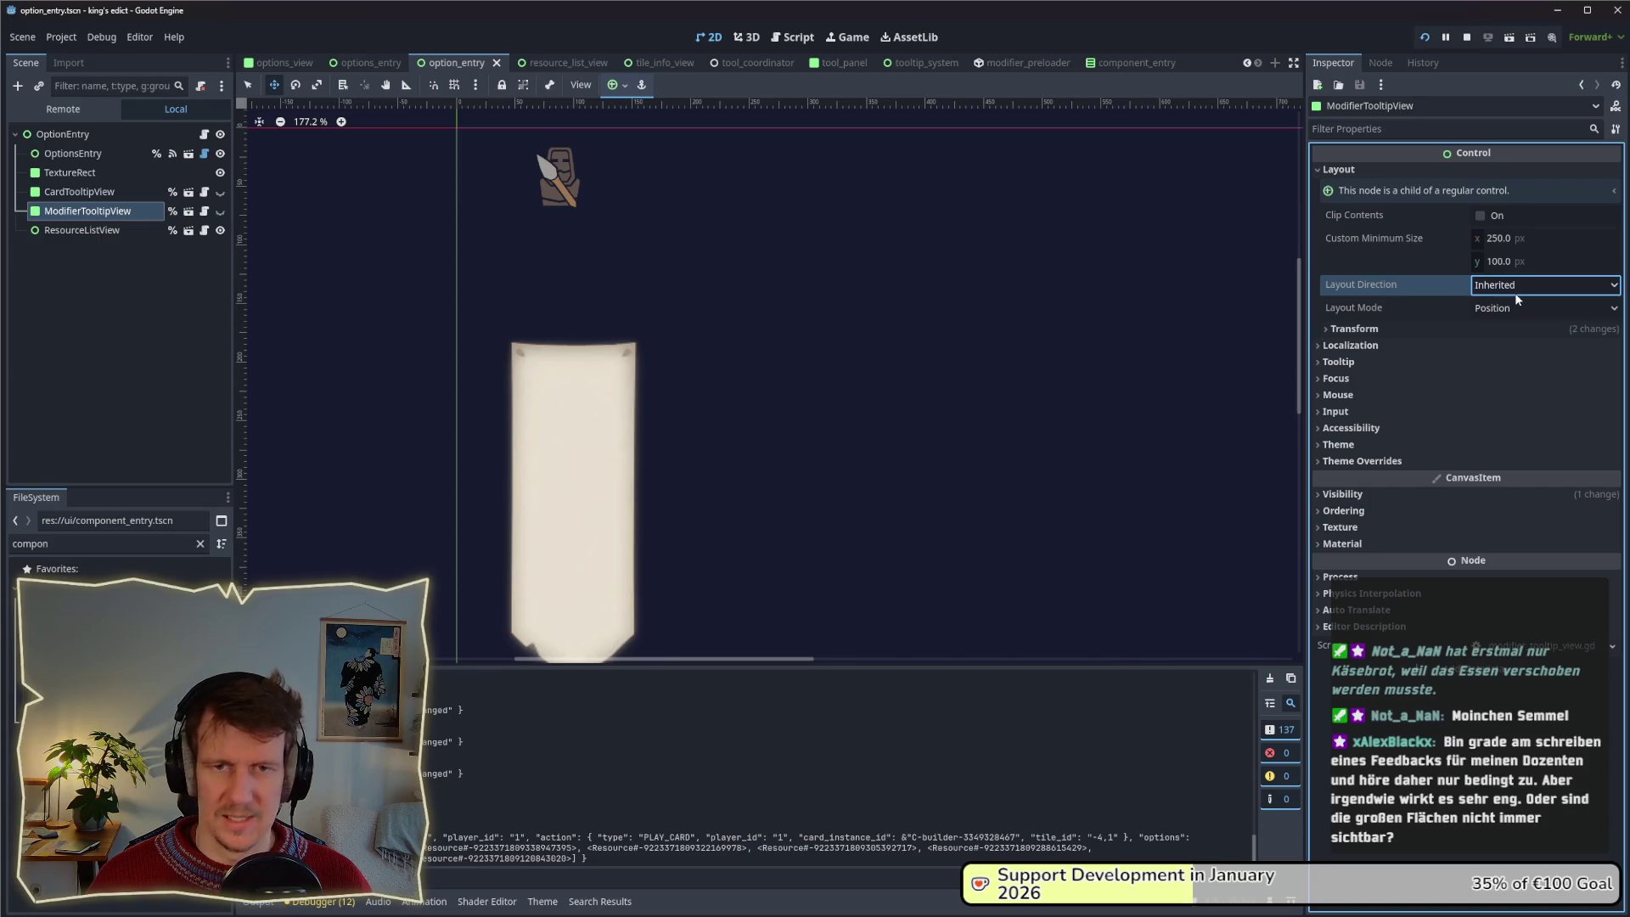
In modifier_tooltip_view, change Container Sizing Horizontal from Fill to Shrink Begin.
click(189, 211)
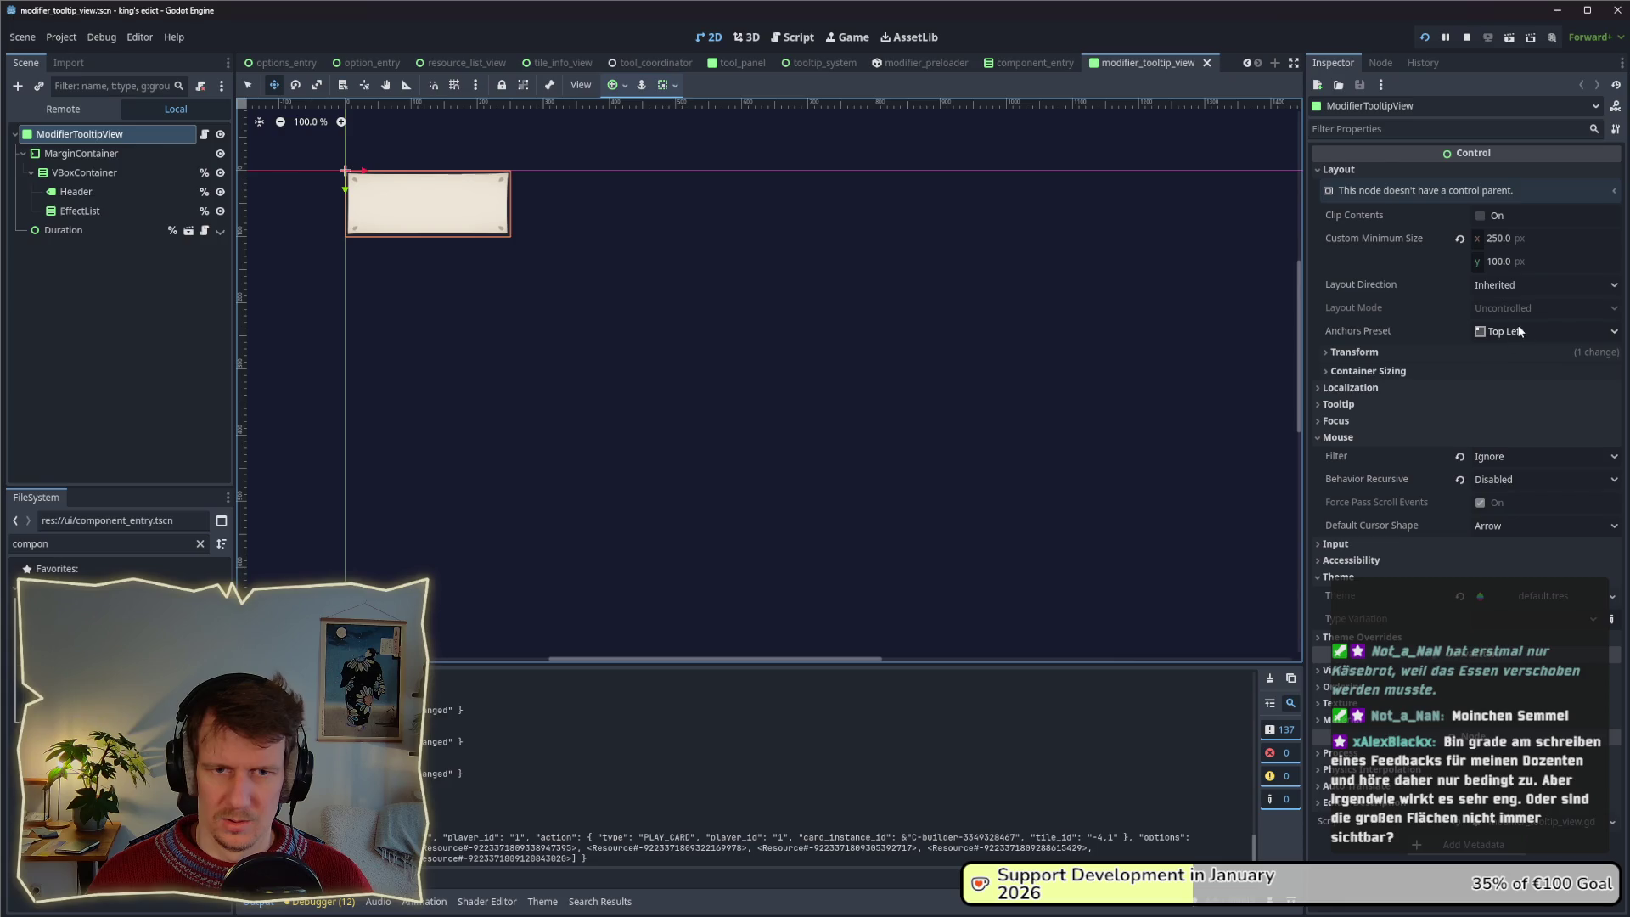
click(1484, 365)
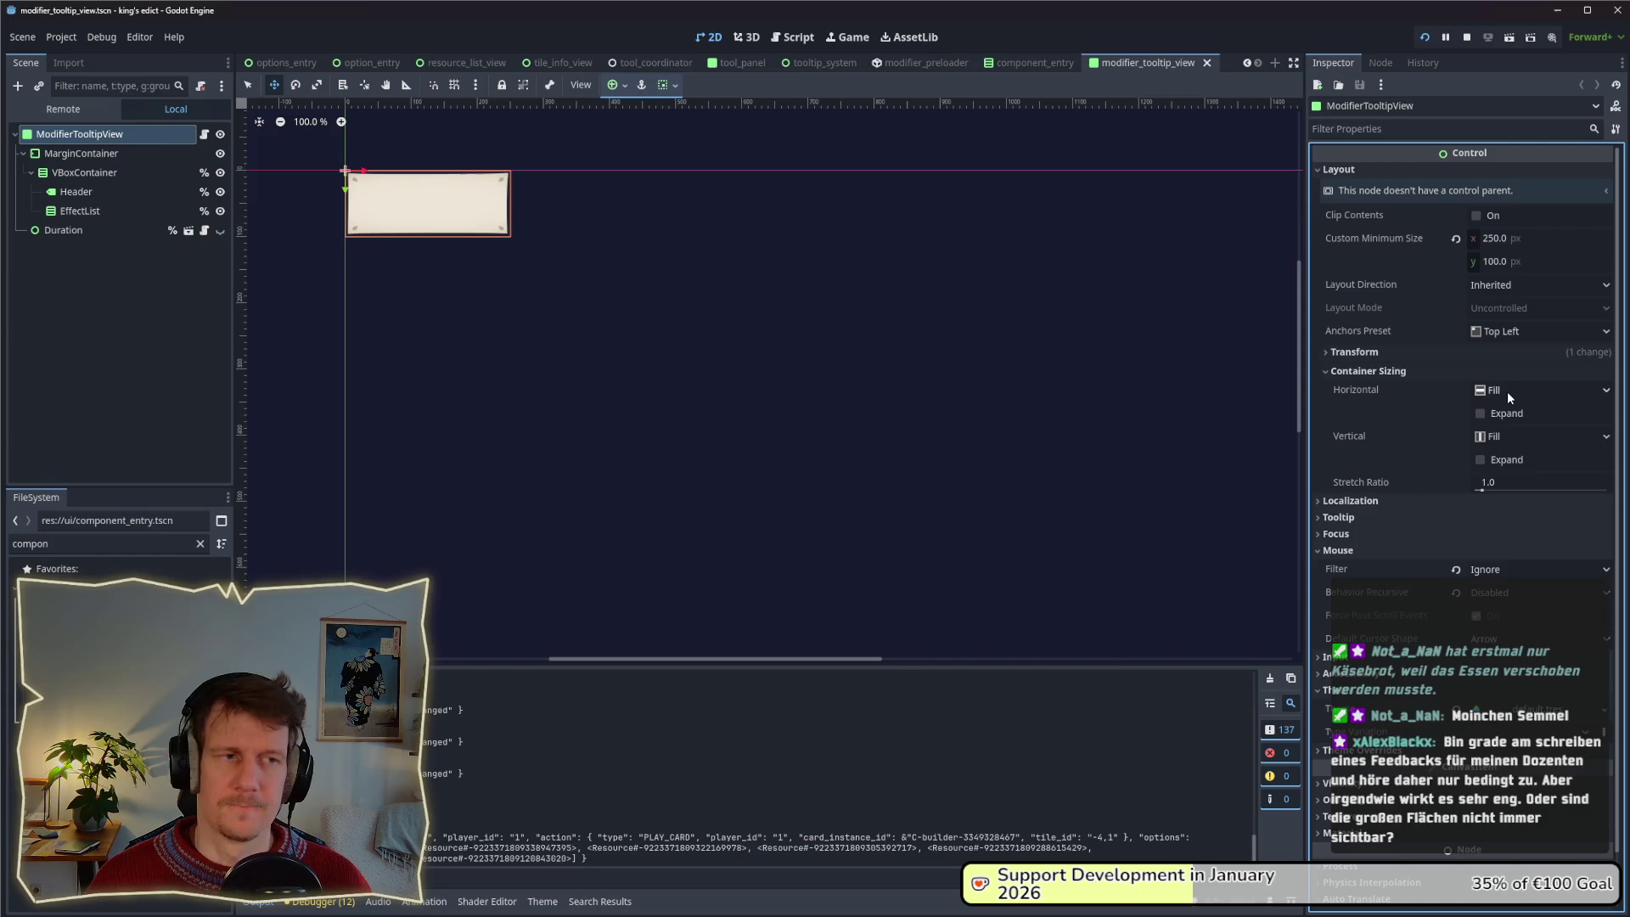
click(1605, 391)
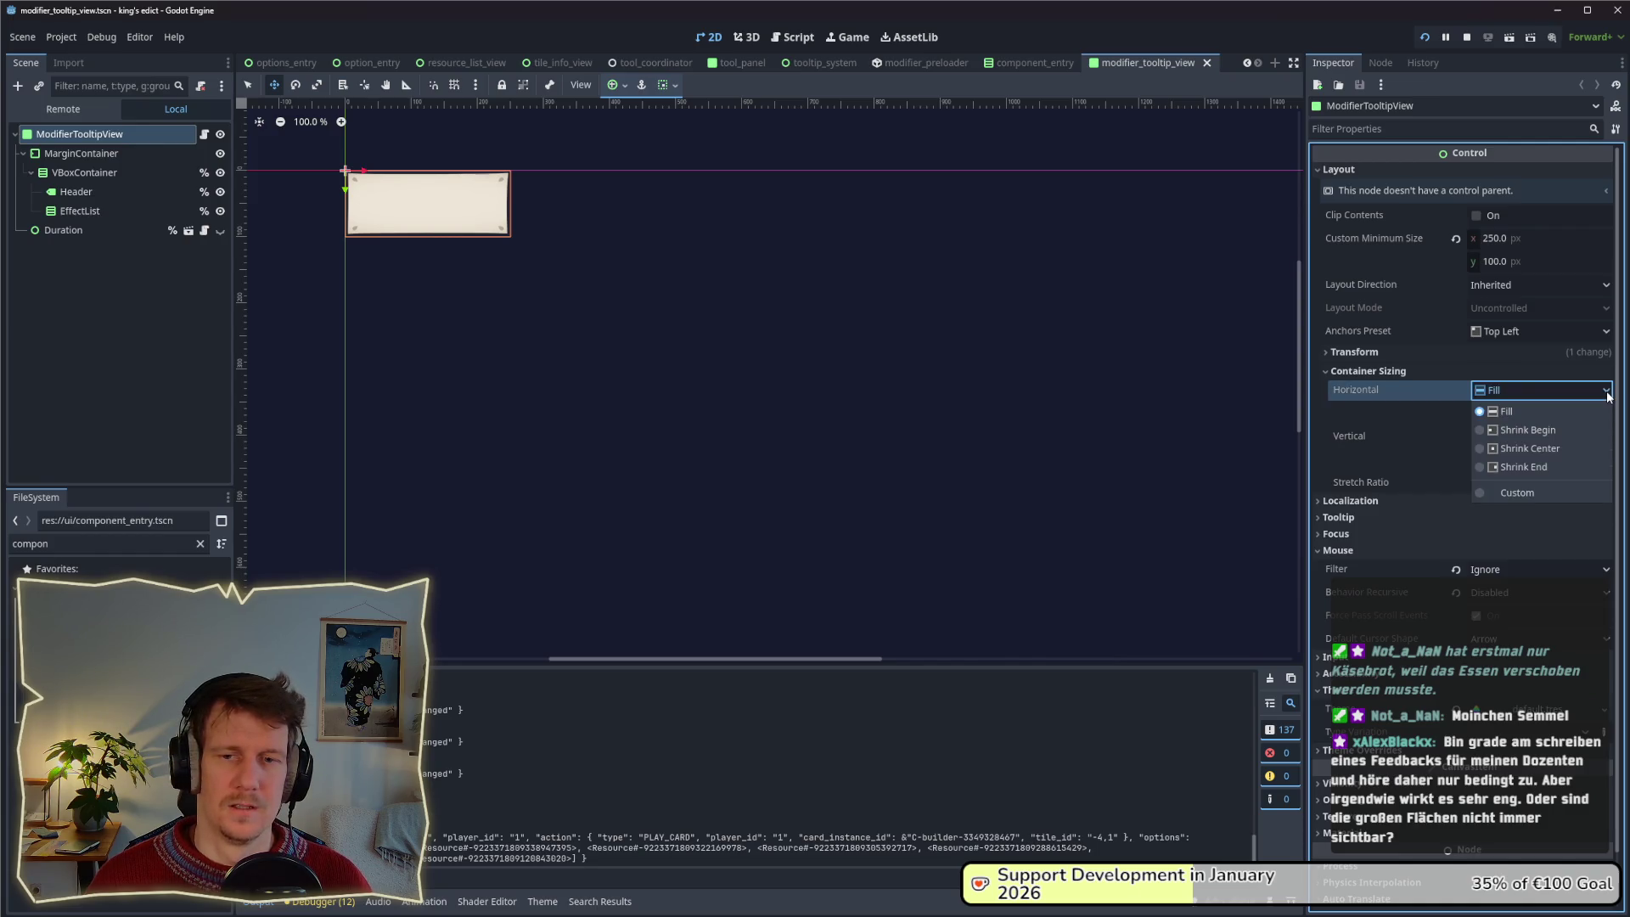
click(1559, 431)
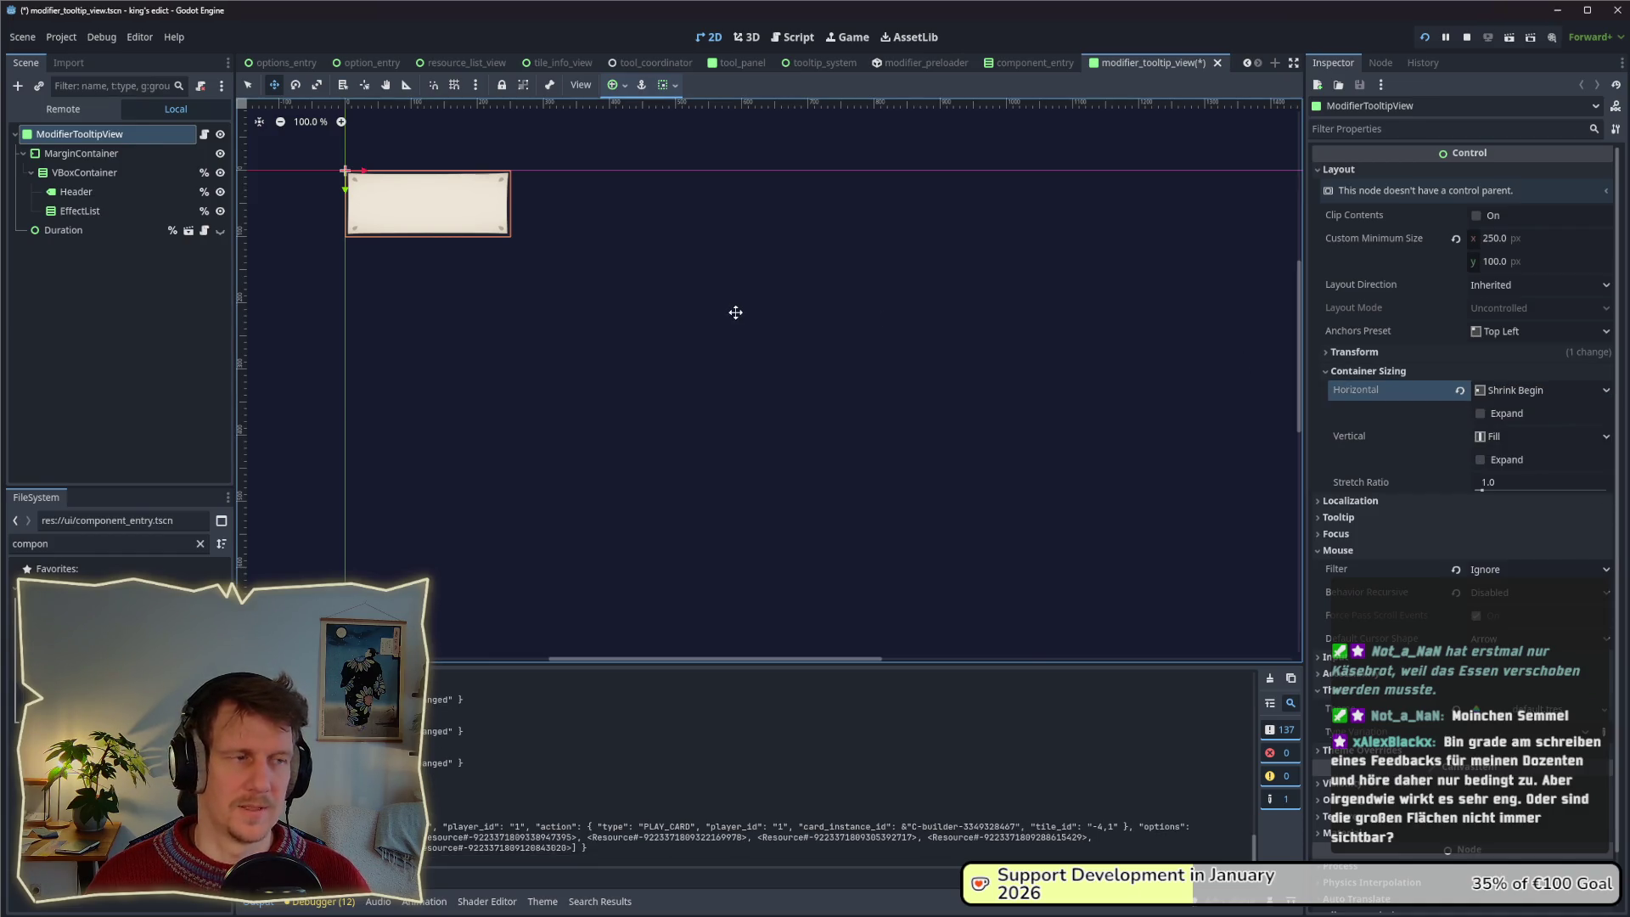
key(alt+Tab)
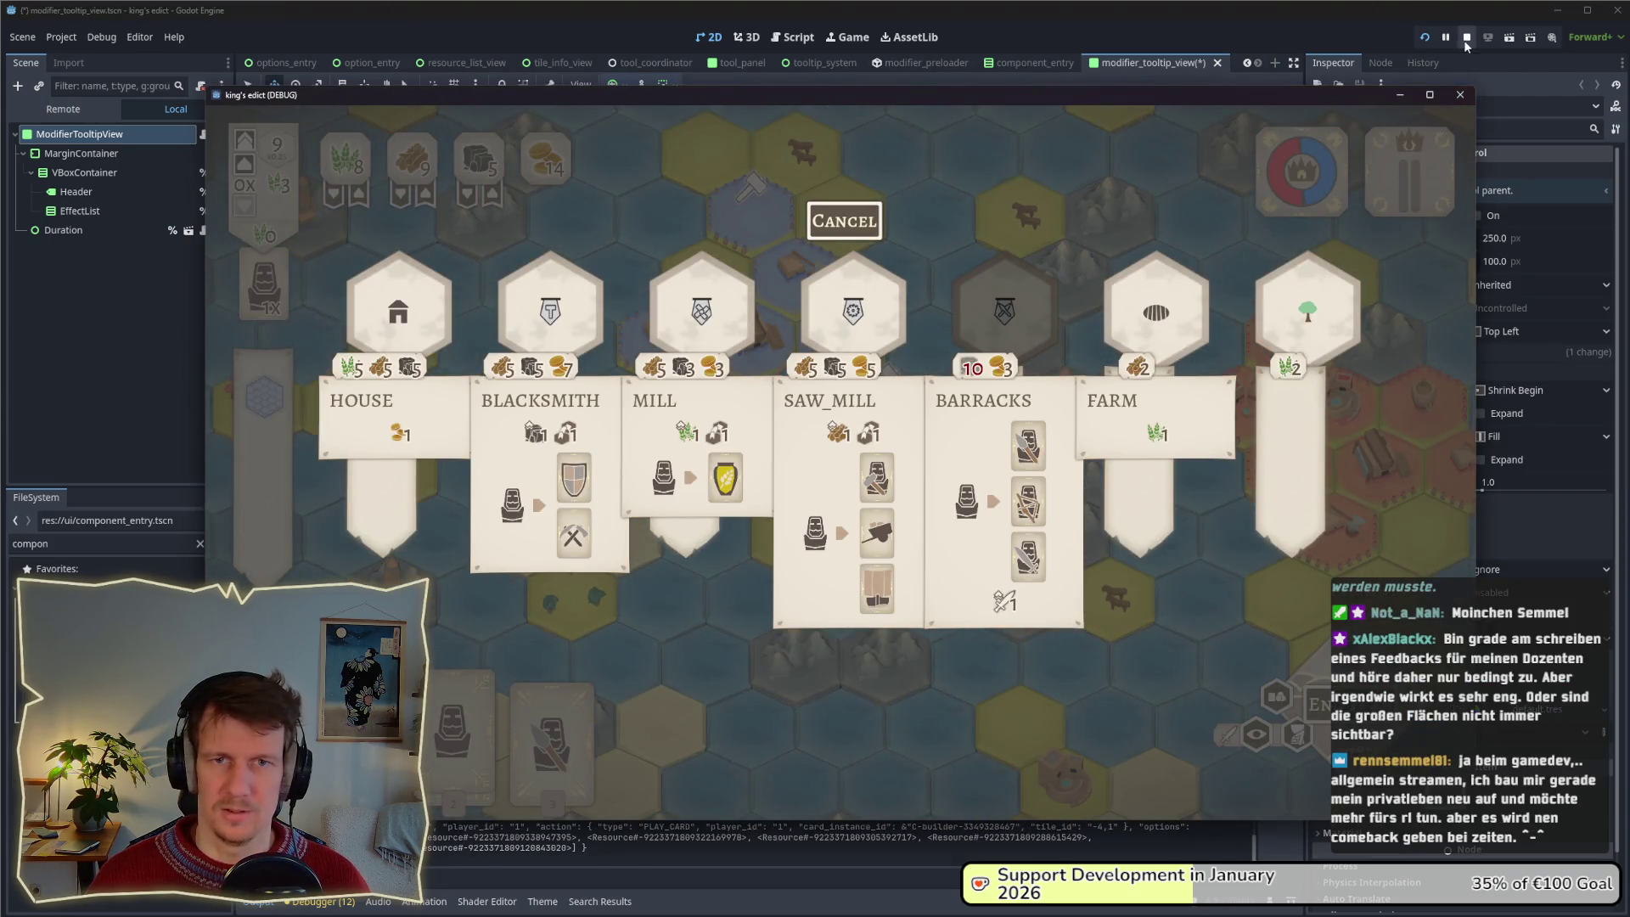
Relaunch the game and start a new game on the Small Islands map.
click(1466, 36)
key(F5)
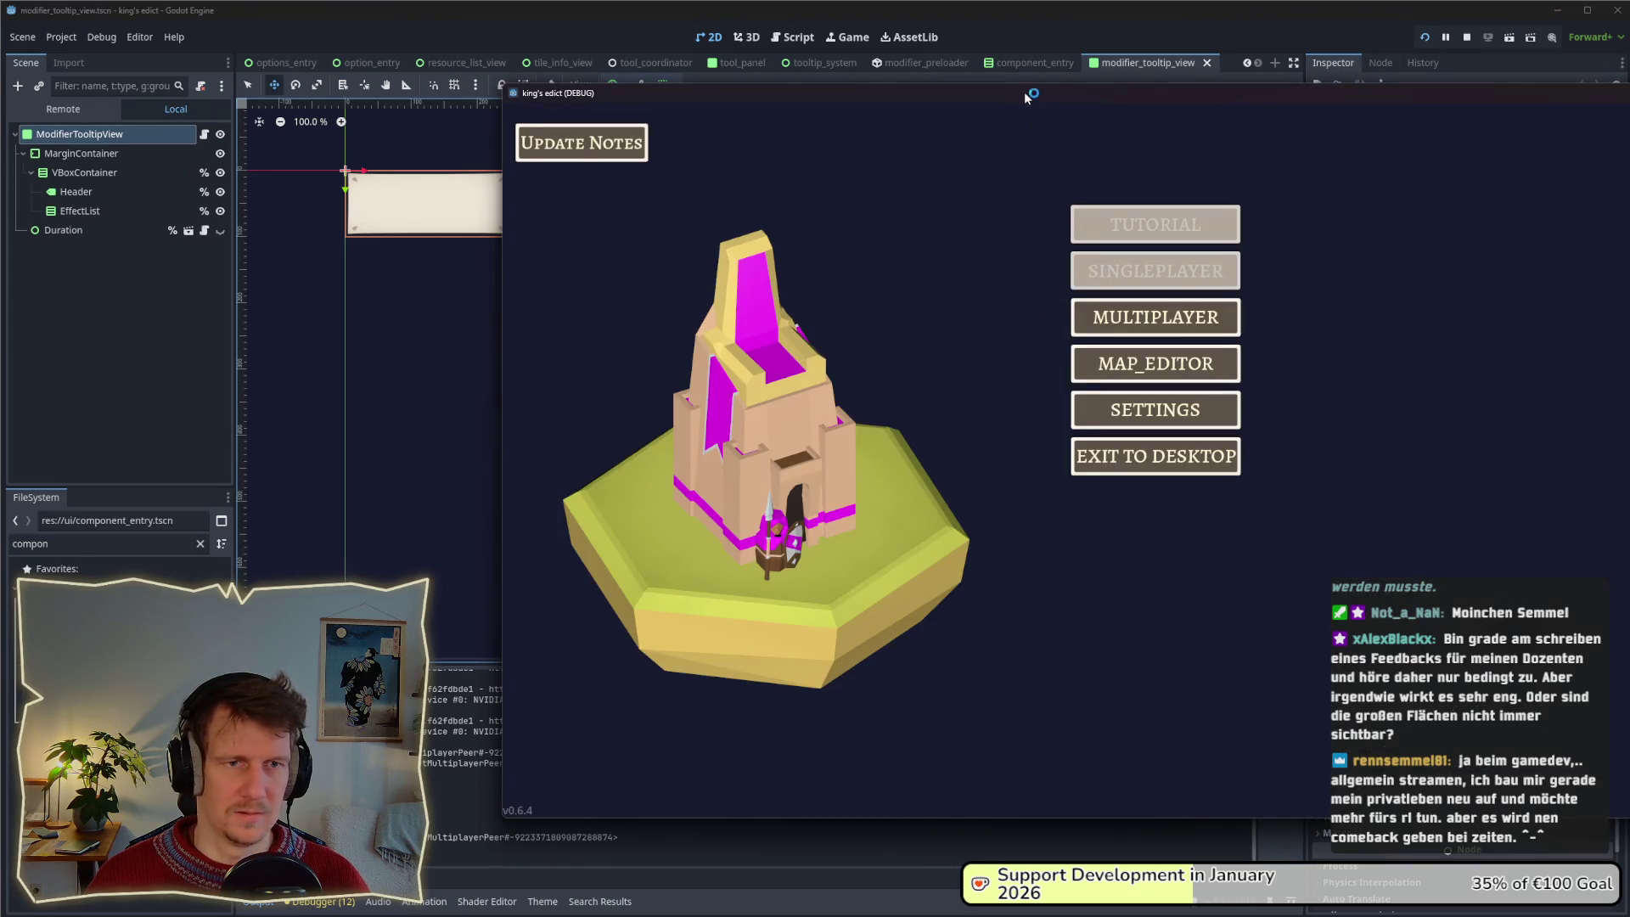
click(777, 316)
click(900, 316)
click(929, 180)
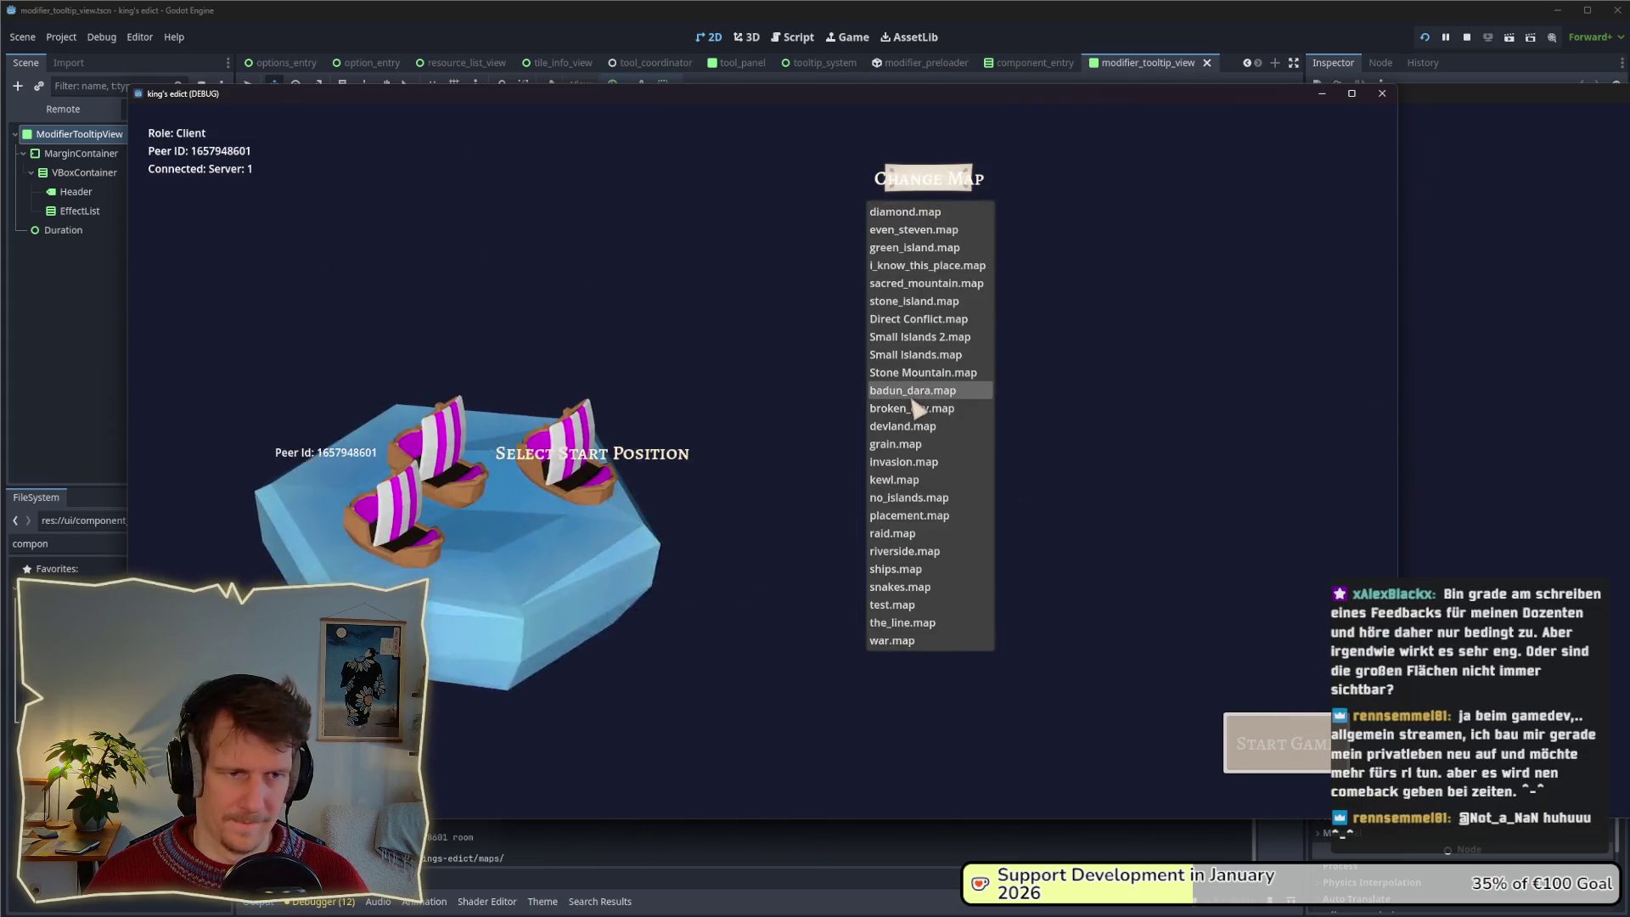
click(916, 354)
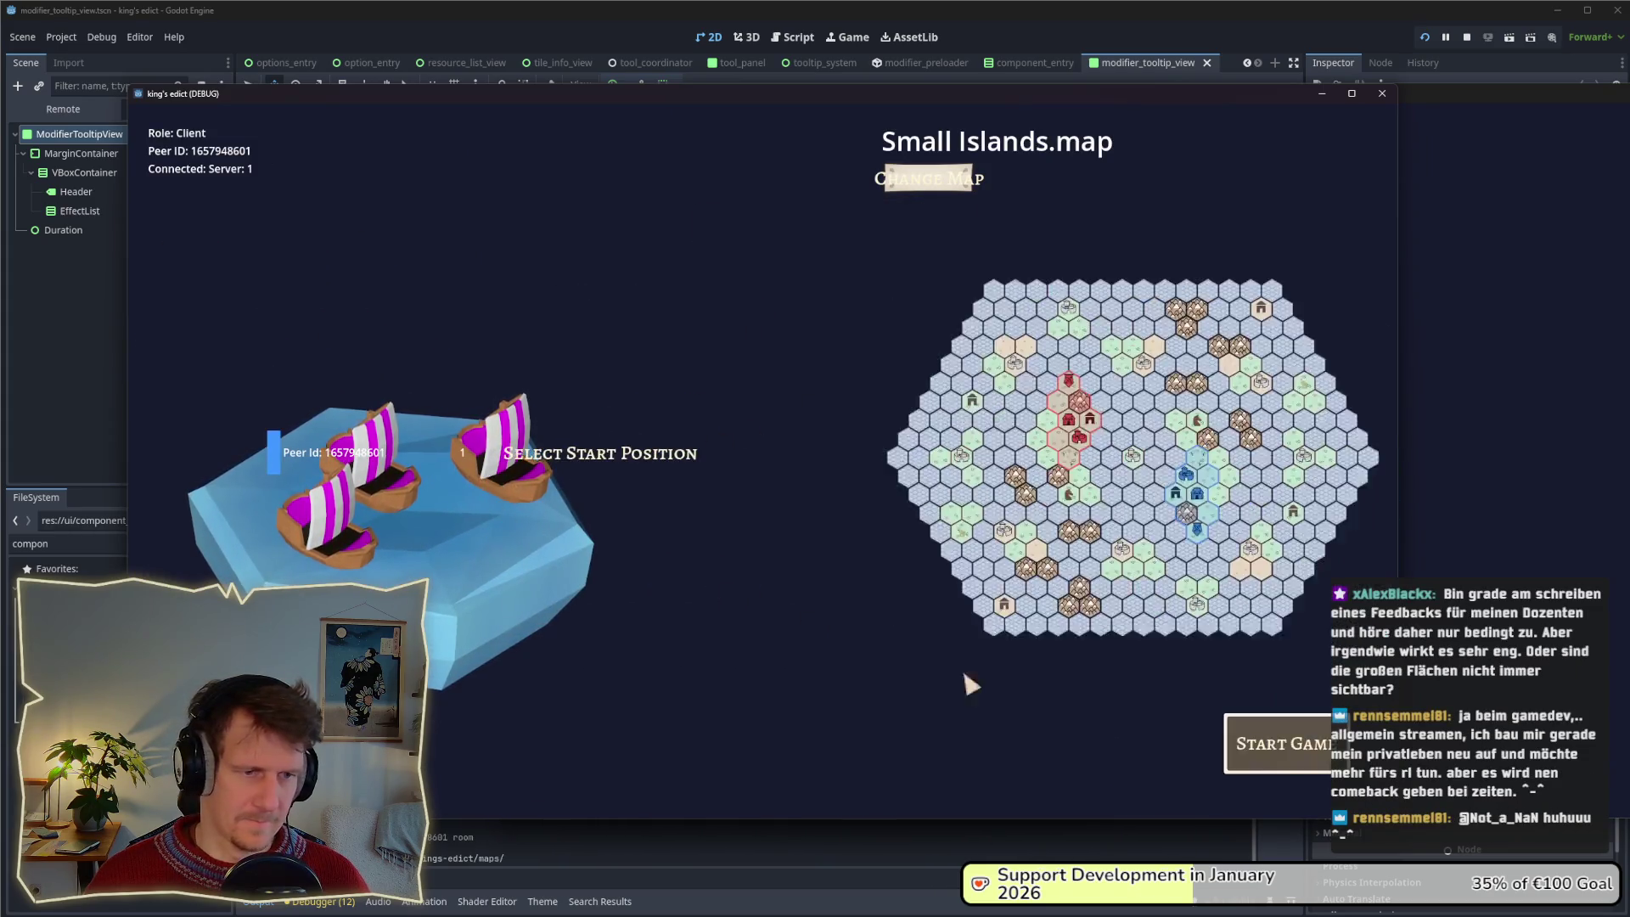
click(1273, 744)
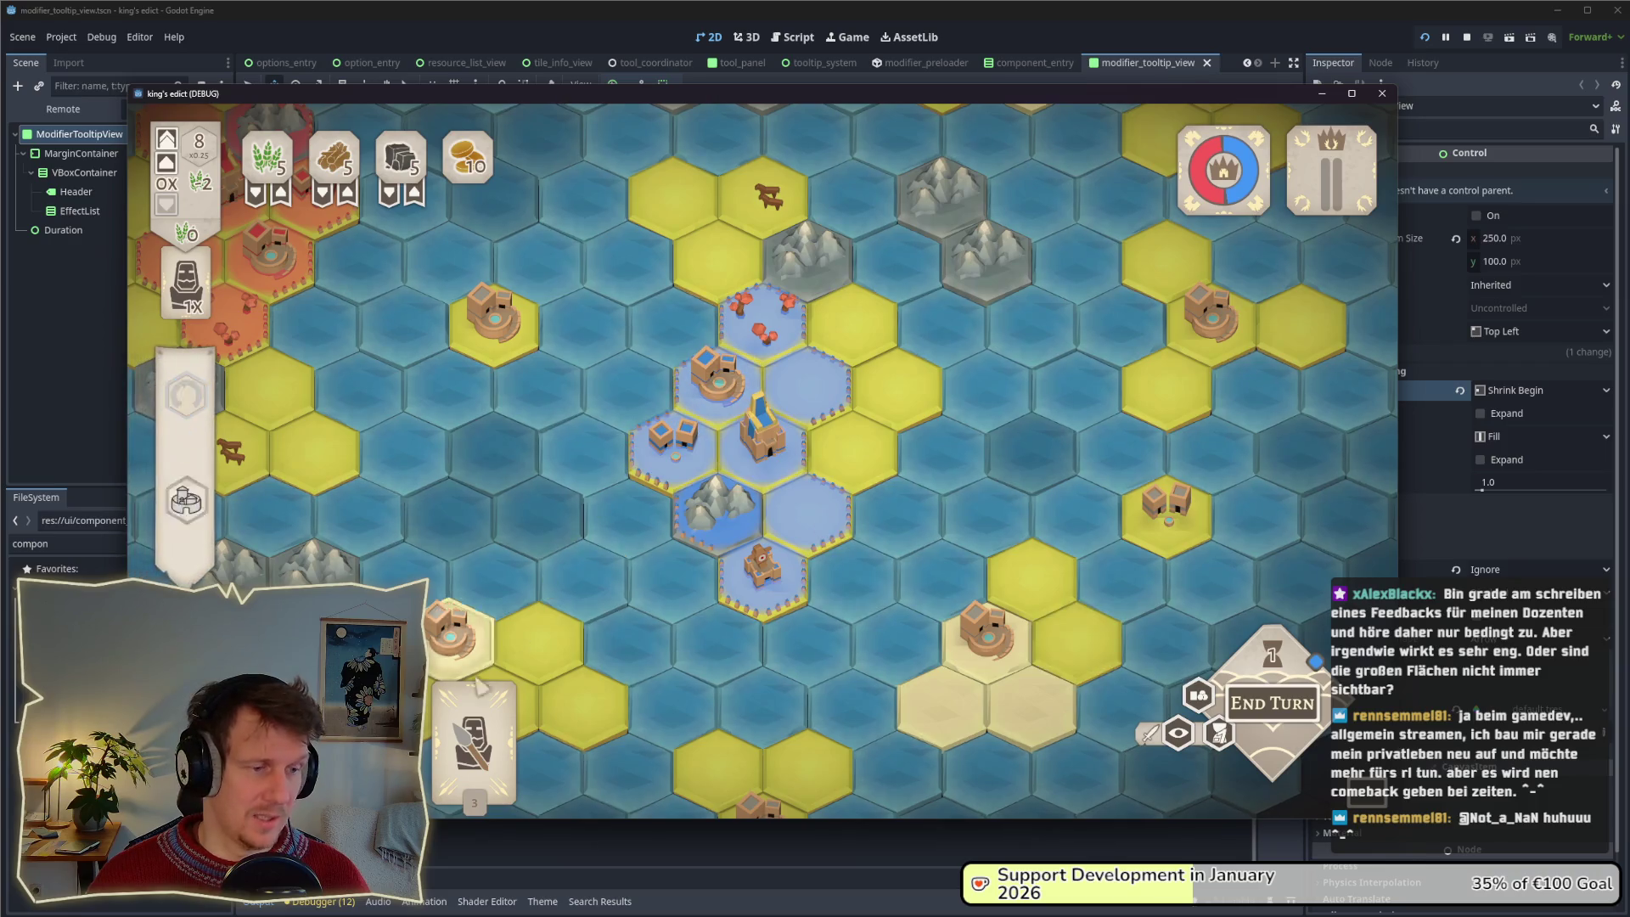
Bring up the building choices on an owned hex, then stop the game with F8.
click(807, 386)
click(837, 427)
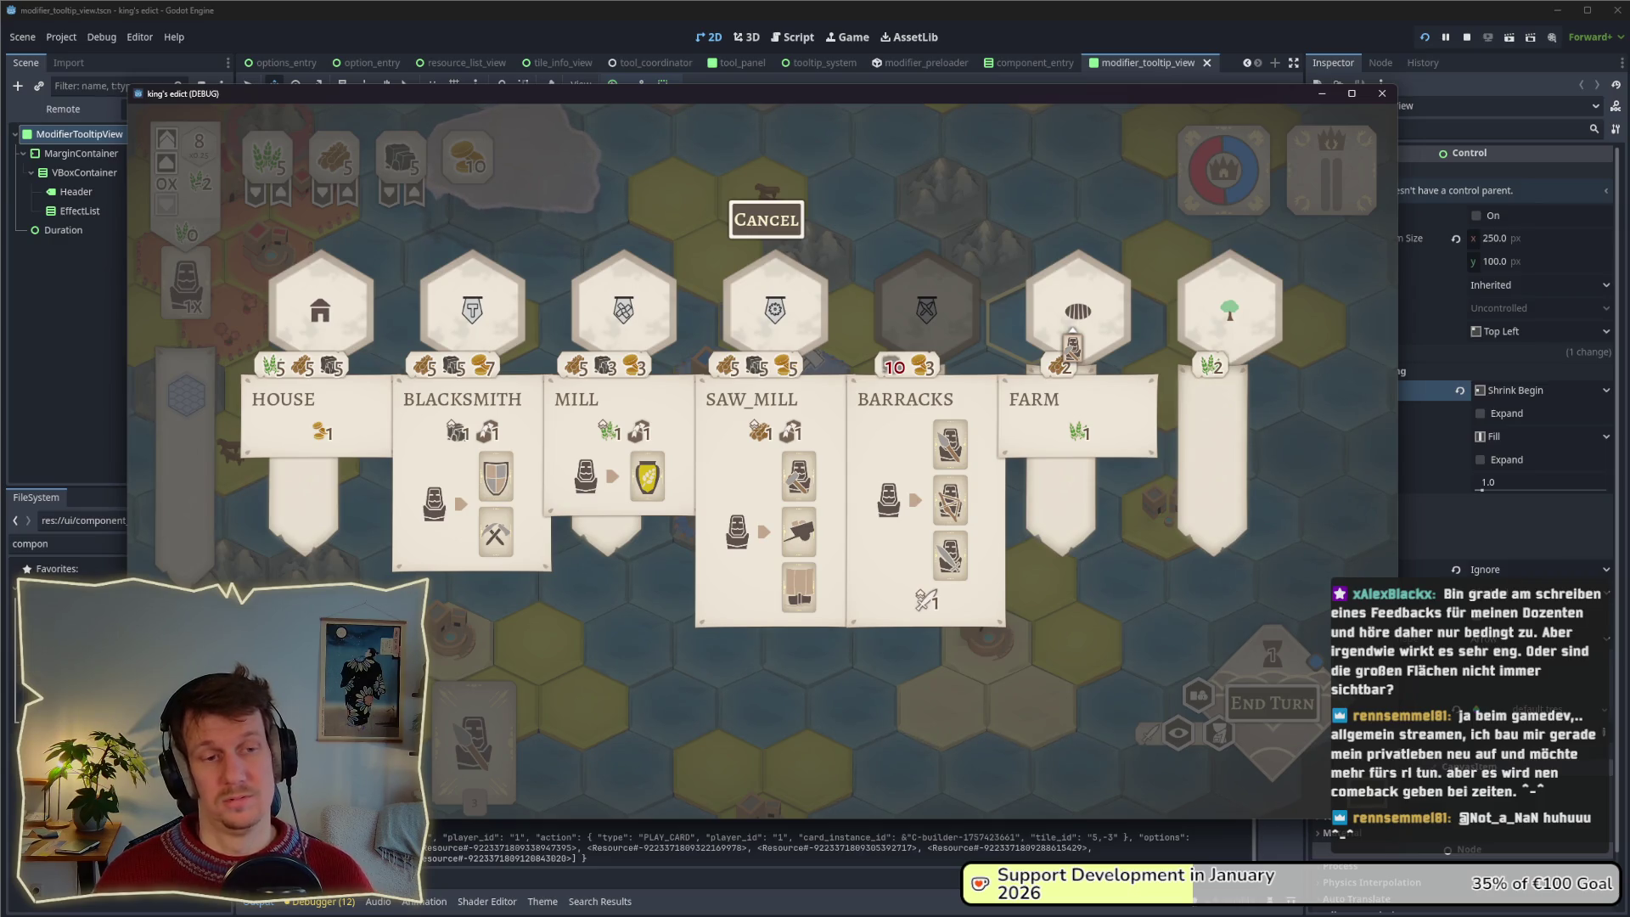
key(F8)
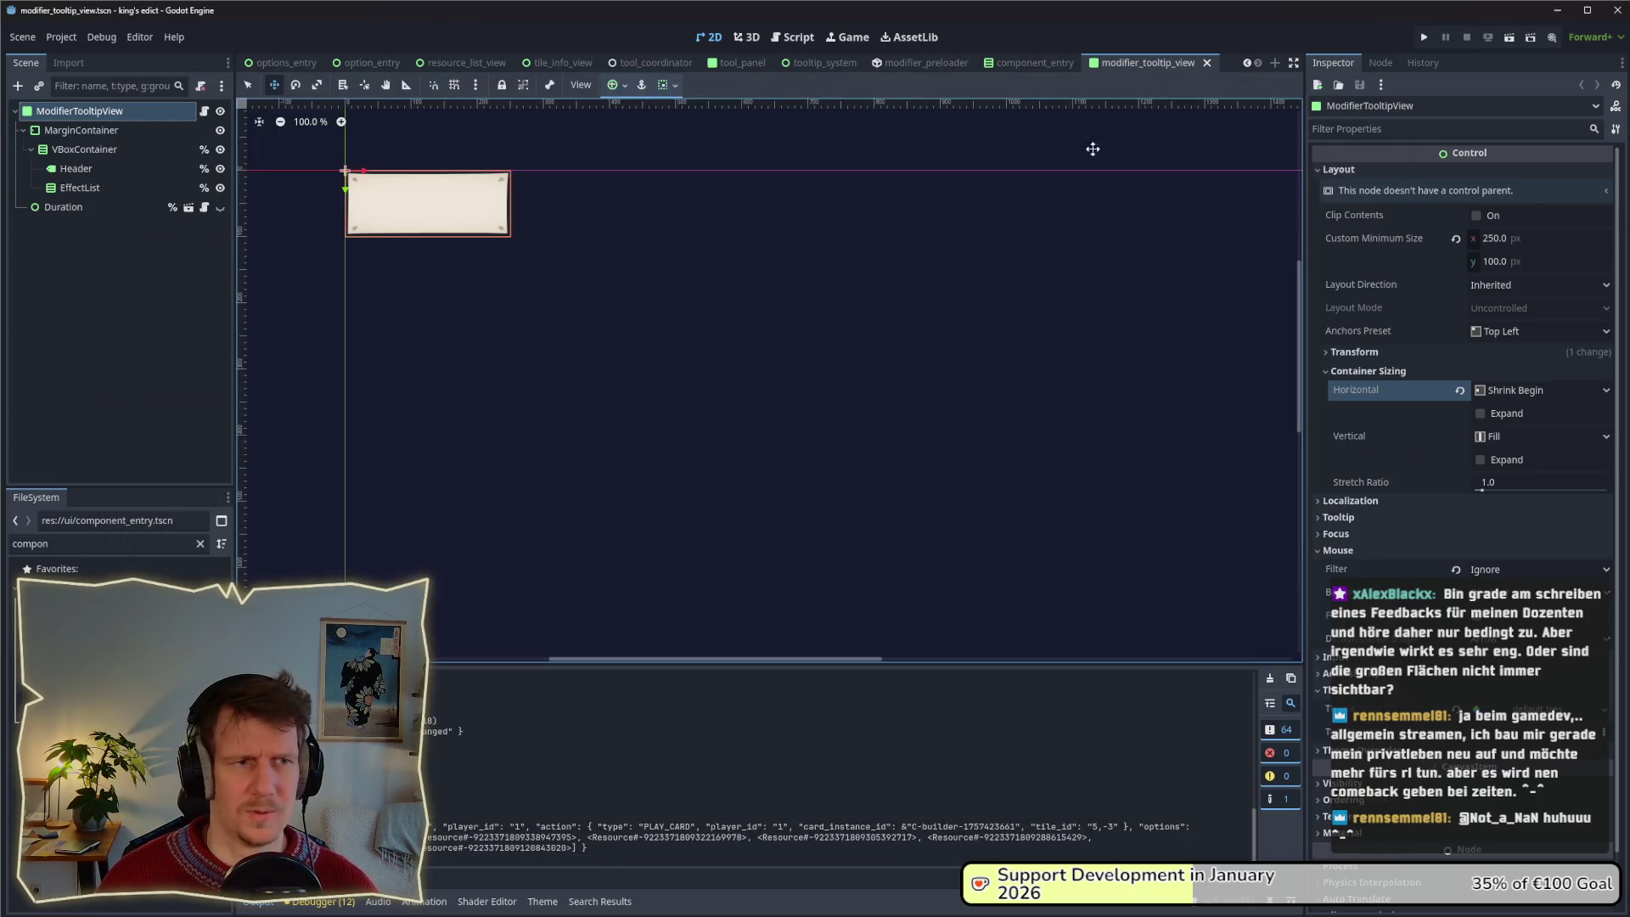
Switch to the options_view scene and open the OptionEntry instance in its own editor tab.
click(182, 129)
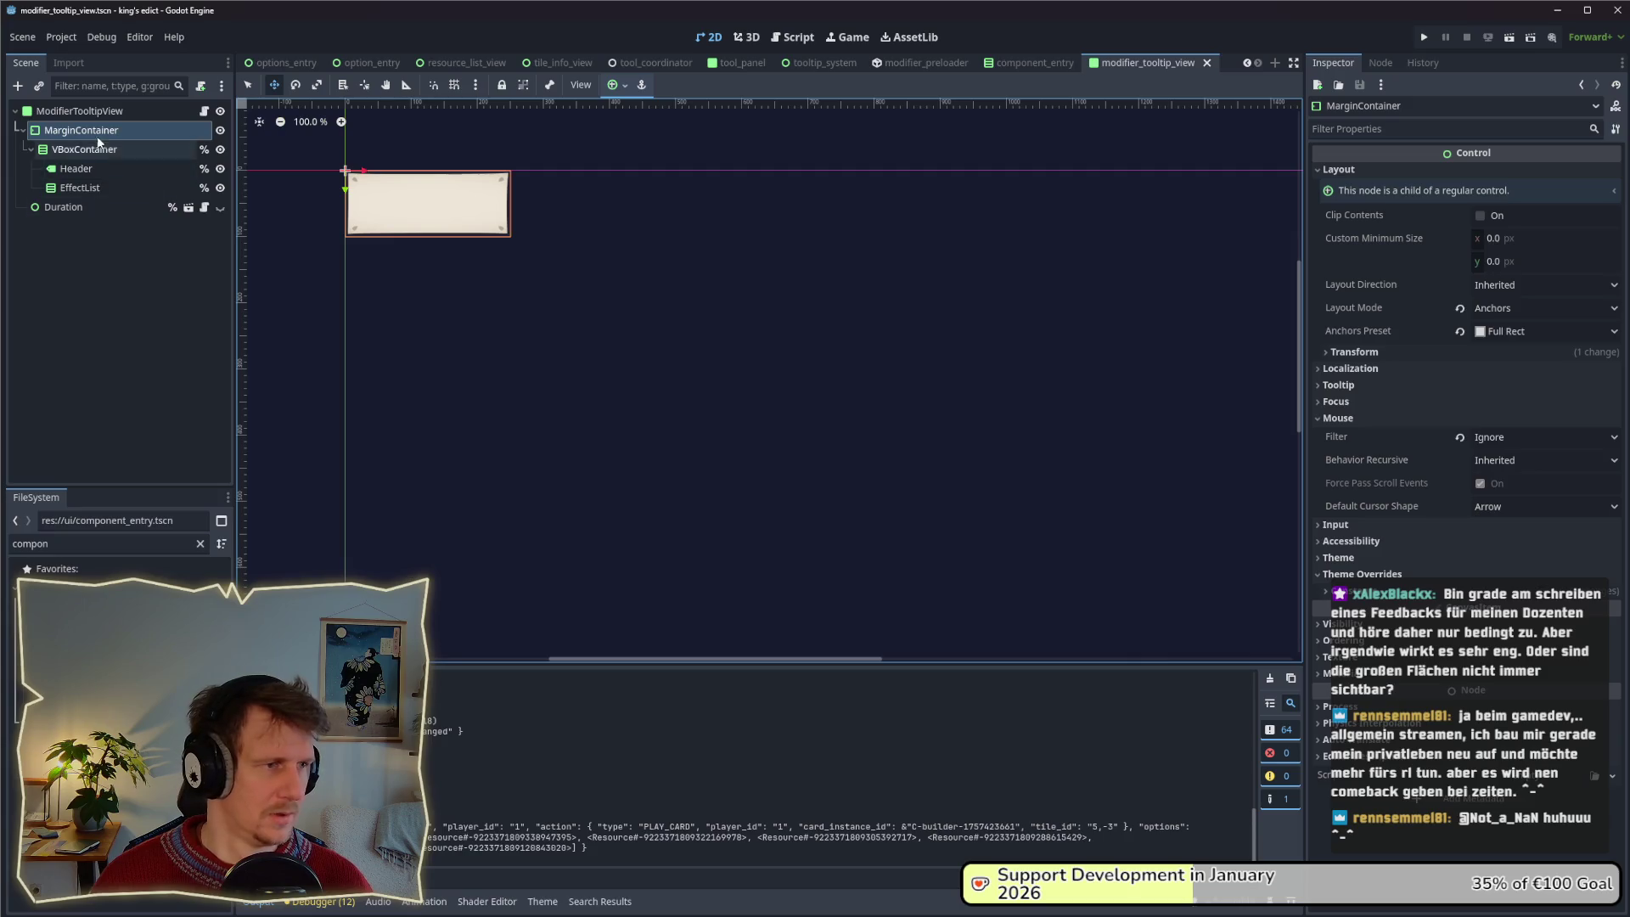
click(1245, 61)
click(1245, 62)
click(1245, 62)
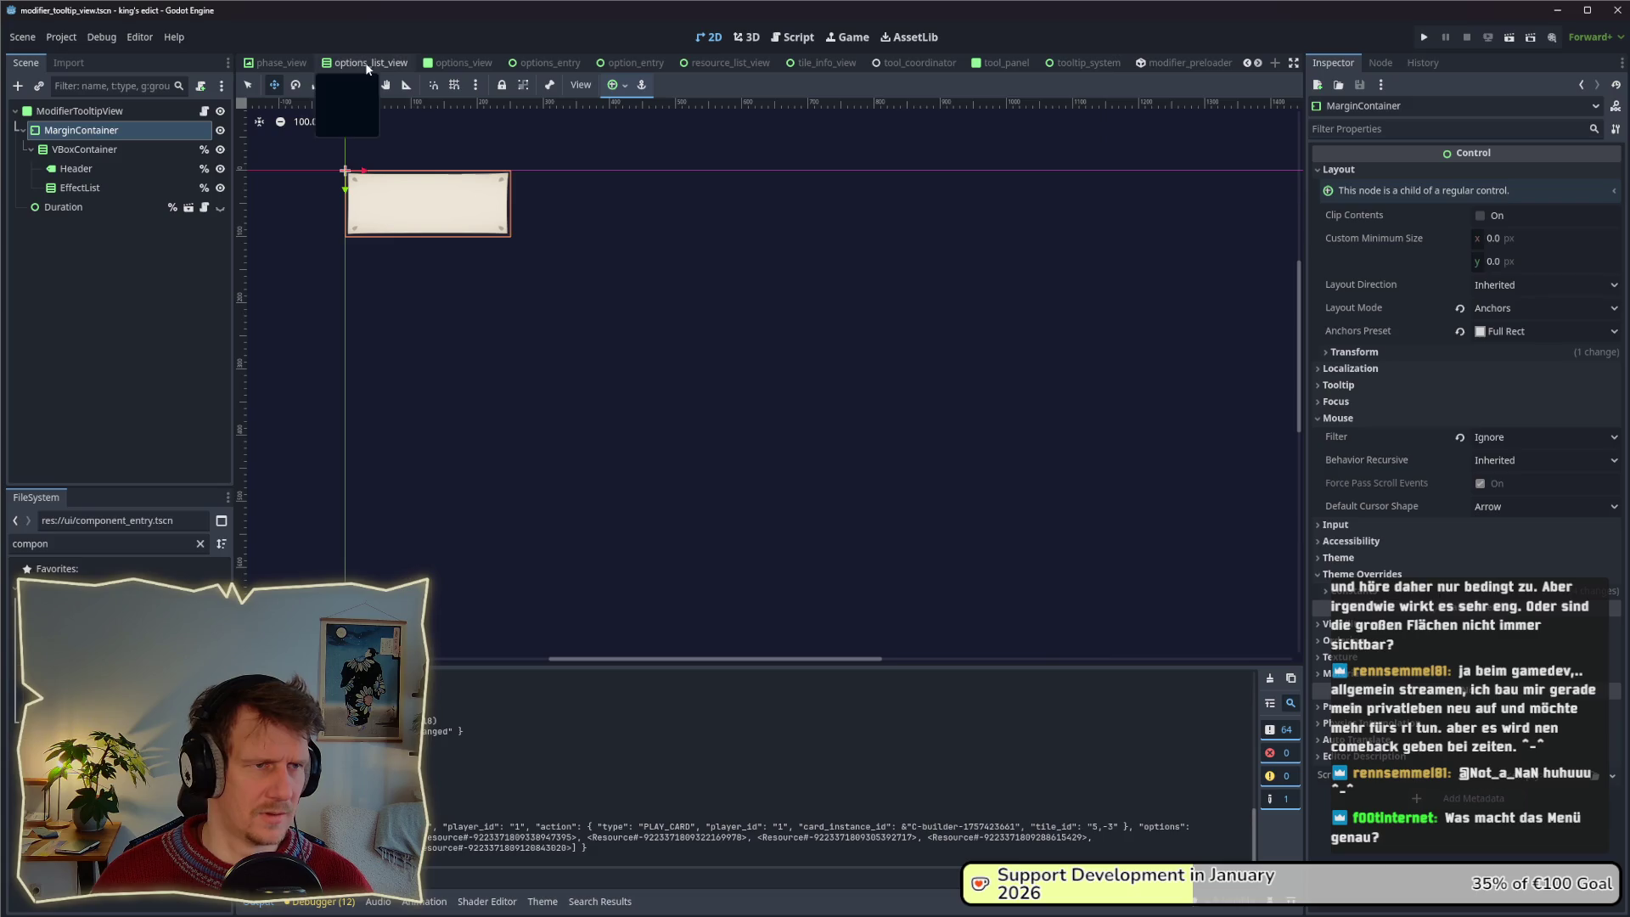
click(457, 62)
click(91, 186)
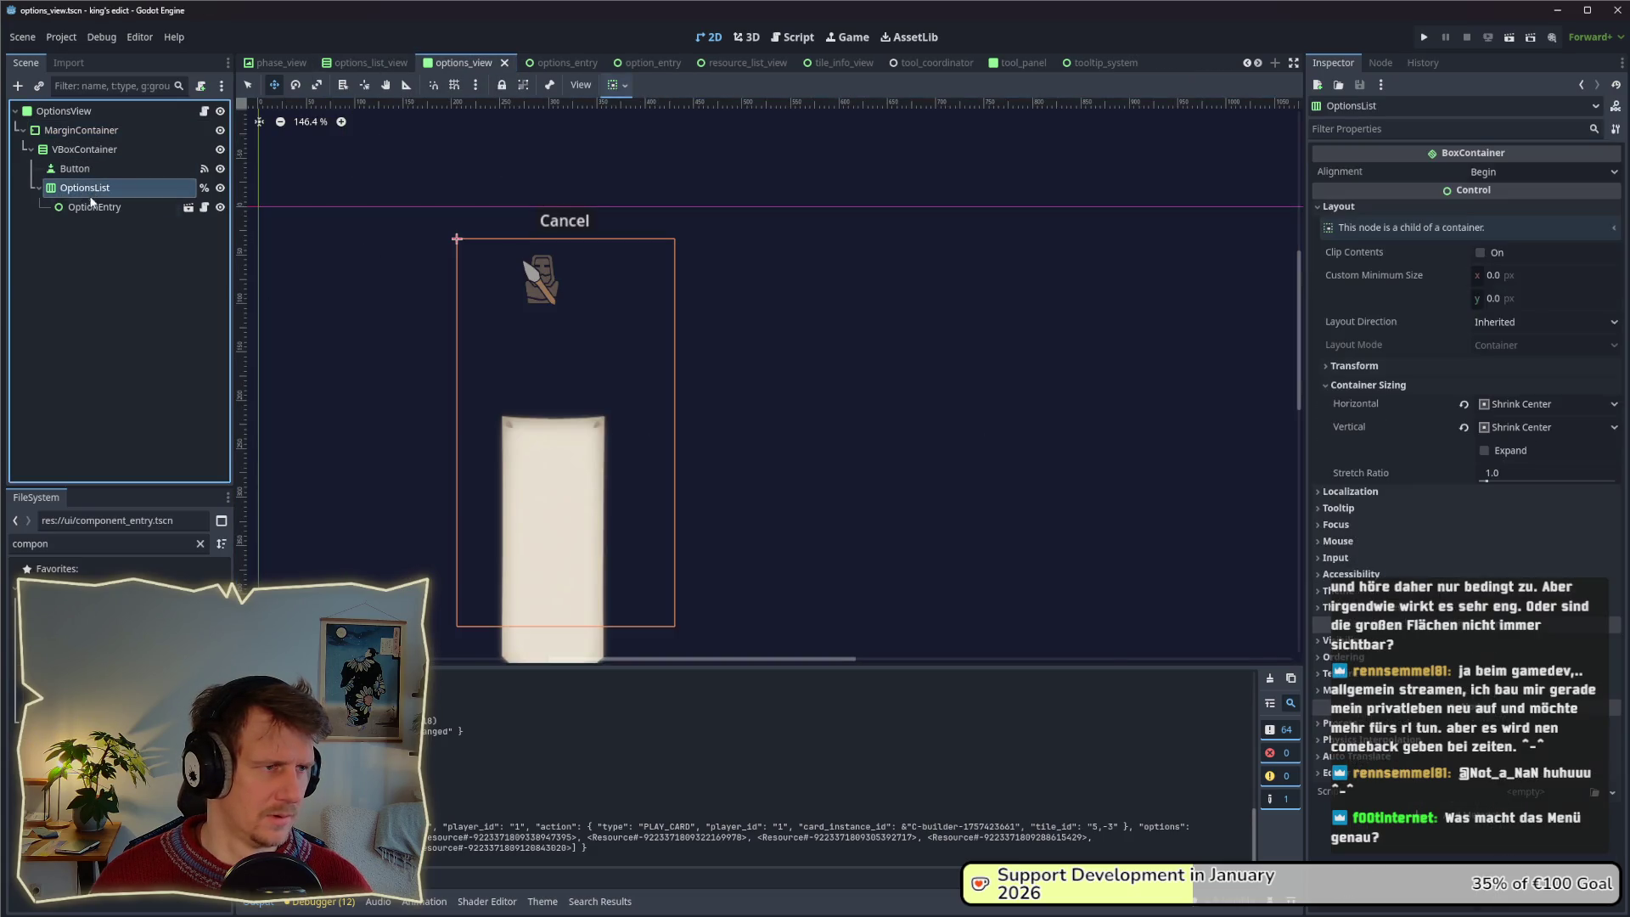
click(95, 207)
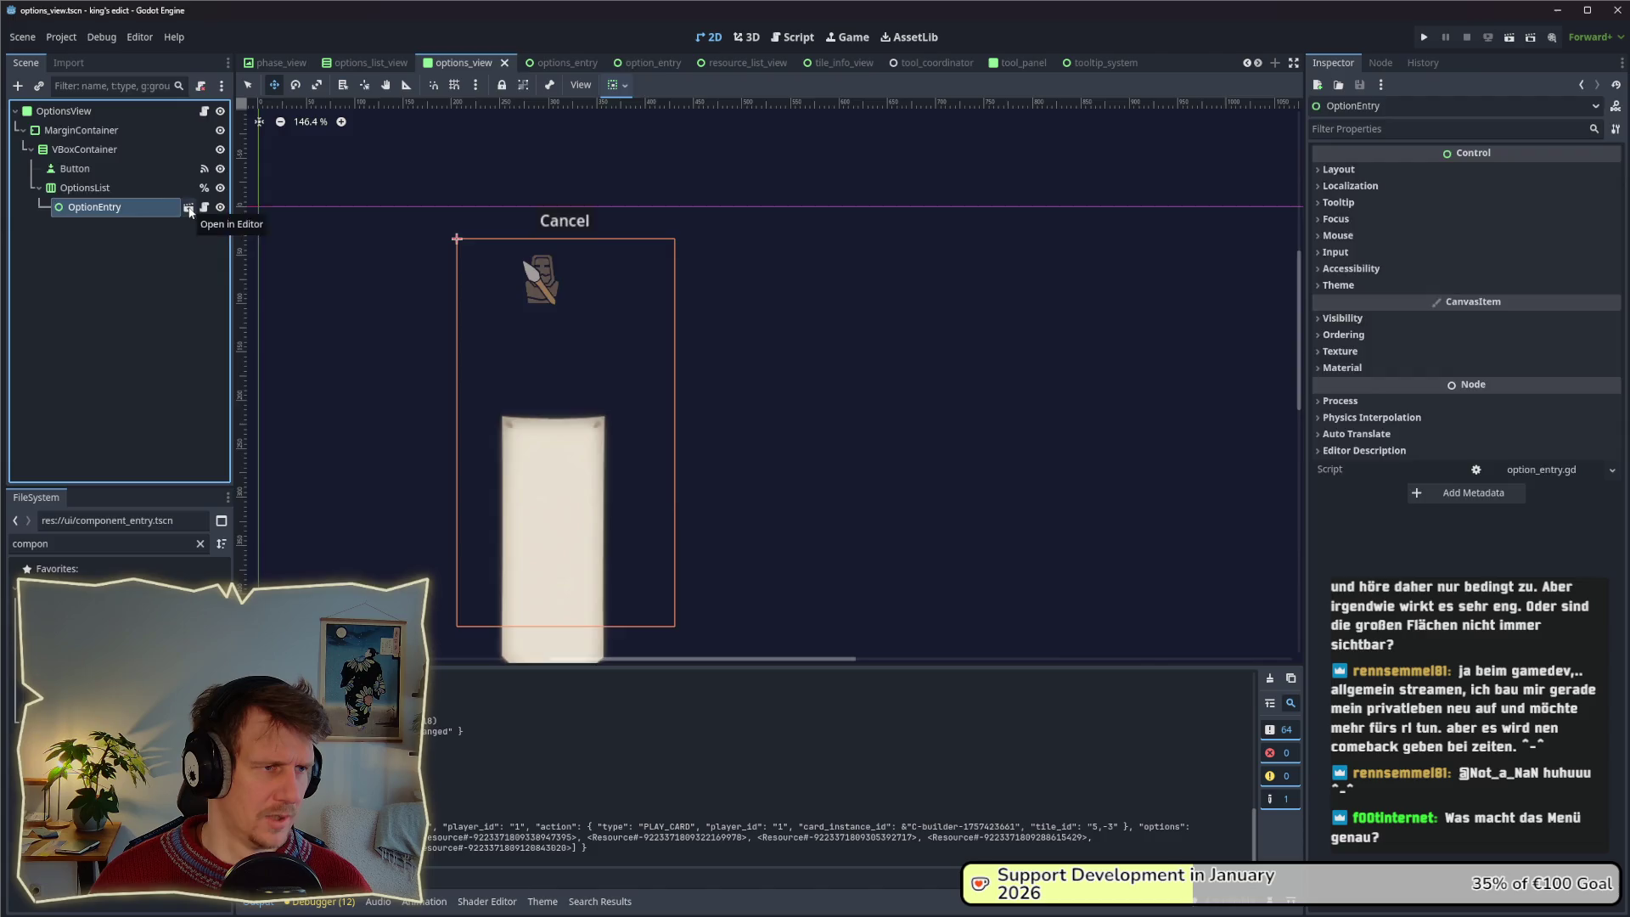
click(191, 211)
Look over the CardTooltipView, ModifierTooltipView and TextureRect nodes, then open option_entry.gd.
click(57, 169)
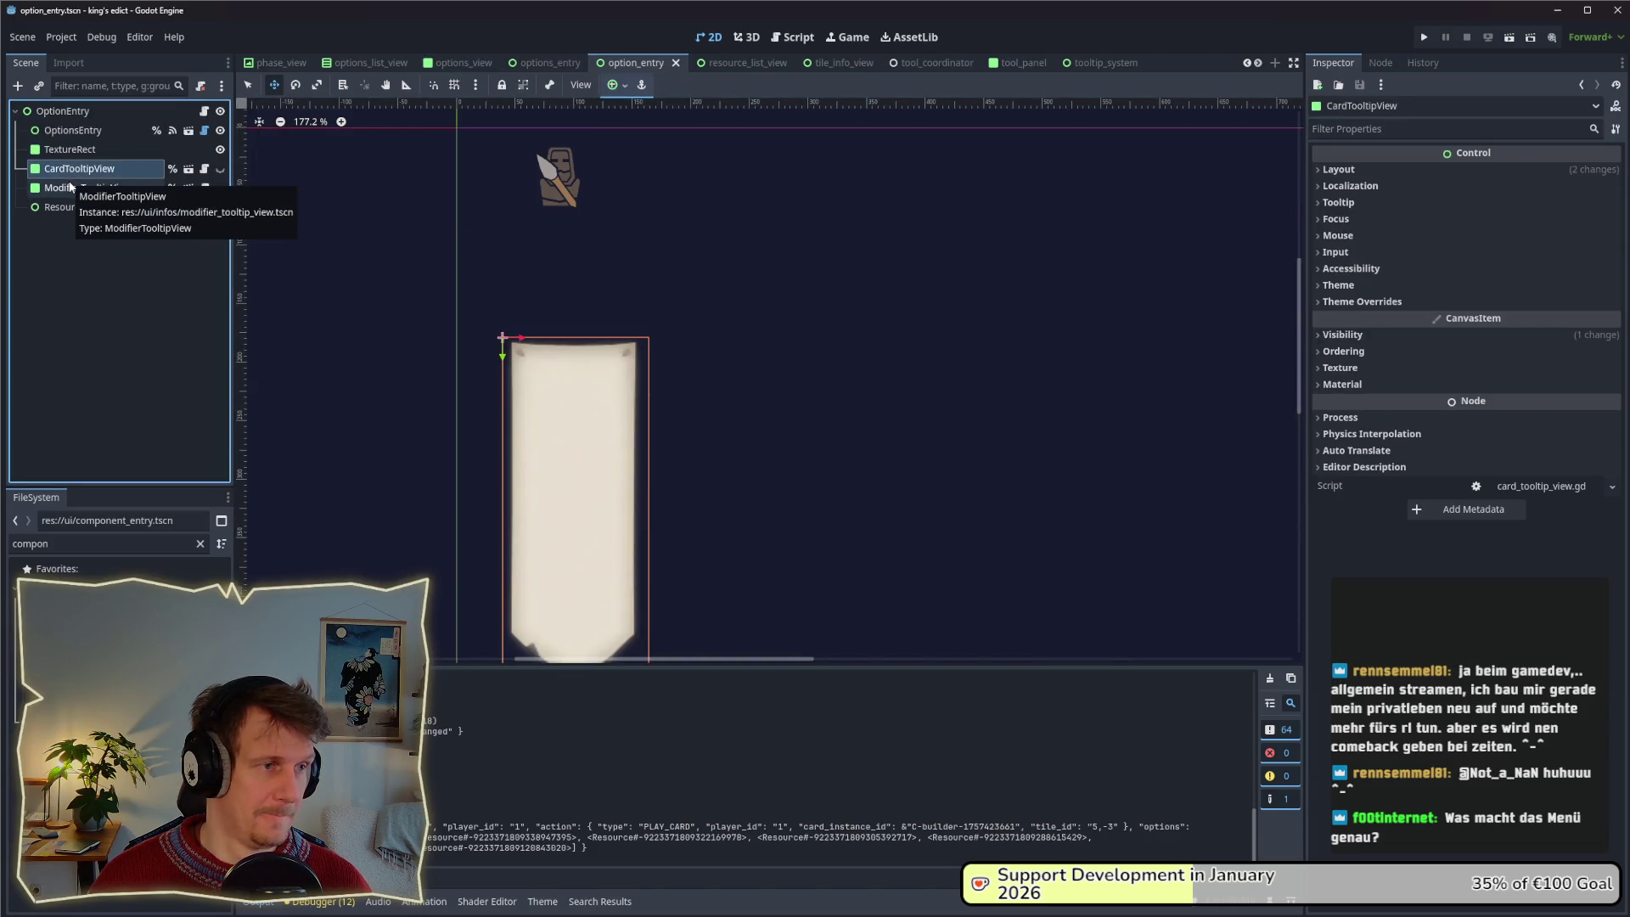
click(71, 186)
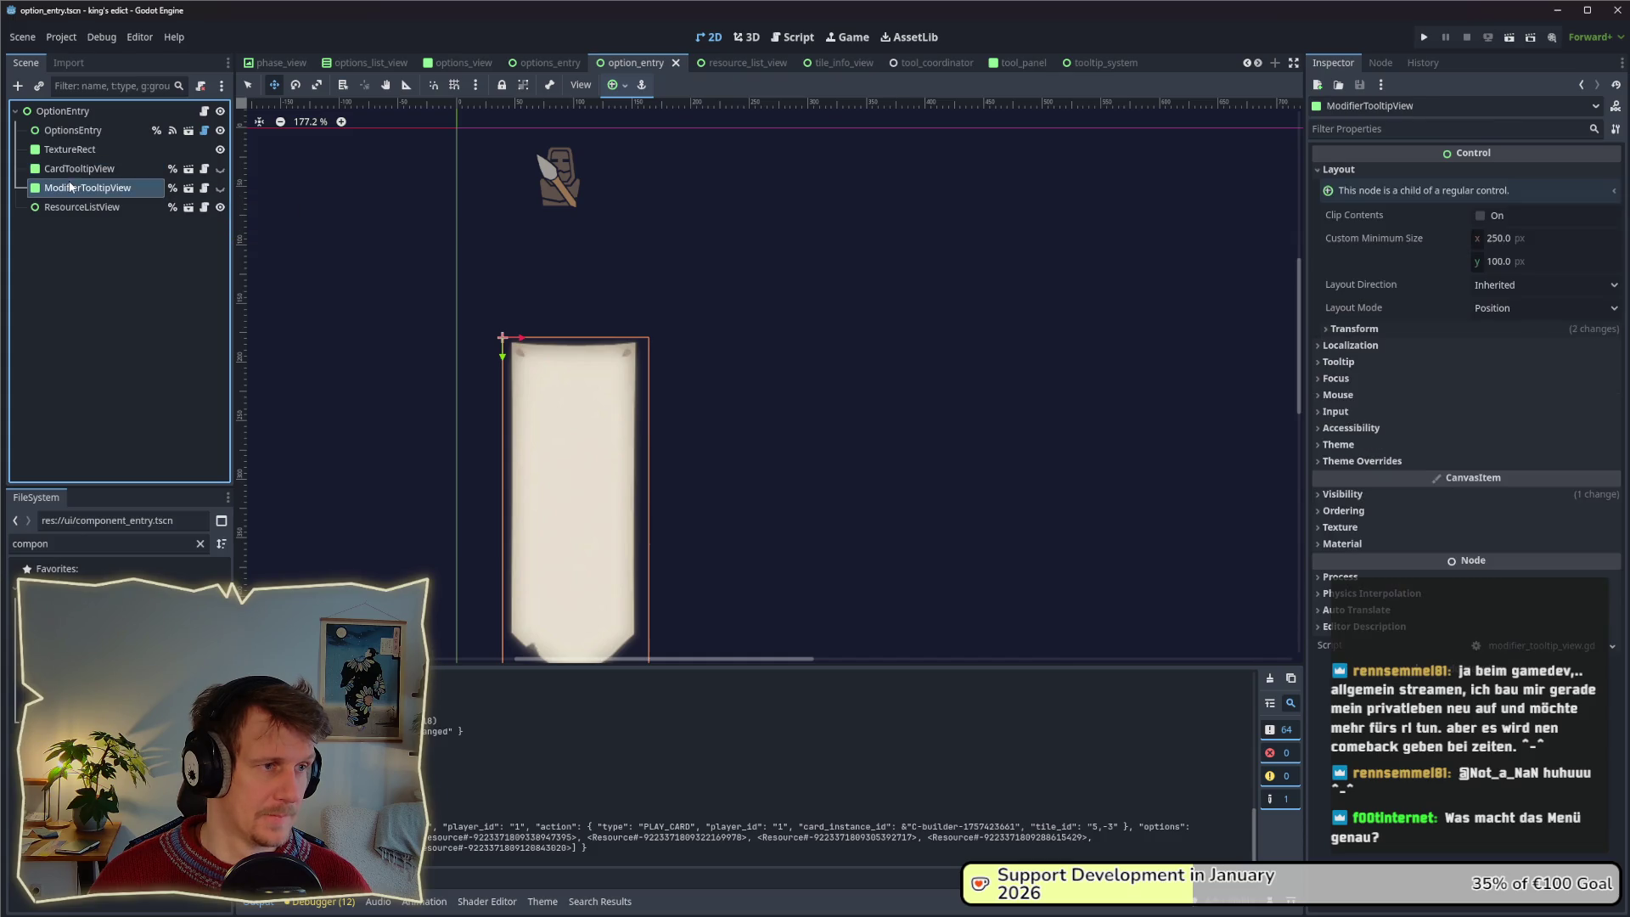
click(80, 150)
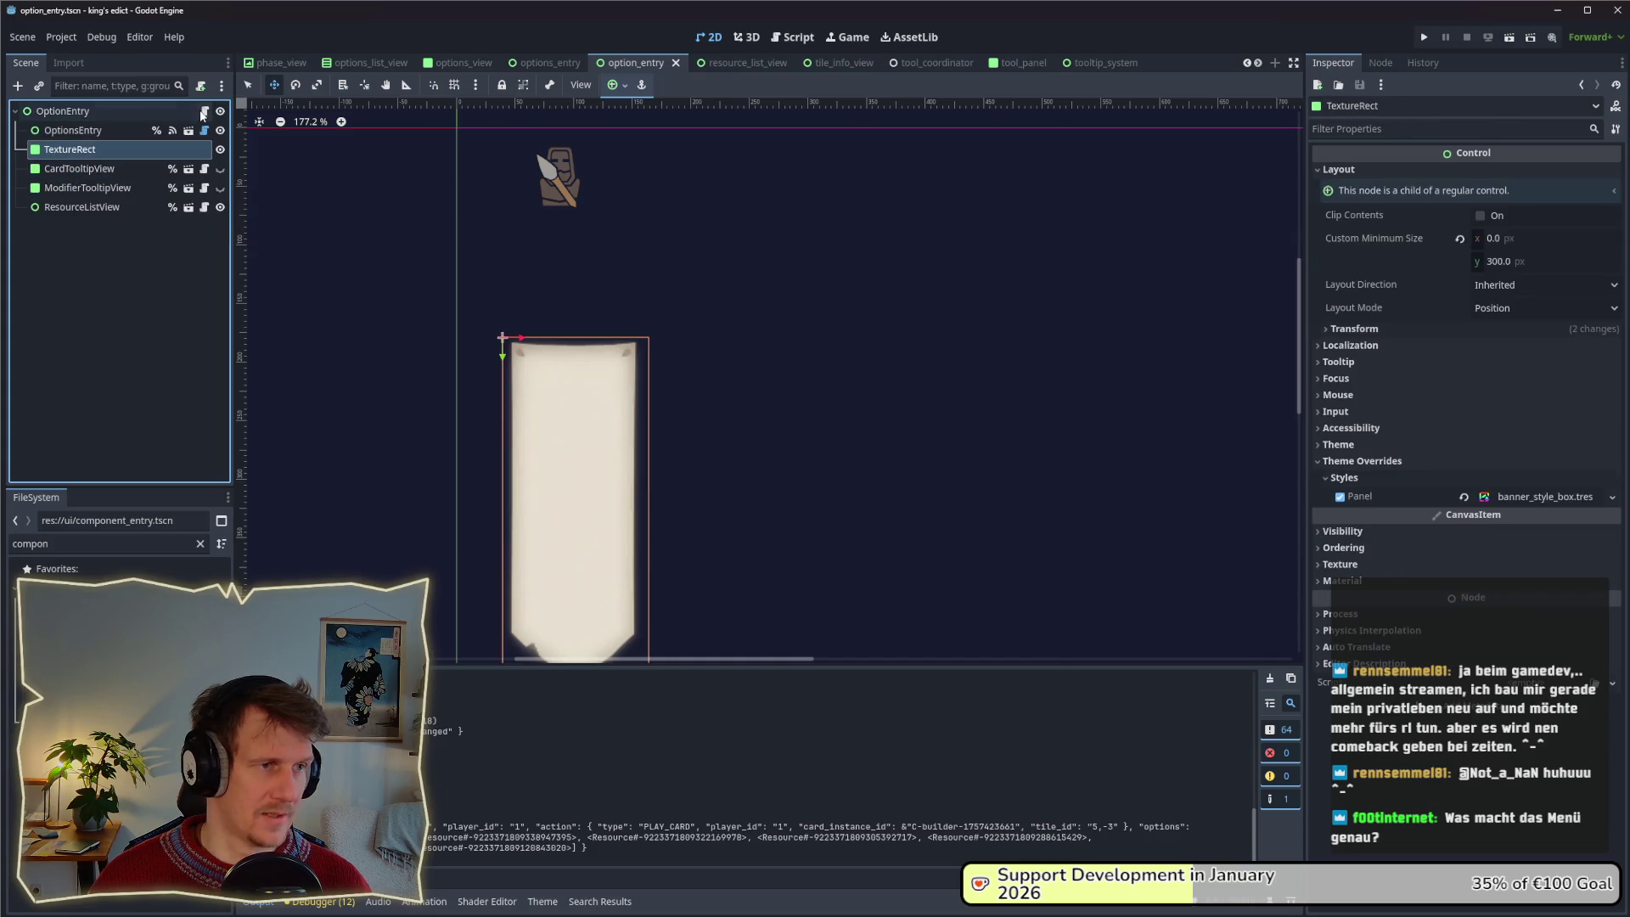
click(204, 112)
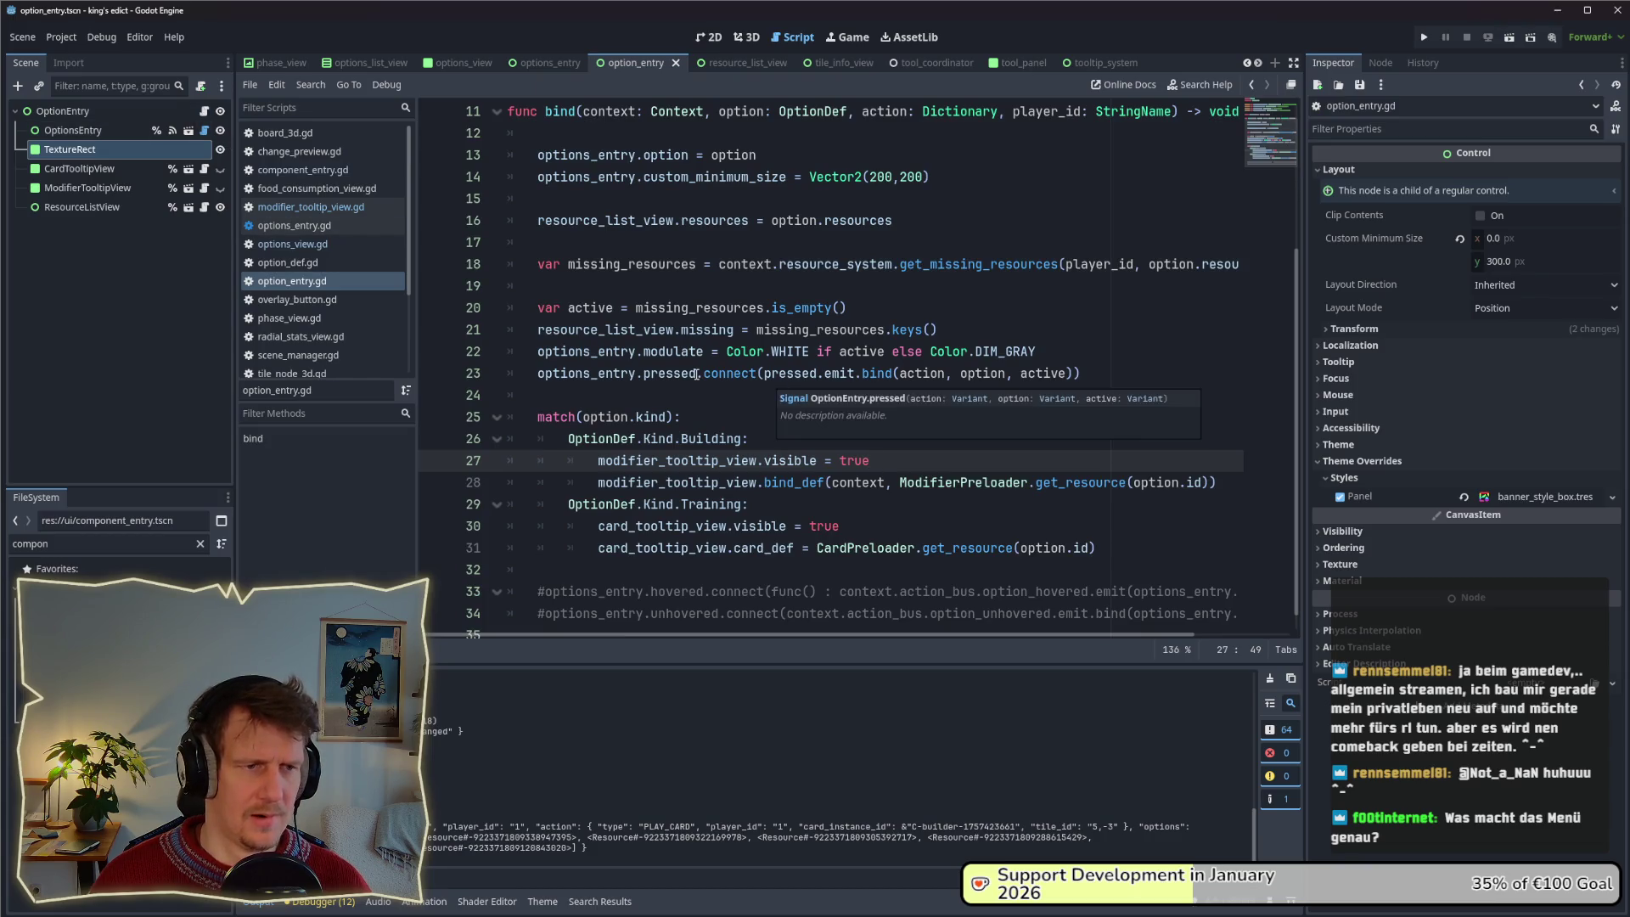
Uncomment lines 33–34 in option_entry.gd so the hovered and unhovered signals are connected again.
scroll(696, 374, up, 1)
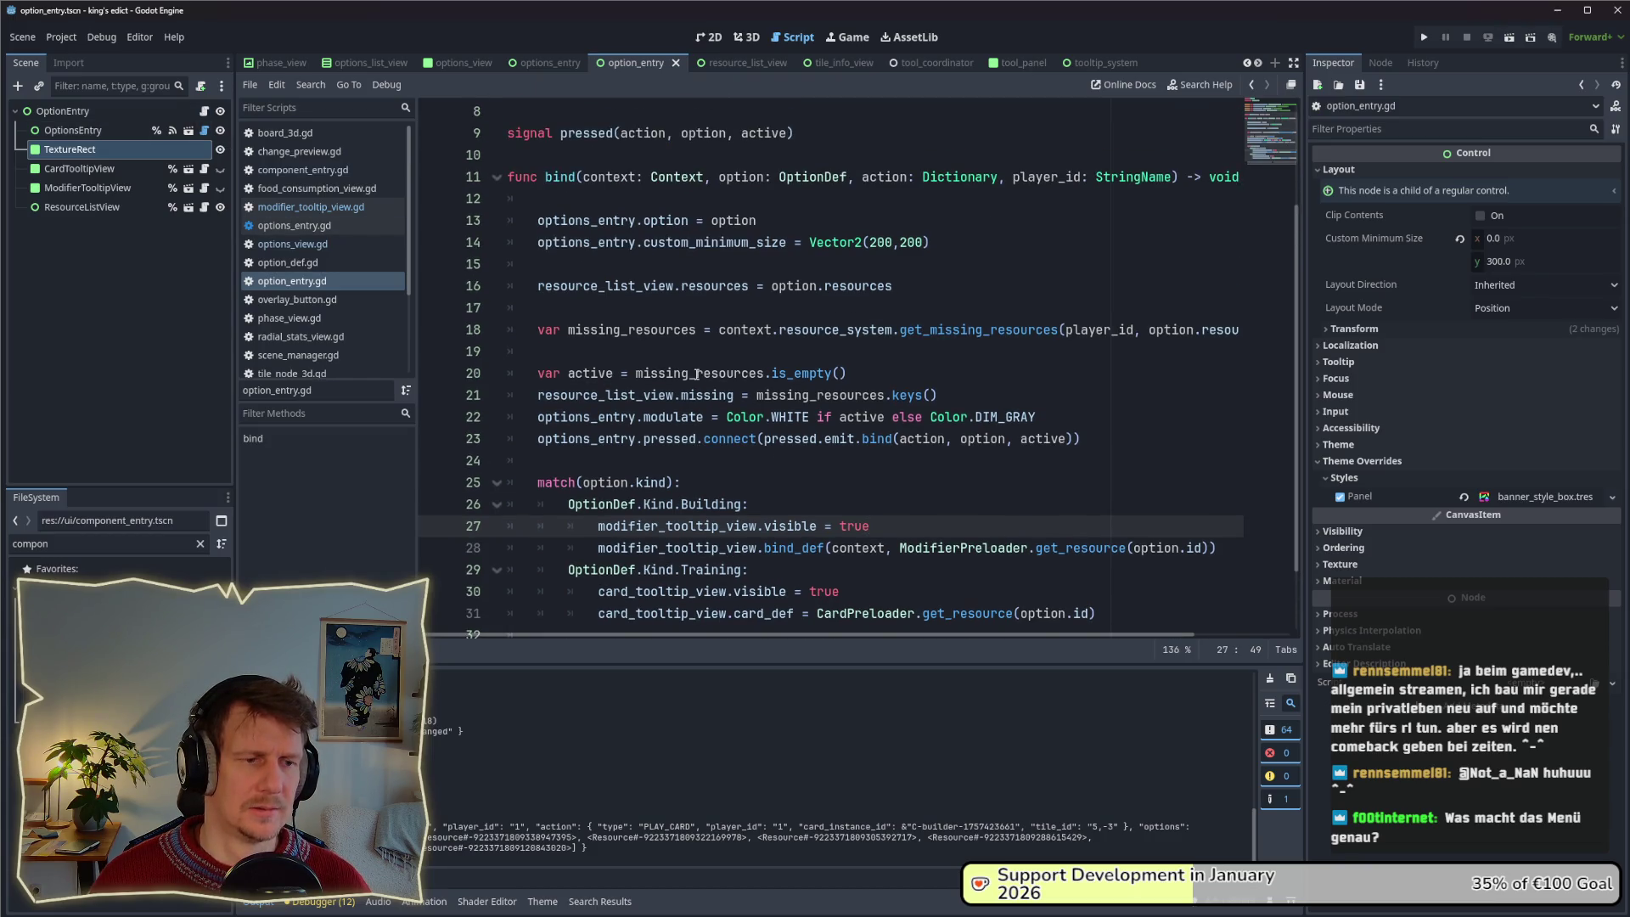
scroll(696, 373, down, 1)
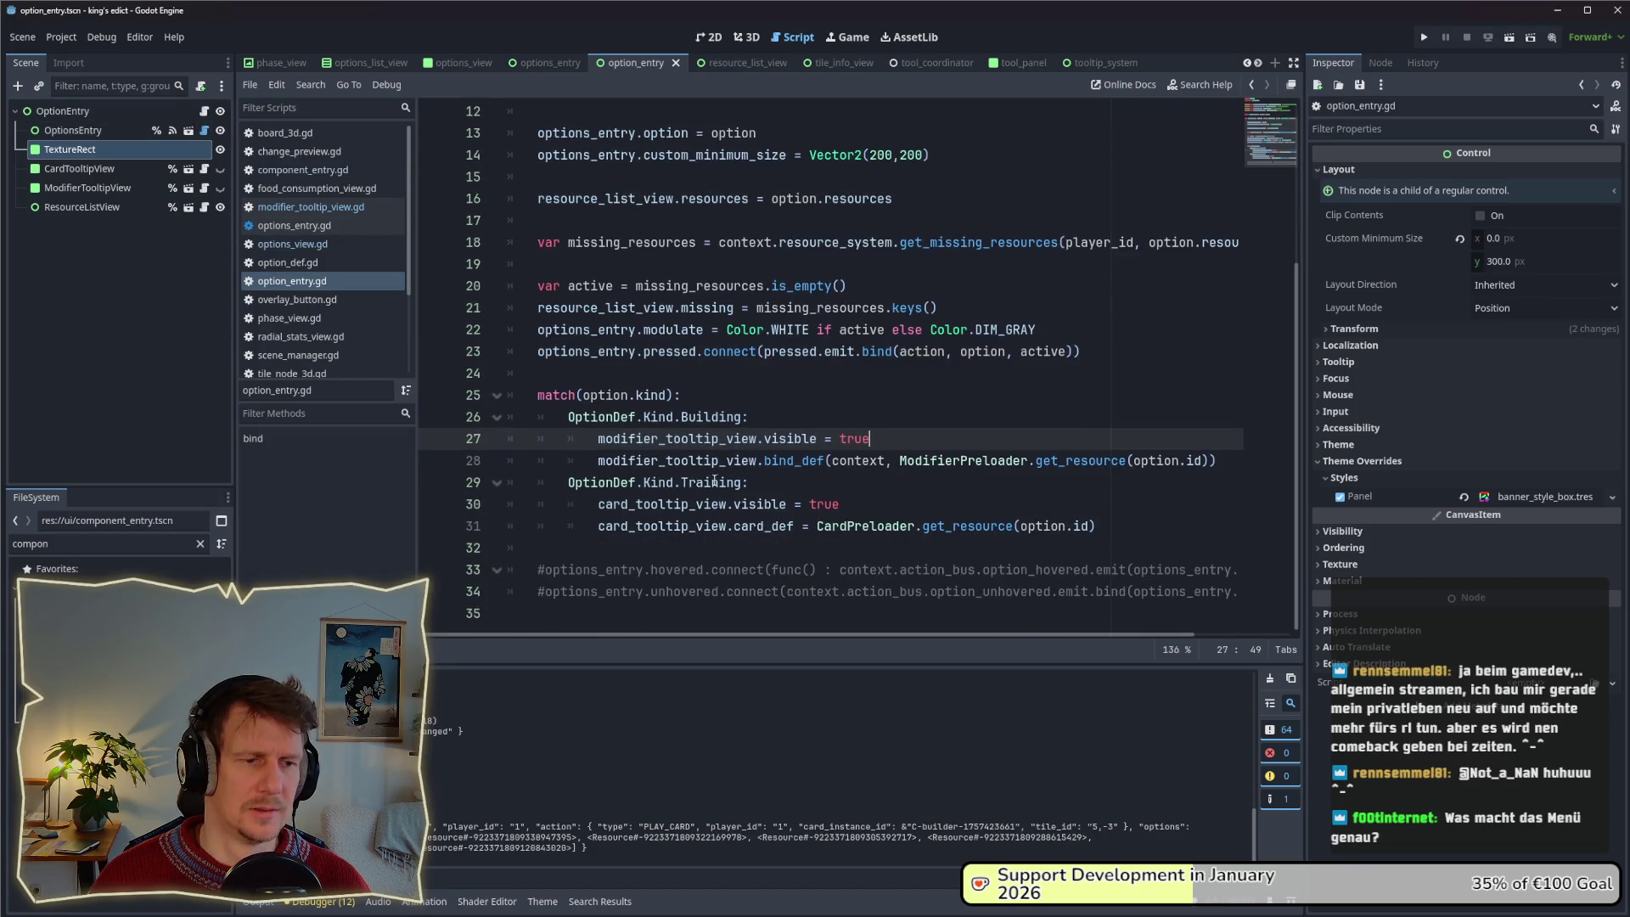
click(546, 571)
key(BackSpace)
key(Down)
key(BackSpace)
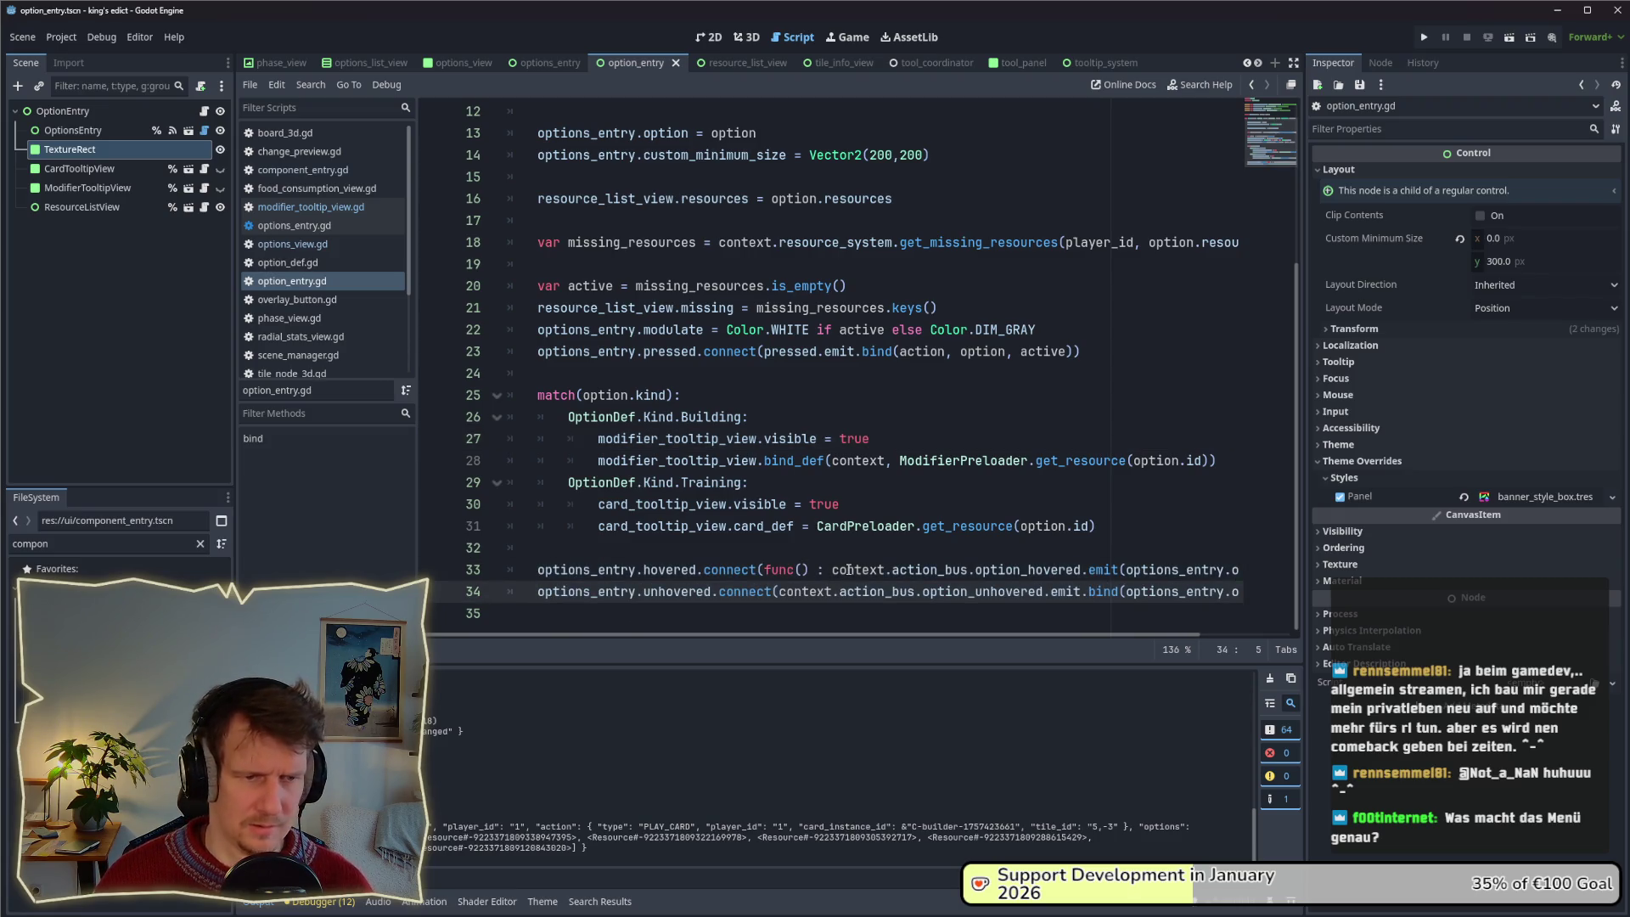
click(1215, 570)
mouse_move(1043, 631)
mouse_down()
mouse_move(1143, 636)
mouse_move(1051, 634)
mouse_up()
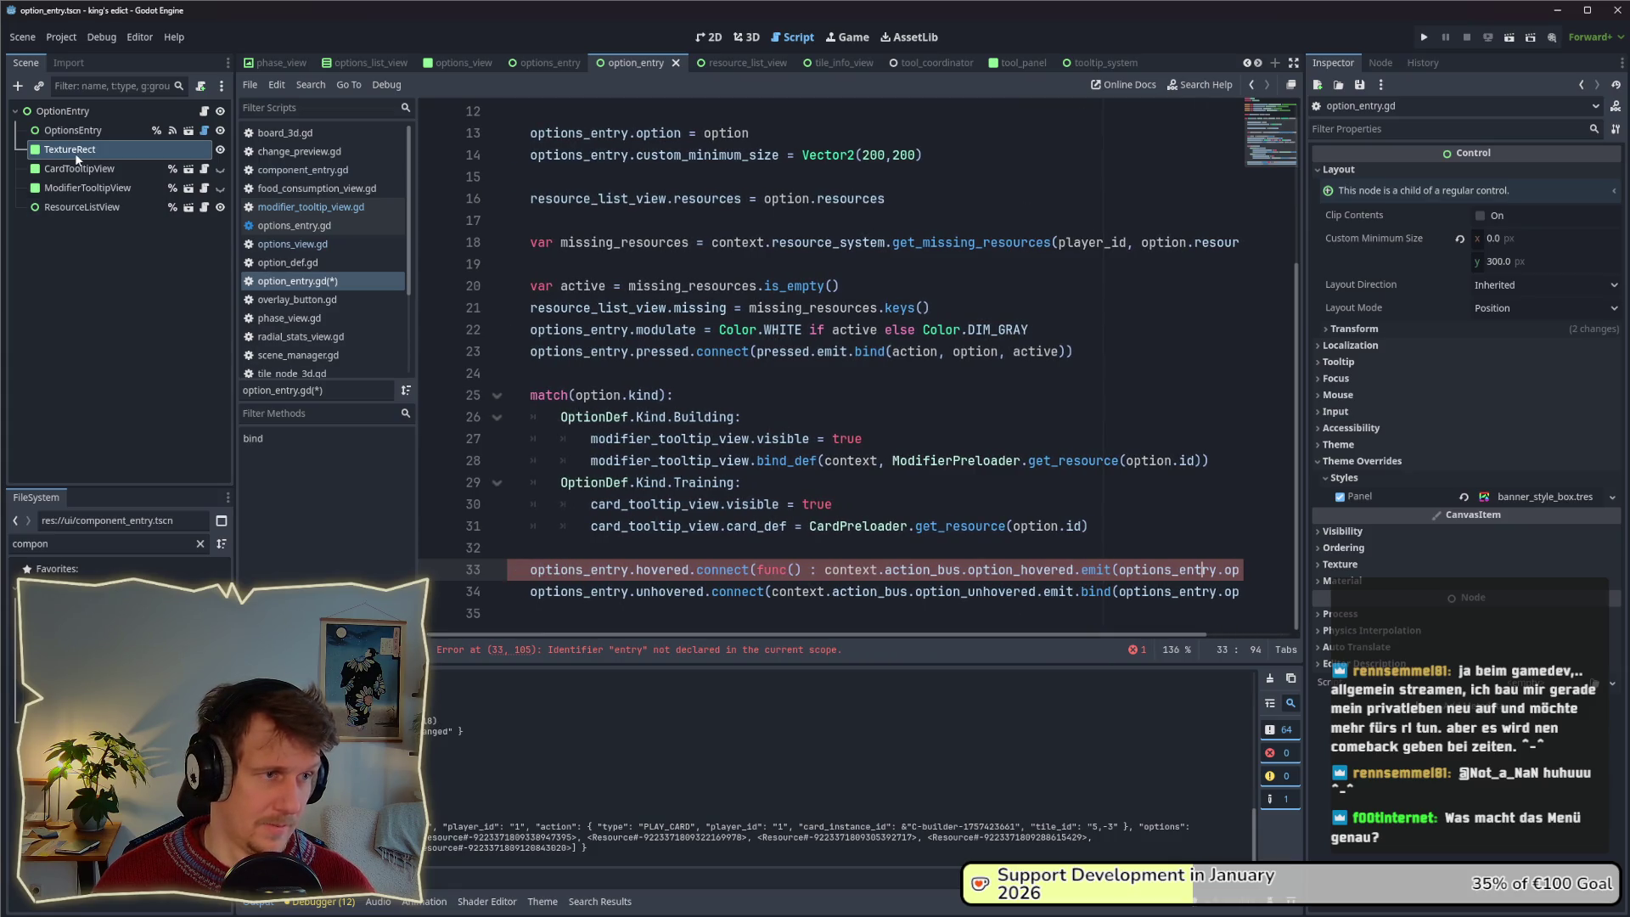
Add a plain Control child node under the OptionEntry root.
right_click(62, 113)
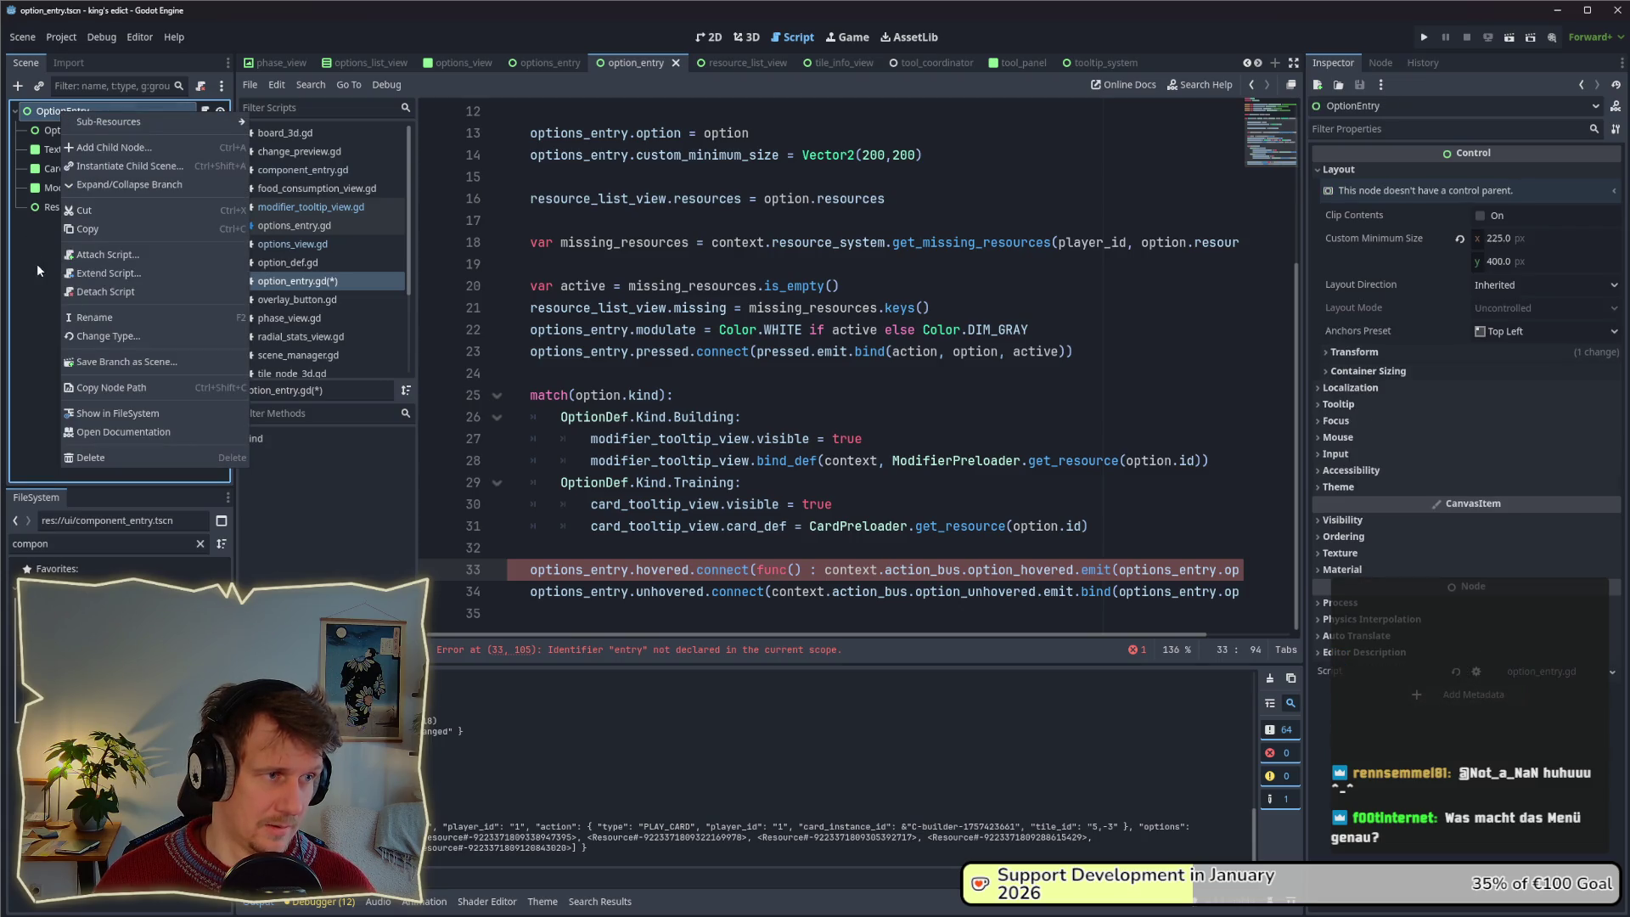
click(37, 263)
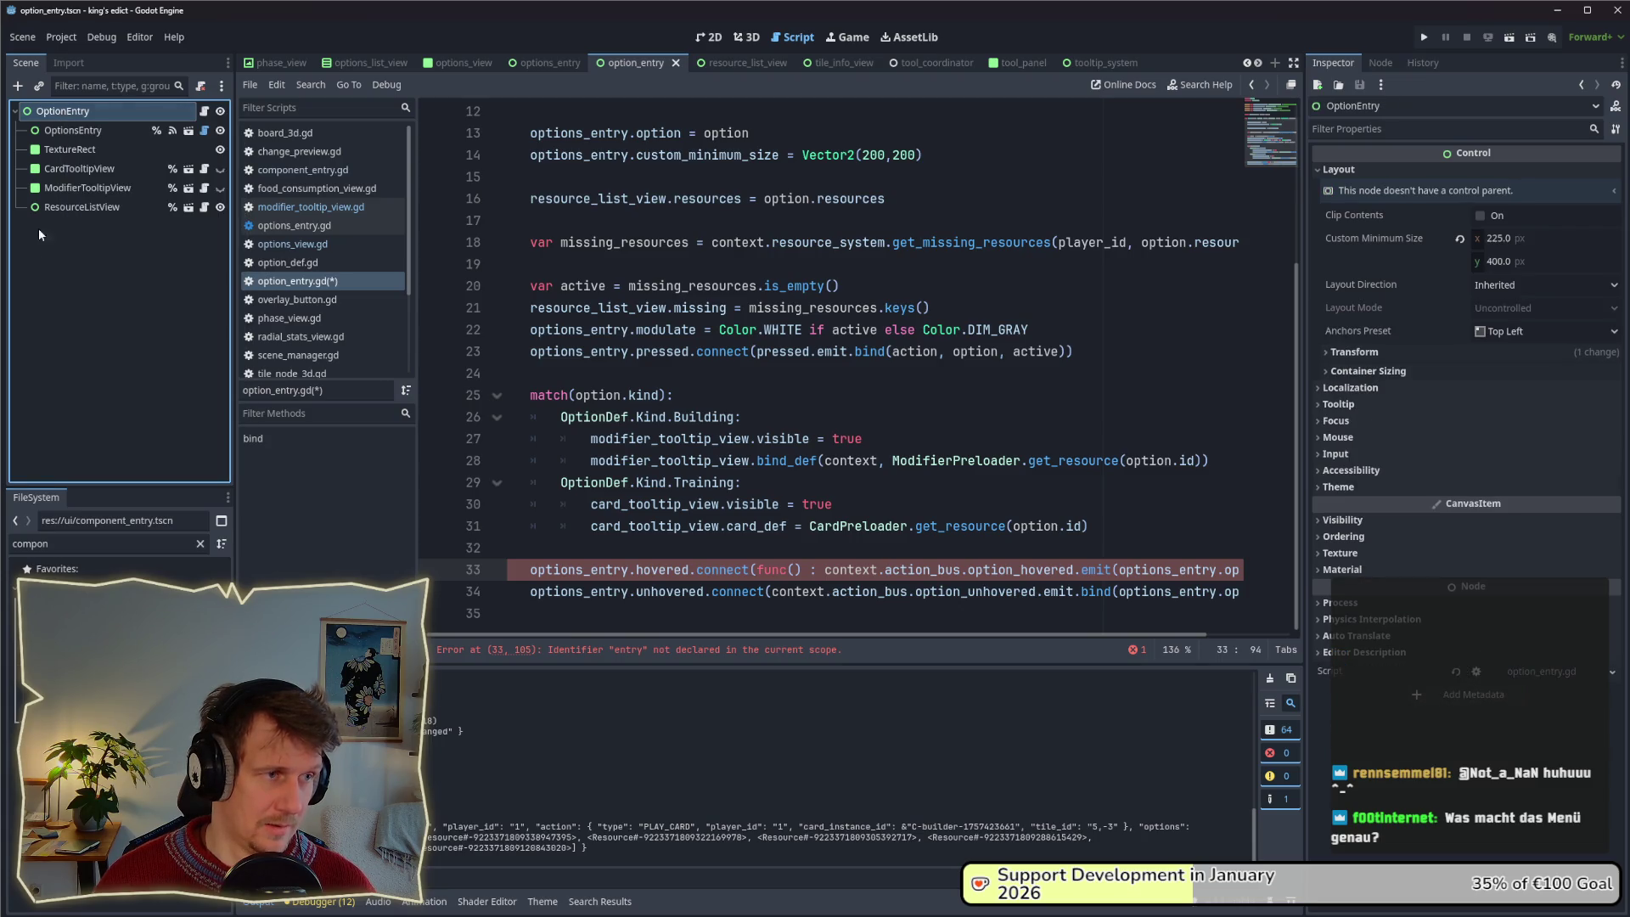
right_click(67, 118)
click(117, 150)
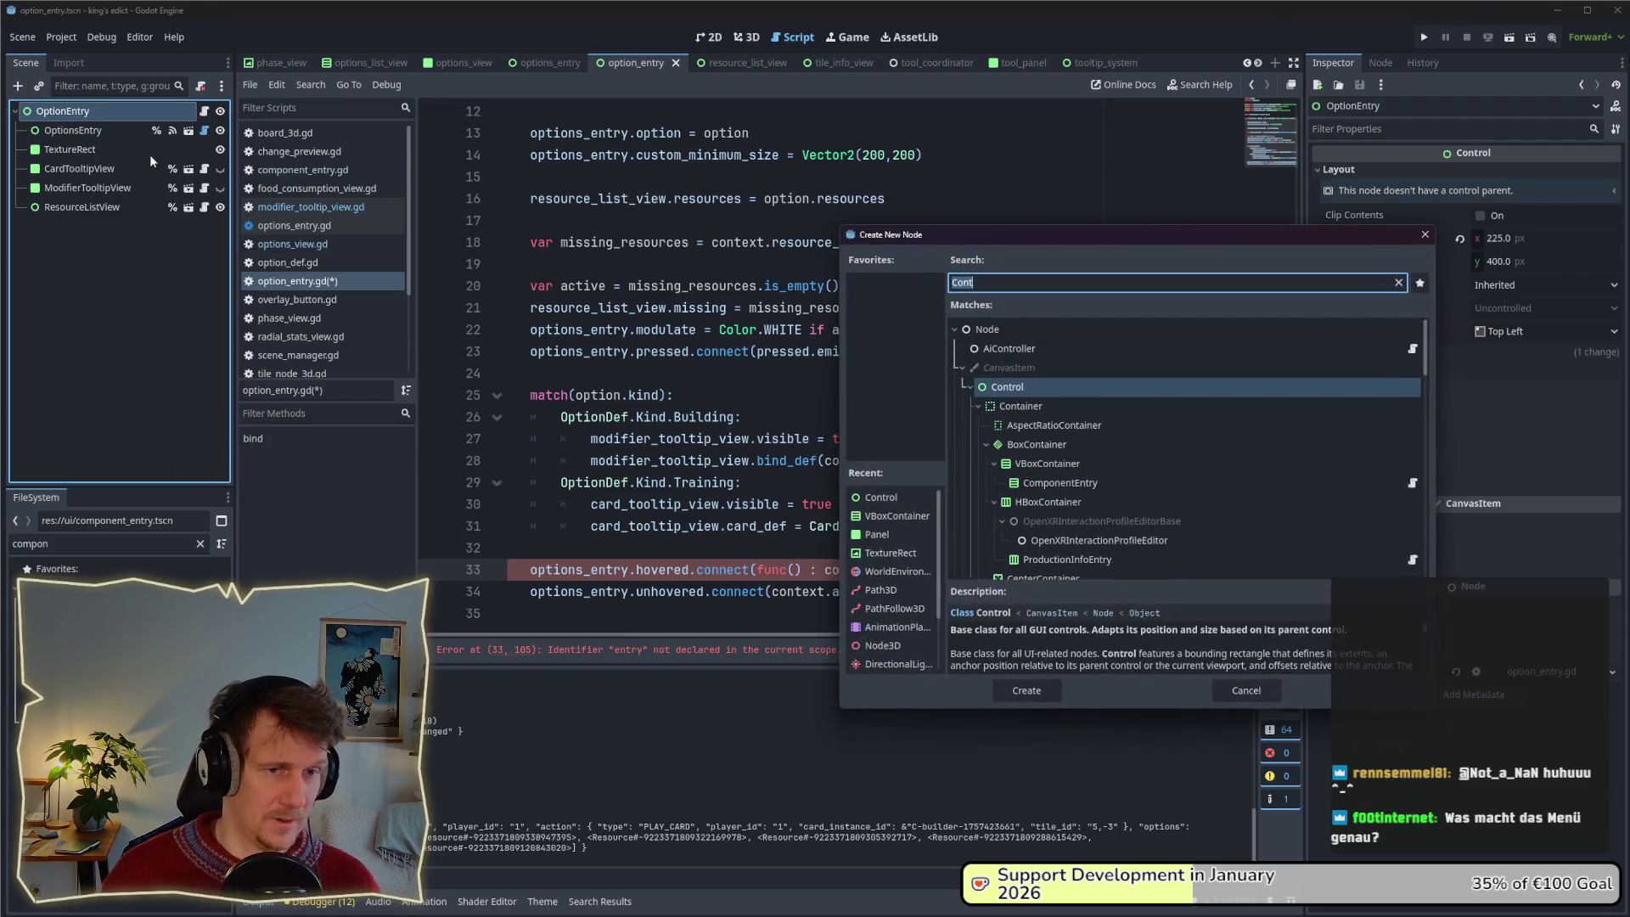
text(Co)
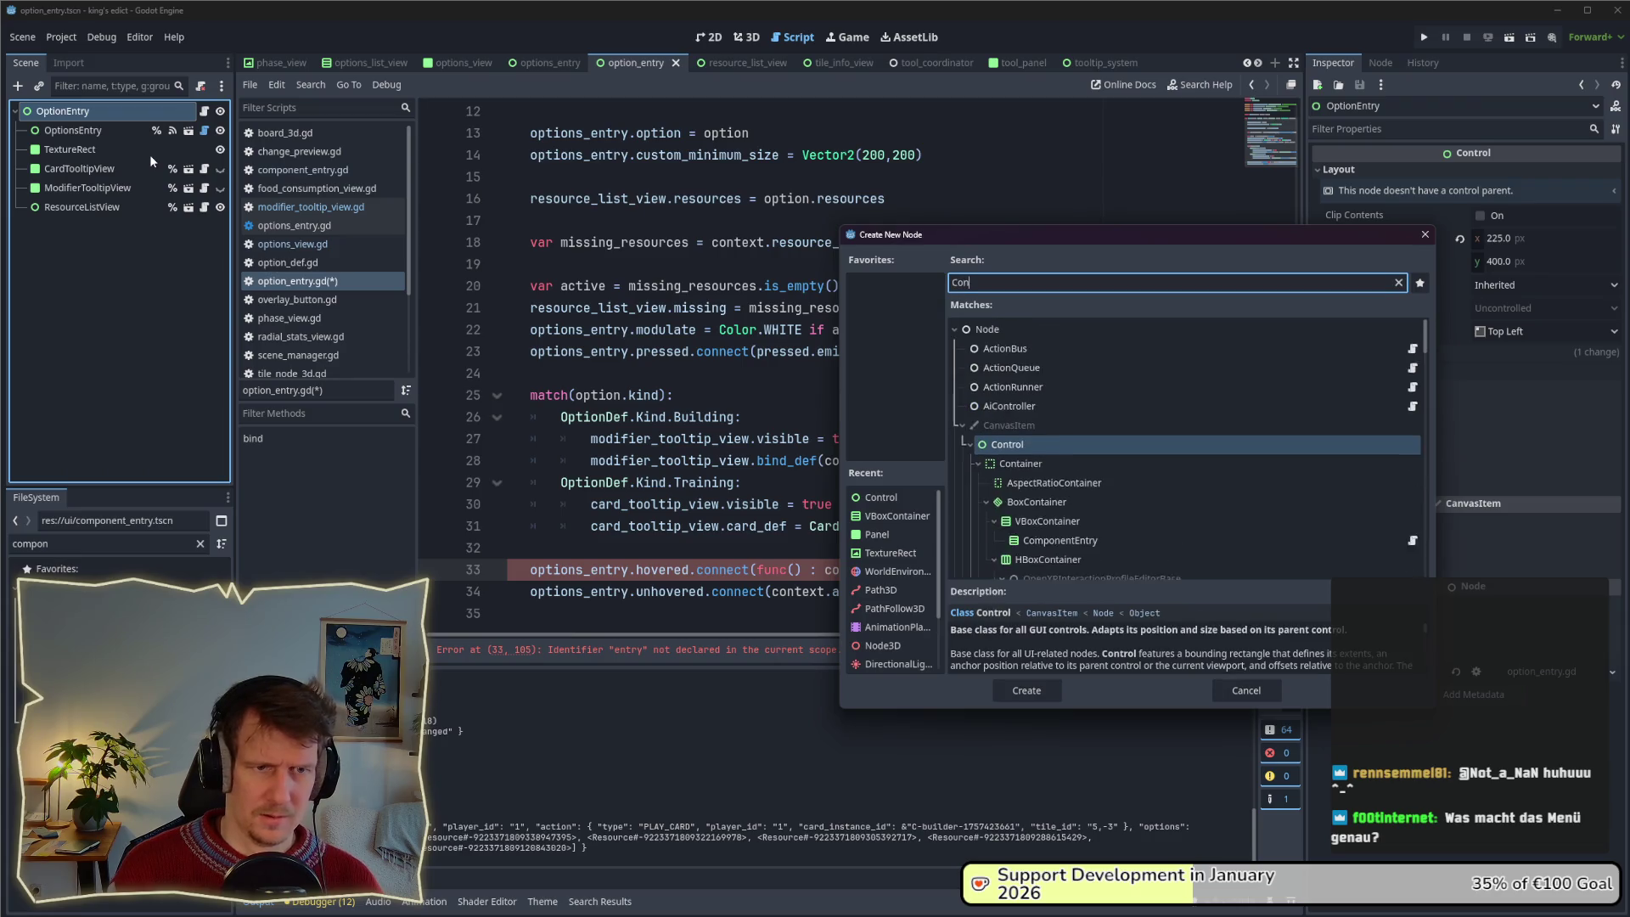
key(BackSpace)
key(BackSpace)
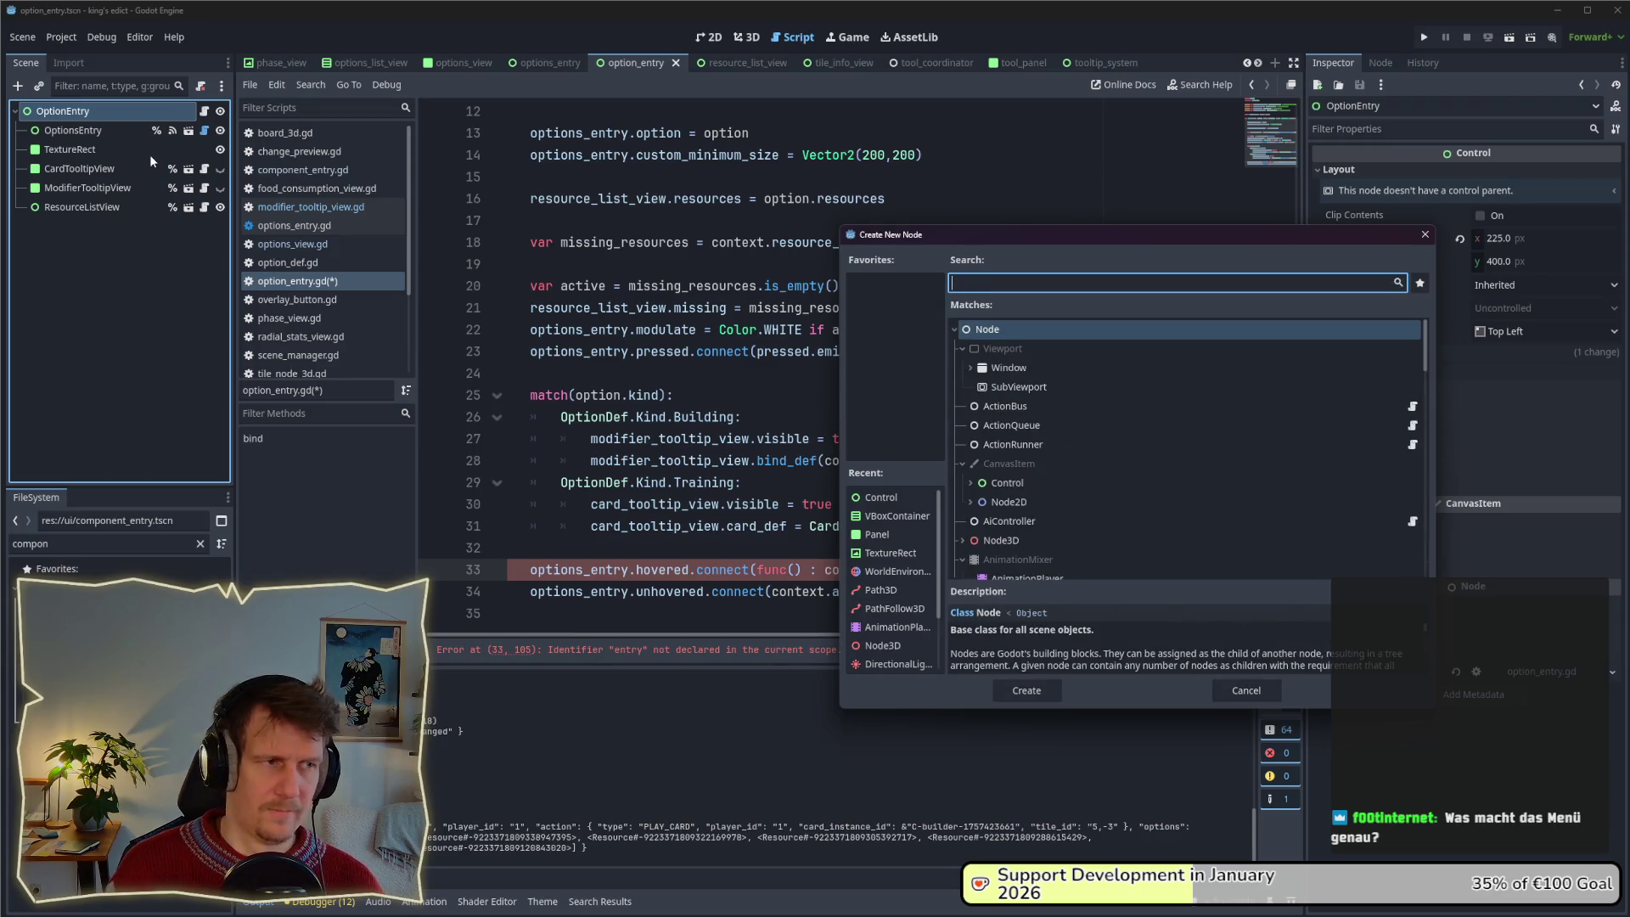
text(To)
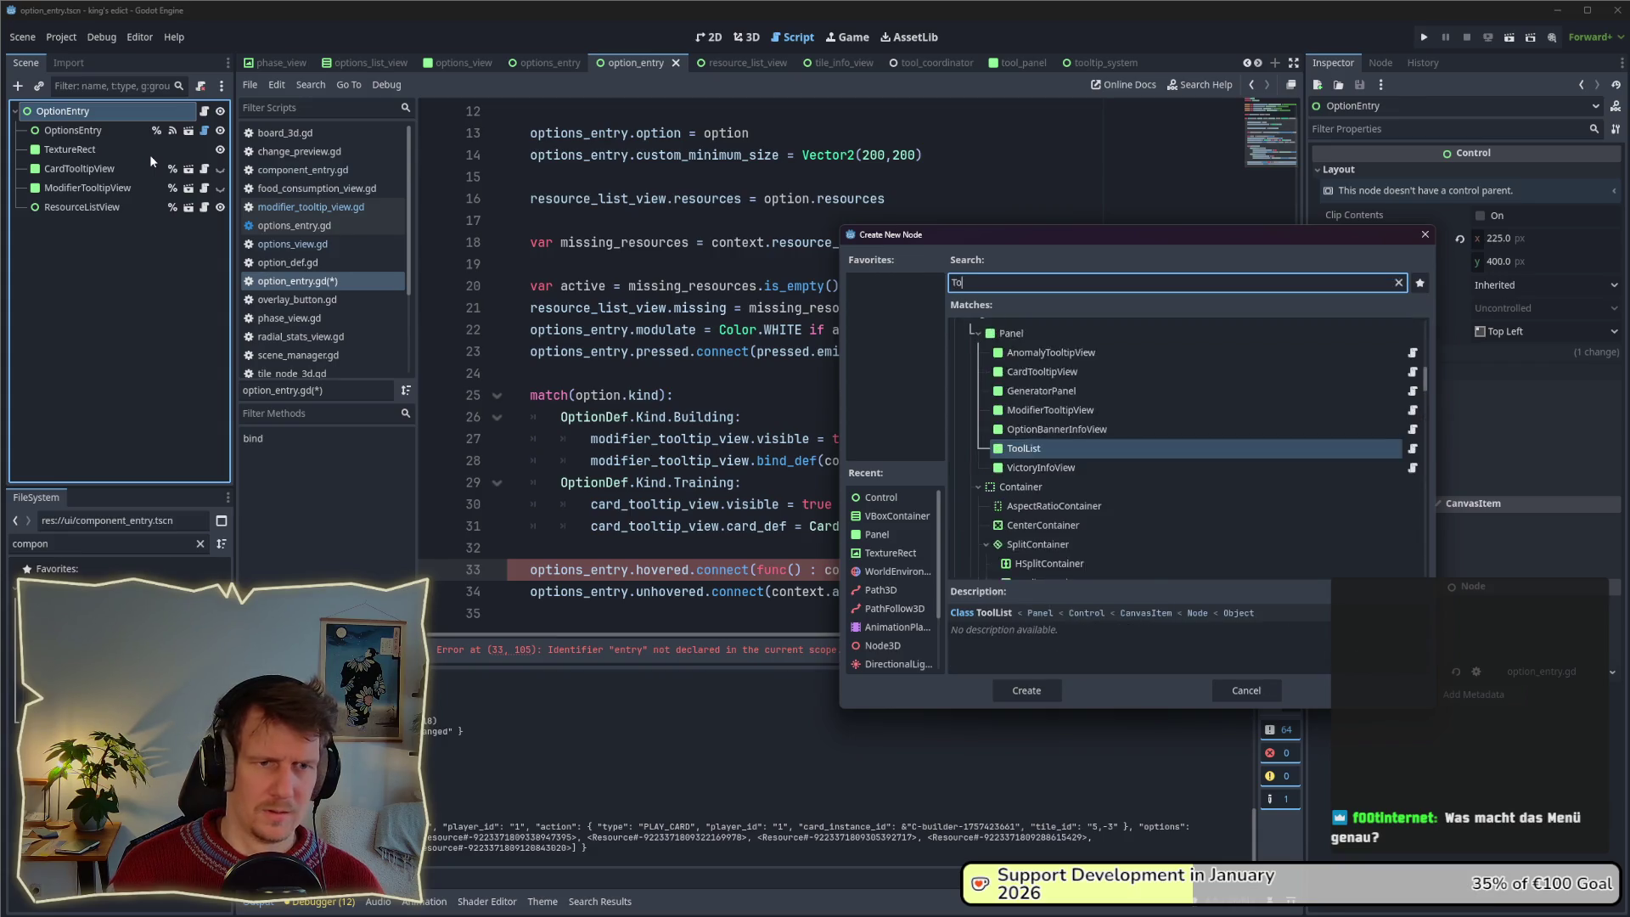
text(ggleControl)
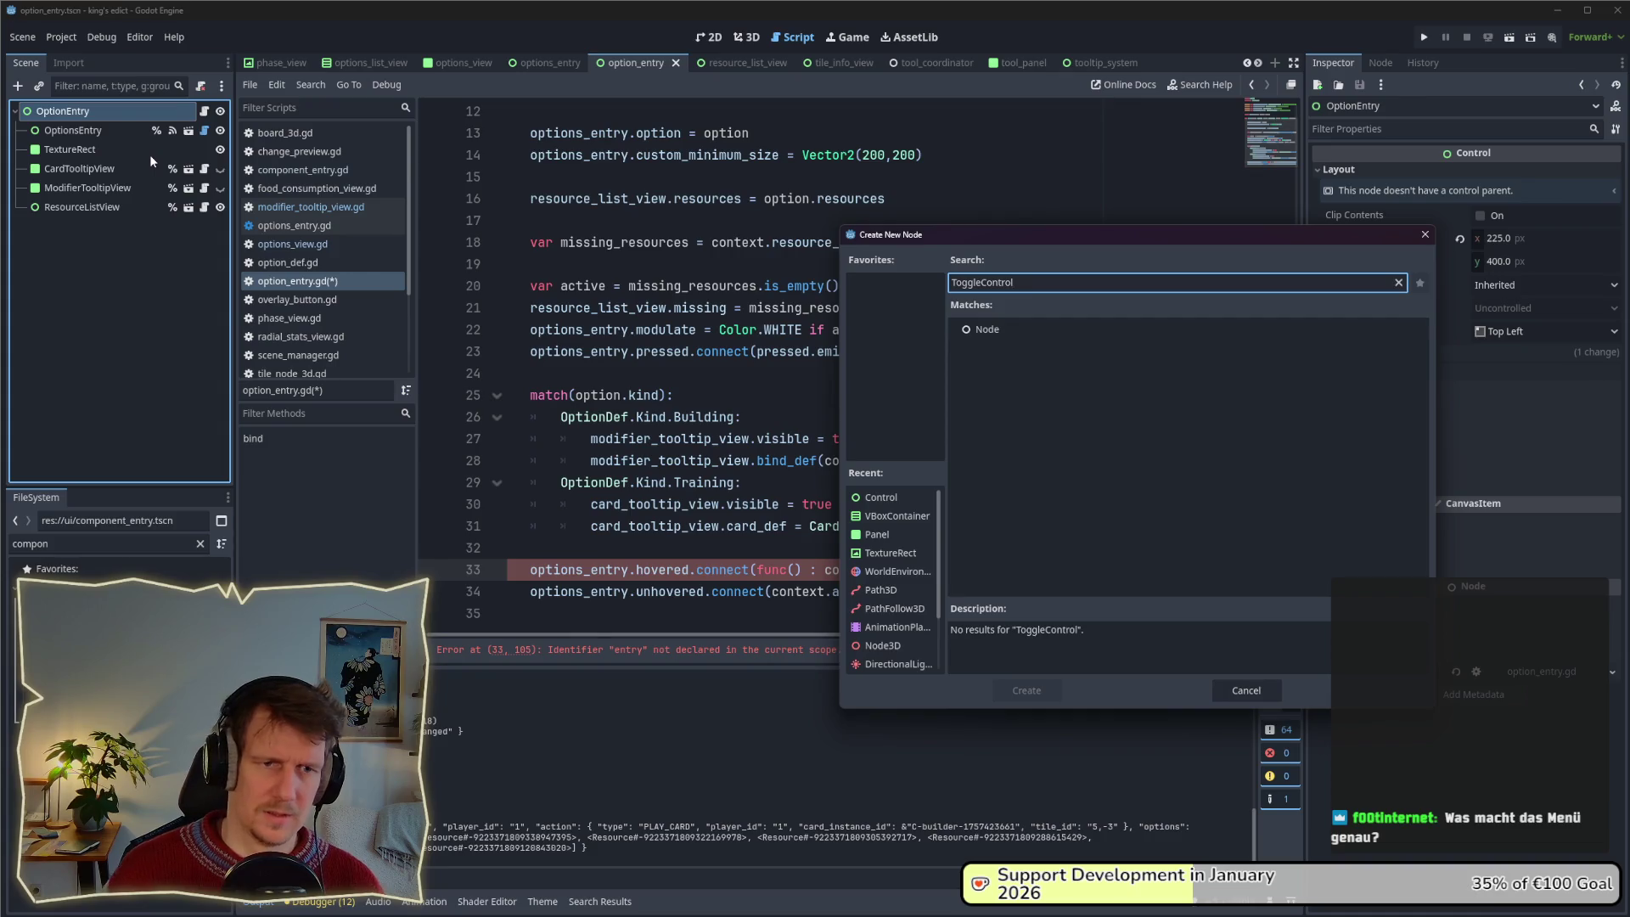
key(Escape)
right_click(130, 114)
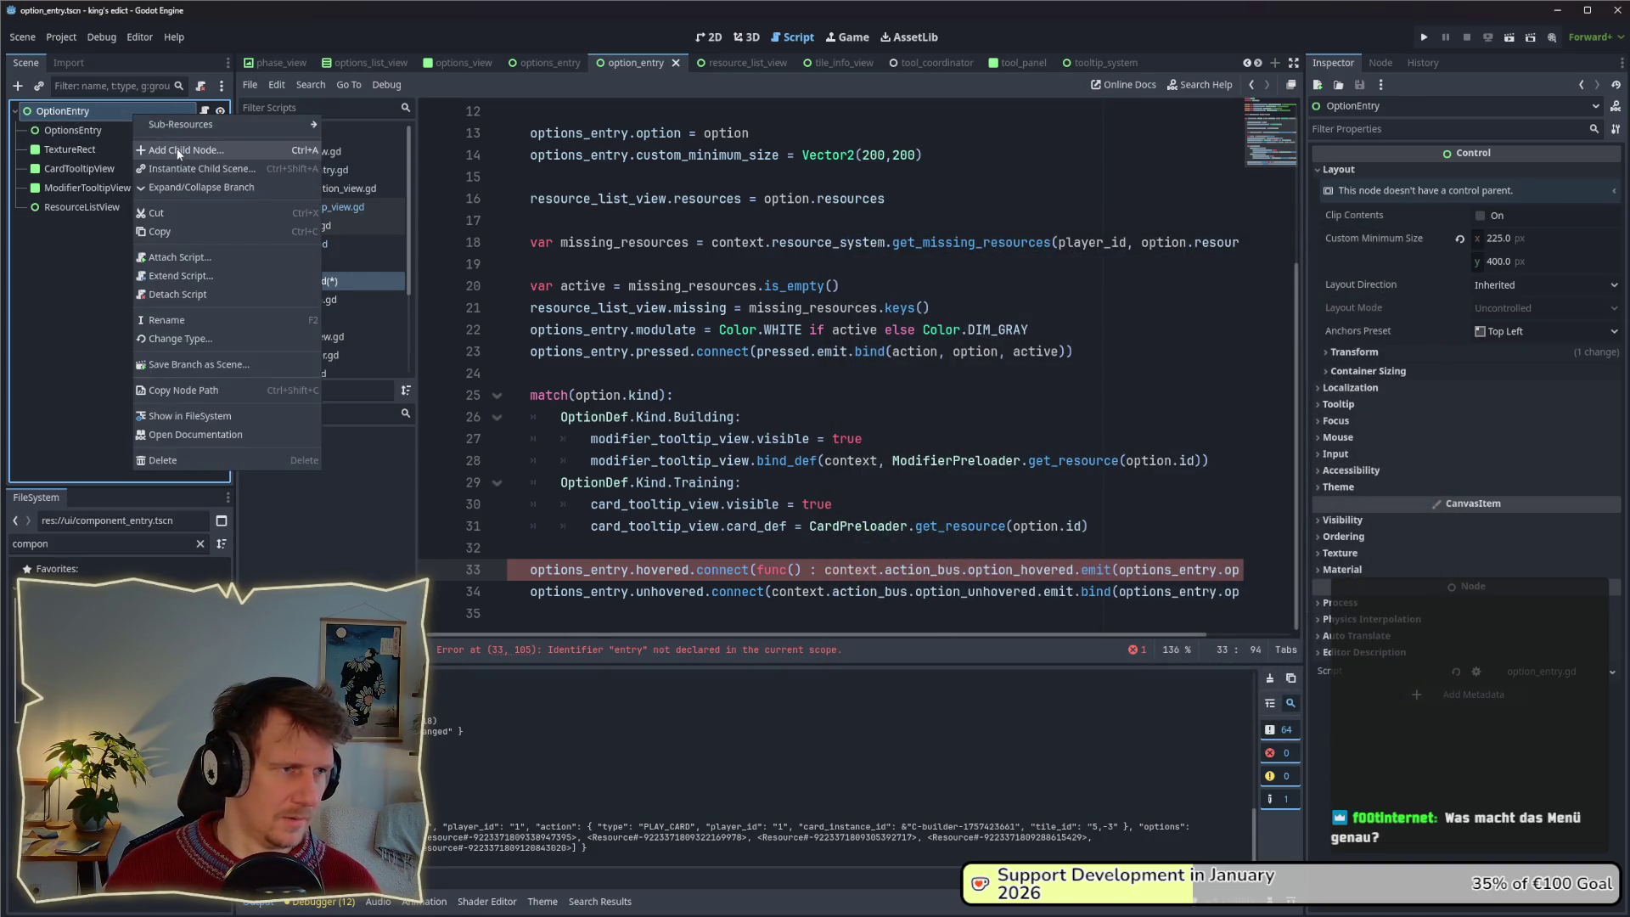
click(178, 150)
text(Cont)
key(Return)
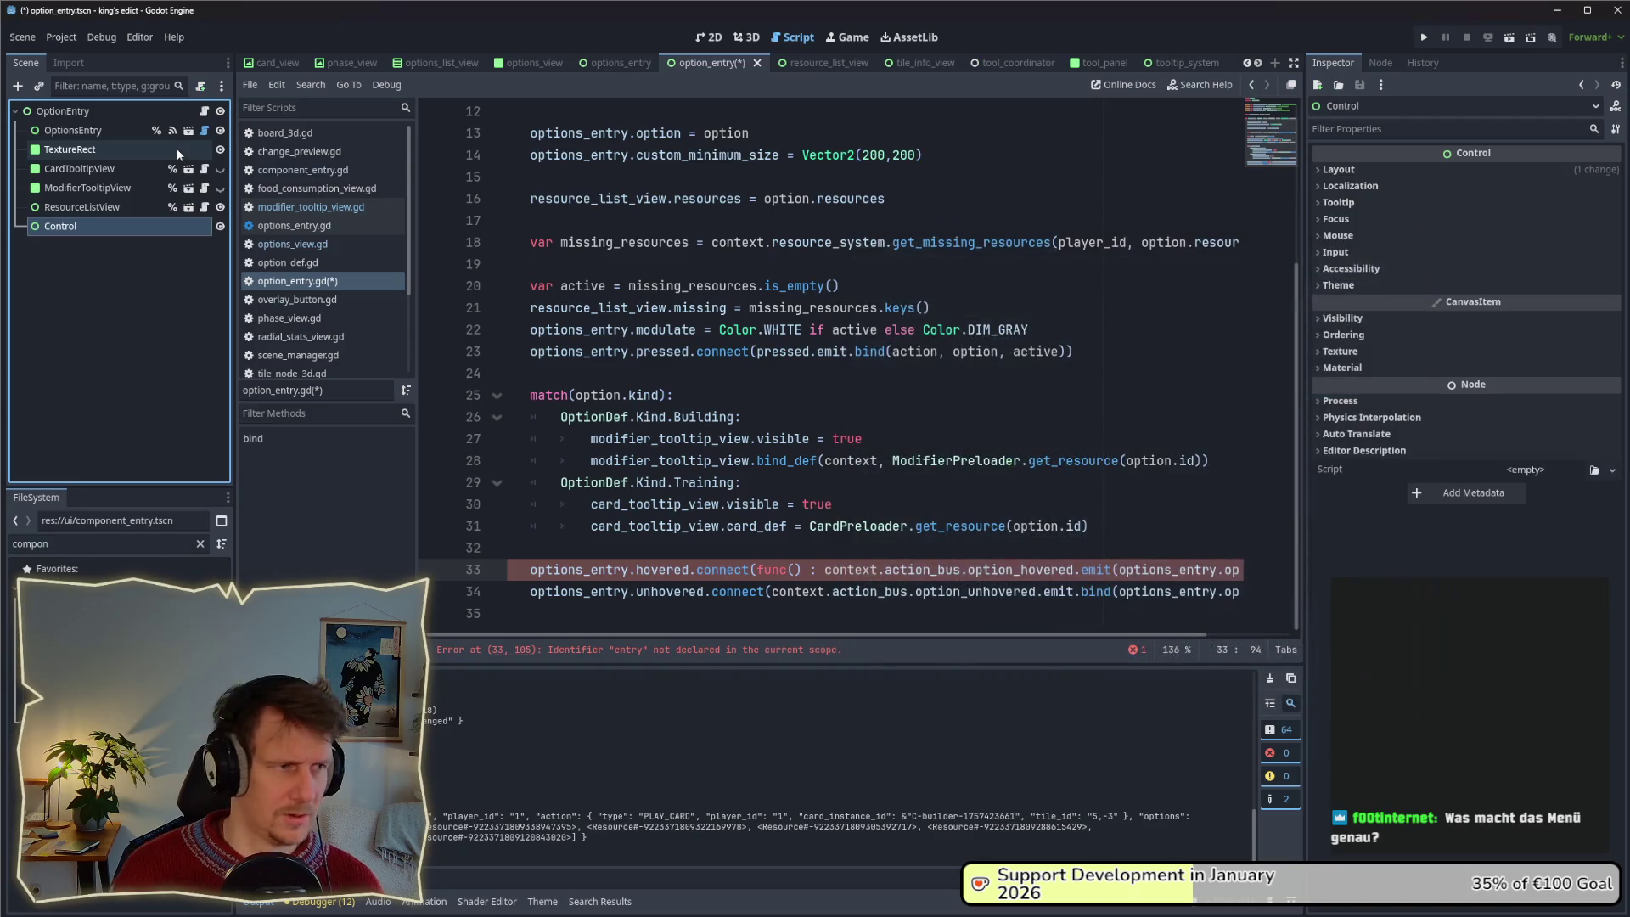
Rename the new node InfoControl and move CardTooltipView and ModifierTooltipView under it.
key(F2)
text(Toggle)
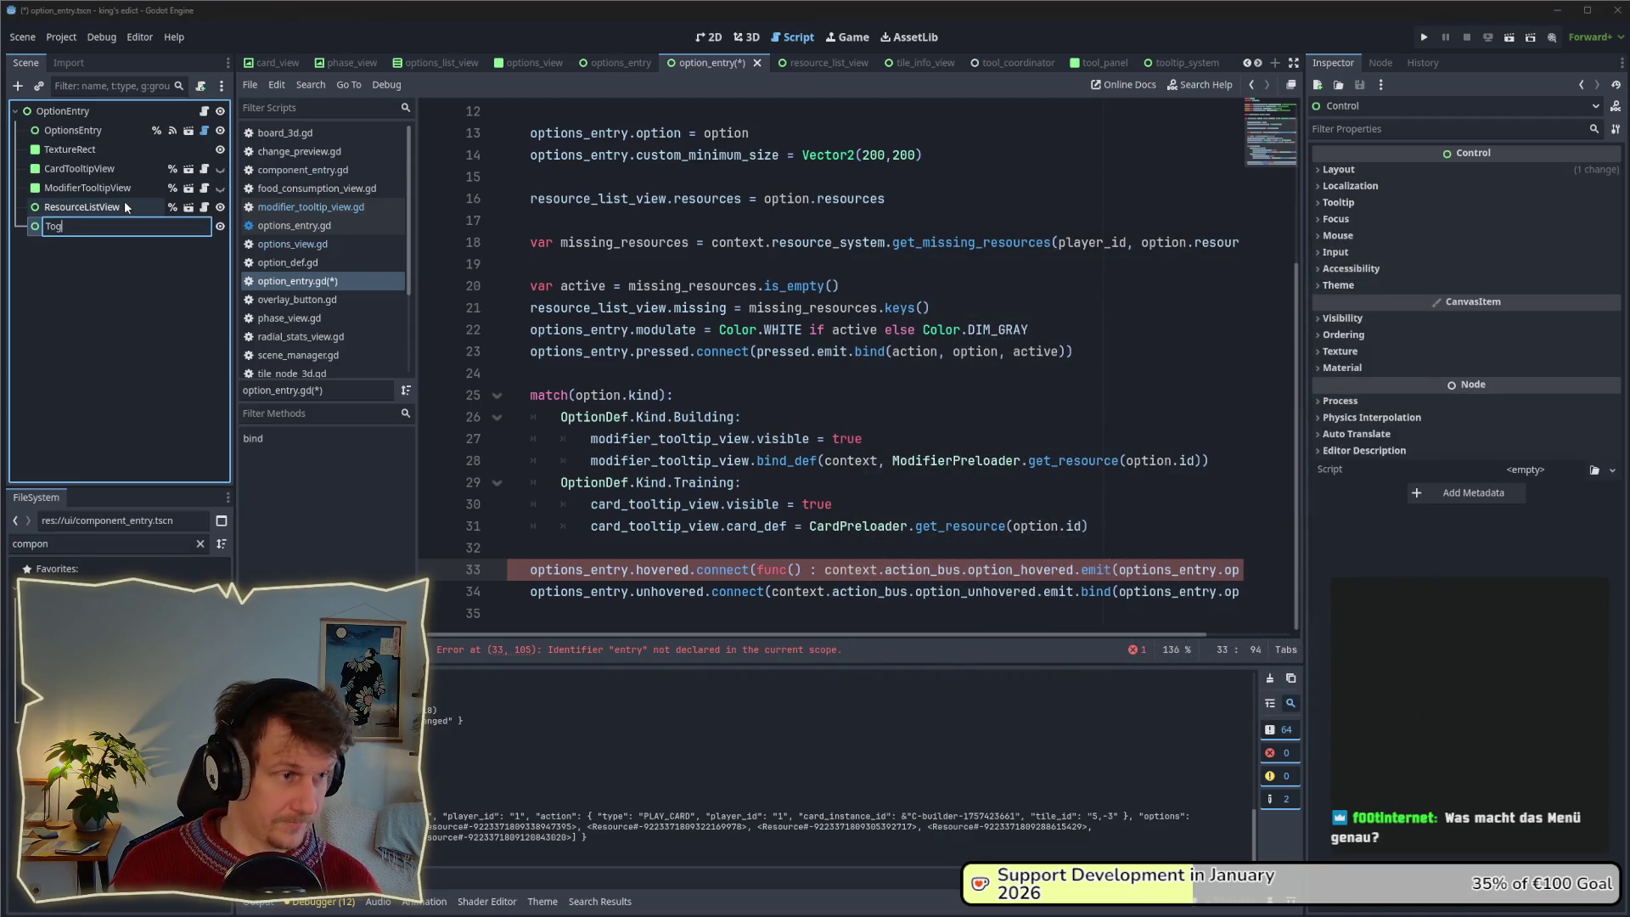
key(ctrl+BackSpace)
text(I)
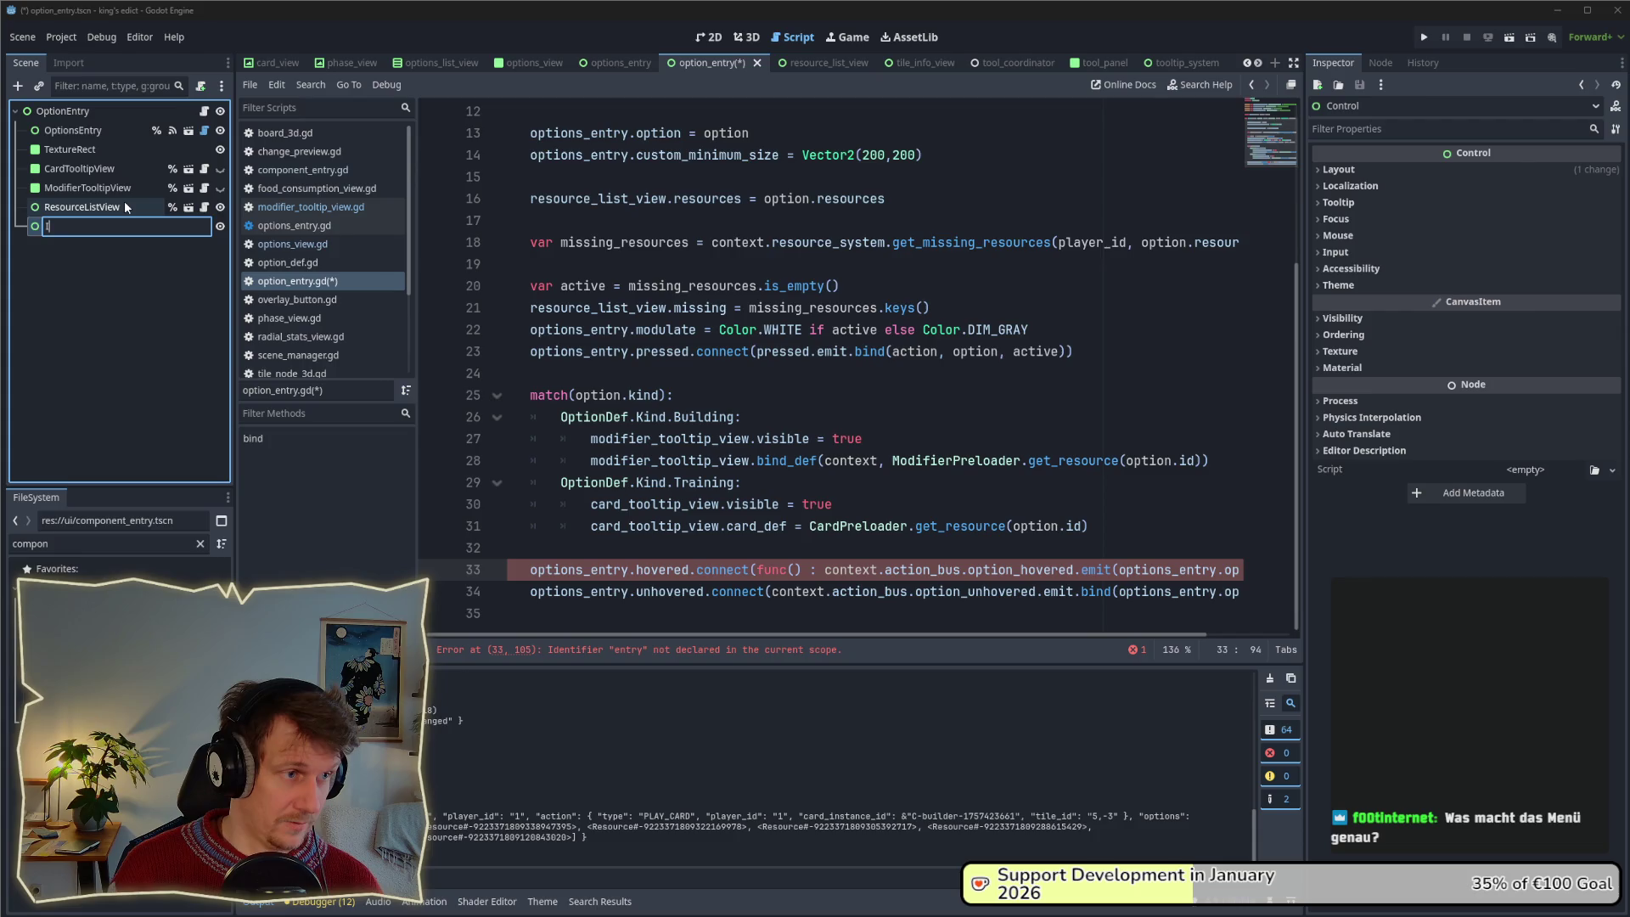
text(nfoContro)
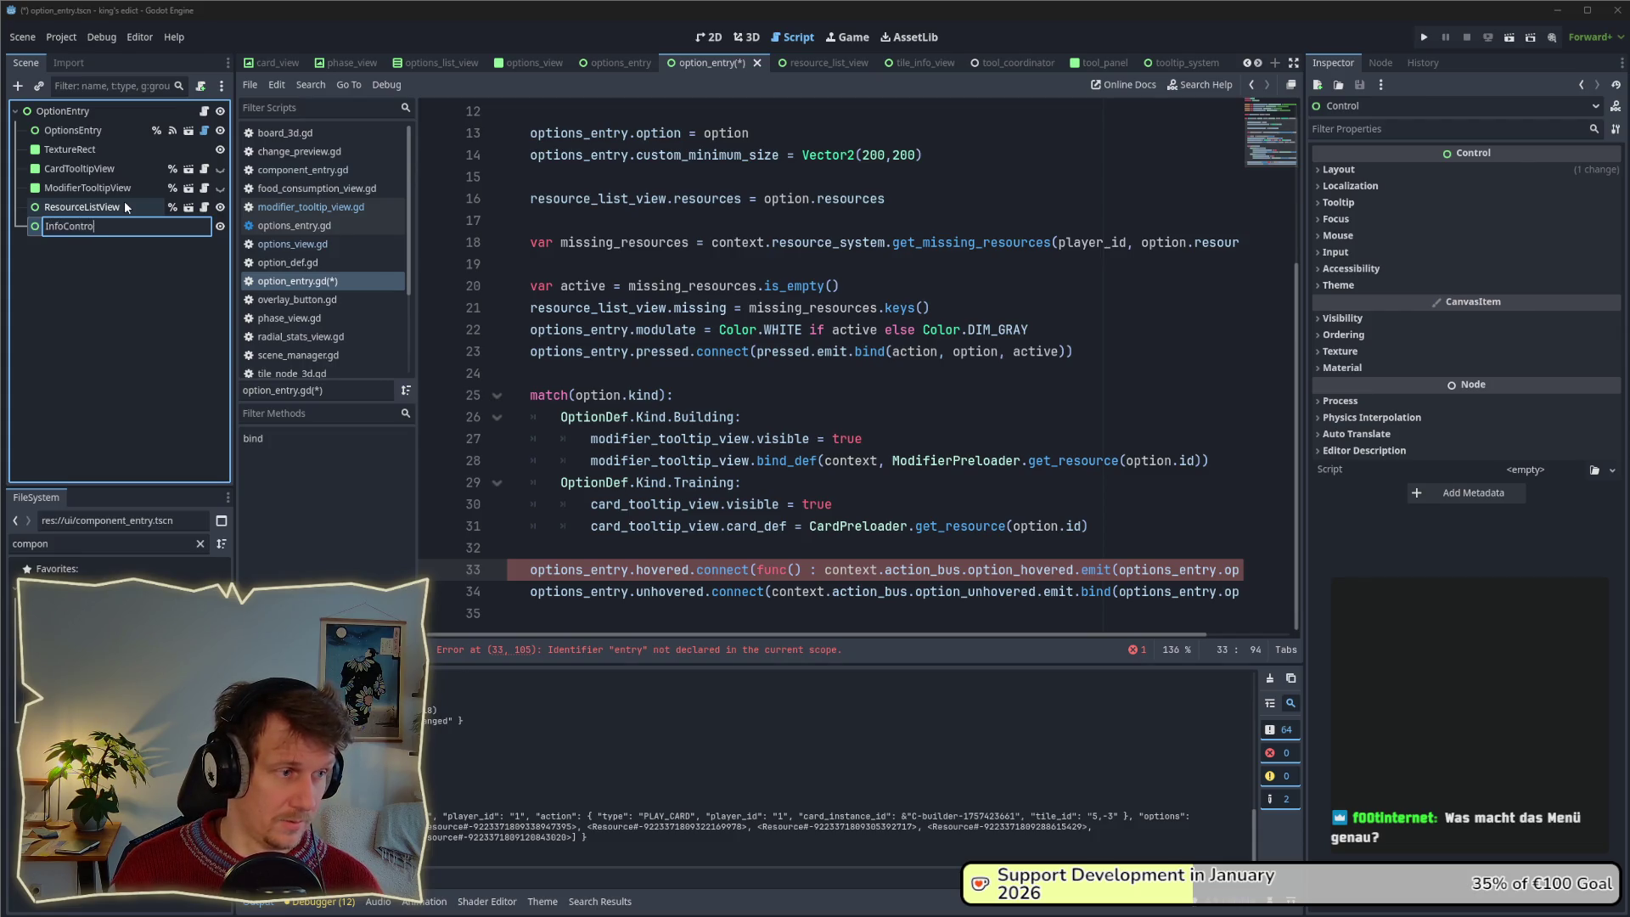
click(87, 188)
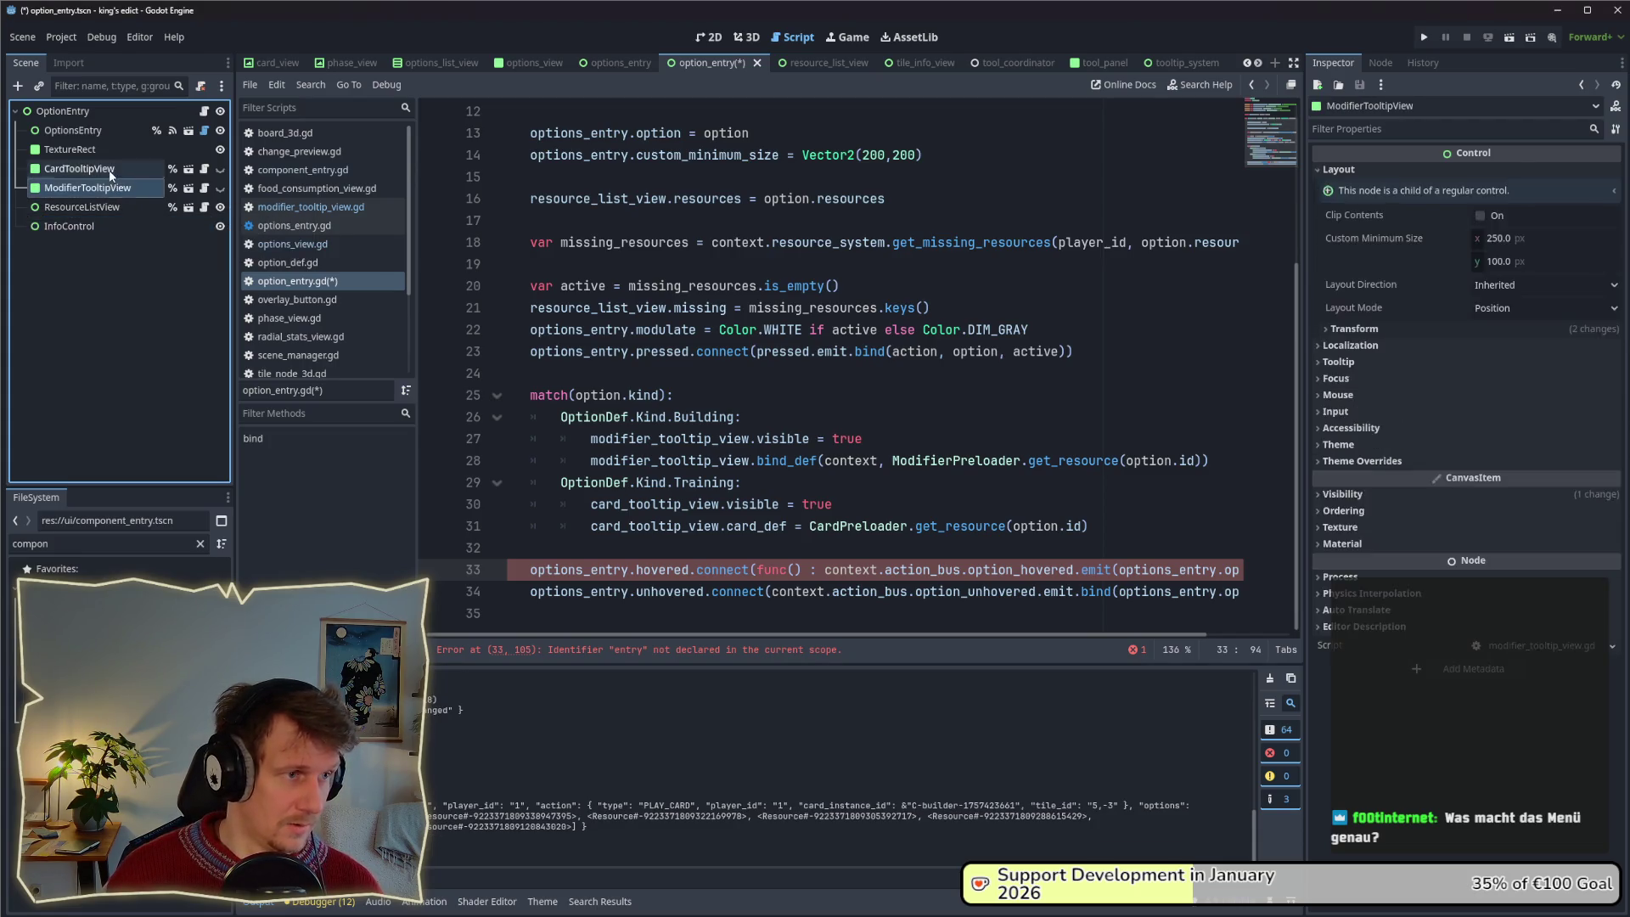
shift+click(104, 169)
drag(104, 169, 72, 226)
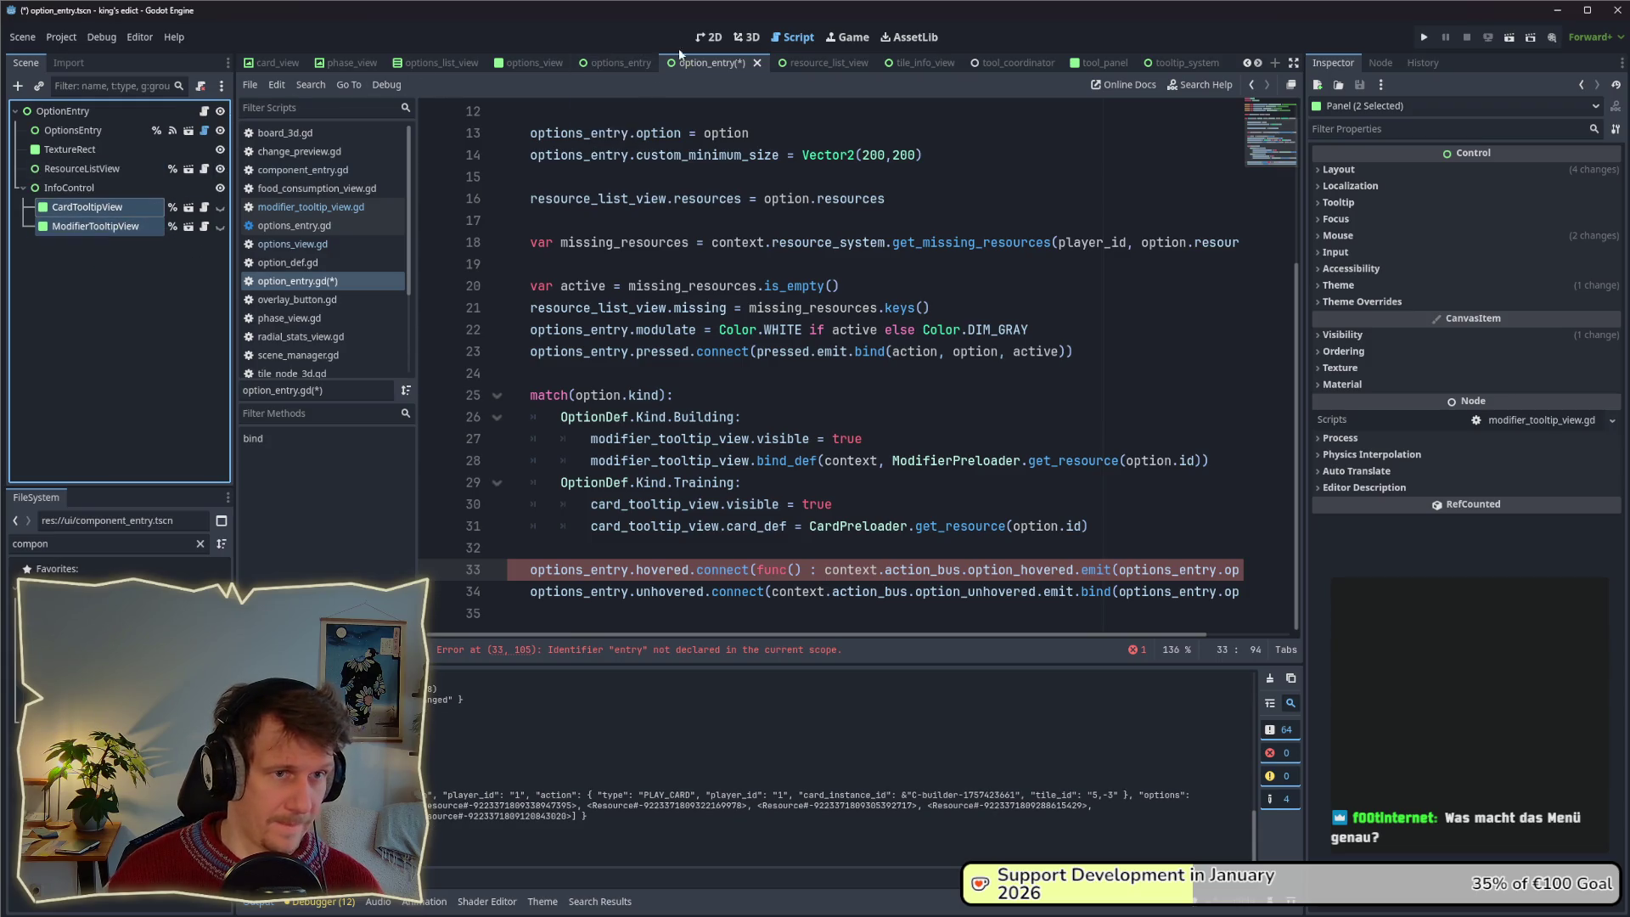
Check the card tooltip in the 2D view and enable Access as Unique Name on InfoControl.
click(708, 37)
click(85, 187)
click(94, 207)
click(220, 207)
click(218, 207)
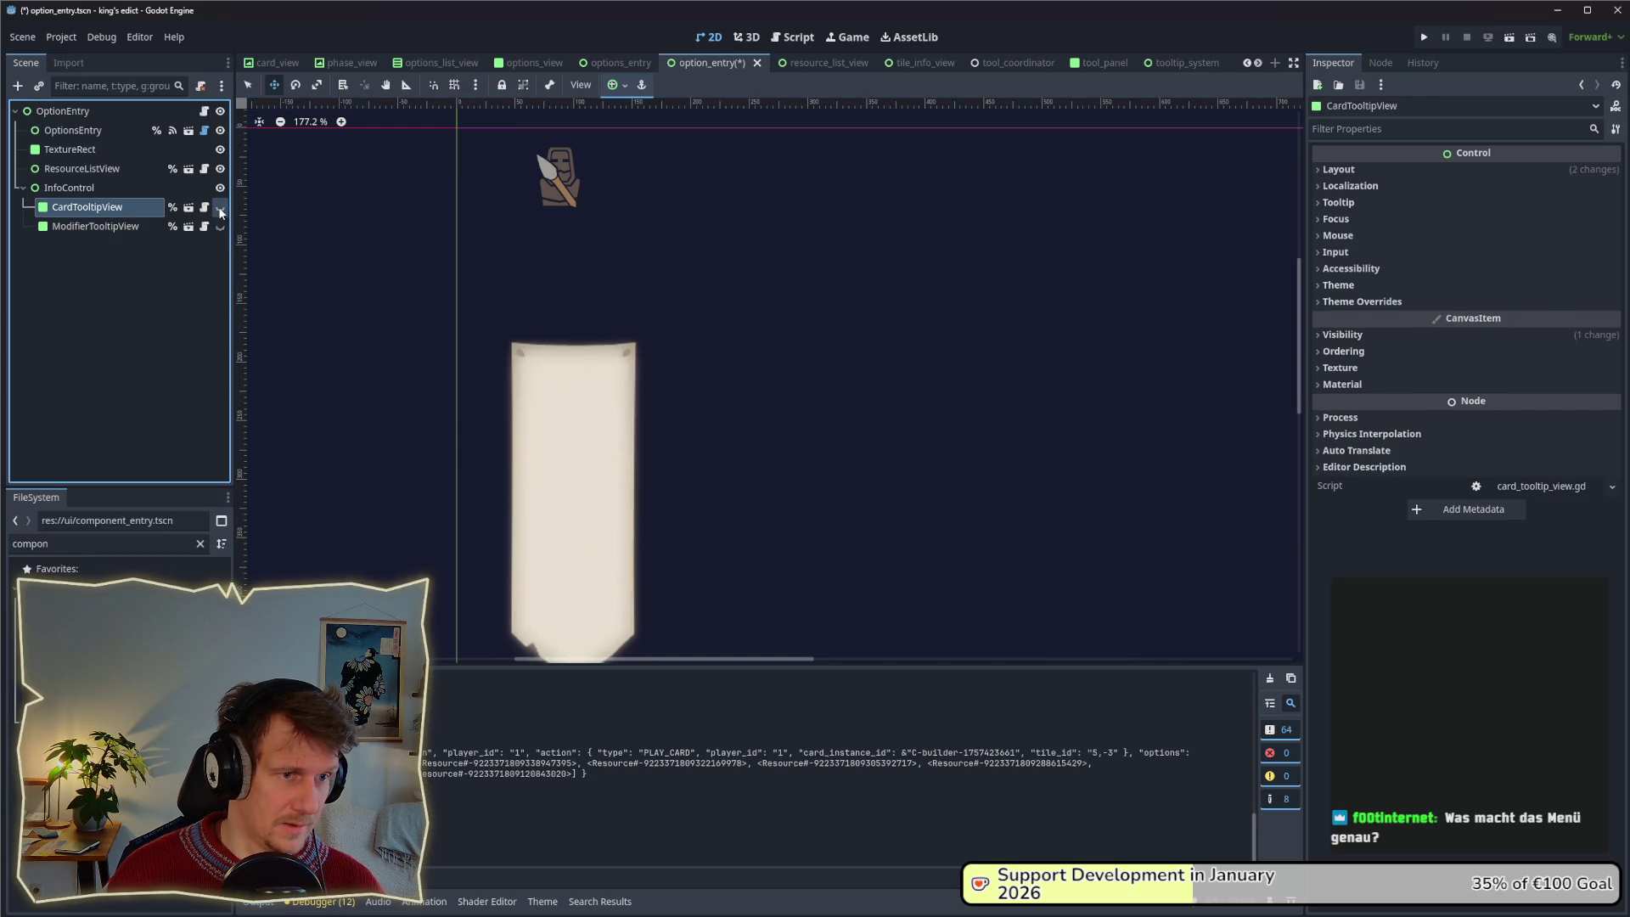
click(119, 189)
right_click(119, 191)
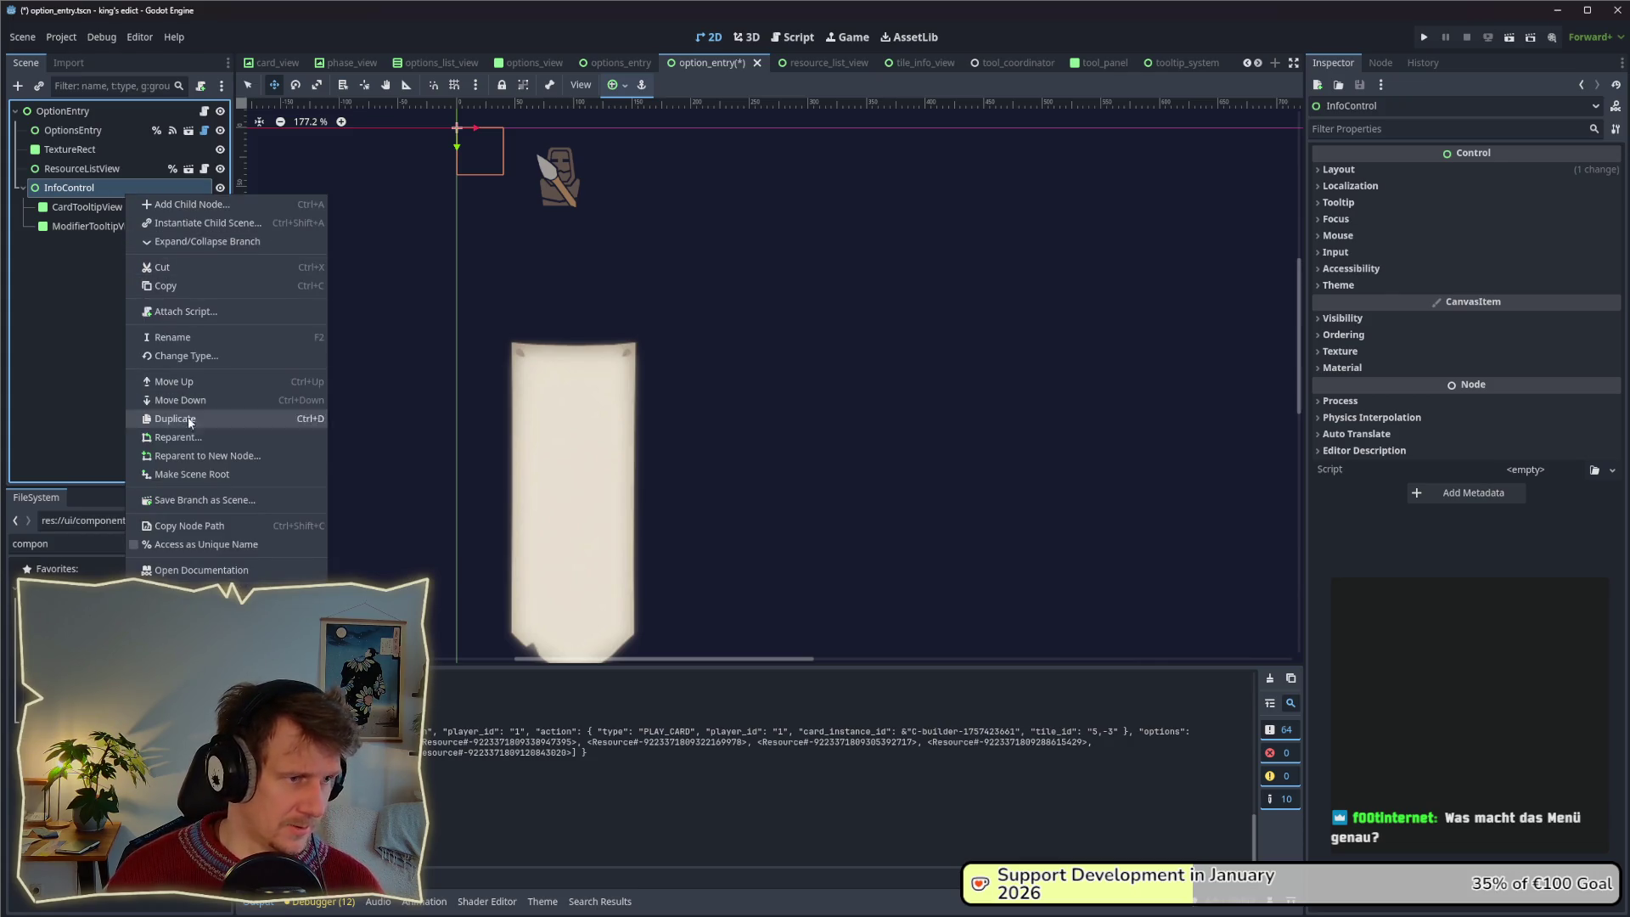
click(187, 541)
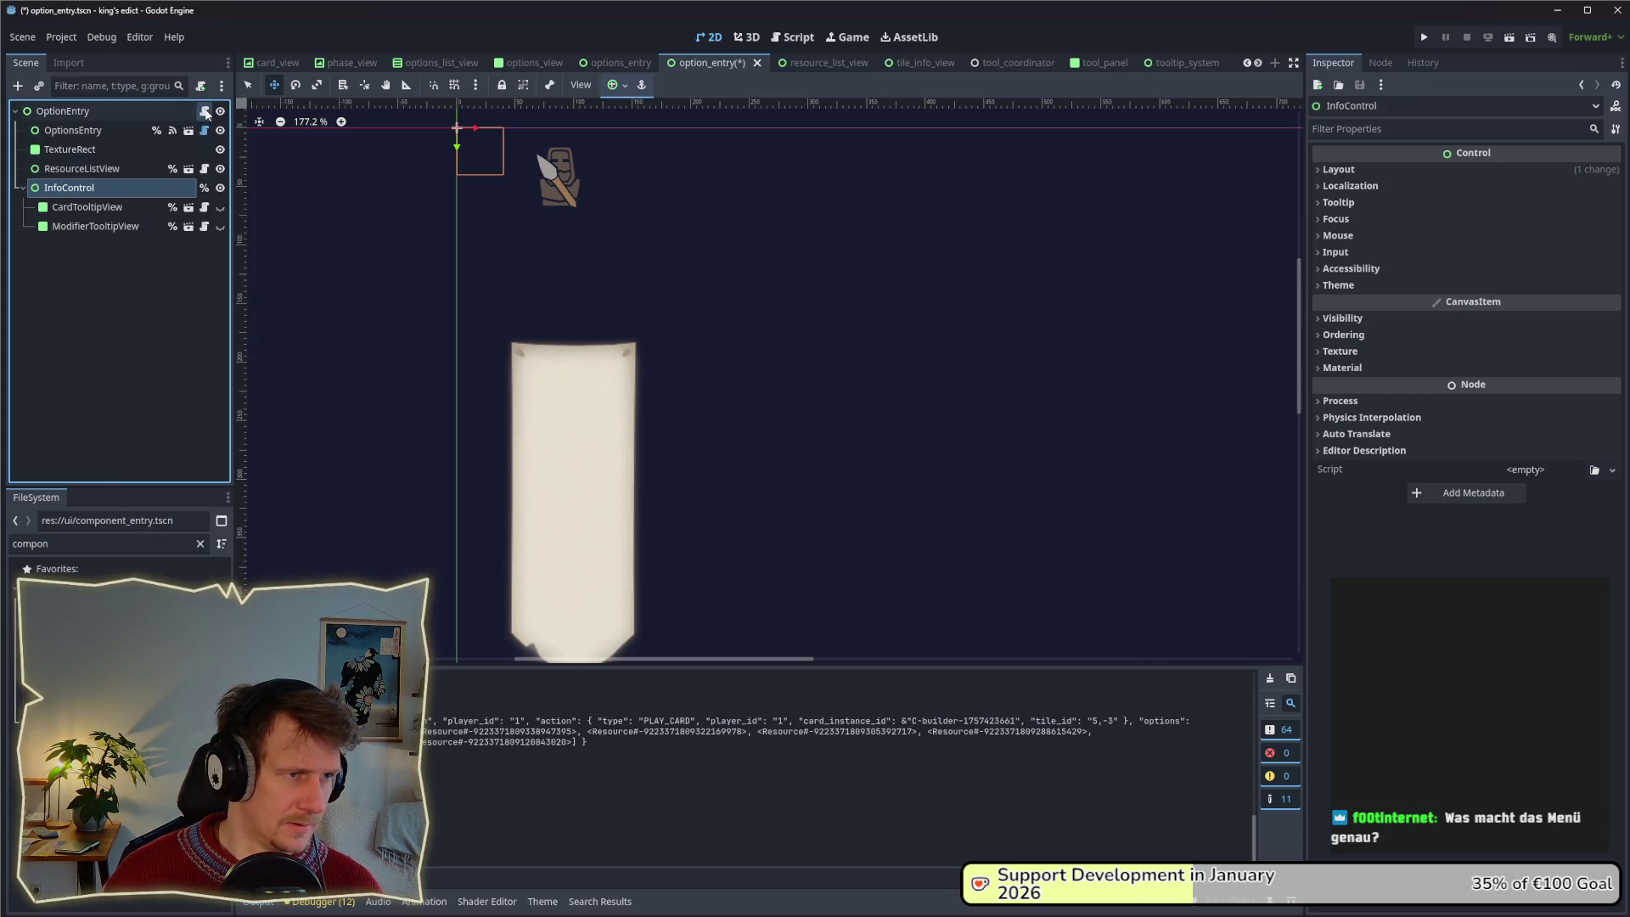
click(204, 112)
scroll(713, 241, up, 3)
drag(104, 190, 518, 264)
key(ctrl+s)
scroll(662, 301, down, 4)
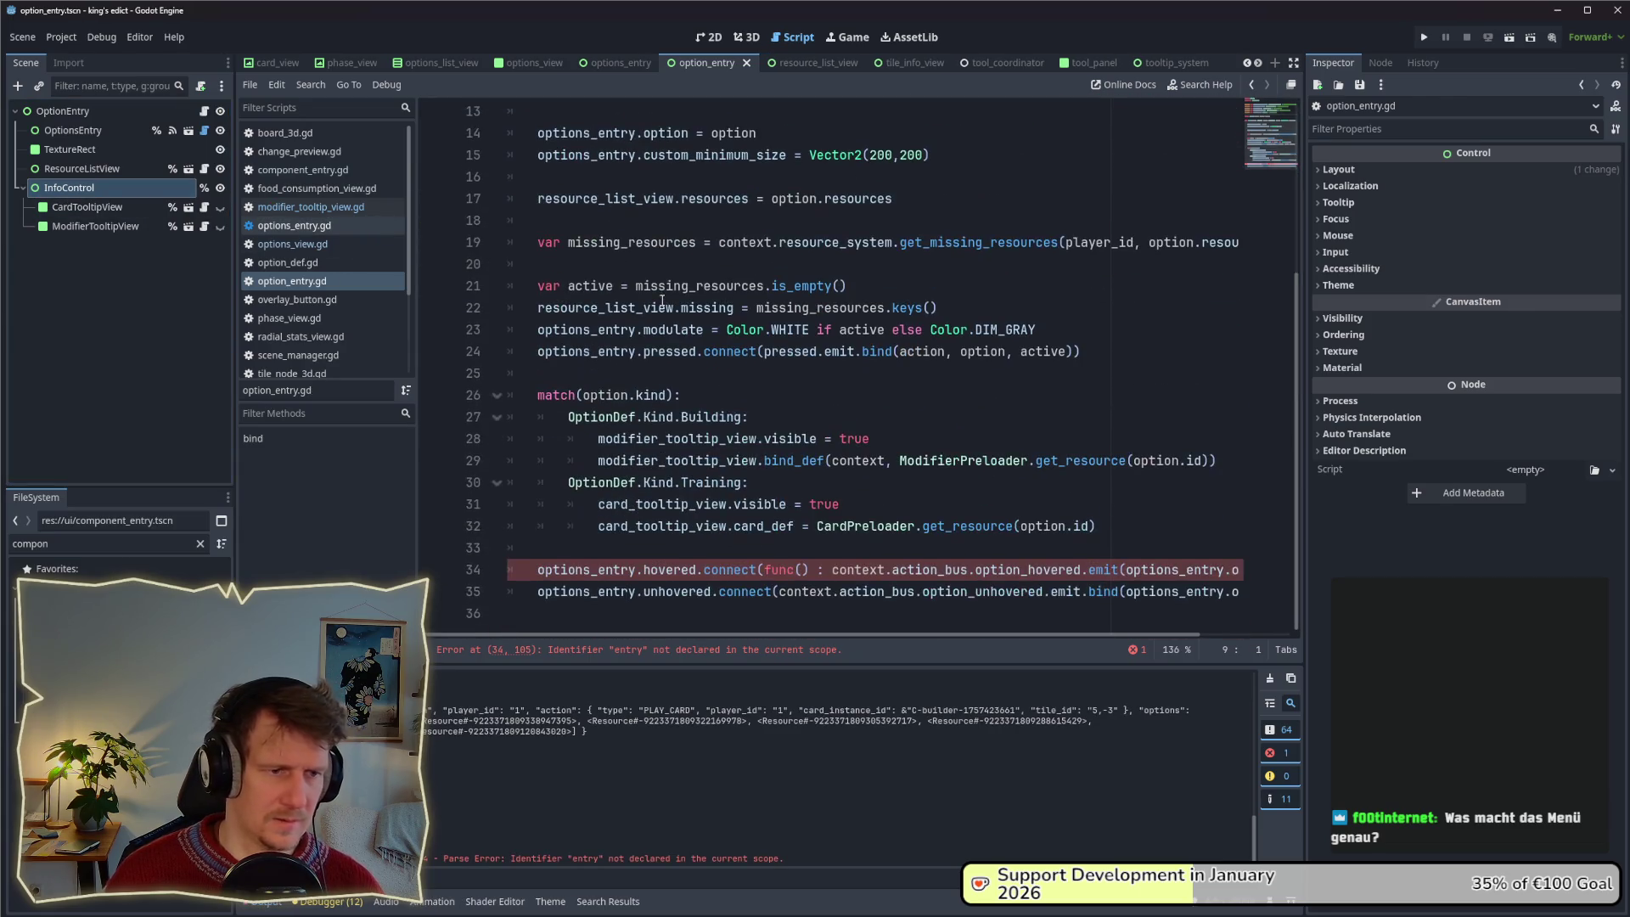
Hide InfoControl by default and write the signature func _toggle_info(active: bool = true) -> void.
click(220, 188)
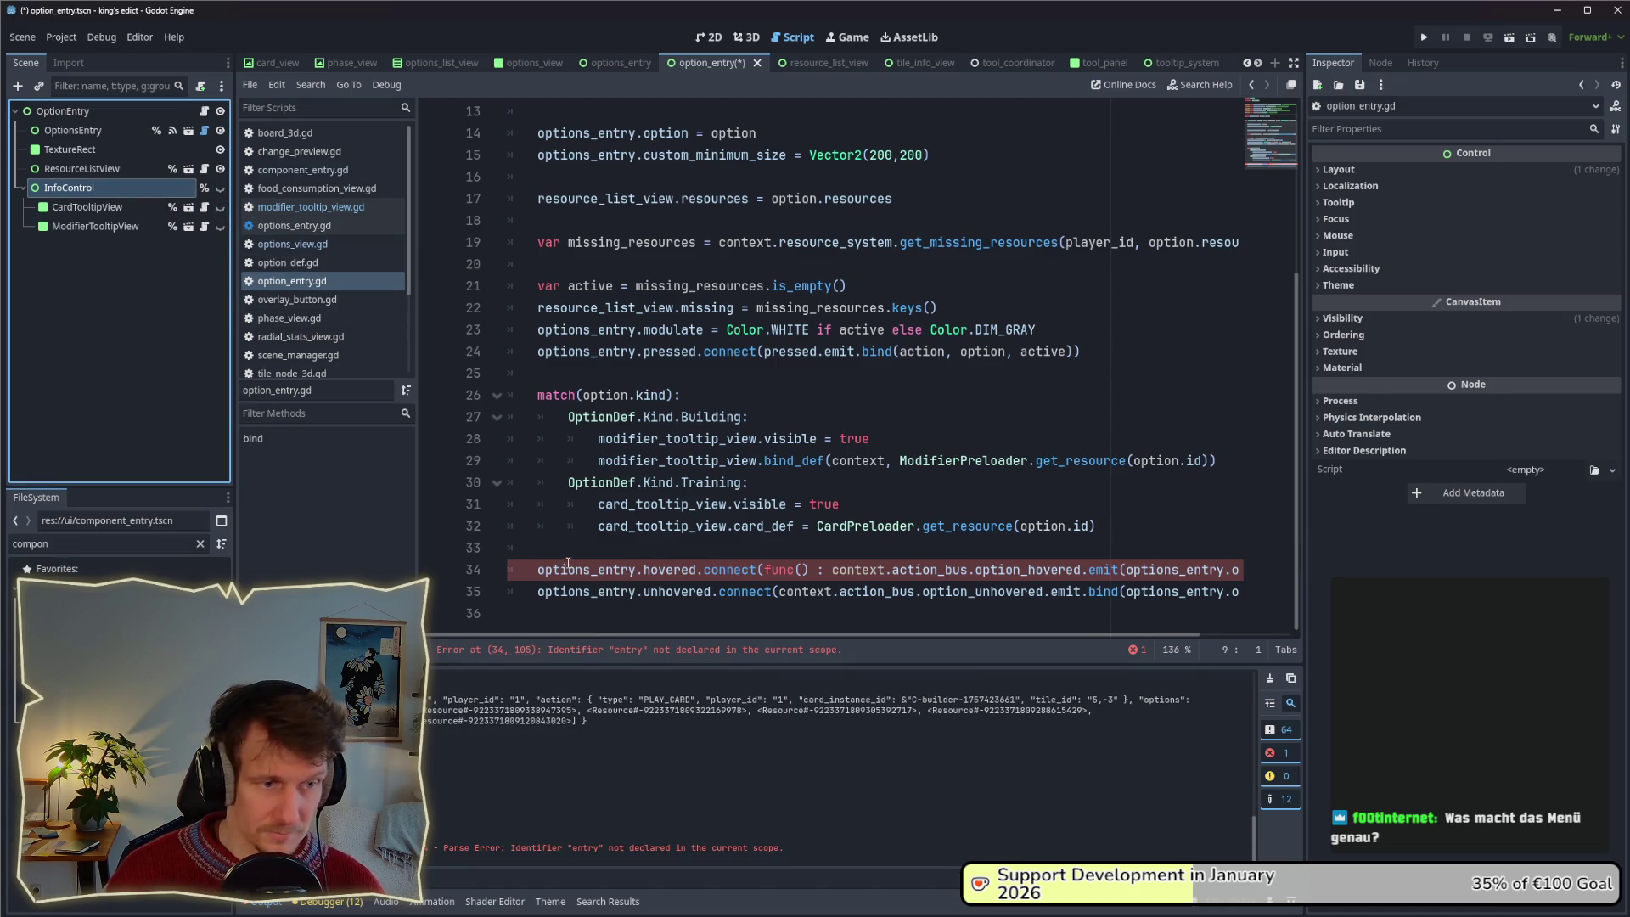
click(562, 611)
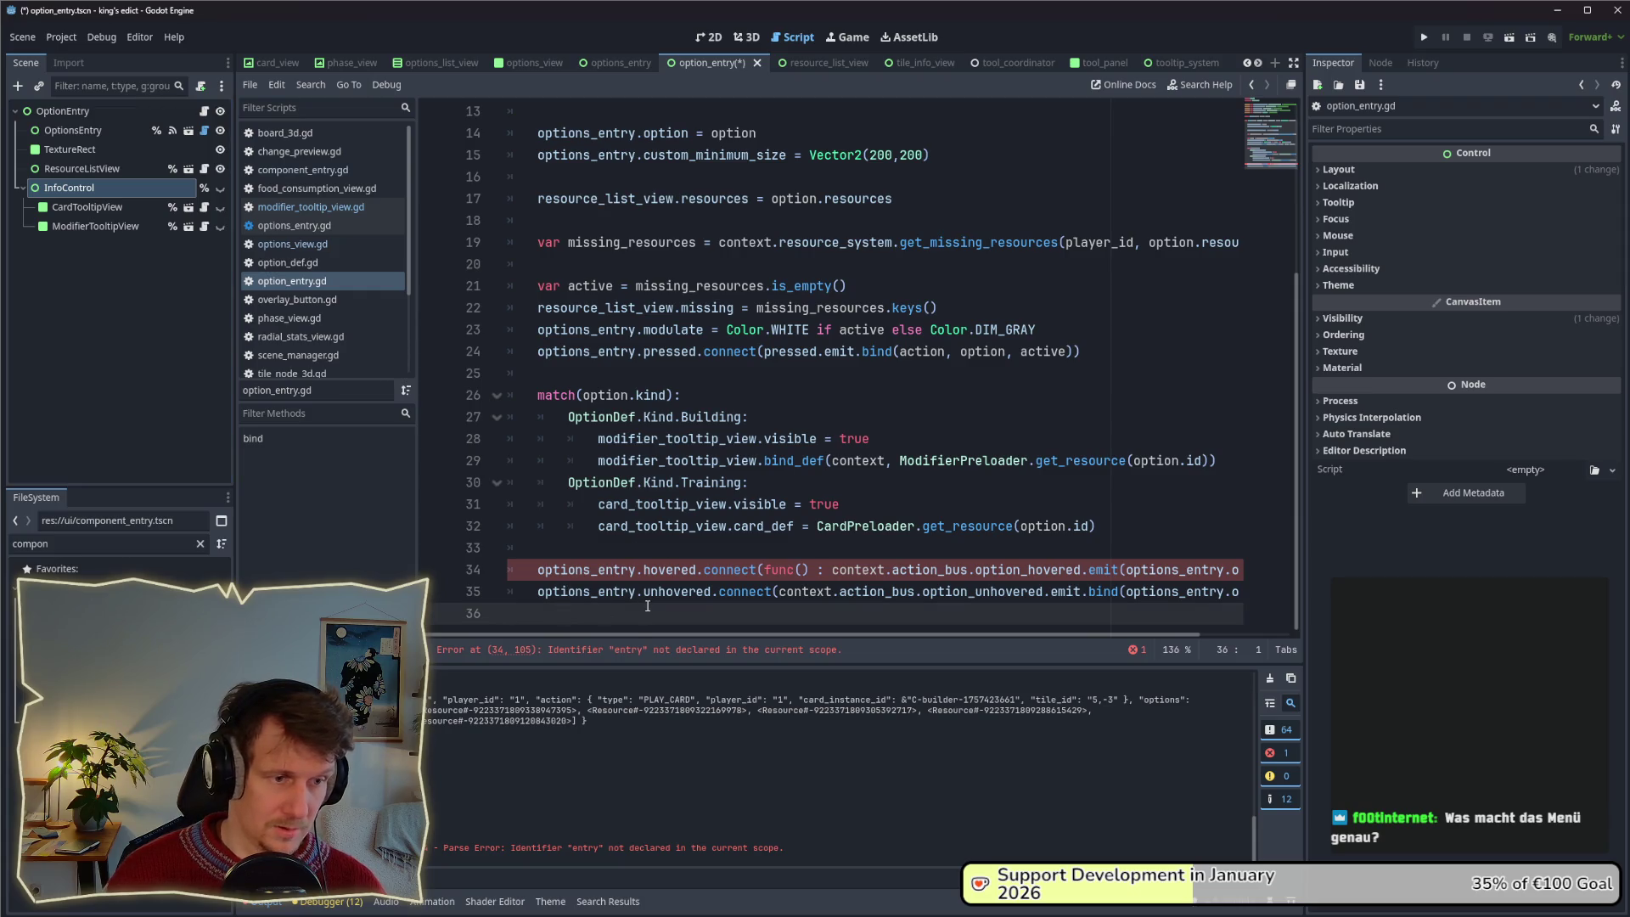
key(Return)
text(func _)
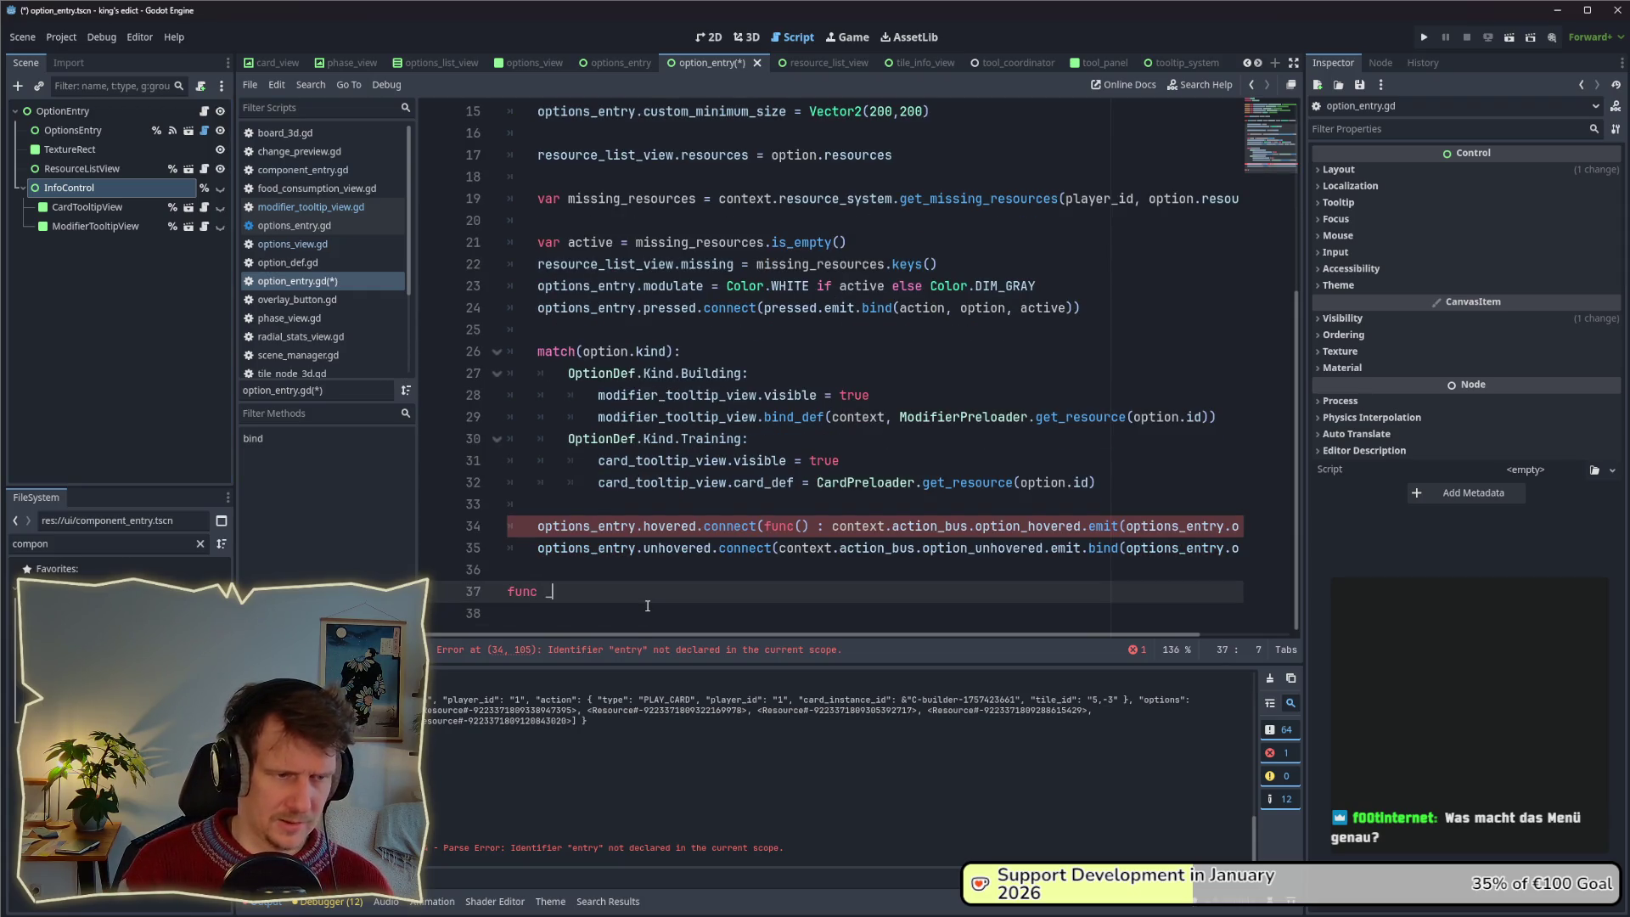
text(toggle)
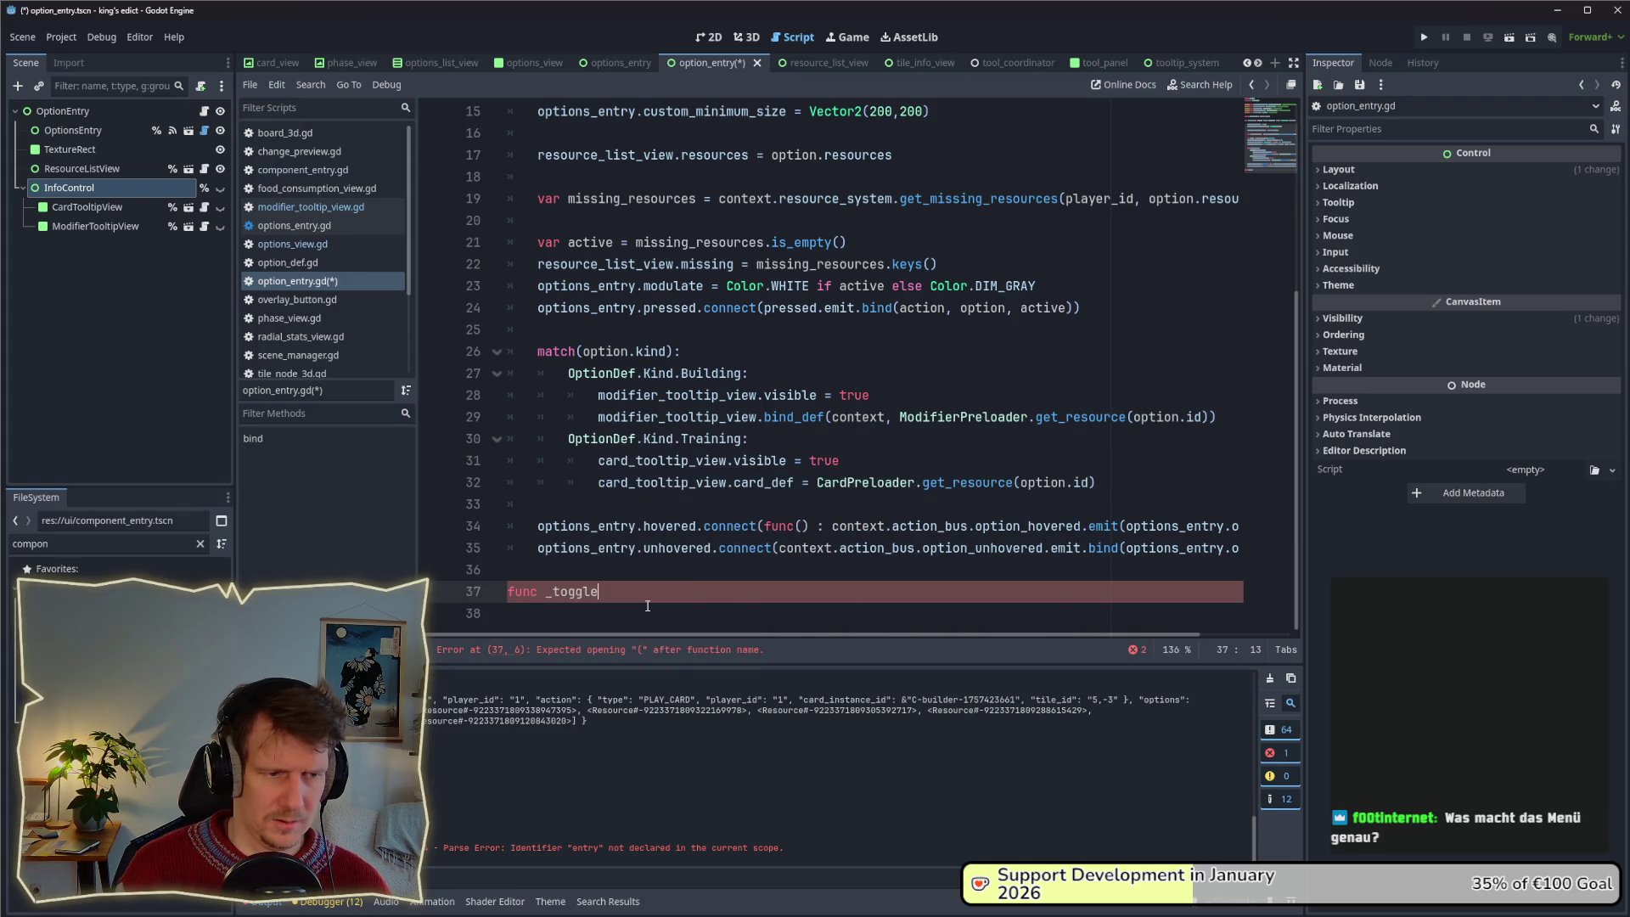
text(_info()
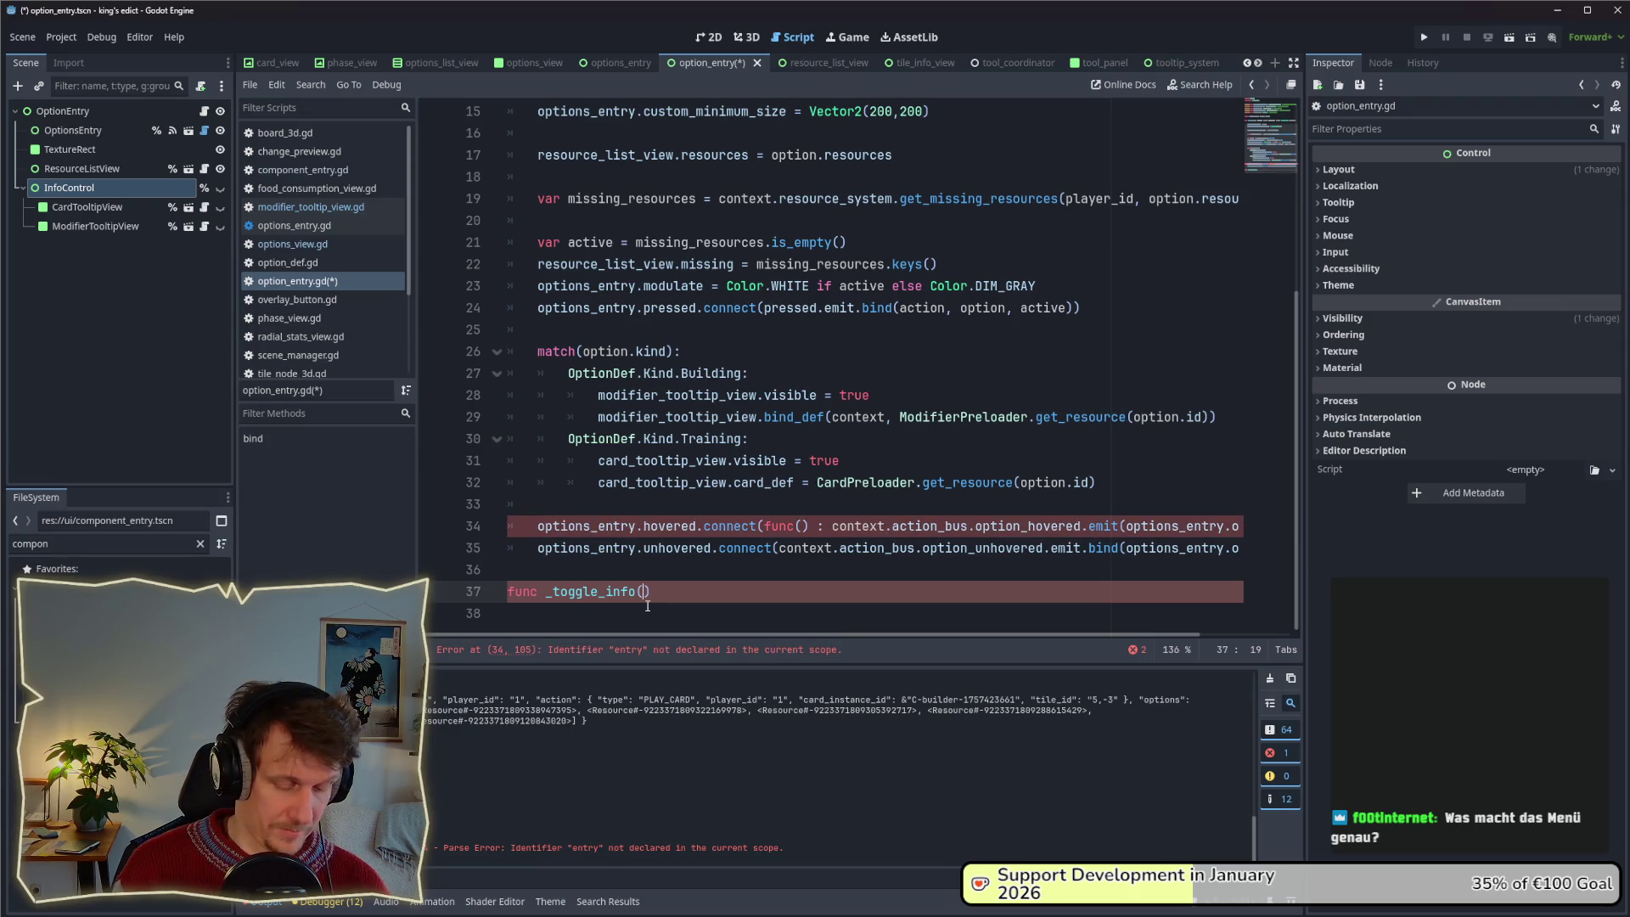
text(show: bool)
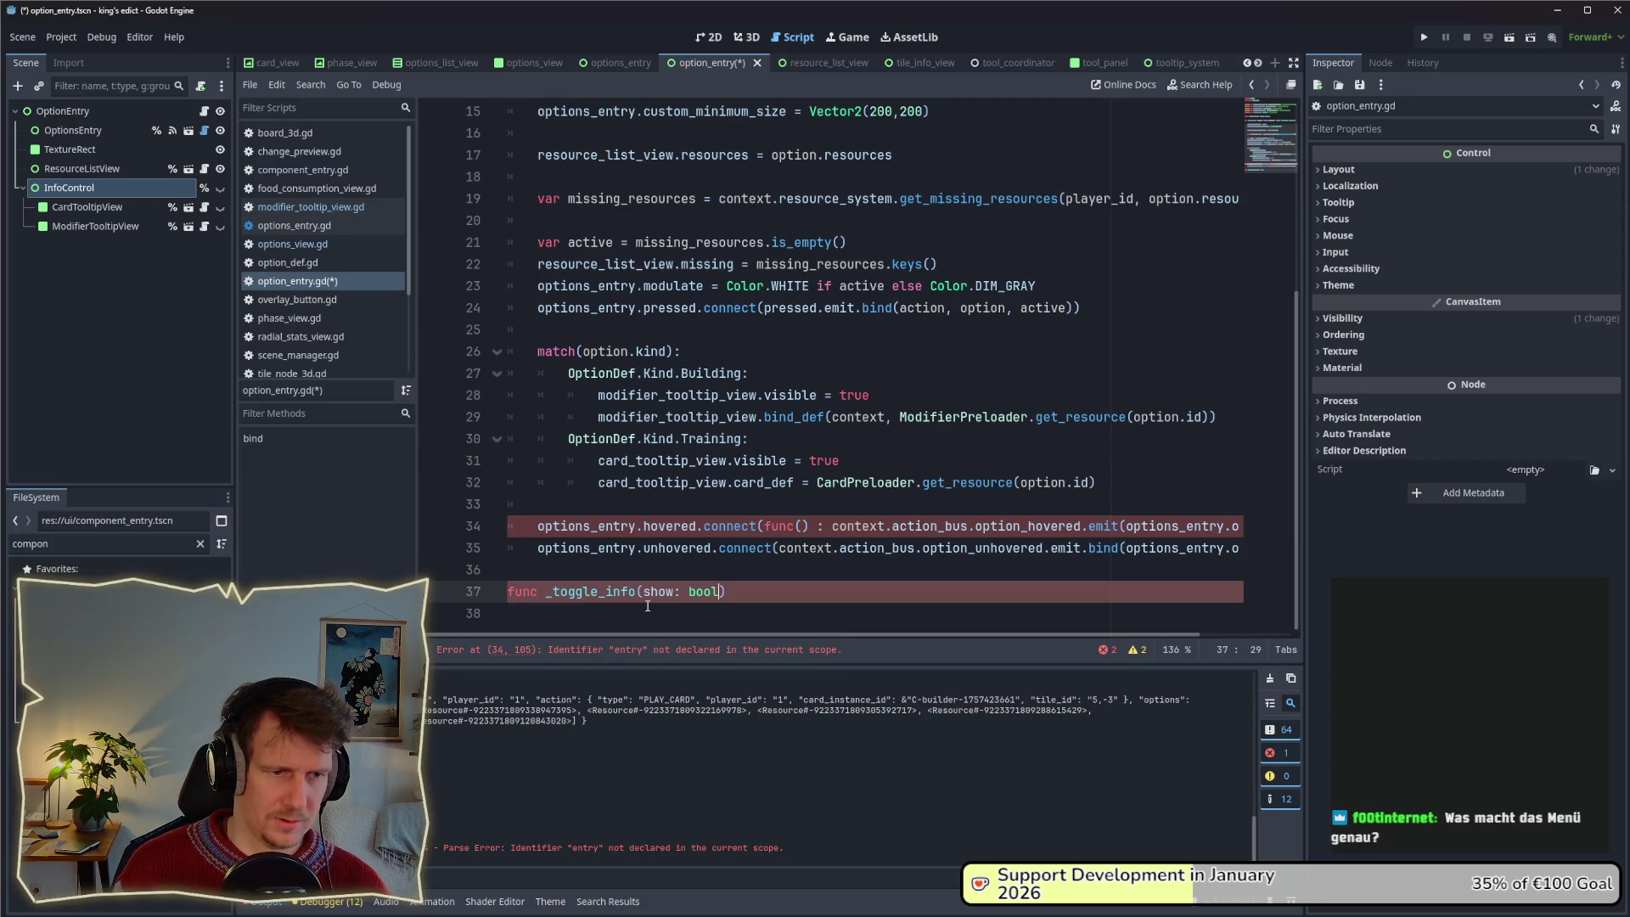
key(Left)
key(Left)
key(Left)
key(ctrl+BackSpace)
text(active)
key(Right)
key(Right)
key(Right)
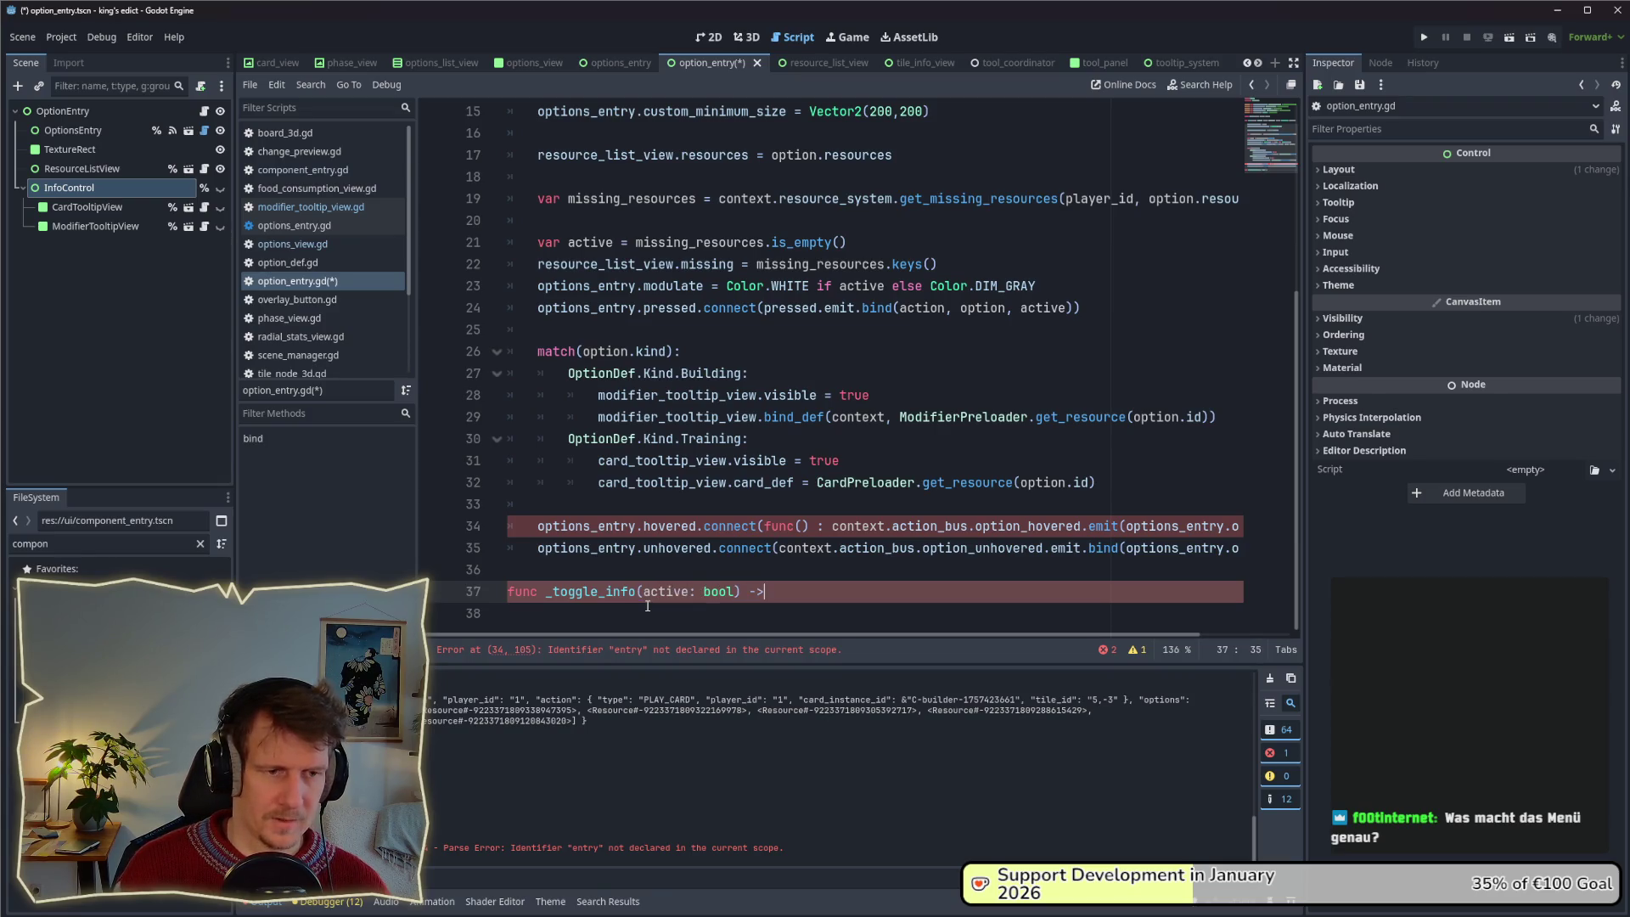
text(:)
key(Return)
key(Up)
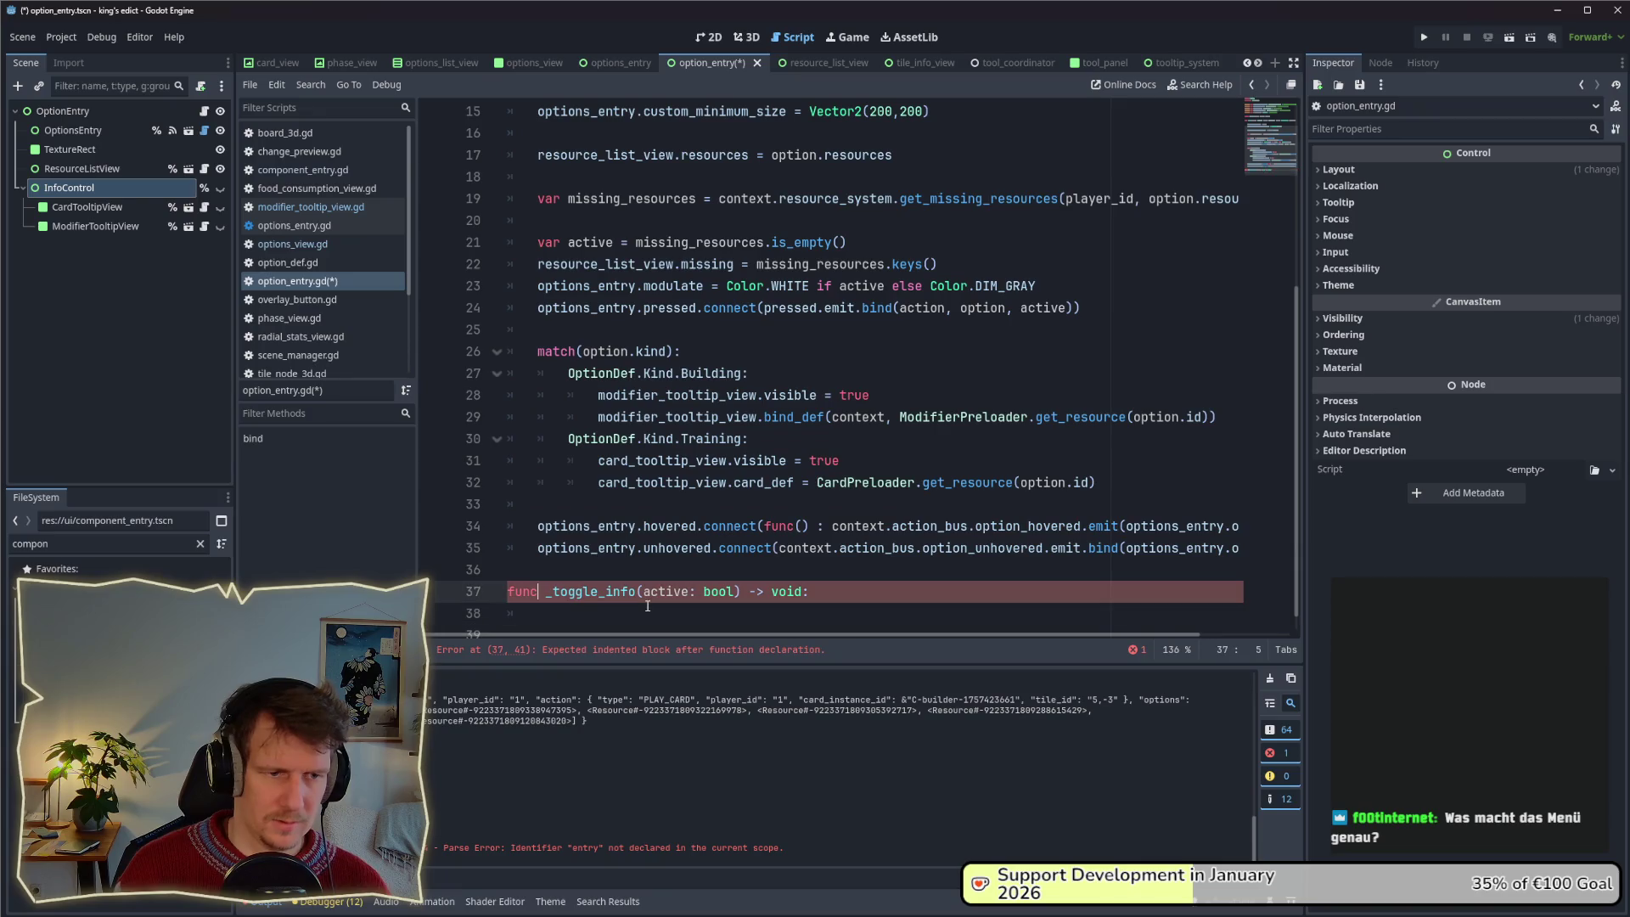
text(= true)
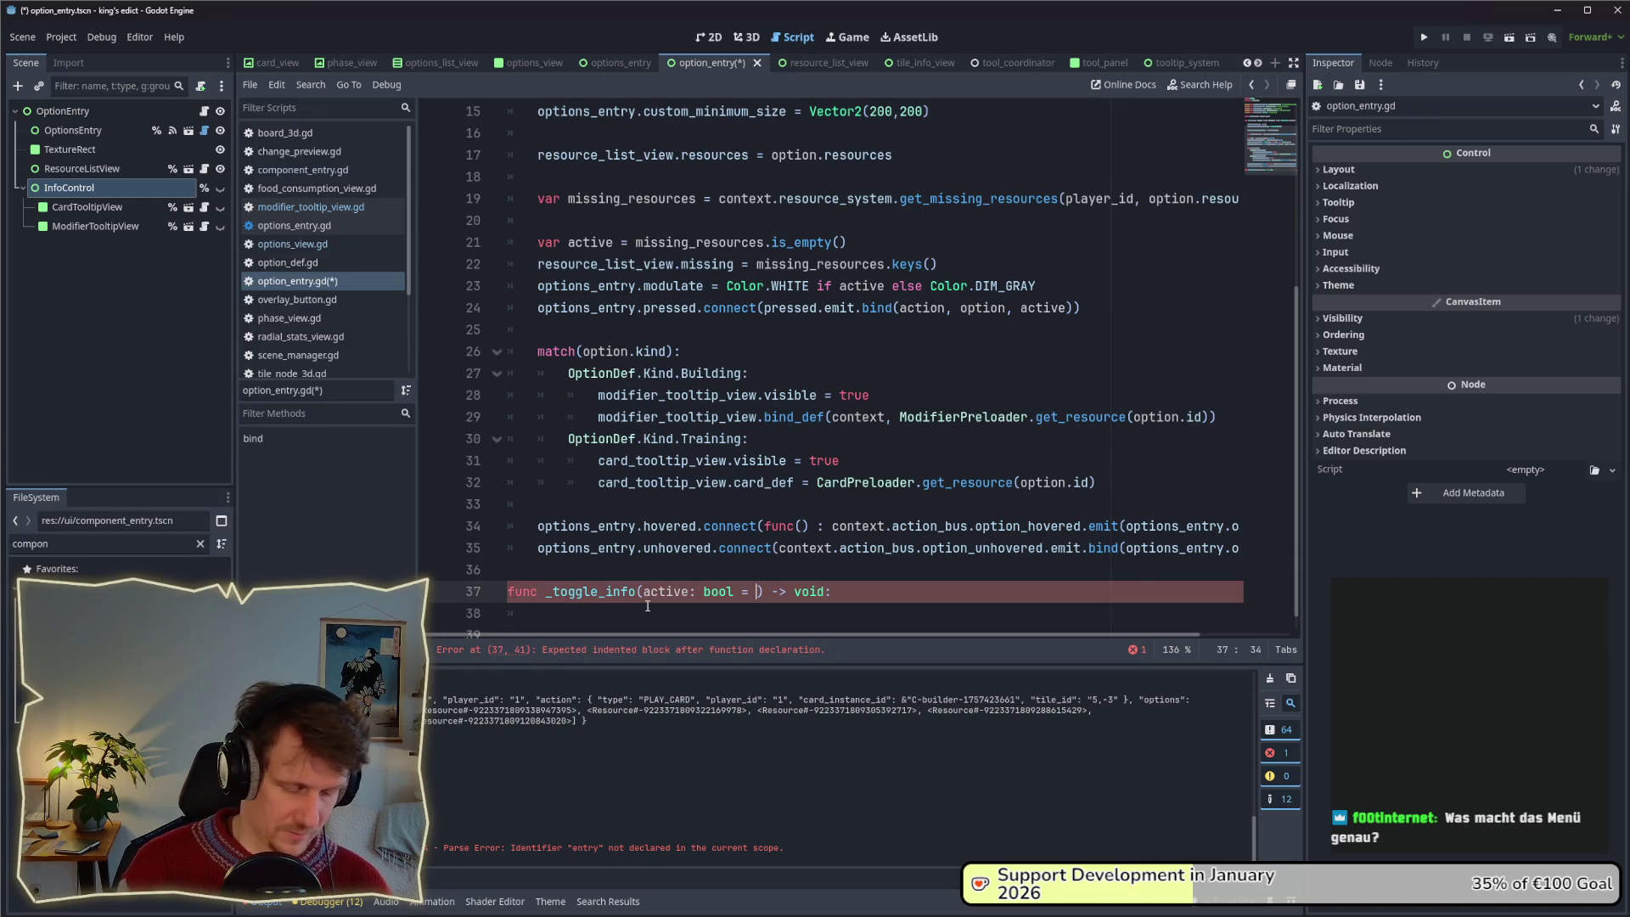
key(ctrl+s)
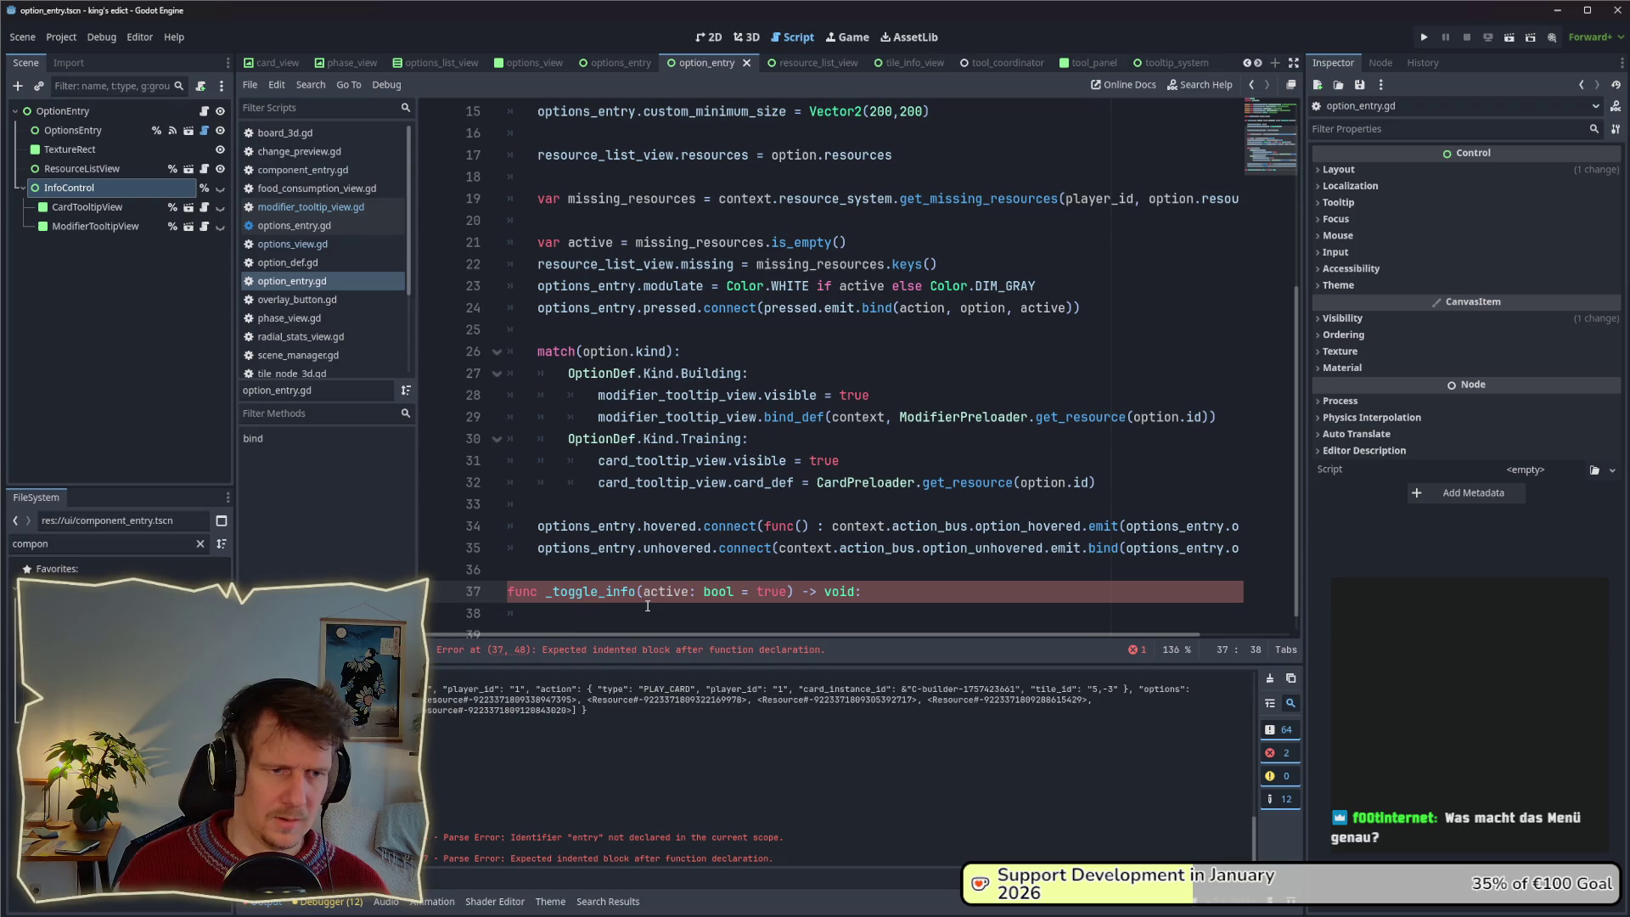
Give _toggle_info the body info_control.visible = active.
scroll(855, 574, down, 1)
key(Return)
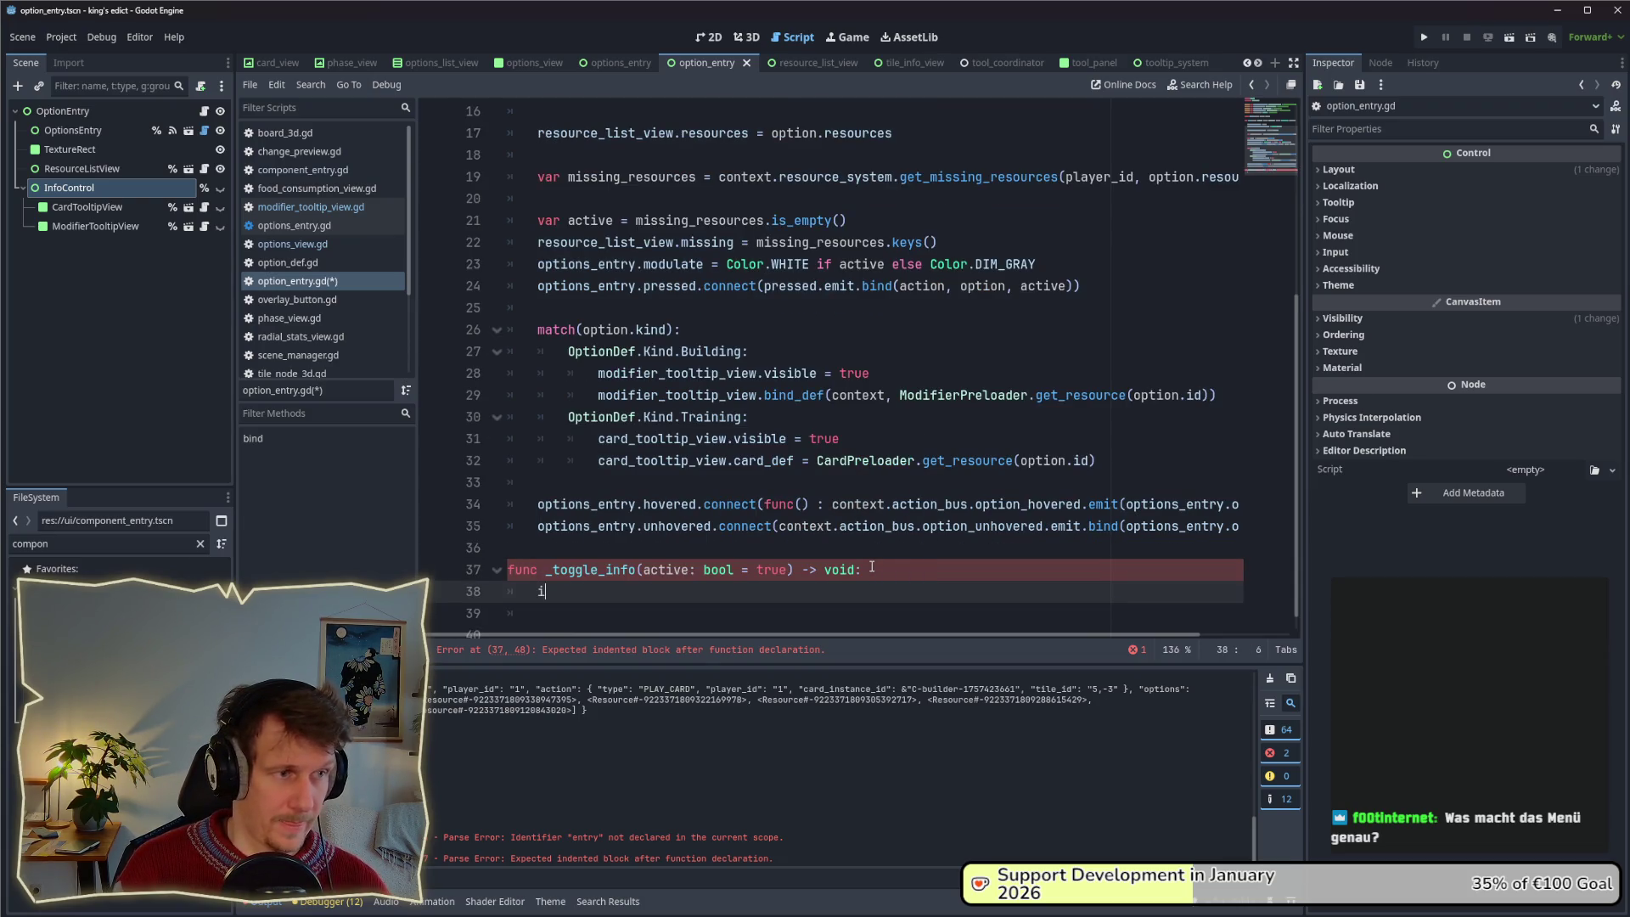
text(nf)
key(Return)
text(.v)
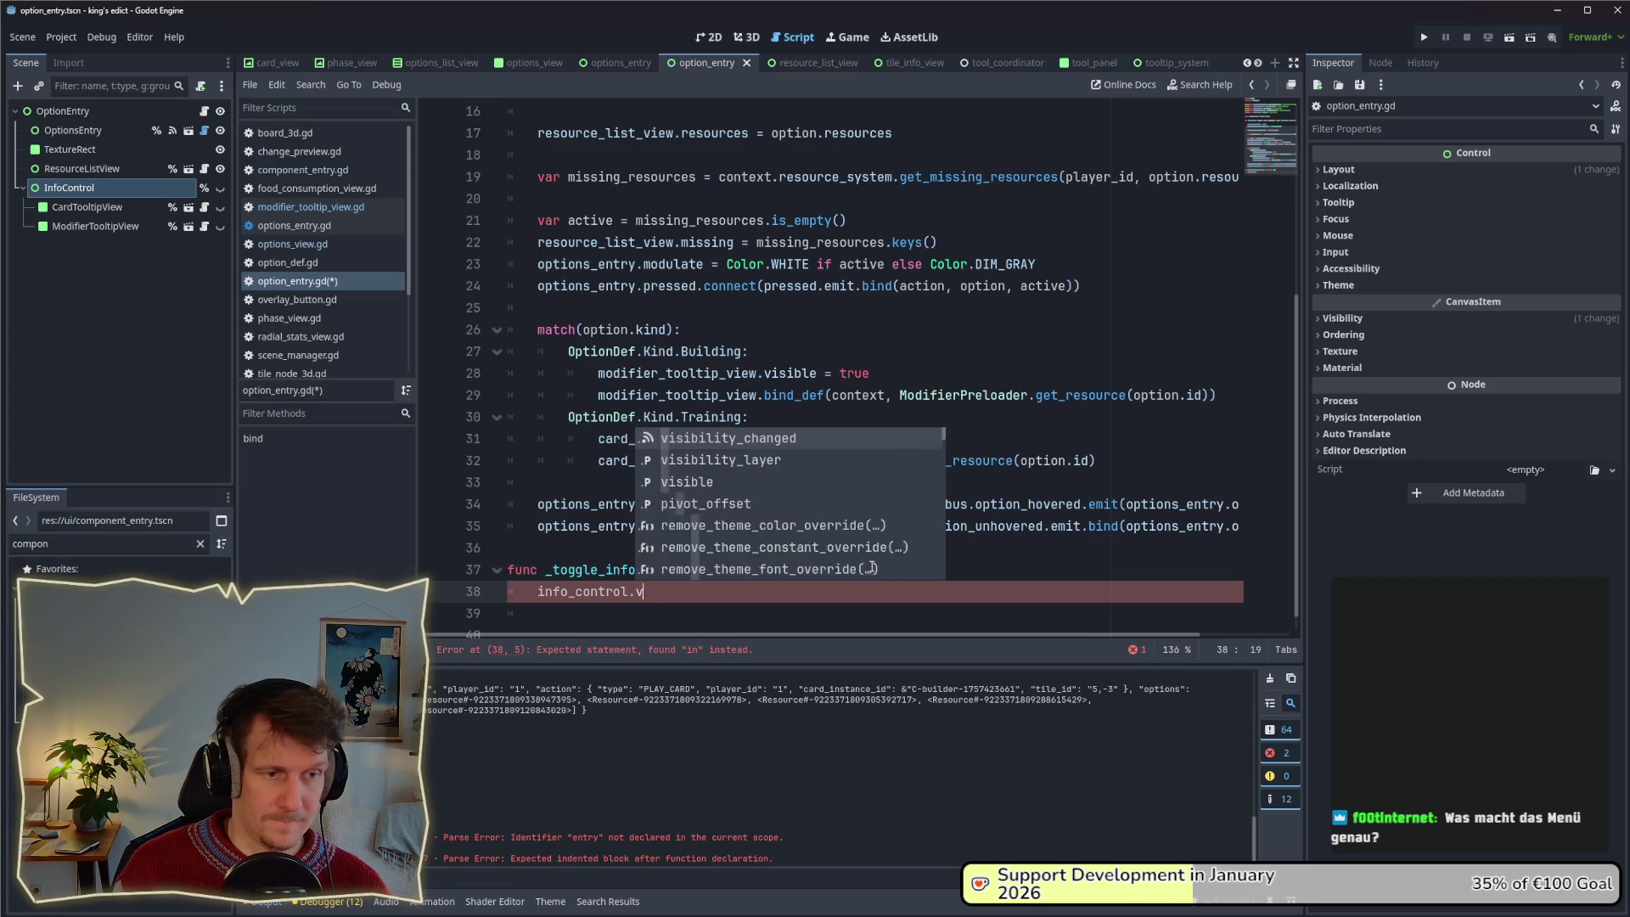
text(isible = acti)
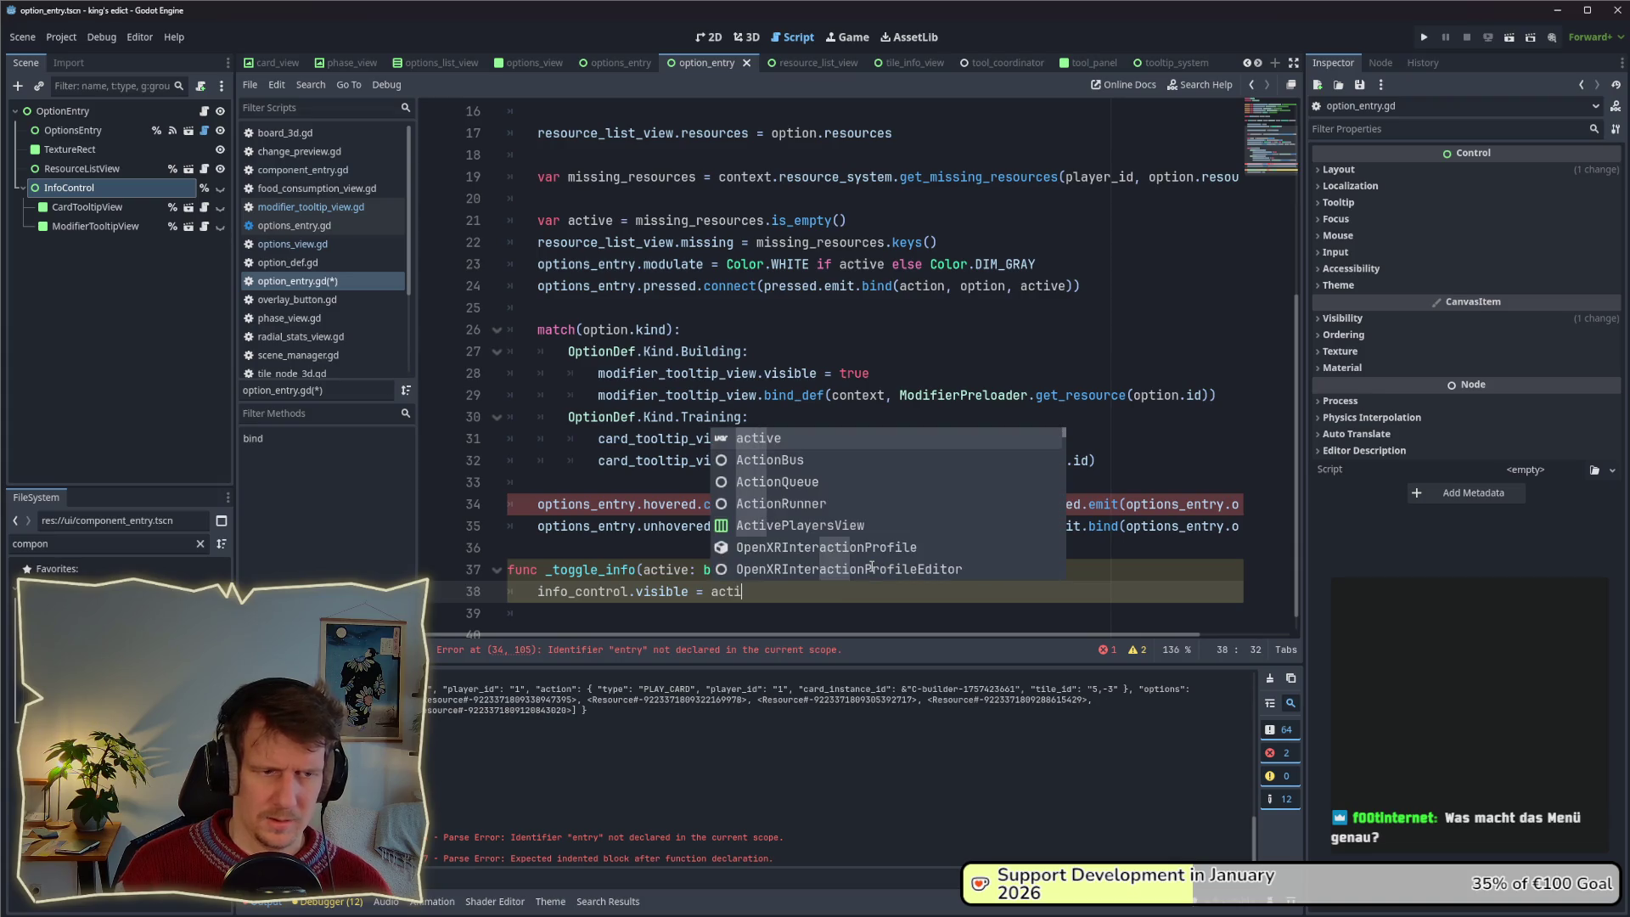
key(Return)
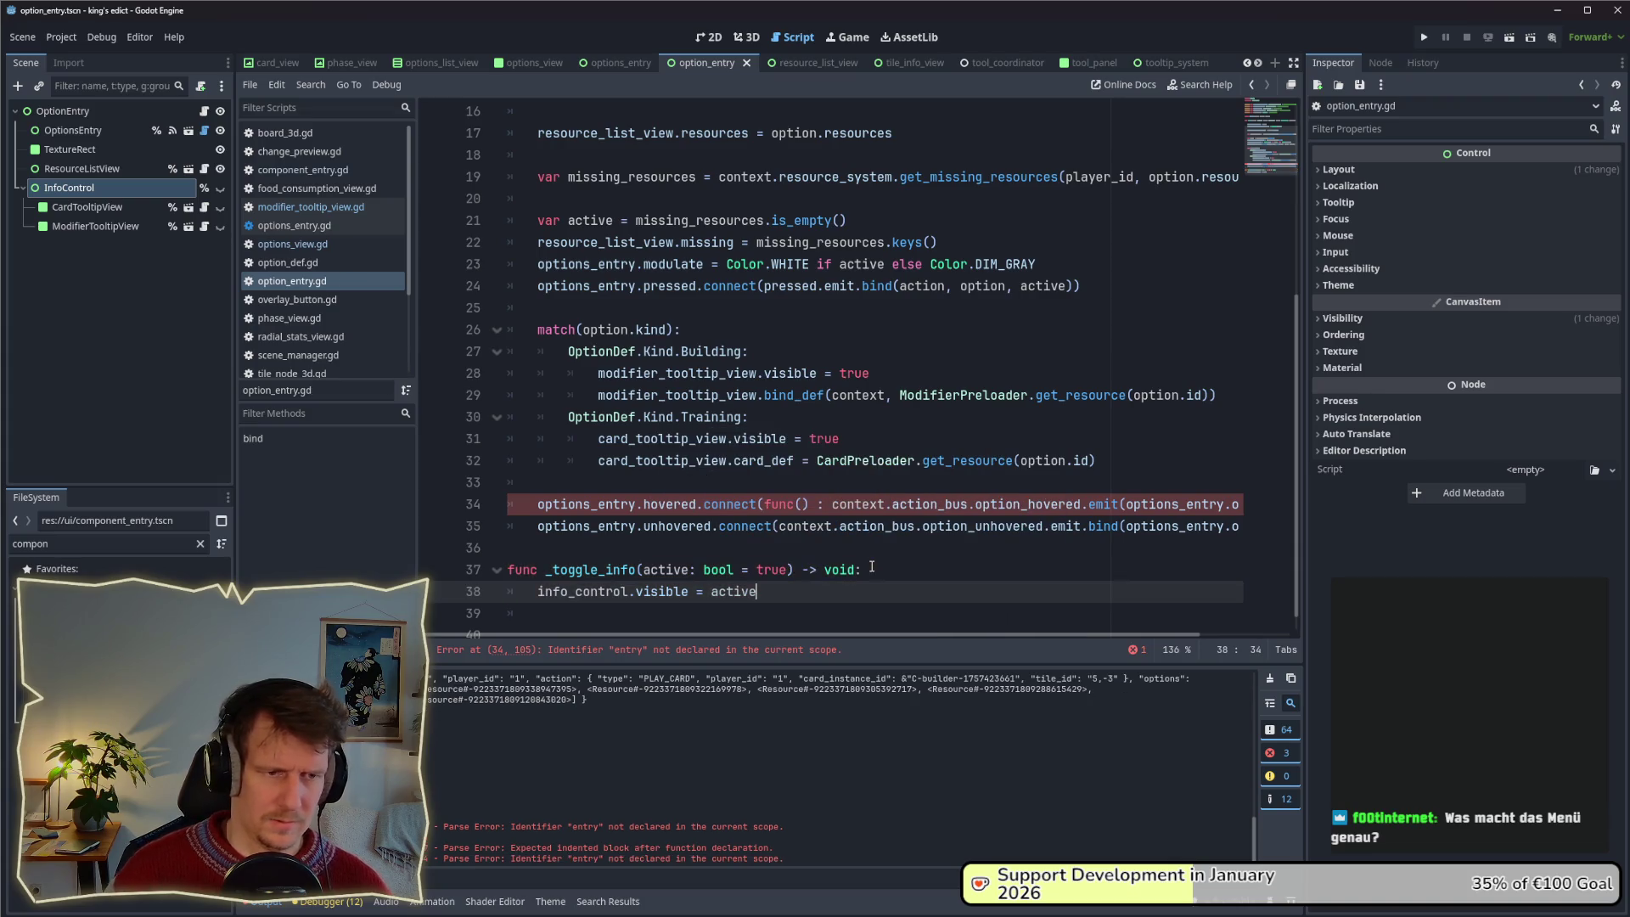
click(862, 518)
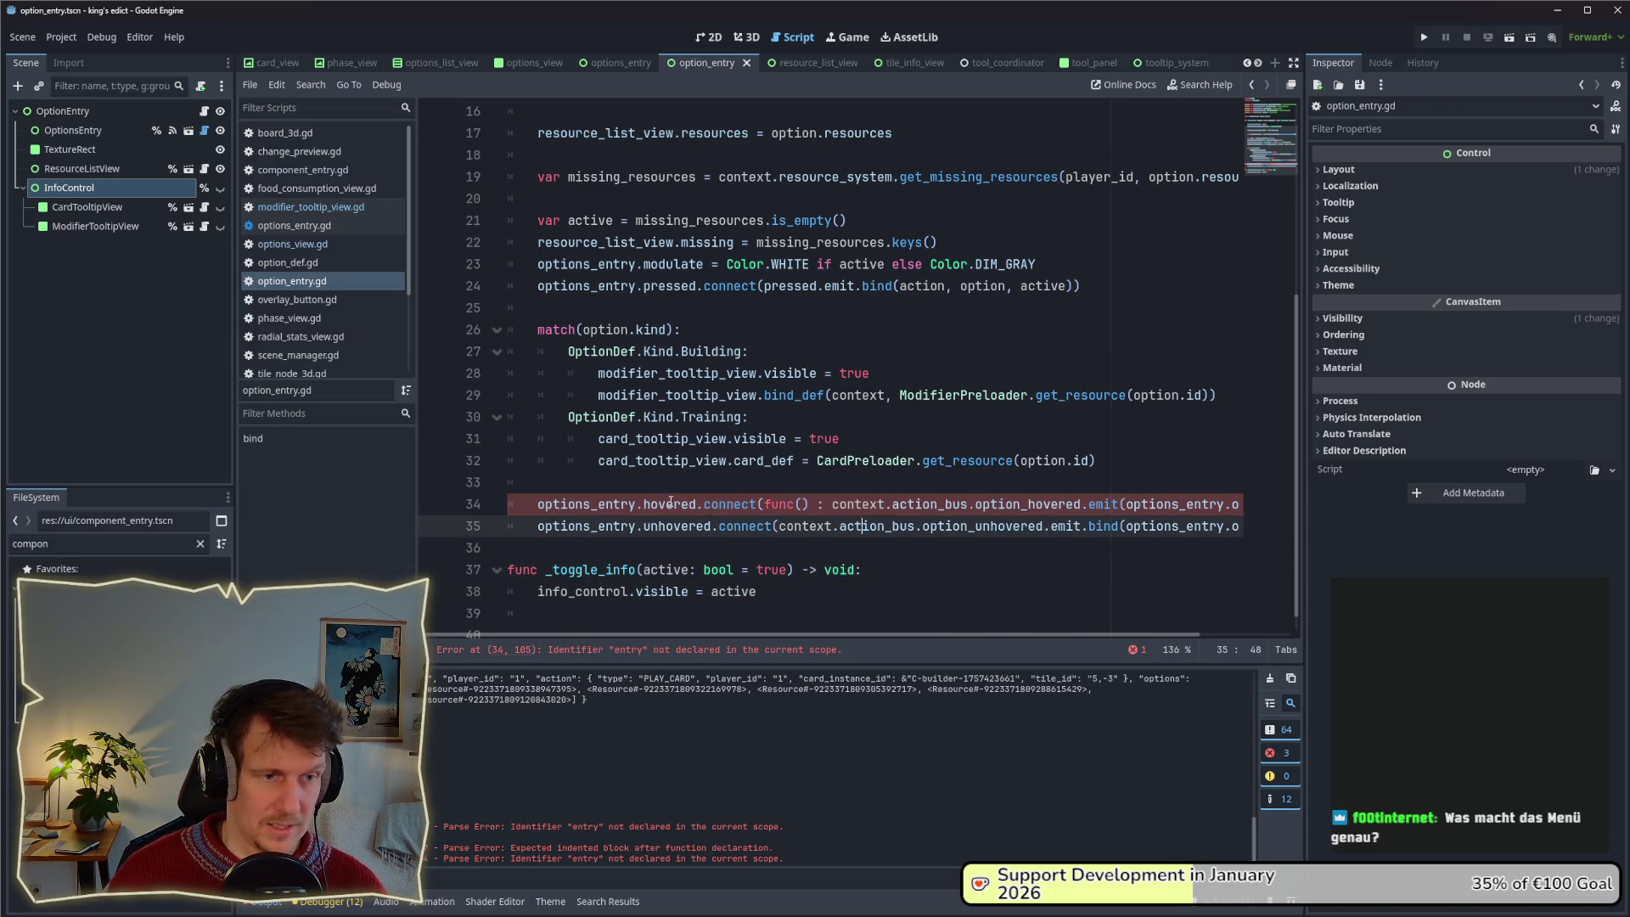
Replace the inline hovered handler with a connection to _toggle_info.
drag(765, 505, 1227, 507)
key(BackSpace)
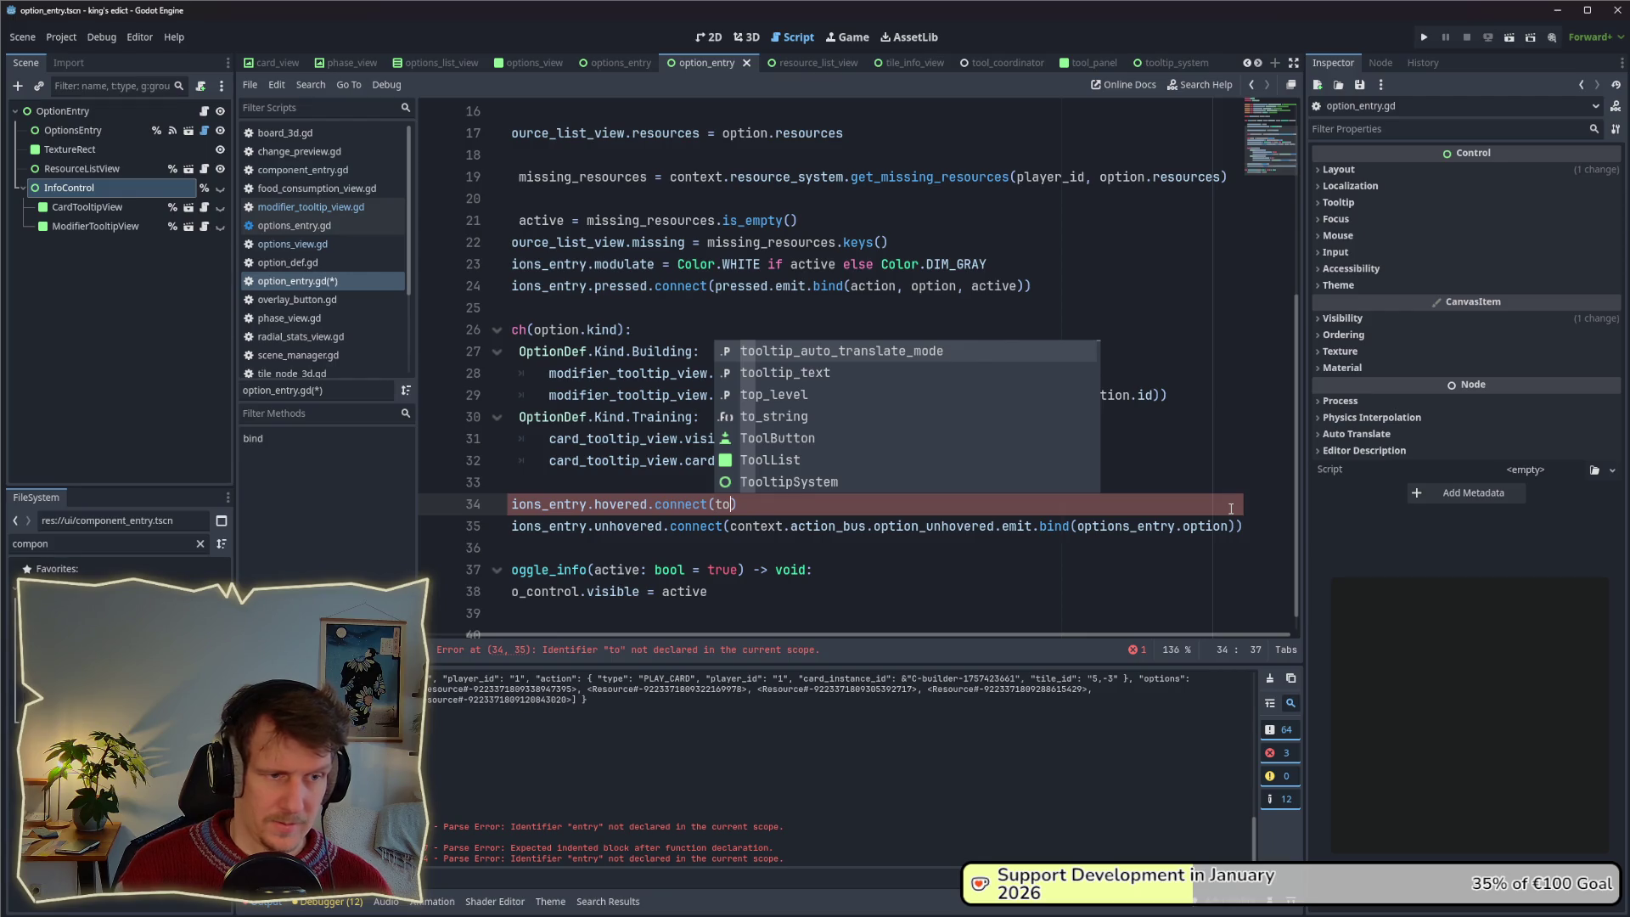
key(BackSpace)
key(BackSpace)
text(to)
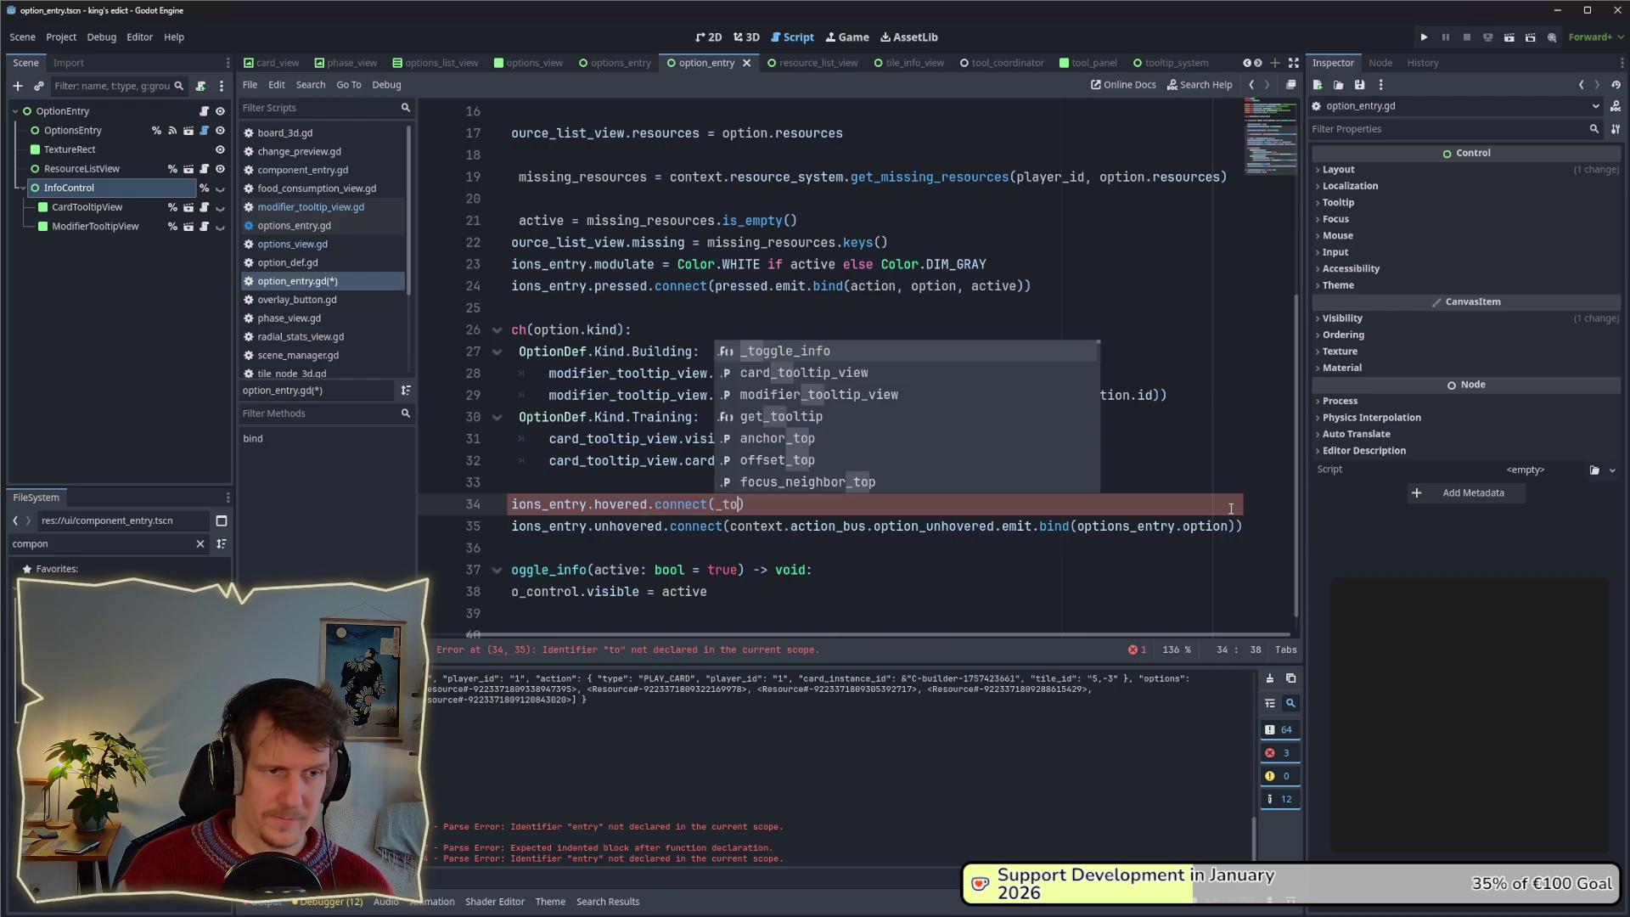
key(Return)
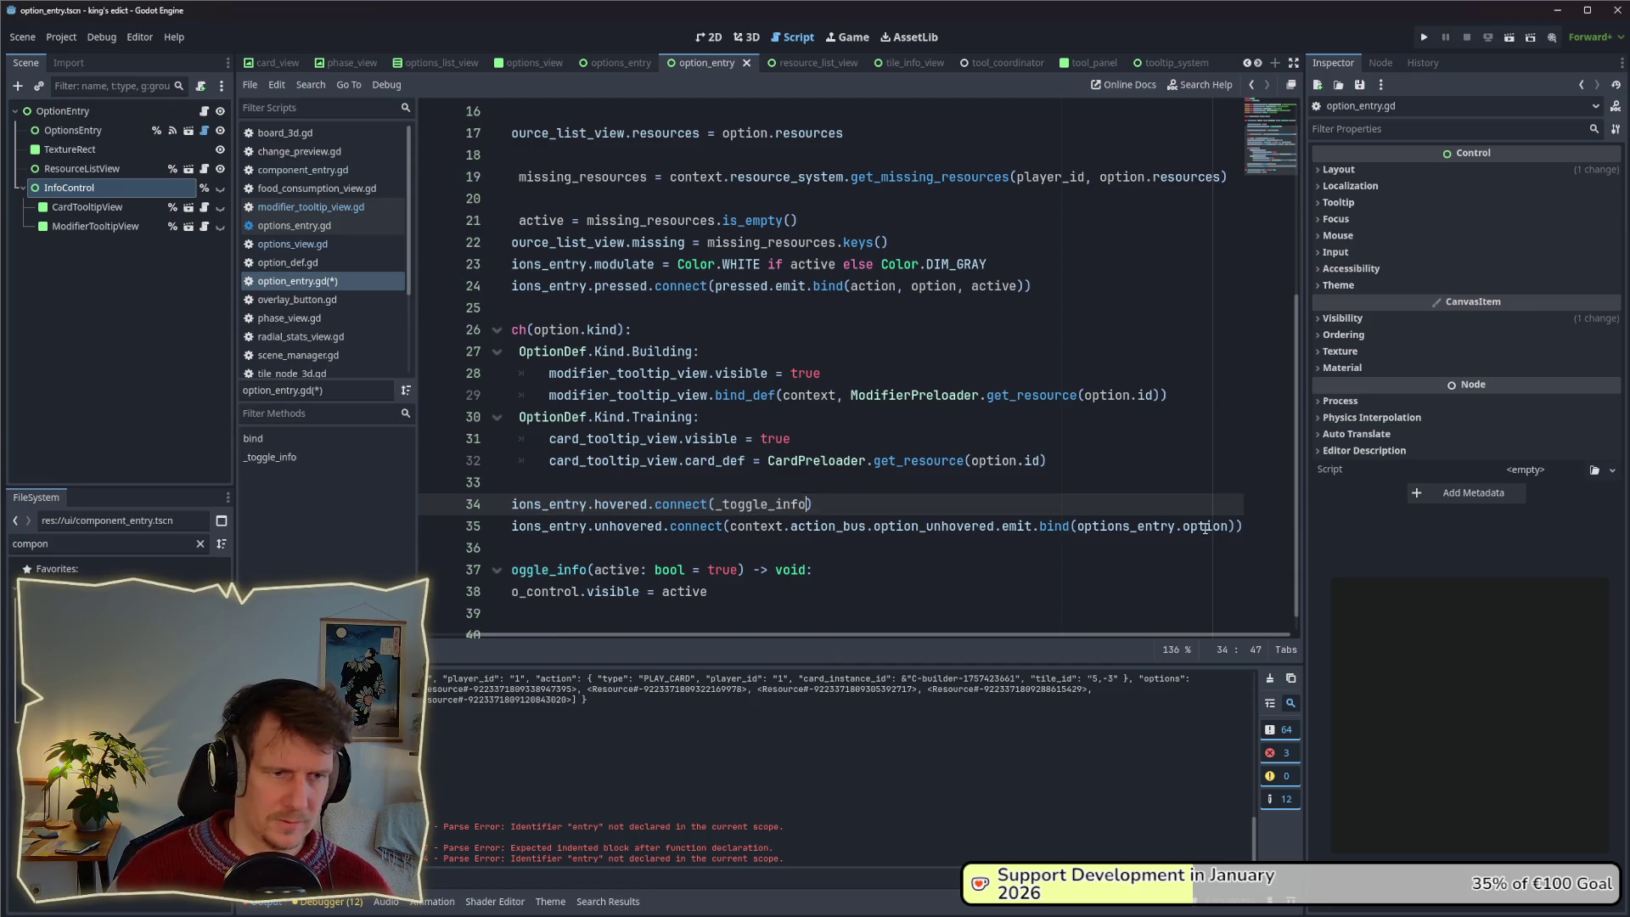
Connect unhovered to _toggle_info.bind(false), save option_entry.gd and launch the game.
drag(728, 527, 1335, 527)
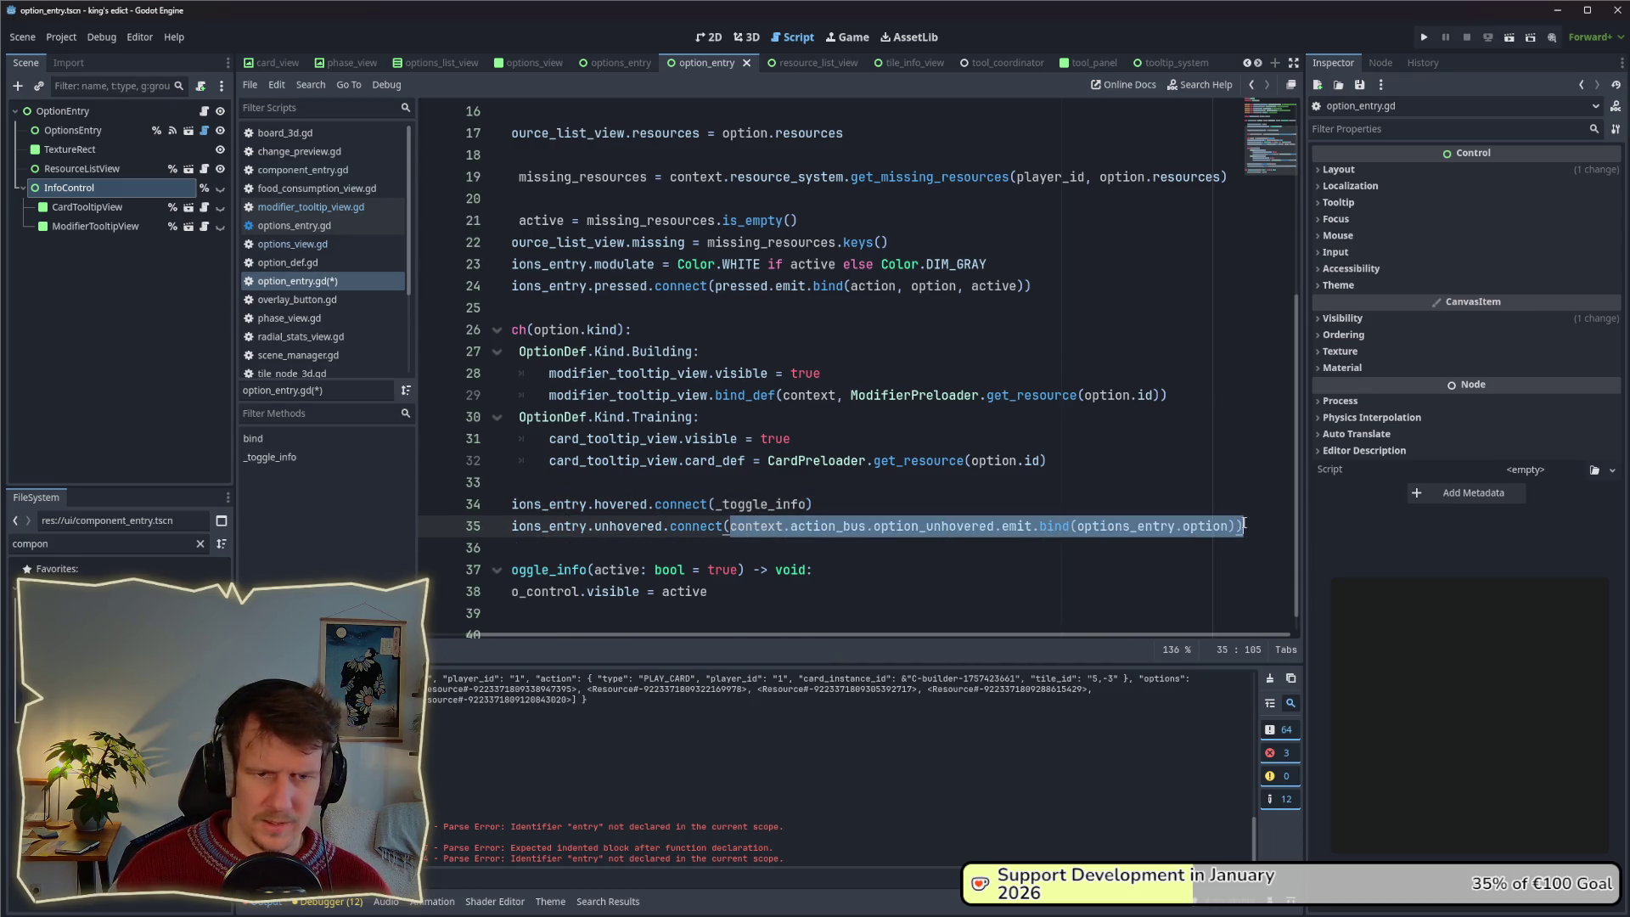
text(_tog)
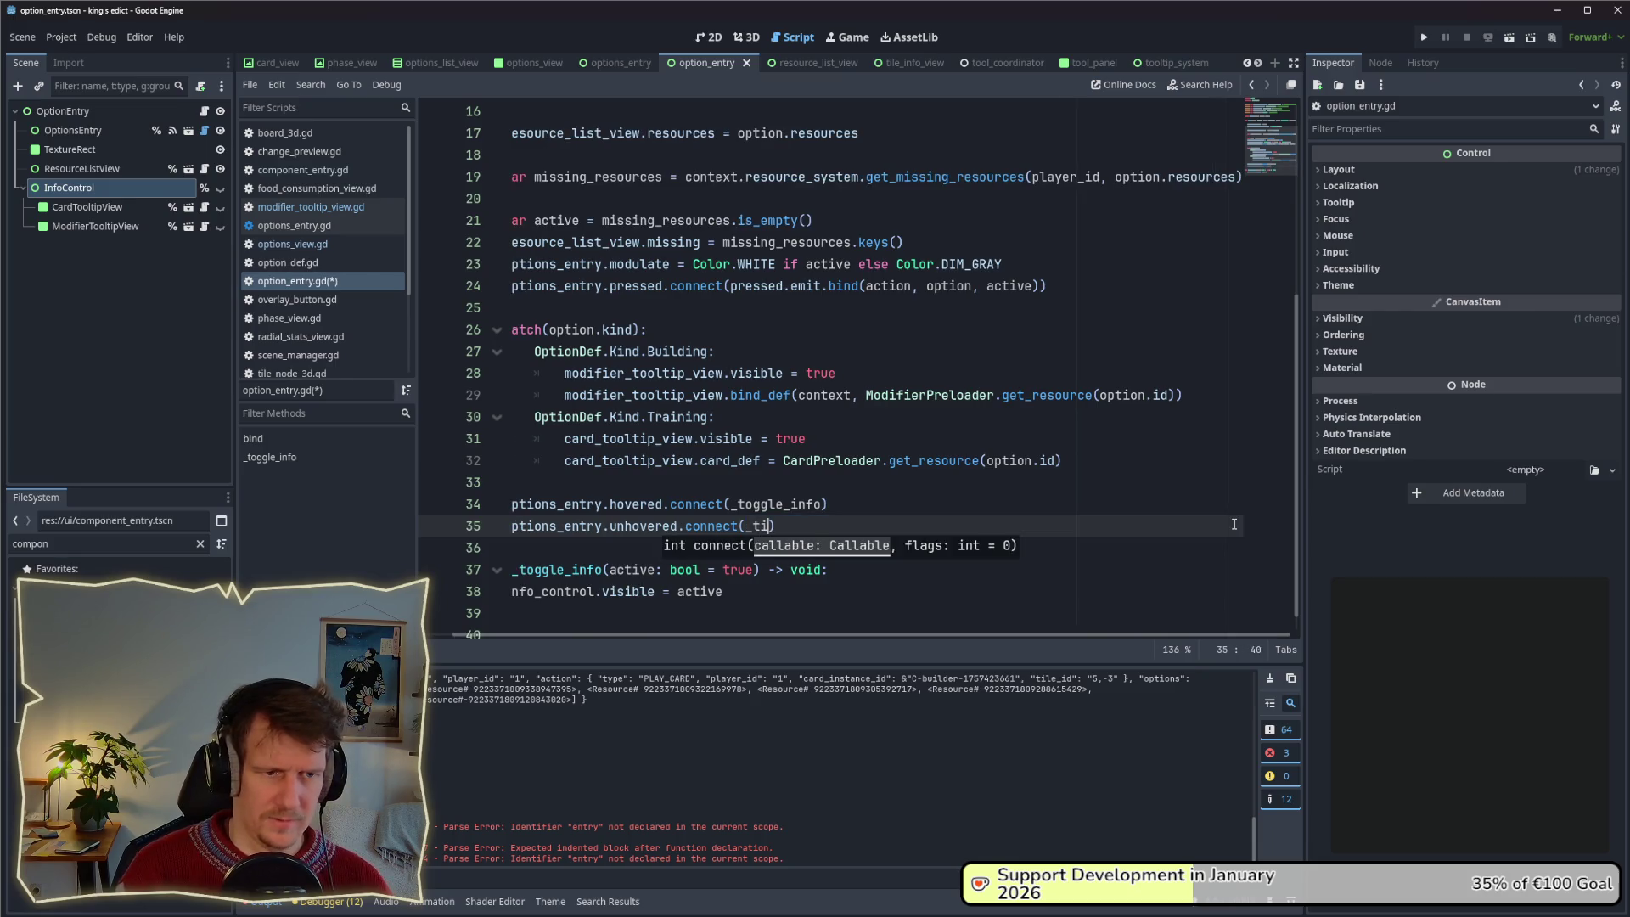
key(Return)
text(.bind(/)
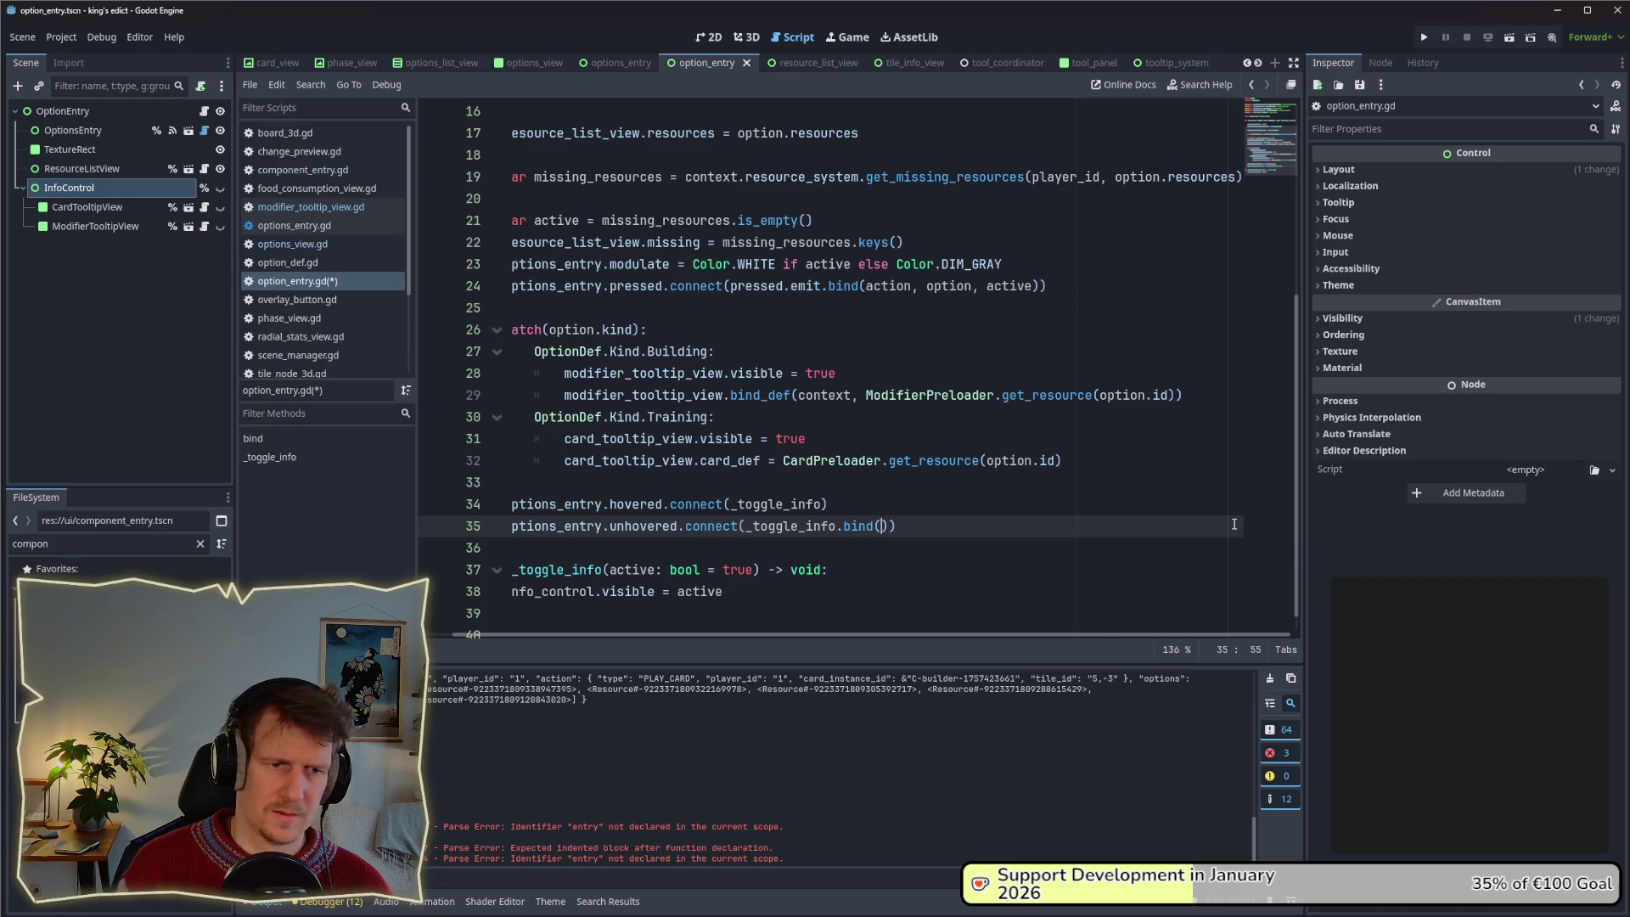
text(alse)
key(ctrl+s)
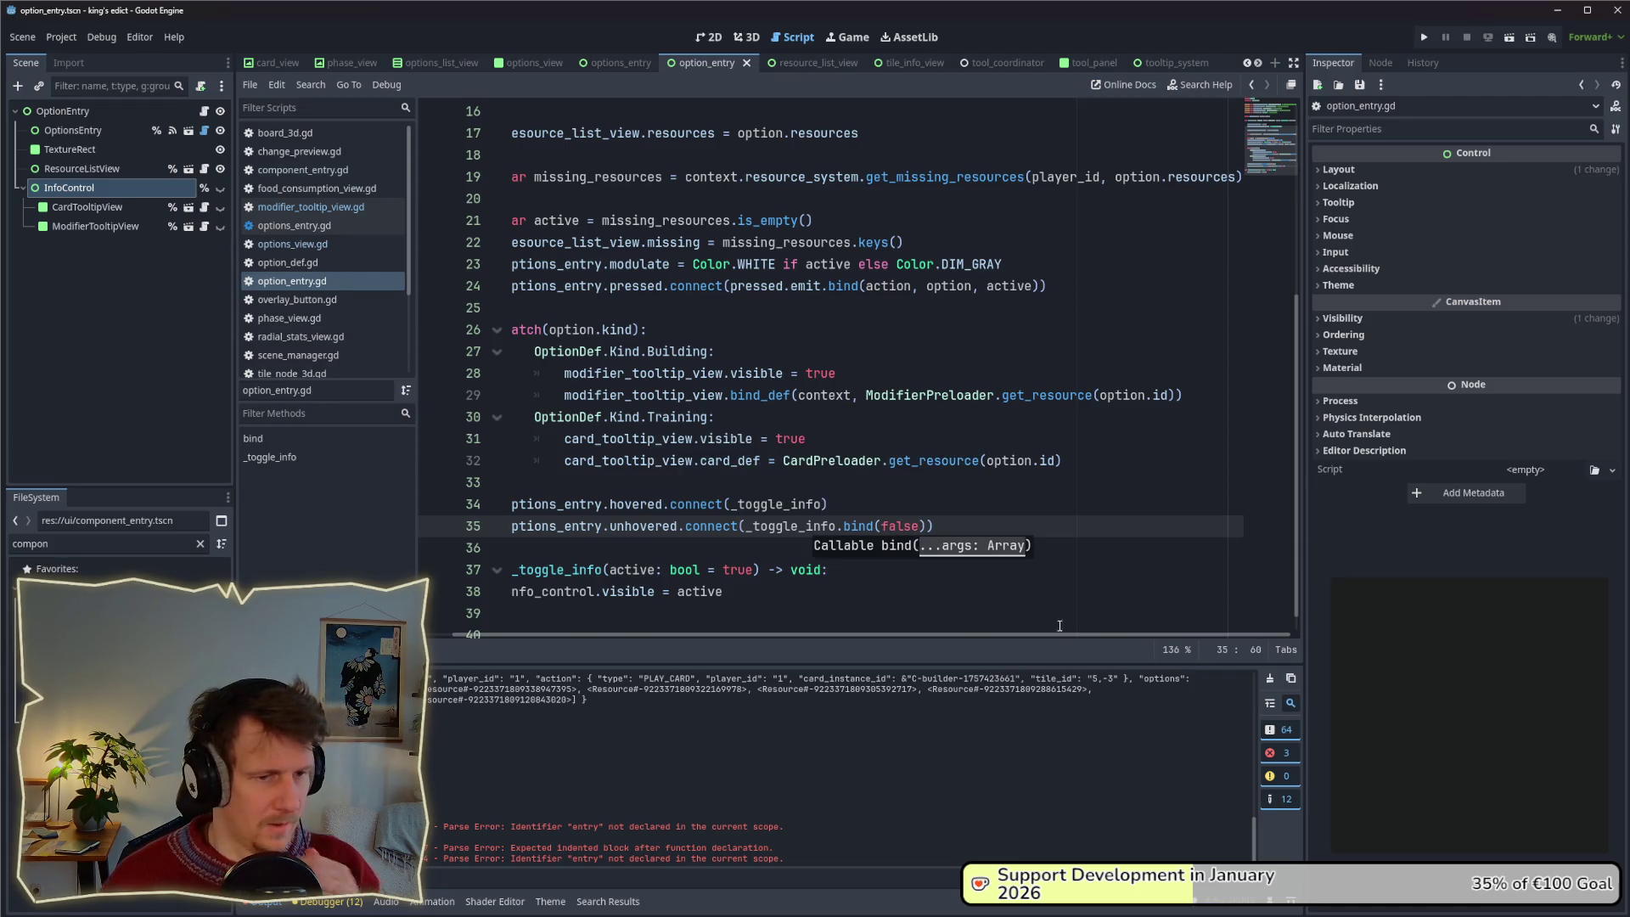
drag(1067, 634, 925, 632)
click(1426, 37)
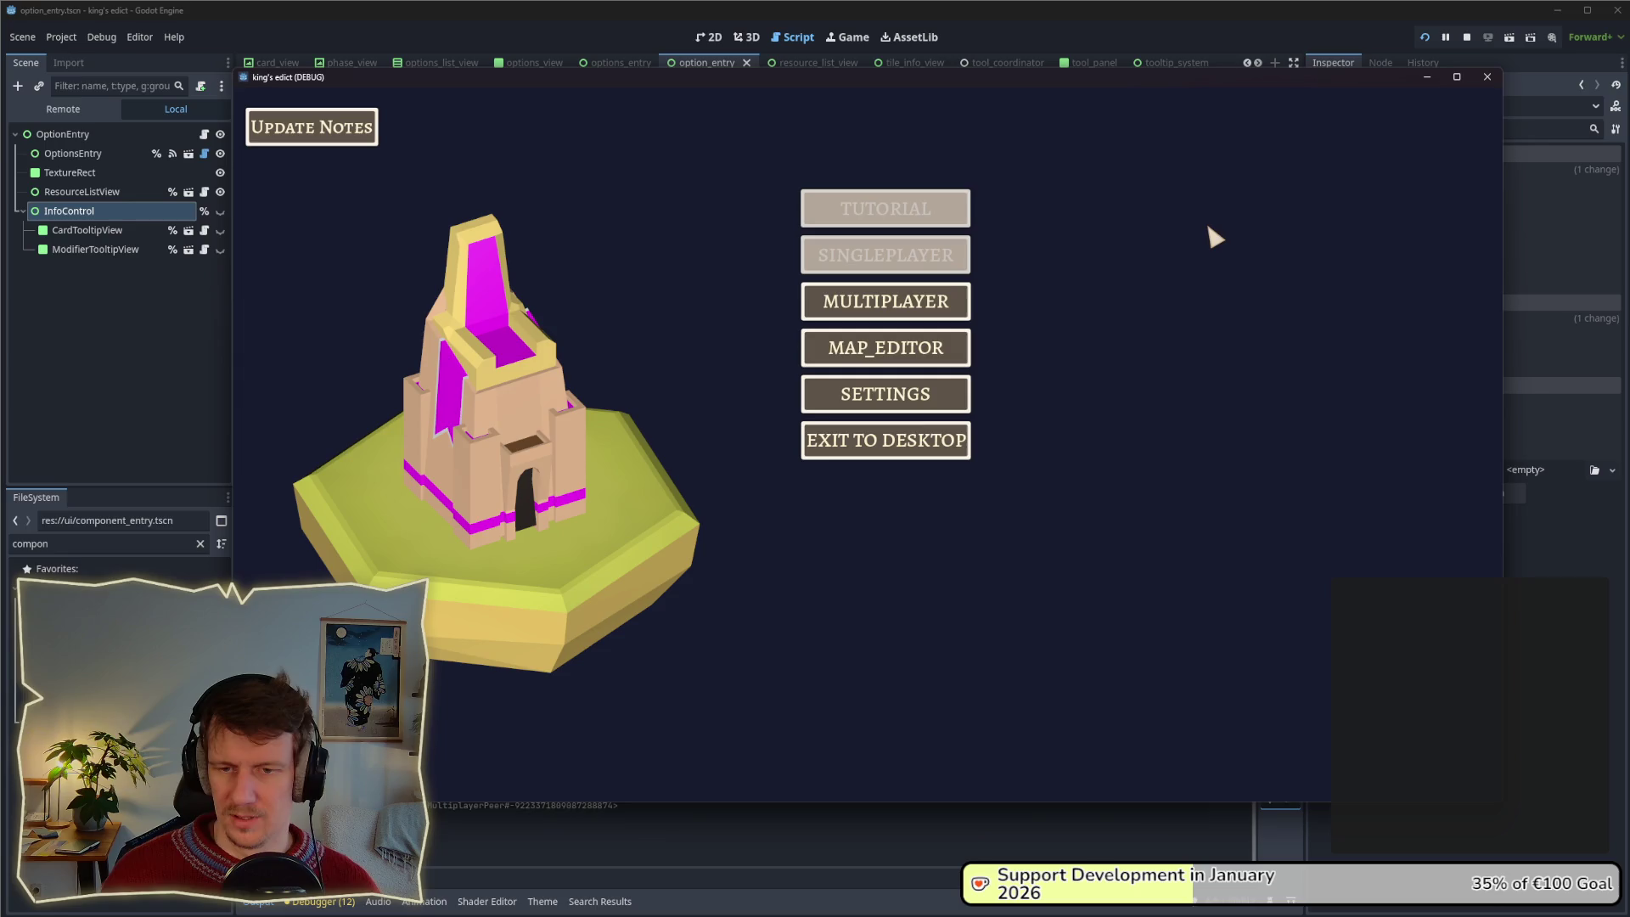
Create a game lobby, switch the map to Small Islands 2.map and start the match.
click(847, 303)
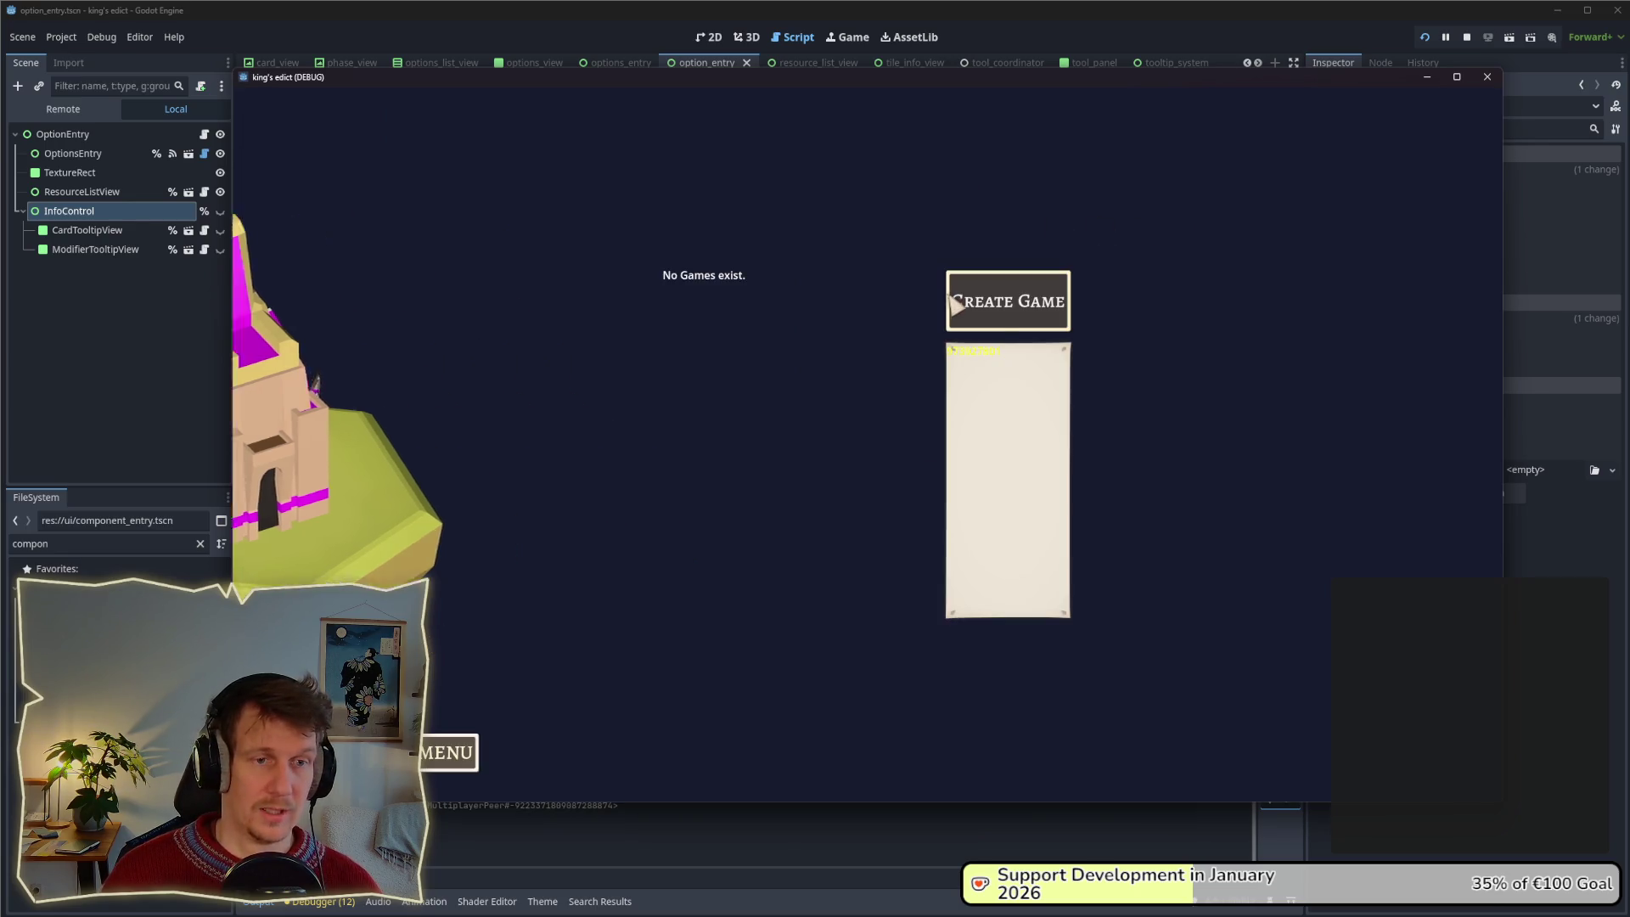
click(977, 312)
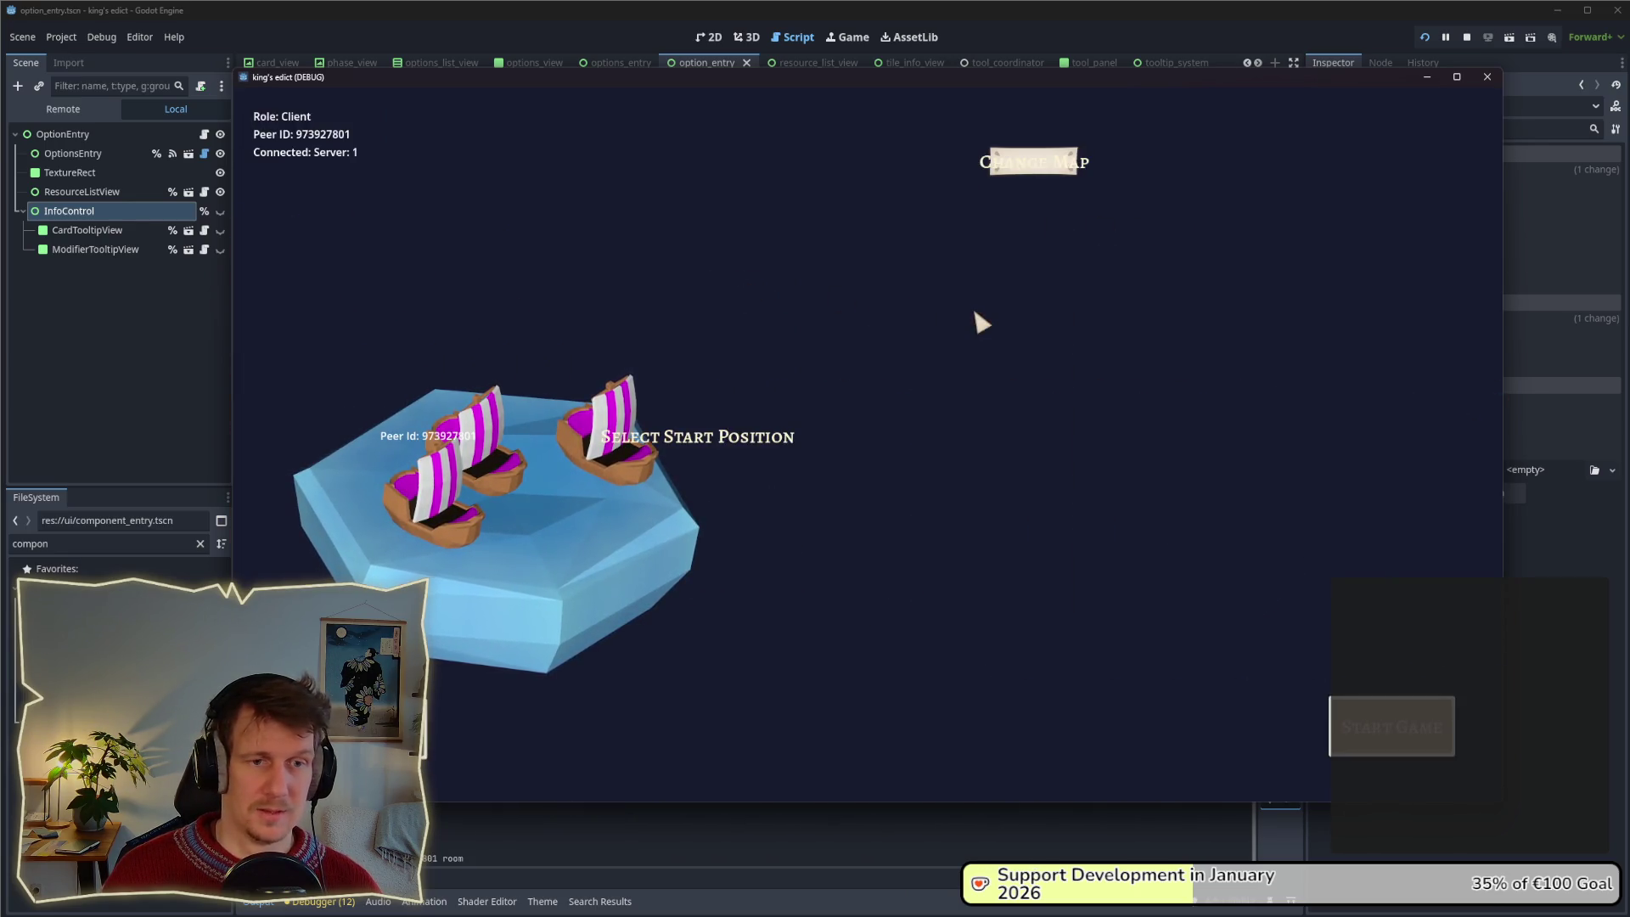
click(1025, 179)
click(1029, 320)
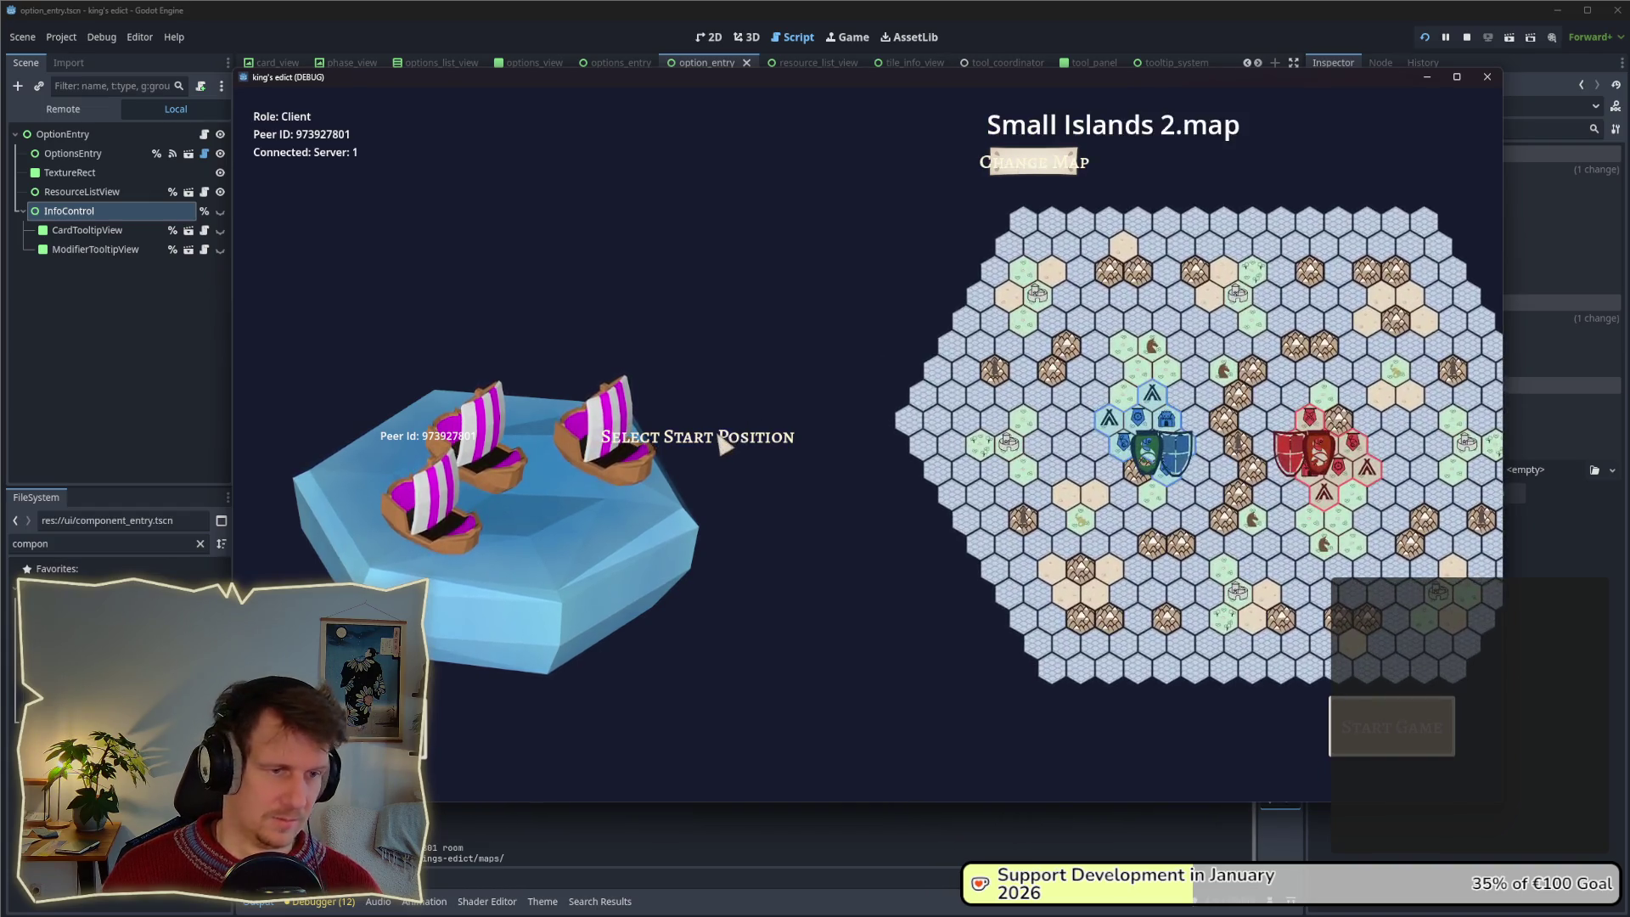
click(1392, 727)
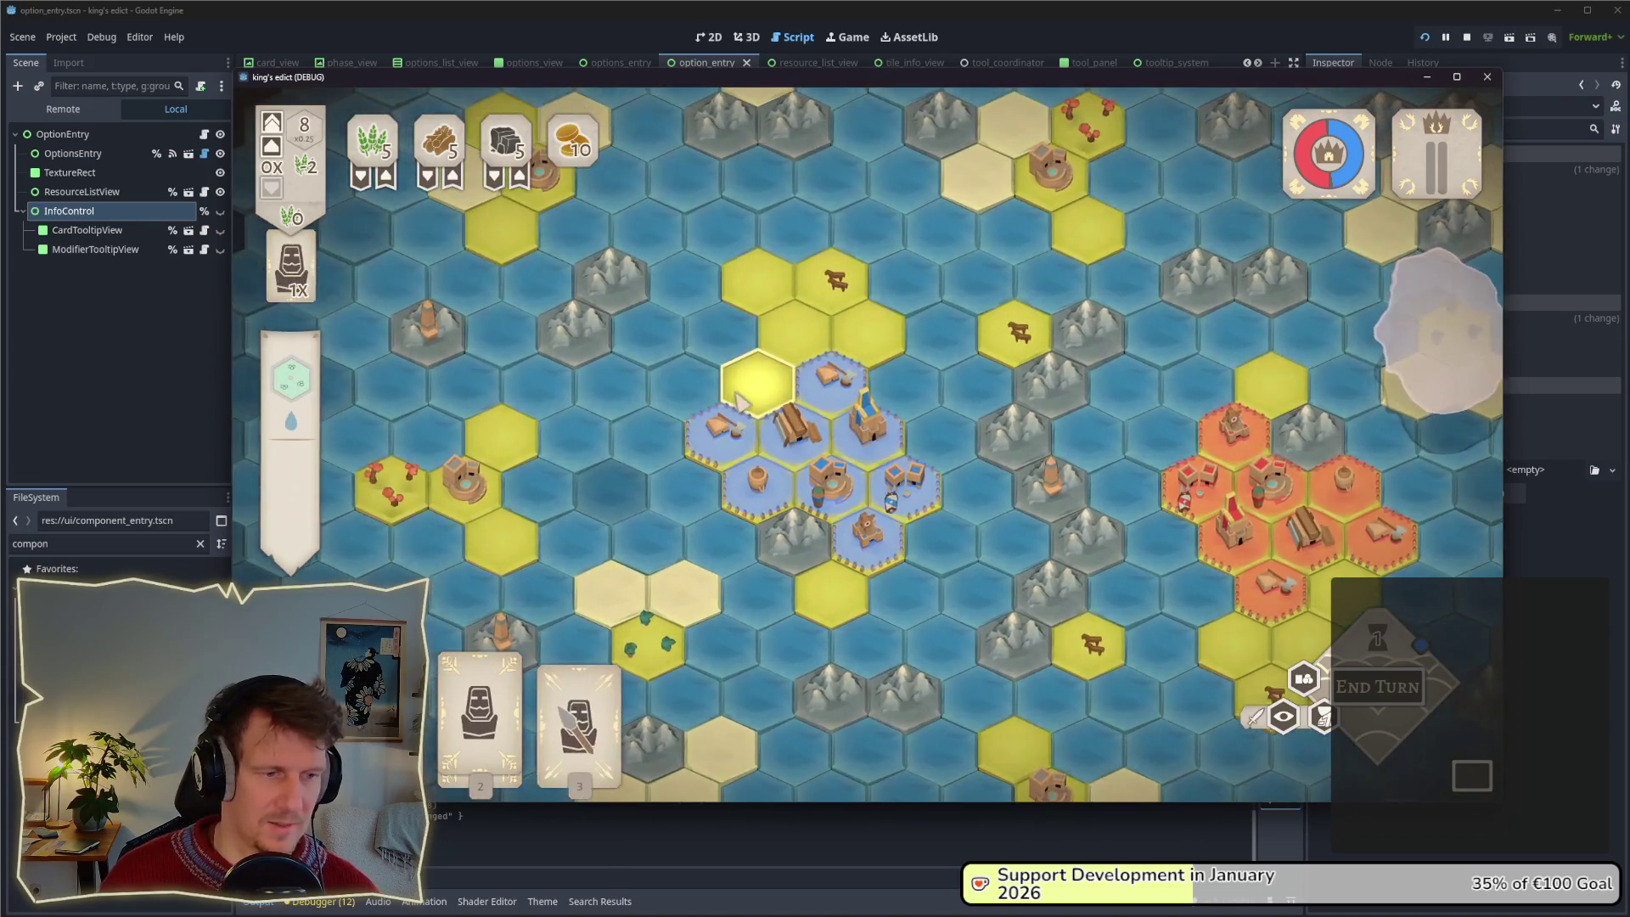
Place the serf on tile -4,1 and end the turn.
scroll(741, 401, up, 3)
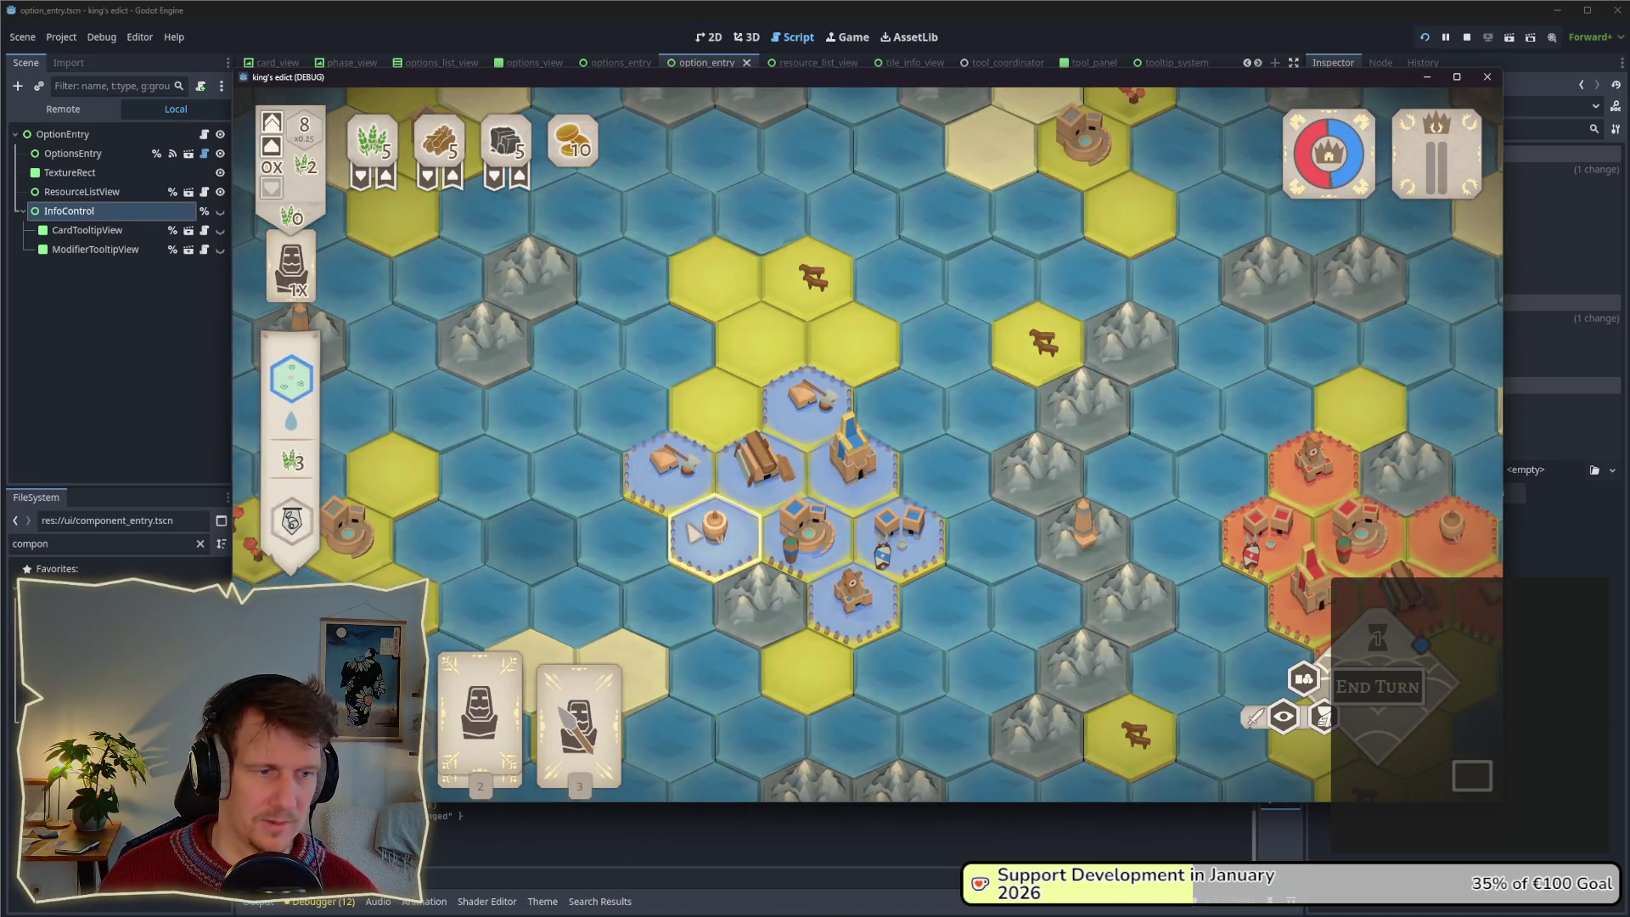
click(480, 718)
click(758, 335)
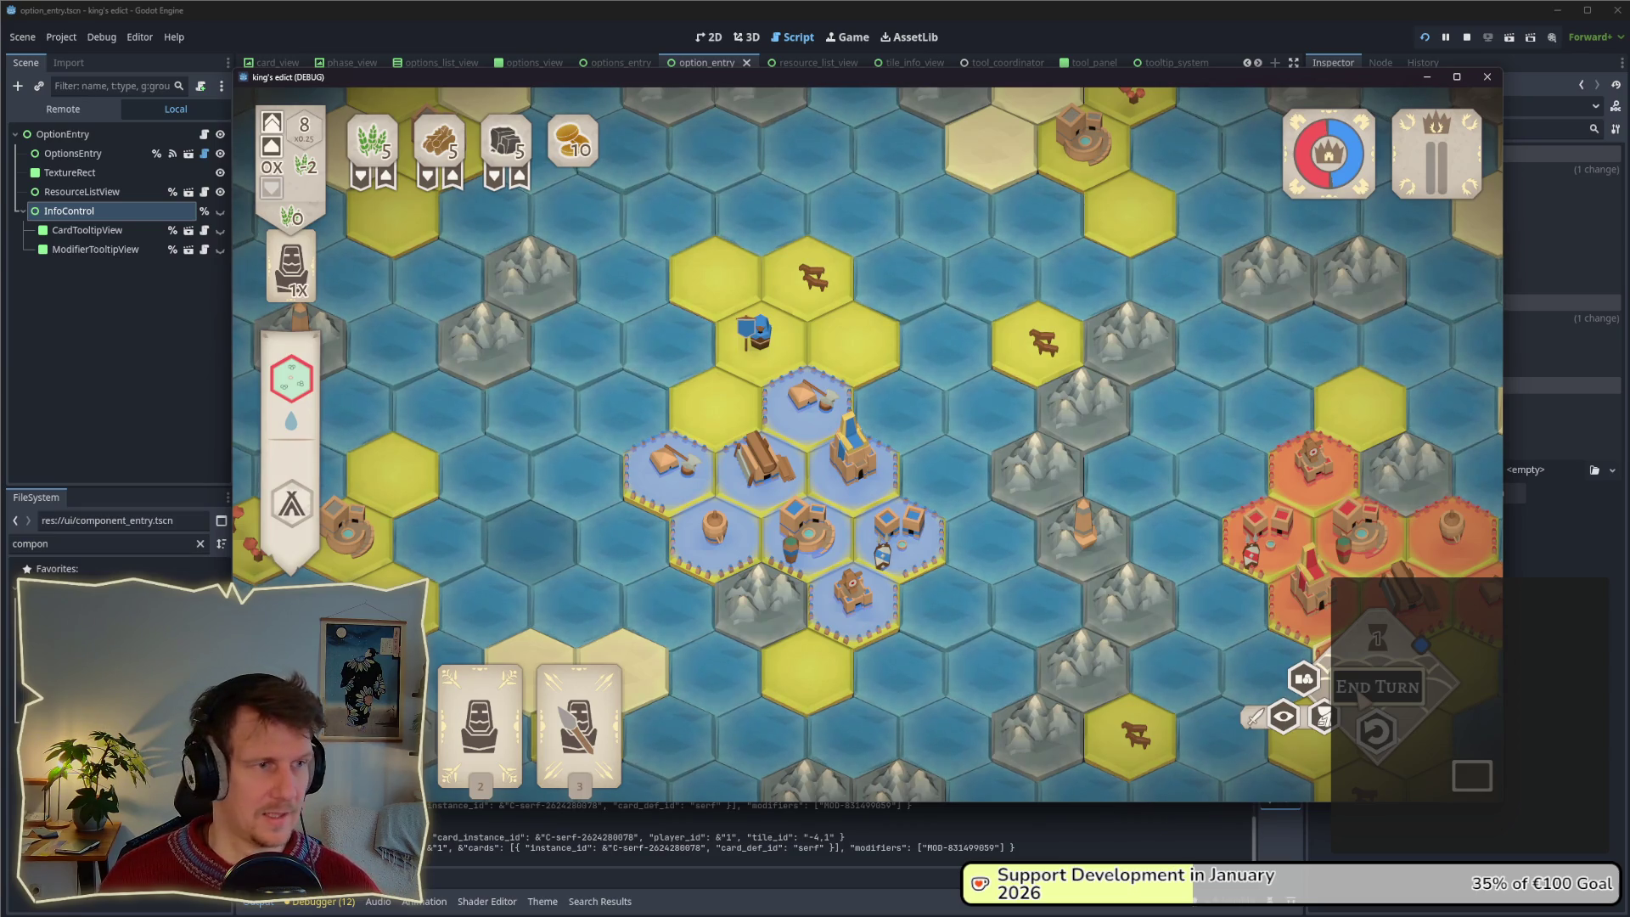
click(1375, 686)
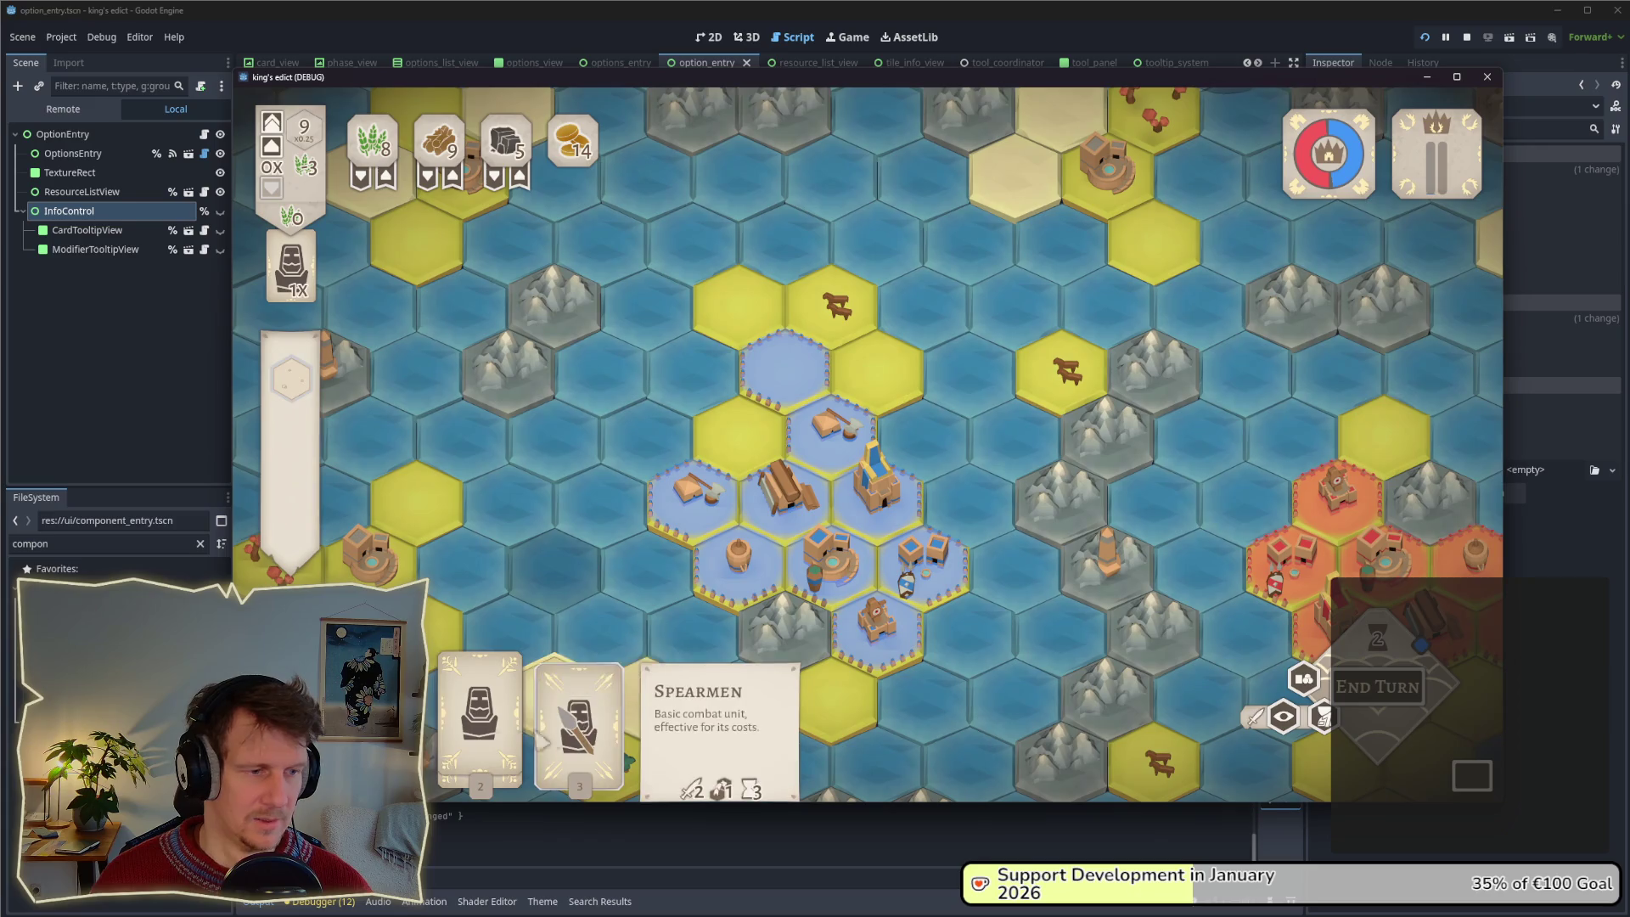
Play the Builder card onto a blue hex to show the building option banners, then return to the editor.
mouse_move(480, 722)
mouse_move(479, 721)
mouse_down()
mouse_move(791, 365)
mouse_move(790, 399)
mouse_up()
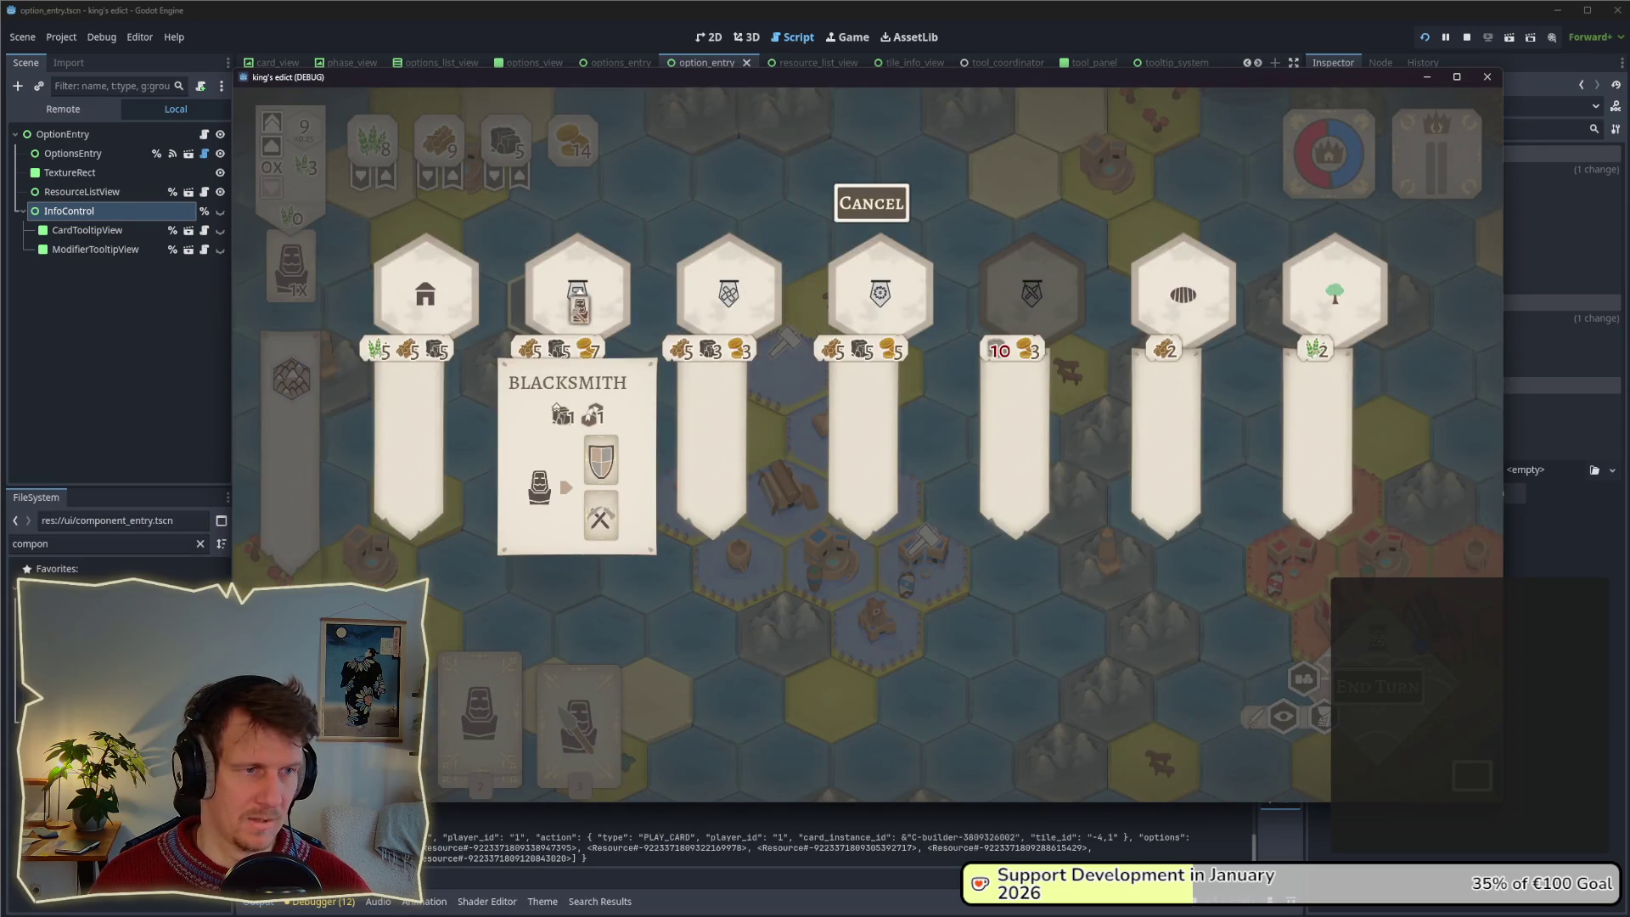
mouse_move(676, 316)
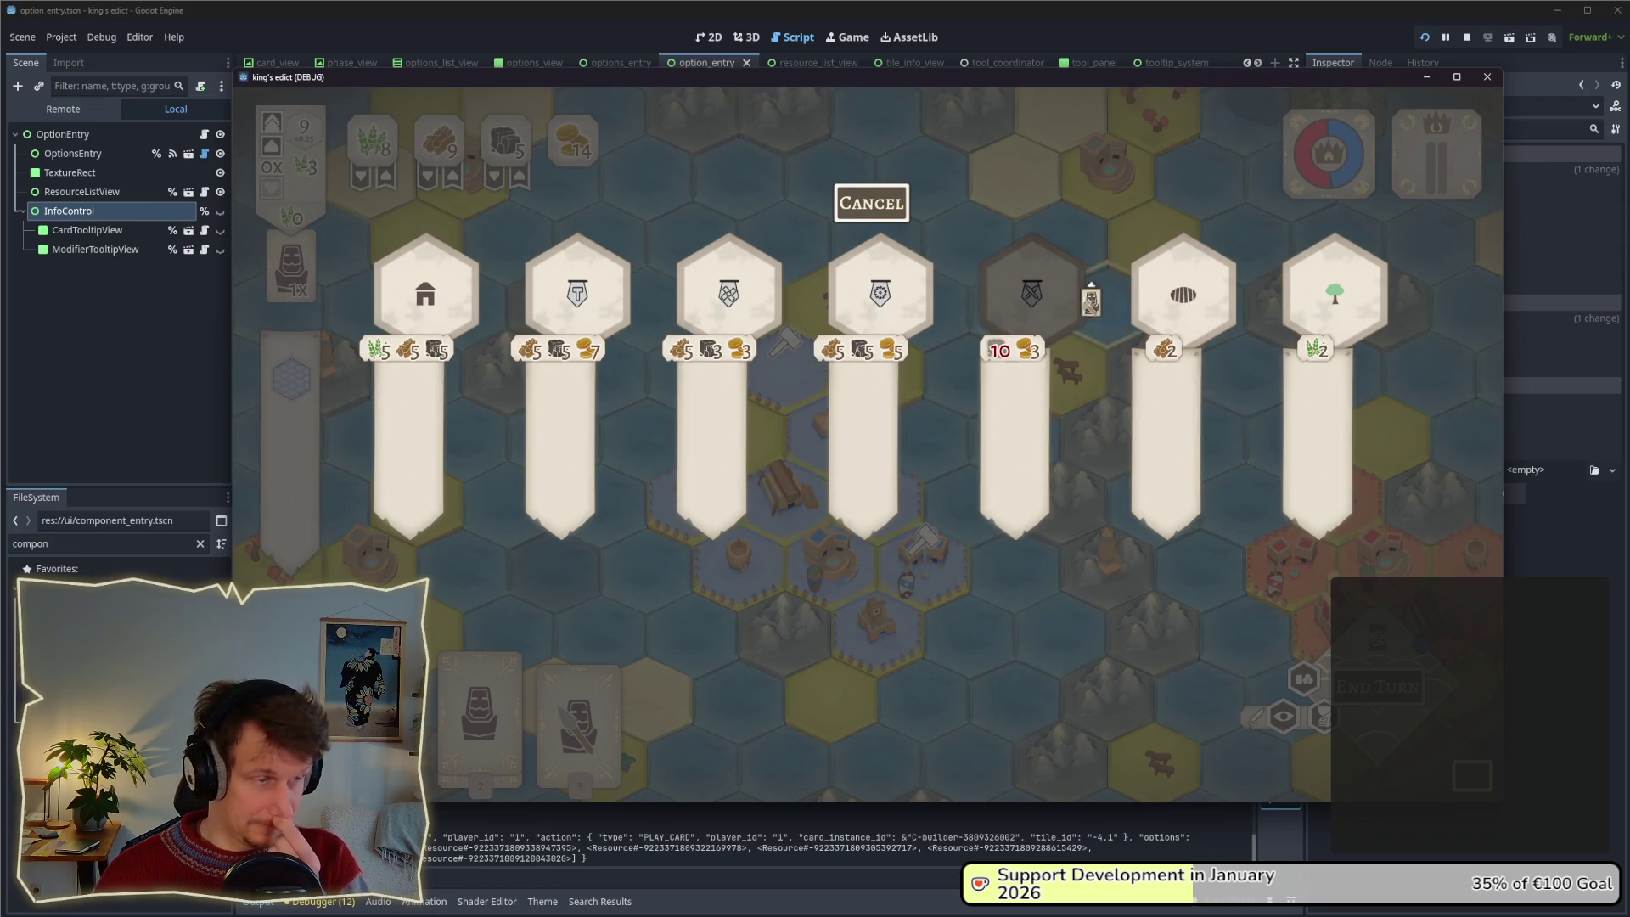
click(124, 303)
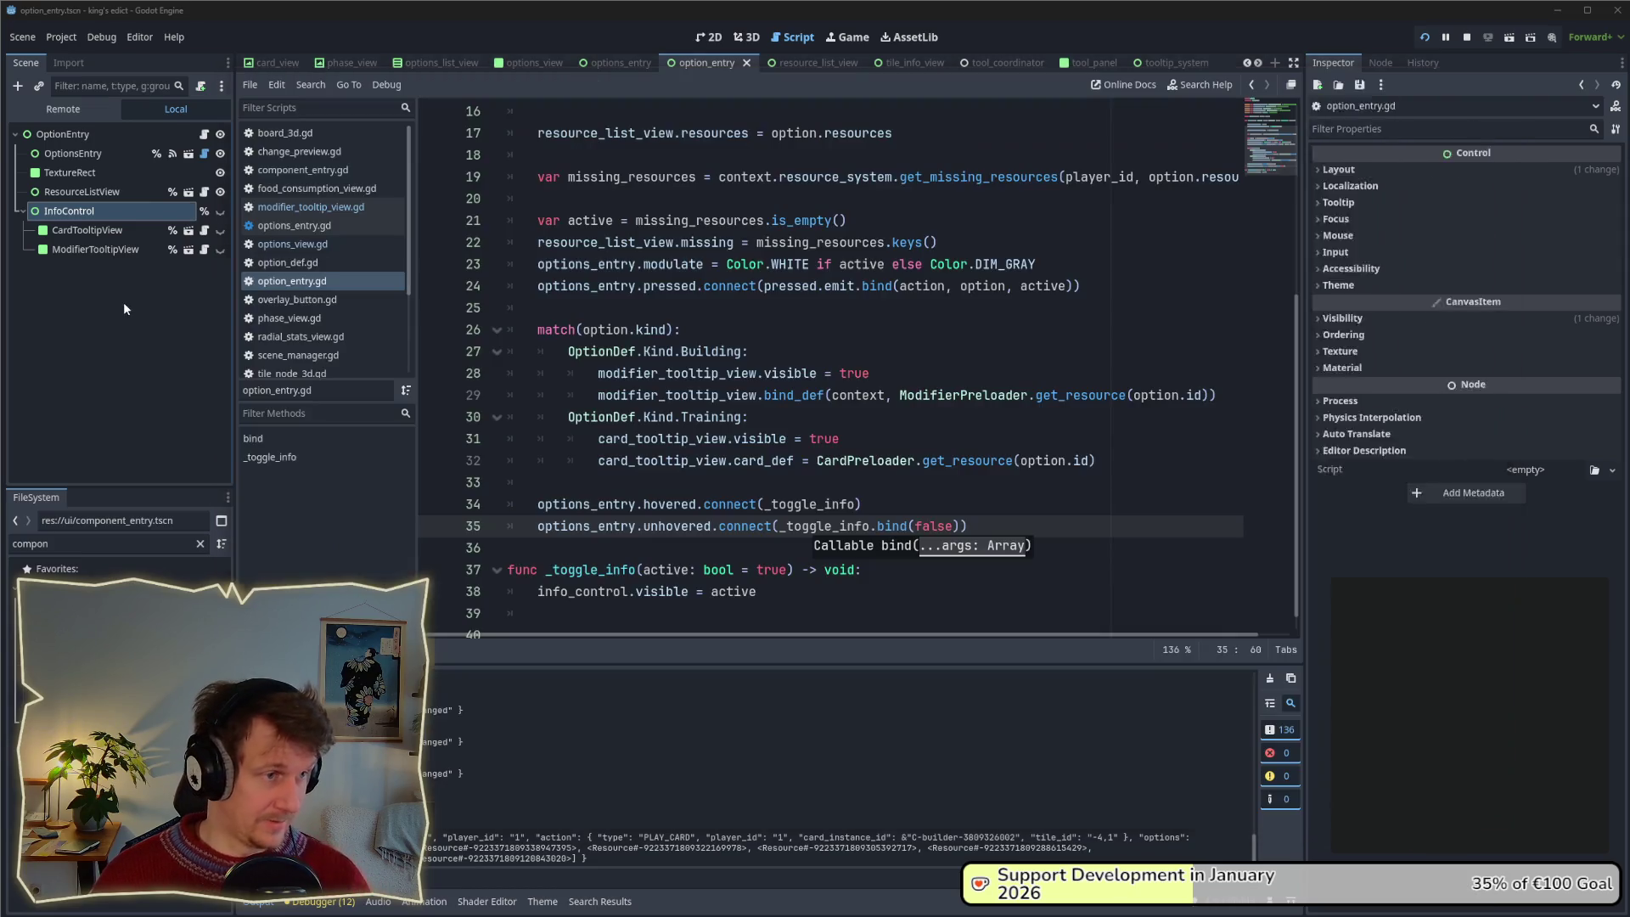
Hide the TextureRect node in the option entry scene.
click(217, 173)
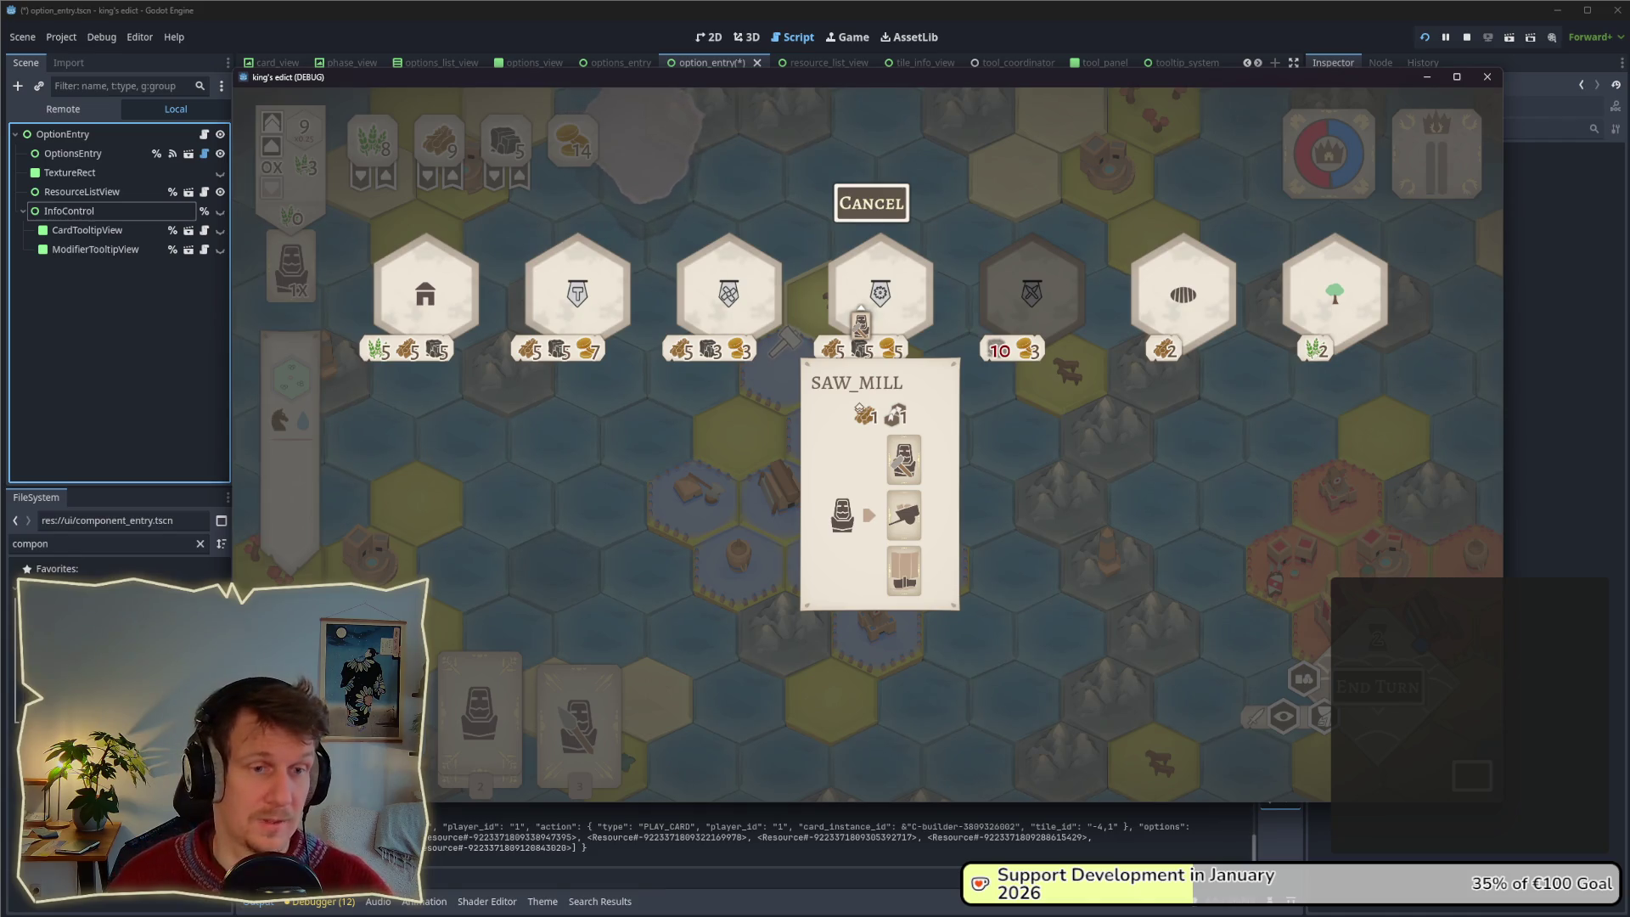
Cancel and reopen the building options on the tile twice, then close the overlay.
click(862, 205)
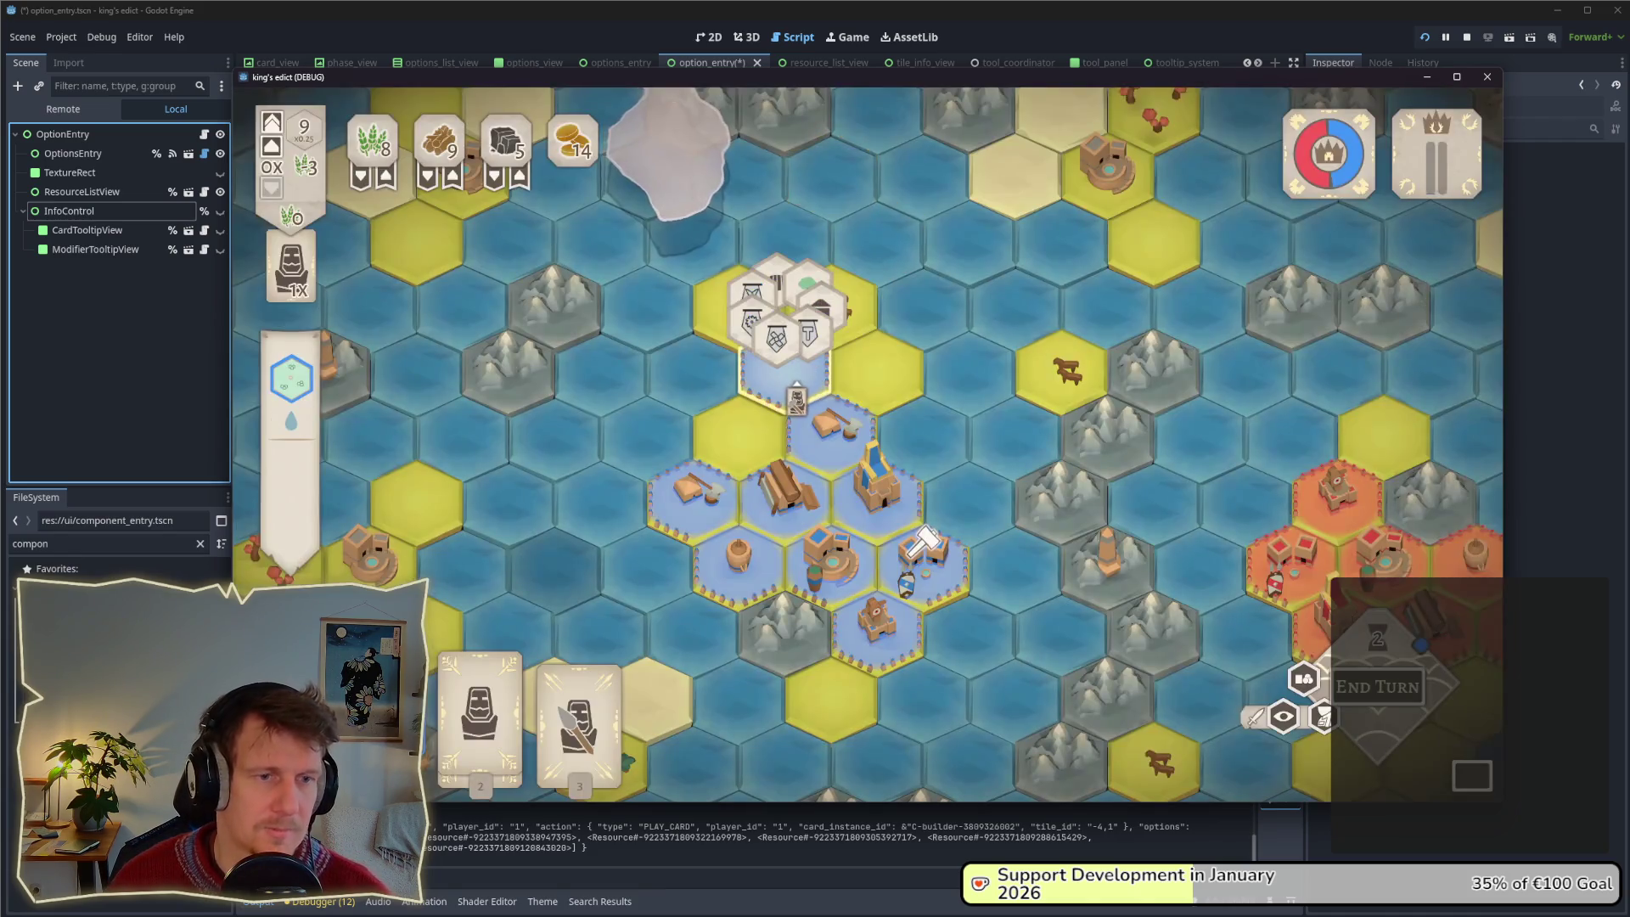
click(799, 397)
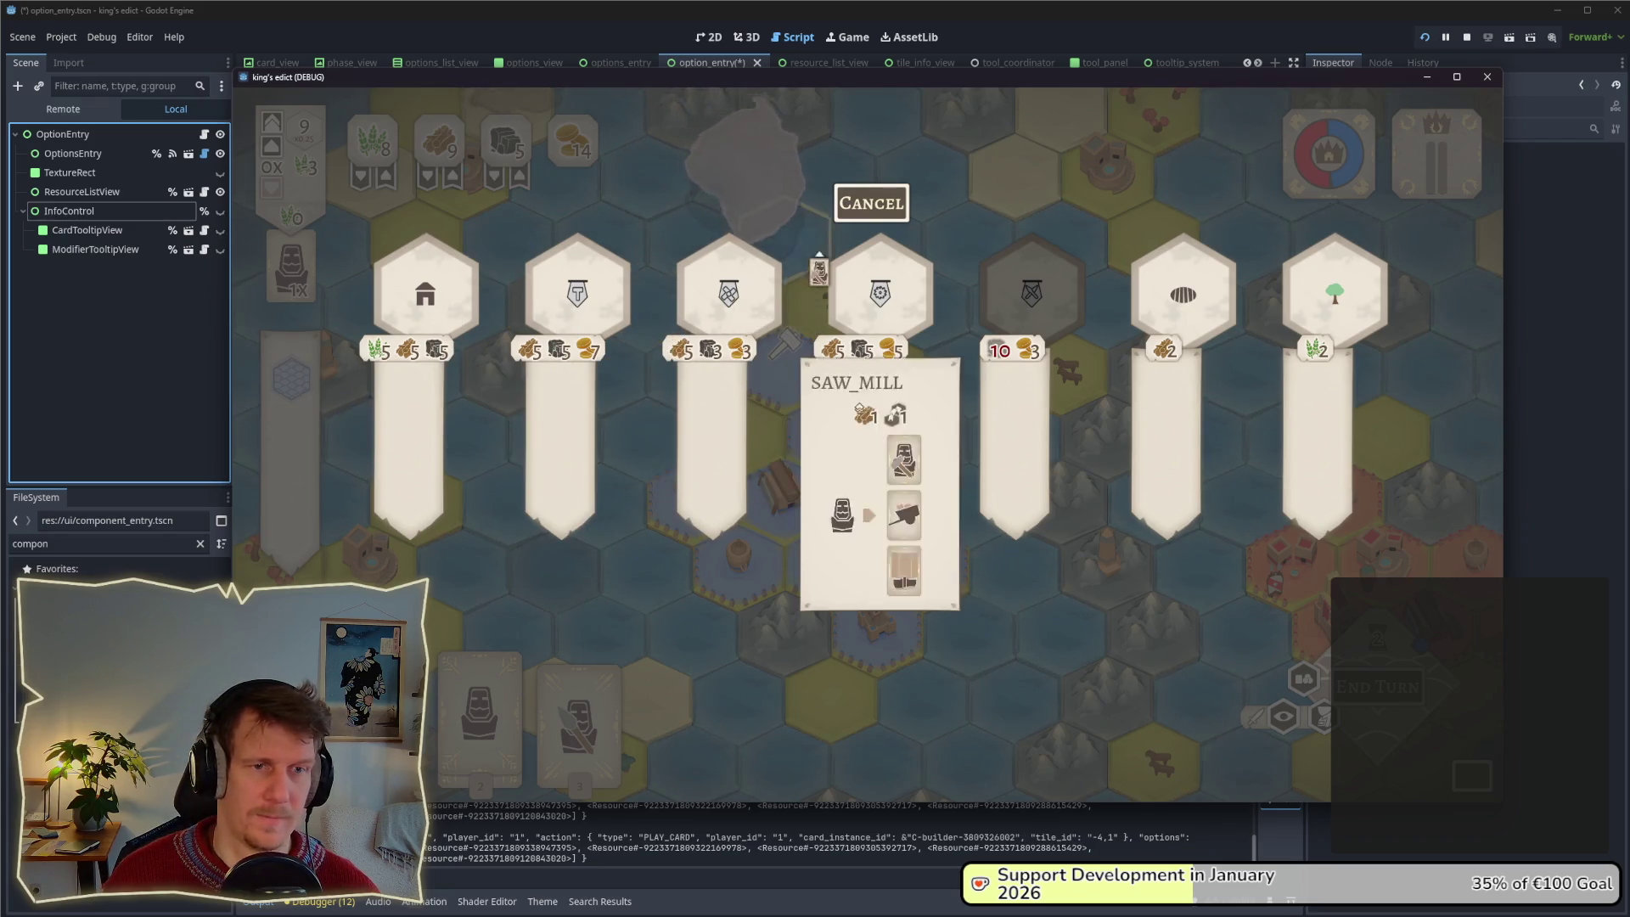
click(872, 202)
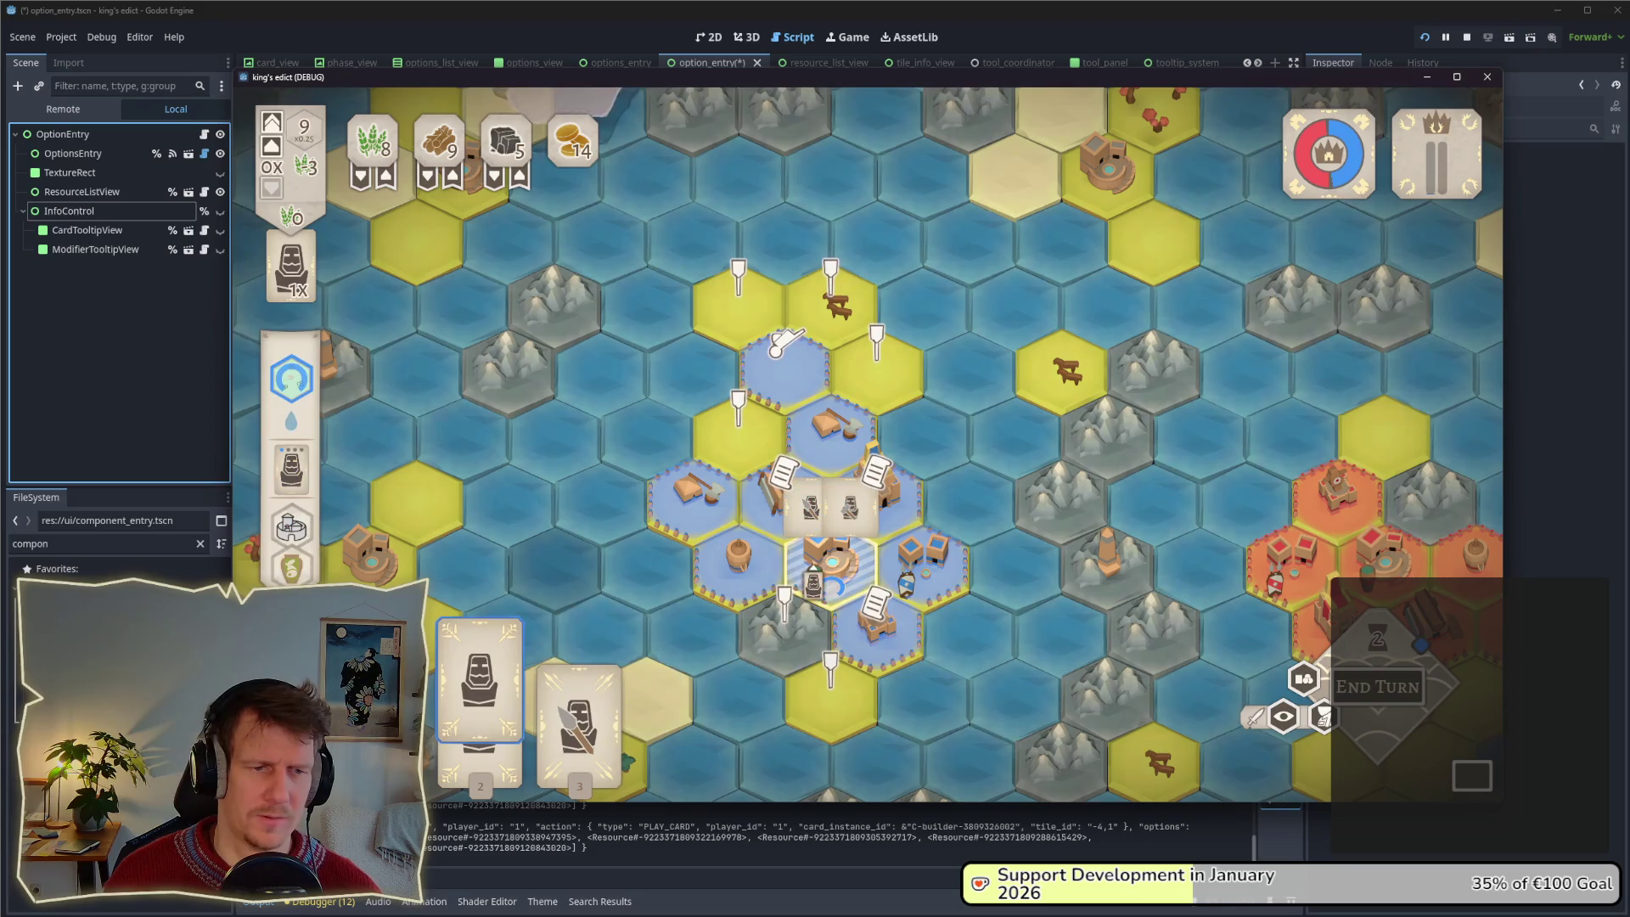
click(811, 335)
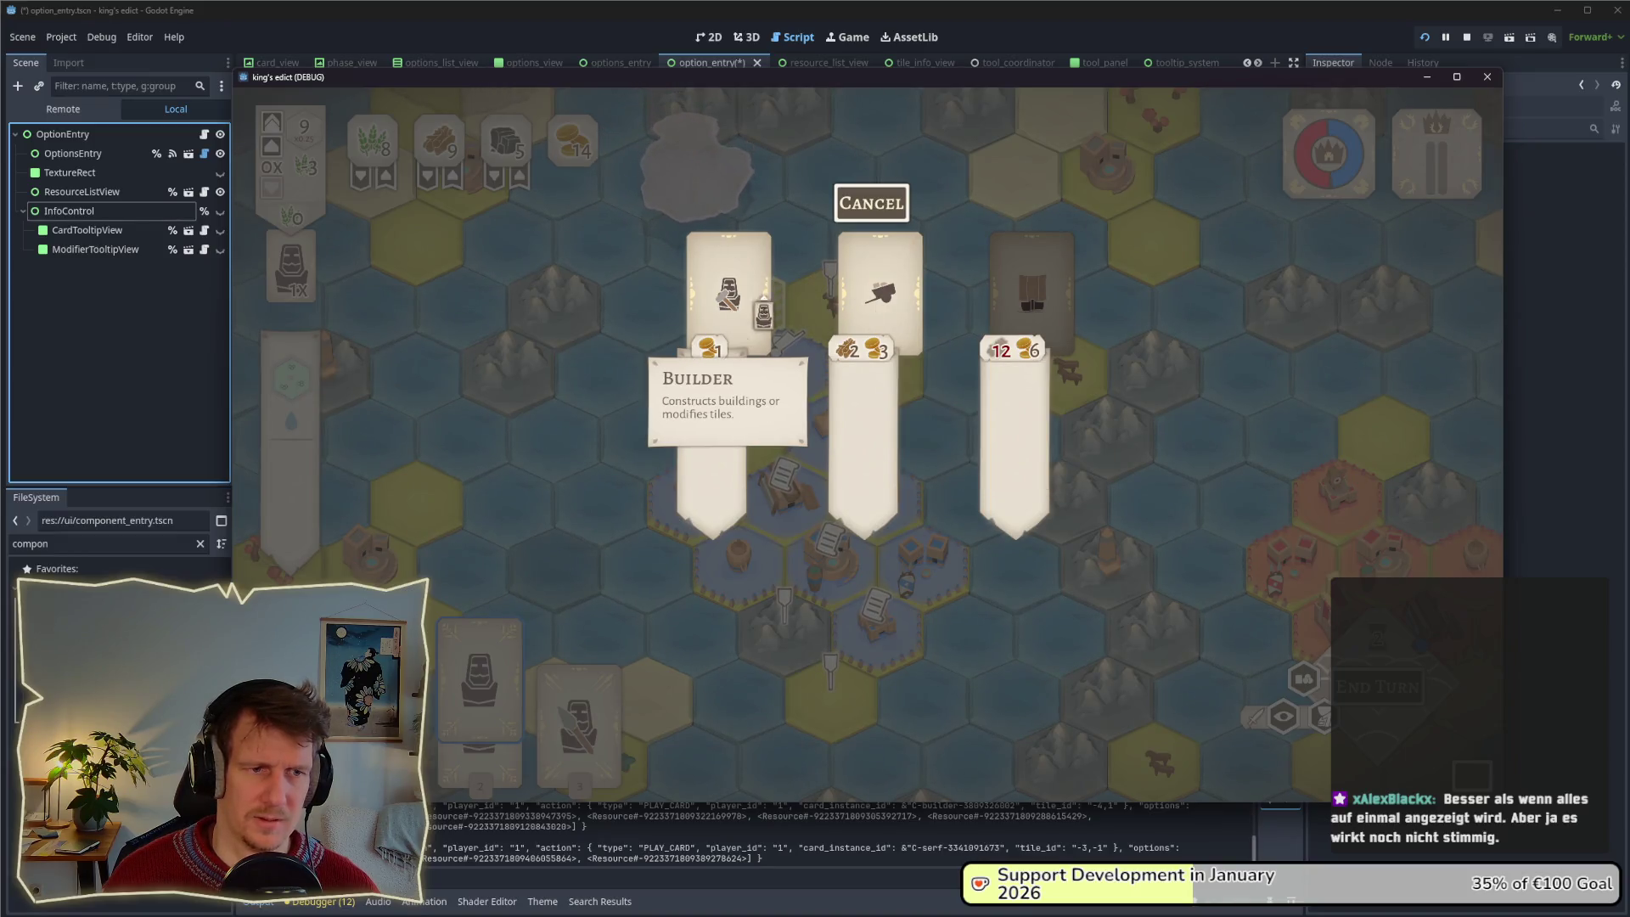
click(872, 202)
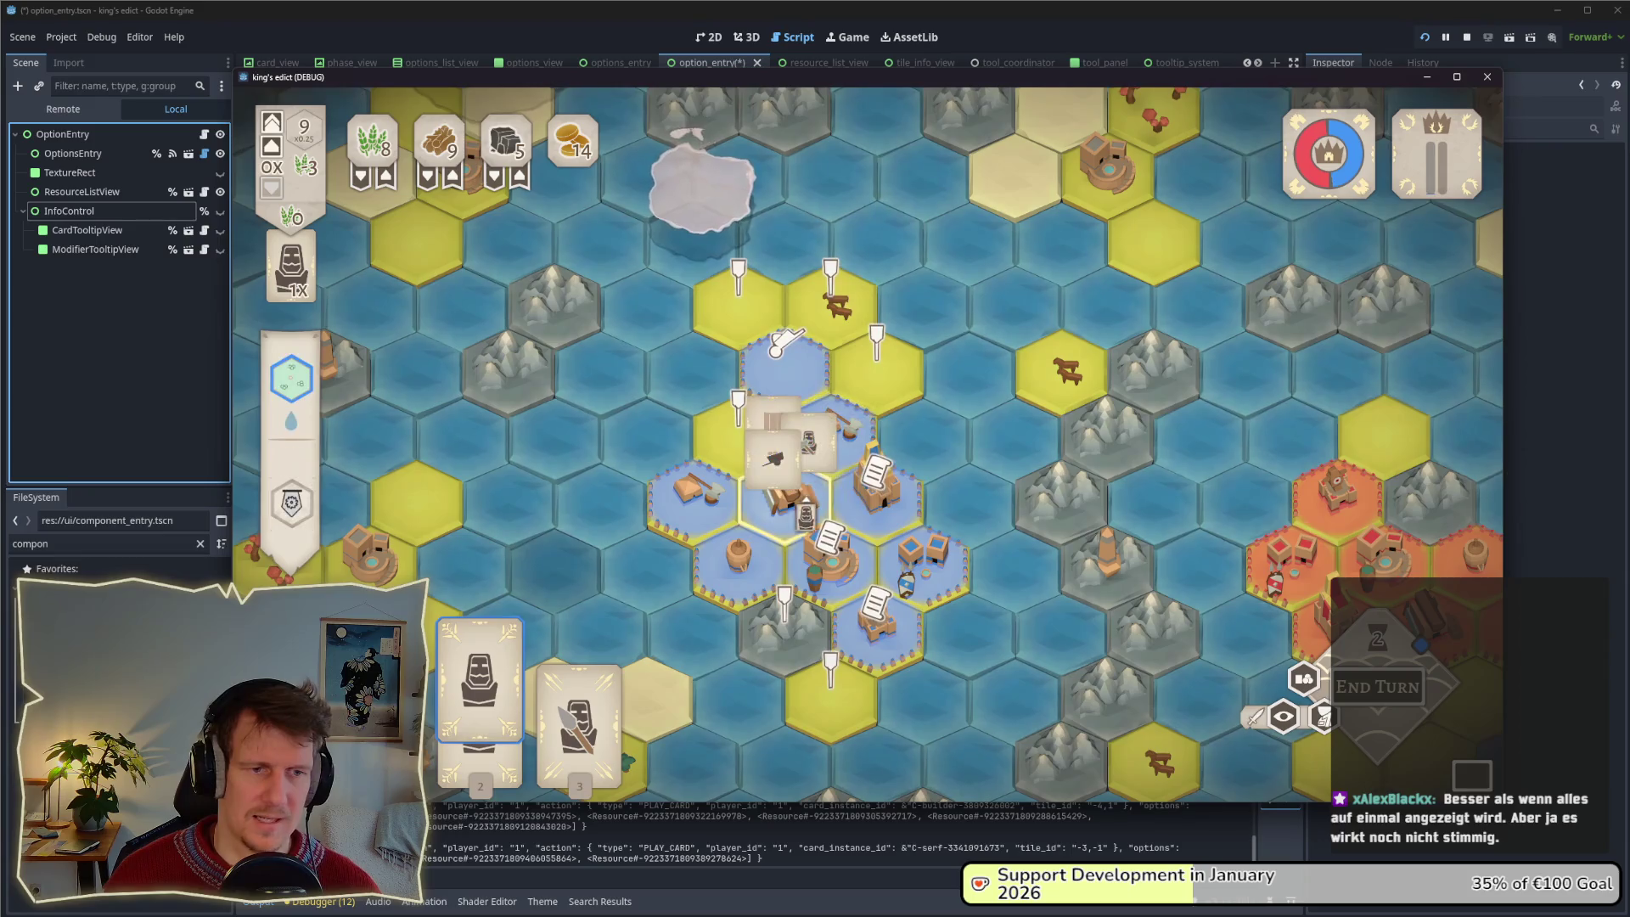
Play the Servant on the centre hex with a training option, then the Builder onto the highlighted tile.
click(484, 705)
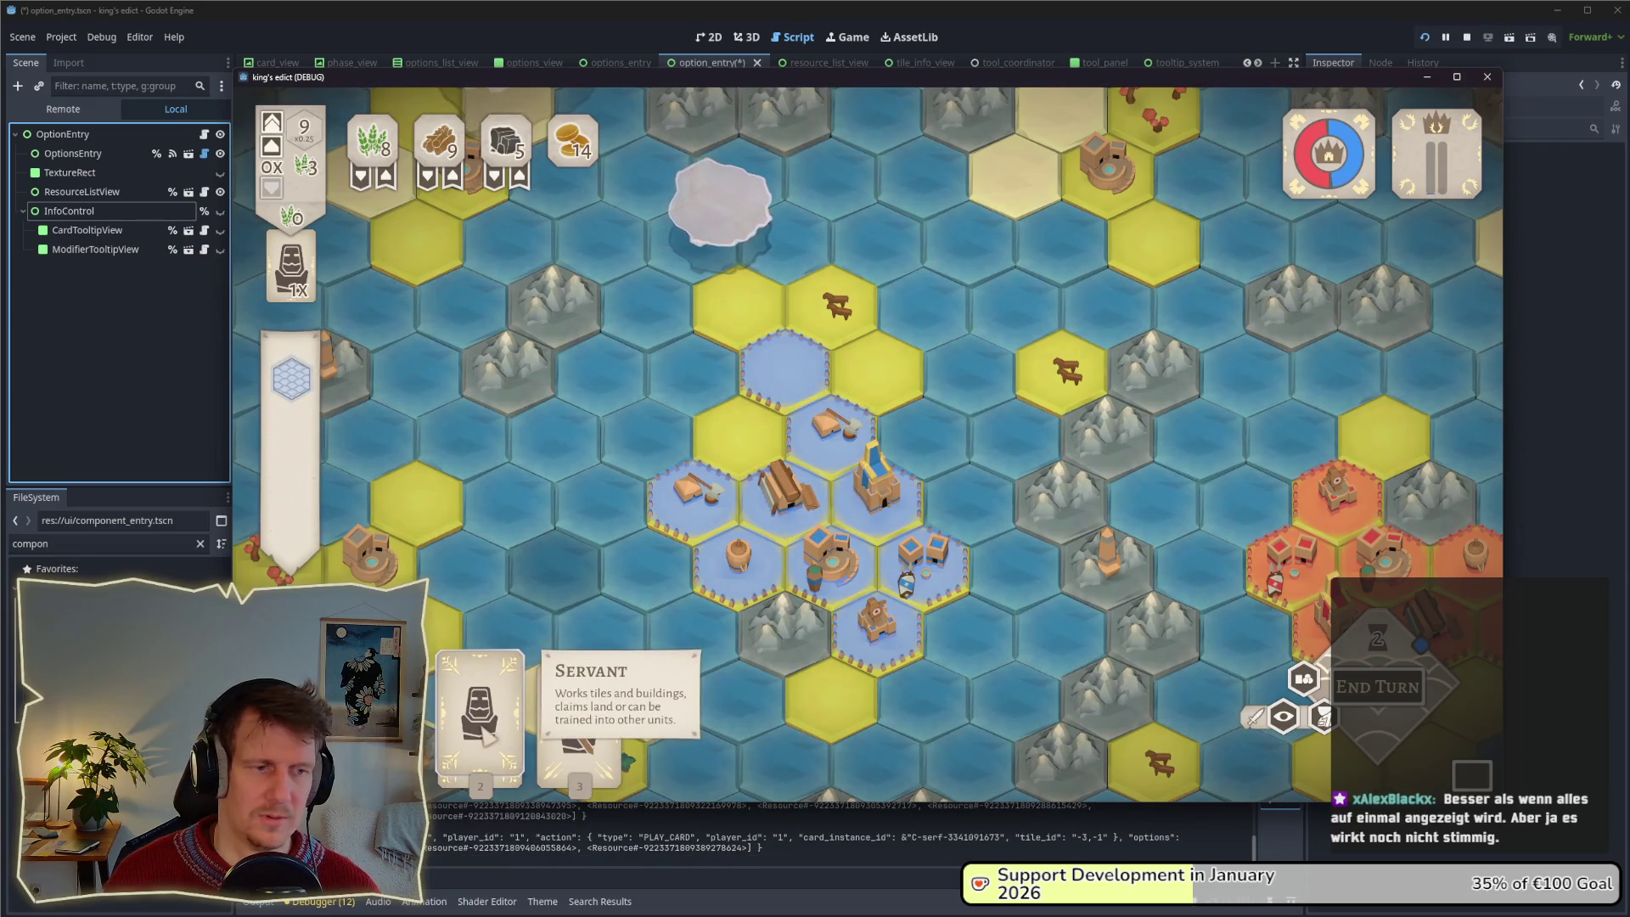
click(564, 713)
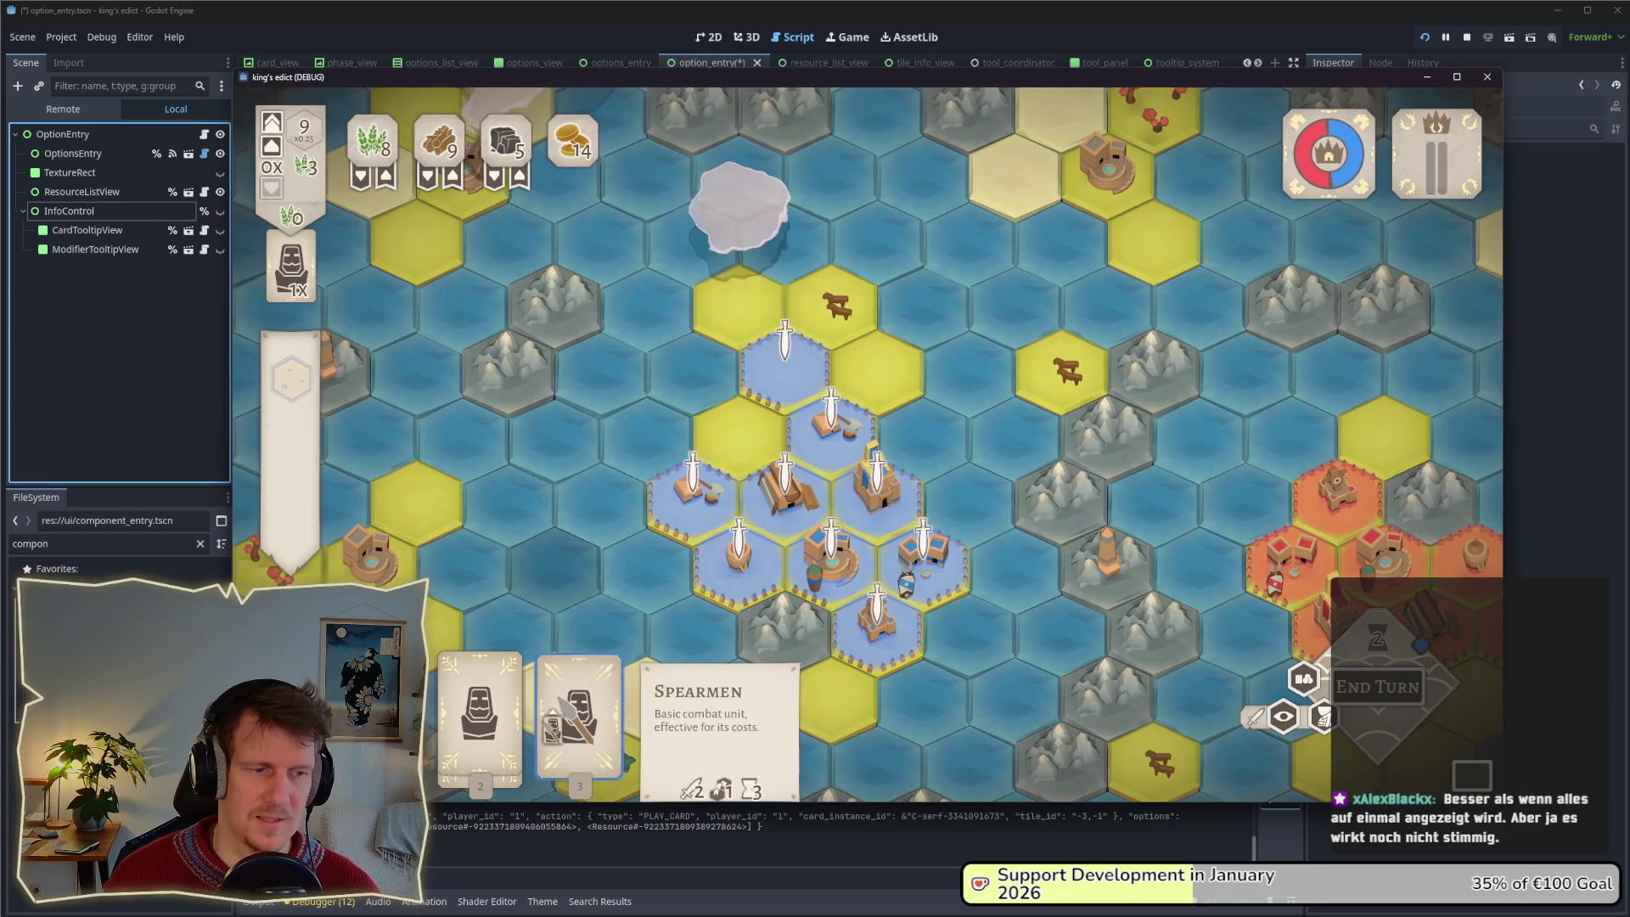
click(480, 683)
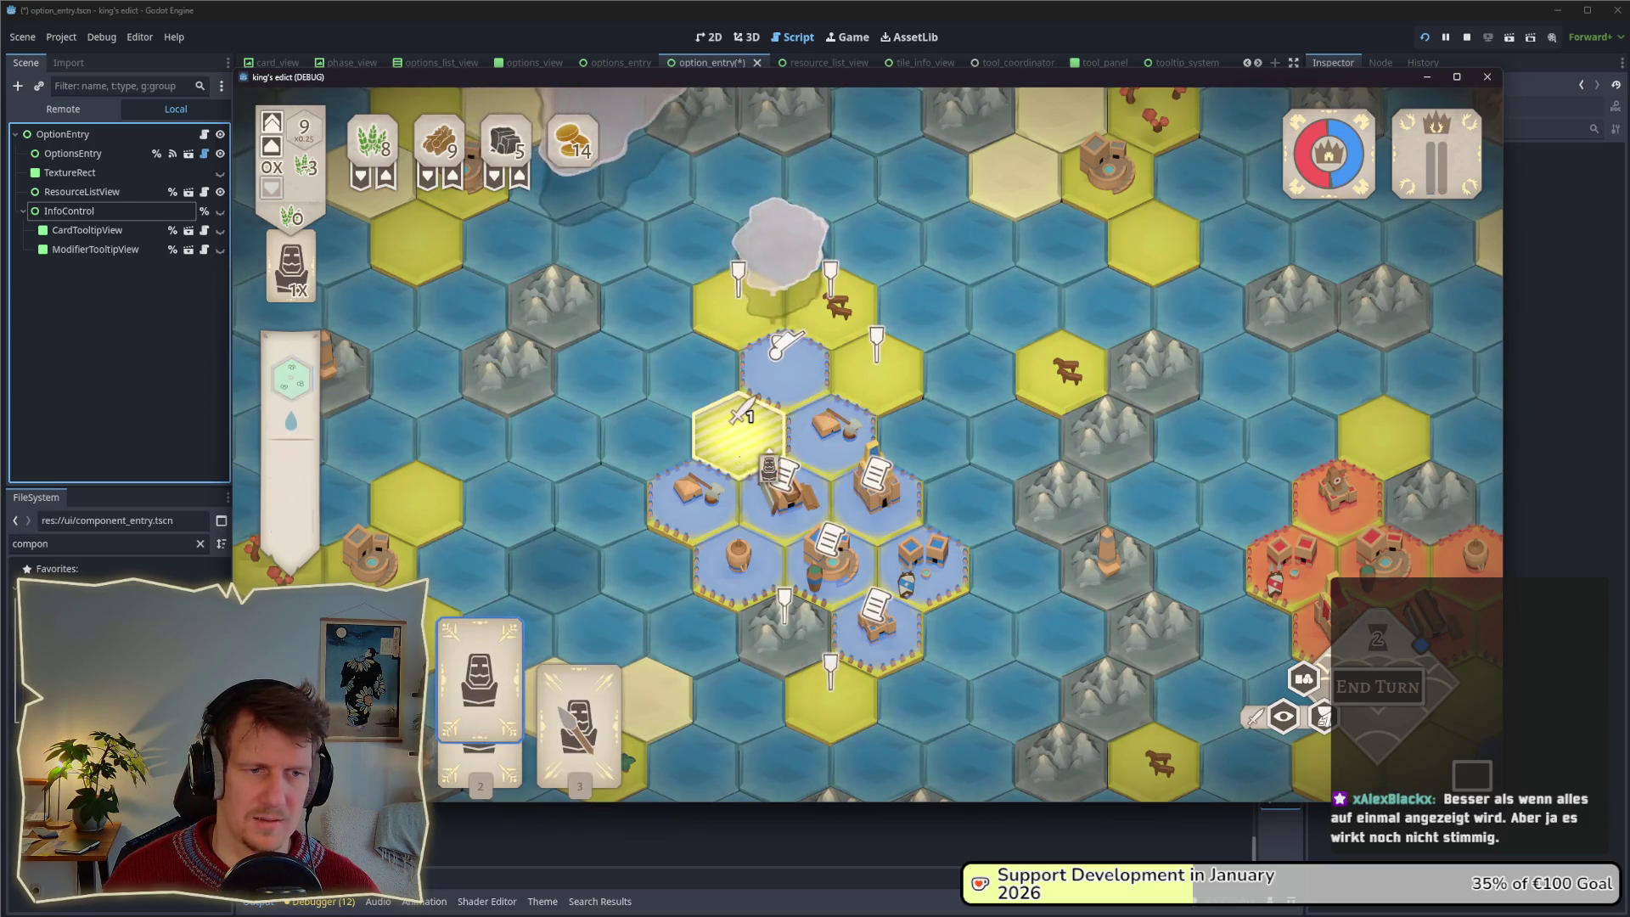
mouse_move(785, 497)
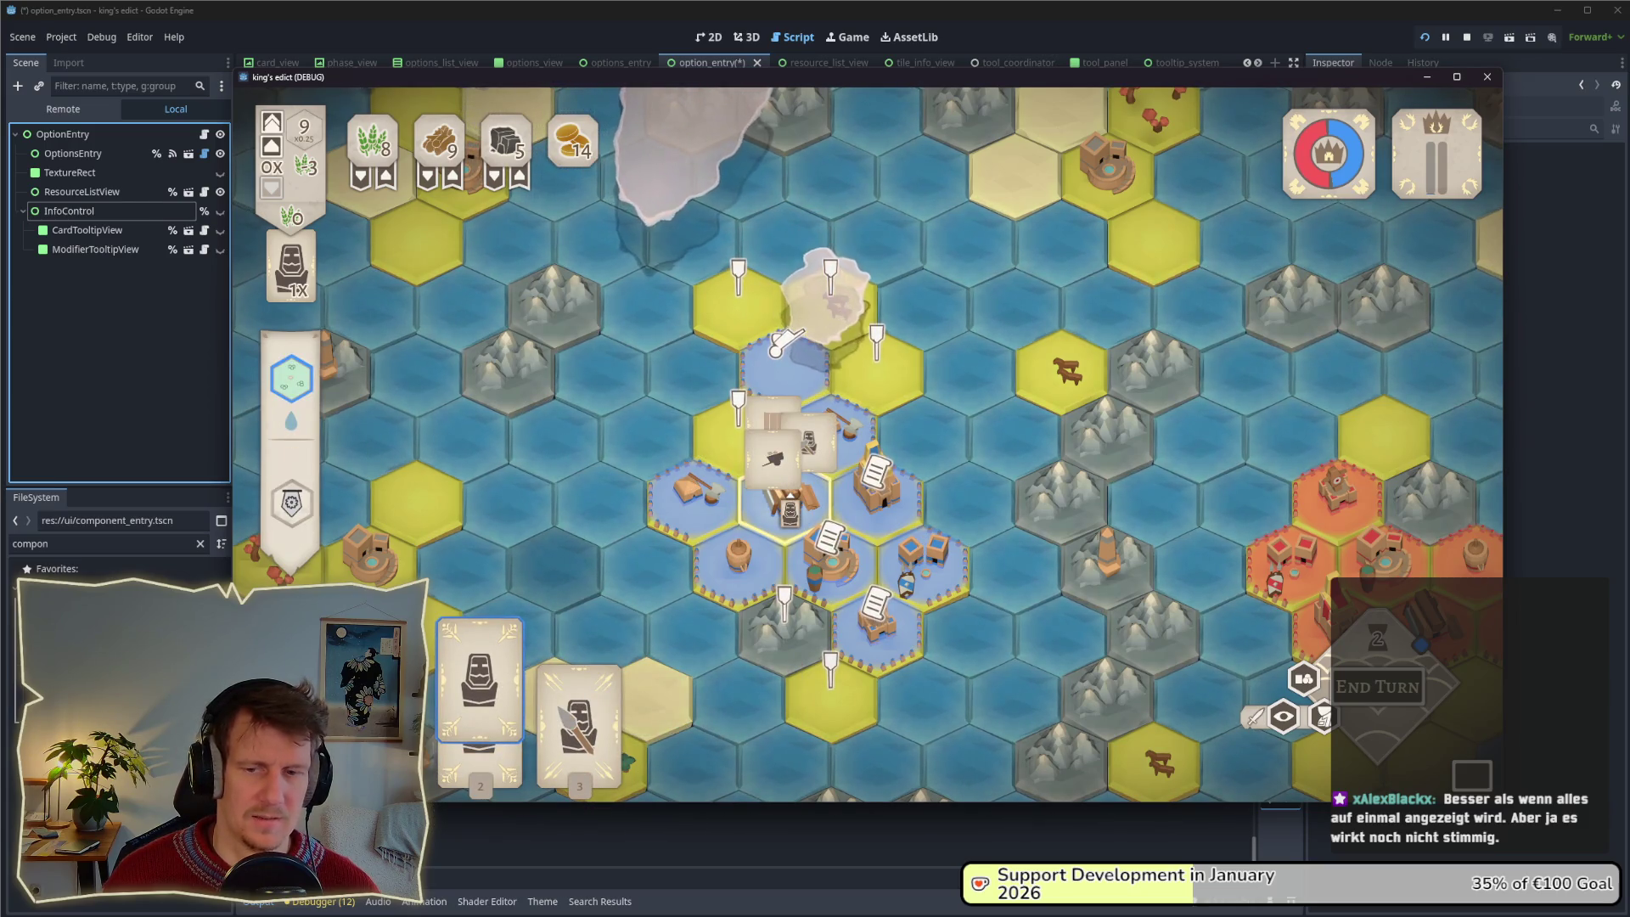
click(787, 501)
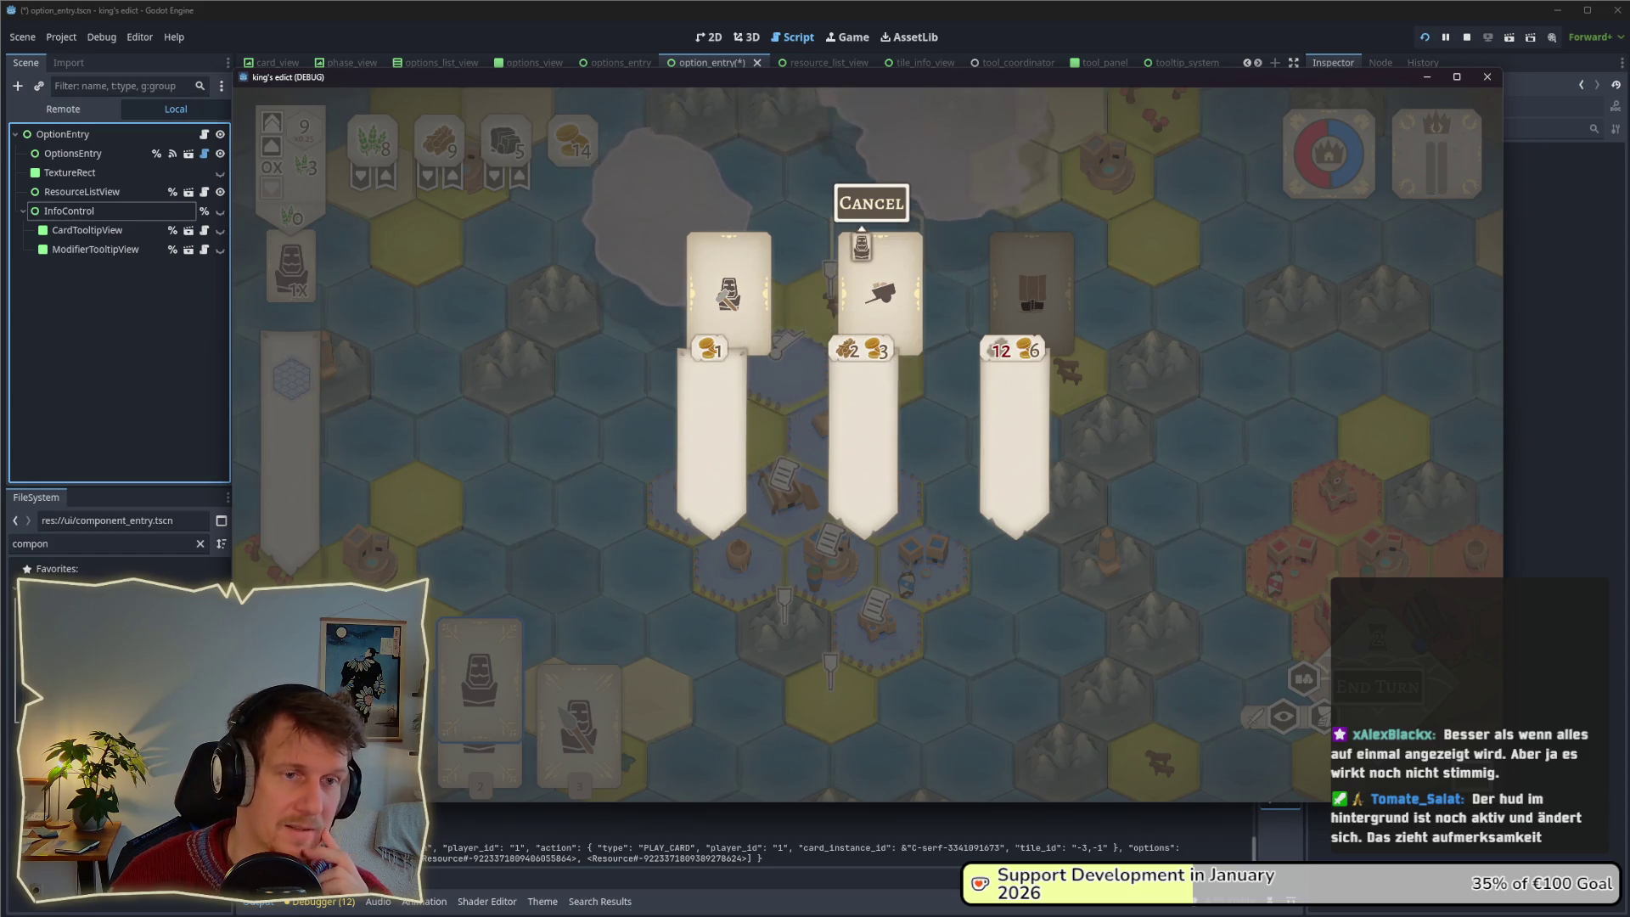
click(859, 255)
mouse_move(480, 680)
mouse_down()
mouse_move(781, 314)
mouse_move(858, 340)
mouse_move(611, 280)
mouse_up()
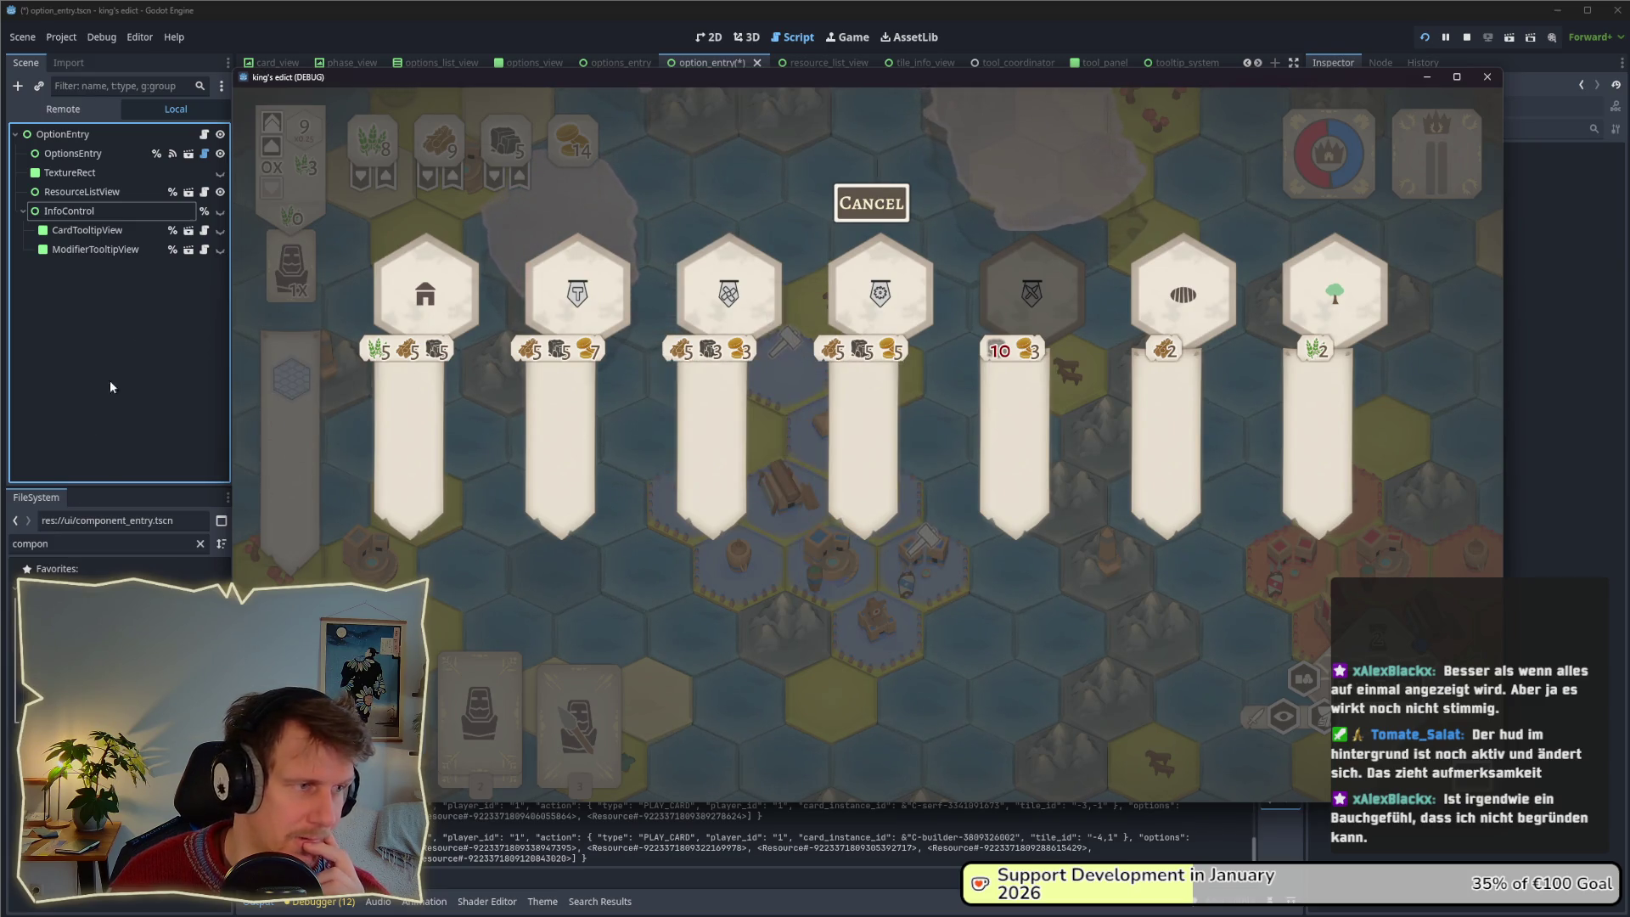
click(217, 170)
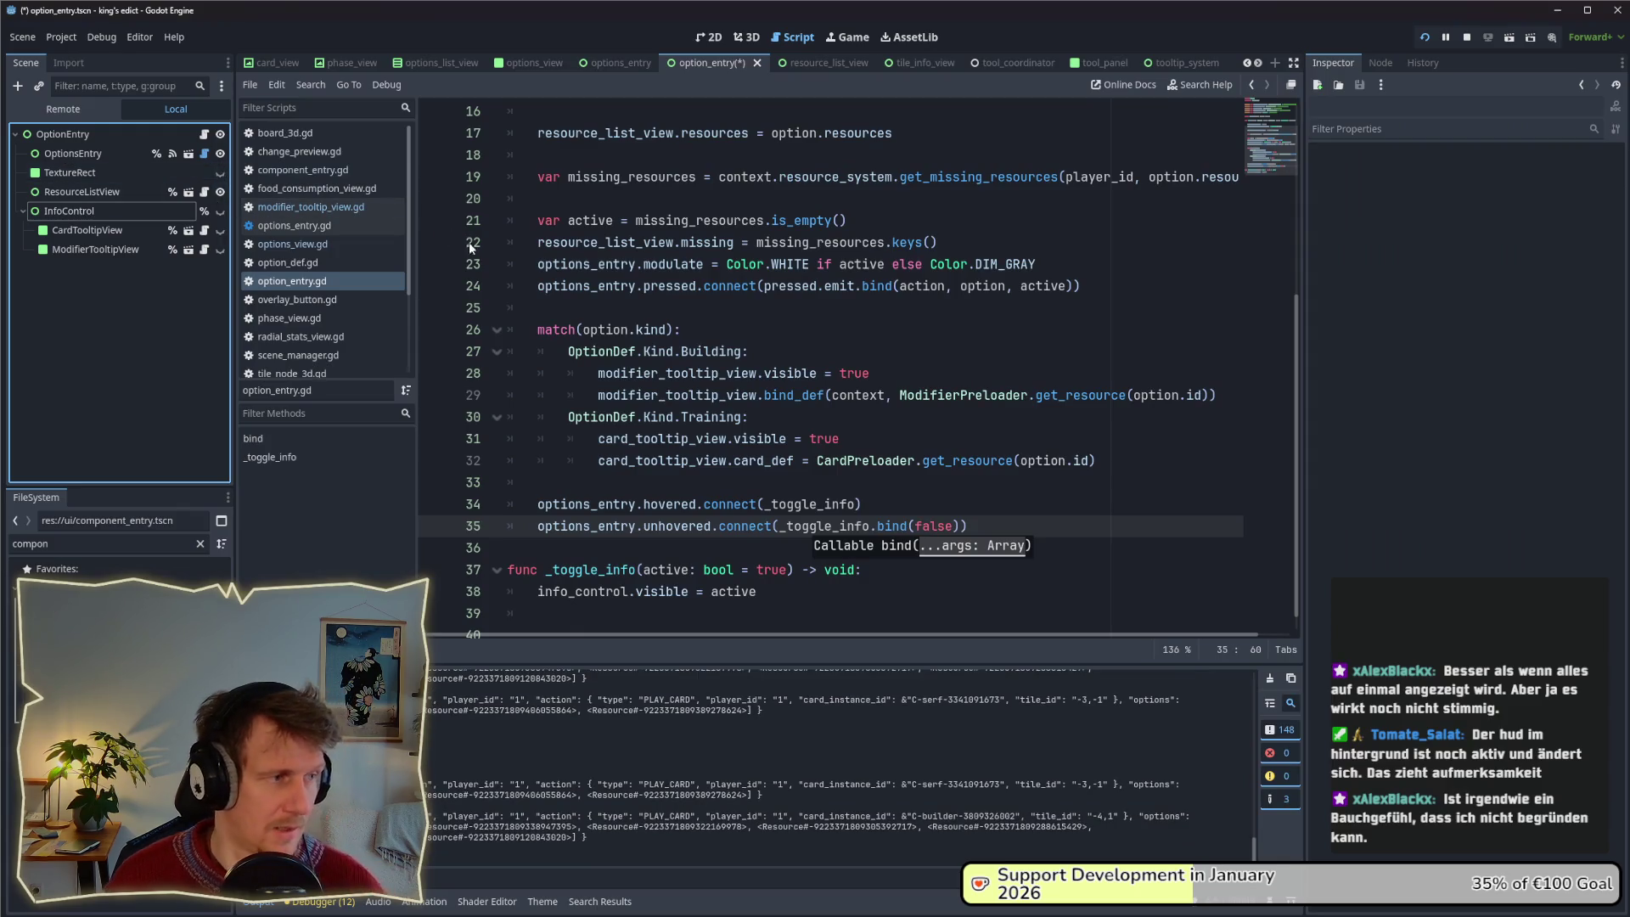
Hover the building option banners to check the House and other tooltips, then cancel and reopen them.
key(alt+Tab)
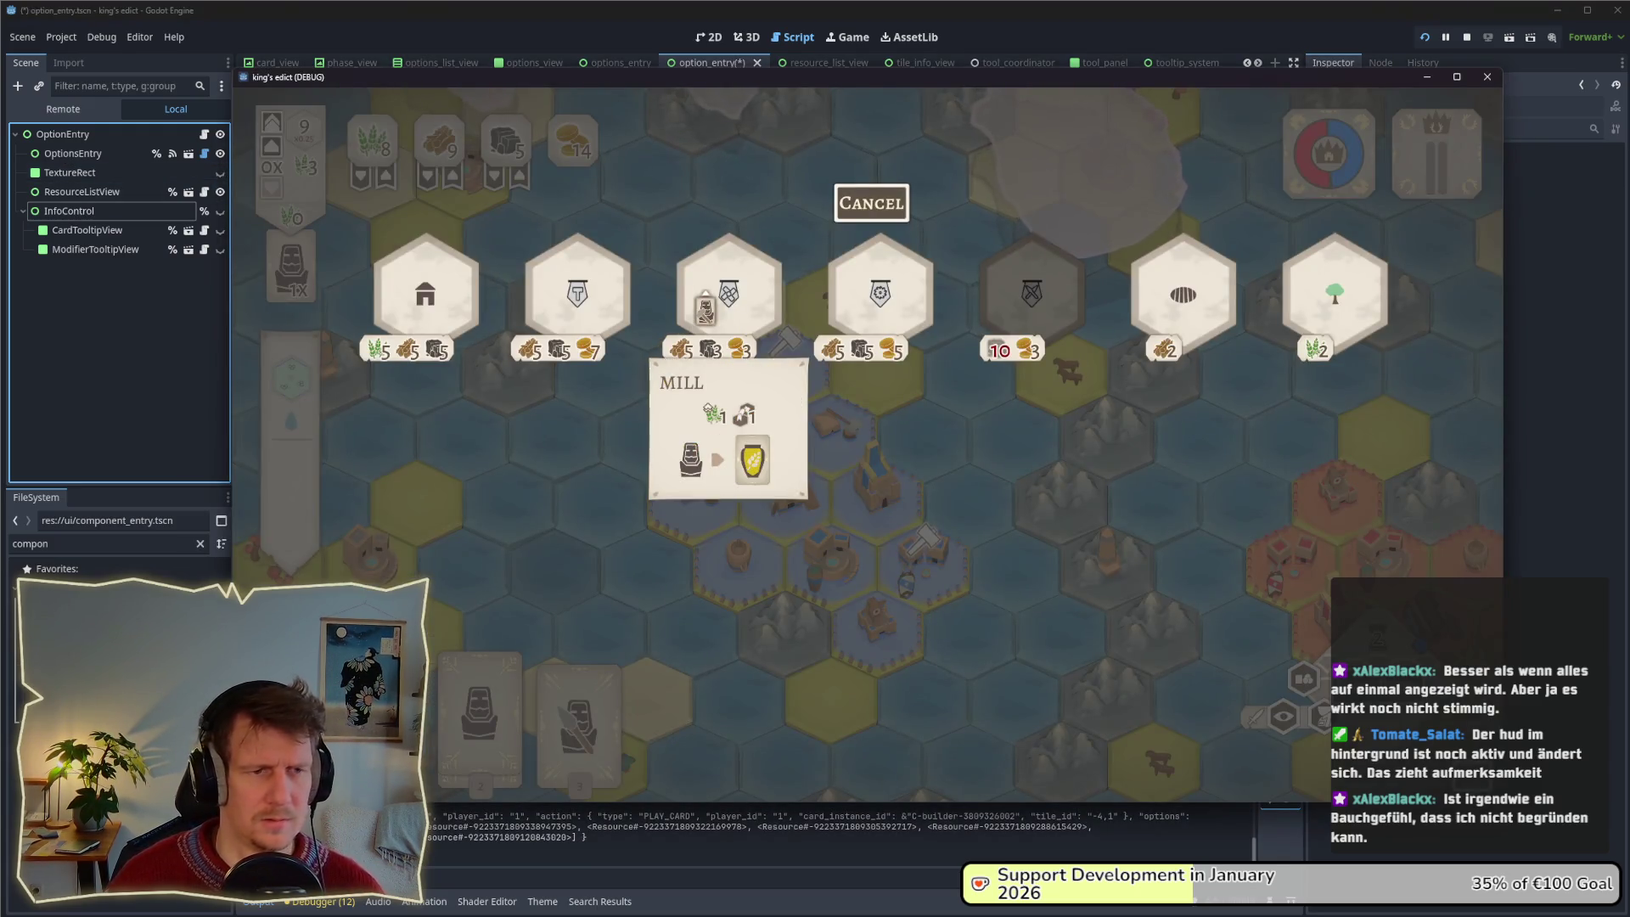
mouse_move(704, 309)
mouse_down()
mouse_move(582, 291)
mouse_move(451, 313)
mouse_move(1158, 318)
mouse_move(153, 321)
mouse_move(1278, 305)
mouse_move(1236, 334)
mouse_move(1331, 338)
mouse_move(1019, 321)
mouse_move(471, 330)
mouse_move(849, 344)
mouse_up()
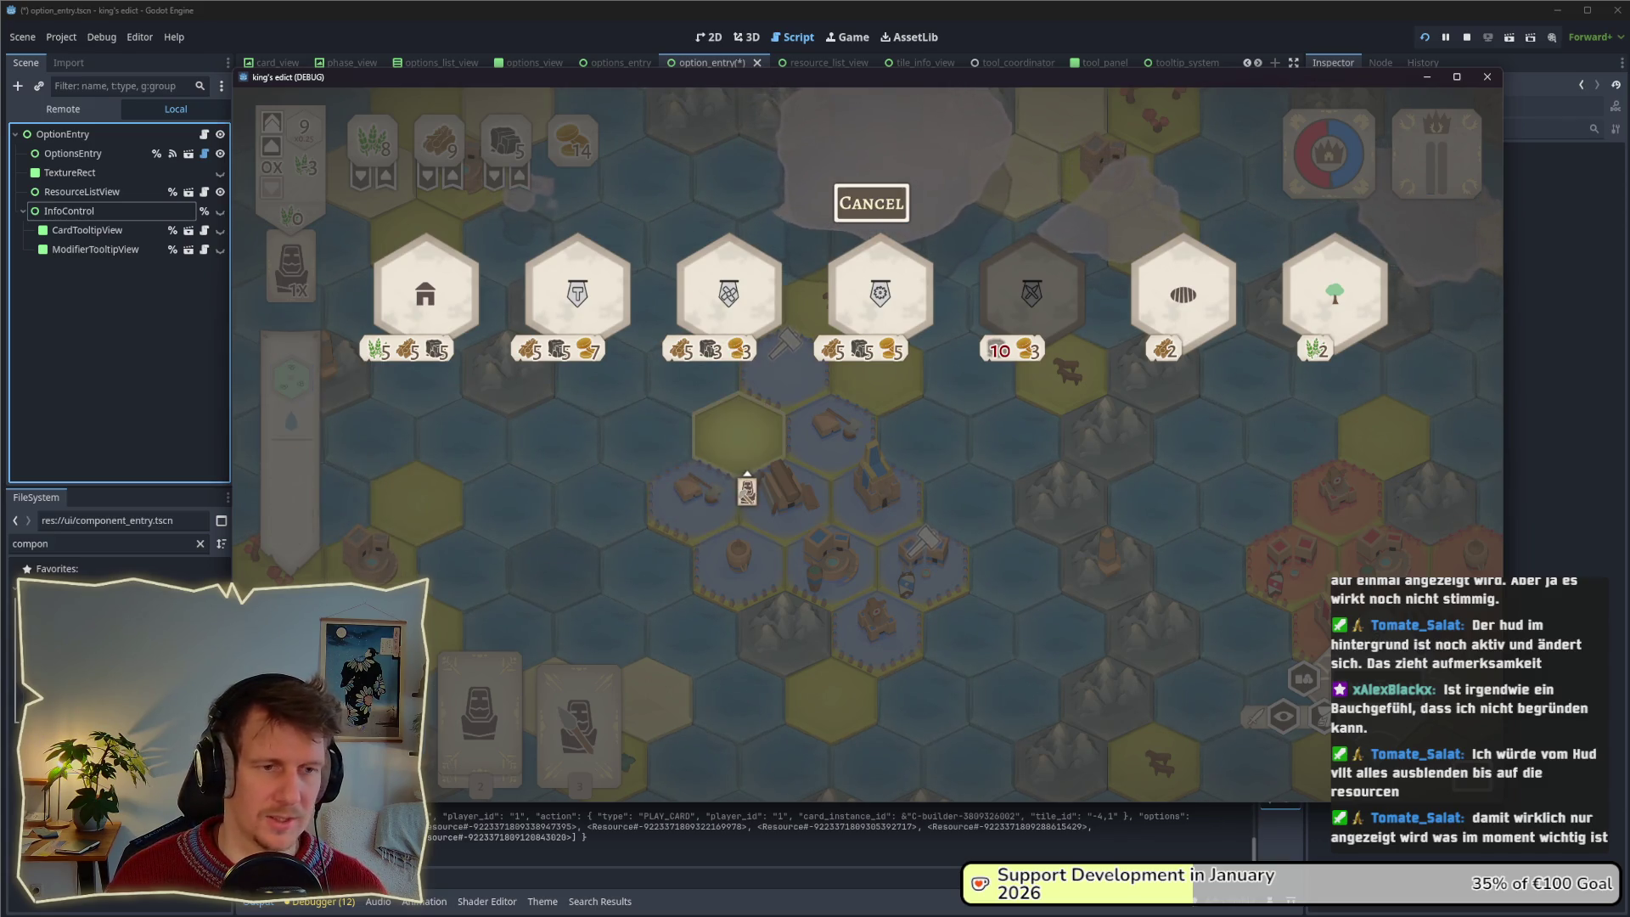
mouse_move(550, 314)
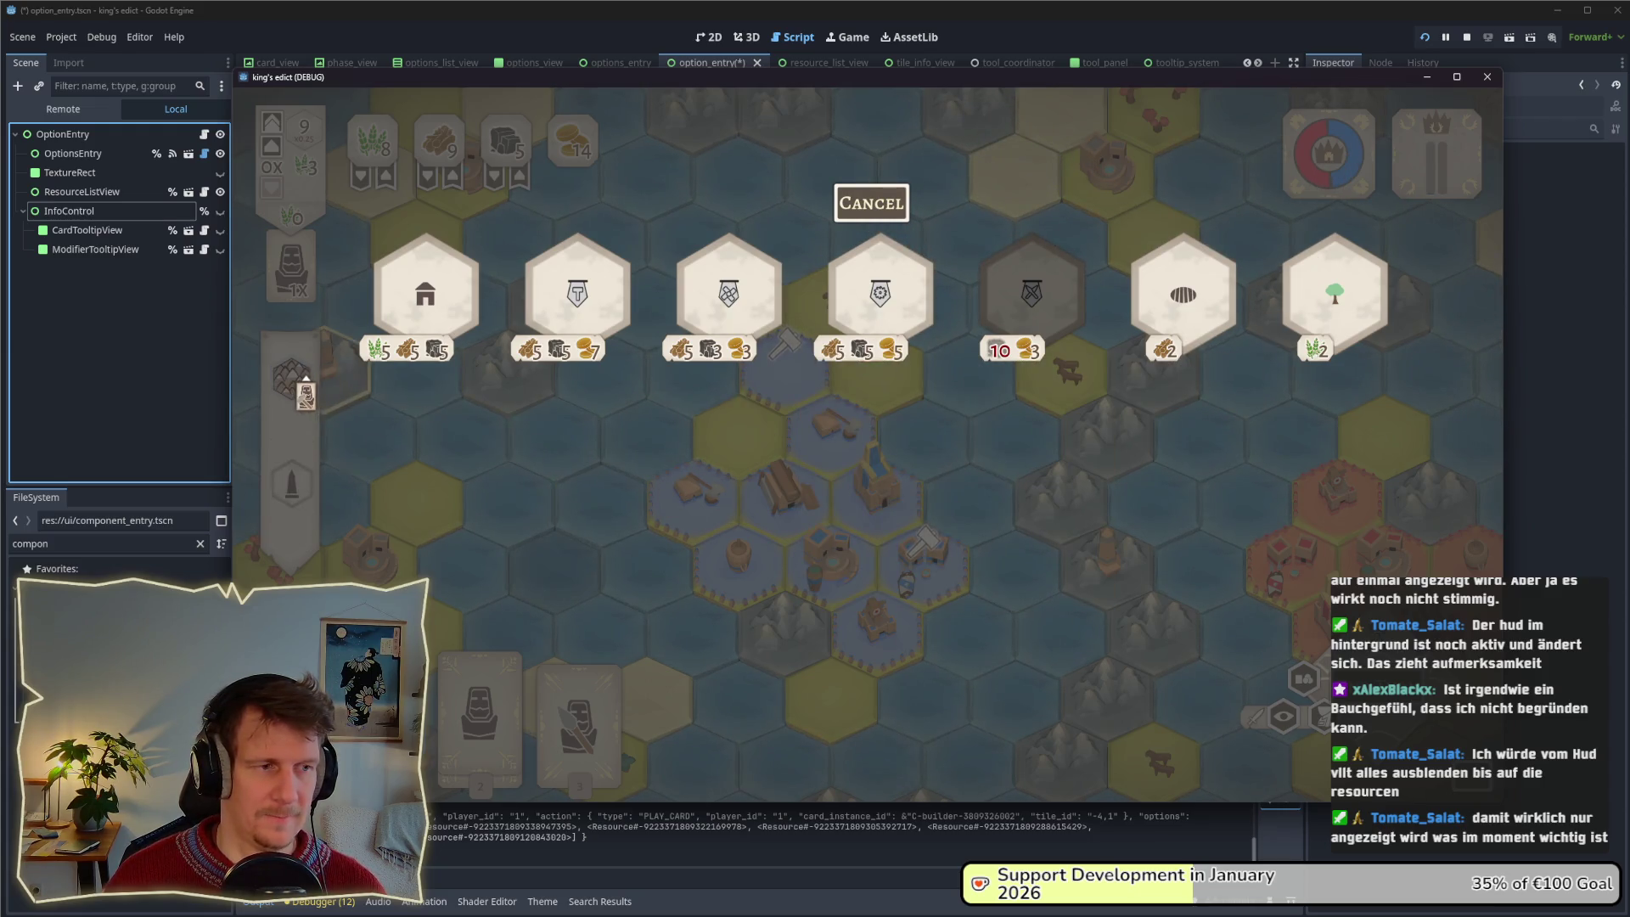
mouse_move(823, 337)
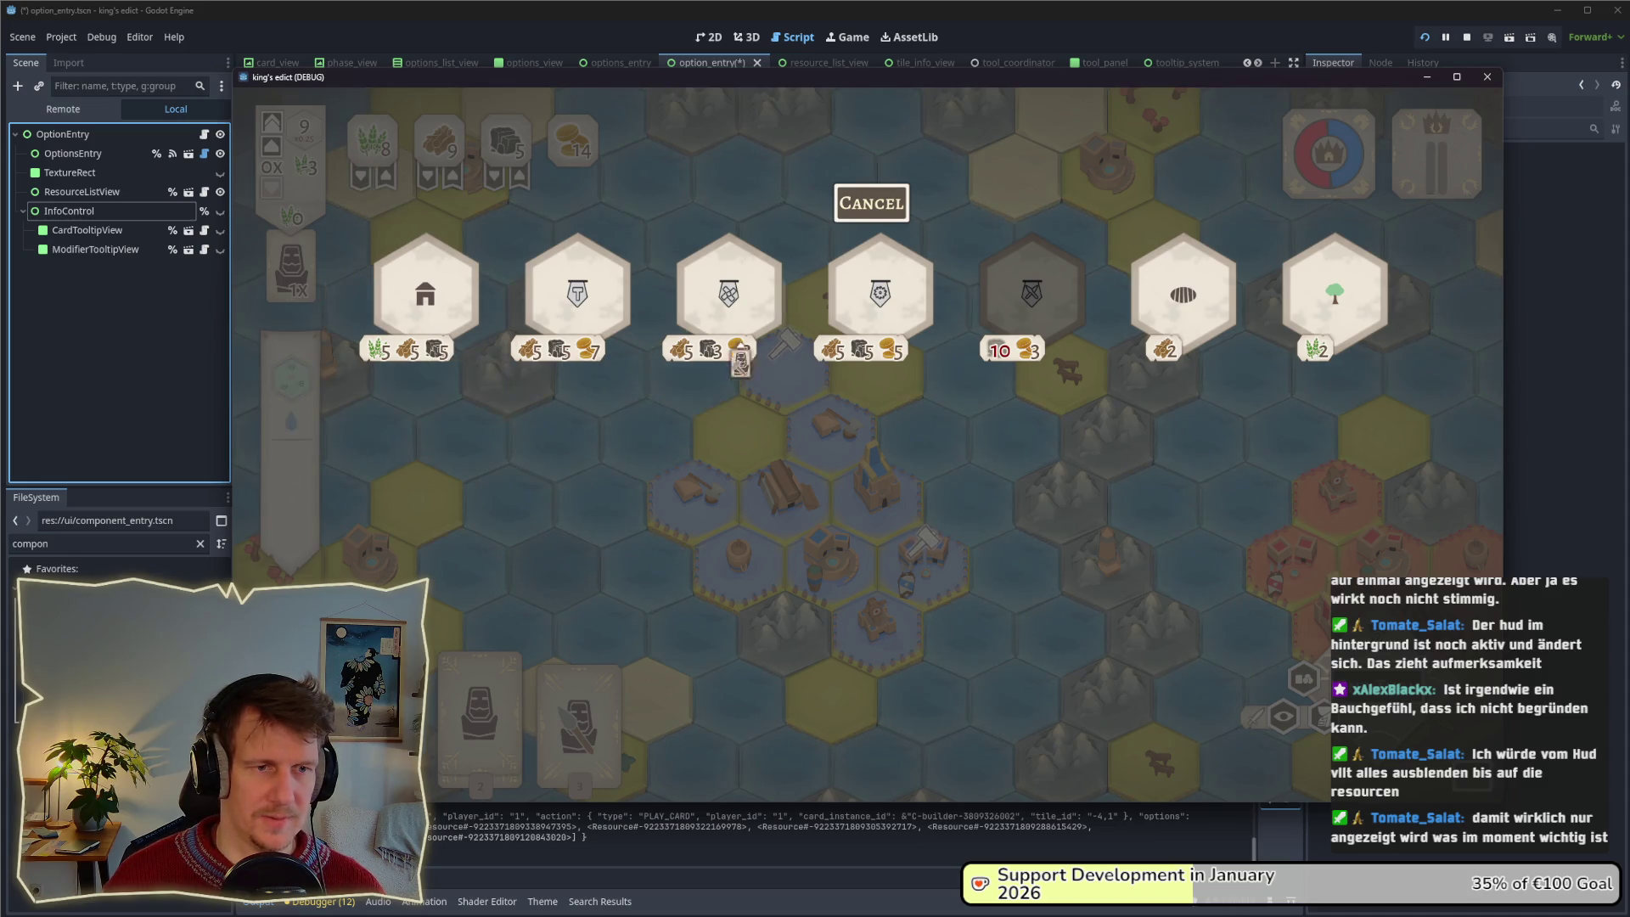
click(872, 203)
click(921, 547)
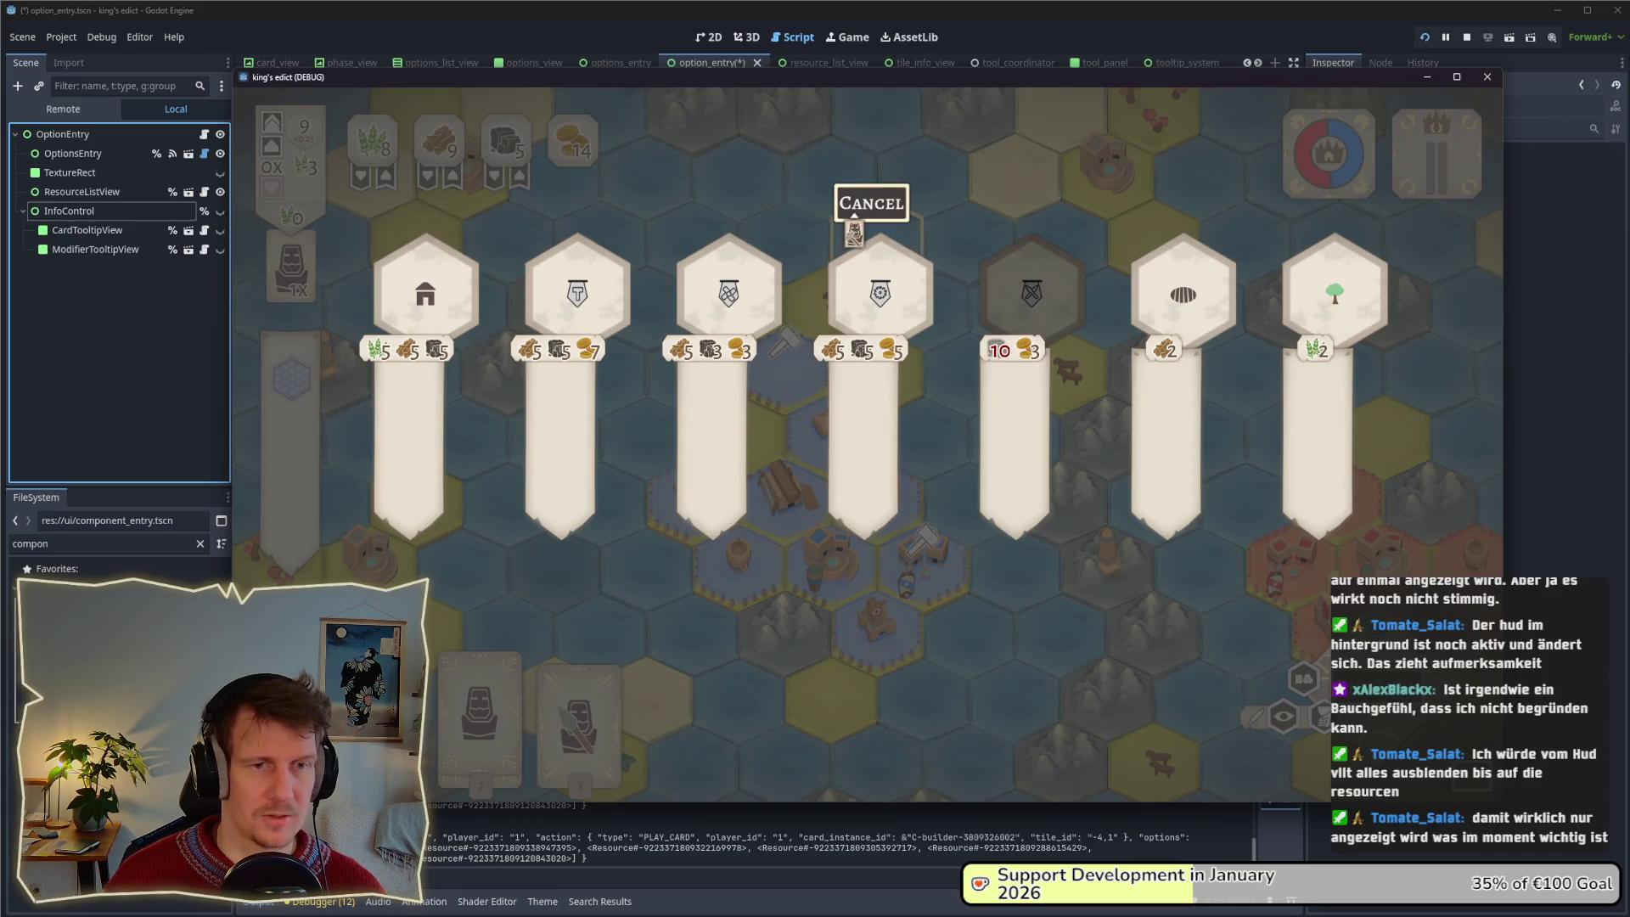
Reopen the building banners, hover several to inspect them, then bring up the Steam Page screenshot checklist.
click(857, 217)
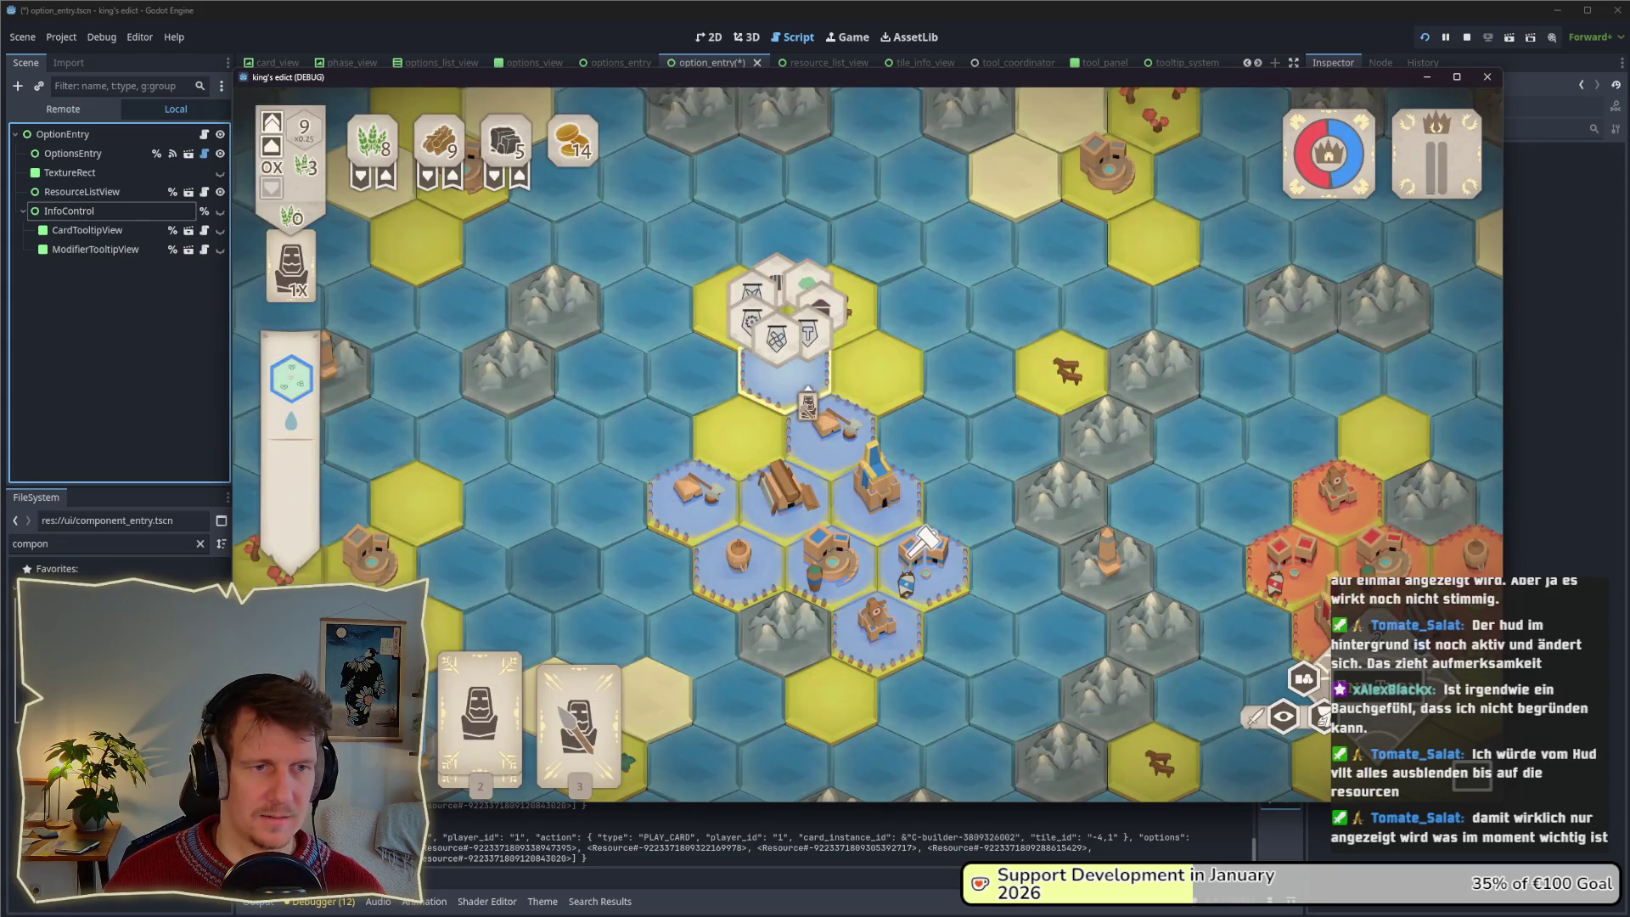
click(774, 324)
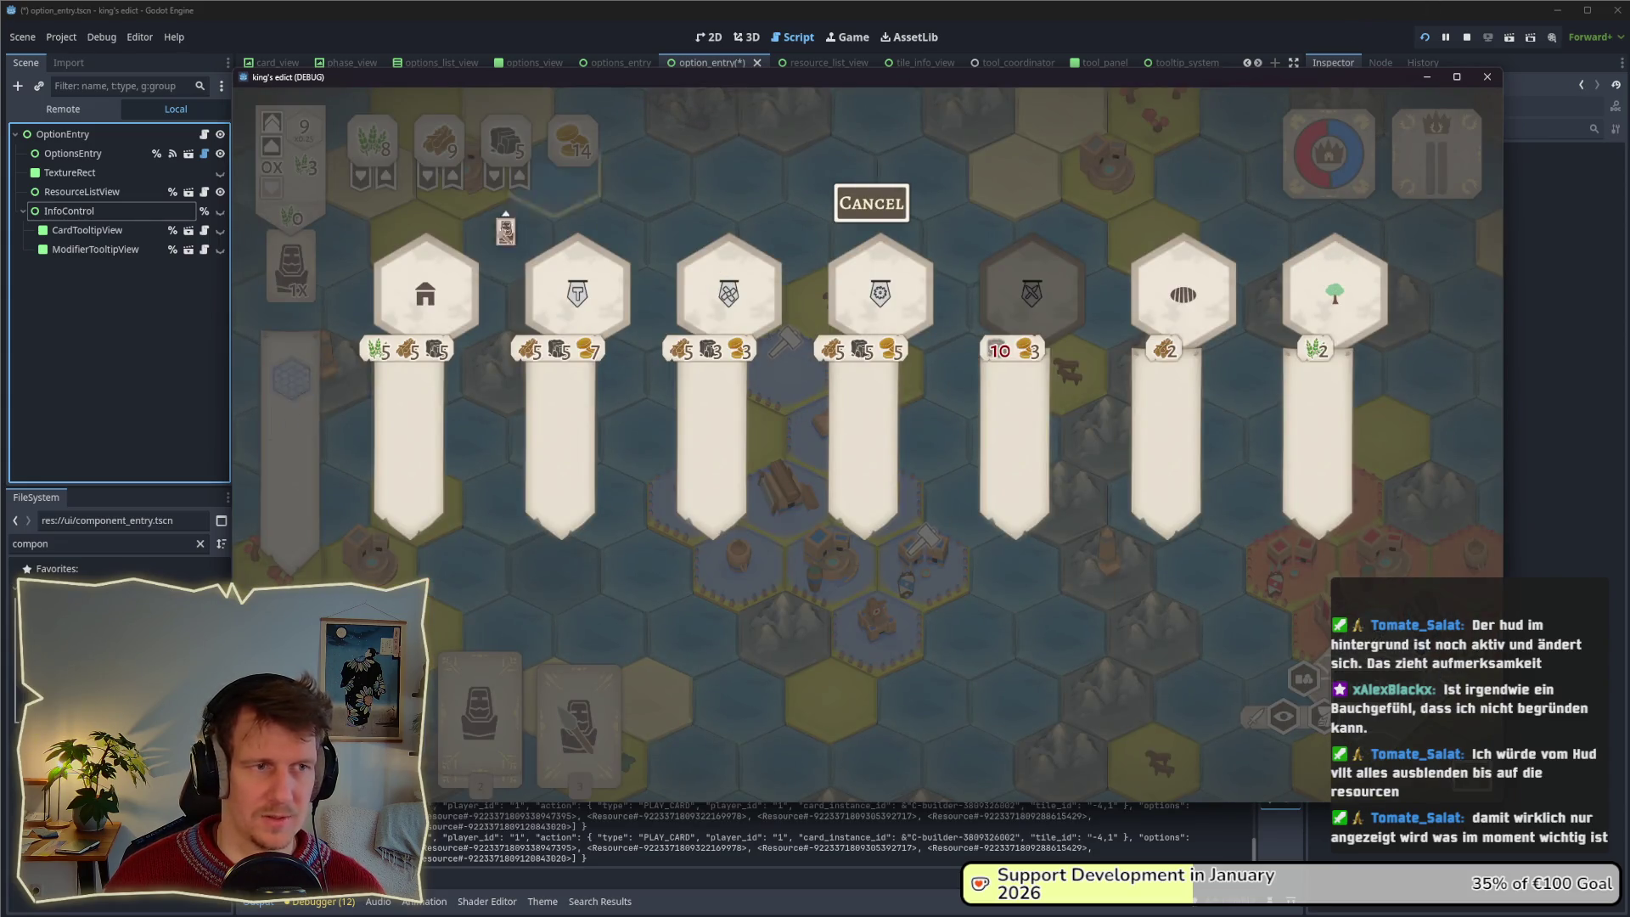
mouse_move(705, 307)
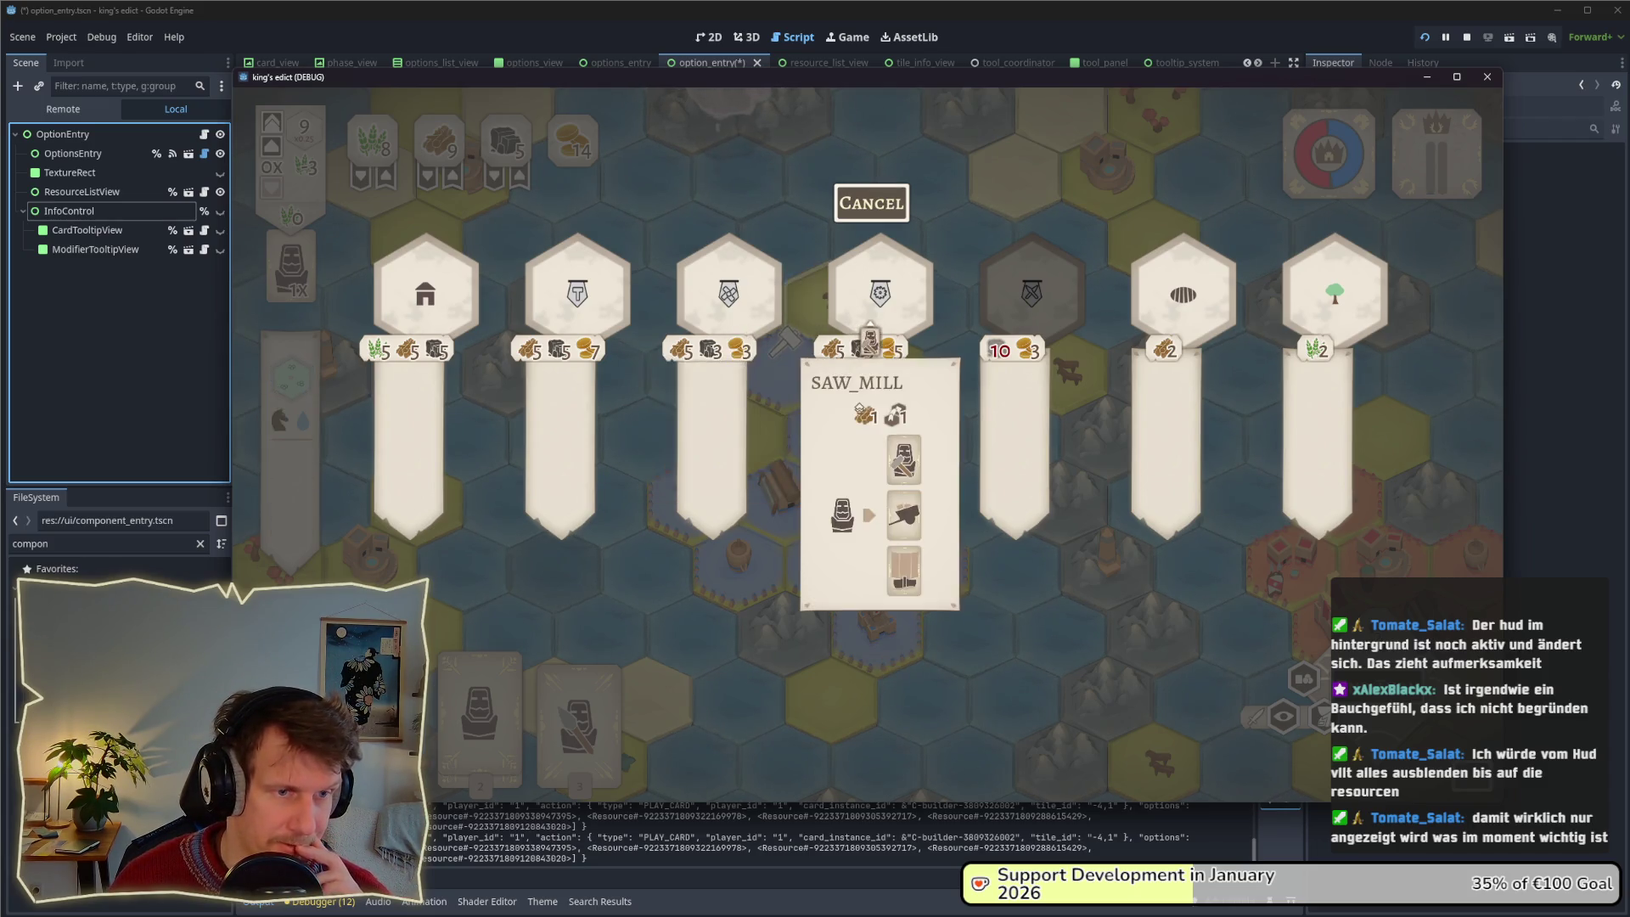
mouse_move(444, 334)
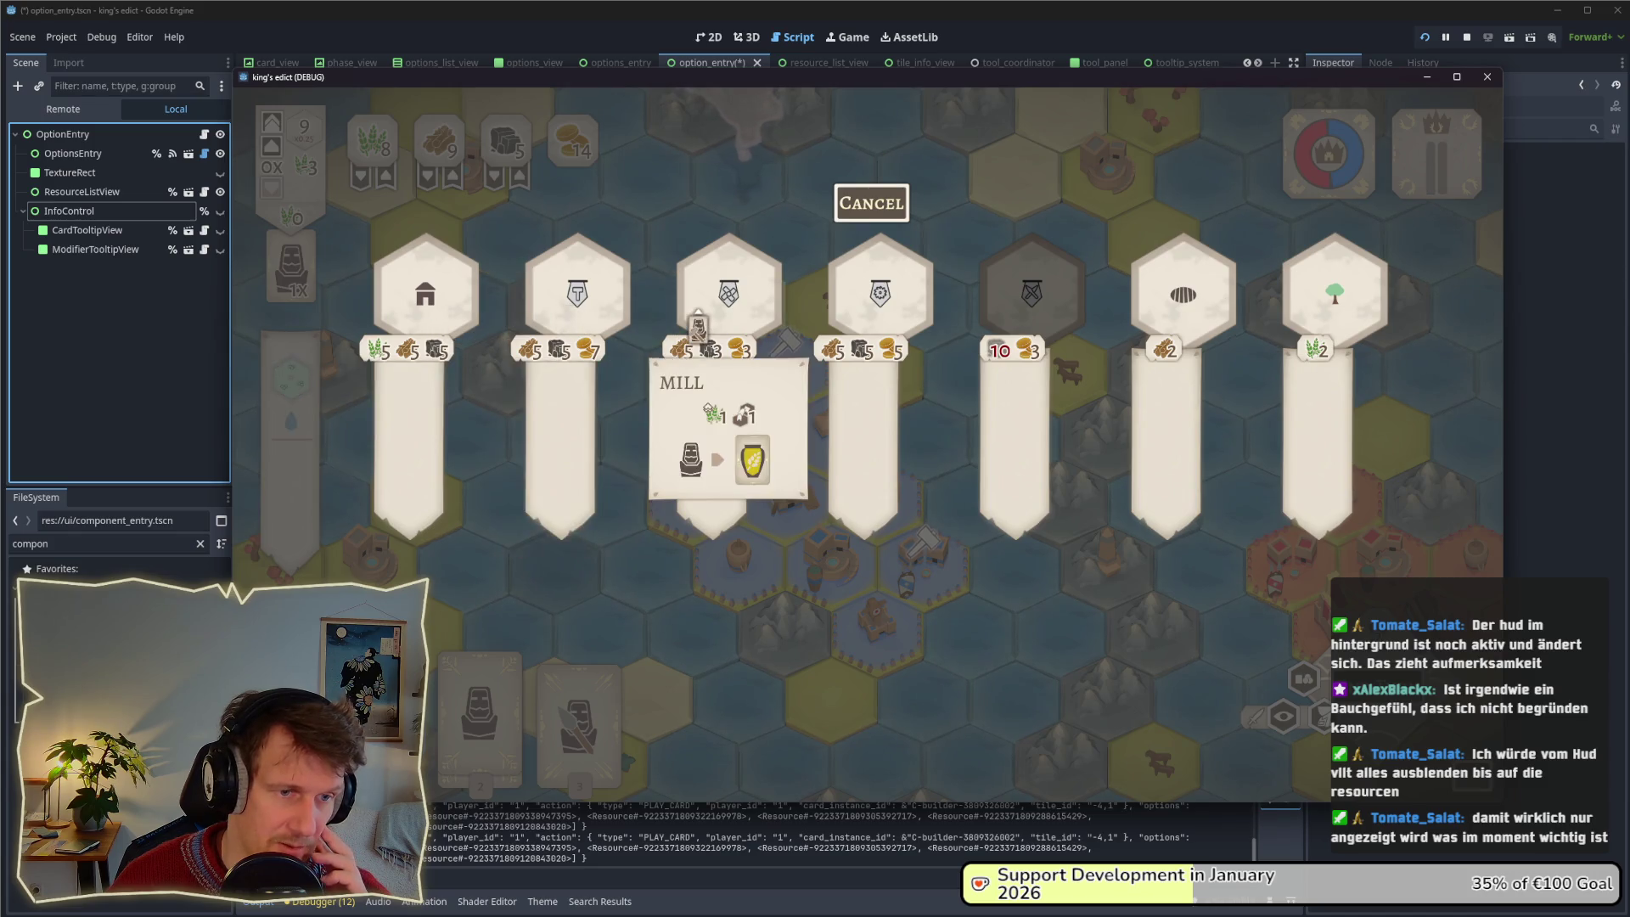
mouse_move(995, 334)
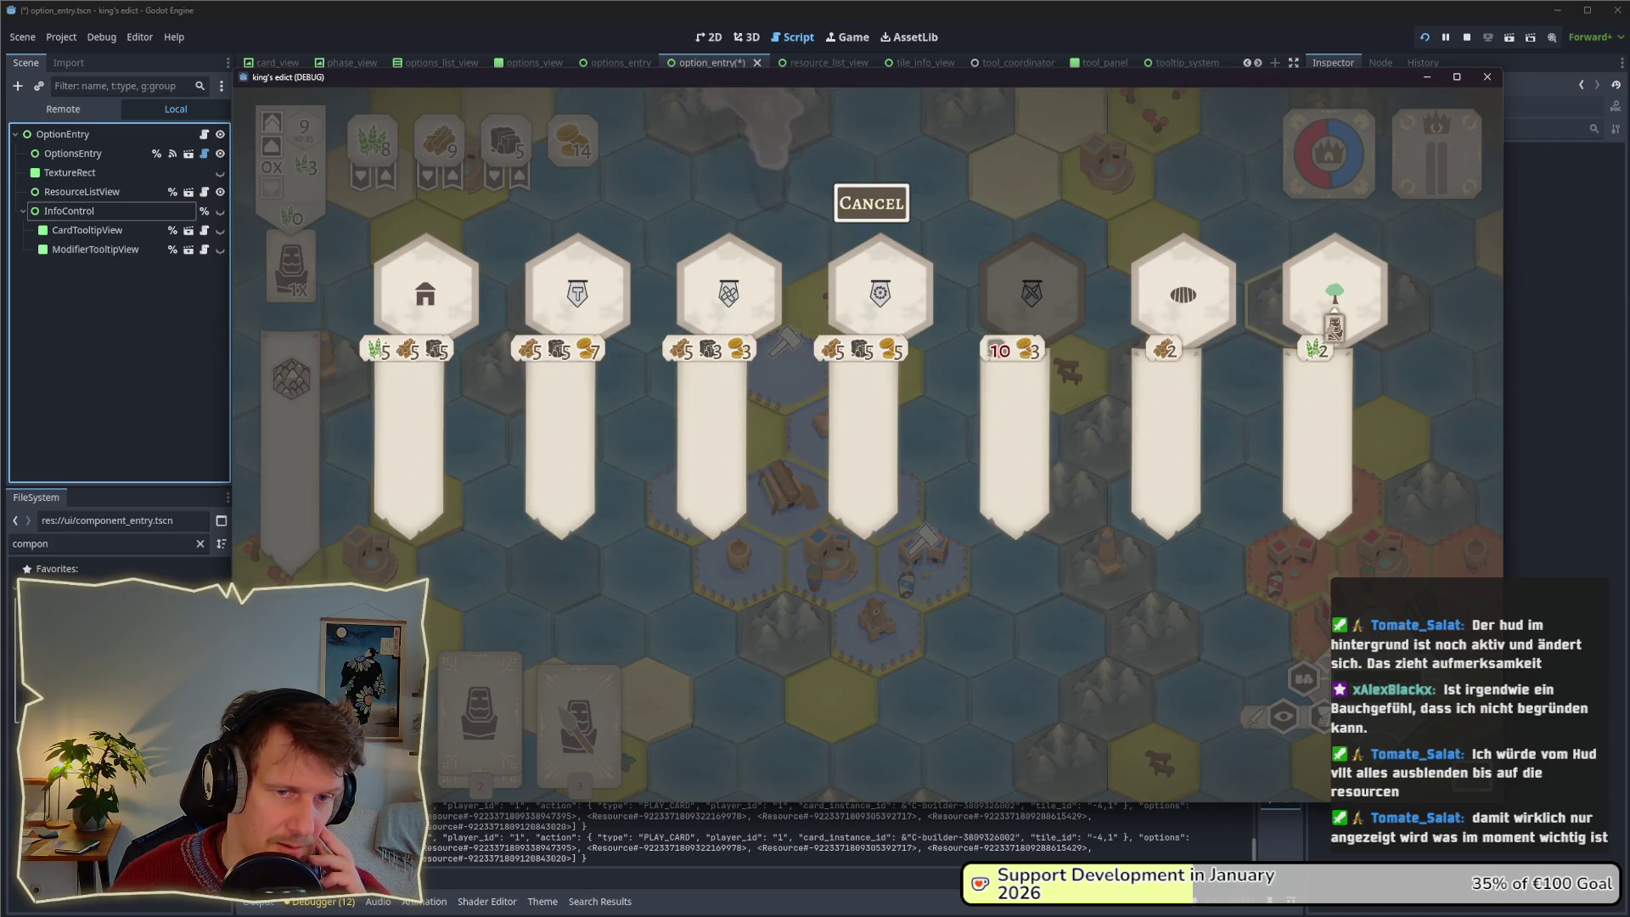
mouse_move(912, 314)
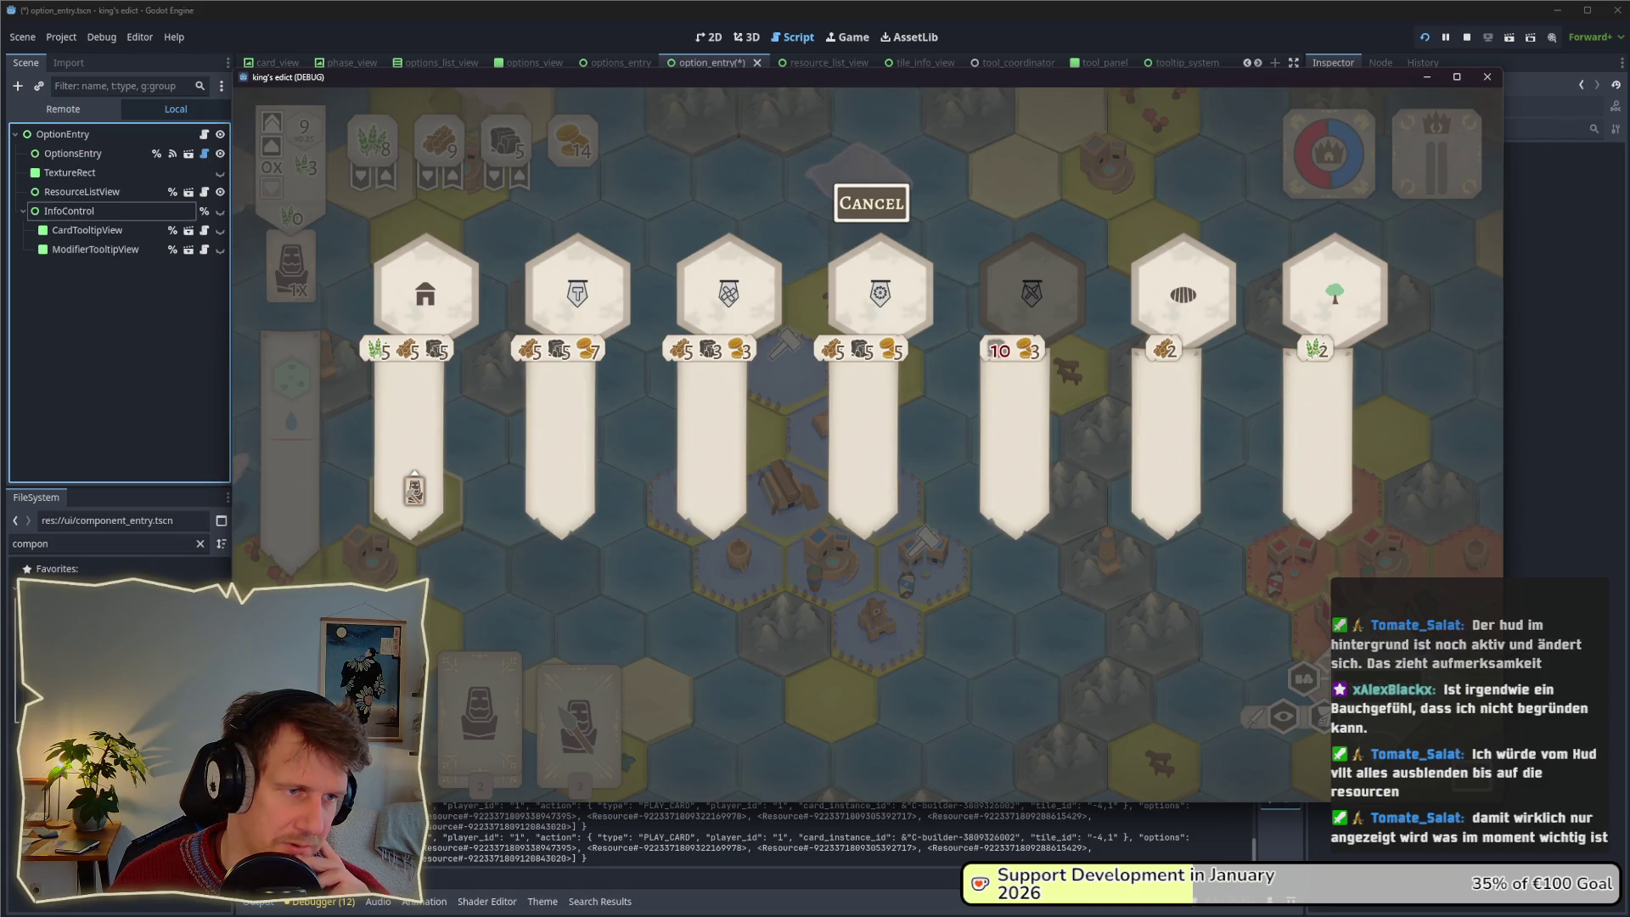
mouse_move(574, 325)
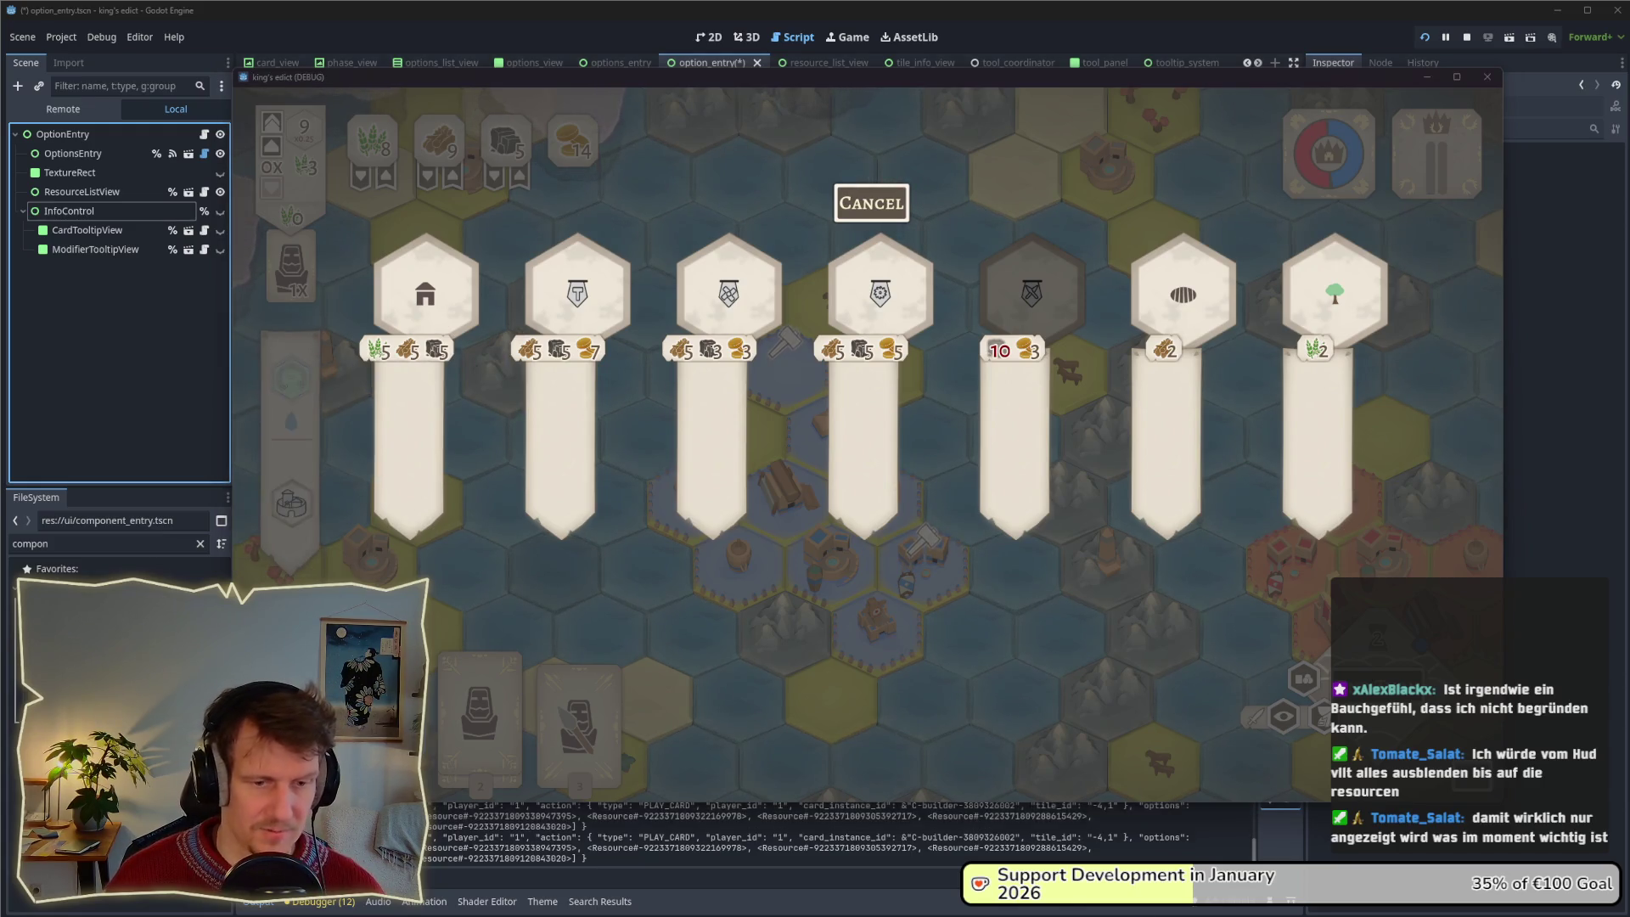
click(1098, 836)
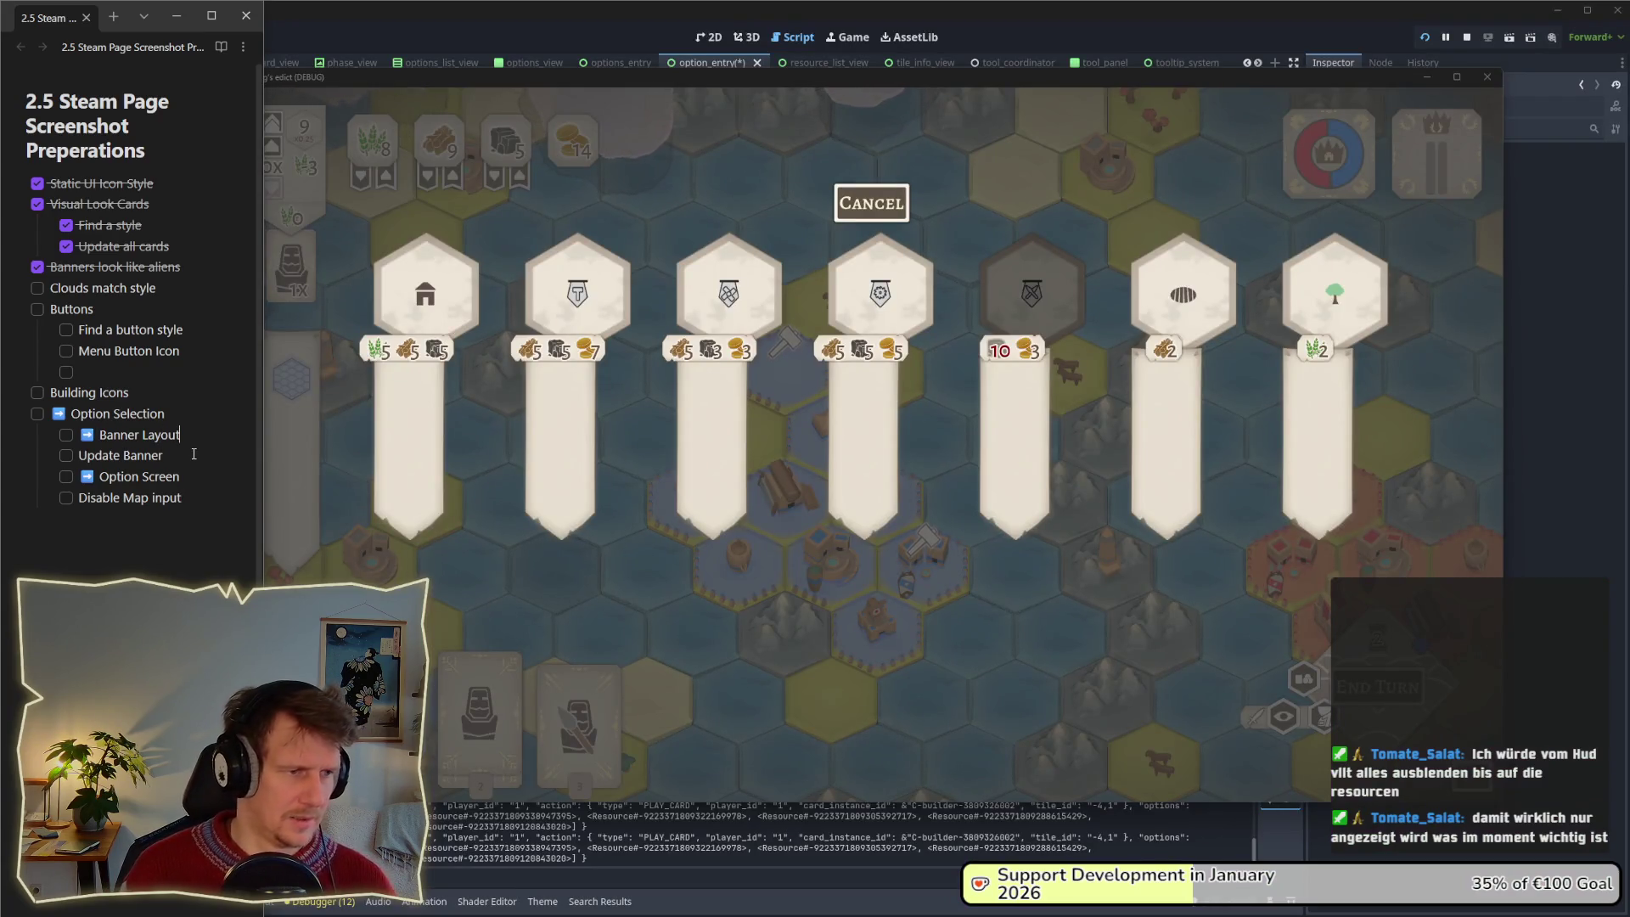
Below Banner Layout, add 'Tooltip to banner', 'Remove greyout', 'Animate other ui elements in and out' and 'disable hud effect'.
key(Return)
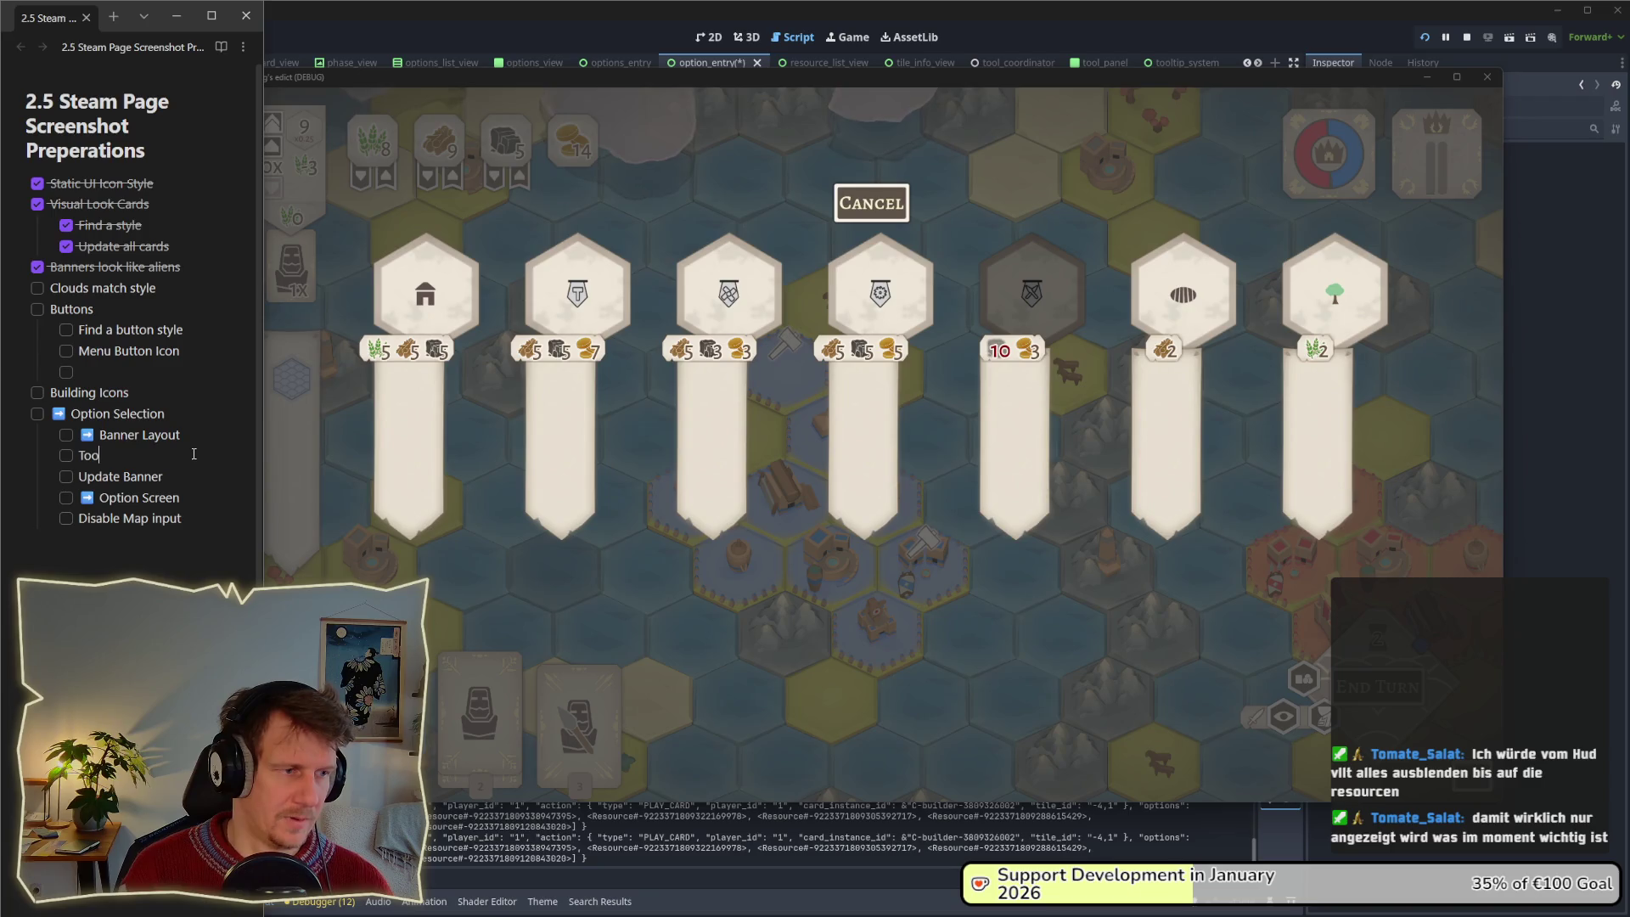
text(Tooltip to banner)
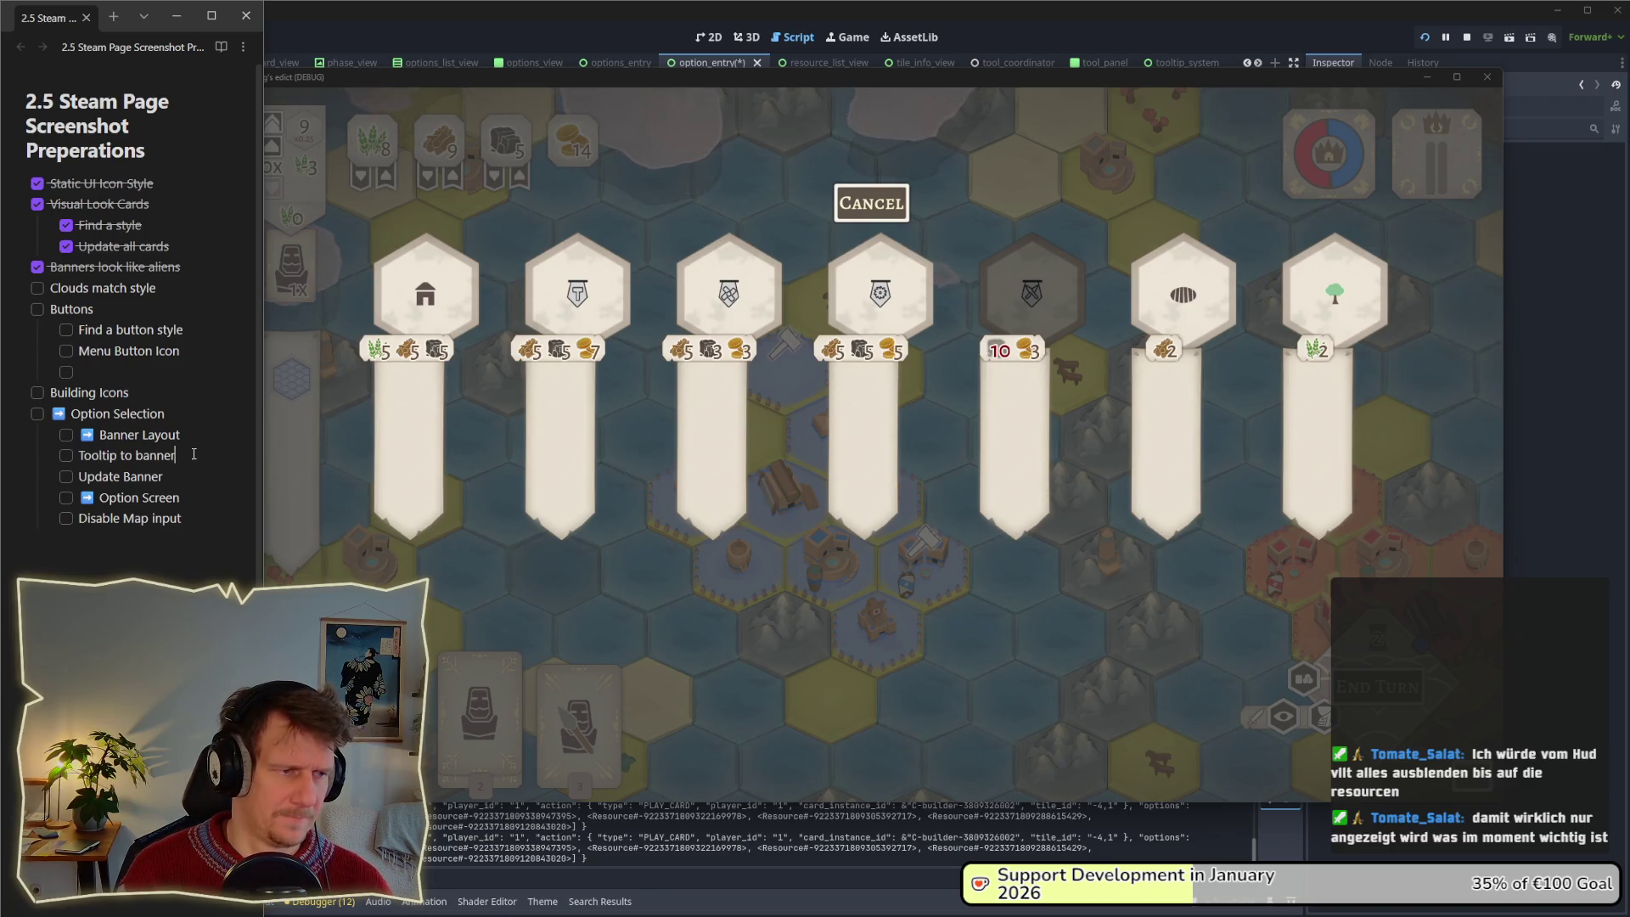
key(Return)
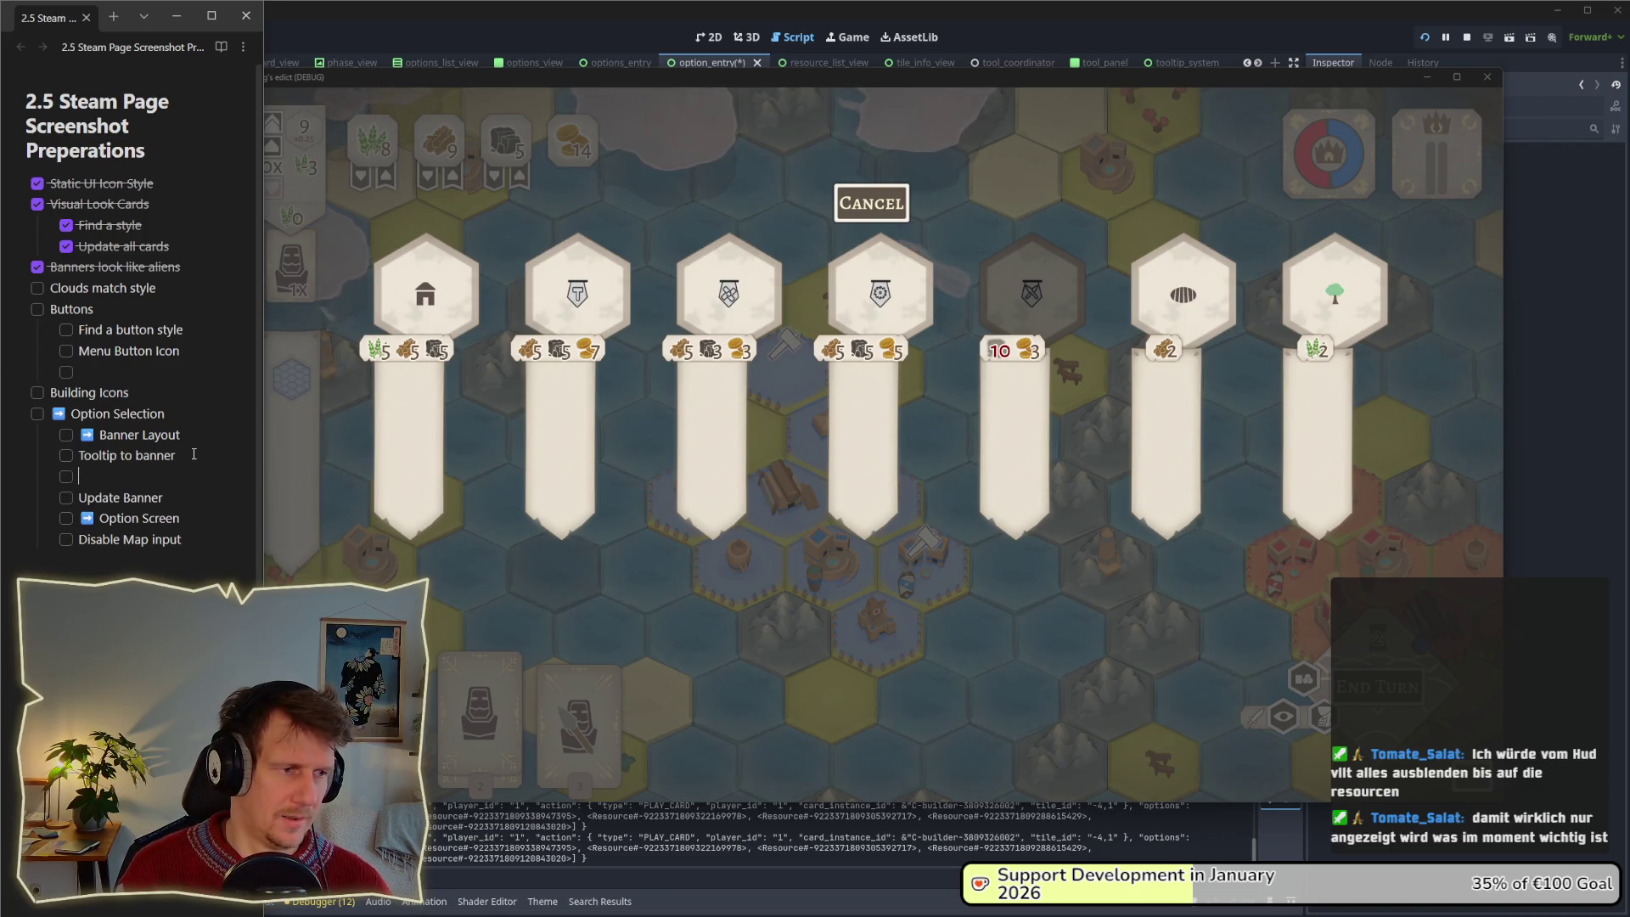
text(Remove gre)
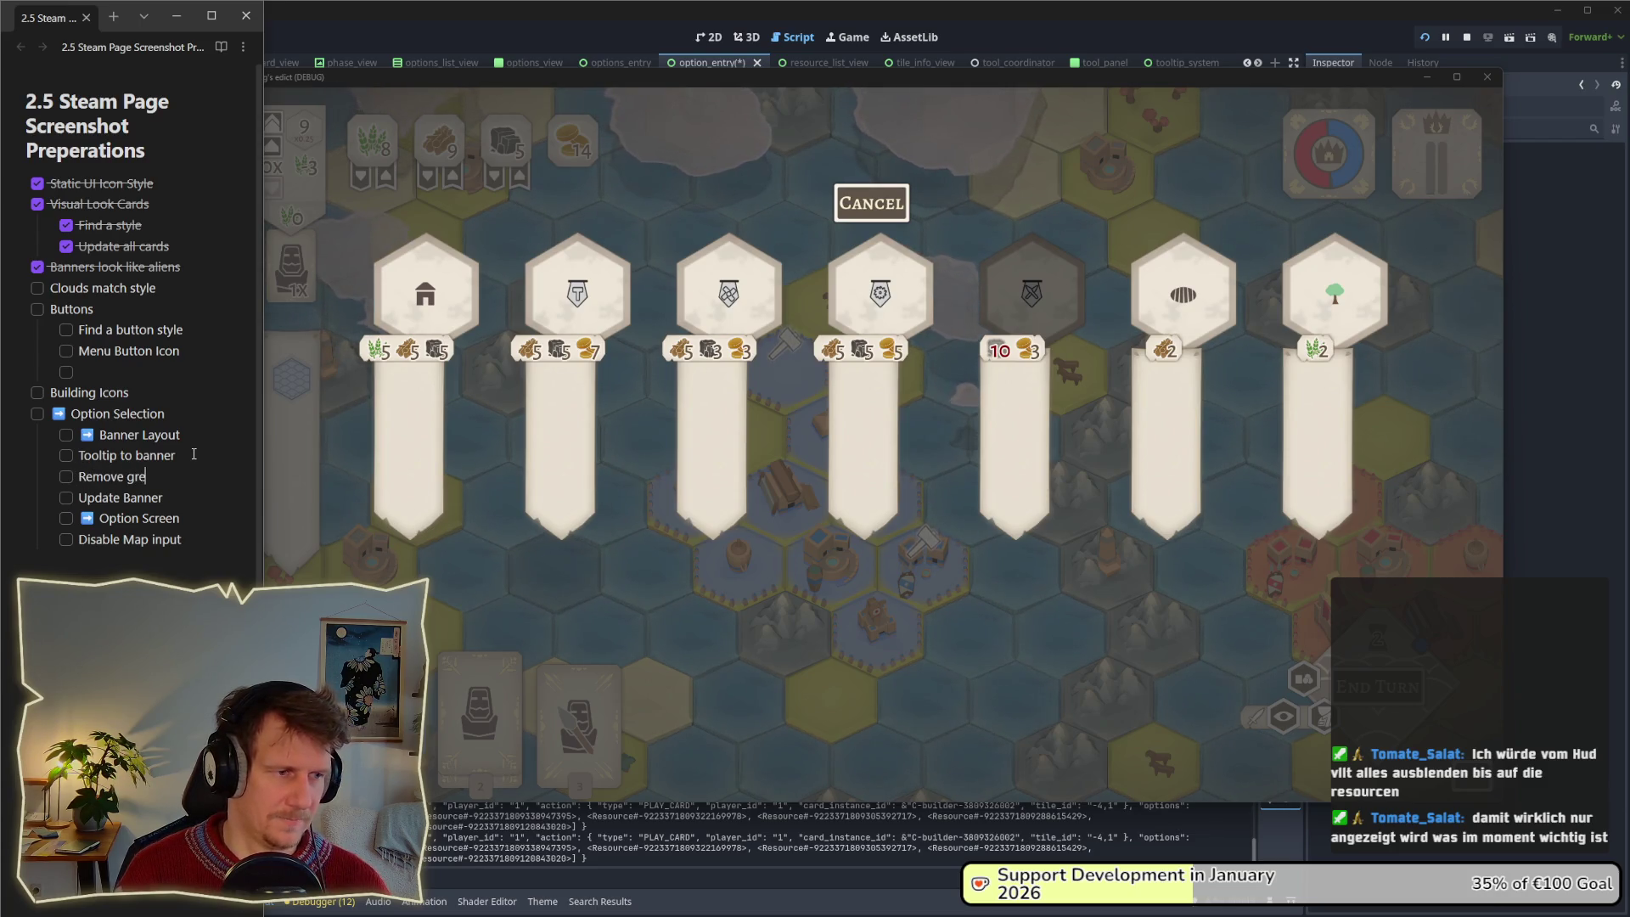
text(yout)
key(Return)
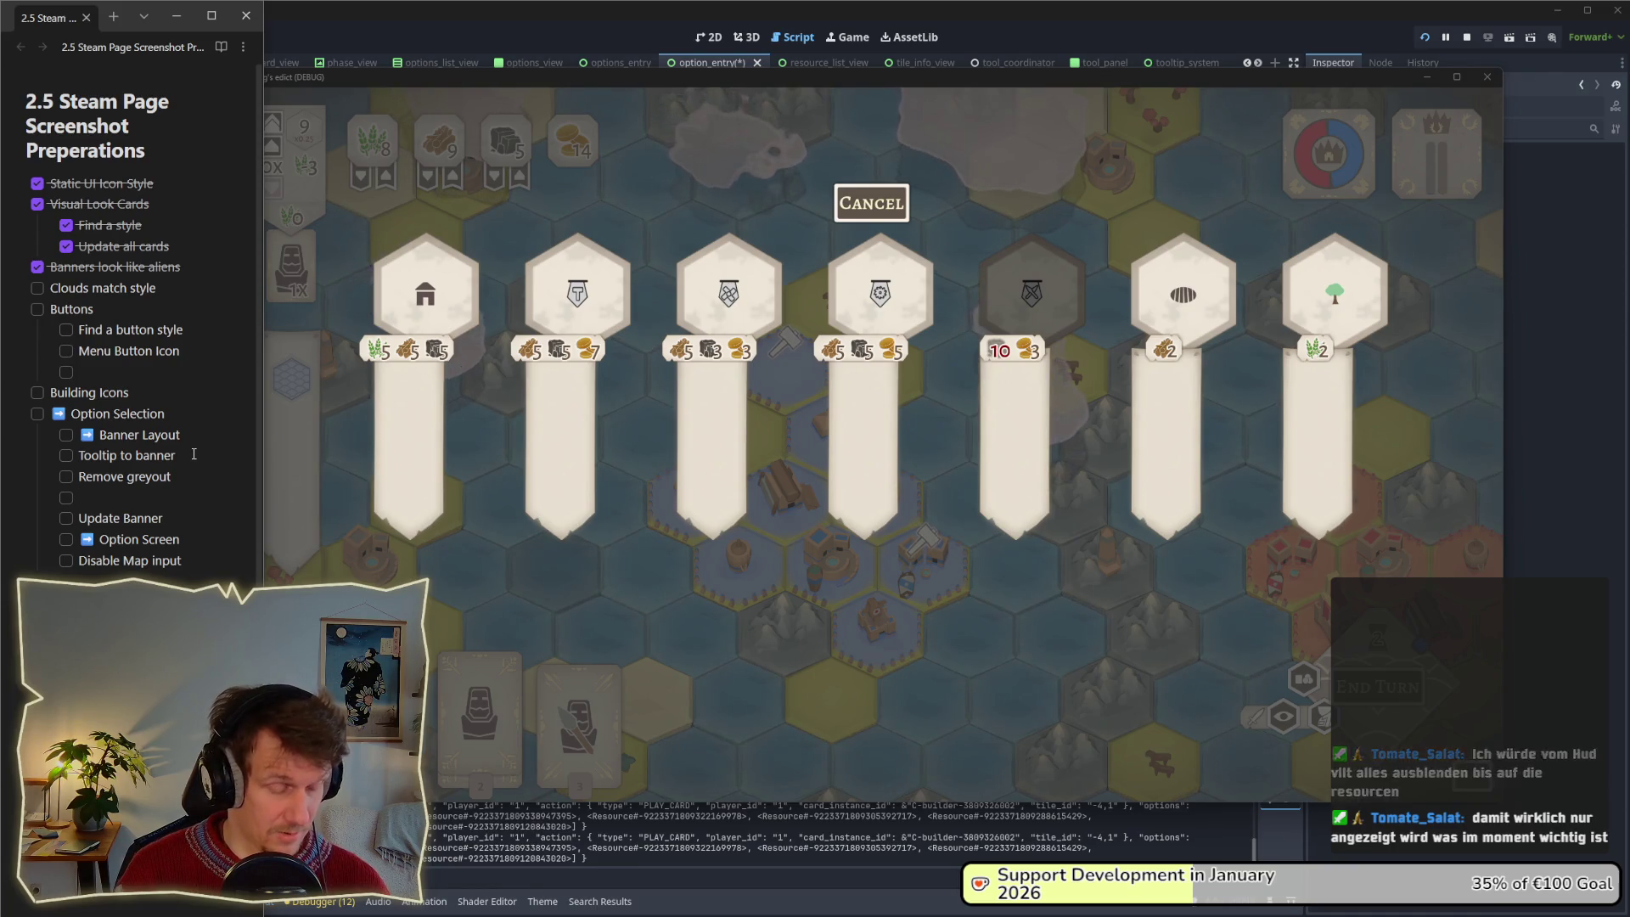
text(Animate)
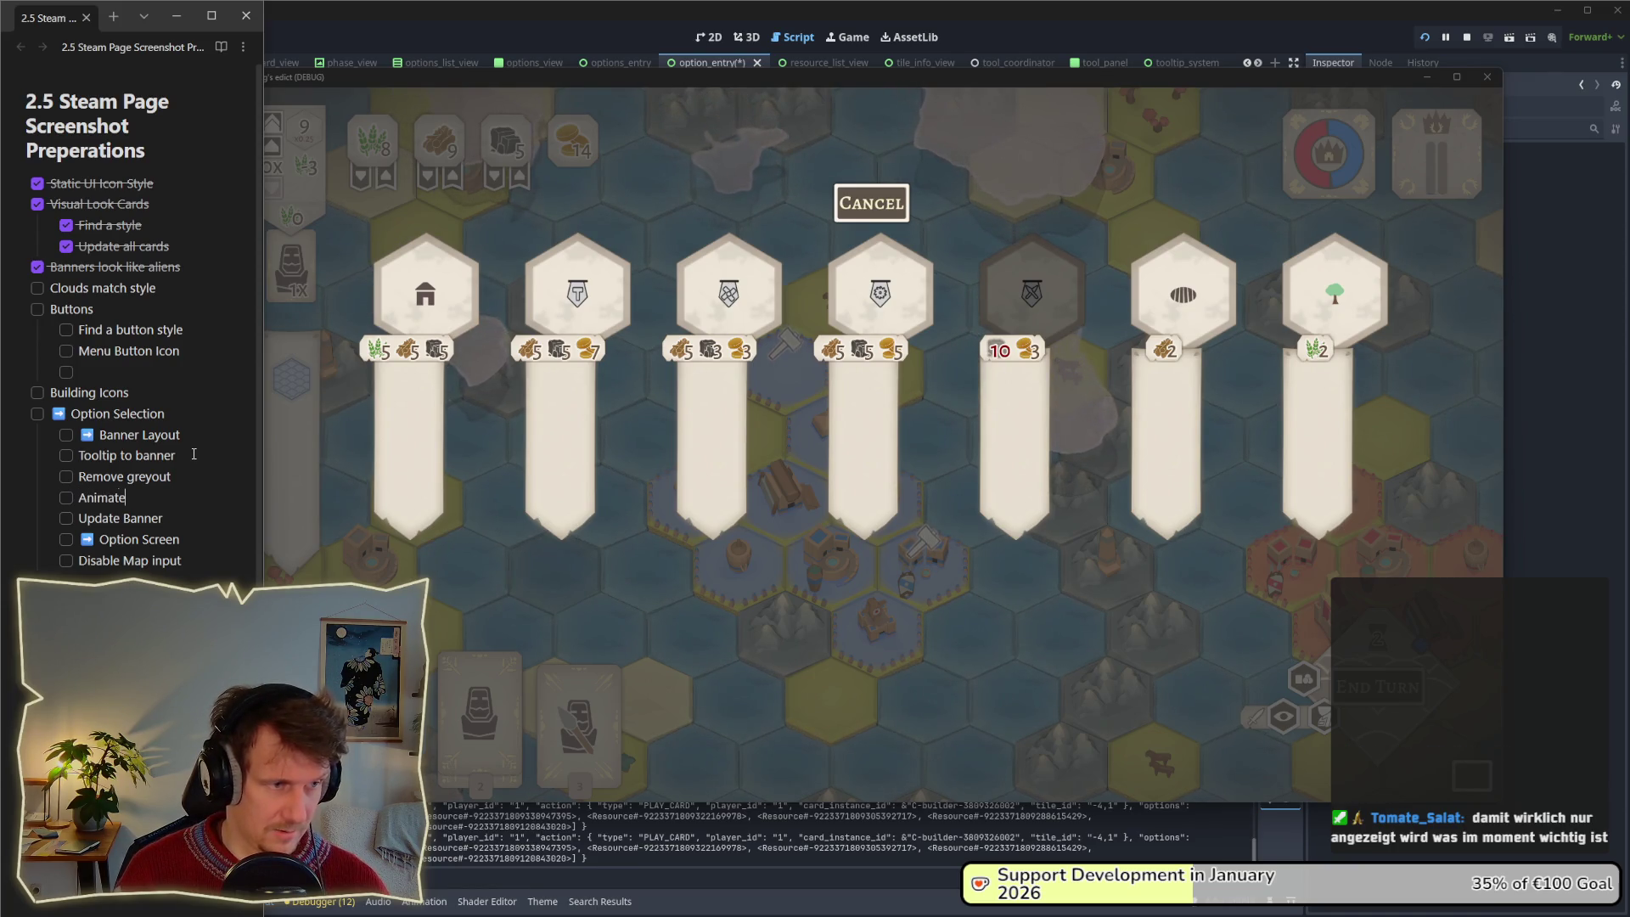
text( other)
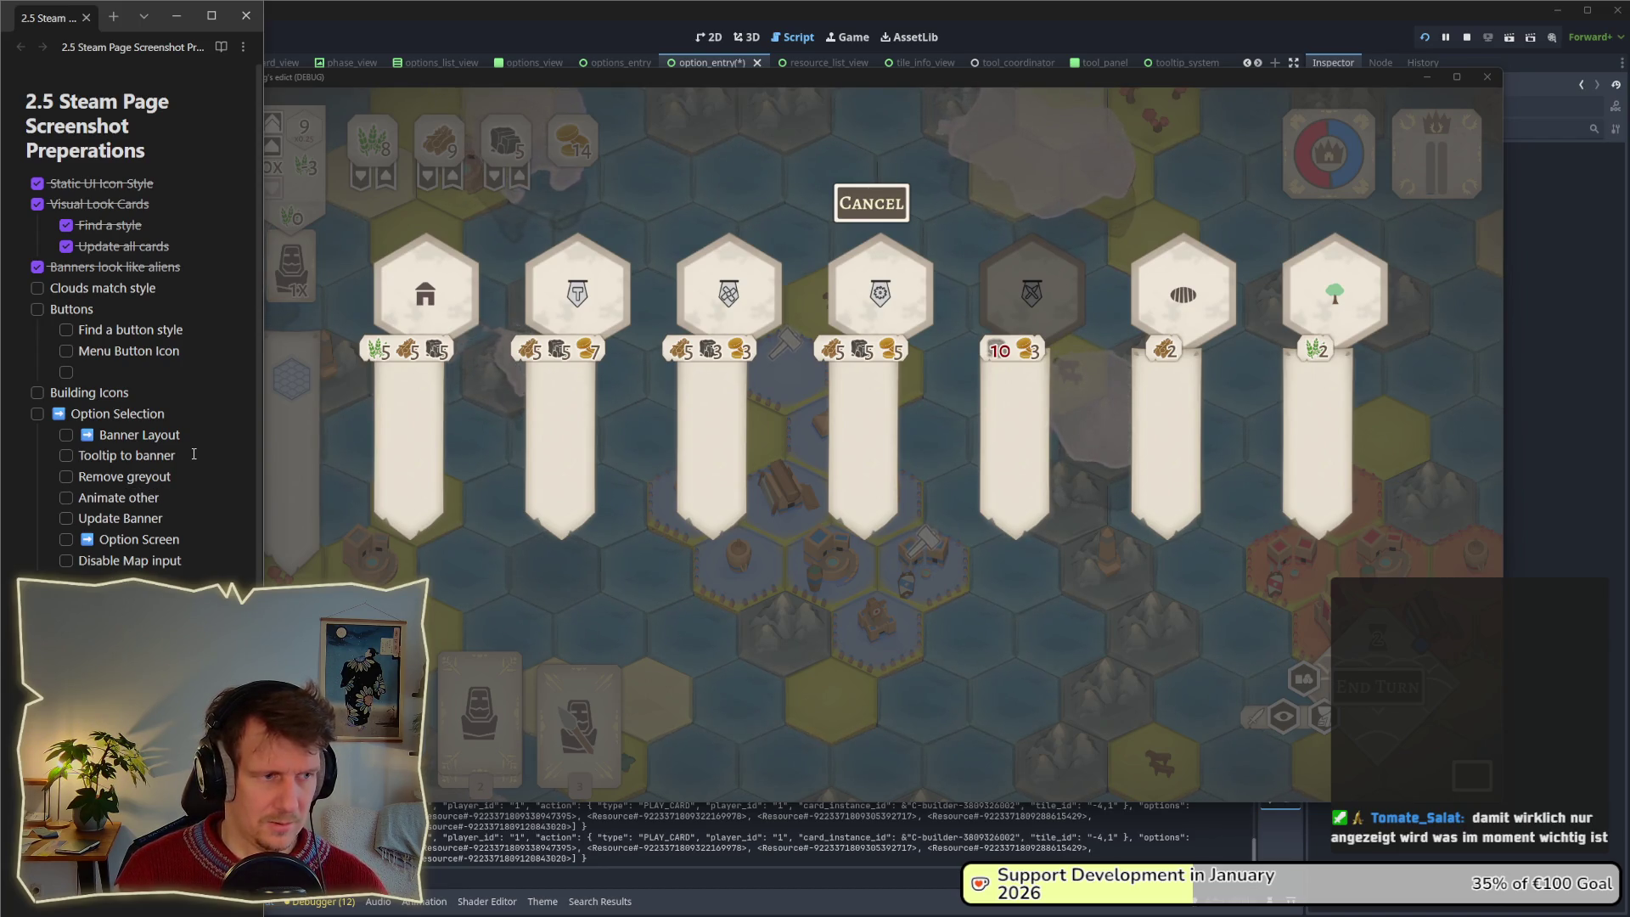
text( ui elements)
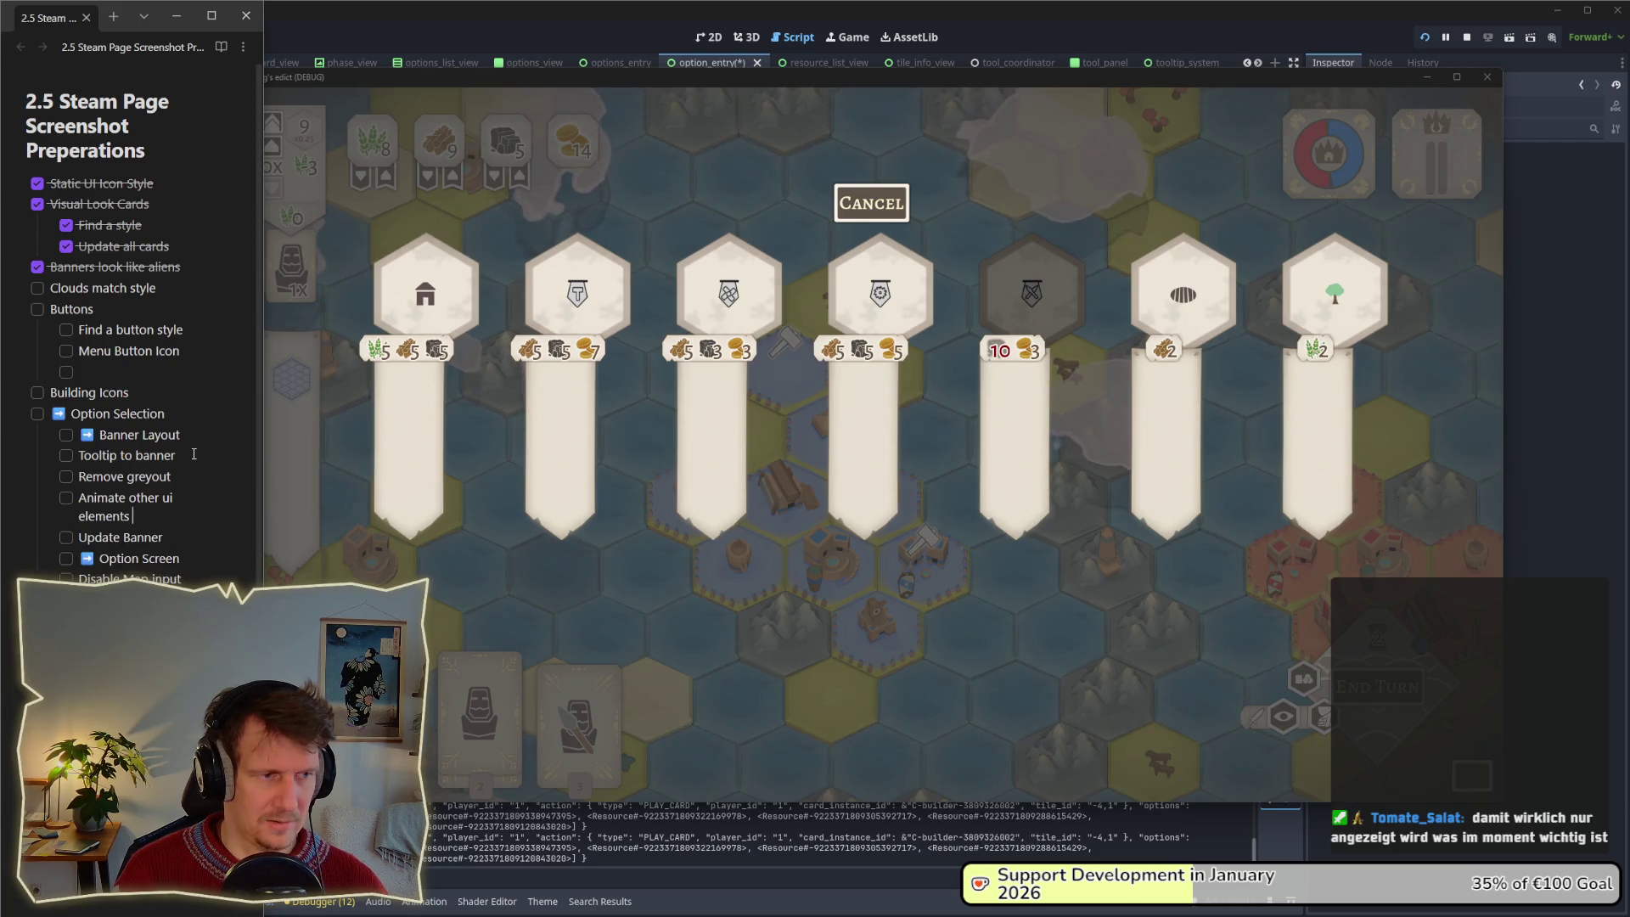
text( in and out)
key(Return)
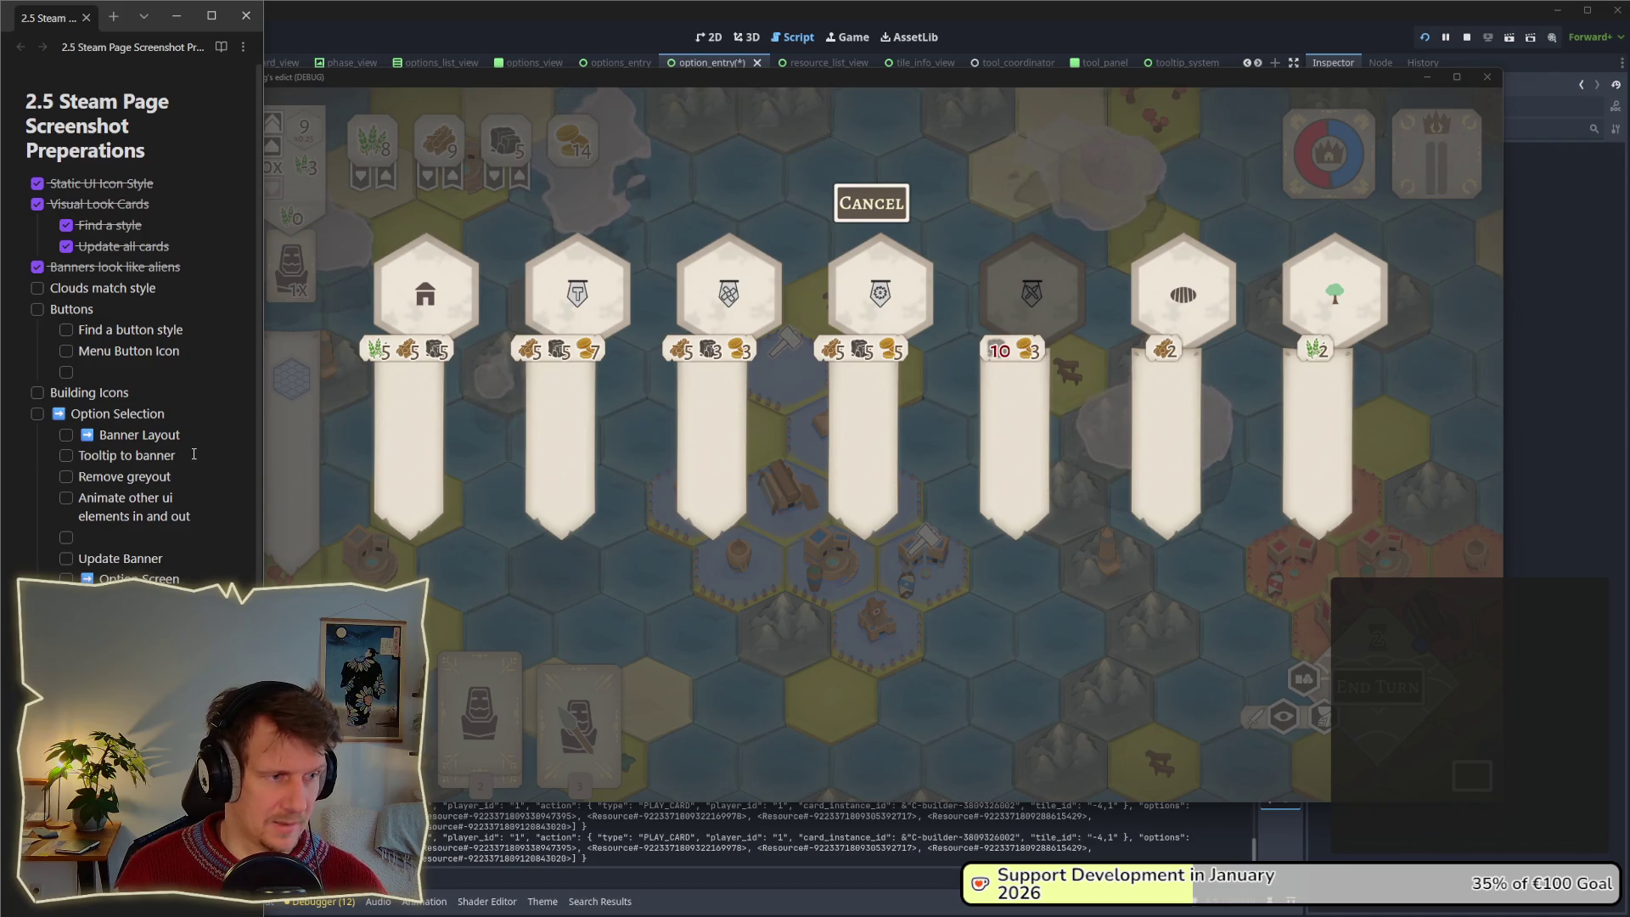
text(disable )
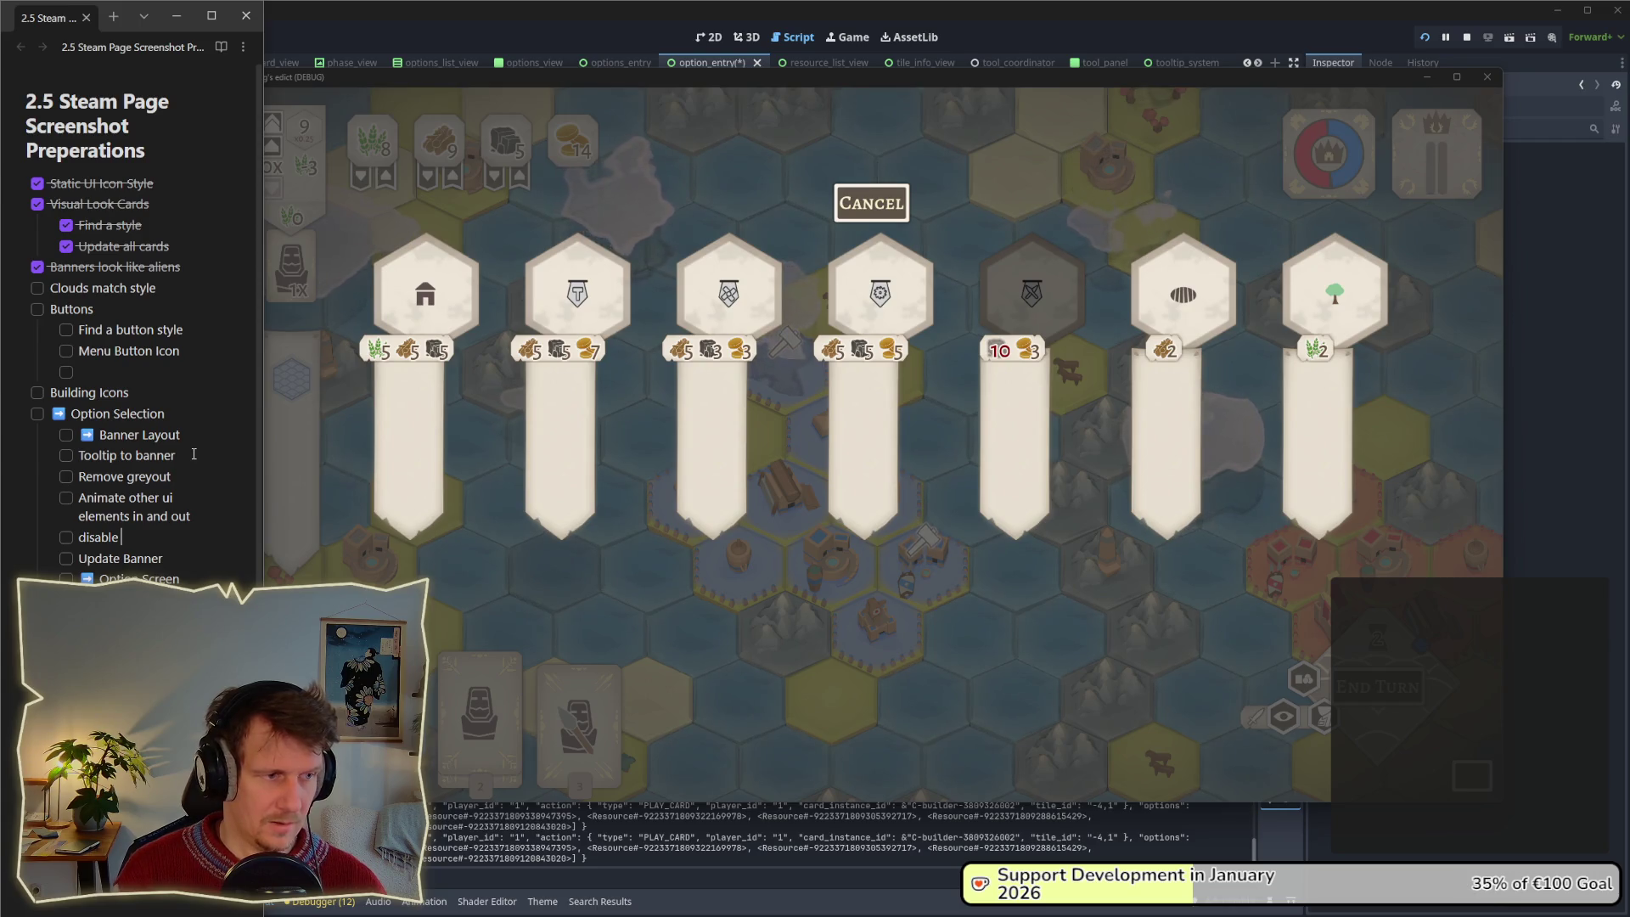
text(hud effect)
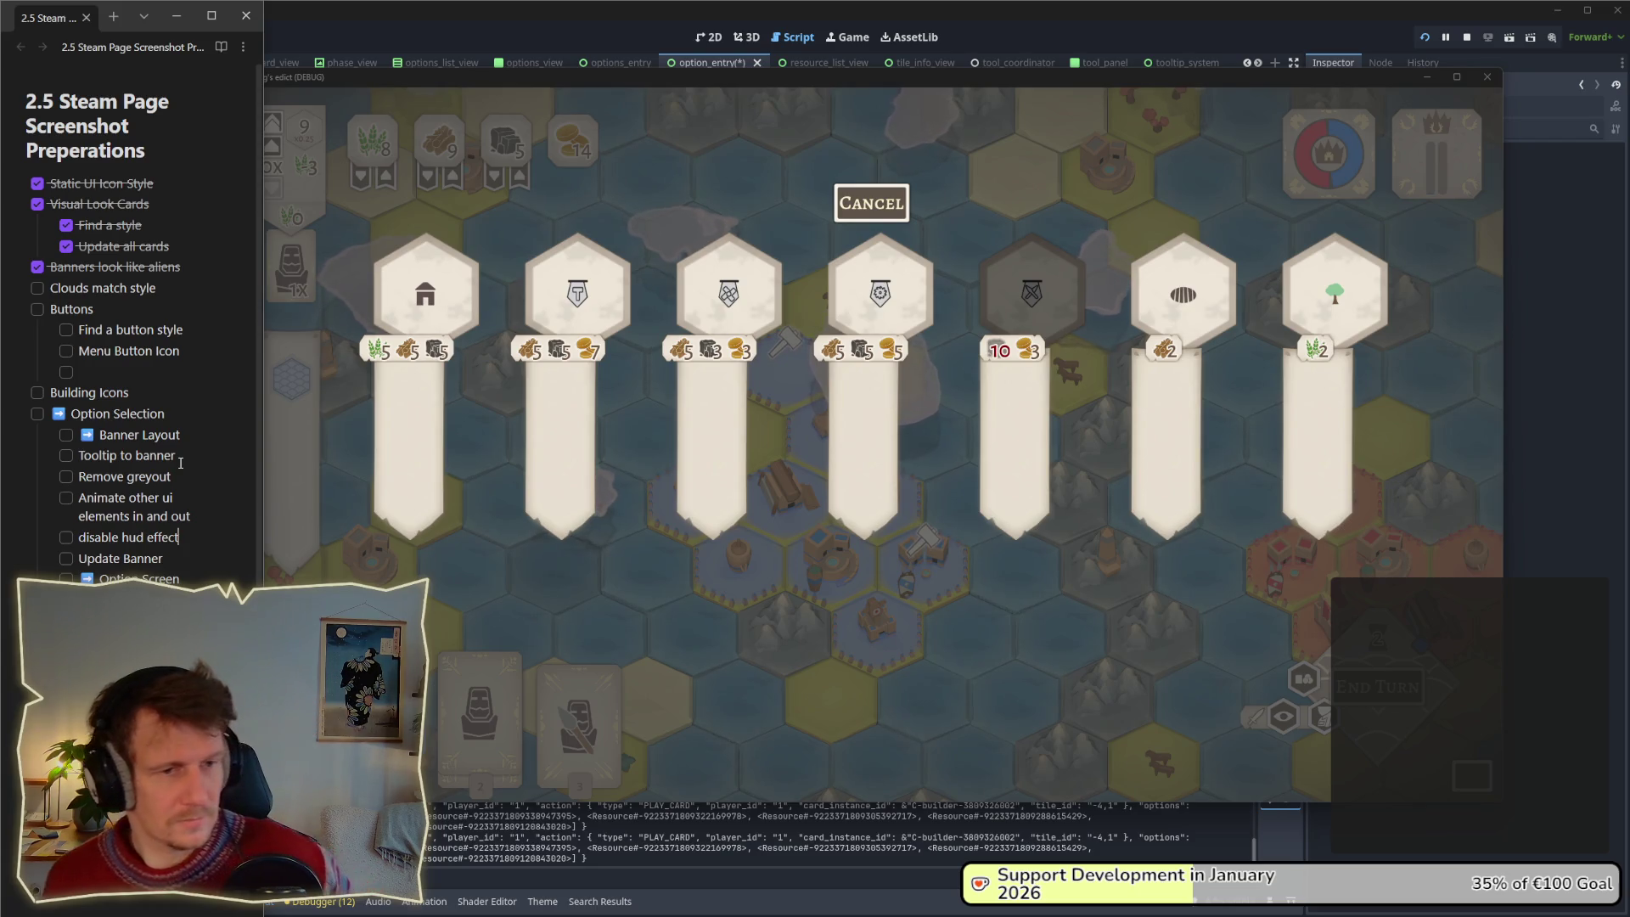
mouse_move(768, 337)
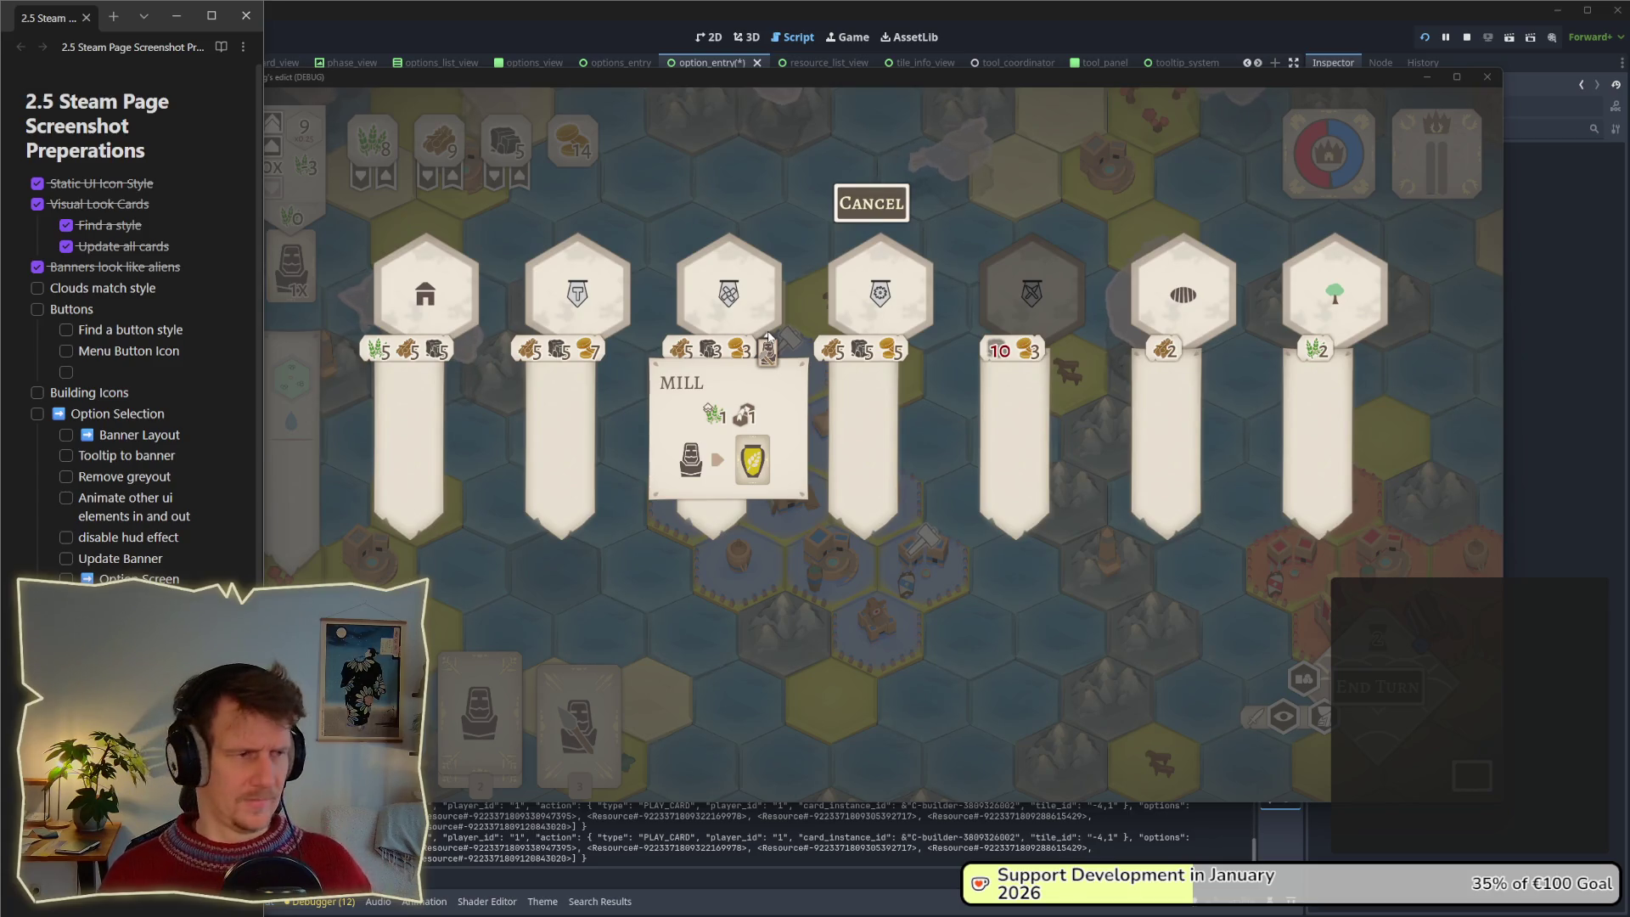
Repeatedly cancel and reopen the building choice banners, checking the Barracks tooltip, then cancel the choice.
click(768, 337)
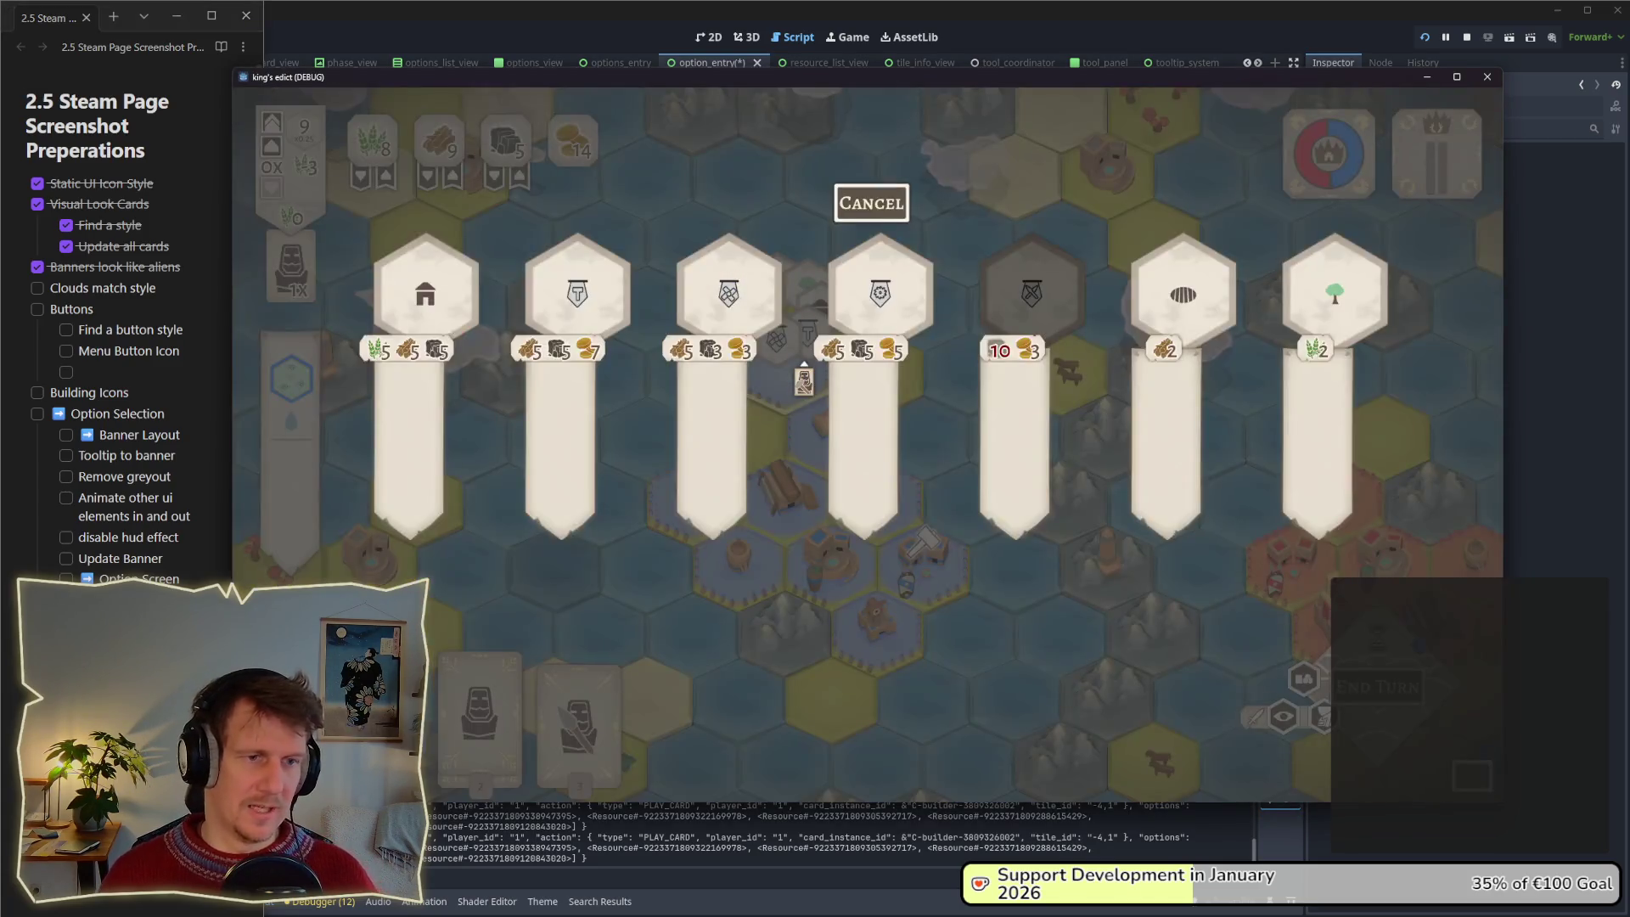
click(868, 208)
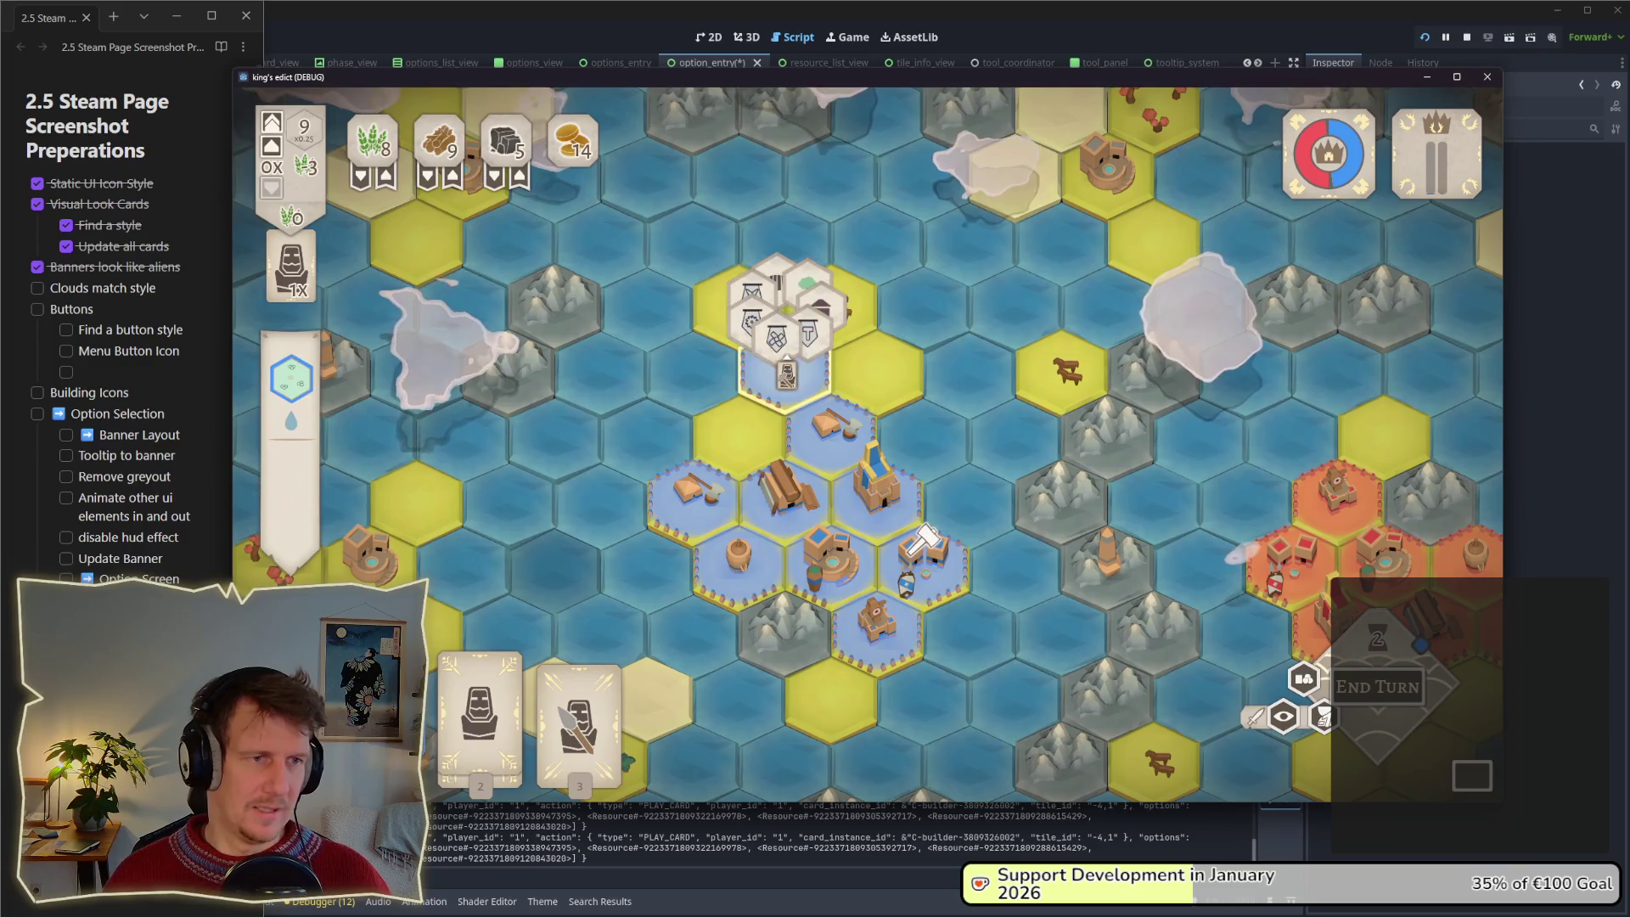
click(784, 237)
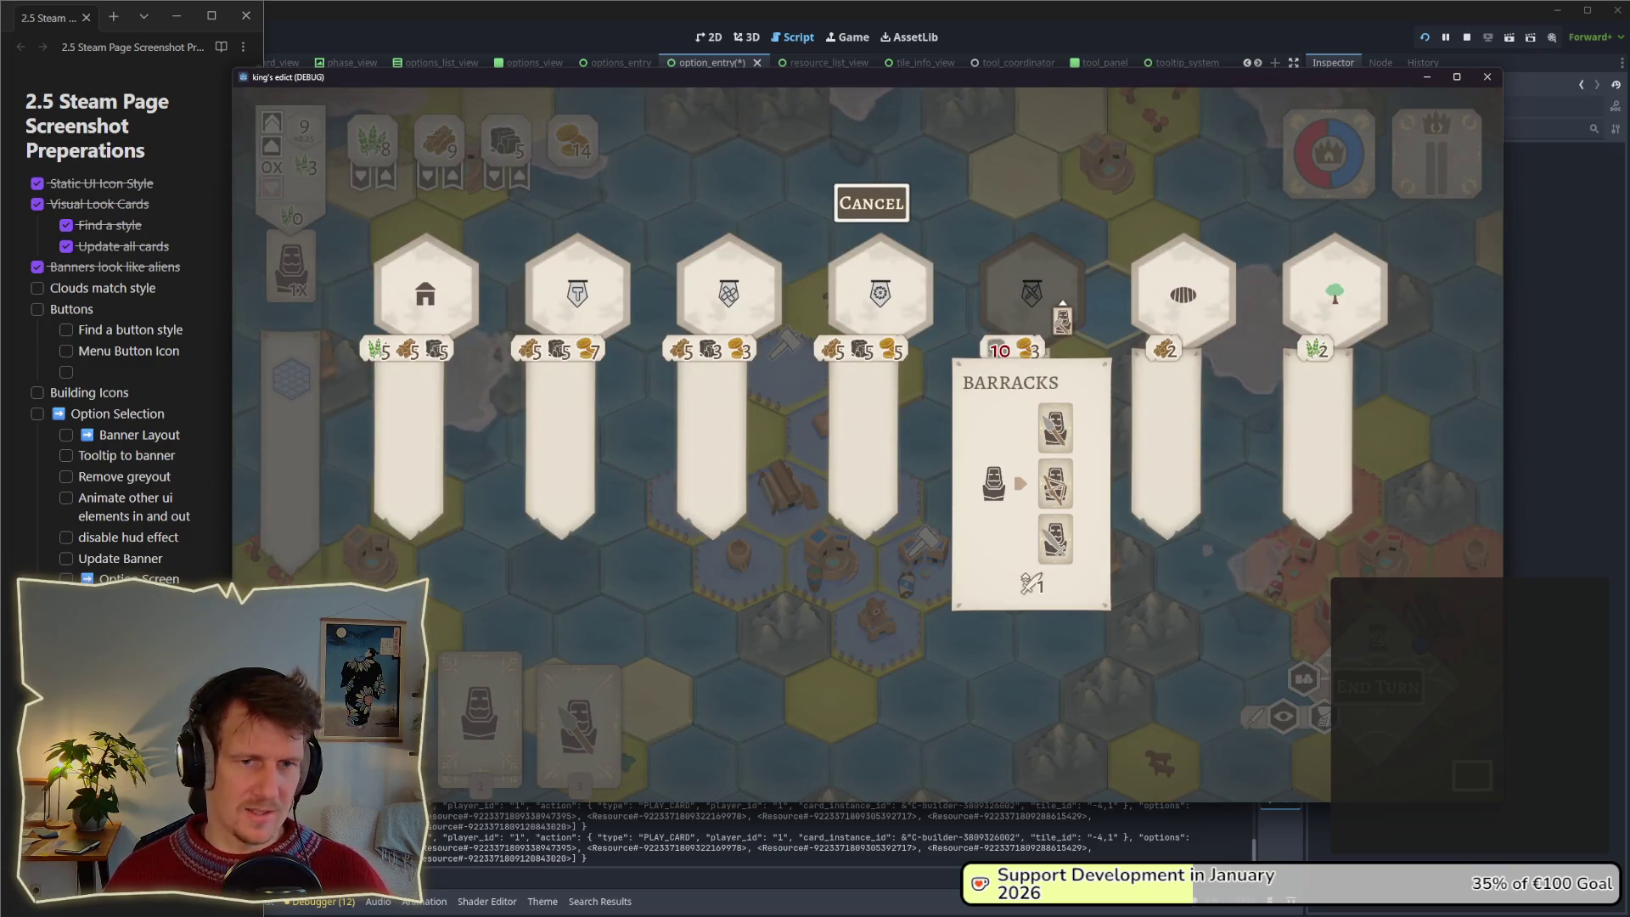
key(Escape)
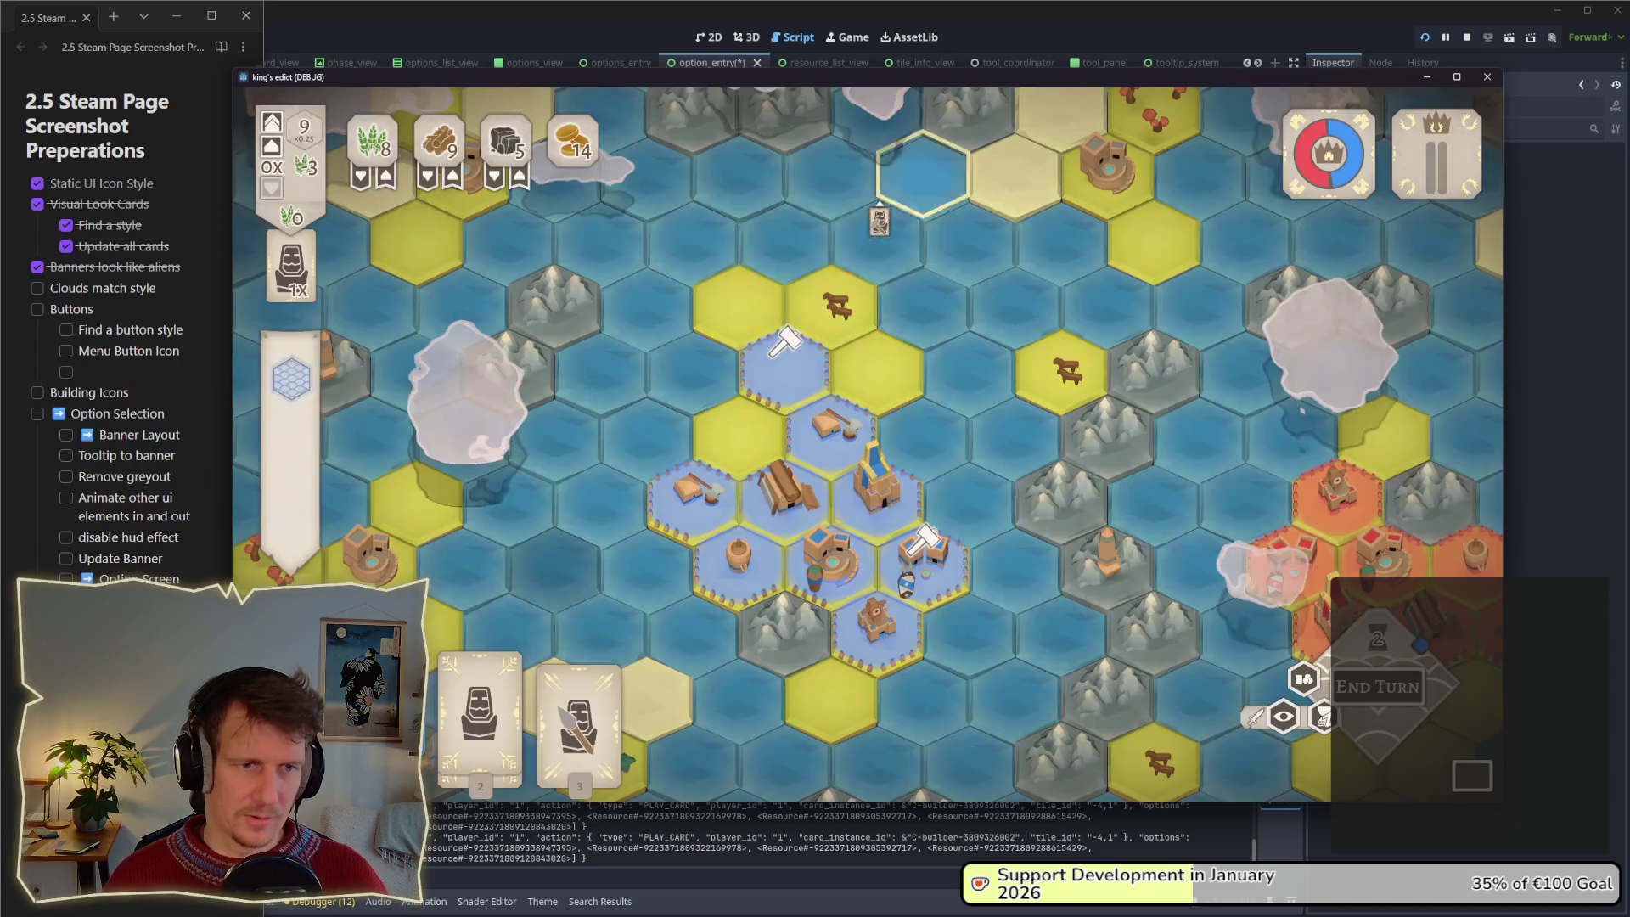
click(781, 314)
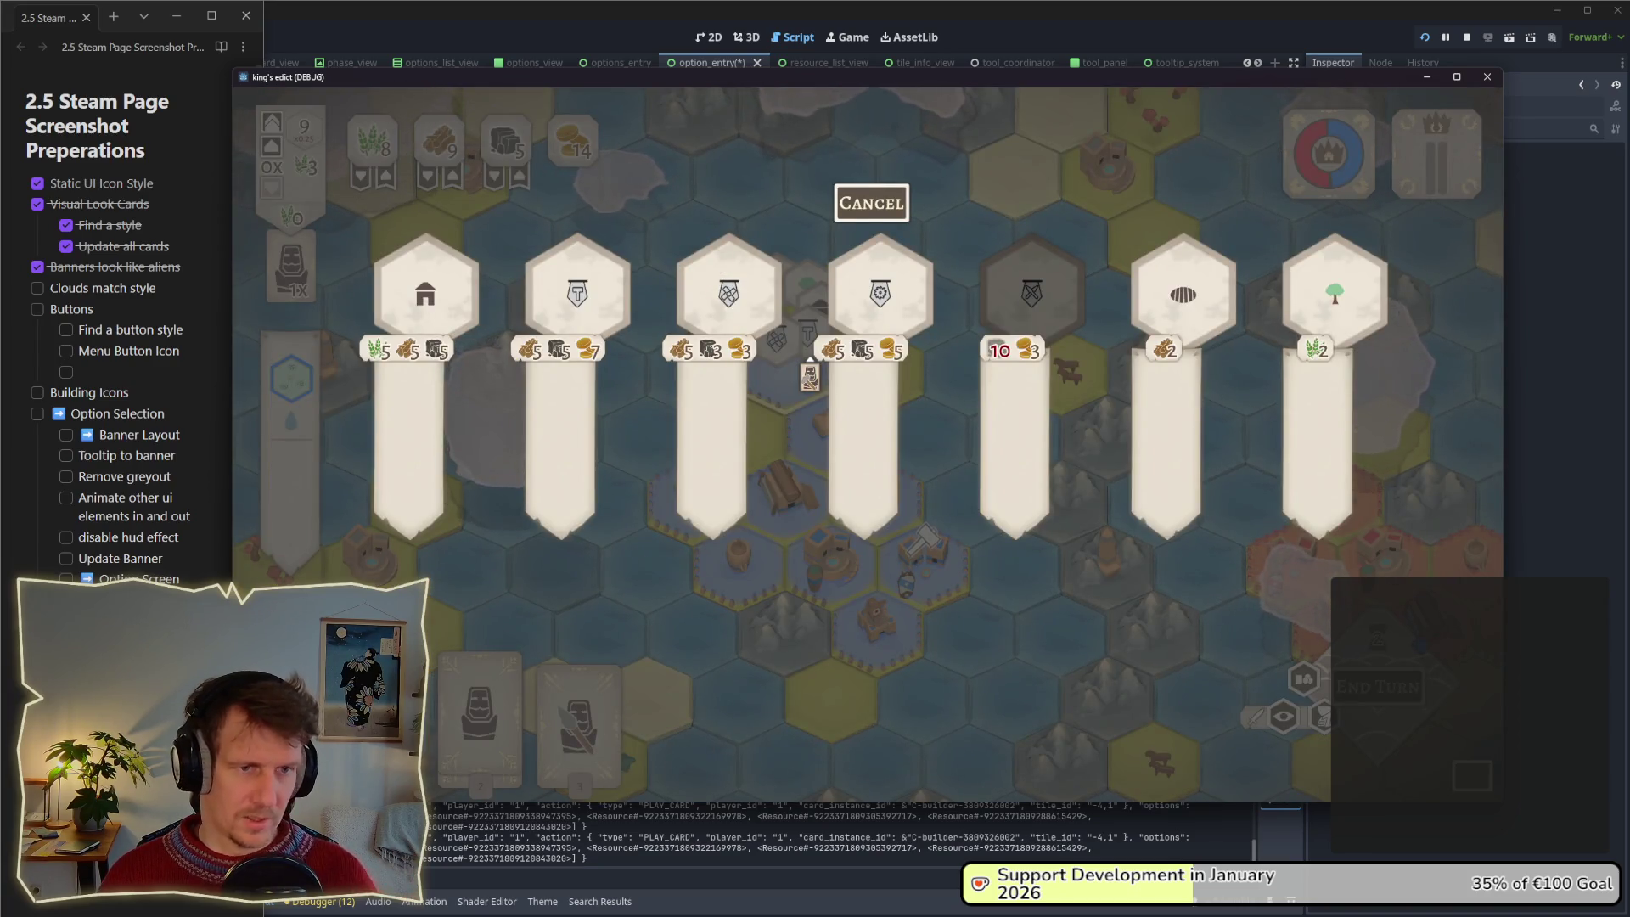
click(871, 203)
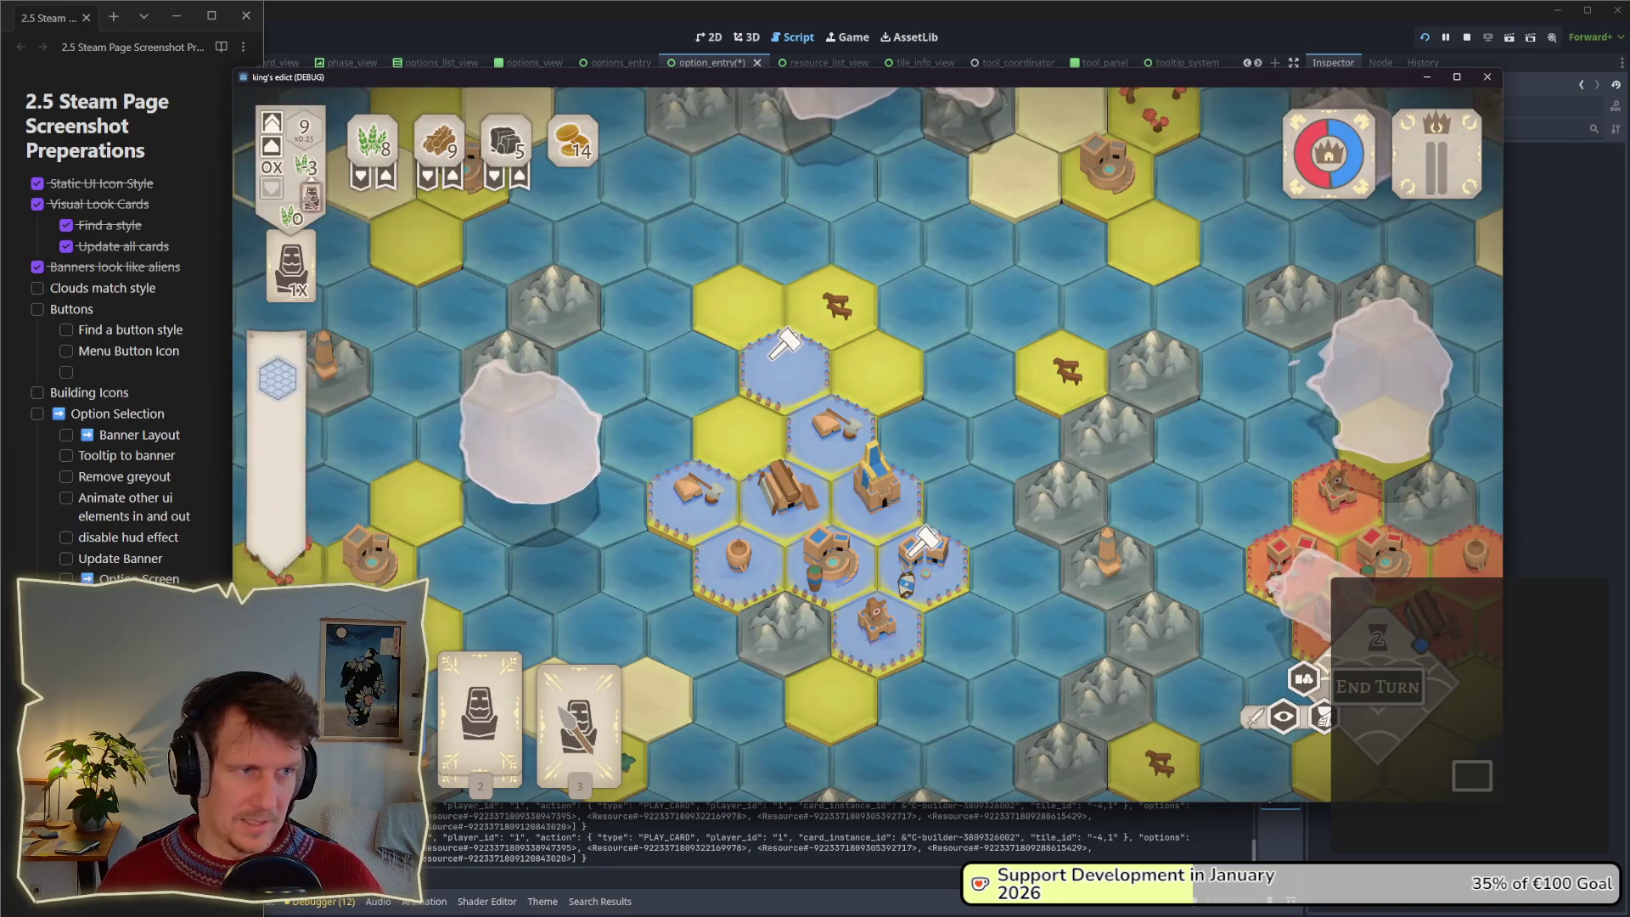
click(768, 386)
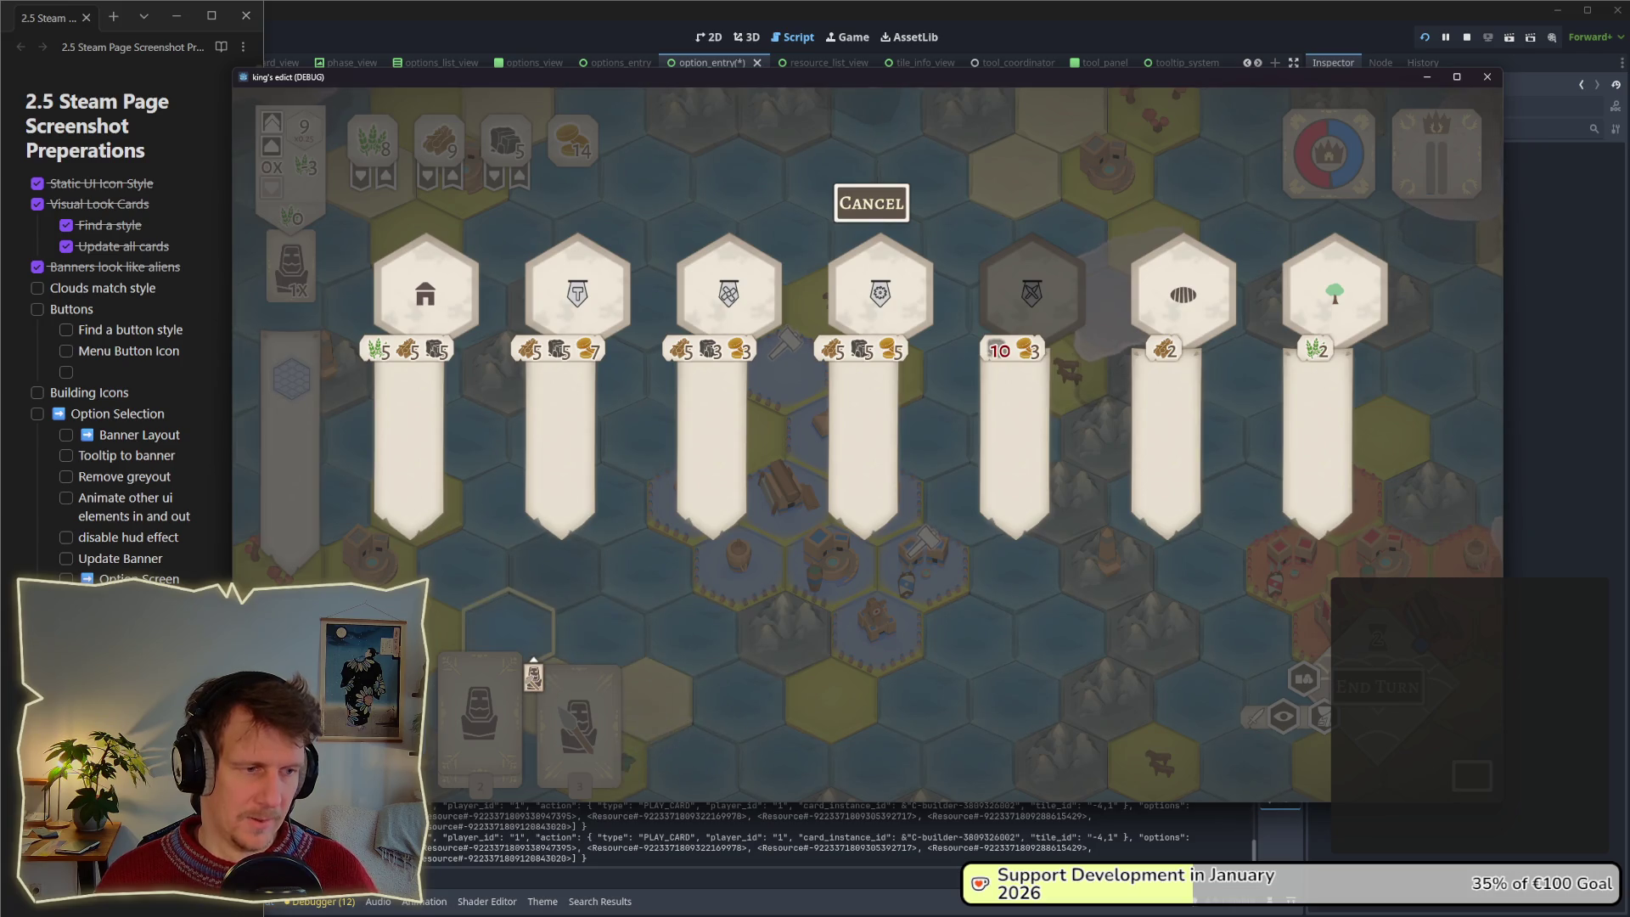
click(849, 208)
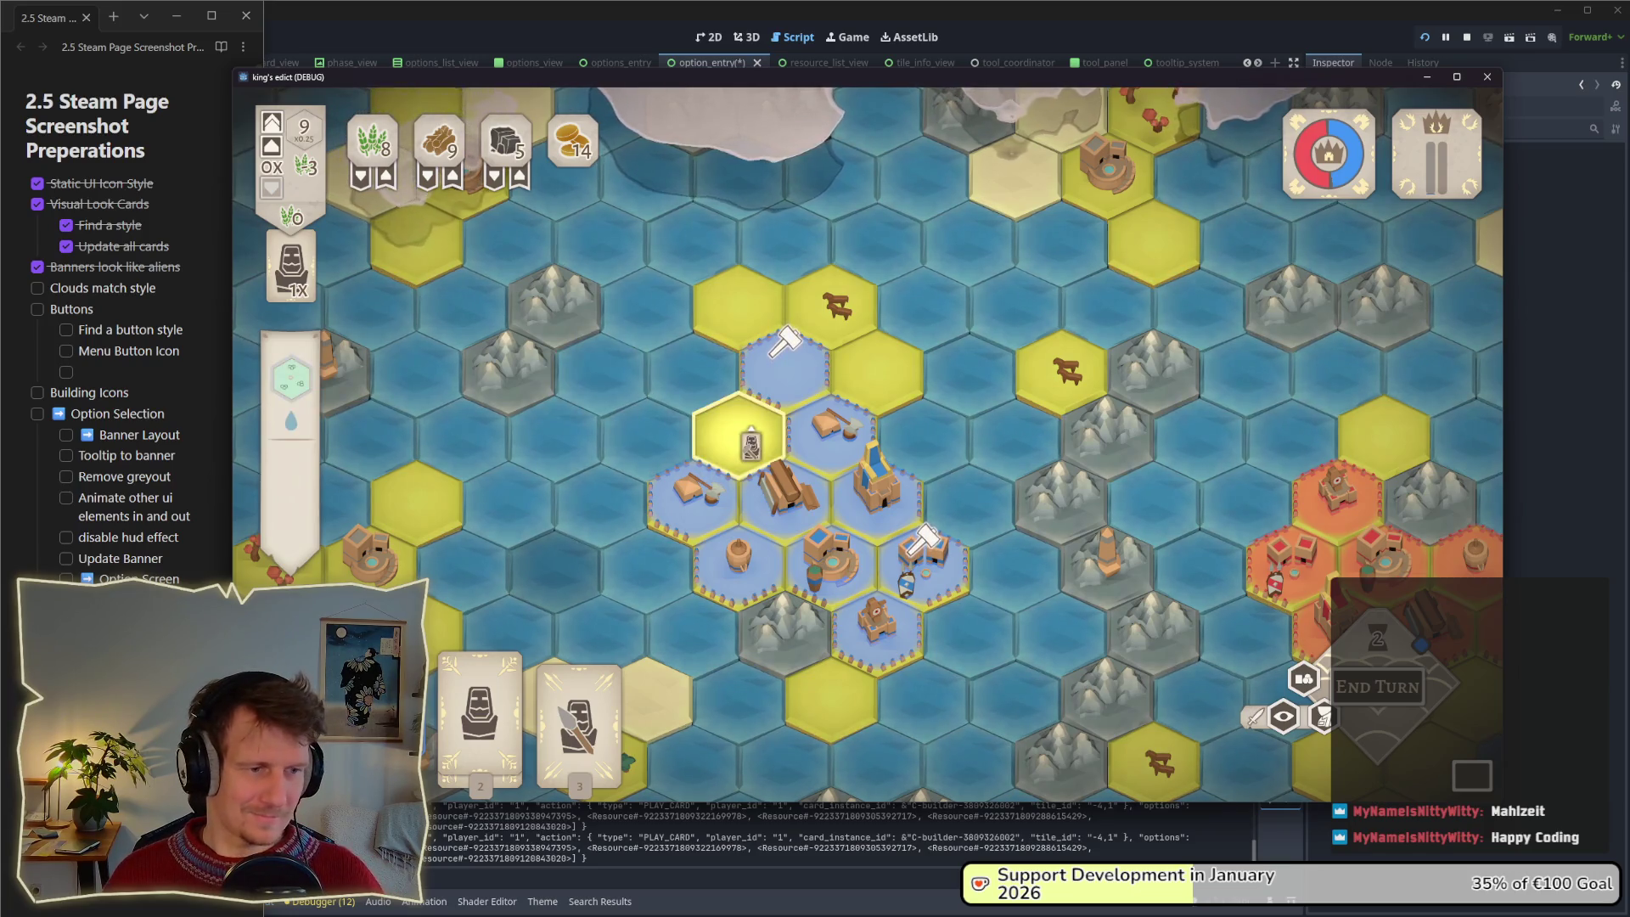
Test selecting the Spearmen and Servant cards, ending with build banners open on the hex beside the village.
click(579, 696)
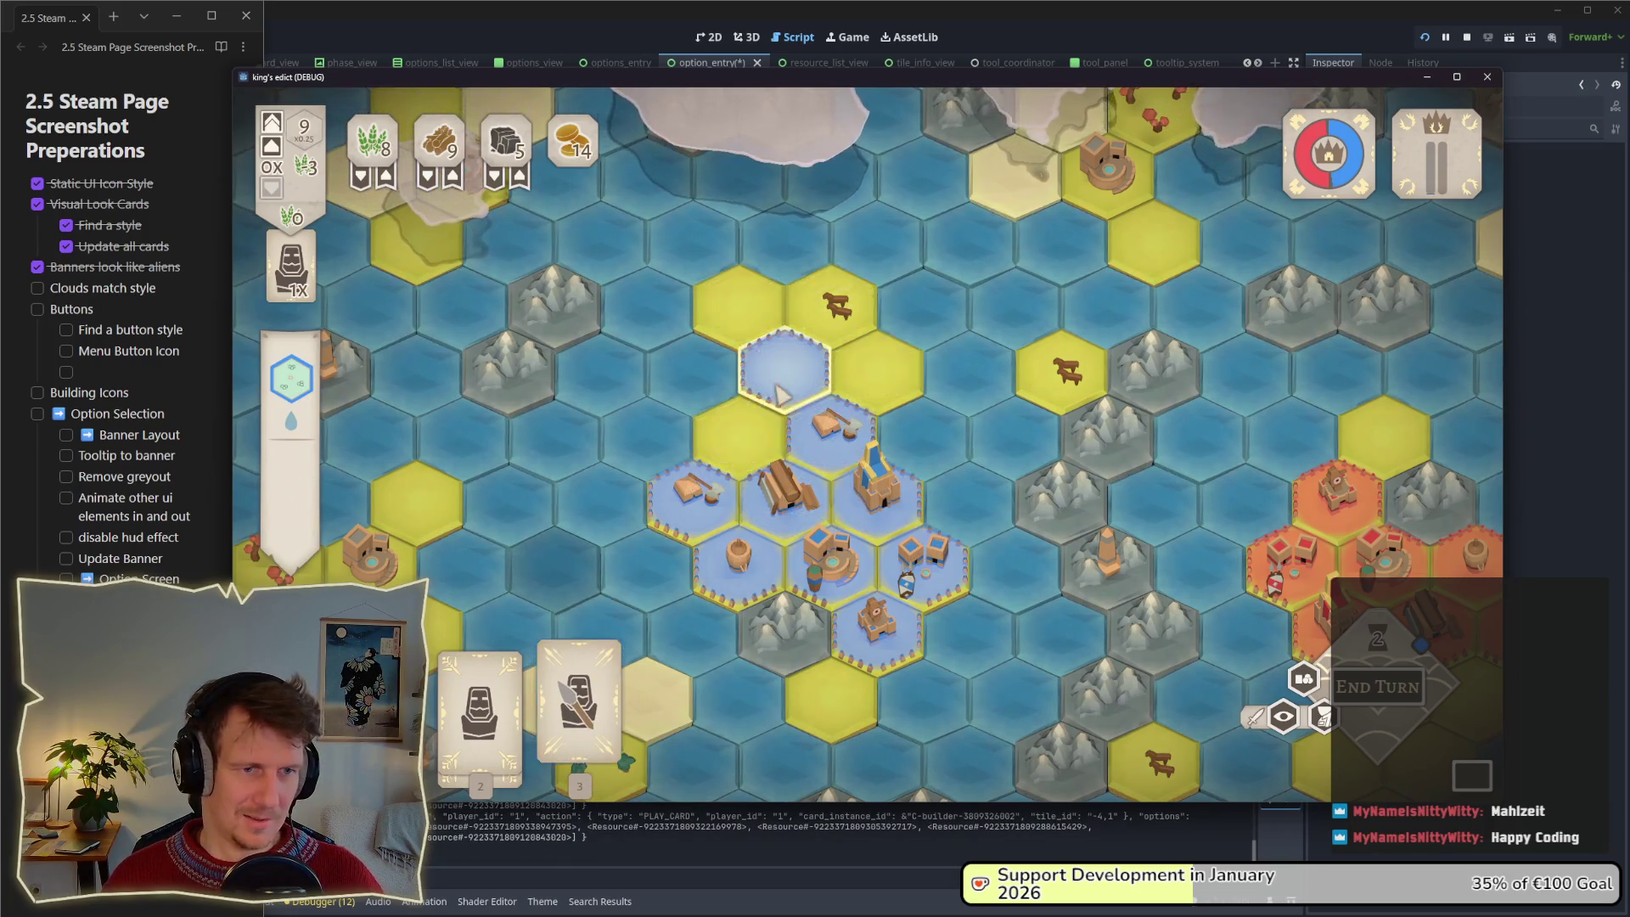
click(579, 696)
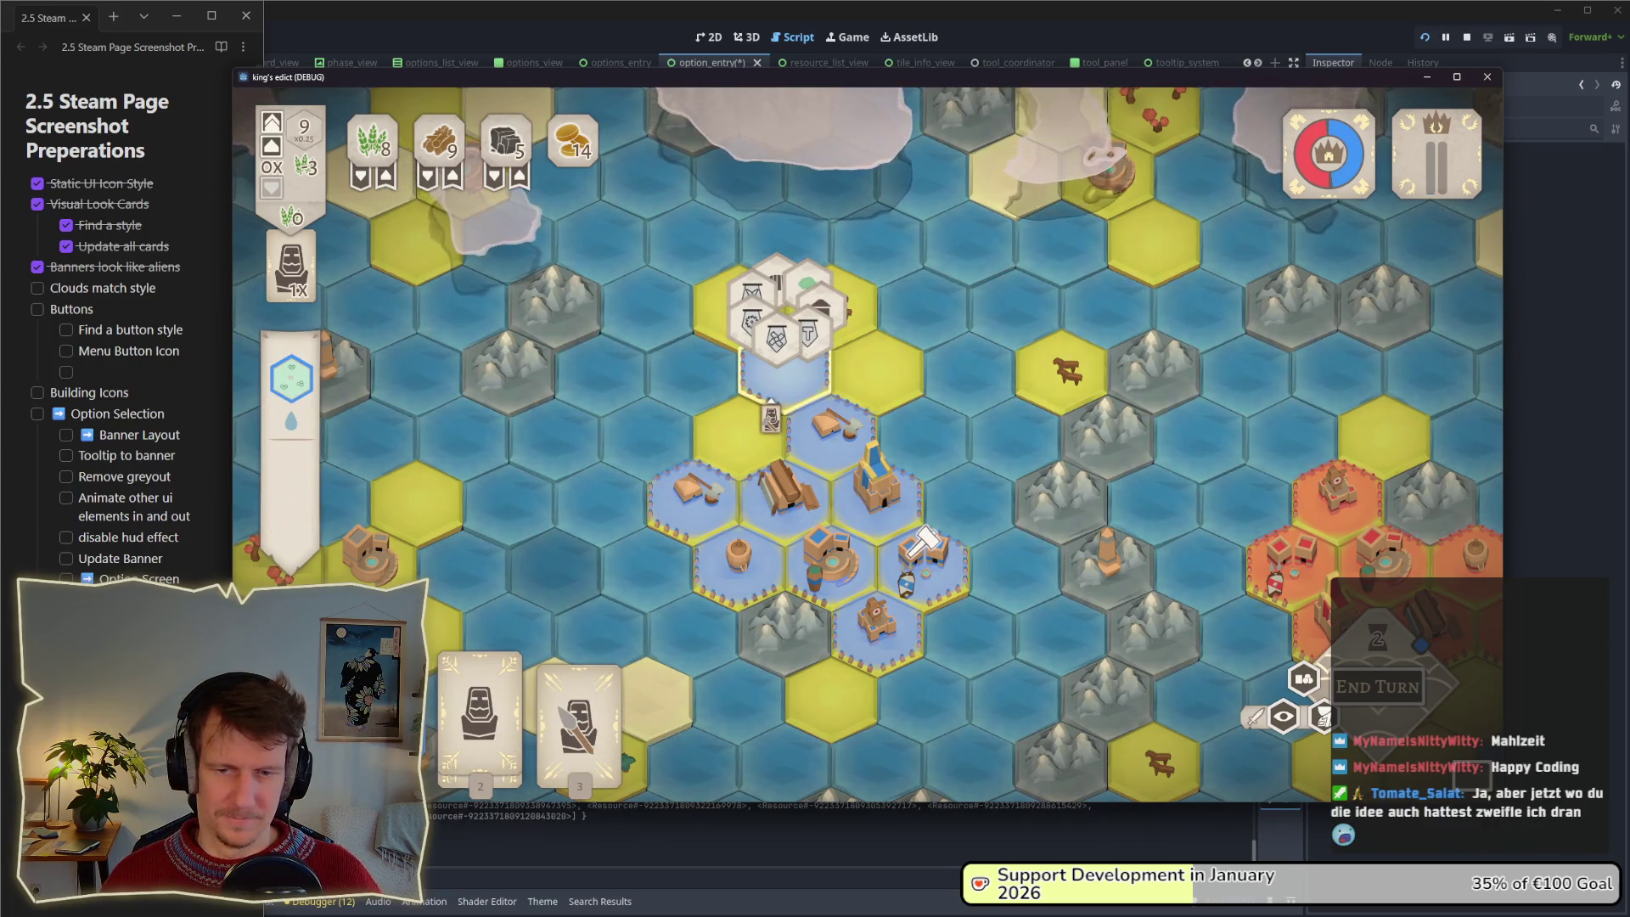
click(773, 404)
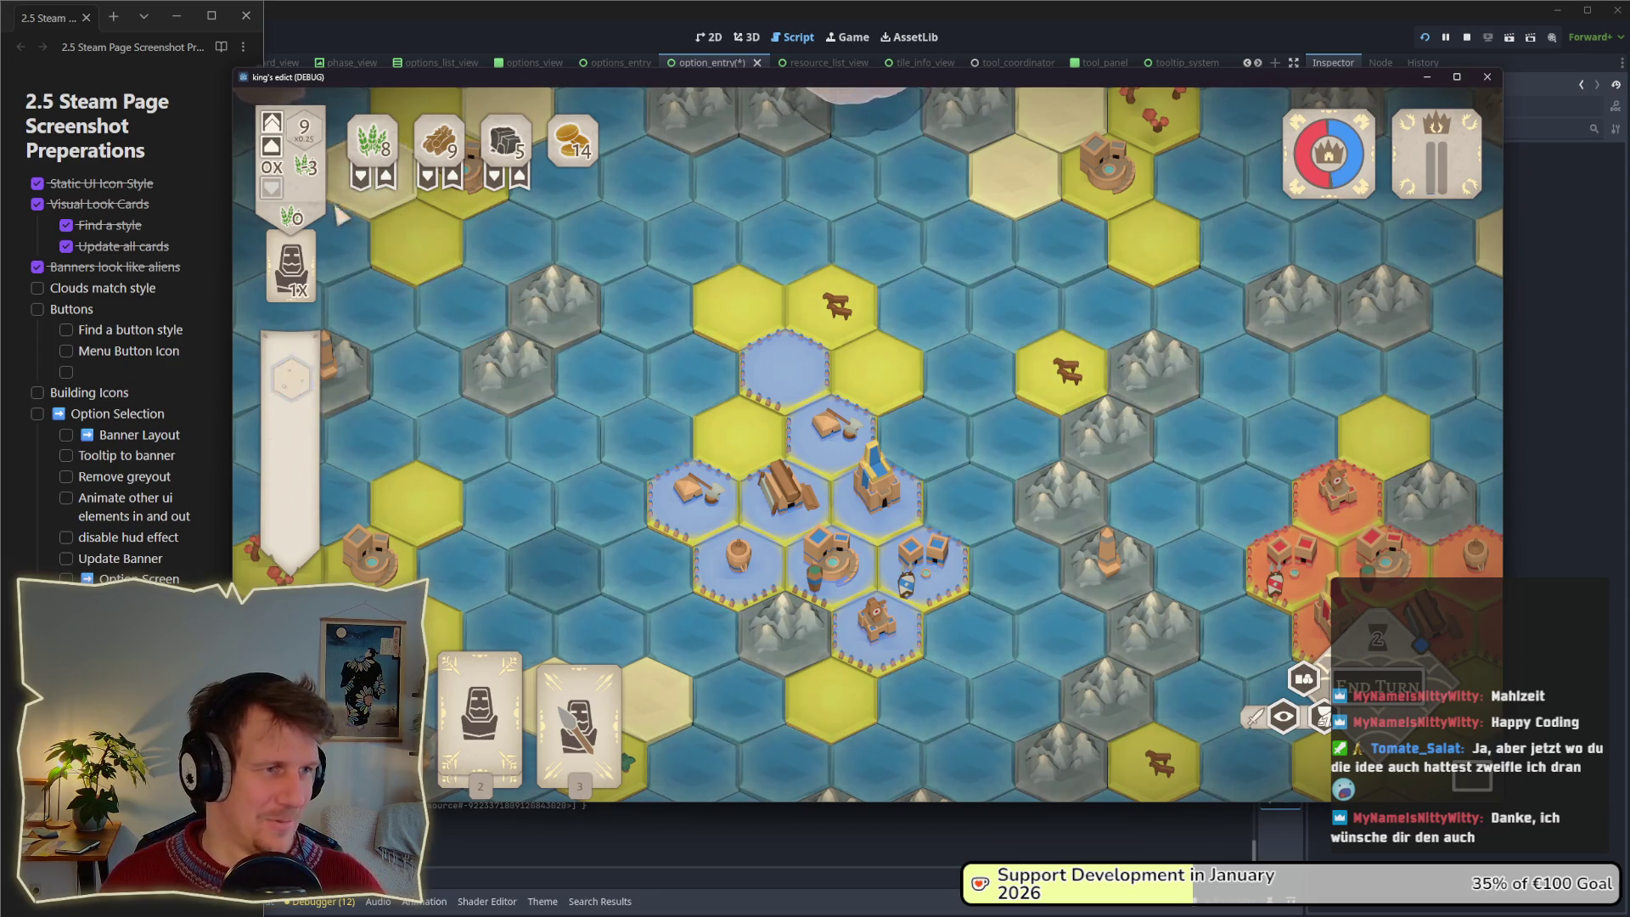
click(448, 717)
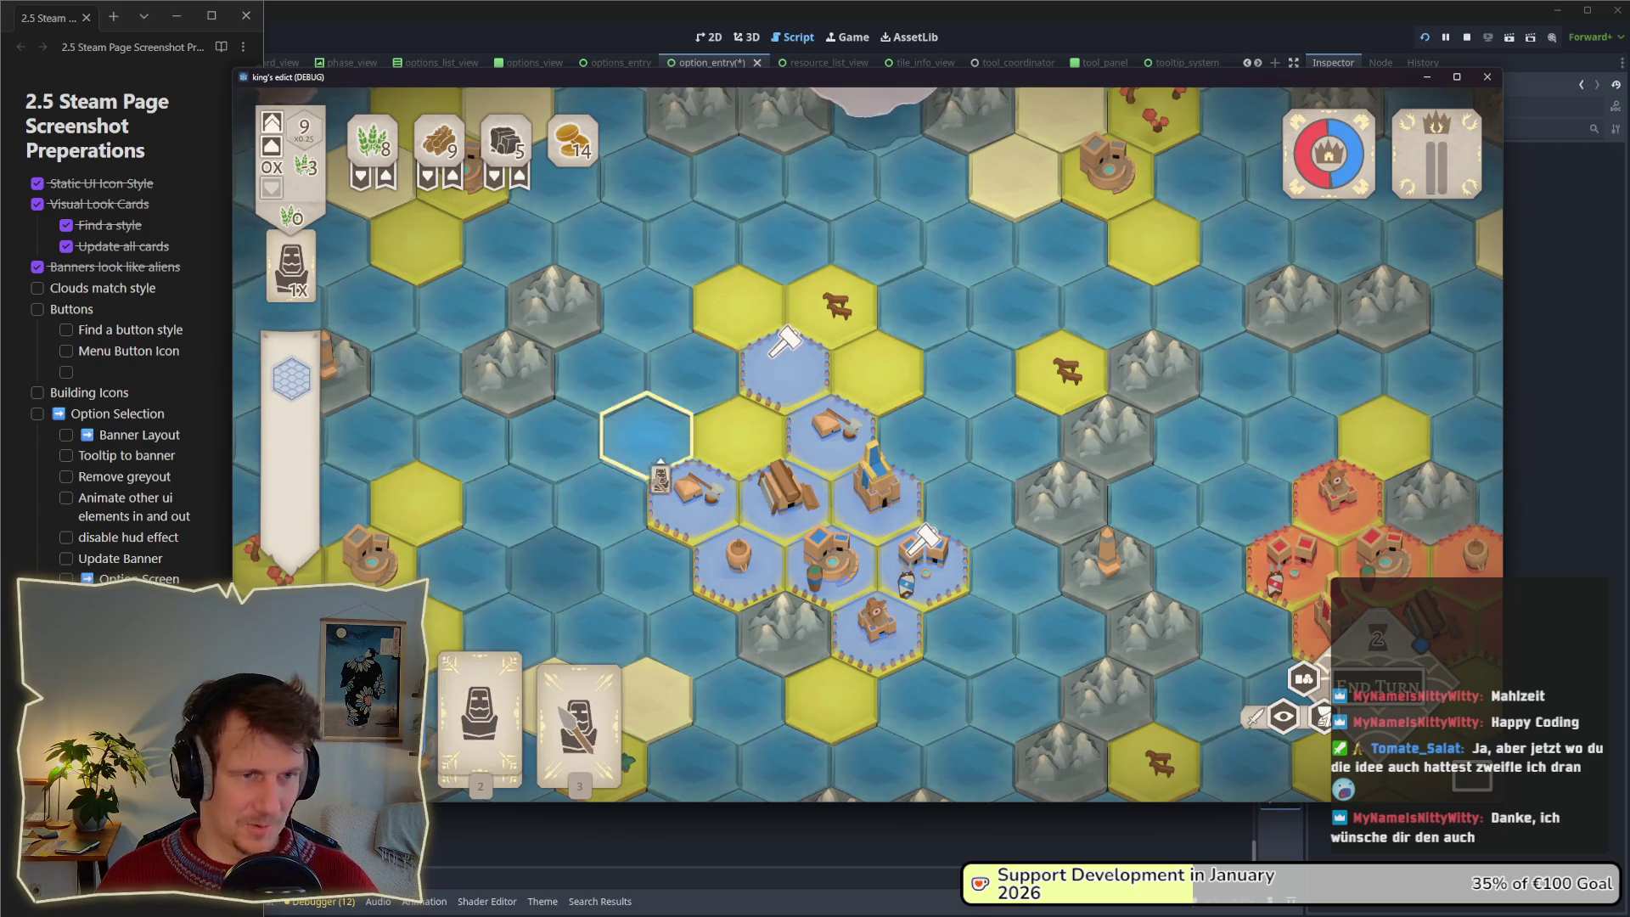
click(787, 391)
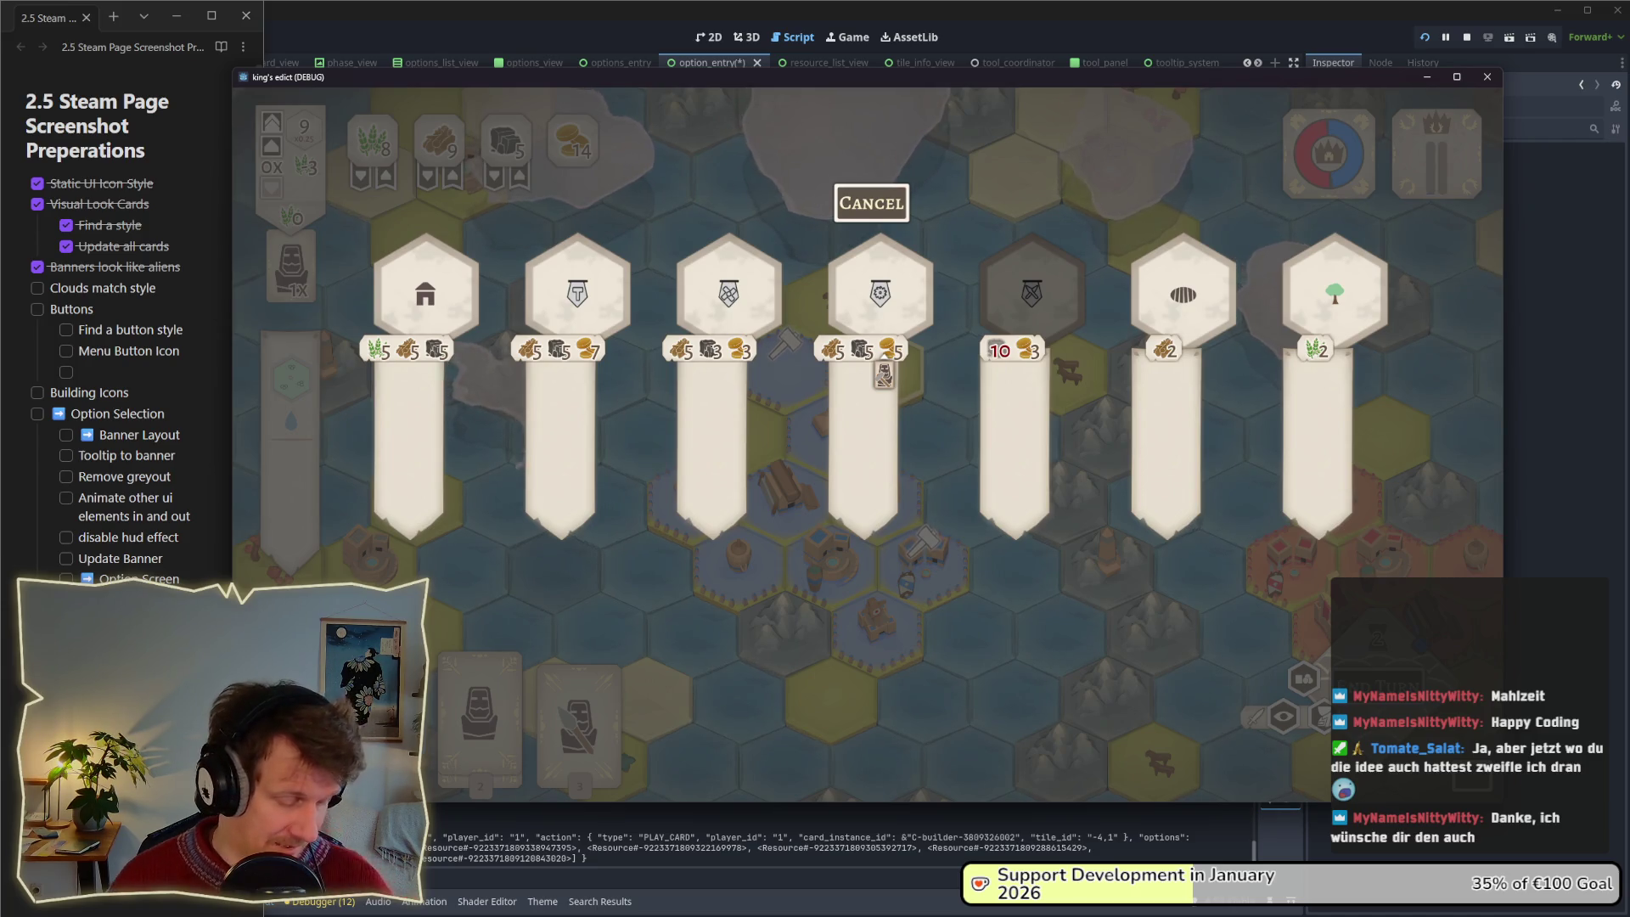
key(alt+Tab)
key(alt+Tab)
key(alt+Tab)
key(alt+Tab)
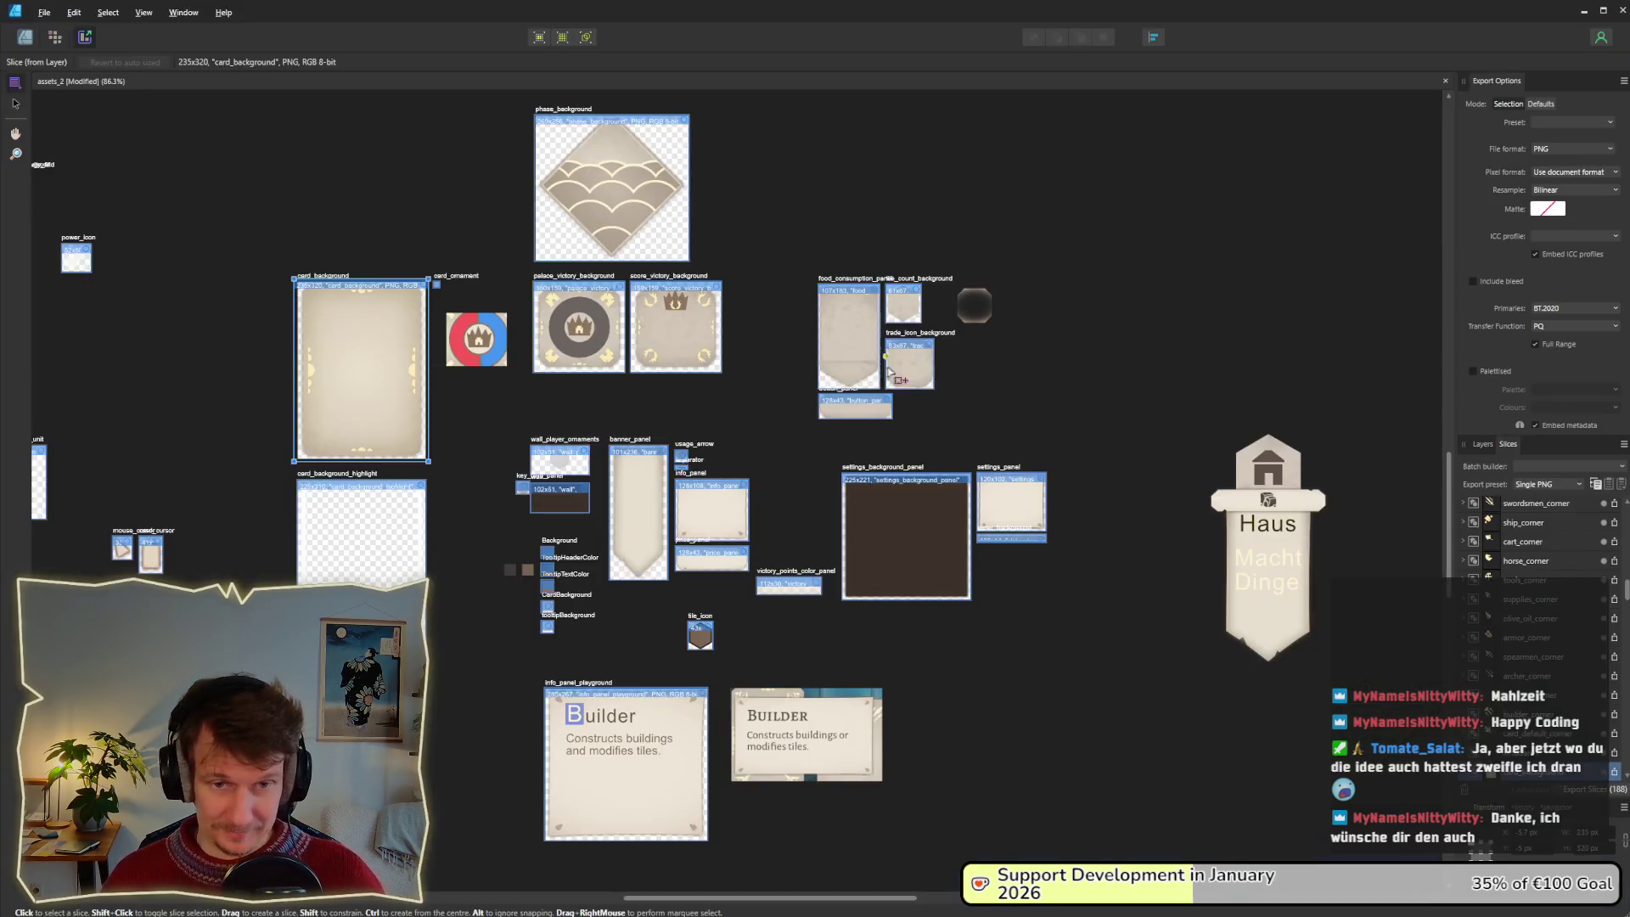
Switch Affinity Designer to design mode and widen the crossbar on the Haus banner.
scroll(775, 408, up, 5)
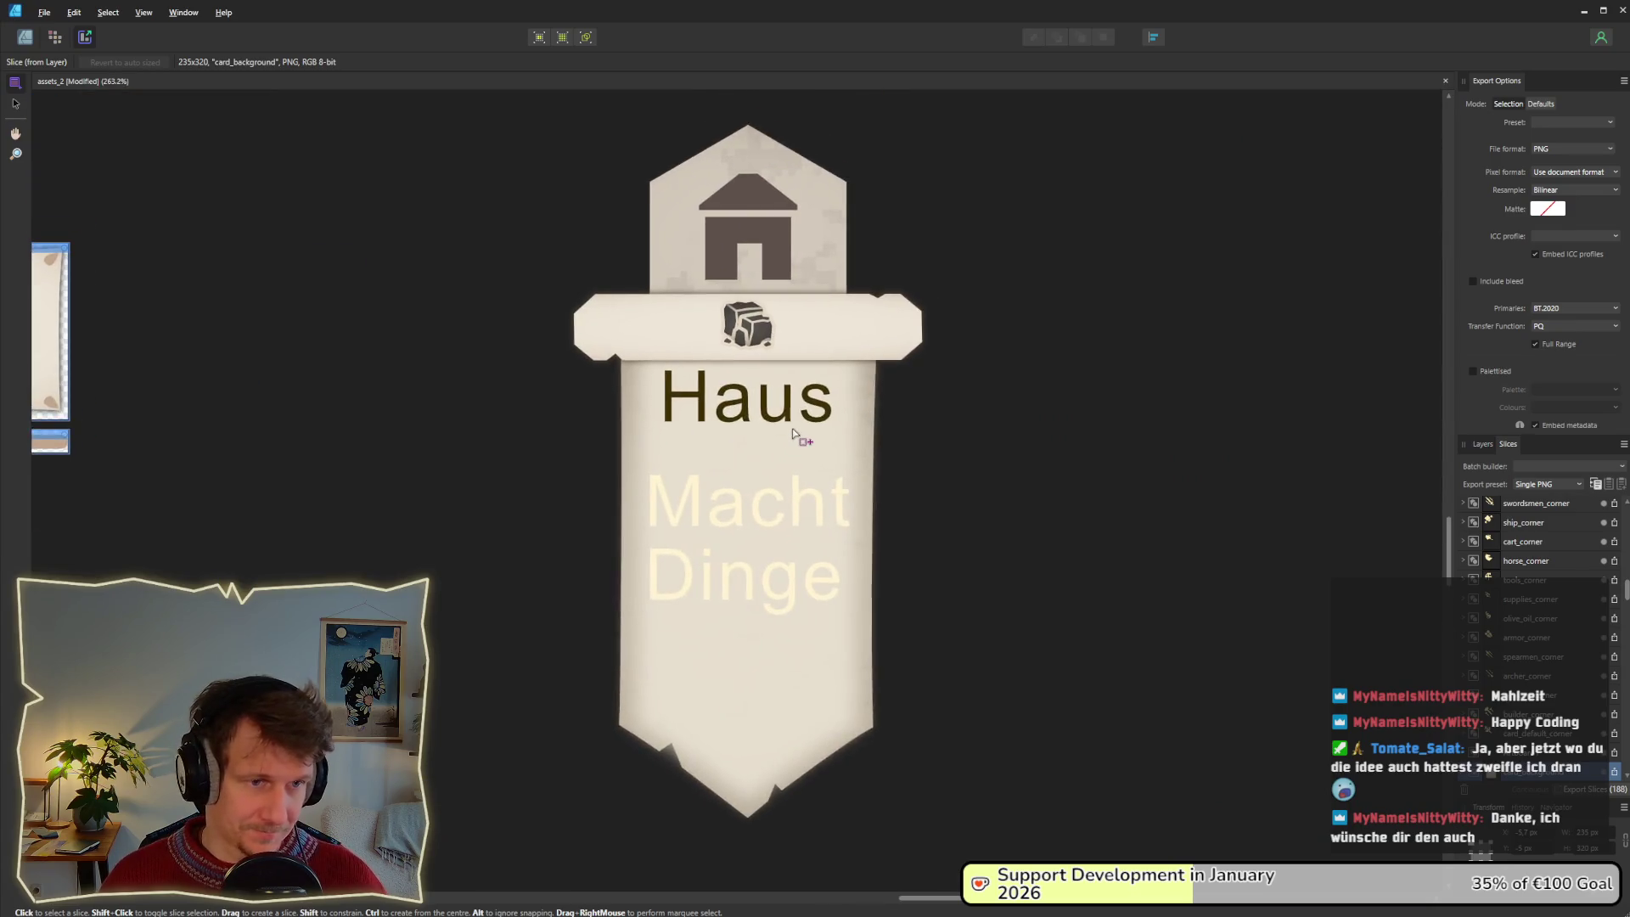
click(24, 36)
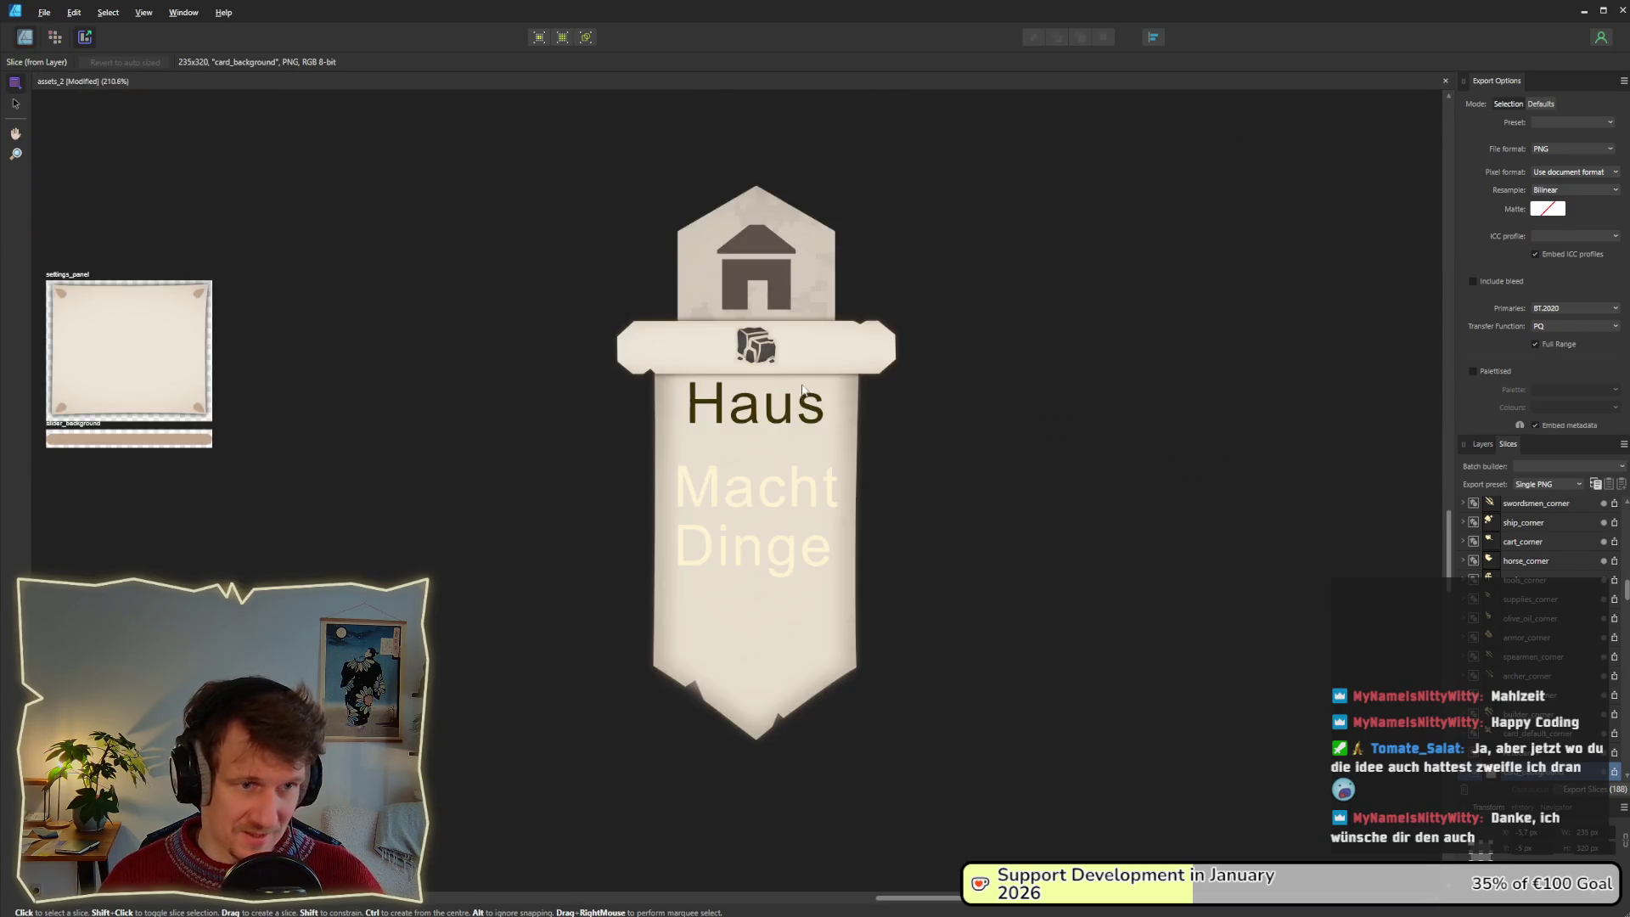
scroll(884, 396, down, 1)
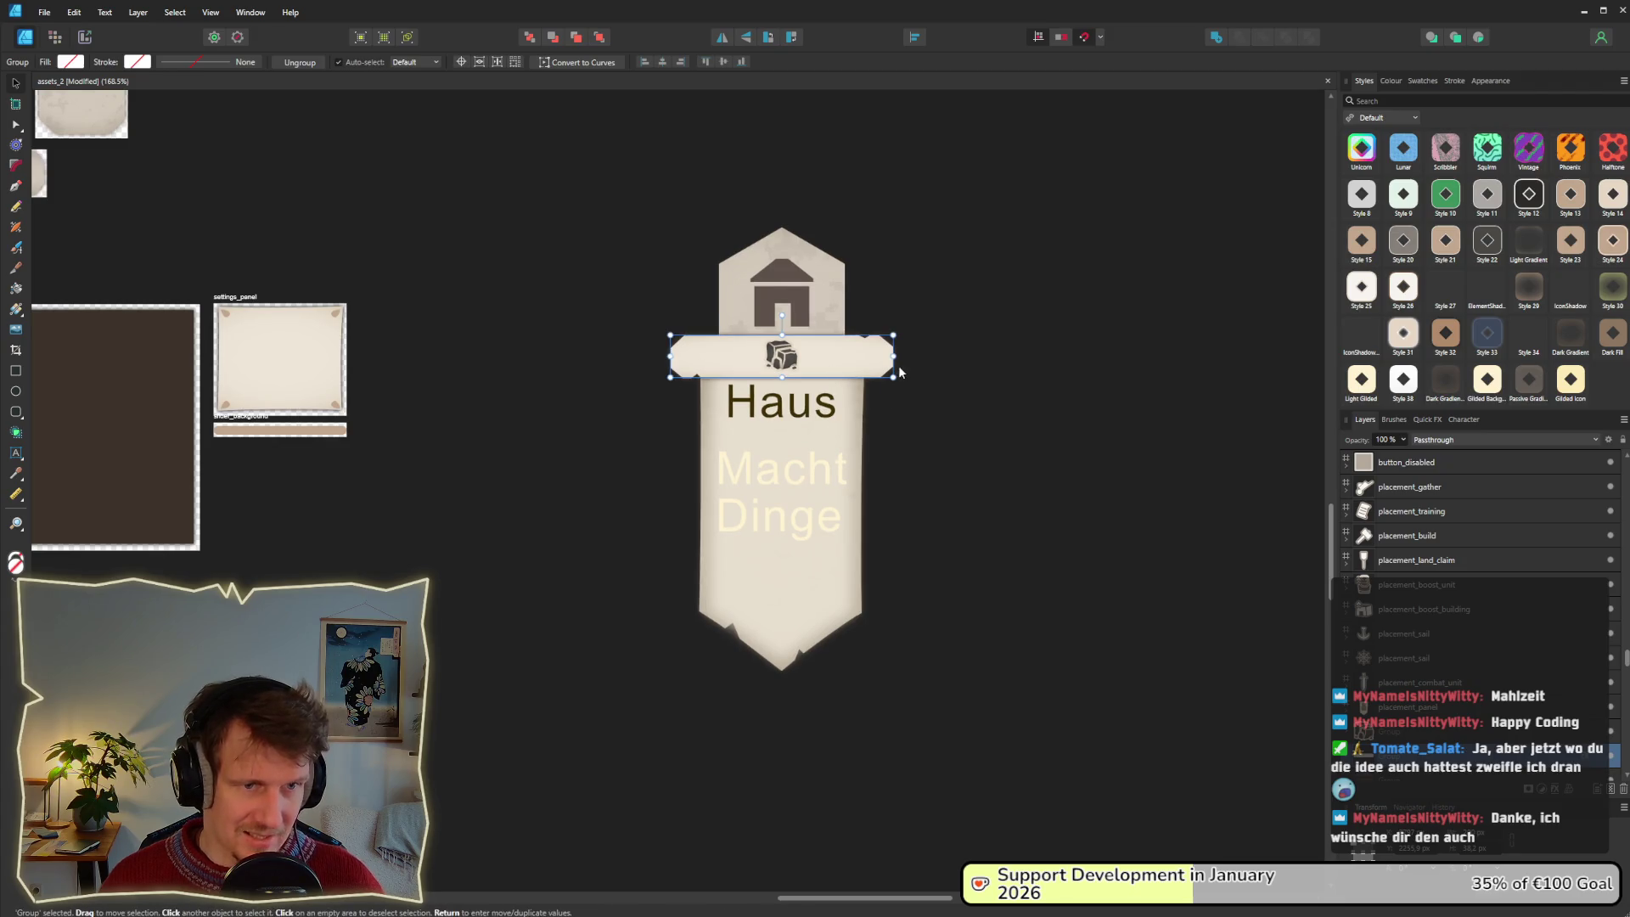
mouse_move(893, 357)
mouse_down()
mouse_move(1041, 357)
mouse_move(892, 358)
mouse_up()
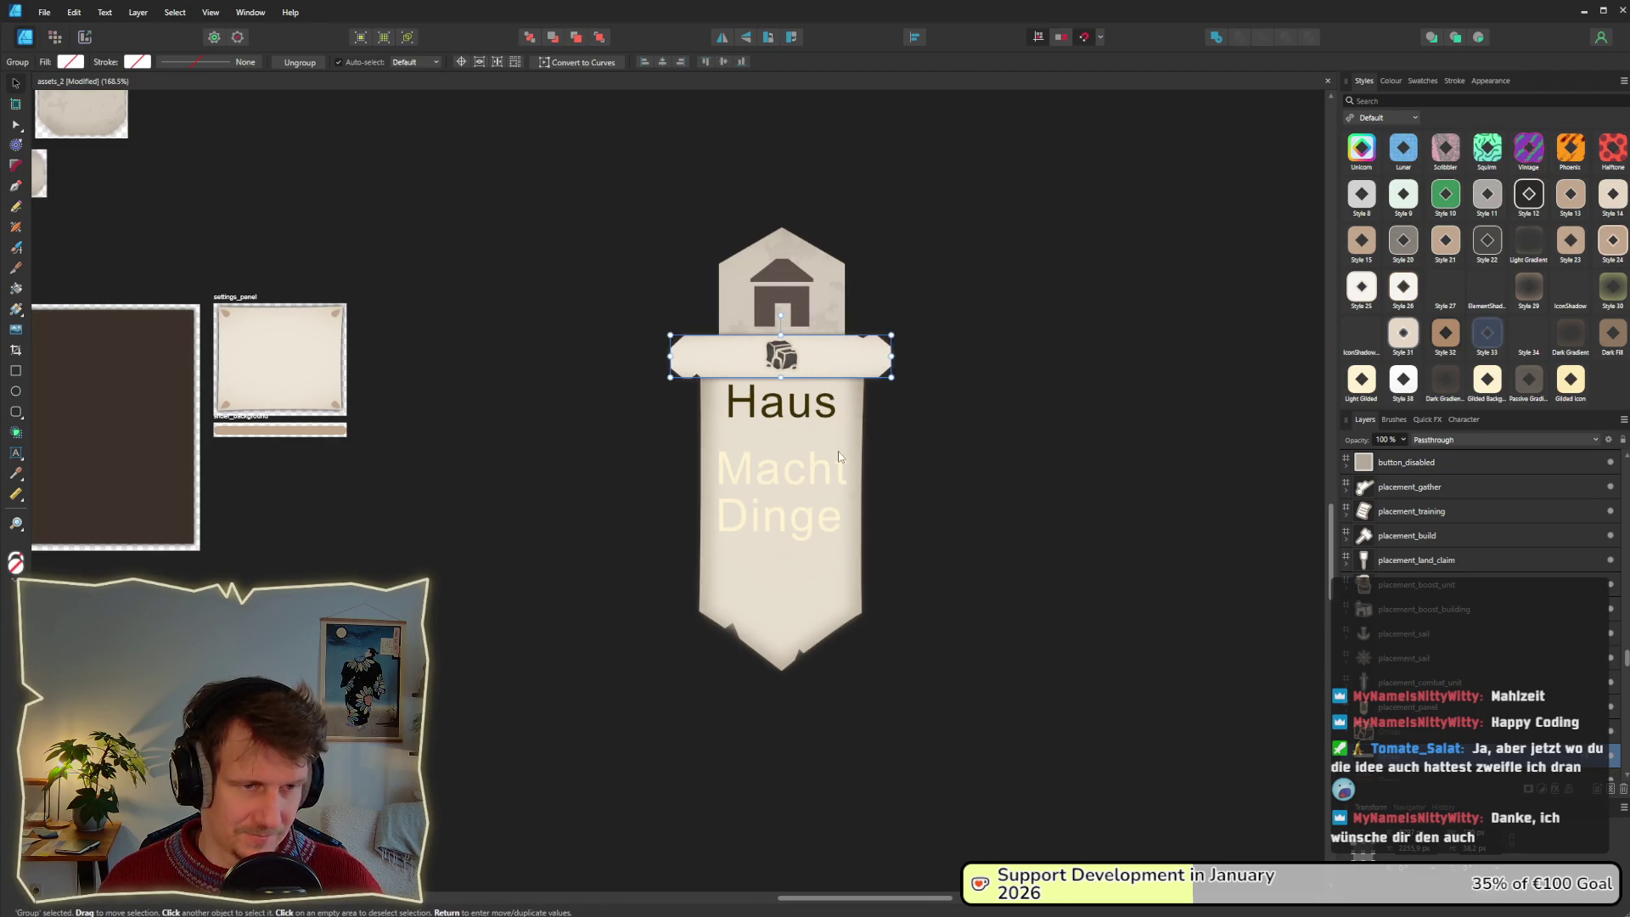
click(838, 451)
click(905, 313)
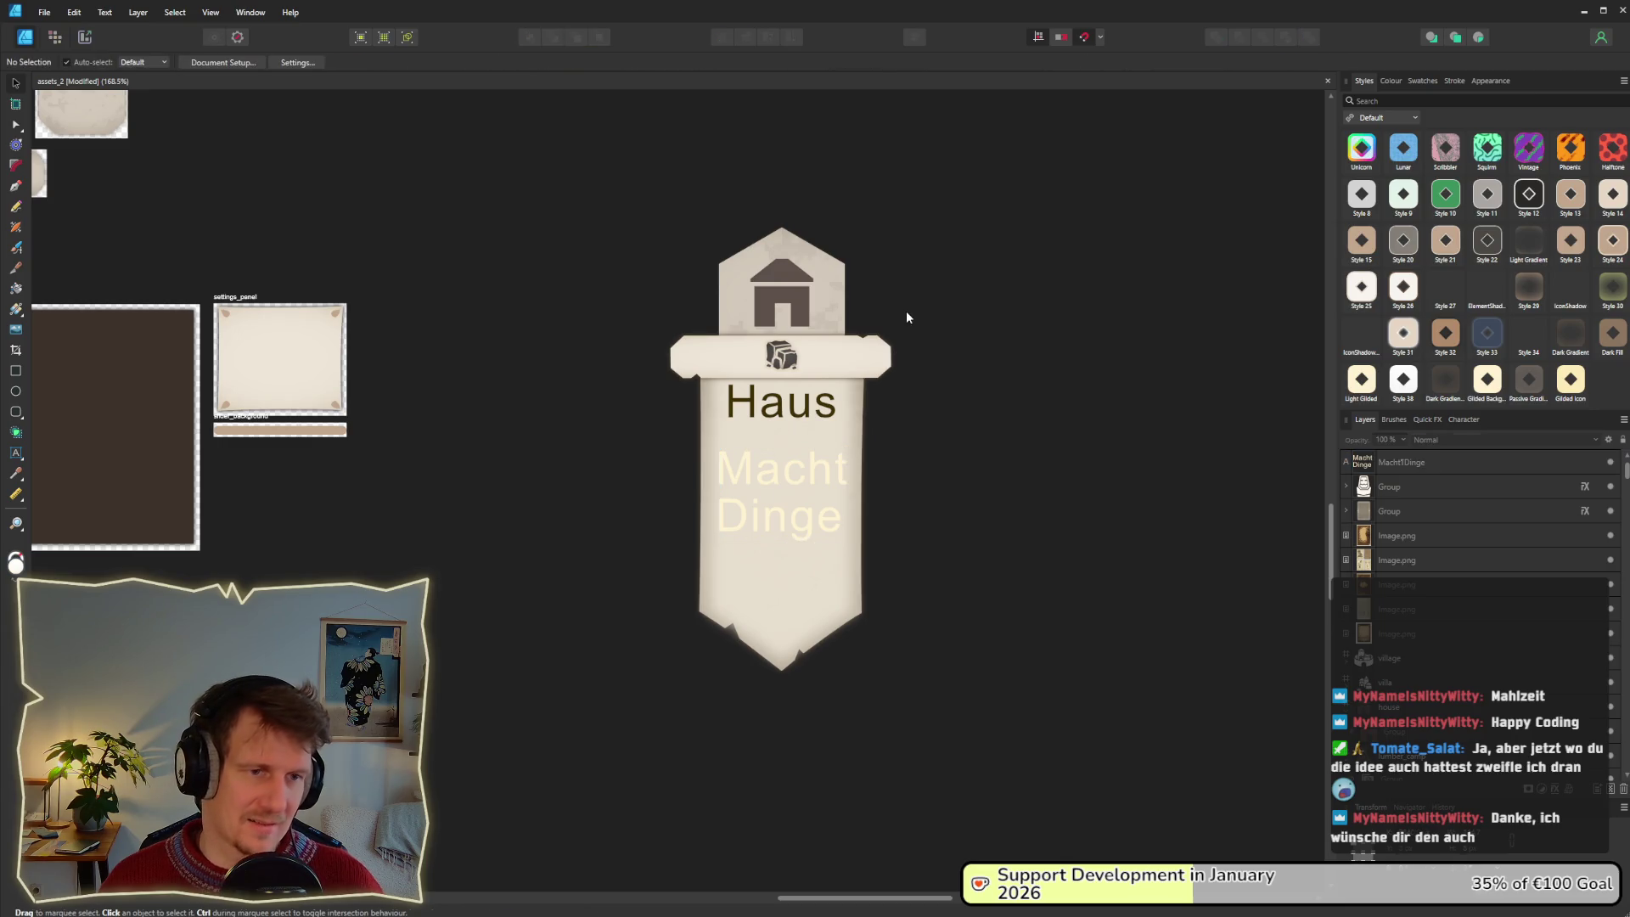
Select the banner crossbar, then the Haus text, then the whole banner group.
mouse_move(630, 312)
mouse_down()
mouse_move(931, 406)
mouse_move(937, 388)
mouse_up()
drag(611, 318, 931, 387)
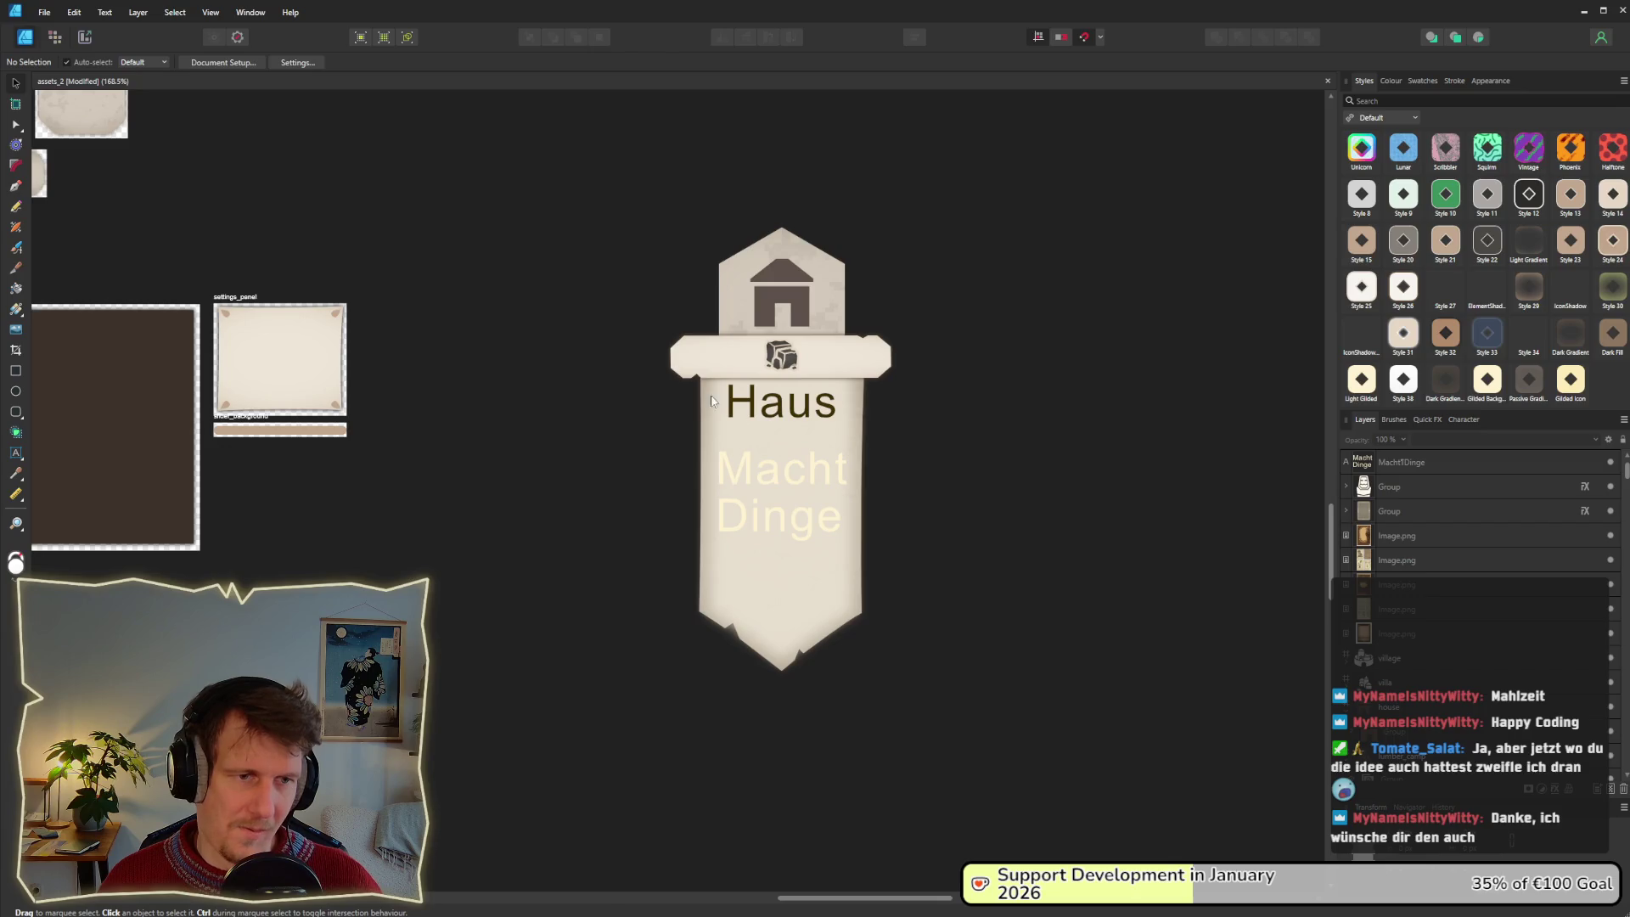
drag(640, 369, 898, 443)
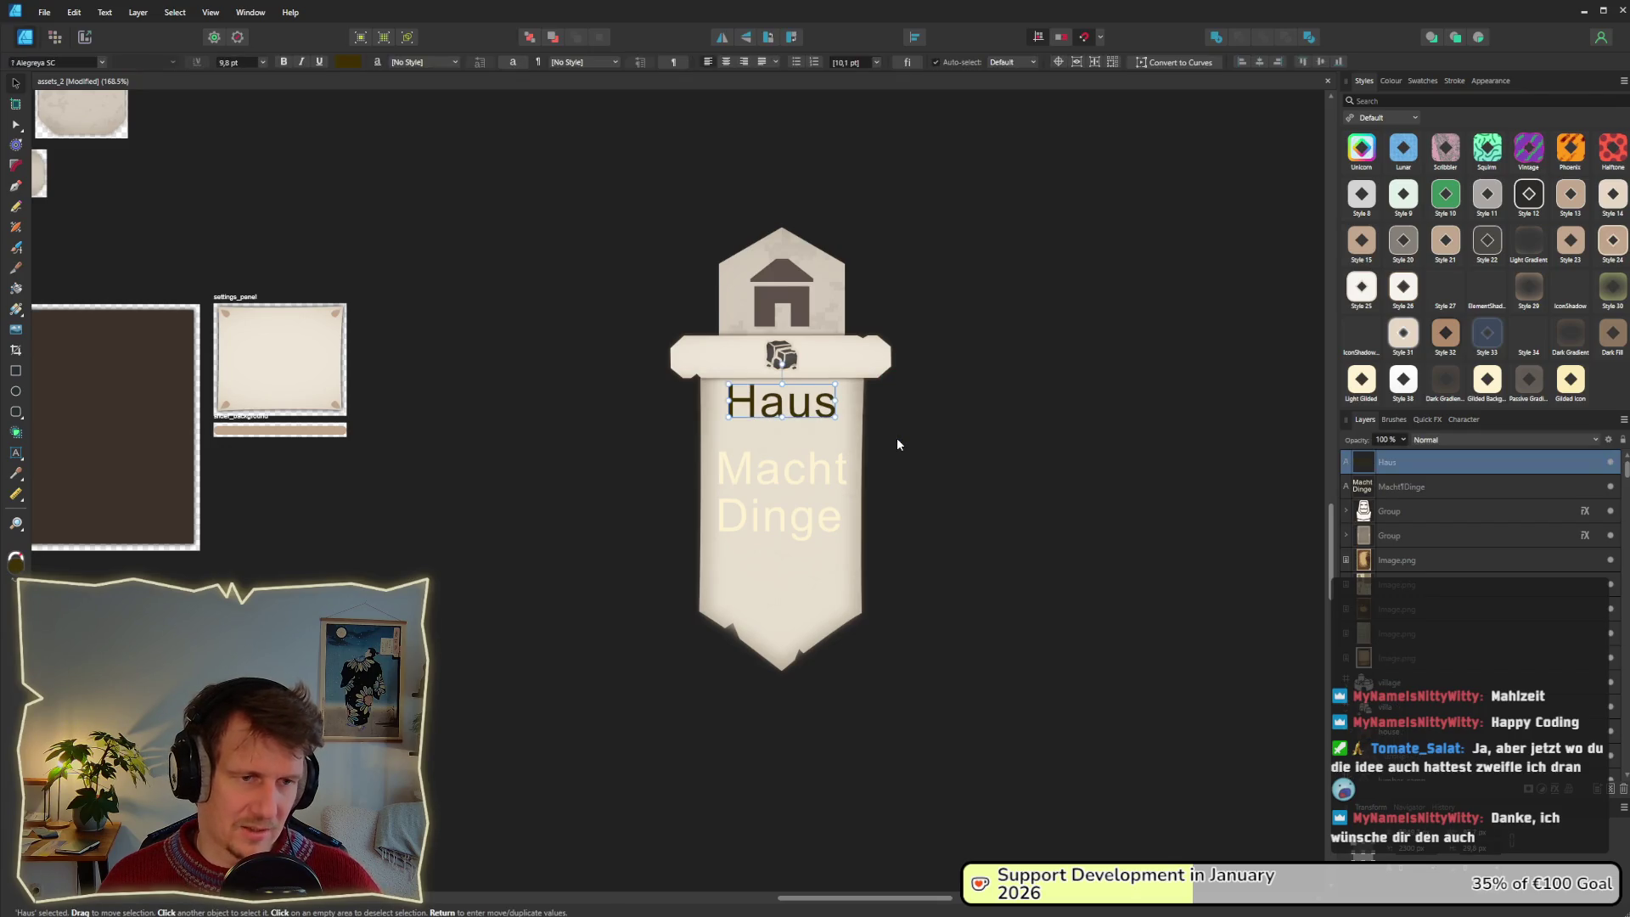
click(926, 478)
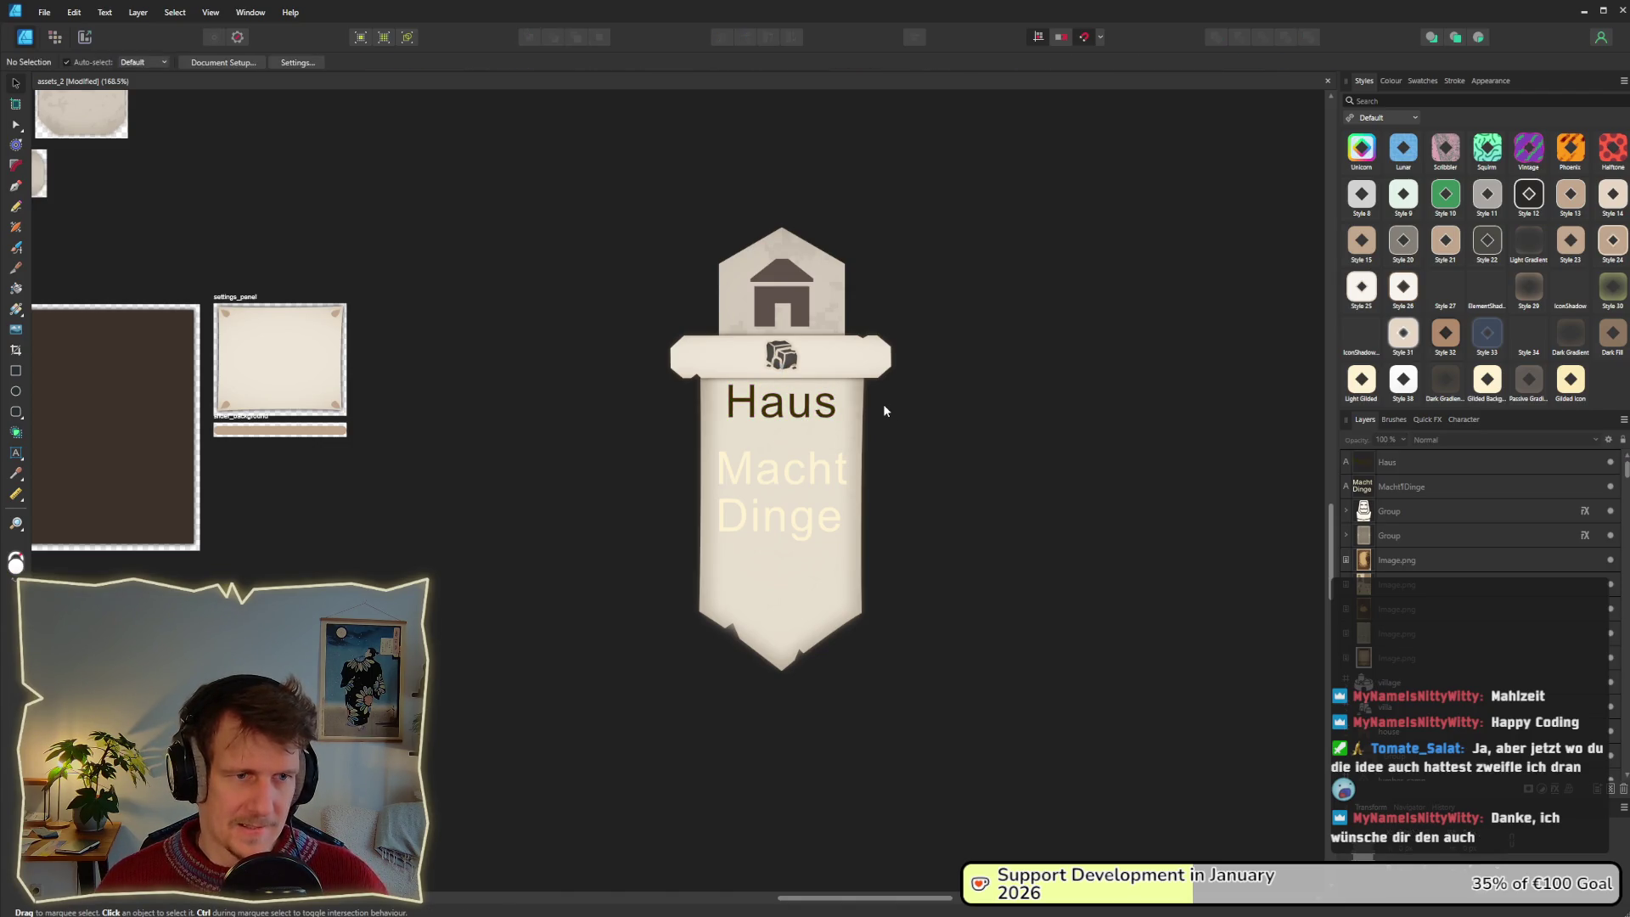
click(876, 374)
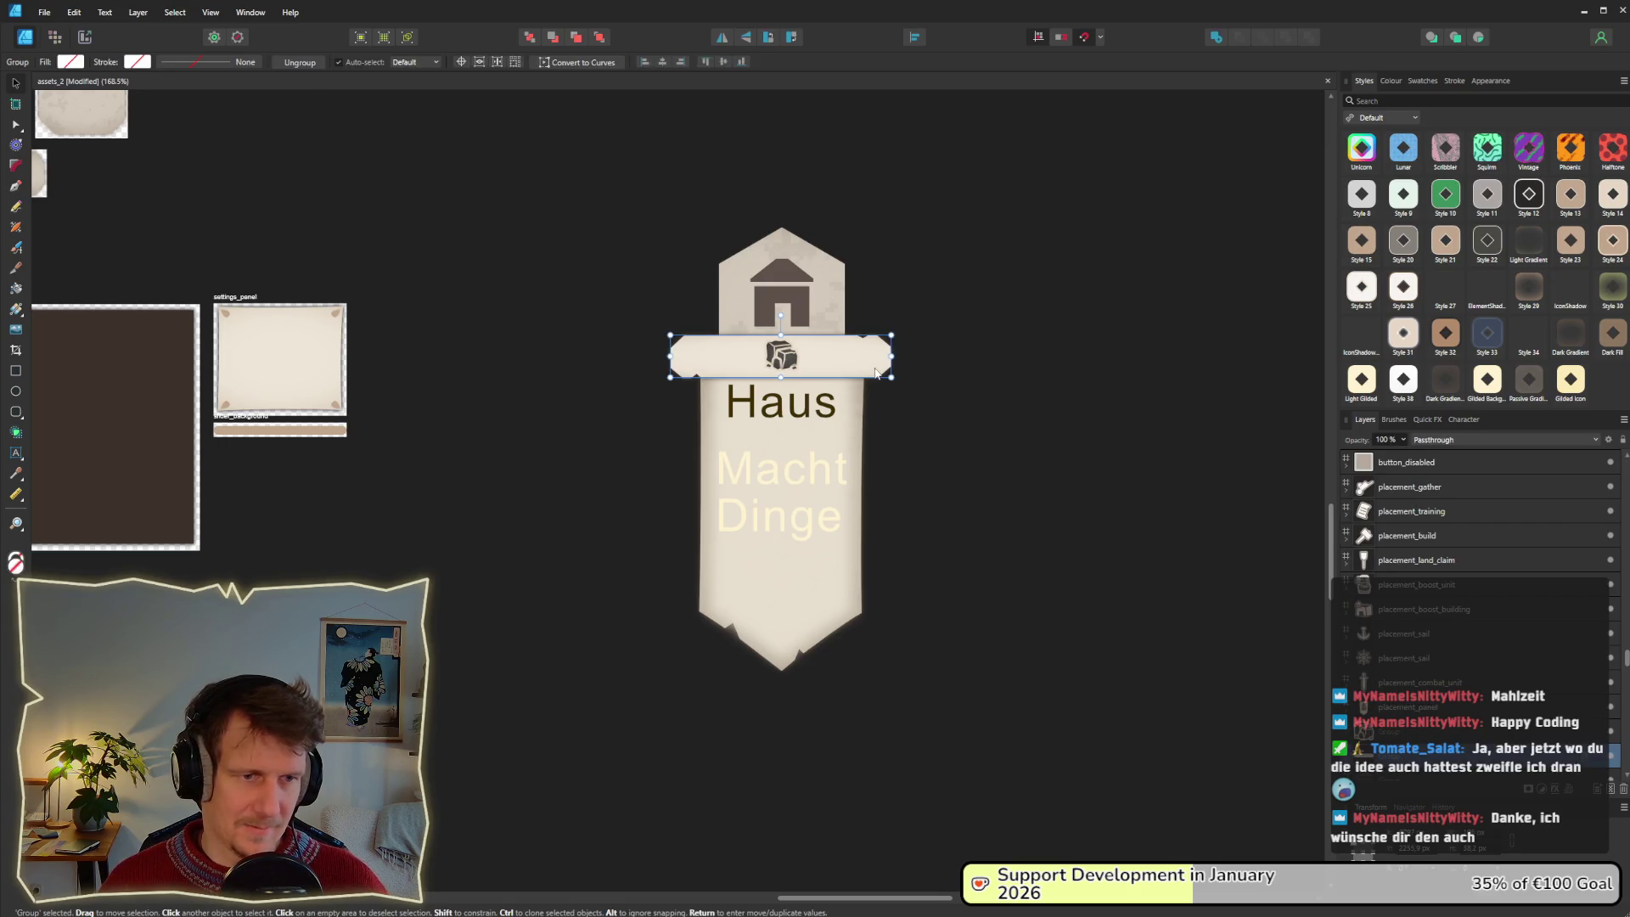
Bring the running game to the front and place the worker token in the Mill column.
key(alt+Tab)
key(Tab)
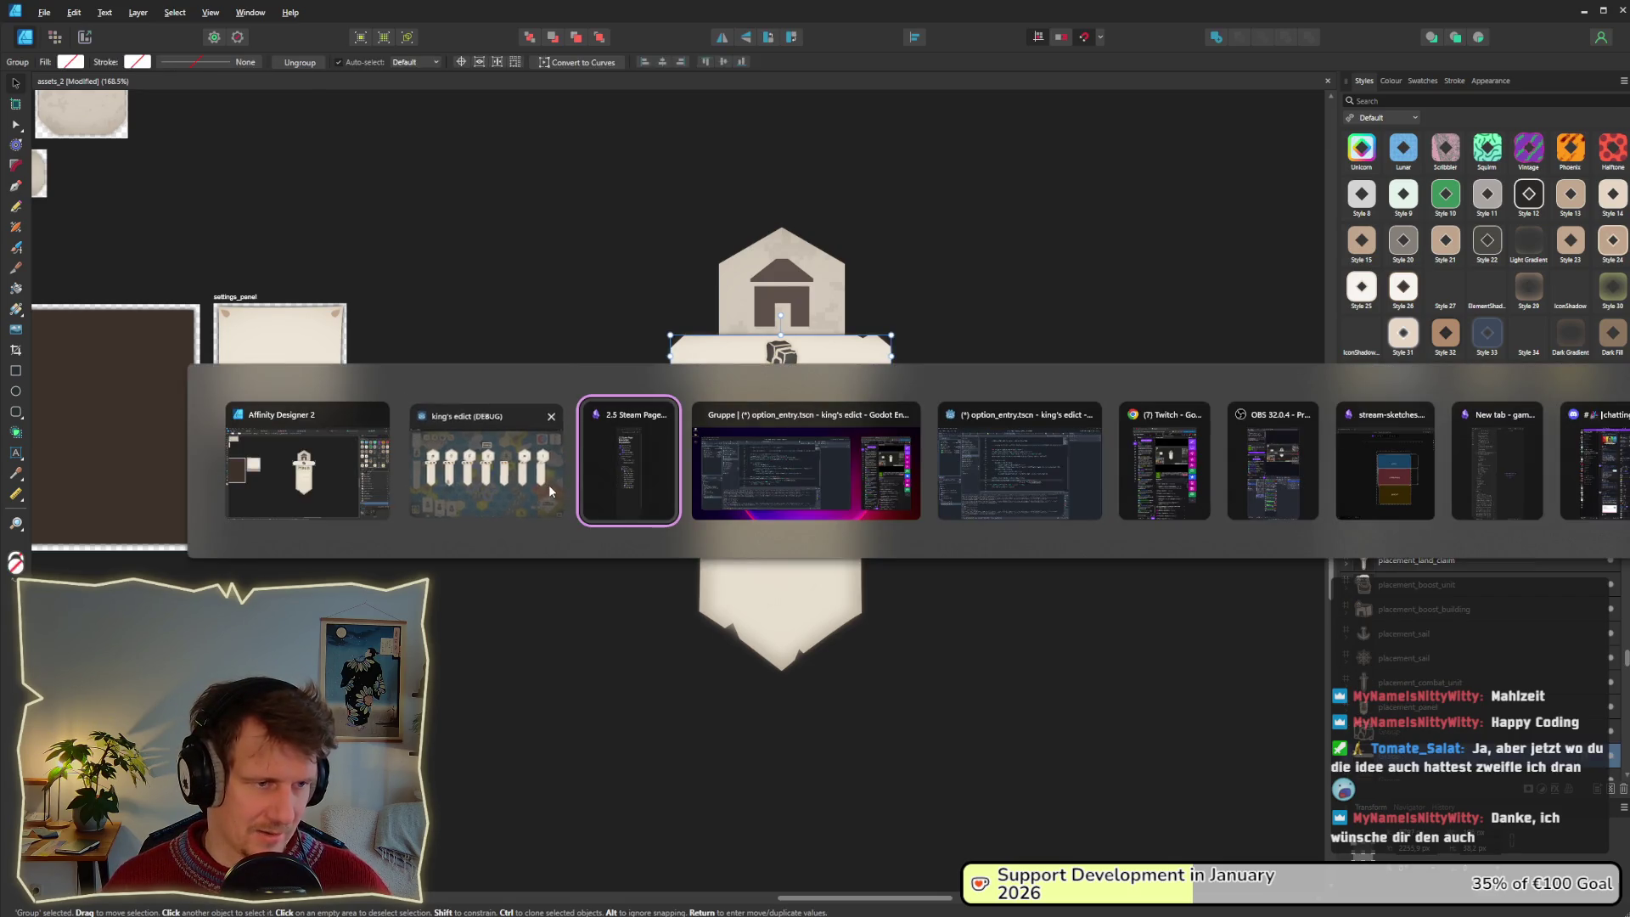
key(shift+Tab)
mouse_move(747, 327)
mouse_down()
mouse_move(701, 340)
mouse_move(692, 435)
mouse_up()
In Godot's 2D view, inspect the option entry nodes, briefly toggling the TextureRect banner.
key(alt+Tab)
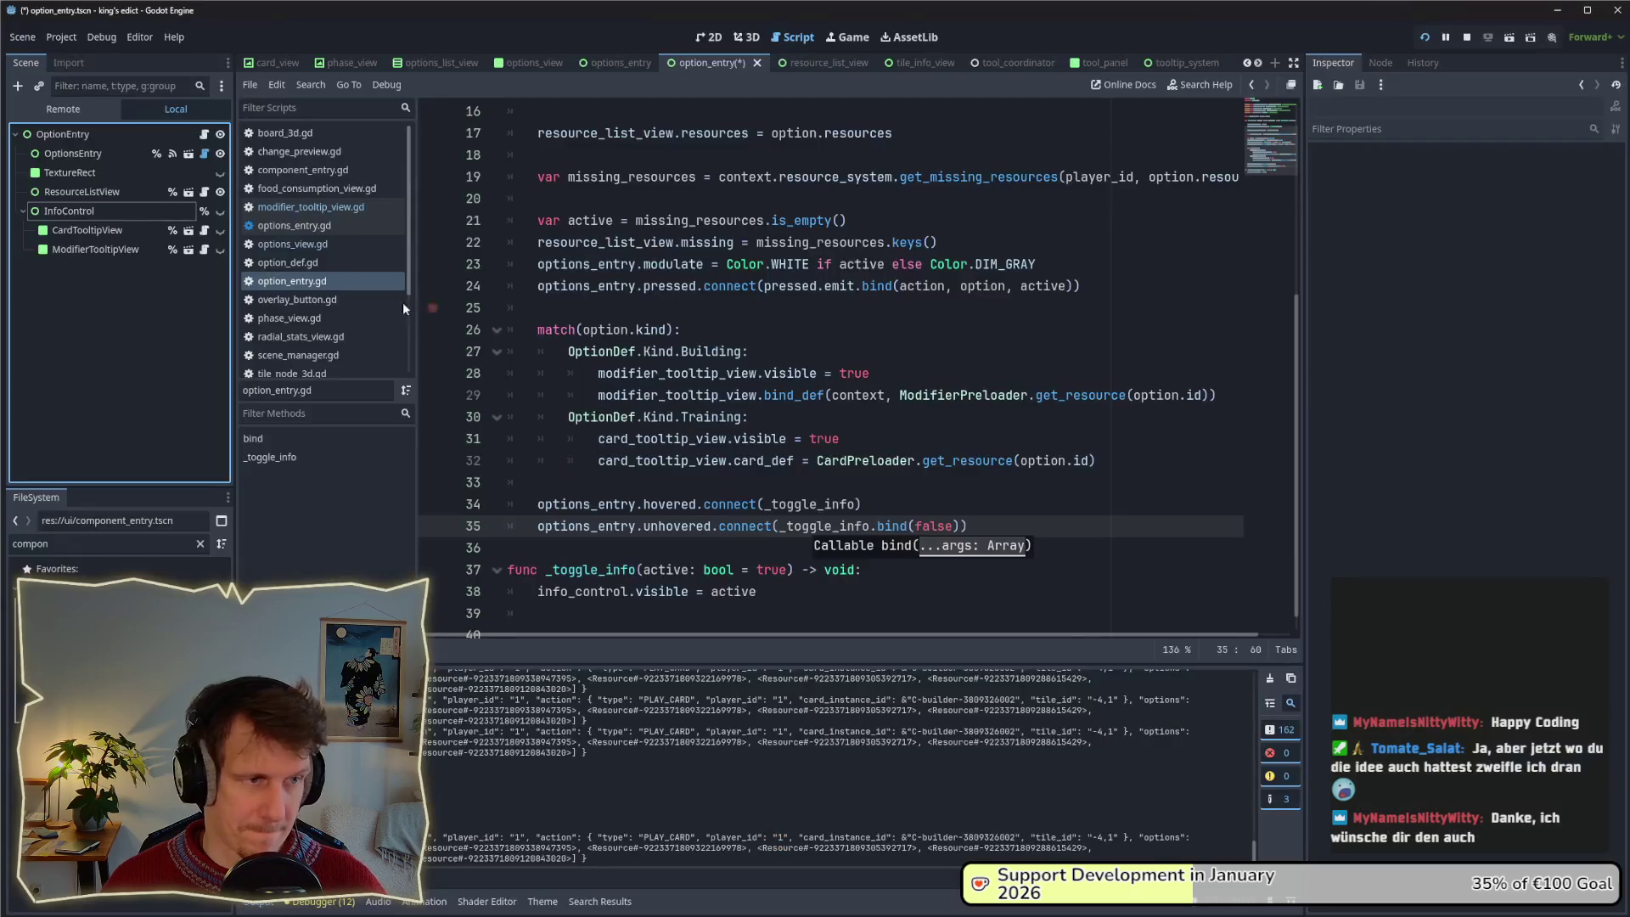
click(708, 37)
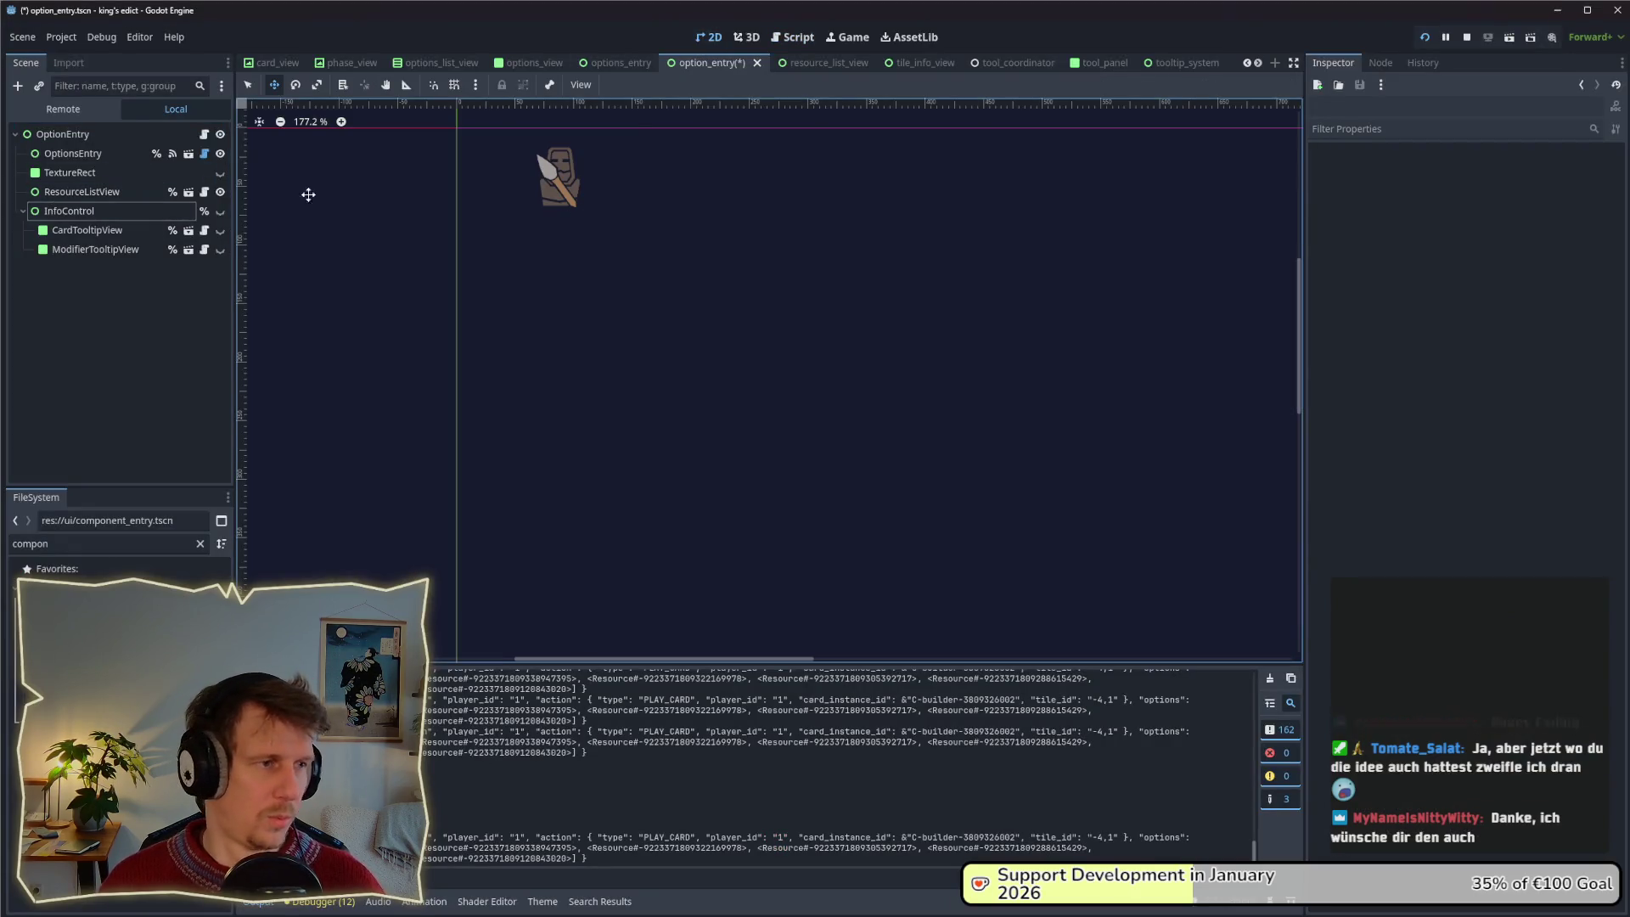
click(83, 179)
click(88, 192)
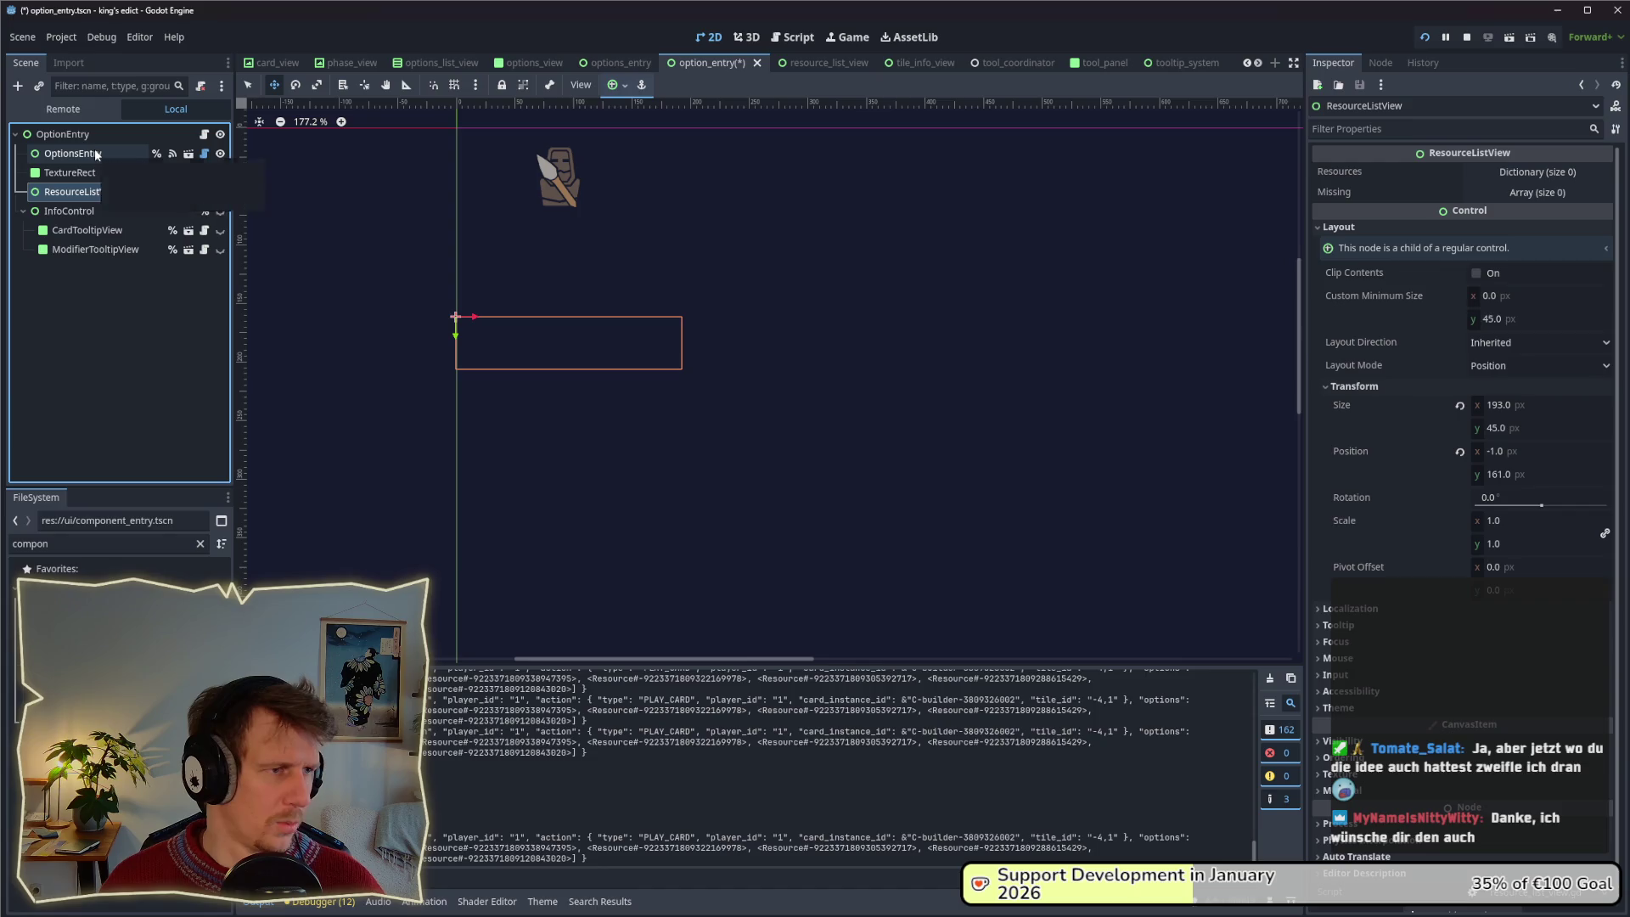
click(222, 174)
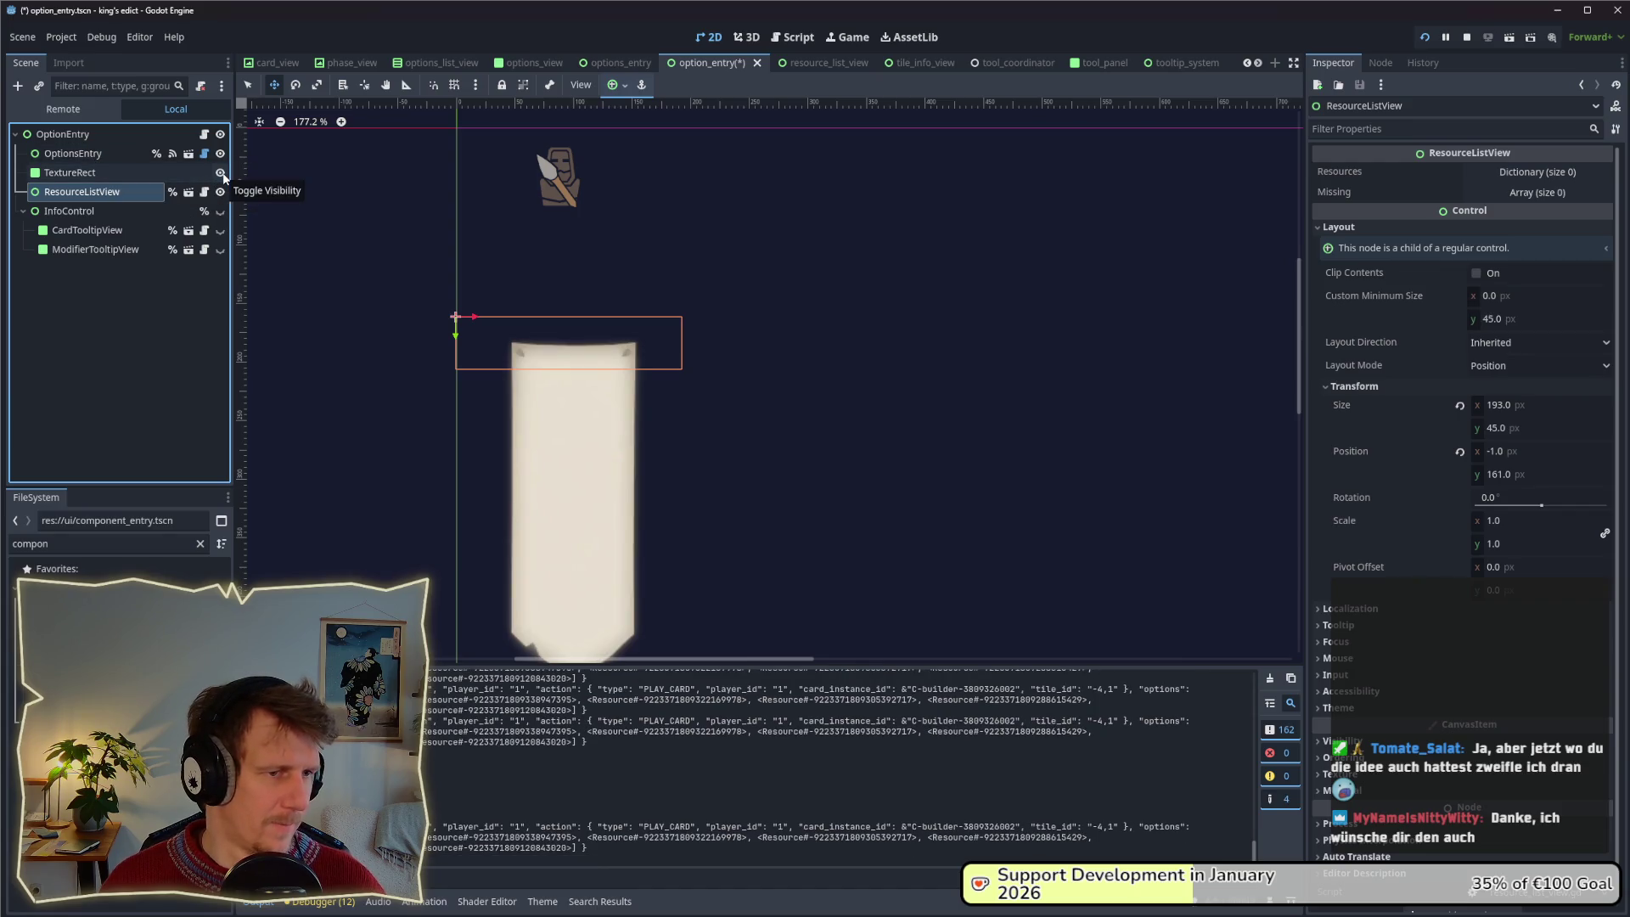
click(222, 174)
click(99, 212)
click(94, 230)
click(85, 191)
click(84, 154)
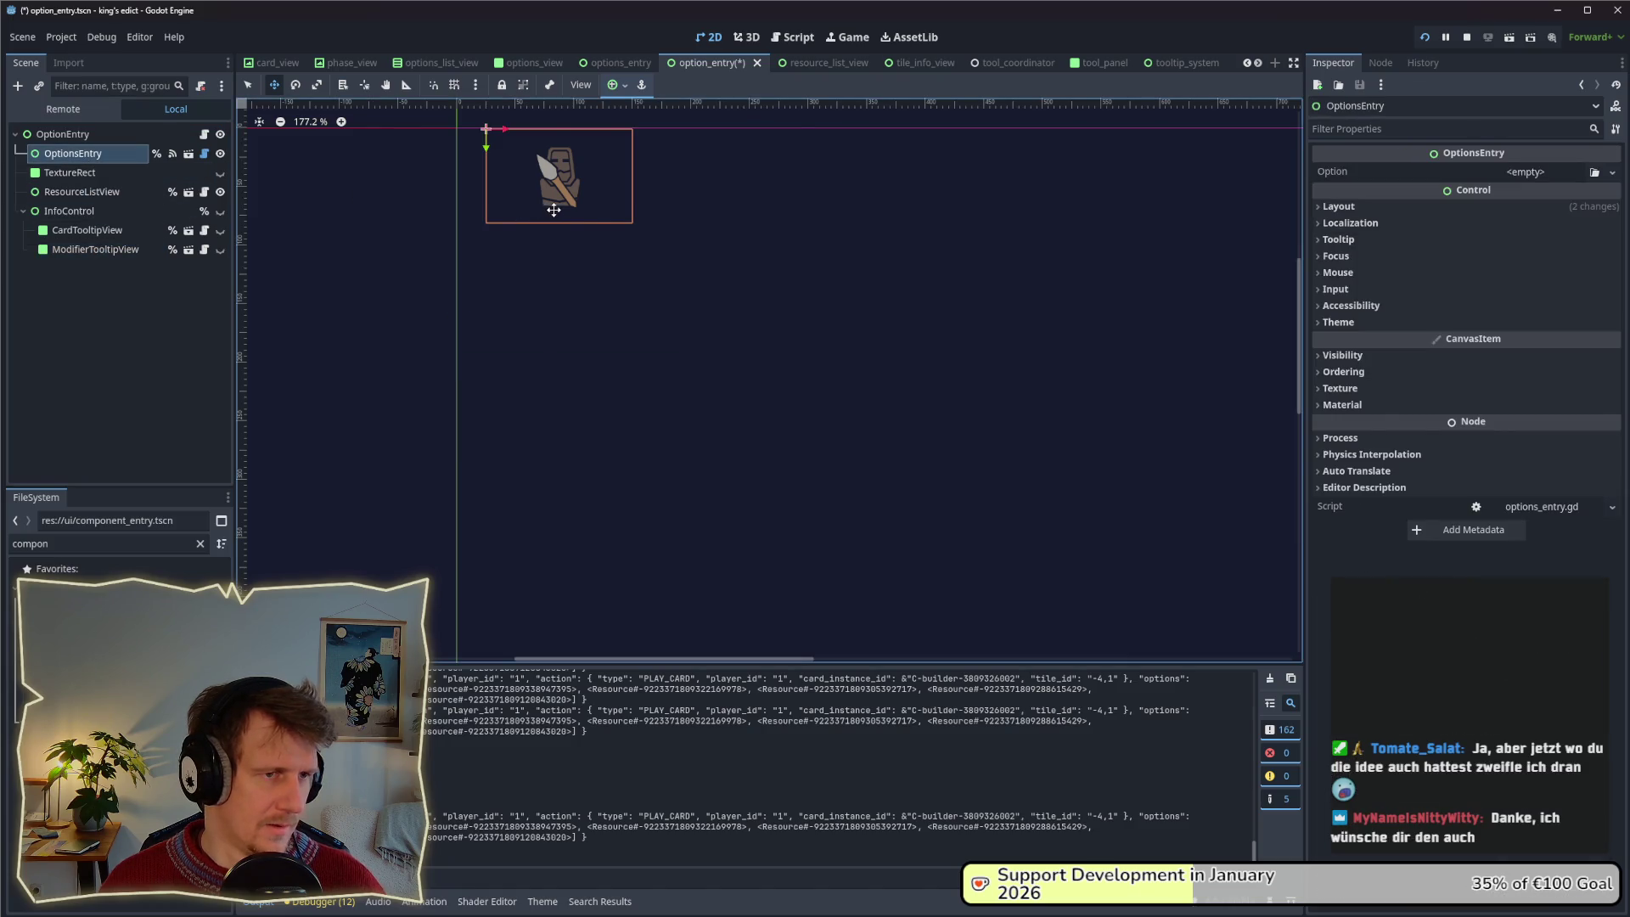
Set ResourceListView's layout mode to Anchors with the HCenter Wide preset.
key(alt+Tab)
mouse_move(624, 333)
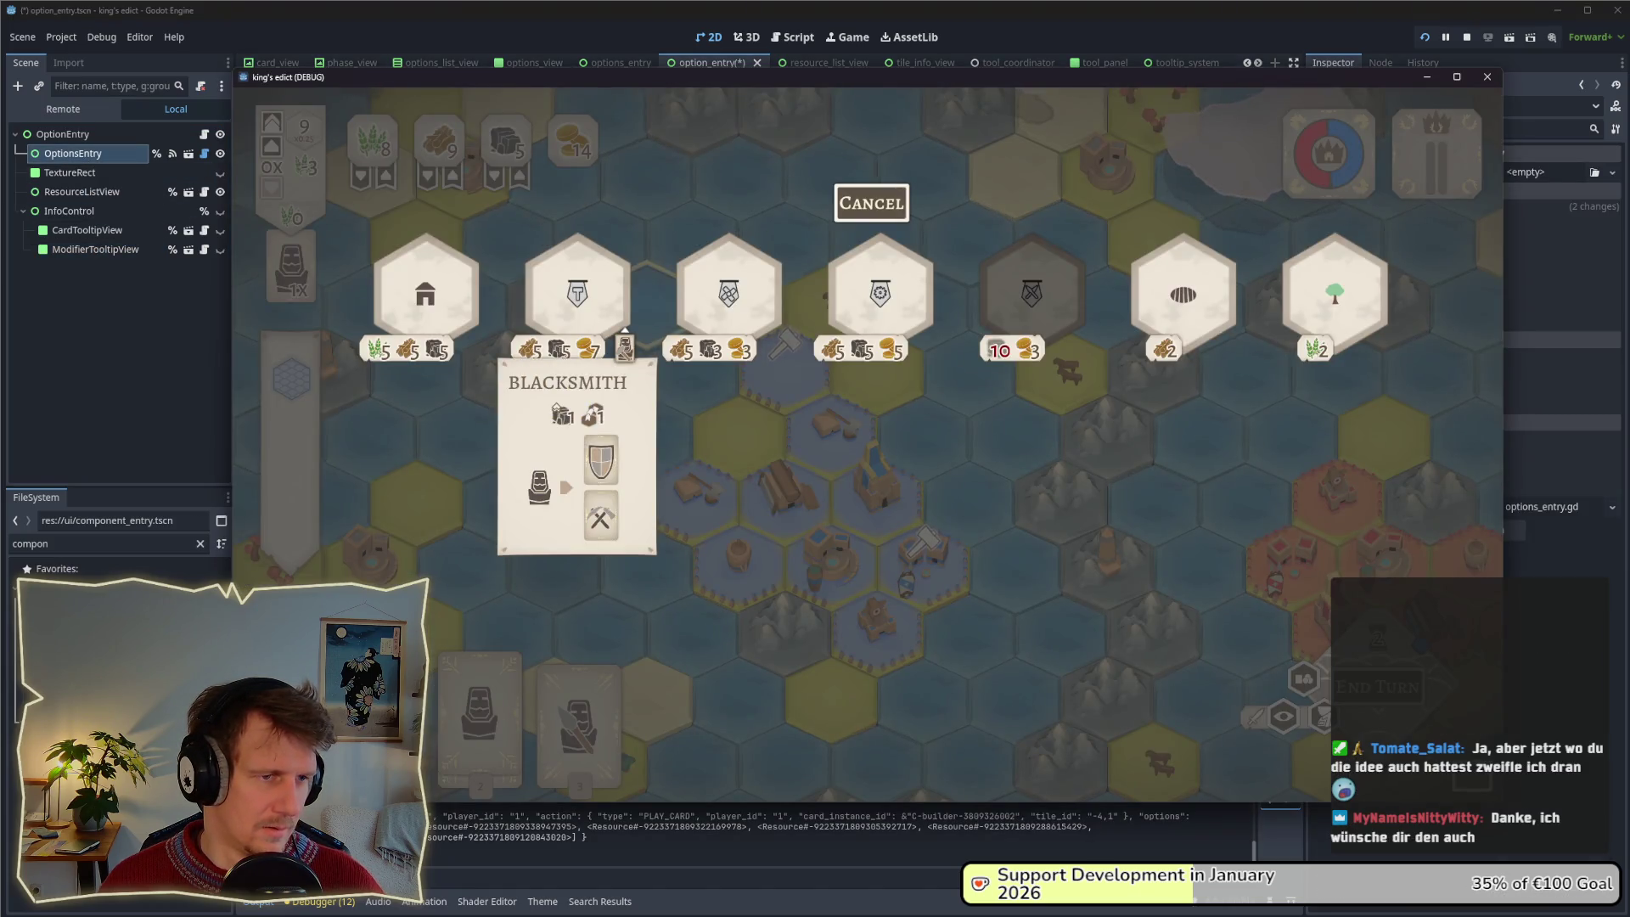
key(alt+Tab)
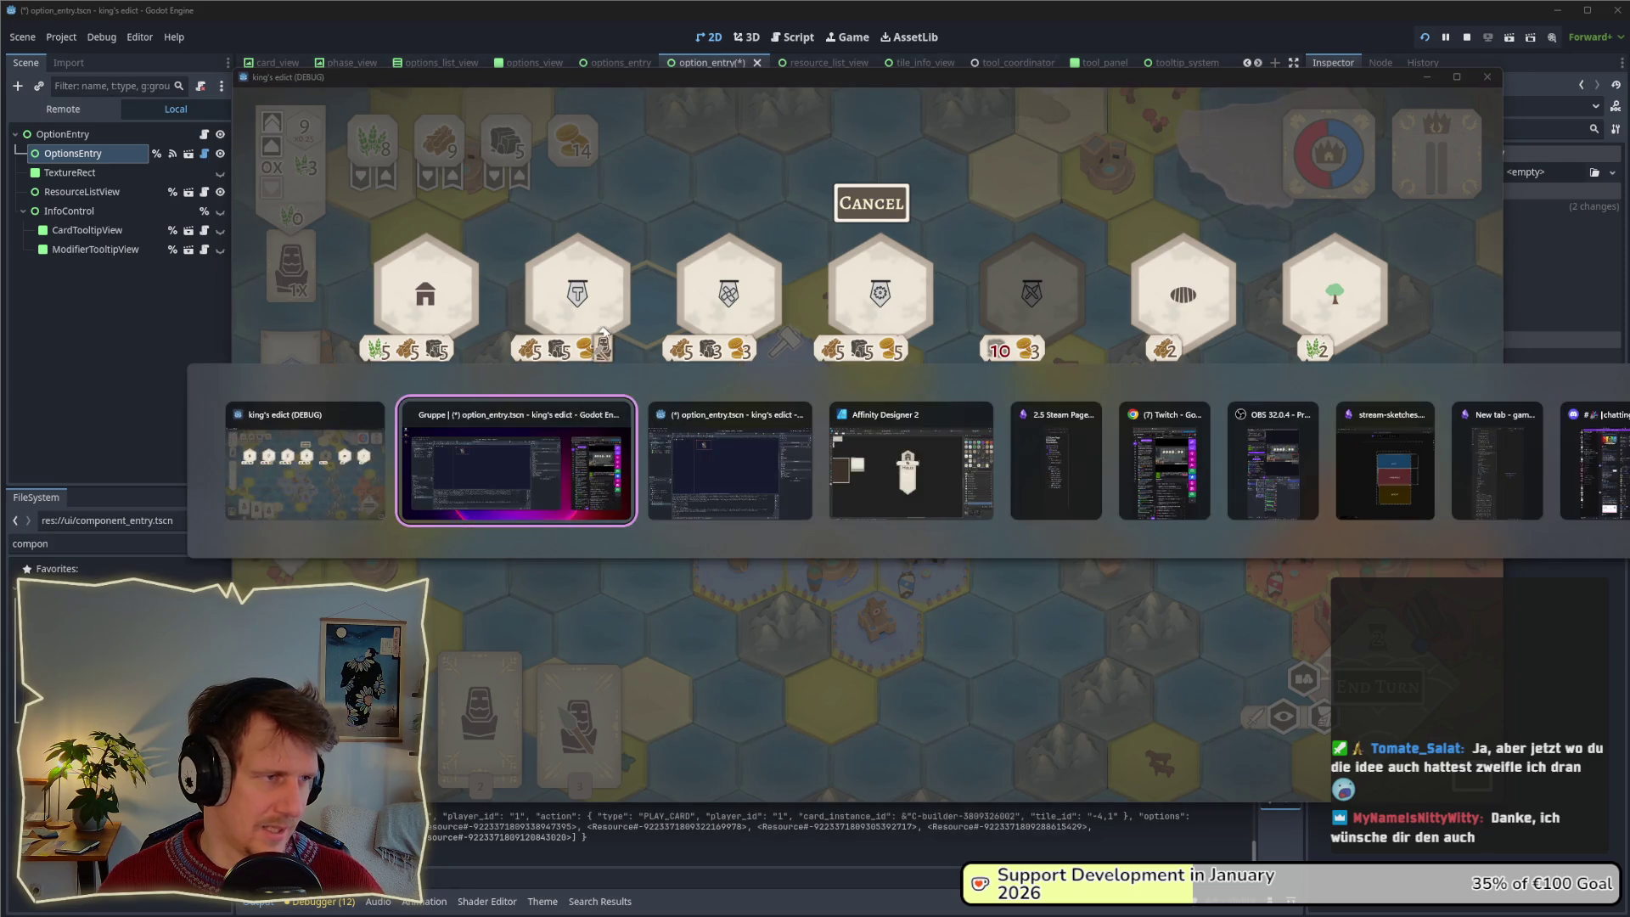
click(99, 172)
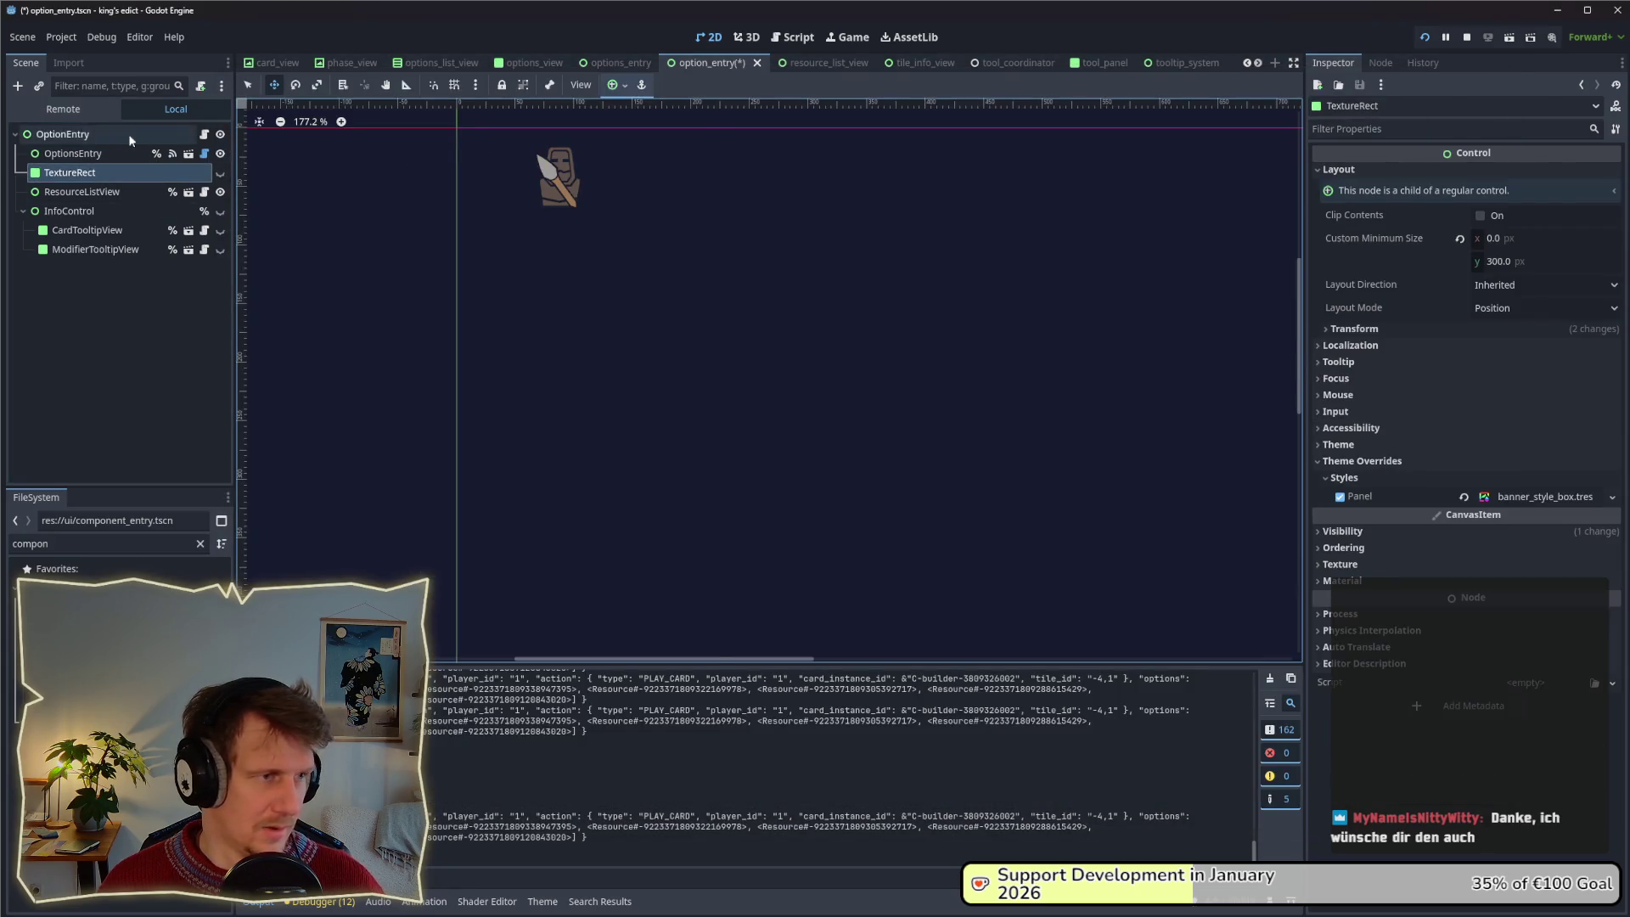
click(129, 134)
click(85, 192)
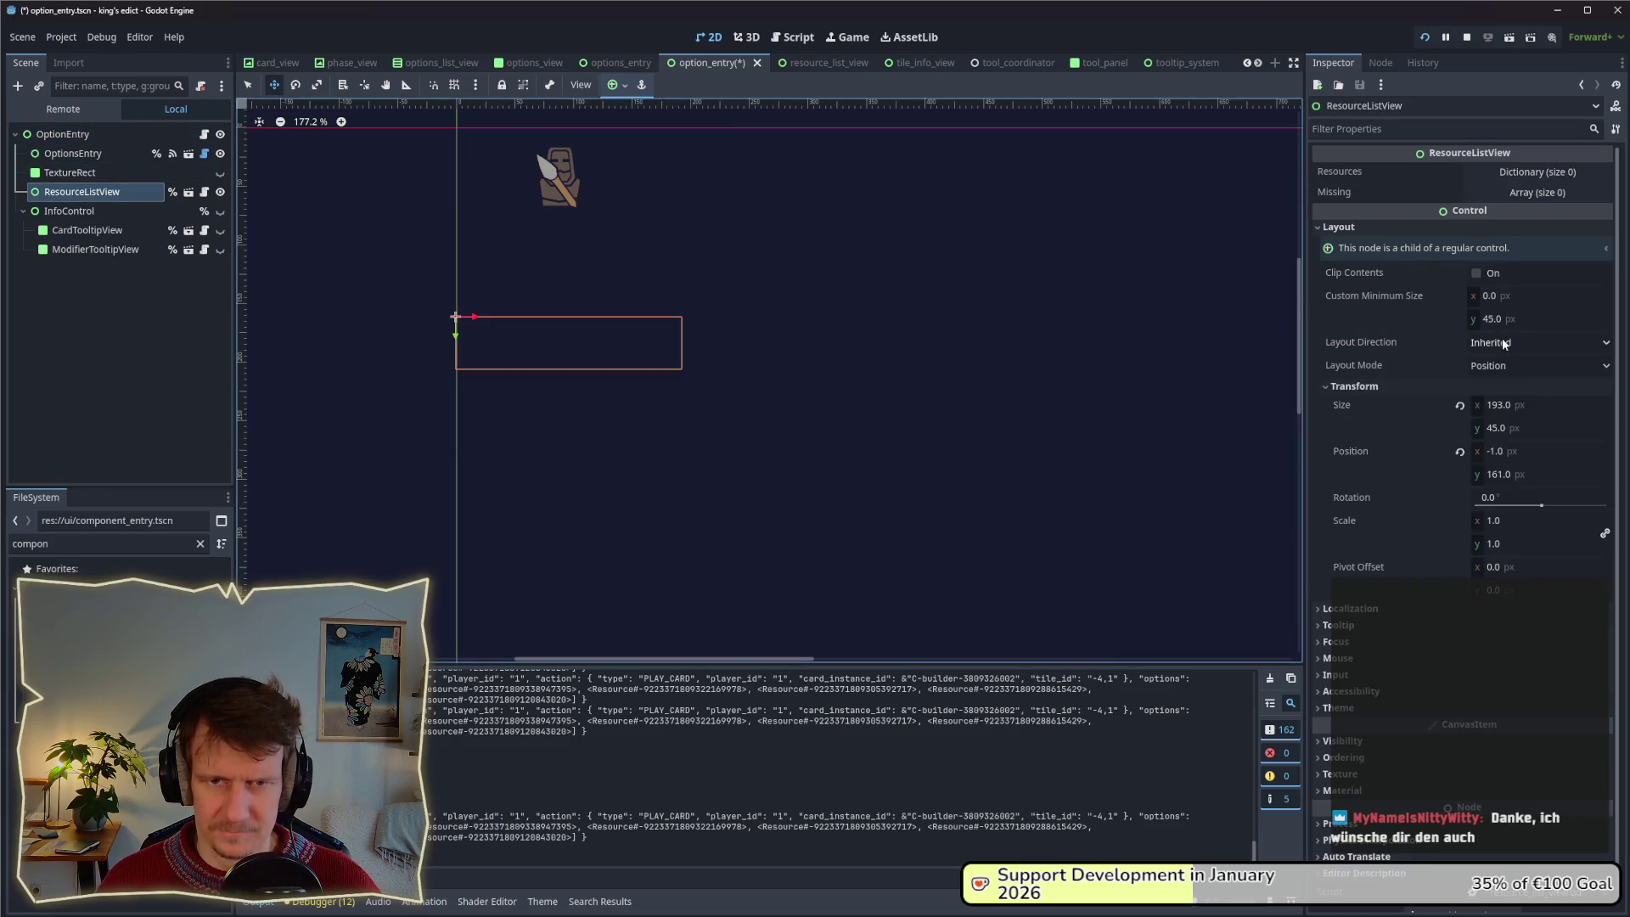
click(1504, 365)
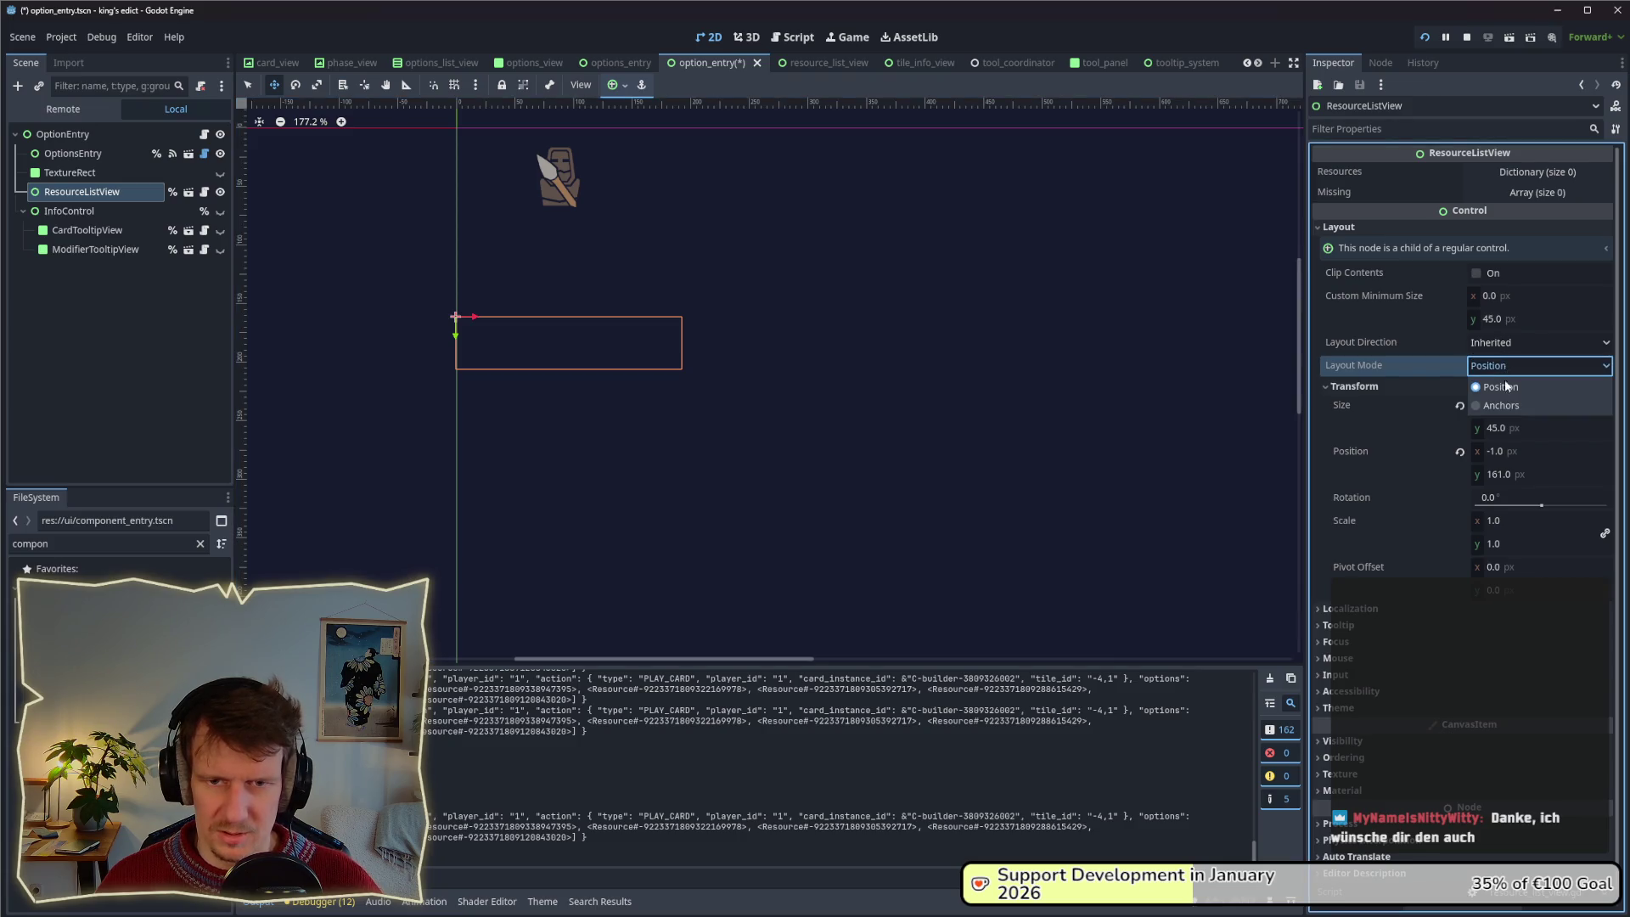
click(1501, 405)
click(1506, 389)
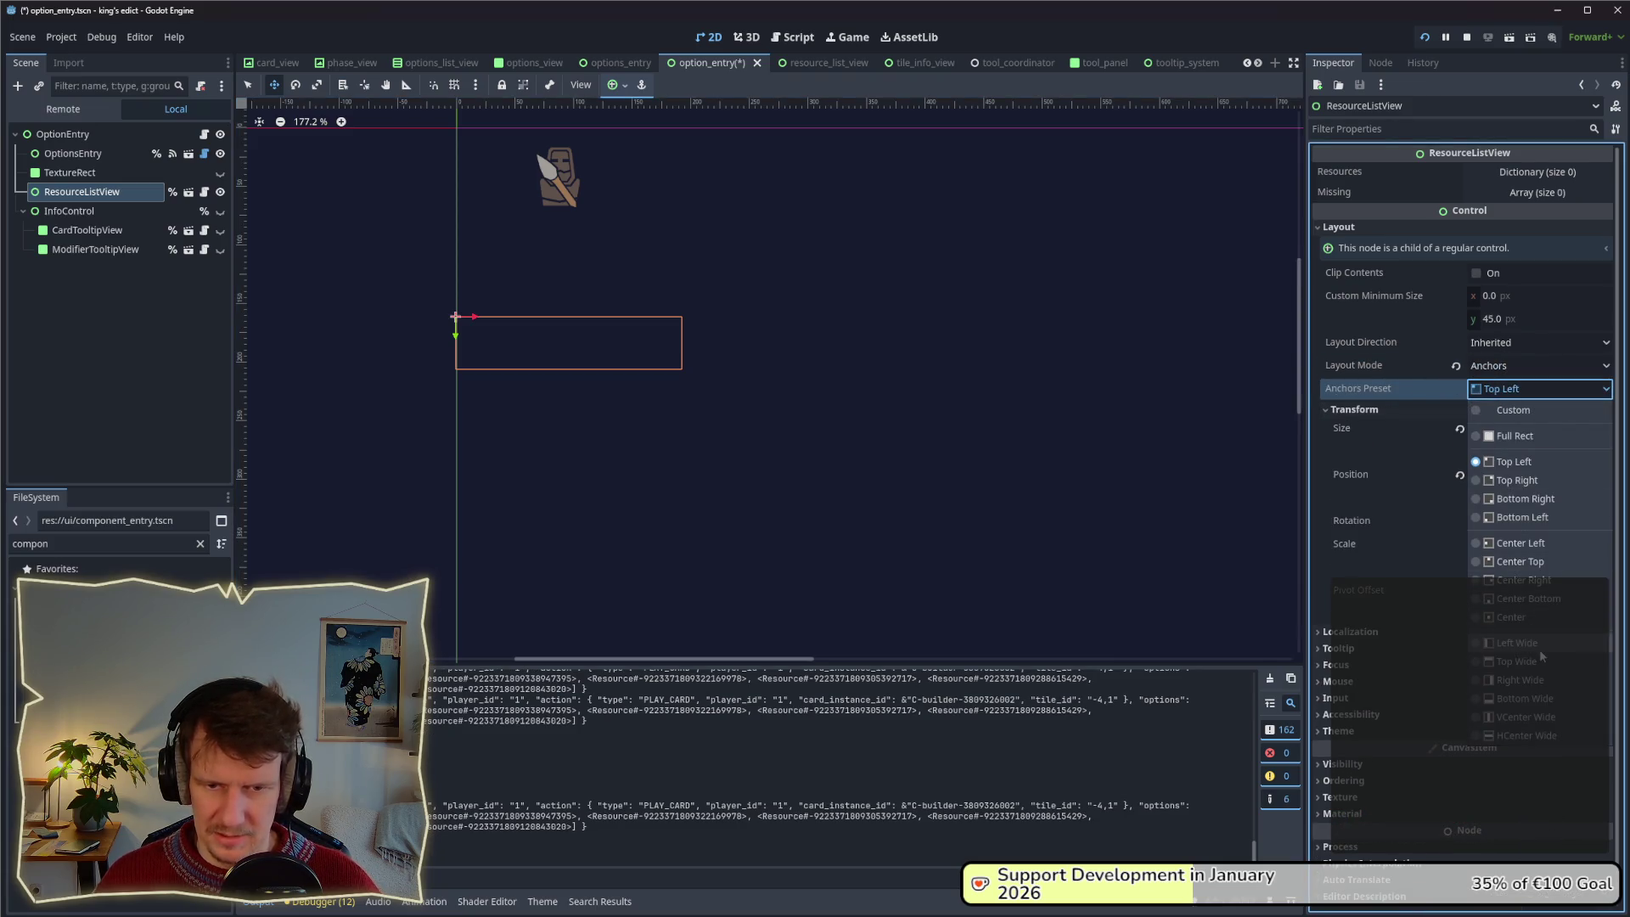
click(1528, 733)
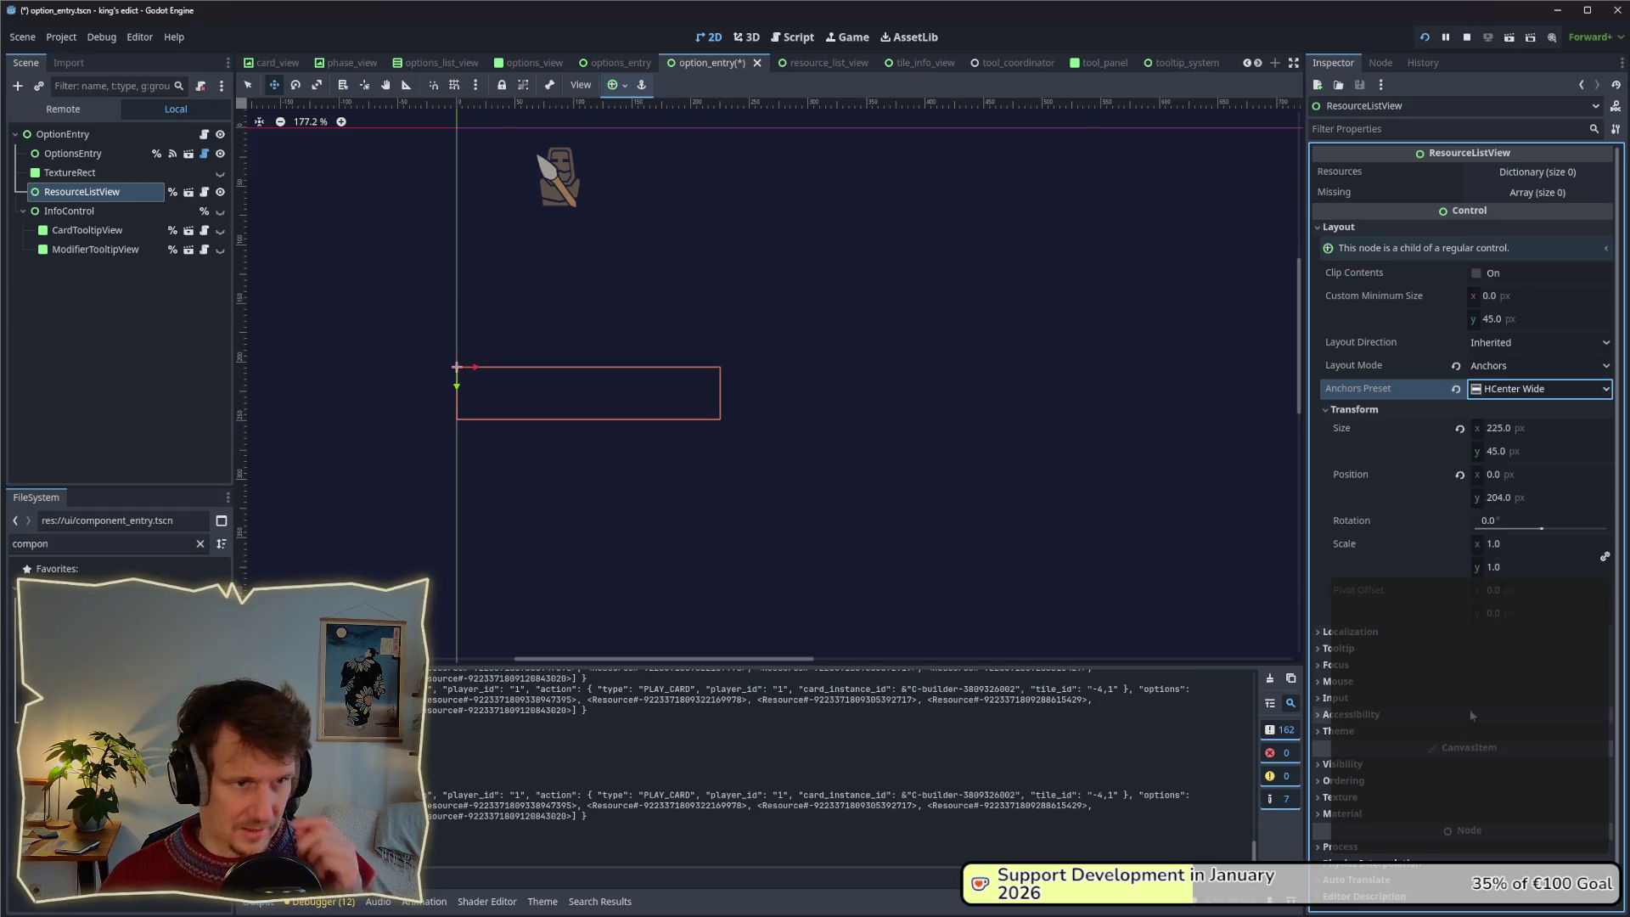
Reposition ResourceListView lower under the entry, comparing against the running game.
drag(568, 398, 560, 271)
click(85, 173)
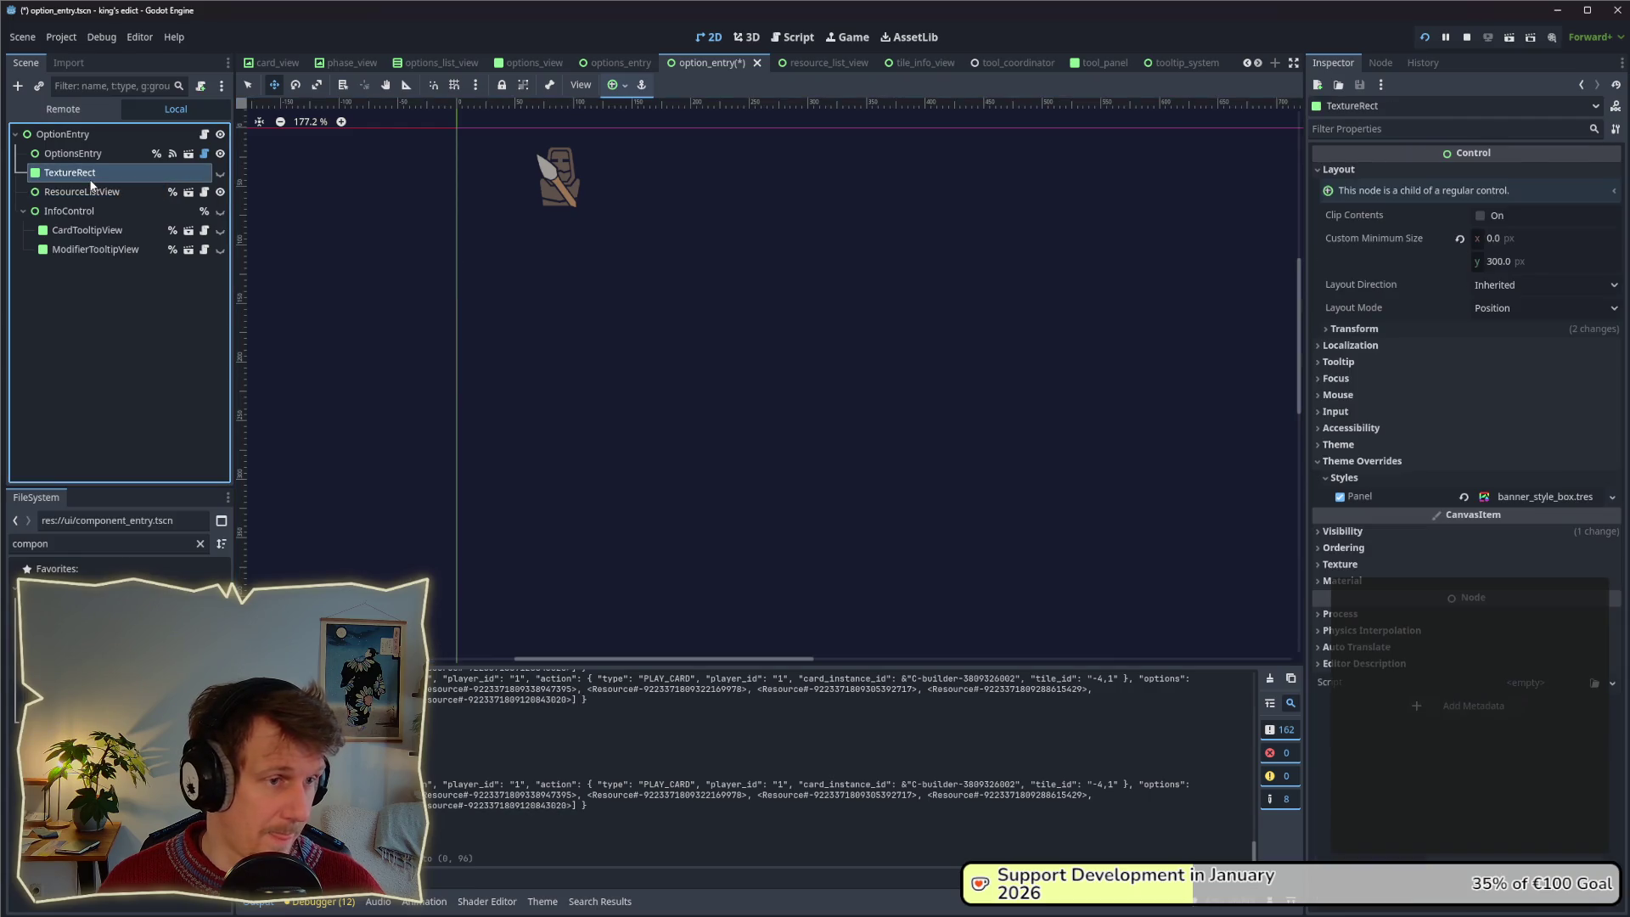
click(81, 192)
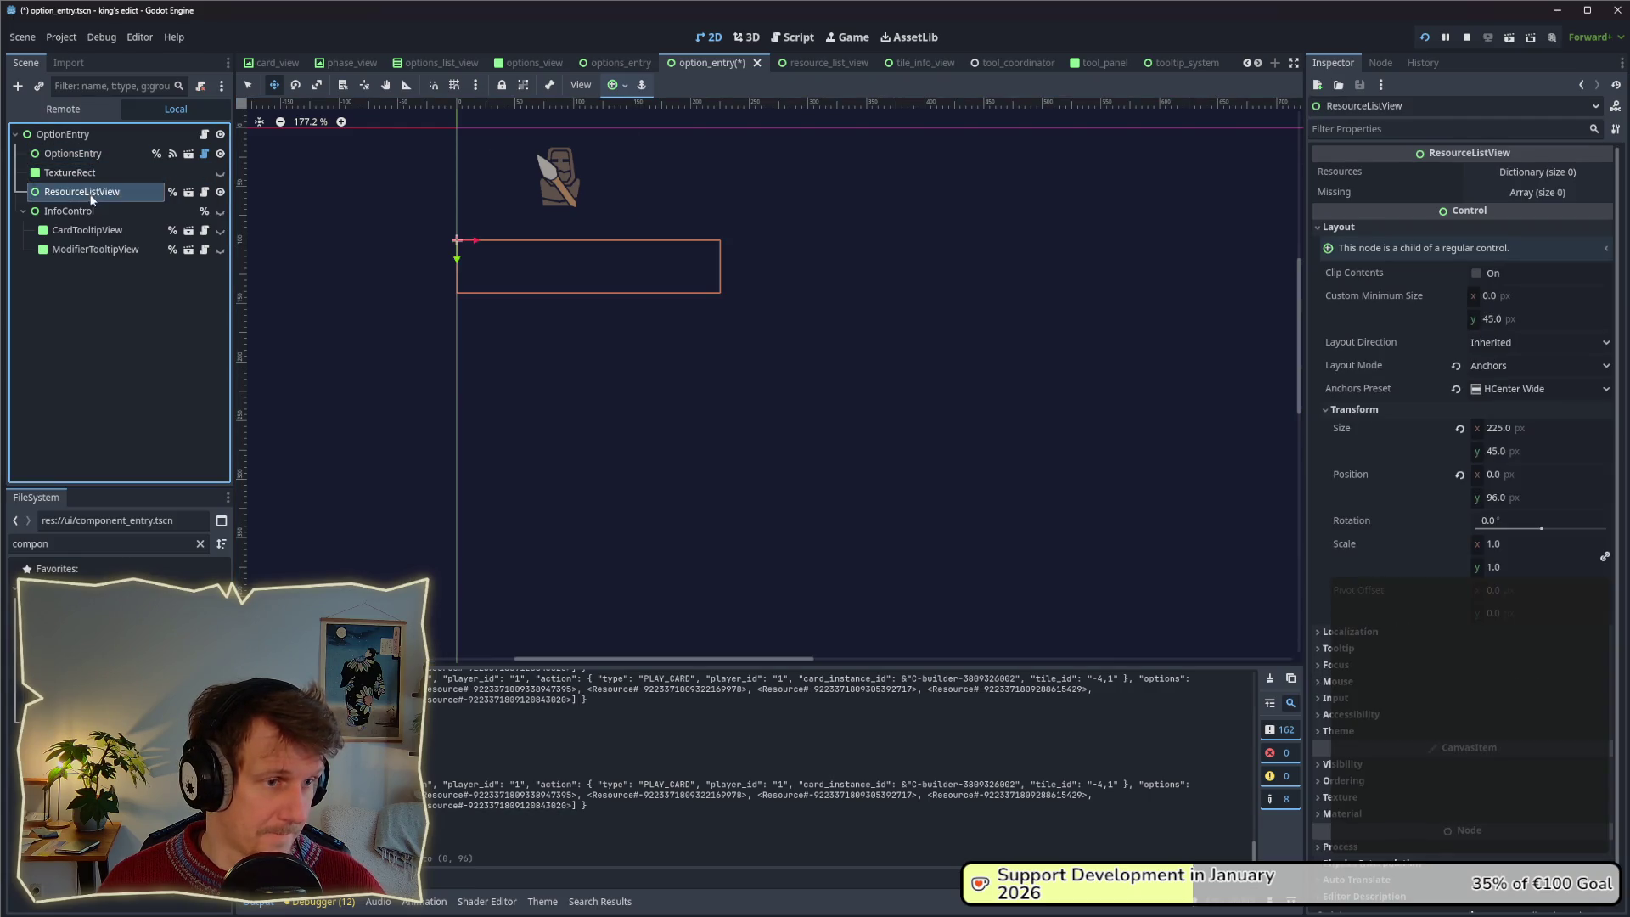
key(alt+Tab)
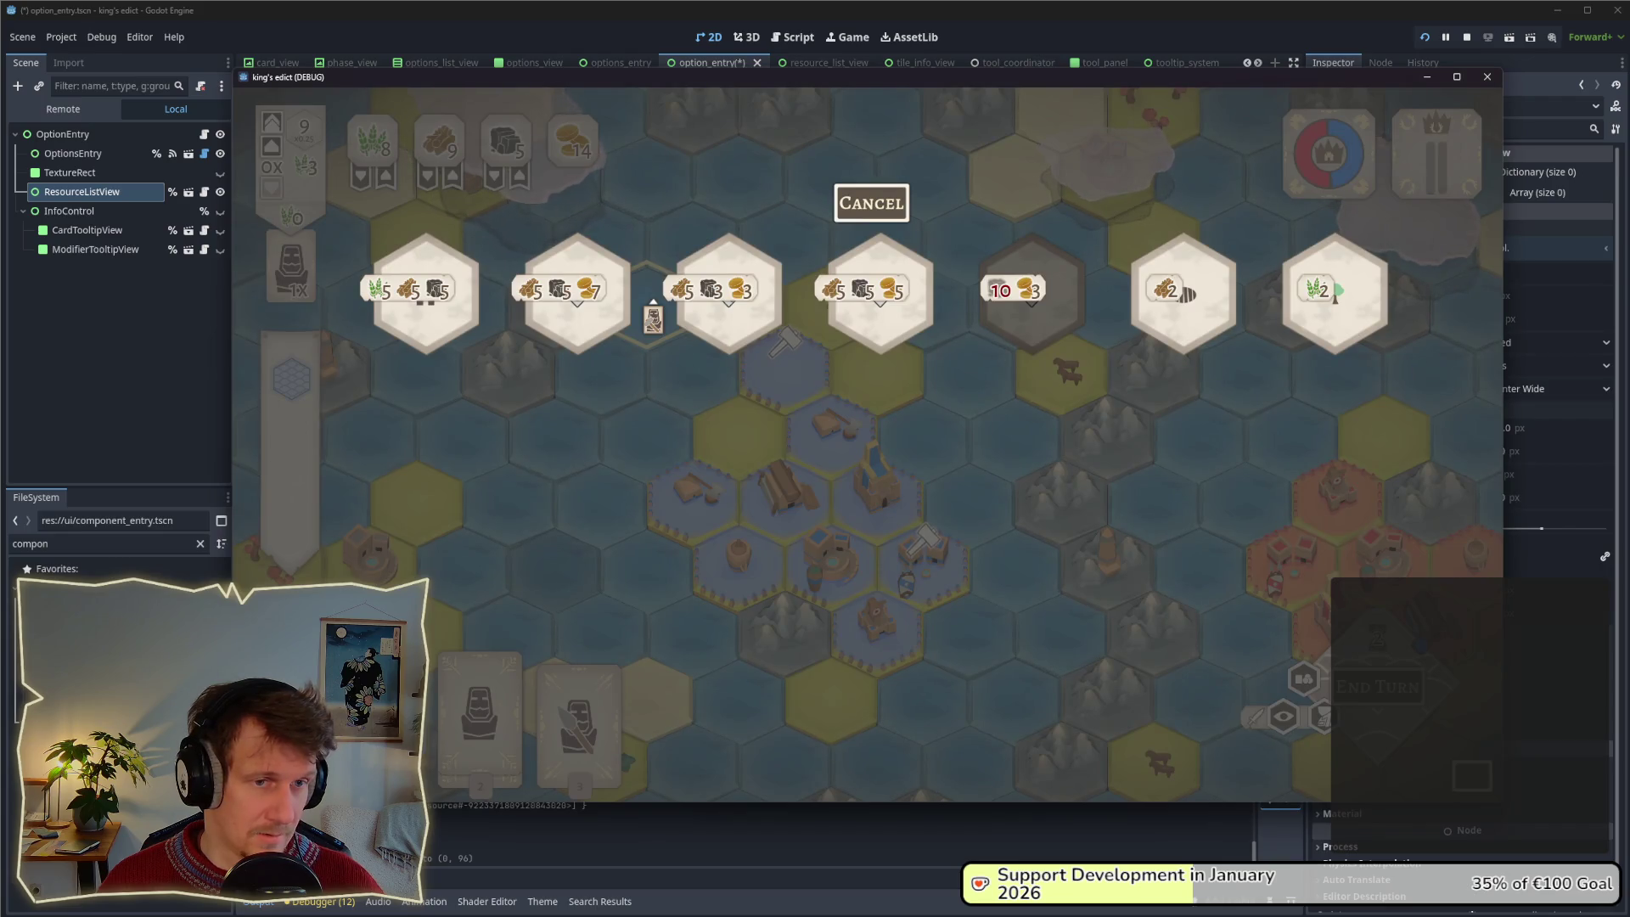
key(alt+Tab)
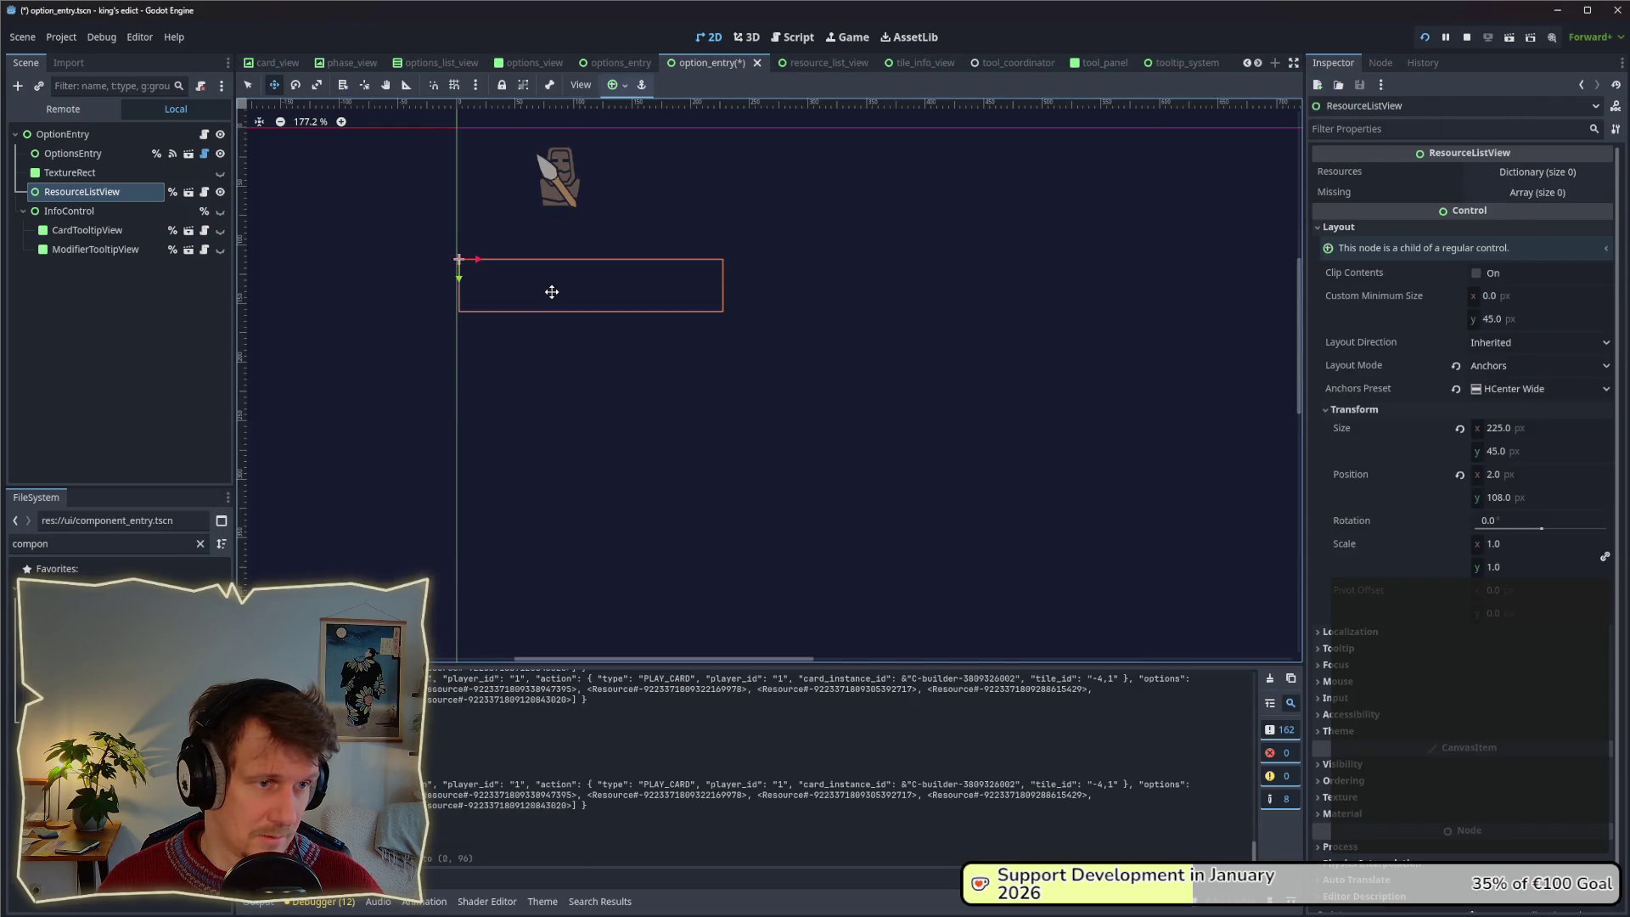
drag(550, 296, 564, 371)
key(ctrl+z)
key(ctrl+z)
key(alt+Tab)
key(alt+Tab)
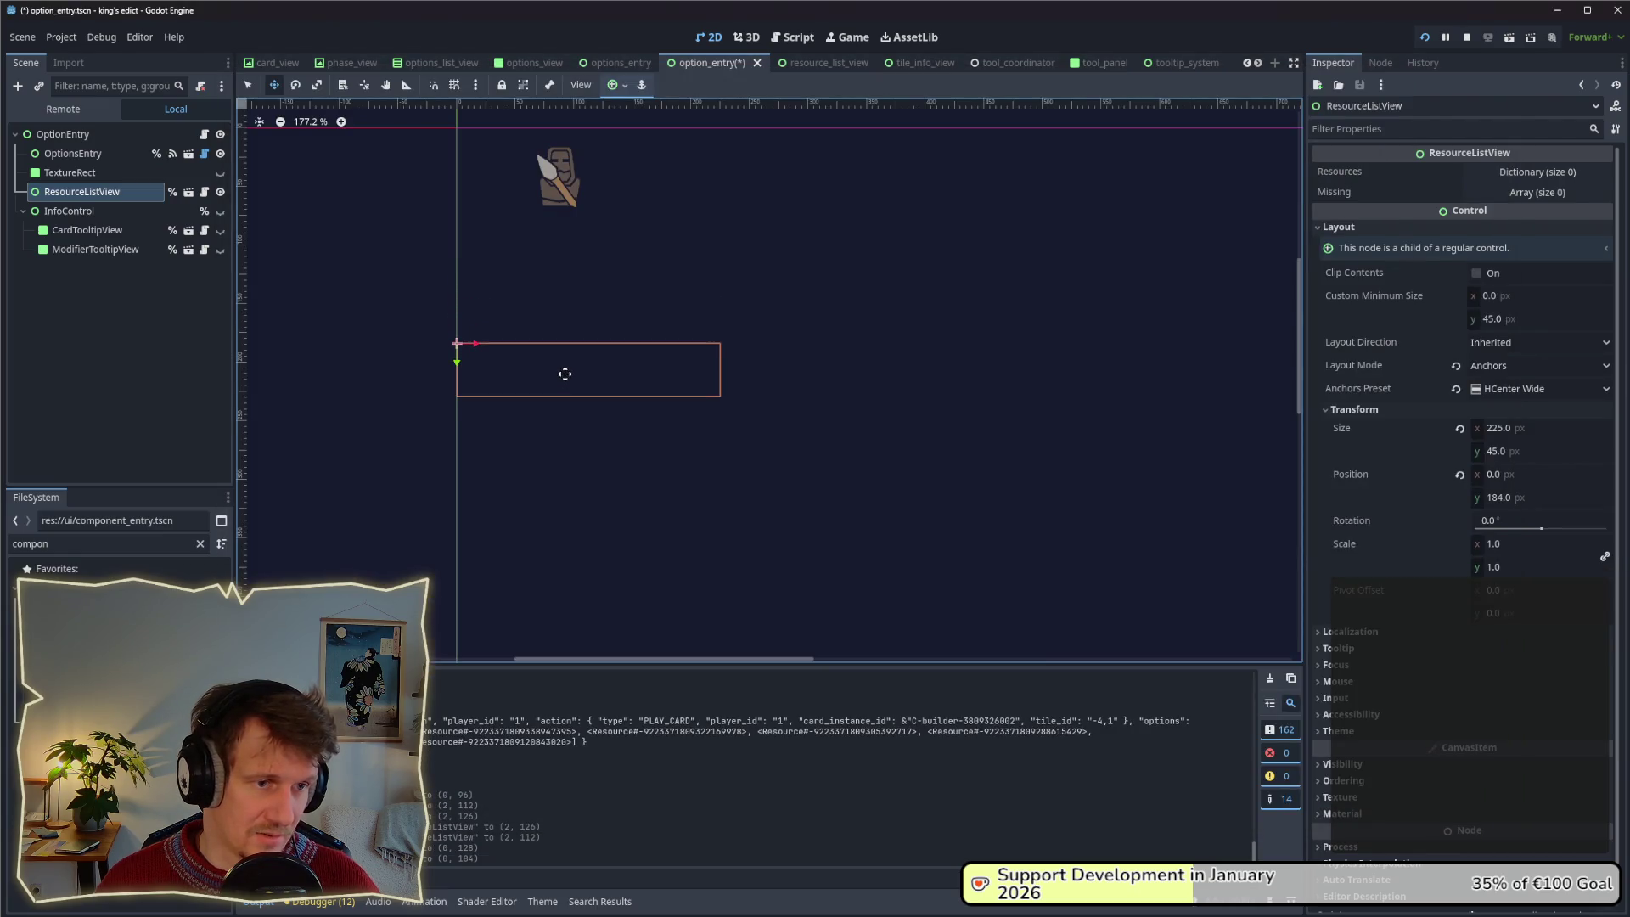
key(alt+Tab)
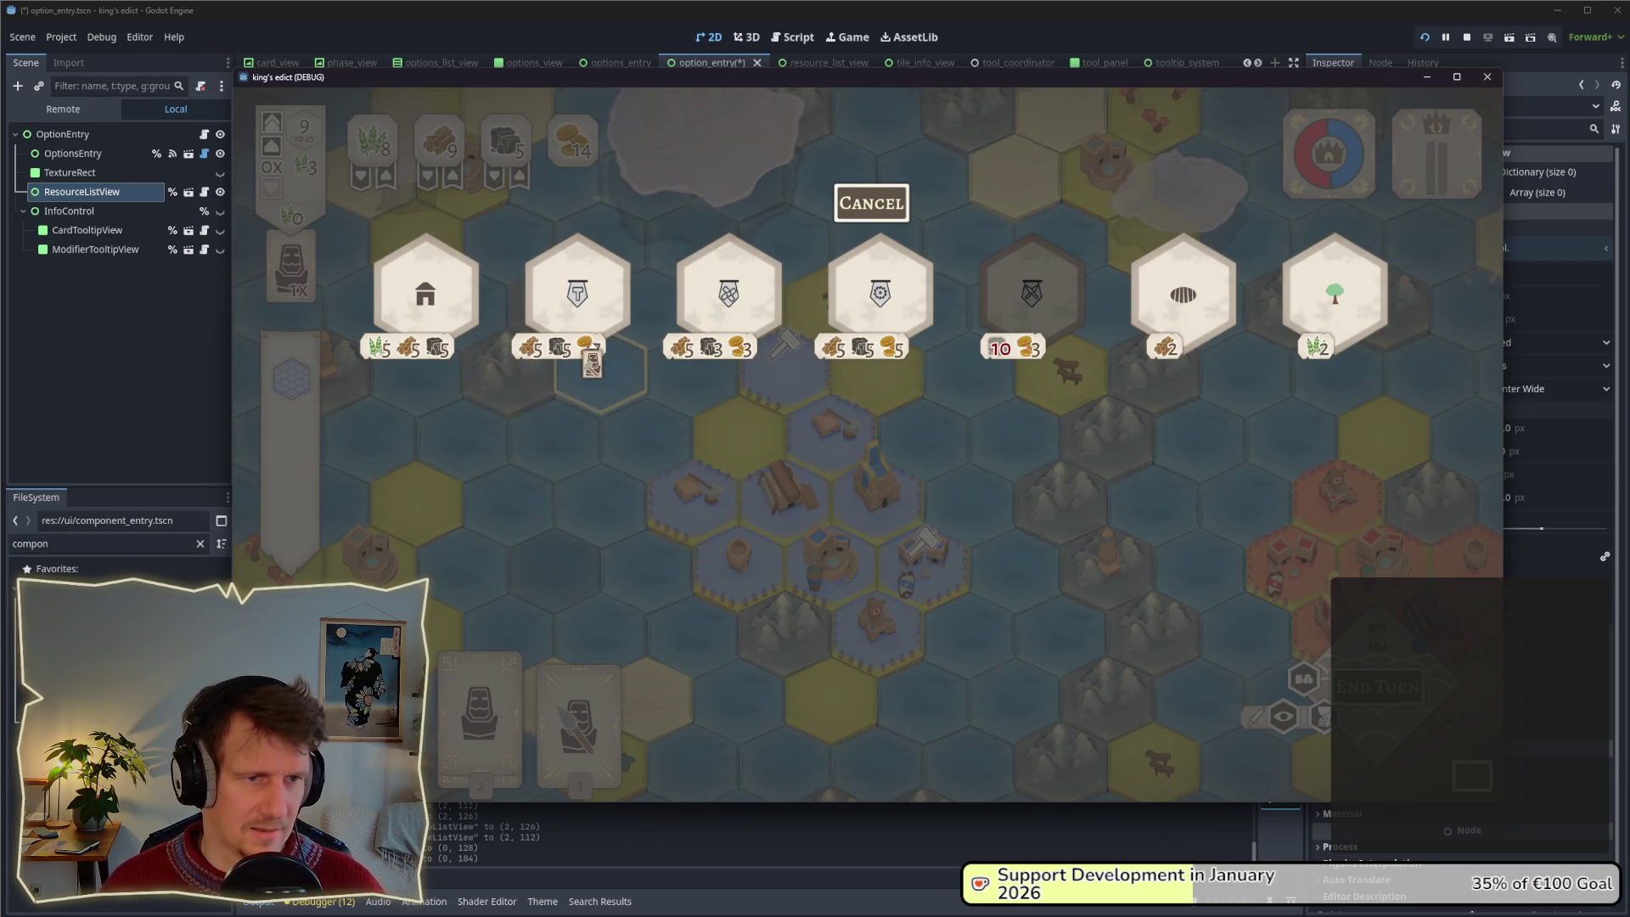
key(alt+Tab)
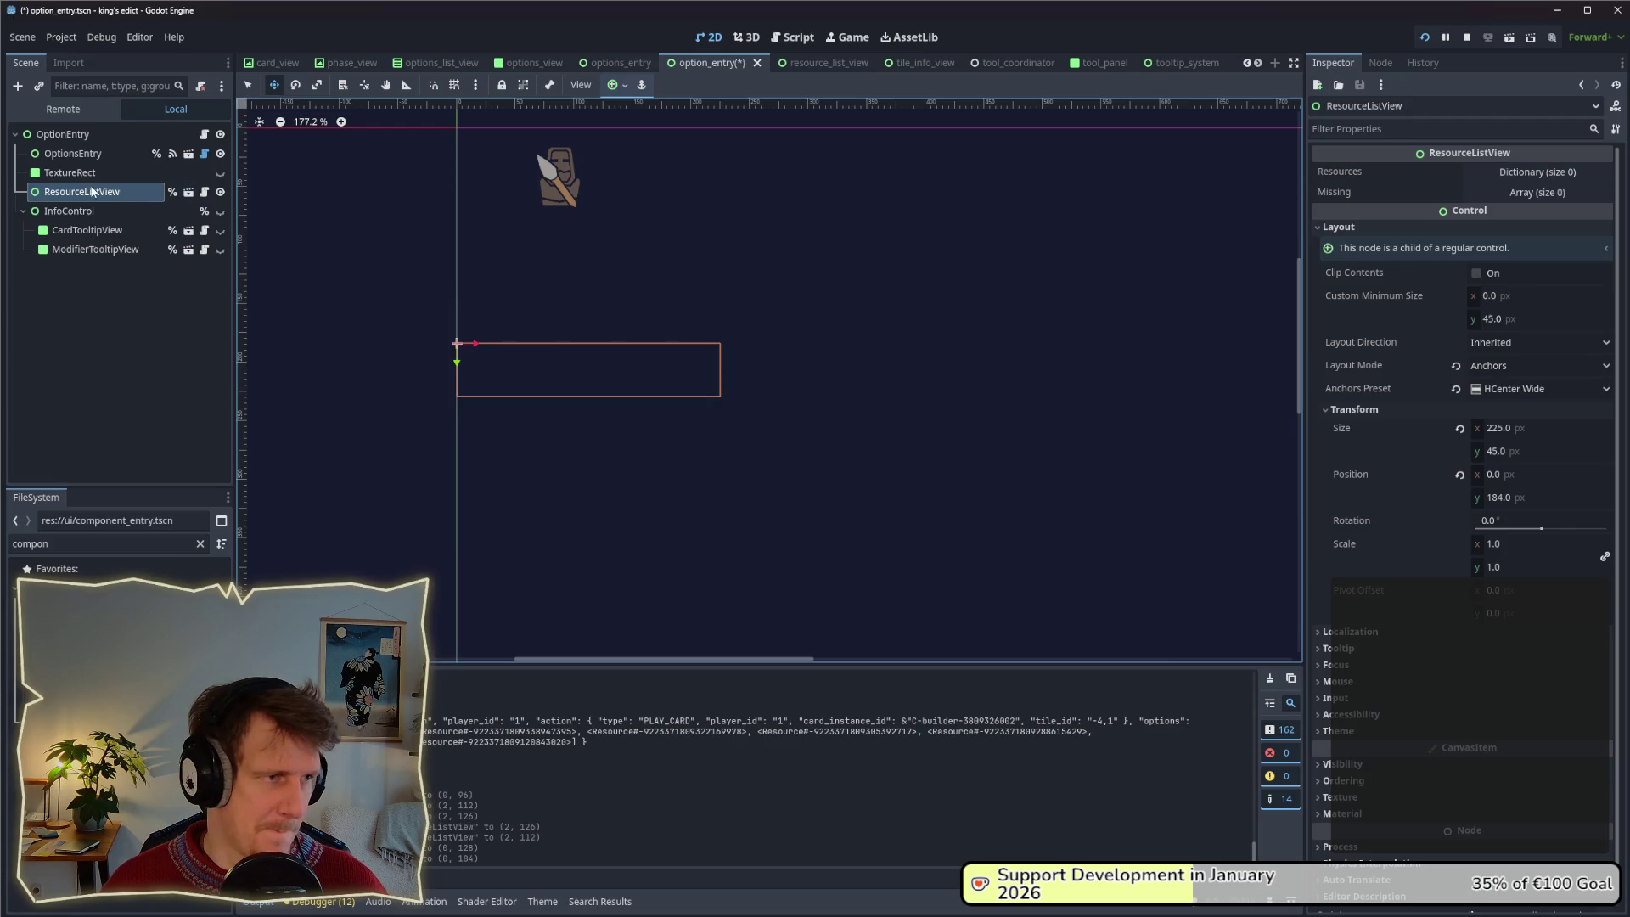
Shift OptionsEntry about 22 px right and check it in the running game.
click(84, 173)
click(81, 154)
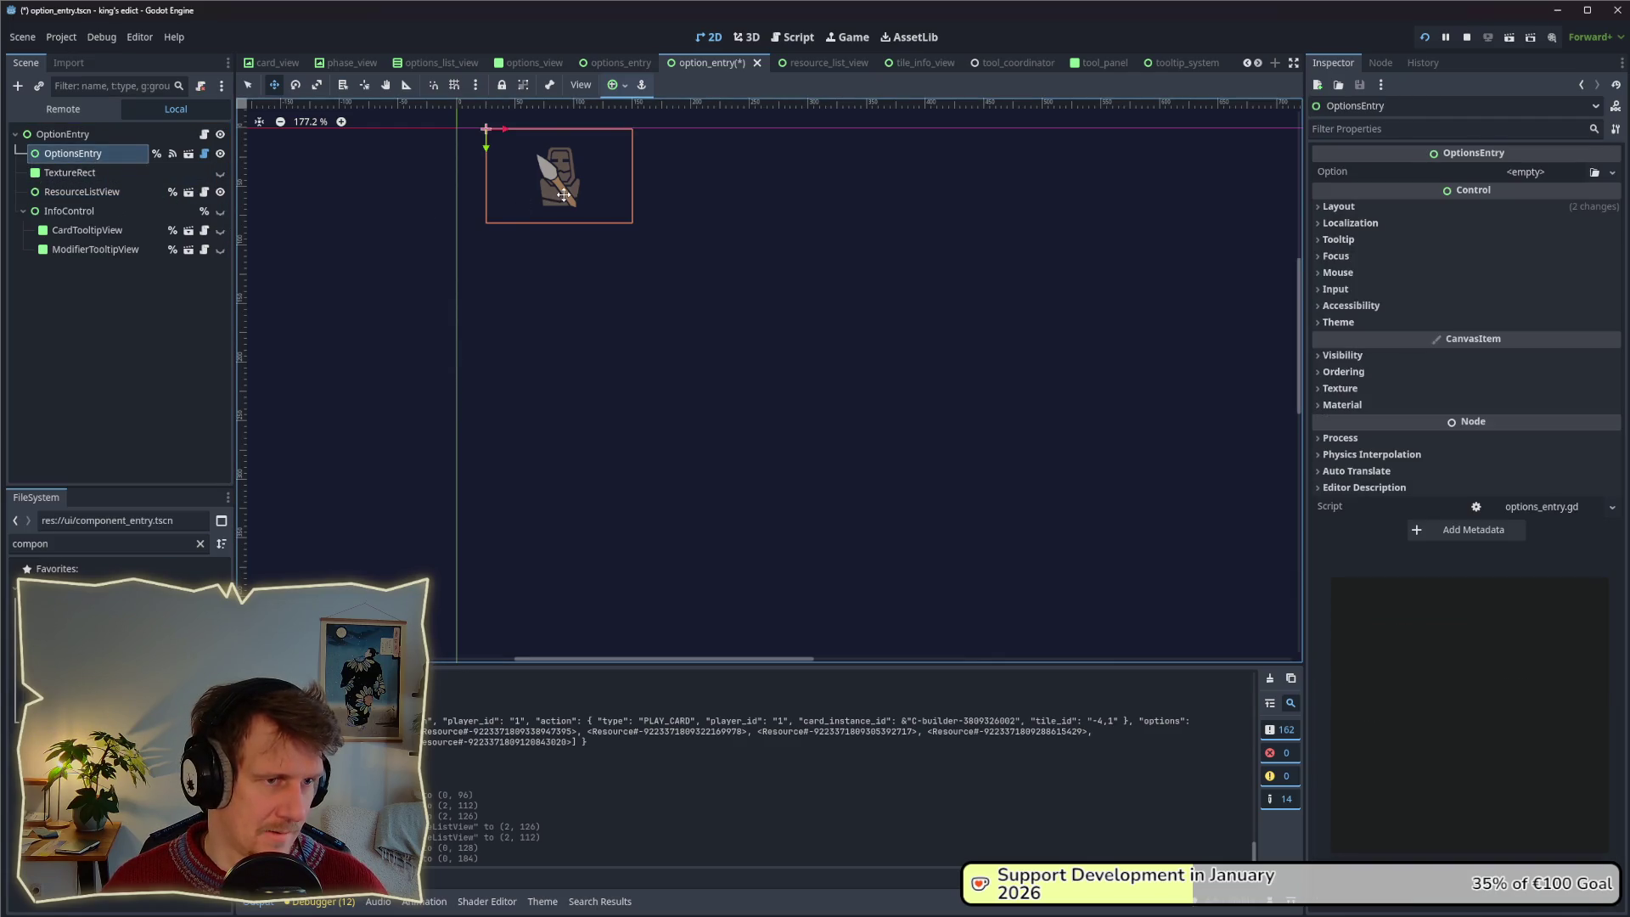
drag(563, 194, 582, 195)
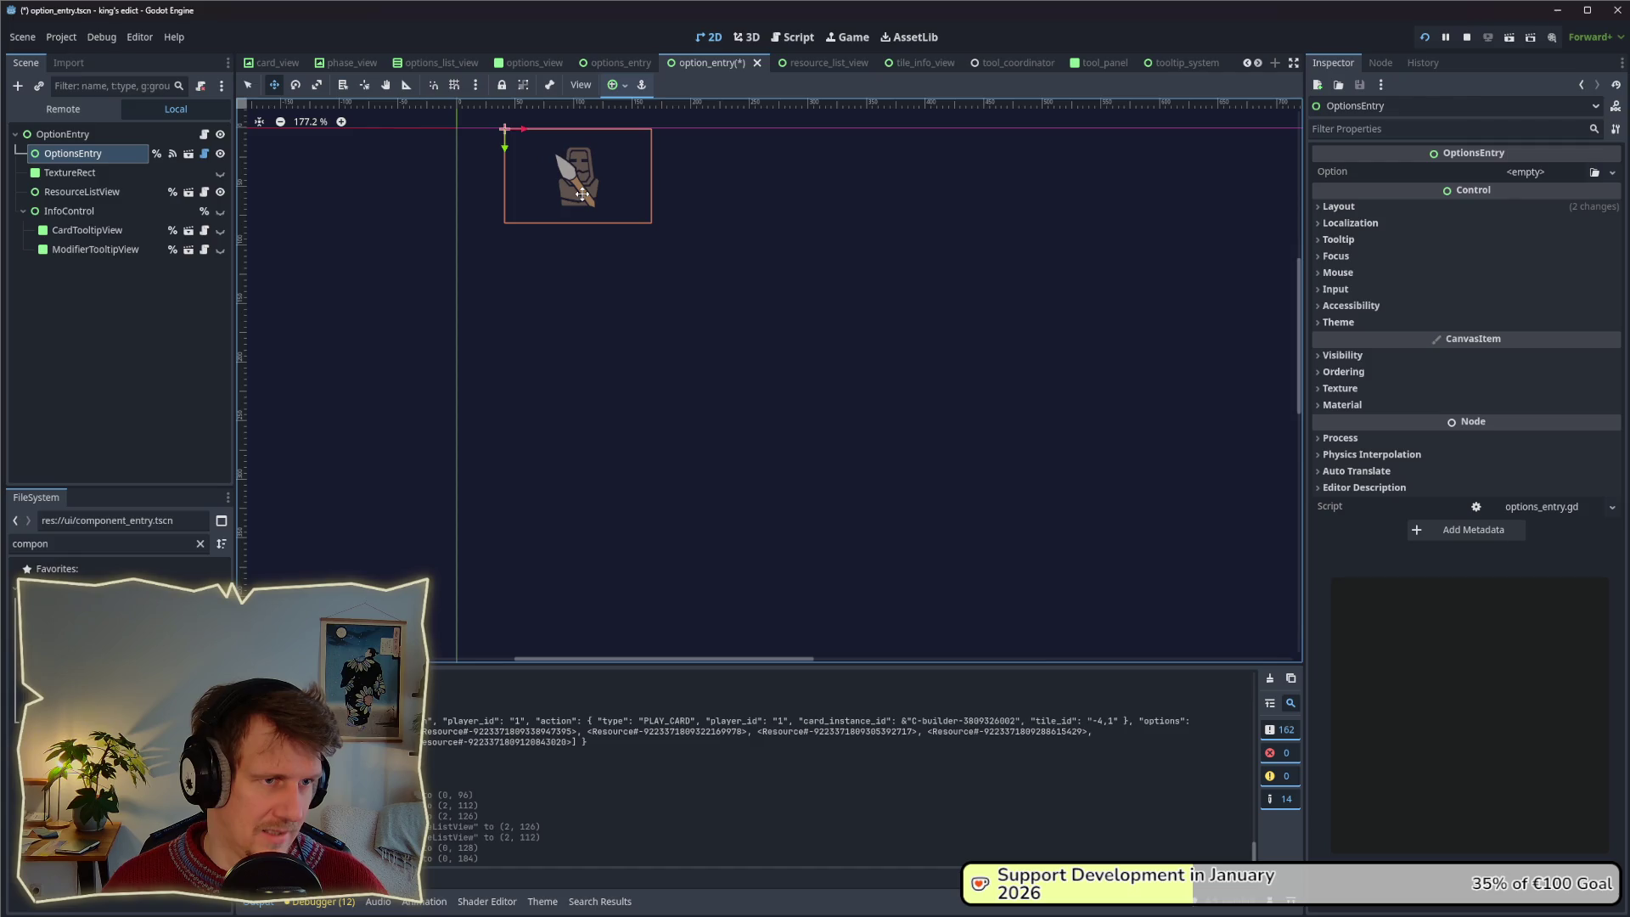
key(alt+Tab)
key(alt+Tab)
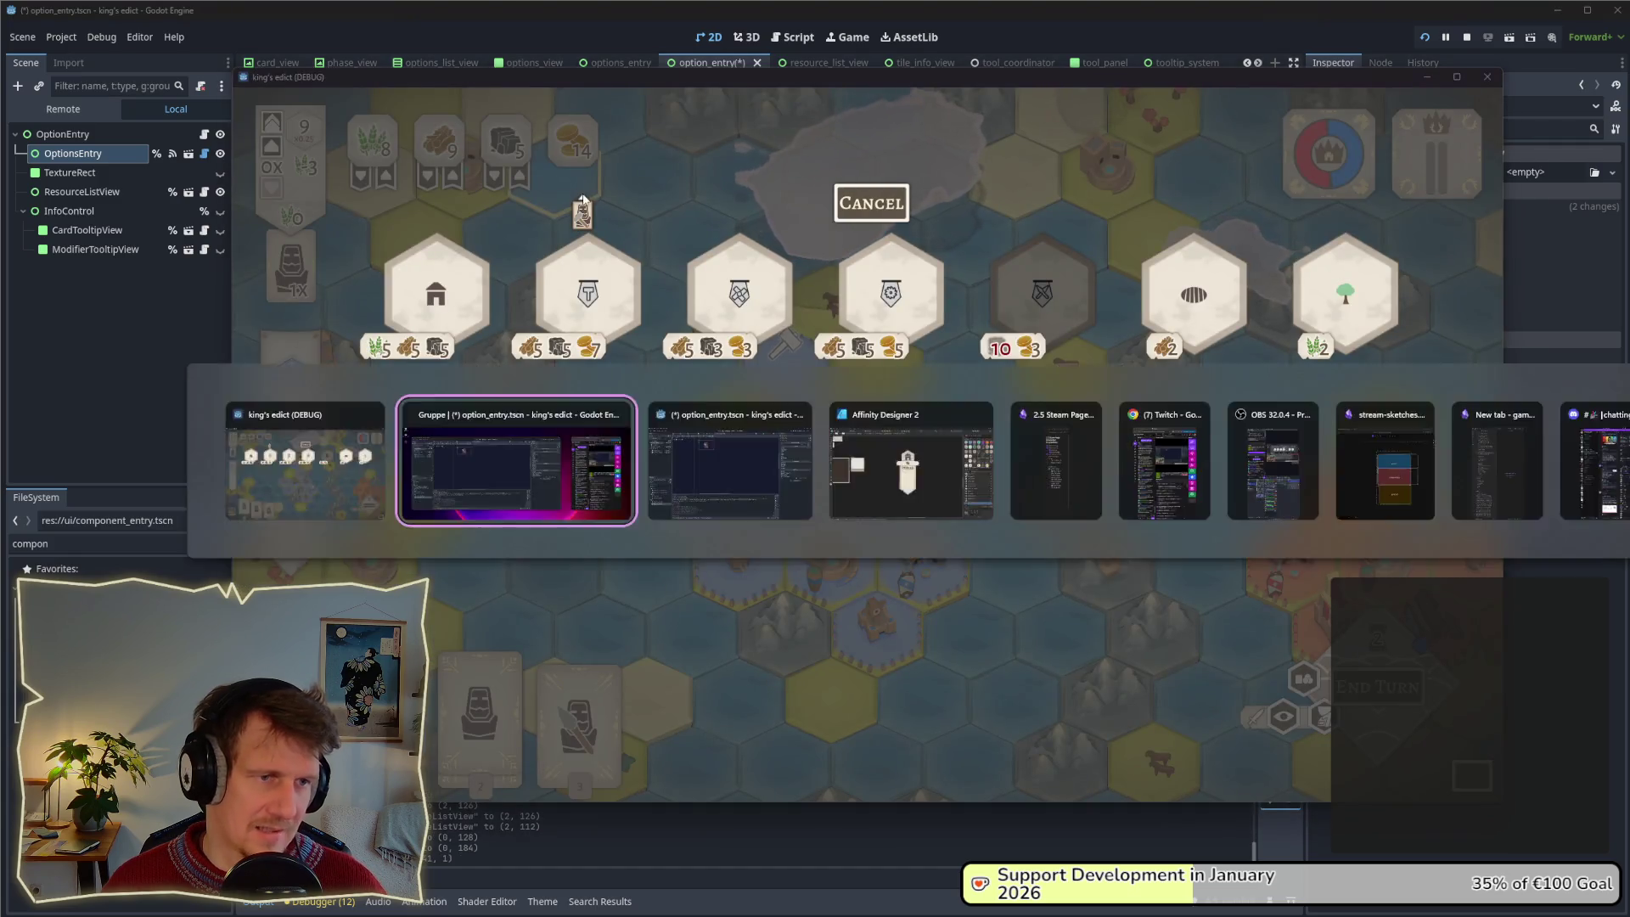
key(alt+Tab)
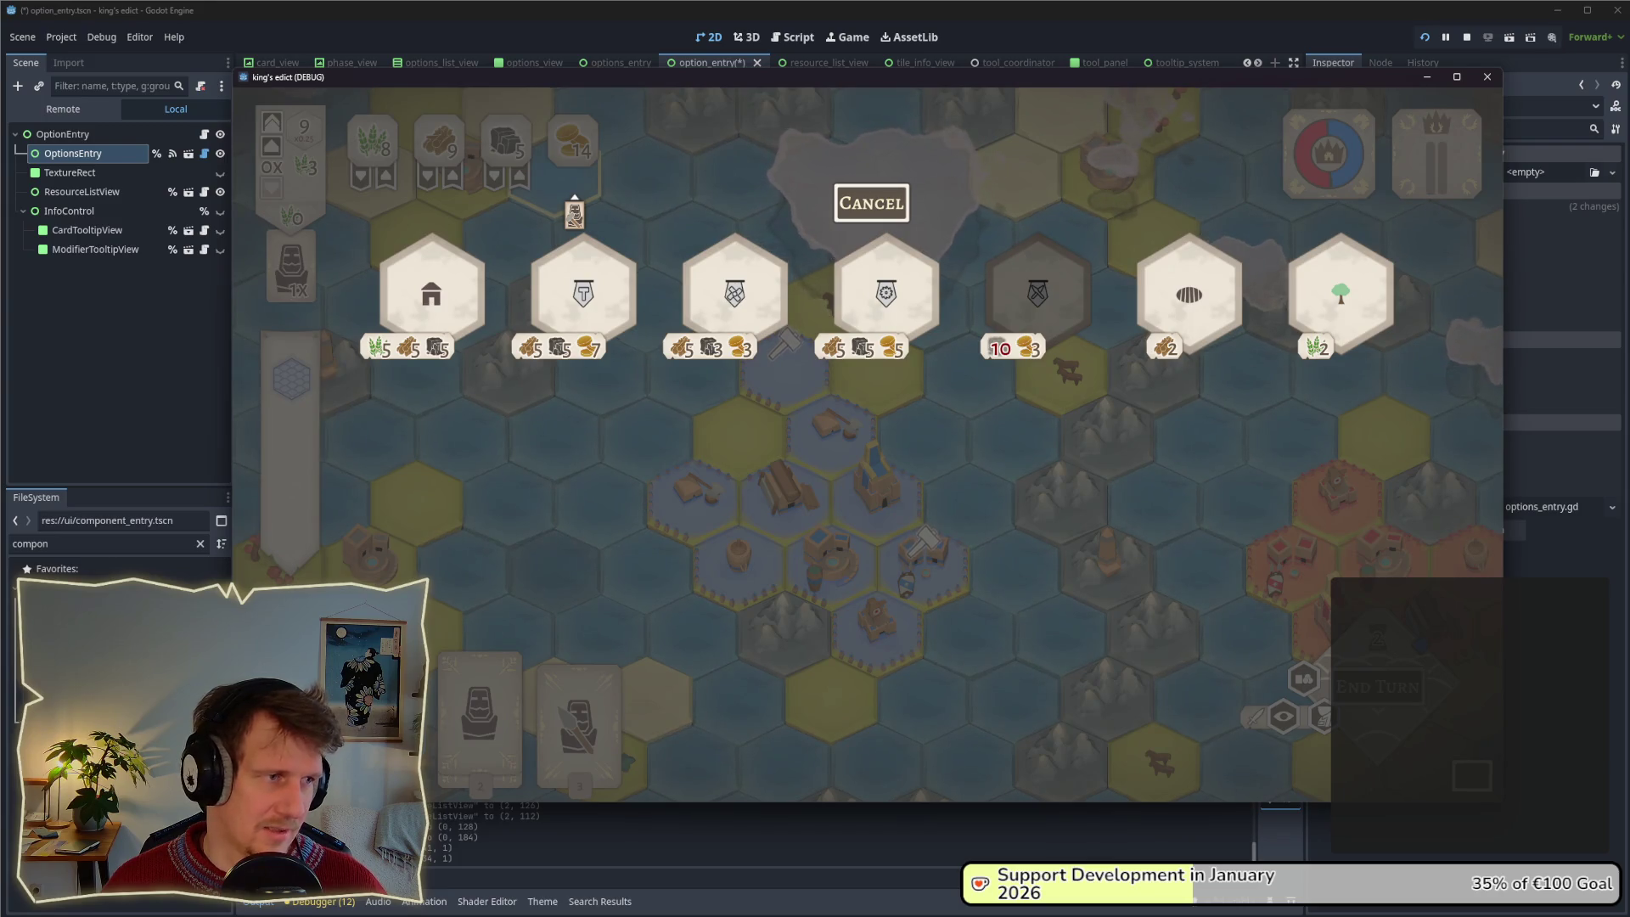
key(alt+Tab)
click(106, 136)
right_click(107, 136)
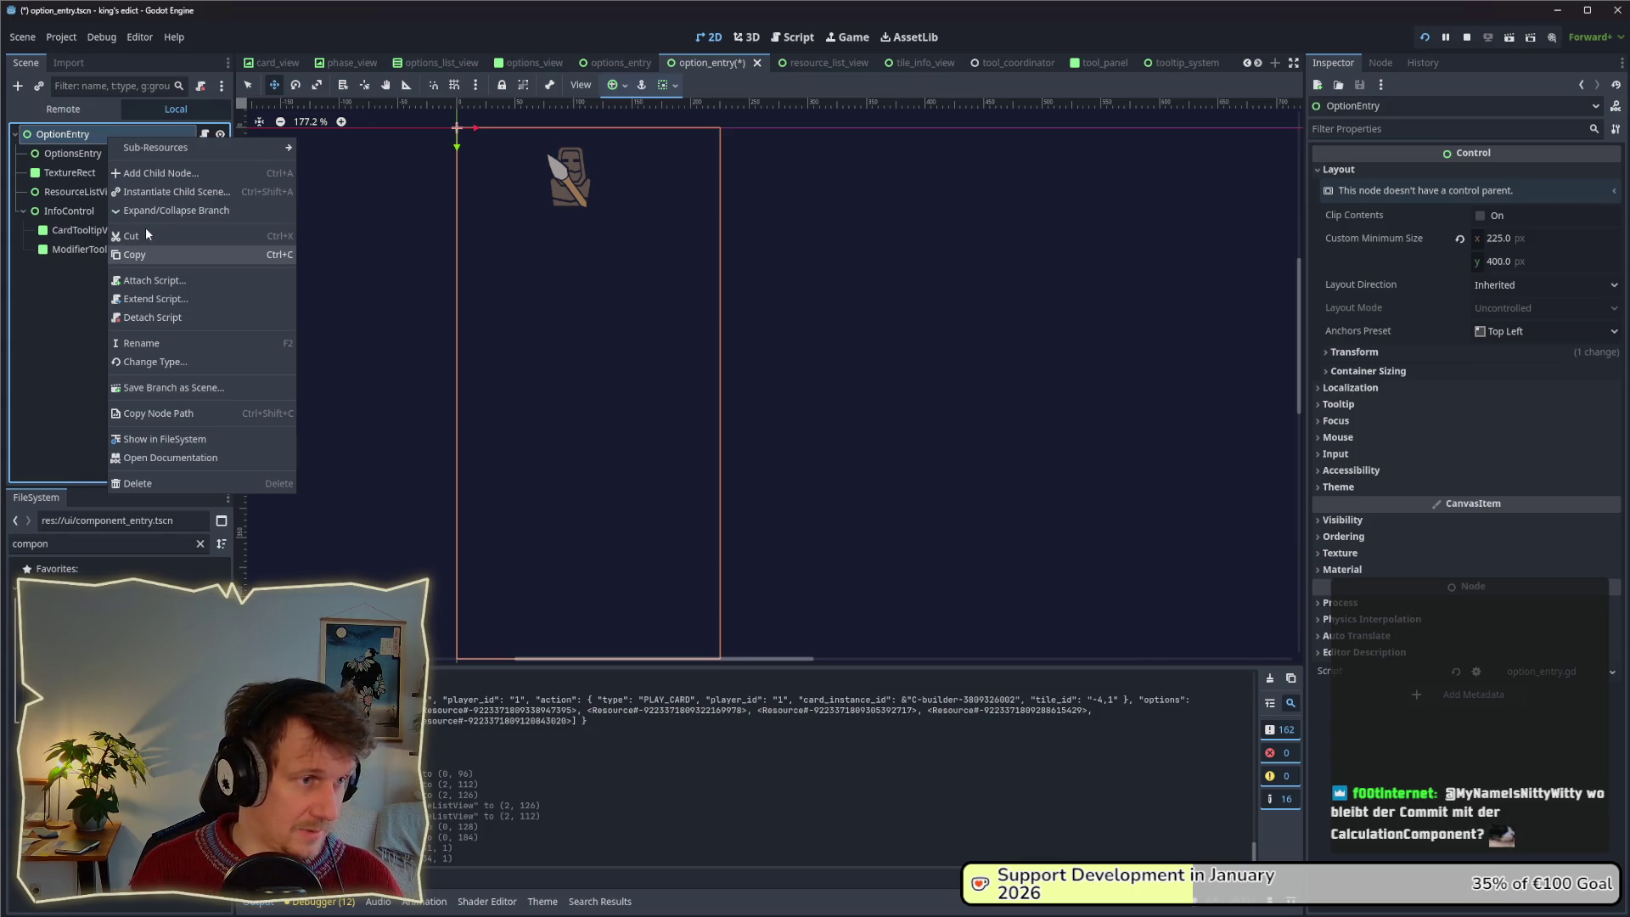
Add a CenterContainer as the first child of OptionEntry.
click(146, 246)
right_click(91, 136)
click(123, 173)
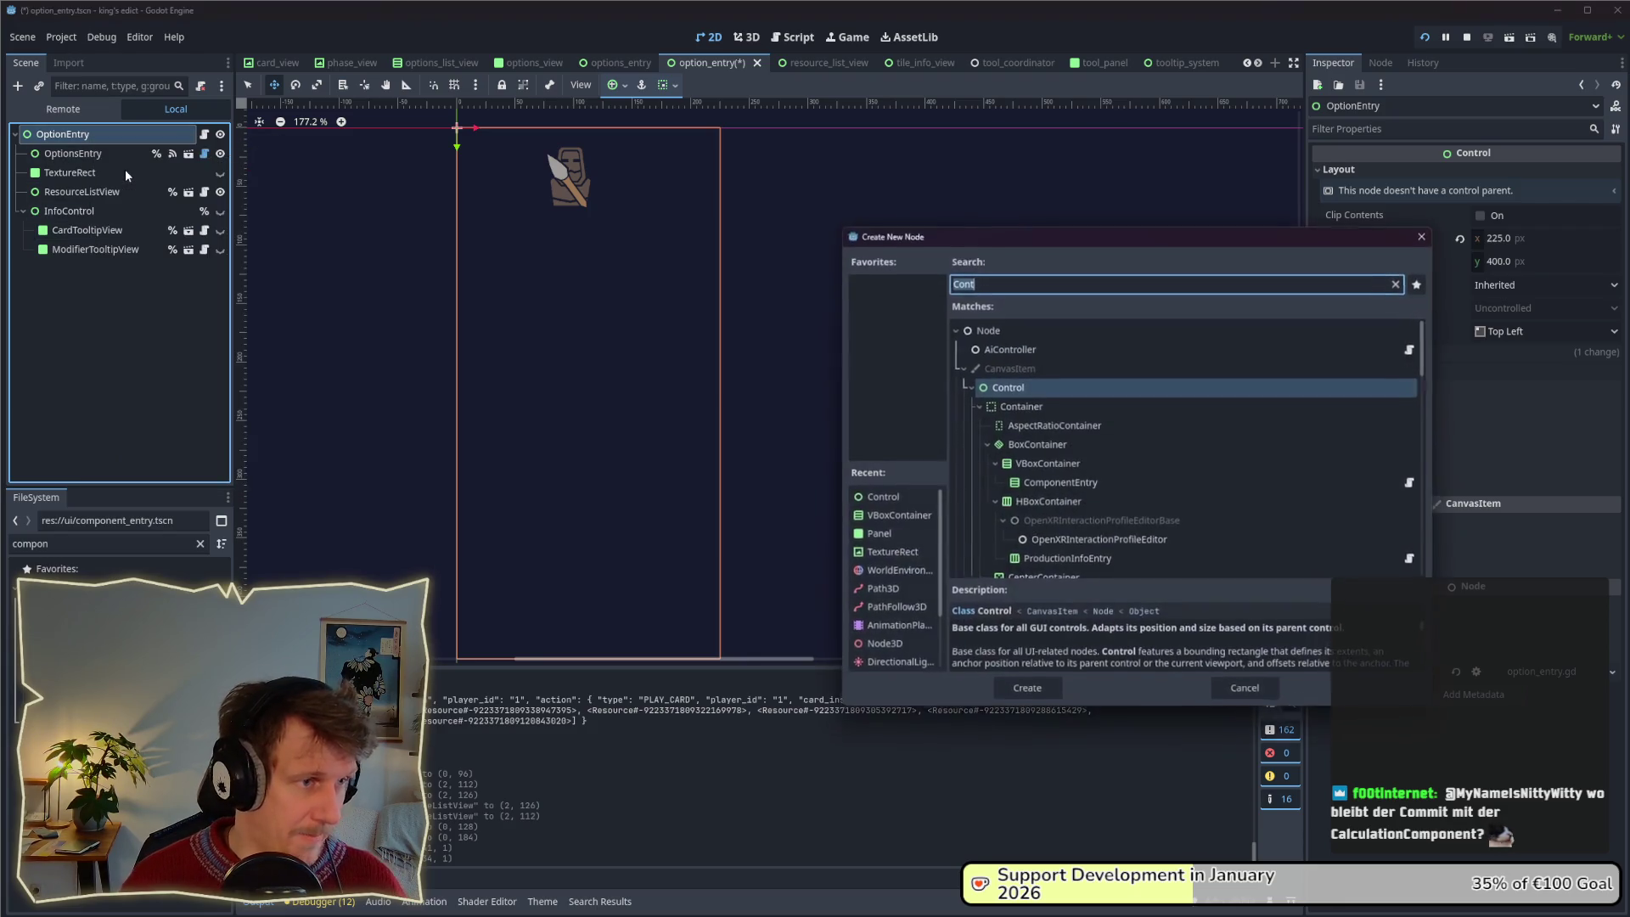
text(Center)
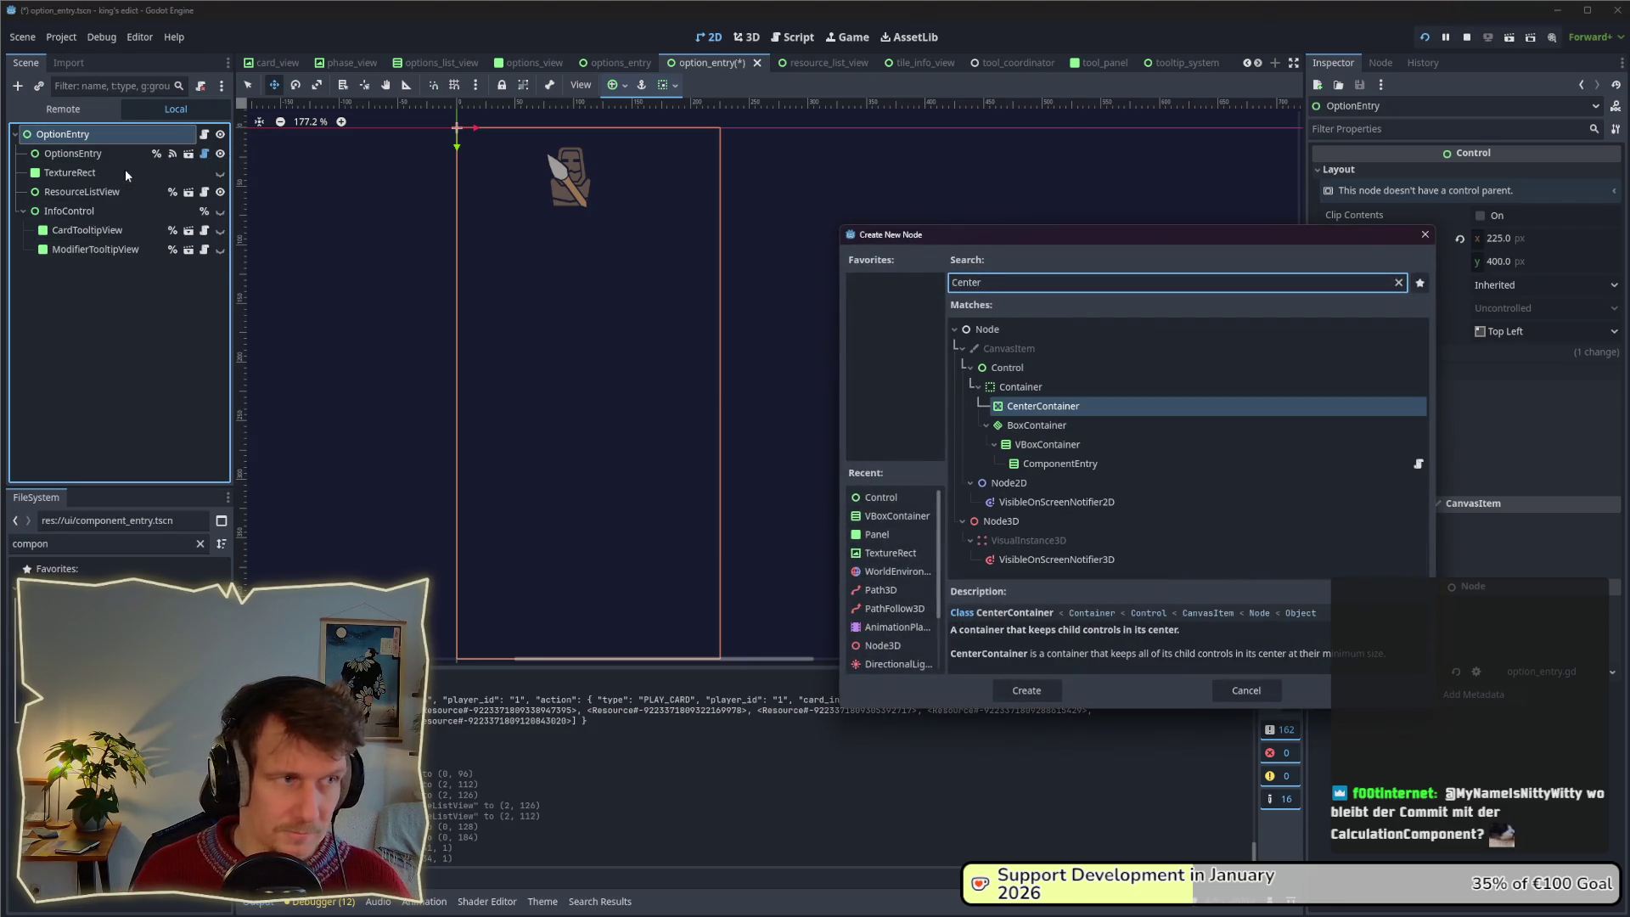
key(Return)
drag(83, 268, 83, 149)
click(85, 170)
Set the CenterContainer's layout mode to Anchors with the Top Wide preset.
click(80, 153)
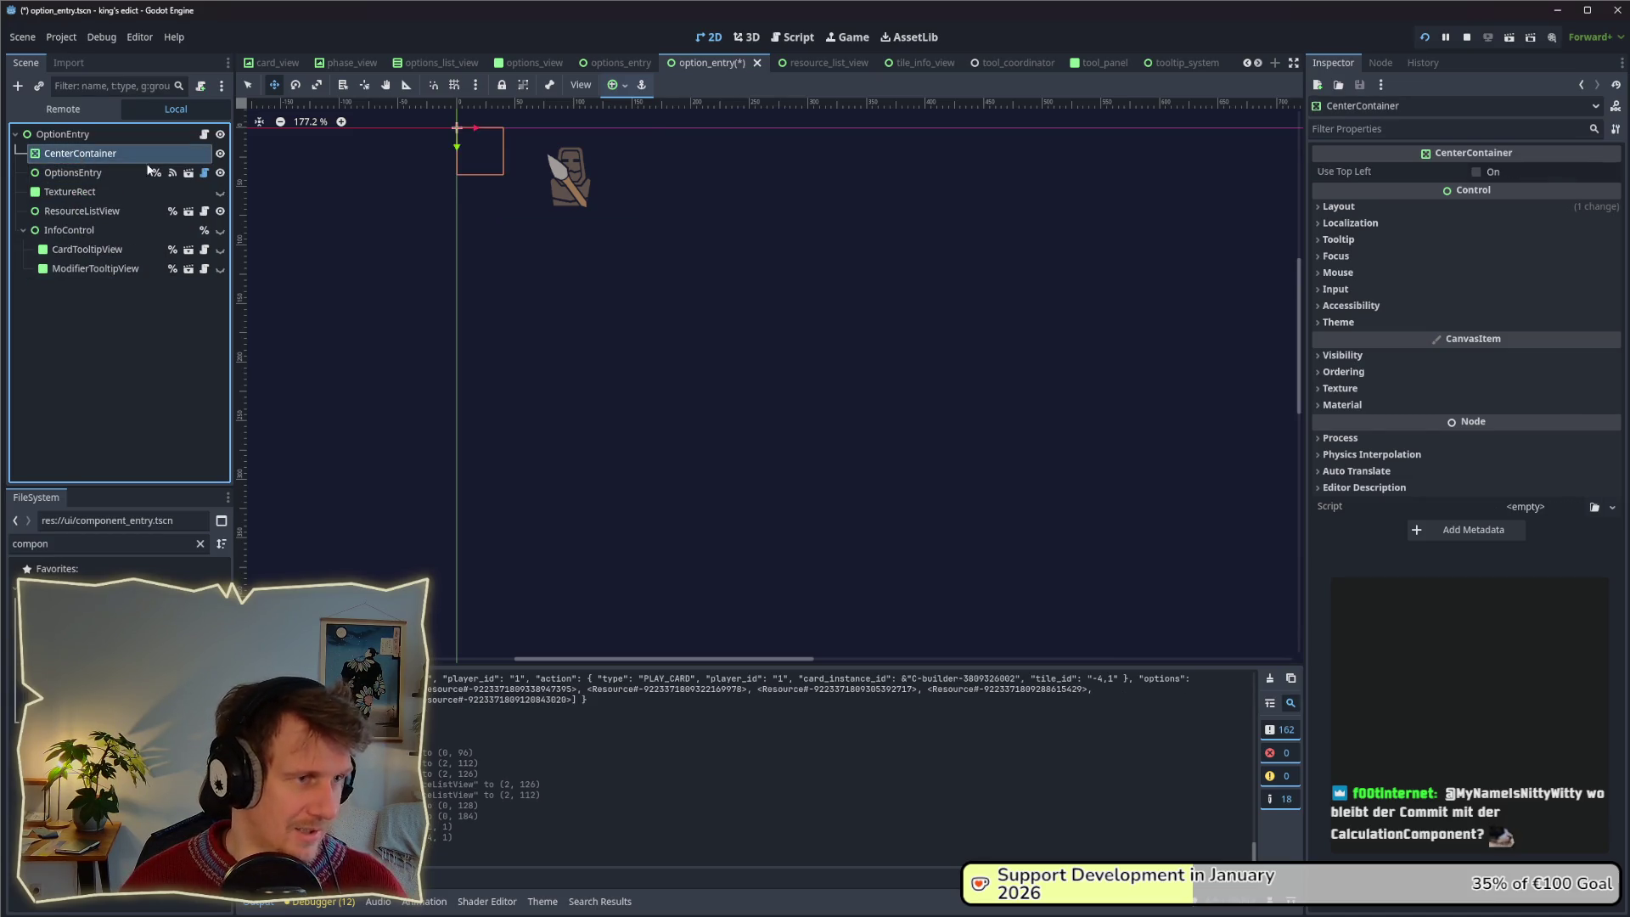
click(1414, 206)
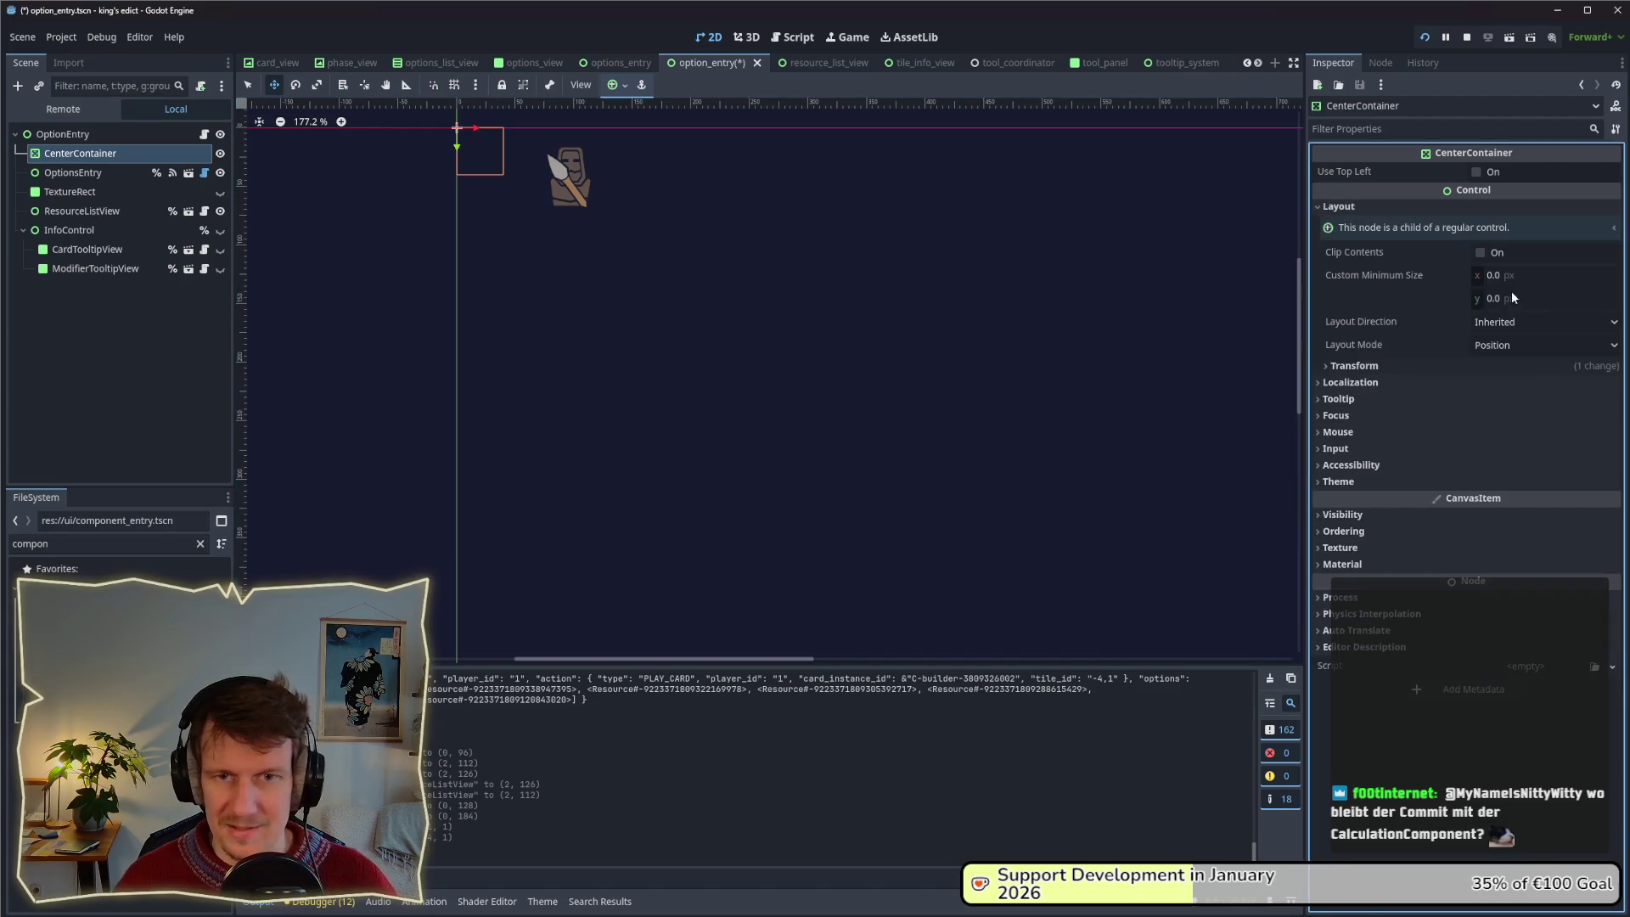
click(1538, 344)
click(1525, 387)
click(1528, 368)
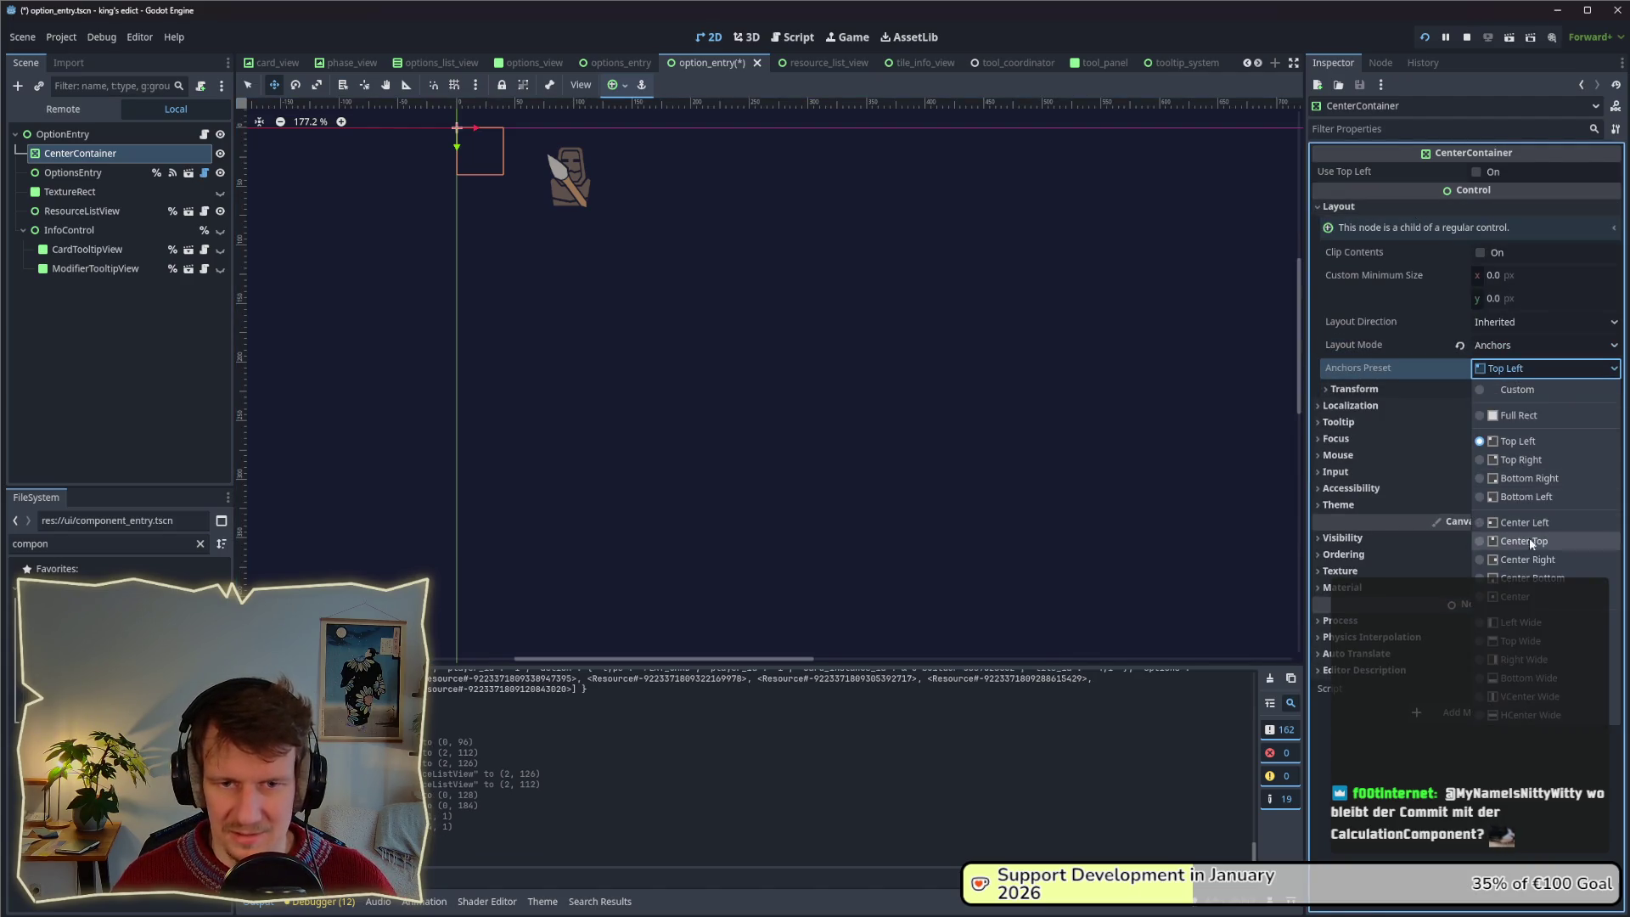
click(1534, 643)
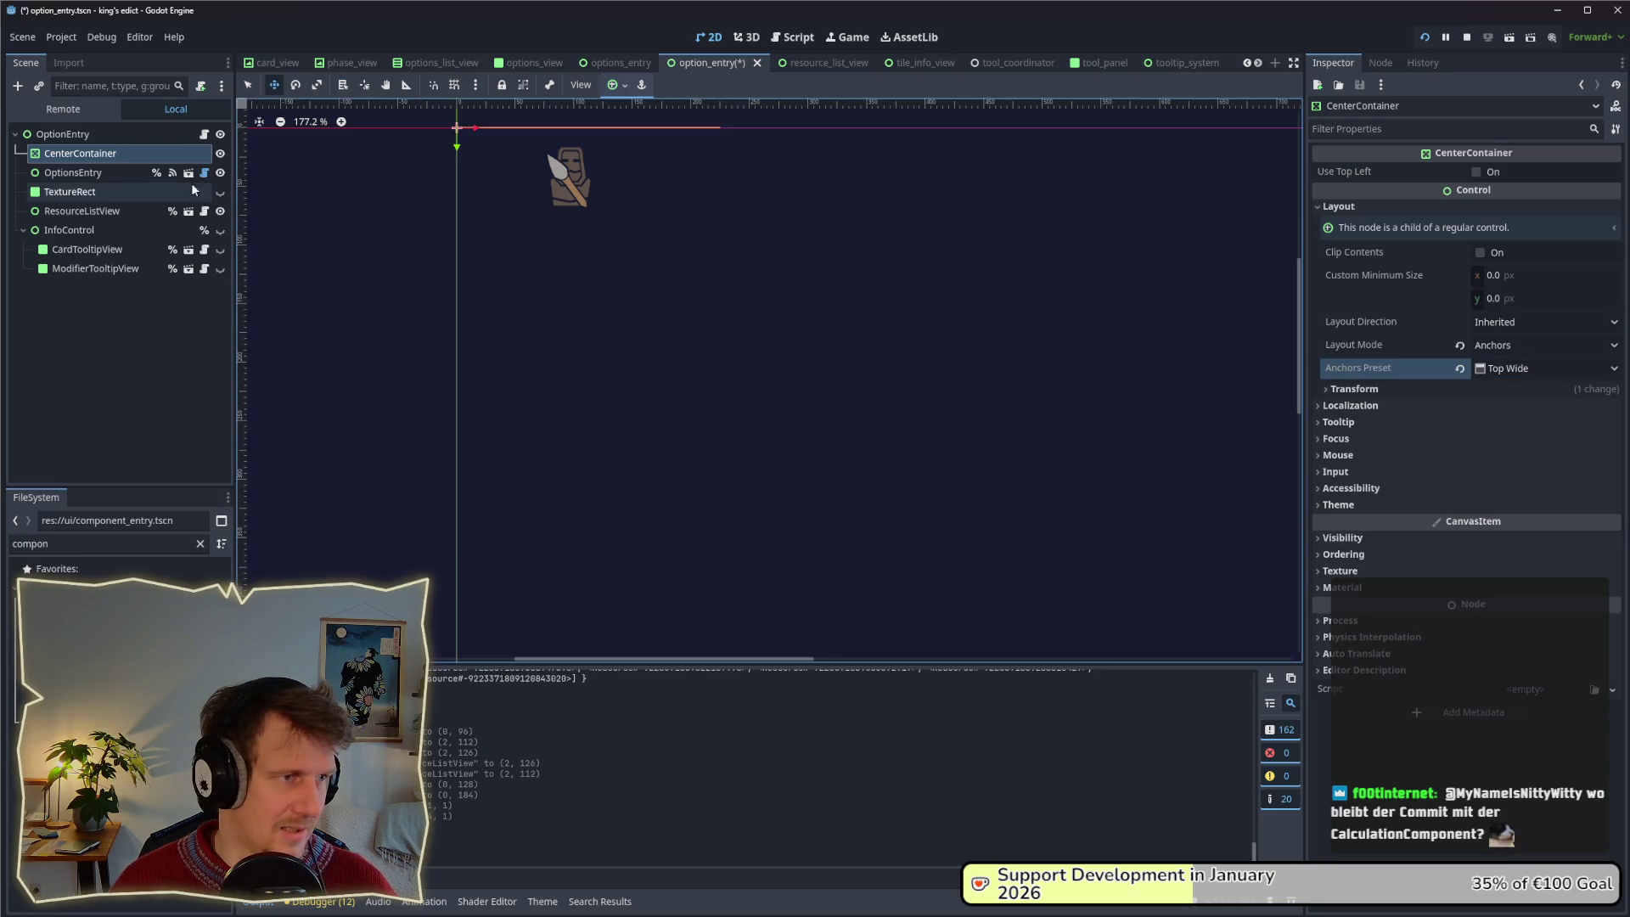
Move OptionsEntry inside the CenterContainer and save the scene.
click(89, 174)
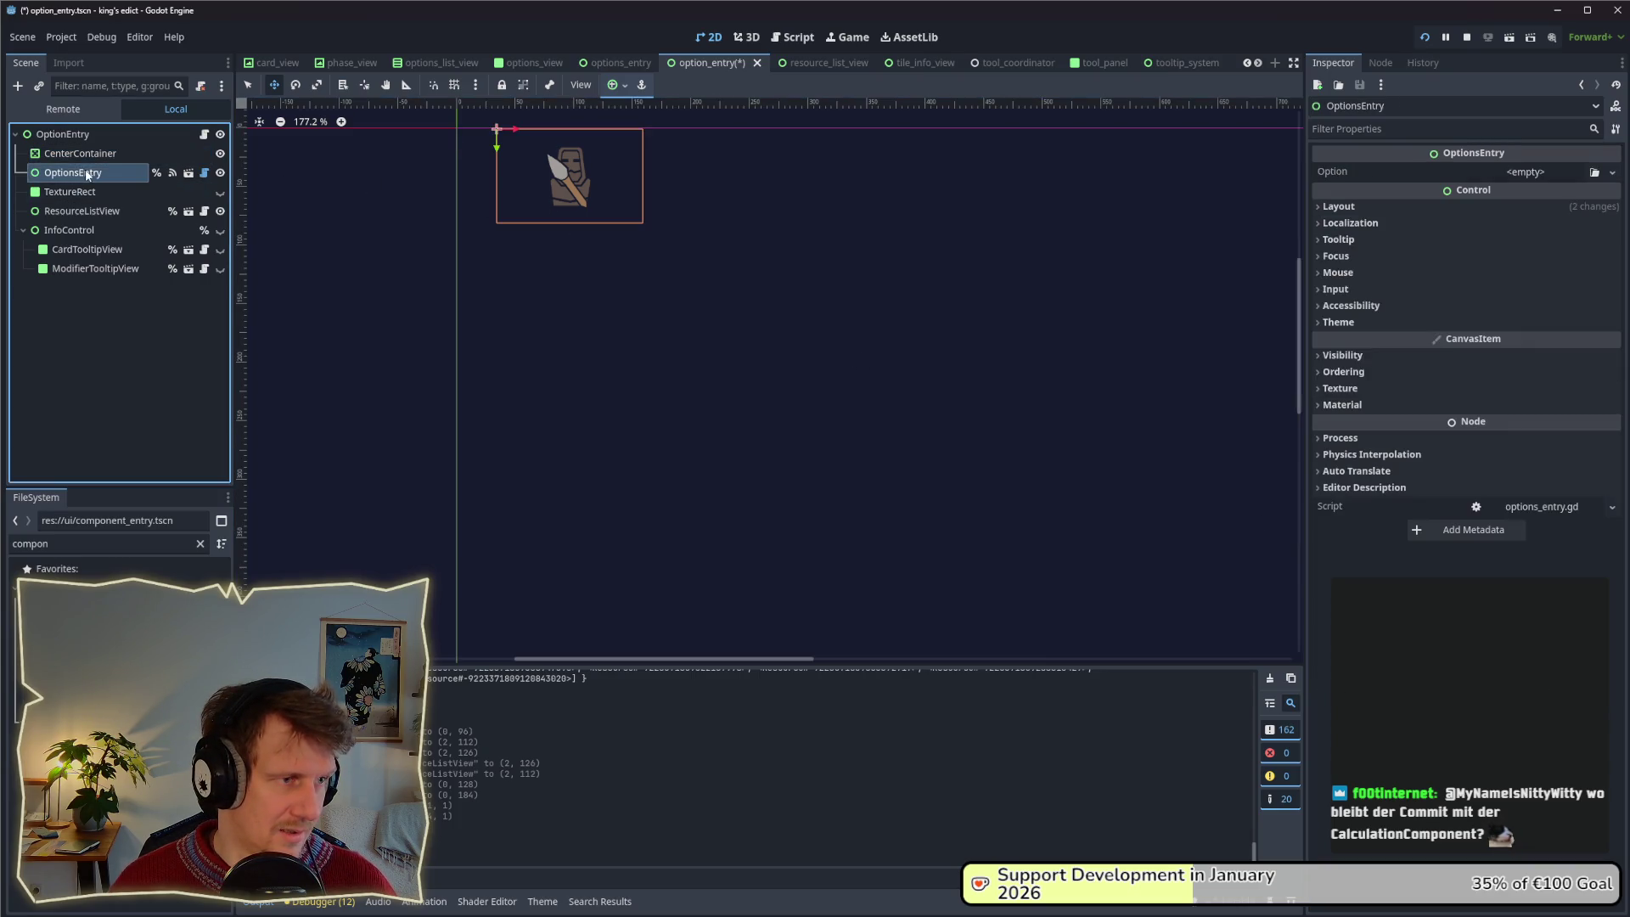
drag(90, 161, 88, 153)
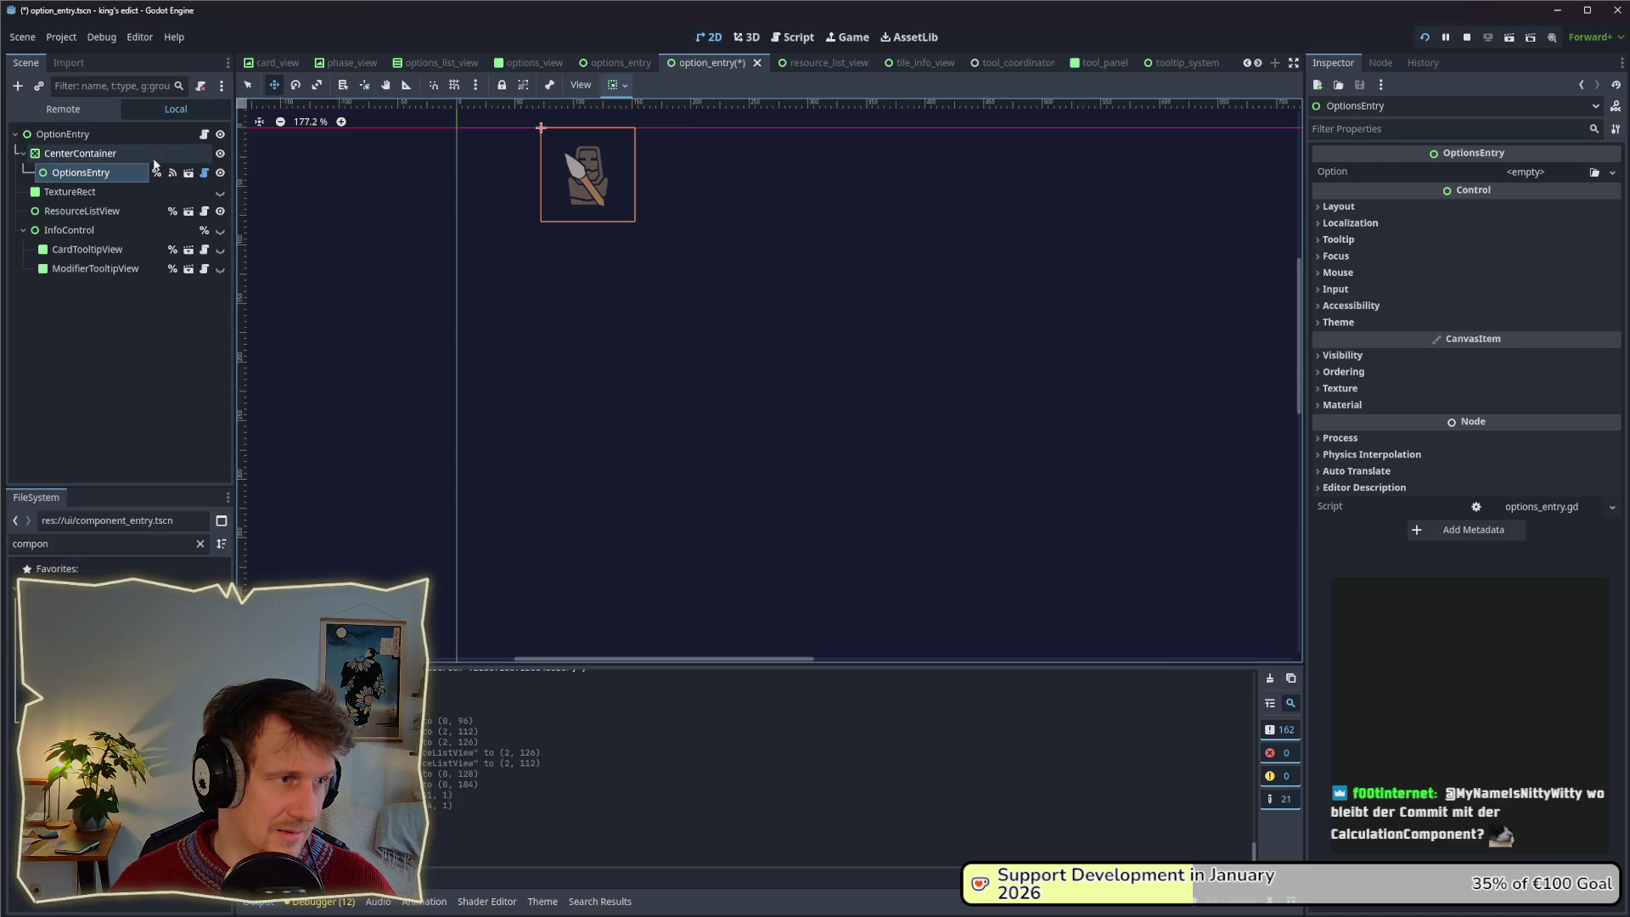
click(89, 156)
key(ctrl+s)
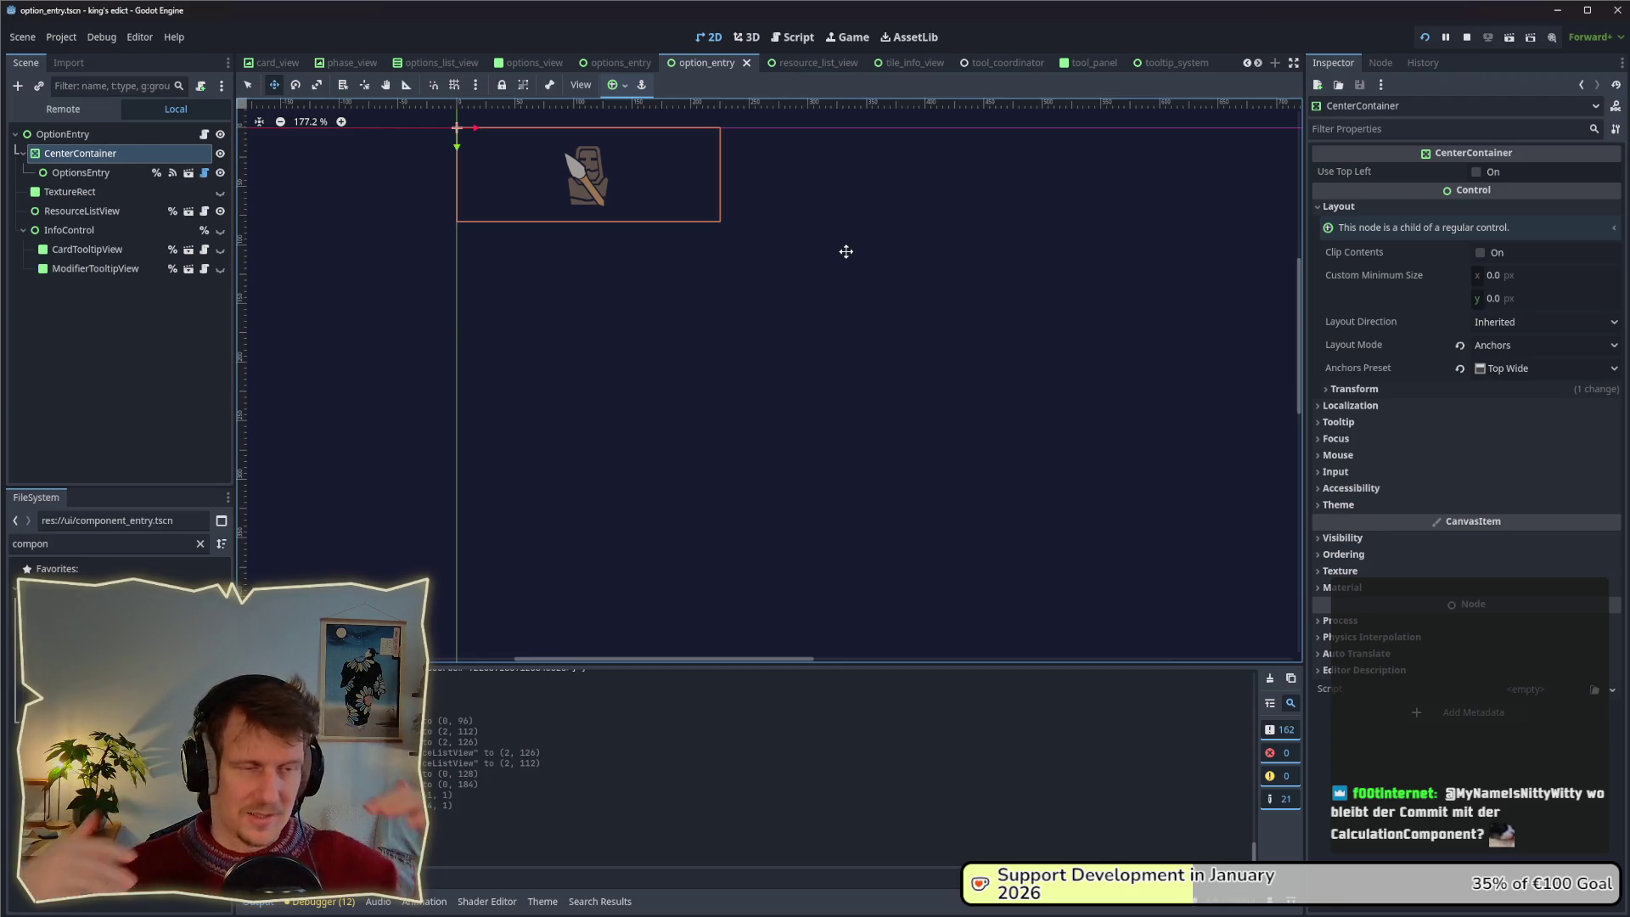
Compare the CenterContainer and OptionsEntry nodes, then stop the running game.
click(89, 174)
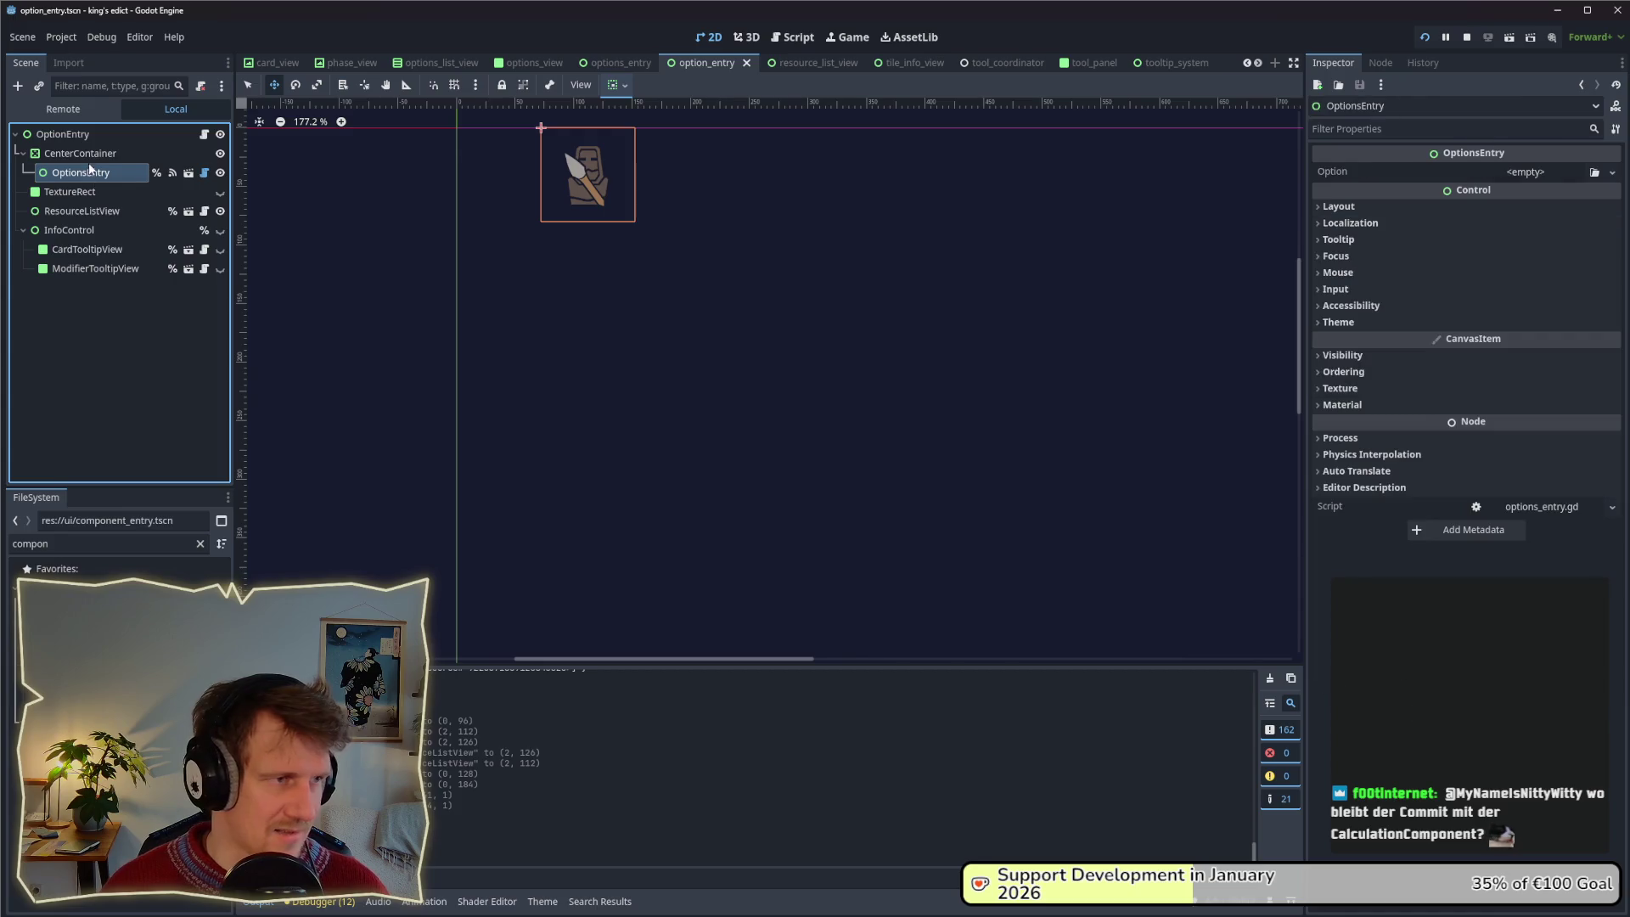
key(Up)
key(Down)
key(Up)
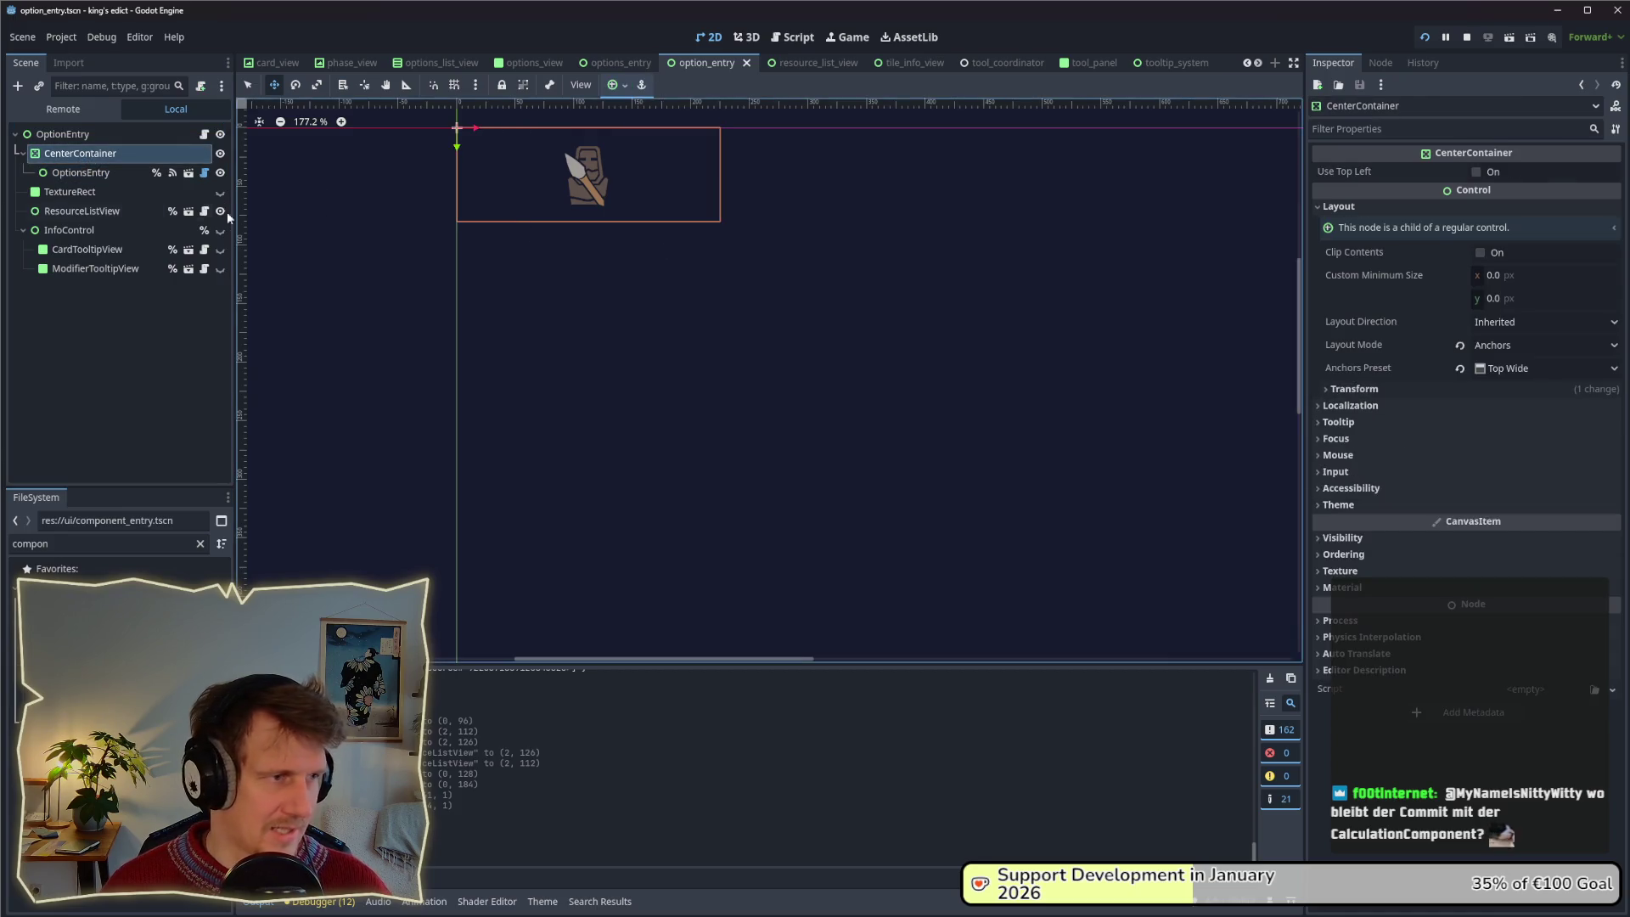
click(102, 176)
key(alt+Tab)
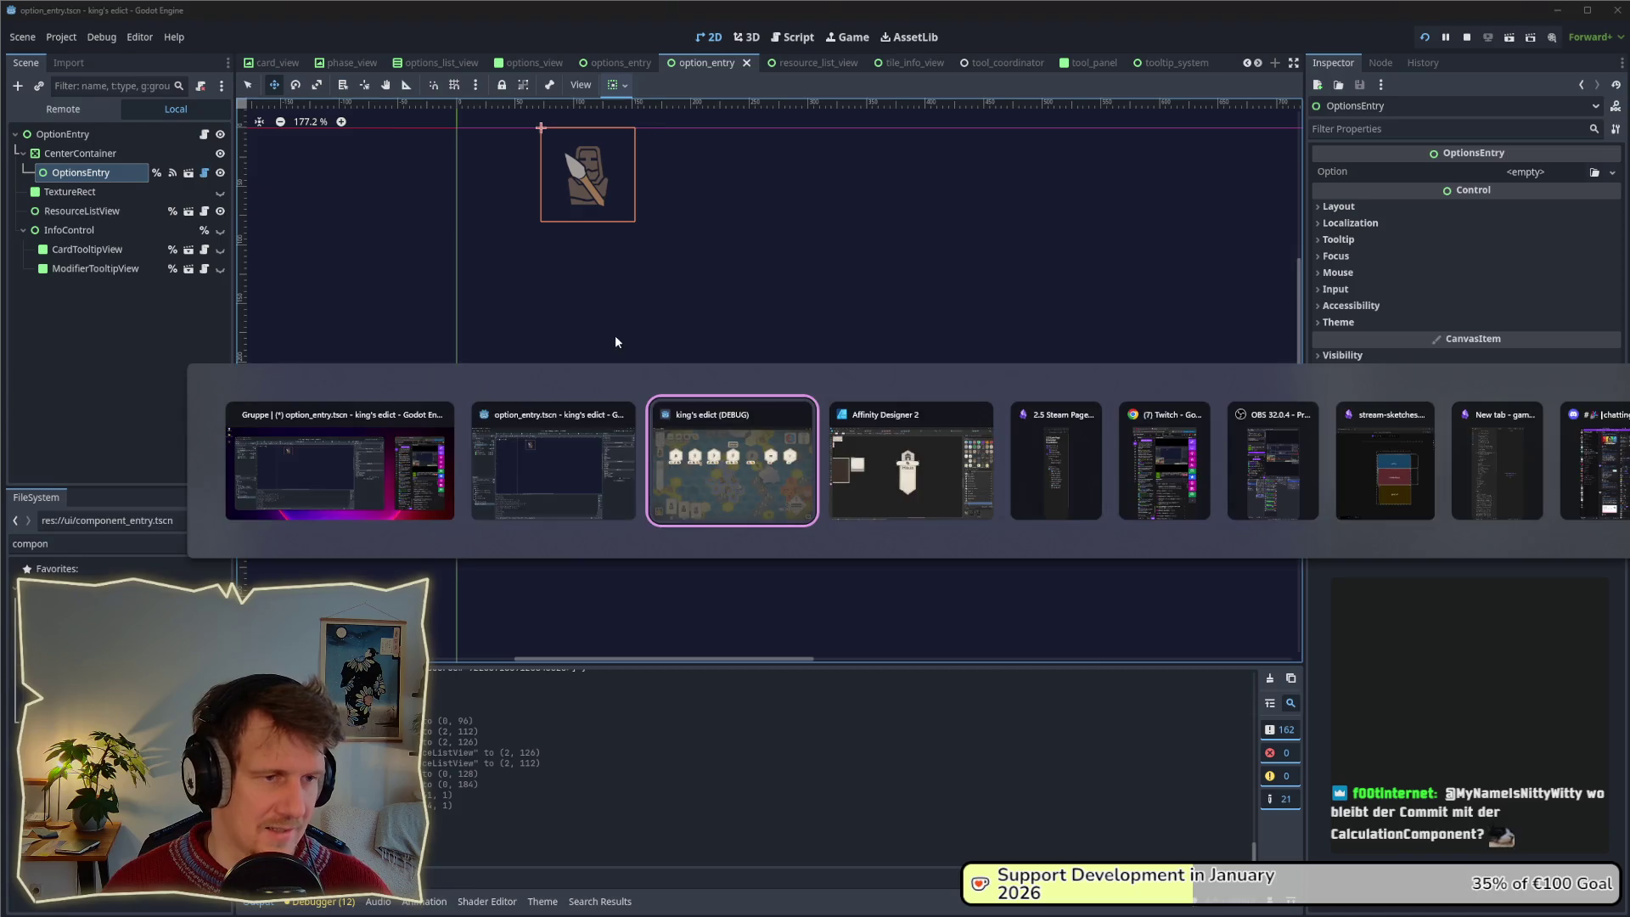
key(alt+Tab)
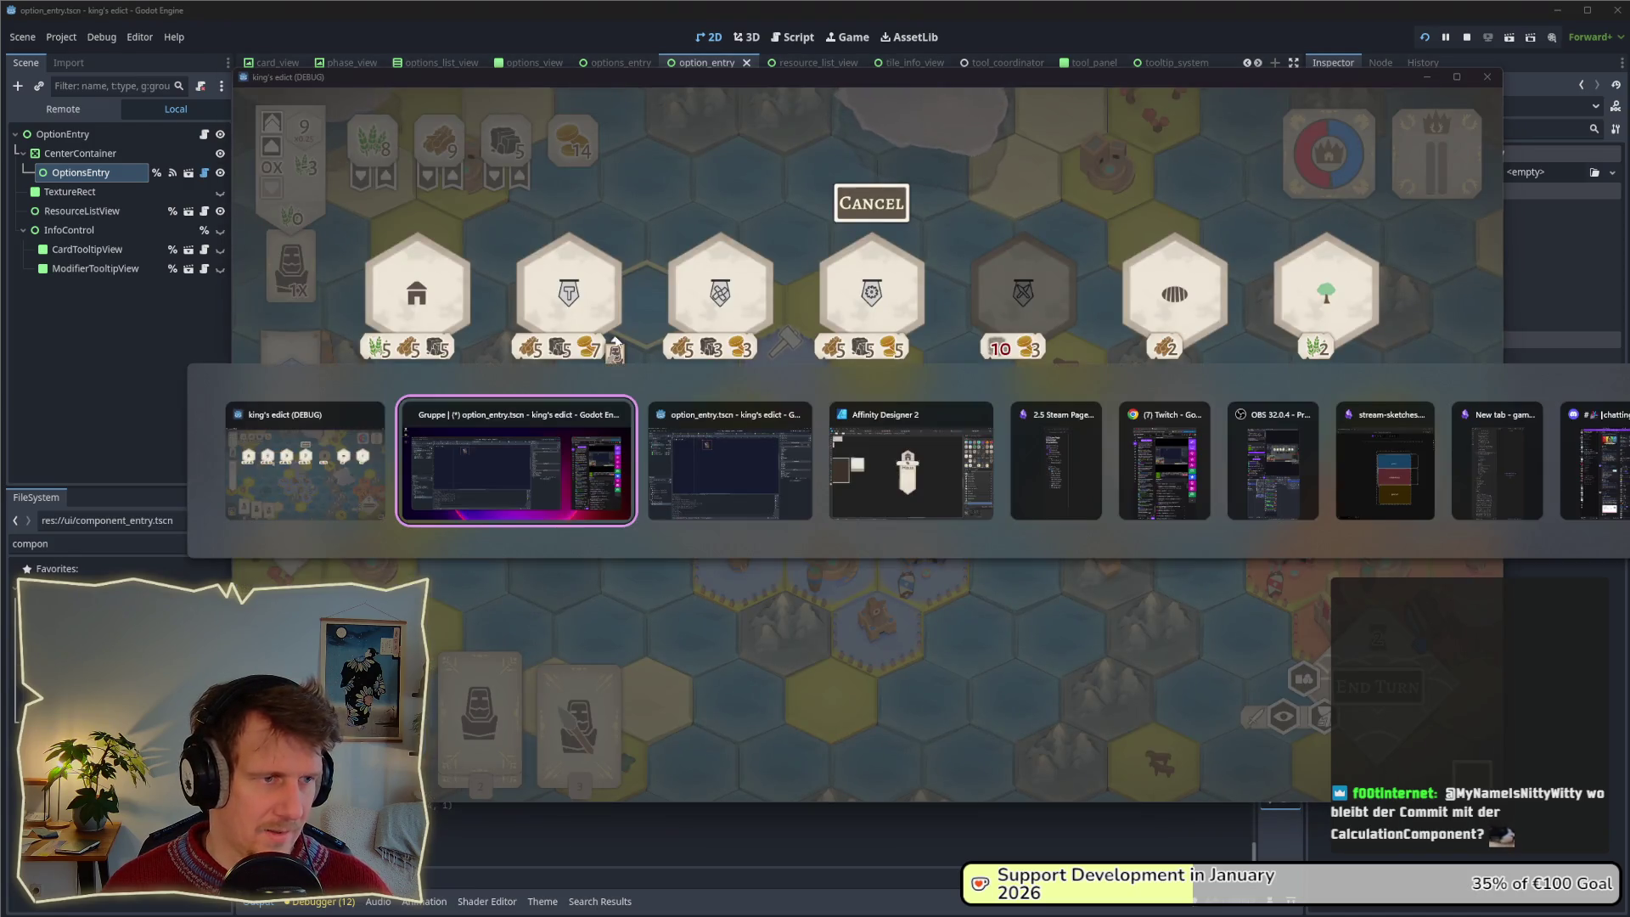
key(alt+Tab)
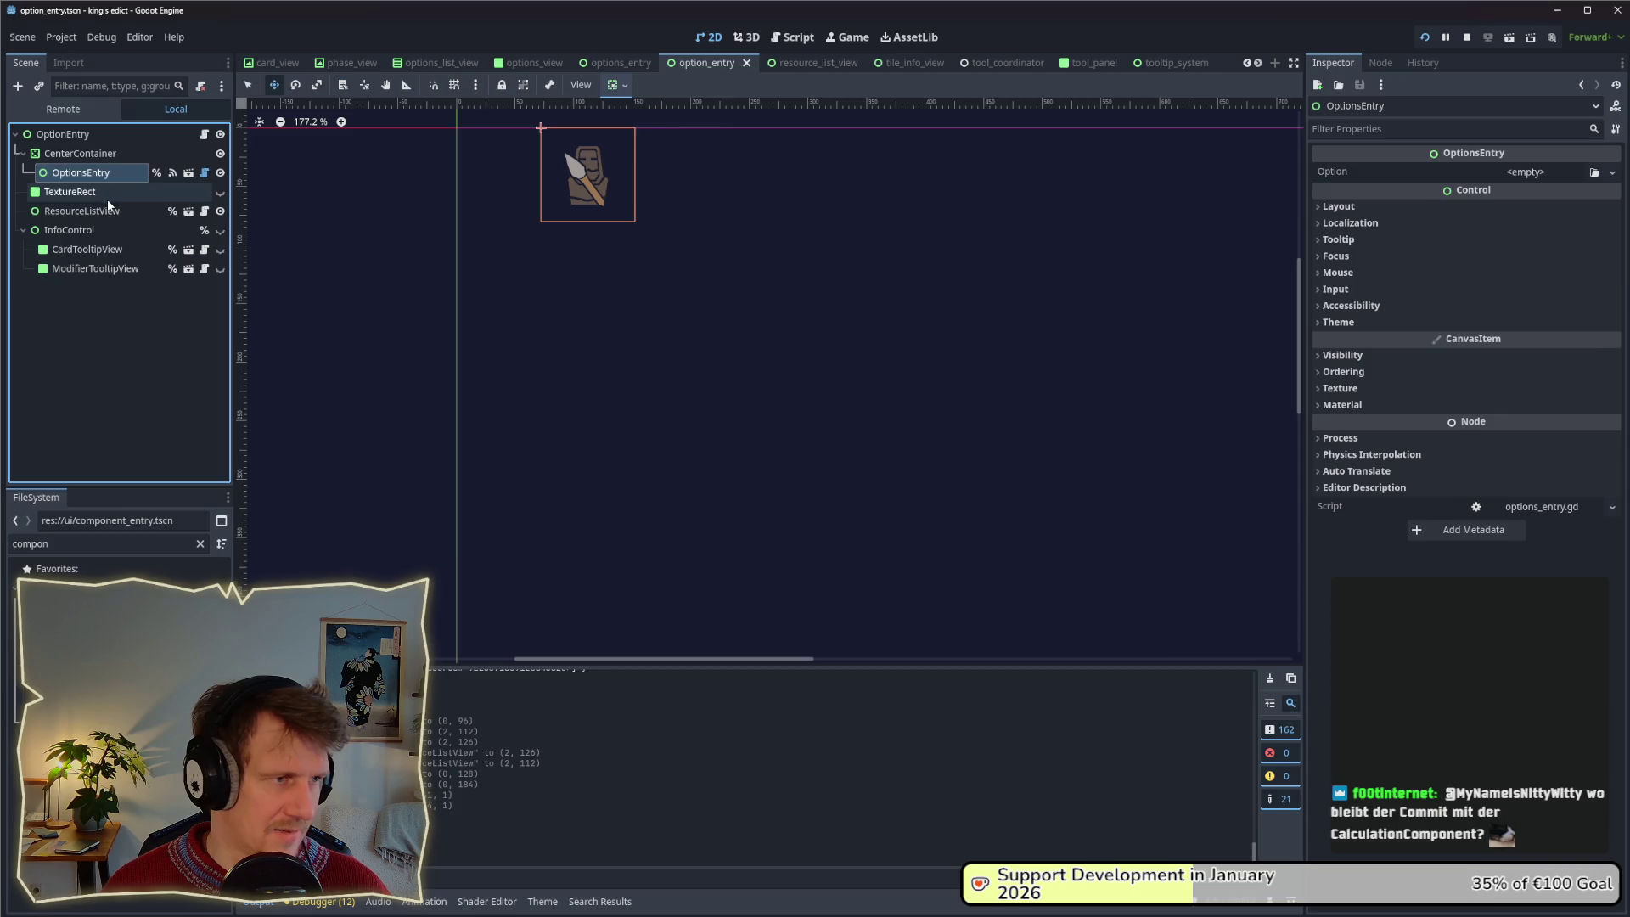
click(107, 192)
Restart the game and start a new match on the Small Islands 2 map.
click(1464, 38)
click(1424, 38)
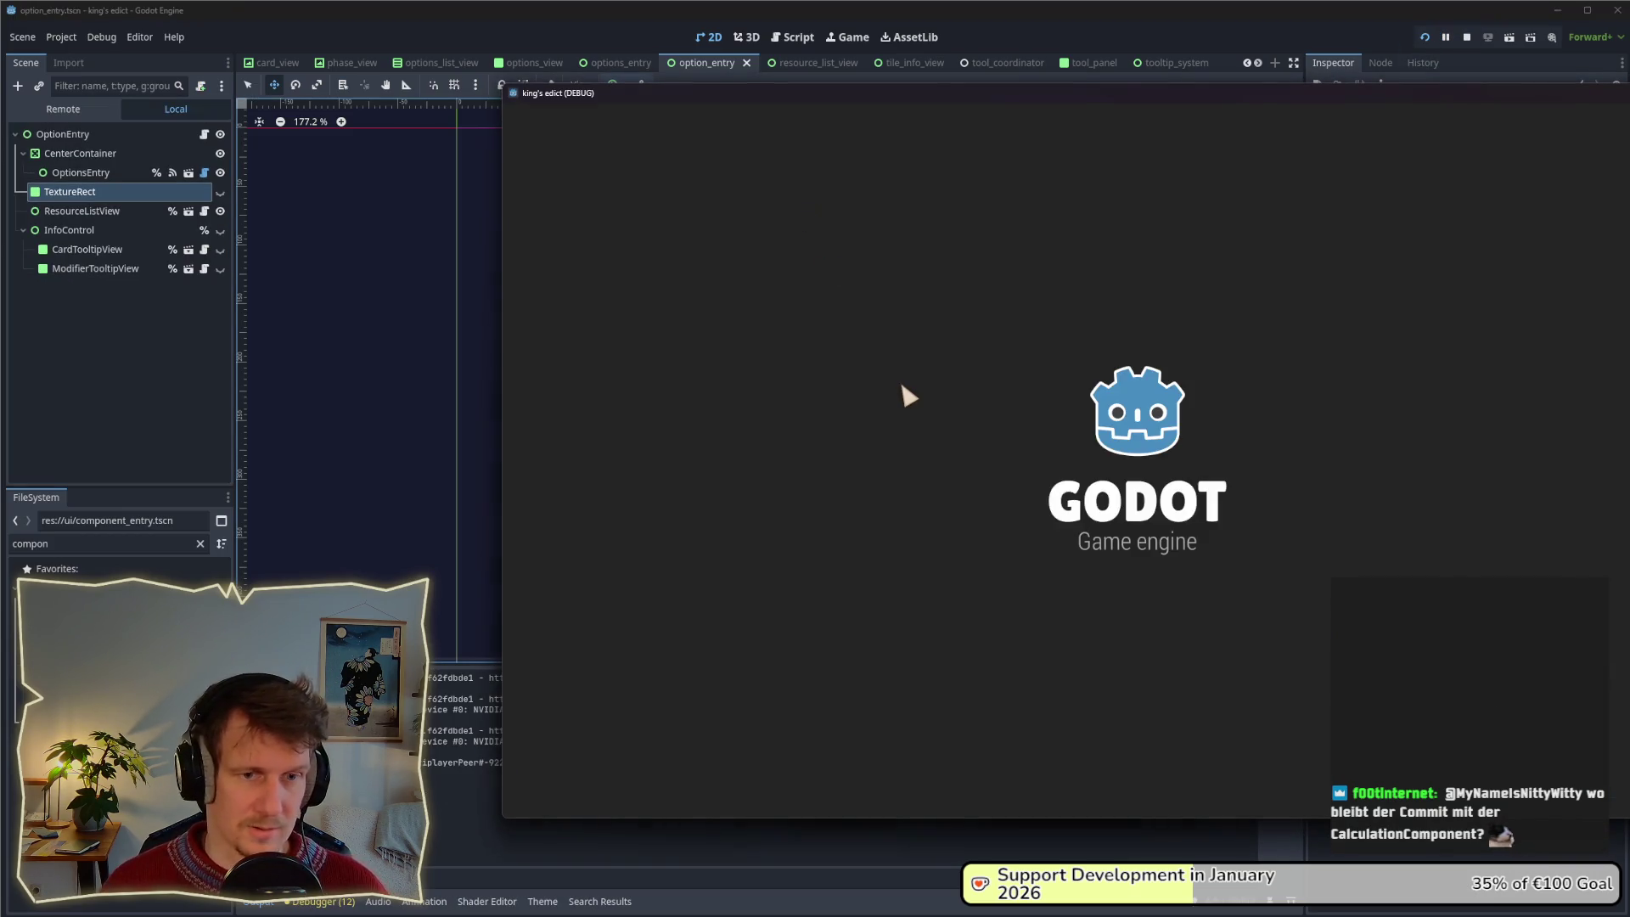
click(1205, 317)
click(1256, 322)
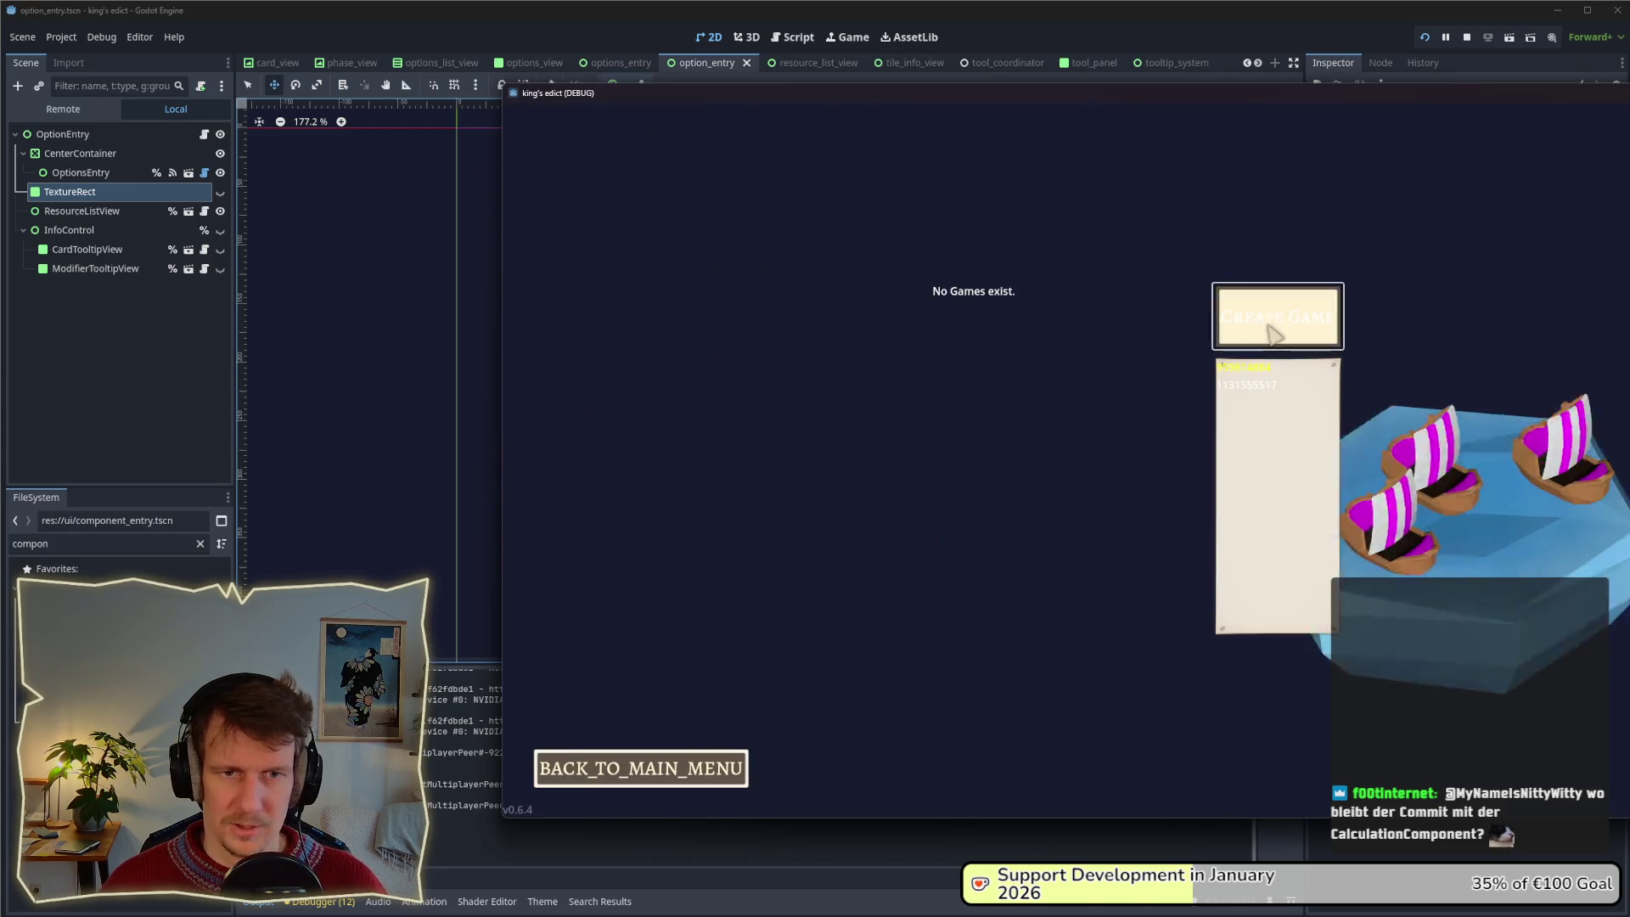
click(1299, 338)
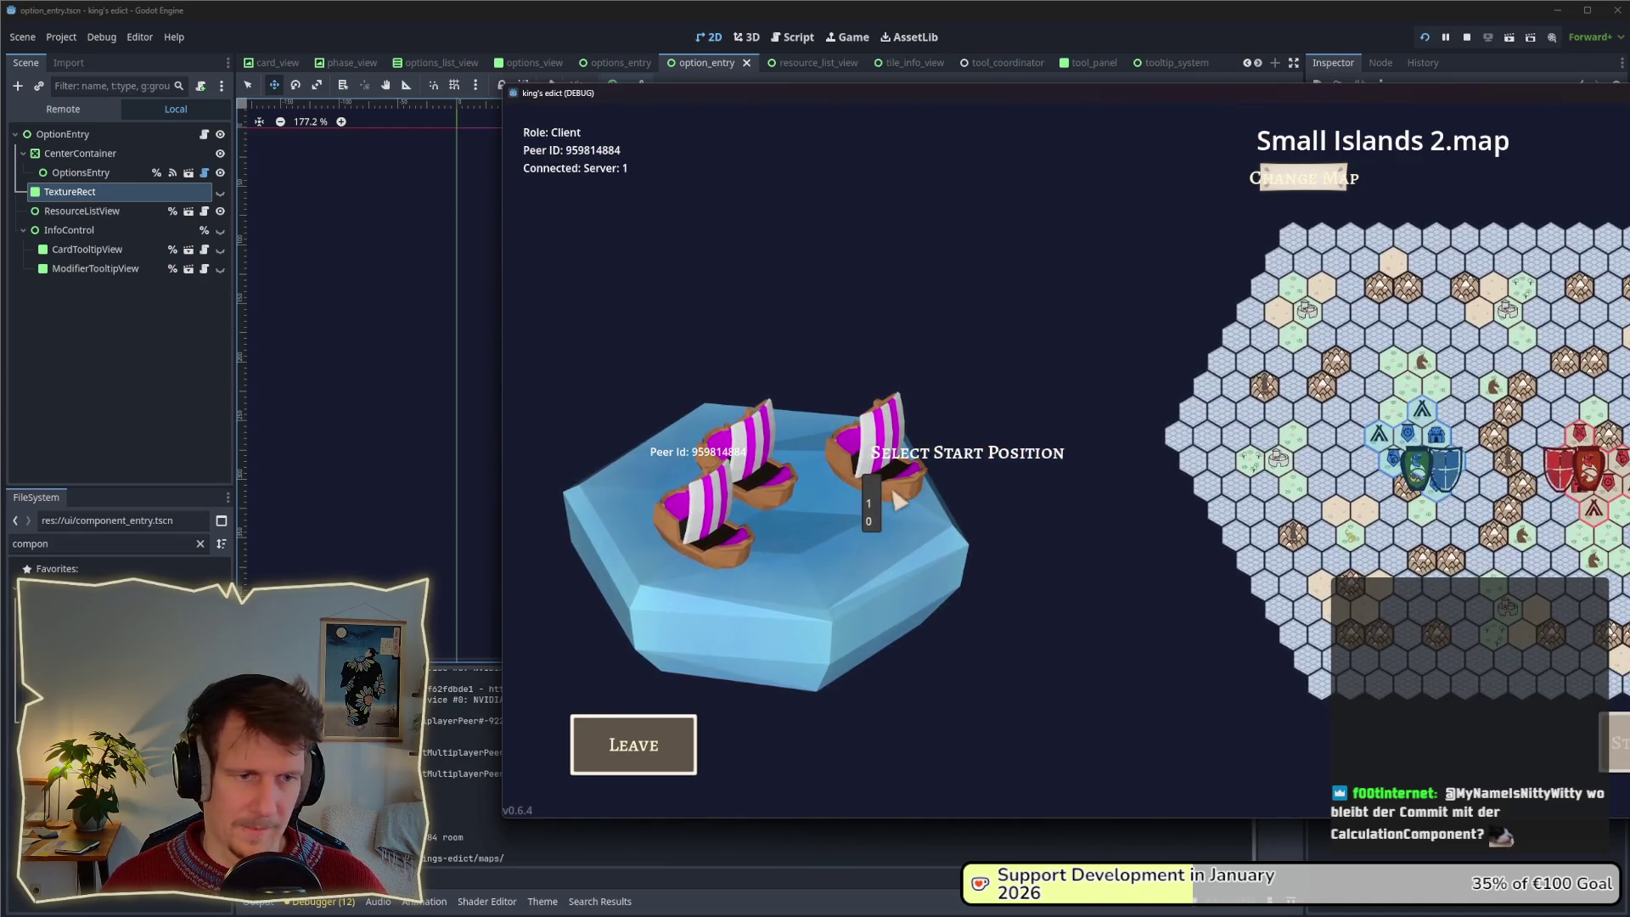
click(1617, 743)
click(1448, 82)
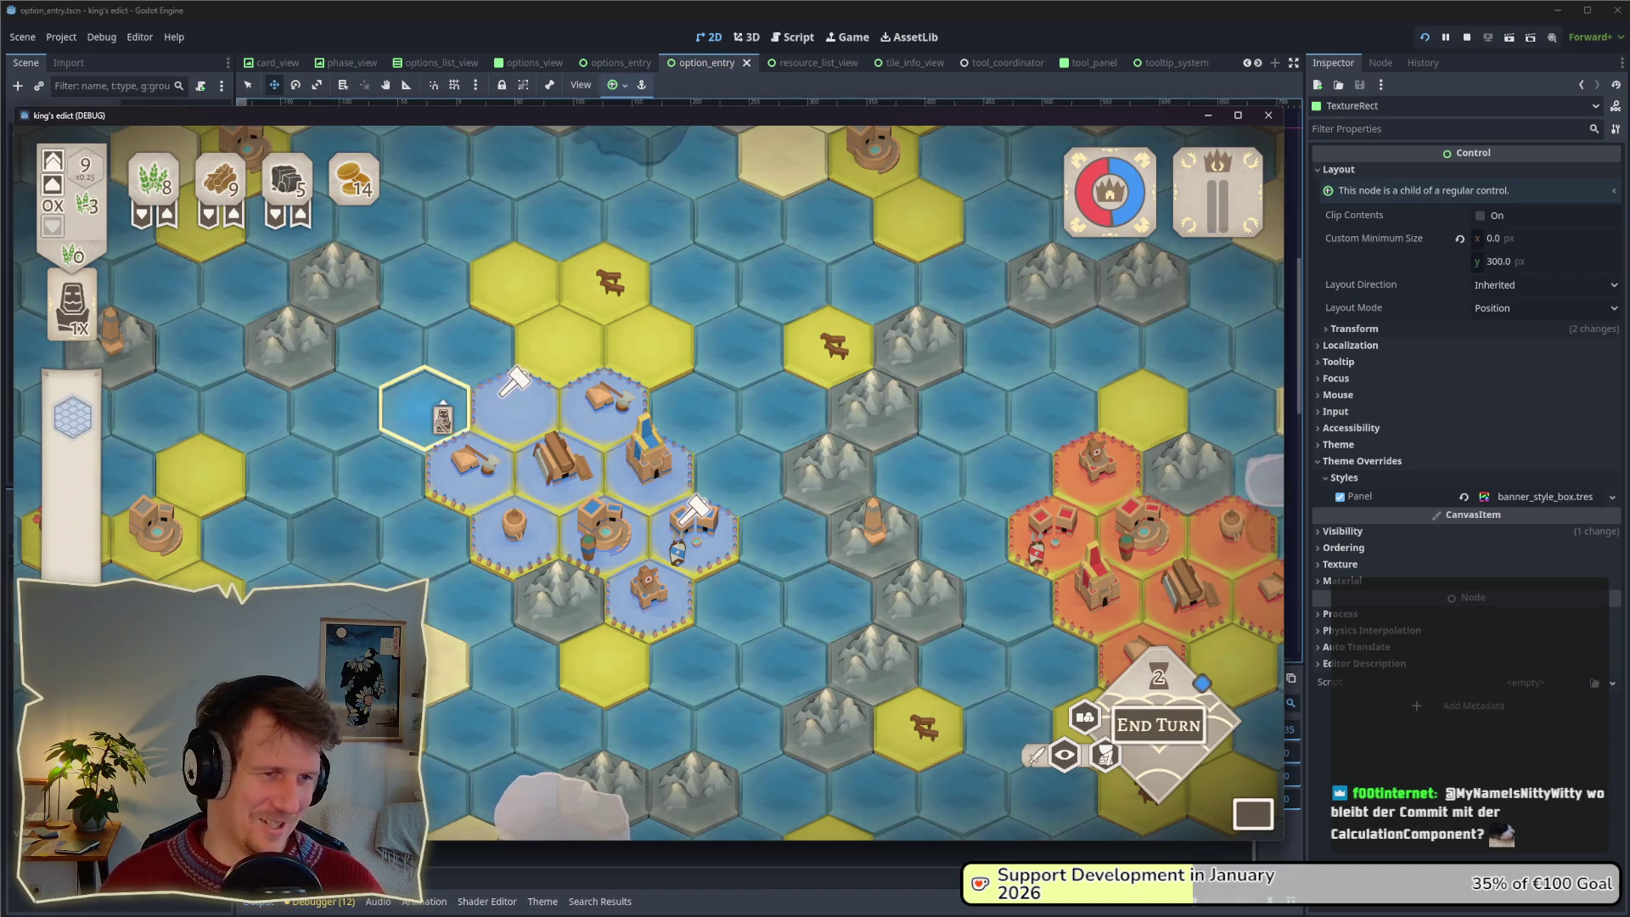
Open the building row and view tooltips such as SAW_MILL and BARRACKS under the options.
click(544, 344)
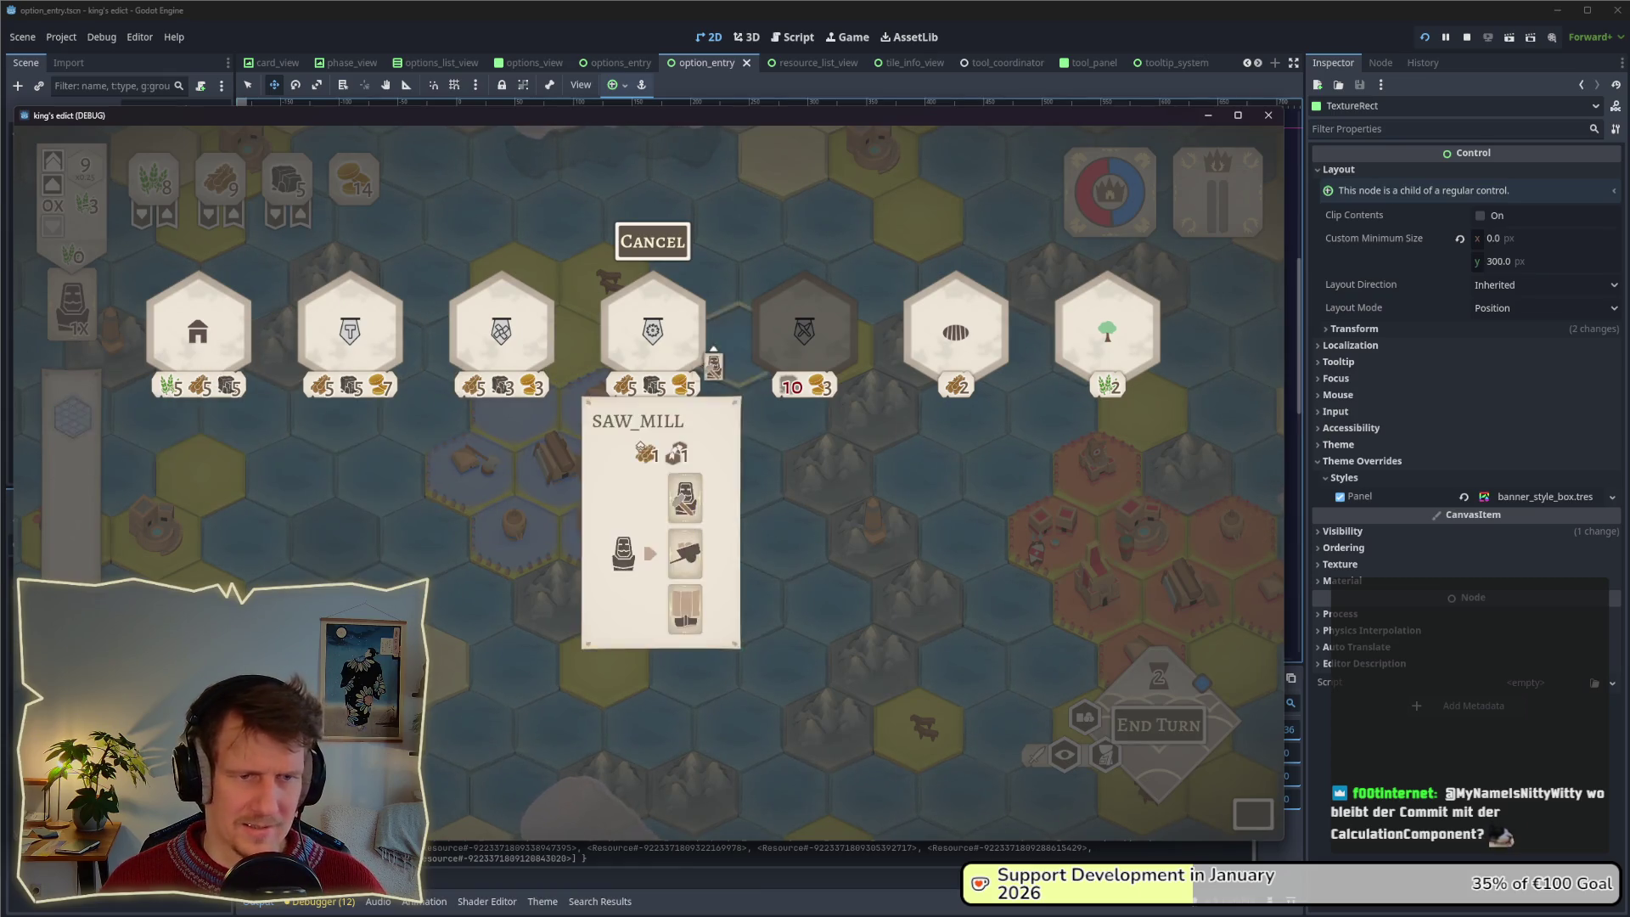
mouse_move(960, 367)
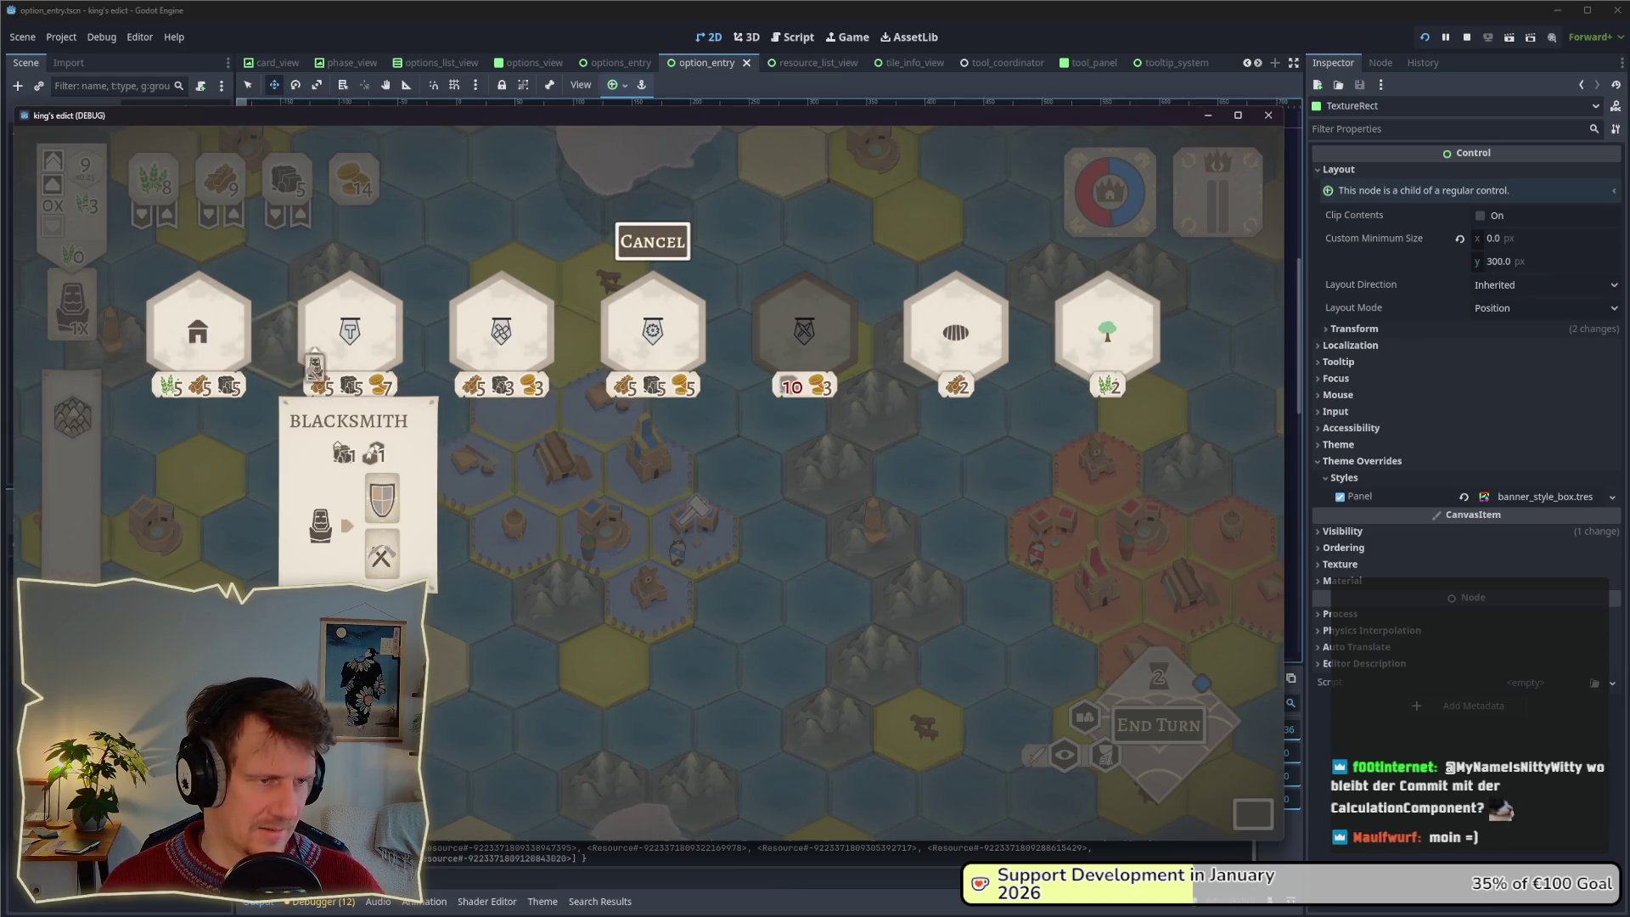
mouse_move(229, 362)
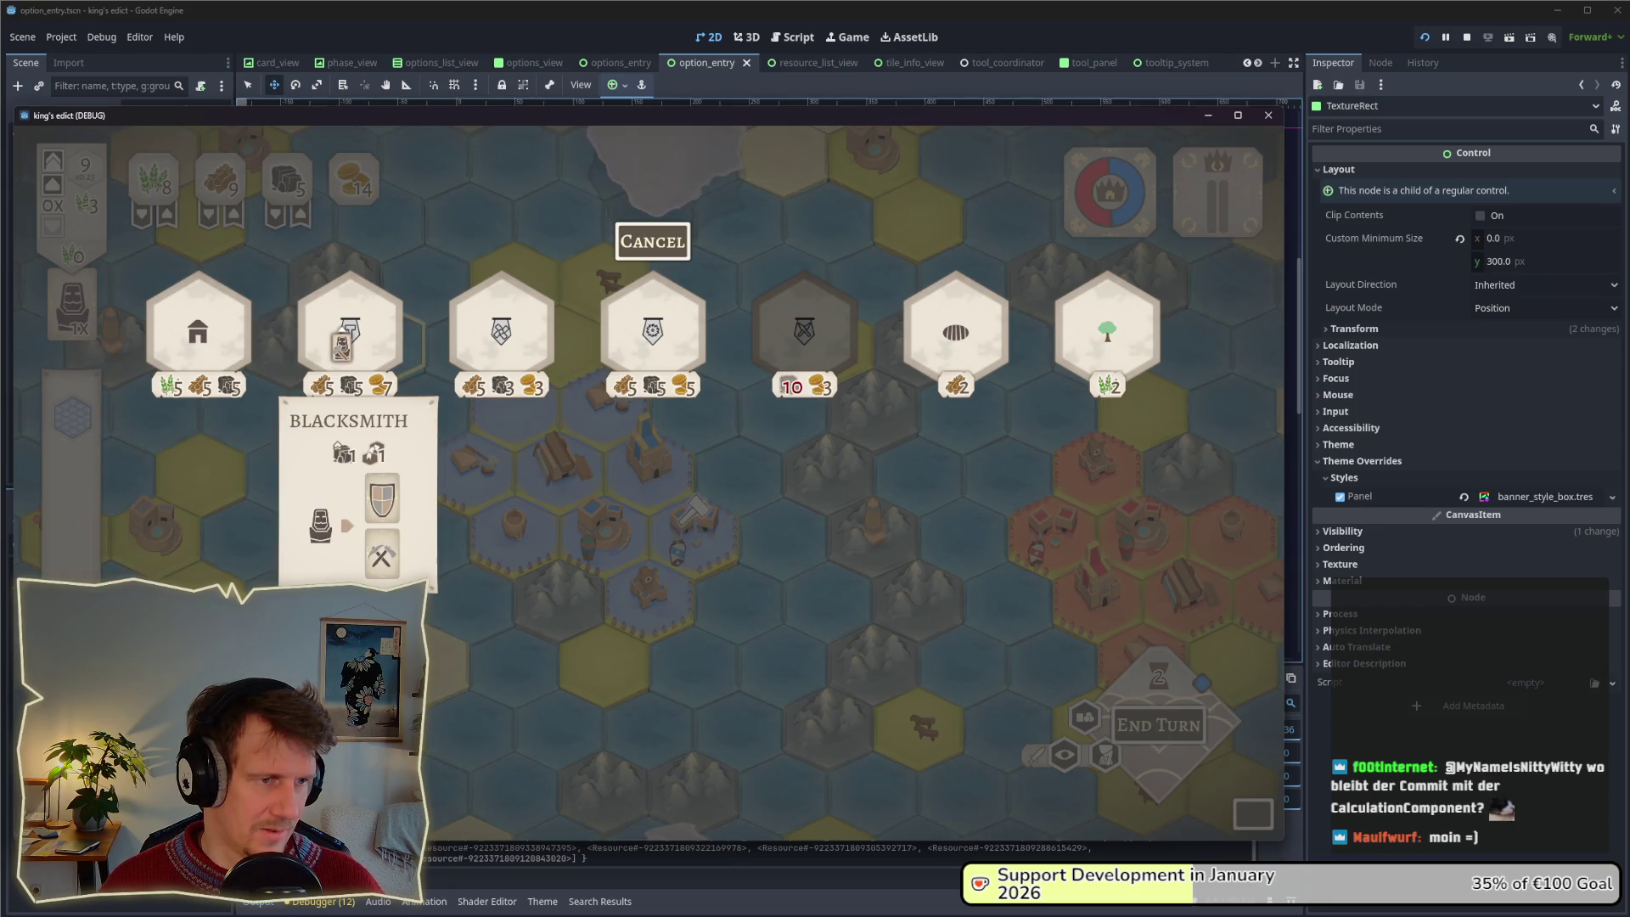
mouse_move(476, 348)
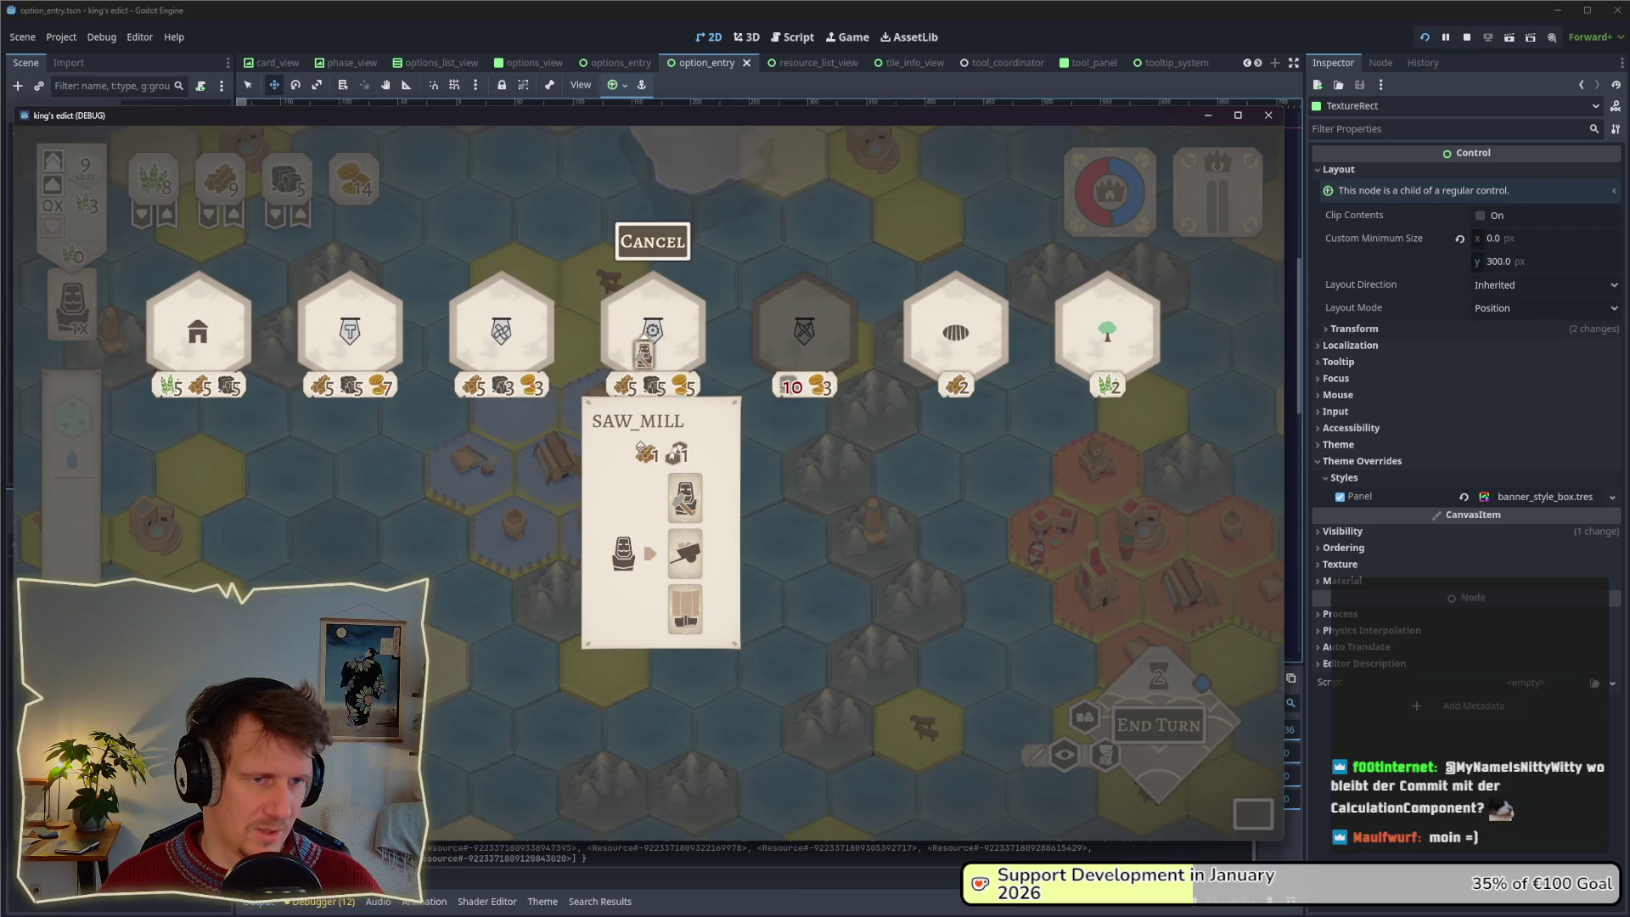
mouse_move(765, 353)
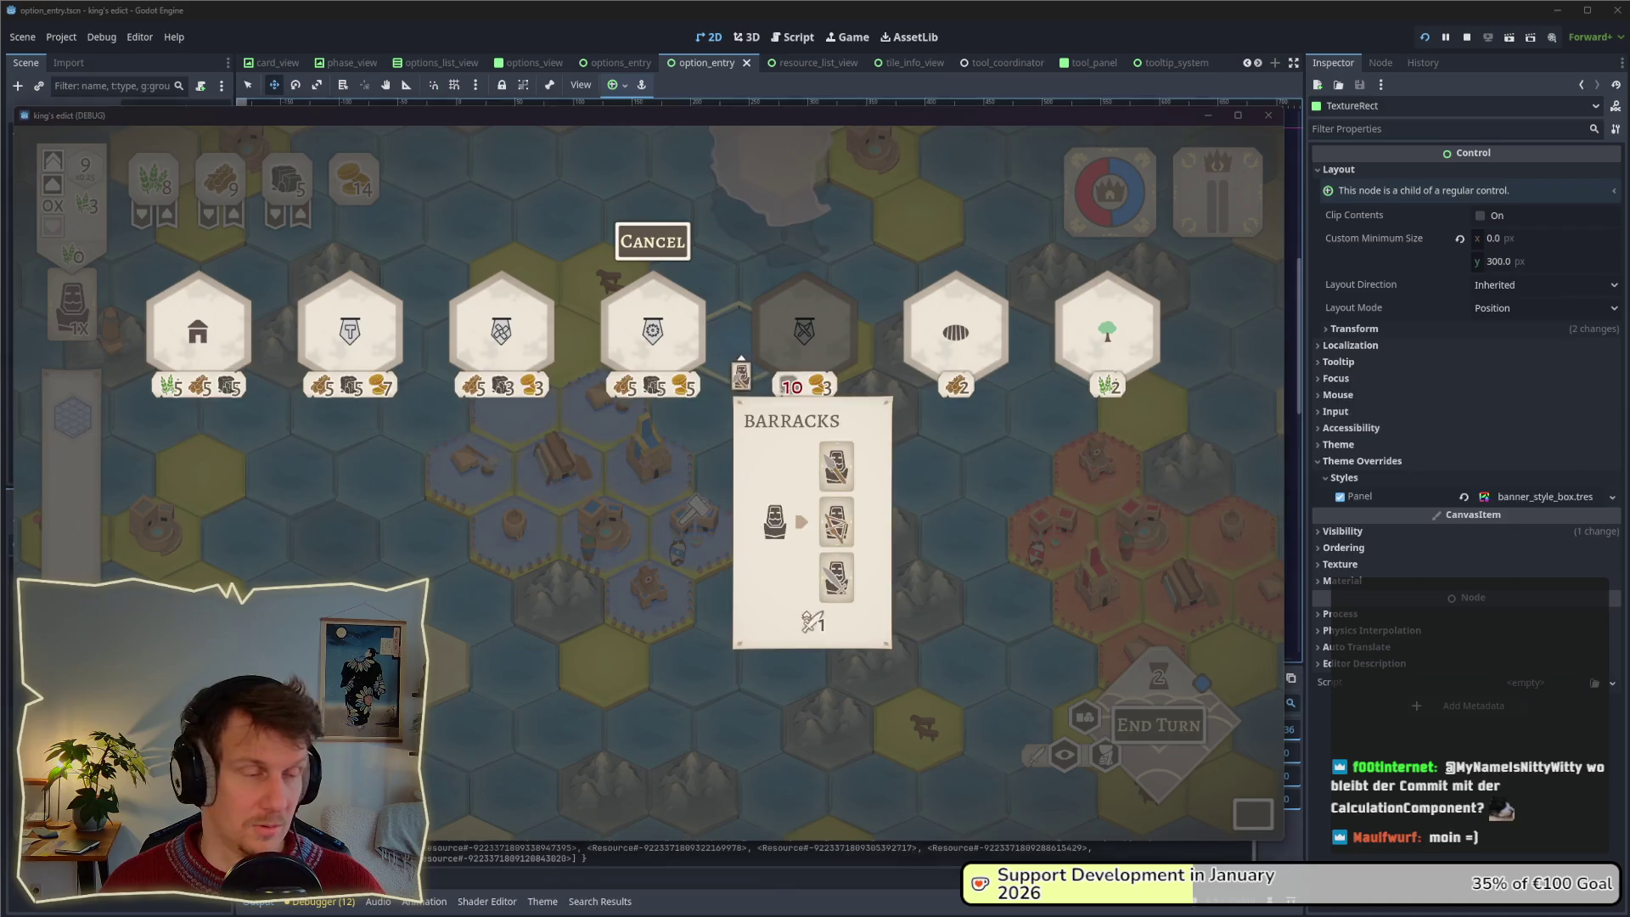
key(alt+Tab)
Drag InfoControl above ResourceListView in the Scene dock, keeping its name unchanged.
drag(85, 236, 85, 208)
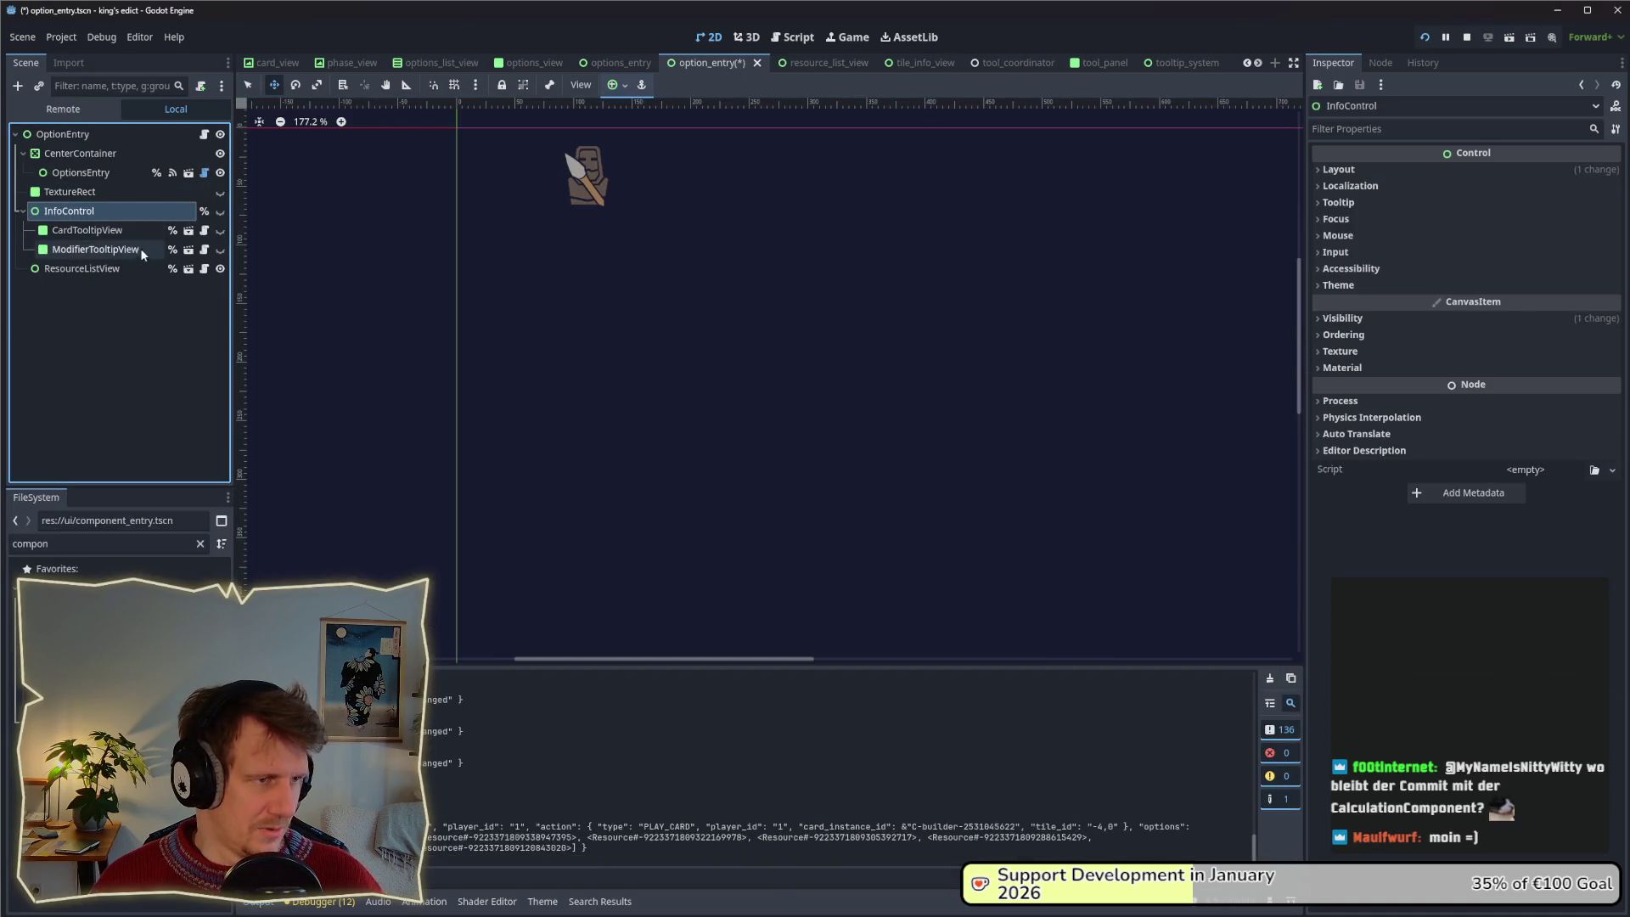
double_click(75, 206)
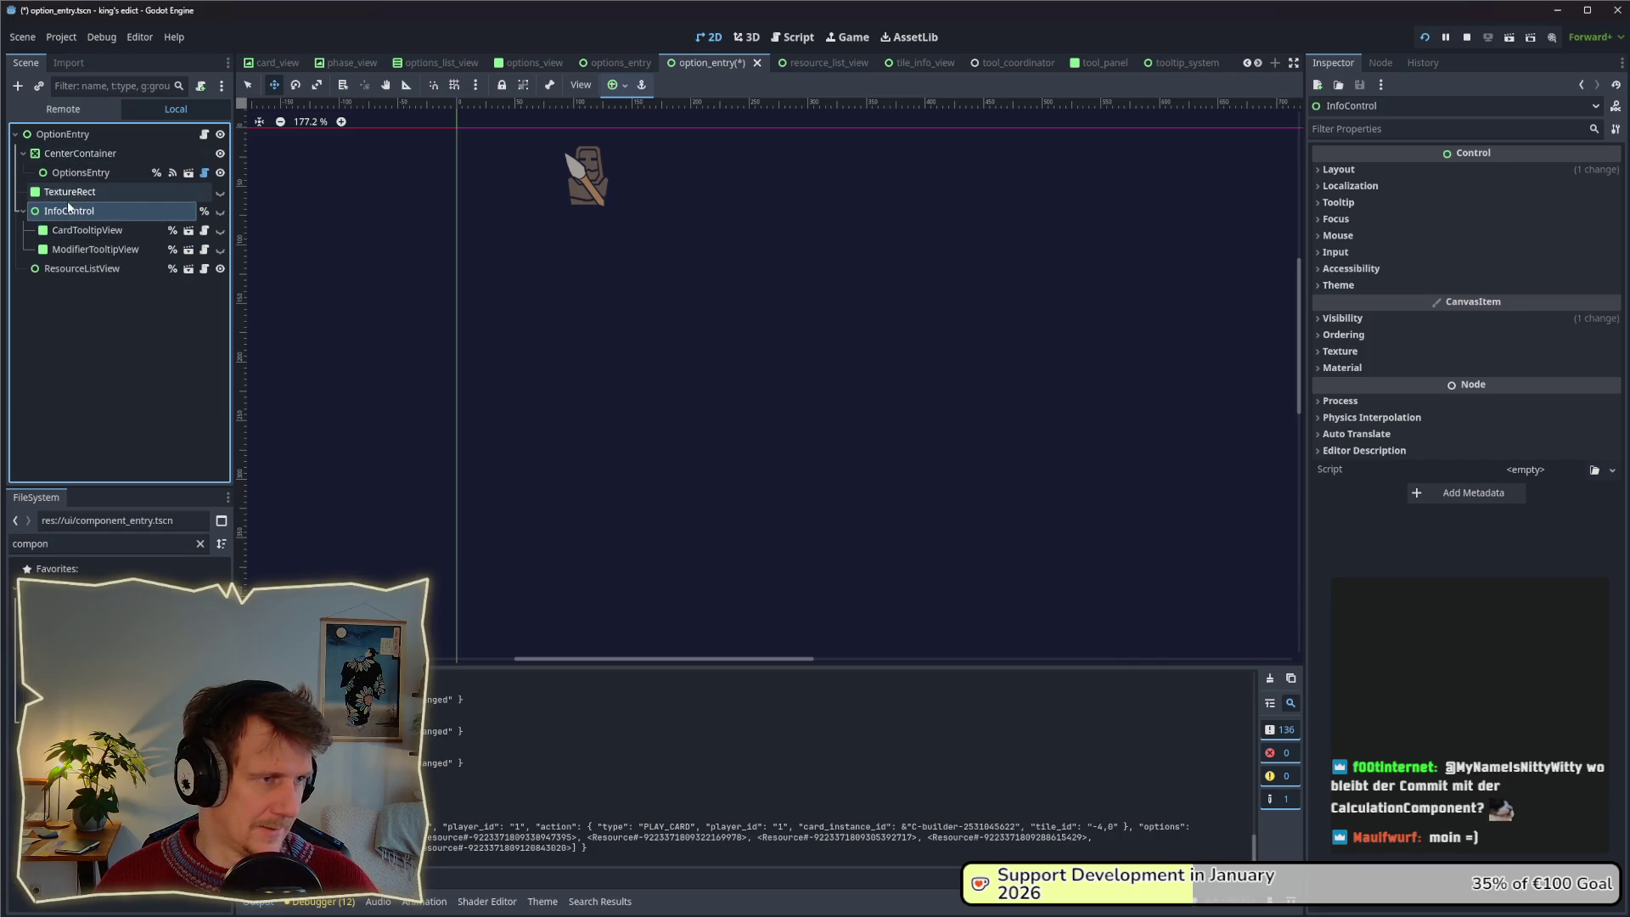
key(BackSpace)
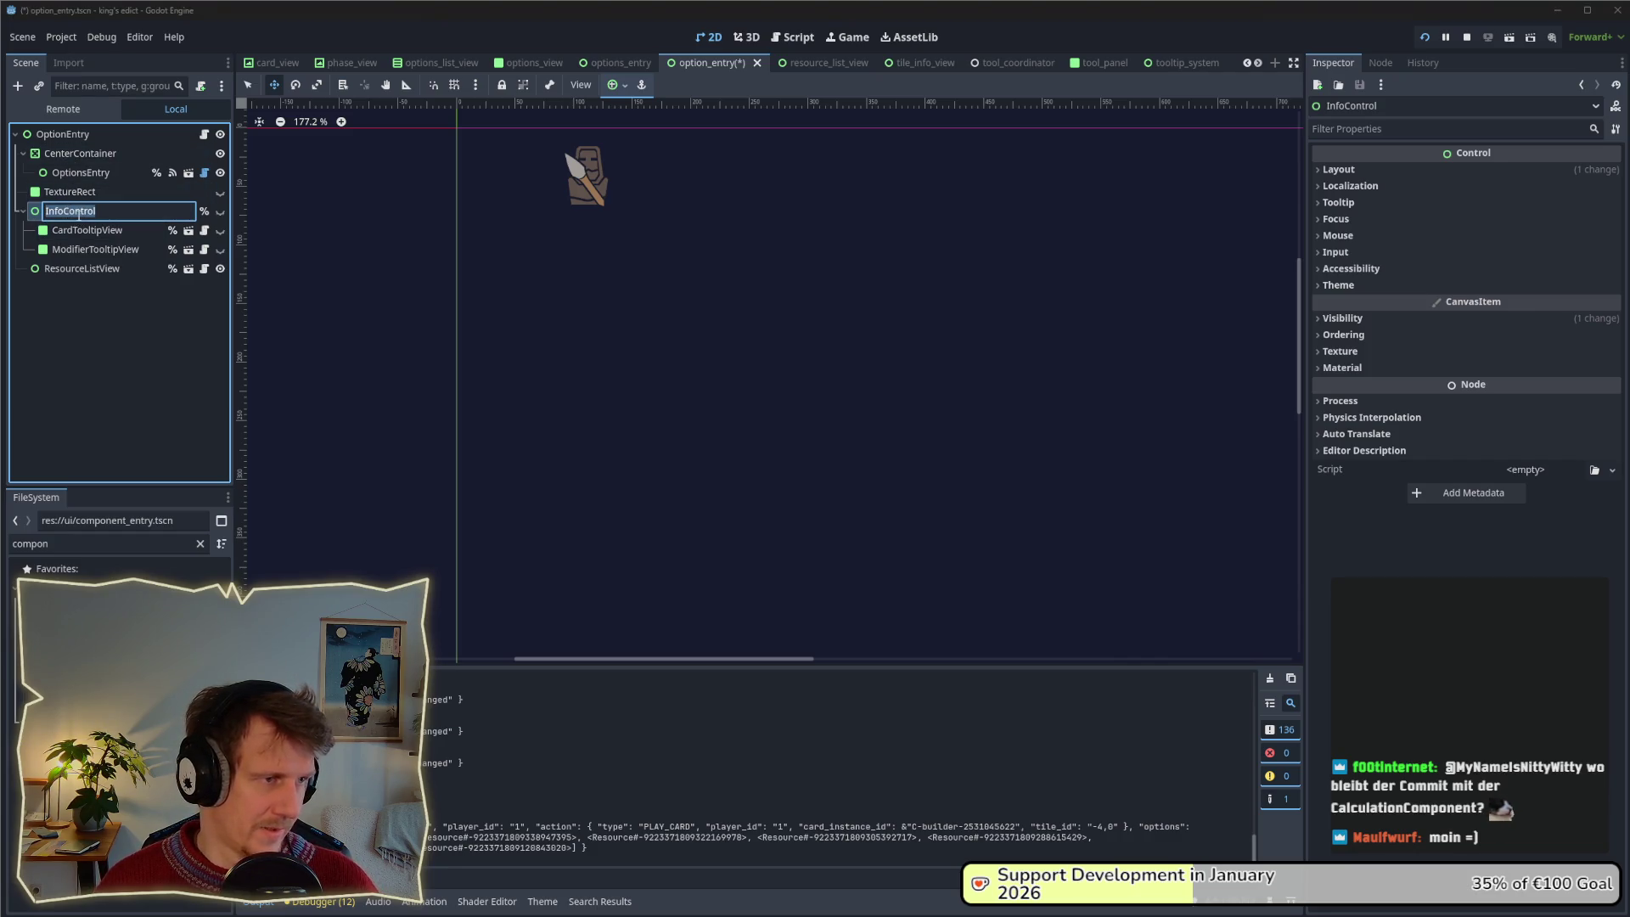
key(Return)
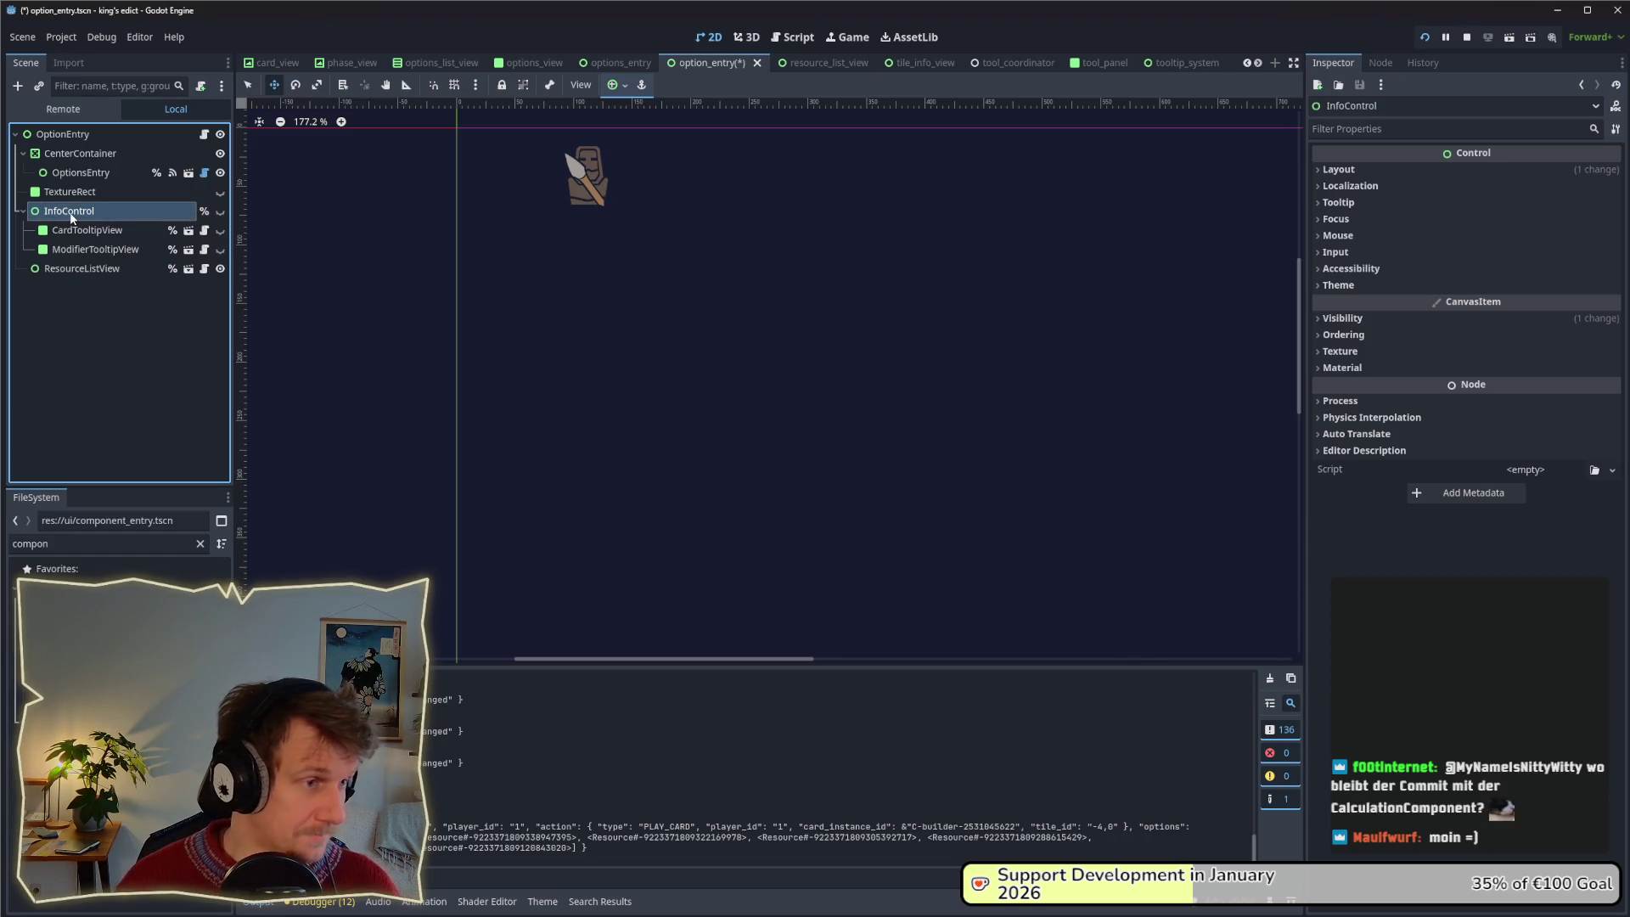
right_click(72, 219)
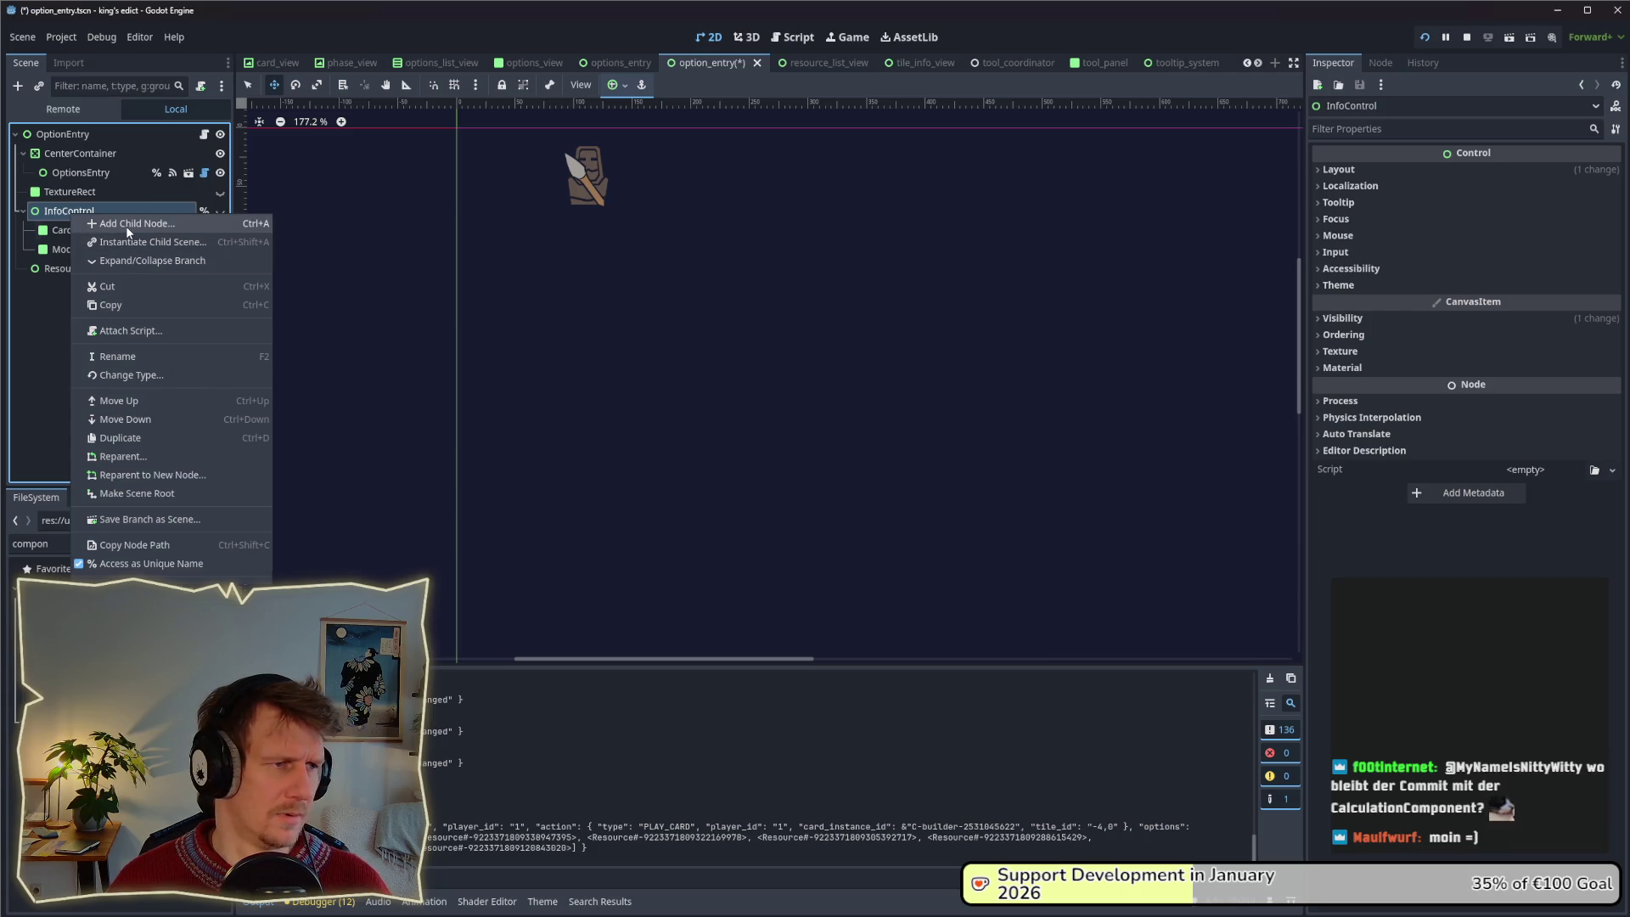
key(Escape)
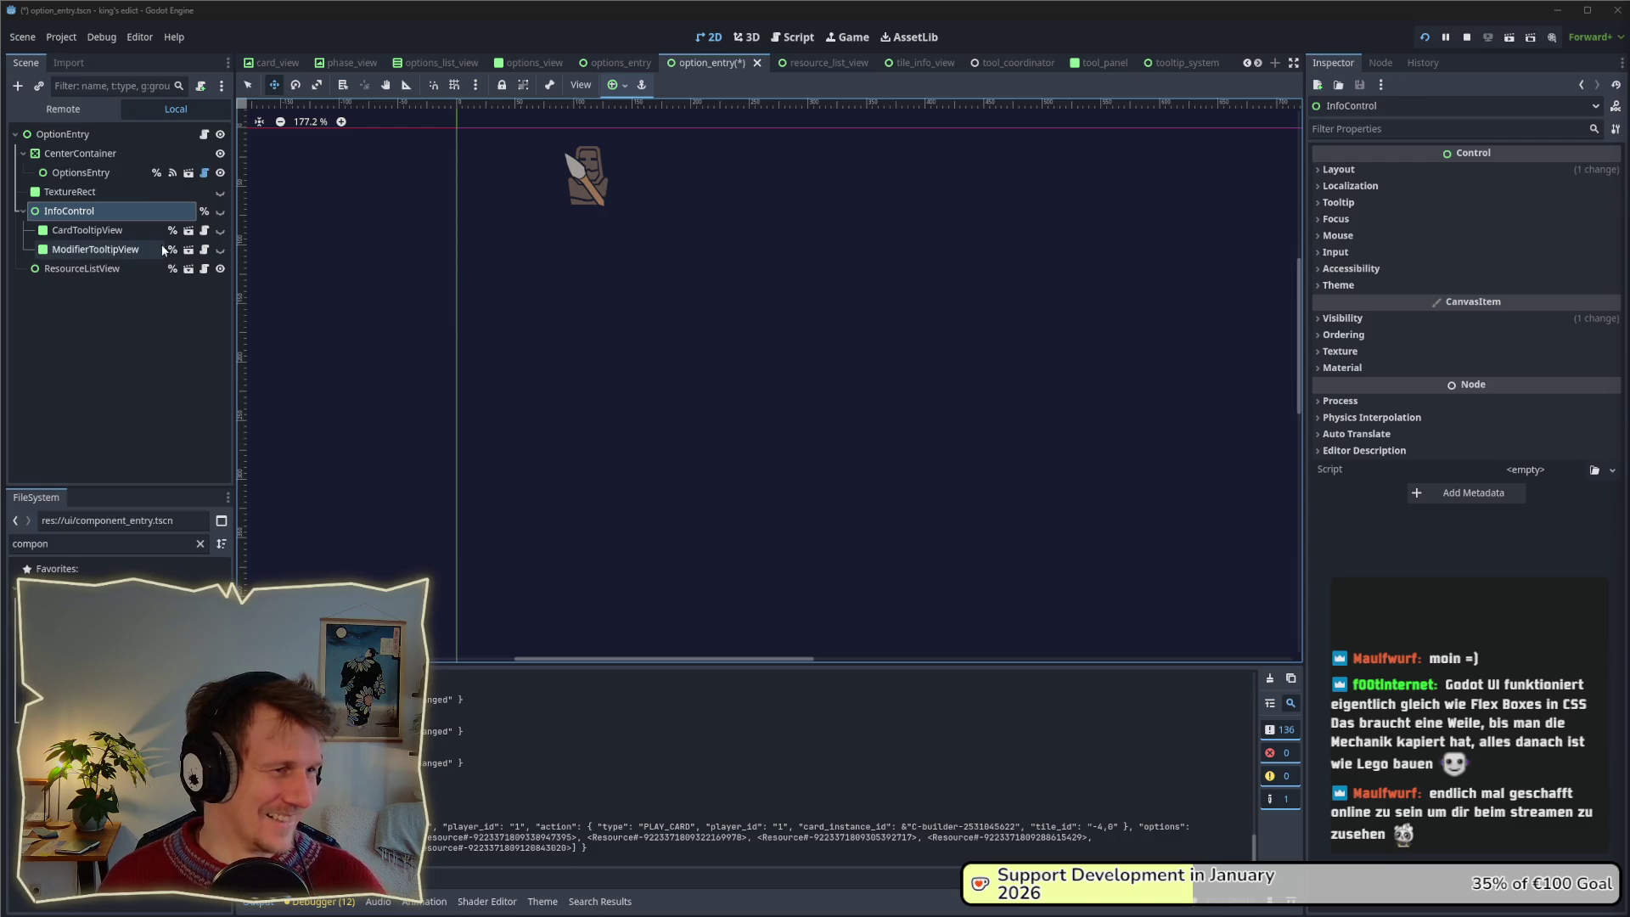
click(105, 214)
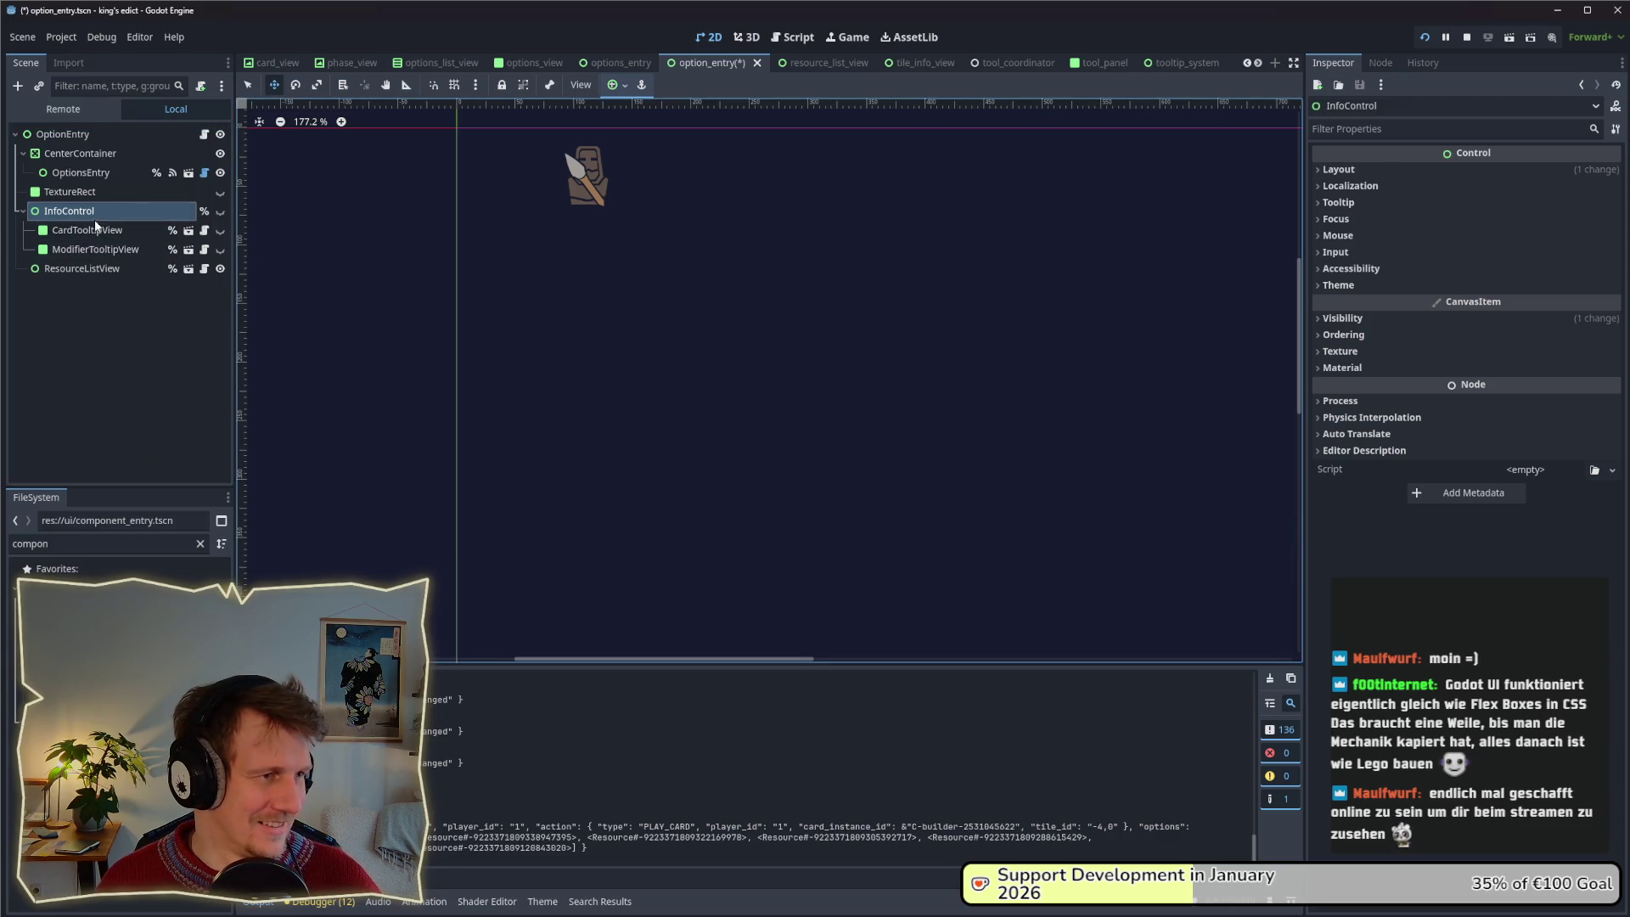
click(98, 235)
click(95, 217)
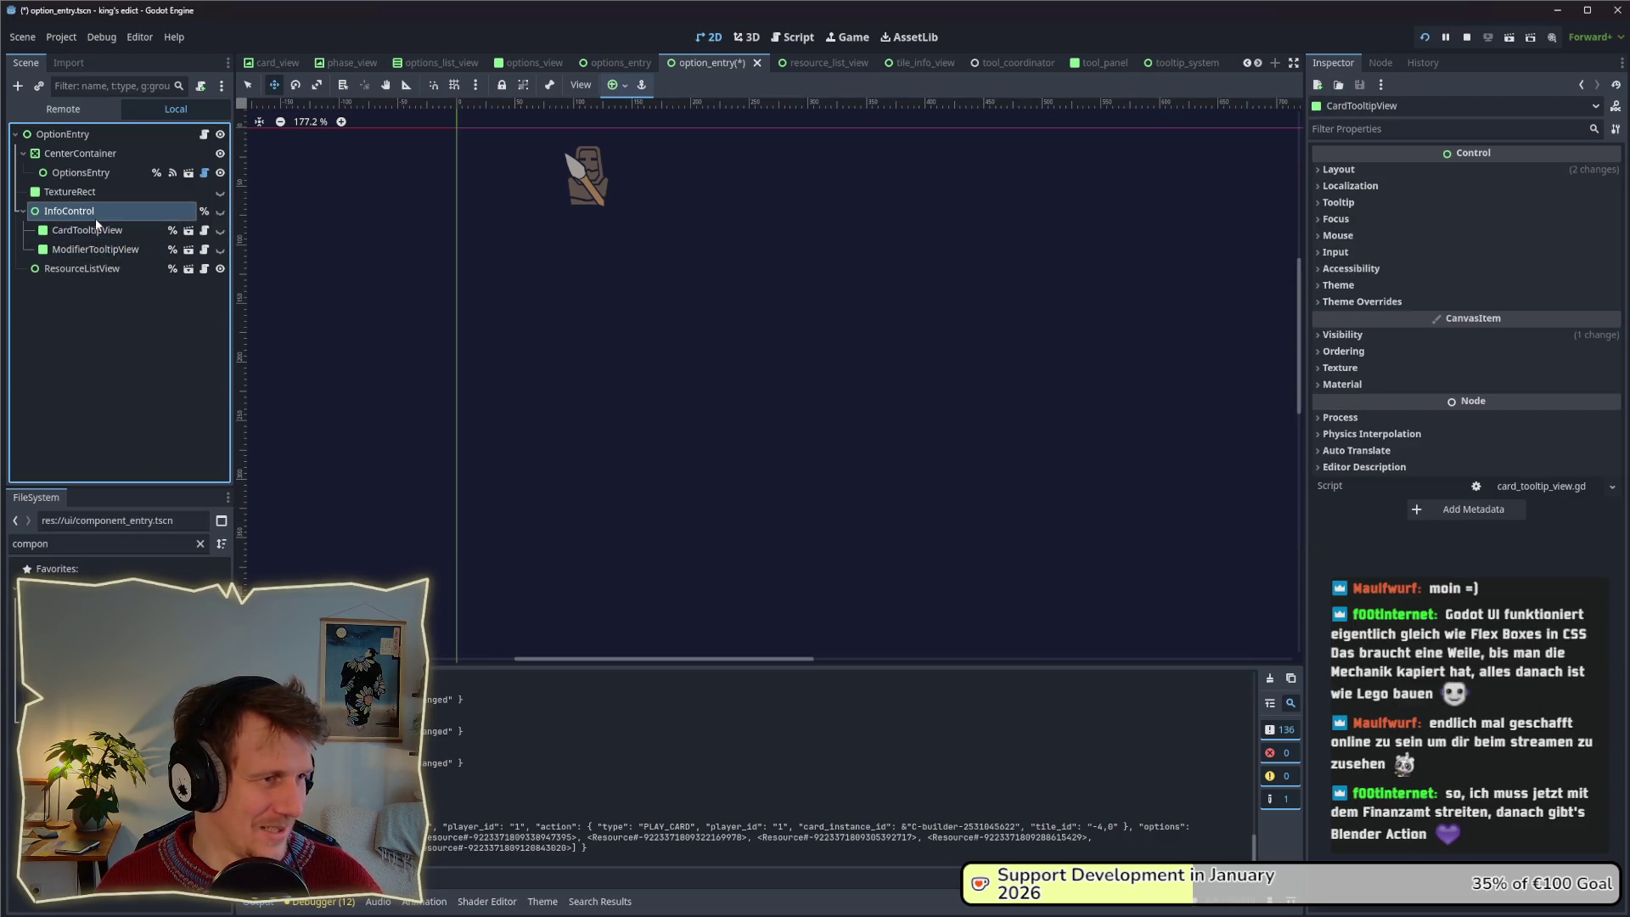
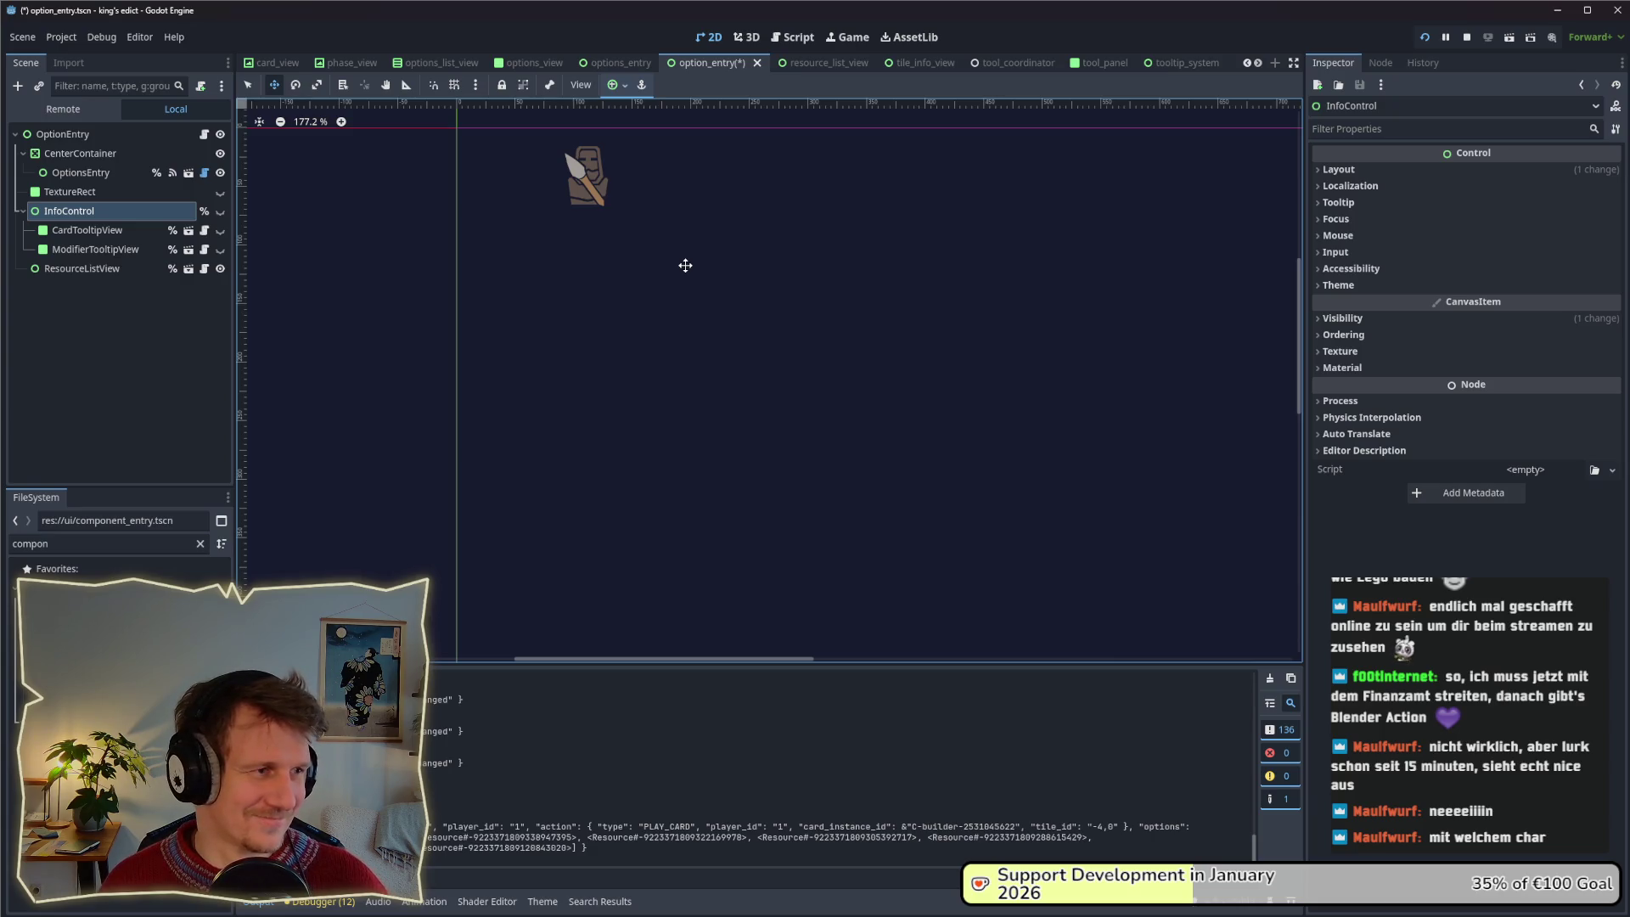
Stop the running King's Edict game with F8.
click(685, 266)
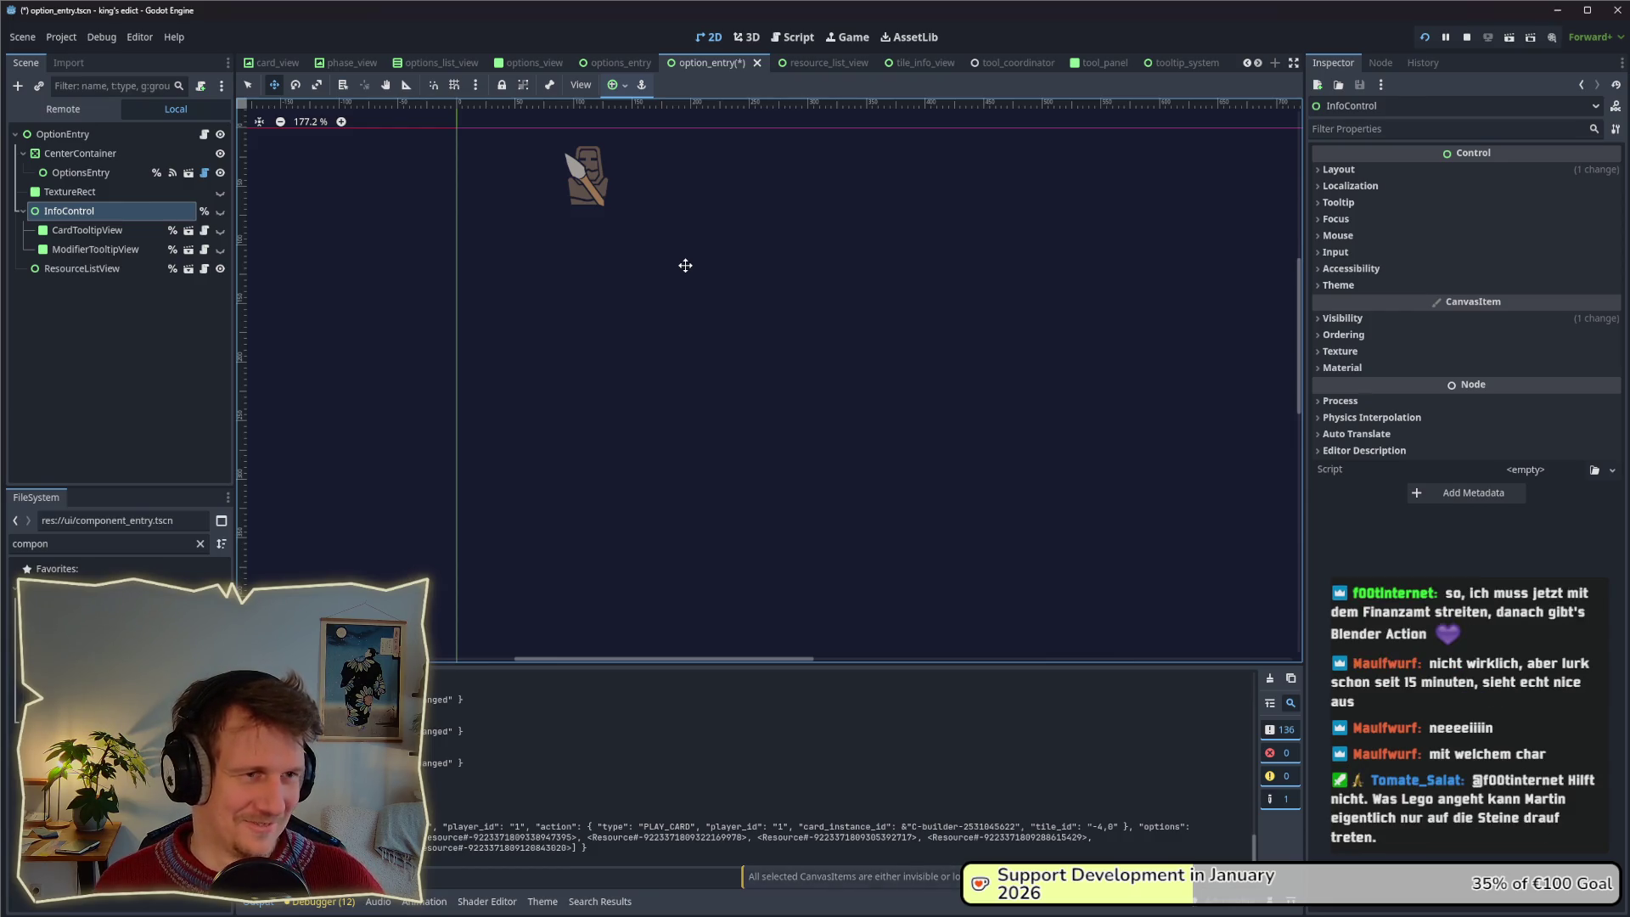
key(alt+Tab)
key(alt+Tab)
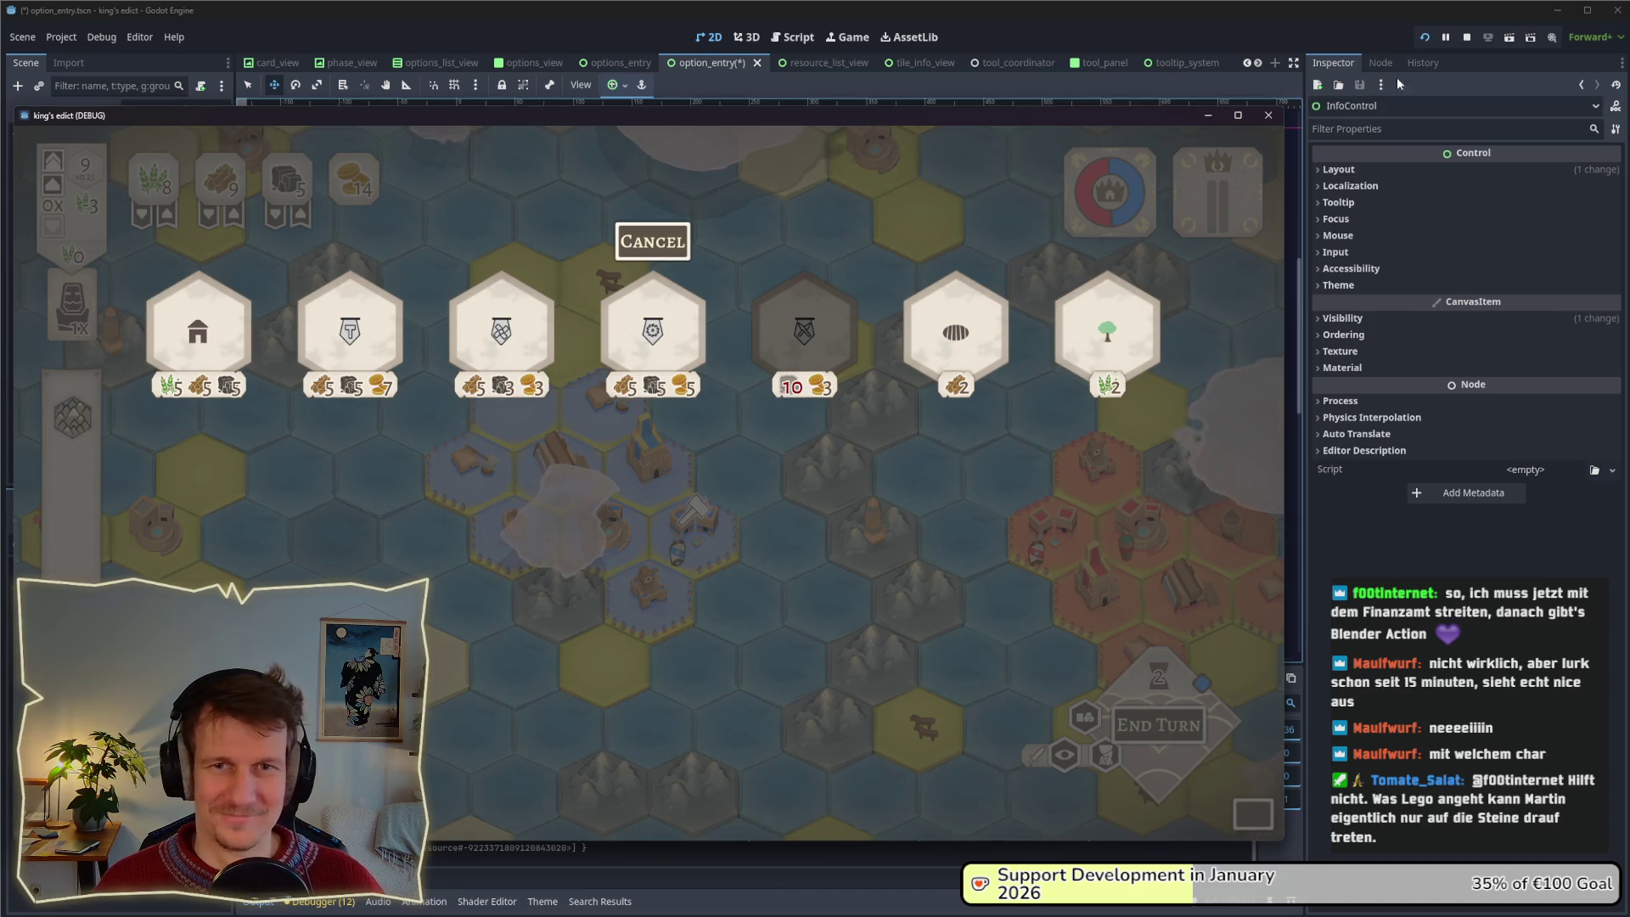
key(F8)
Select the ModifierTooltipView, ResourceListView and InfoControl nodes in the Scene dock.
click(109, 168)
click(104, 188)
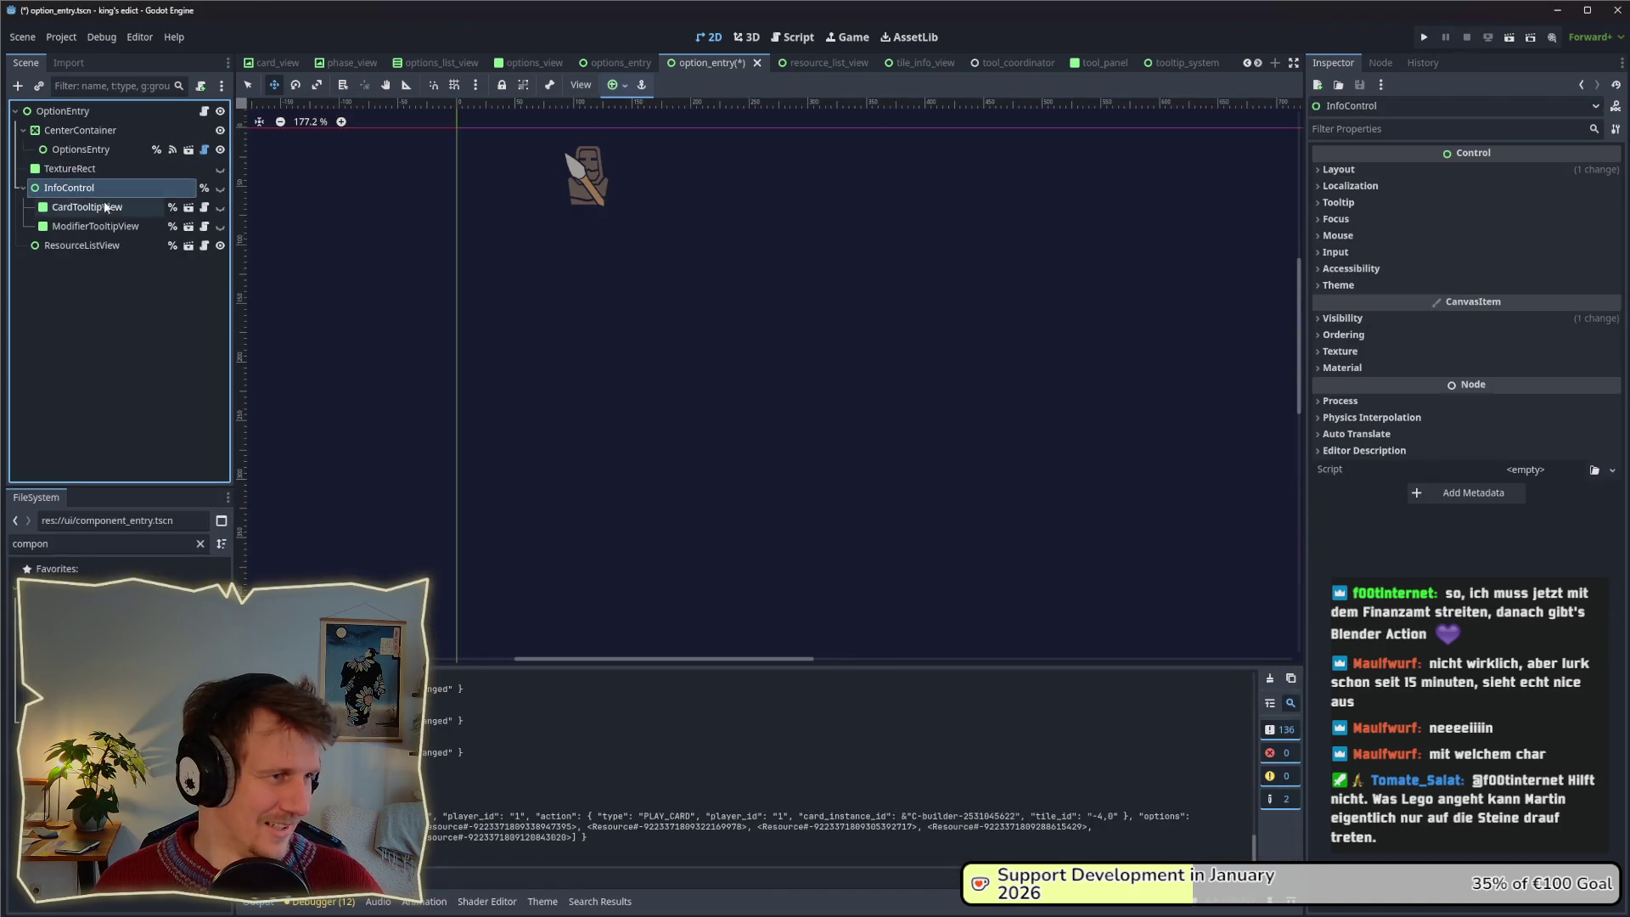
click(99, 228)
click(95, 206)
click(98, 227)
click(98, 245)
click(95, 206)
click(89, 188)
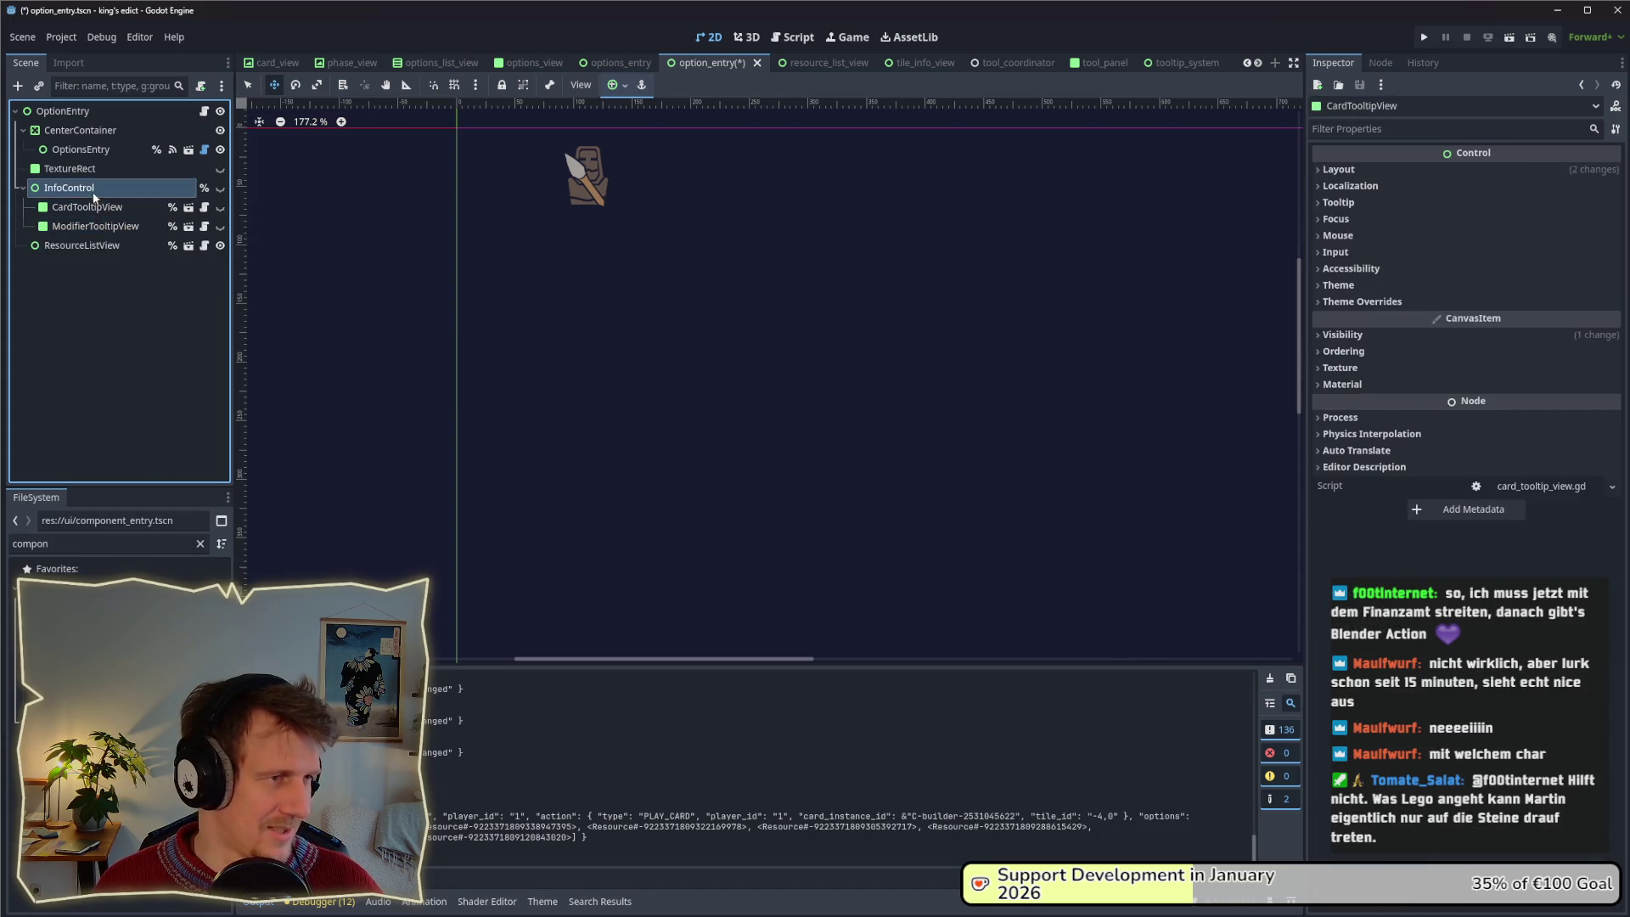
click(85, 168)
click(83, 182)
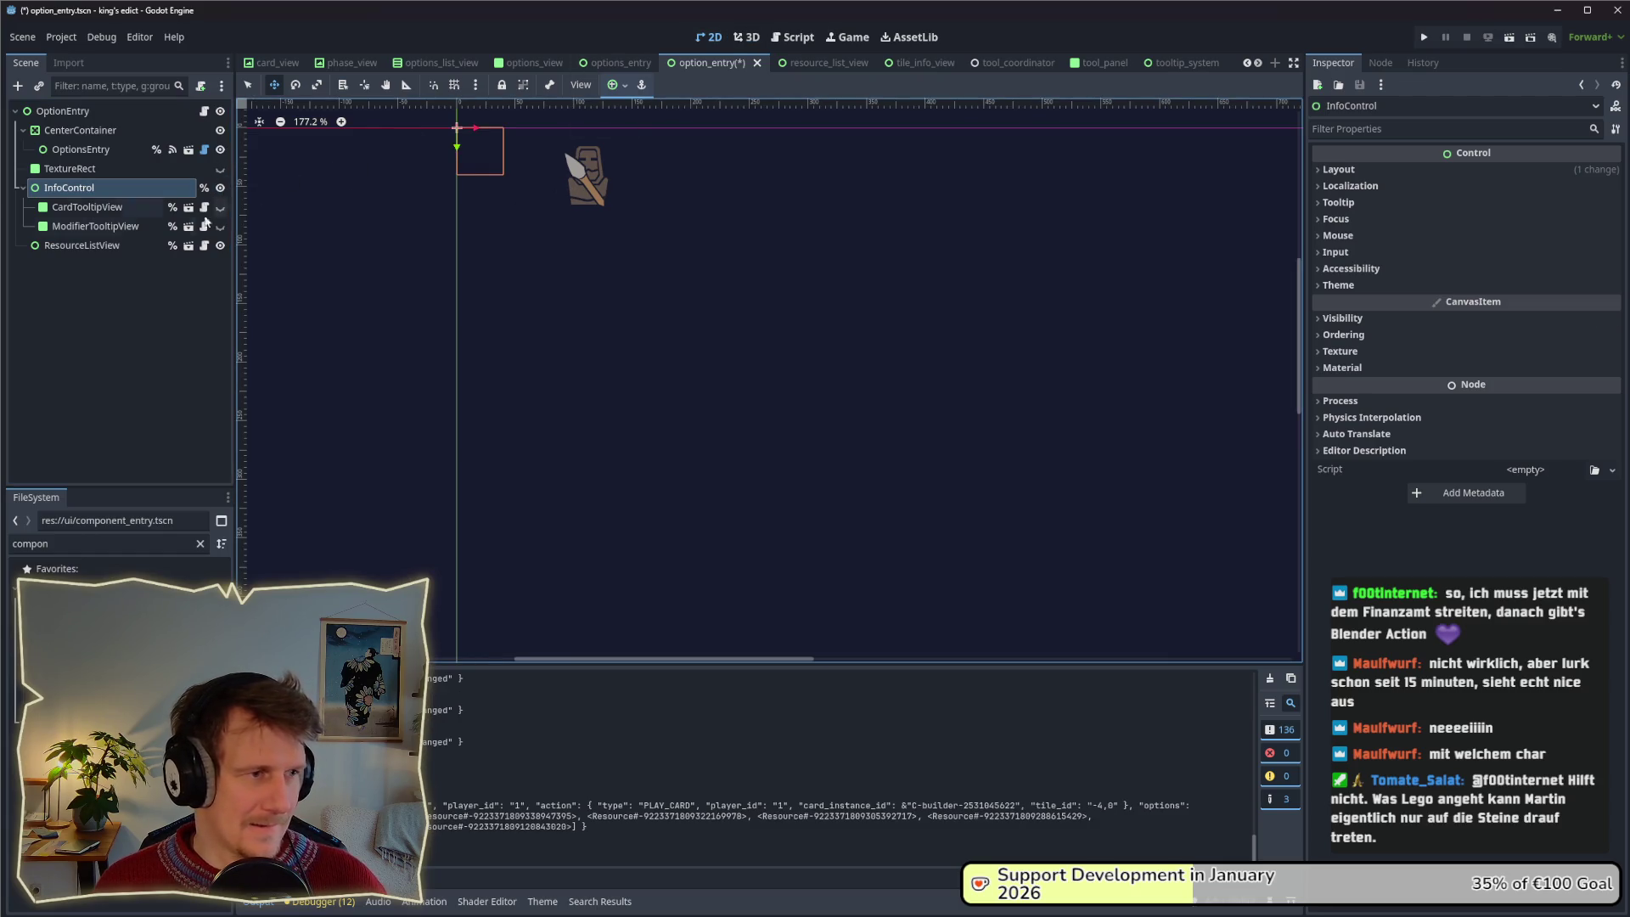
Make CardTooltipView and ModifierTooltipView visible under InfoControl.
click(124, 212)
scroll(728, 444, up, 3)
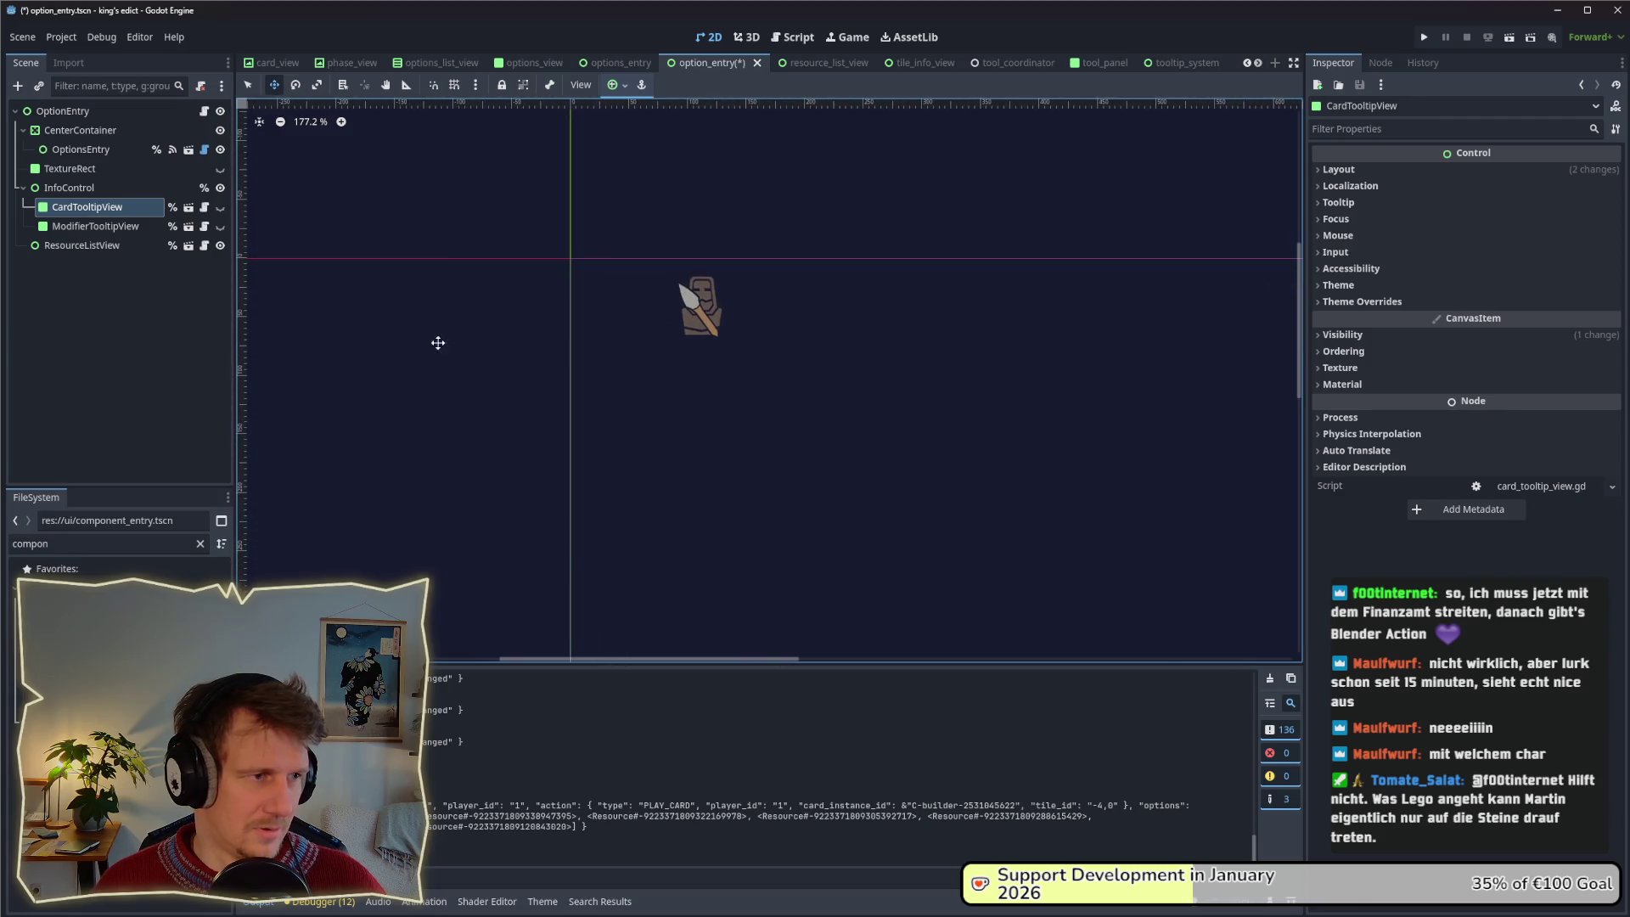
click(220, 208)
click(220, 226)
click(87, 197)
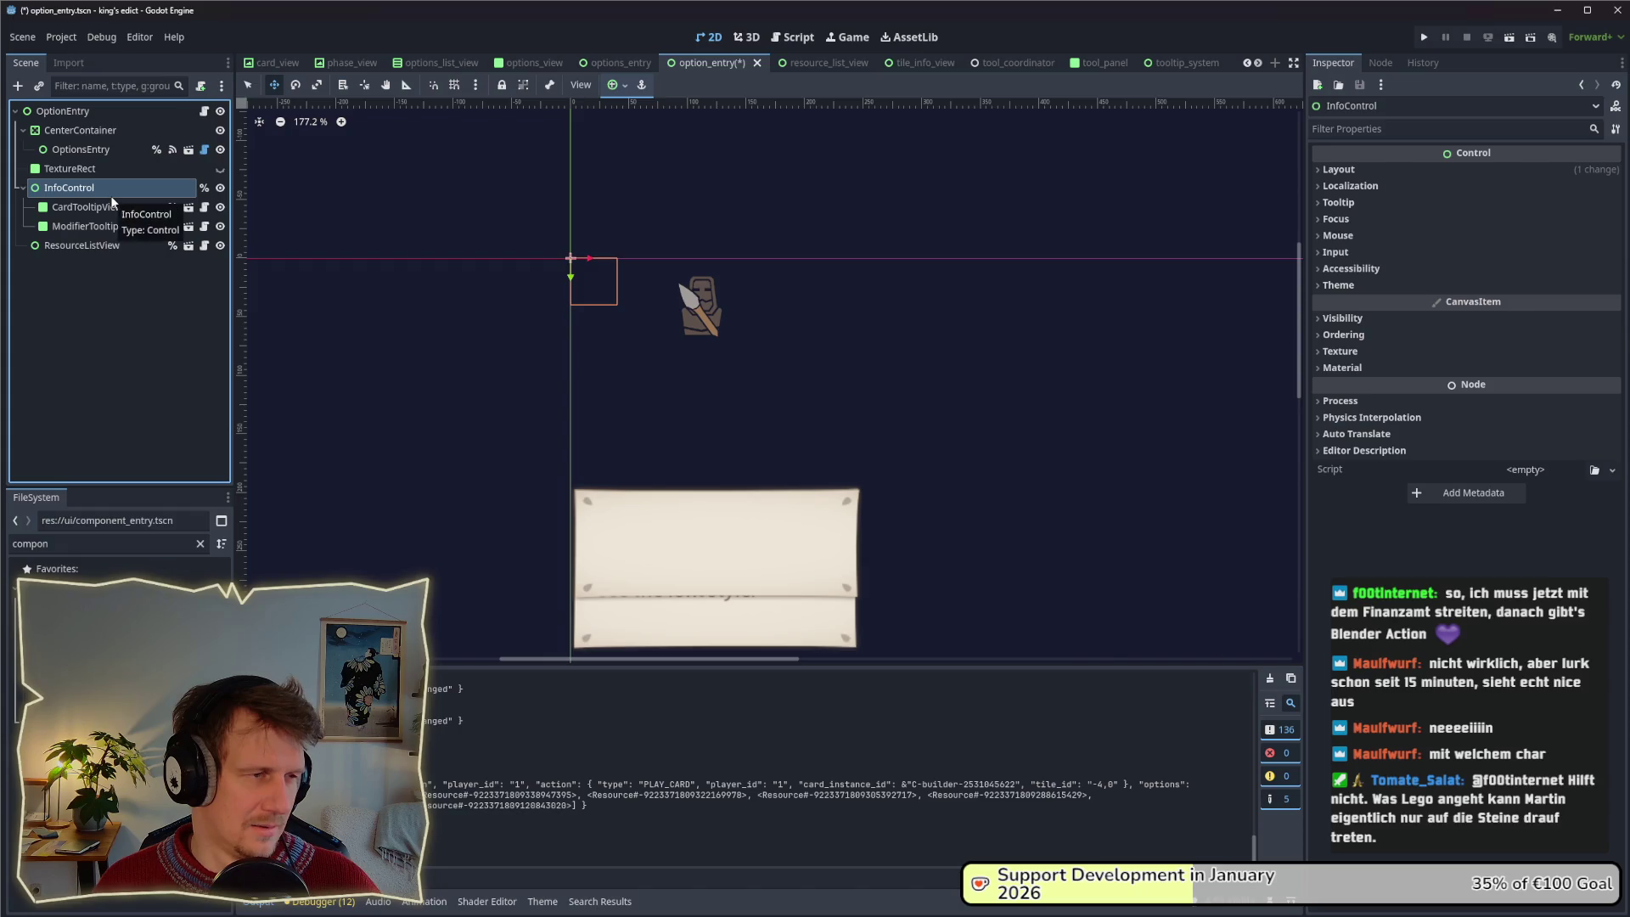
Change InfoControl's node type to CenterContainer, then select CardTooltipView.
right_click(100, 190)
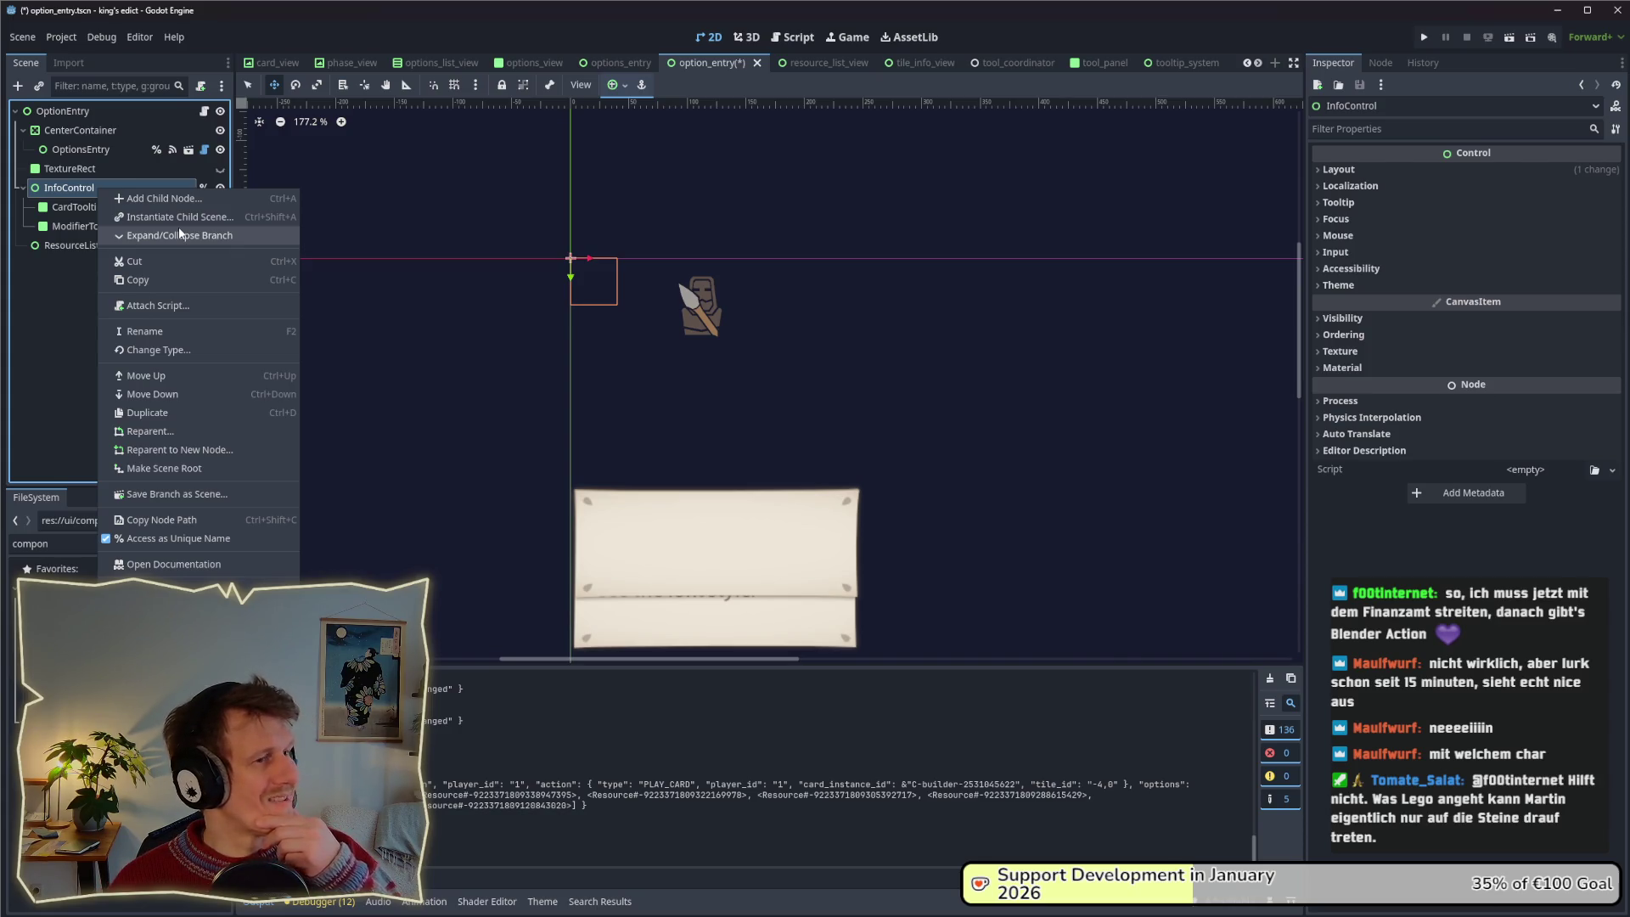
click(187, 349)
text(Center)
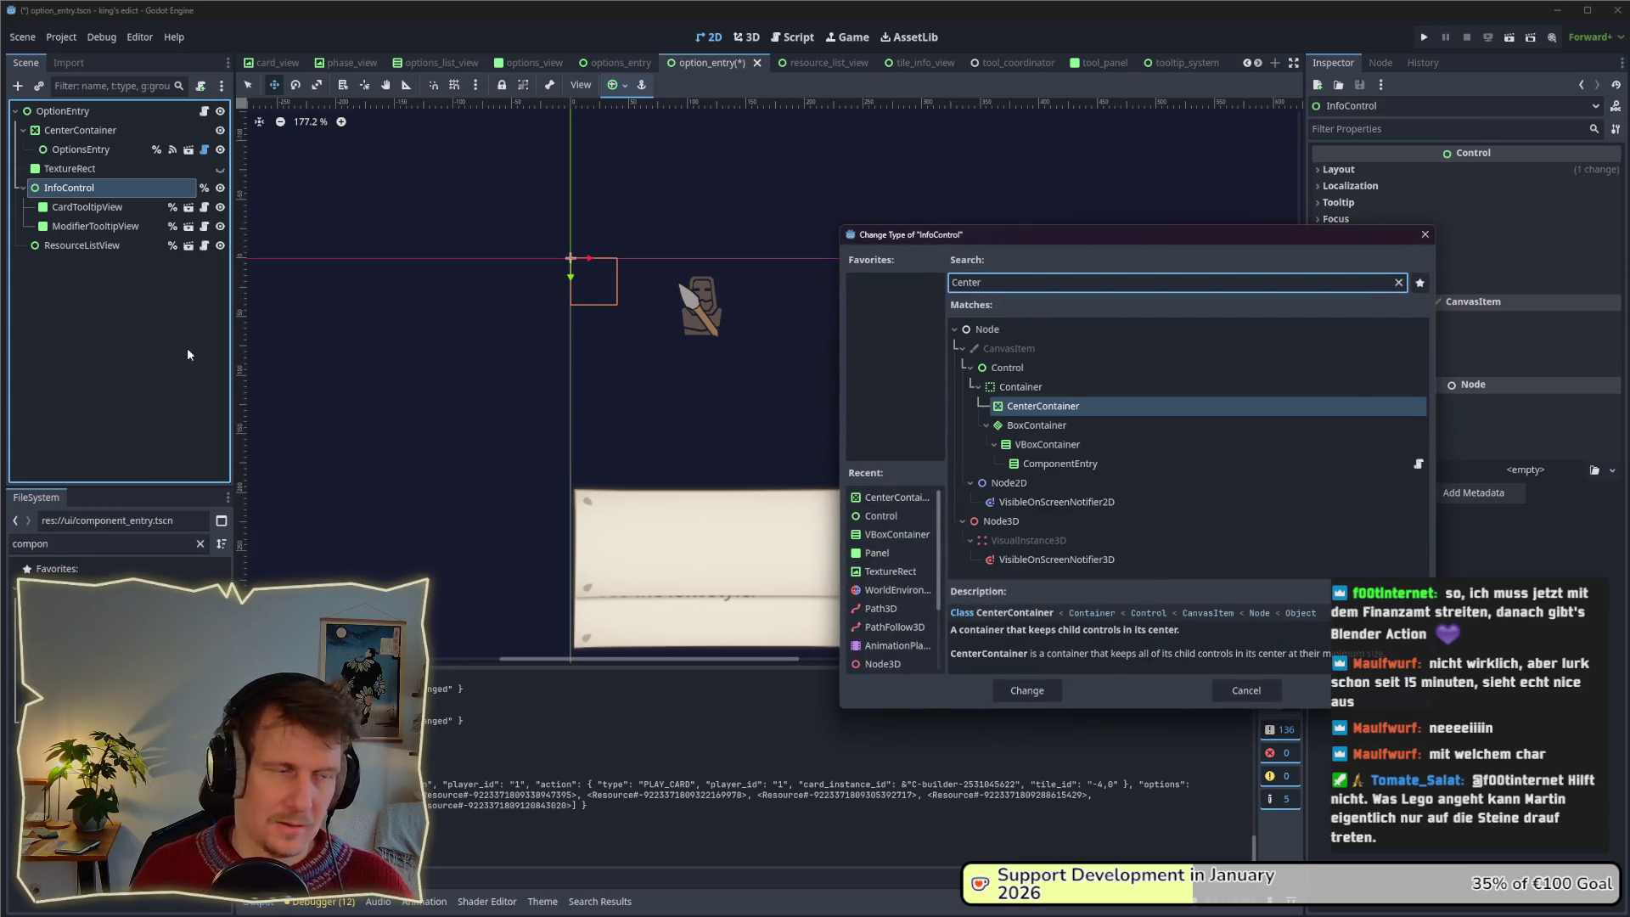
key(Return)
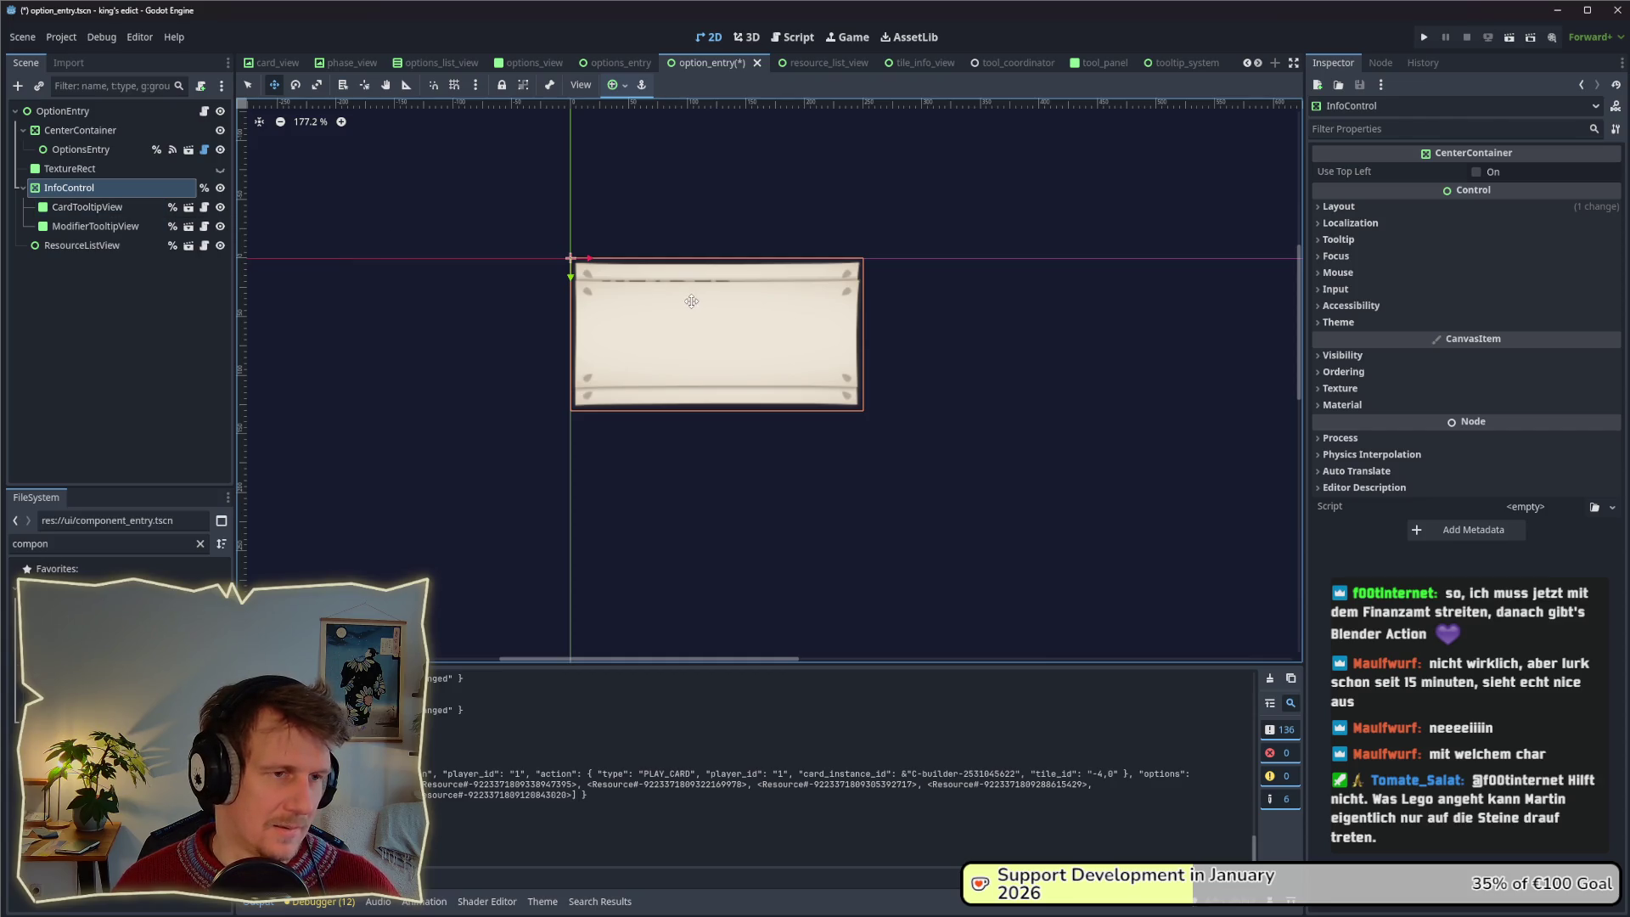
click(111, 211)
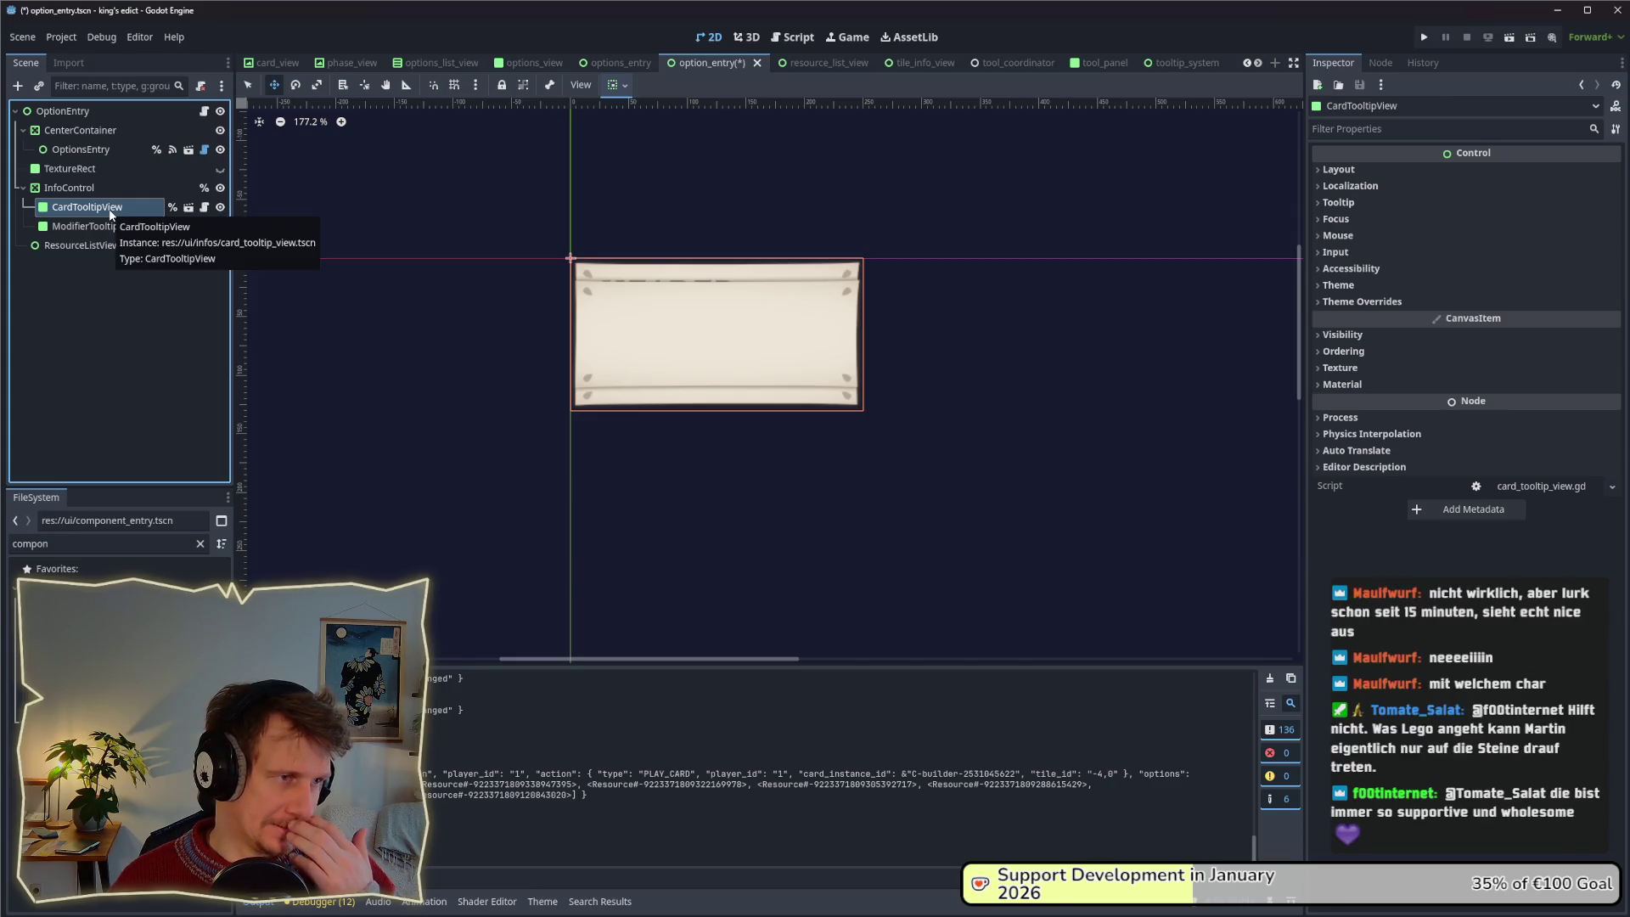
Drag the InfoControl panel below the sprite and leave TextureRect hidden.
click(70, 188)
drag(670, 330, 658, 571)
click(220, 169)
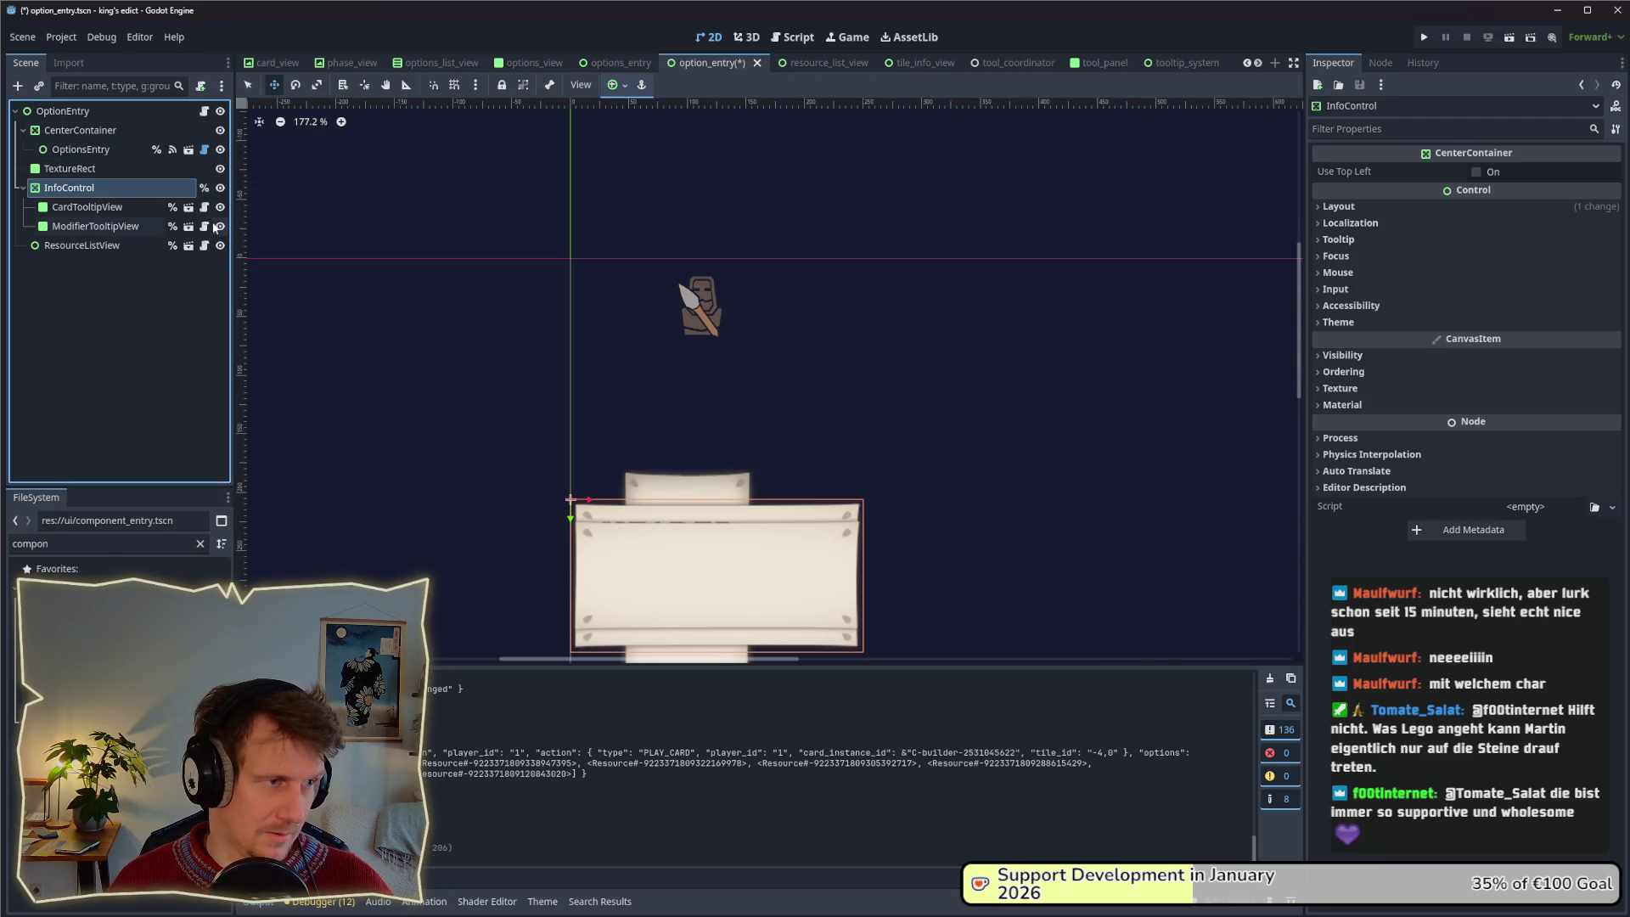
click(119, 246)
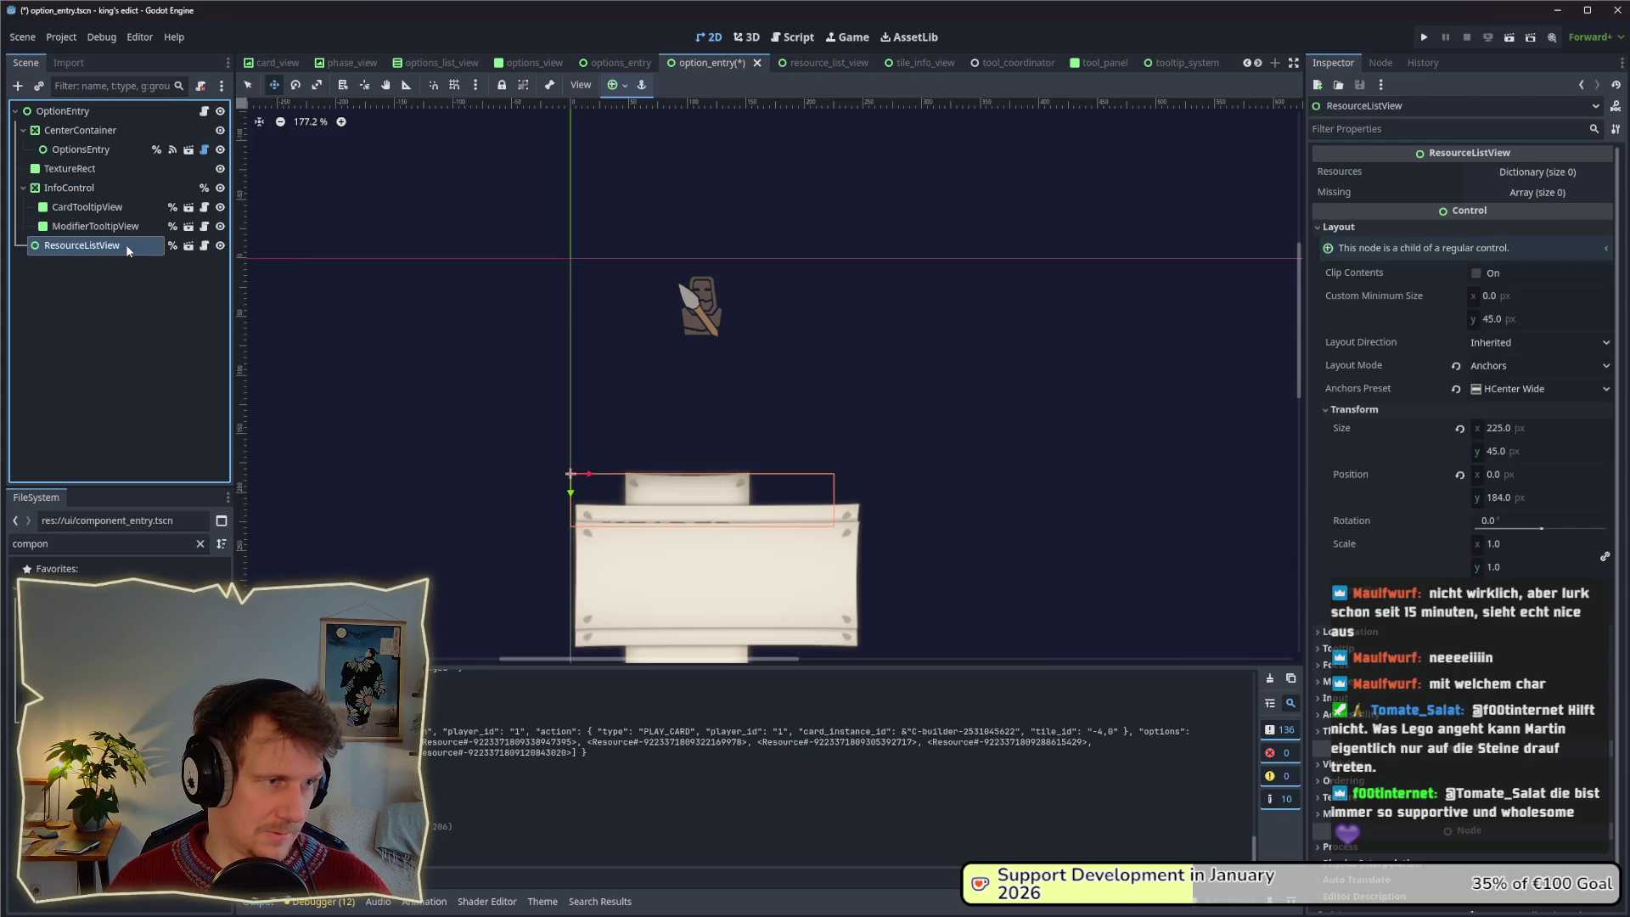
click(220, 168)
Save the option entry scene and run the project.
key(ctrl+s)
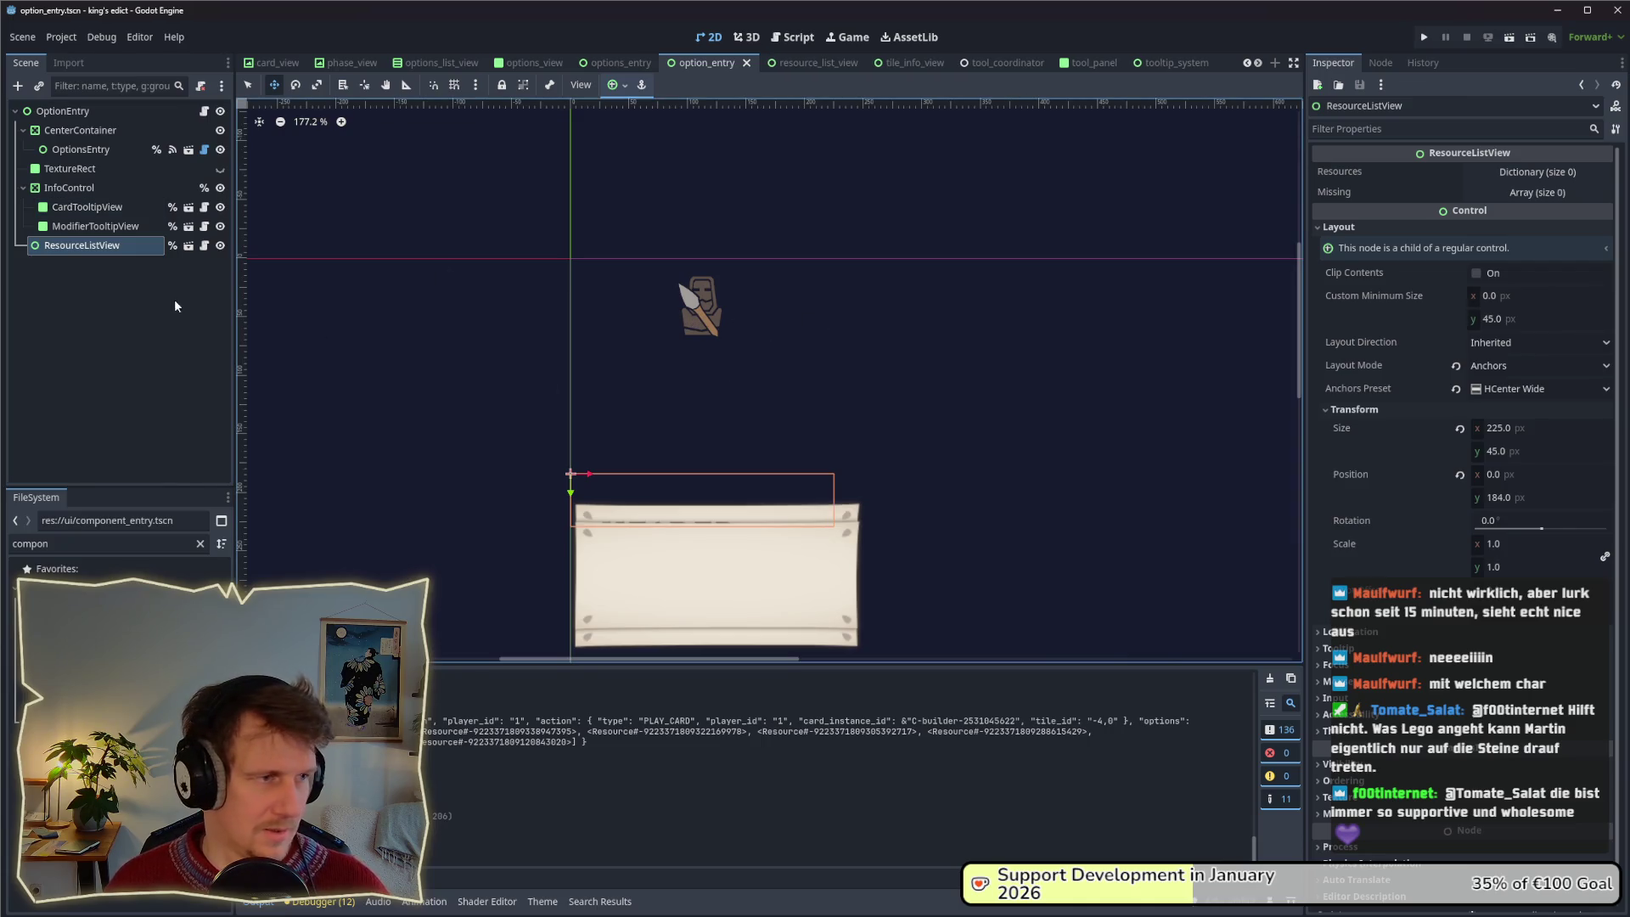
key(alt+Tab)
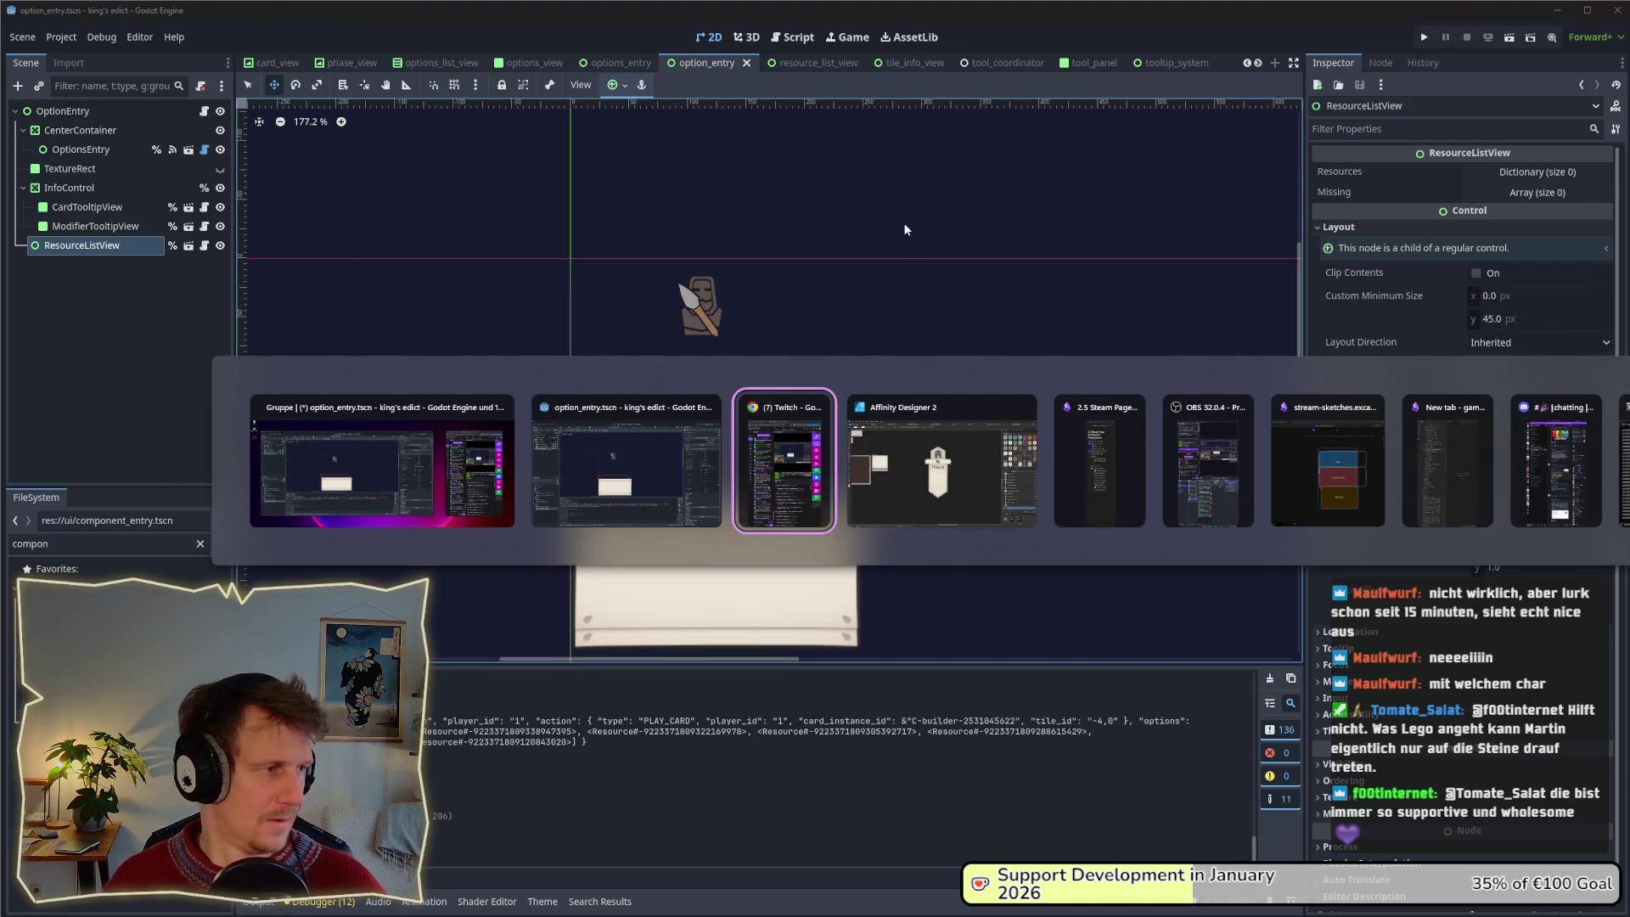
click(655, 459)
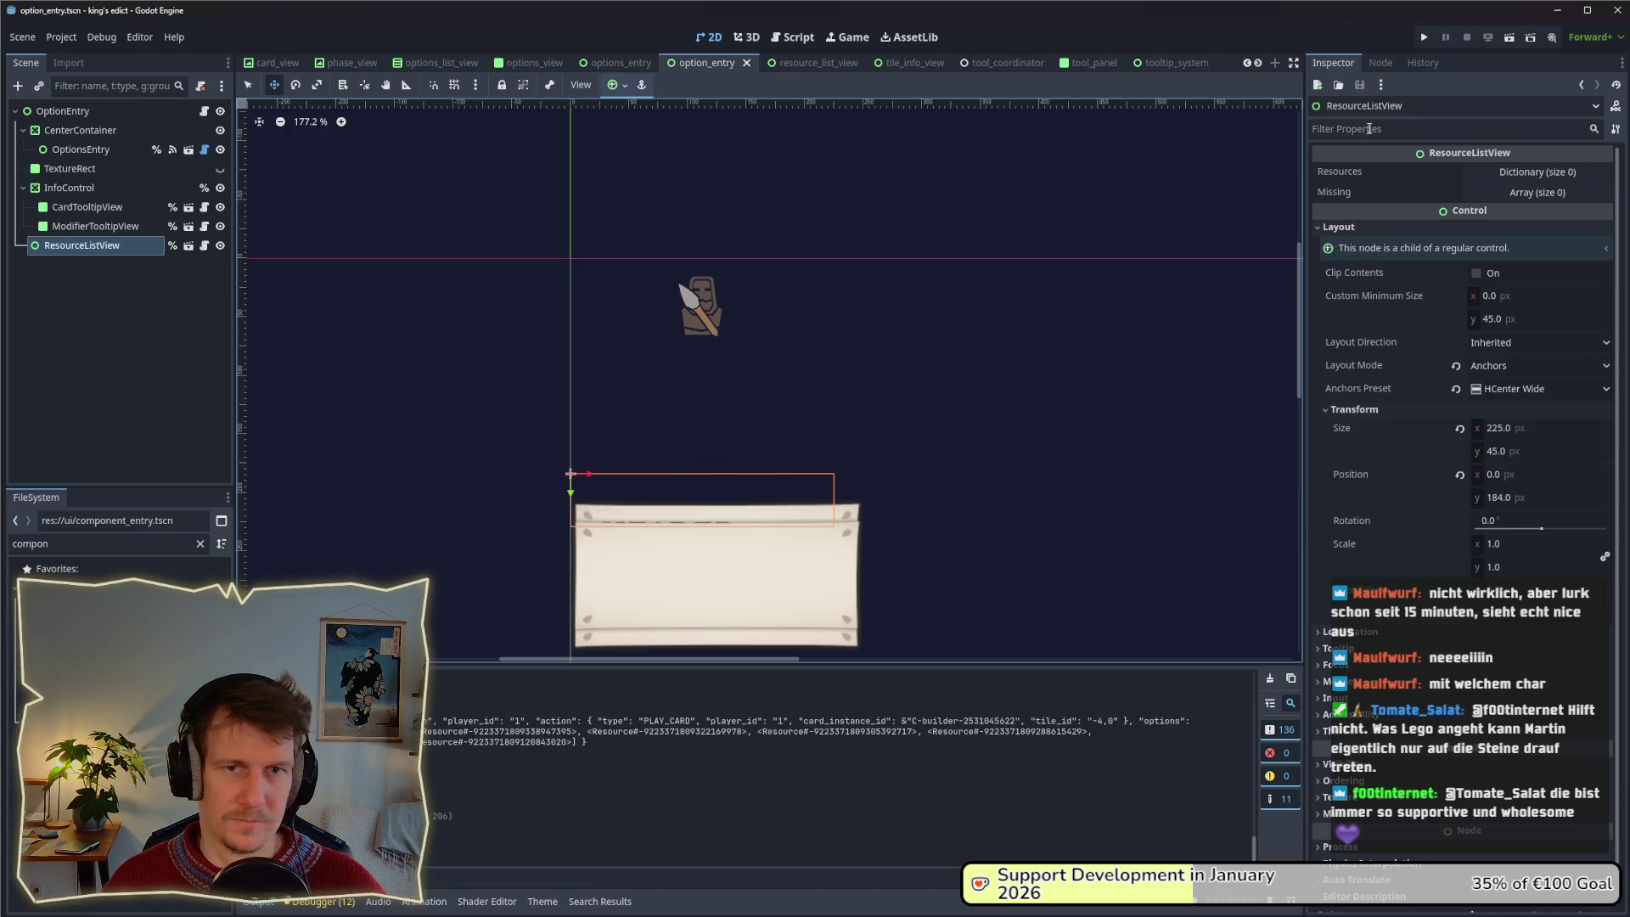
click(1424, 38)
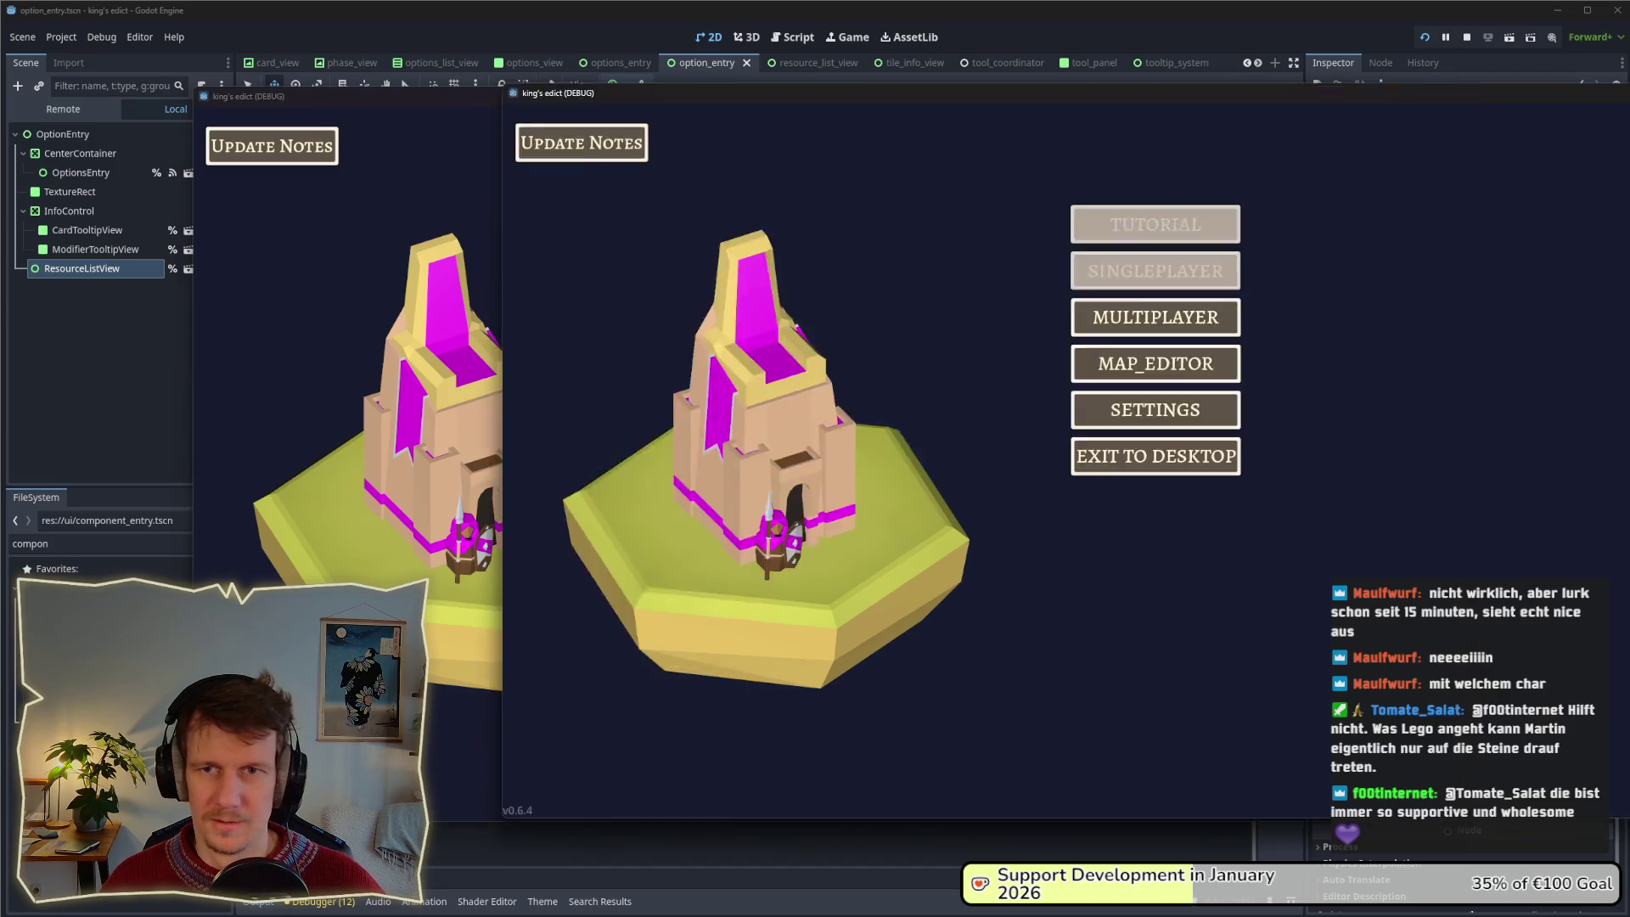
Start a multiplayer match on Small Islands 2.map, place a serf, and check building tooltips.
click(909, 321)
click(987, 204)
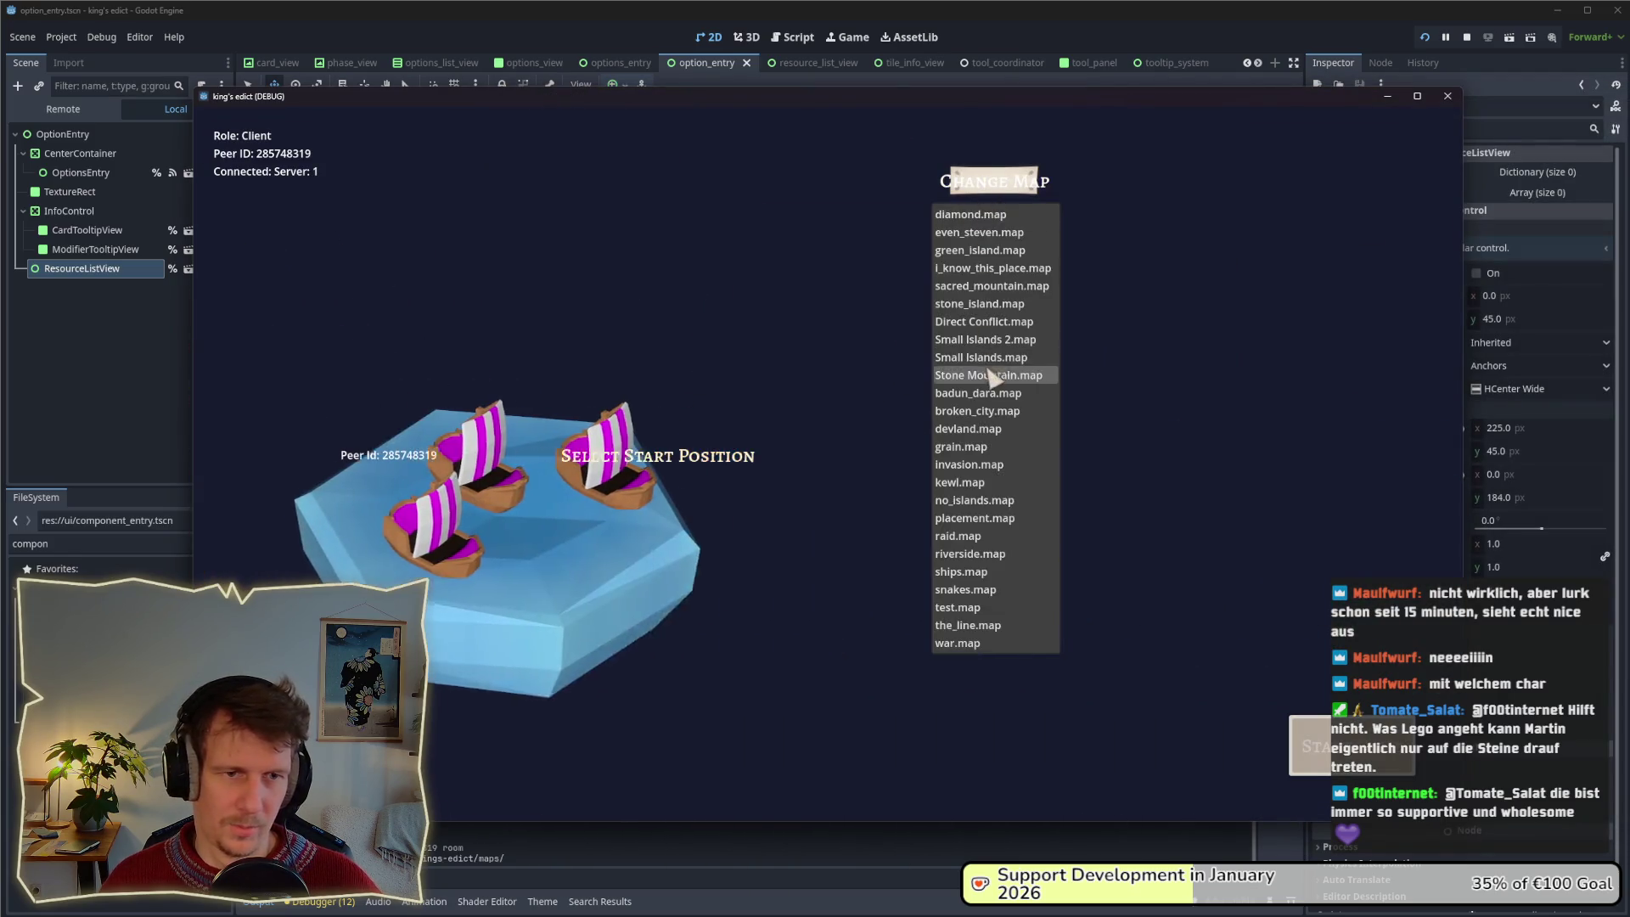
click(993, 374)
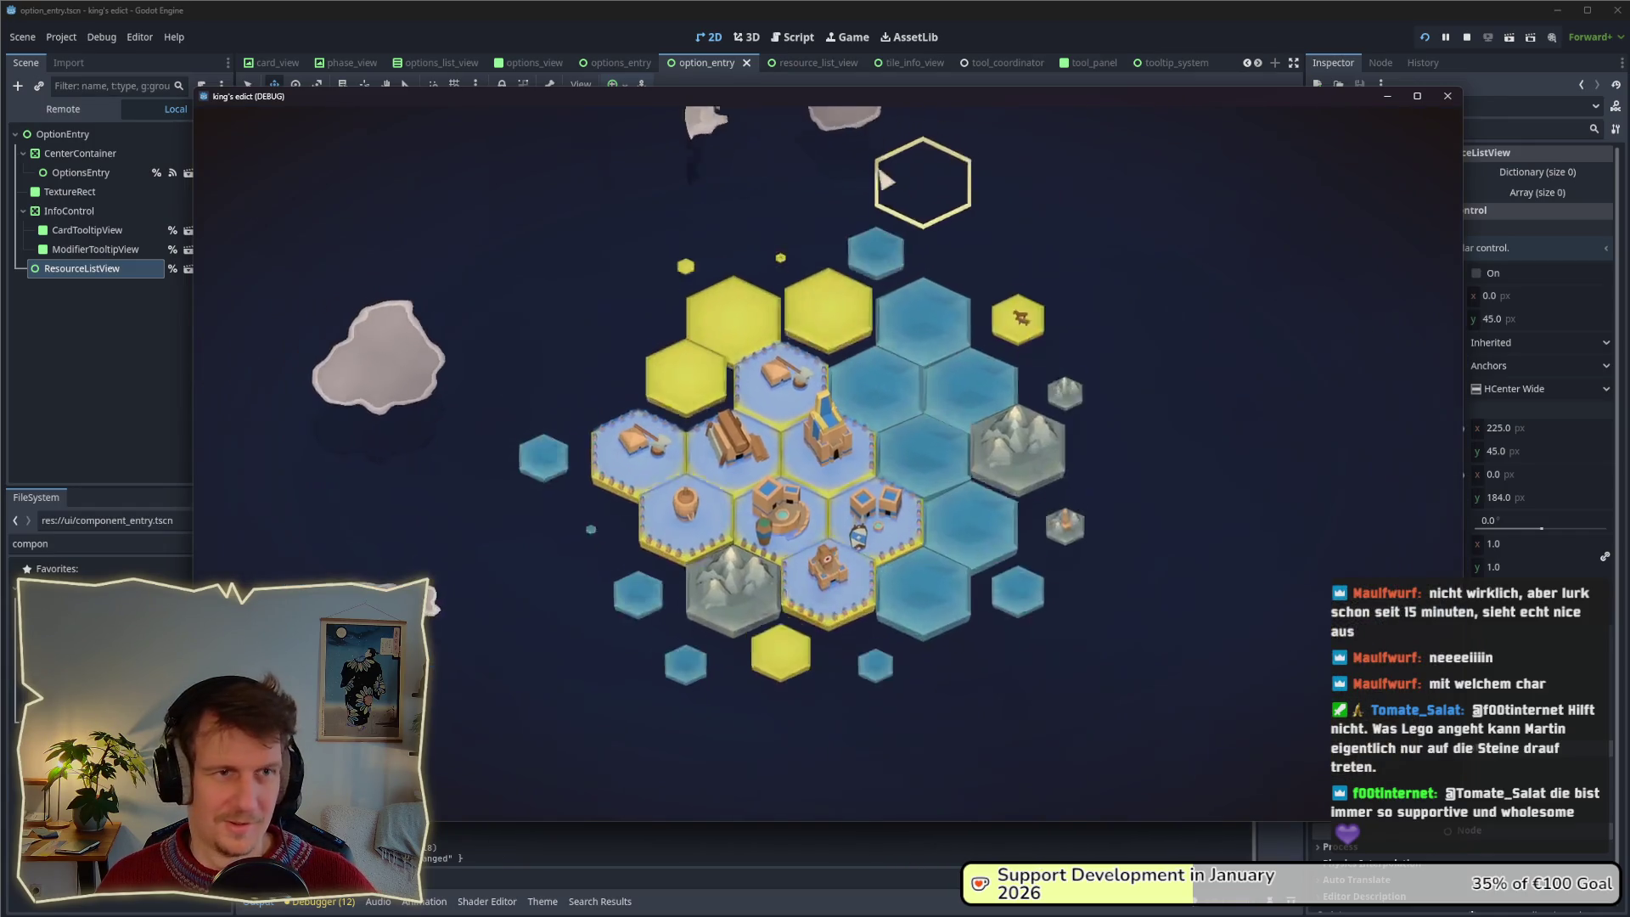
drag(831, 103, 726, 100)
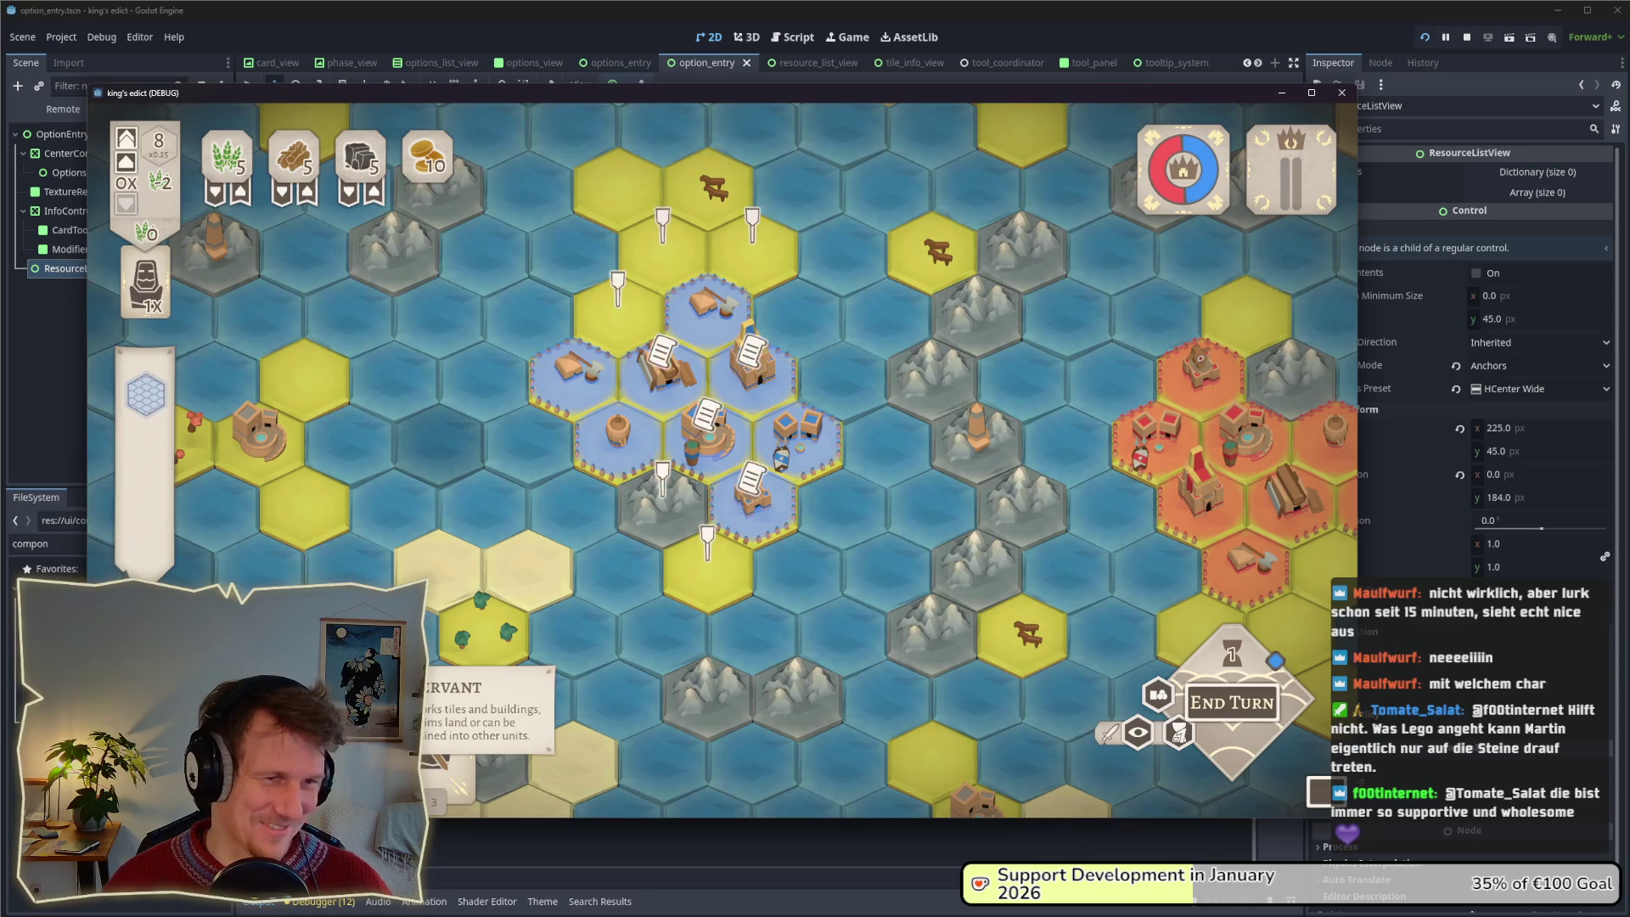
click(659, 245)
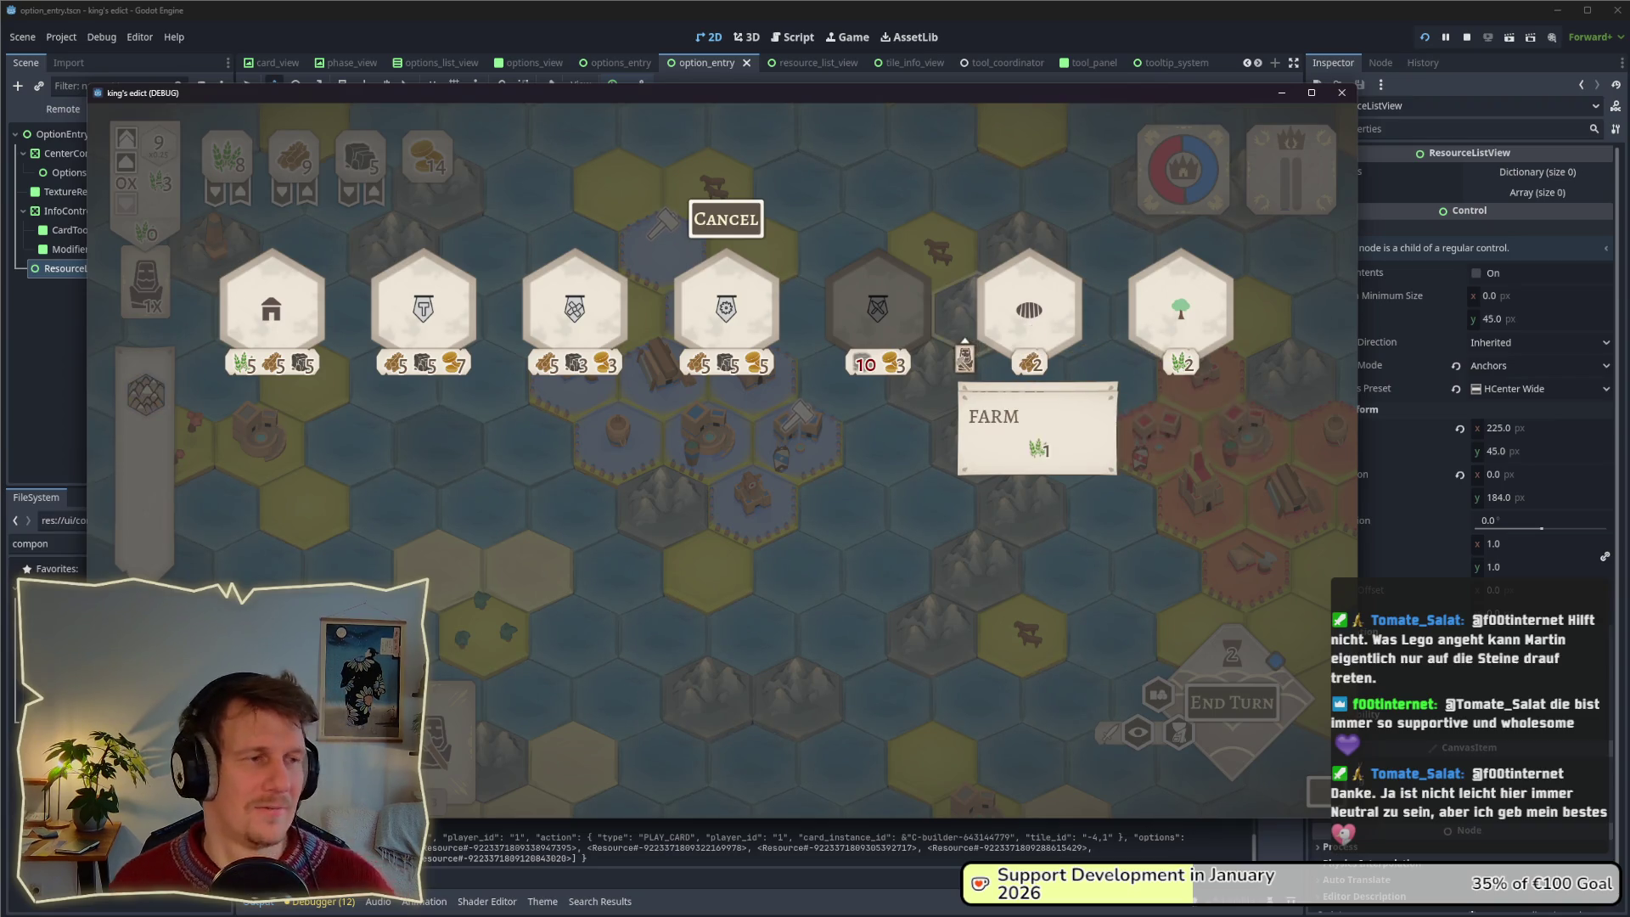
key(alt+Tab)
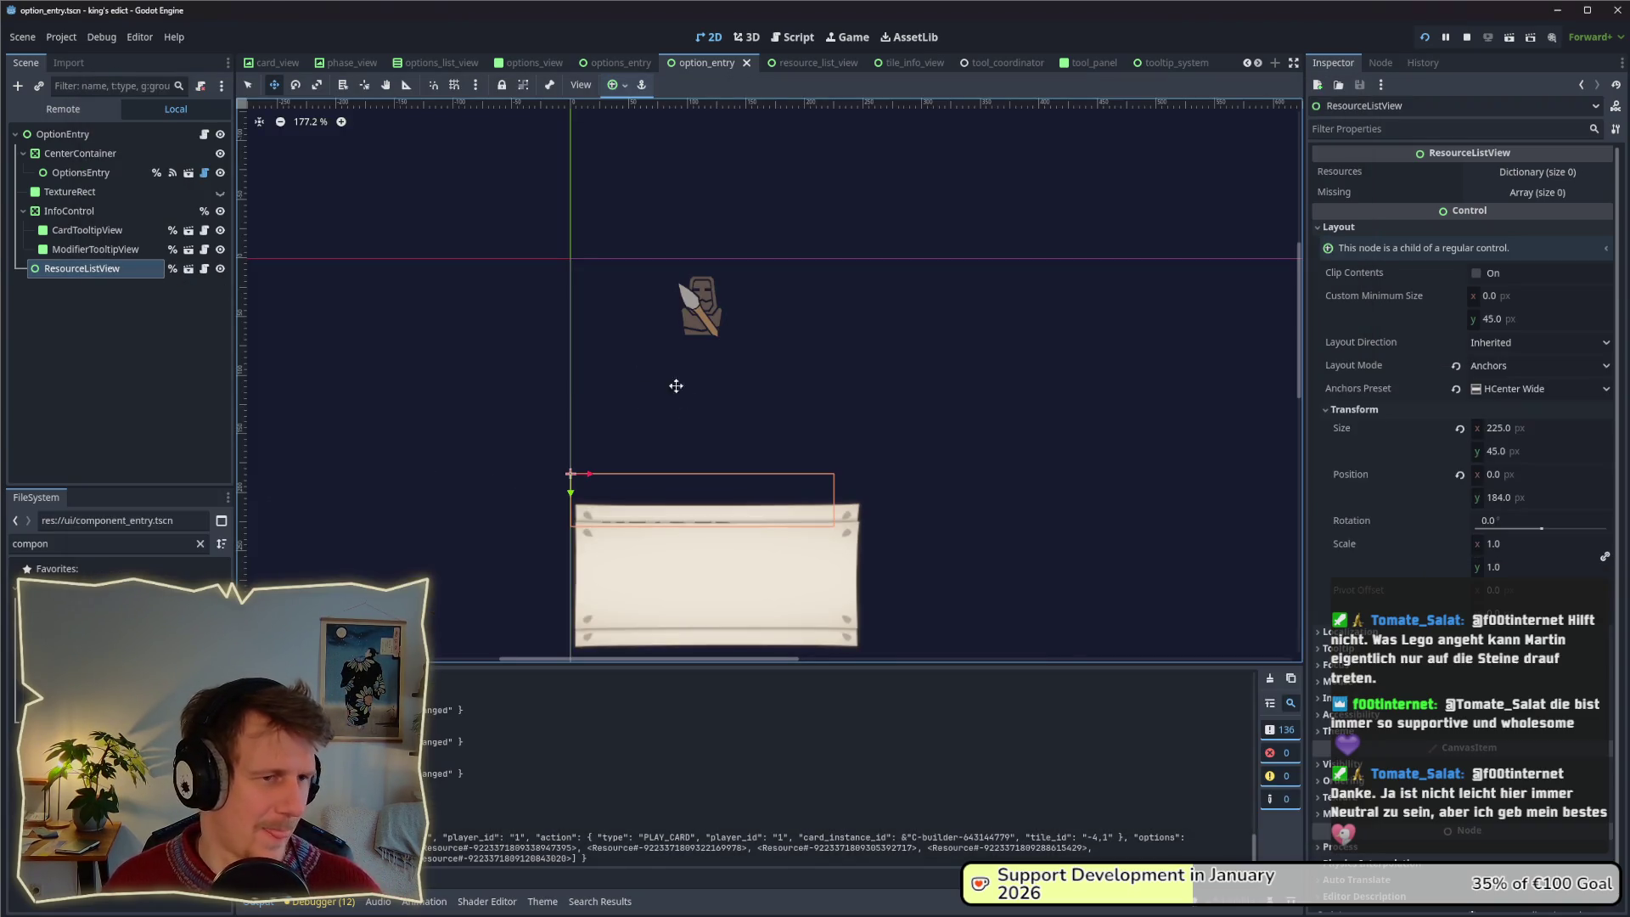
Hide the modifier tooltip view and keep only CardTooltipView visible.
click(69, 211)
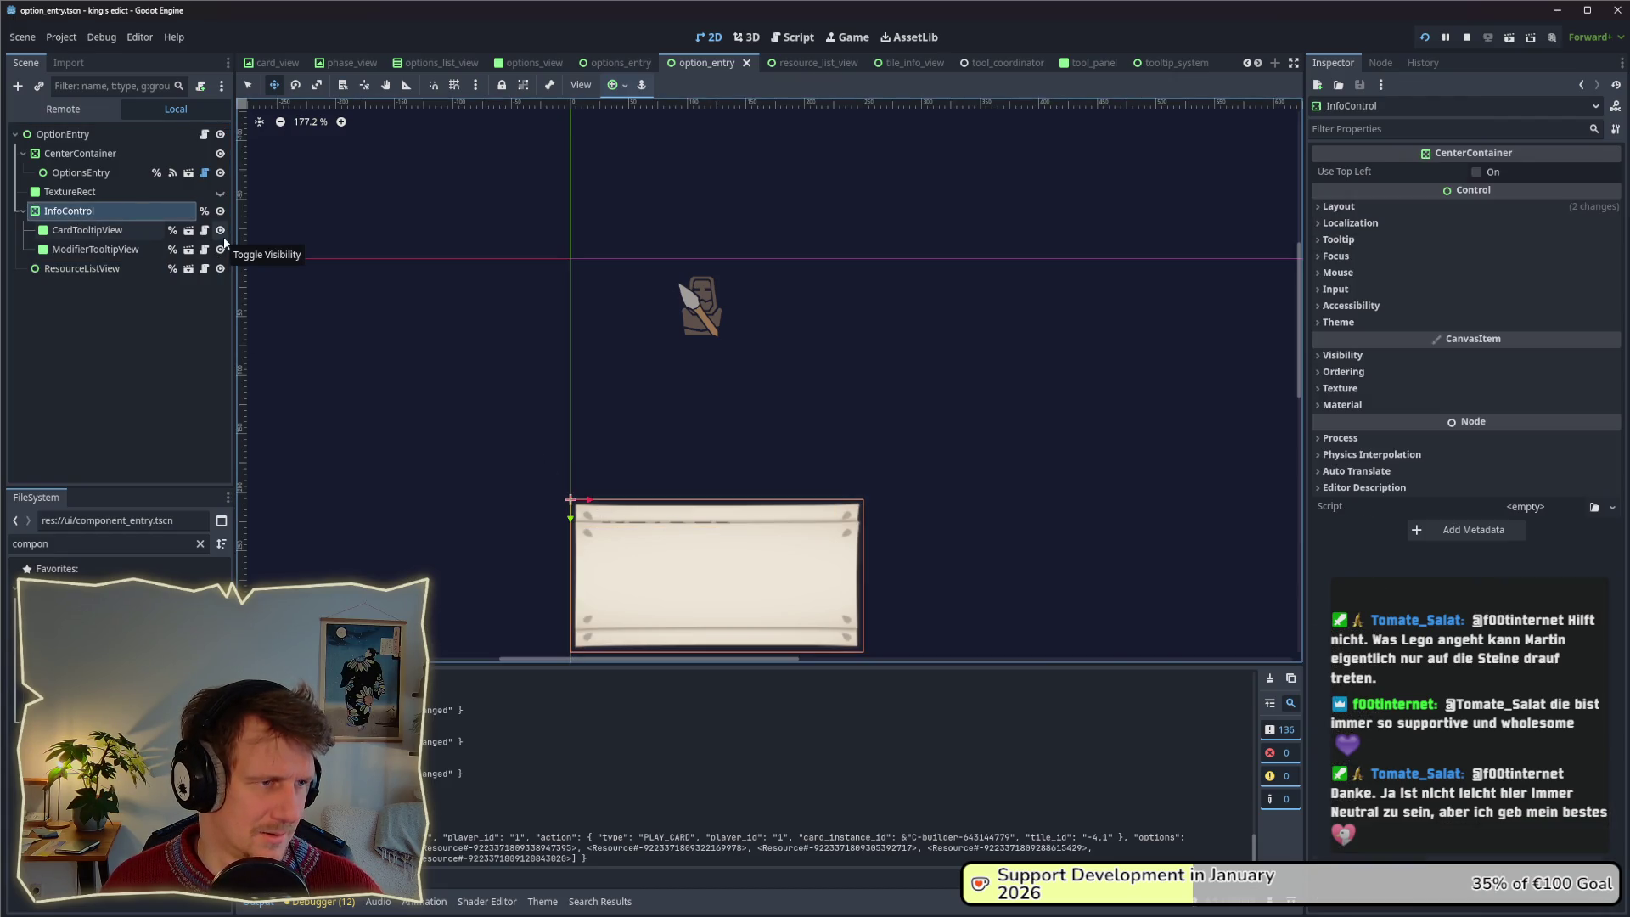
click(220, 249)
click(219, 230)
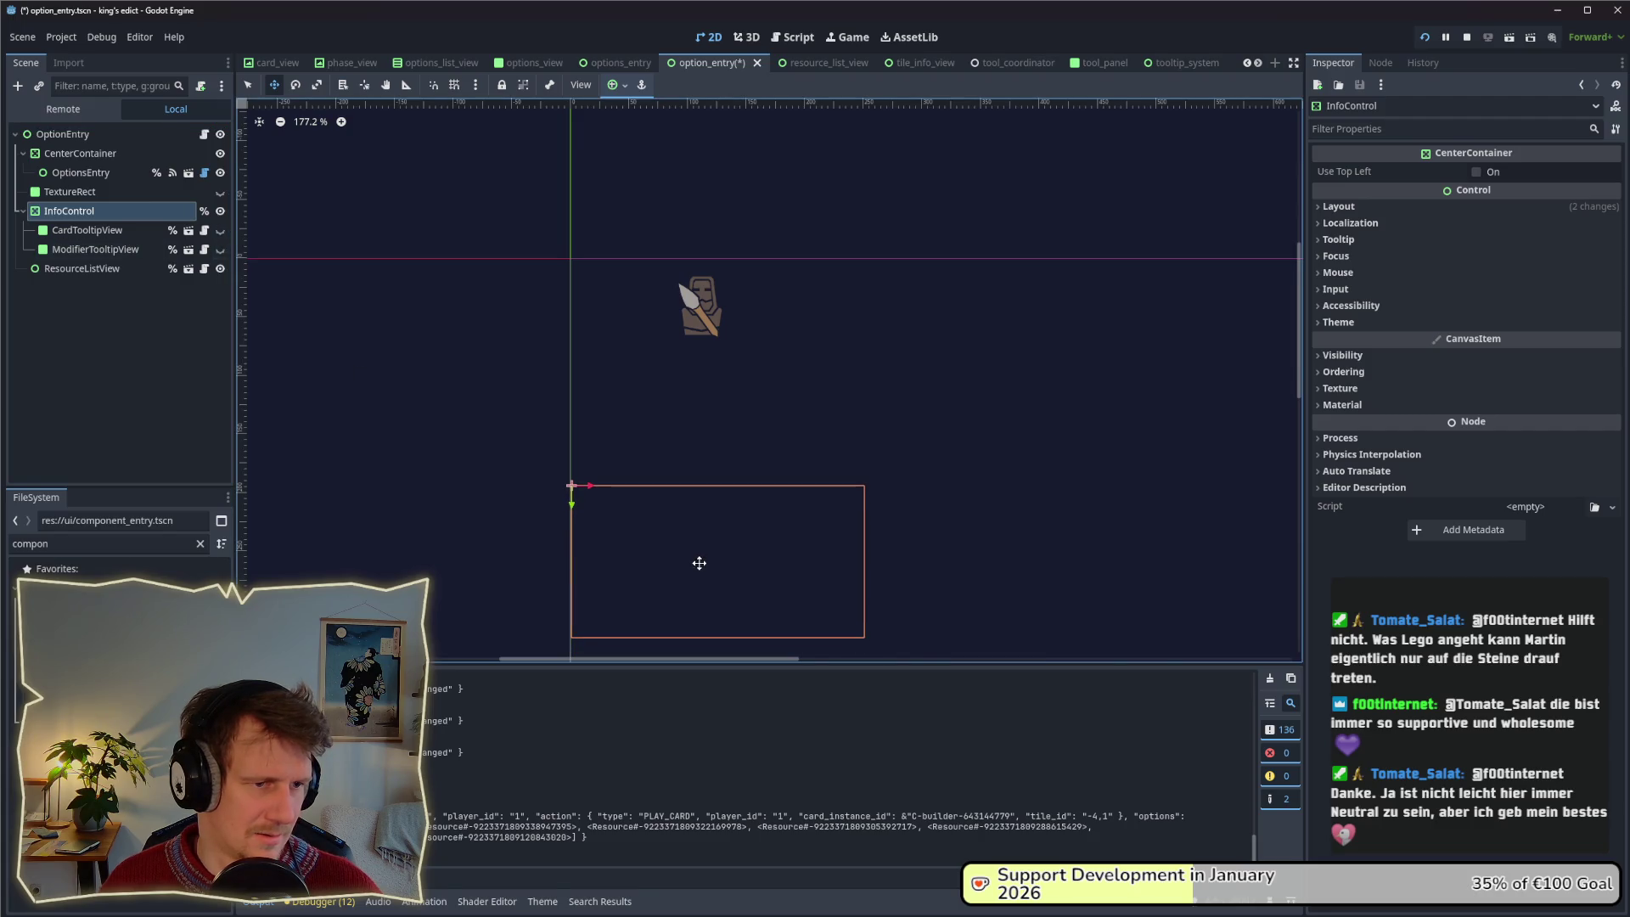
click(219, 230)
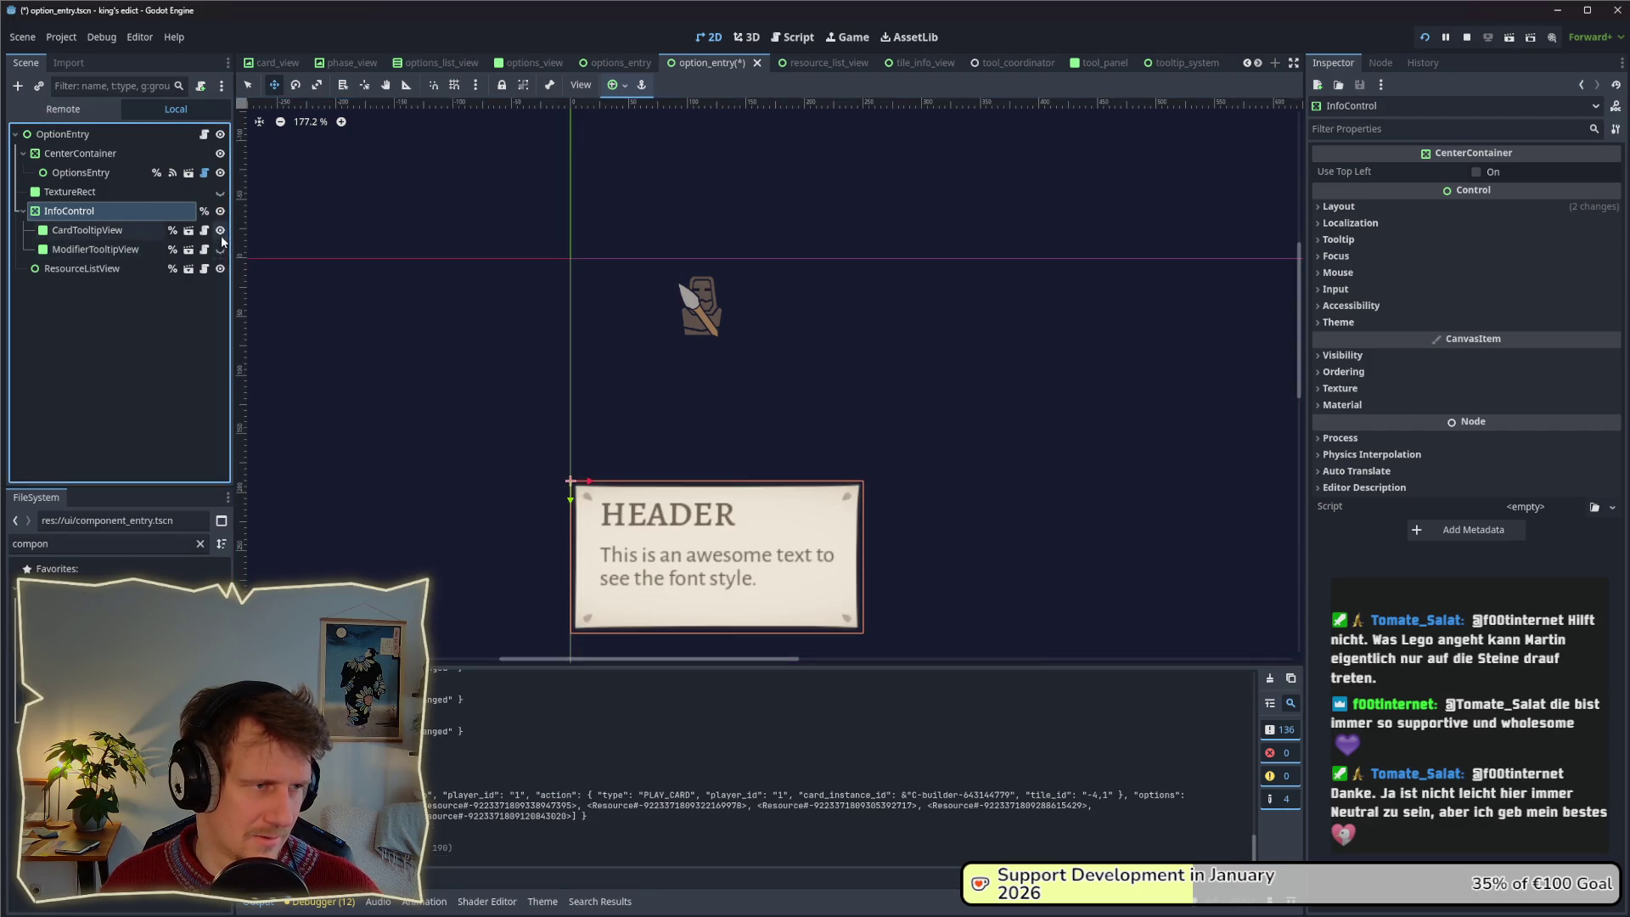
Check the HEADER tooltip cards on the build options in-game, then stop the game.
key(alt+Tab)
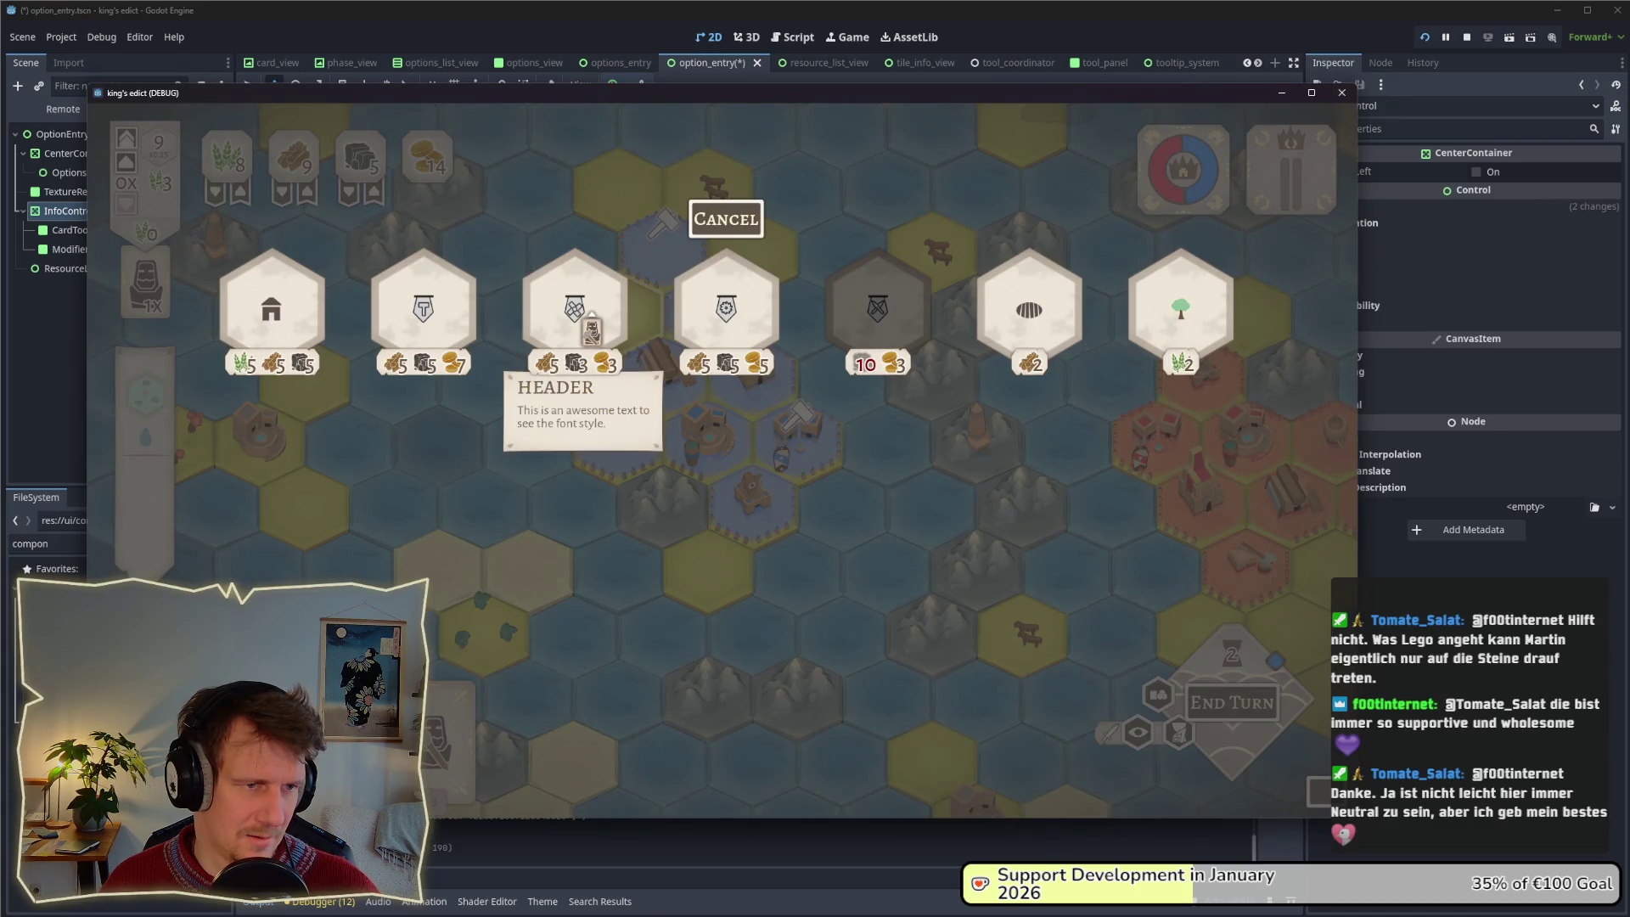
mouse_move(390, 340)
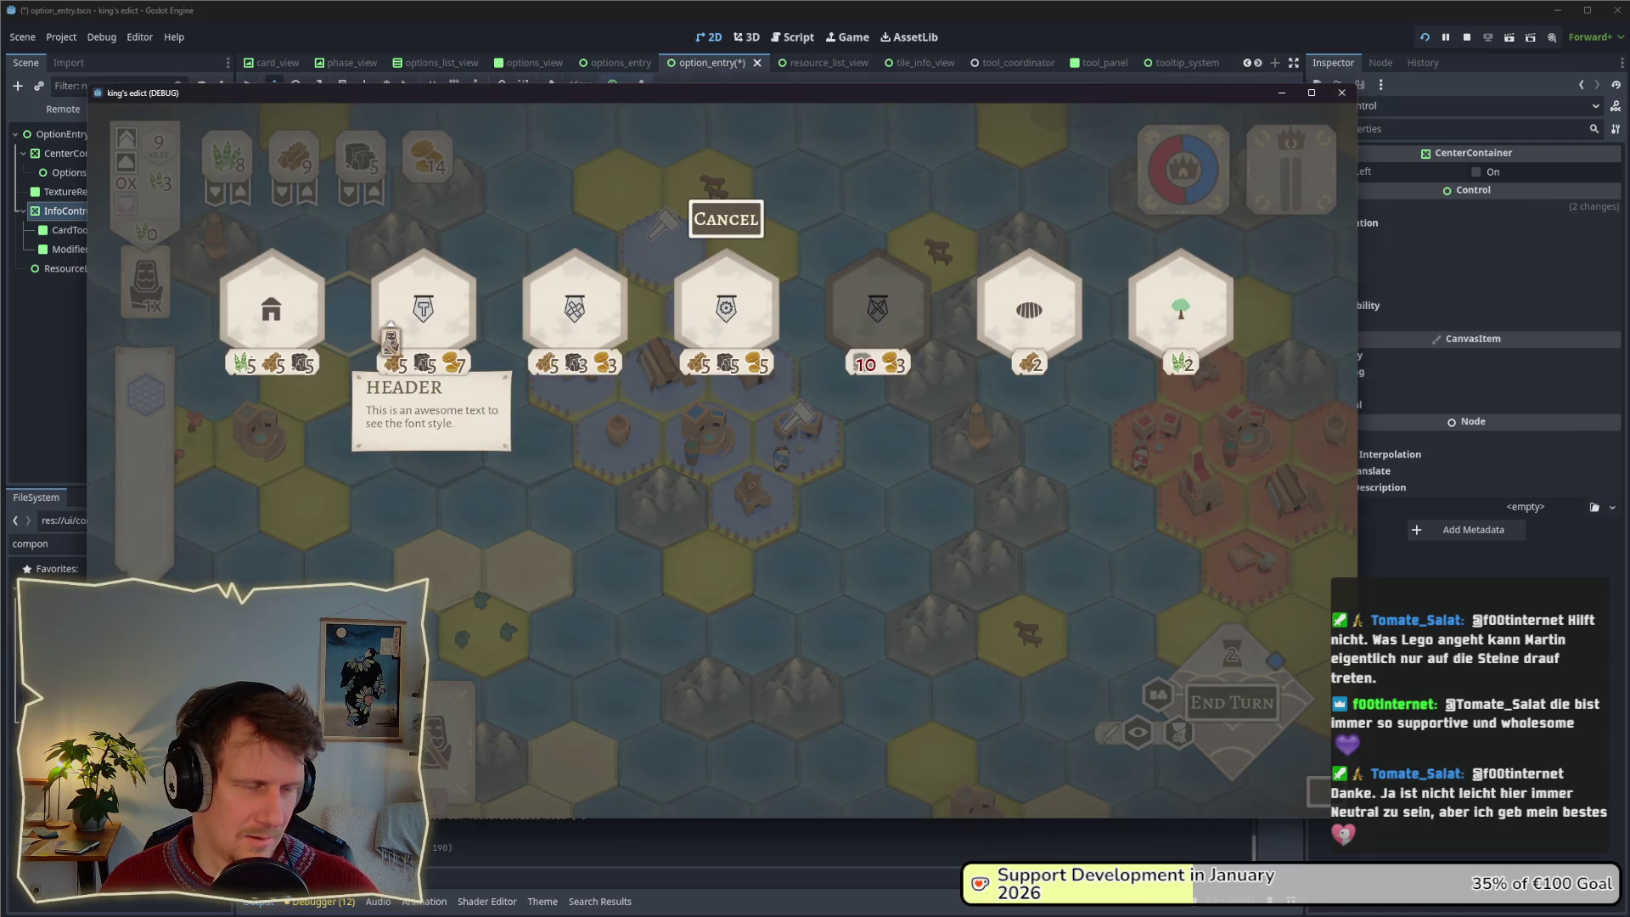
key(alt+Tab)
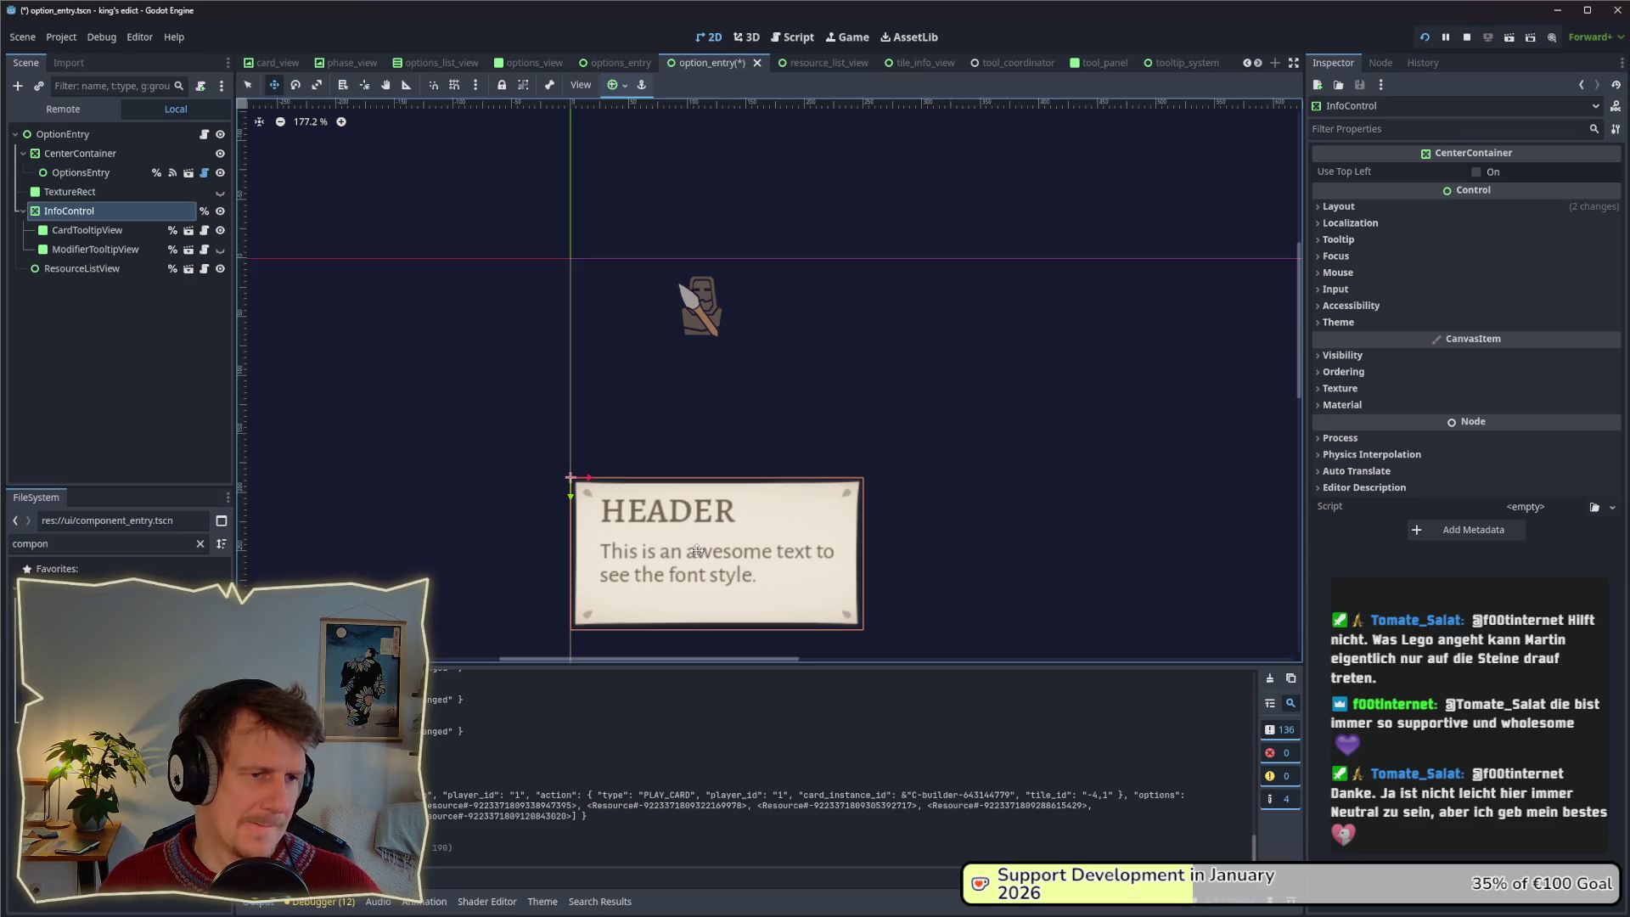
key(alt+Tab)
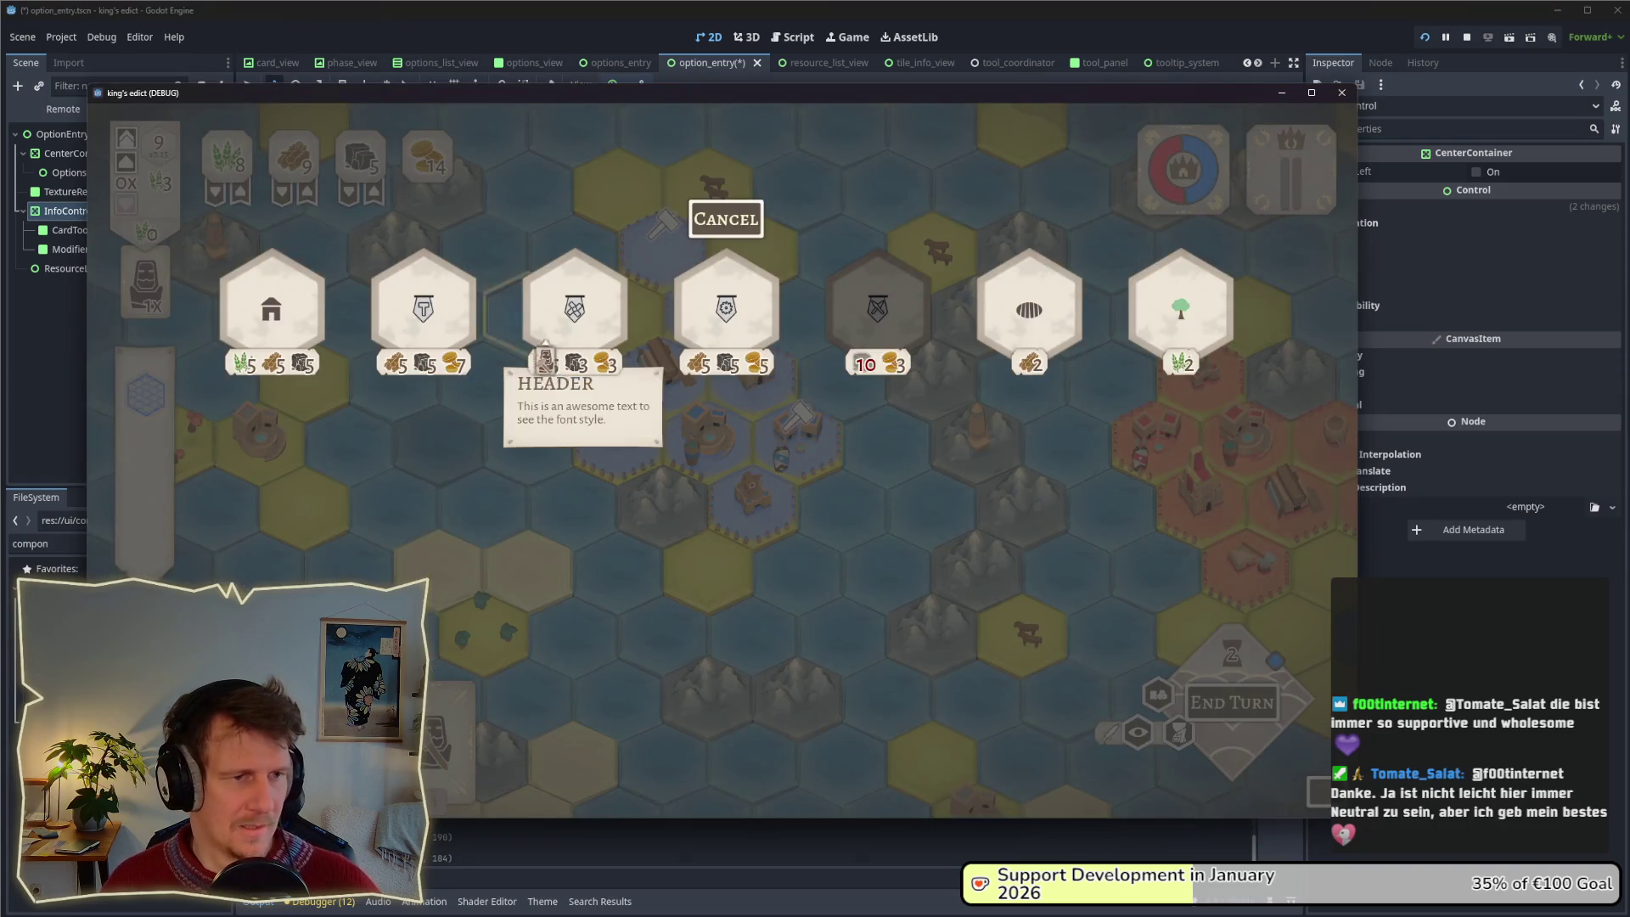
mouse_move(305, 312)
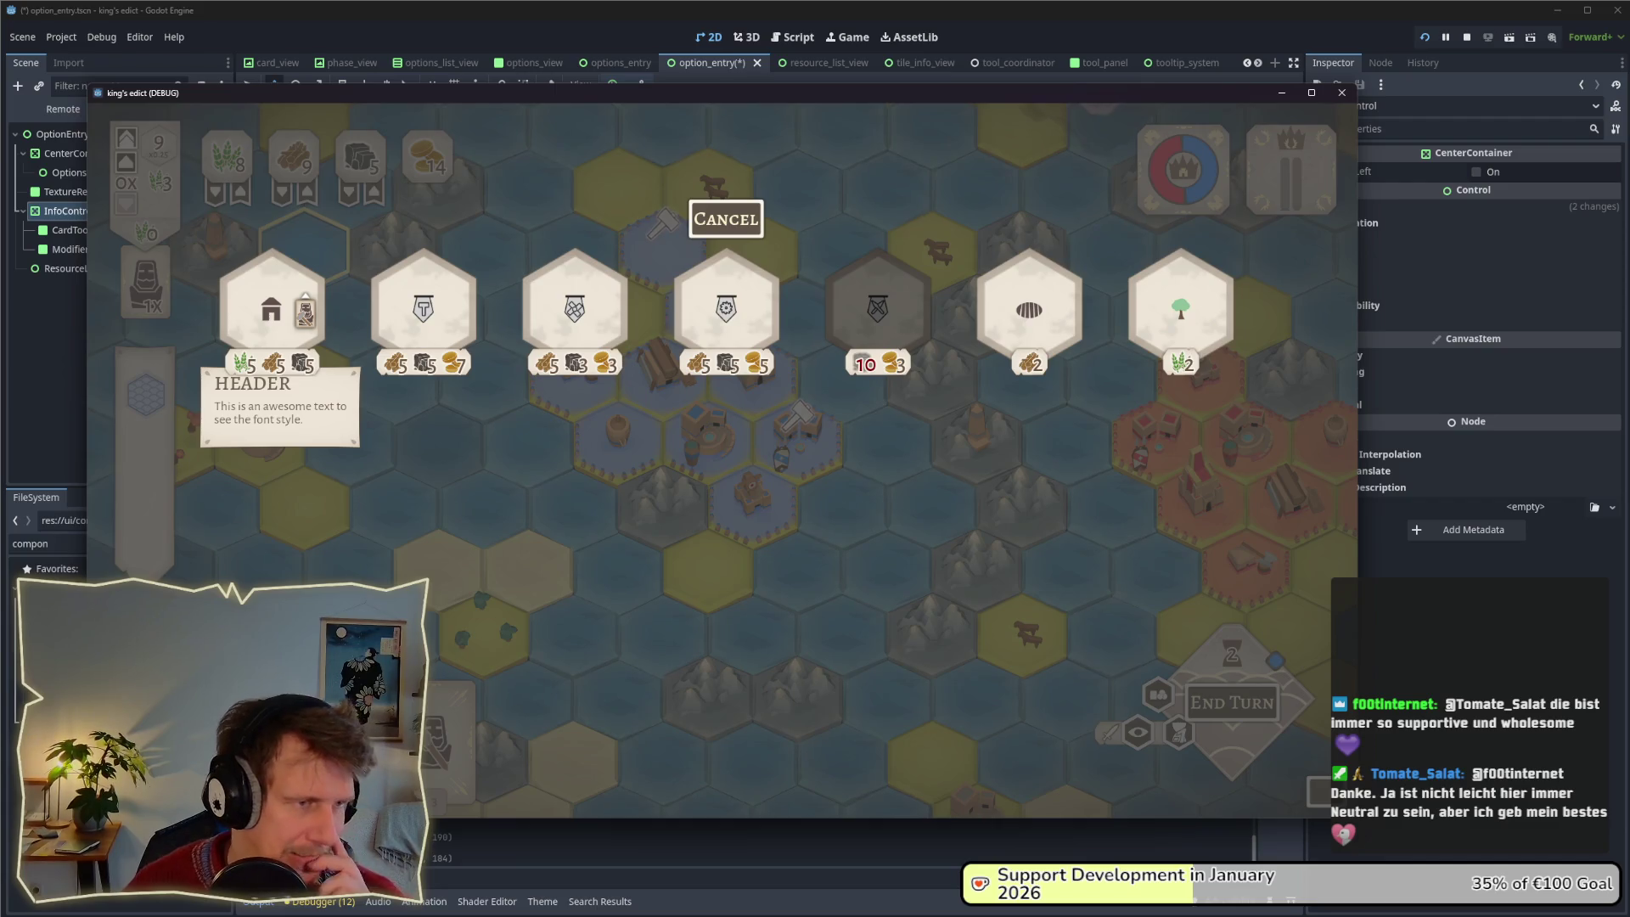
mouse_move(553, 341)
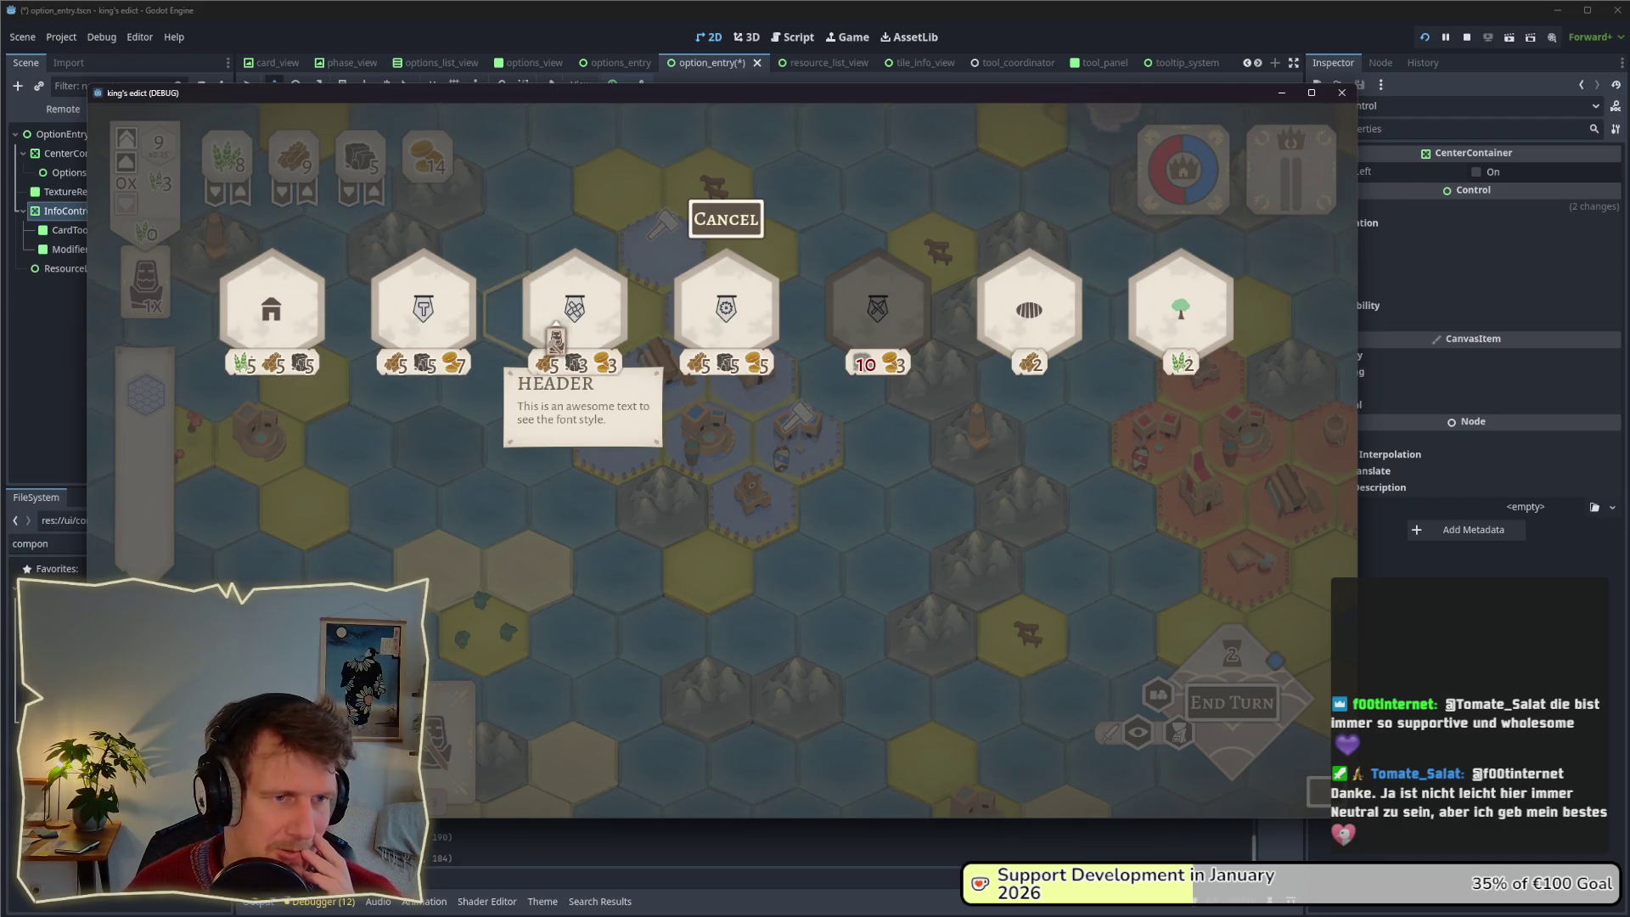
mouse_move(861, 340)
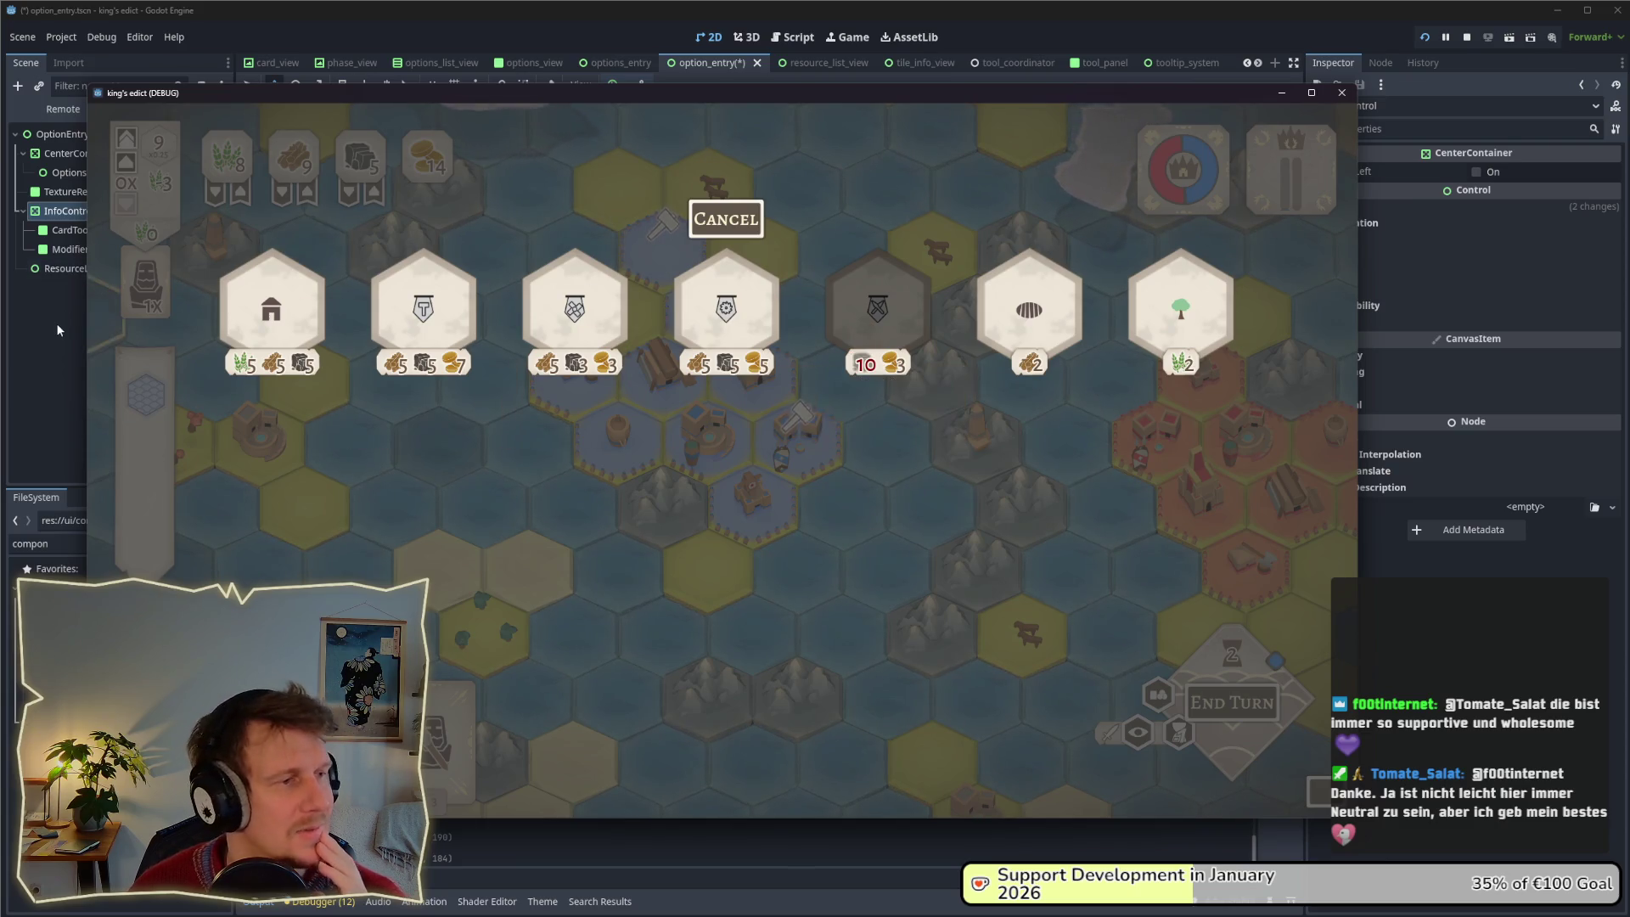
key(F8)
key(alt+Tab)
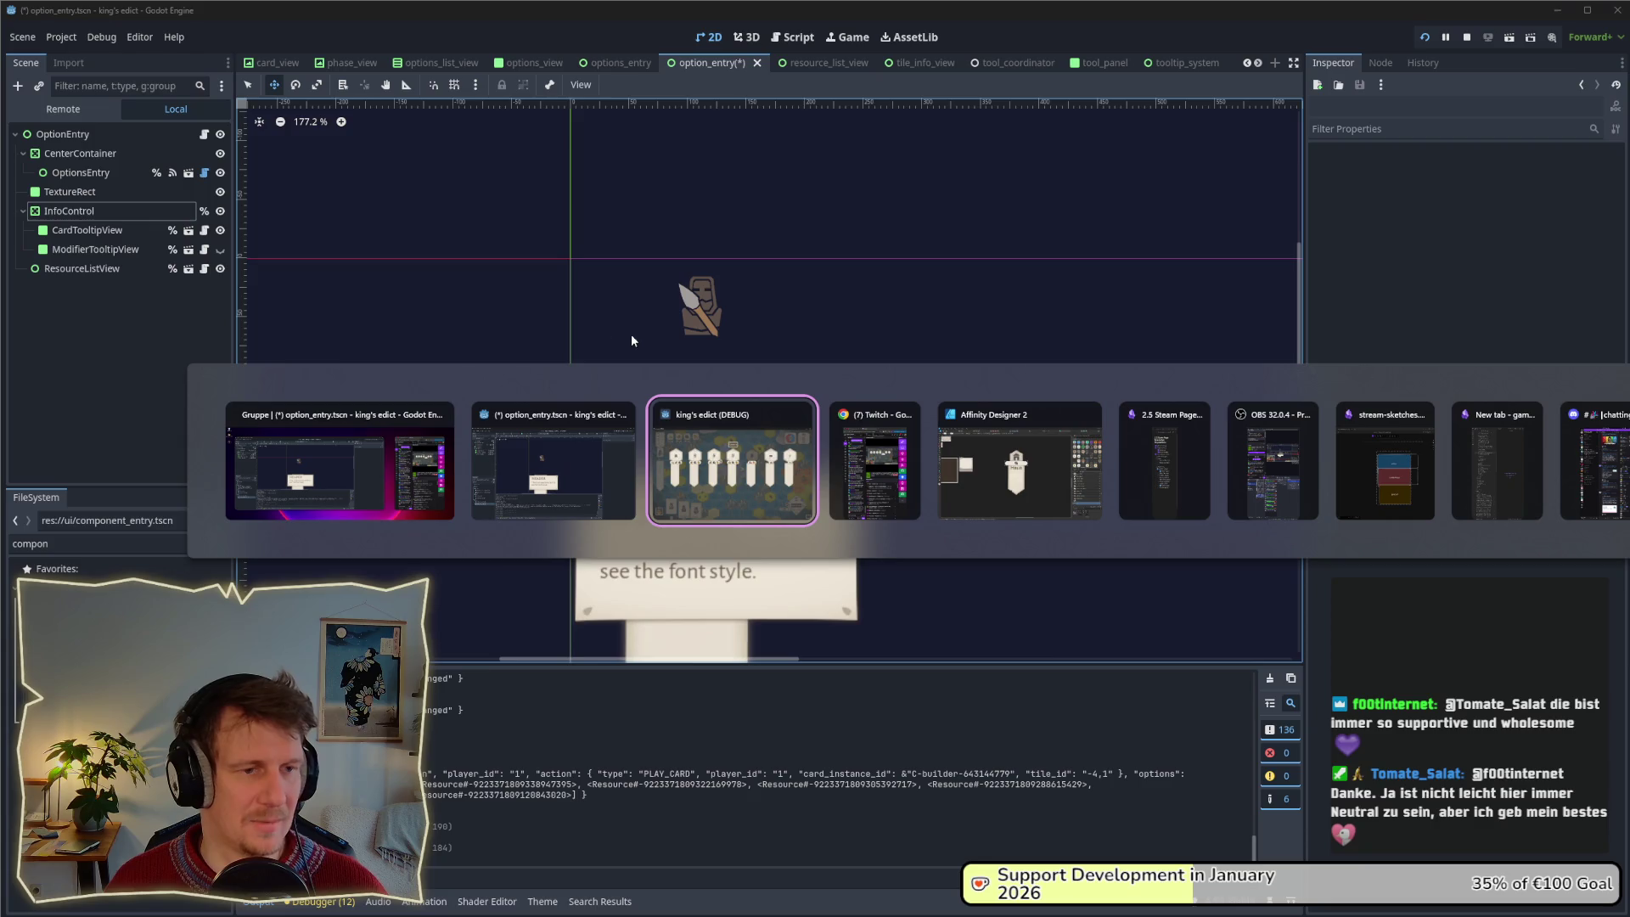
Hide the InfoControl info card and return to the running game.
key(Escape)
click(221, 215)
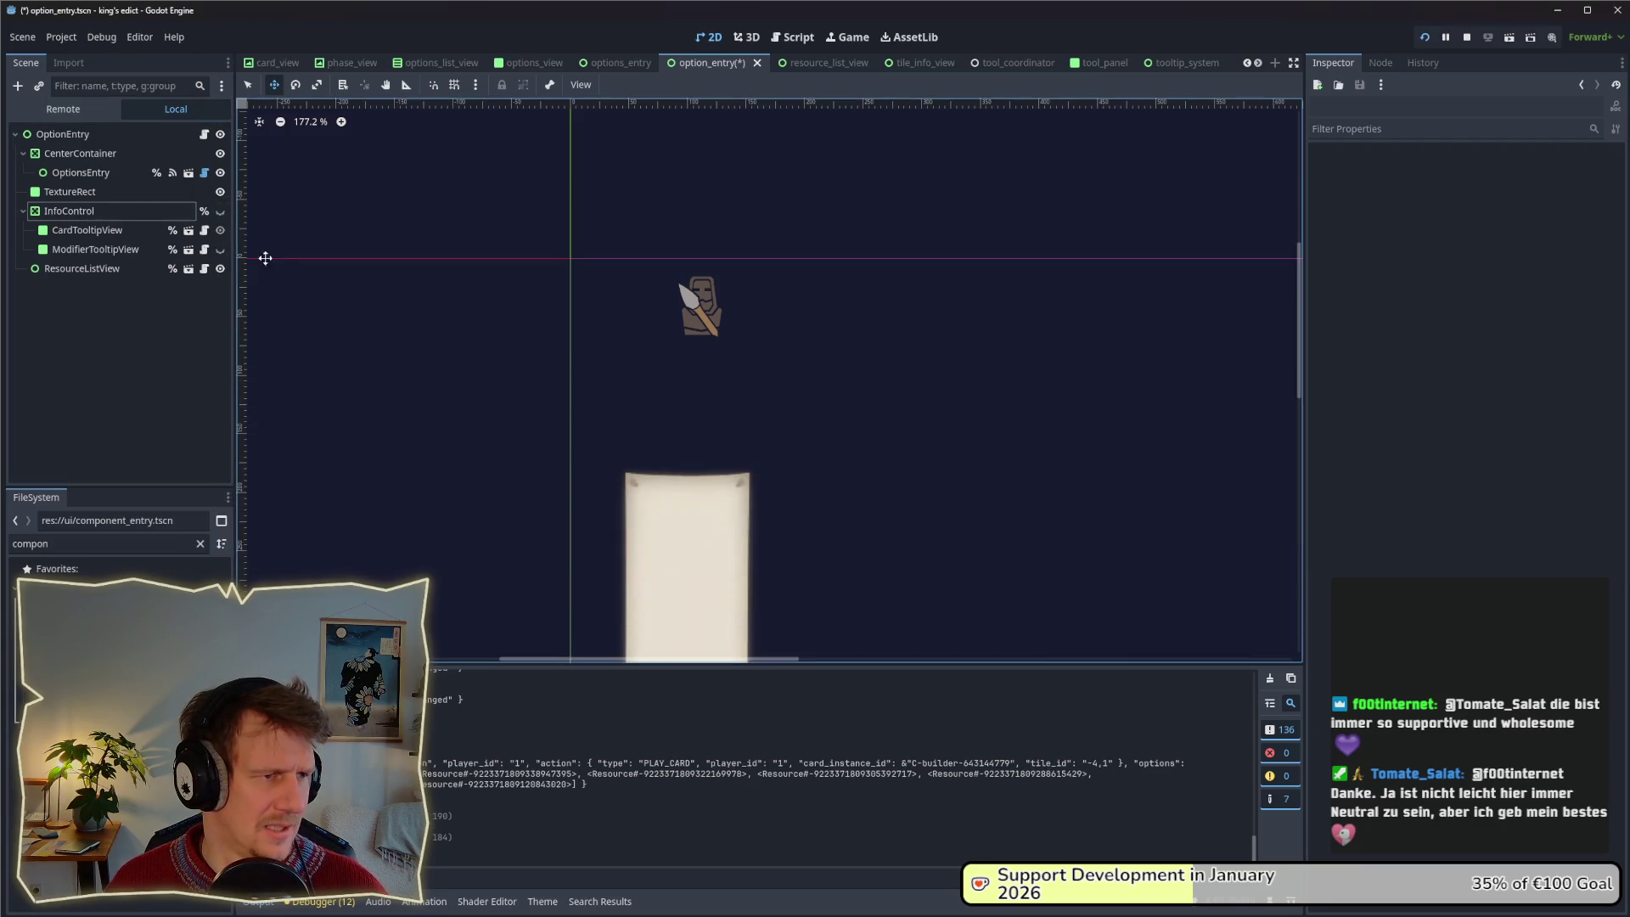
key(alt+Tab)
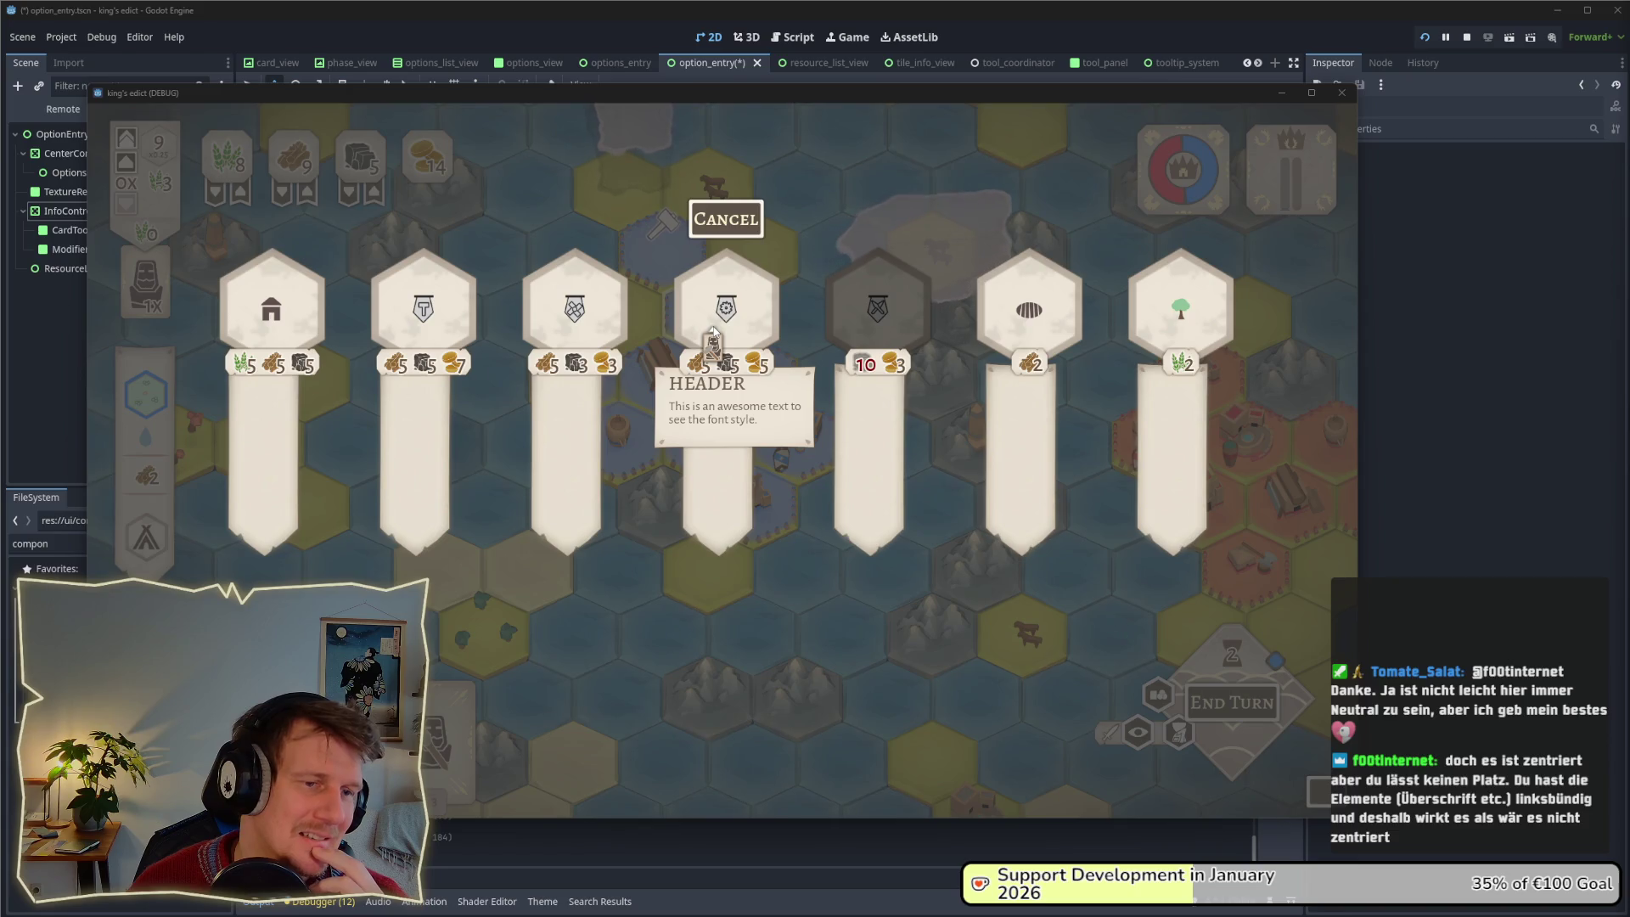
Stop the game, hide CardTooltipView and show ModifierTooltipView.
key(F8)
click(220, 230)
click(220, 249)
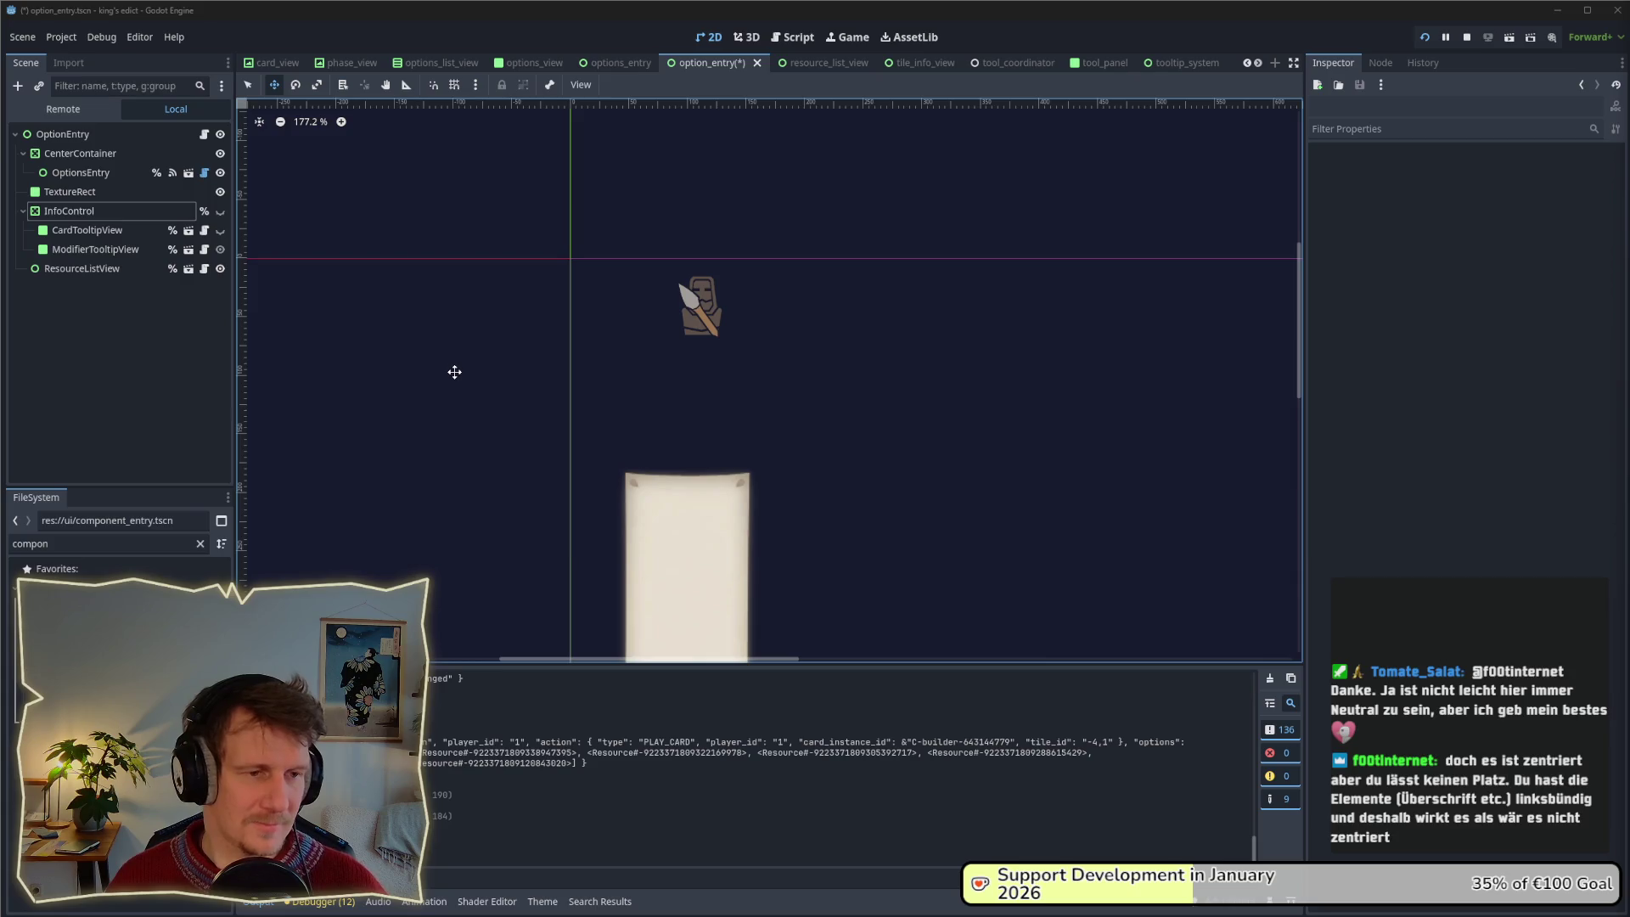
Review each build option's info card in the running game.
key(alt+Tab)
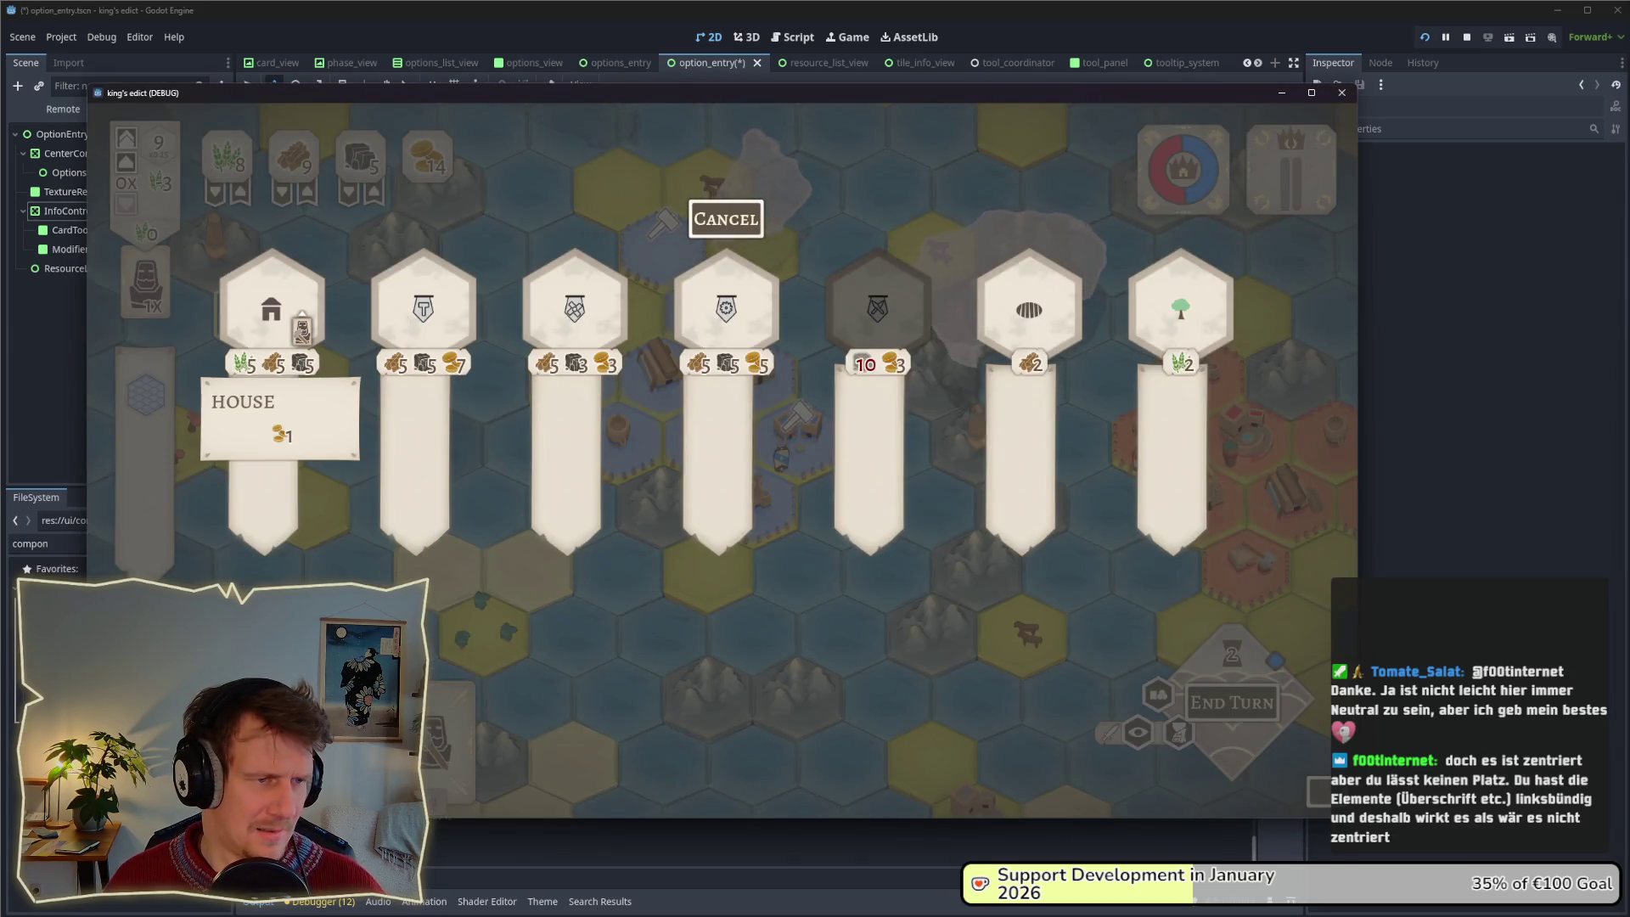
mouse_move(713, 335)
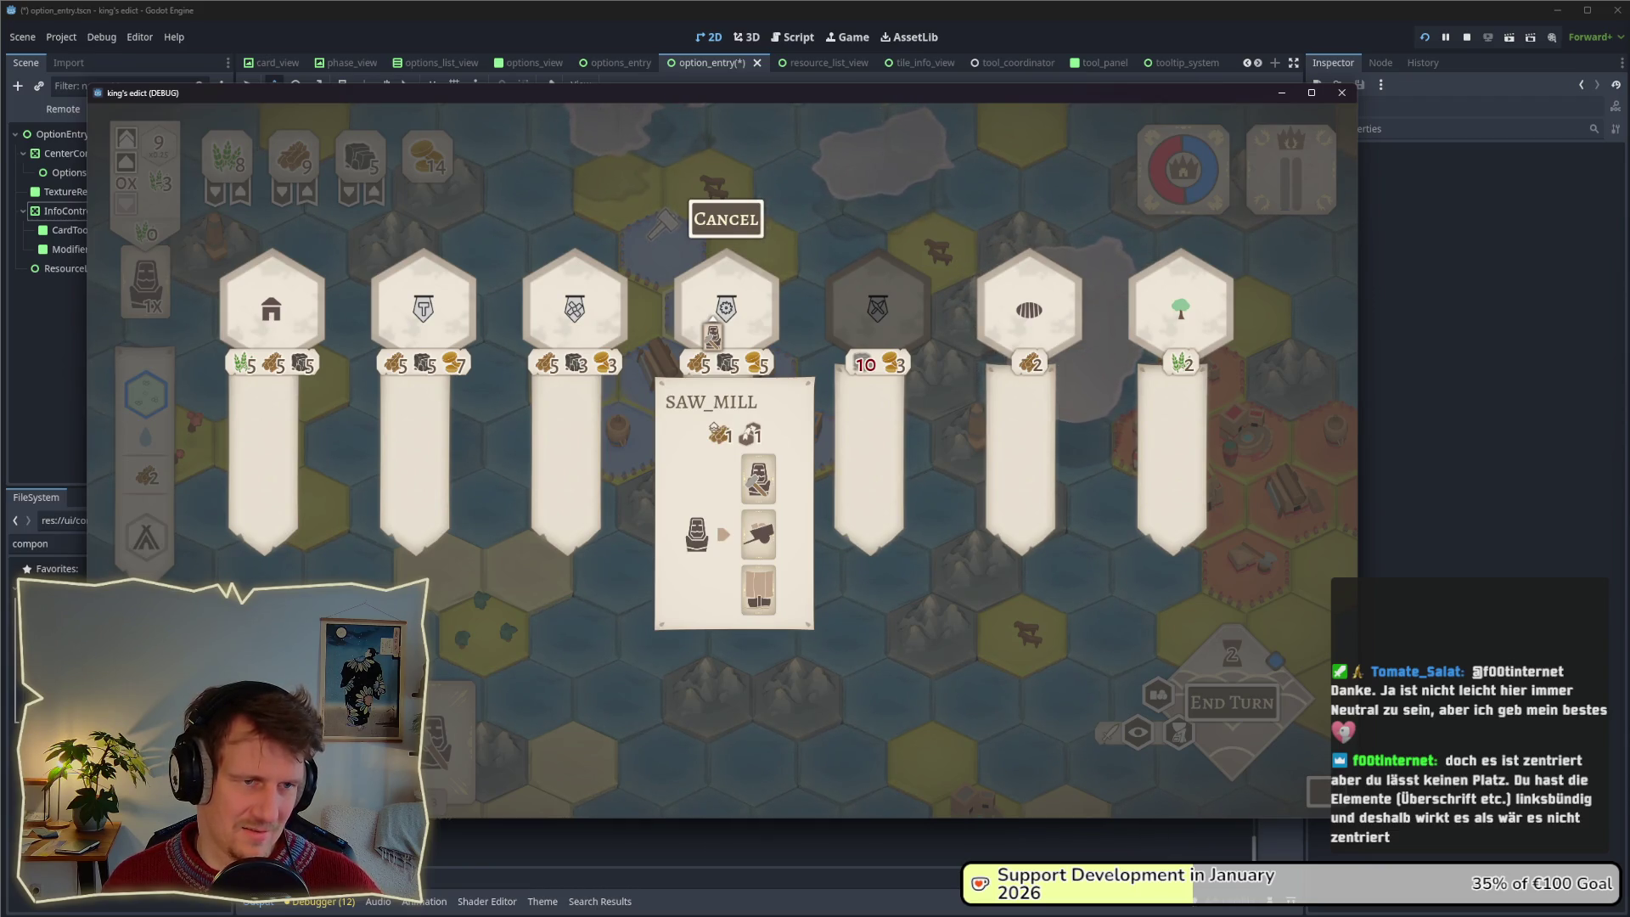
mouse_move(1018, 342)
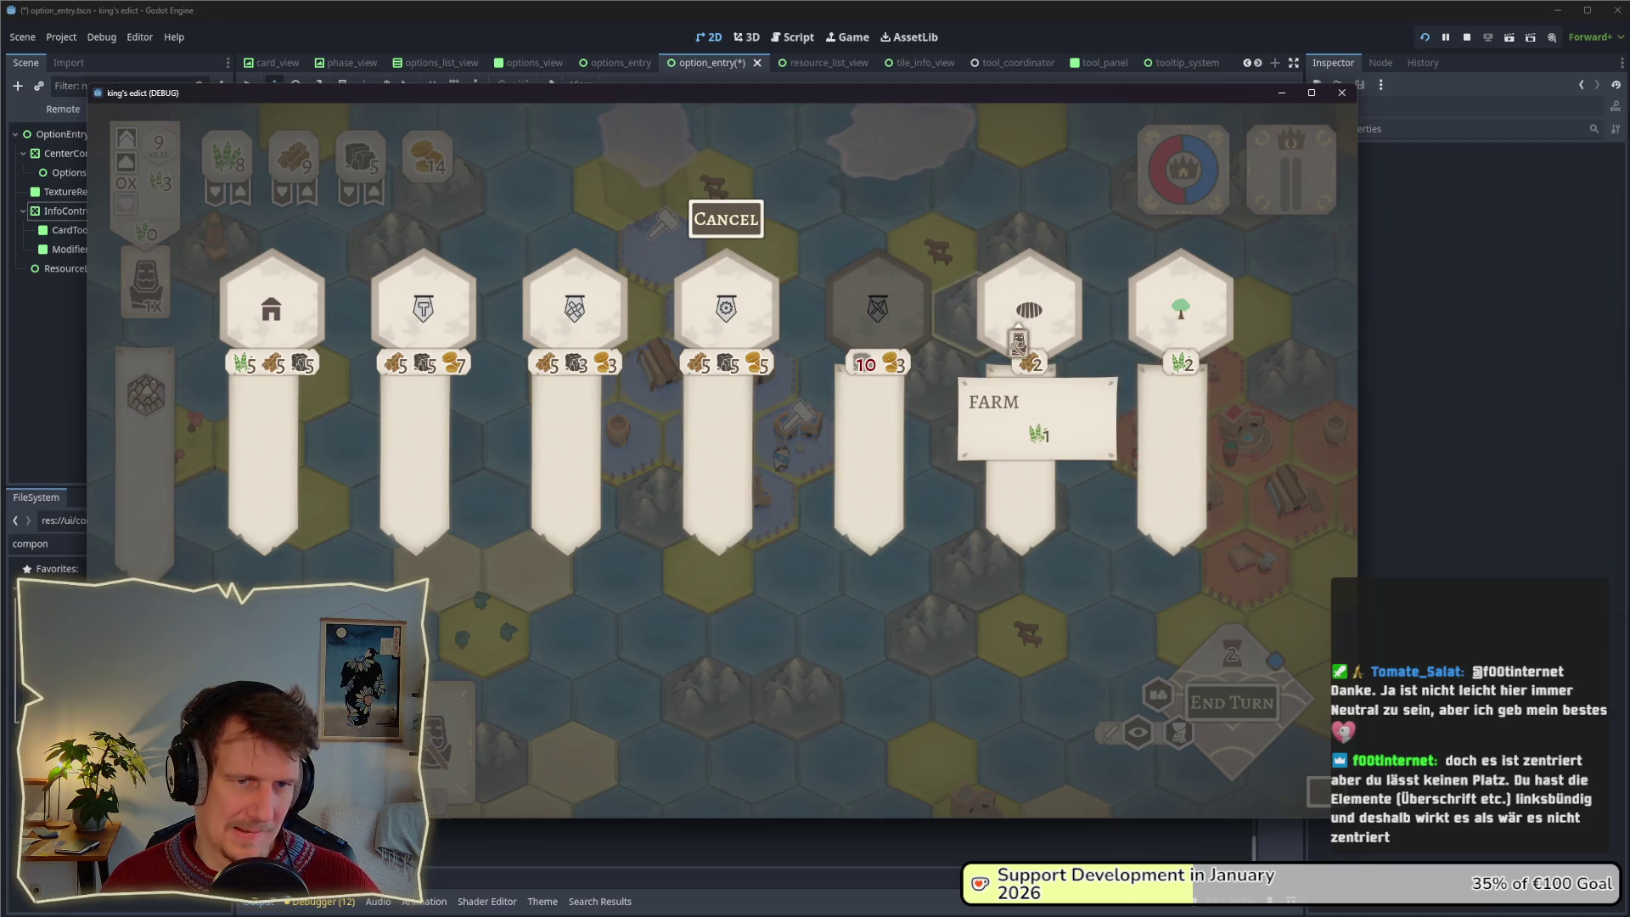
mouse_move(597, 351)
mouse_move(302, 355)
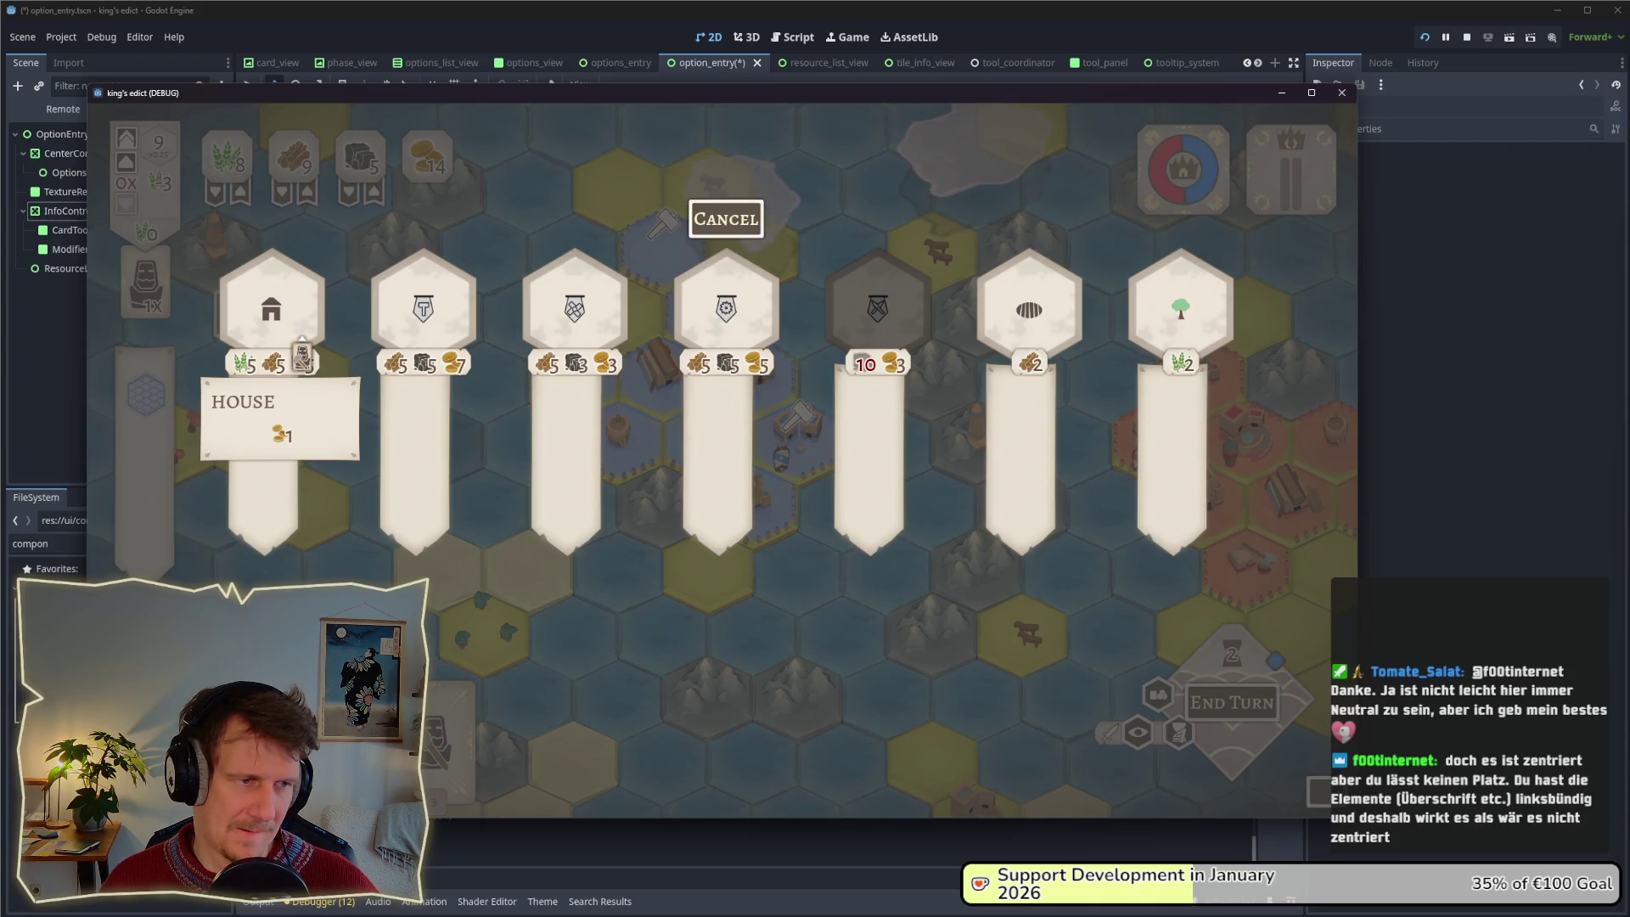
mouse_move(426, 355)
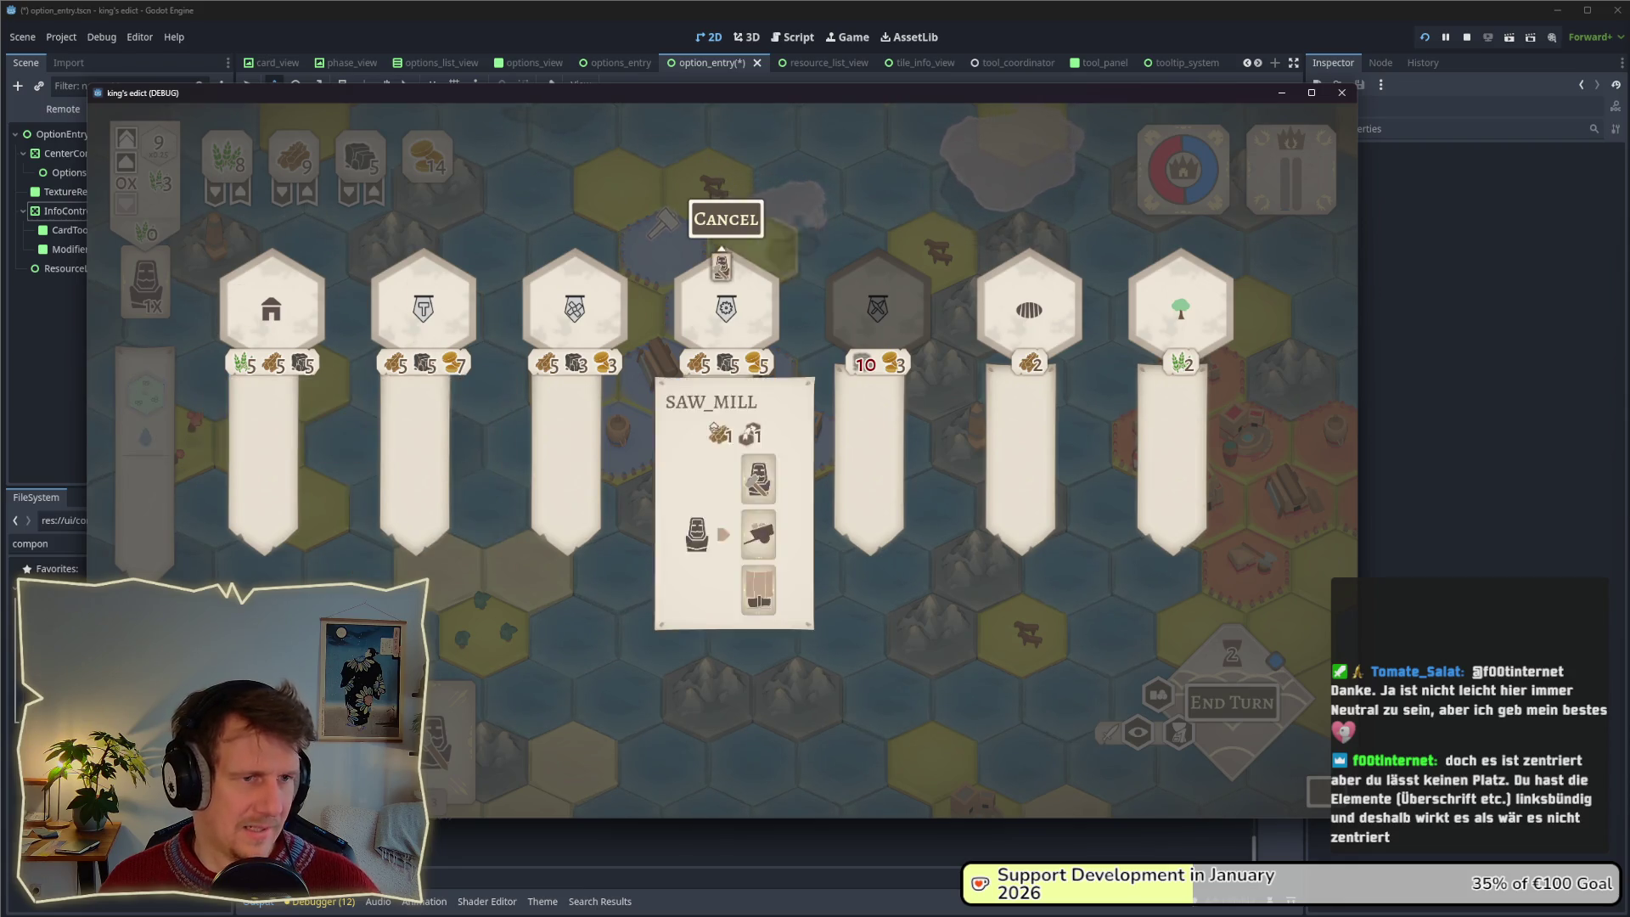
Play the builder card on a tile and snip the Blacksmith option with its card.
click(726, 219)
drag(446, 730, 708, 416)
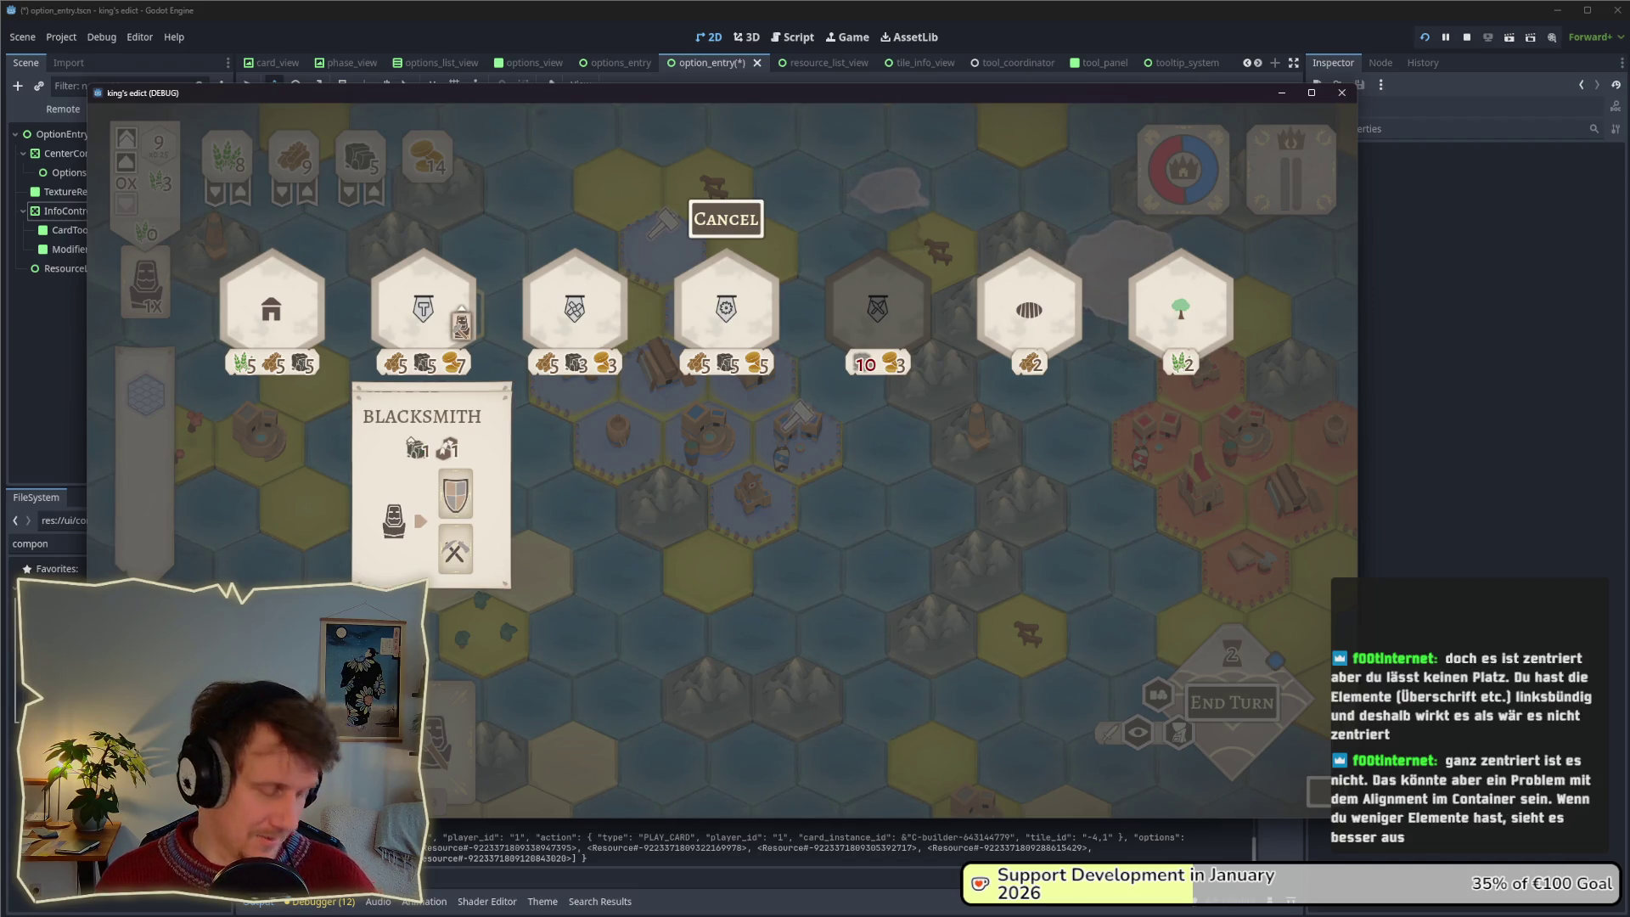
key(shift+super+s)
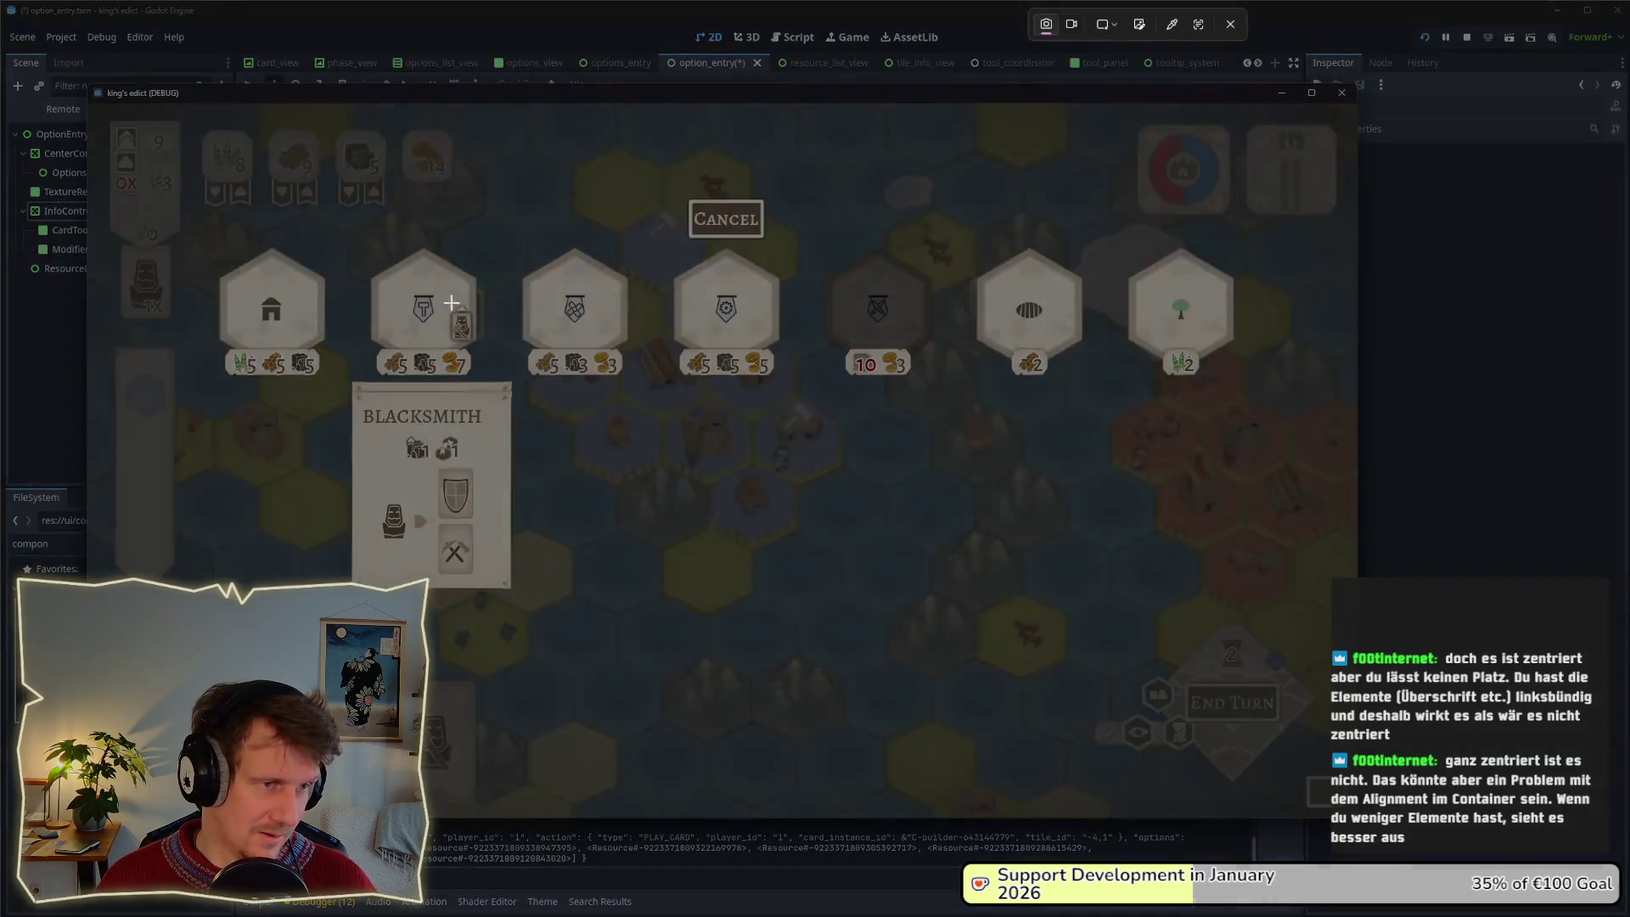
mouse_move(342, 250)
mouse_down()
mouse_move(509, 435)
mouse_move(521, 614)
mouse_up()
key(alt+Tab)
key(alt+Tab)
key(alt+Tab)
key(alt+Tab)
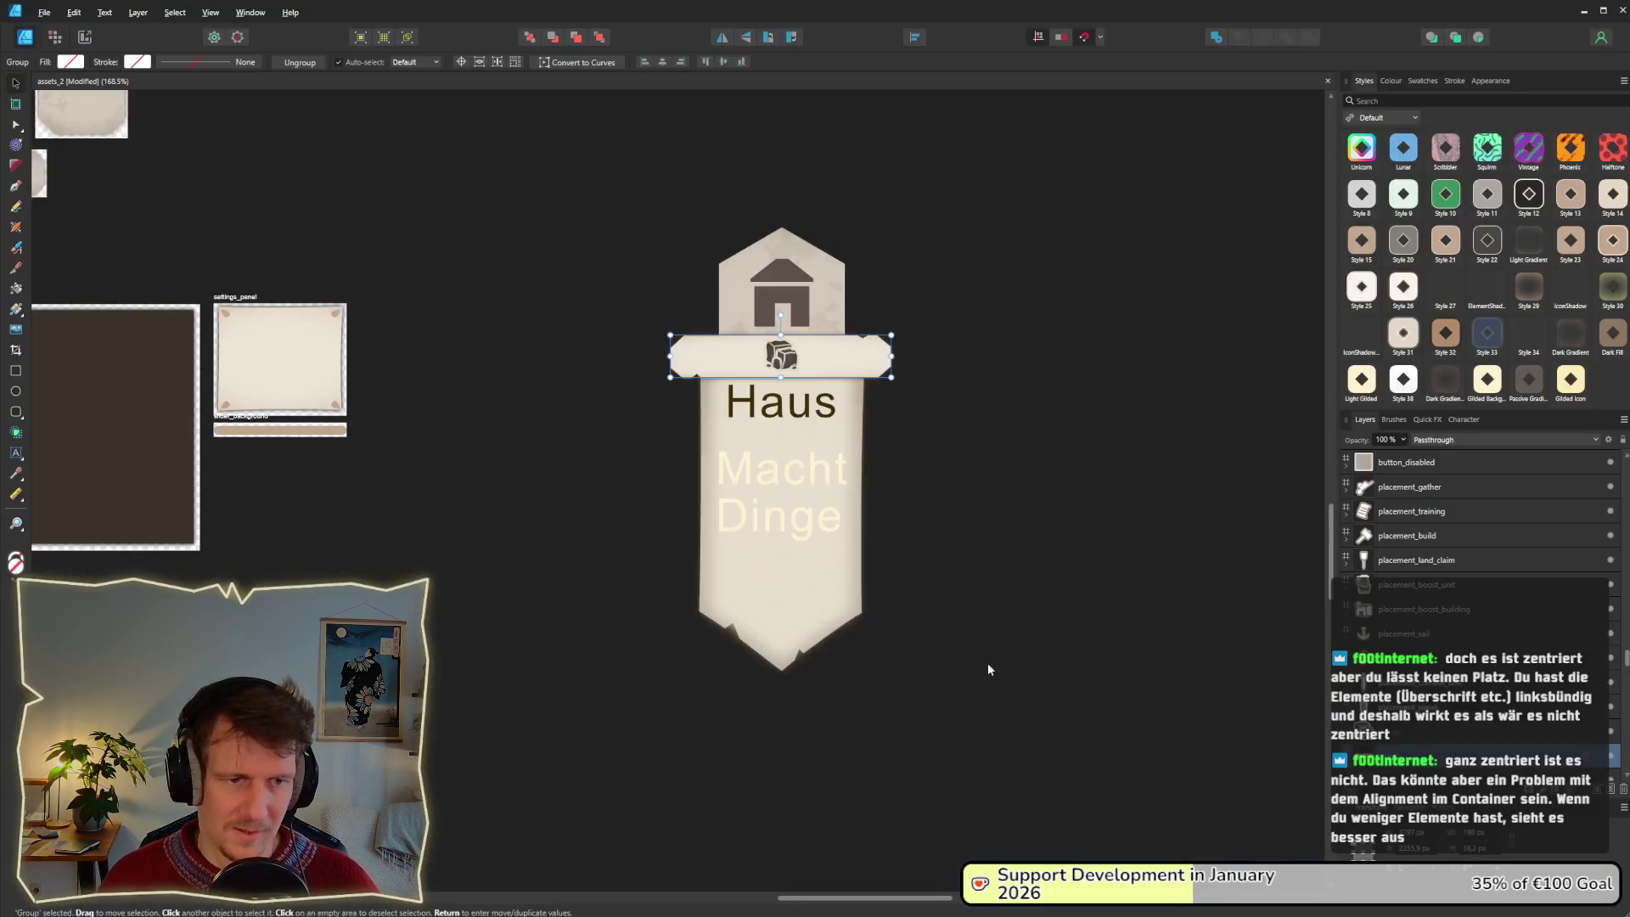
Paste the Blacksmith screenshot to the right of the Haus banner mock-up.
key(ctrl+v)
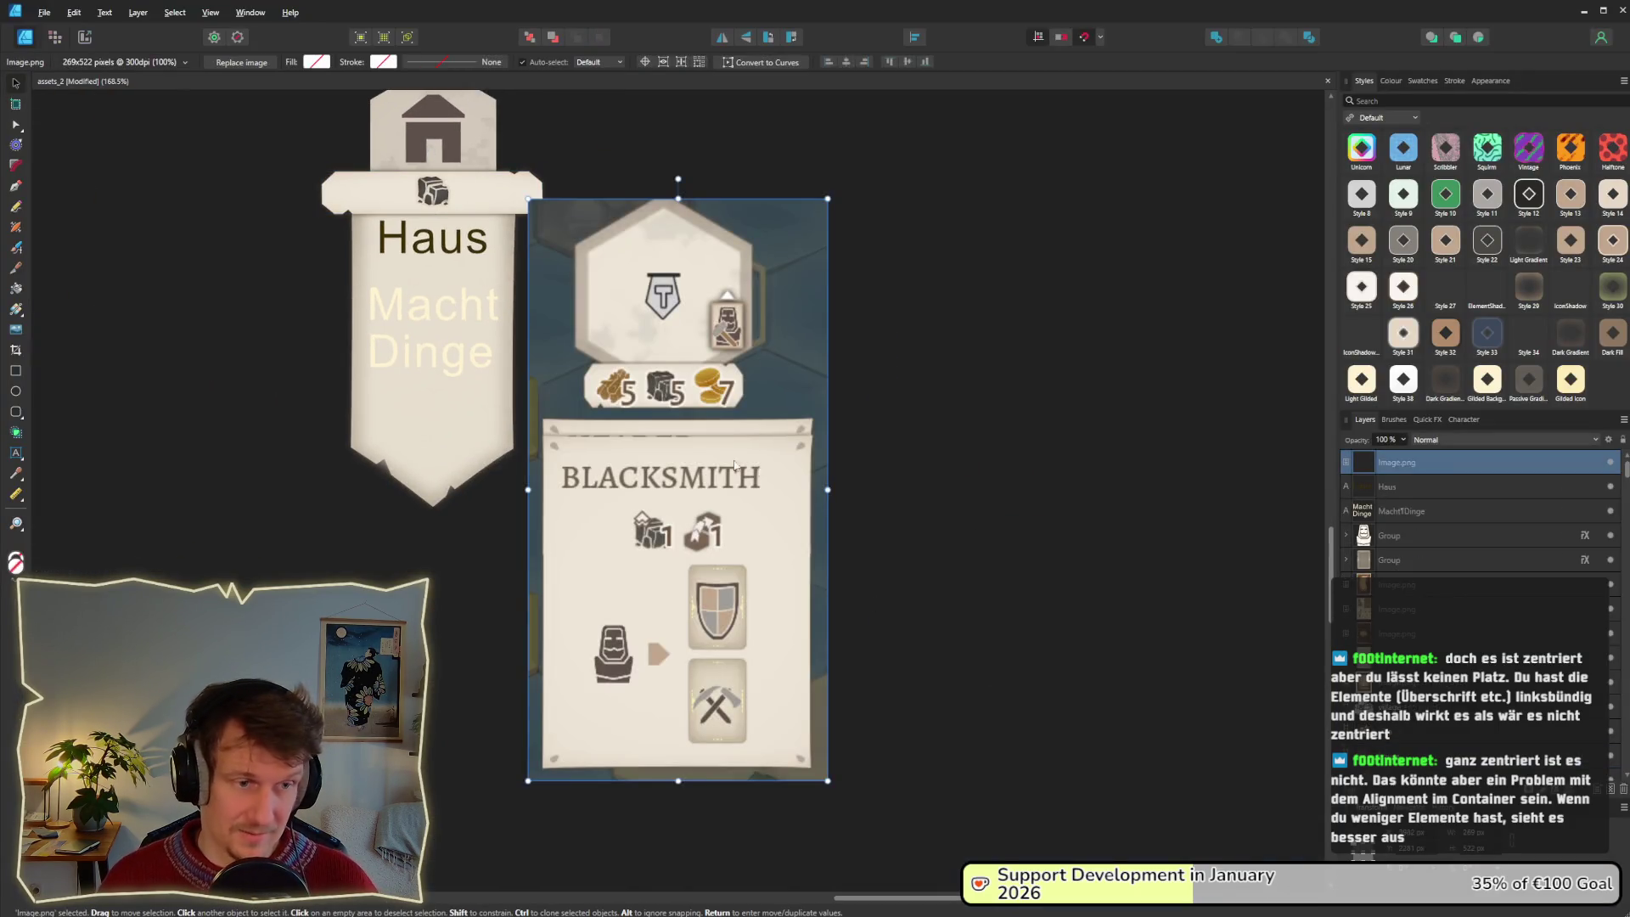
drag(711, 458, 905, 459)
key(Escape)
scroll(897, 445, up, 4)
scroll(868, 420, down, 4)
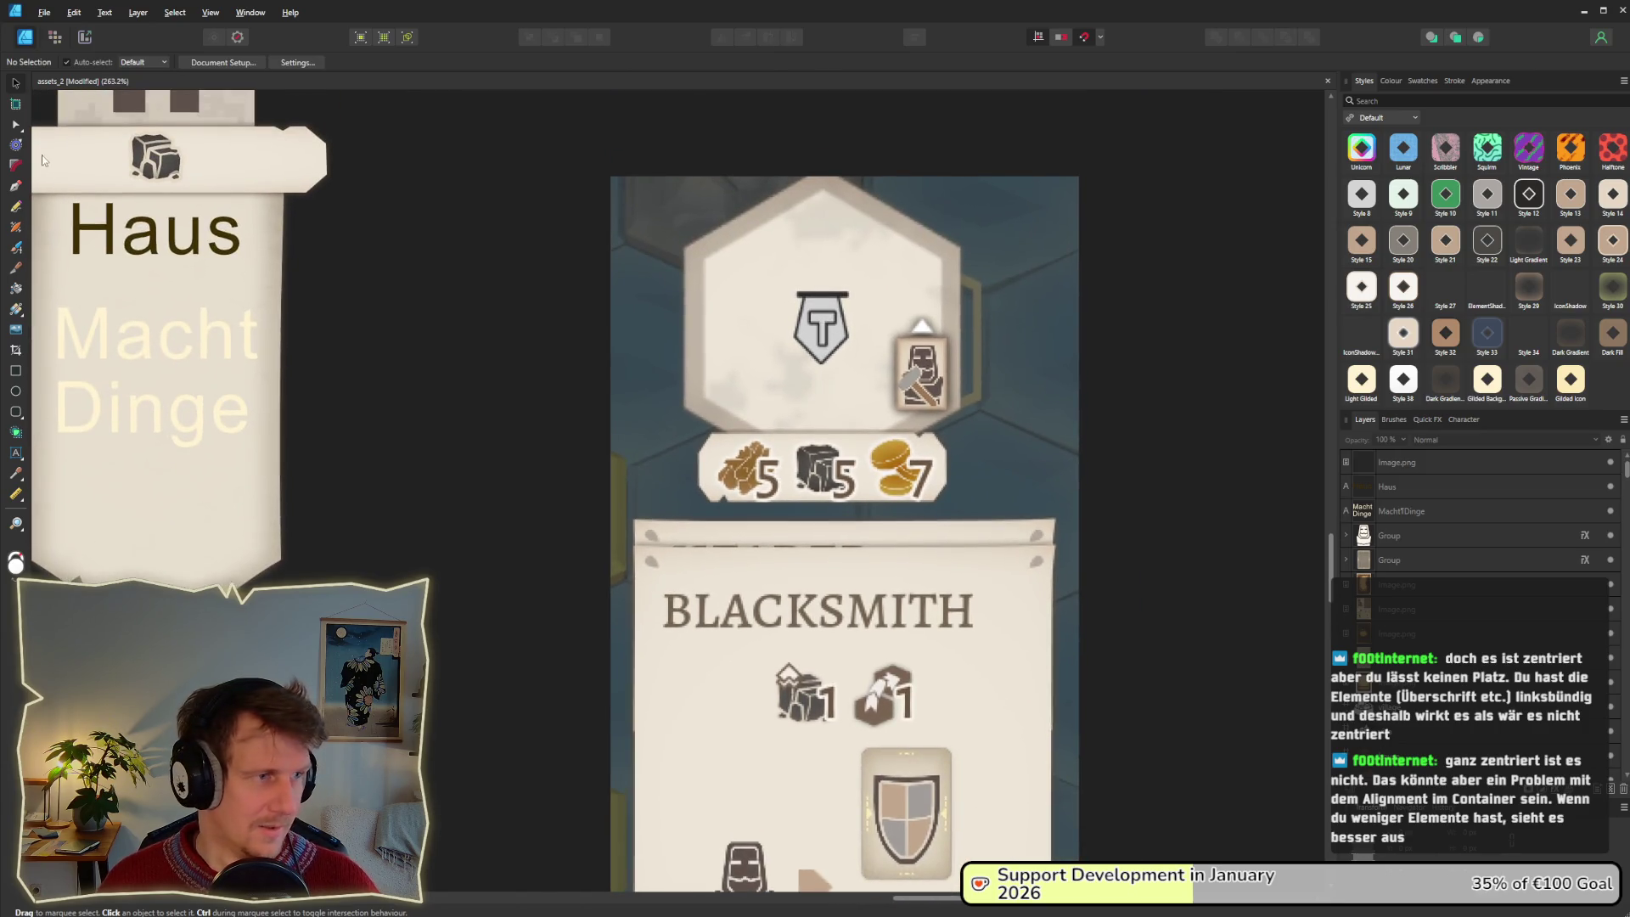
Draw white rectangles about 35 px wide covering both sides of the cost row.
click(15, 371)
drag(620, 418, 697, 532)
click(15, 83)
mouse_move(619, 476)
mouse_down()
mouse_move(994, 482)
mouse_move(974, 482)
mouse_up()
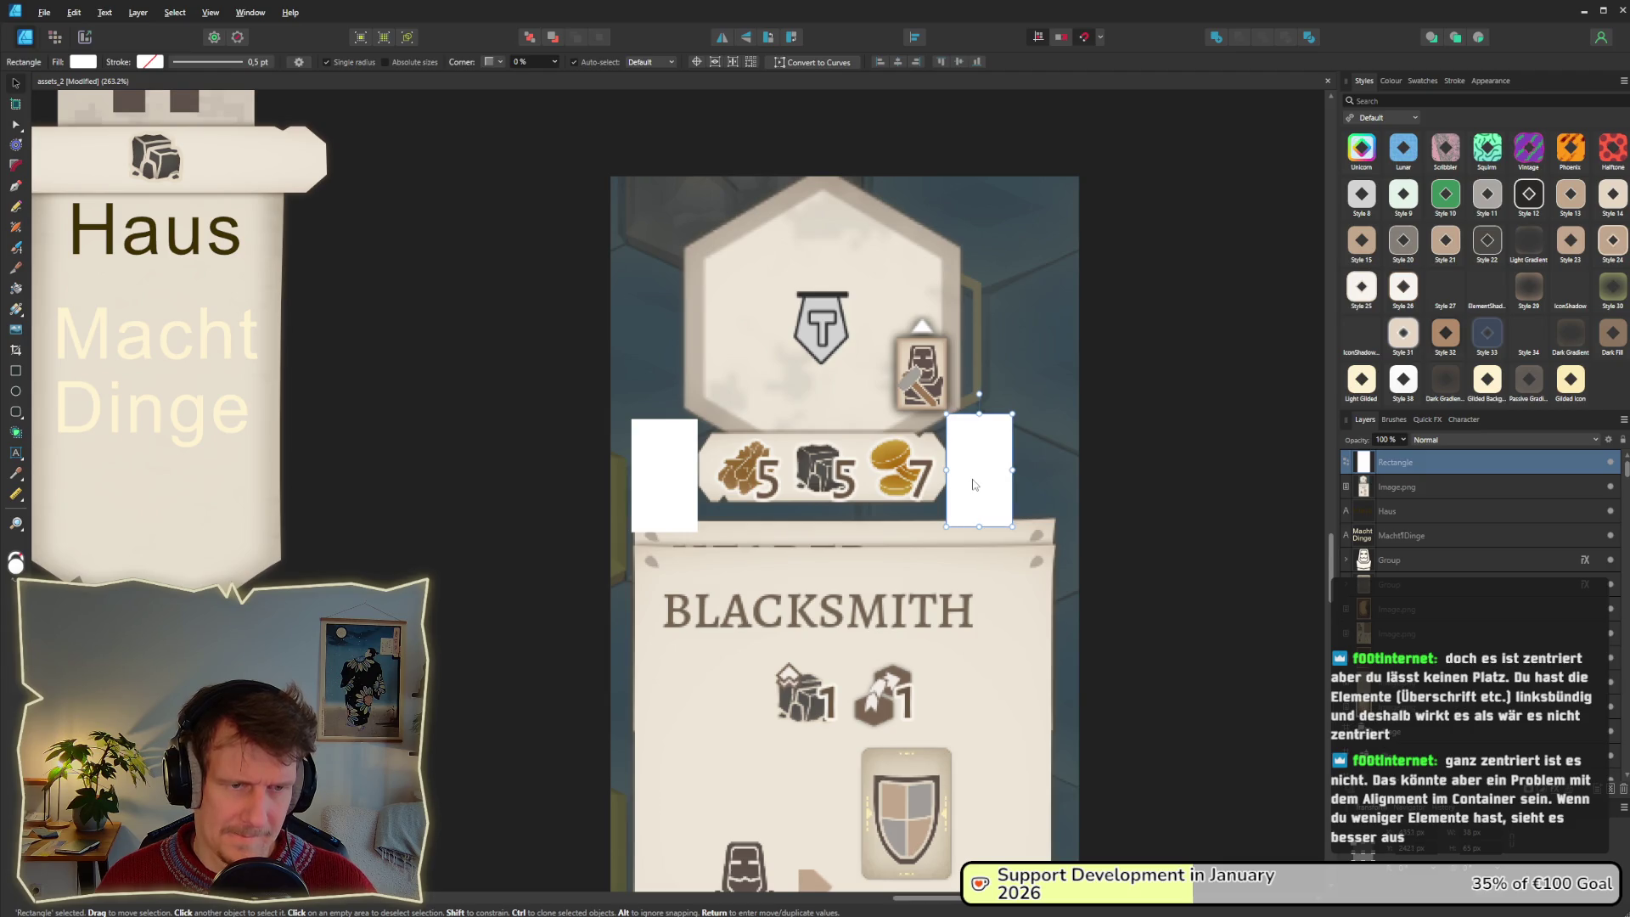
scroll(1061, 526, down, 5)
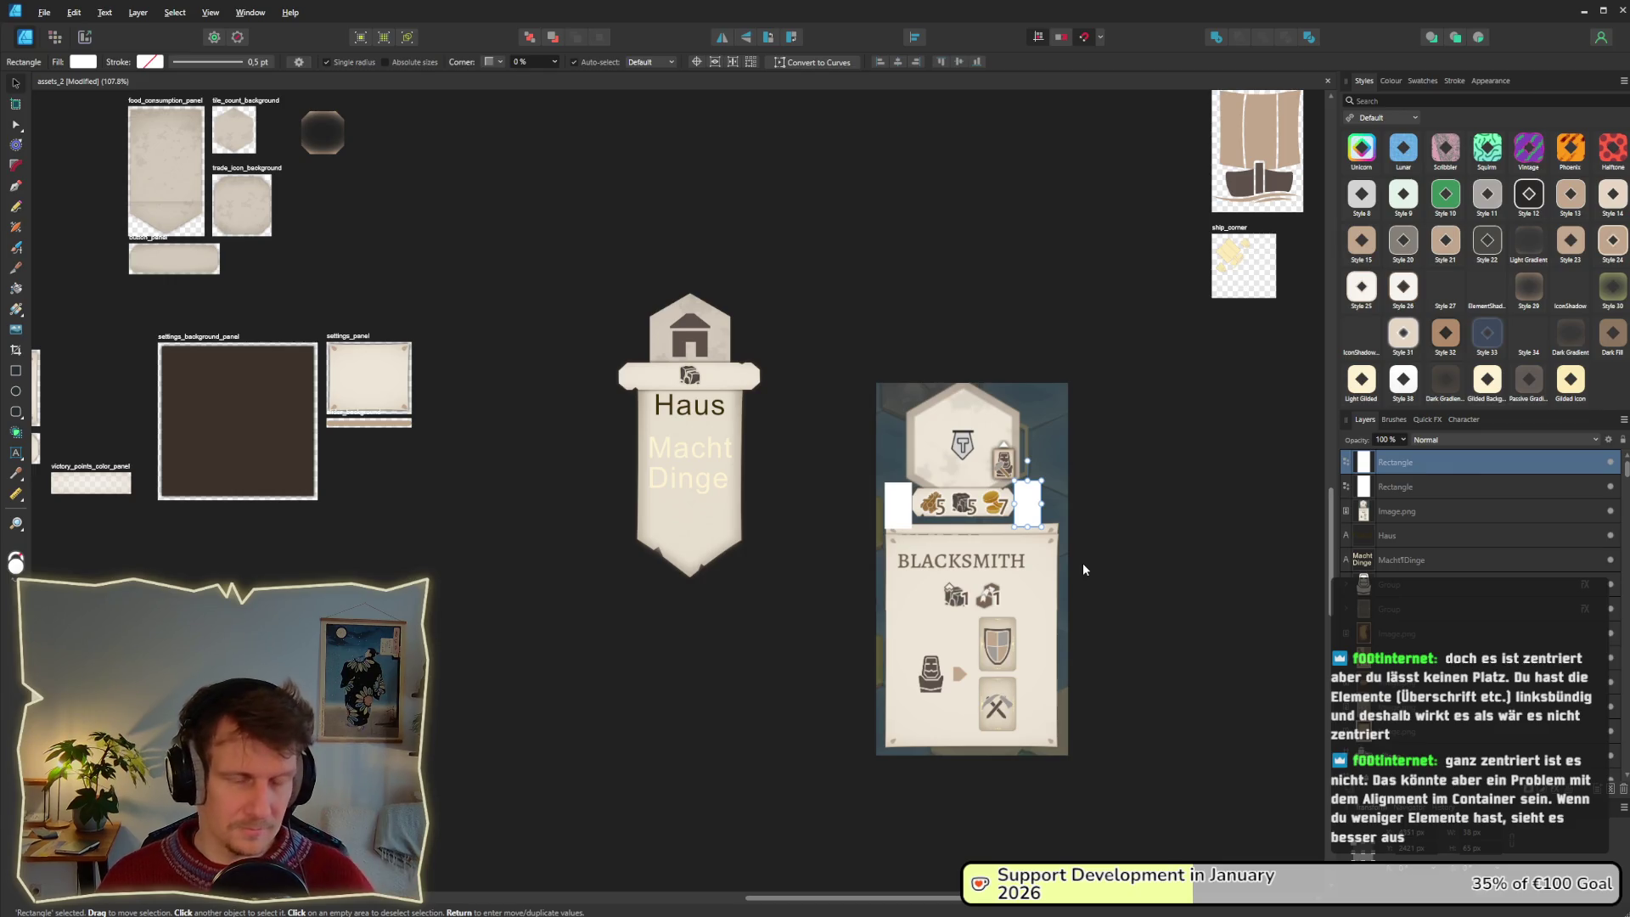
click(1111, 564)
scroll(1029, 538, up, 5)
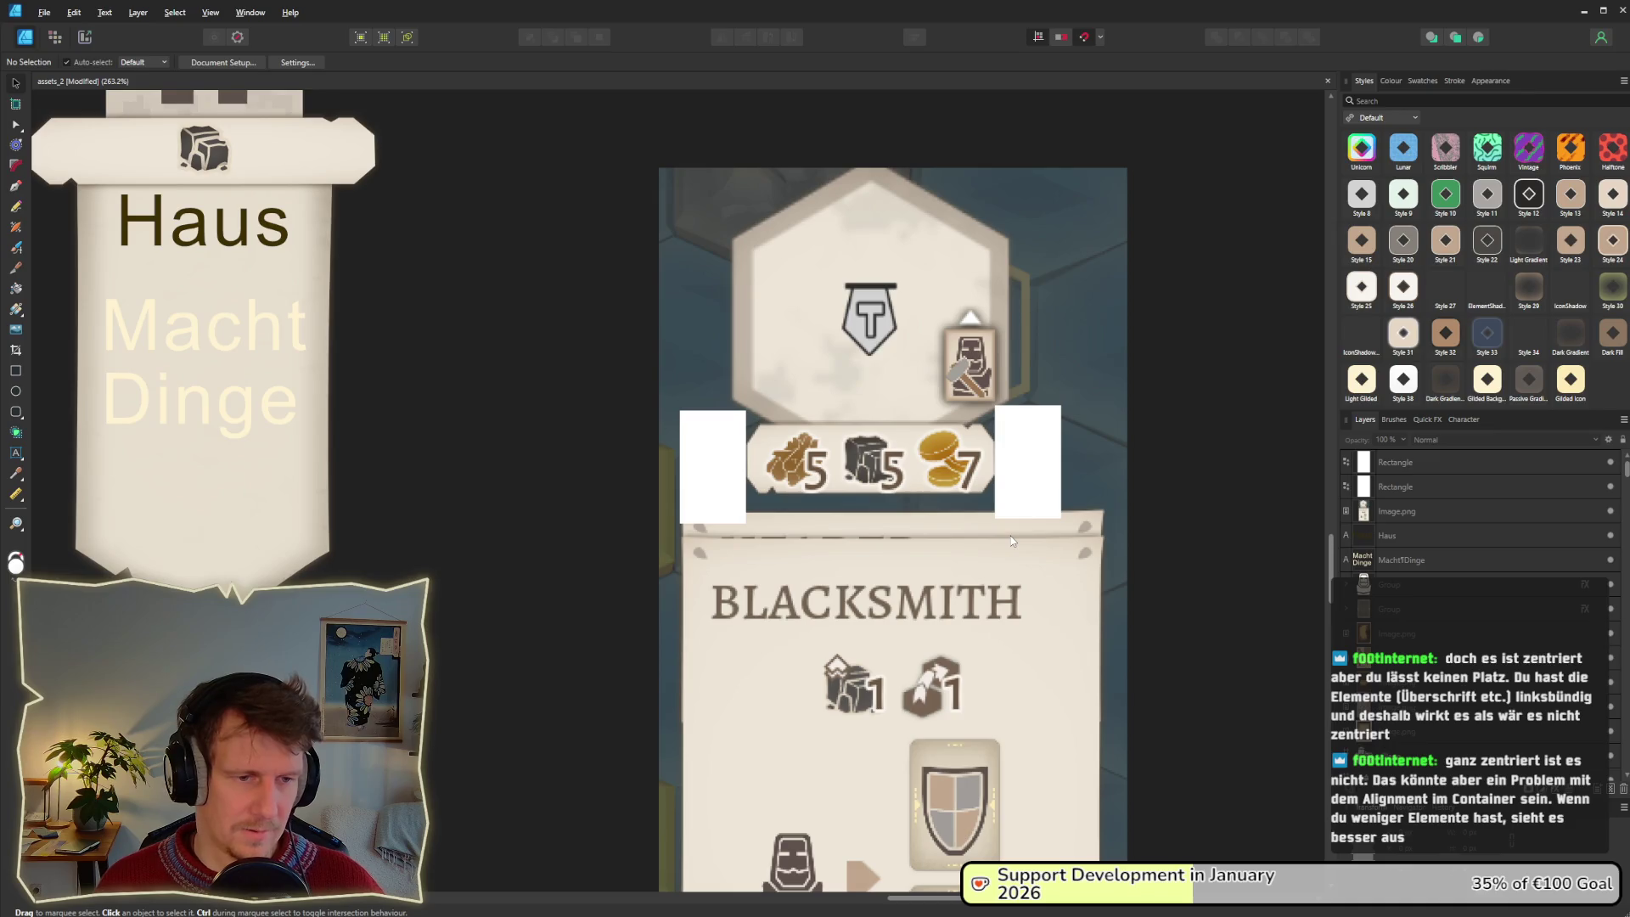
key(alt+Tab)
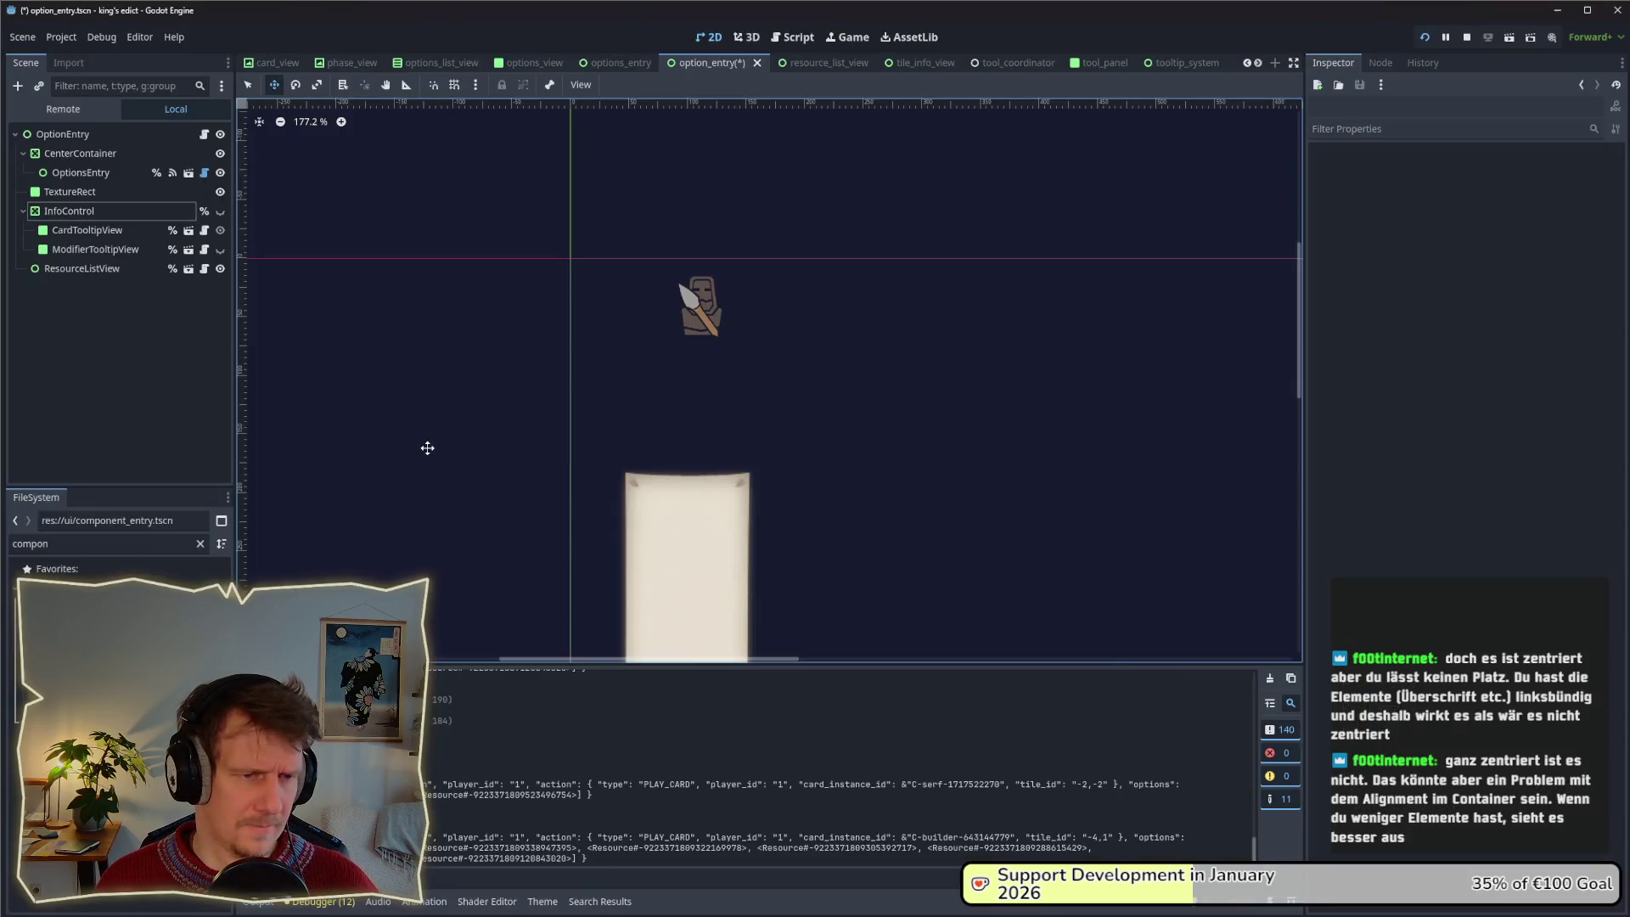
Show the InfoControl card again and inspect CardTooltipView's layout properties.
click(222, 213)
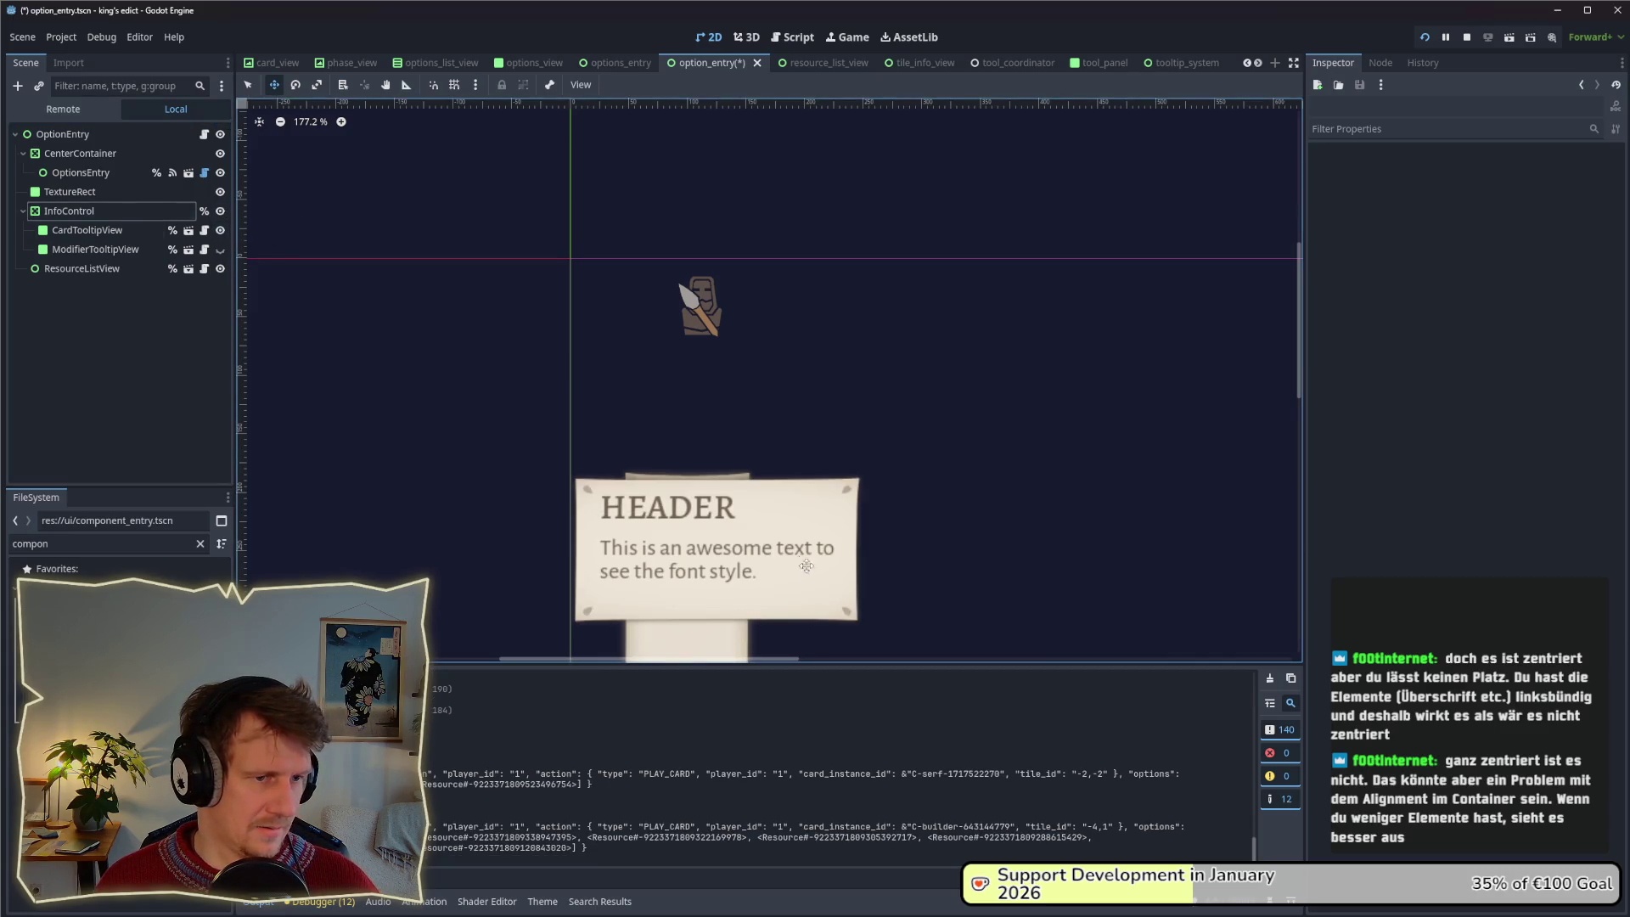
scroll(750, 523, down, 1)
scroll(751, 532, down, 1)
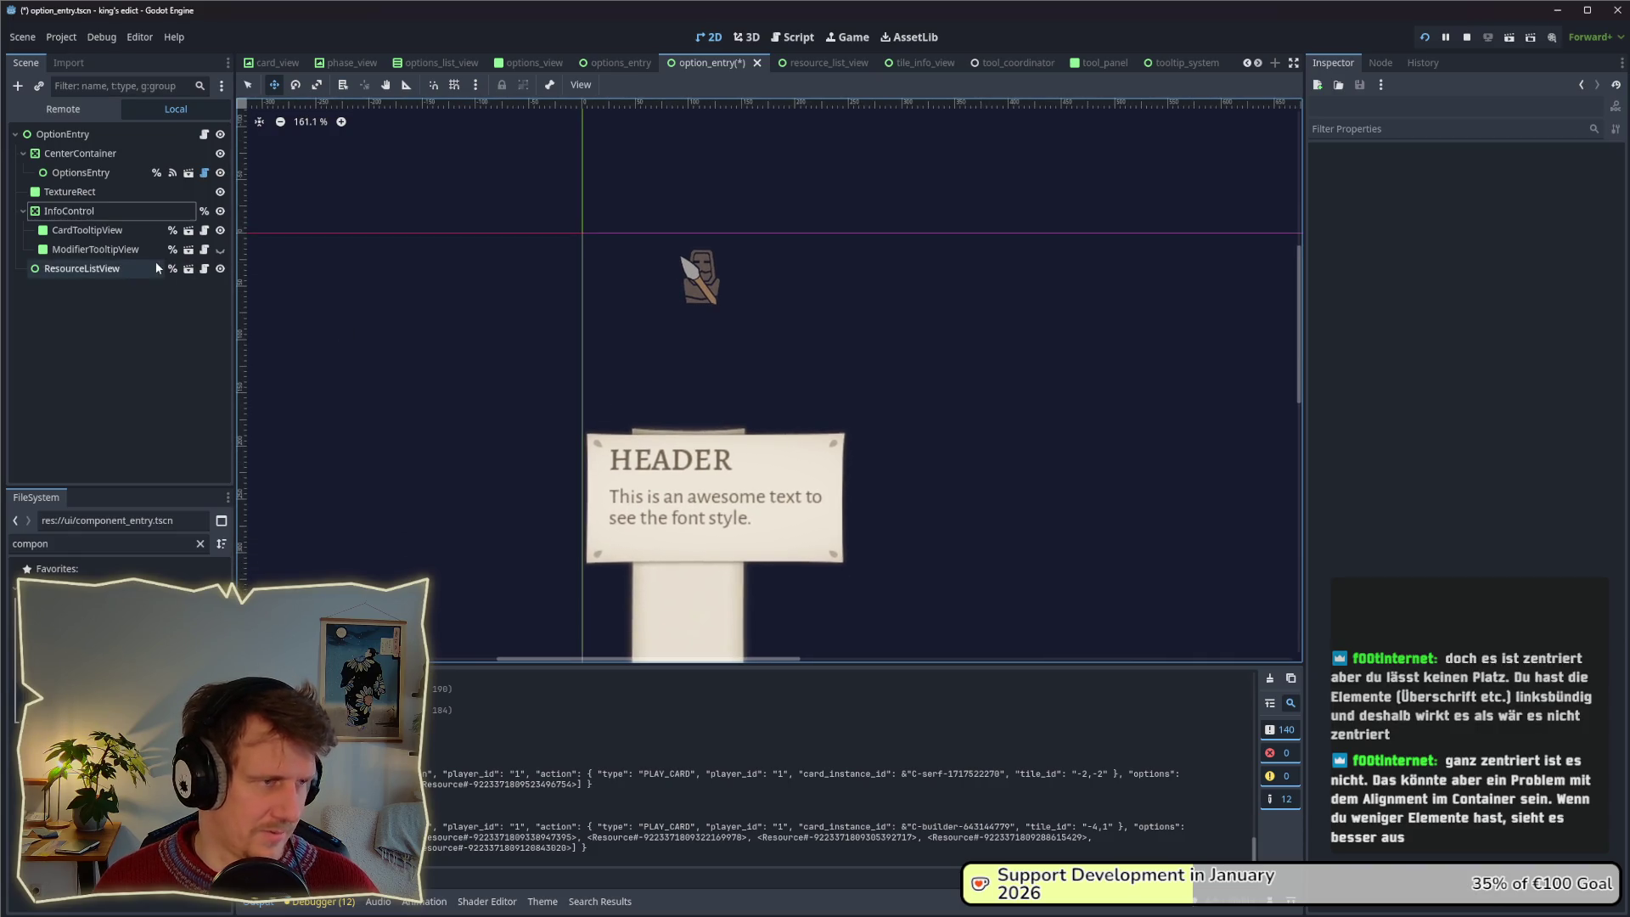
click(84, 230)
click(115, 247)
click(103, 206)
click(98, 191)
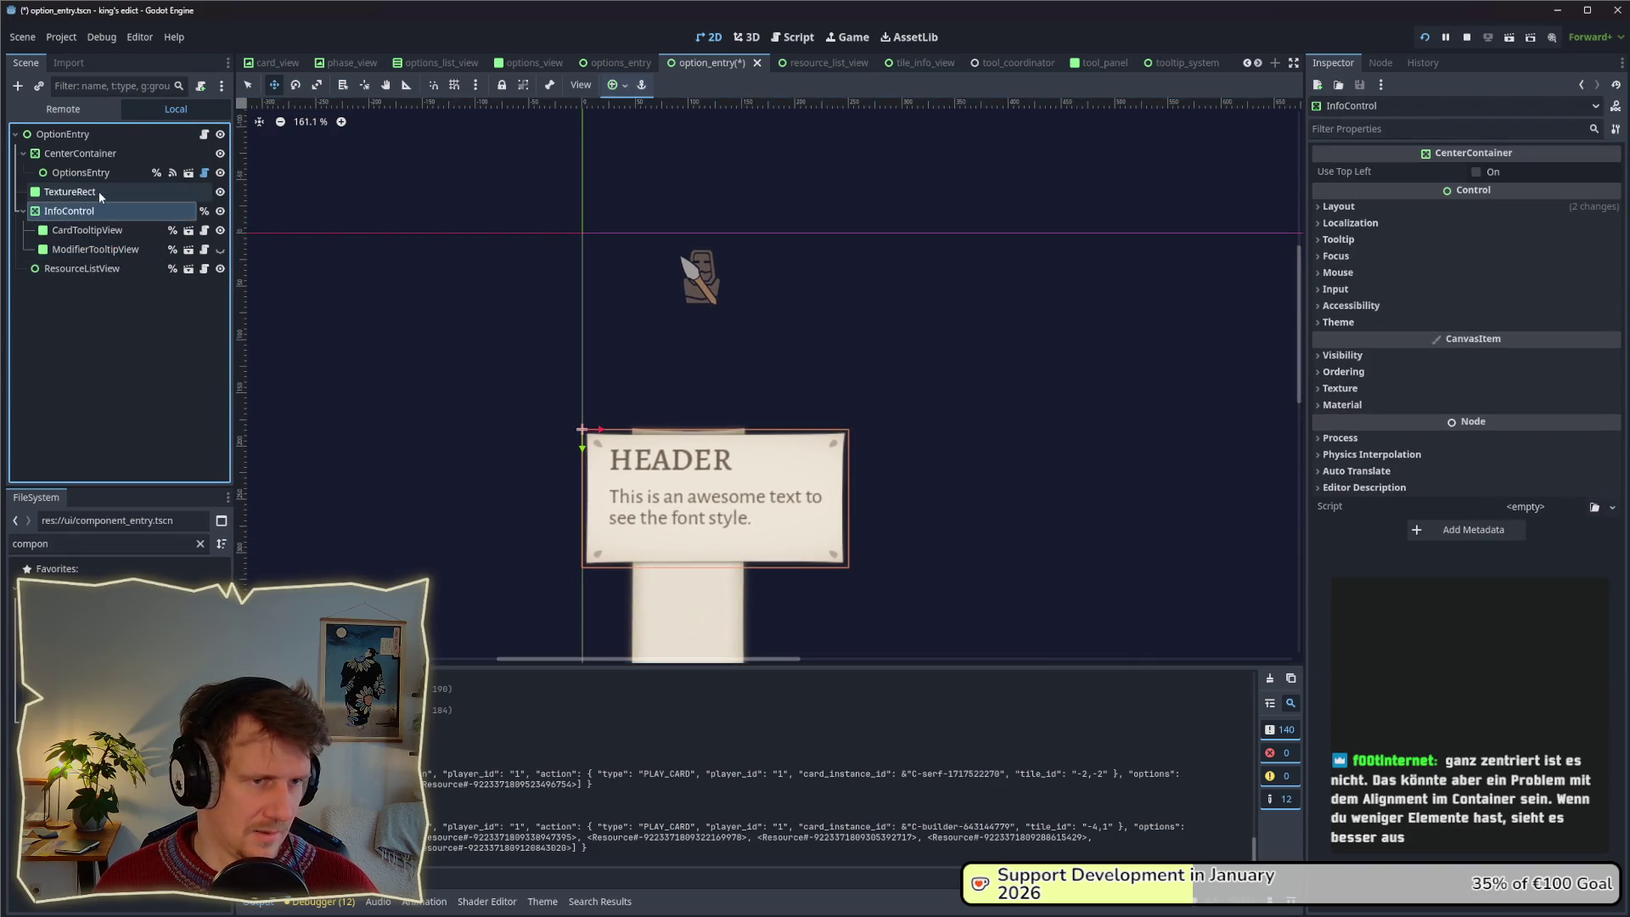
click(104, 209)
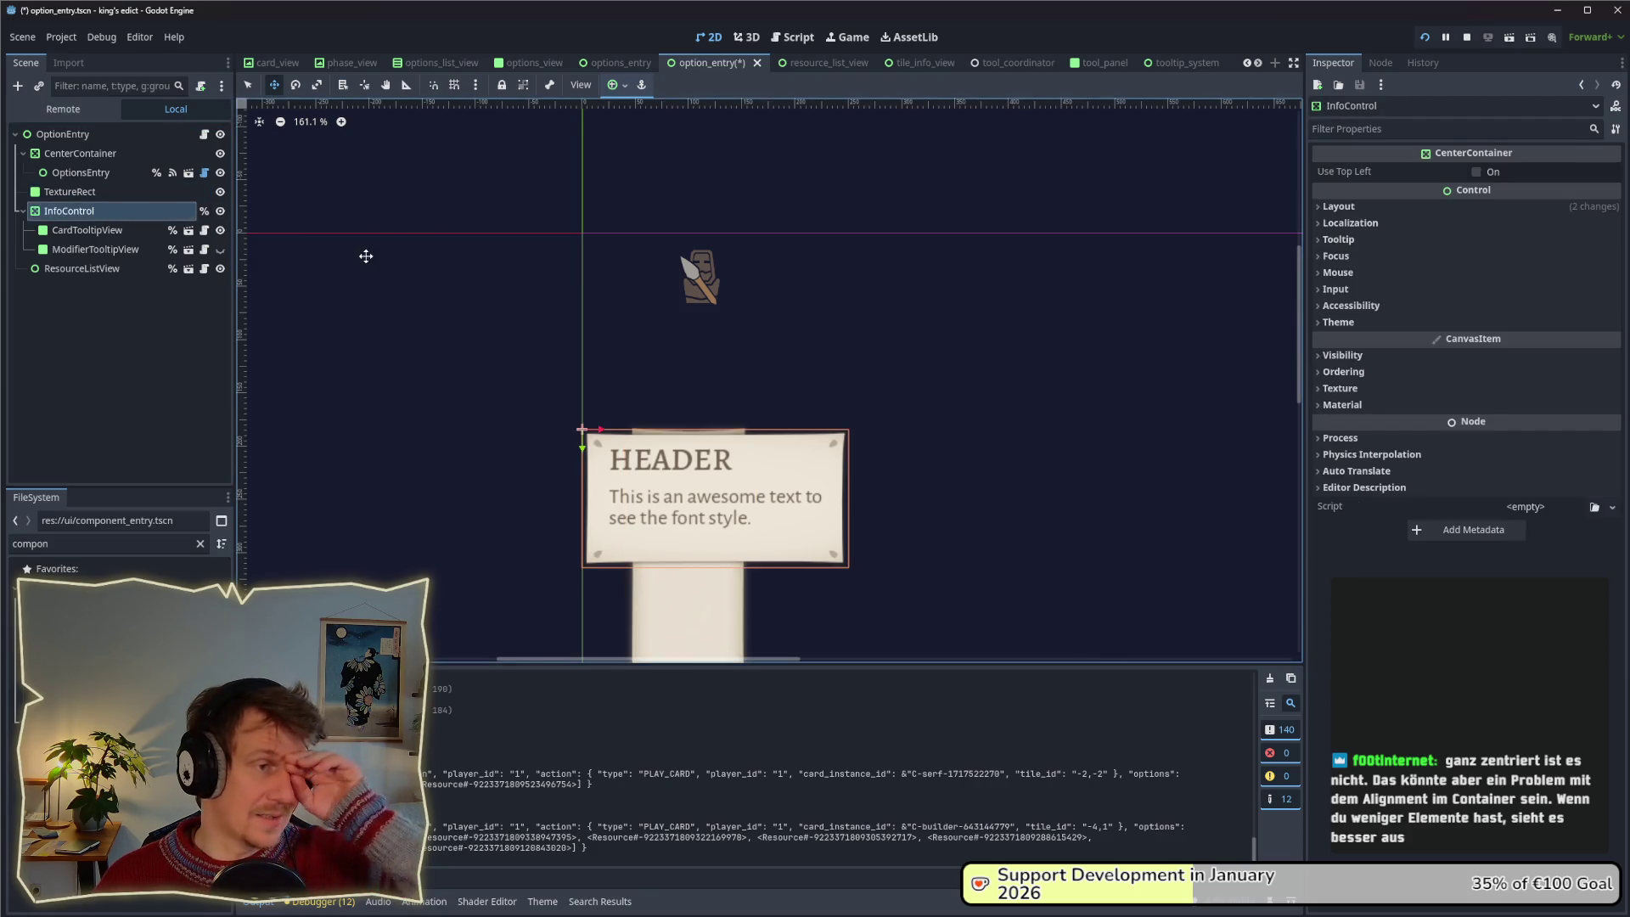
click(87, 230)
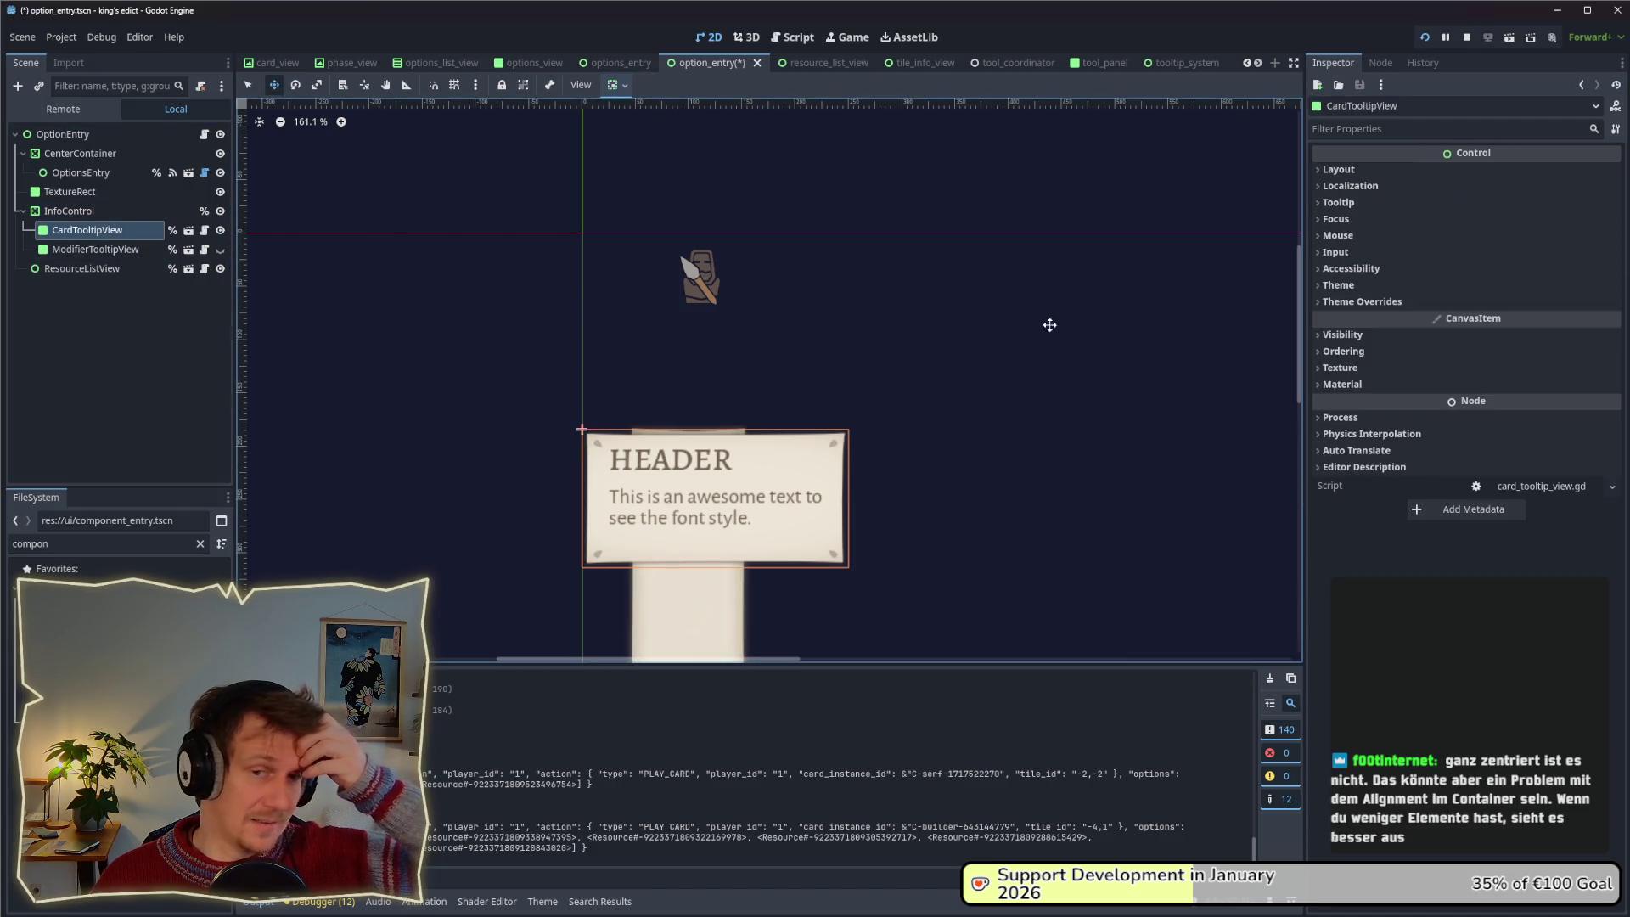
click(1460, 168)
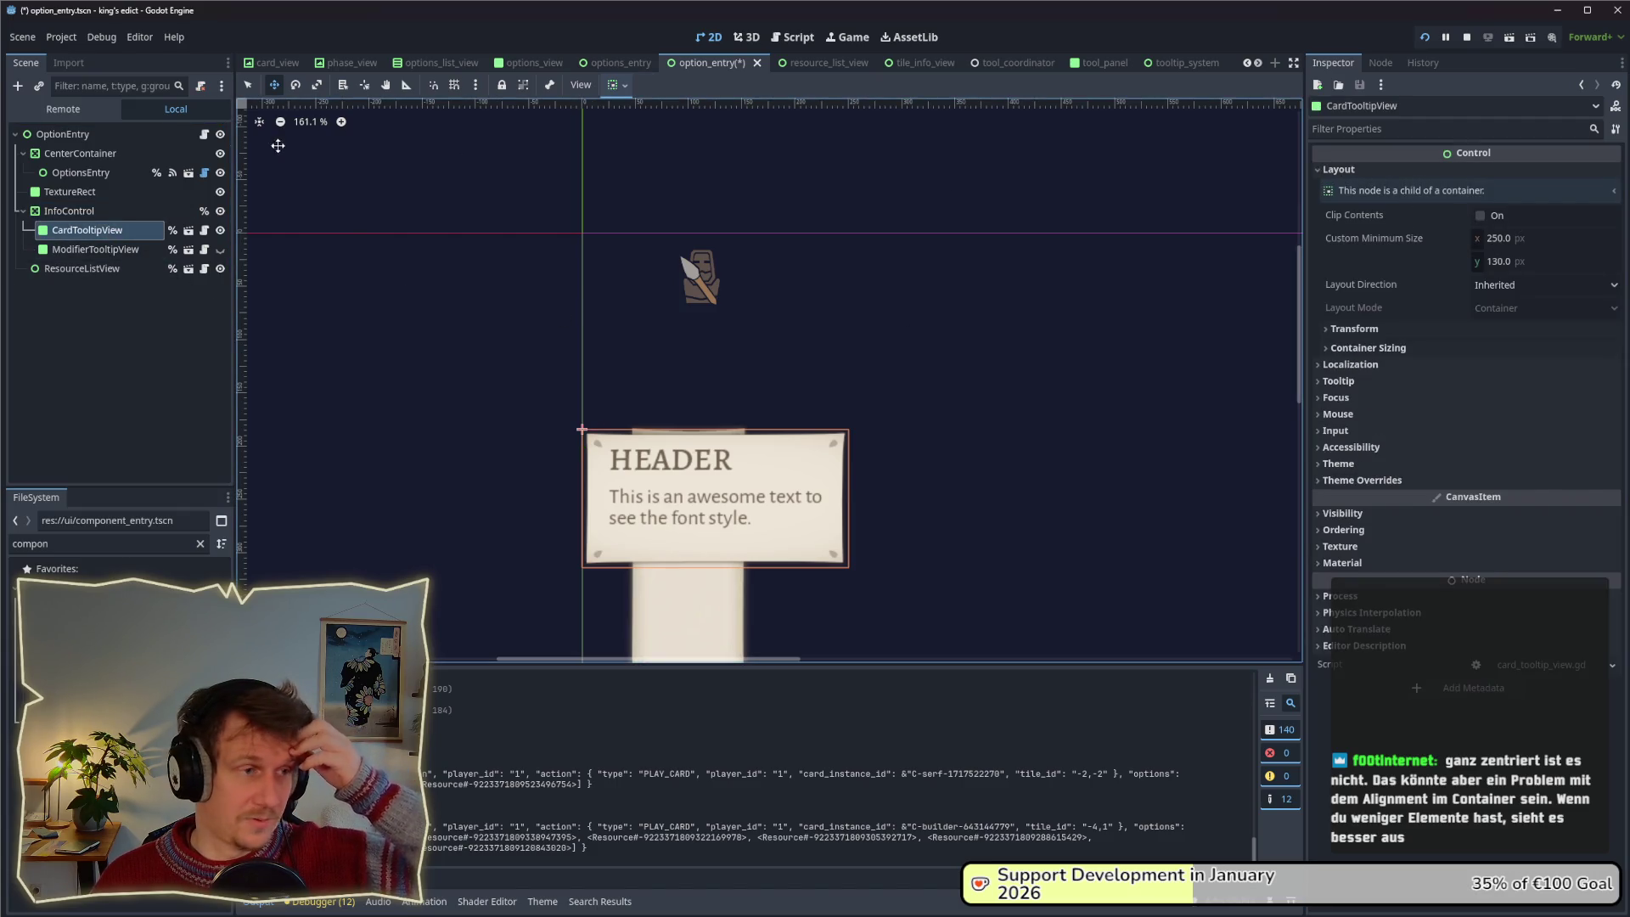
click(62, 134)
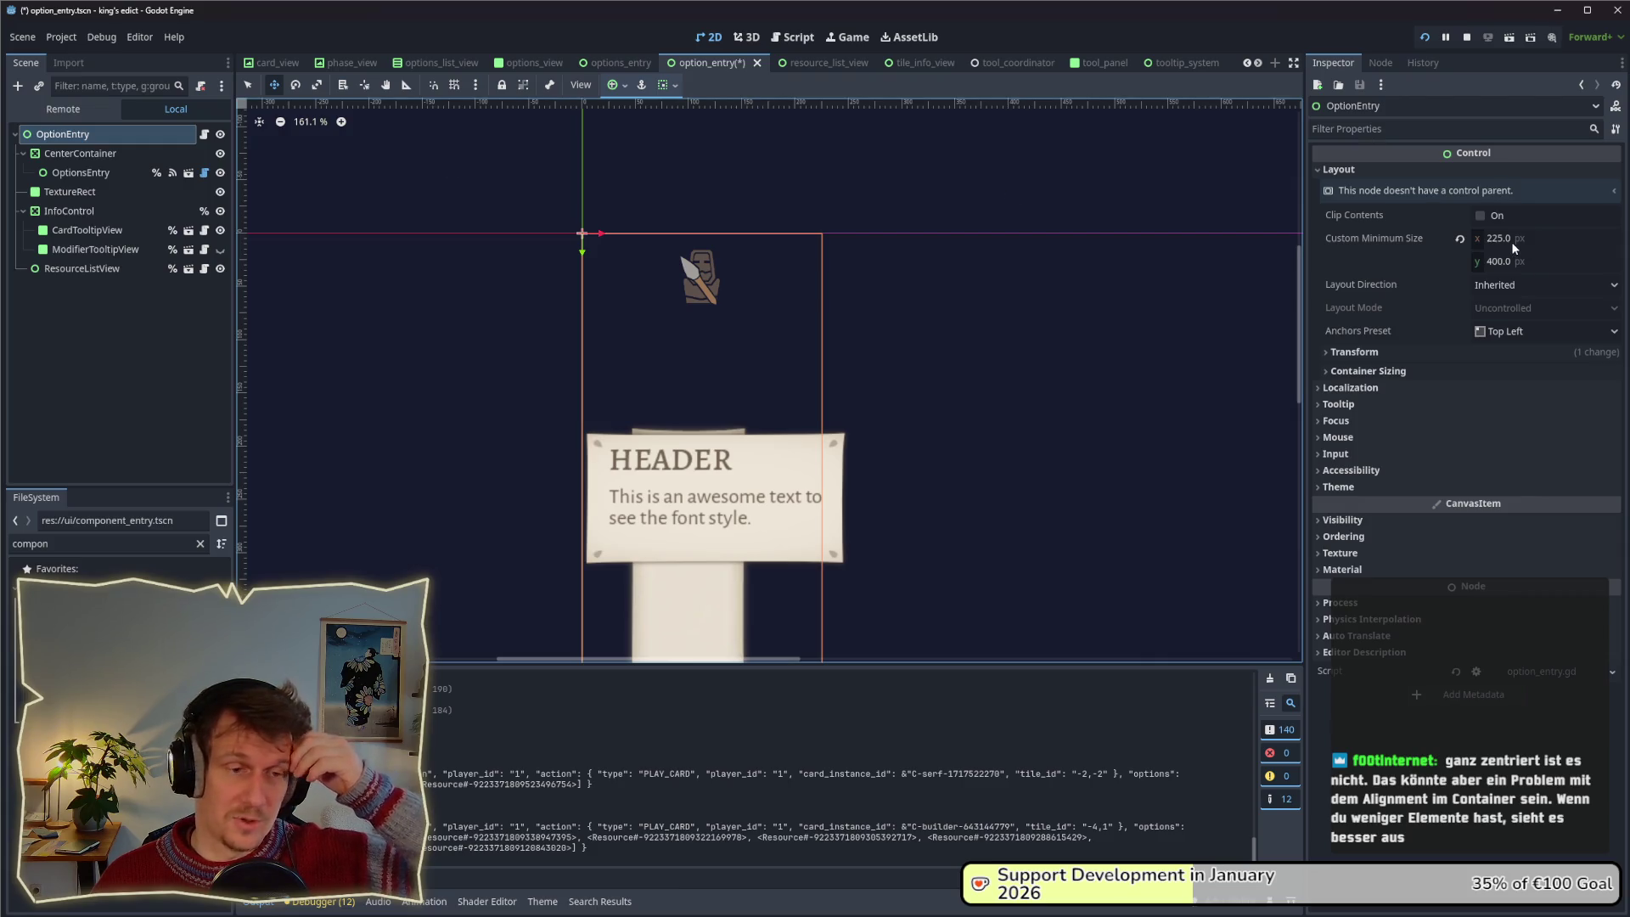
Set InfoControl to Anchors layout with the Center preset and save option_entry.
click(83, 211)
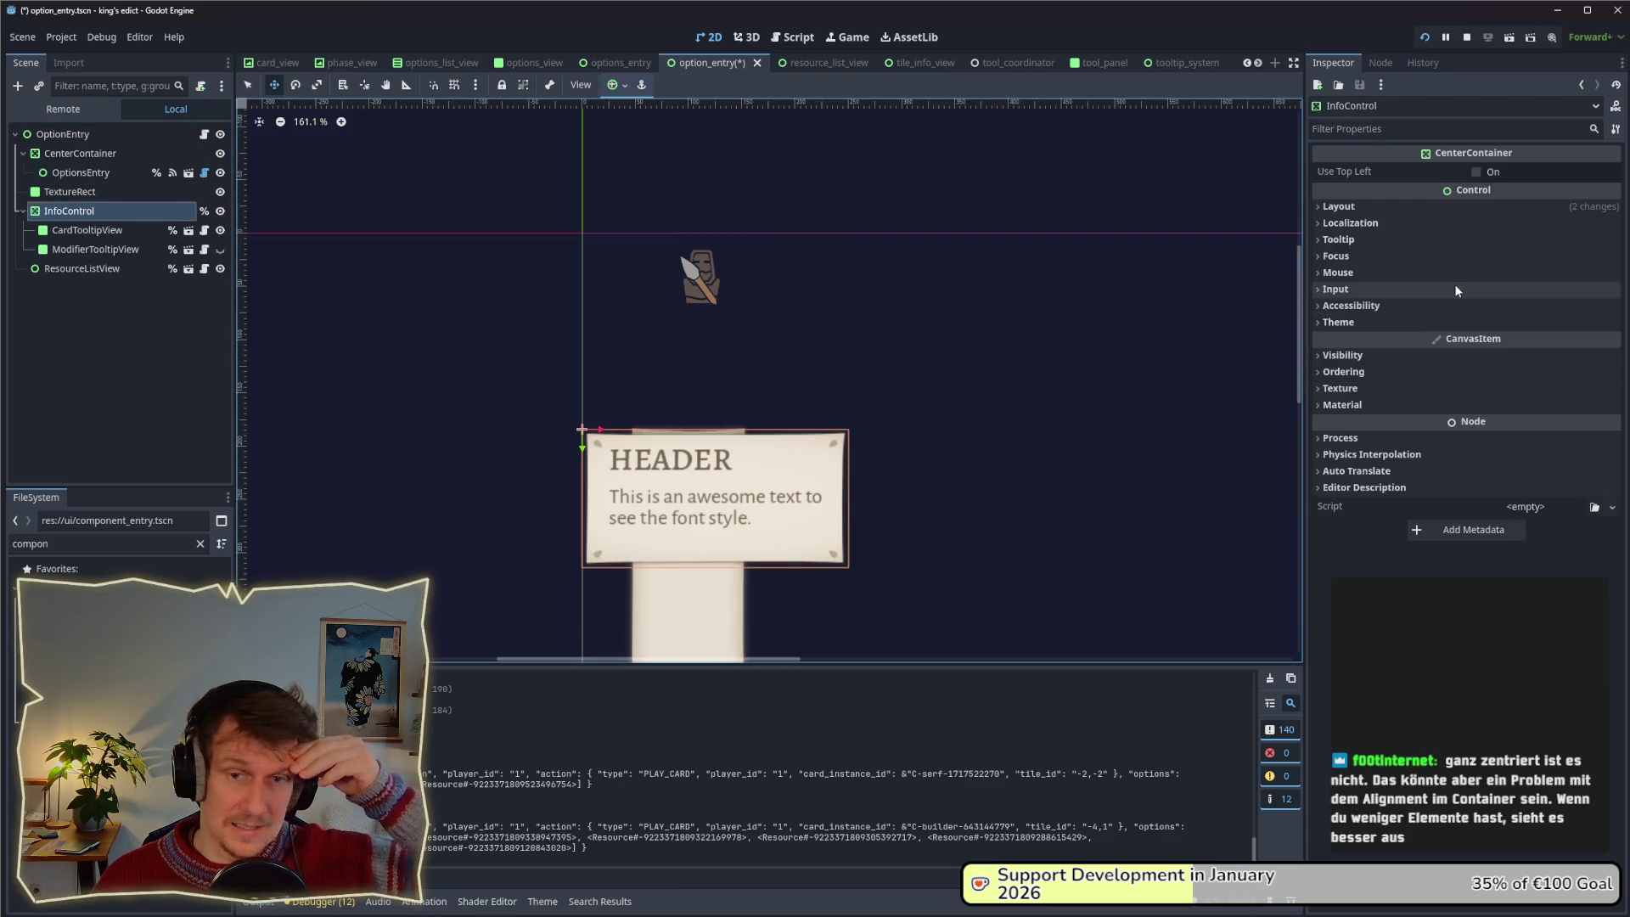
click(1398, 211)
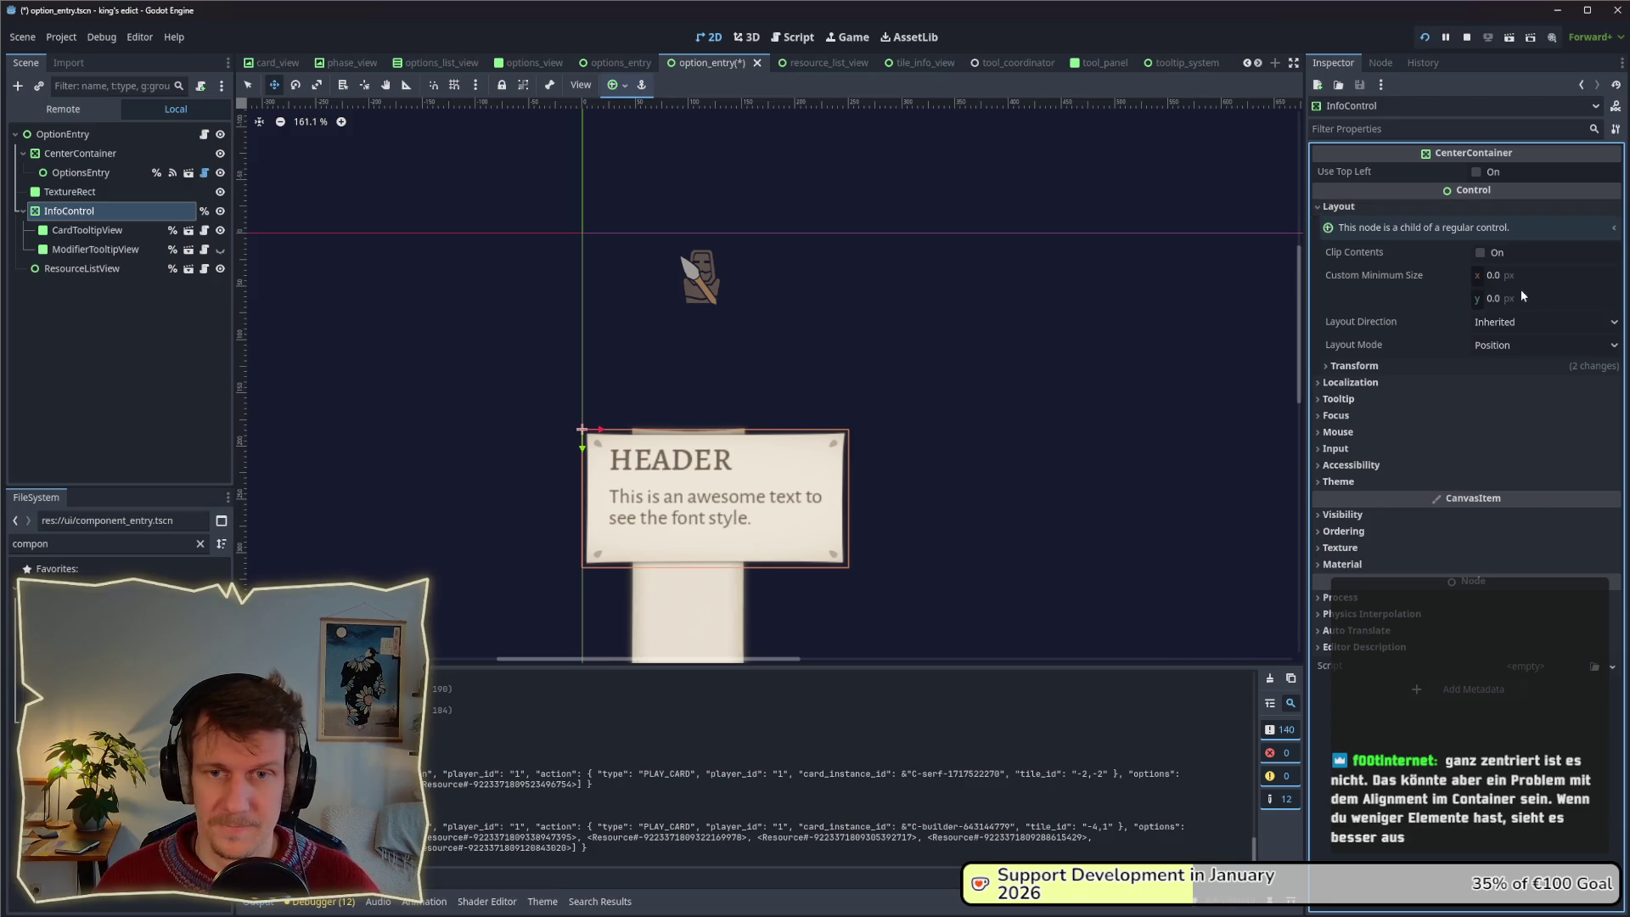
click(1494, 365)
click(1500, 346)
click(1510, 378)
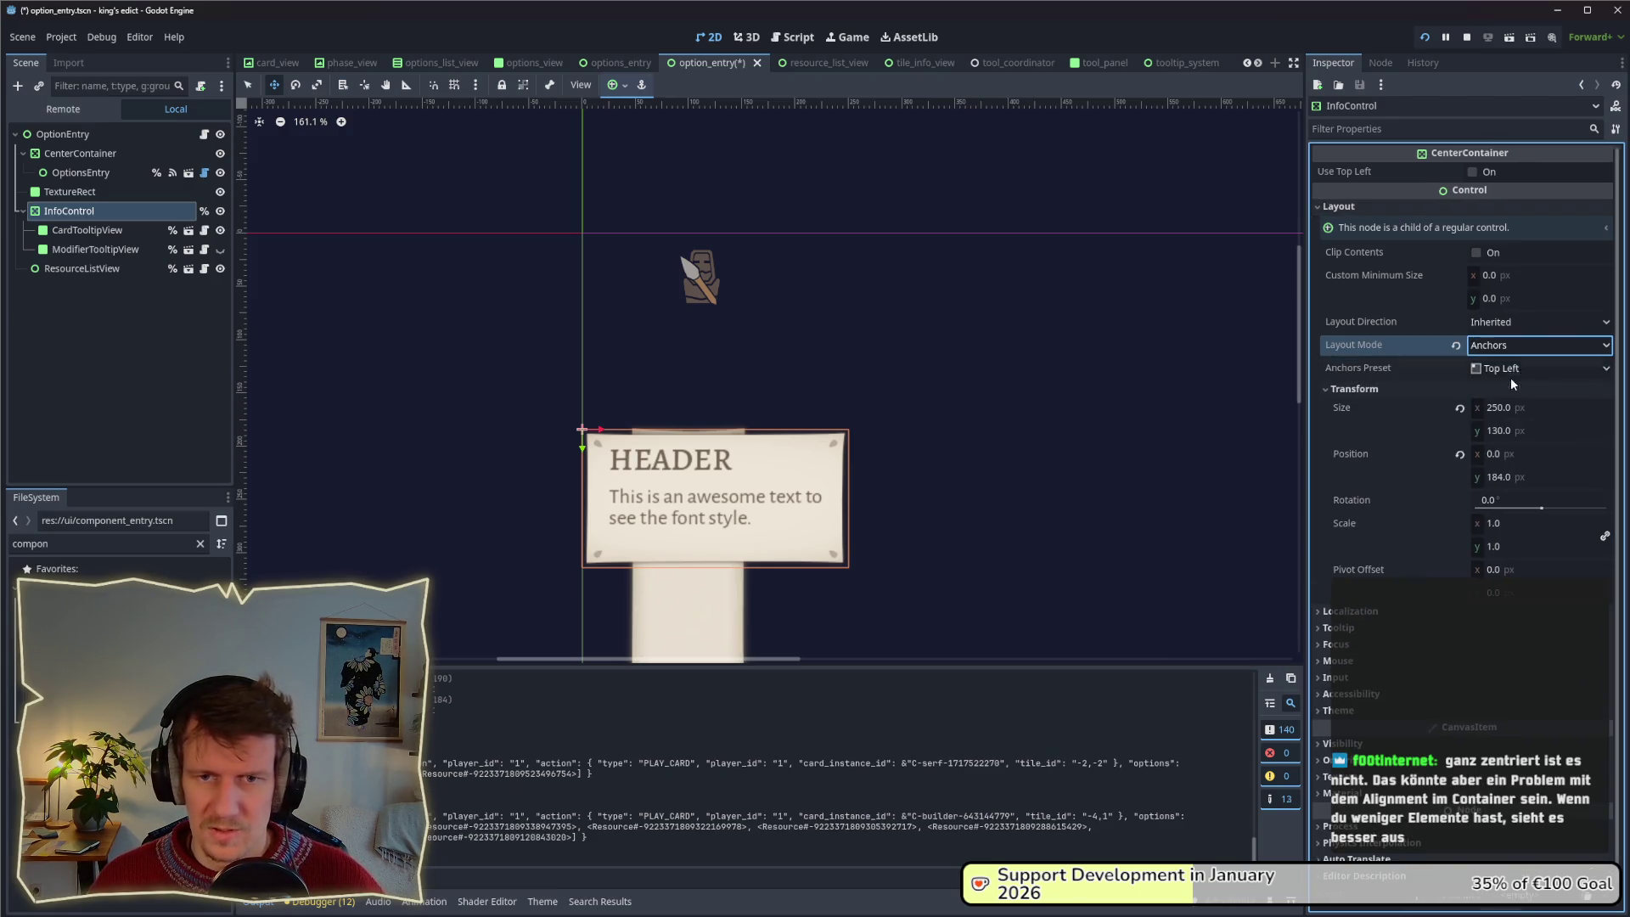
click(1491, 368)
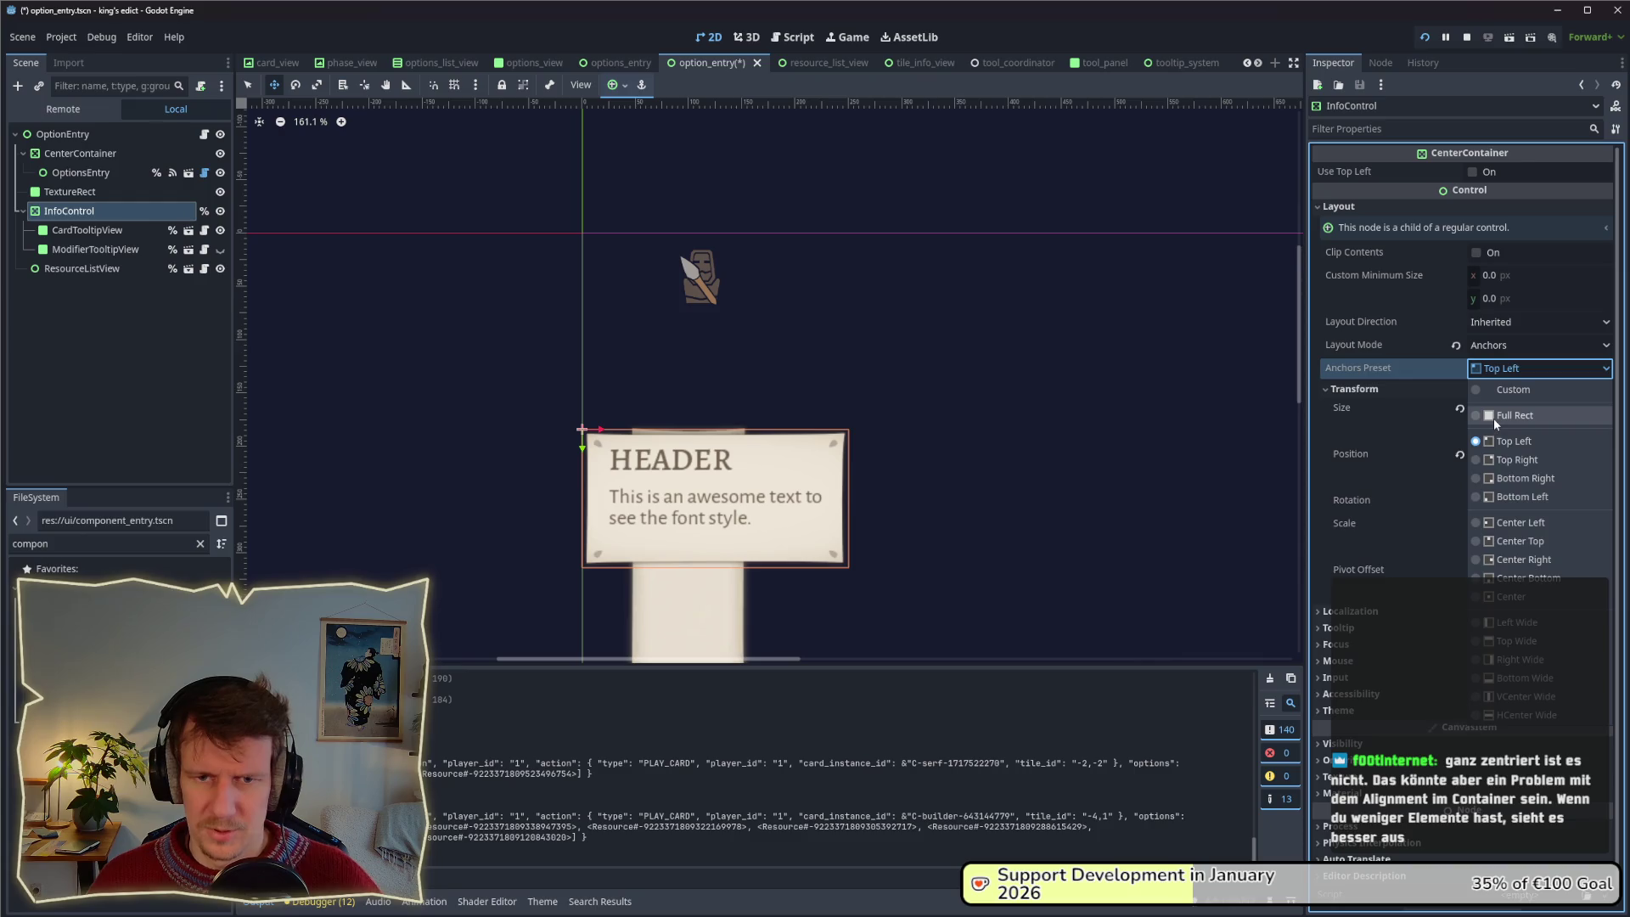
click(1514, 599)
key(ctrl+s)
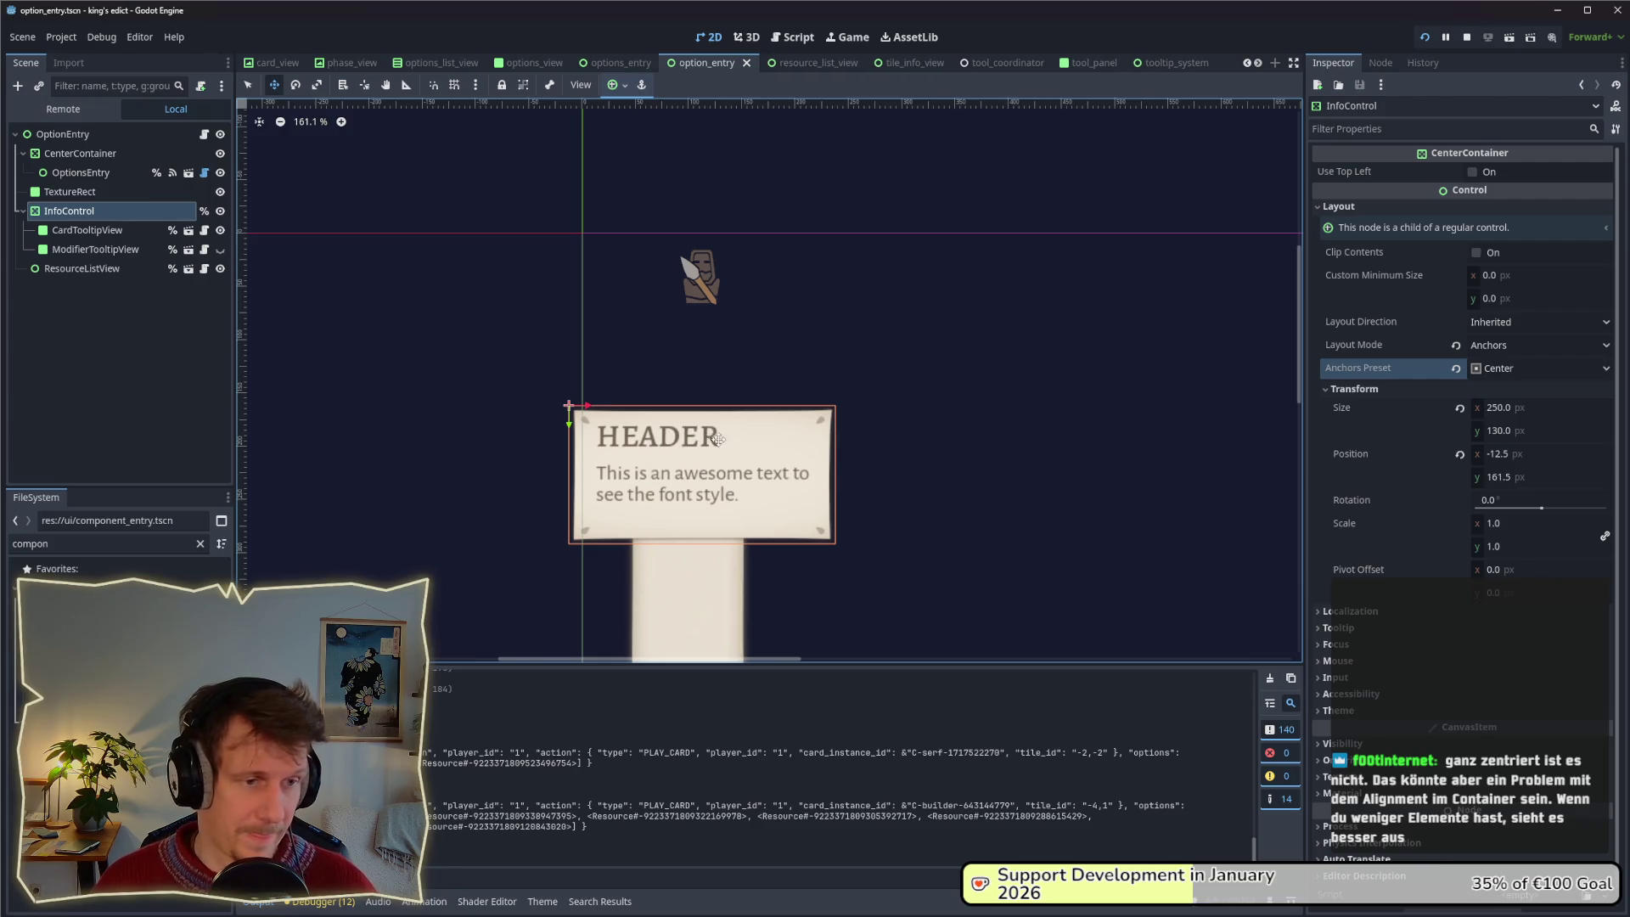
Hide the tall TextureRect, keep CardTooltipView's header panel shown, and save option_entry.
click(71, 194)
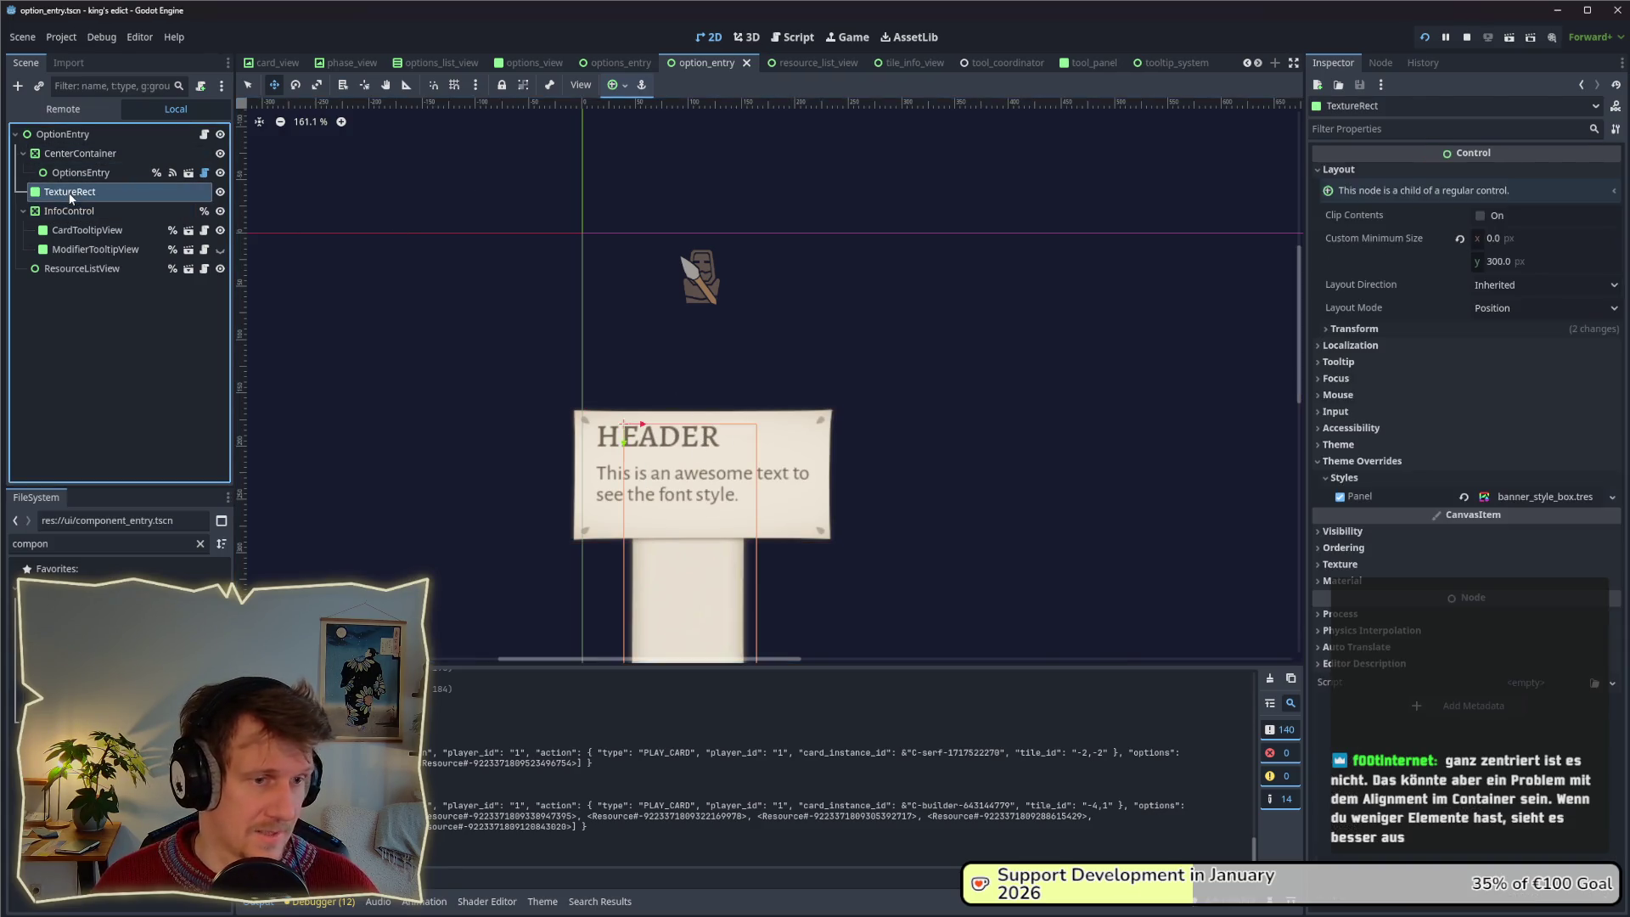
click(220, 191)
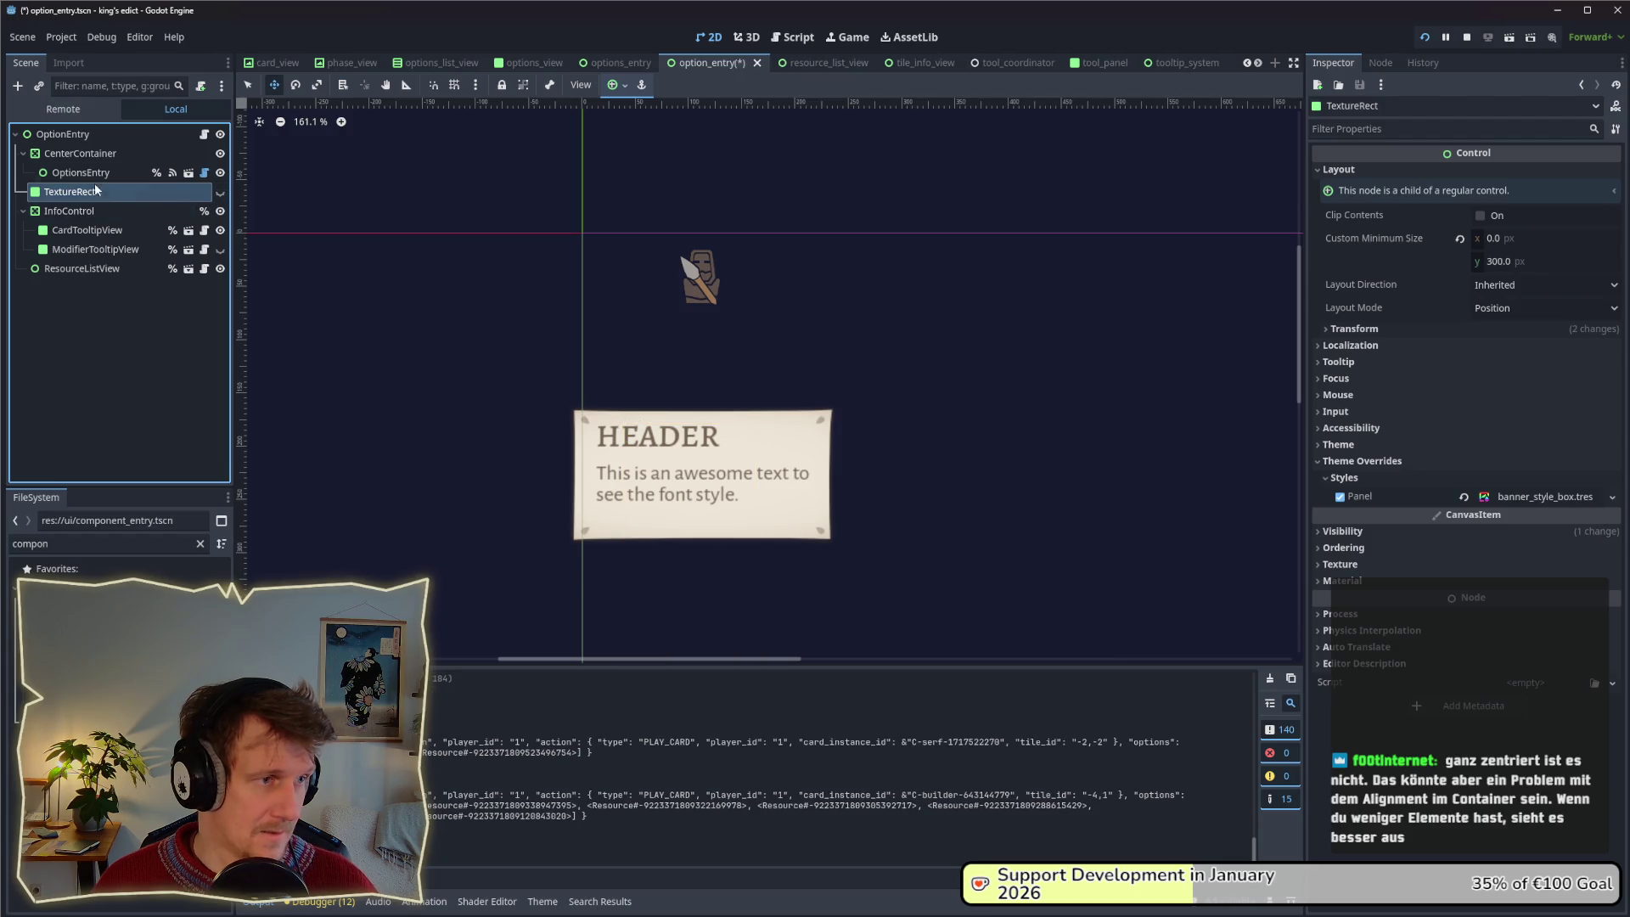
click(220, 230)
click(94, 267)
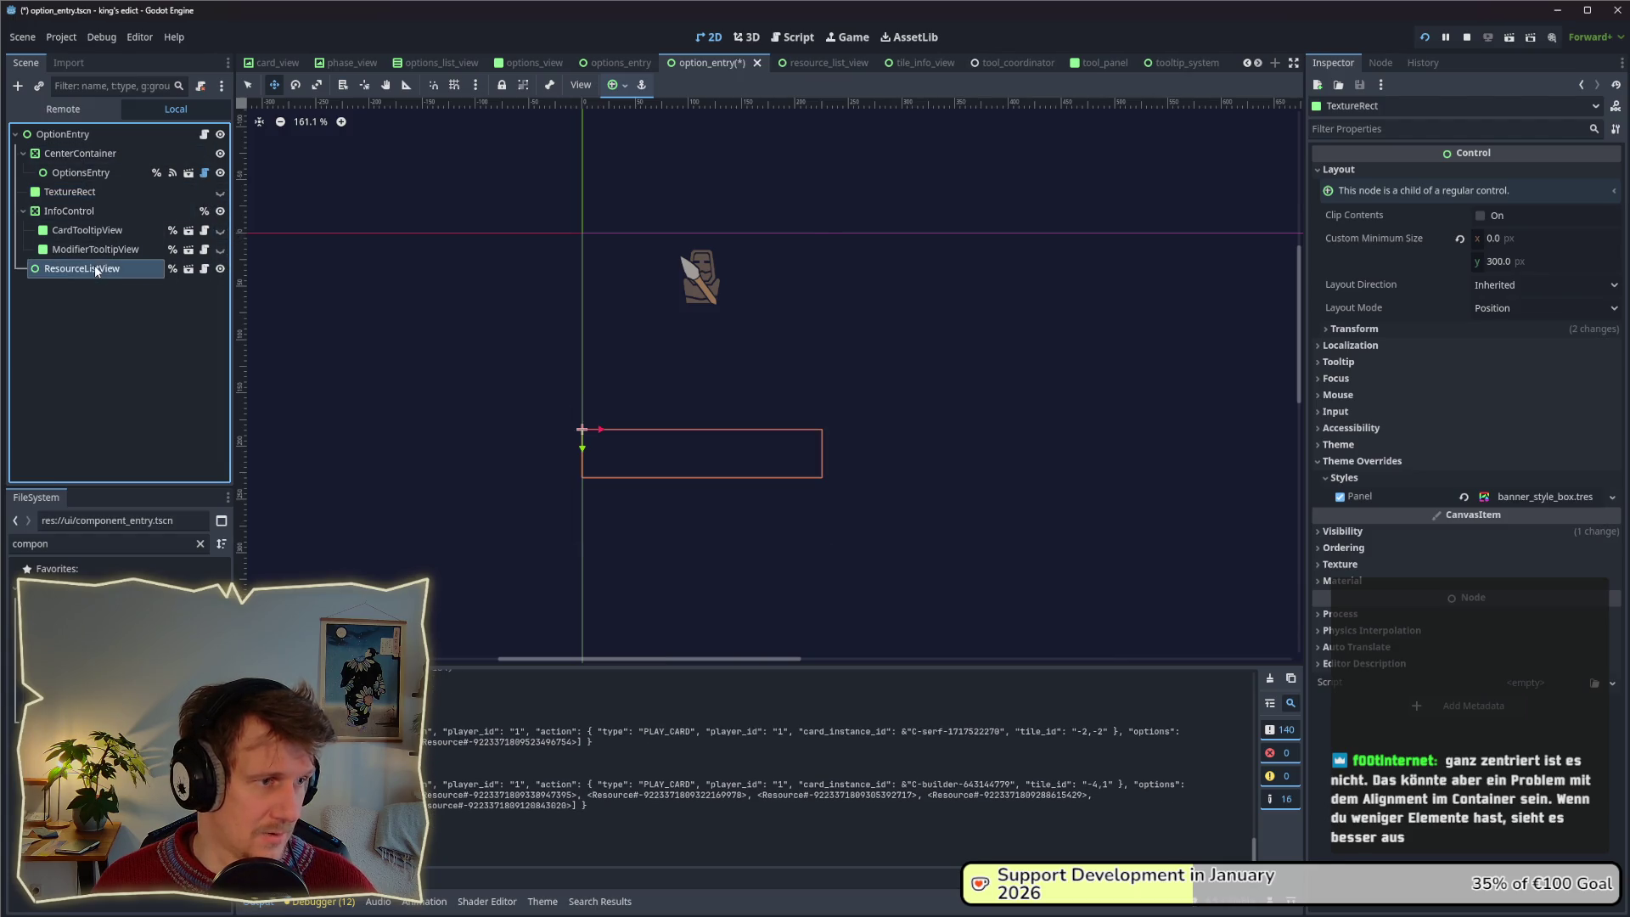
click(221, 228)
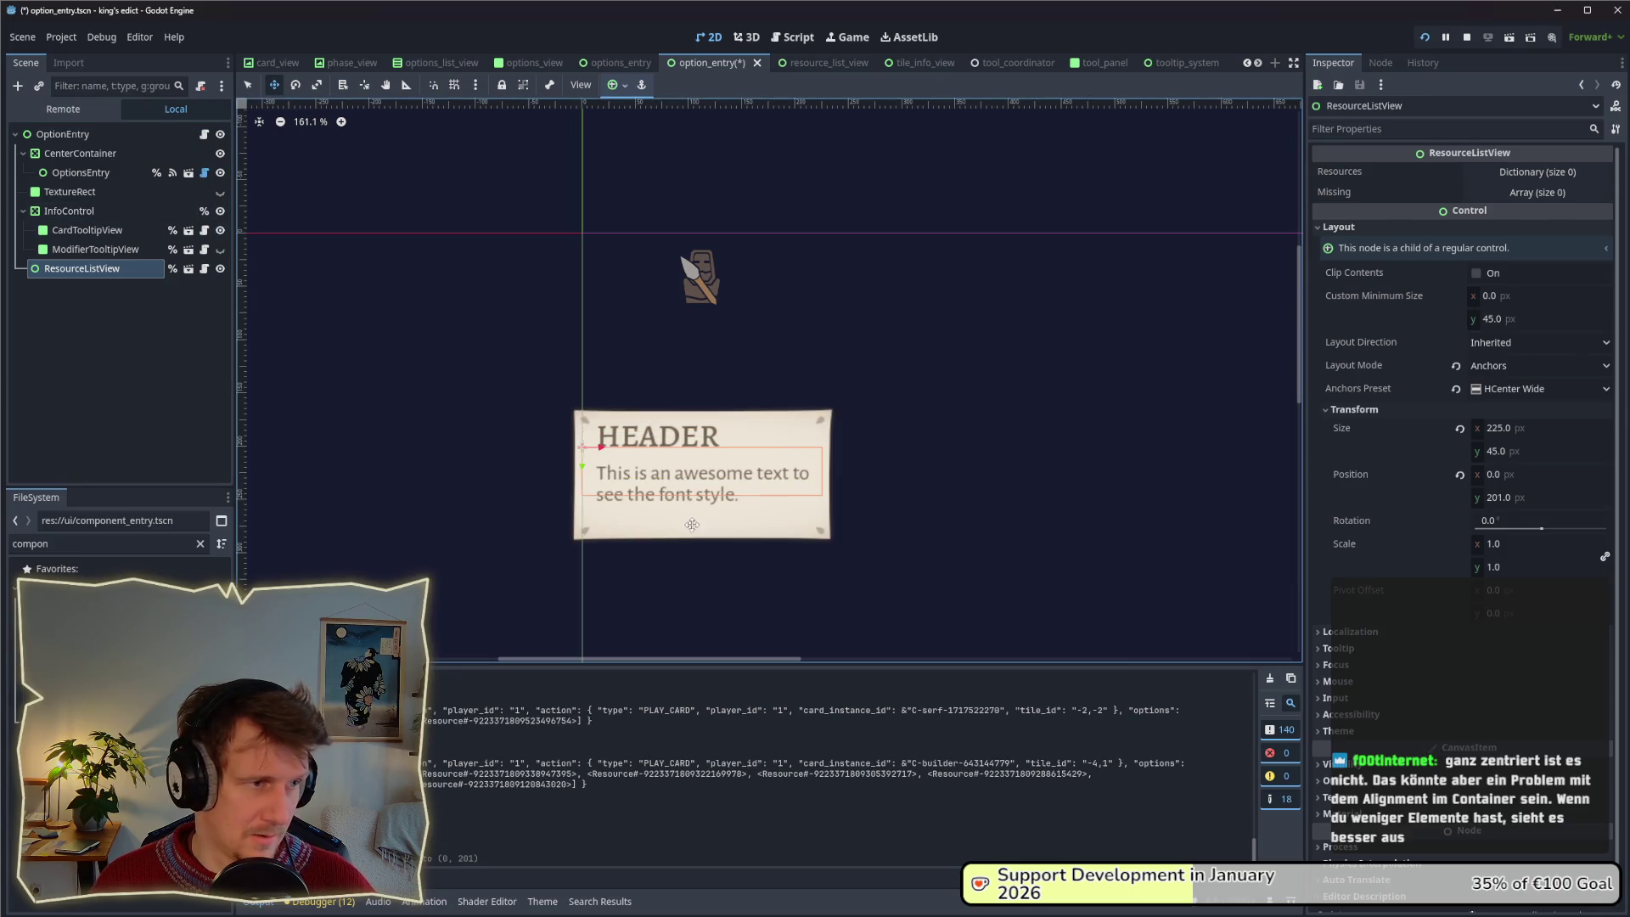
click(70, 211)
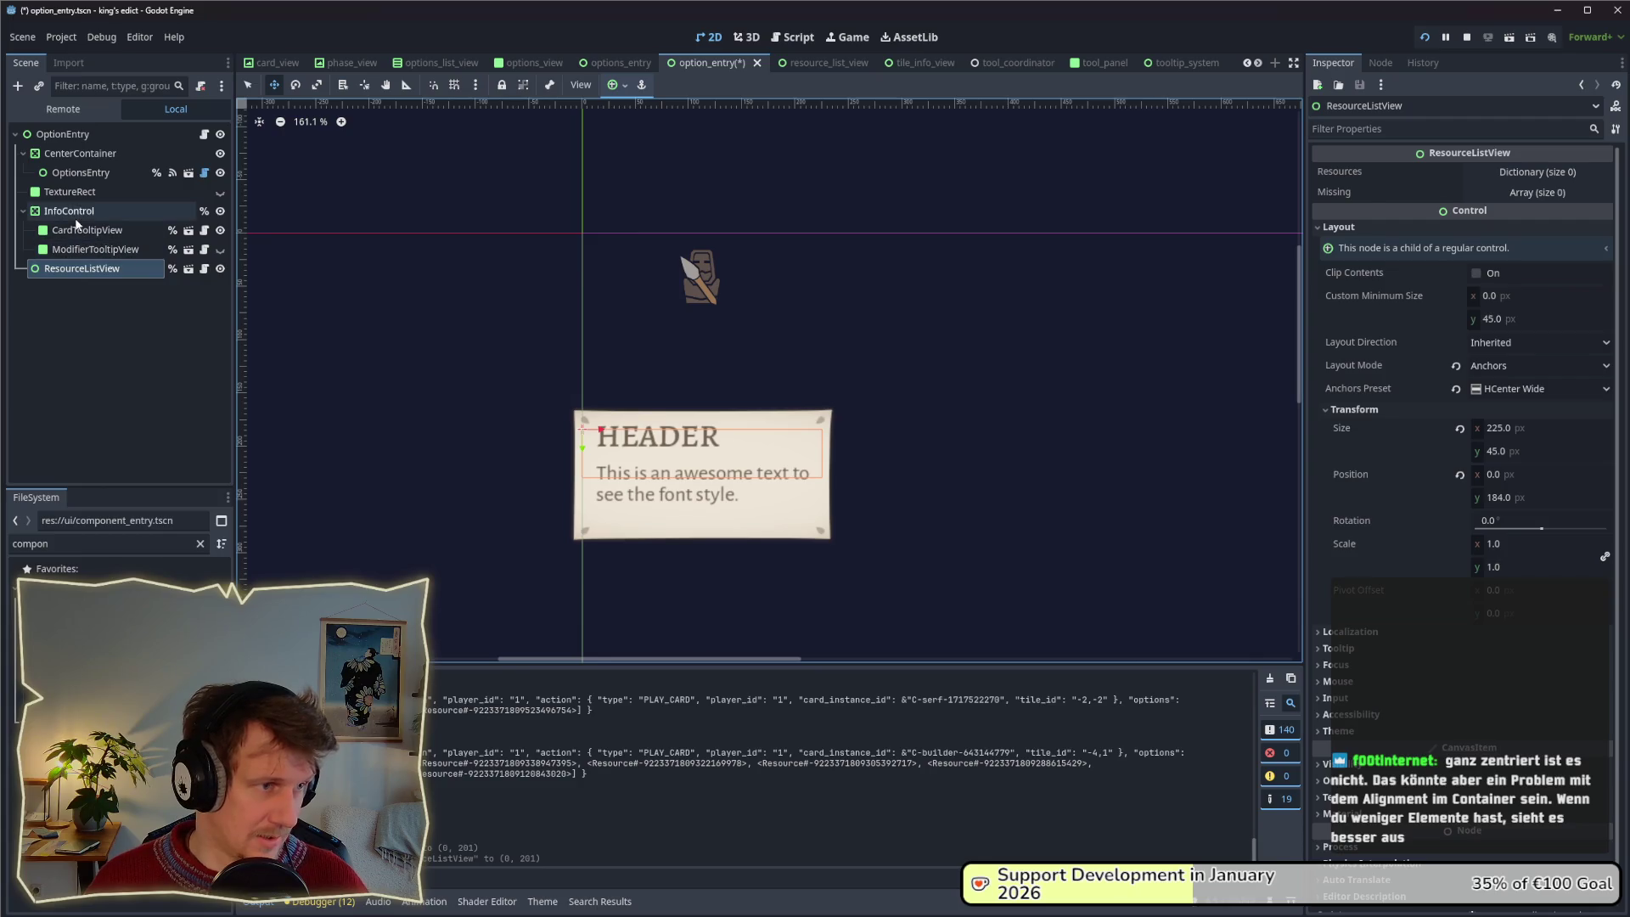
click(102, 269)
key(ctrl+s)
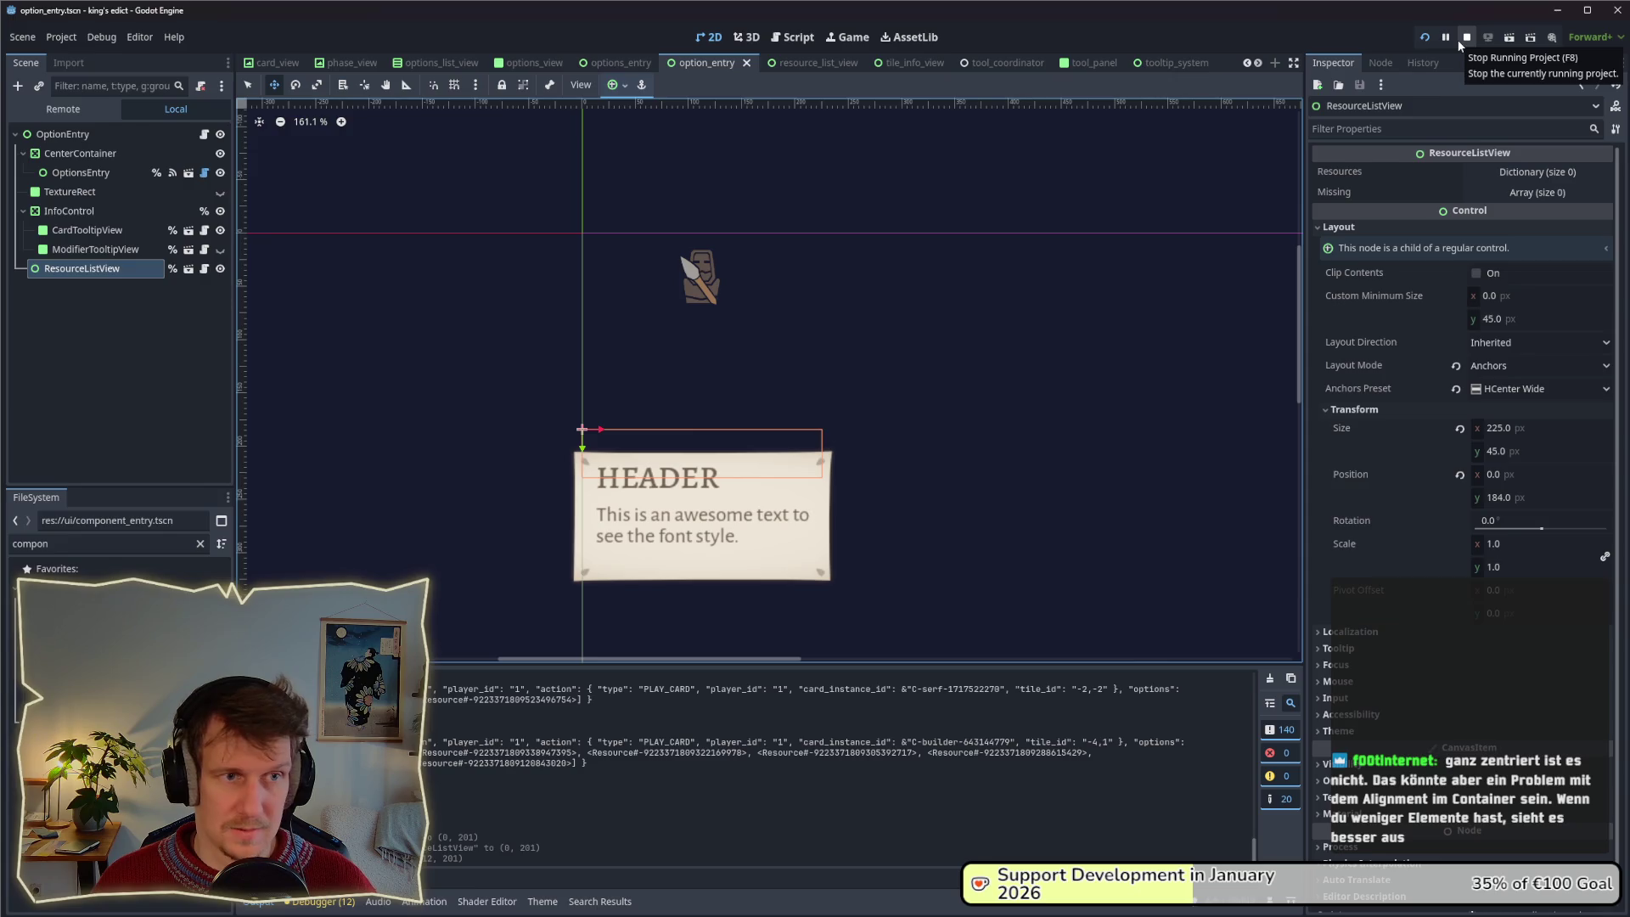
Hide the CardTooltipView preview, run the project and start a match on Small Islands 2.map.
click(220, 230)
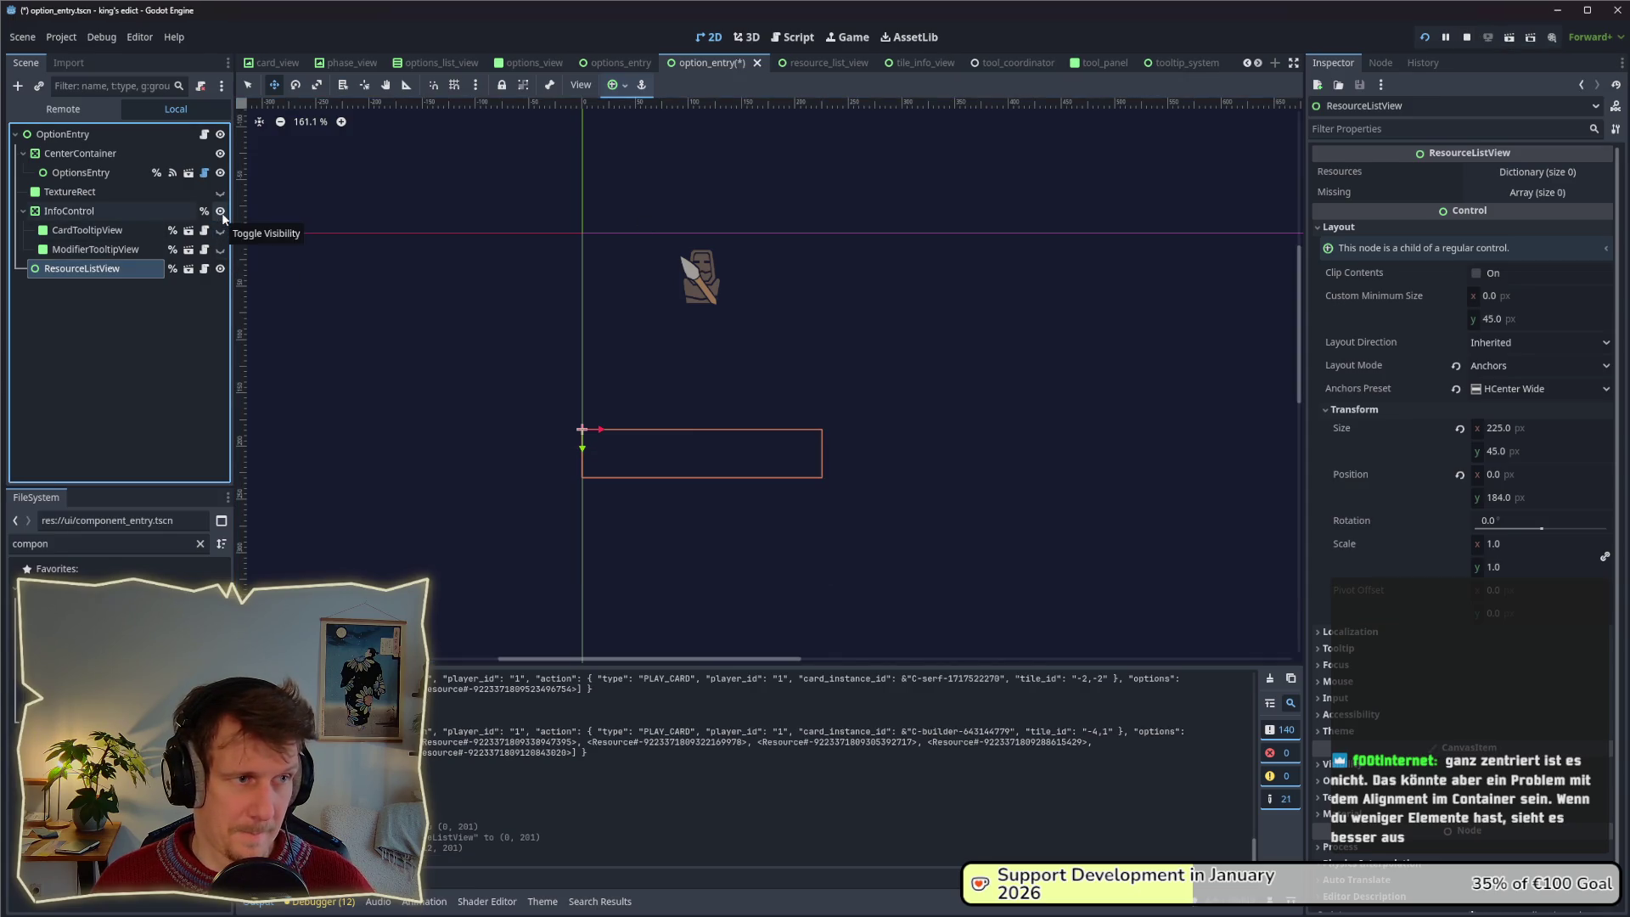
click(1425, 39)
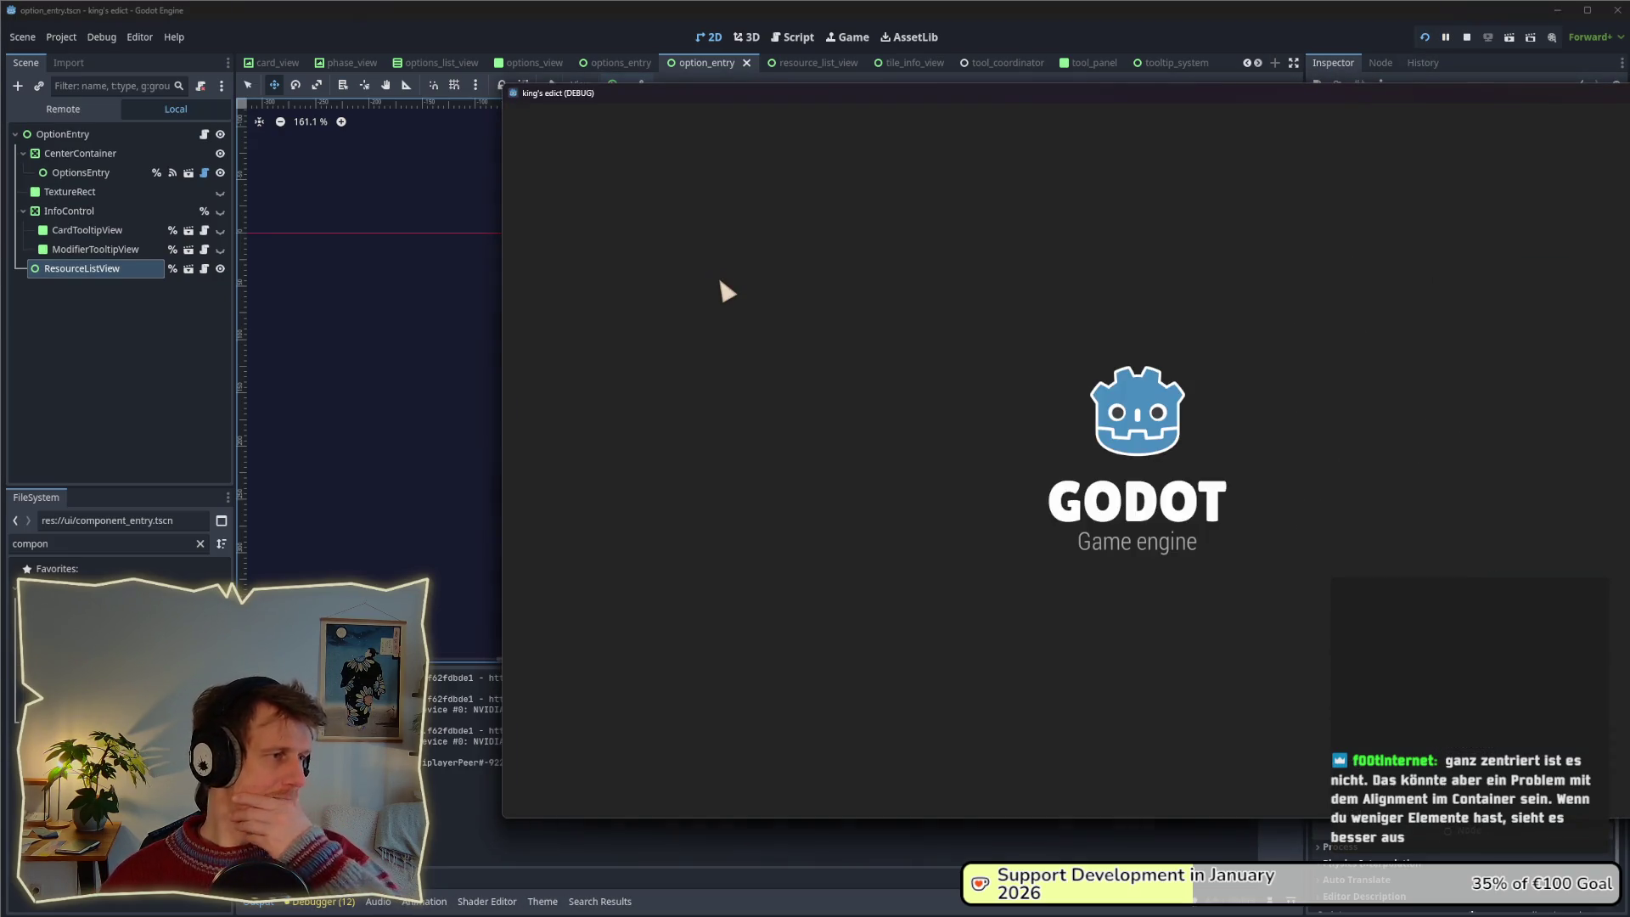
click(855, 316)
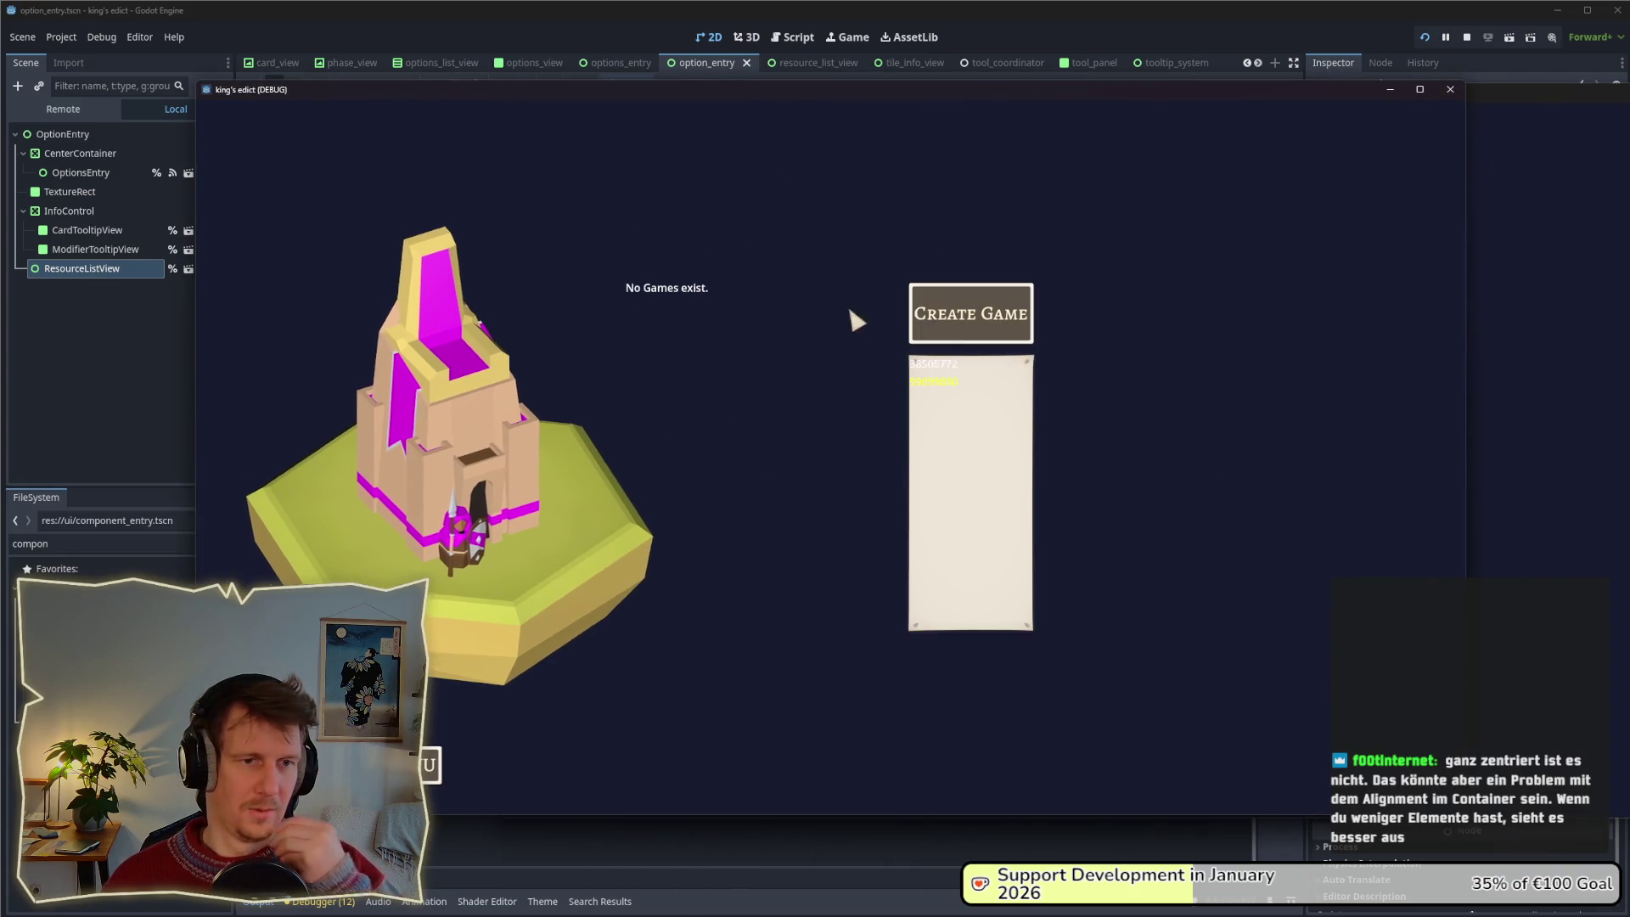
click(971, 313)
click(993, 333)
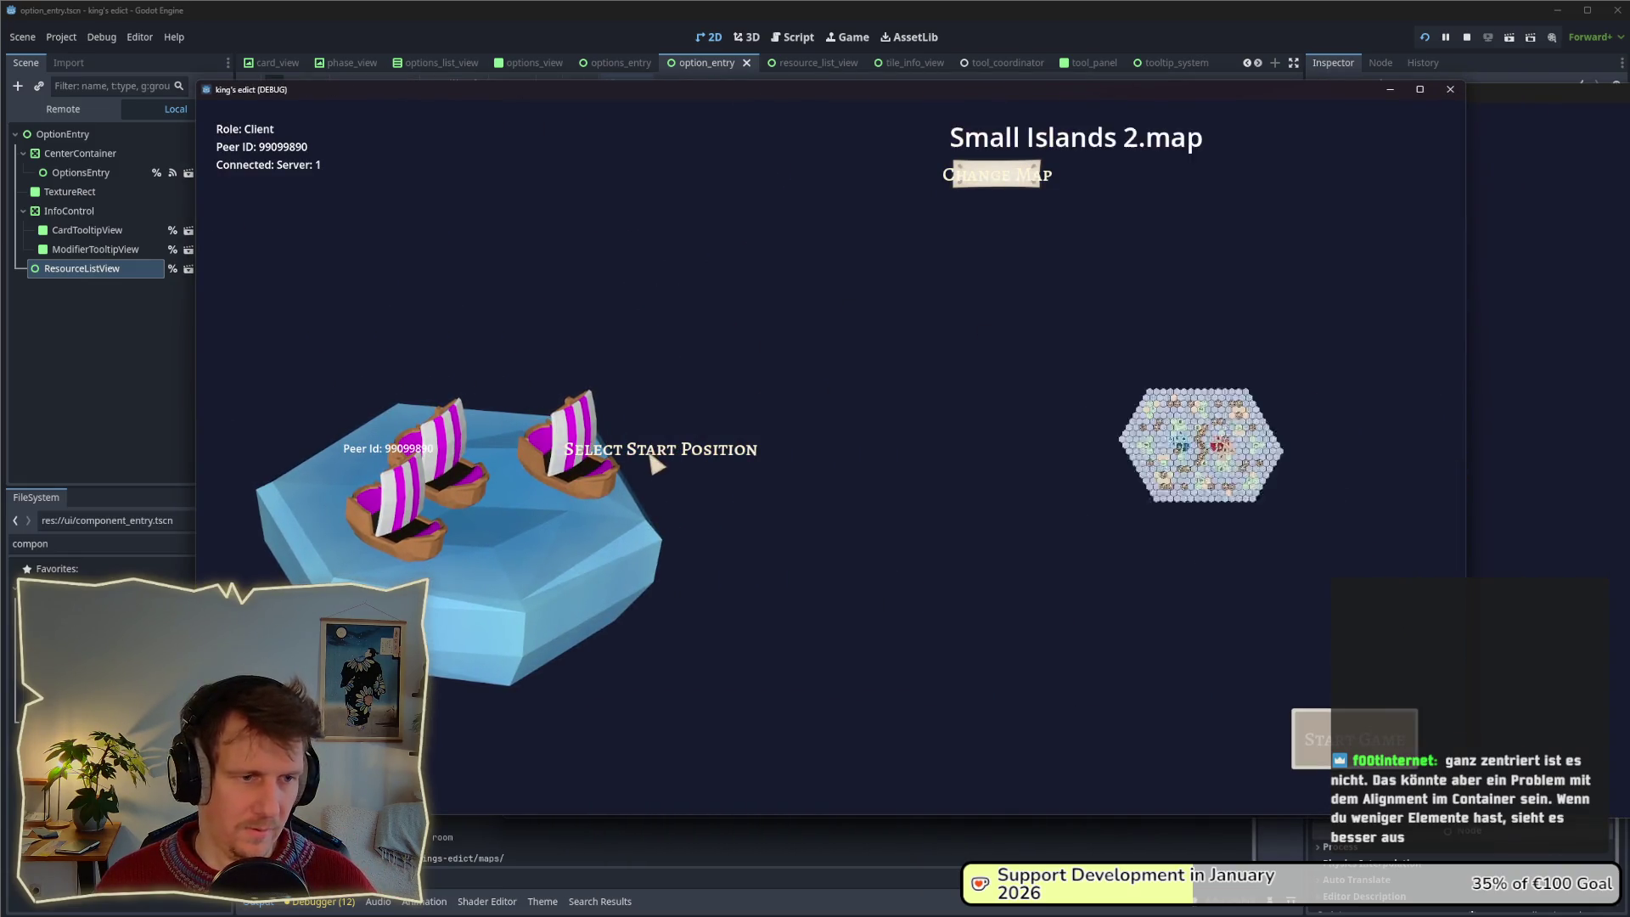
click(1315, 738)
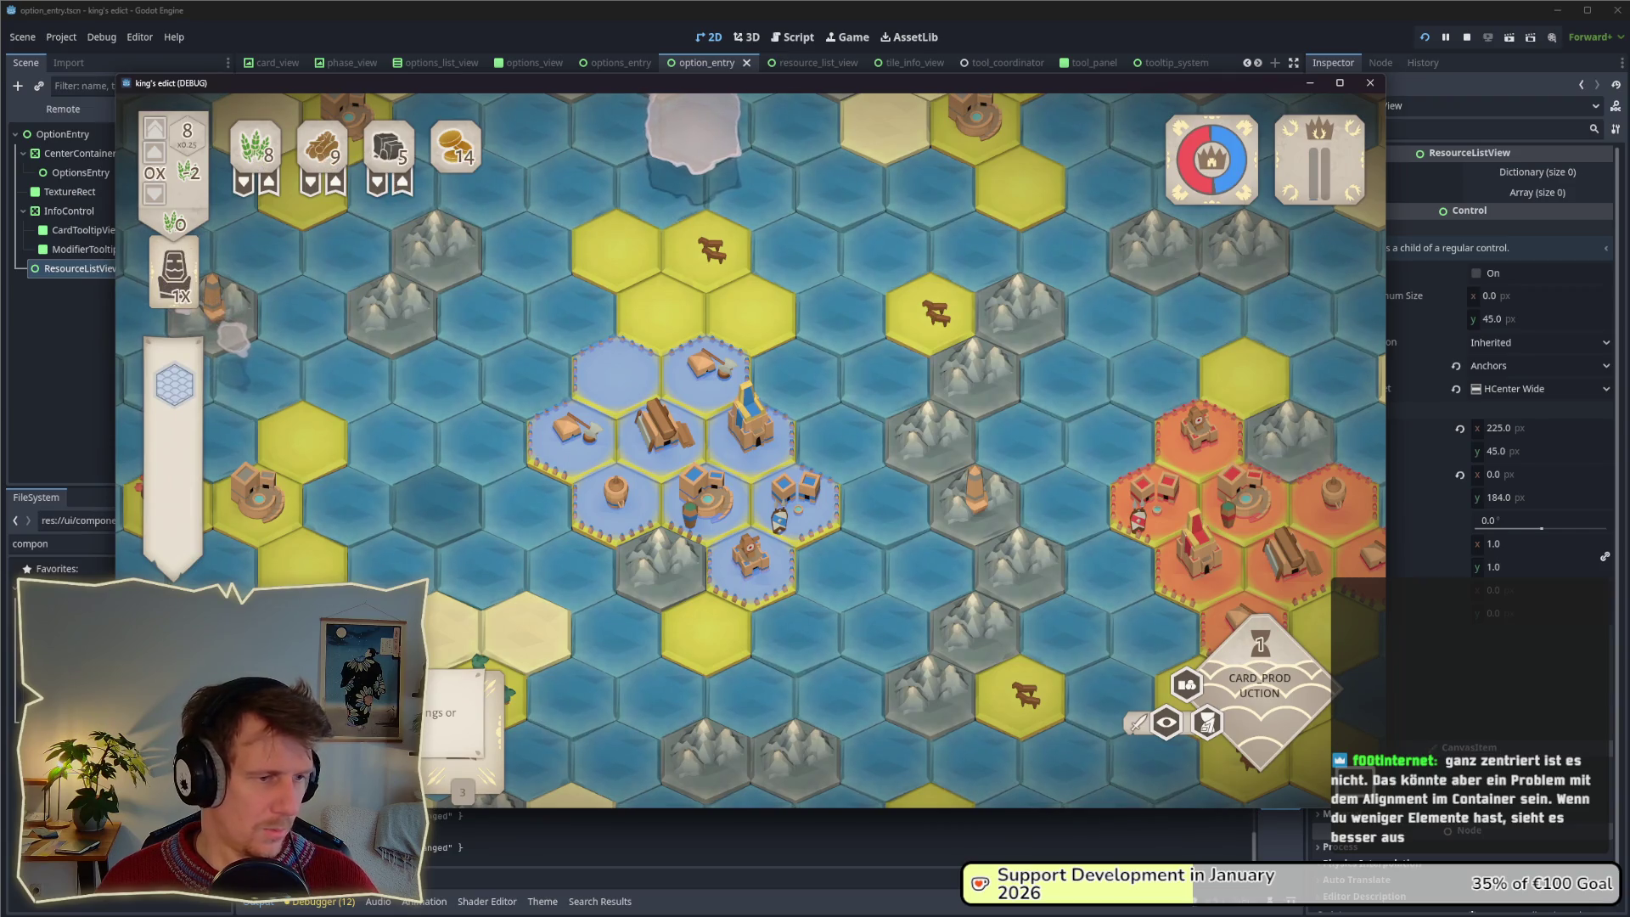
Open the build card's options in the running game to view the building tooltip banners.
click(577, 428)
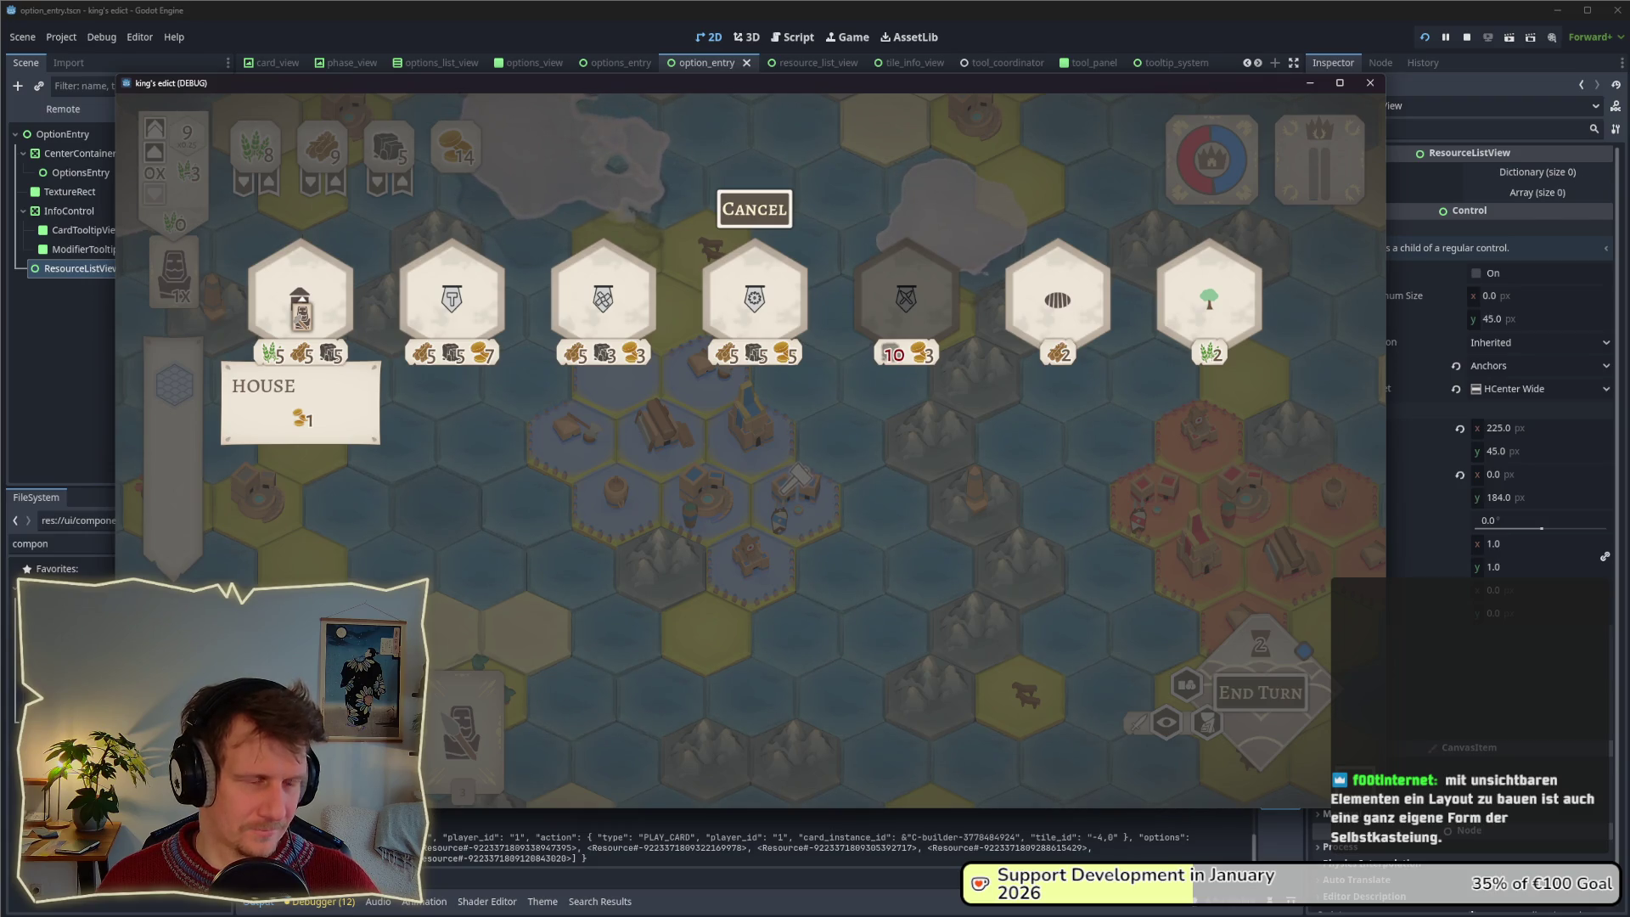
Raise ResourceListView to y 168 in the editor and check it in the game.
key(alt+Tab)
key(alt+Tab)
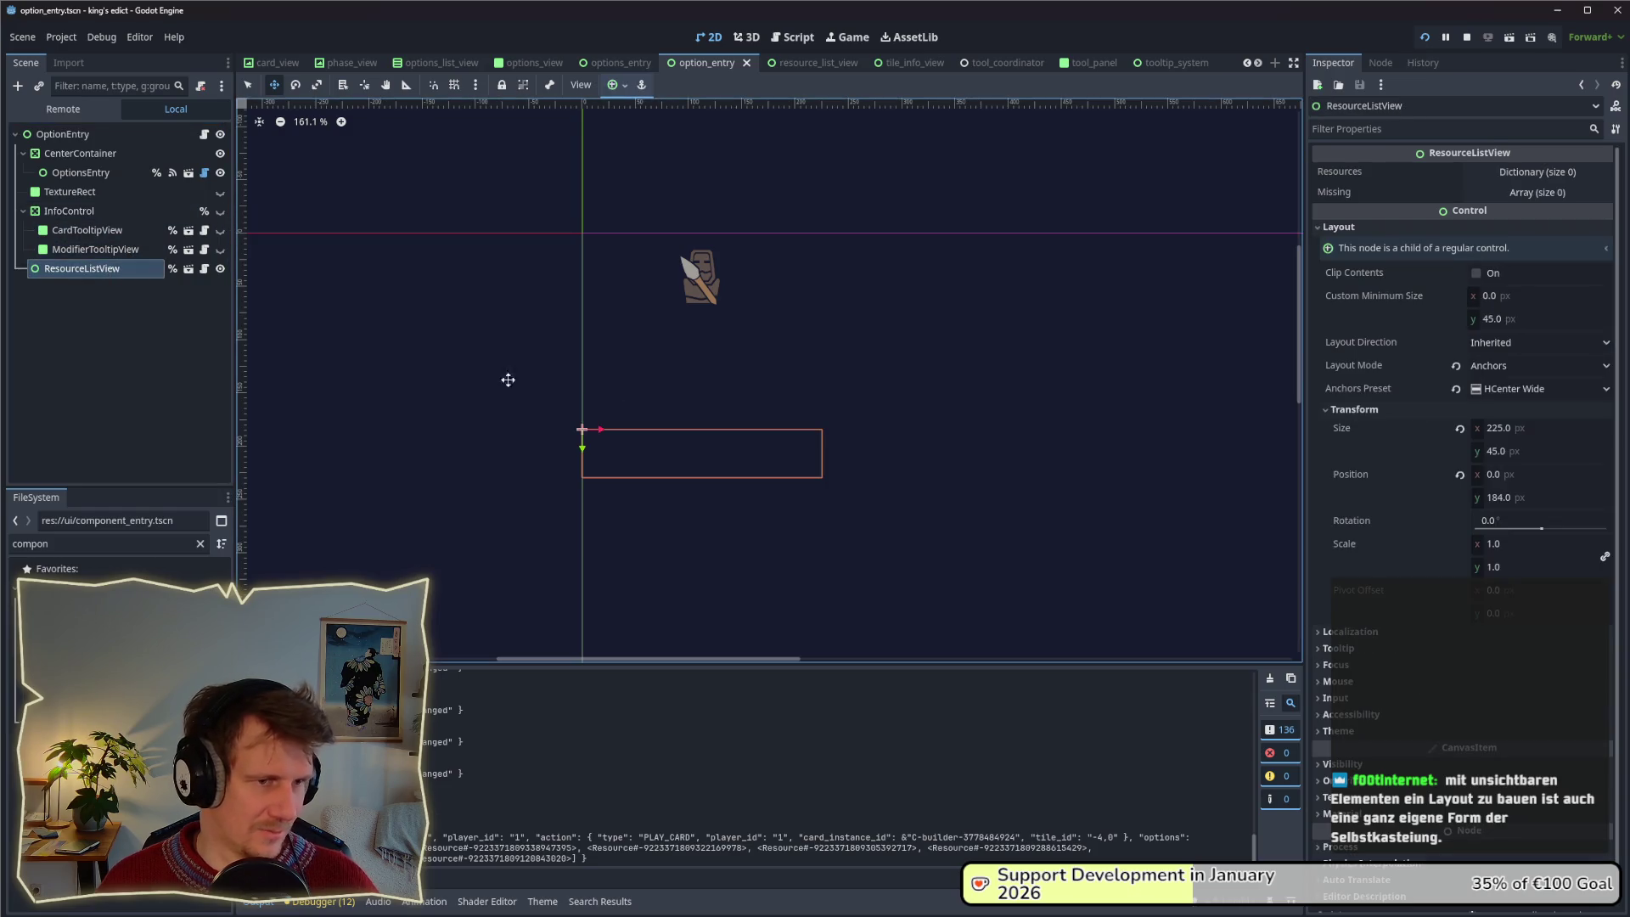
click(95, 217)
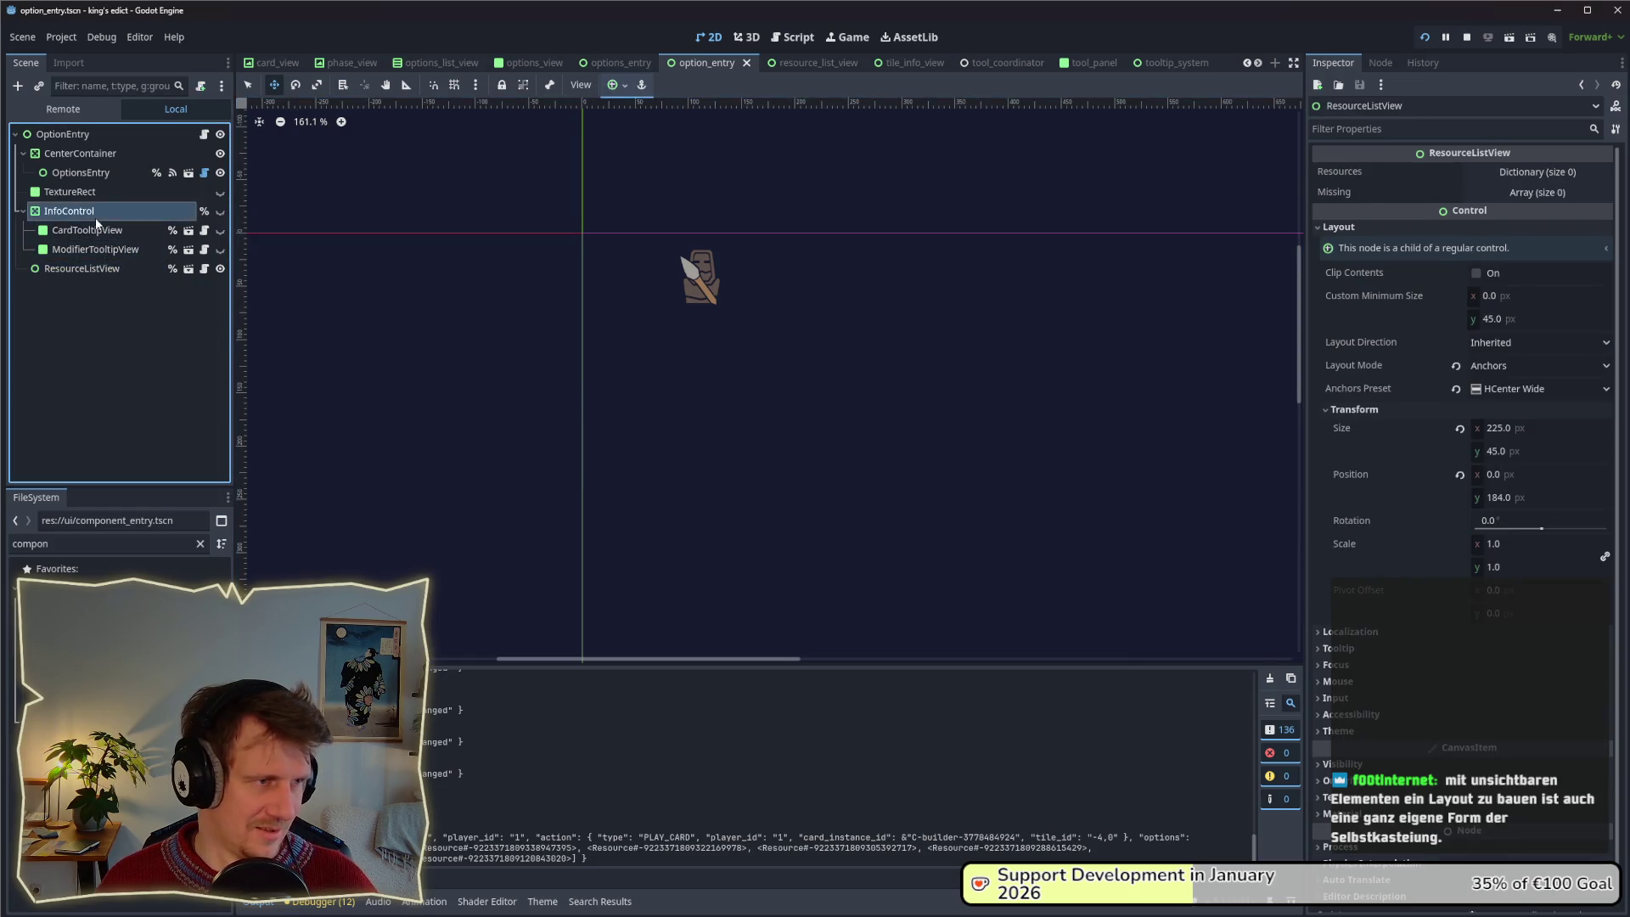
click(92, 271)
drag(752, 469, 751, 448)
key(alt+Tab)
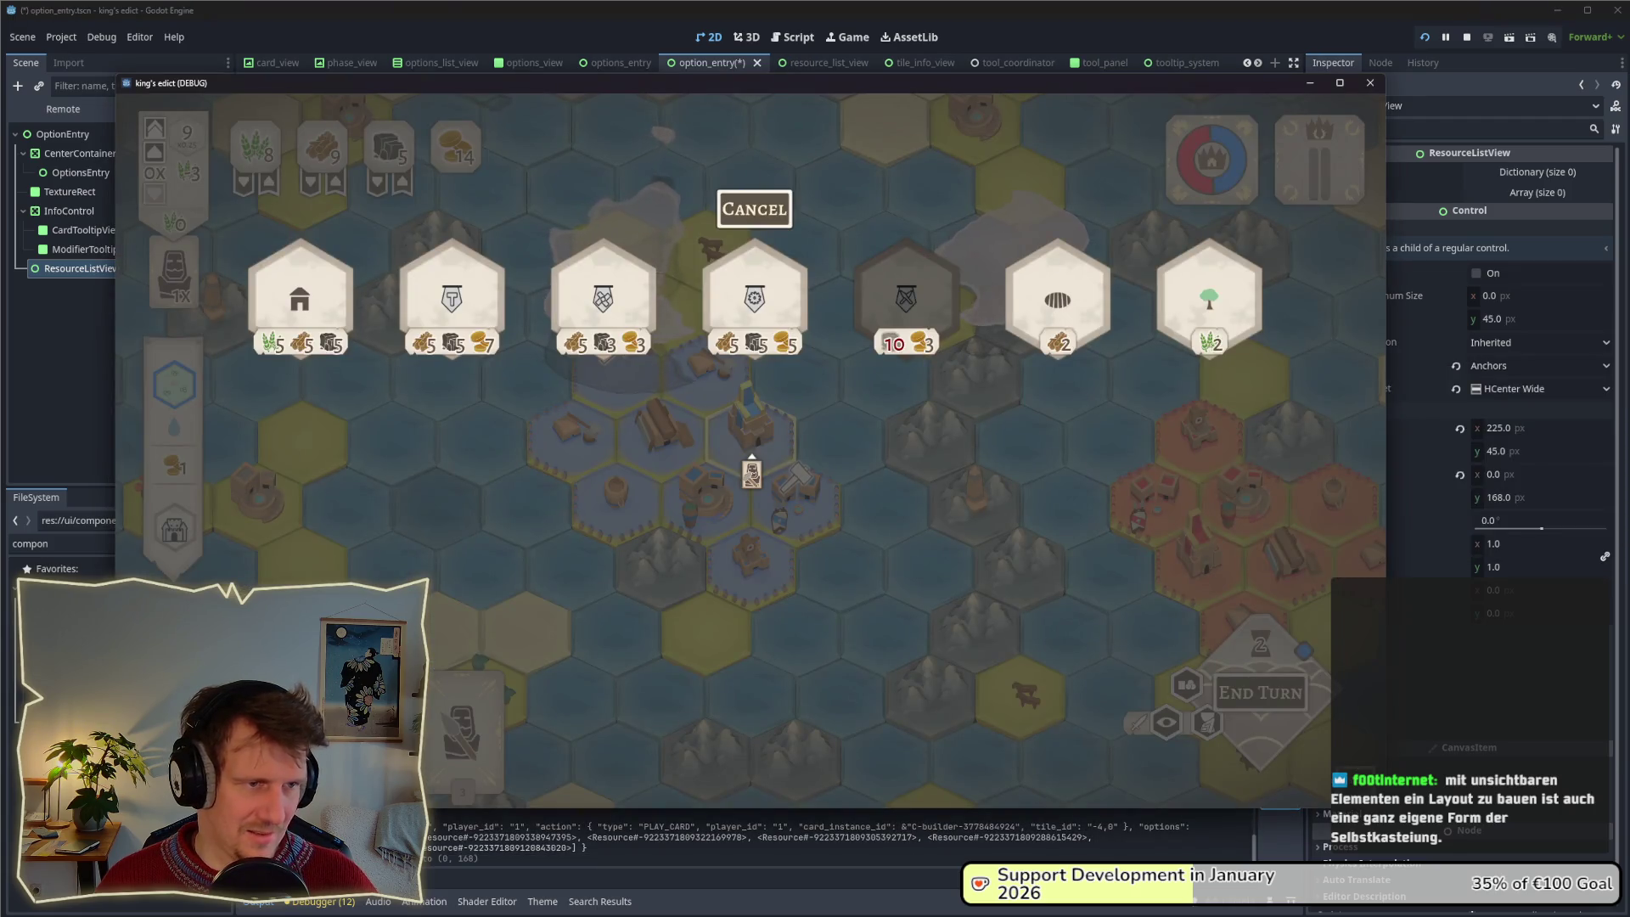
Nudge the InfoControl node slightly and check the result in the game.
key(alt+Tab)
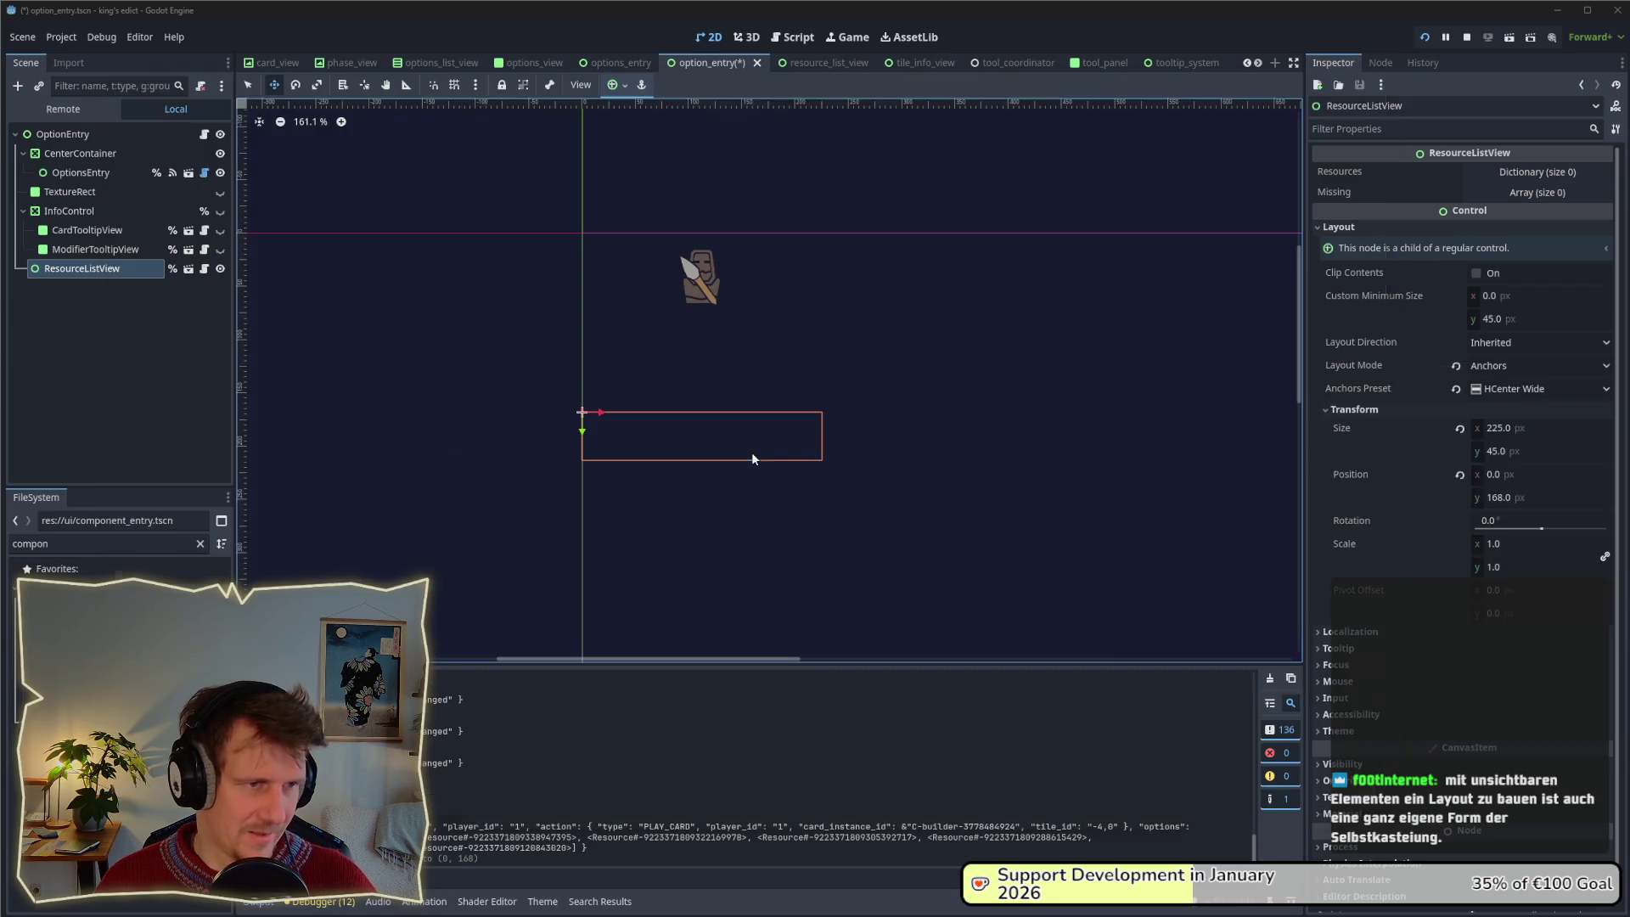
click(136, 211)
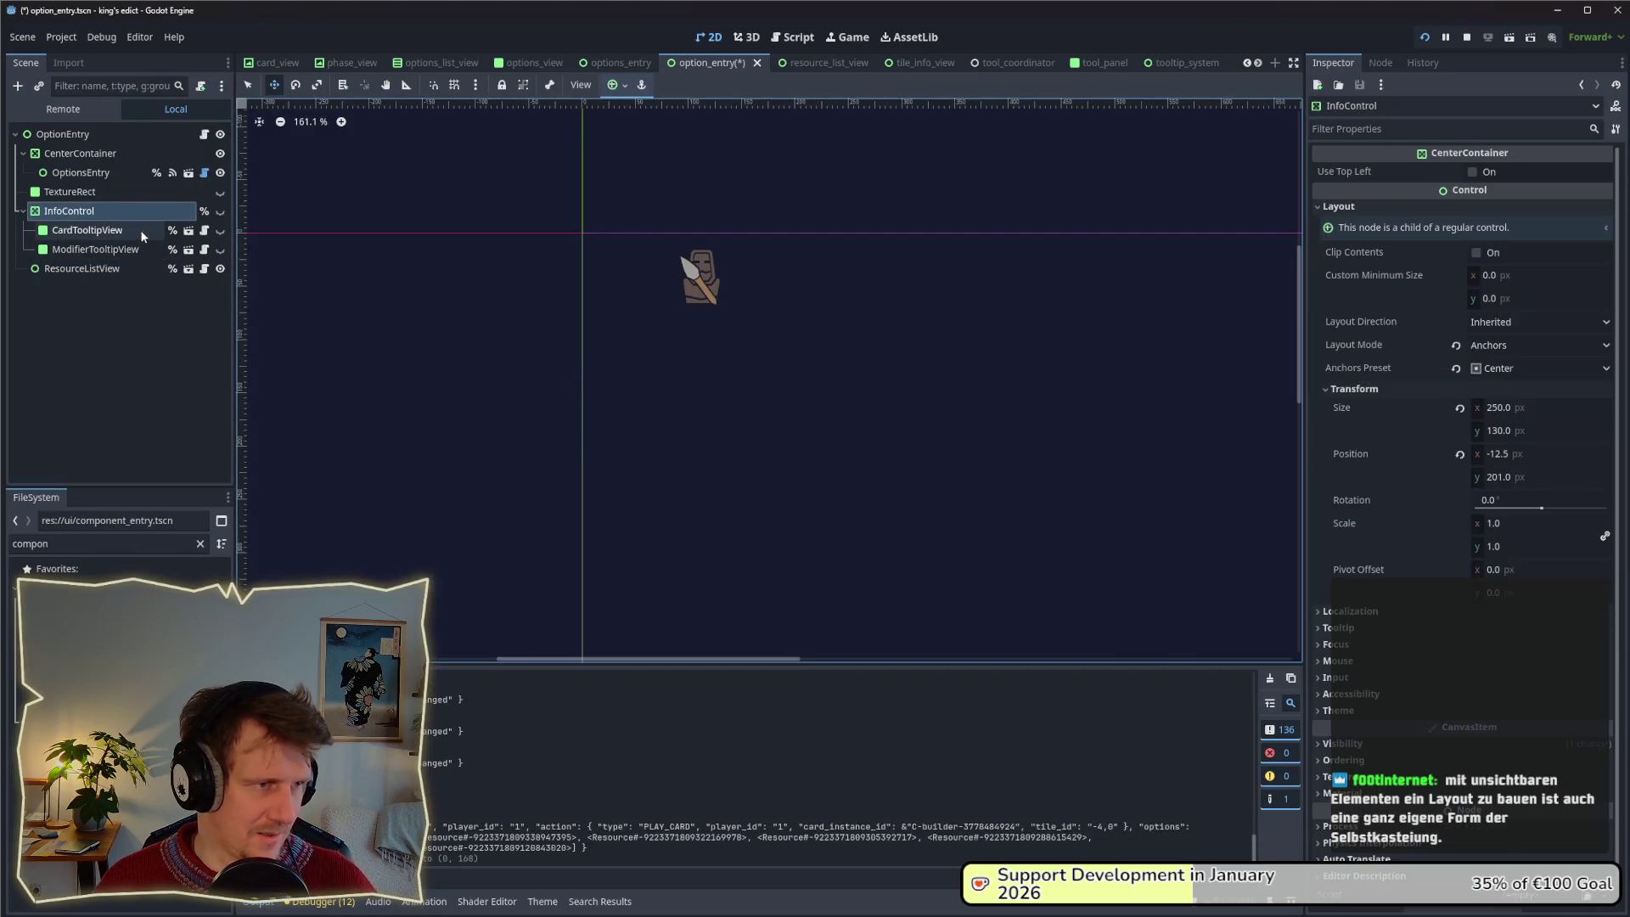
drag(699, 495, 699, 488)
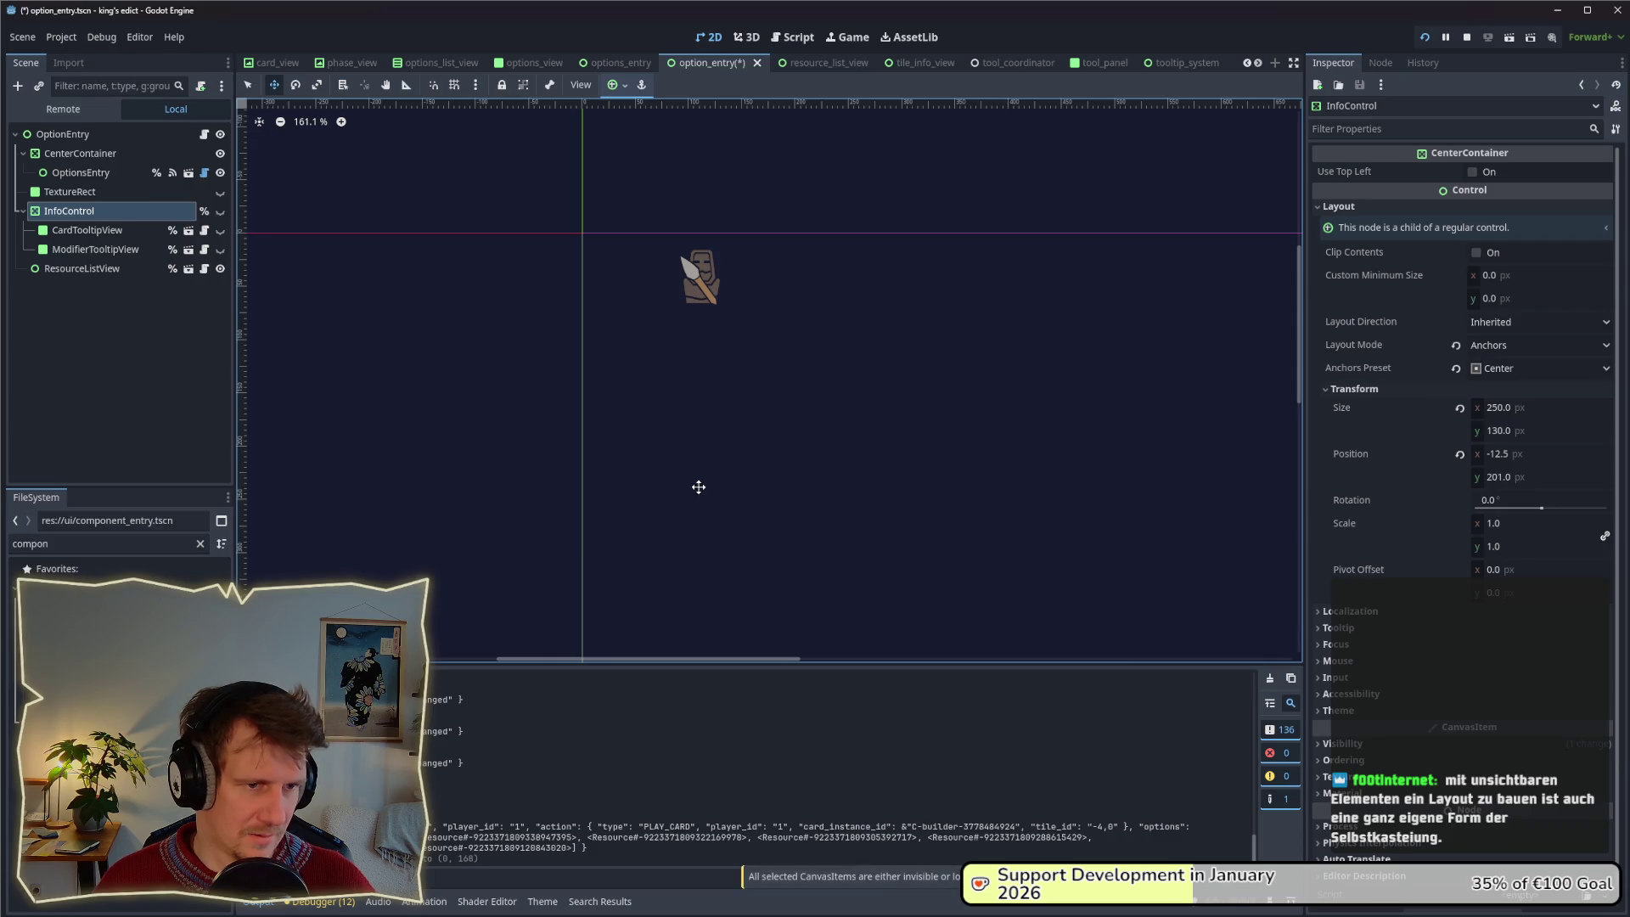
key(alt+Tab)
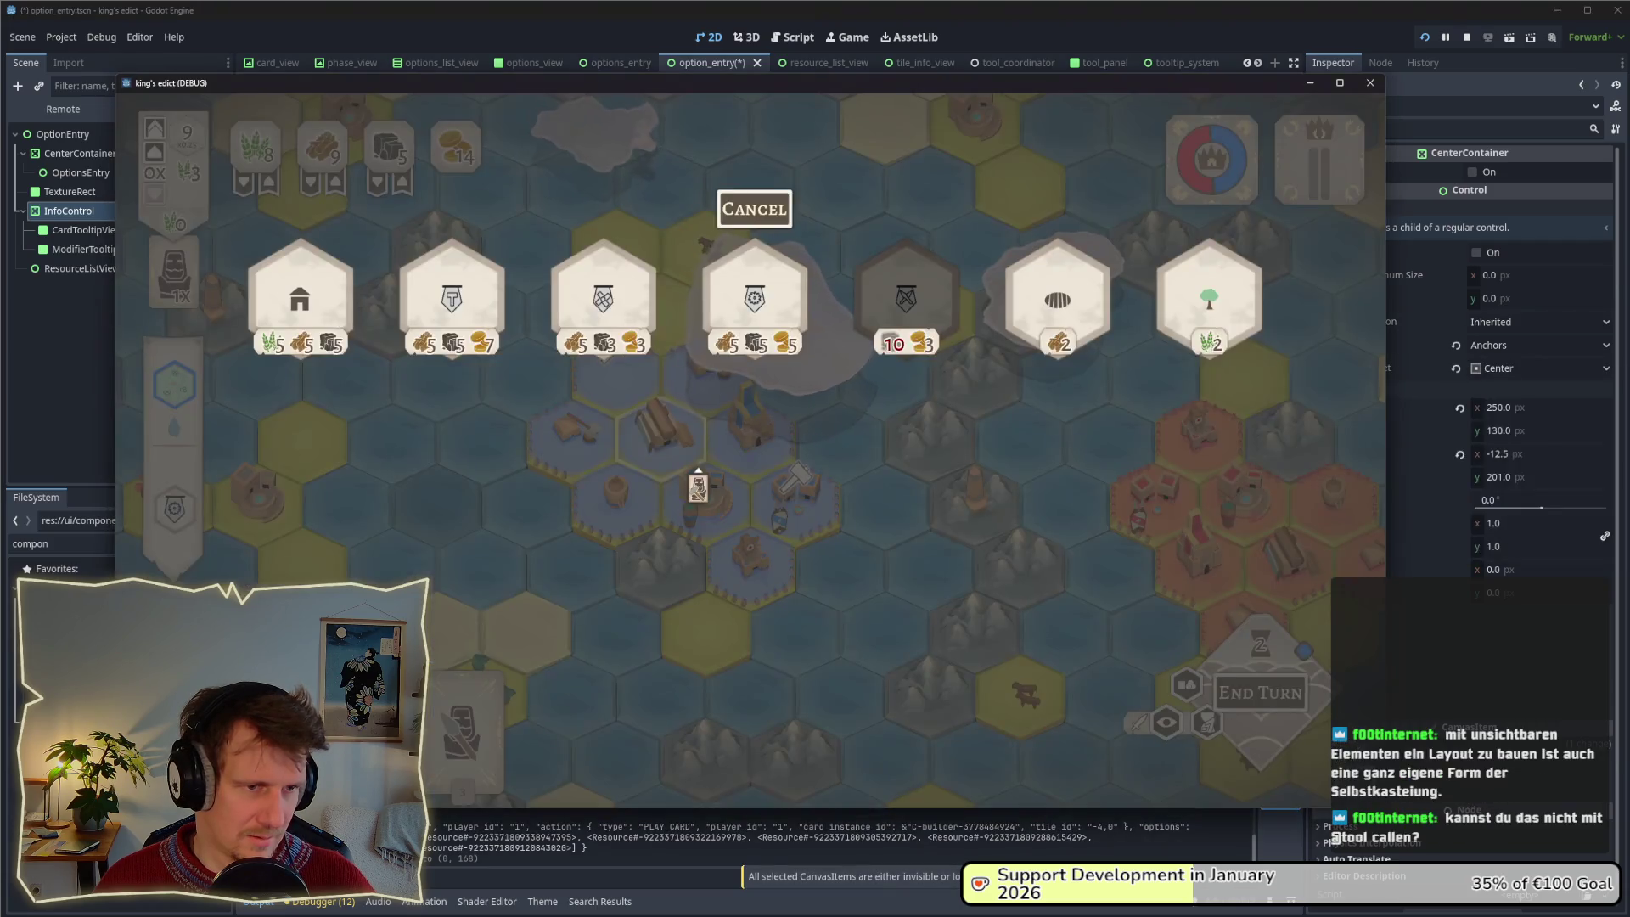
Make InfoControl visible again, raise it to y 168, and check the in-game tooltips.
key(alt+Tab)
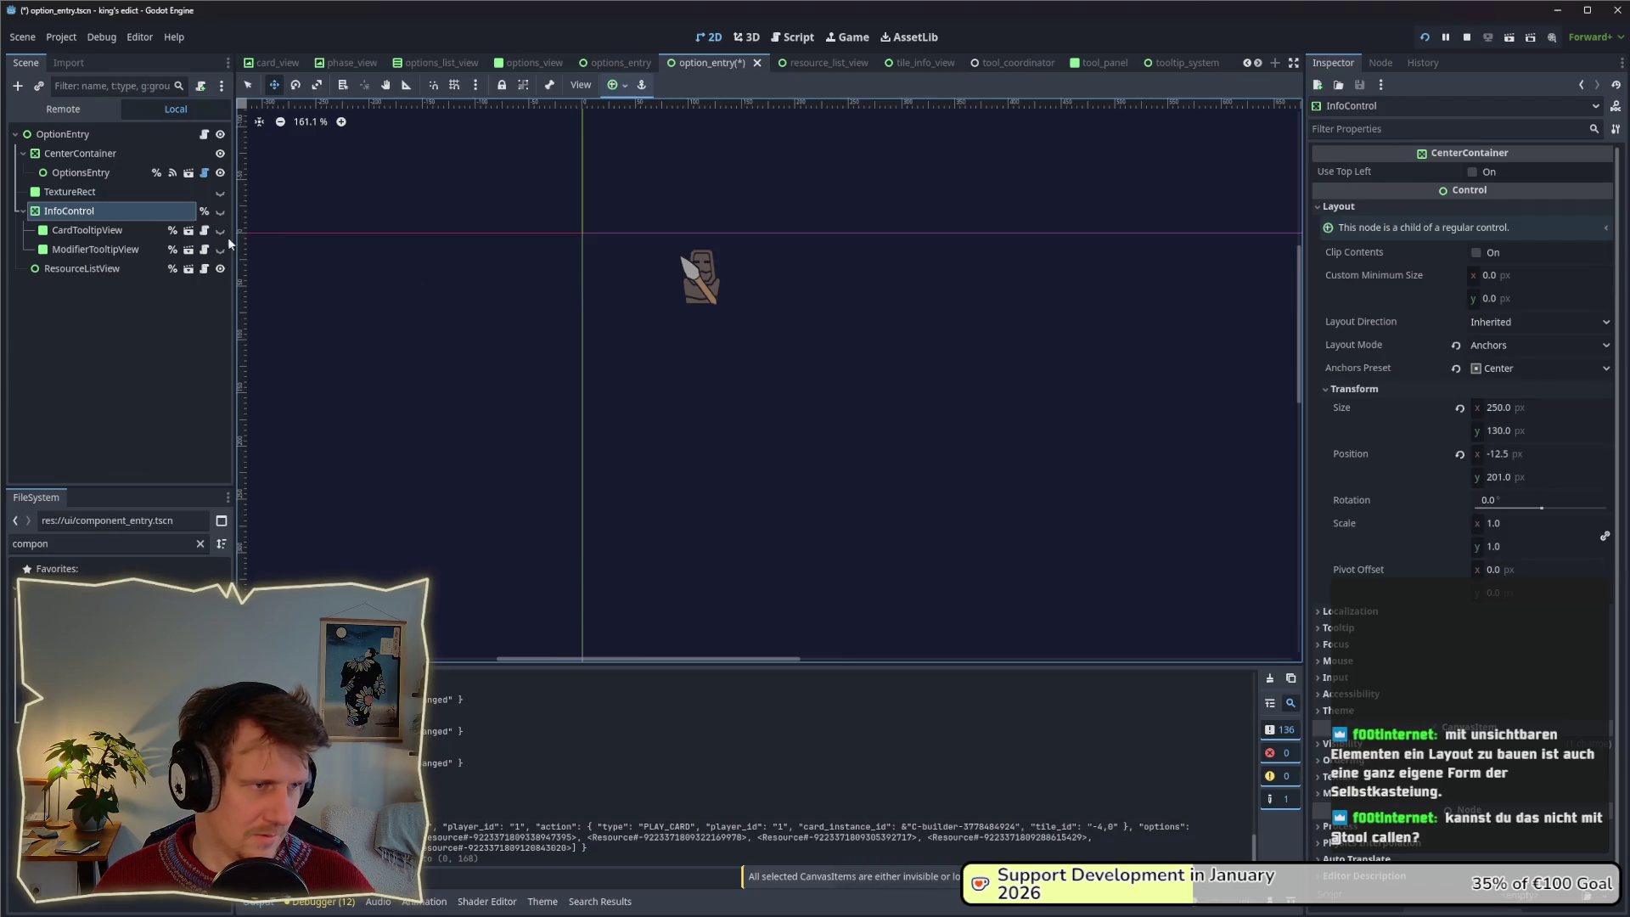
click(219, 210)
drag(686, 517, 683, 482)
key(alt+Tab)
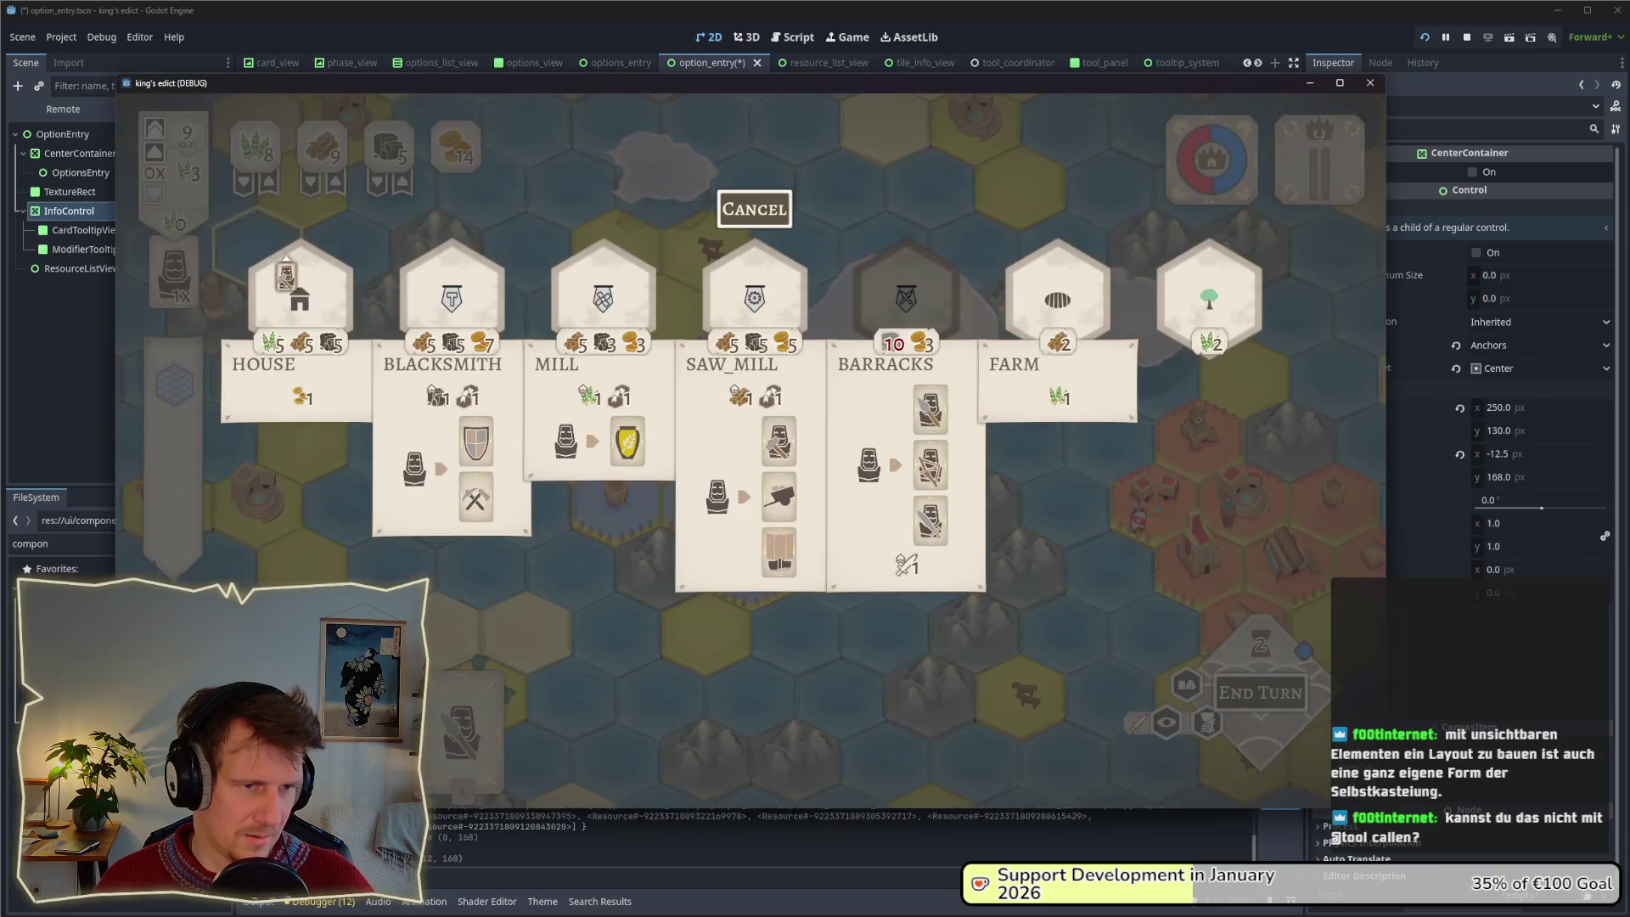
mouse_move(602, 286)
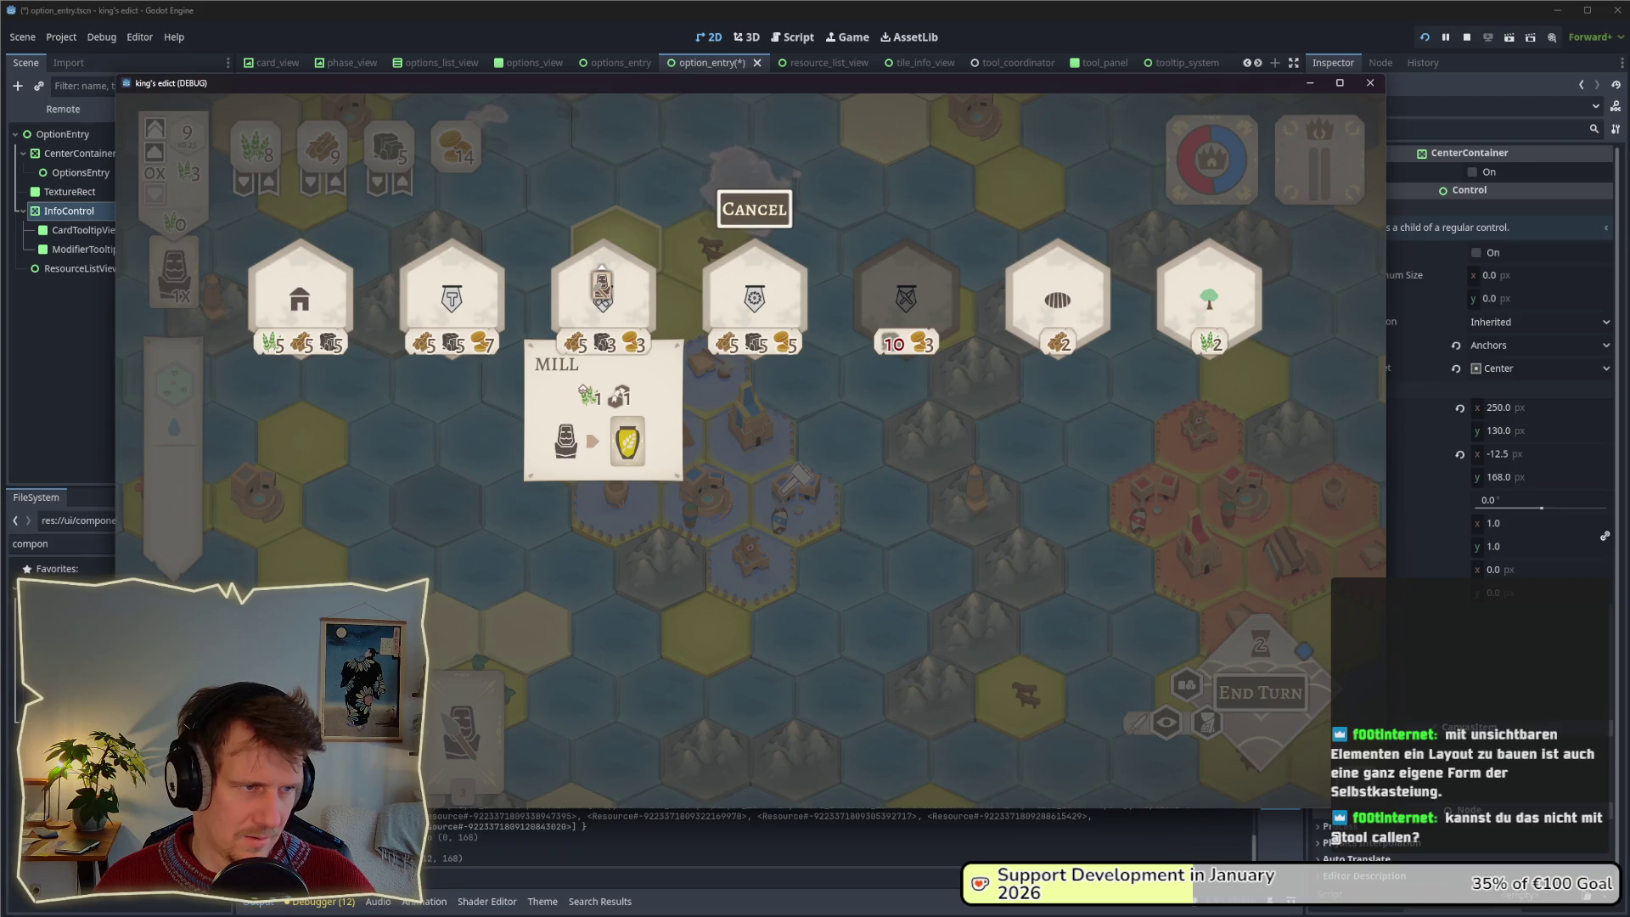
key(alt+Tab)
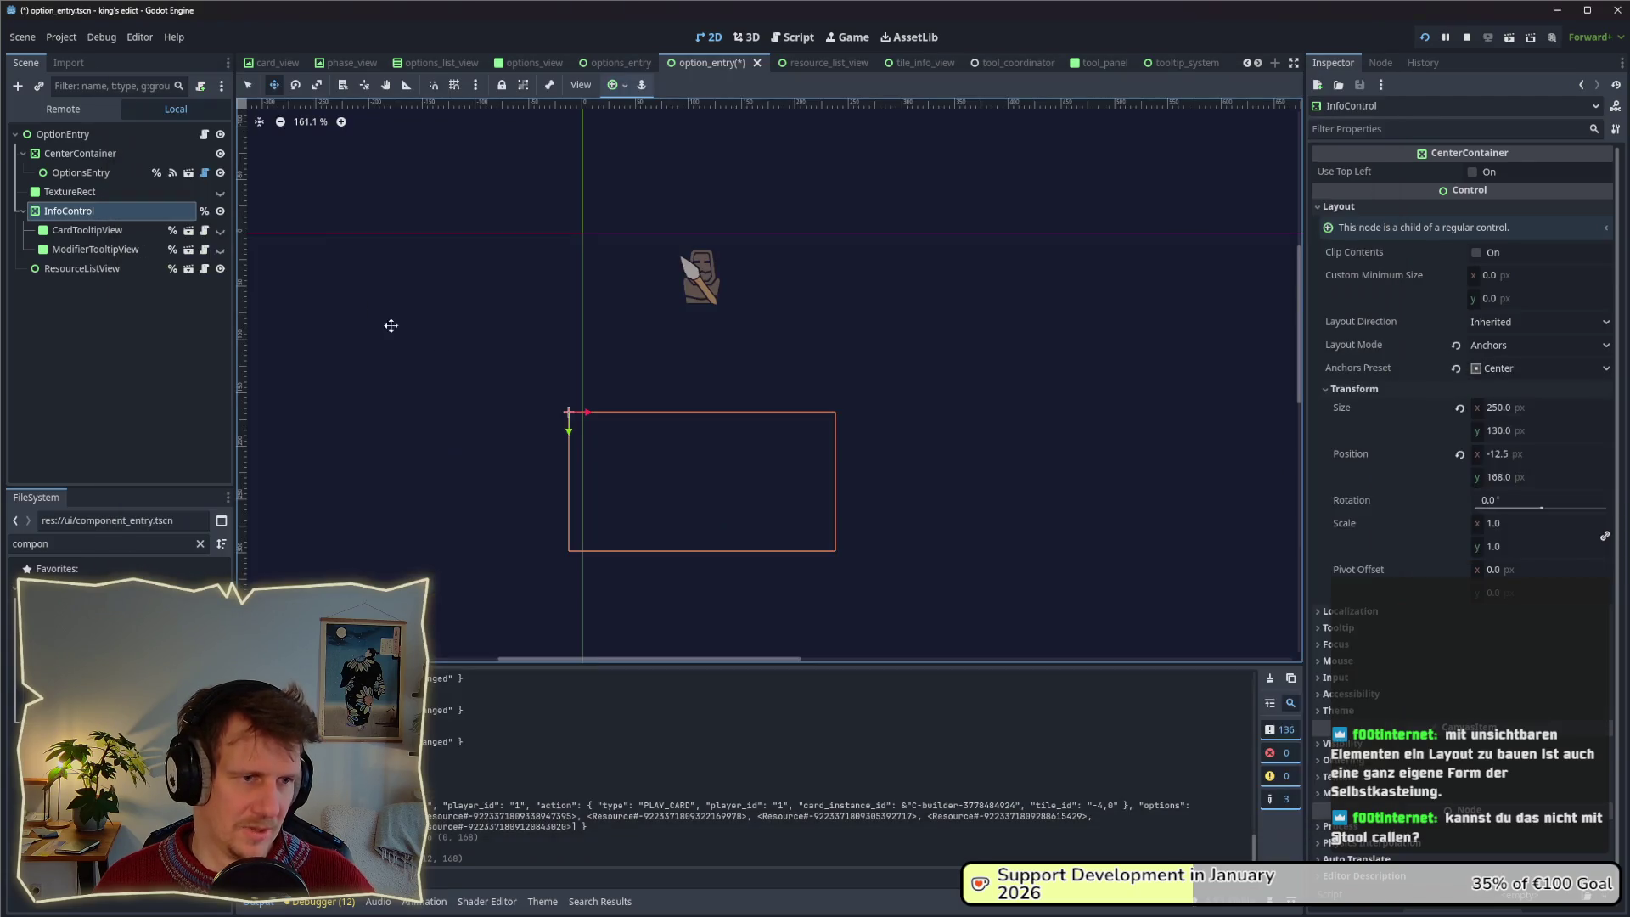
Raise InfoControl to y 156 and ResourceListView to y 153, then relaunch with F5.
click(95, 211)
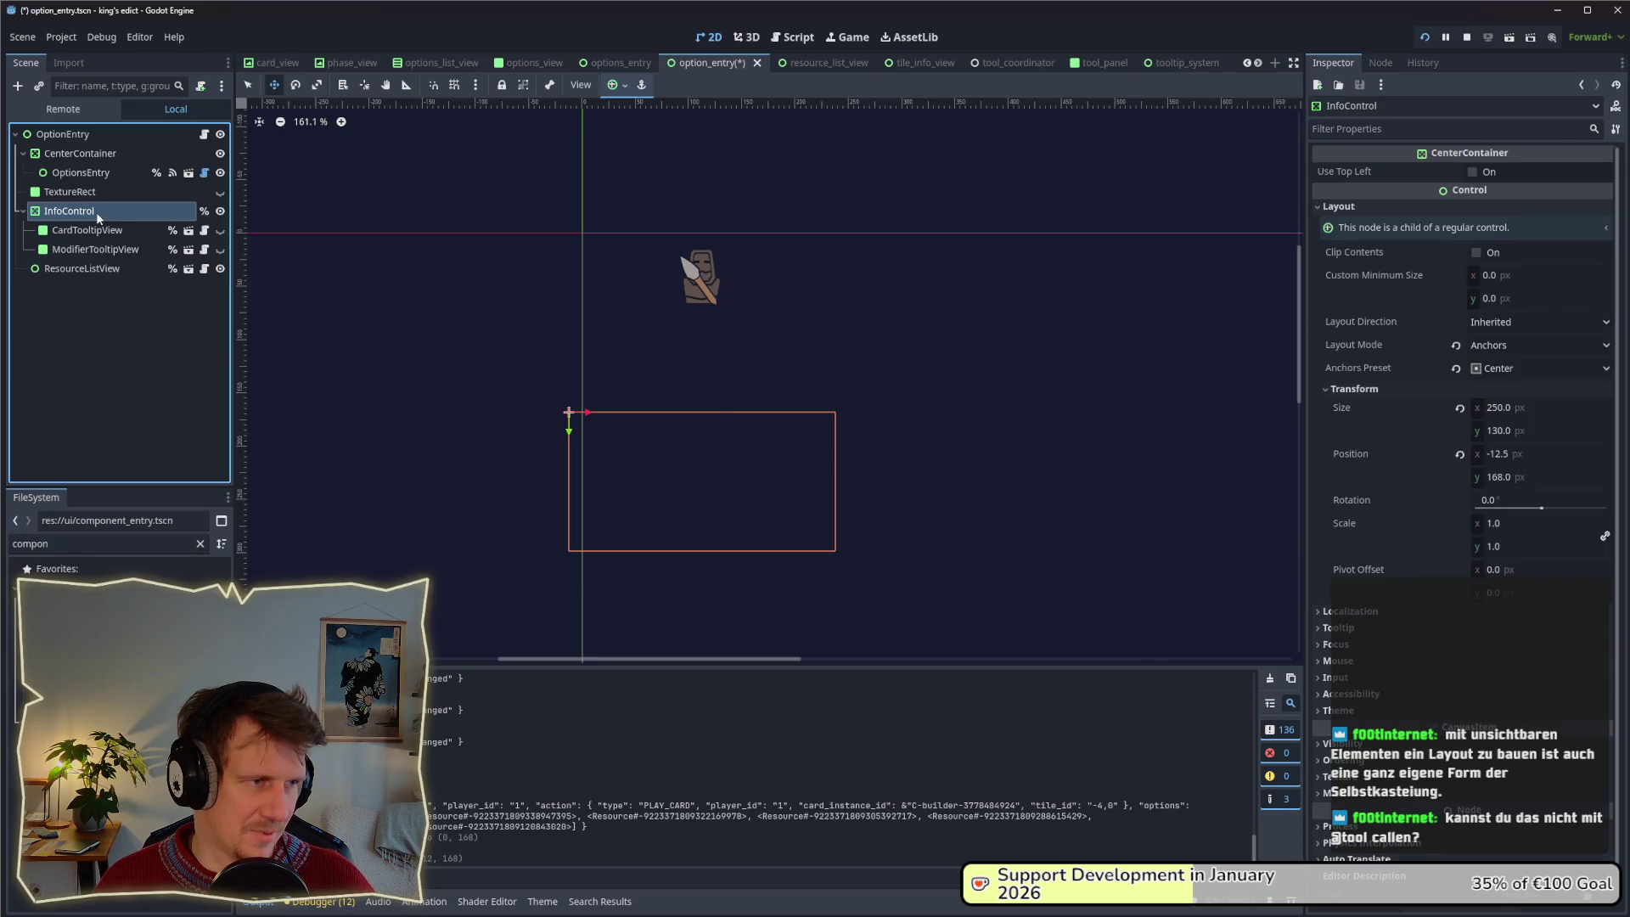
drag(715, 461, 714, 453)
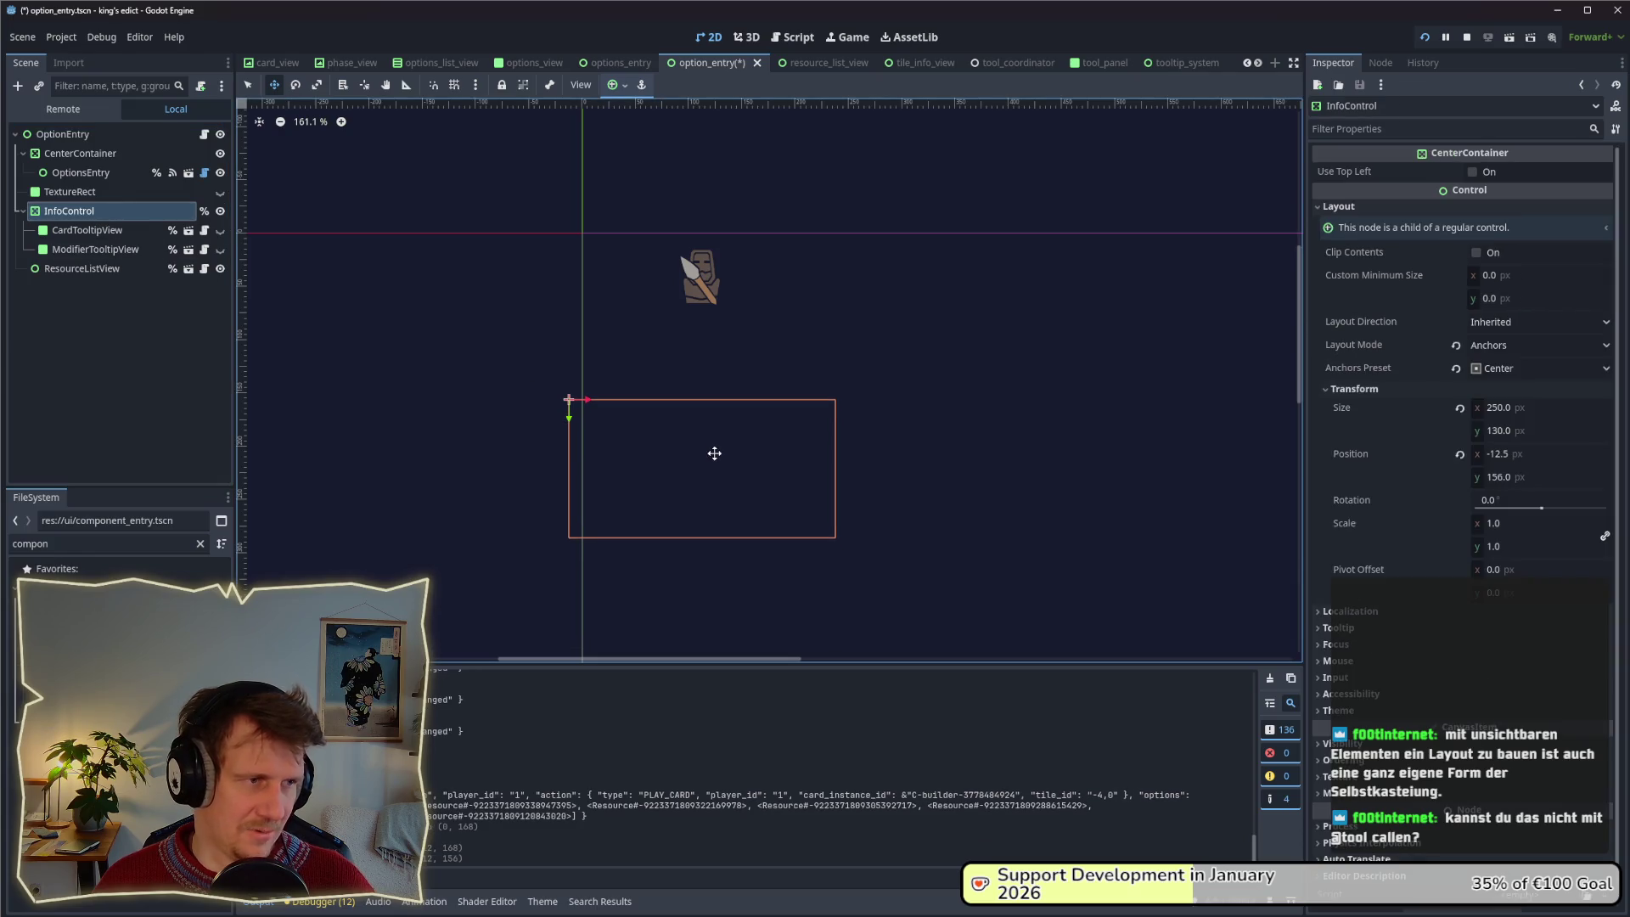
click(107, 193)
click(81, 268)
drag(718, 436, 715, 420)
key(F5)
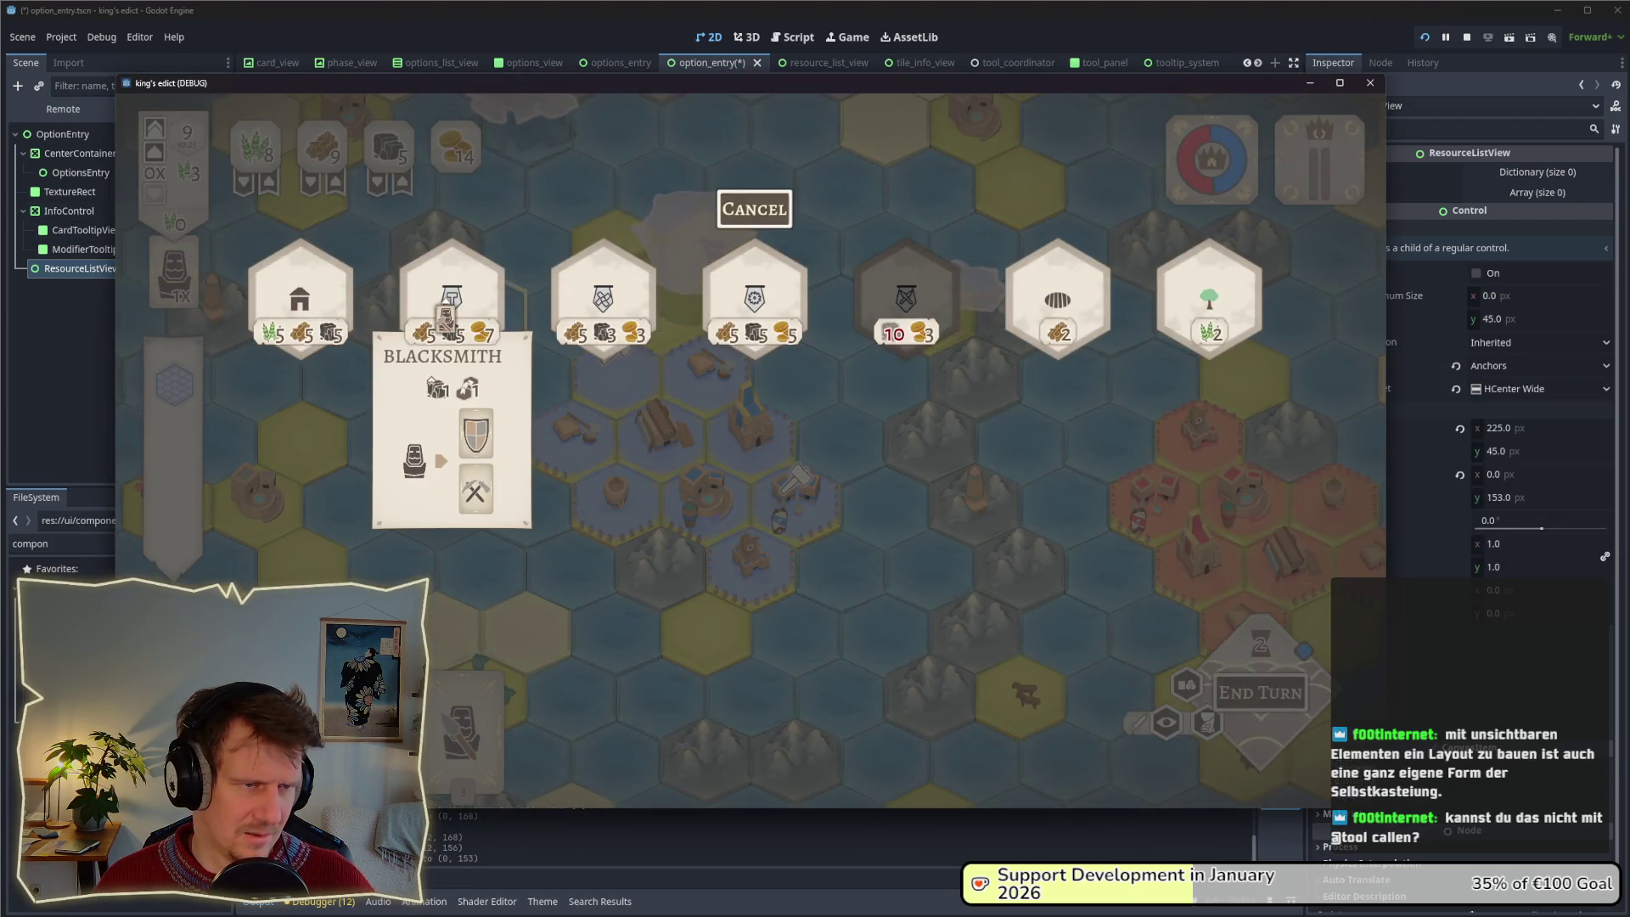
In the game, close the build options and play a card onto a central hex tile.
click(754, 208)
drag(463, 721, 687, 422)
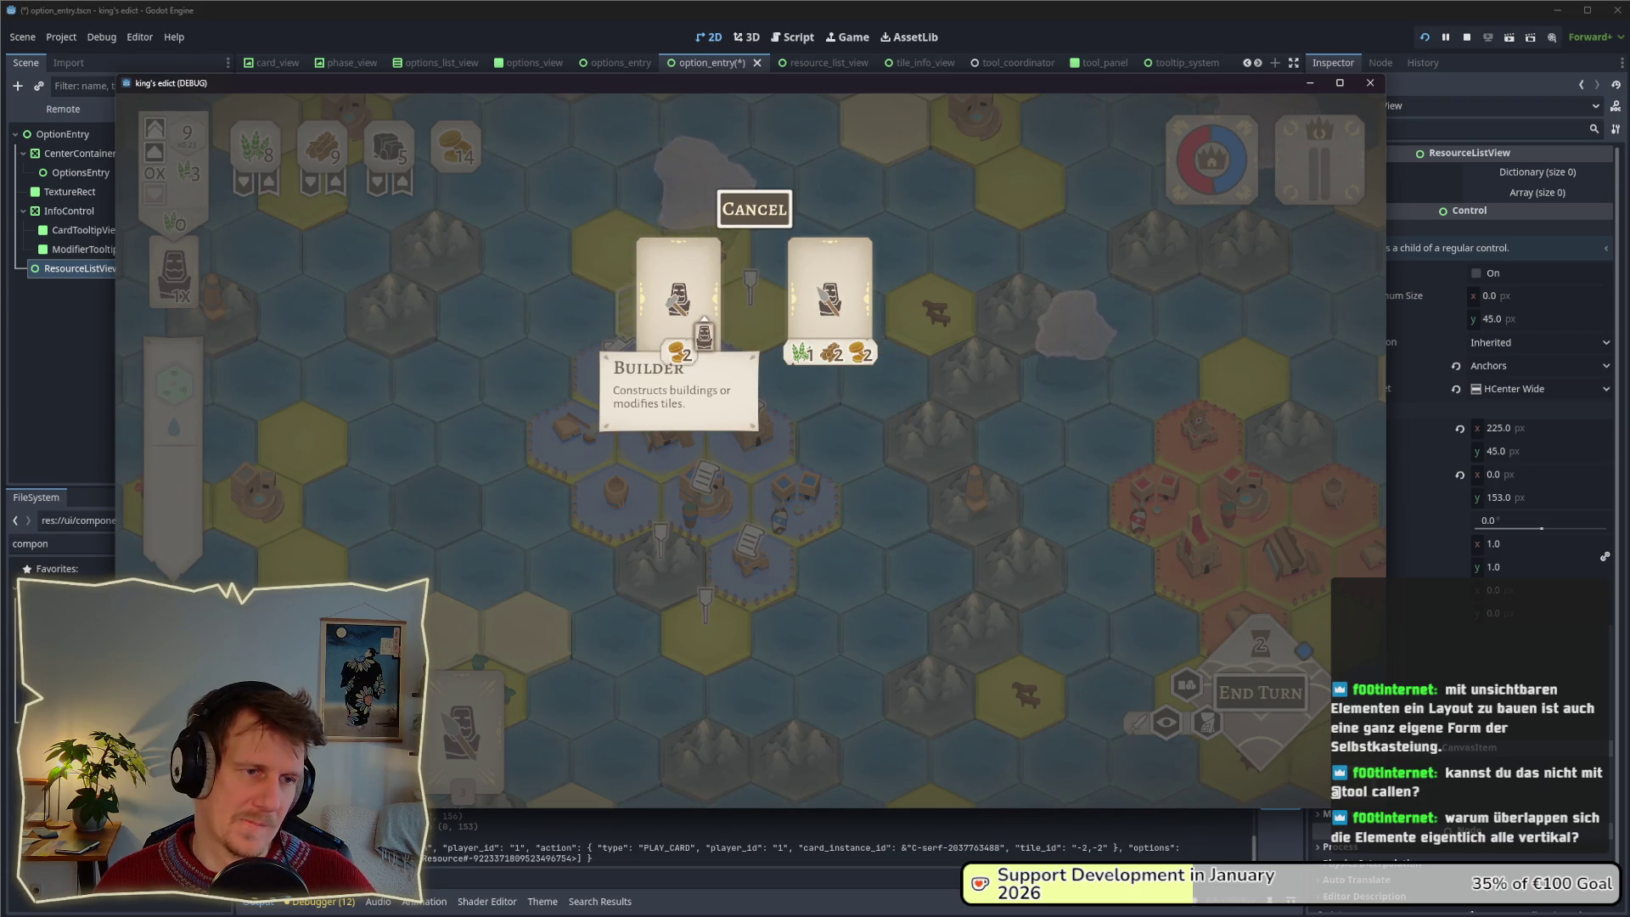
key(alt+Tab)
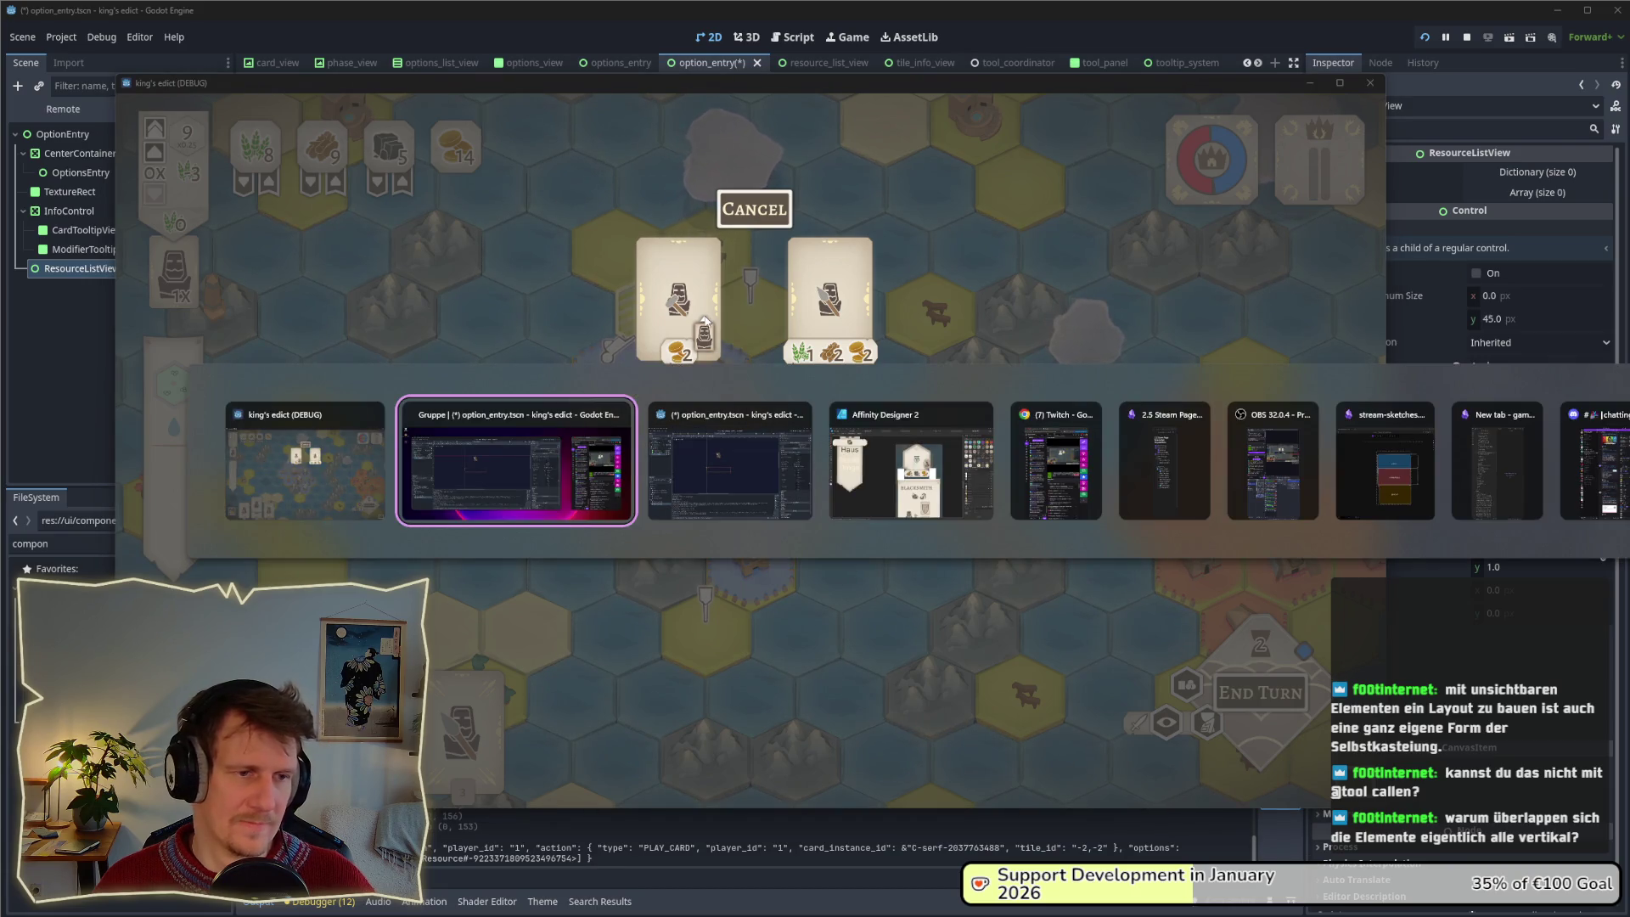
key(alt+Tab)
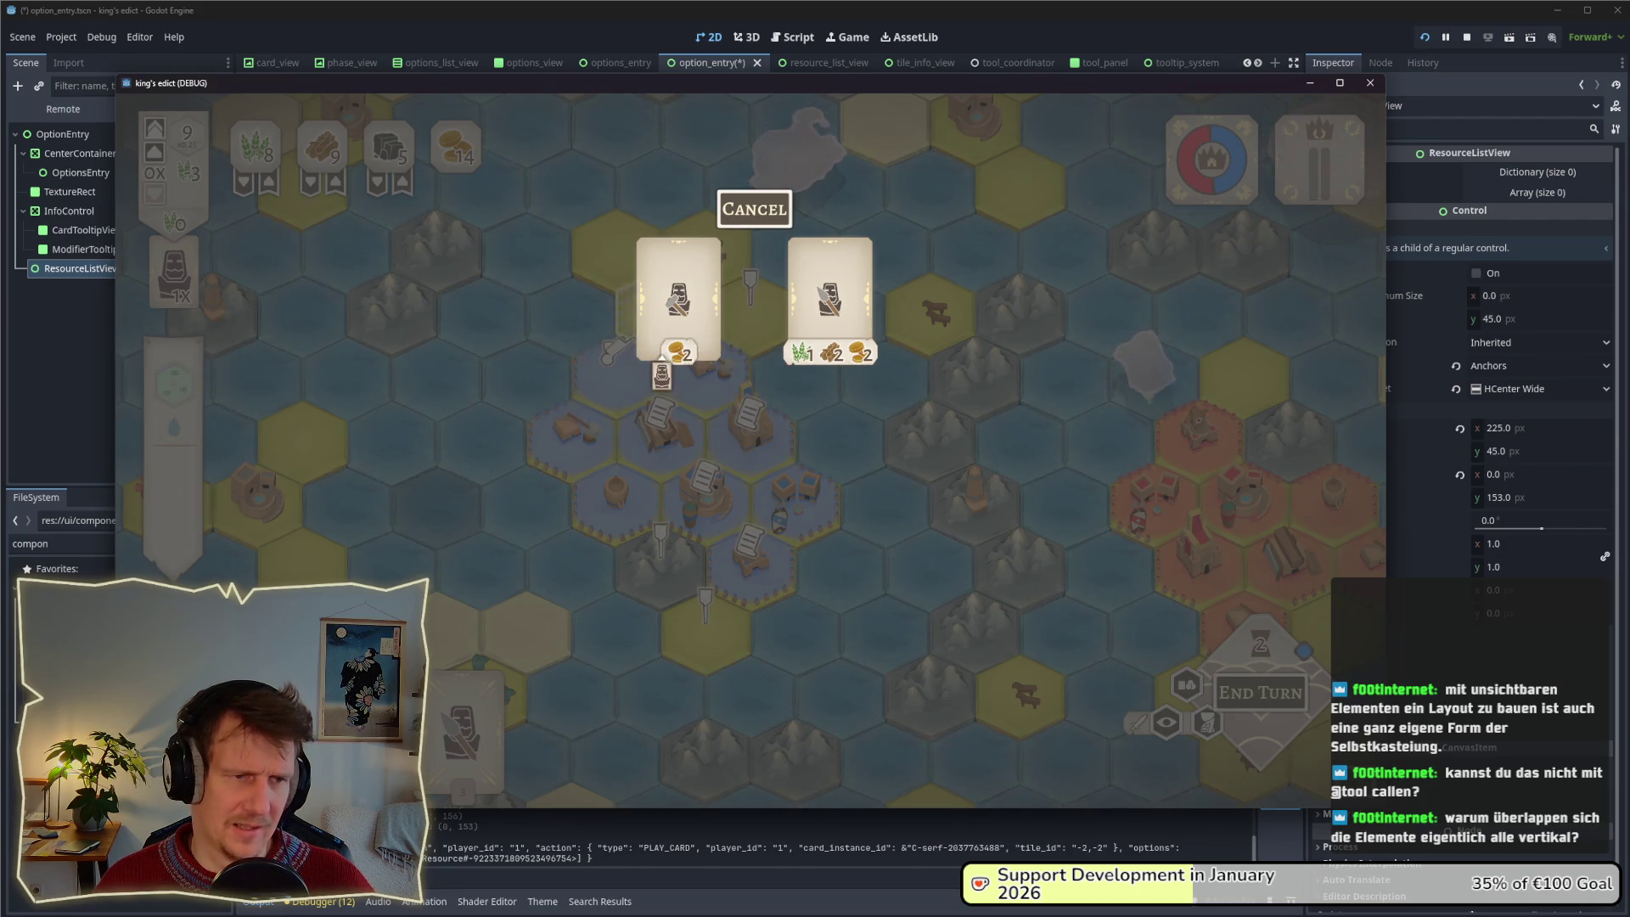
key(alt+Tab)
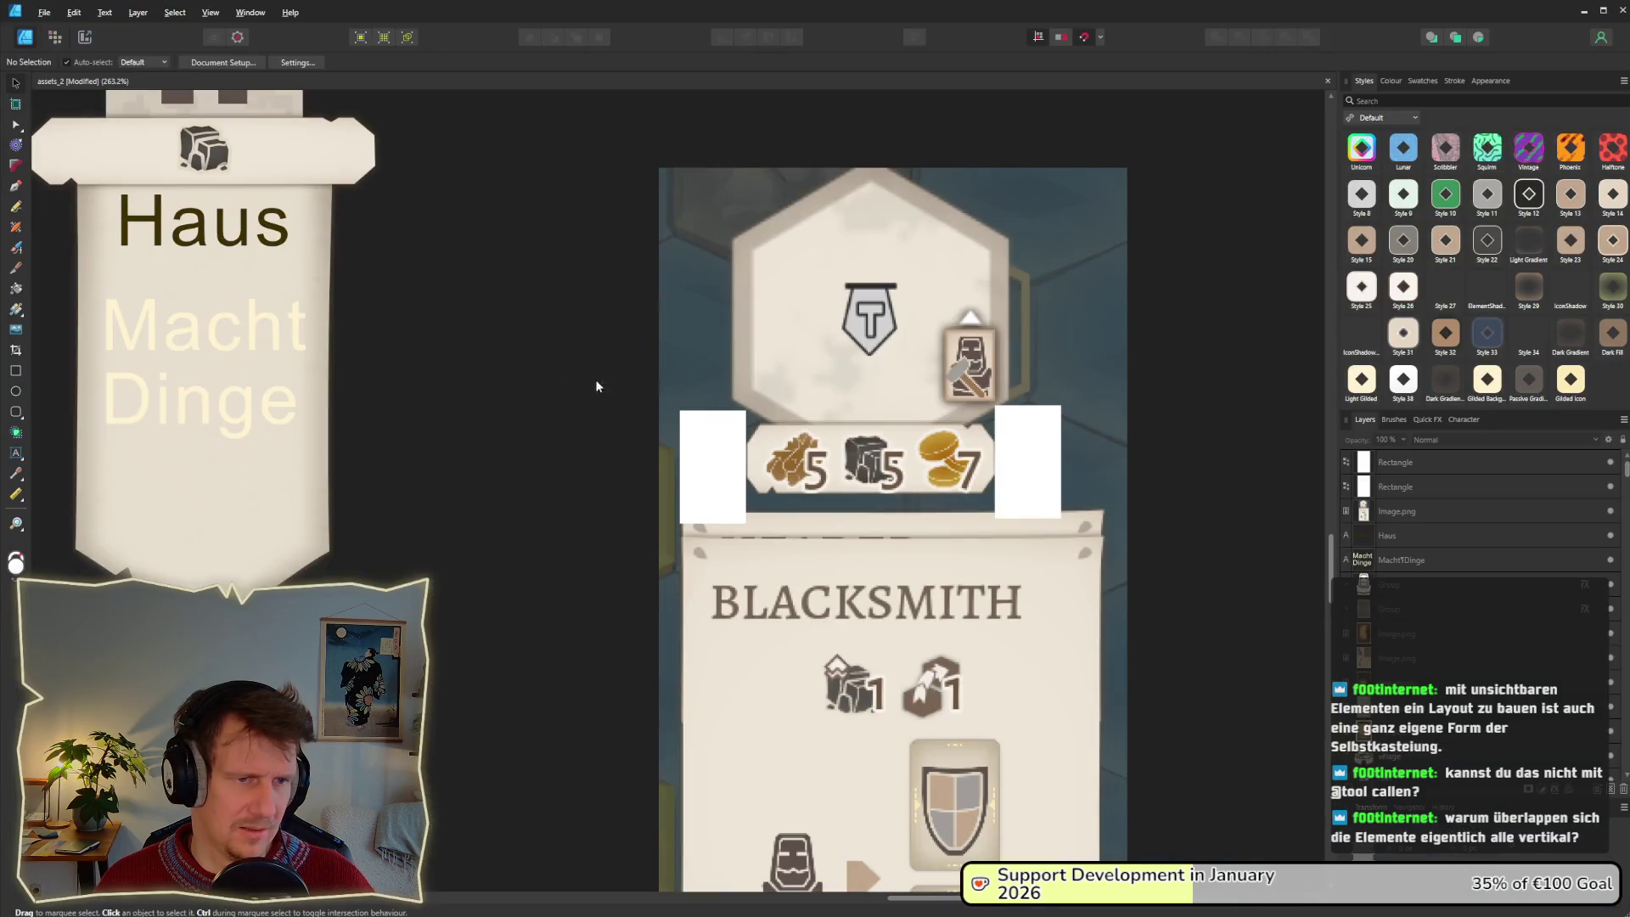
Leave the Blacksmith mockup and return to the option_entry scene in the Godot editor.
key(alt+Tab)
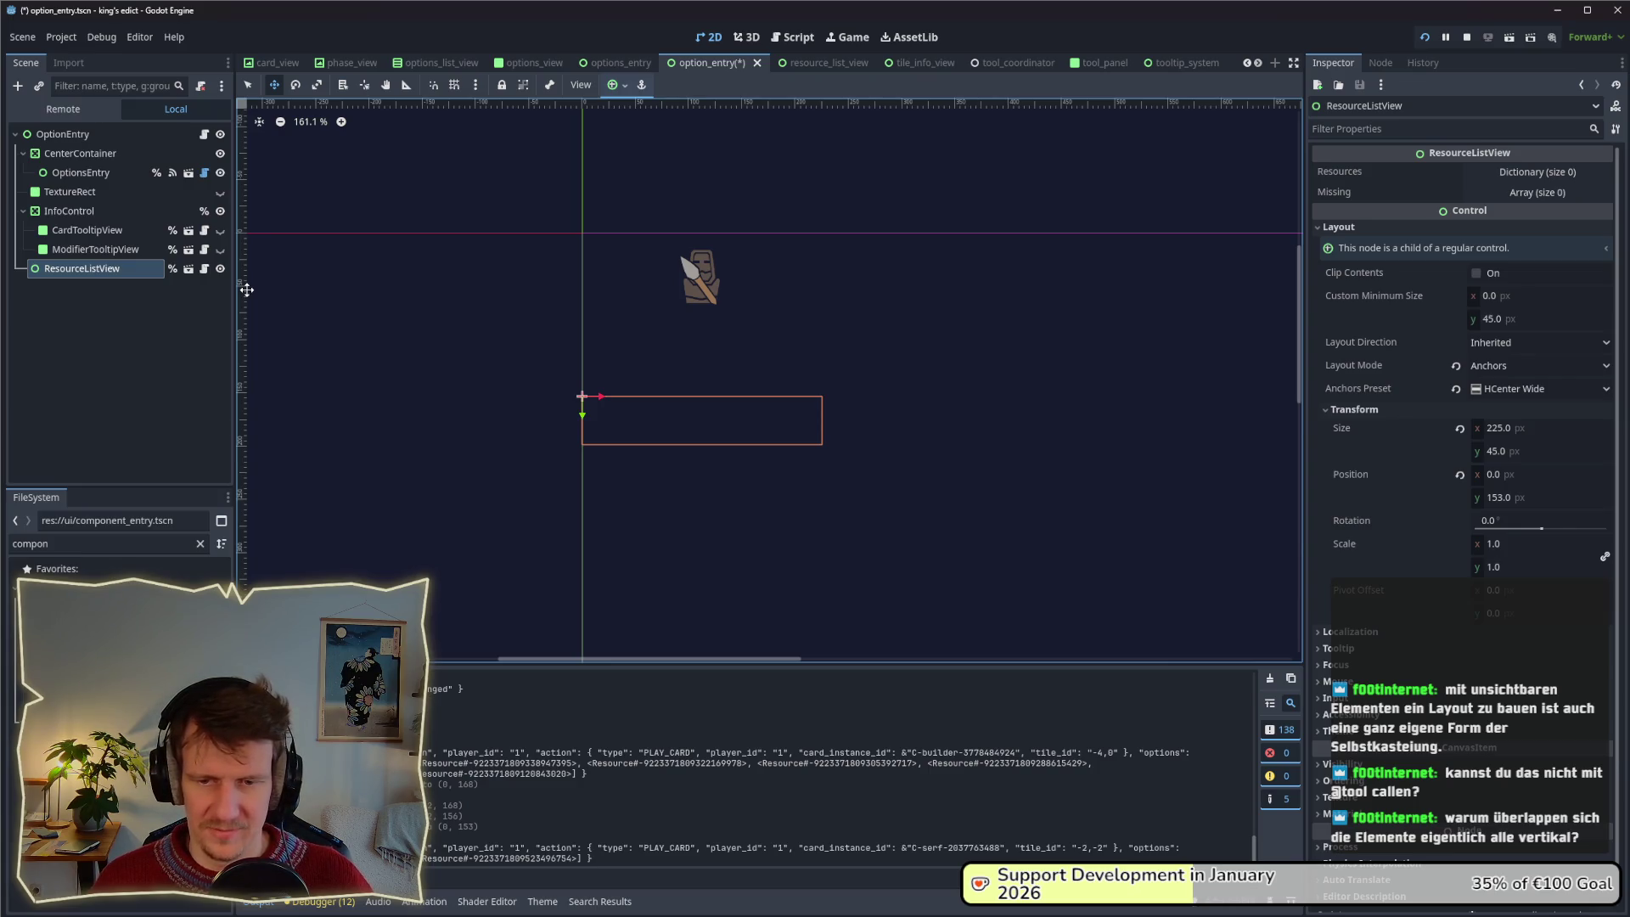
Check the running game and reopen the list of buildings to construct.
key(alt+Tab)
key(alt+Tab)
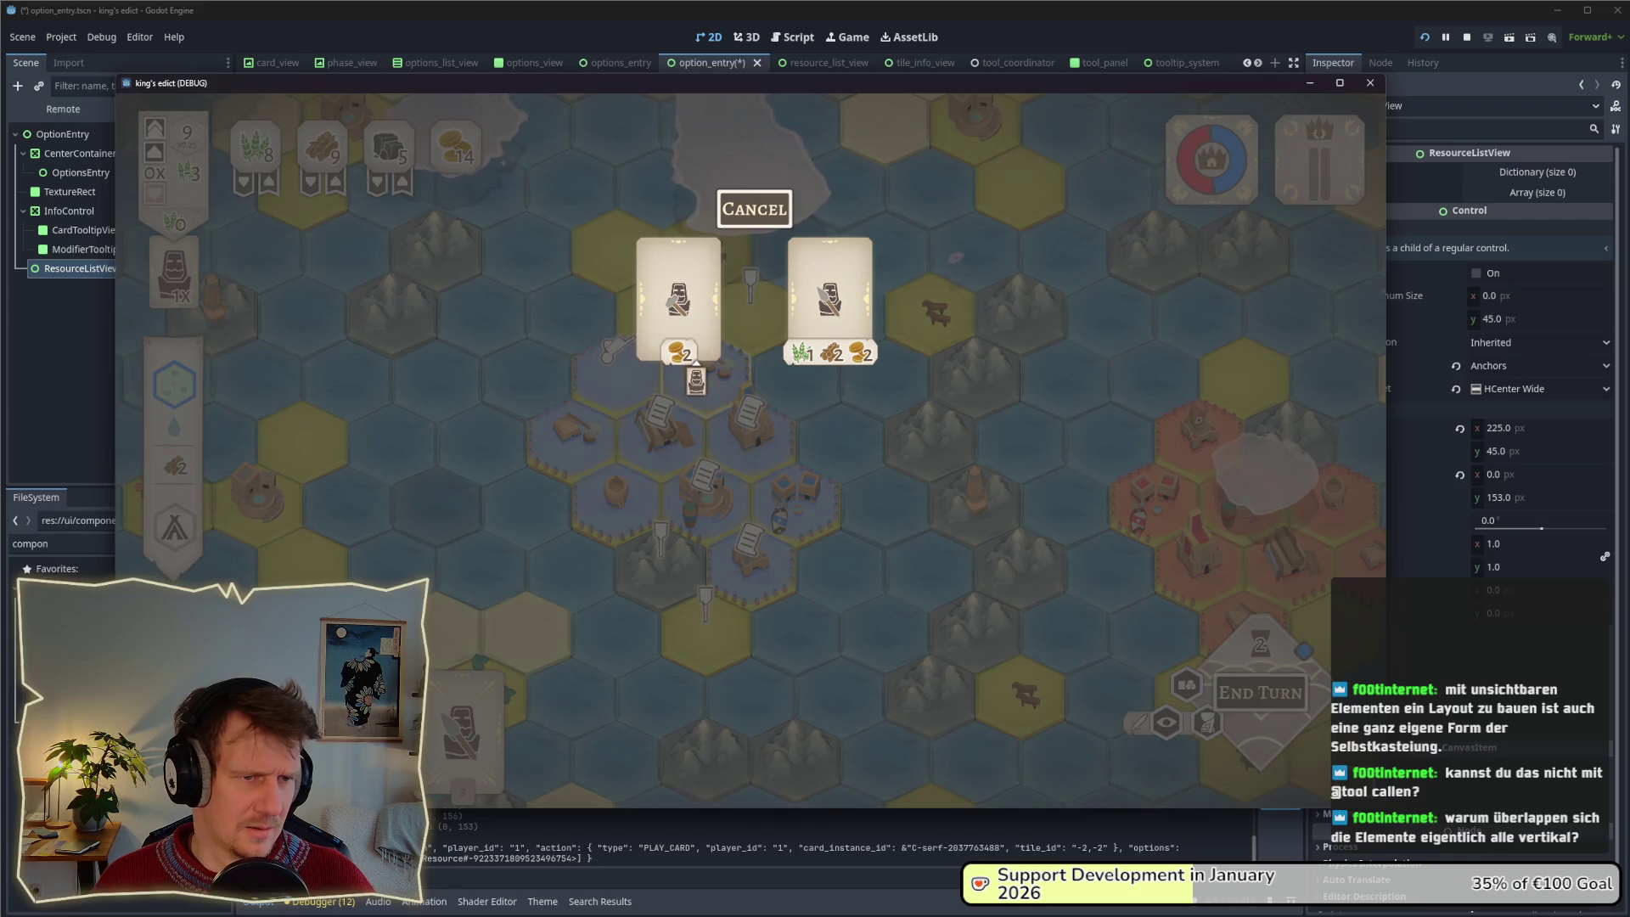
mouse_move(668, 341)
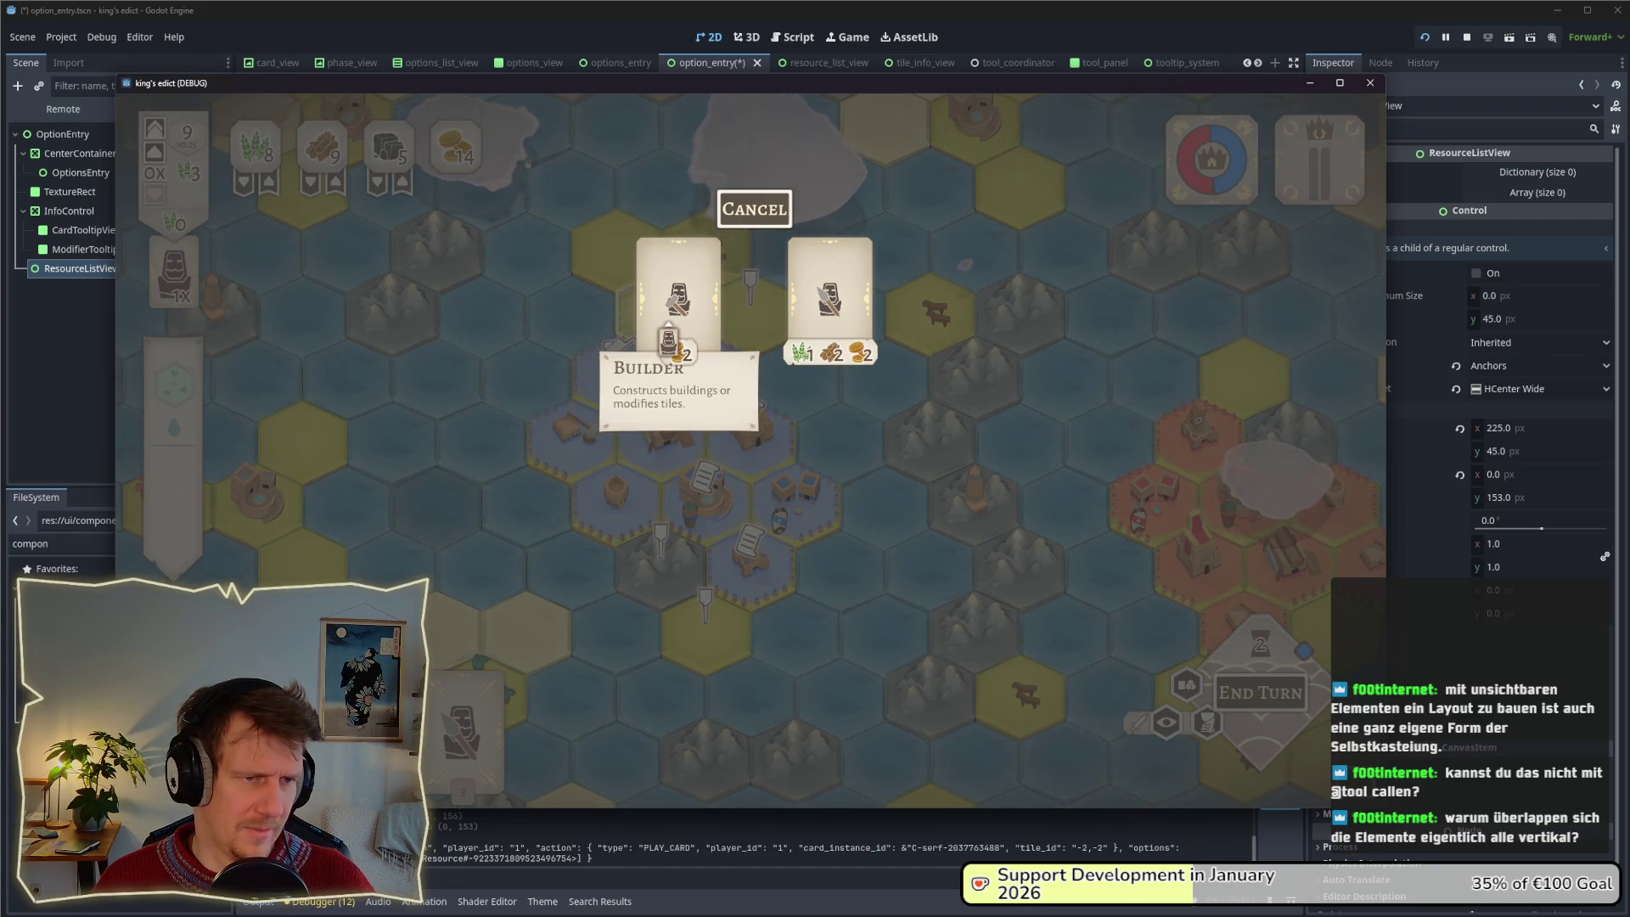
key(alt+Tab)
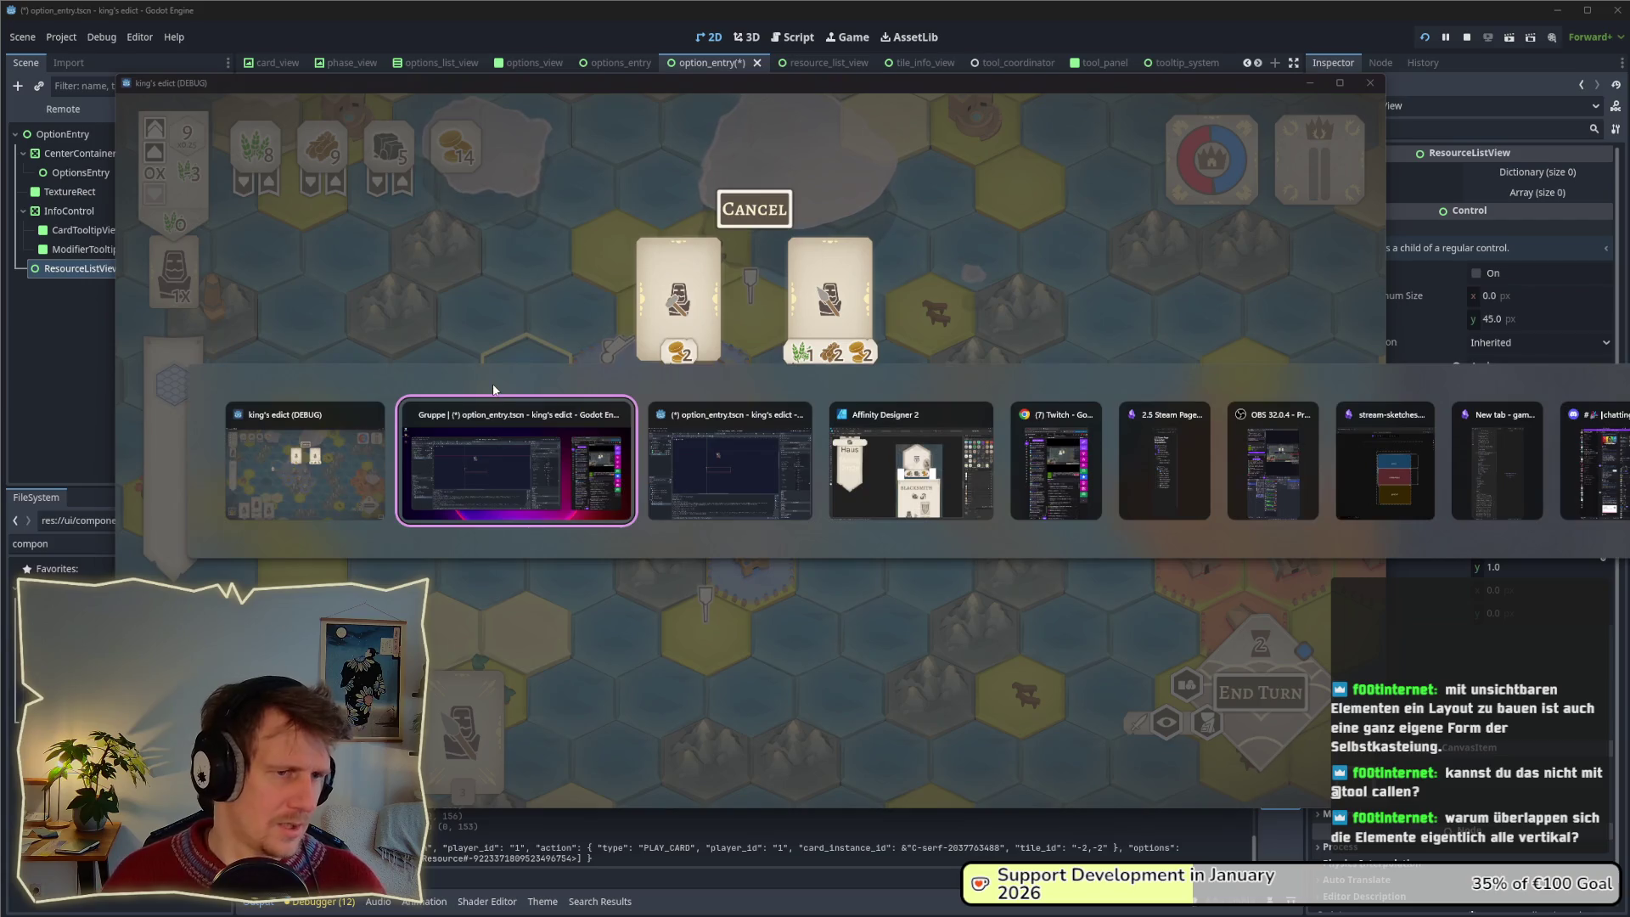
key(alt+Tab)
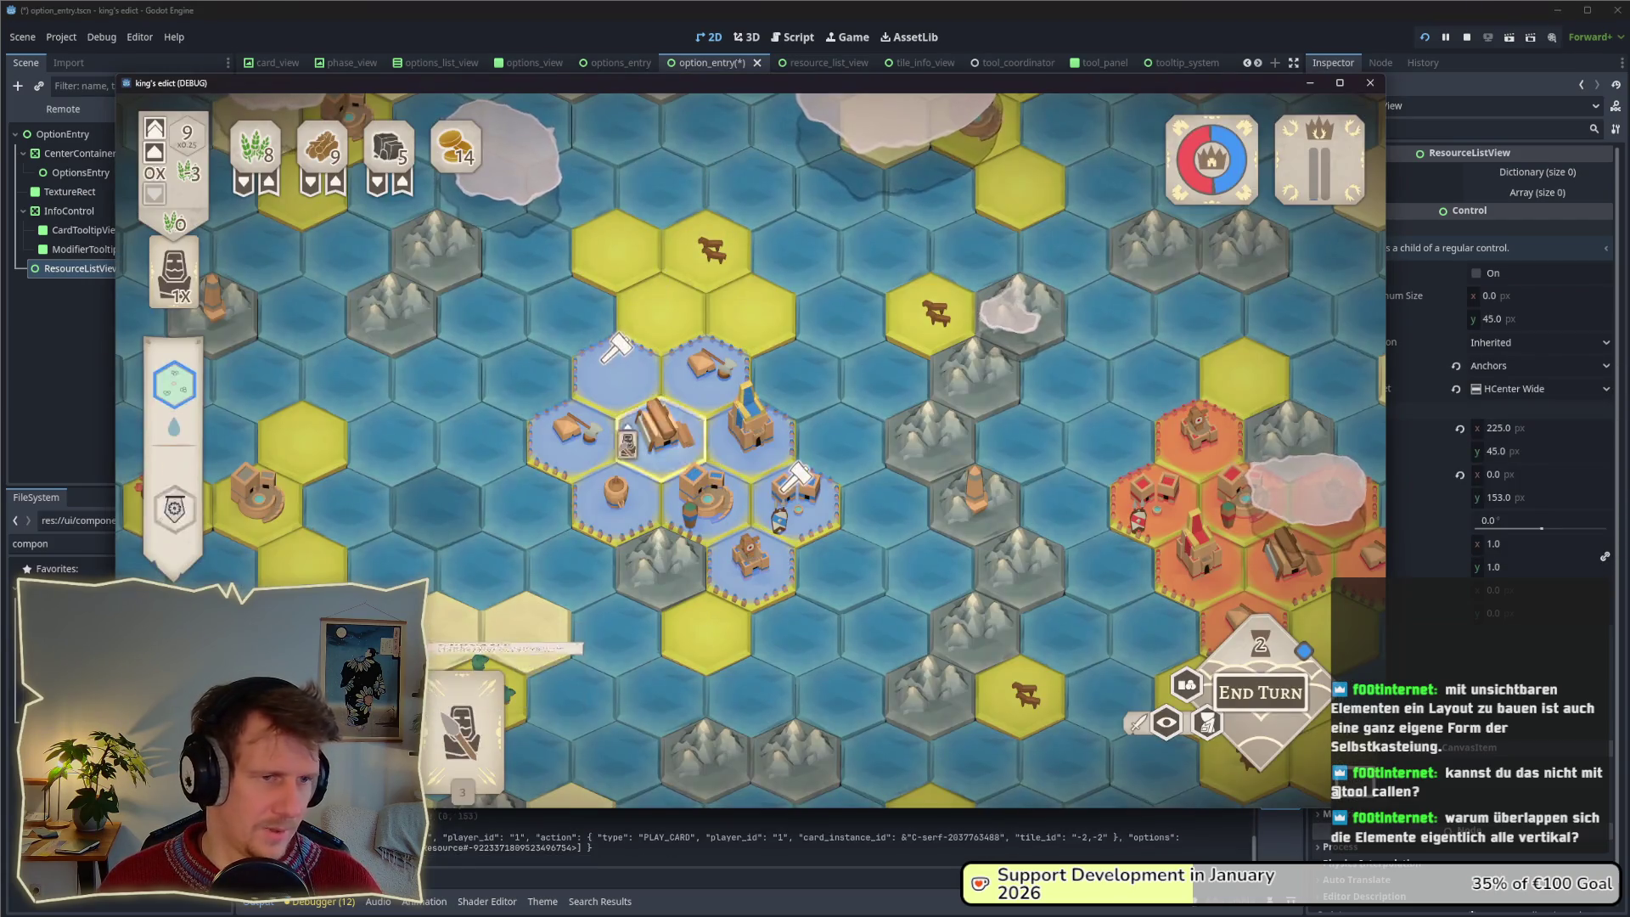
click(660, 429)
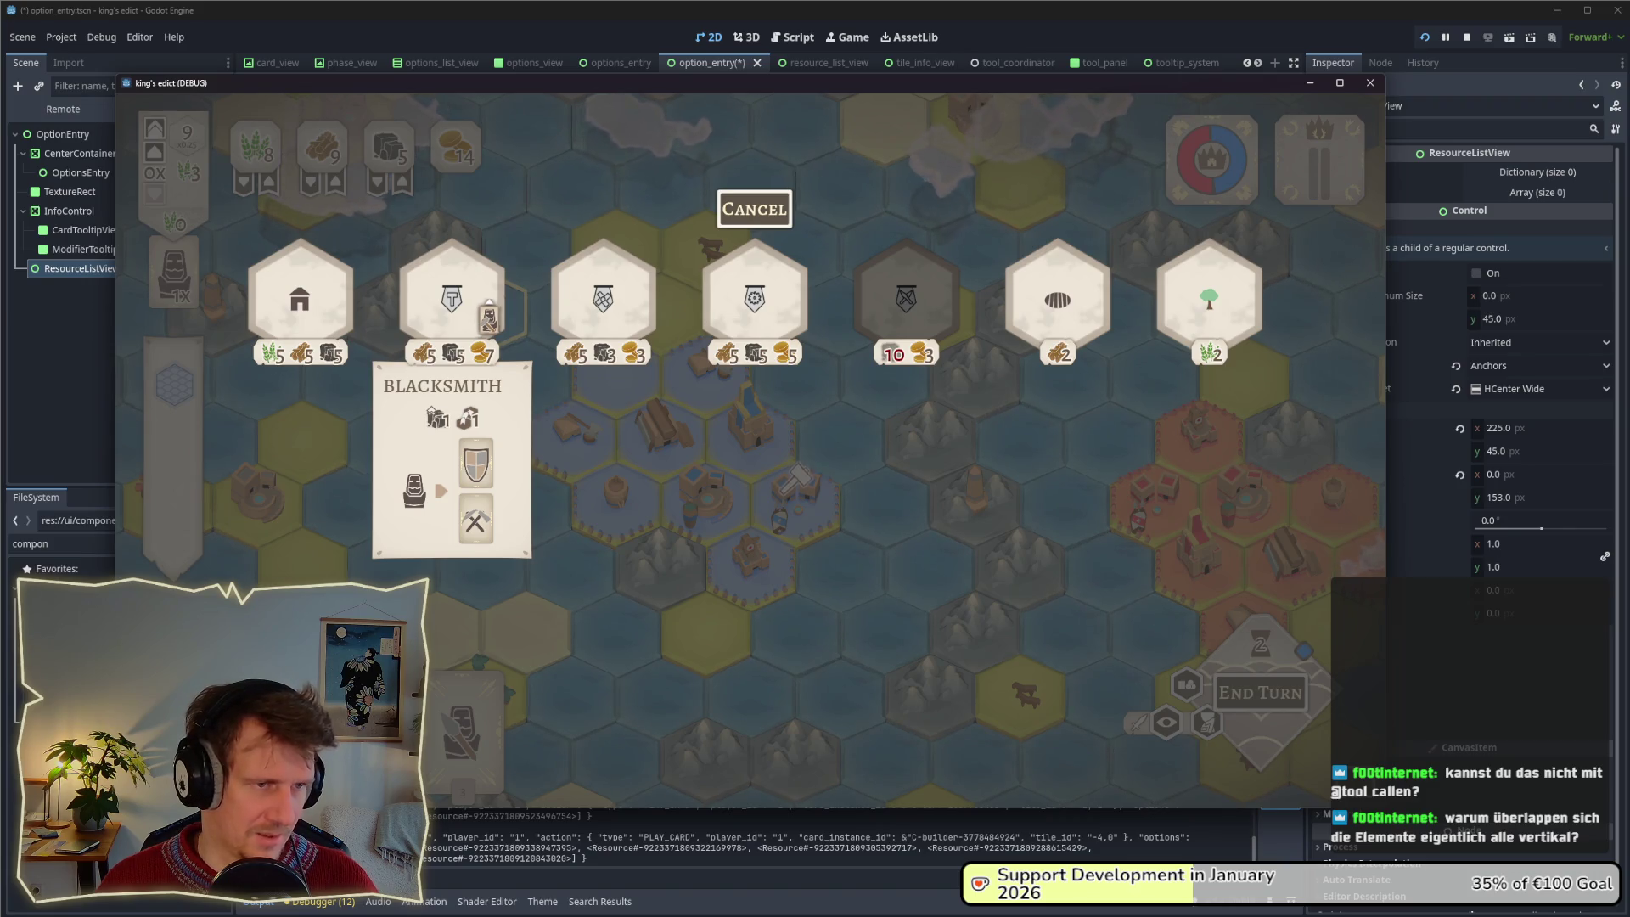
Move ResourceListView up slightly, then down to y 152, checking each change in-game.
key(alt+Tab)
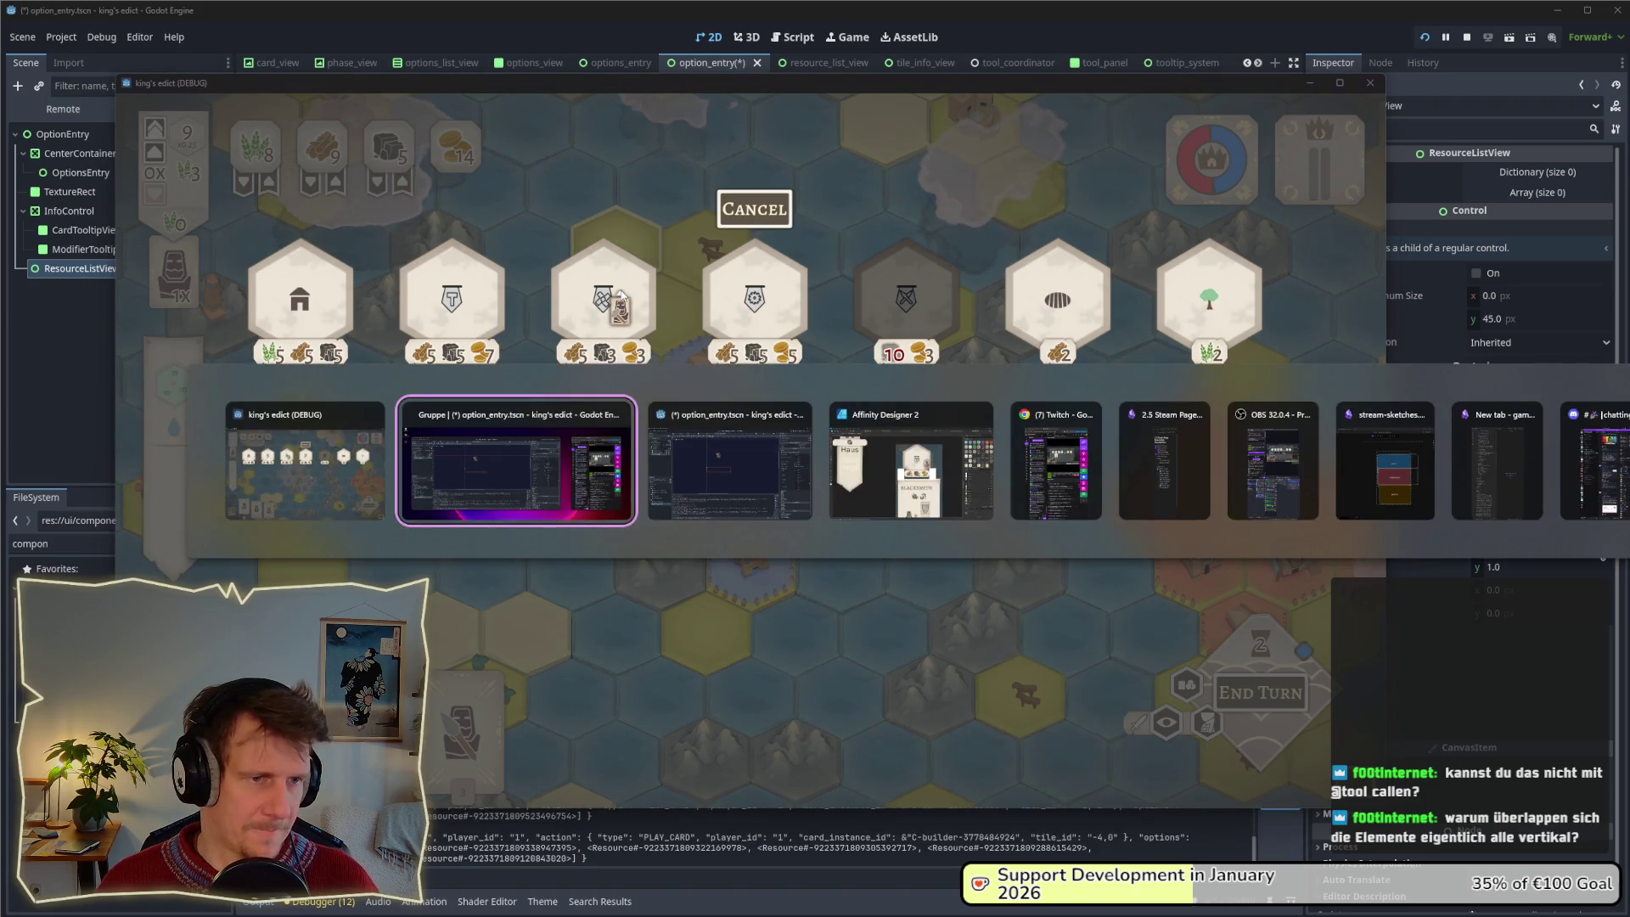
click(72, 211)
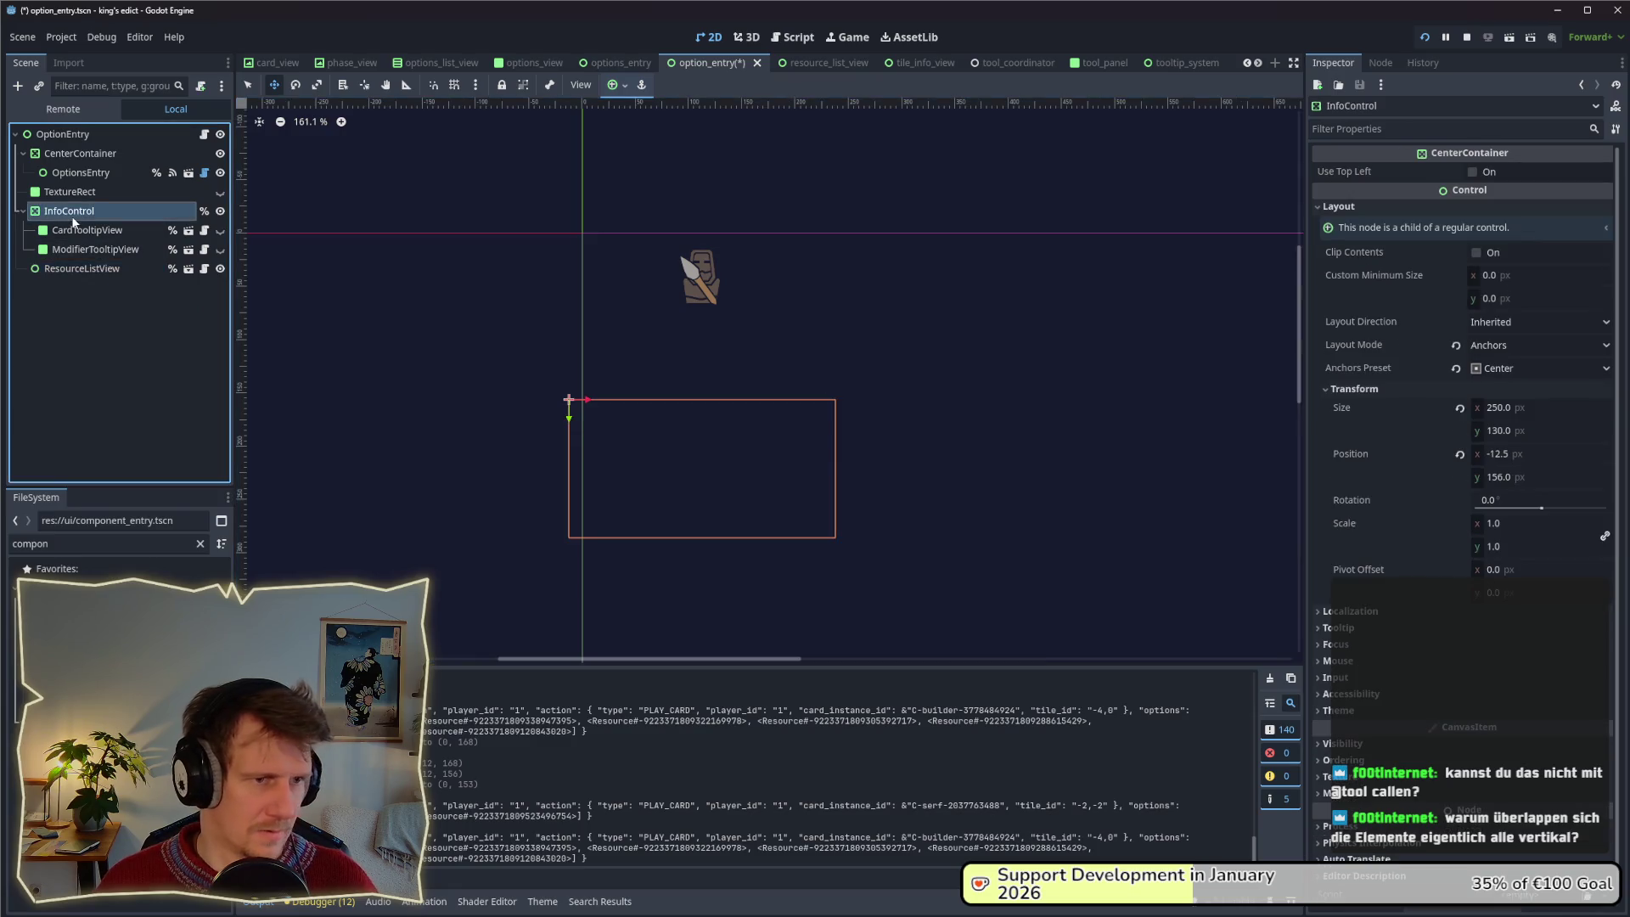
click(665, 455)
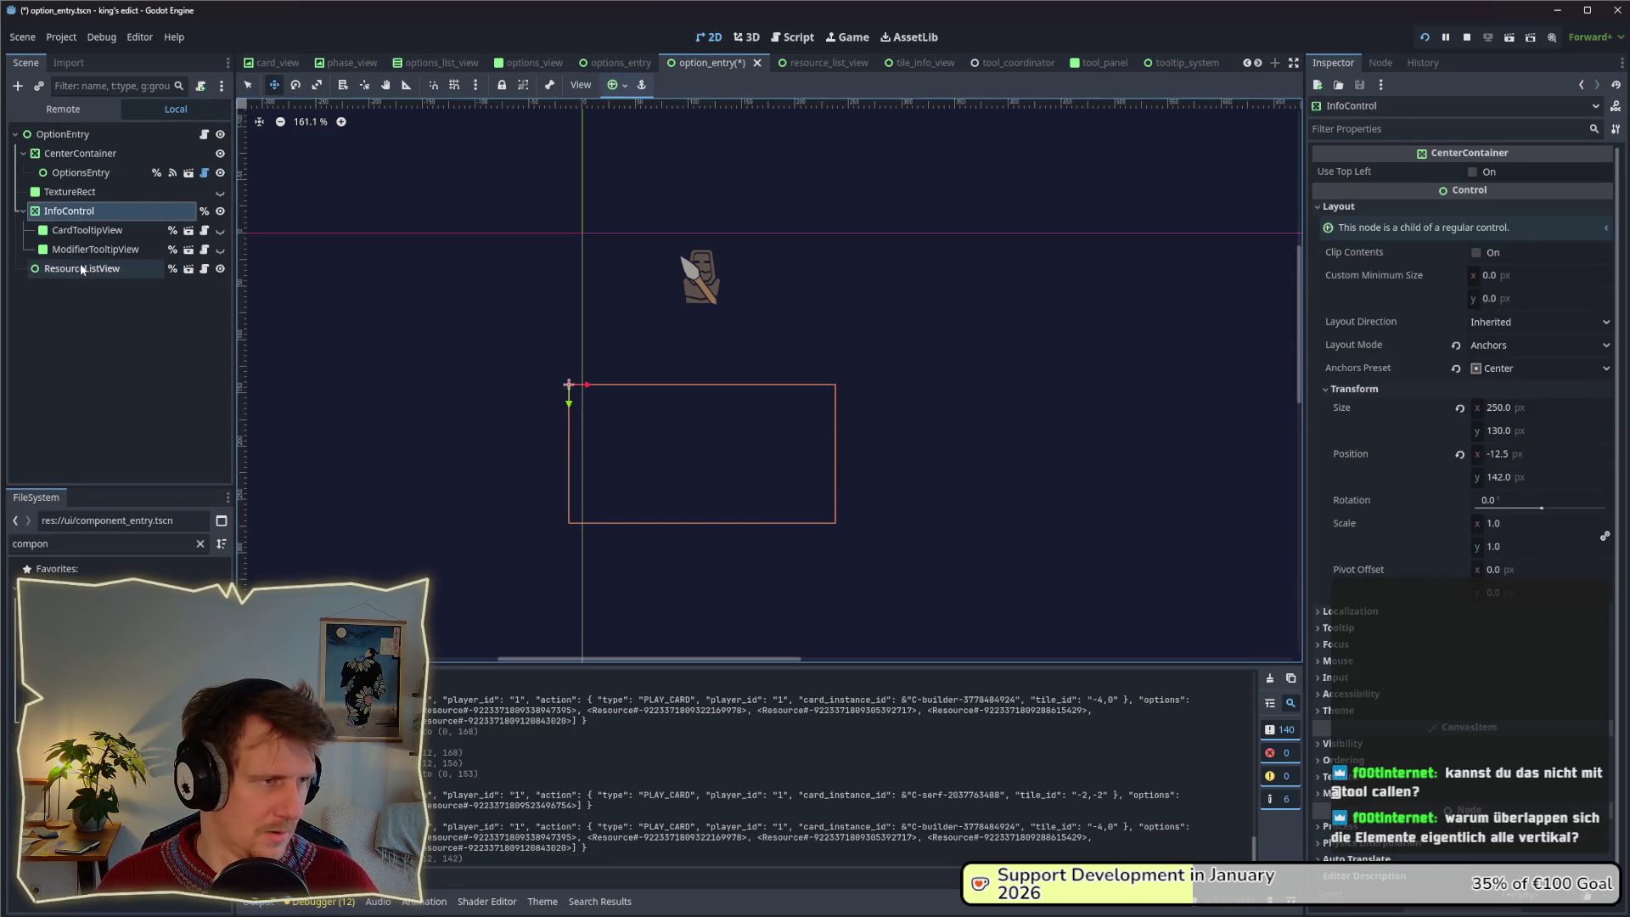
drag(713, 421, 711, 416)
key(alt+Tab)
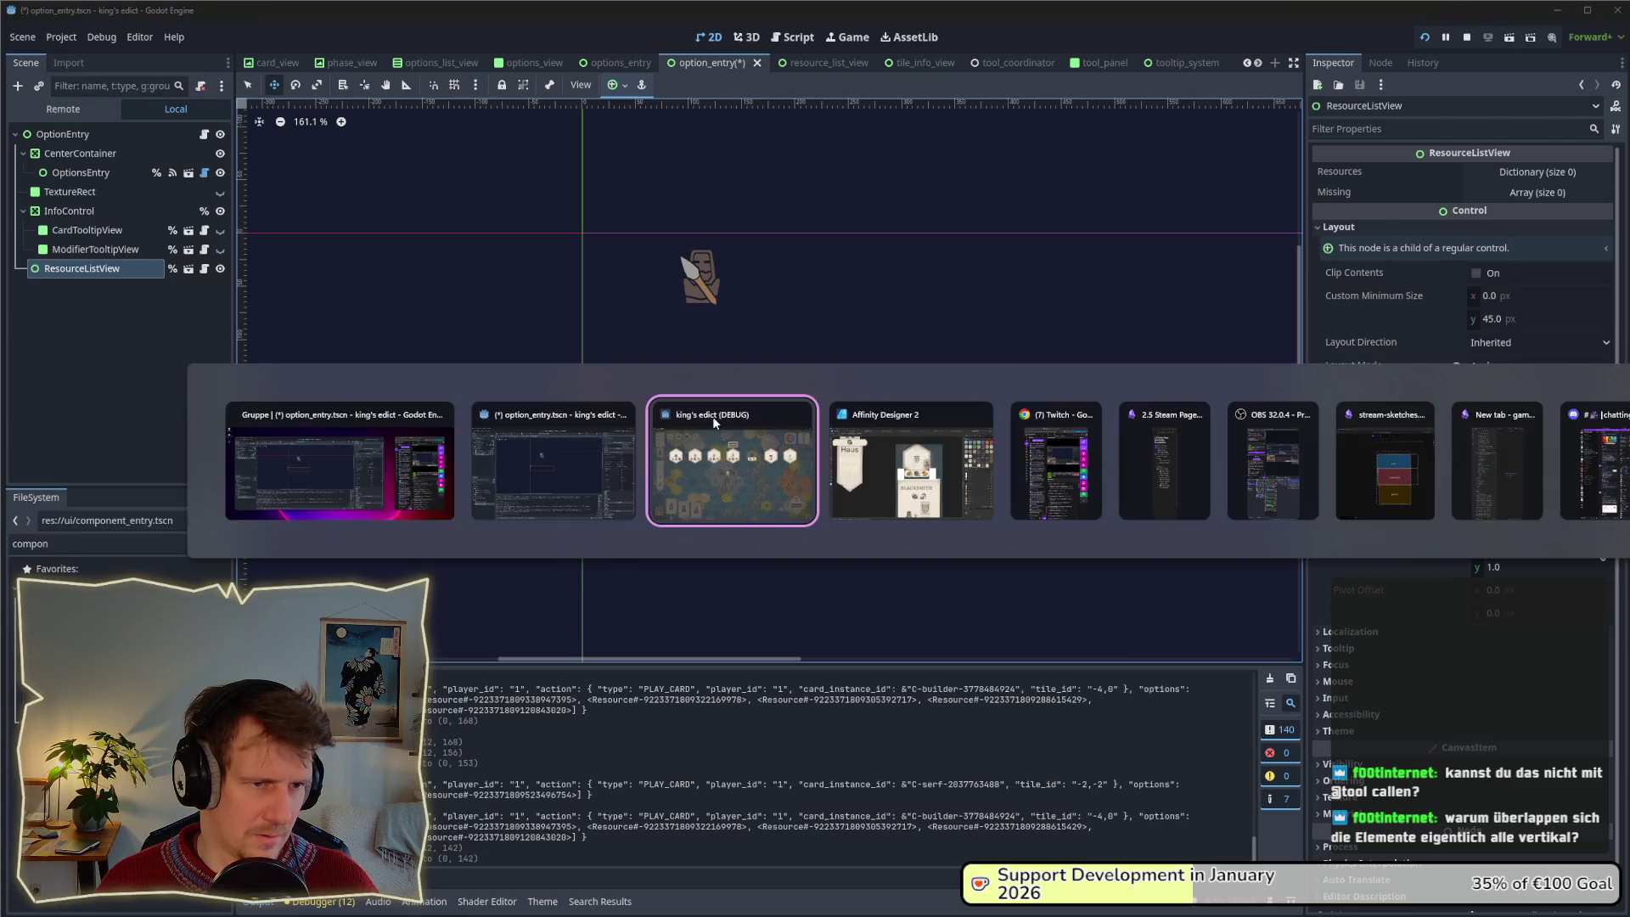
key(alt+Tab)
drag(684, 374, 685, 390)
key(alt+Tab)
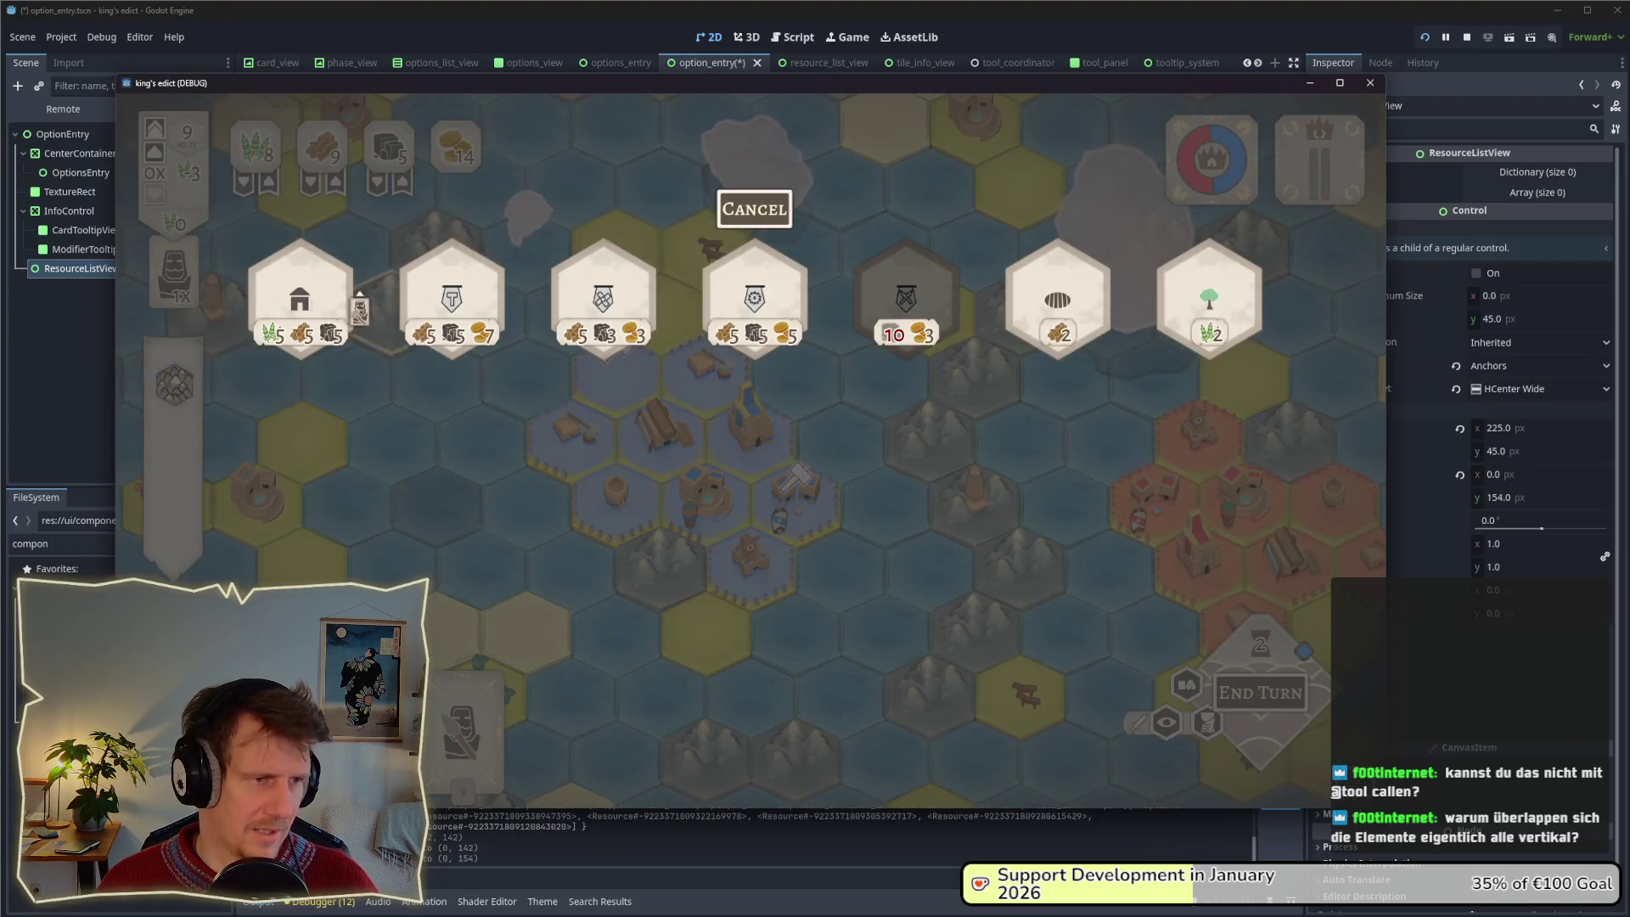
mouse_move(301, 293)
key(alt+Tab)
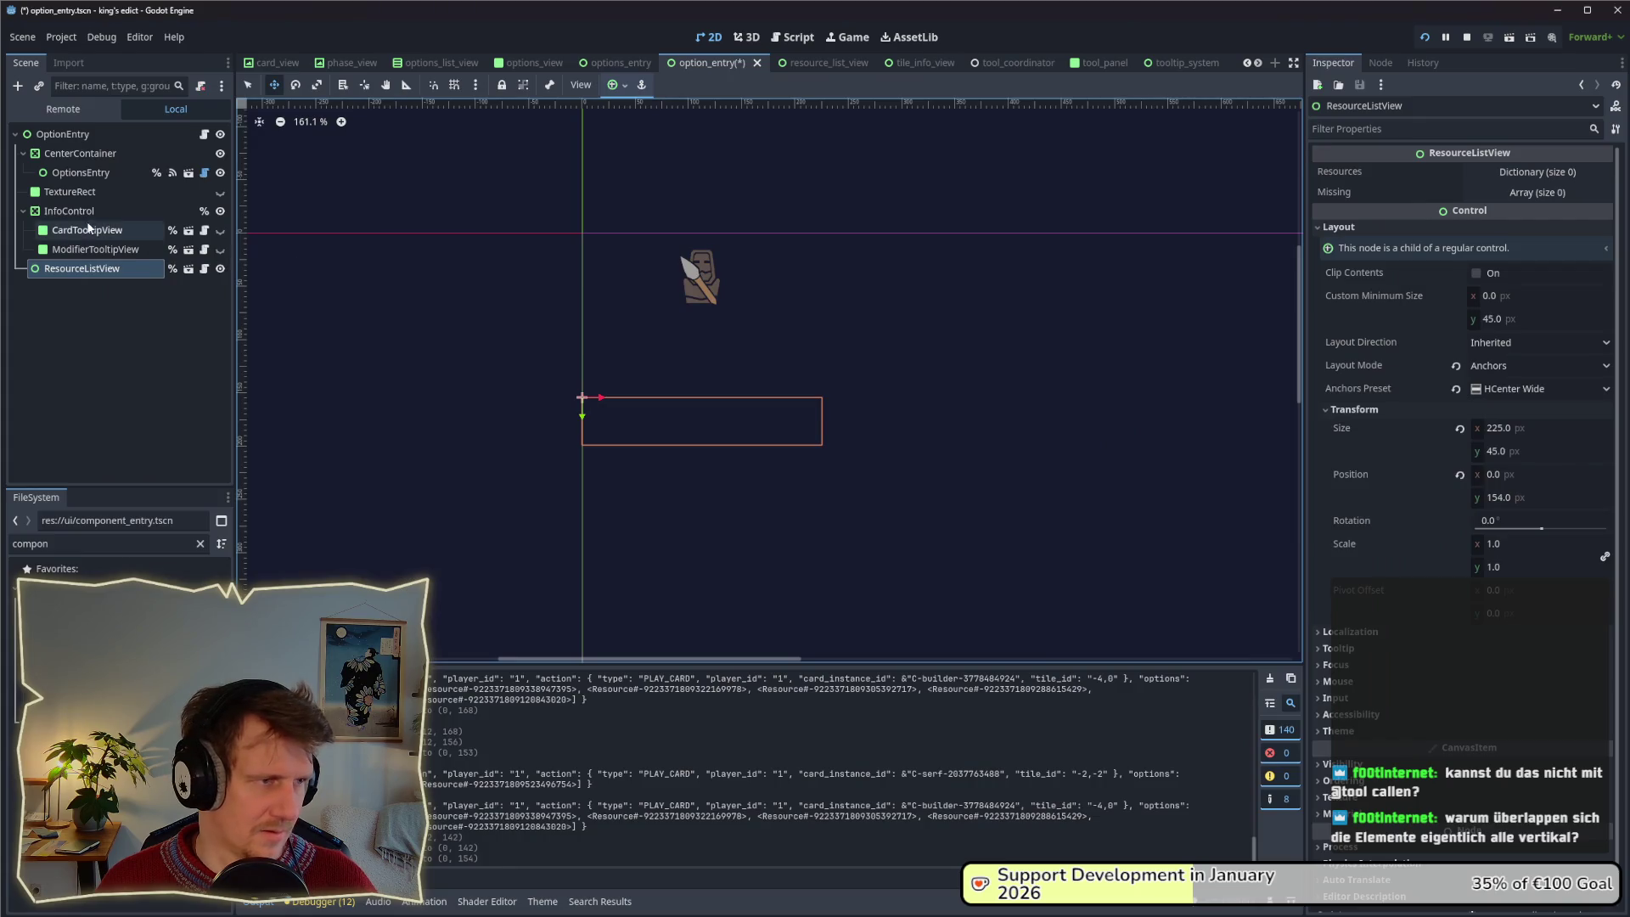
Nudge InfoControl down to y 154, then y 165, testing the info popup in-game.
click(614, 404)
key(Down)
key(Down)
key(Down)
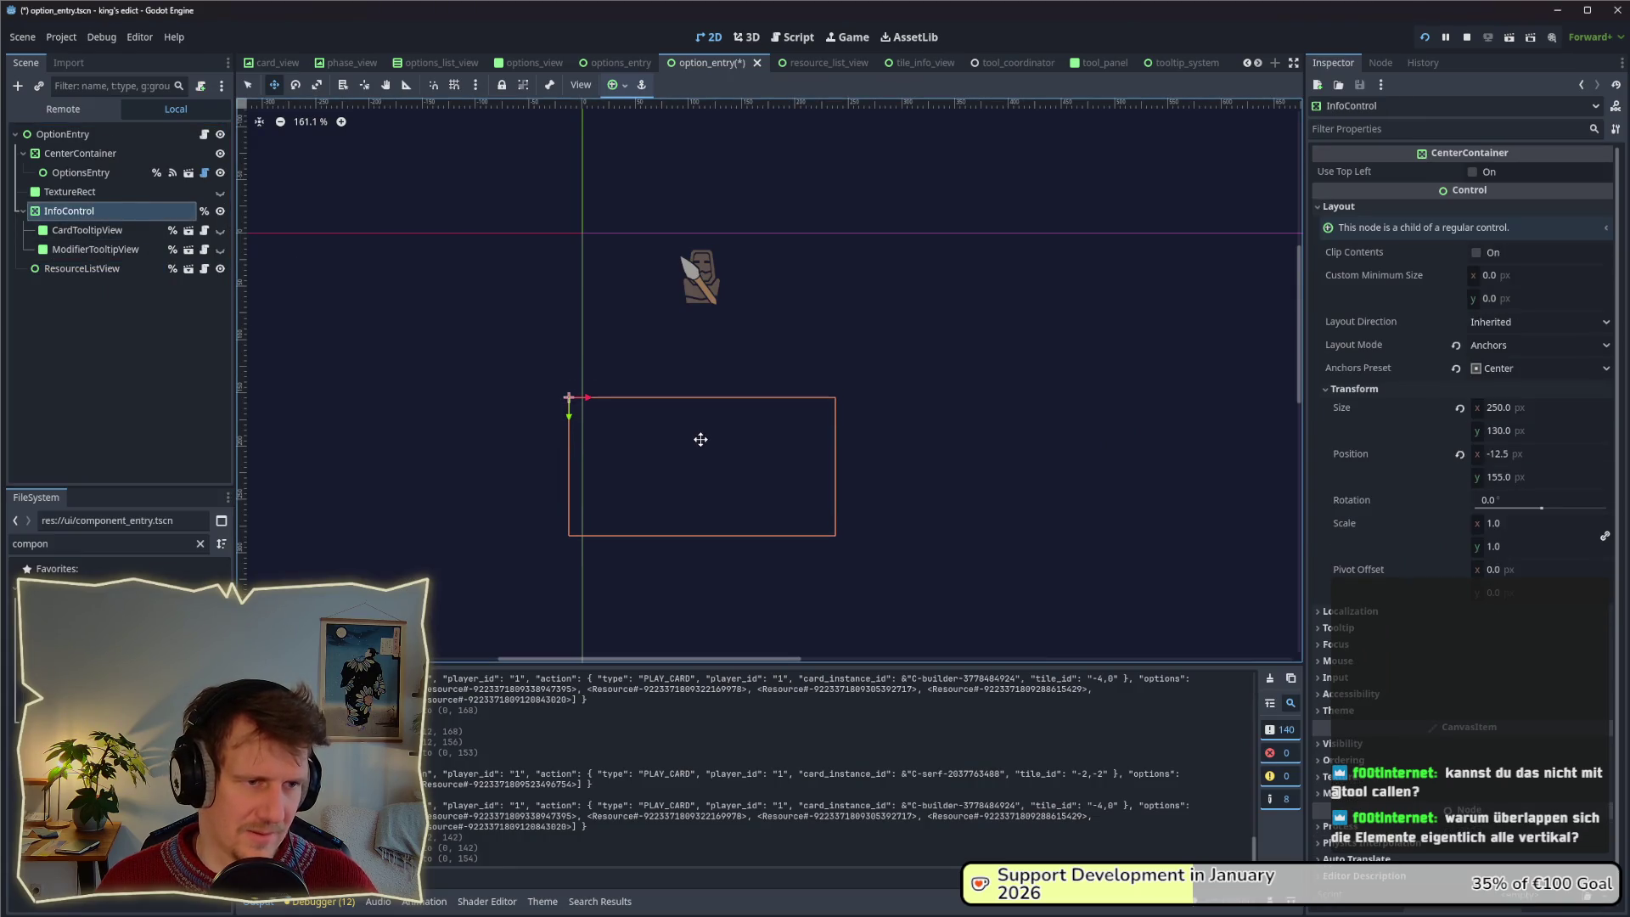
key(alt+Tab)
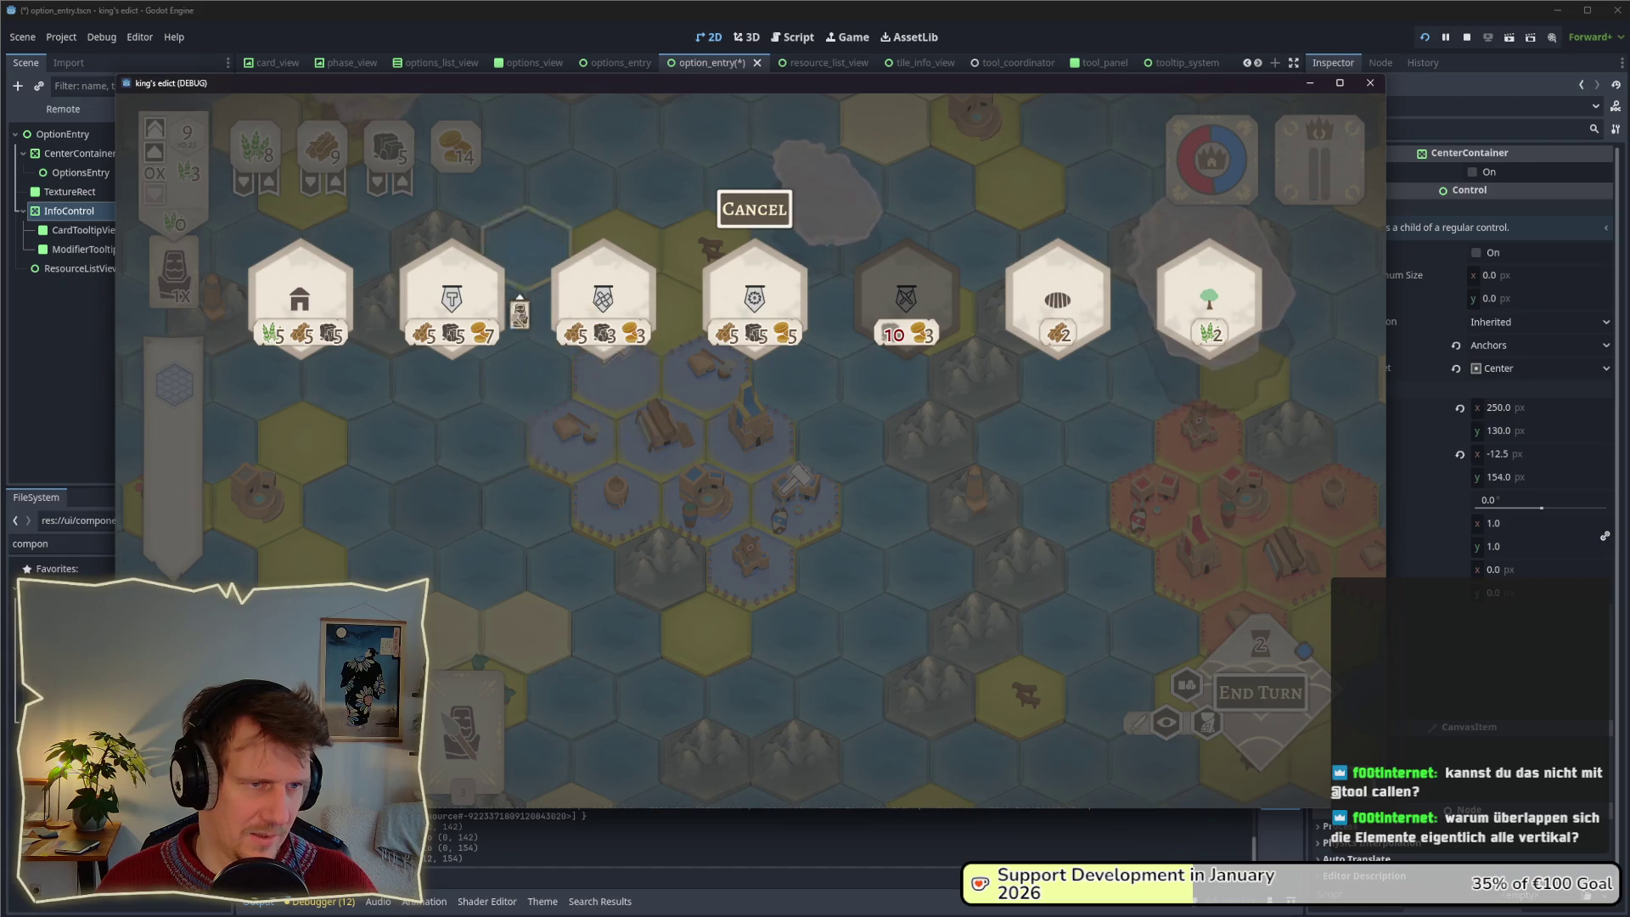
mouse_move(350, 321)
key(alt+Tab)
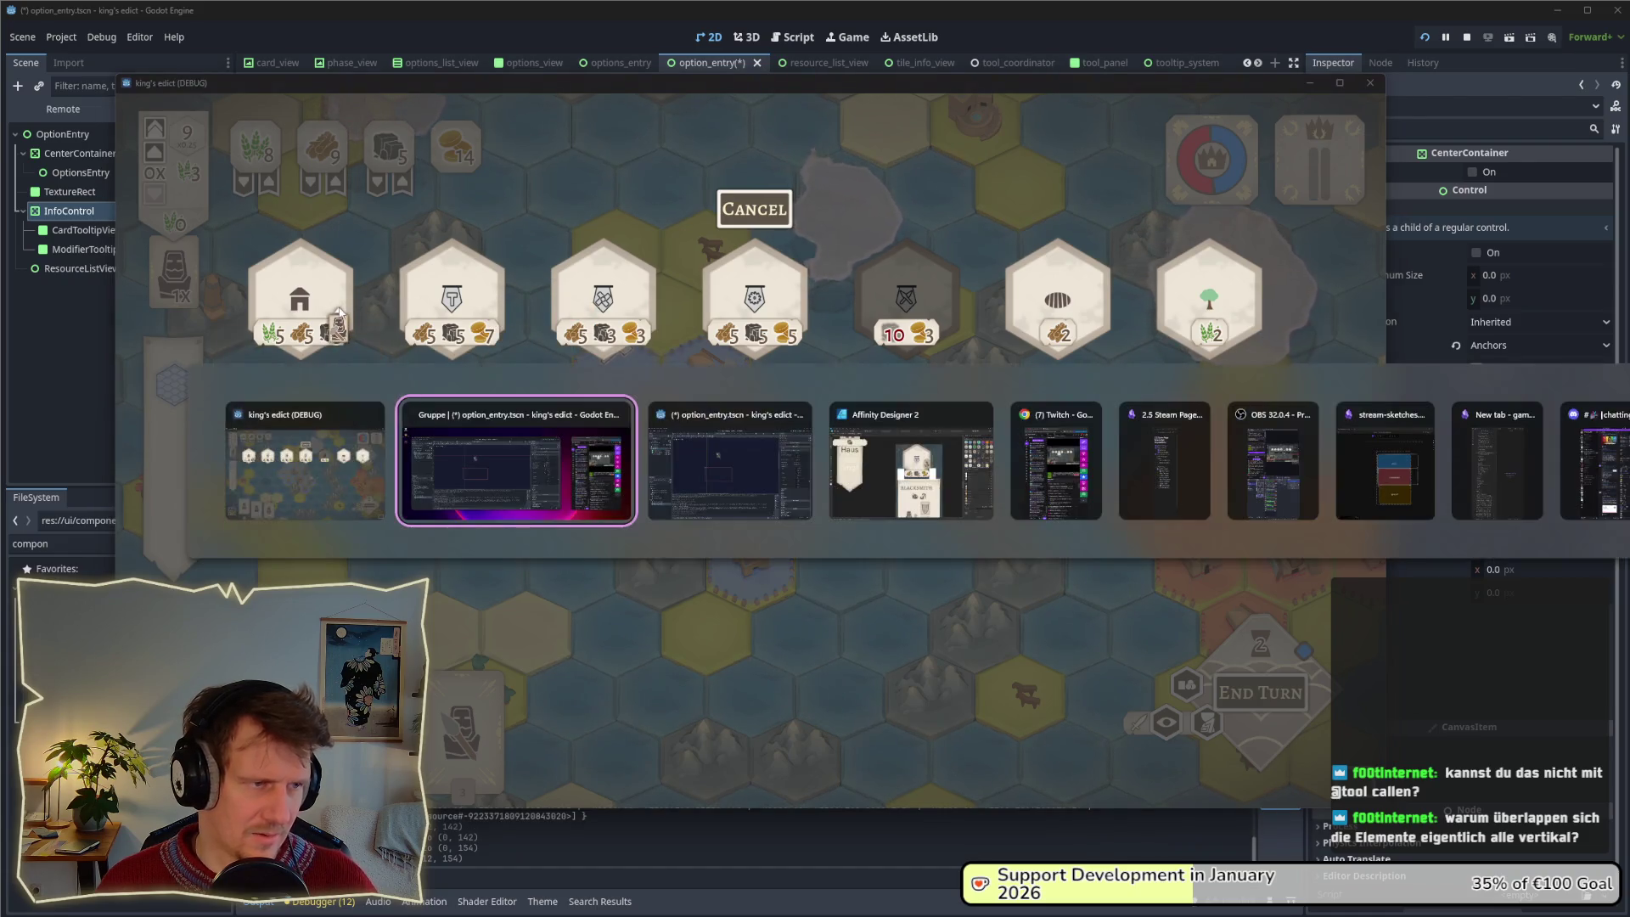
key(Down)
key(Down)
key(Down)
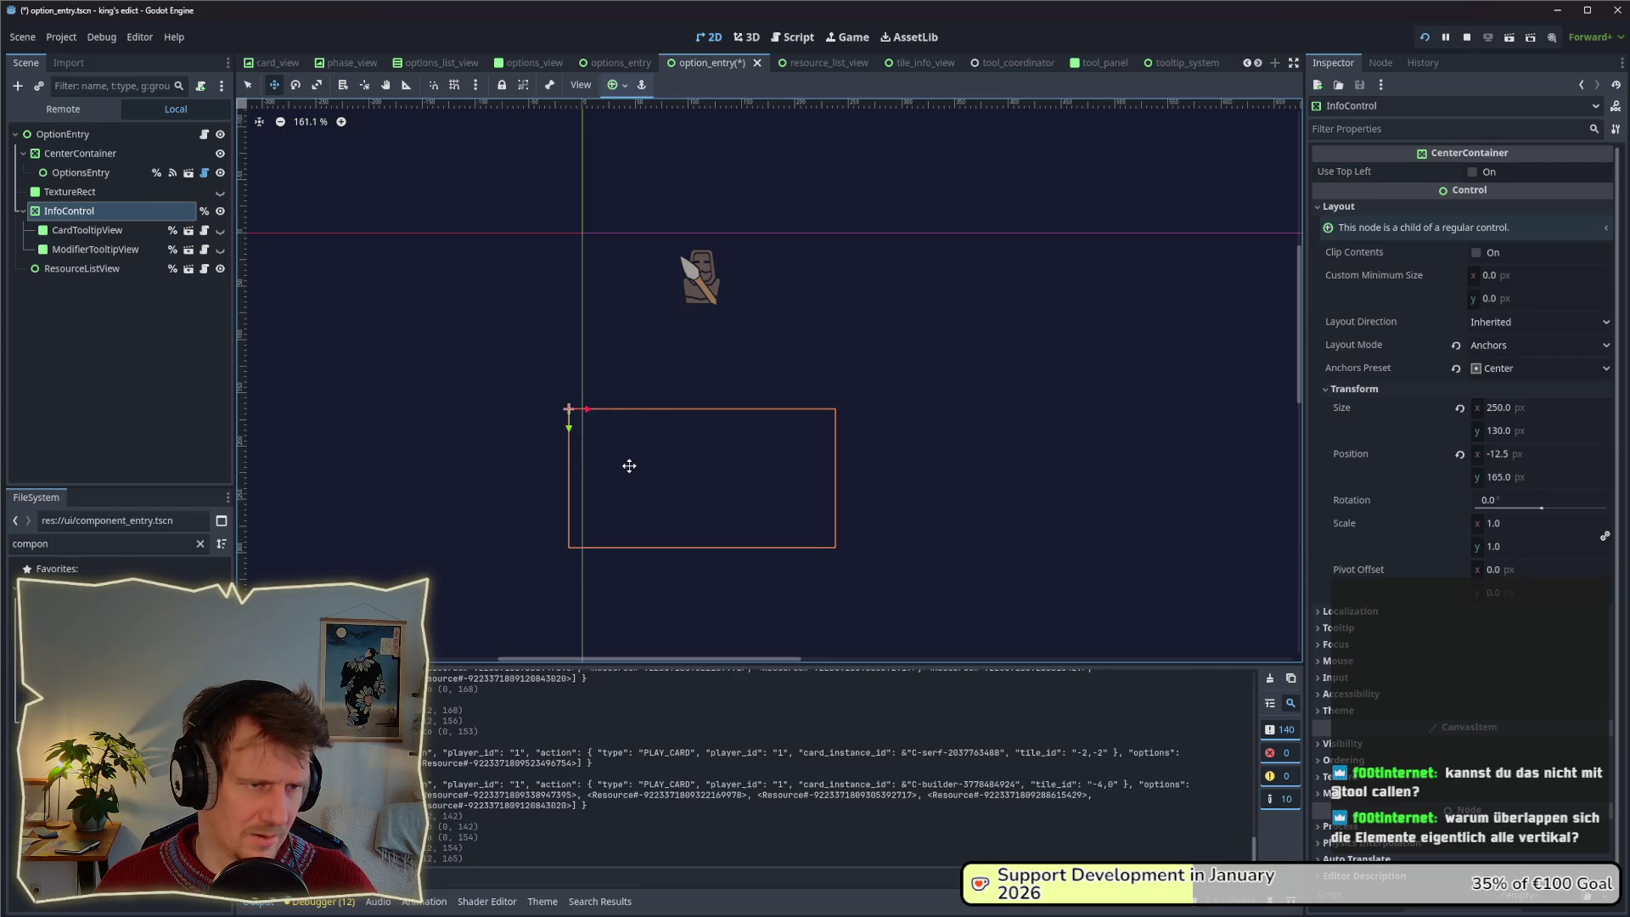
key(alt+Tab)
mouse_move(587, 321)
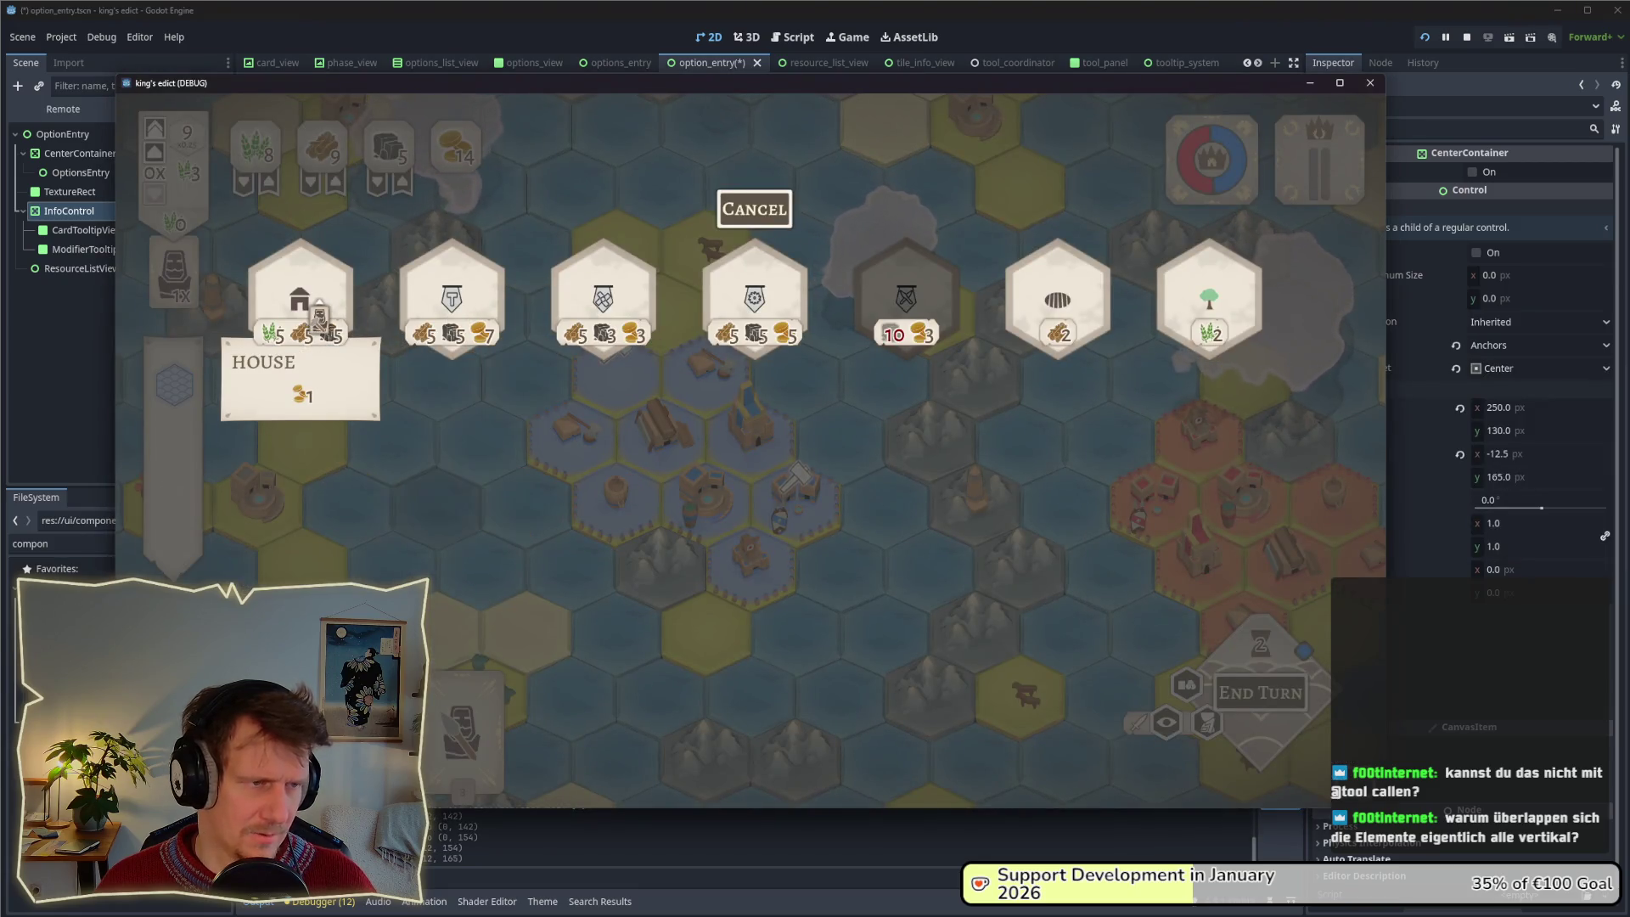
mouse_move(735, 319)
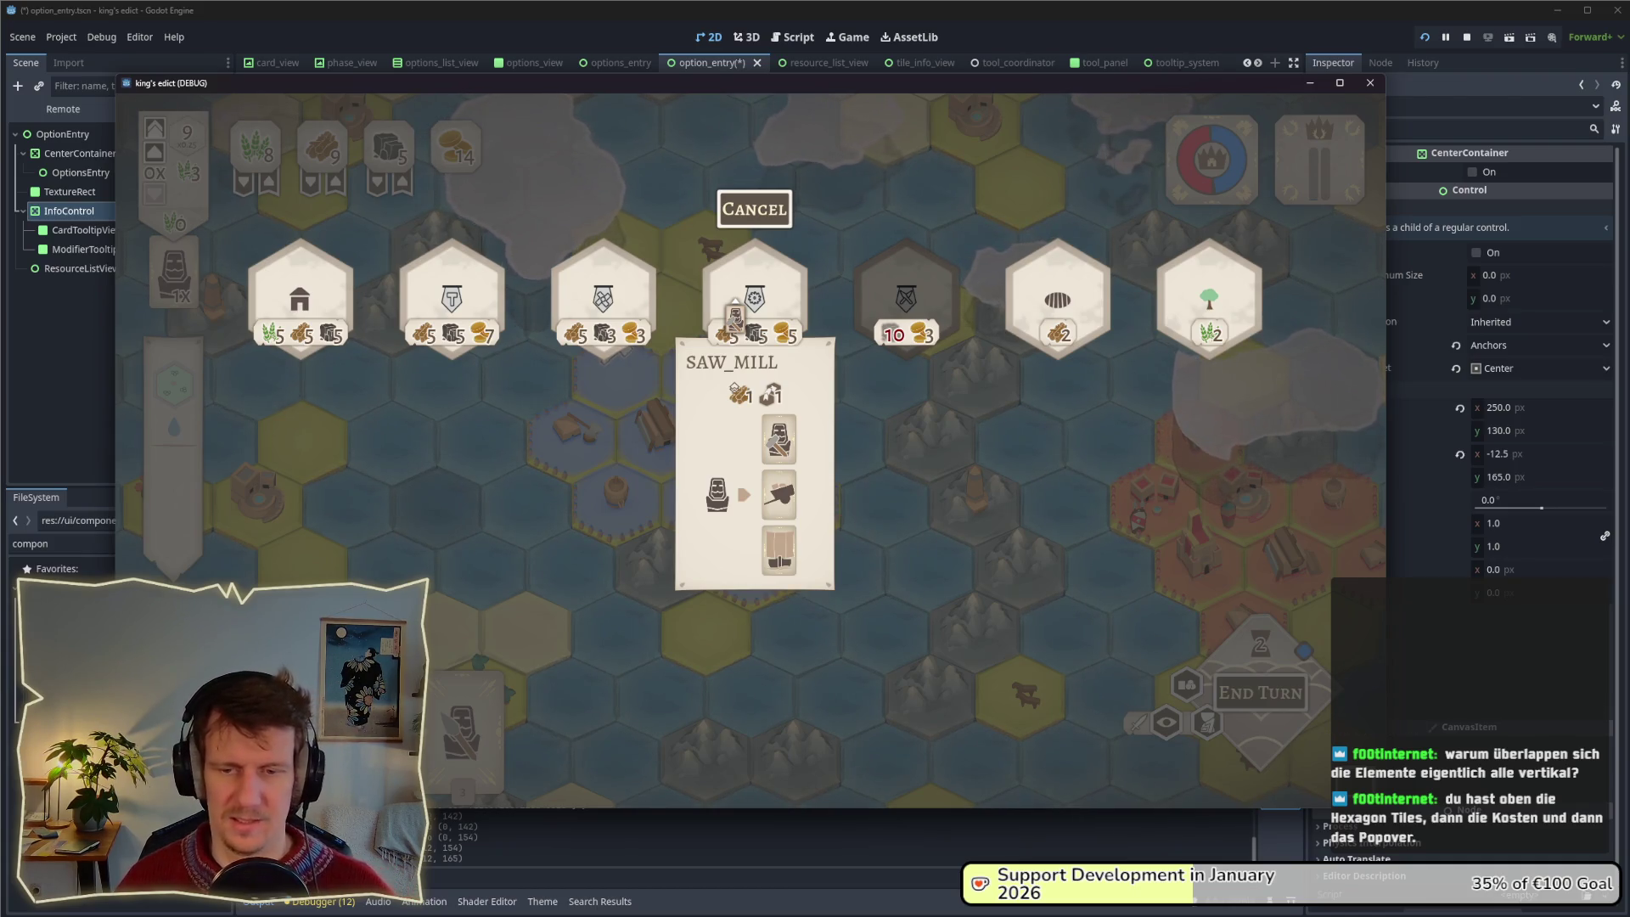
key(alt+Tab)
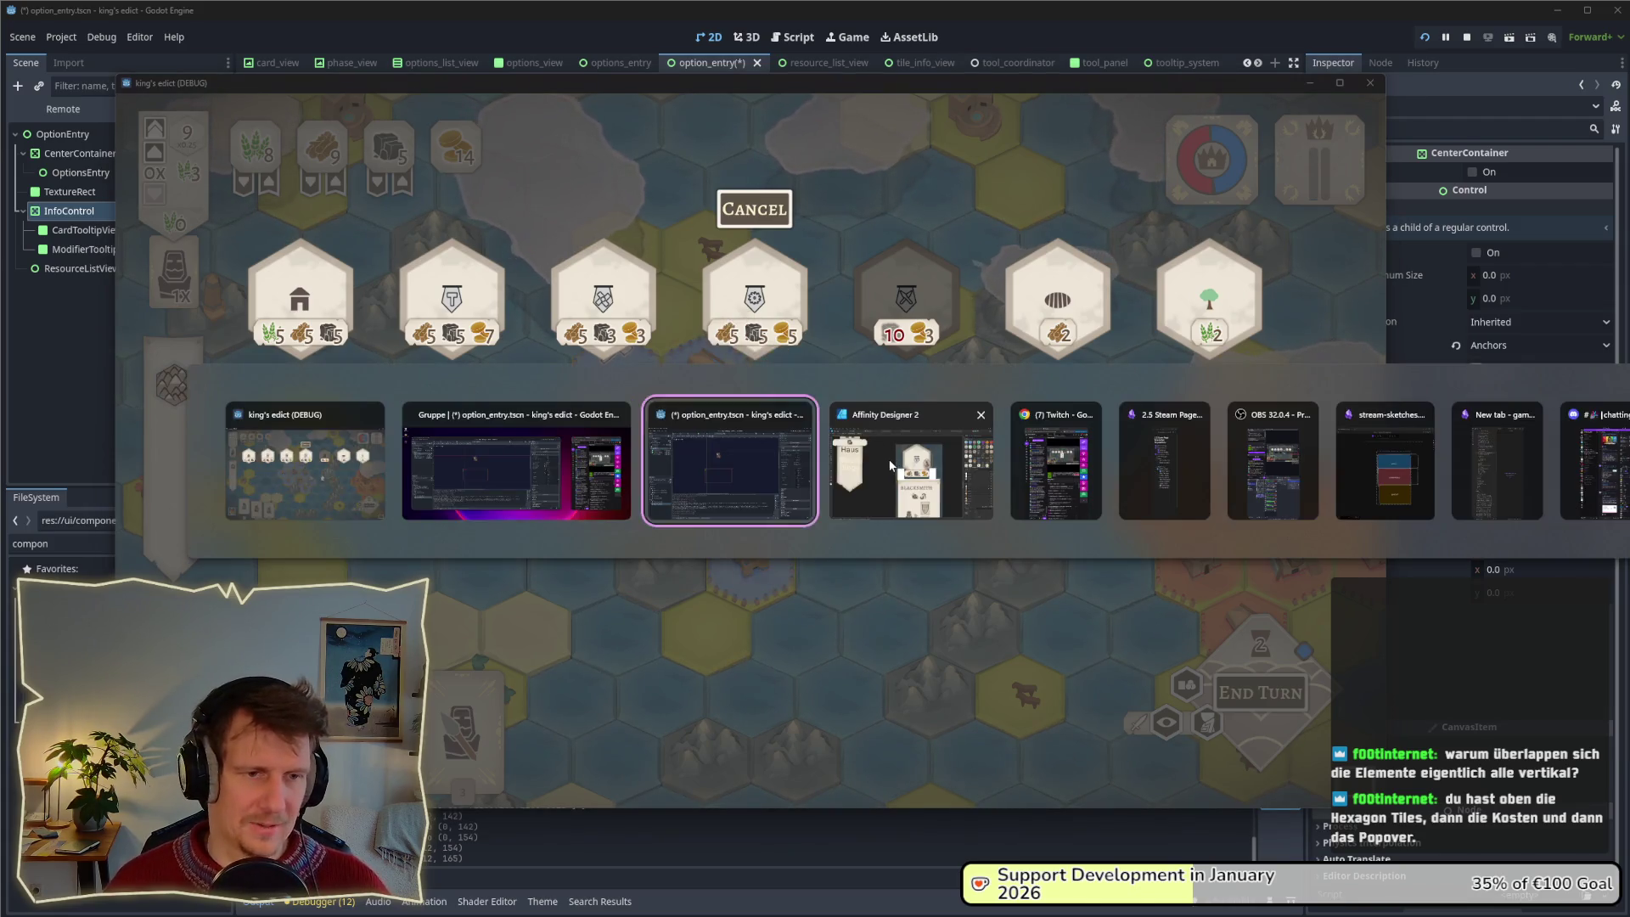
Move the Haus banner group down, centred beneath the cost plank.
scroll(998, 533, left, 5)
ctrl+scroll(781, 428, down, 1)
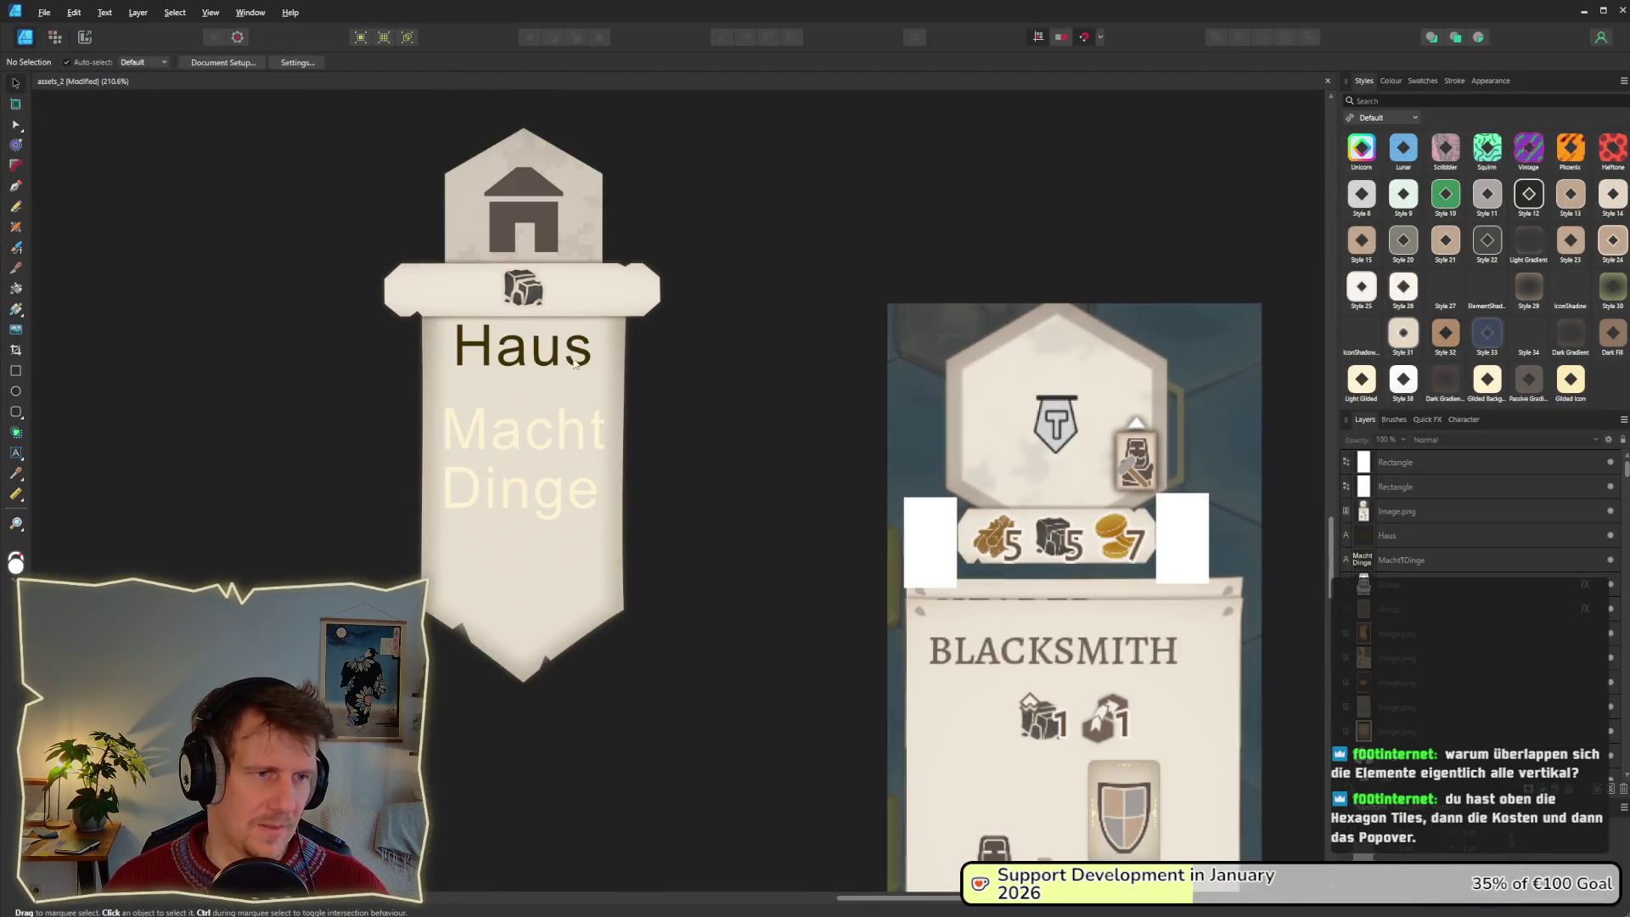
click(757, 522)
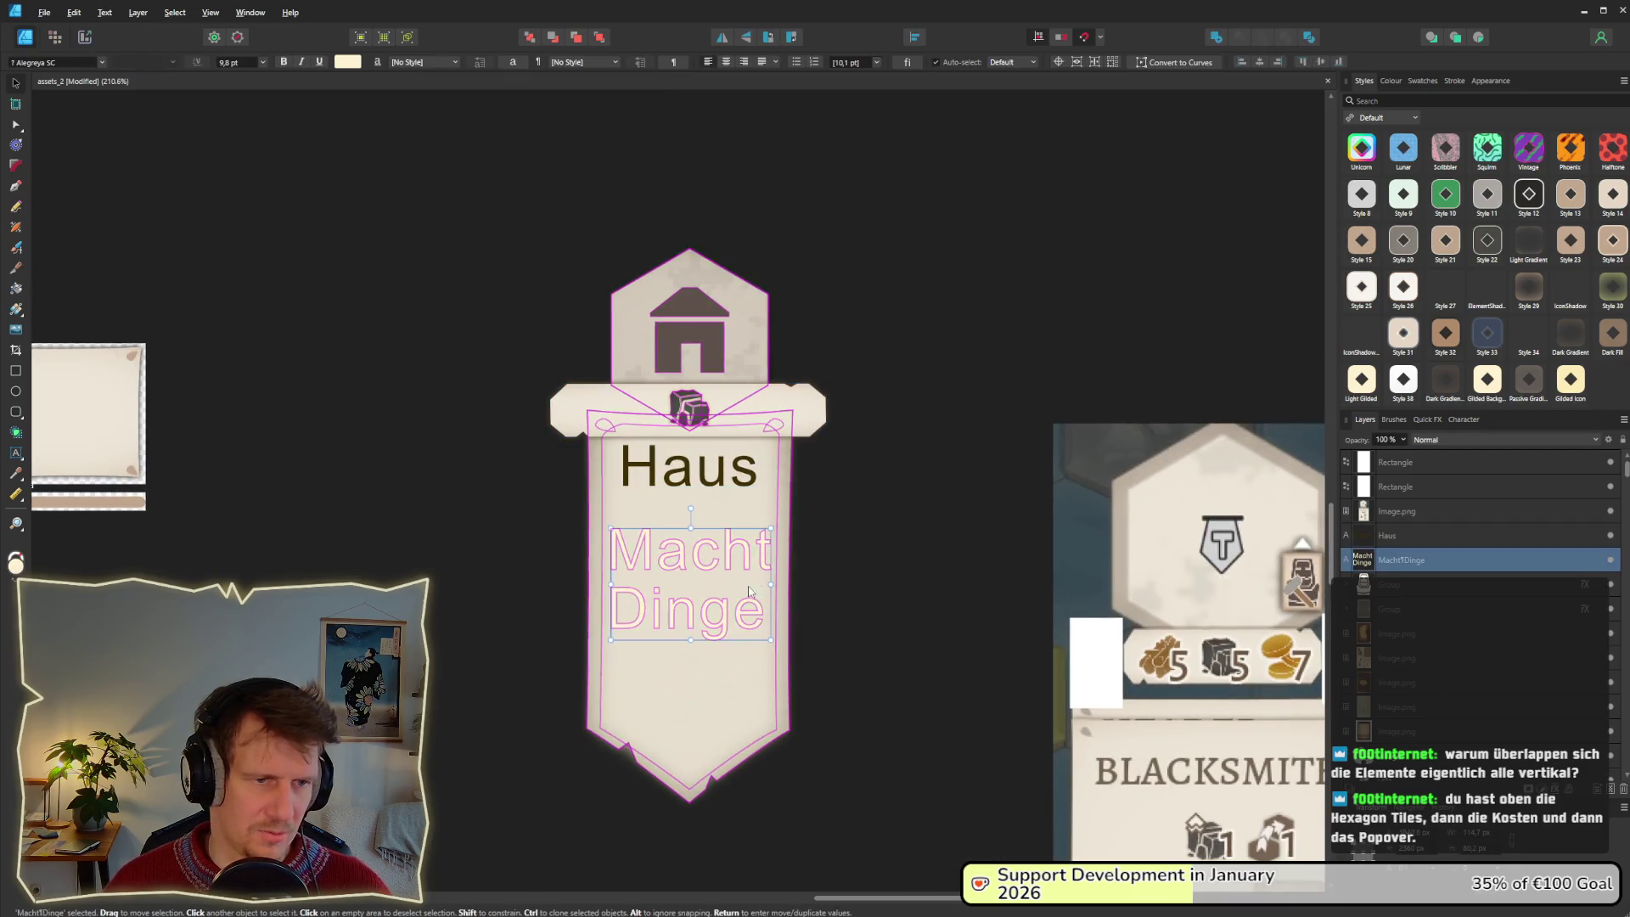
drag(757, 523, 744, 579)
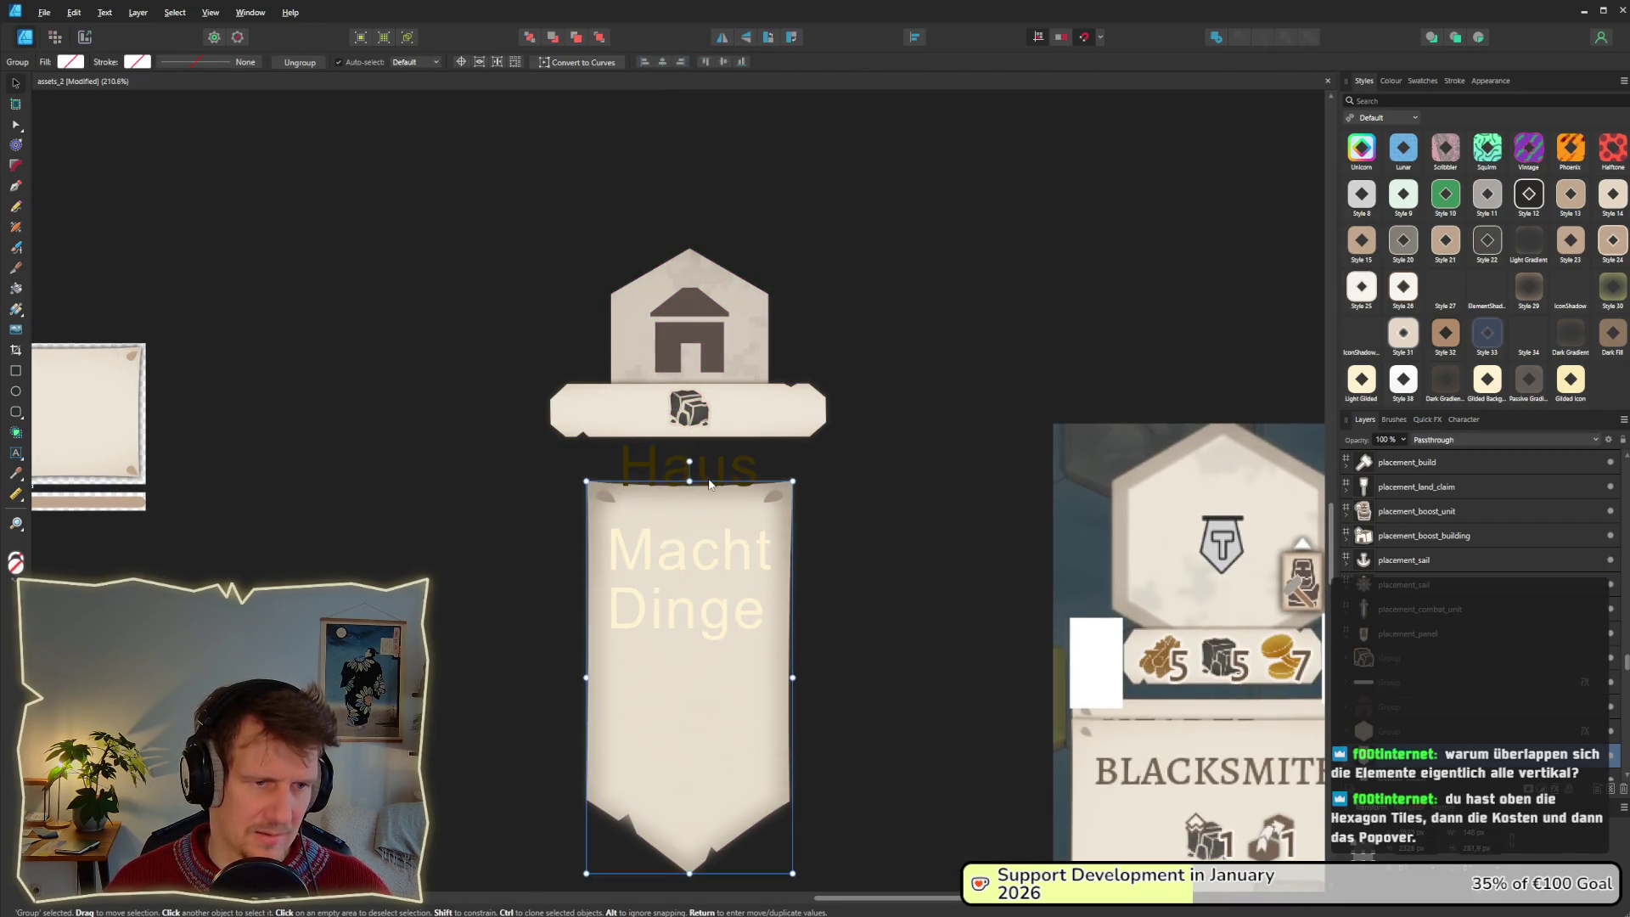
drag(709, 484, 709, 484)
double_click(706, 630)
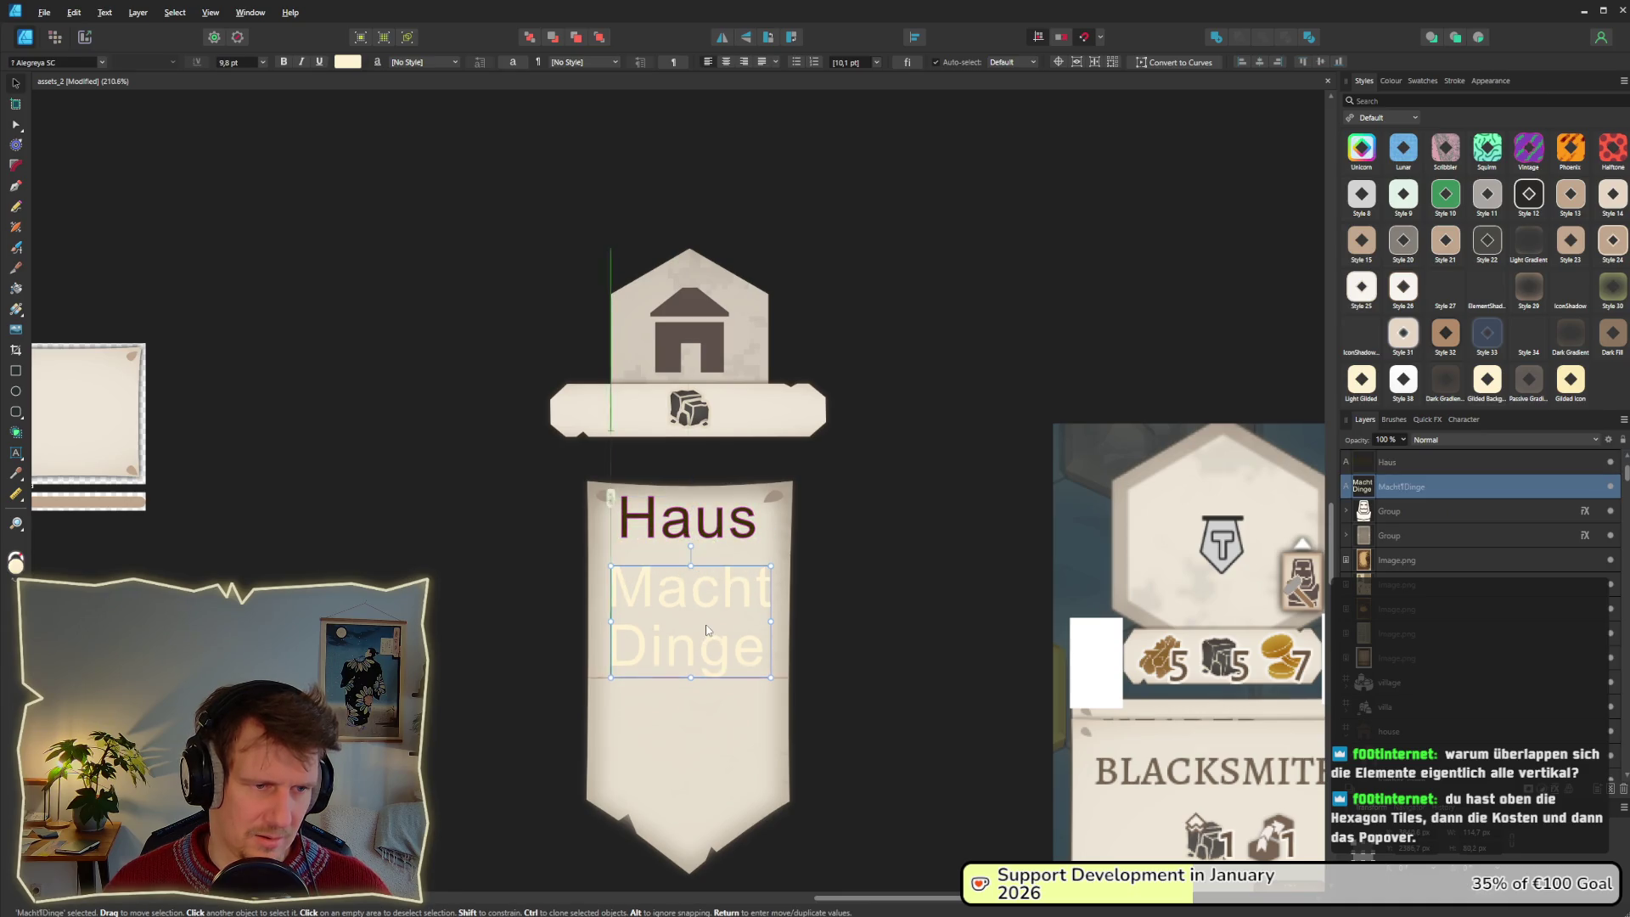
Move the cost plank with the cube icon down, and drop the banner lower beneath it.
click(721, 416)
drag(722, 416, 727, 470)
click(739, 610)
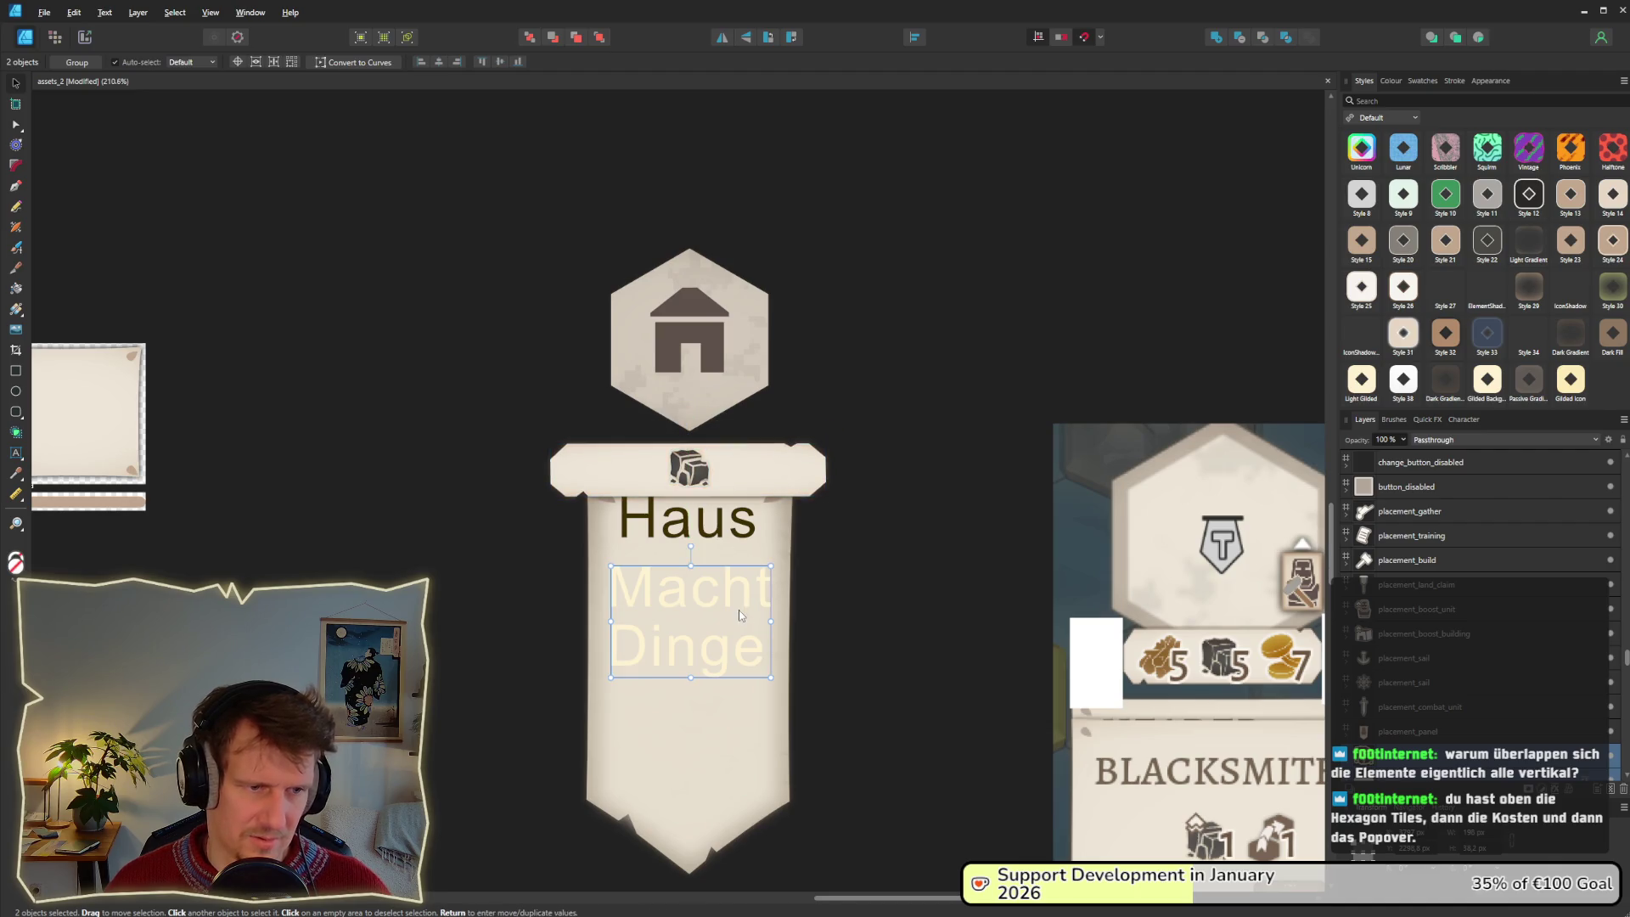
drag(746, 706, 745, 769)
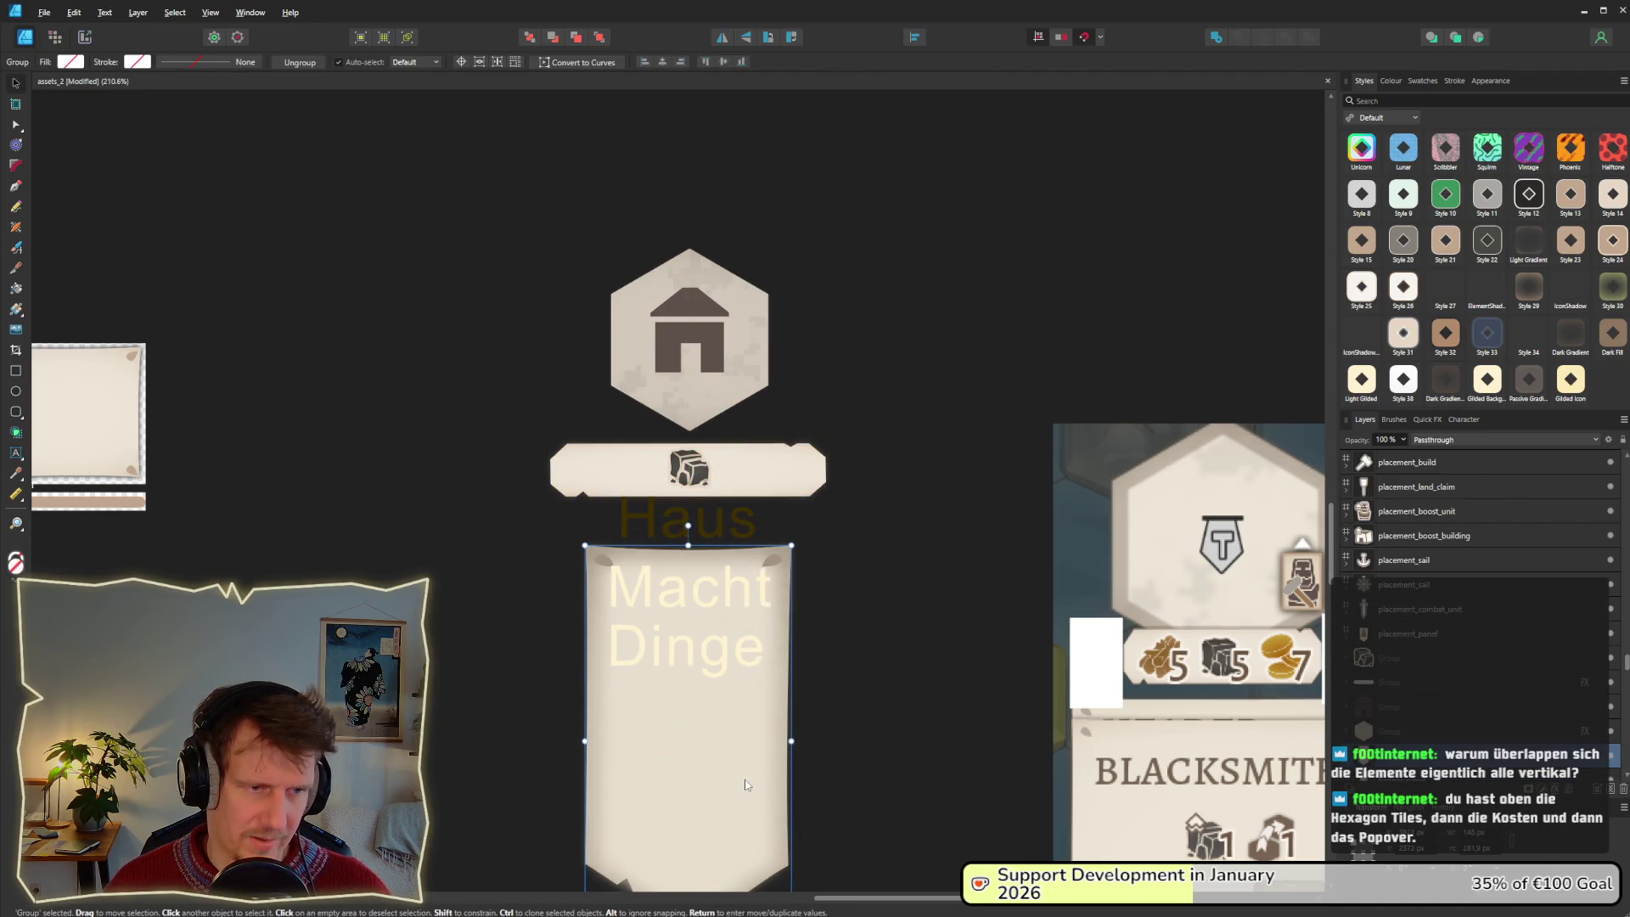
Move the Haus and Macht Dinge texts into the banner and butt the banner against the plank.
drag(897, 697, 522, 505)
drag(731, 620, 730, 703)
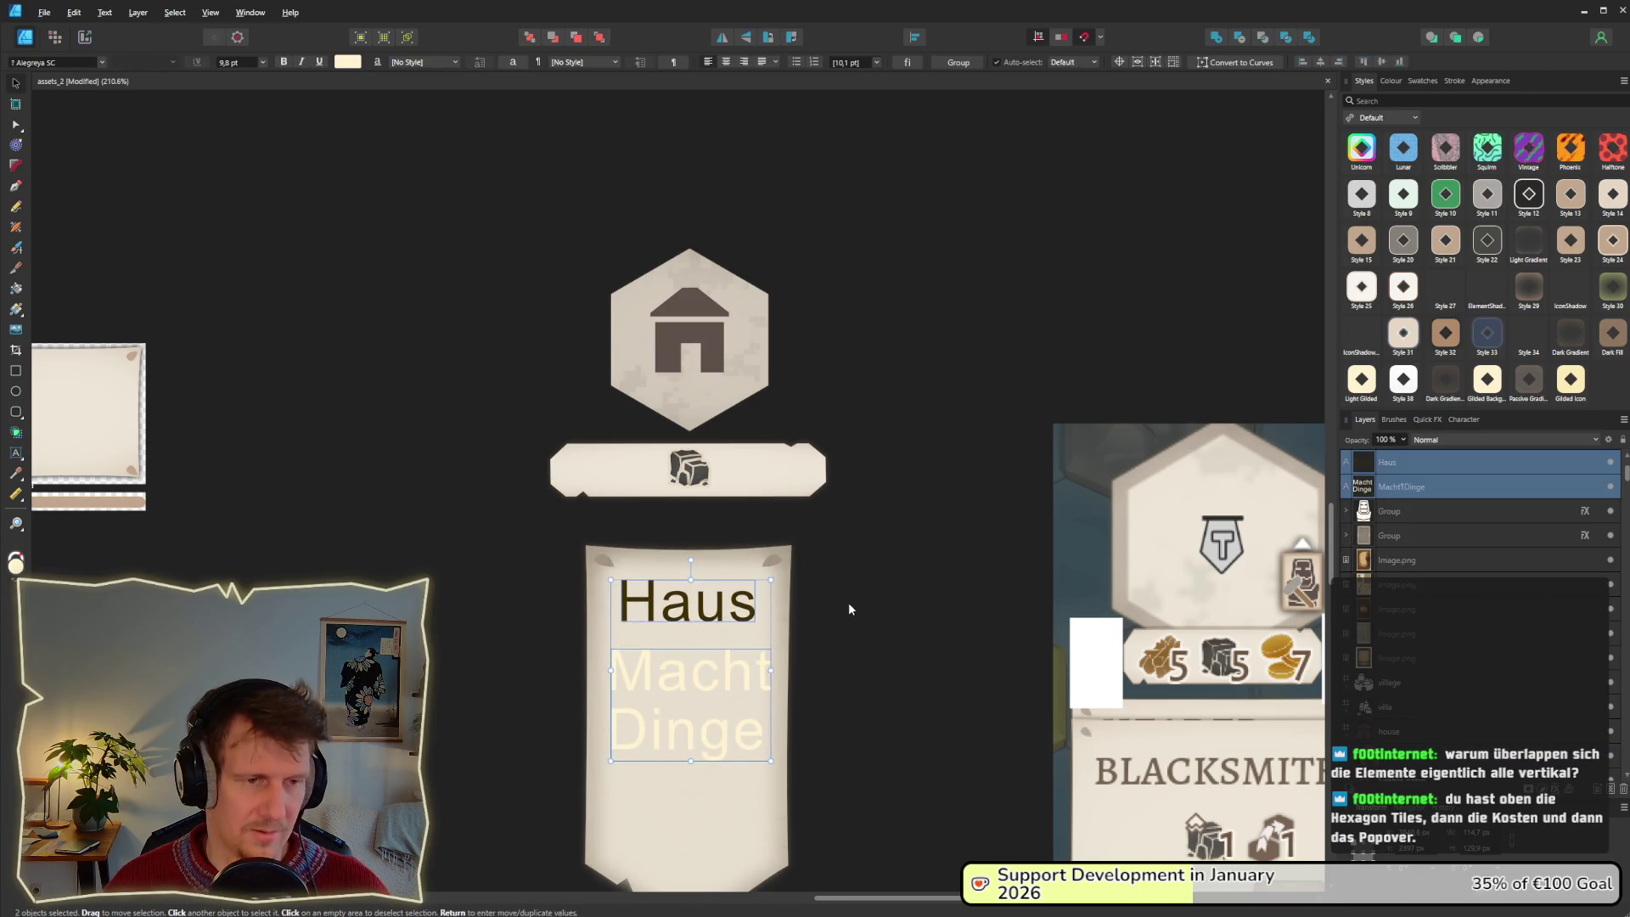
scroll(853, 578, down, 3)
mouse_move(853, 813)
mouse_down()
mouse_move(691, 684)
mouse_move(482, 371)
mouse_up()
drag(688, 646, 688, 598)
click(832, 521)
scroll(852, 512, down, 3)
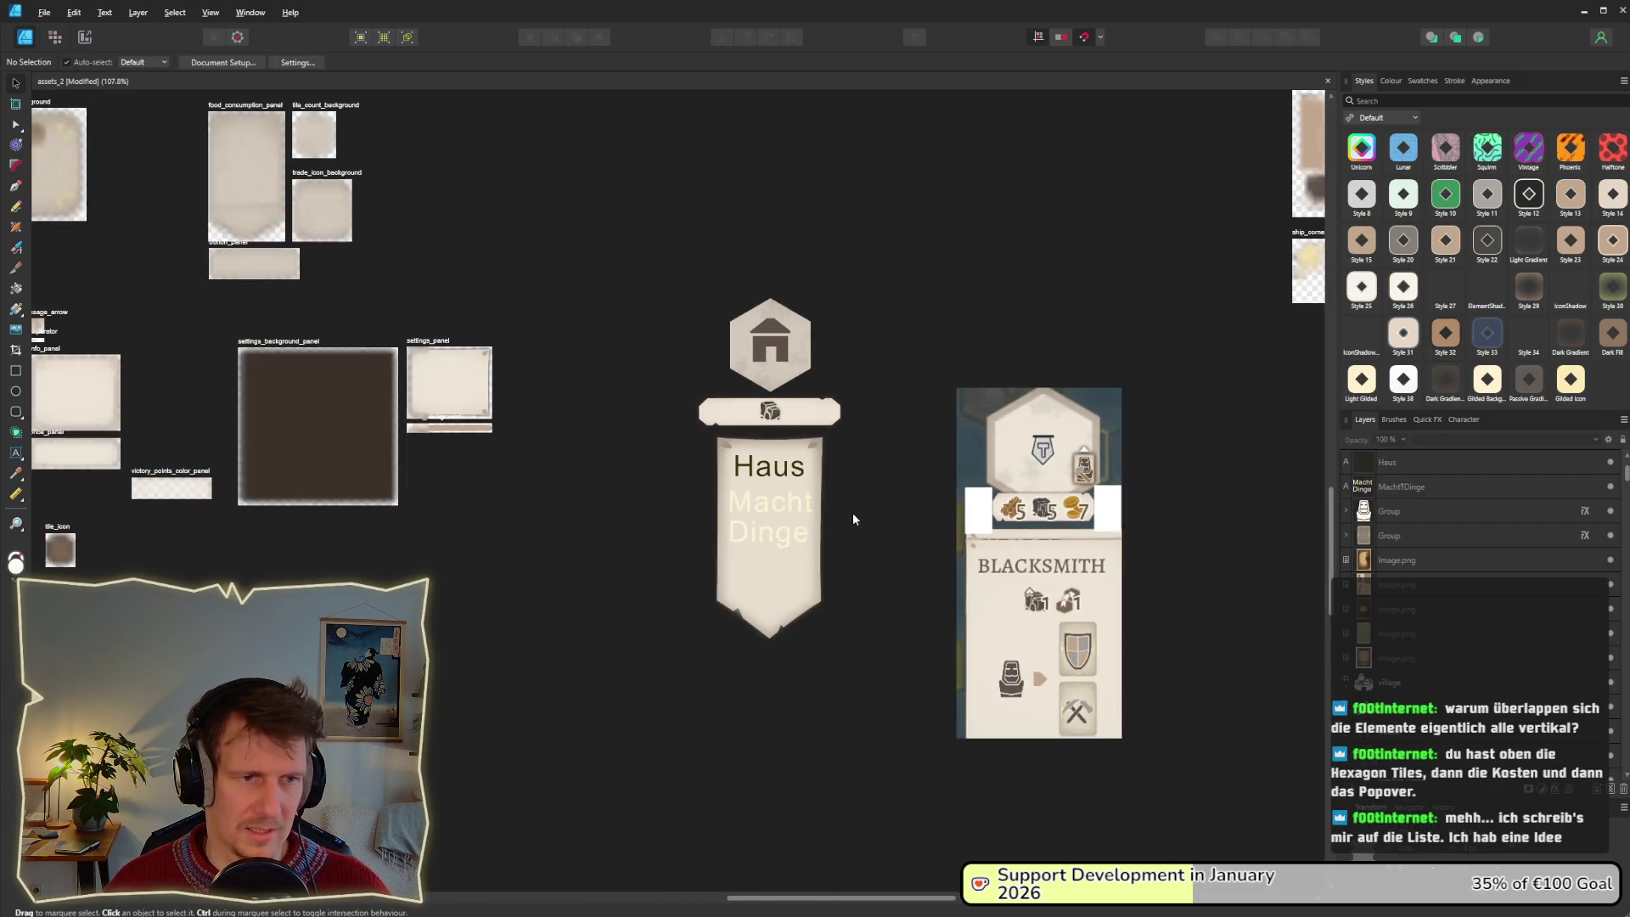
Delete the whole blacksmith mockup card.
scroll(852, 519, right, 3)
drag(797, 285, 1108, 794)
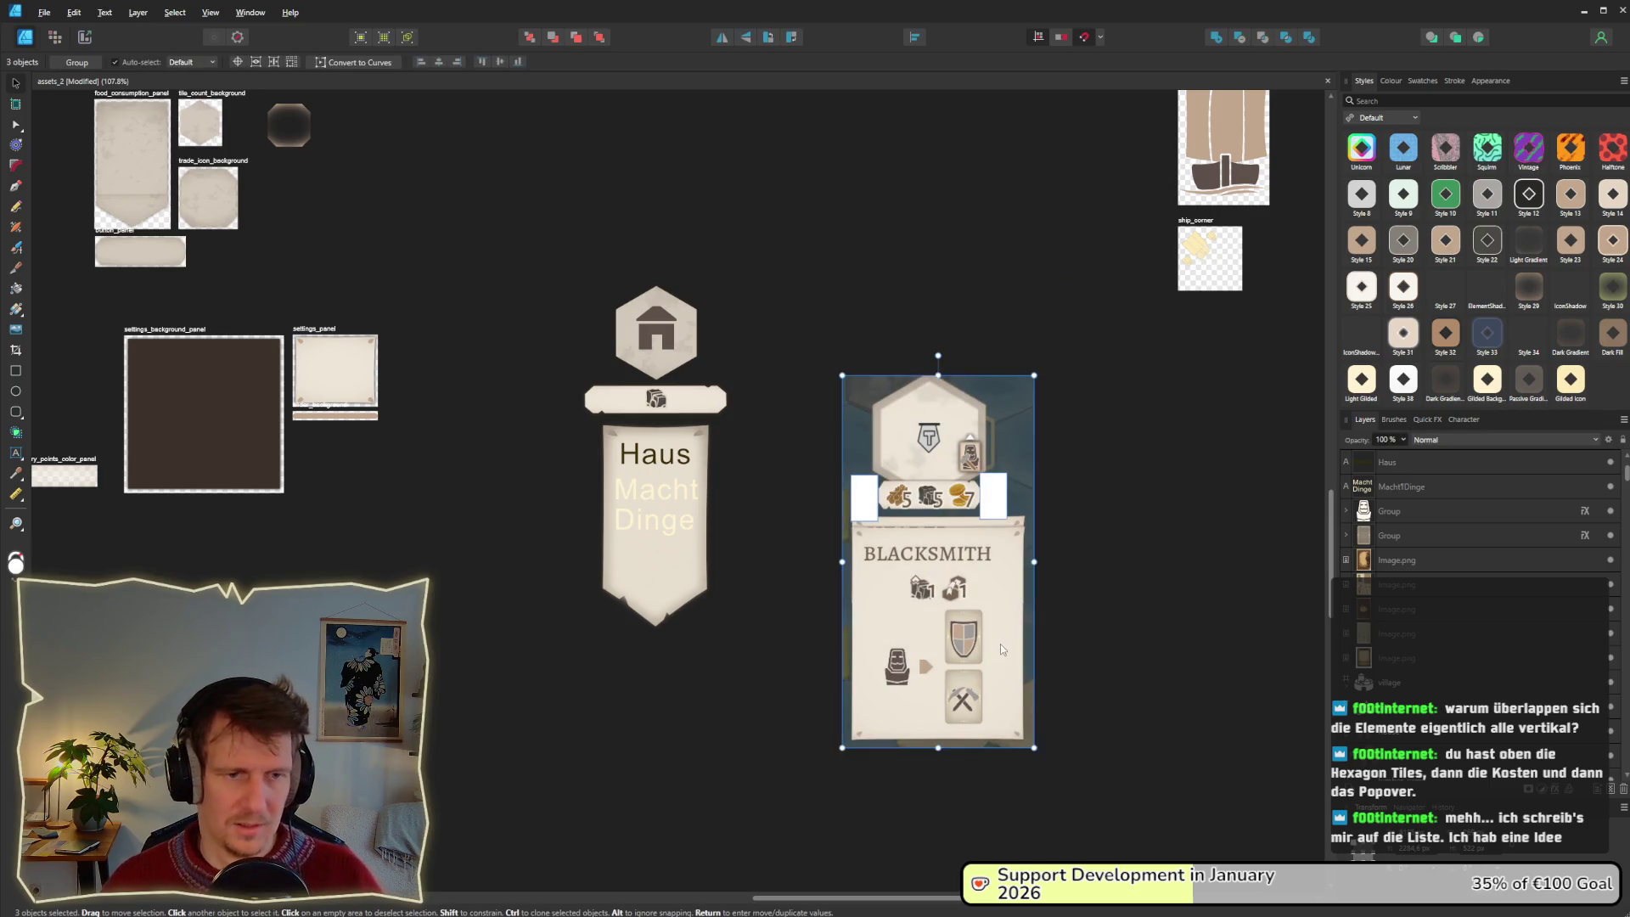
key(Delete)
Duplicate the house card to the right and lower the copy's cost strip.
drag(543, 248, 734, 384)
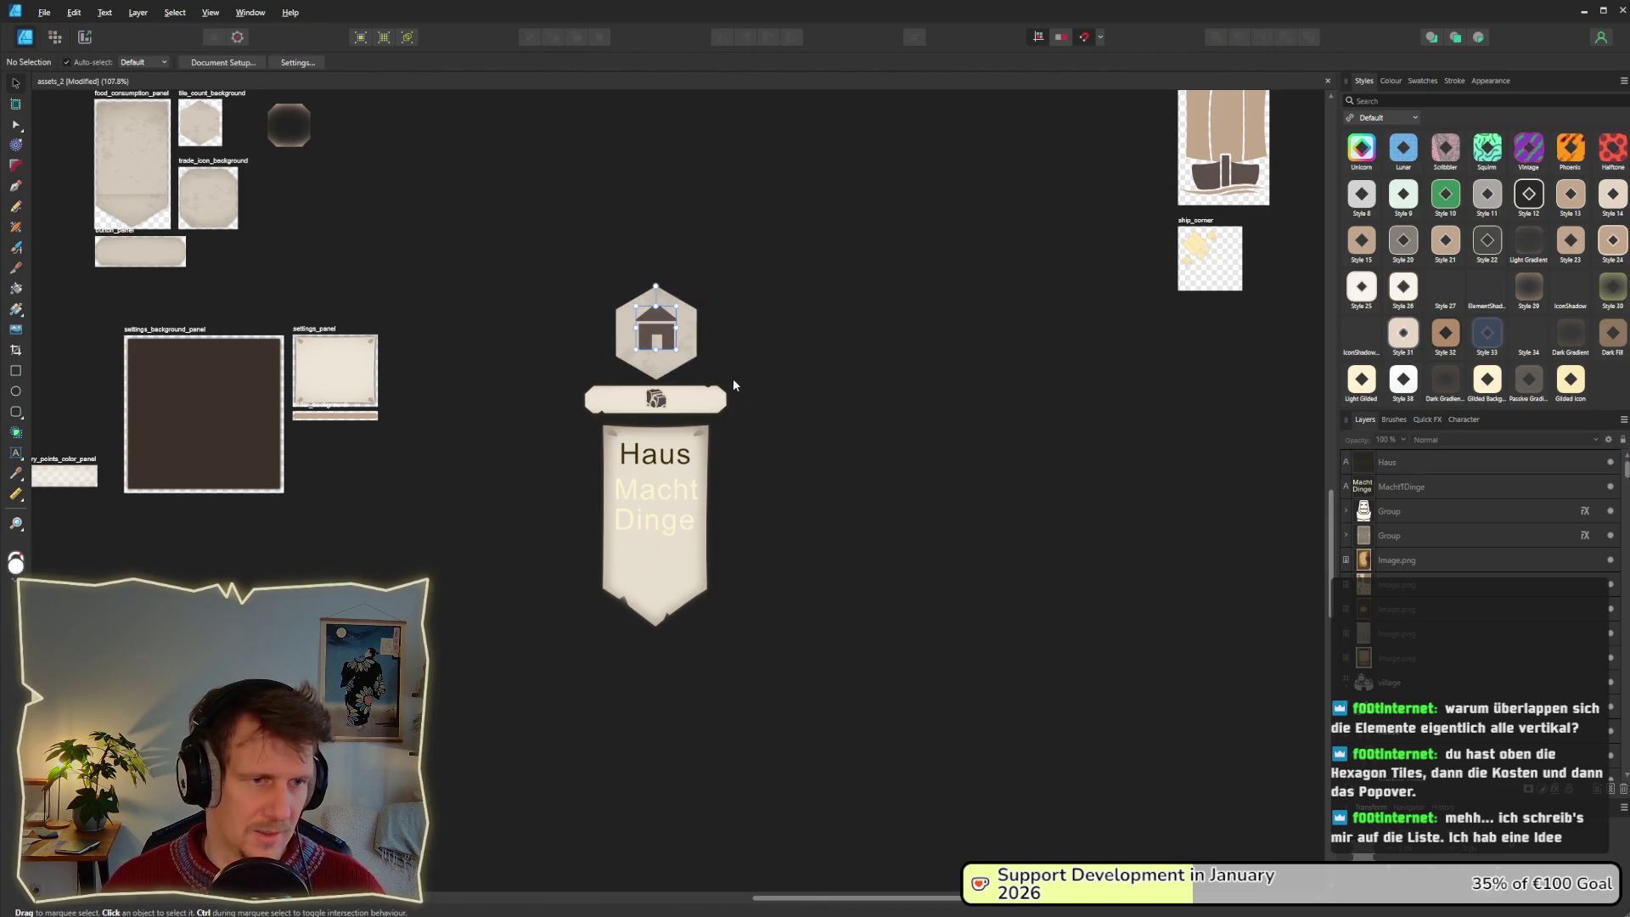
drag(527, 237, 815, 698)
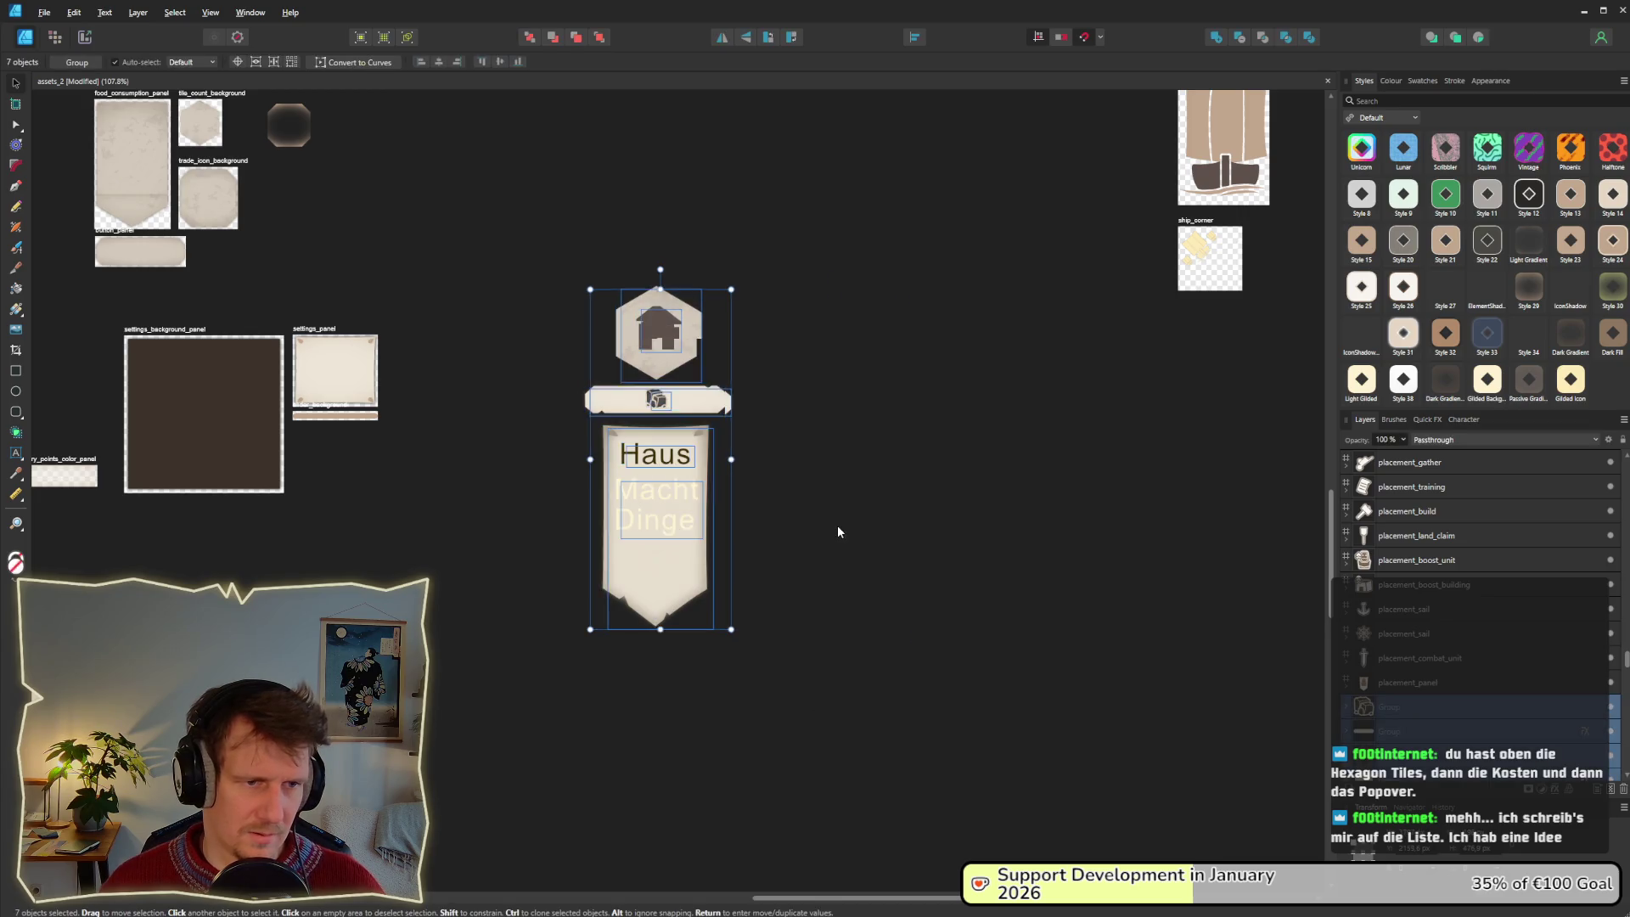
key(ctrl+j)
click(968, 509)
scroll(969, 509, up, 3)
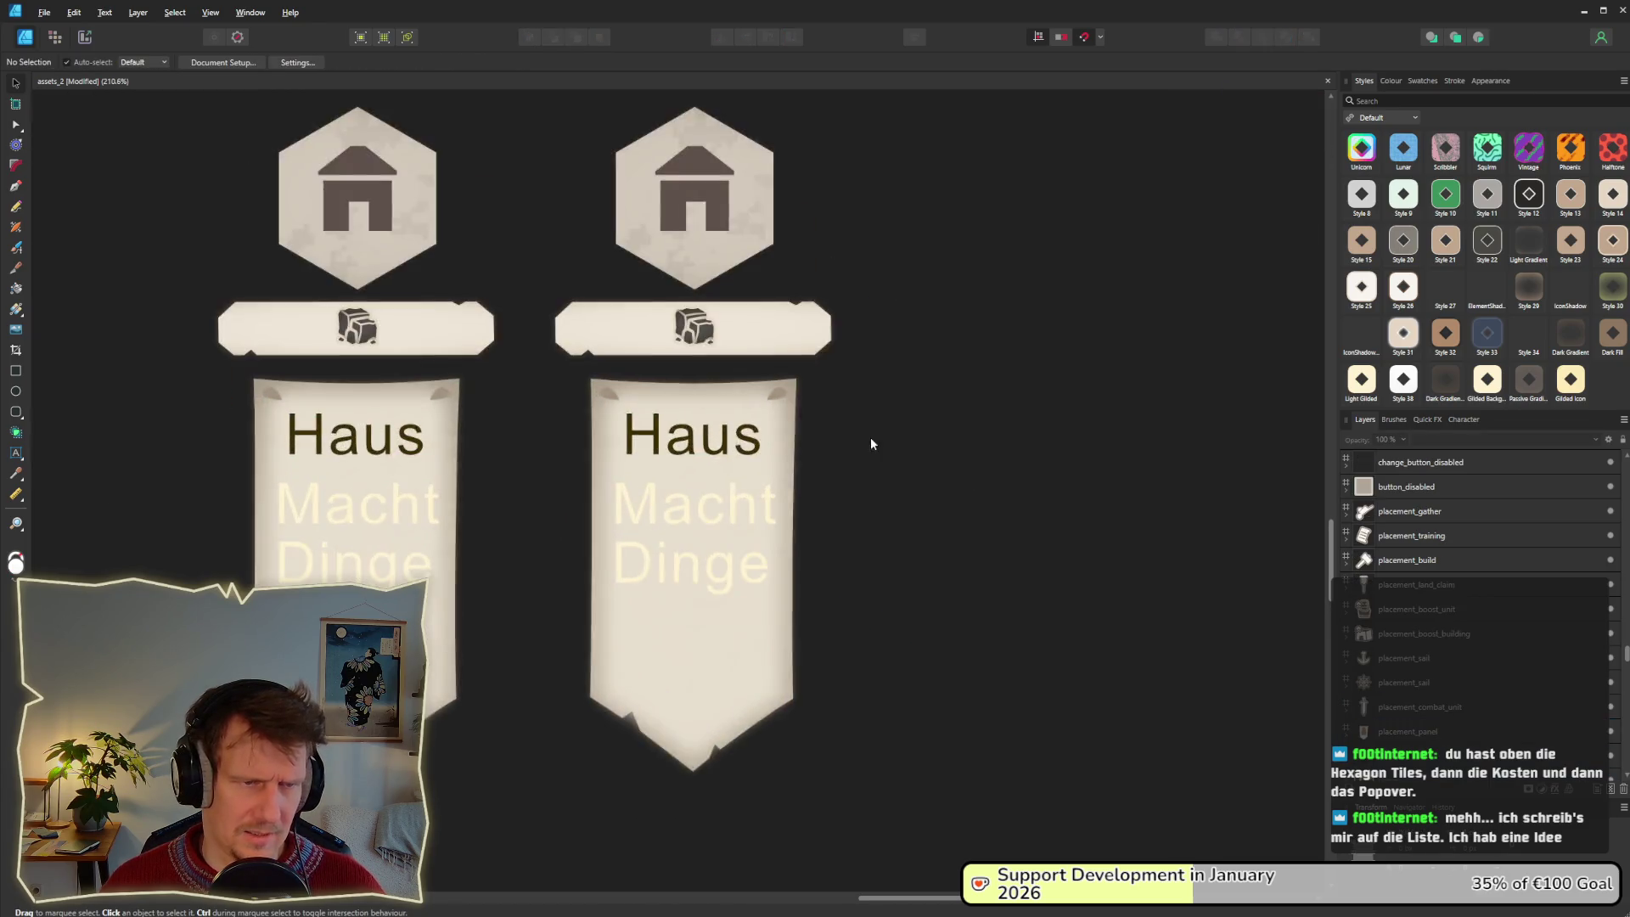
drag(766, 405, 766, 456)
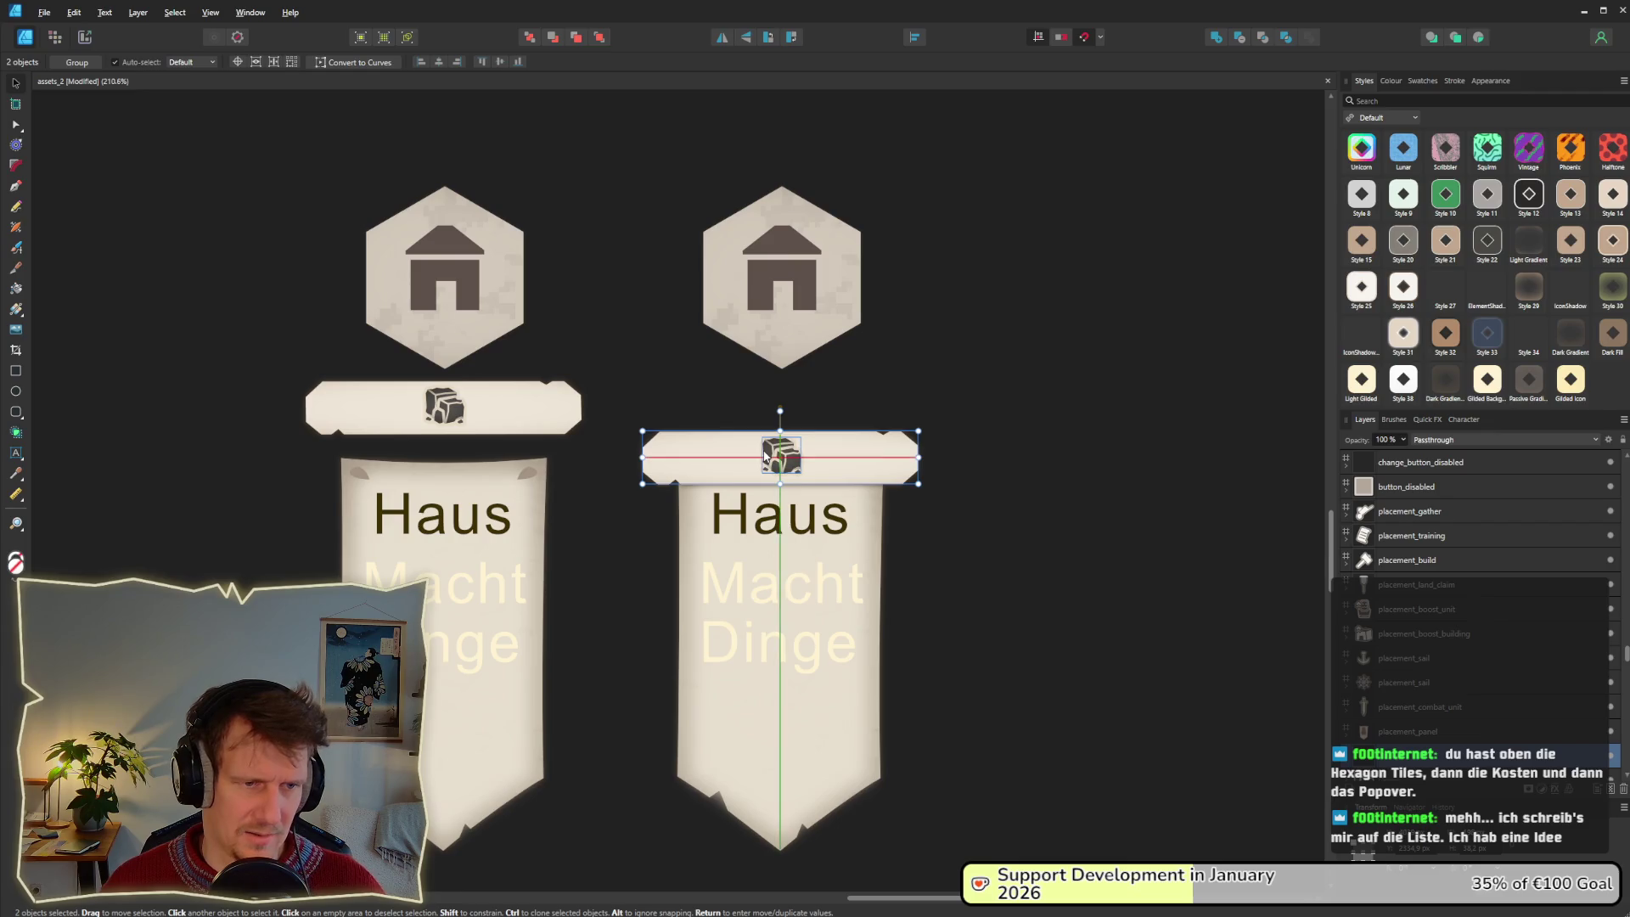
click(1056, 775)
Shift the selected parts of the right-hand card up slightly.
scroll(987, 686, down, 2)
mouse_move(1027, 796)
mouse_down()
mouse_move(696, 538)
mouse_move(620, 376)
mouse_up()
drag(808, 494, 809, 486)
click(1079, 545)
scroll(1085, 566, down, 3)
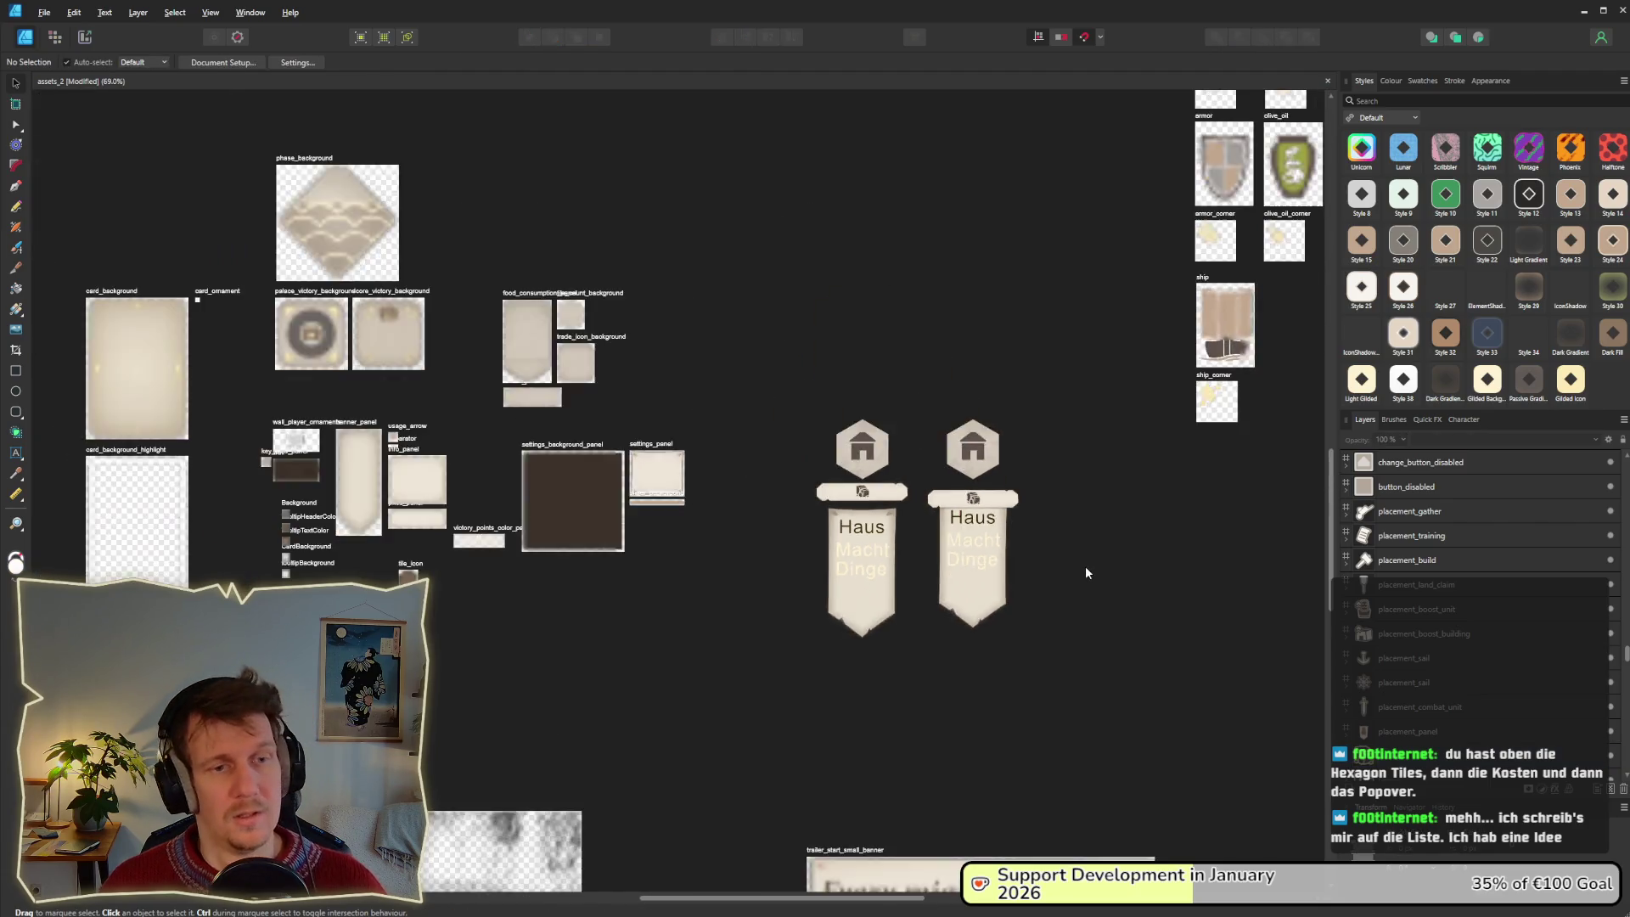
scroll(839, 504, up, 2)
drag(853, 649, 660, 483)
Duplicate the second card into a third and lower its hexagon onto the cost strip.
drag(573, 205, 796, 677)
key(ctrl+j)
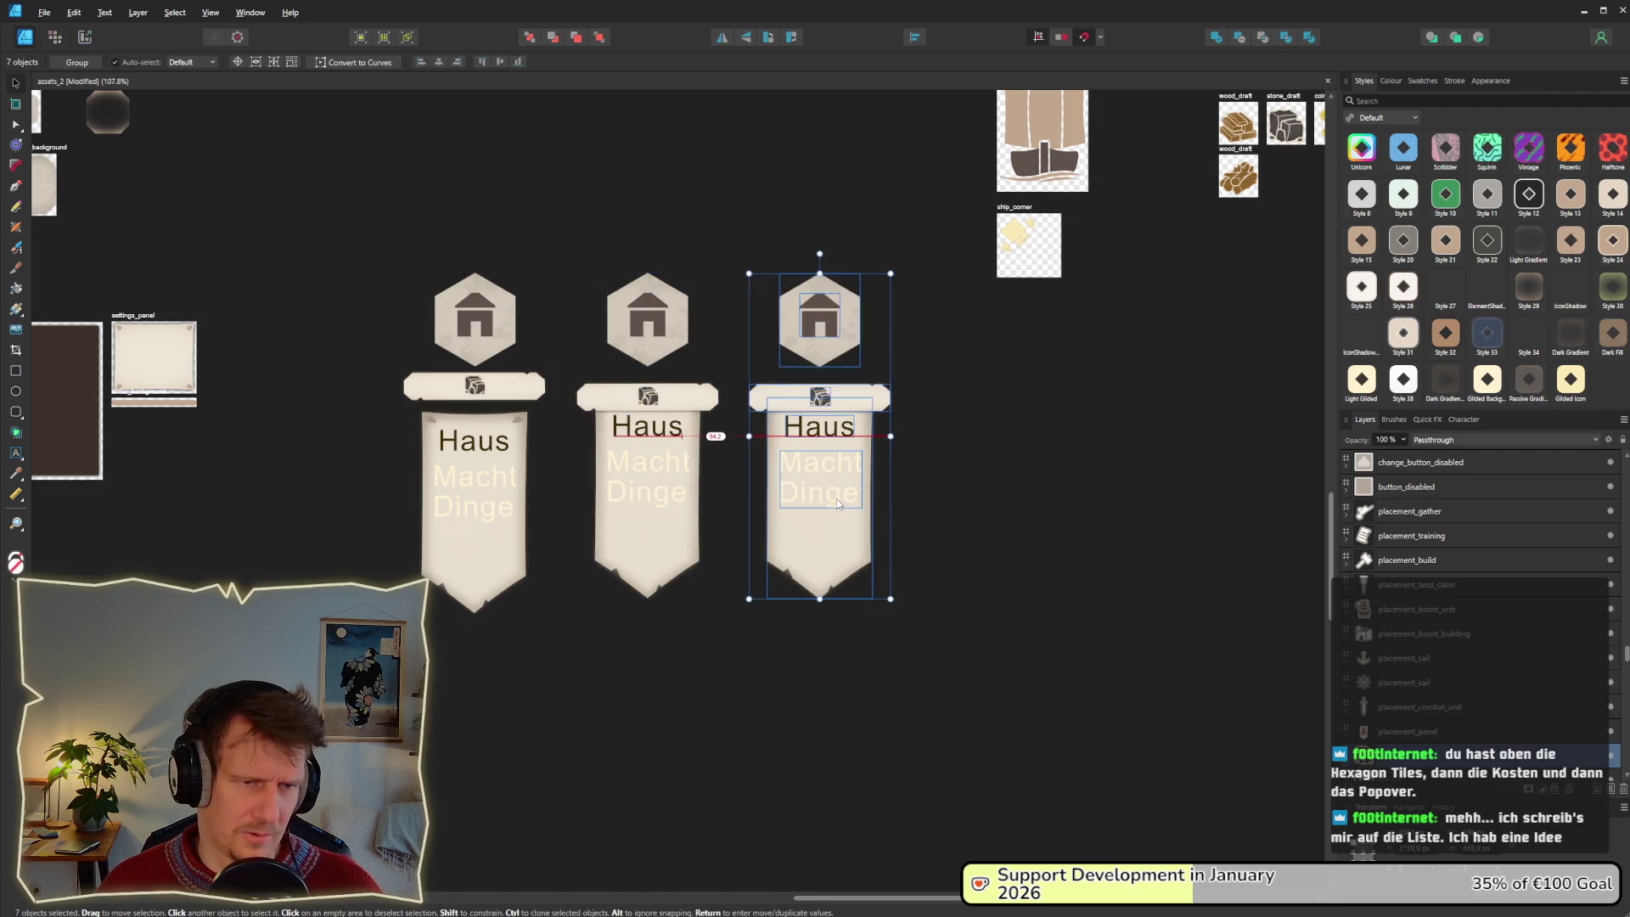
click(914, 408)
mouse_move(914, 408)
mouse_down()
mouse_move(962, 500)
mouse_move(883, 404)
mouse_move(882, 441)
mouse_up()
click(1004, 448)
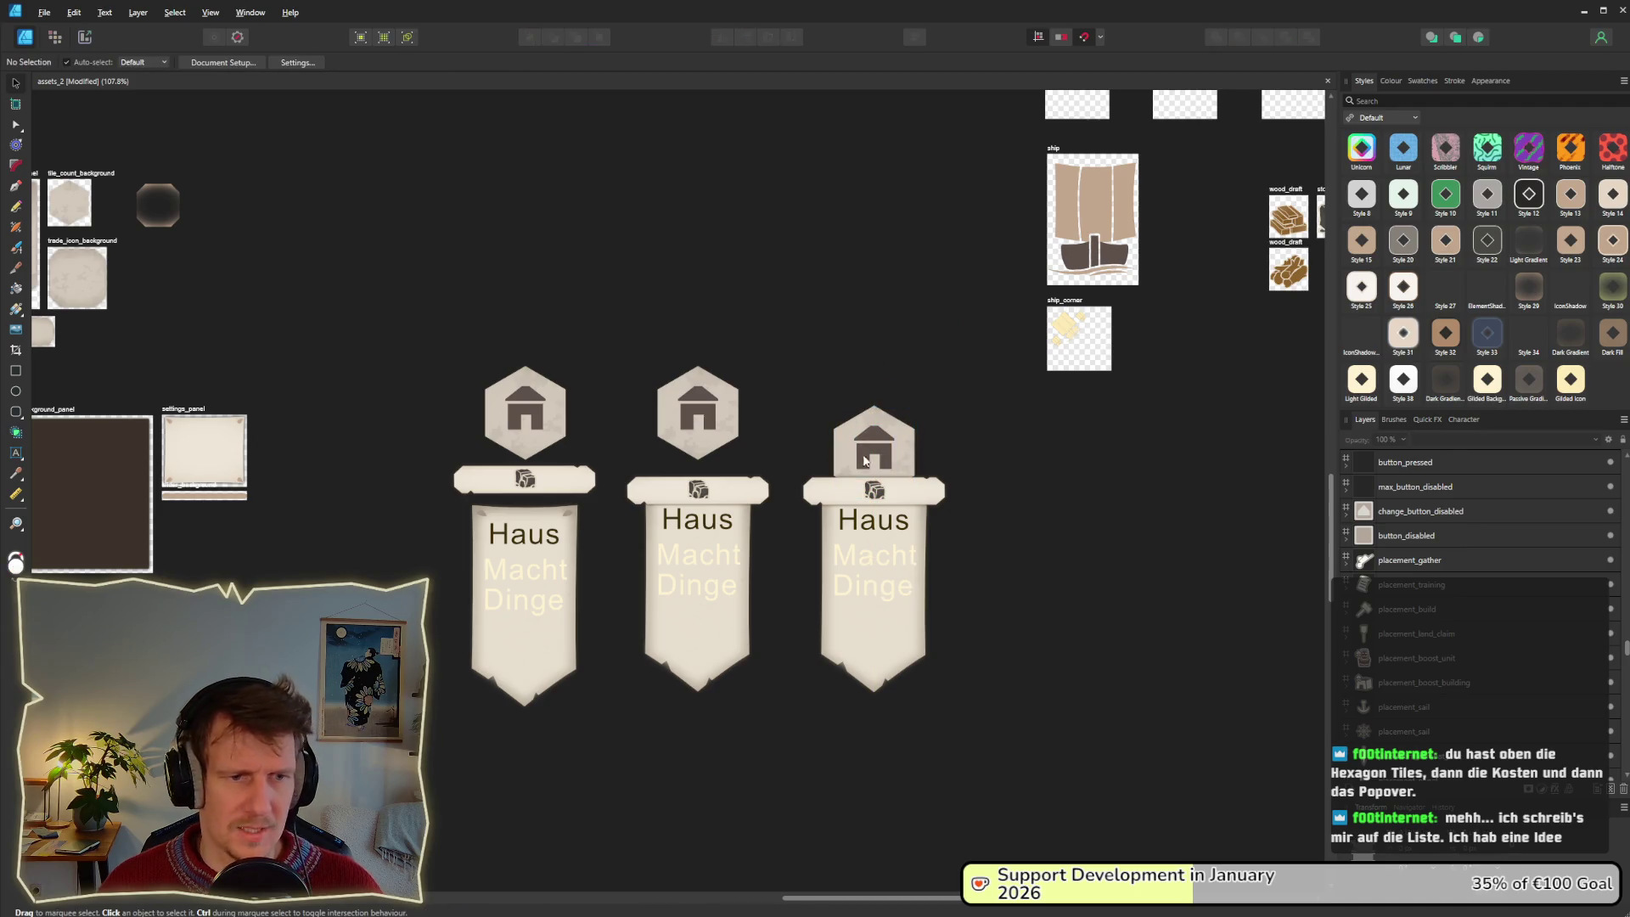
Inspect the middle house card variant, then head back toward the Godot editor.
drag(612, 309, 786, 721)
click(785, 721)
scroll(771, 667, up, 4)
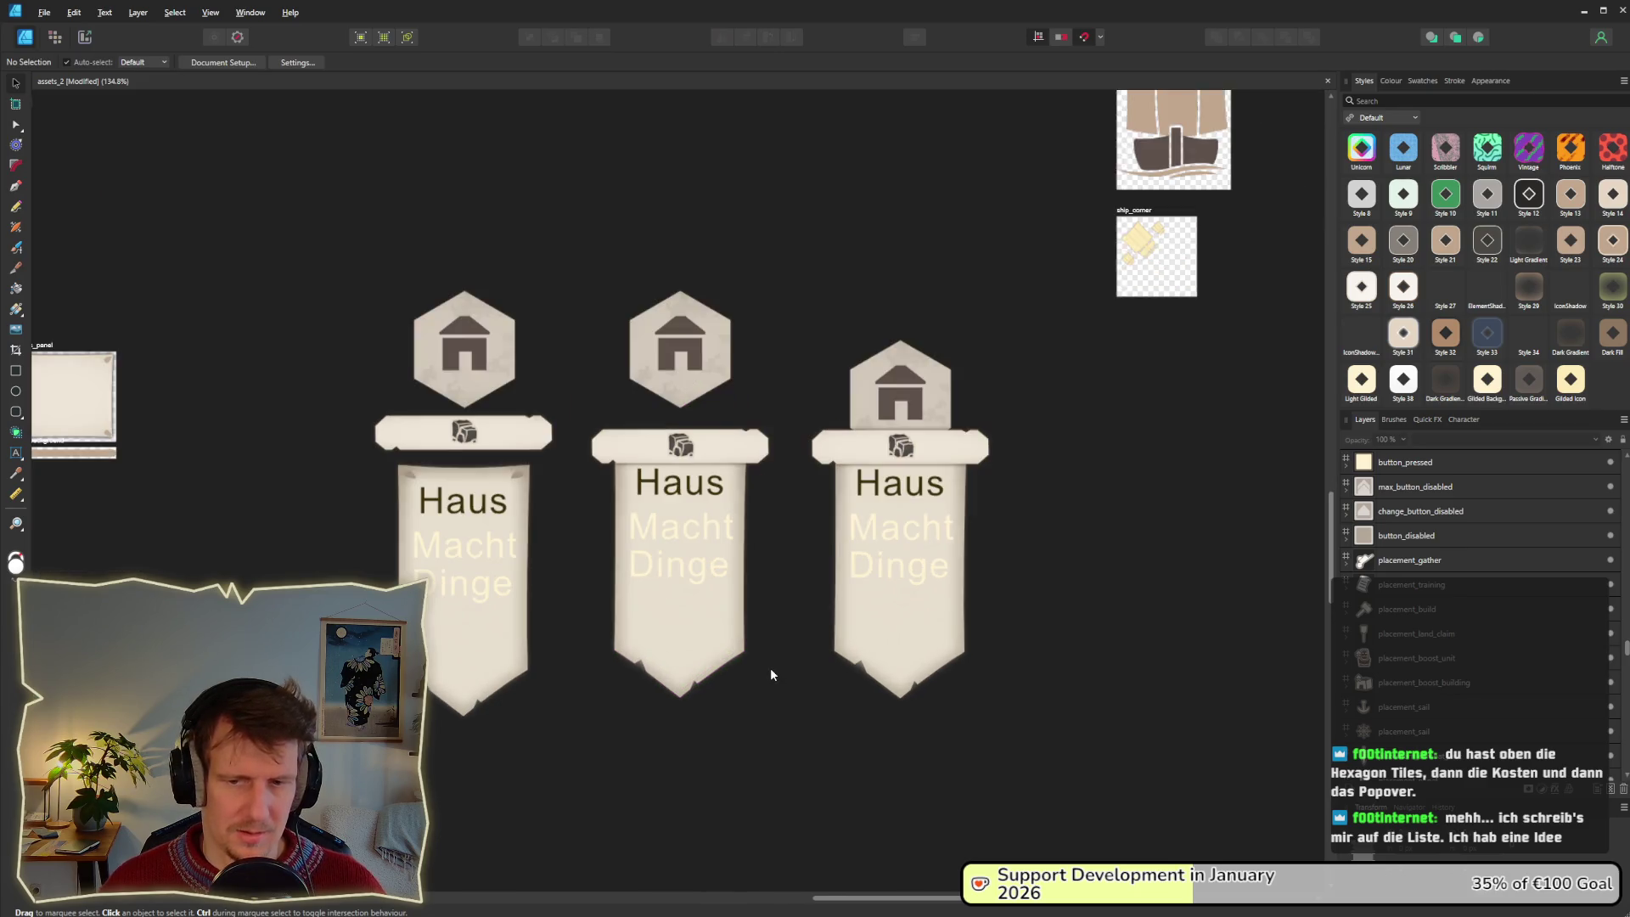
drag(587, 146, 927, 732)
click(905, 694)
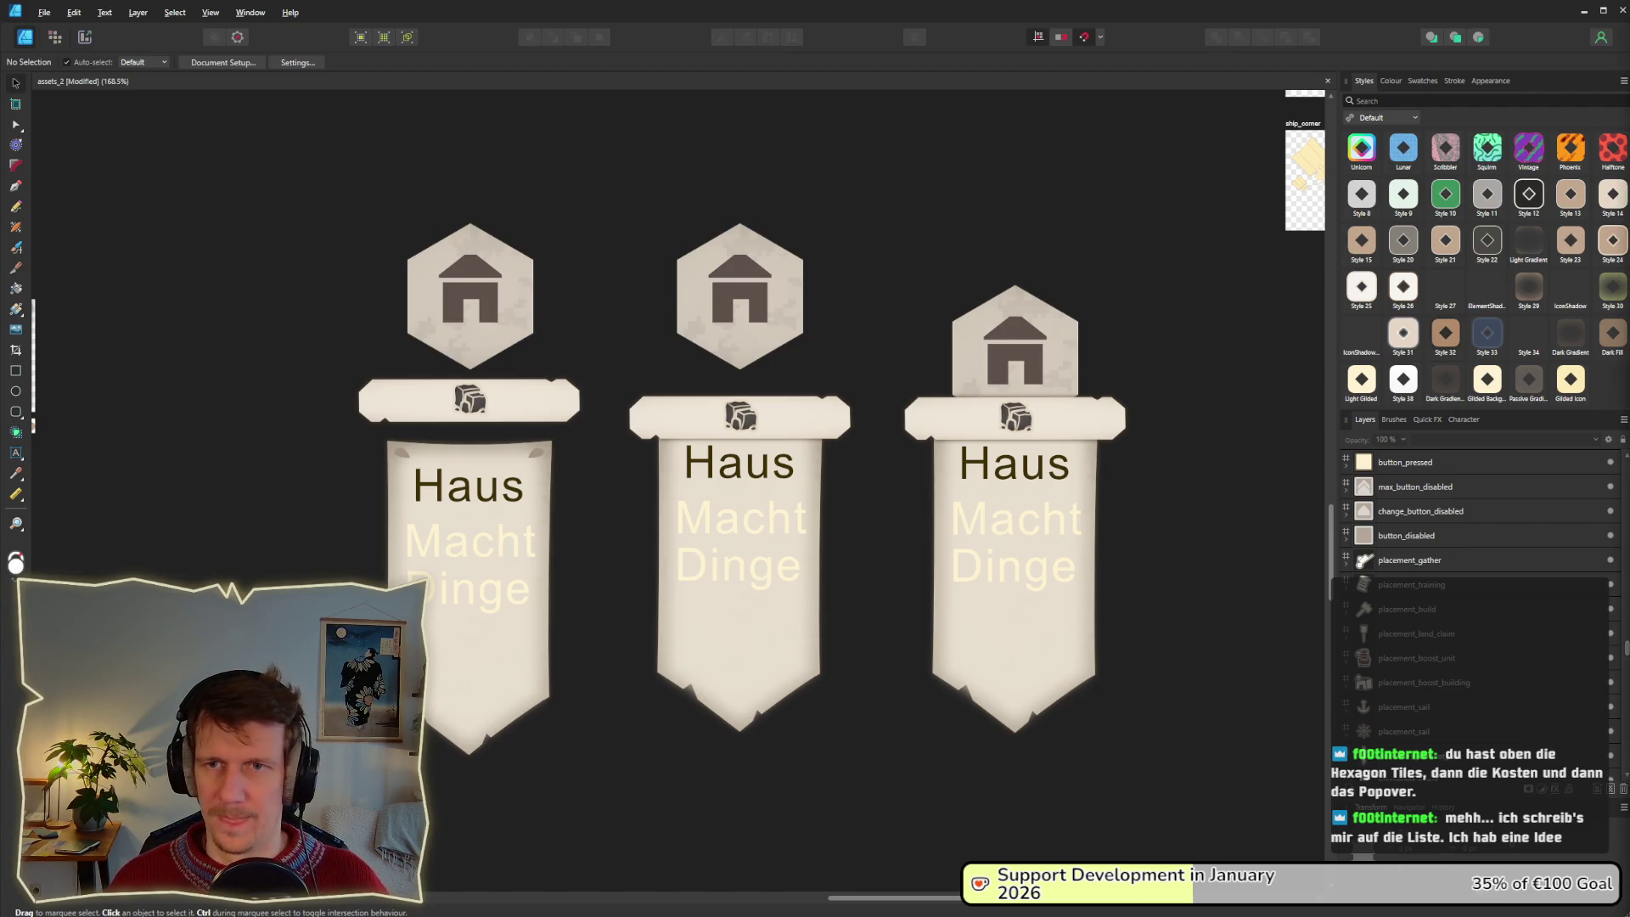
key(alt+Tab)
key(alt+Tab)
key(alt+Tab)
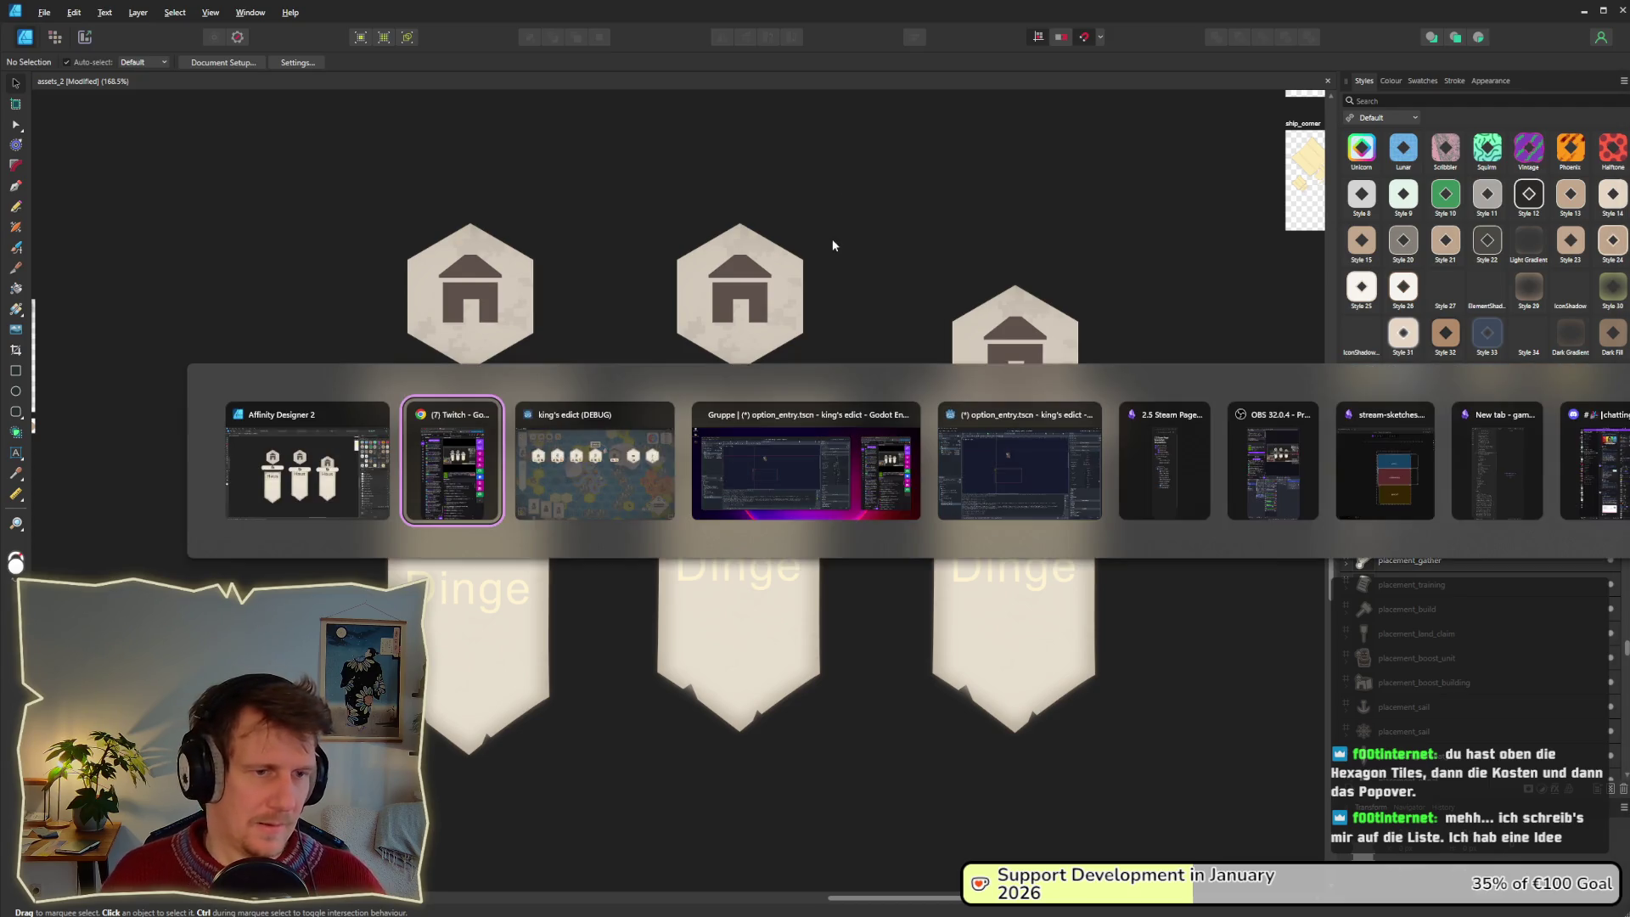
key(alt+Tab)
key(alt+Tab)
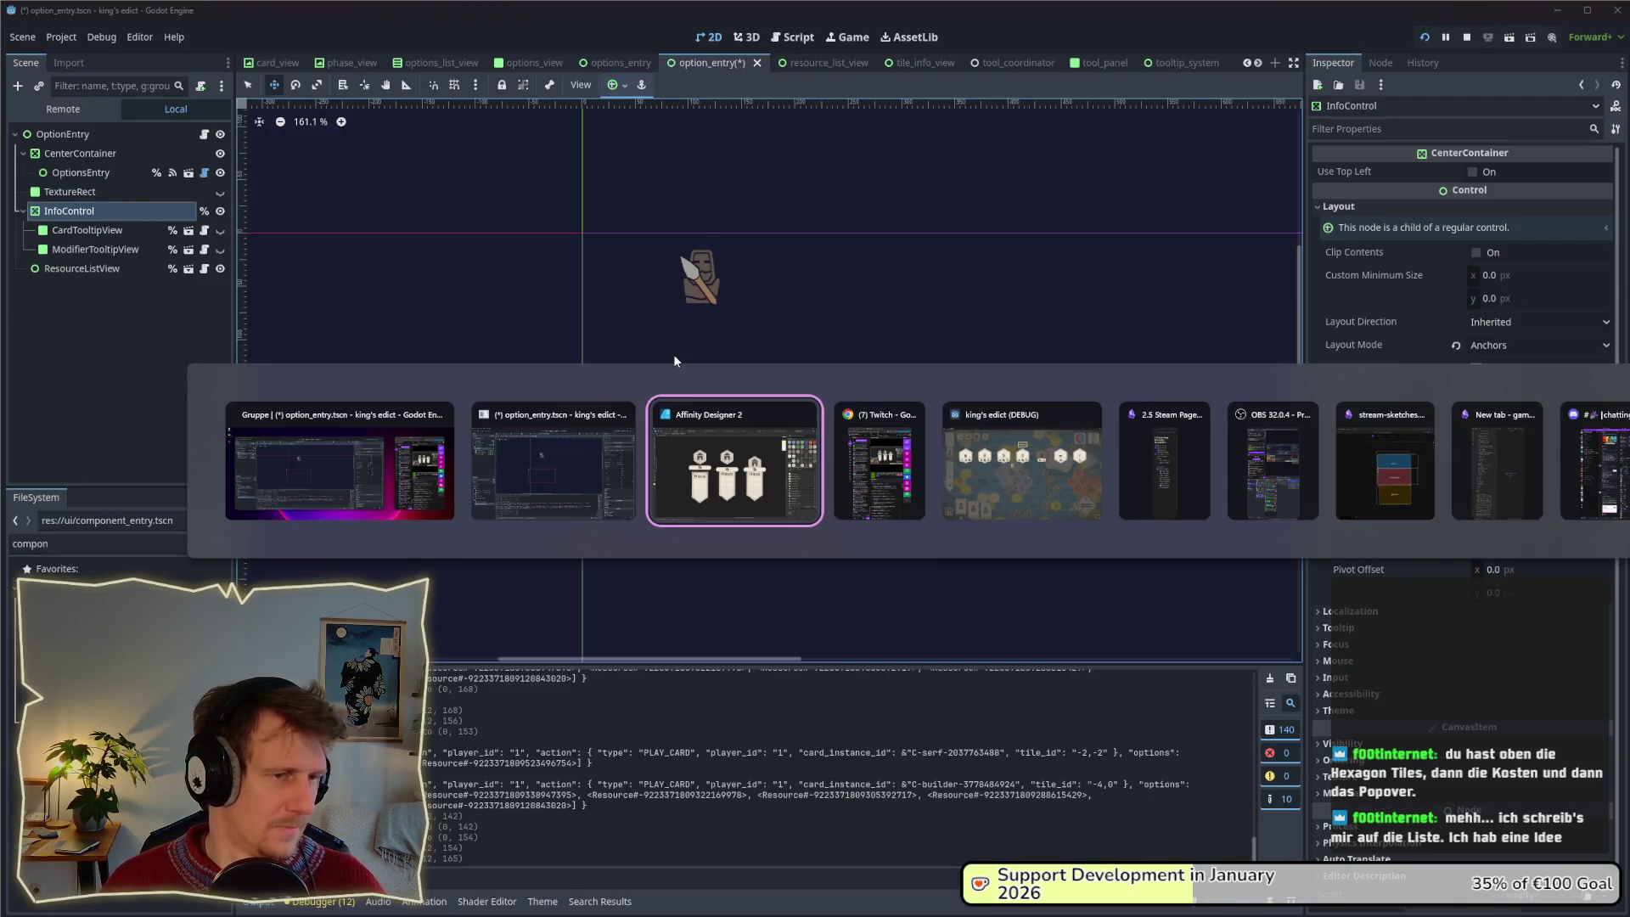
Select InfoControl and ResourceListView together and drag them lower in the option entry scene.
key(alt+Tab)
key(alt+Tab)
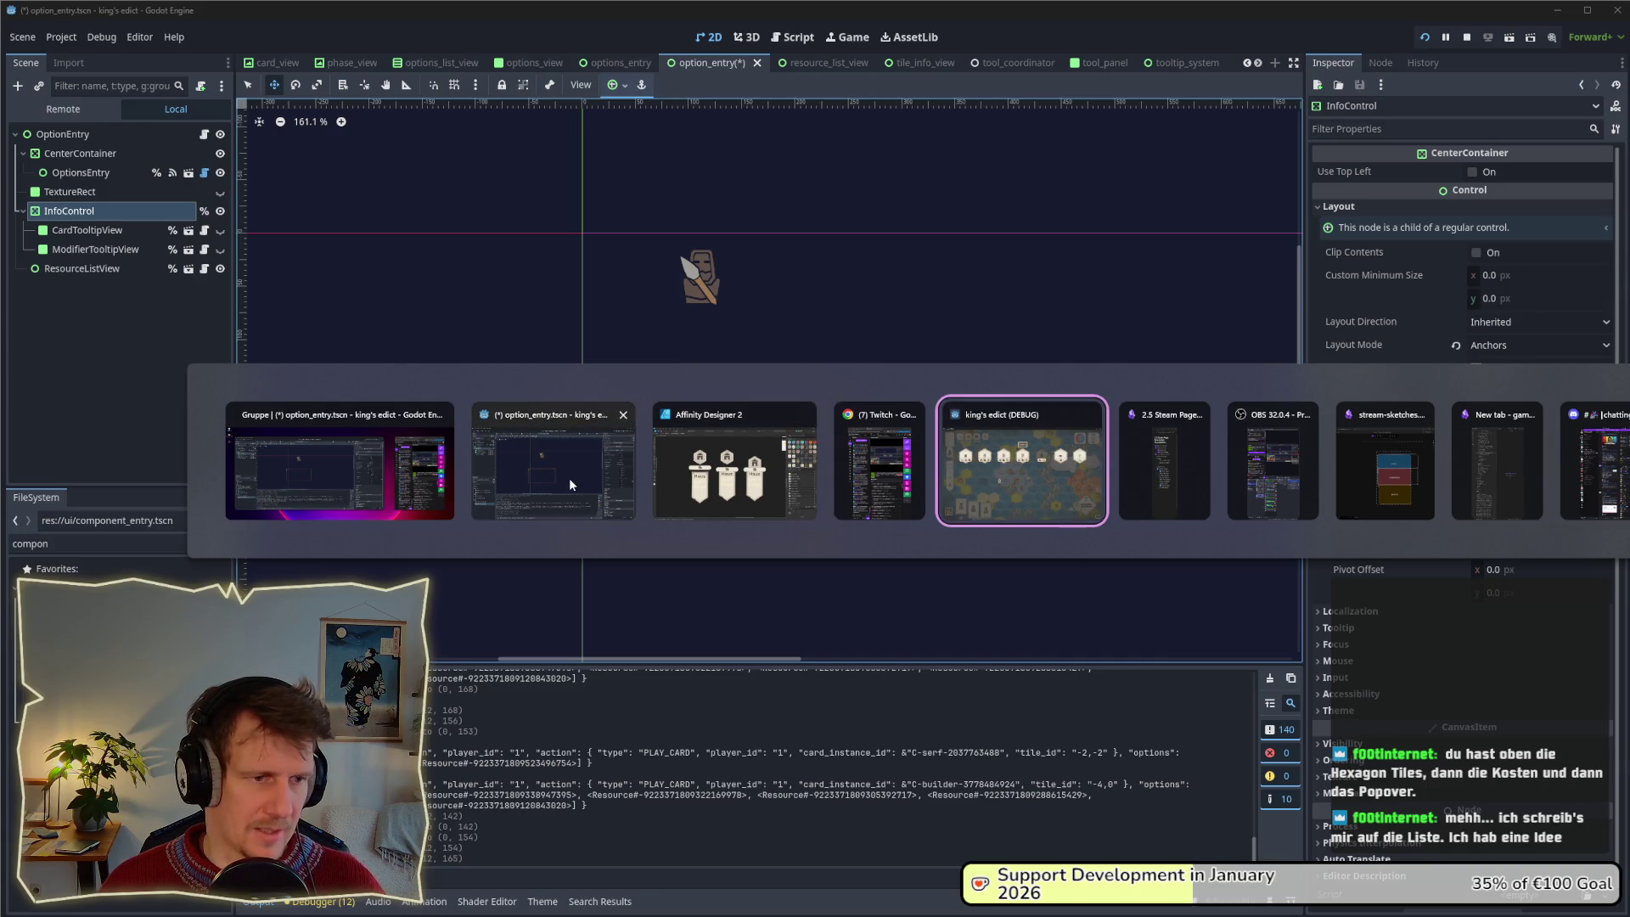
click(569, 477)
ctrl+click(70, 192)
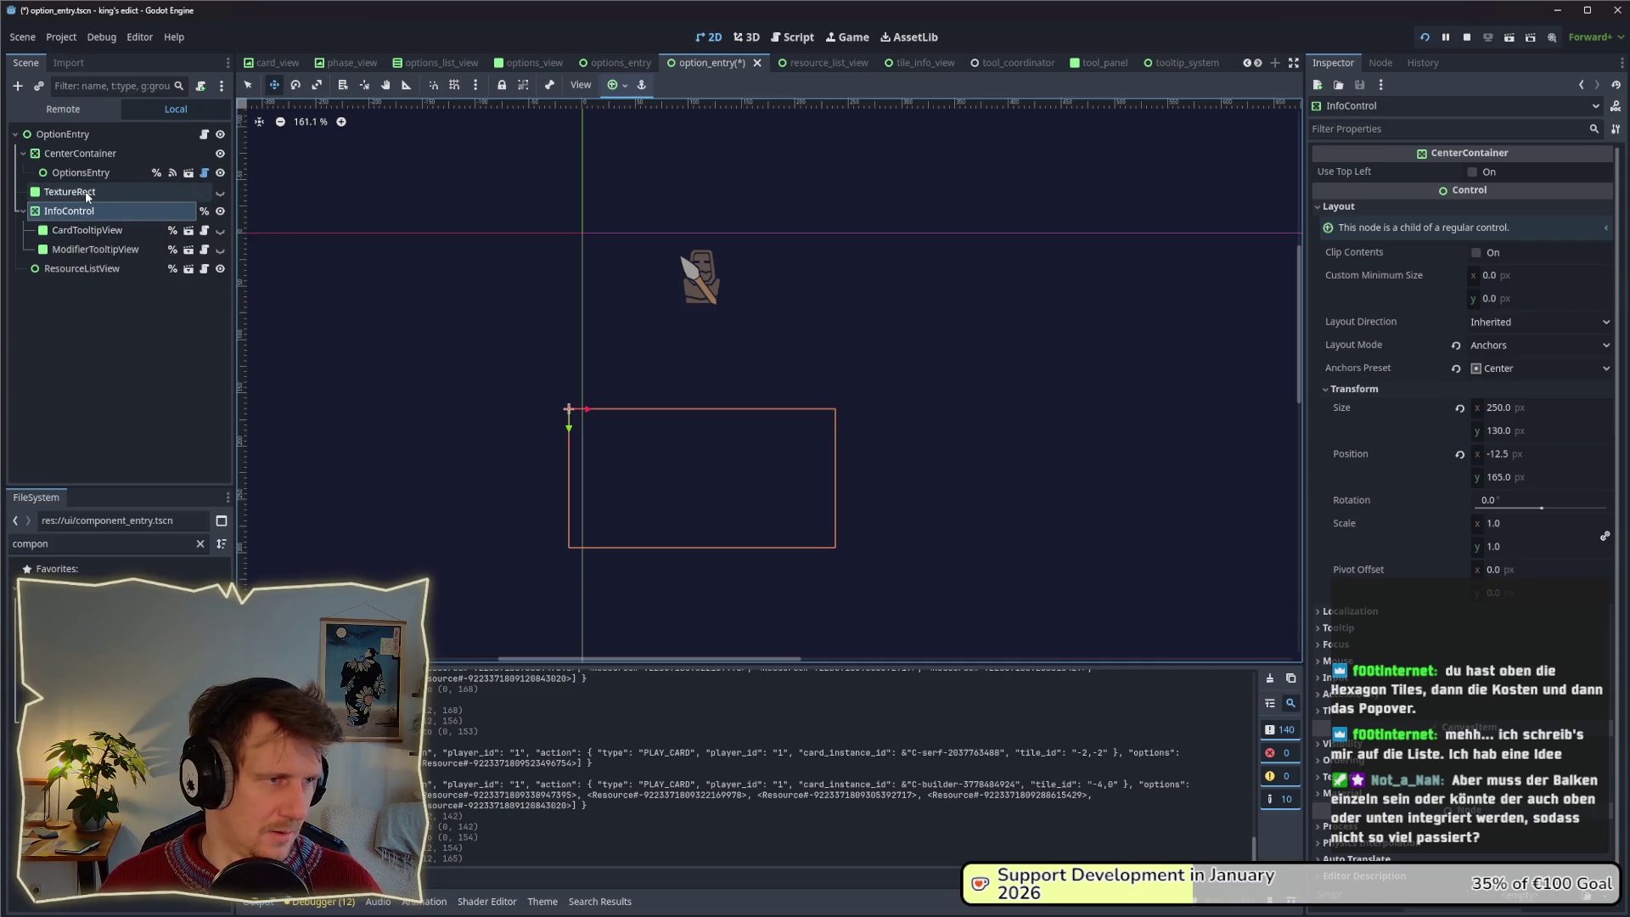
click(96, 191)
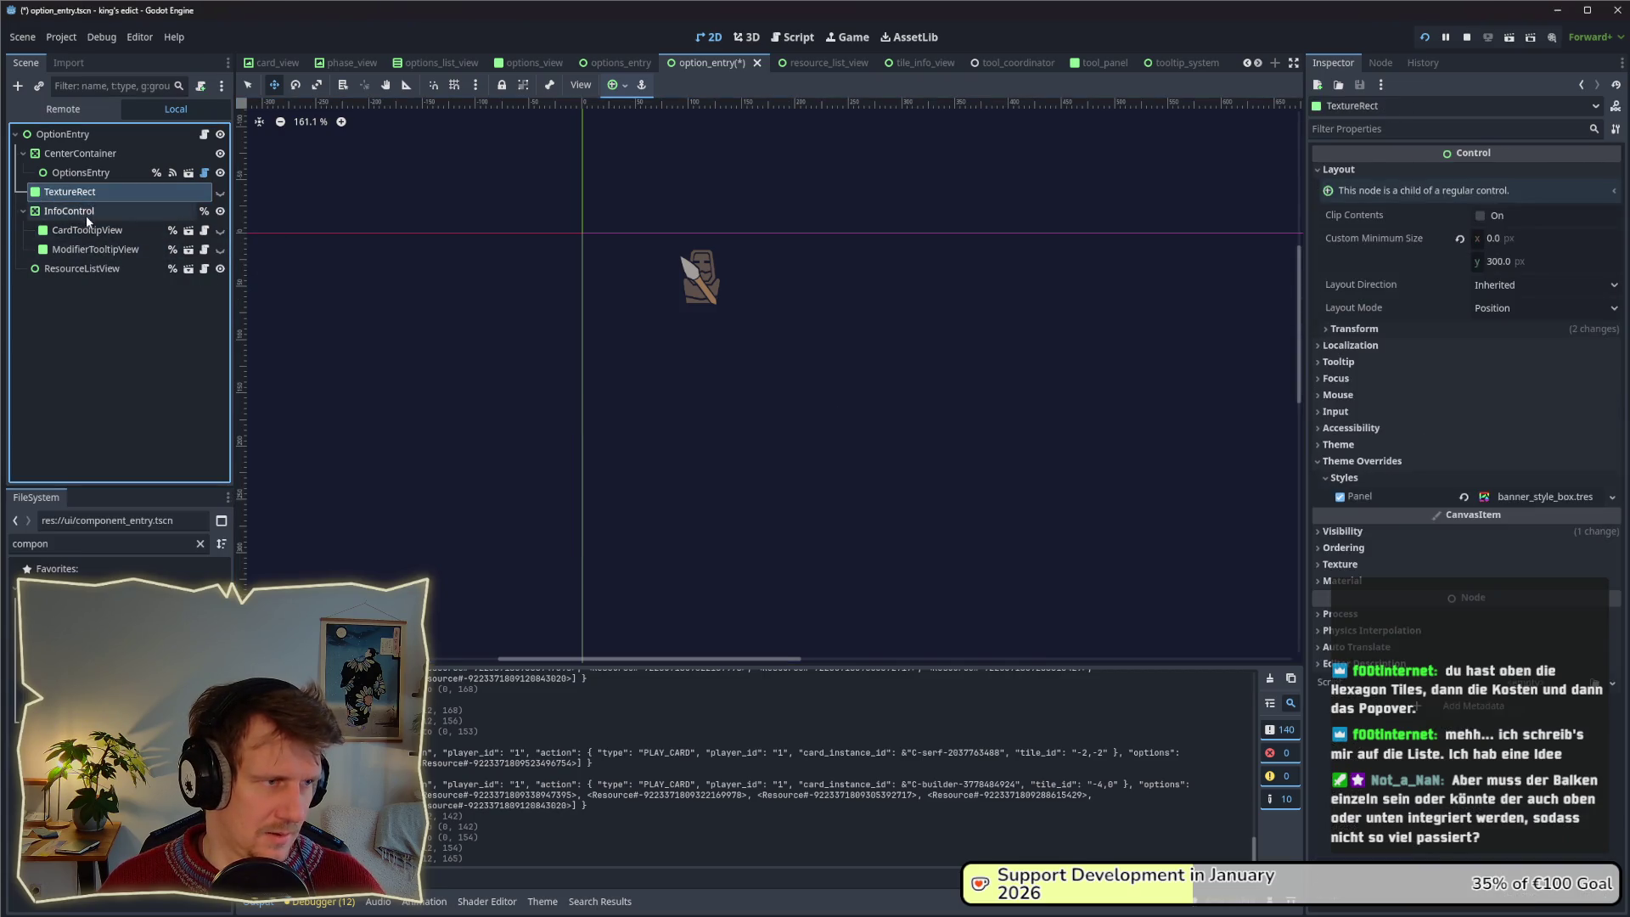
ctrl+click(85, 268)
click(83, 211)
ctrl+click(81, 268)
drag(673, 425, 673, 471)
Check the lowered nodes in the running game's seven build options and HOUSE info card.
key(alt+Tab)
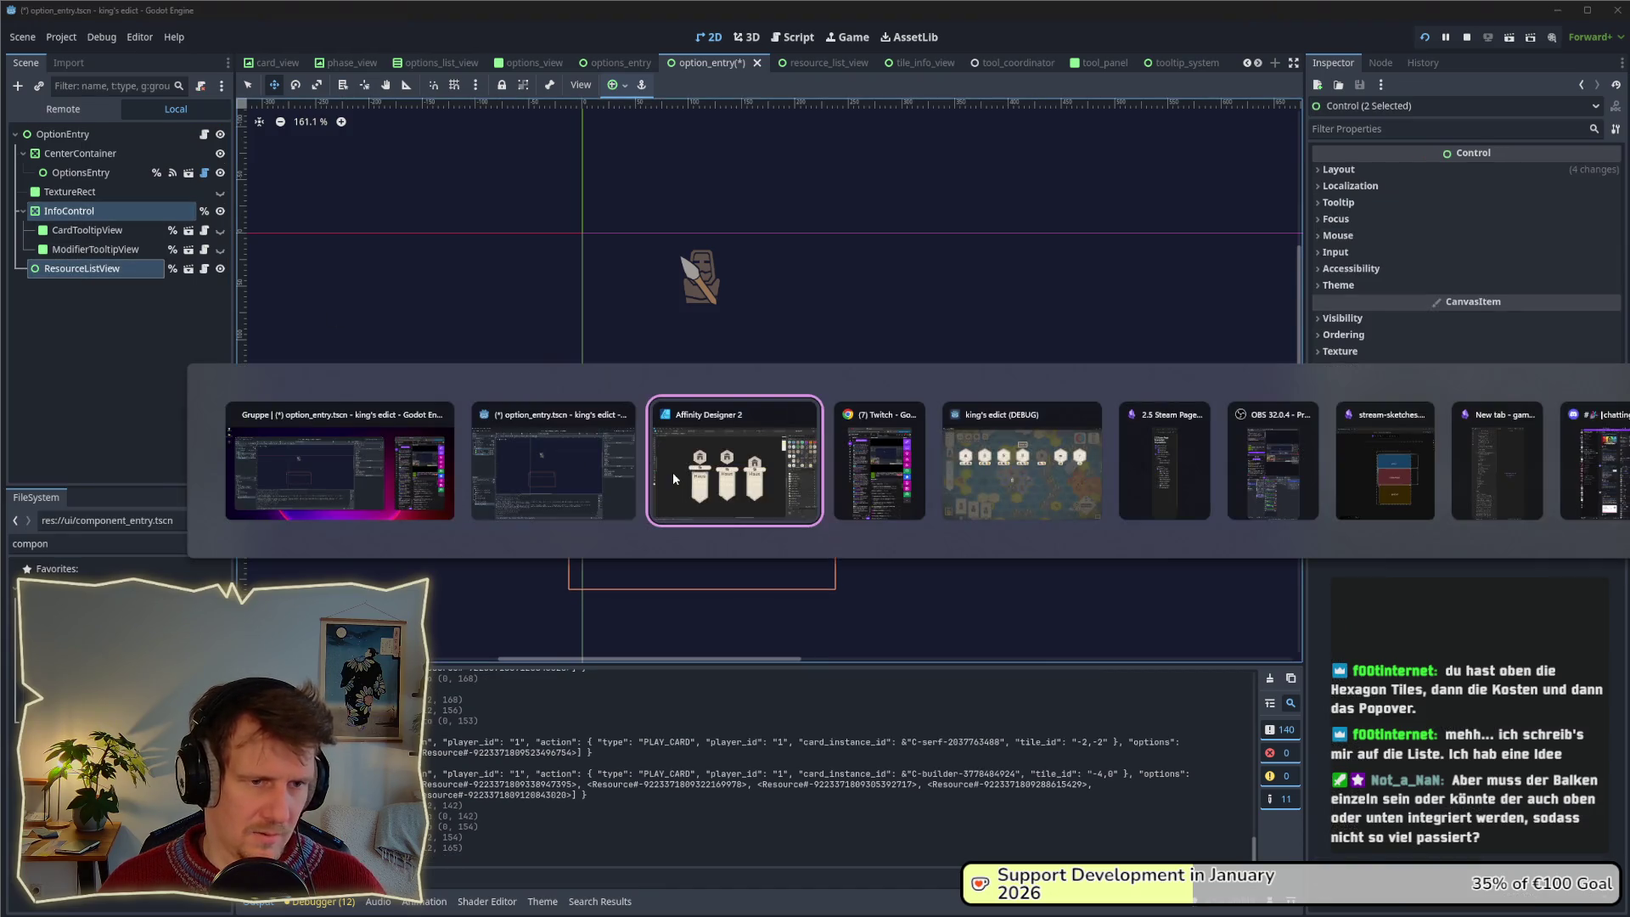
key(alt+Tab)
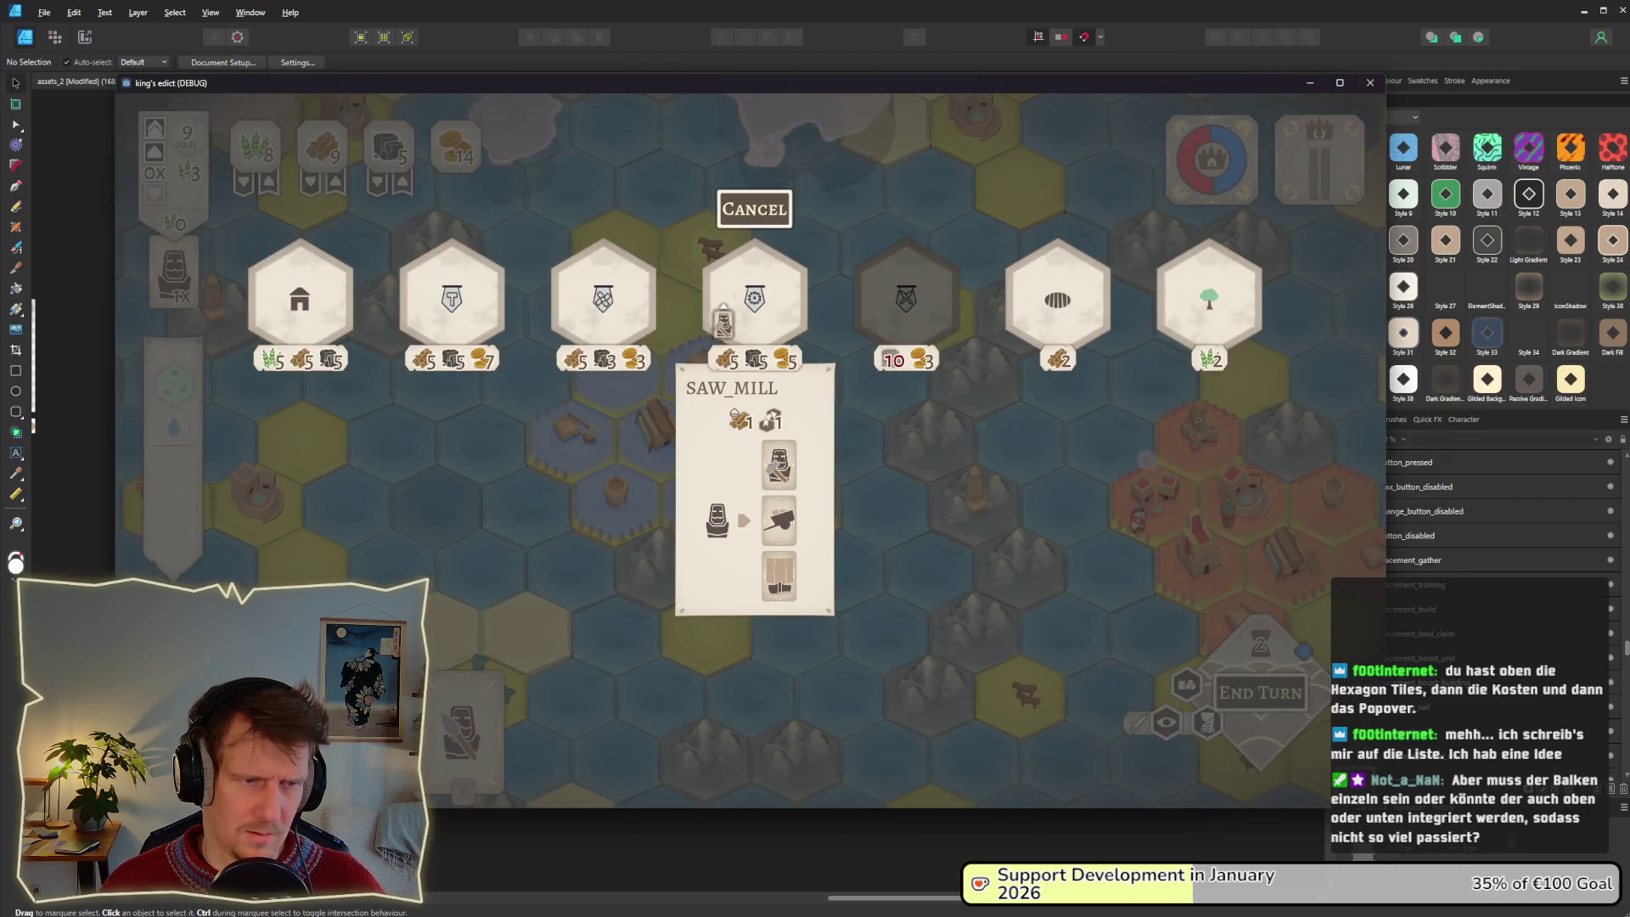
key(alt+Tab)
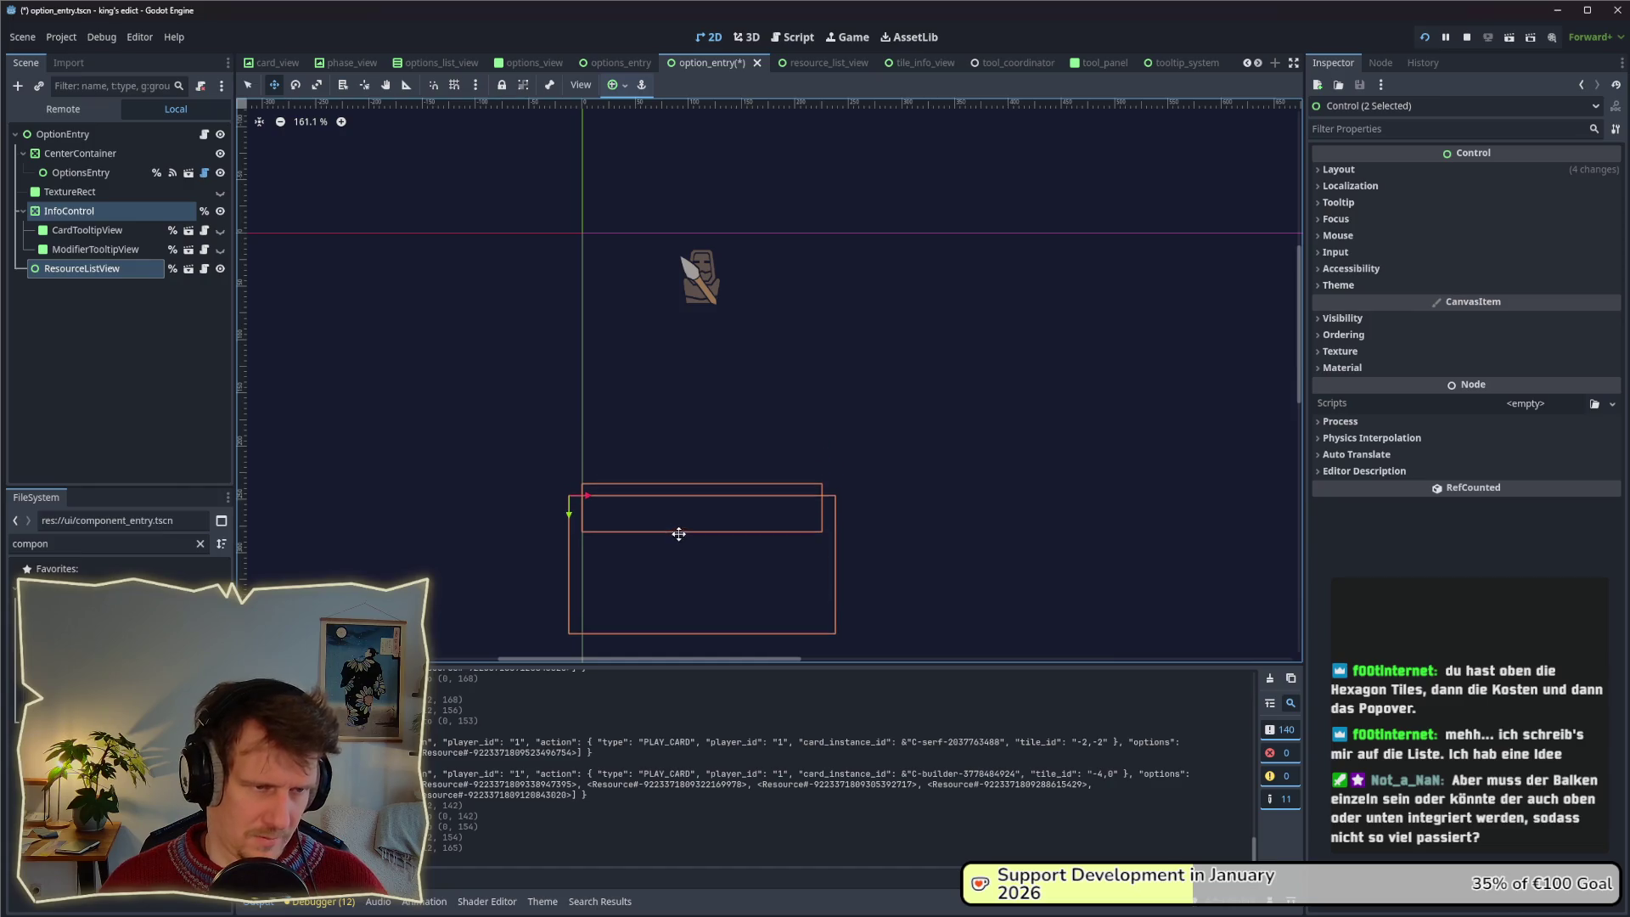
key(alt+Tab)
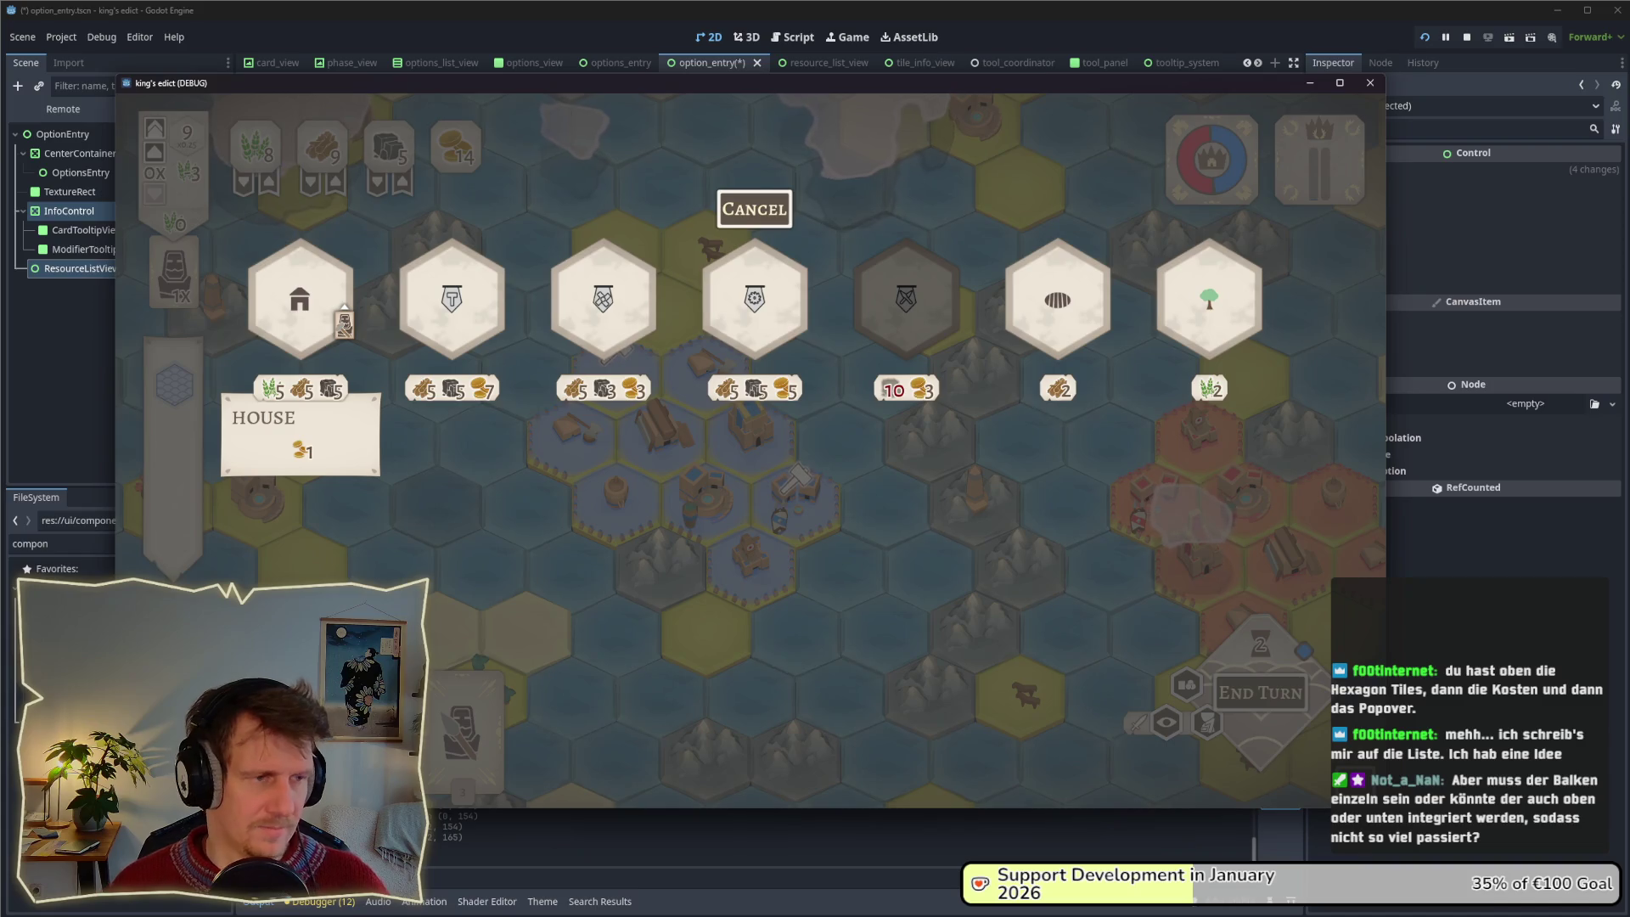
mouse_move(582, 318)
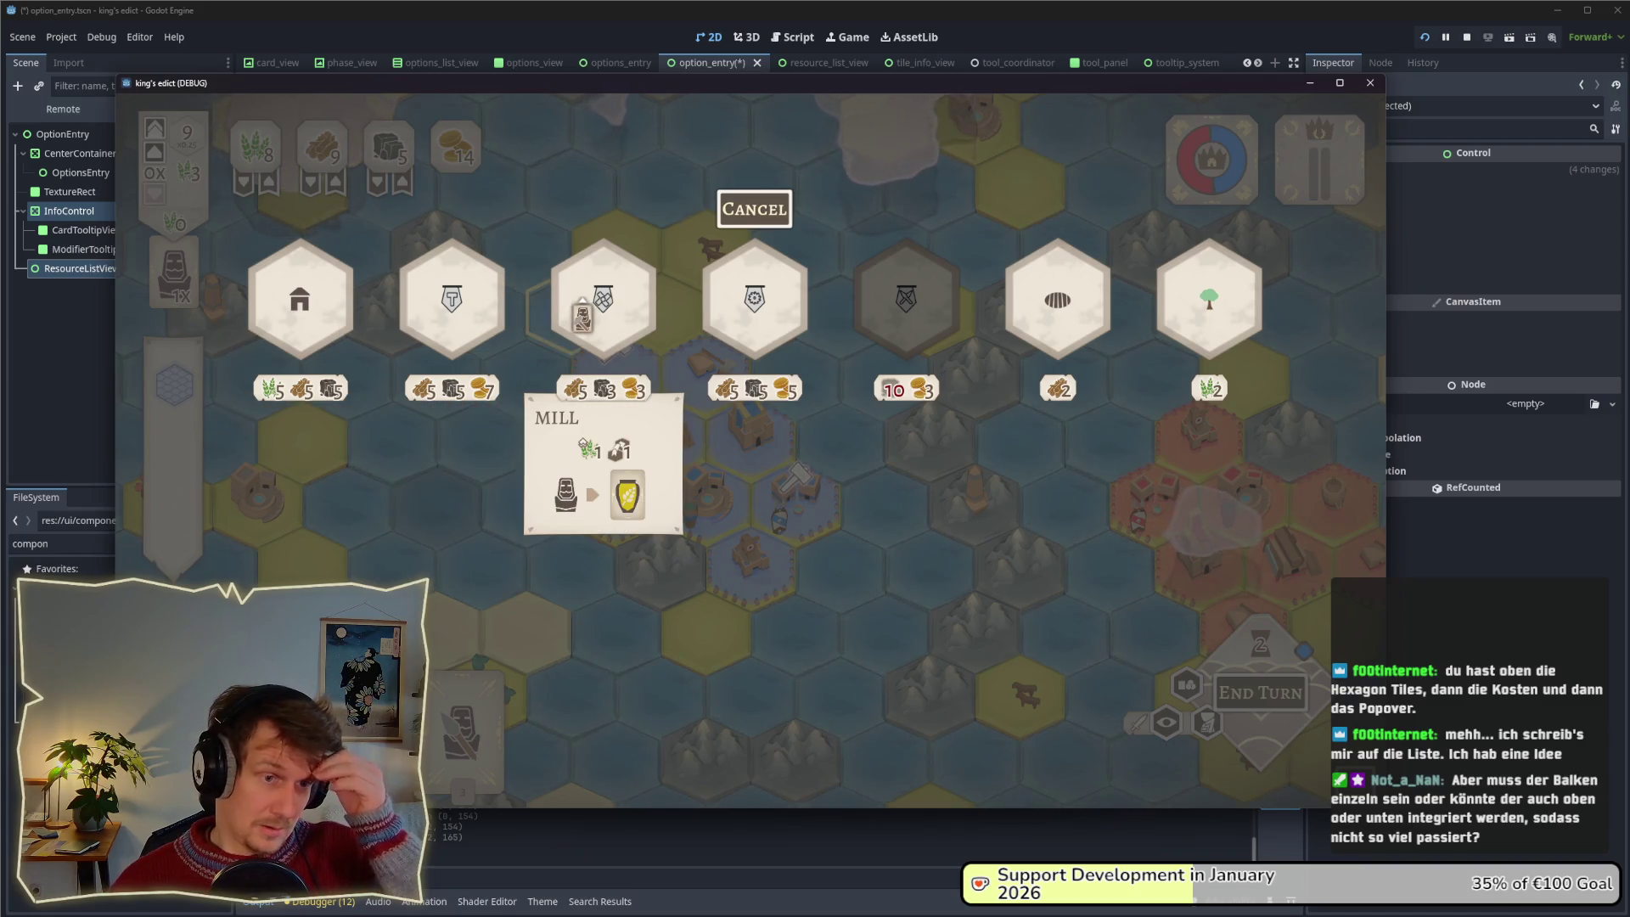
mouse_move(782, 316)
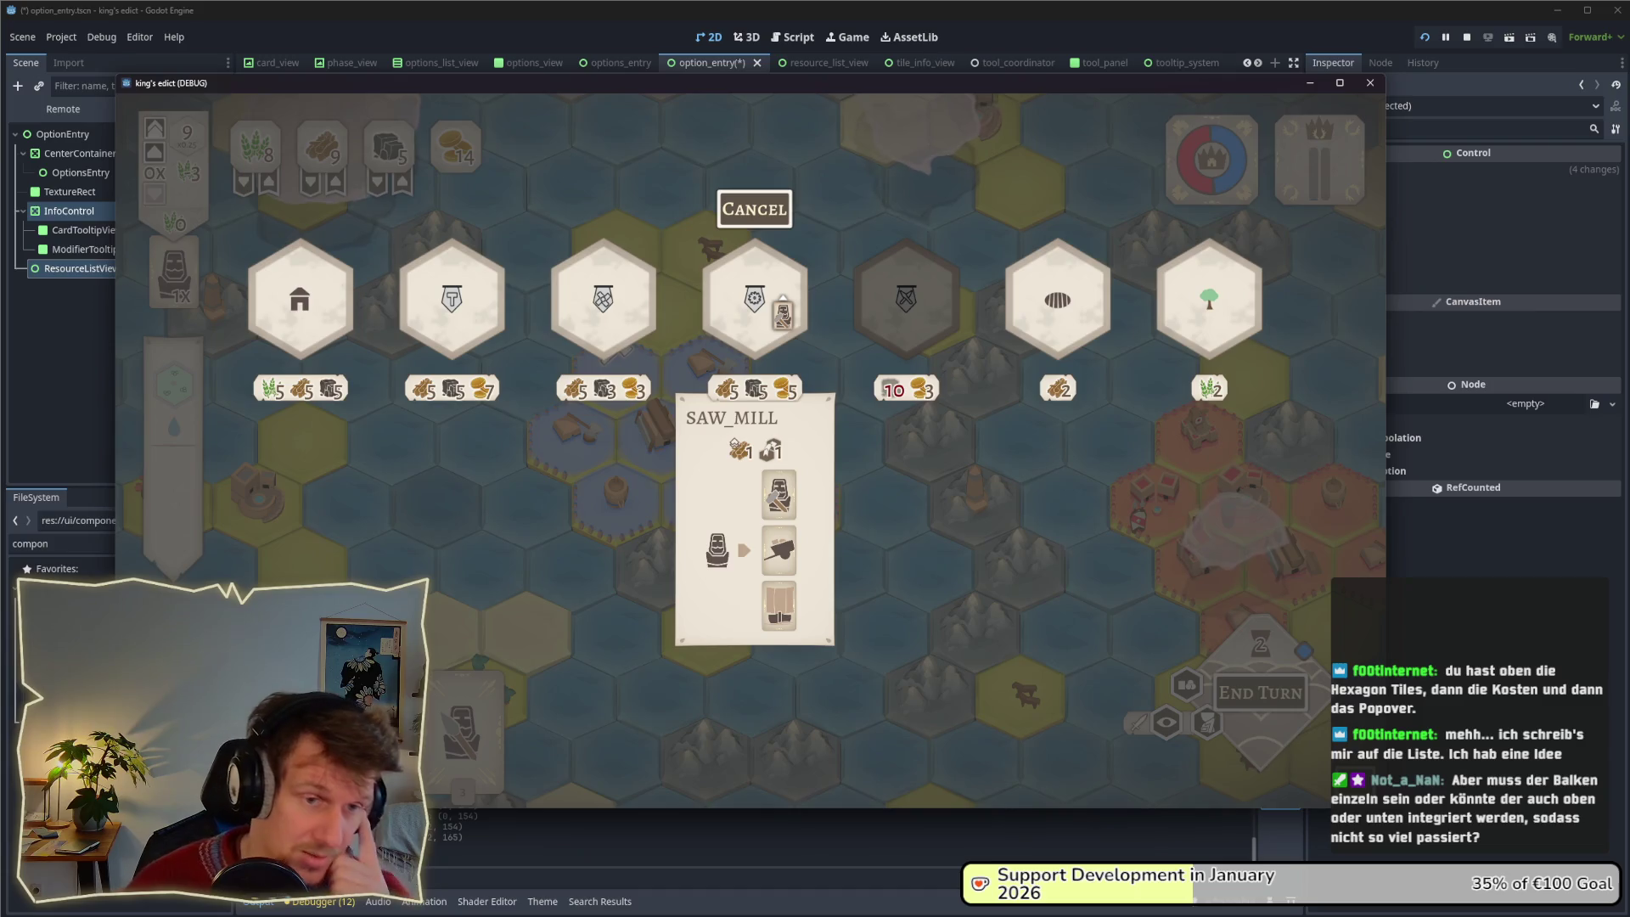
mouse_move(883, 321)
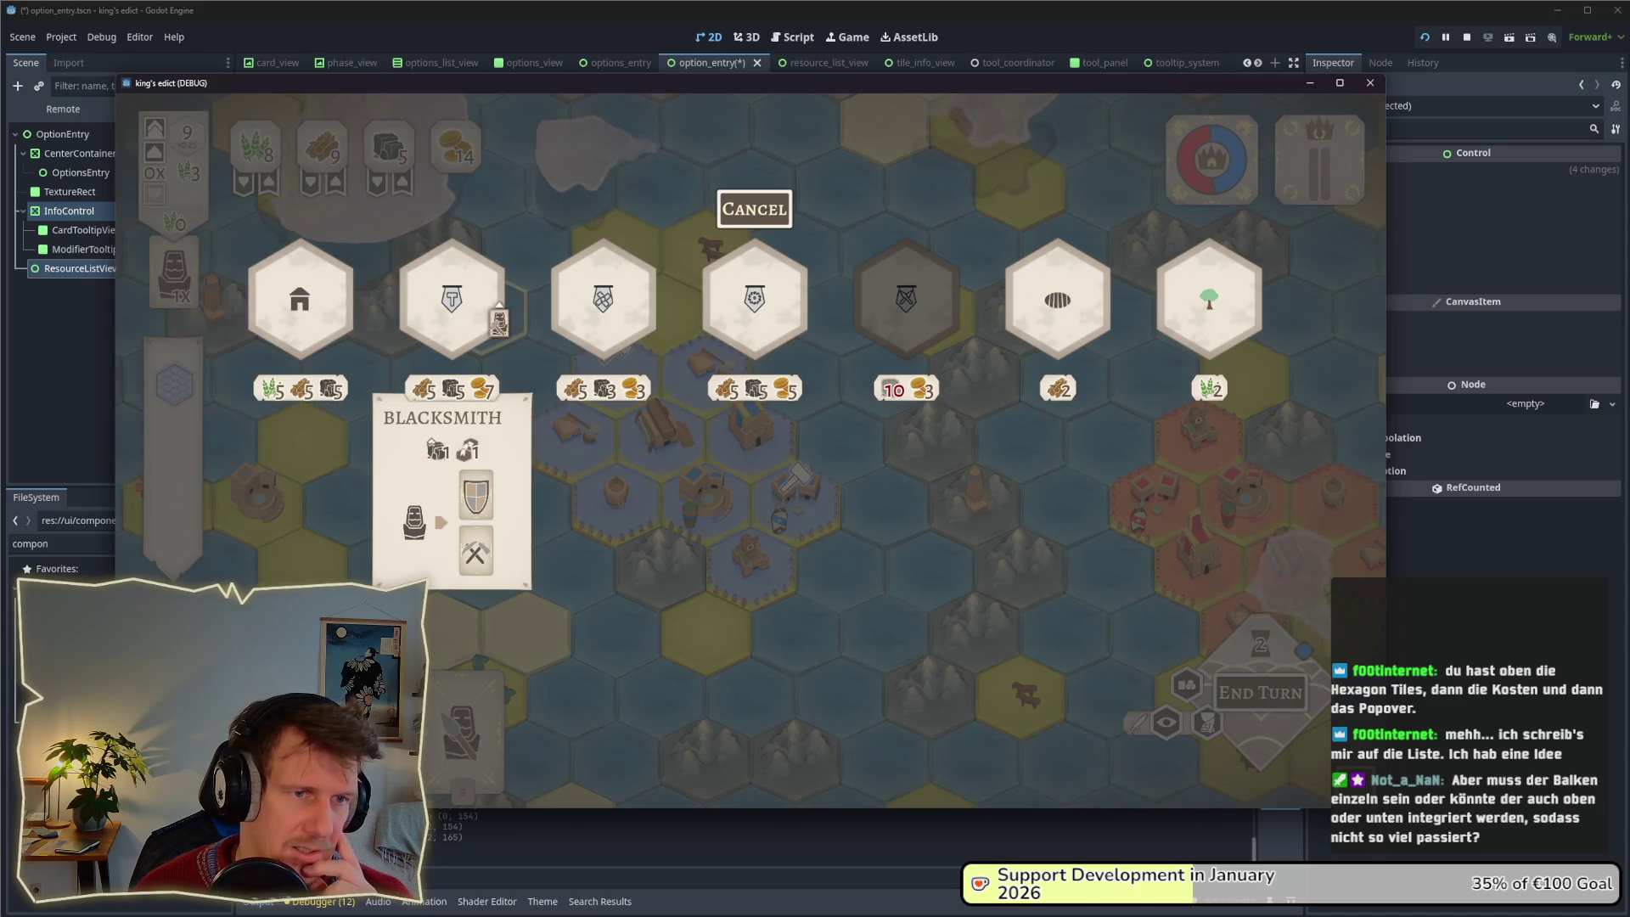
mouse_move(1053, 325)
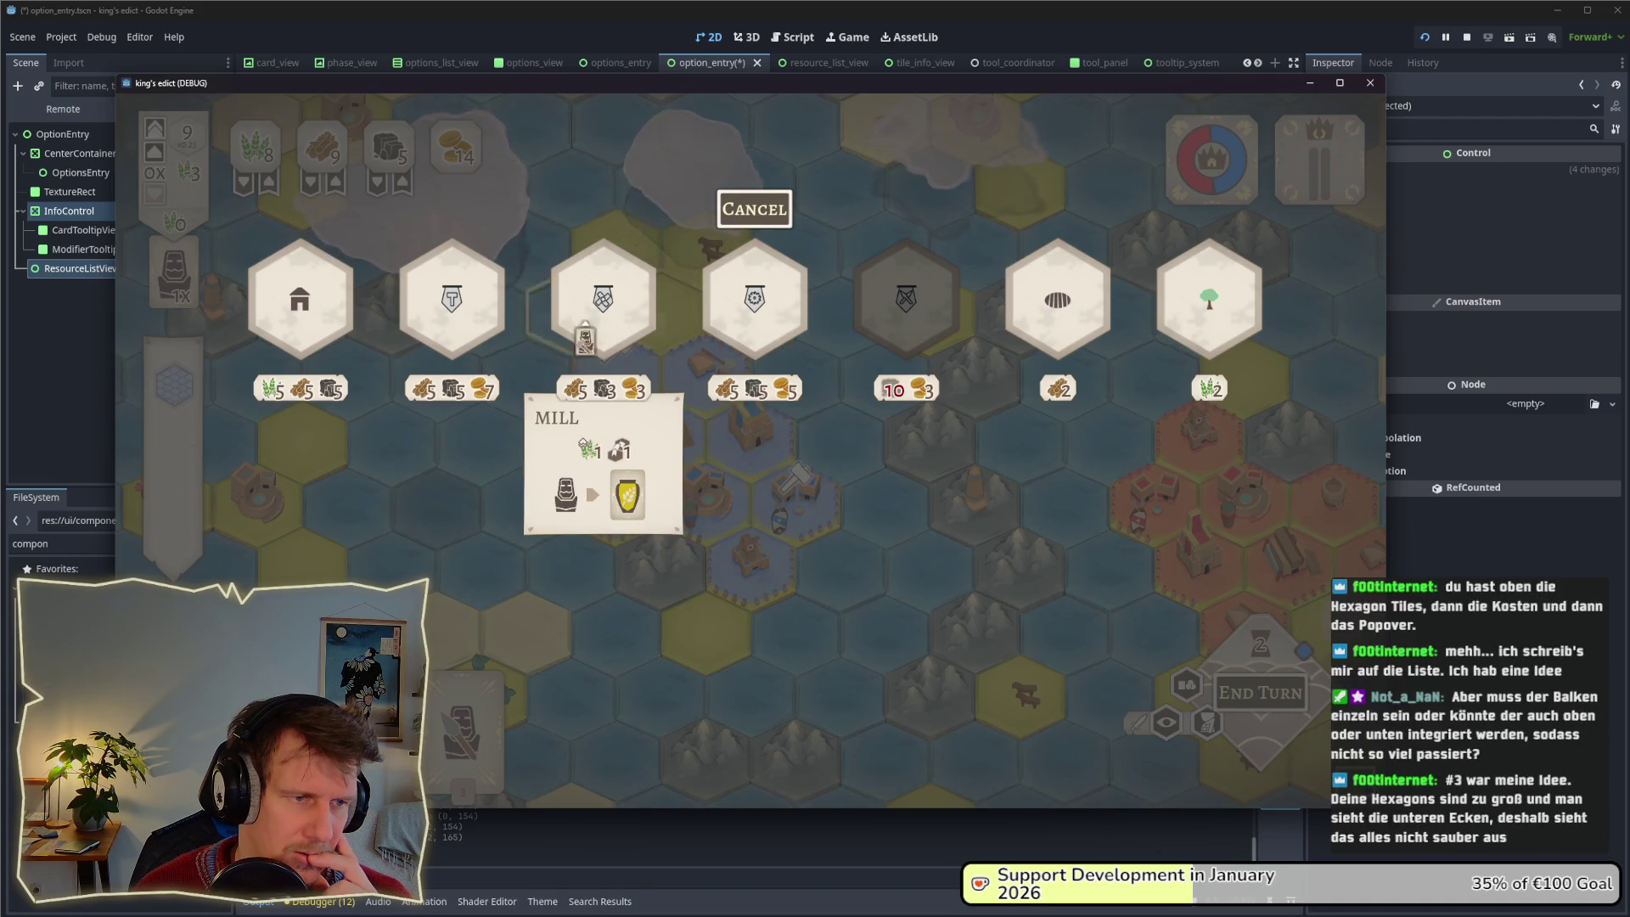
mouse_move(320, 340)
mouse_move(463, 333)
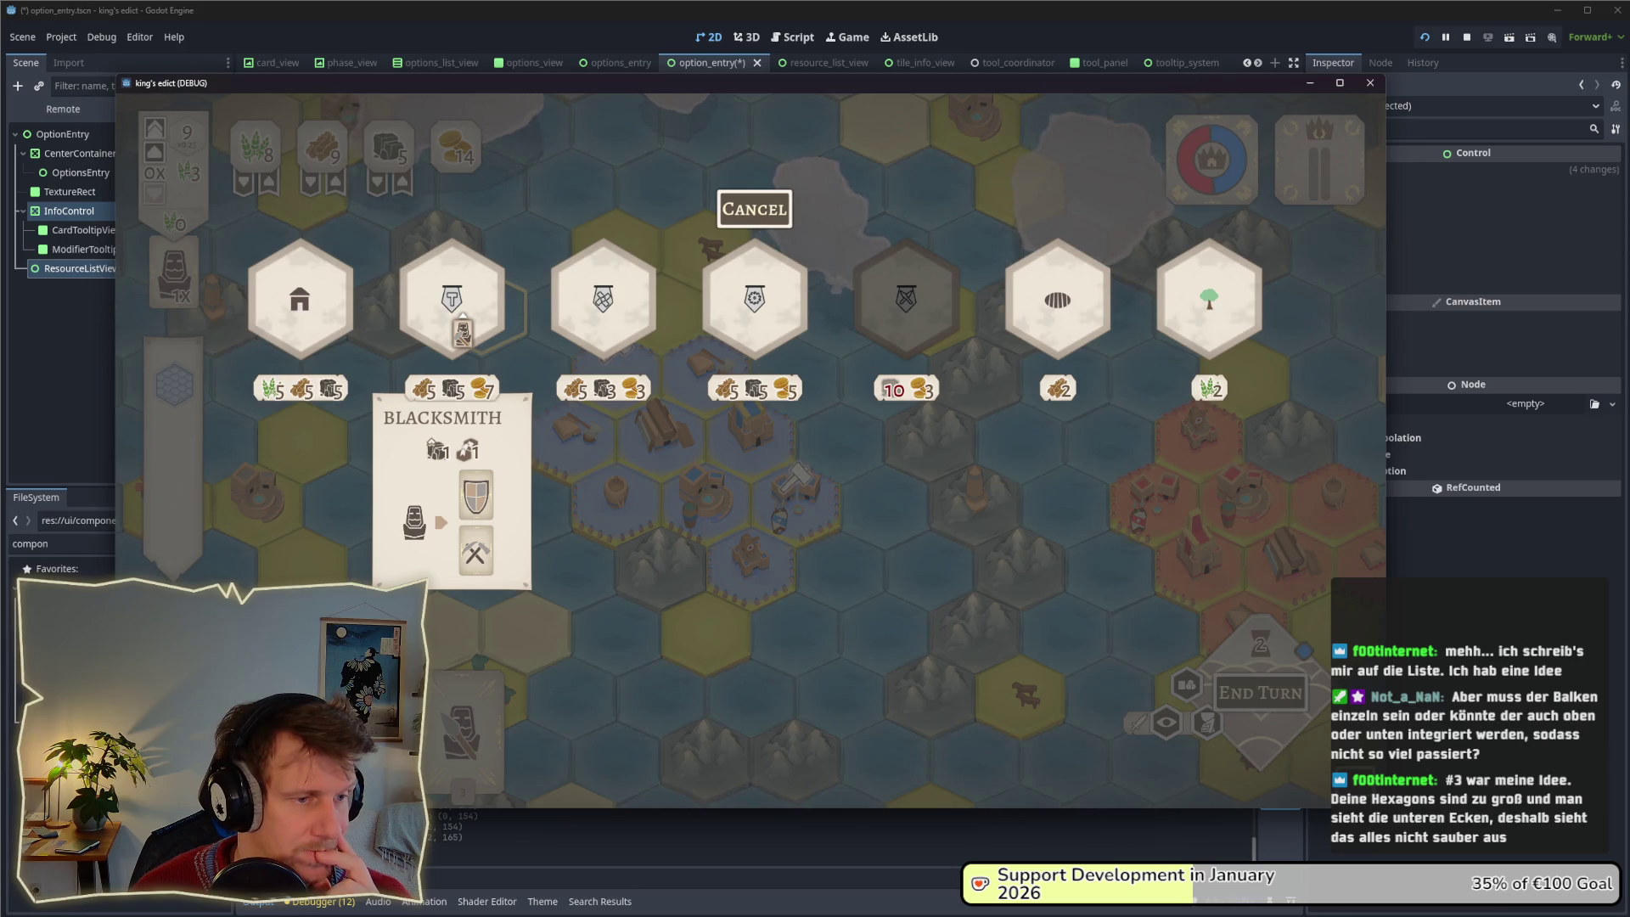
mouse_move(643, 336)
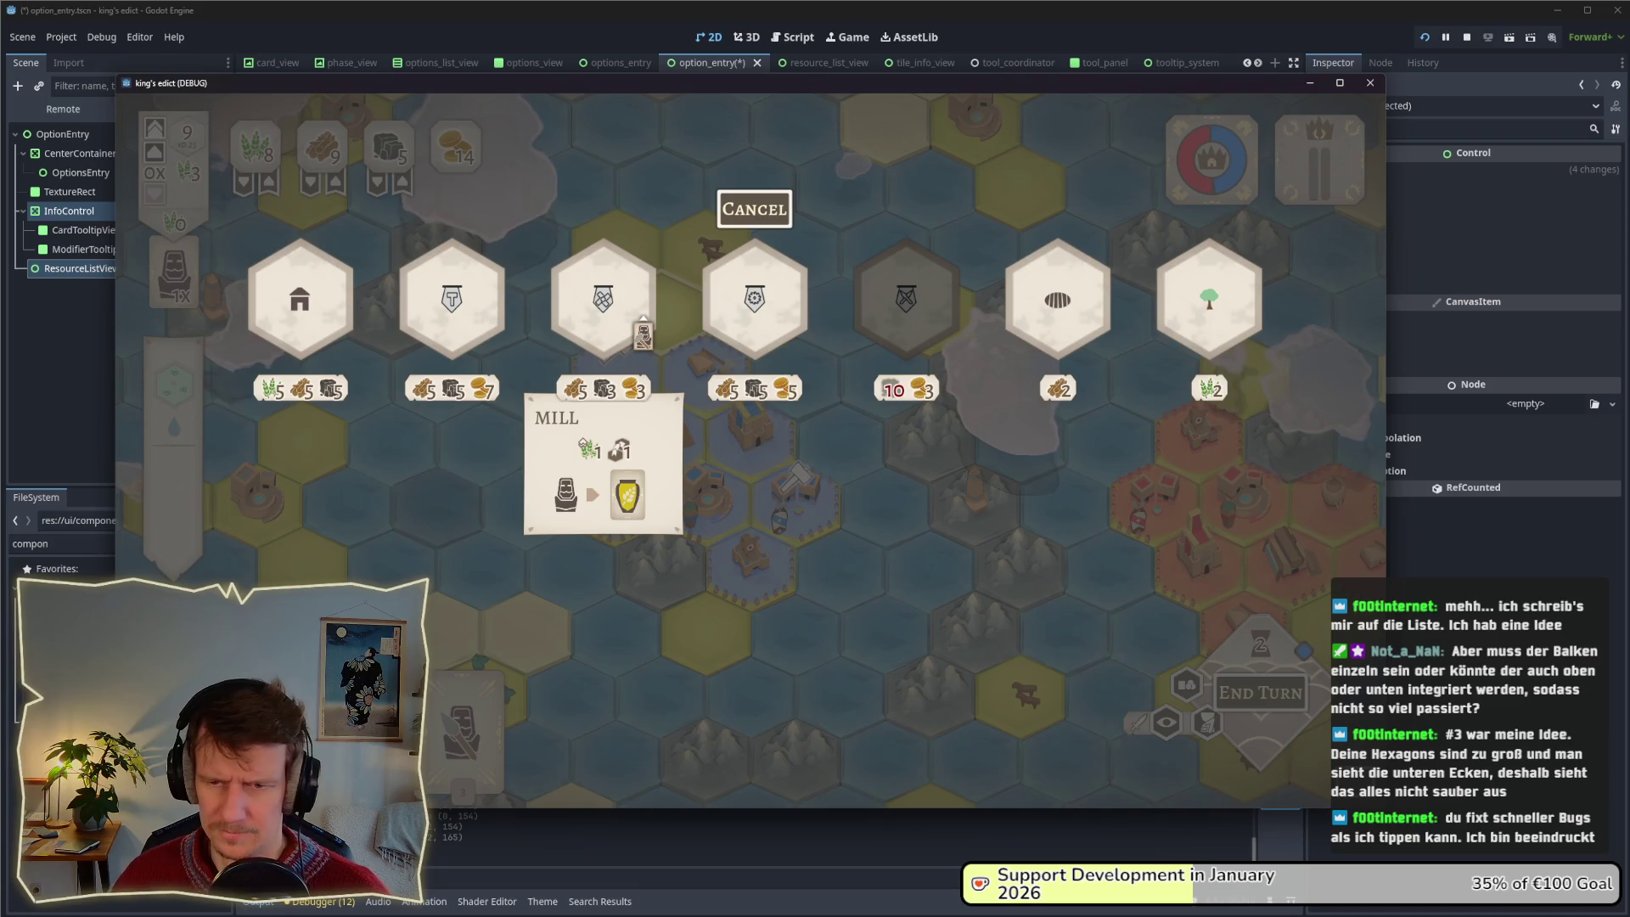
key(alt+Tab)
key(alt+Tab)
key(alt+Tab)
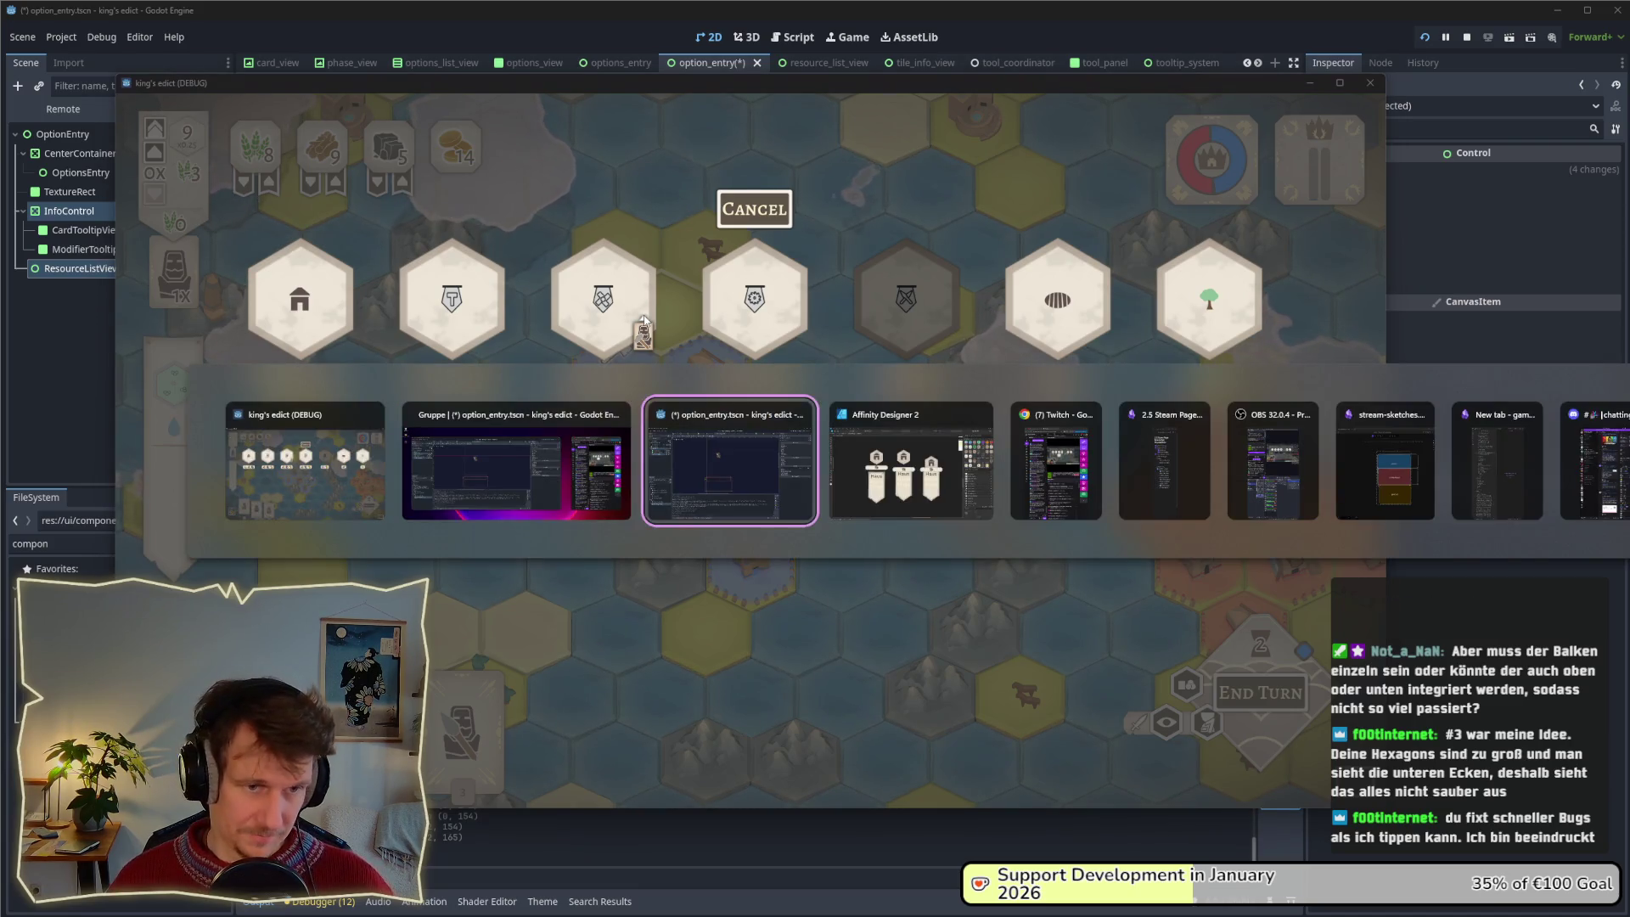
Add a yellow '3' text label above the third banner card.
drag(845, 227, 1125, 730)
click(1221, 648)
drag(1163, 365, 1073, 355)
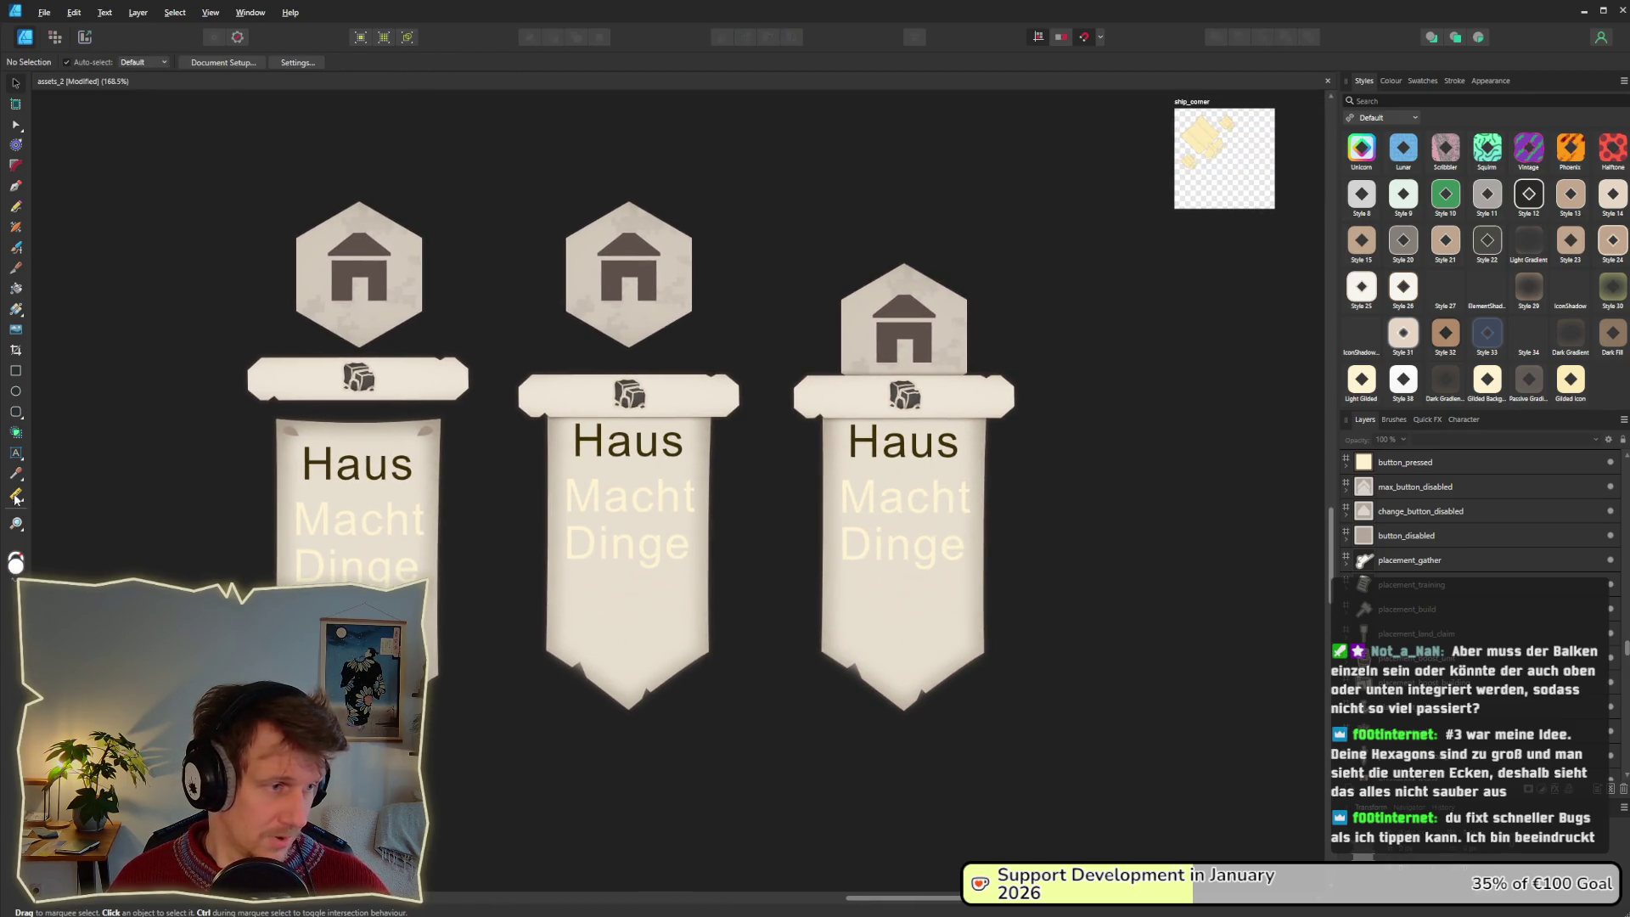
click(15, 451)
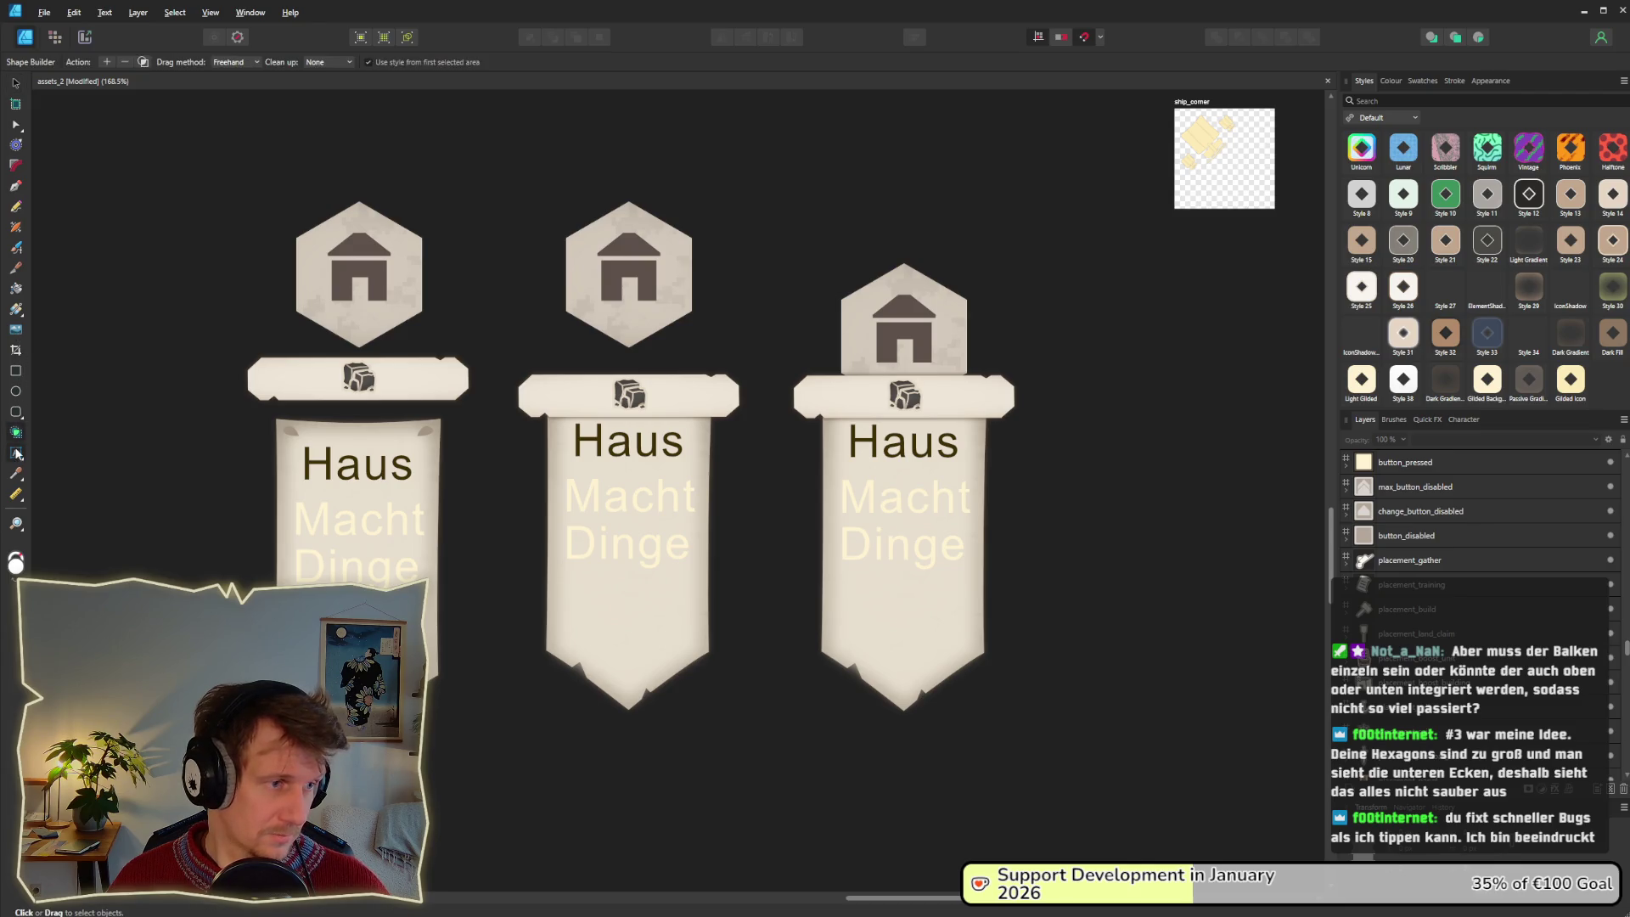
click(895, 155)
text(3)
double_click(893, 141)
click(347, 62)
click(367, 163)
key(Escape)
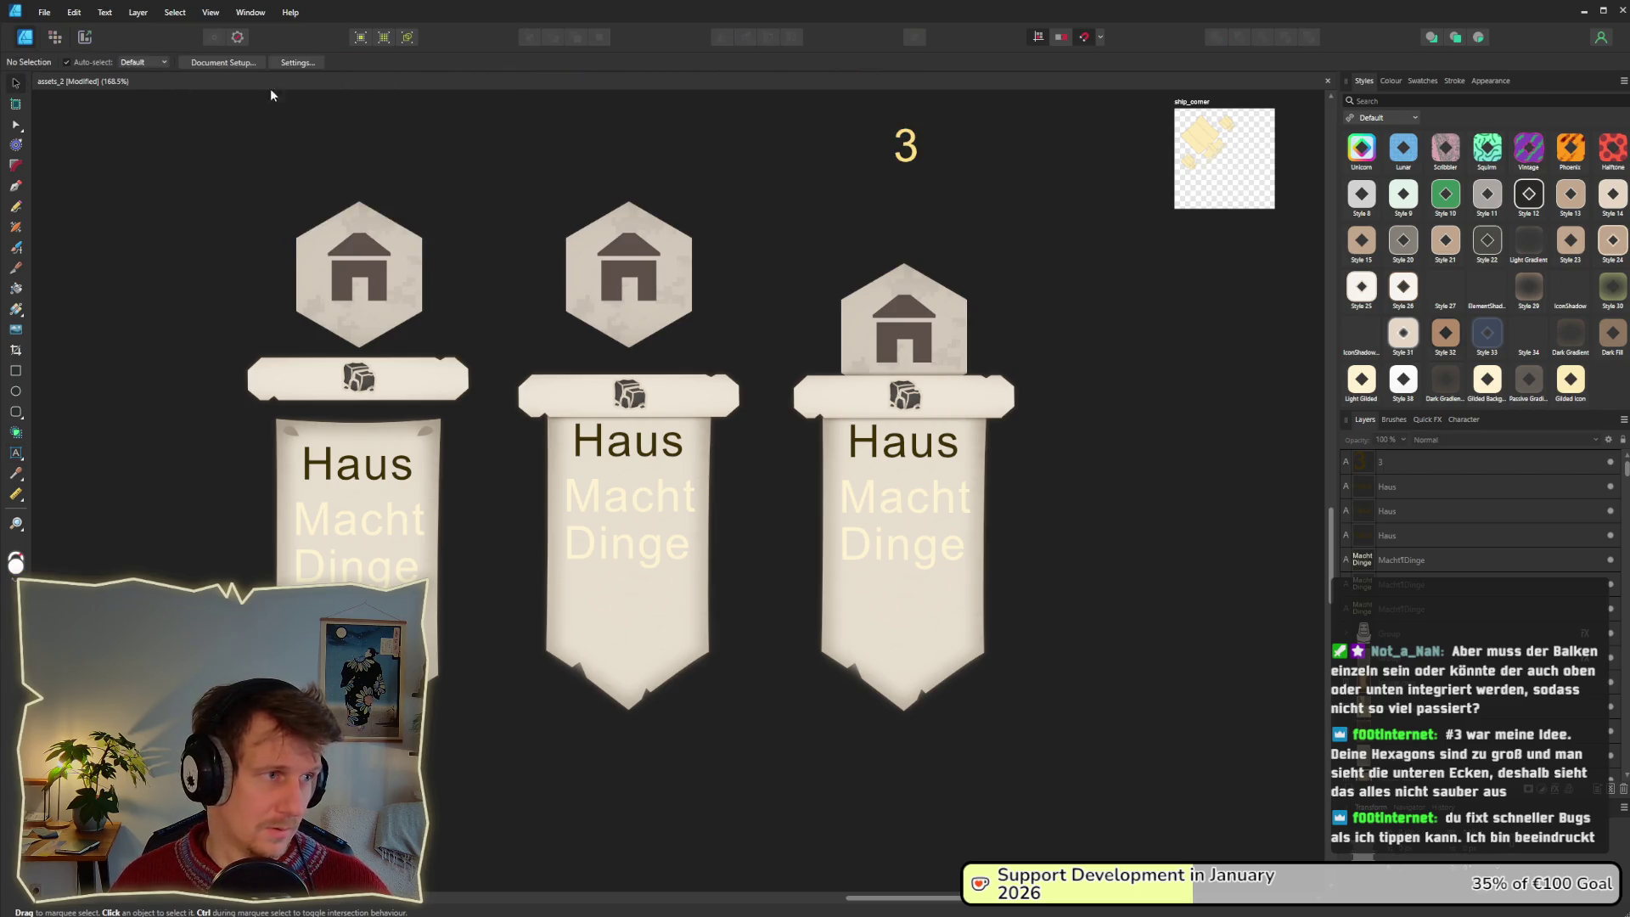
Duplicate the label as '2' above the middle banner and '1' above the first.
drag(903, 155, 622, 162)
double_click(621, 157)
text(2)
key(Escape)
key(Escape)
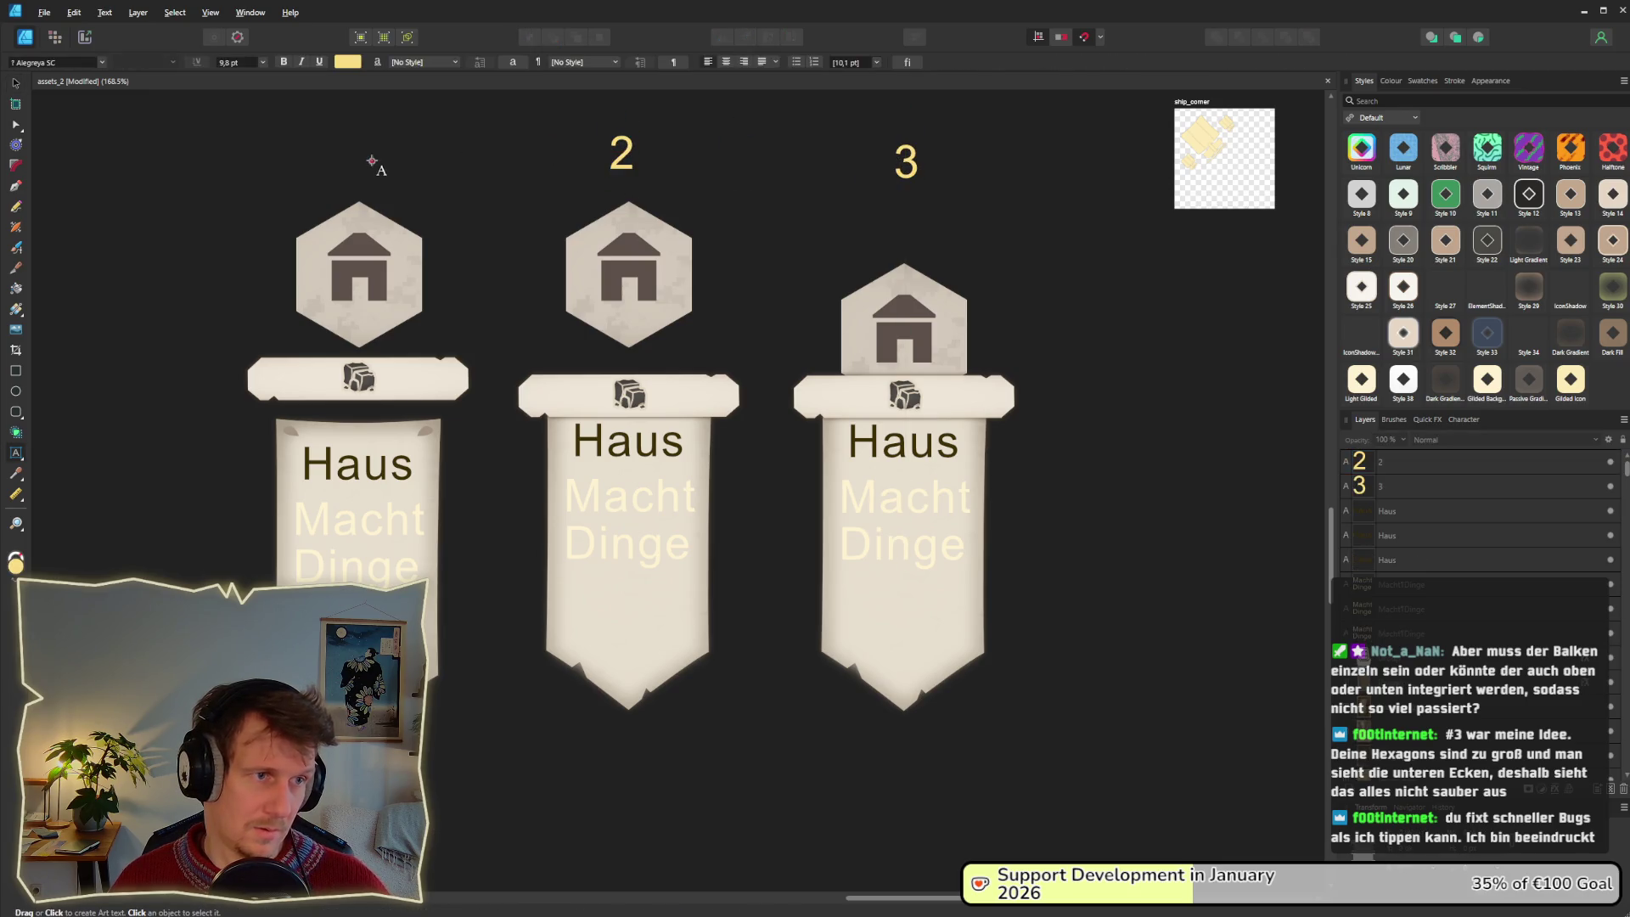
key(v)
drag(629, 174, 361, 160)
click(621, 157)
drag(621, 157, 375, 168)
double_click(375, 165)
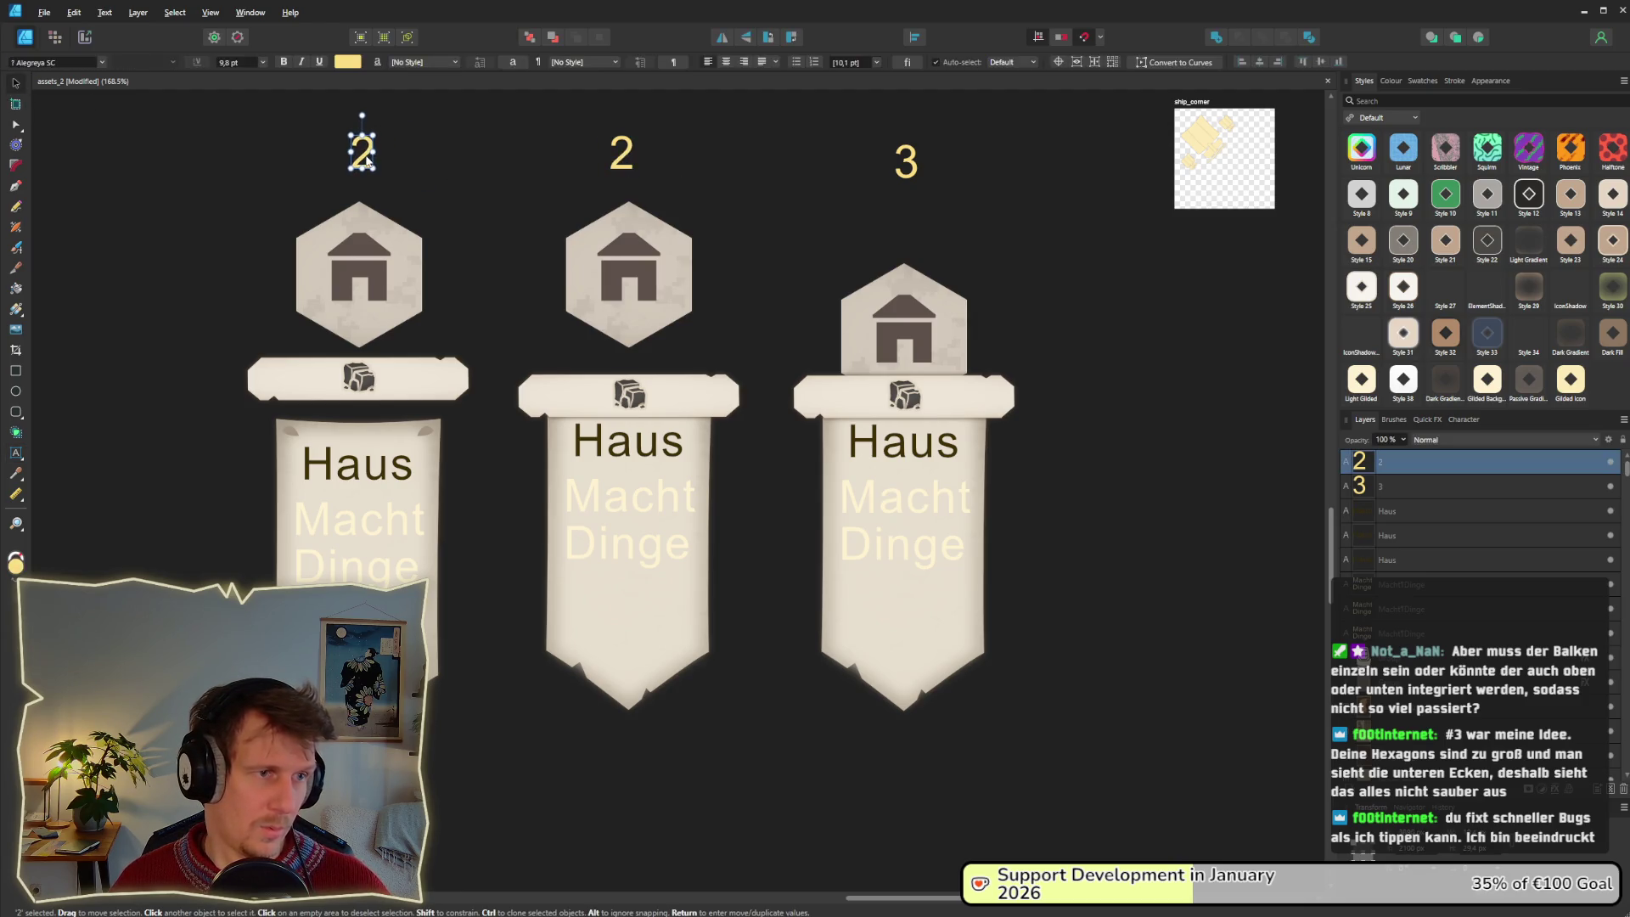
text(1)
key(Escape)
Move the numerals 1, 2 and 3 down together and raise '3' into line with the others.
click(15, 82)
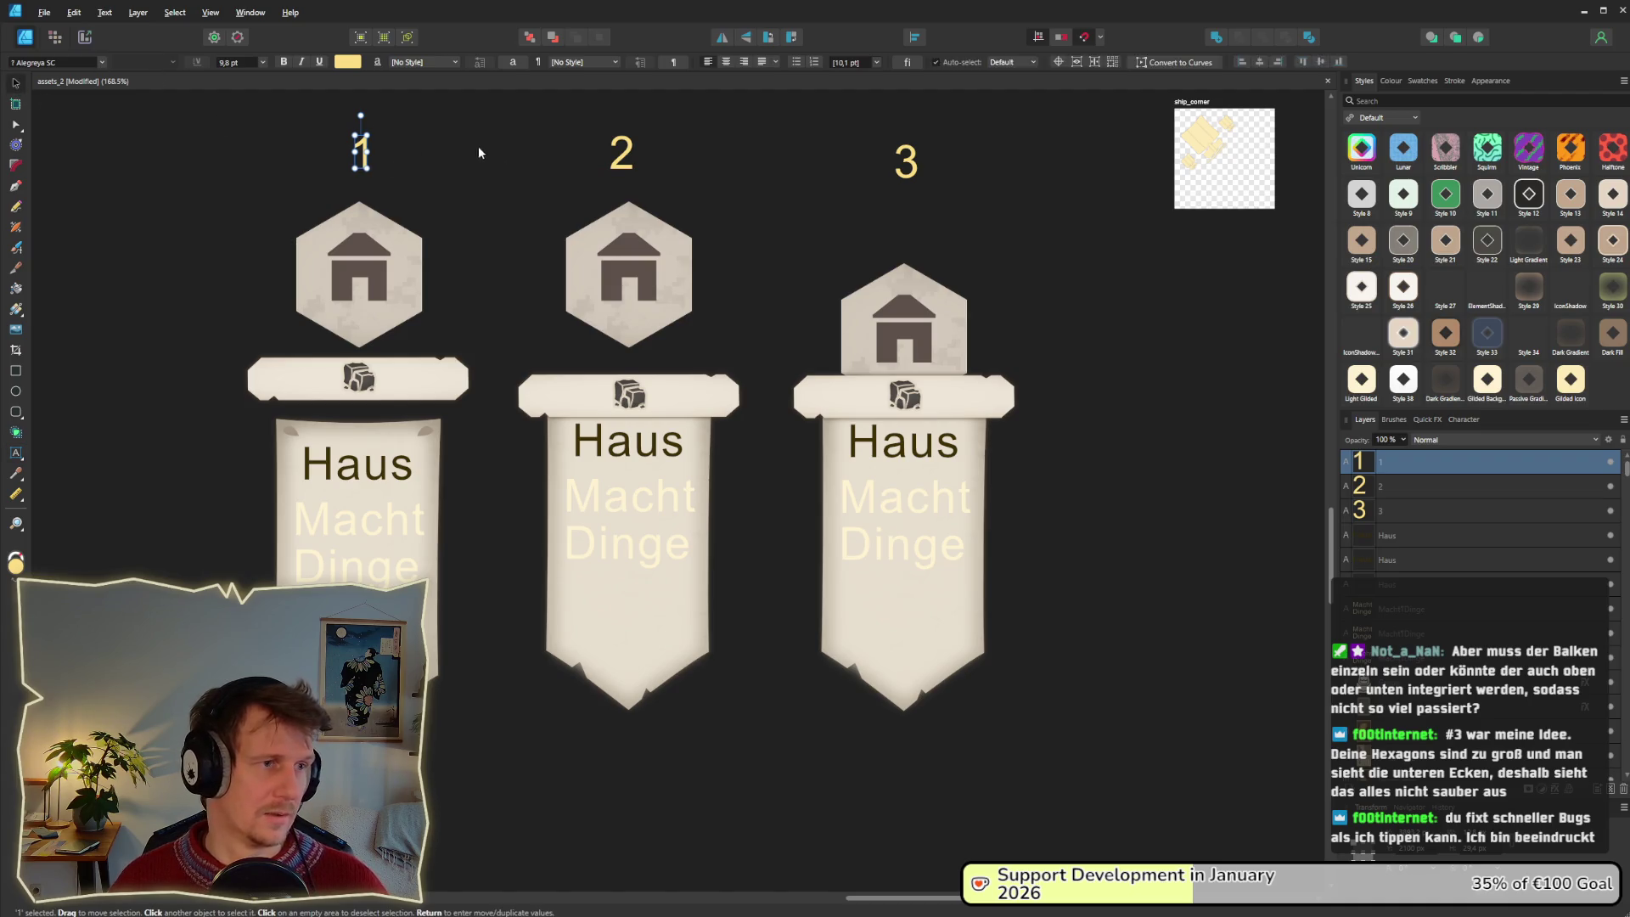
drag(1042, 212, 226, 97)
drag(582, 159, 582, 172)
click(816, 242)
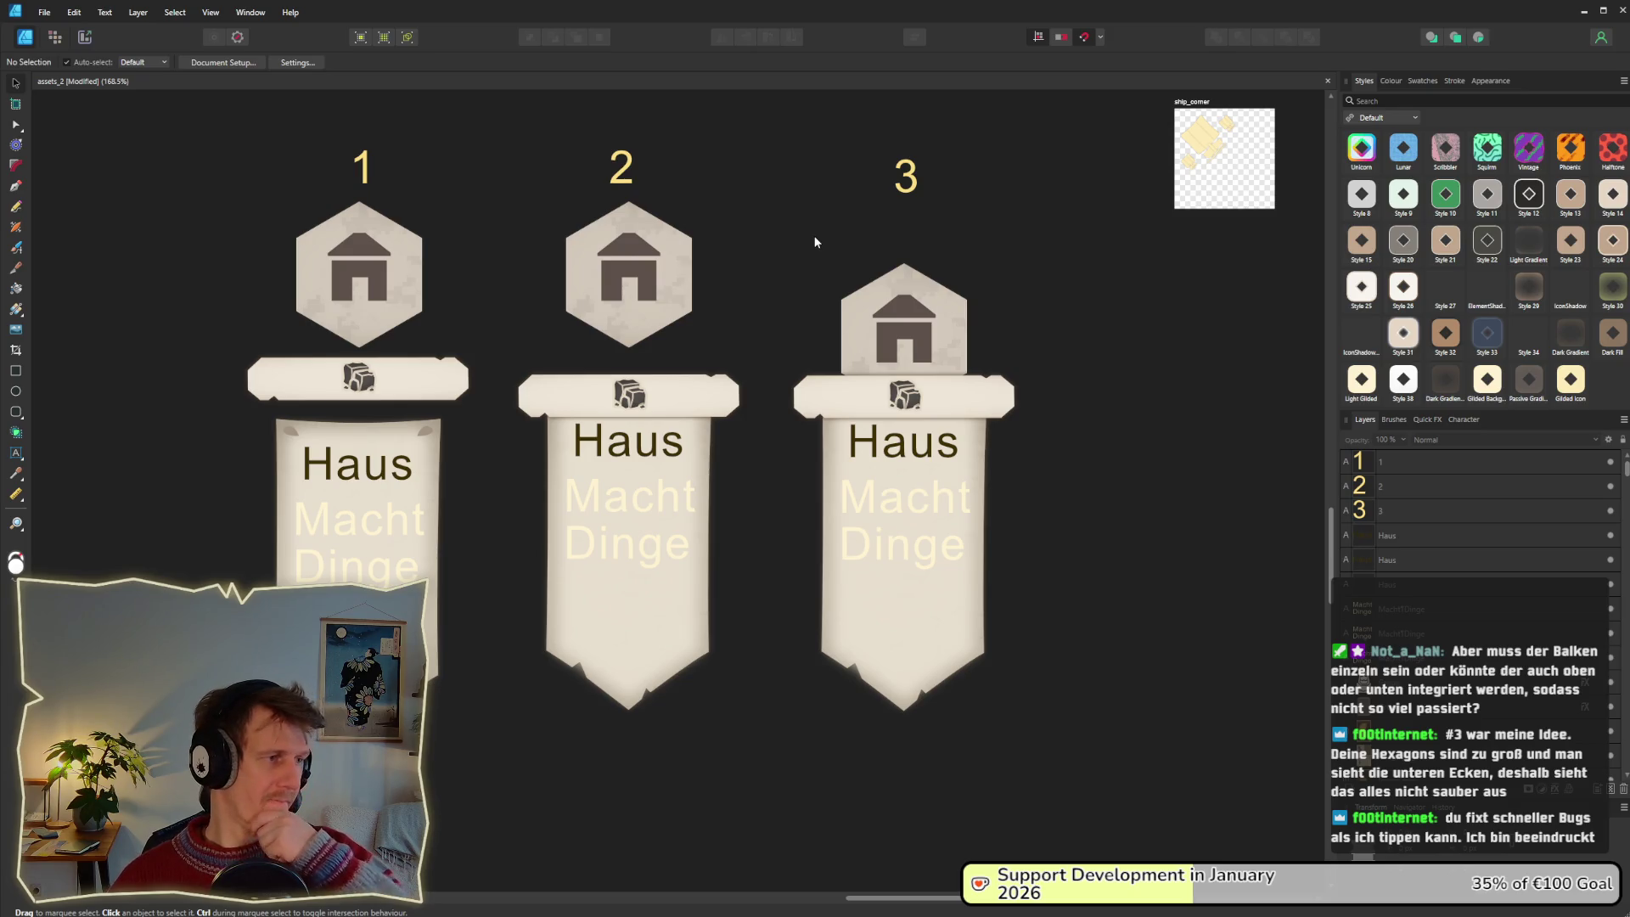
click(905, 176)
drag(906, 176, 906, 168)
click(934, 253)
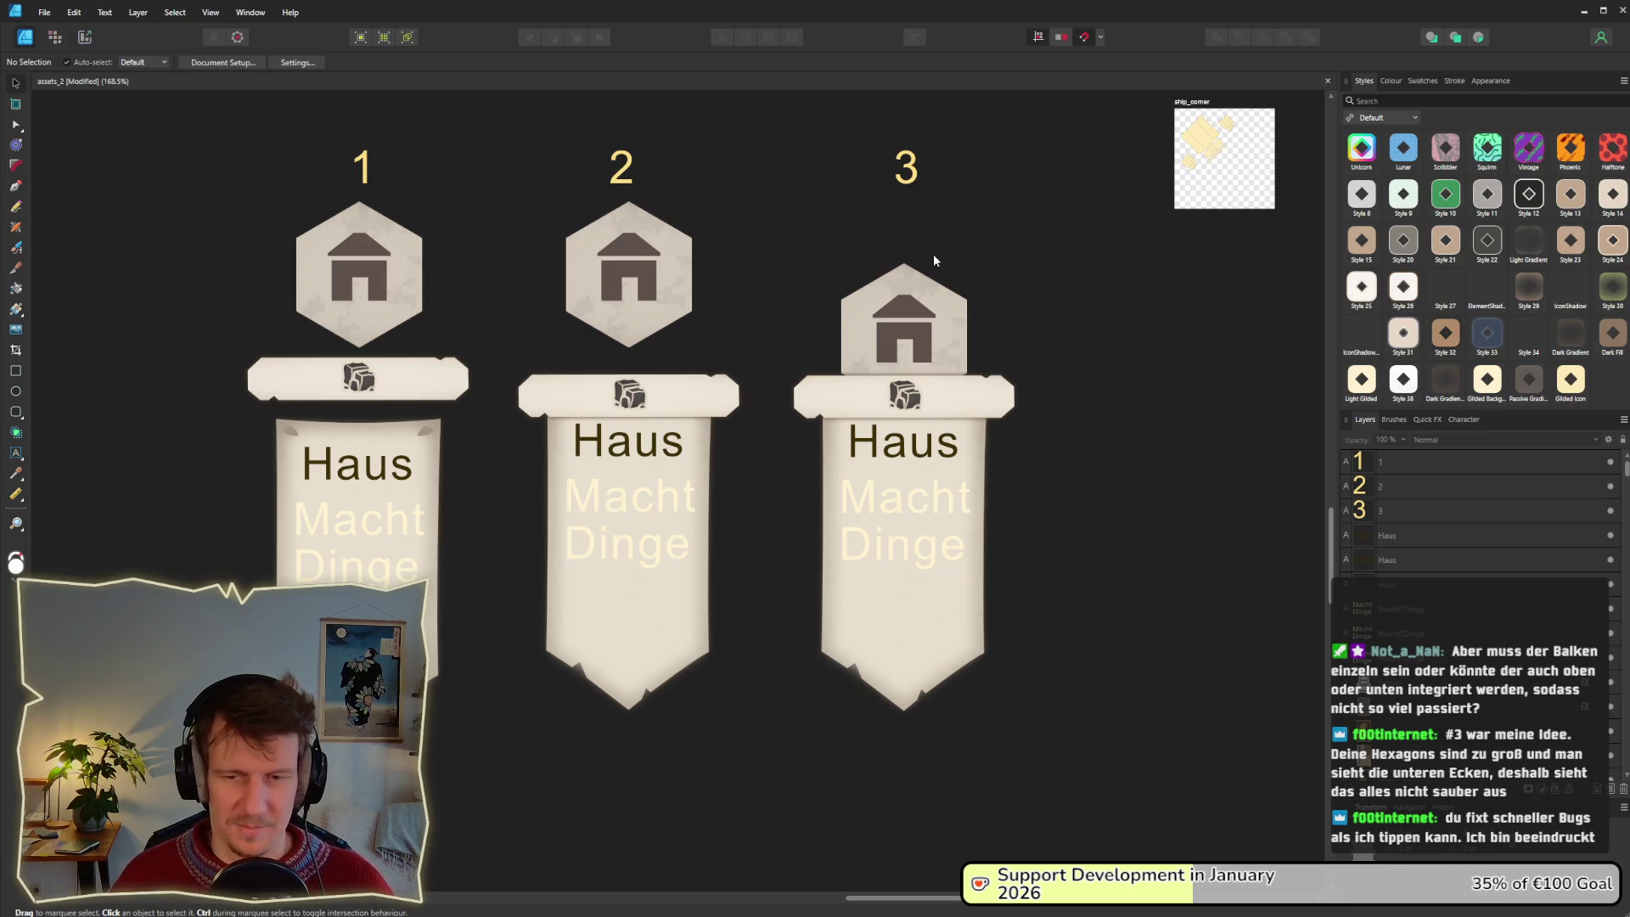
key(alt+Tab)
key(alt+Tab)
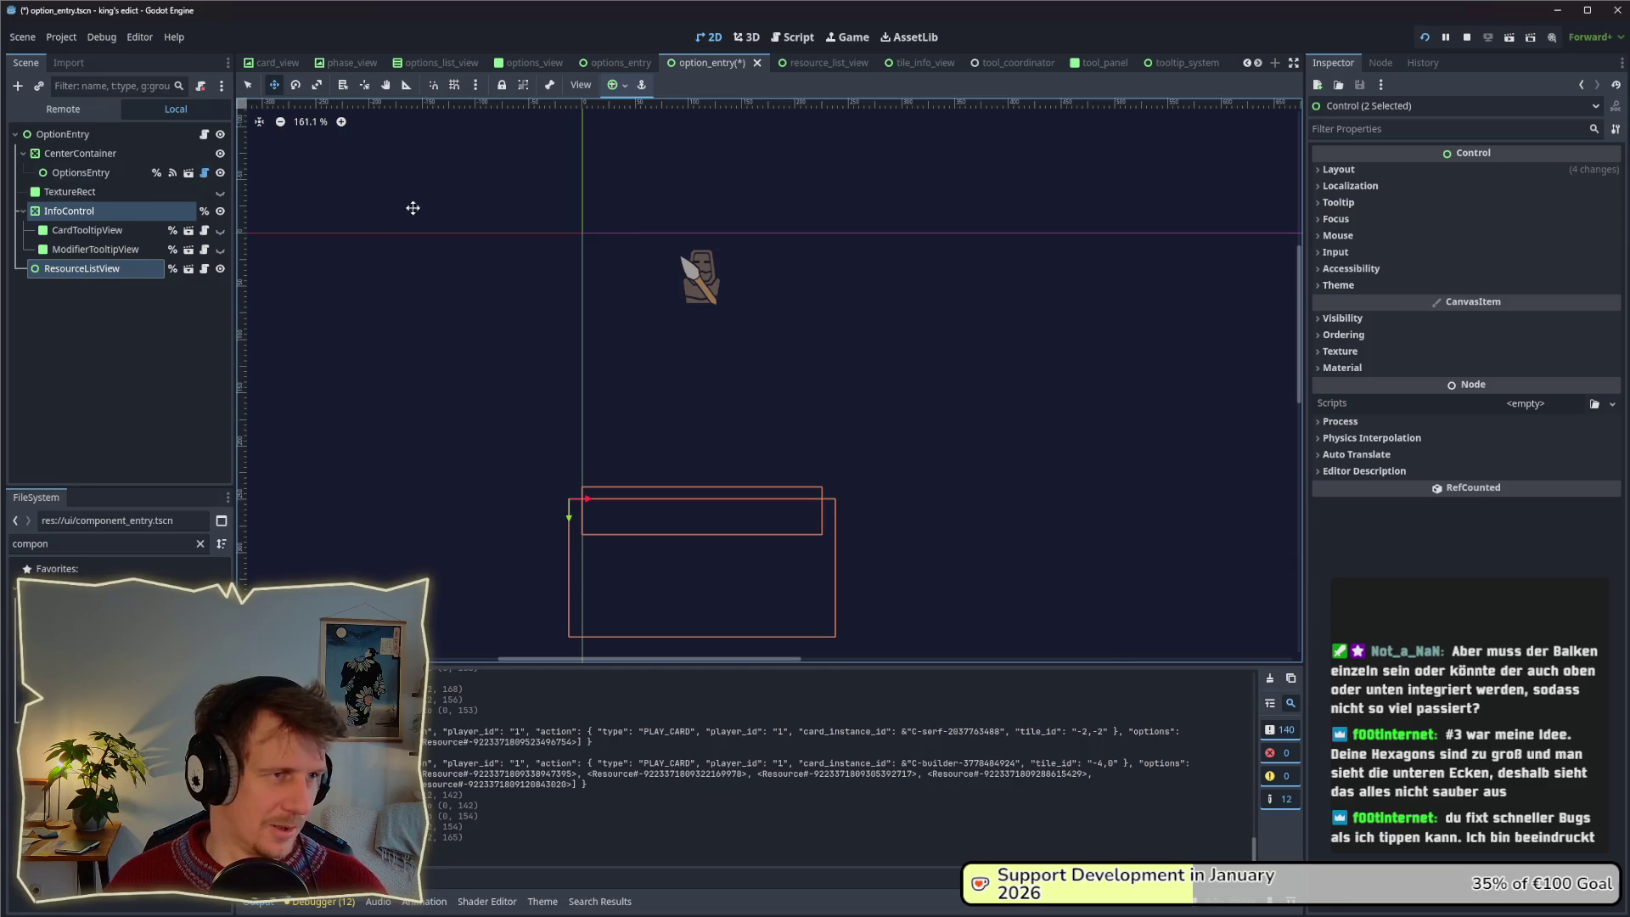
key(alt+Tab)
key(alt+Tab)
key(alt+Tab)
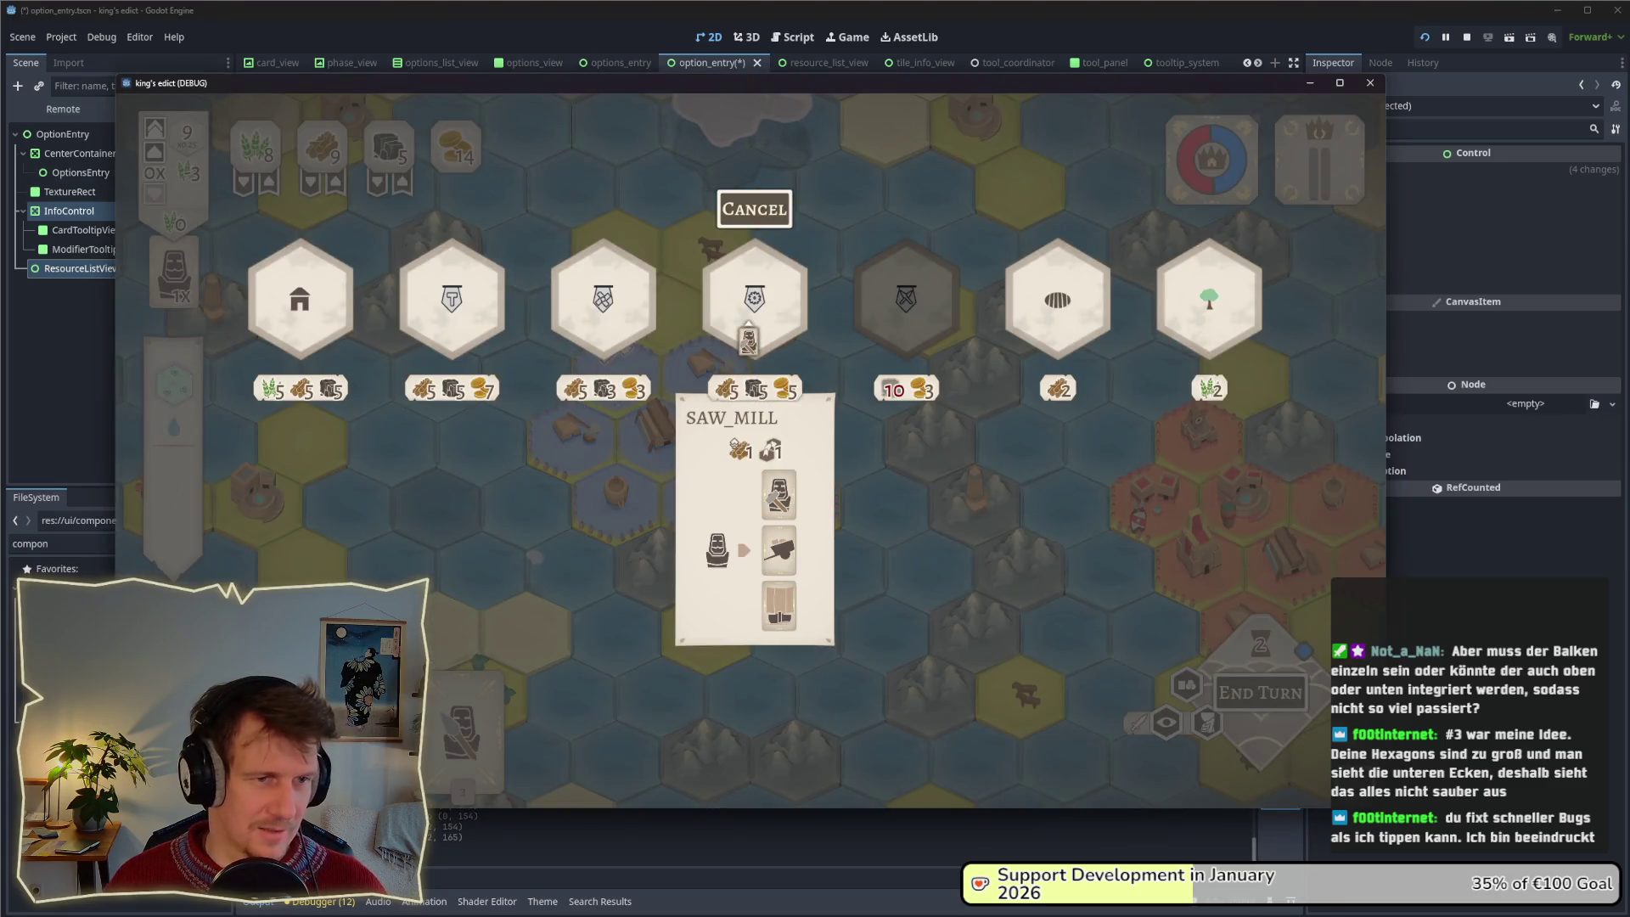
mouse_move(469, 321)
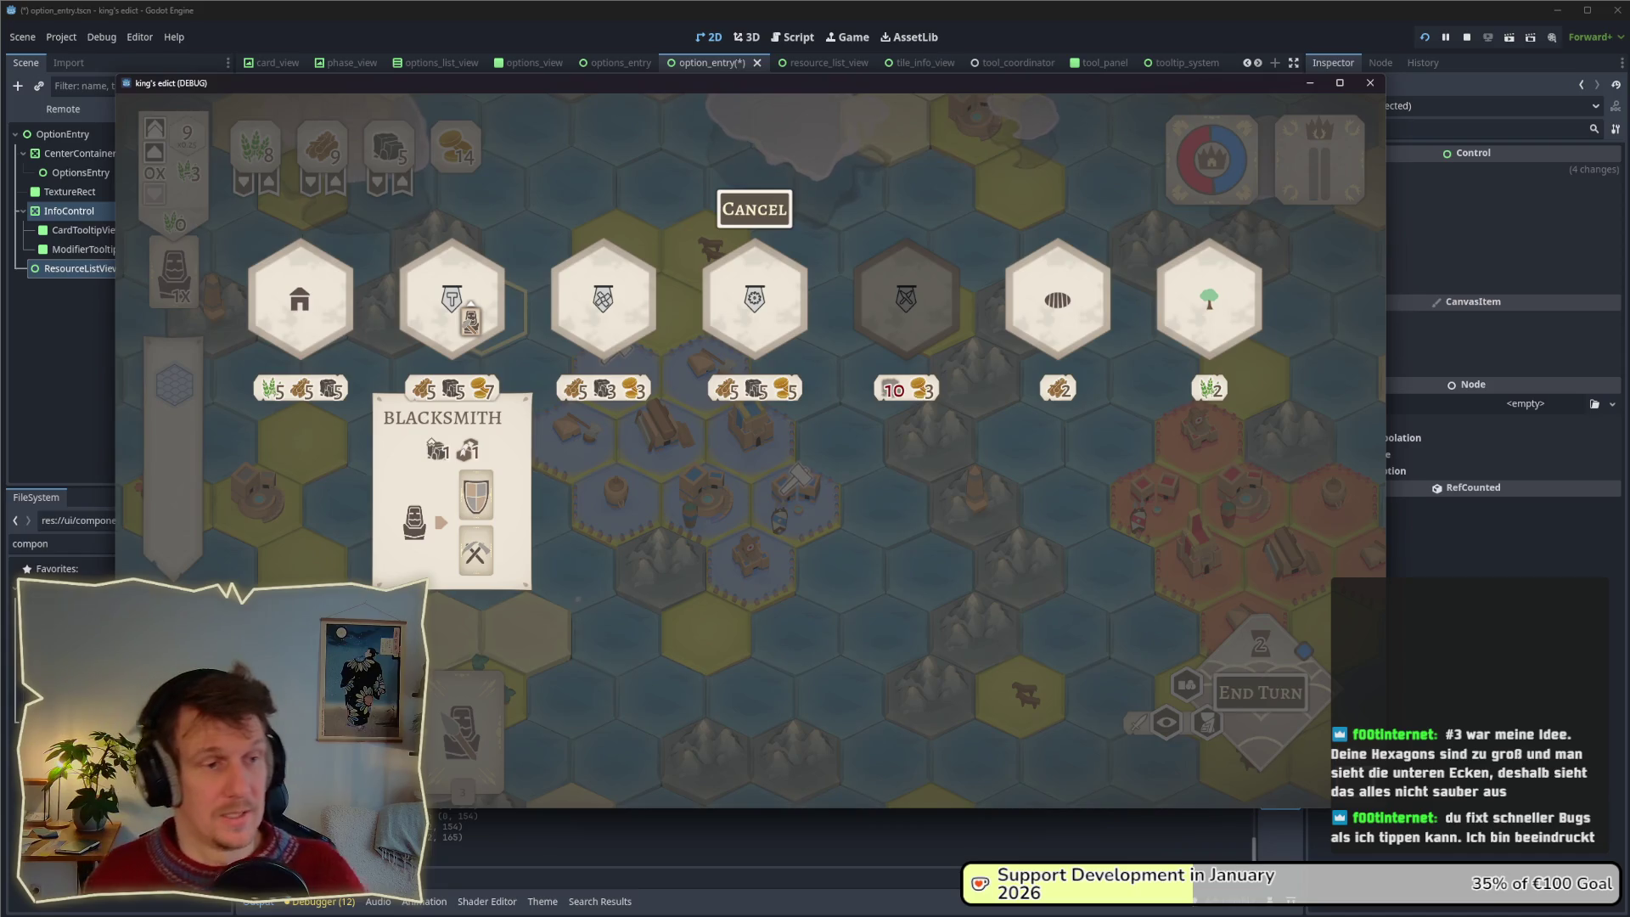
key(alt+Tab)
key(alt+Tab)
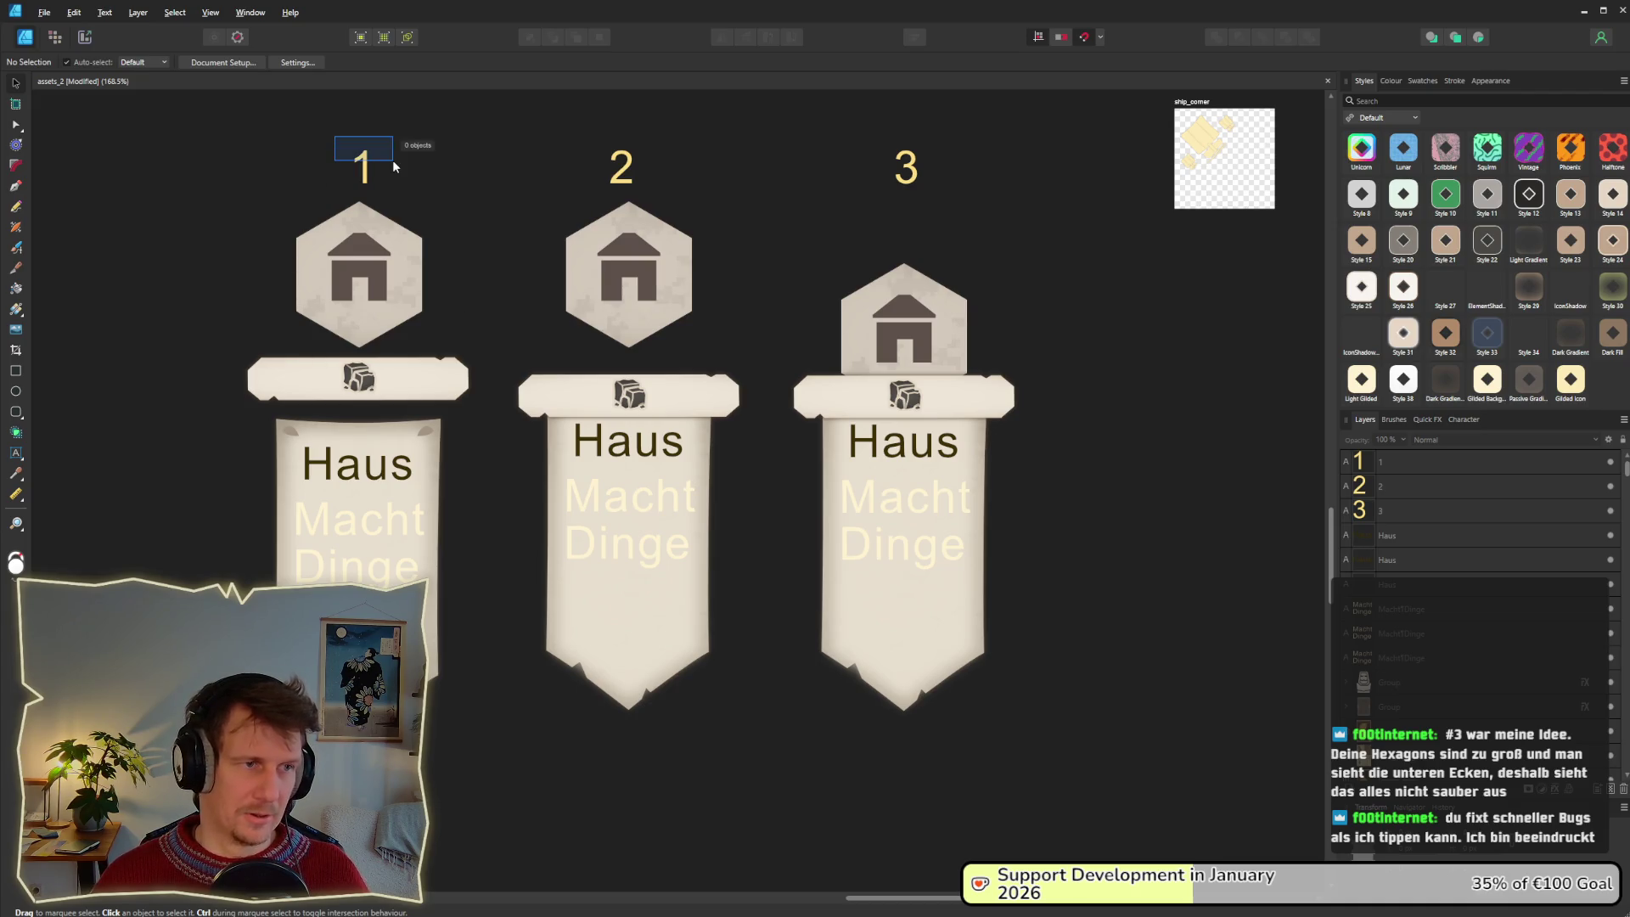
Recolour the numeral 1 salmon-red with the fill colour picker.
drag(392, 160, 386, 191)
click(347, 62)
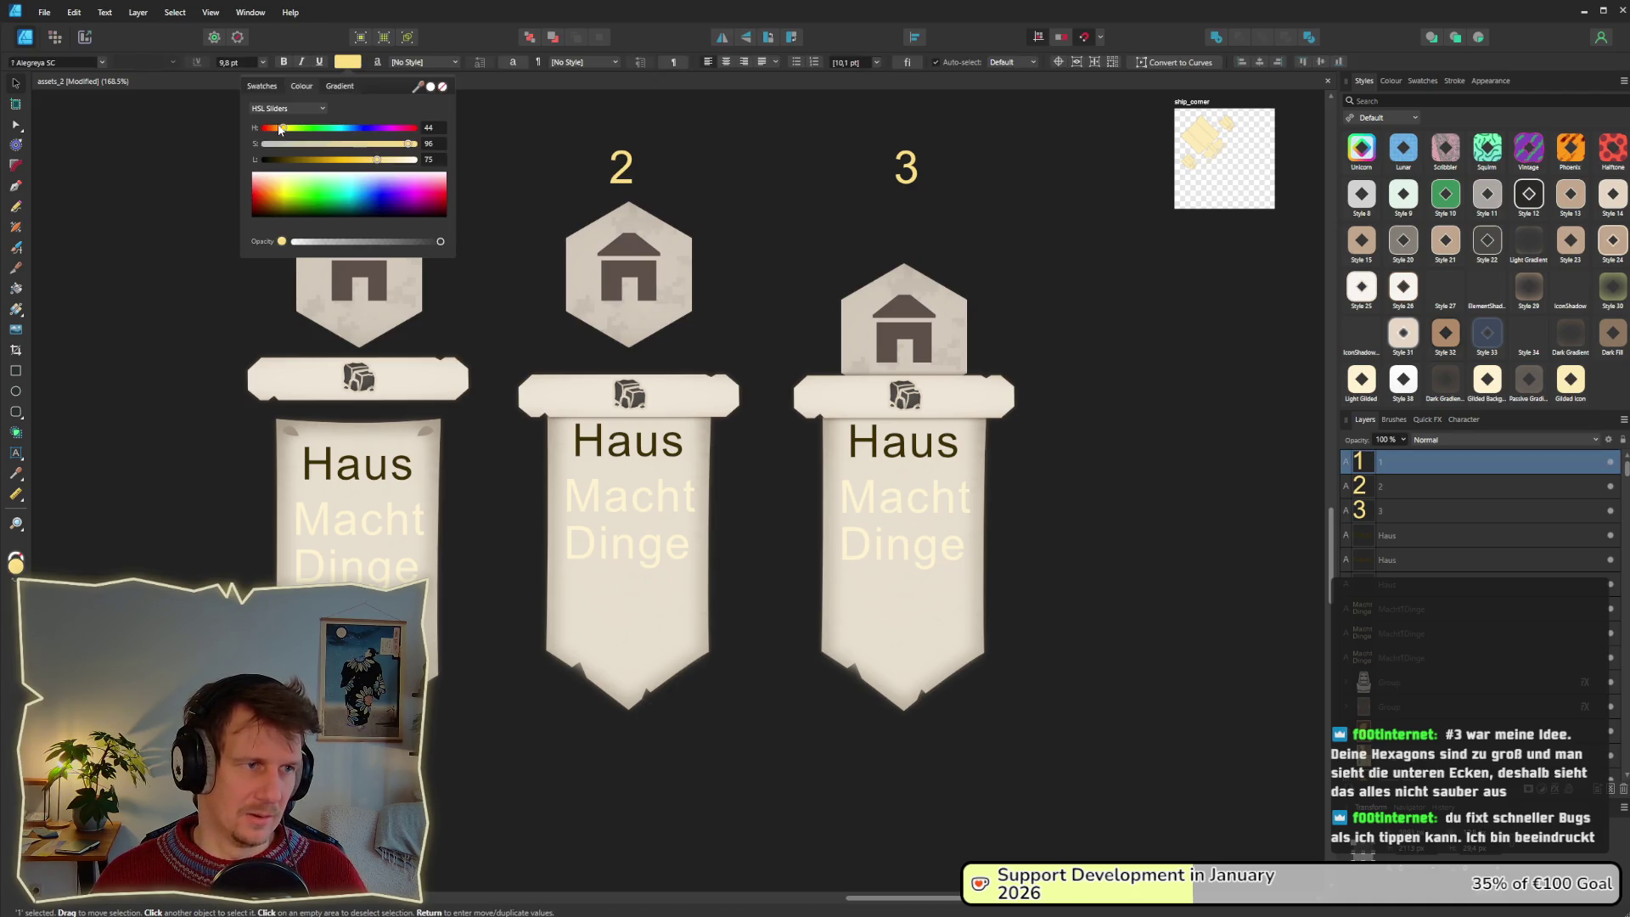
drag(268, 129, 262, 128)
click(482, 123)
click(482, 123)
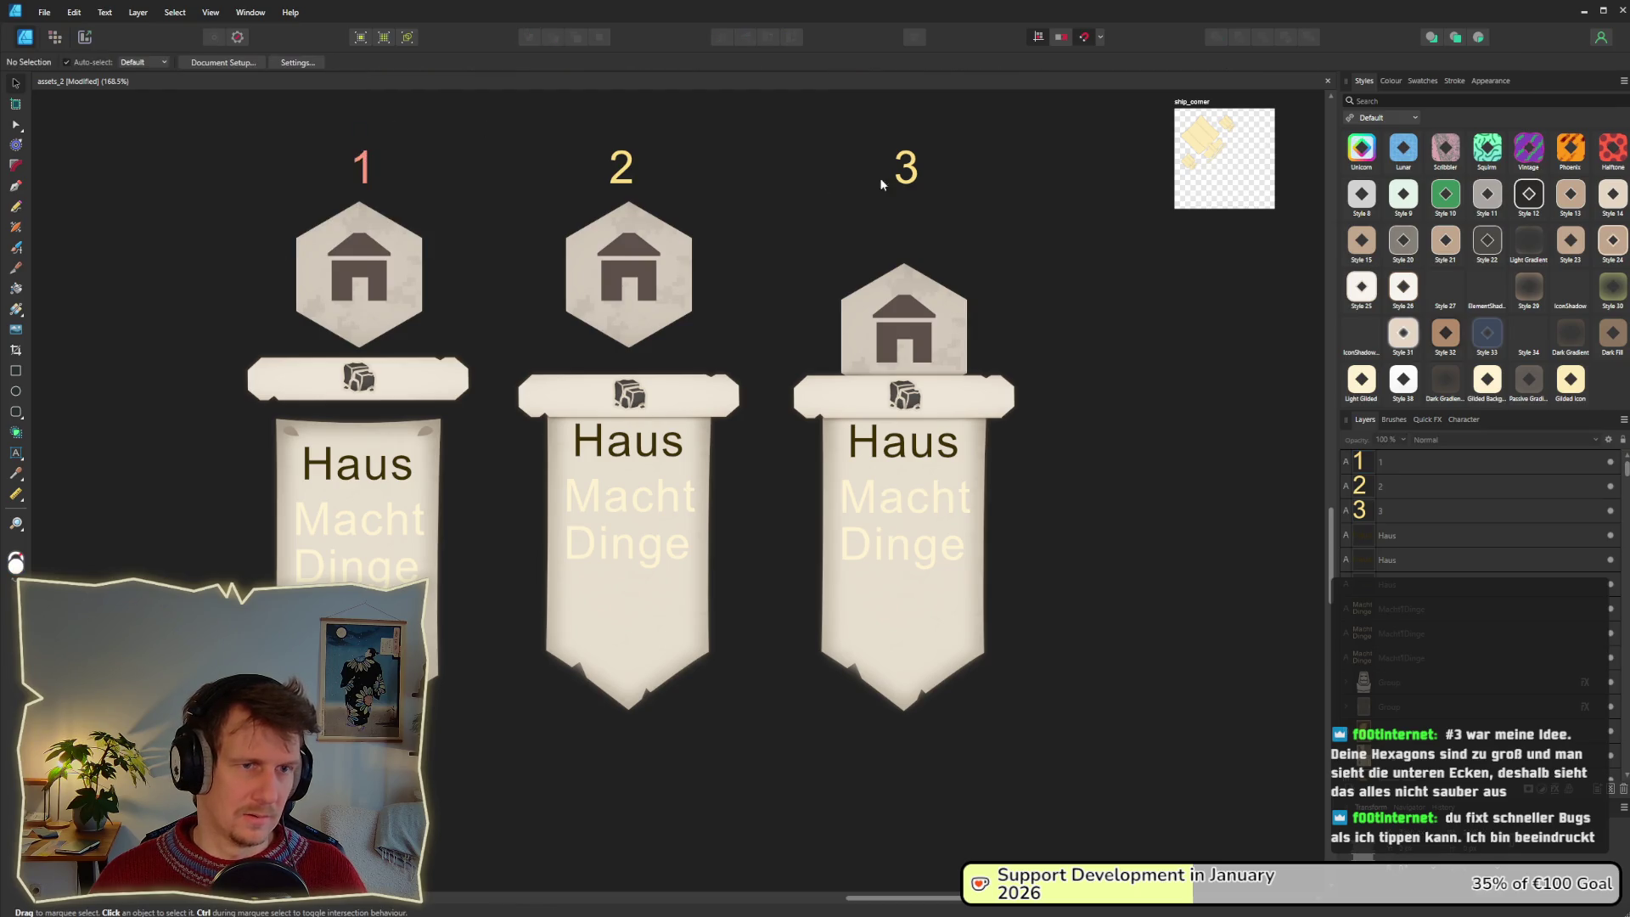
Make numerals 2 and 3 green and nudge the 2 to centre it.
drag(570, 138, 926, 198)
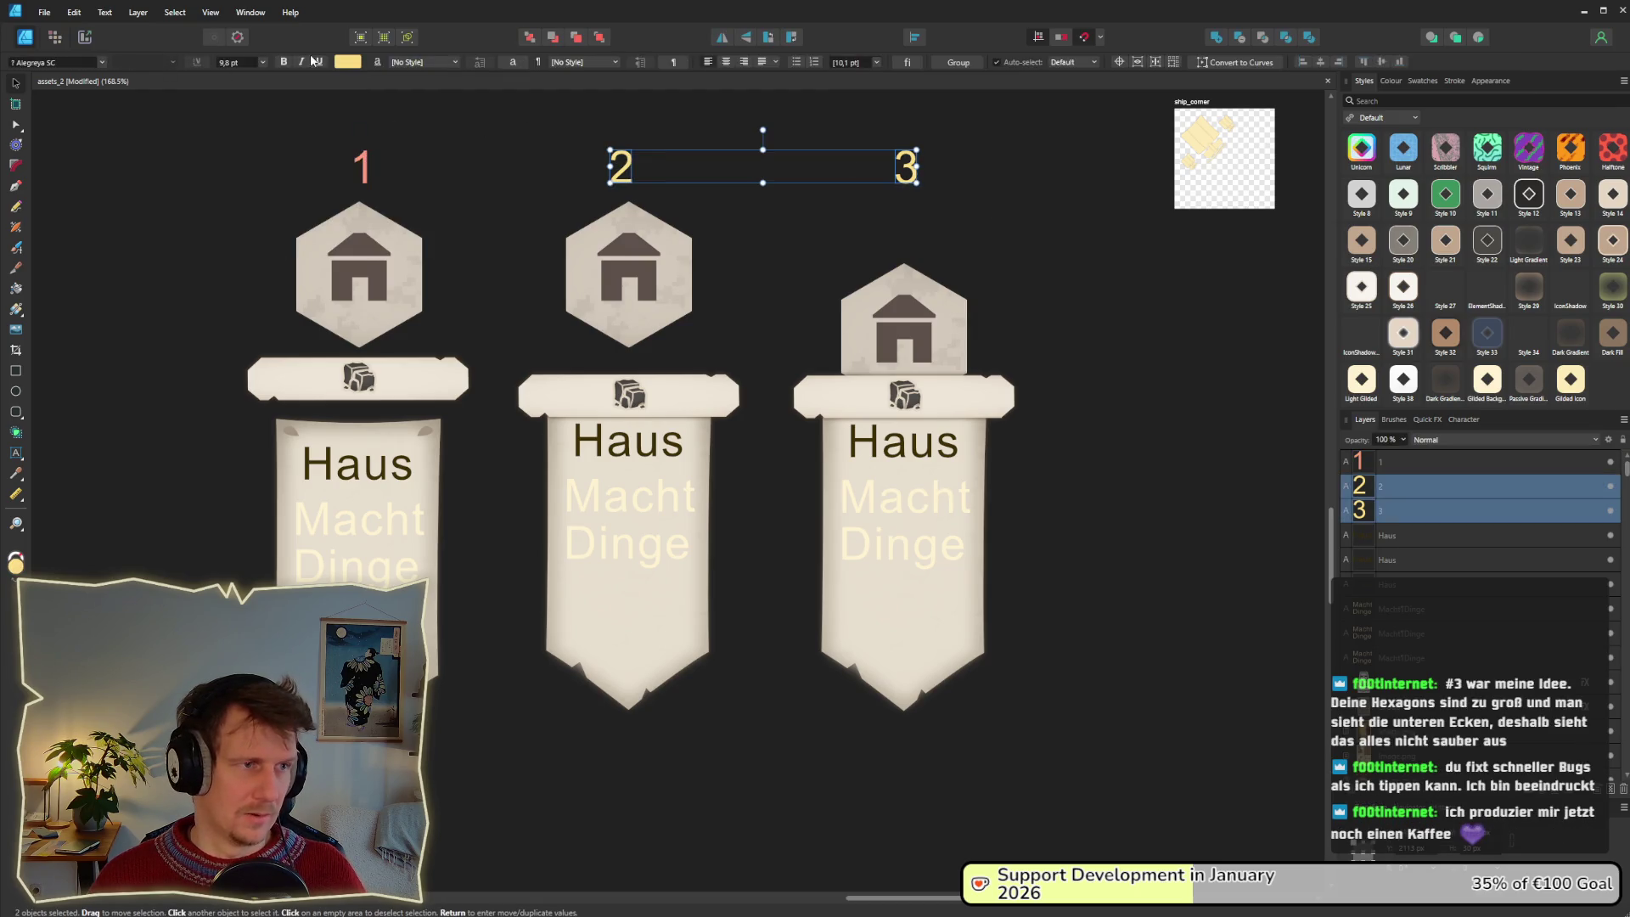
click(348, 62)
drag(296, 132, 308, 130)
click(649, 205)
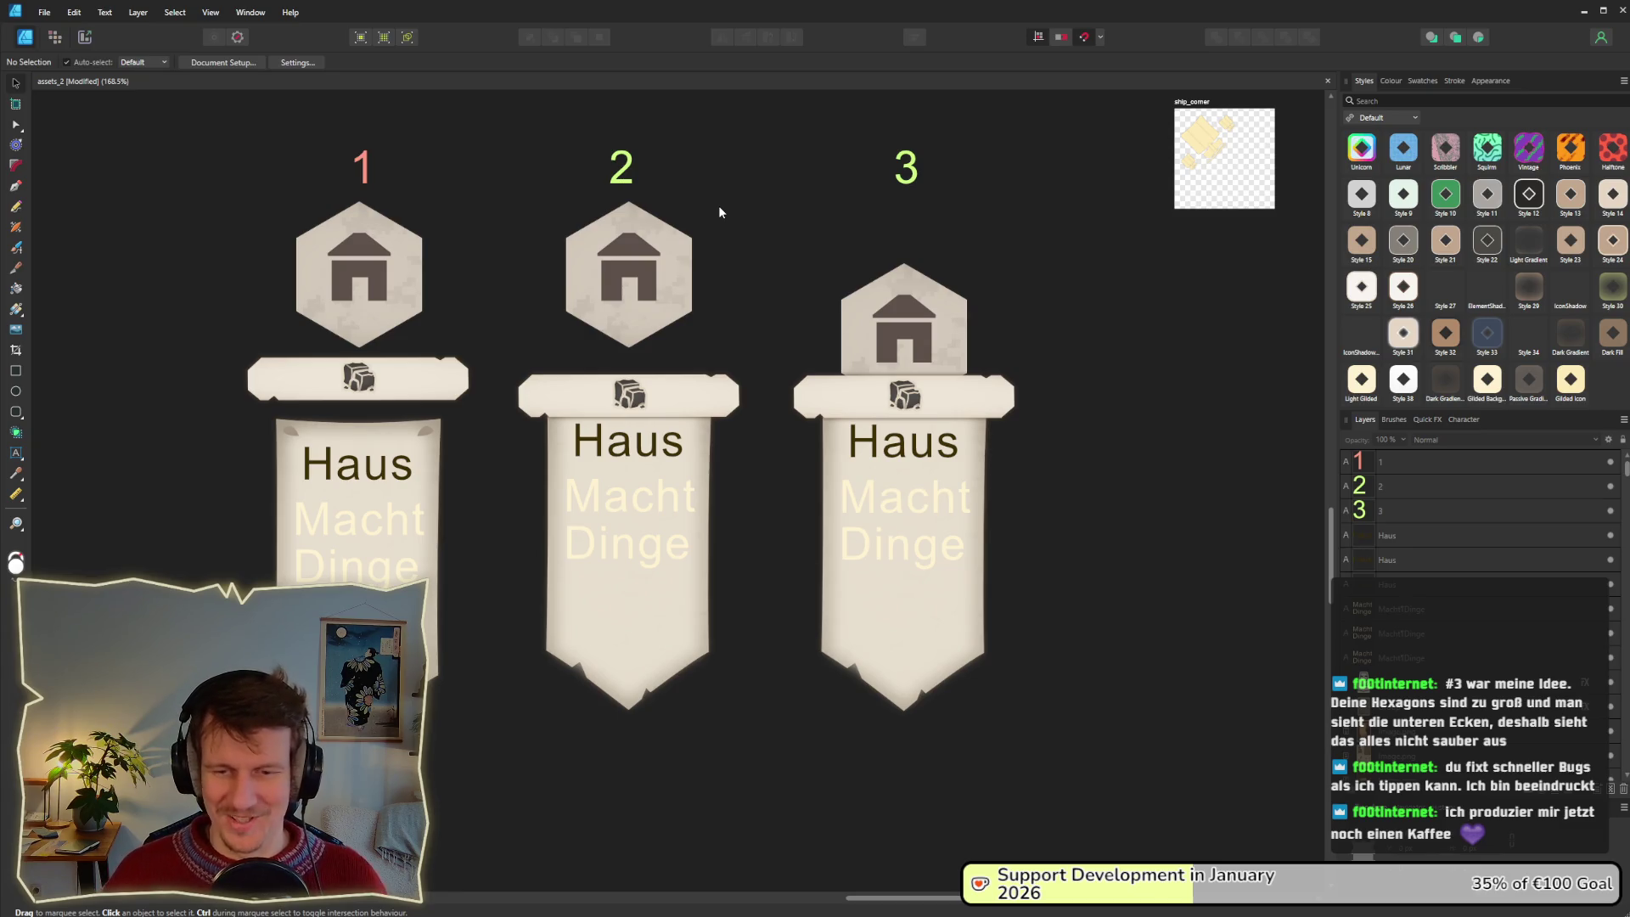
mouse_move(660, 156)
mouse_down()
mouse_move(544, 127)
mouse_move(628, 165)
mouse_up()
click(717, 211)
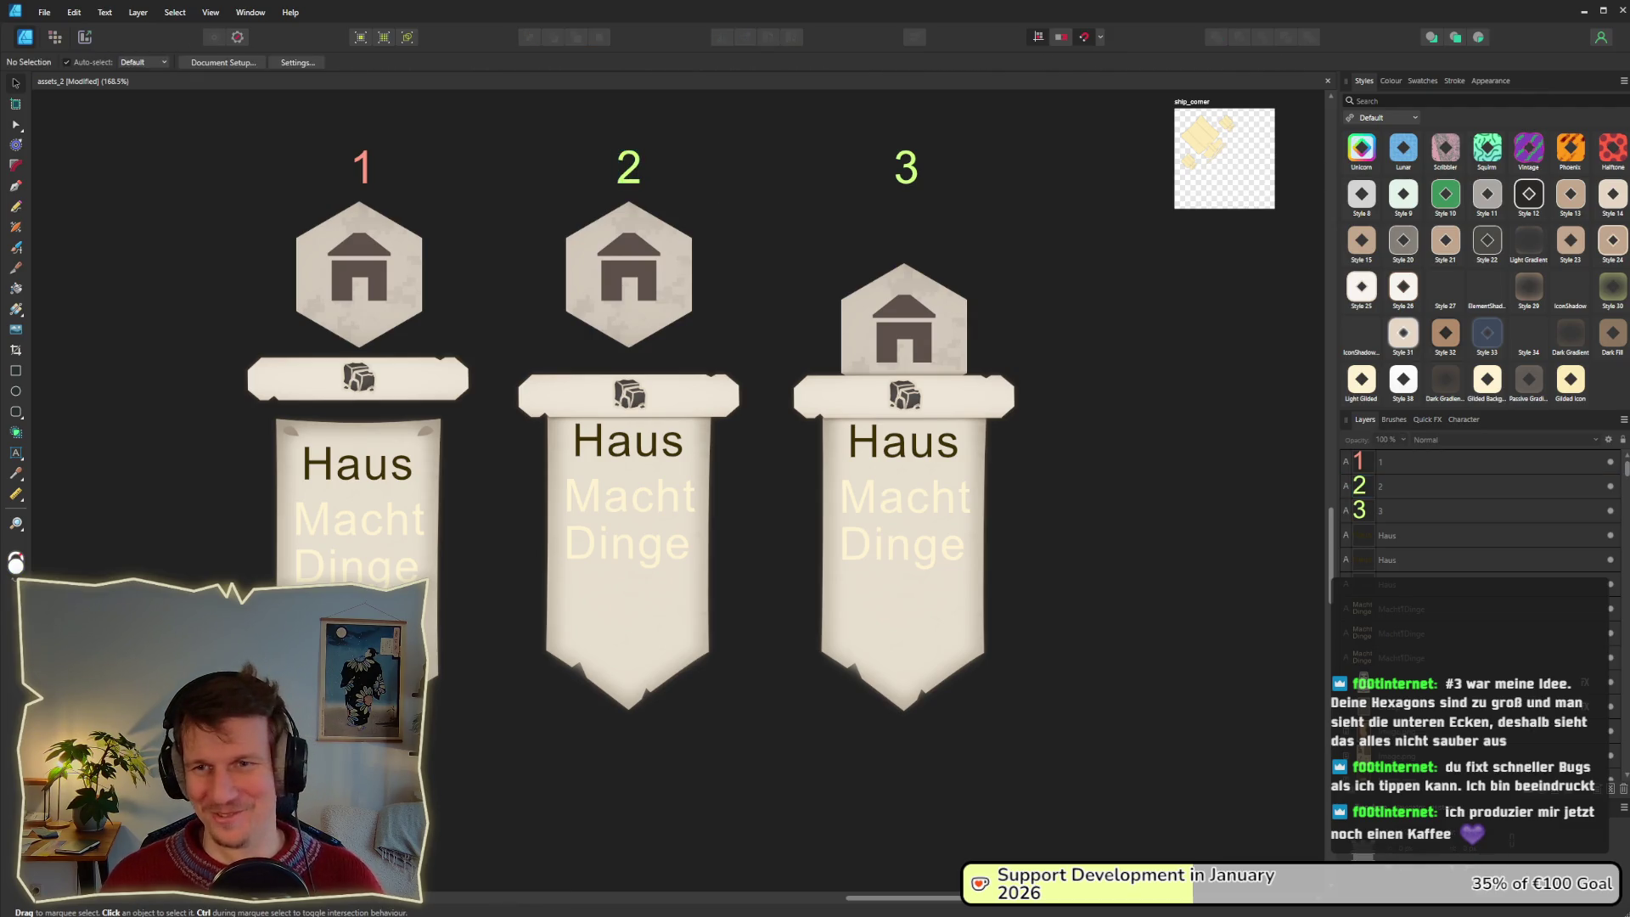
Bring the running game window forward, leave the game, and switch back toward Godot.
key(alt+Tab)
key(alt+Tab)
key(alt+Tab)
click(526, 462)
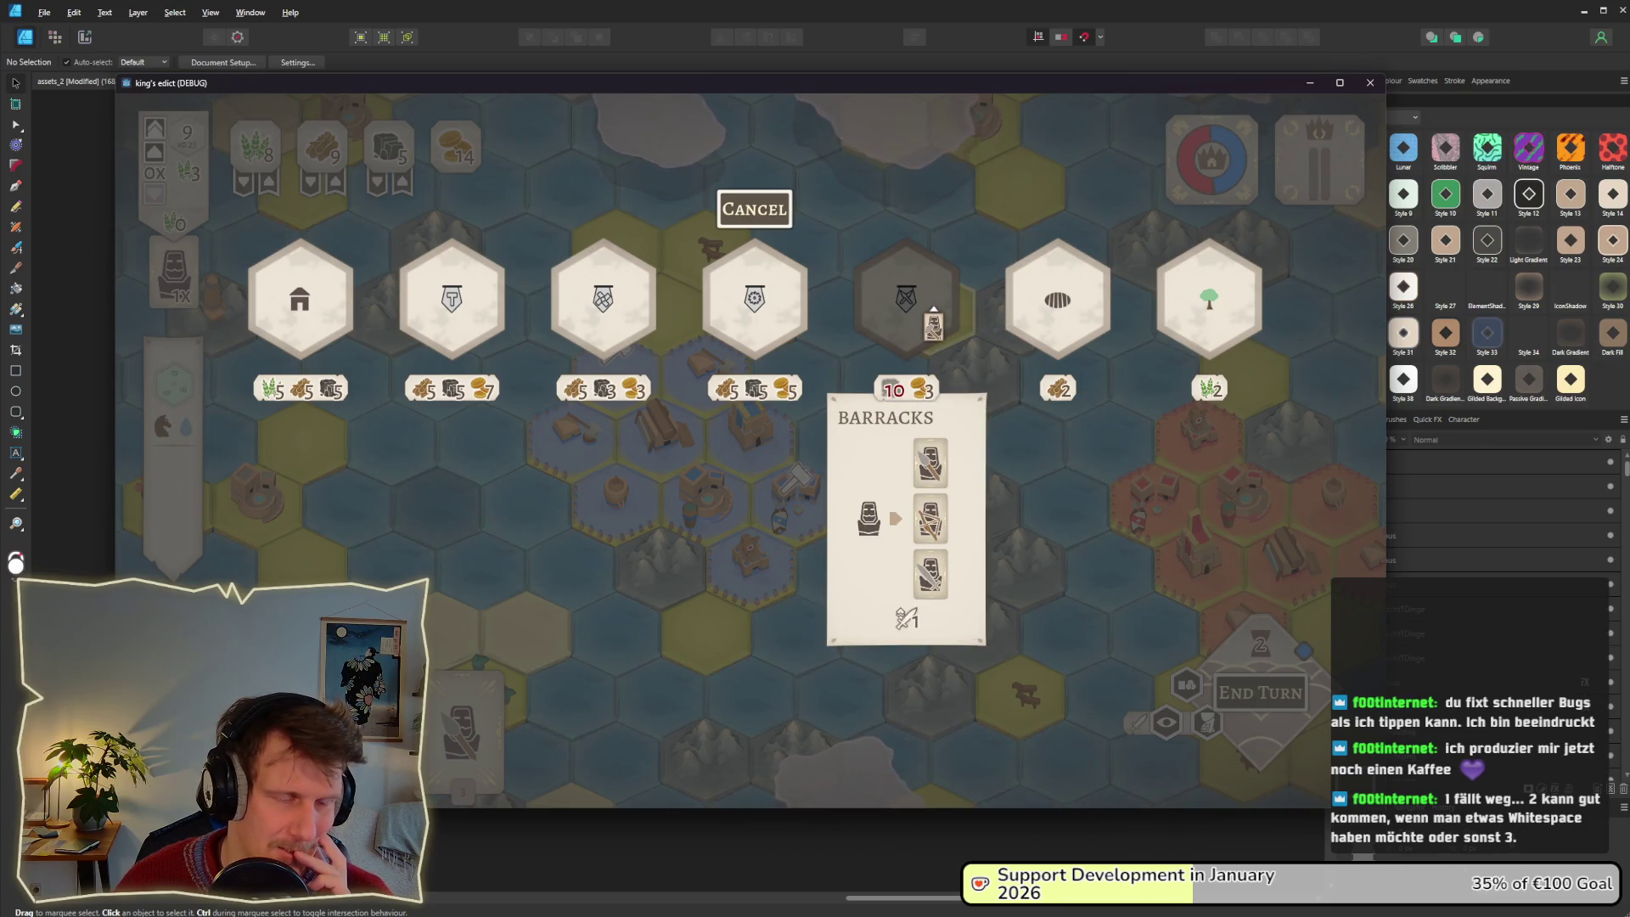
click(181, 60)
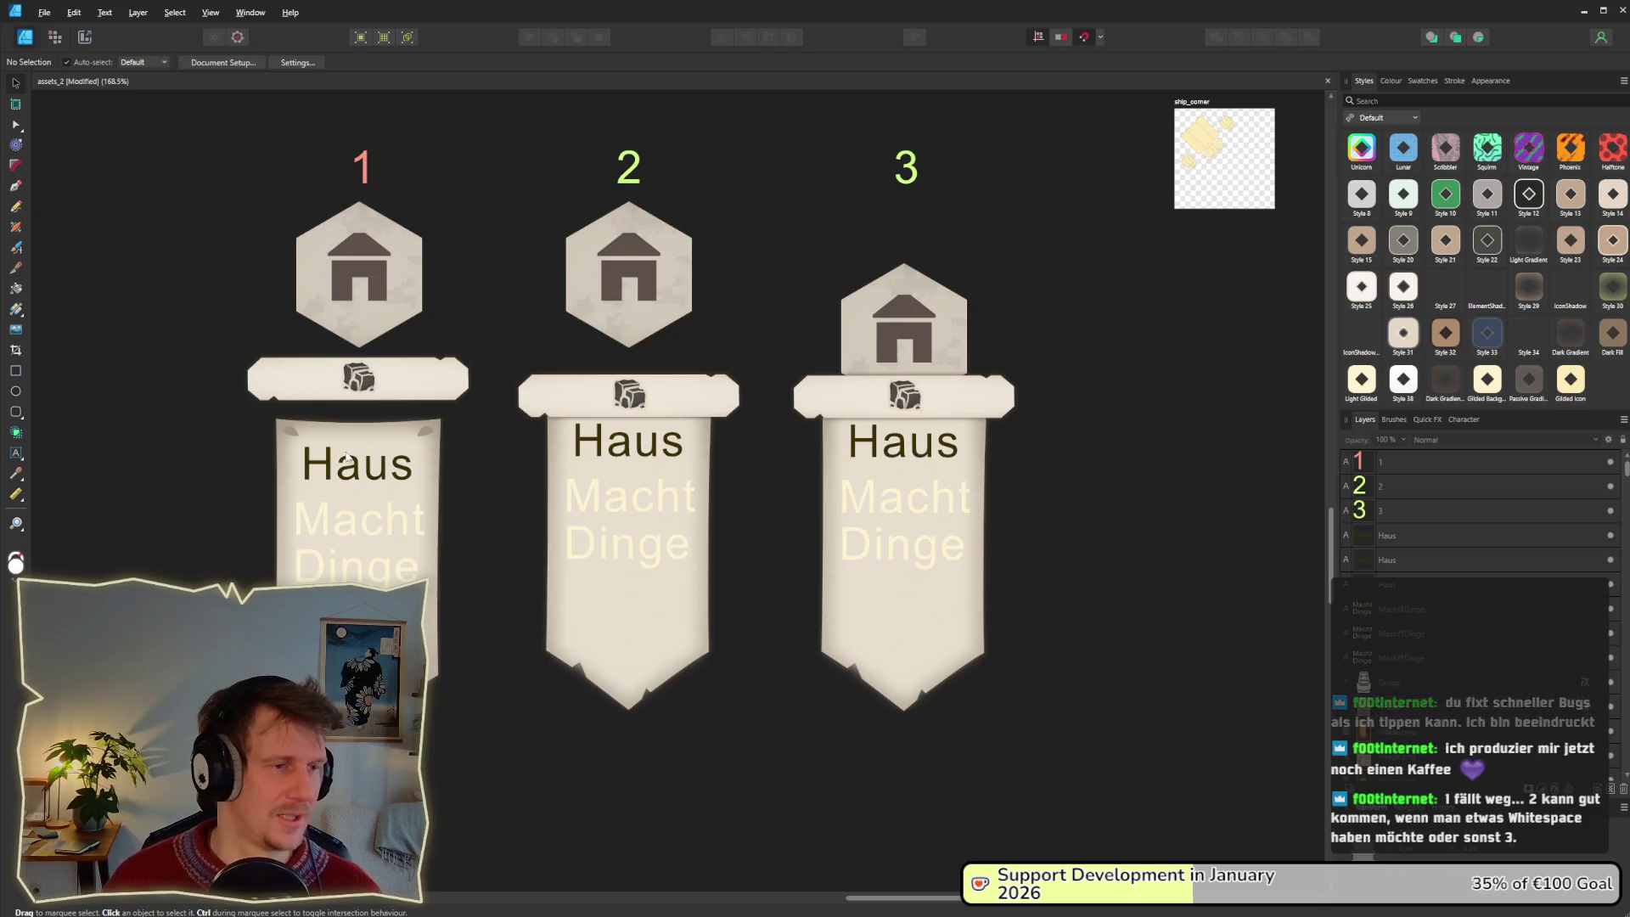
key(alt+Tab)
key(alt+Tab)
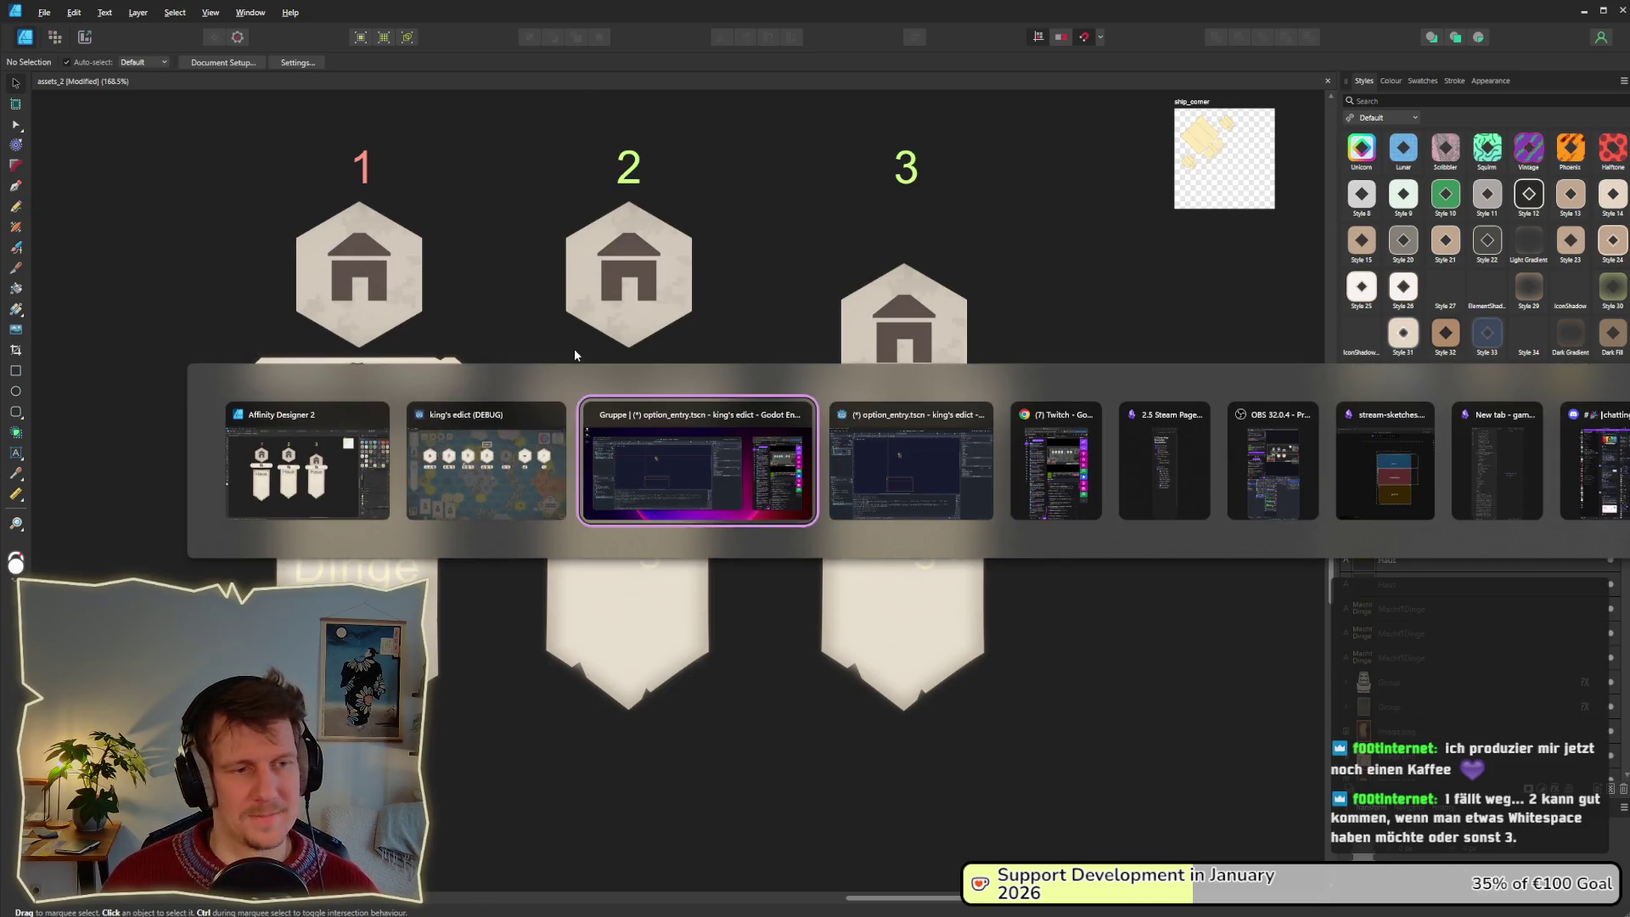
Replace the FileSystem filter with 'tool' and open tooltip_system.gd.
key(alt+Tab)
key(alt+Tab)
key(alt+Tab)
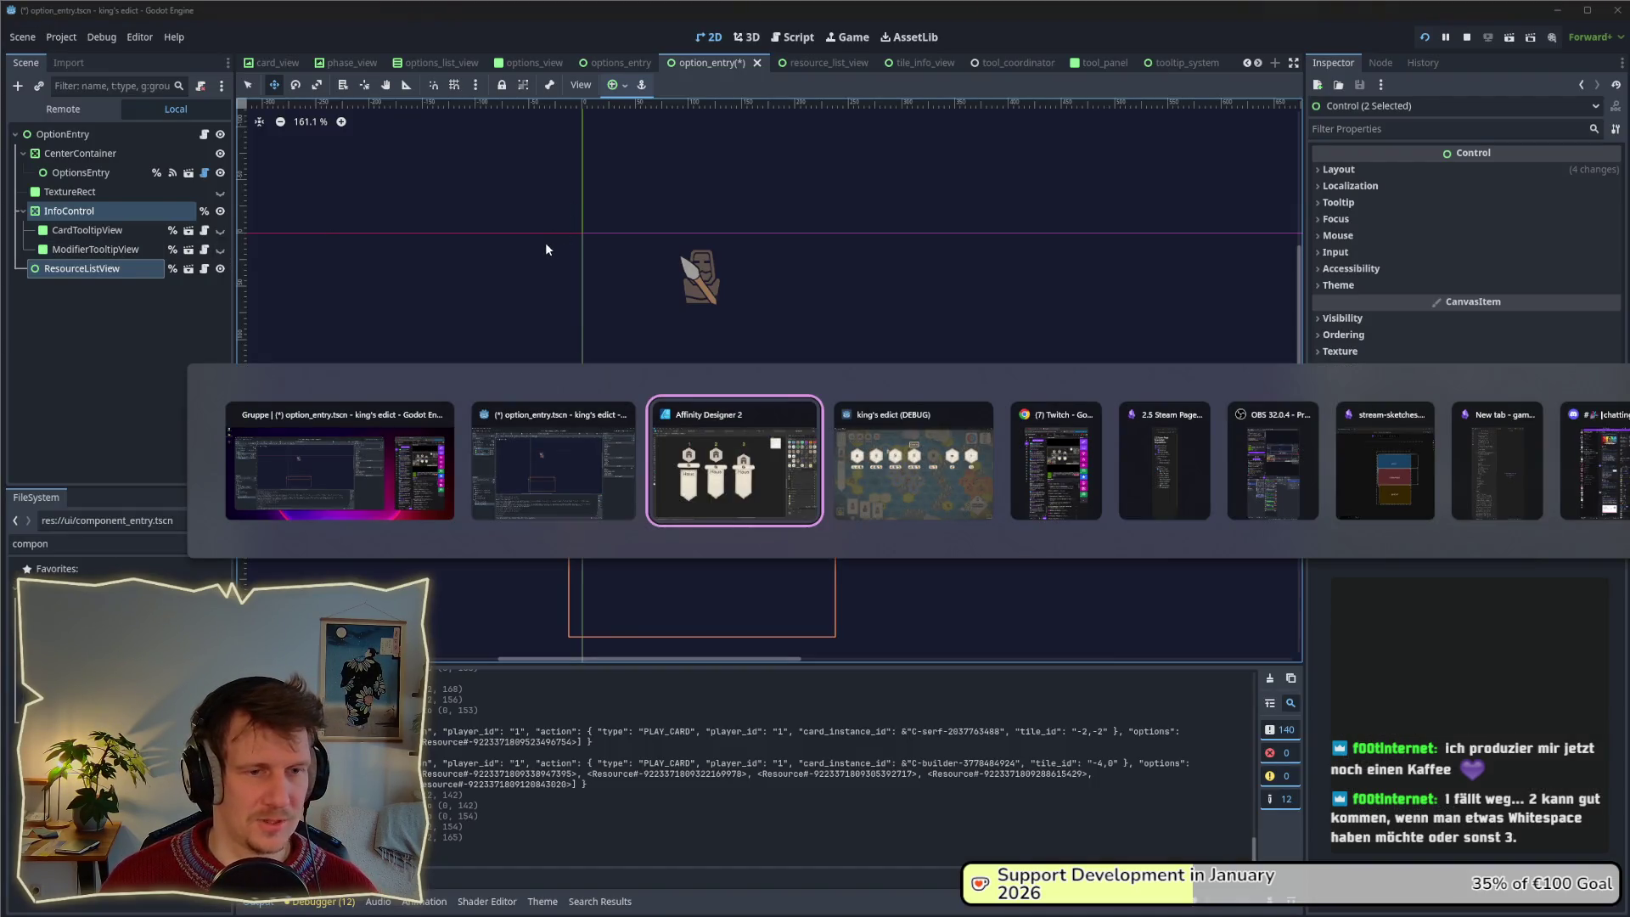
key(Escape)
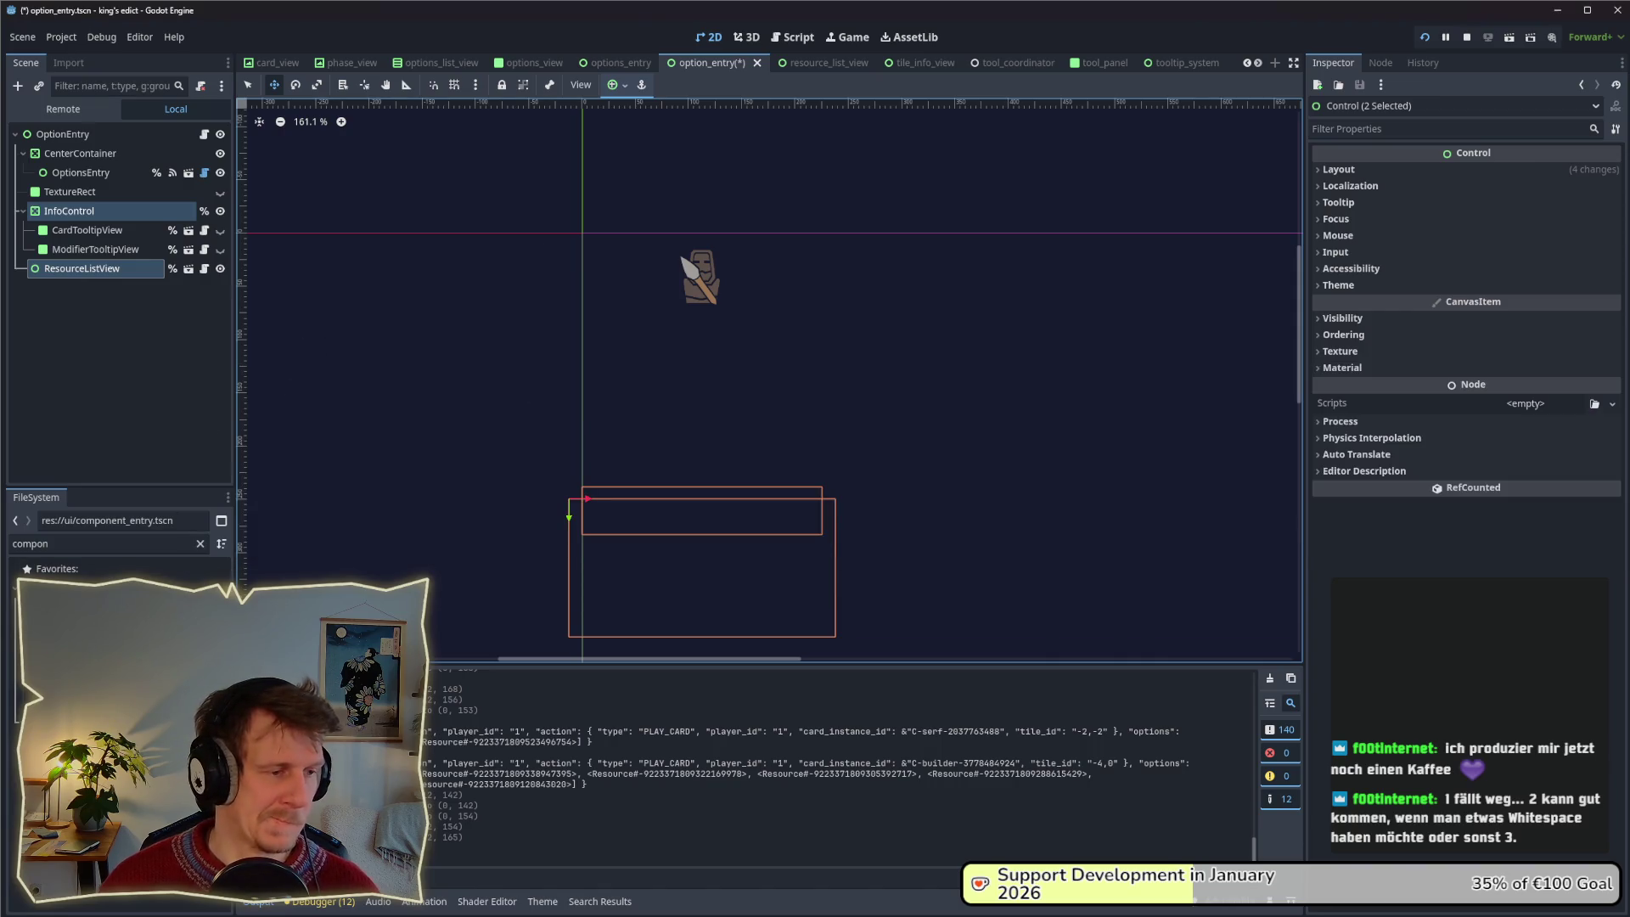
click(125, 548)
key(ctrl+a)
key(BackSpace)
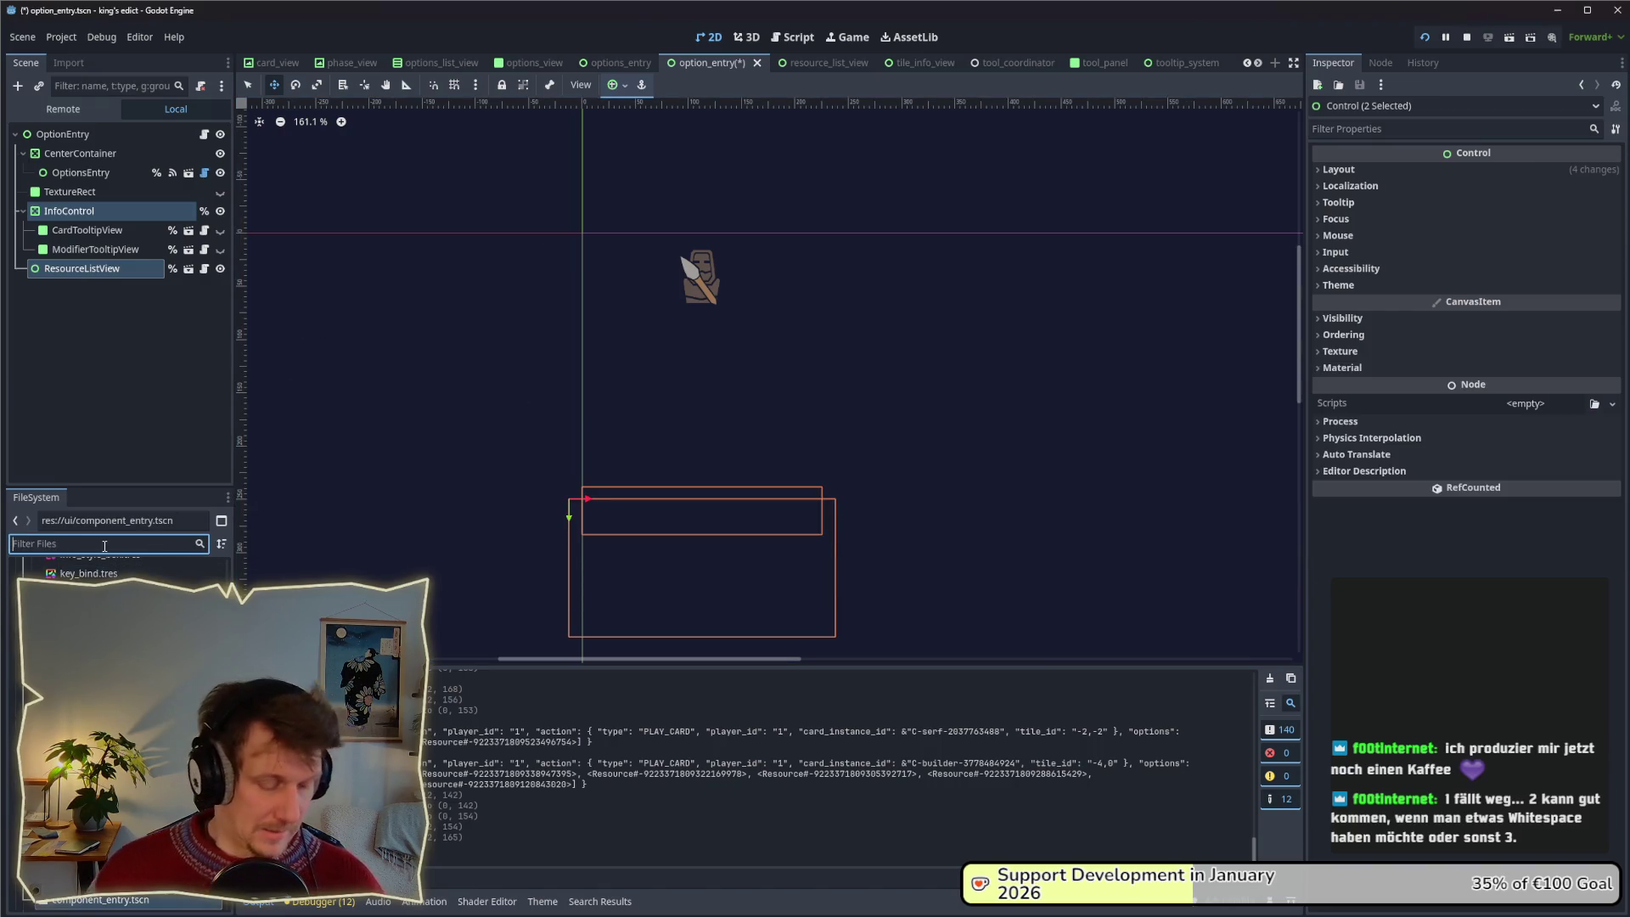
text(tool_s)
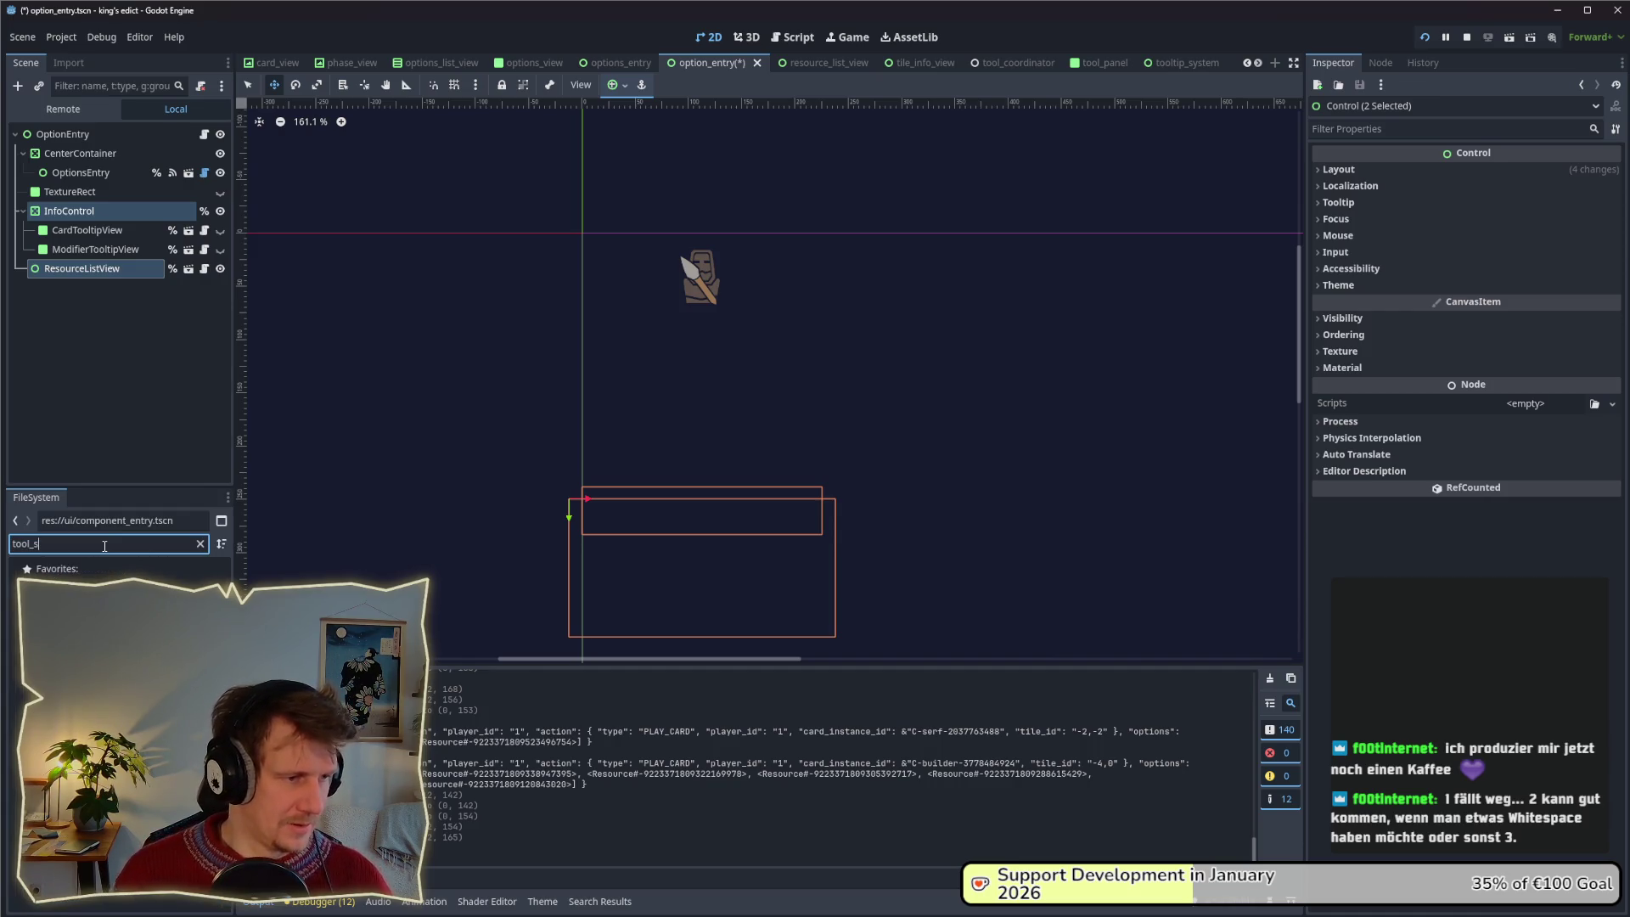
key(BackSpace)
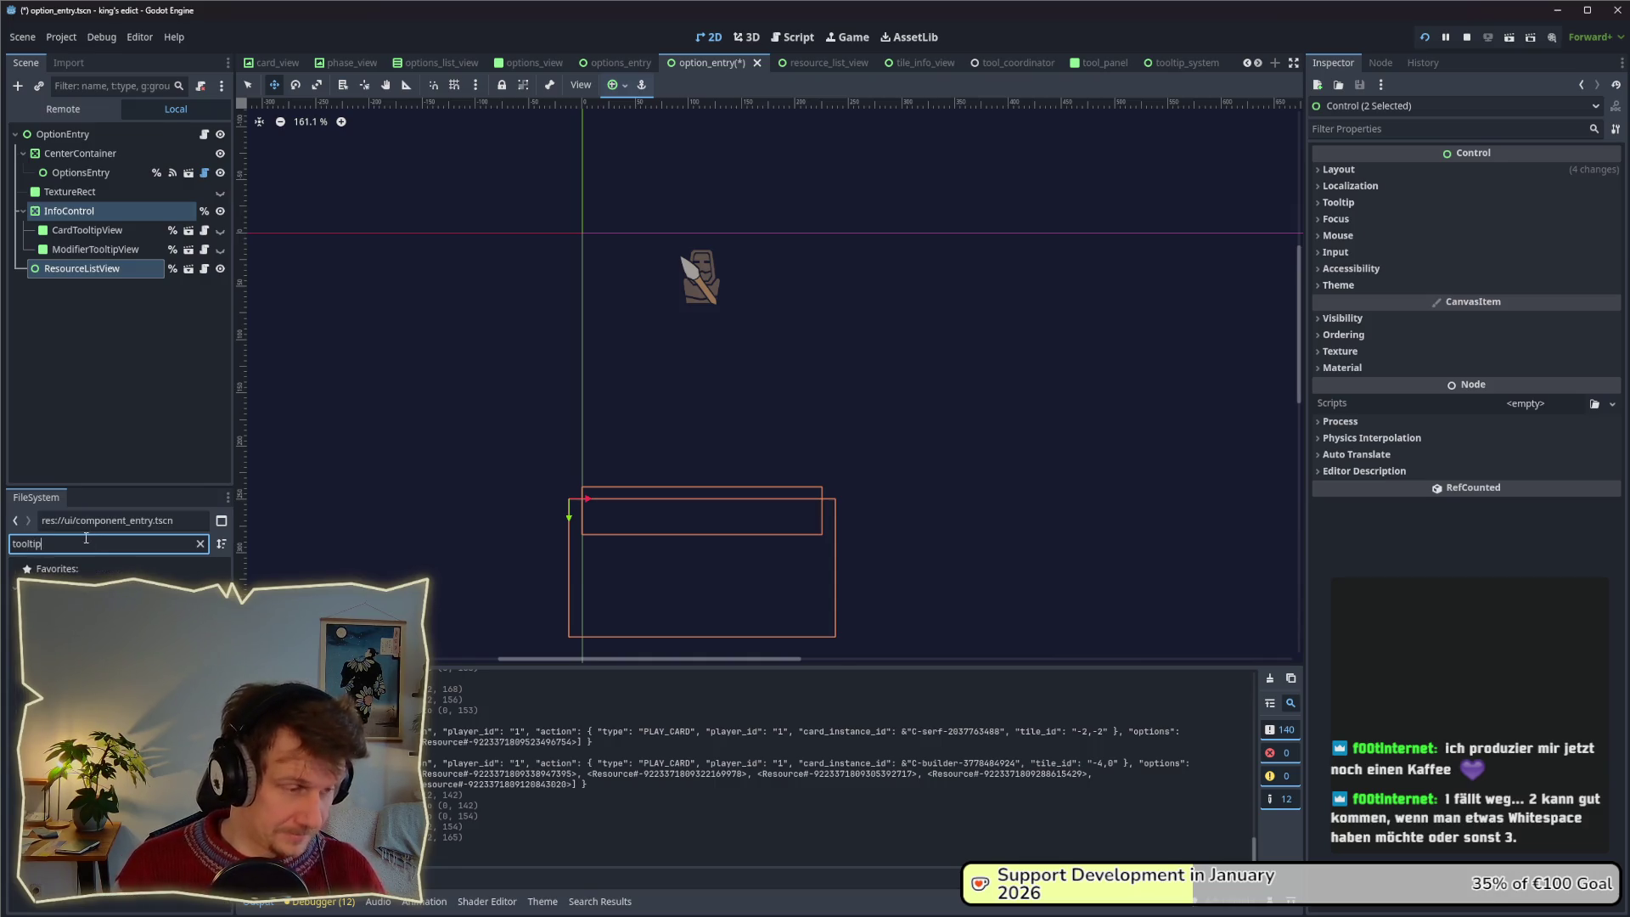
key(Down)
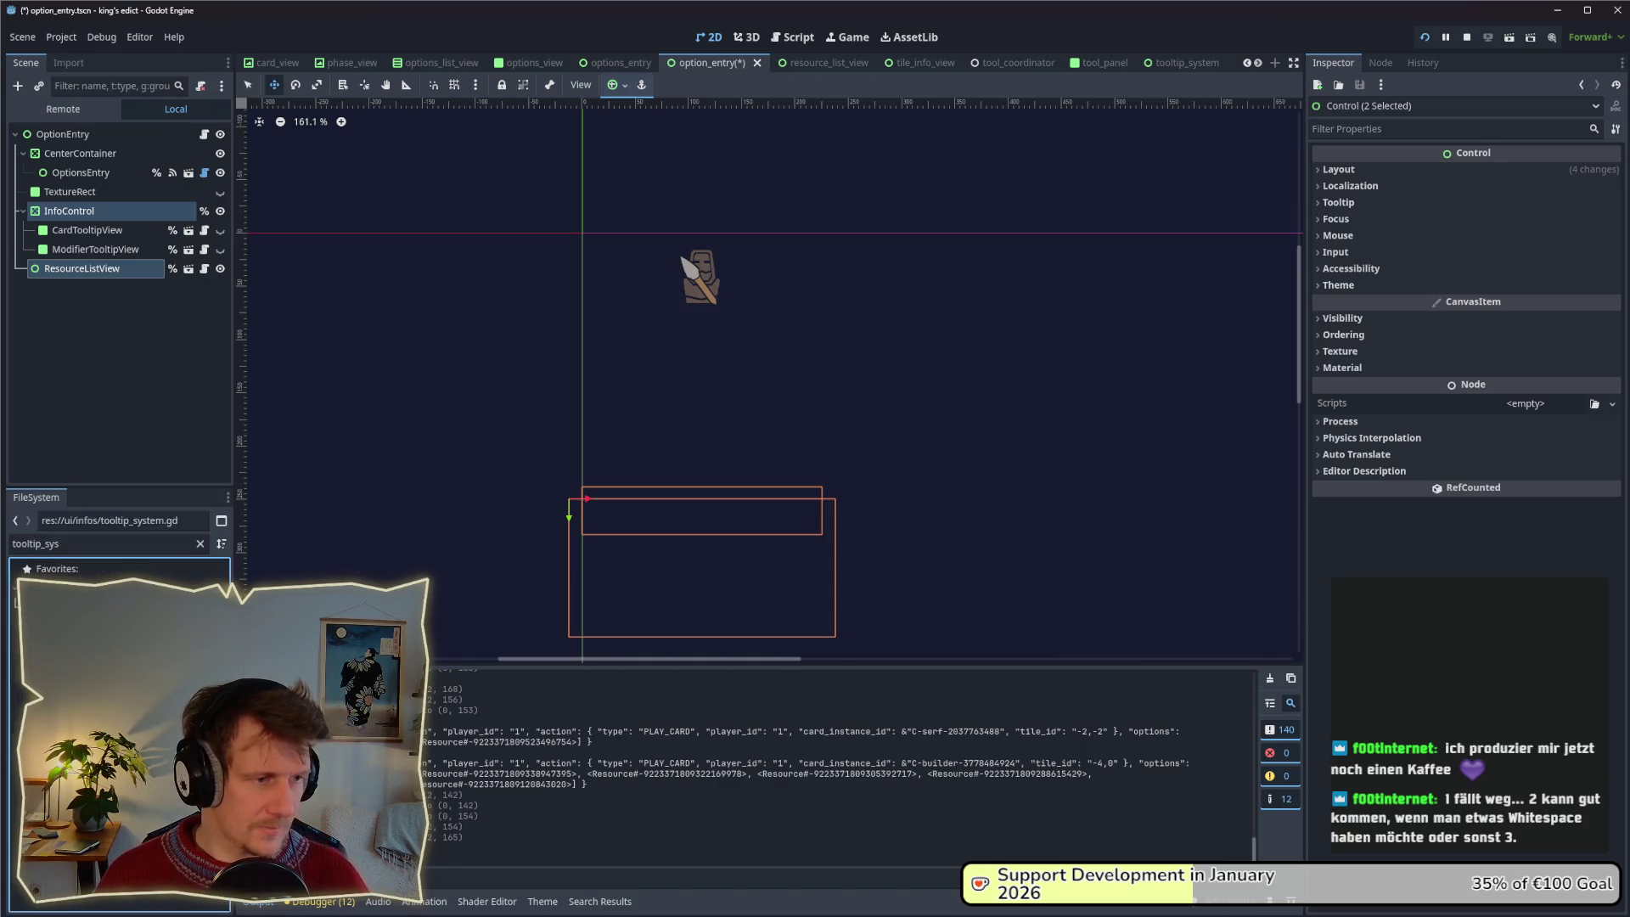
key(Return)
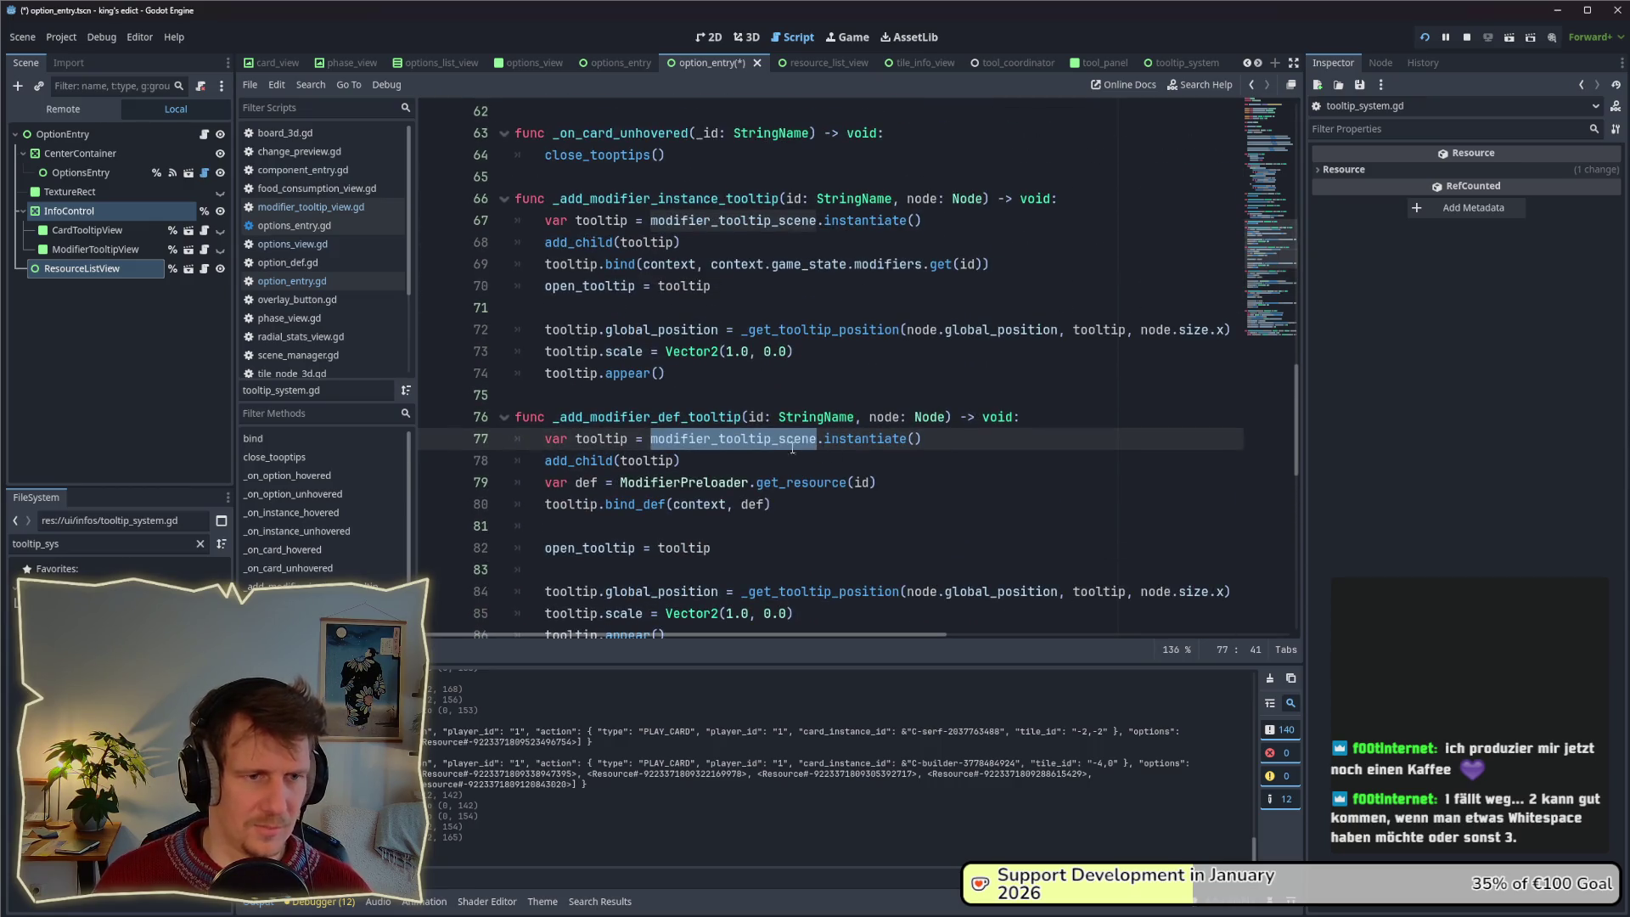
Go to line 5 of the script, then filter files for 'modifier' and open modifier_tooltip_view.tscn.
scroll(783, 446, up, 15)
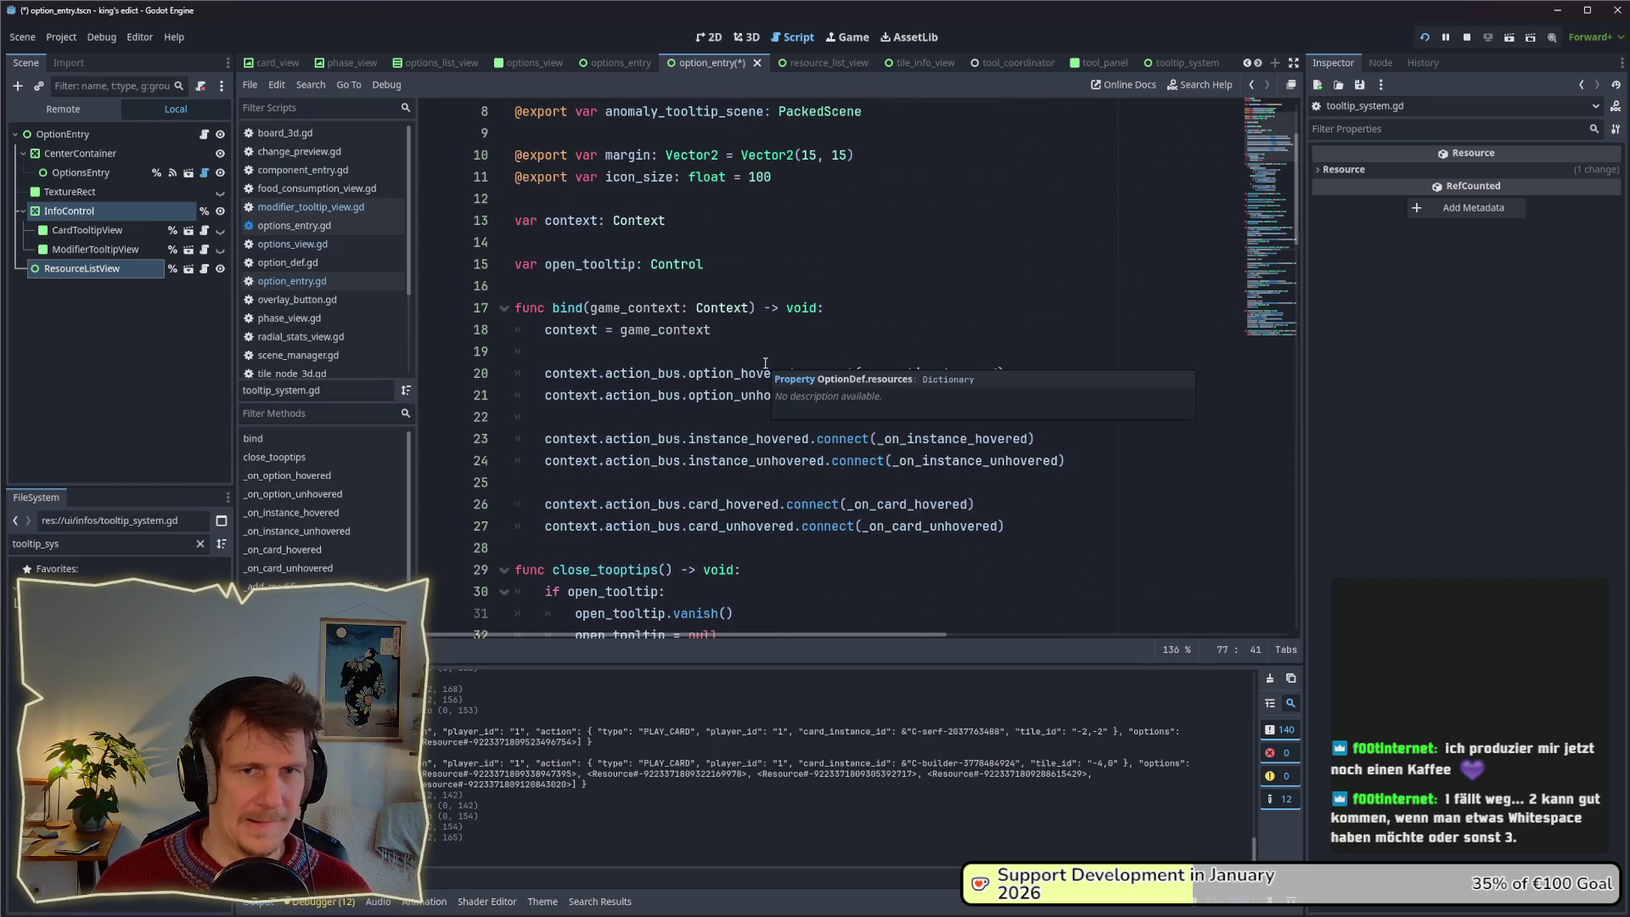
scroll(782, 241, up, 2)
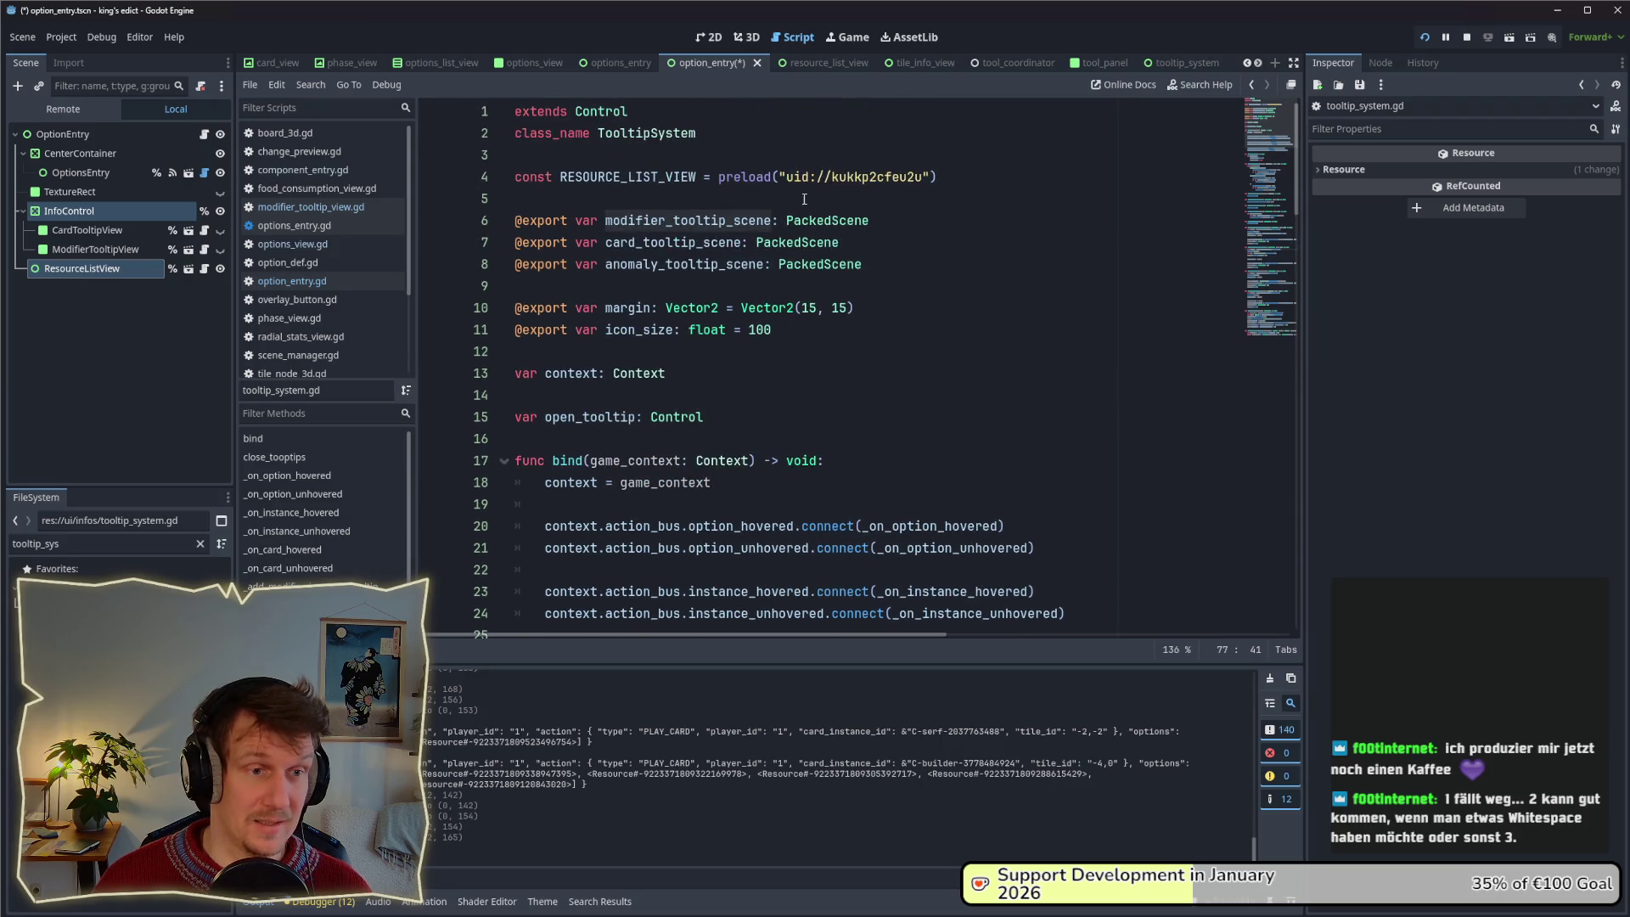
click(782, 205)
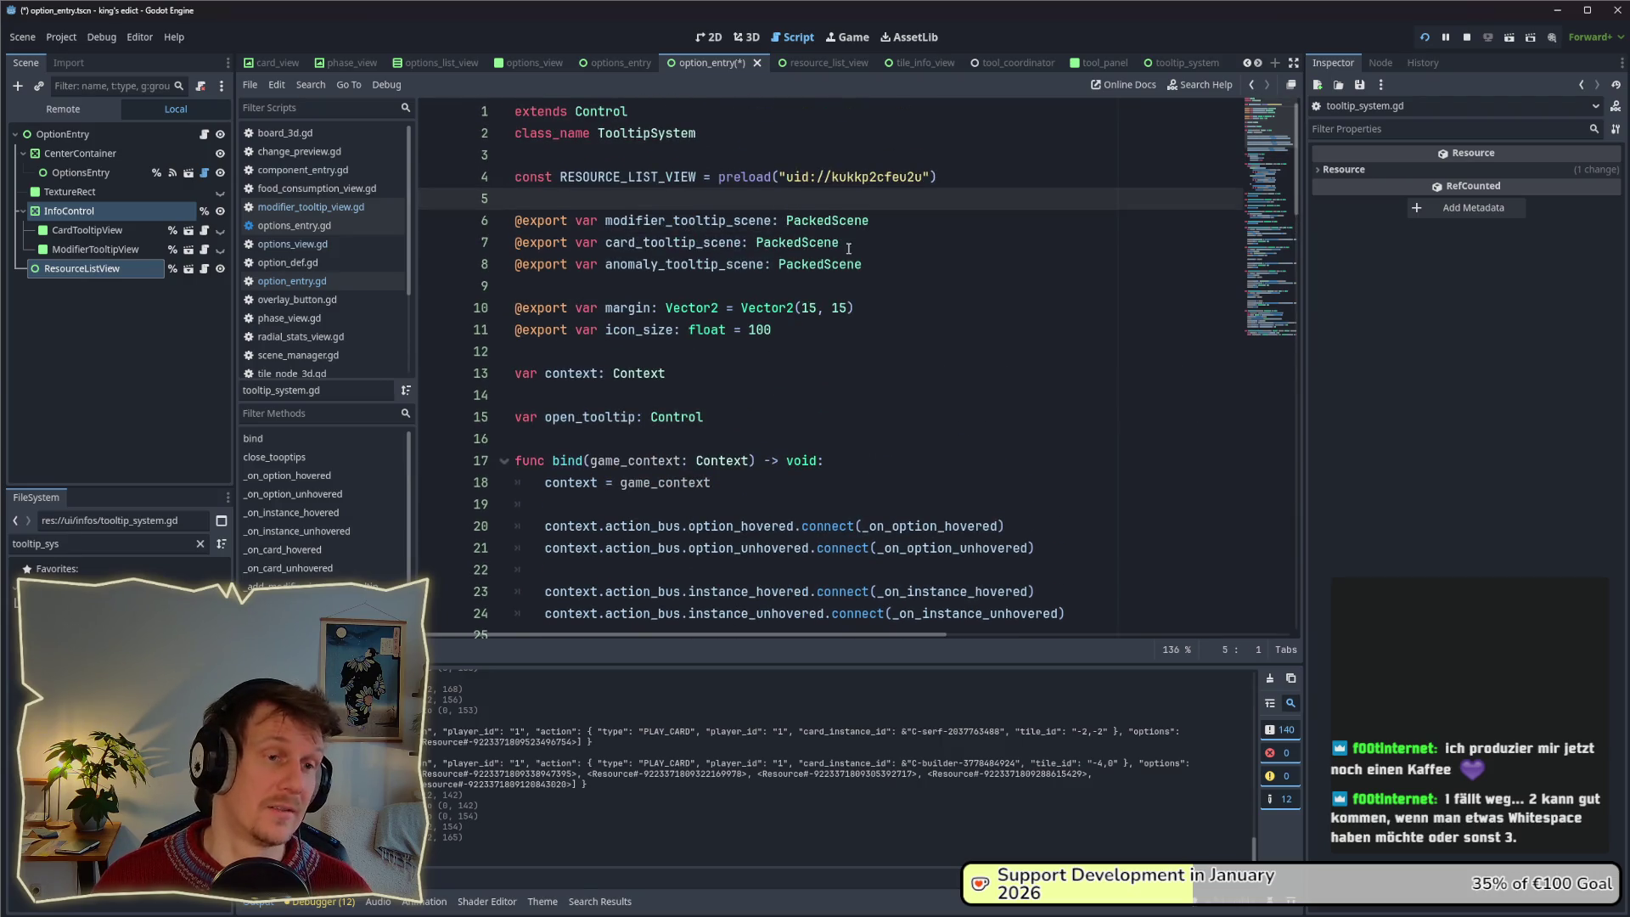
double_click(91, 550)
text(modifier)
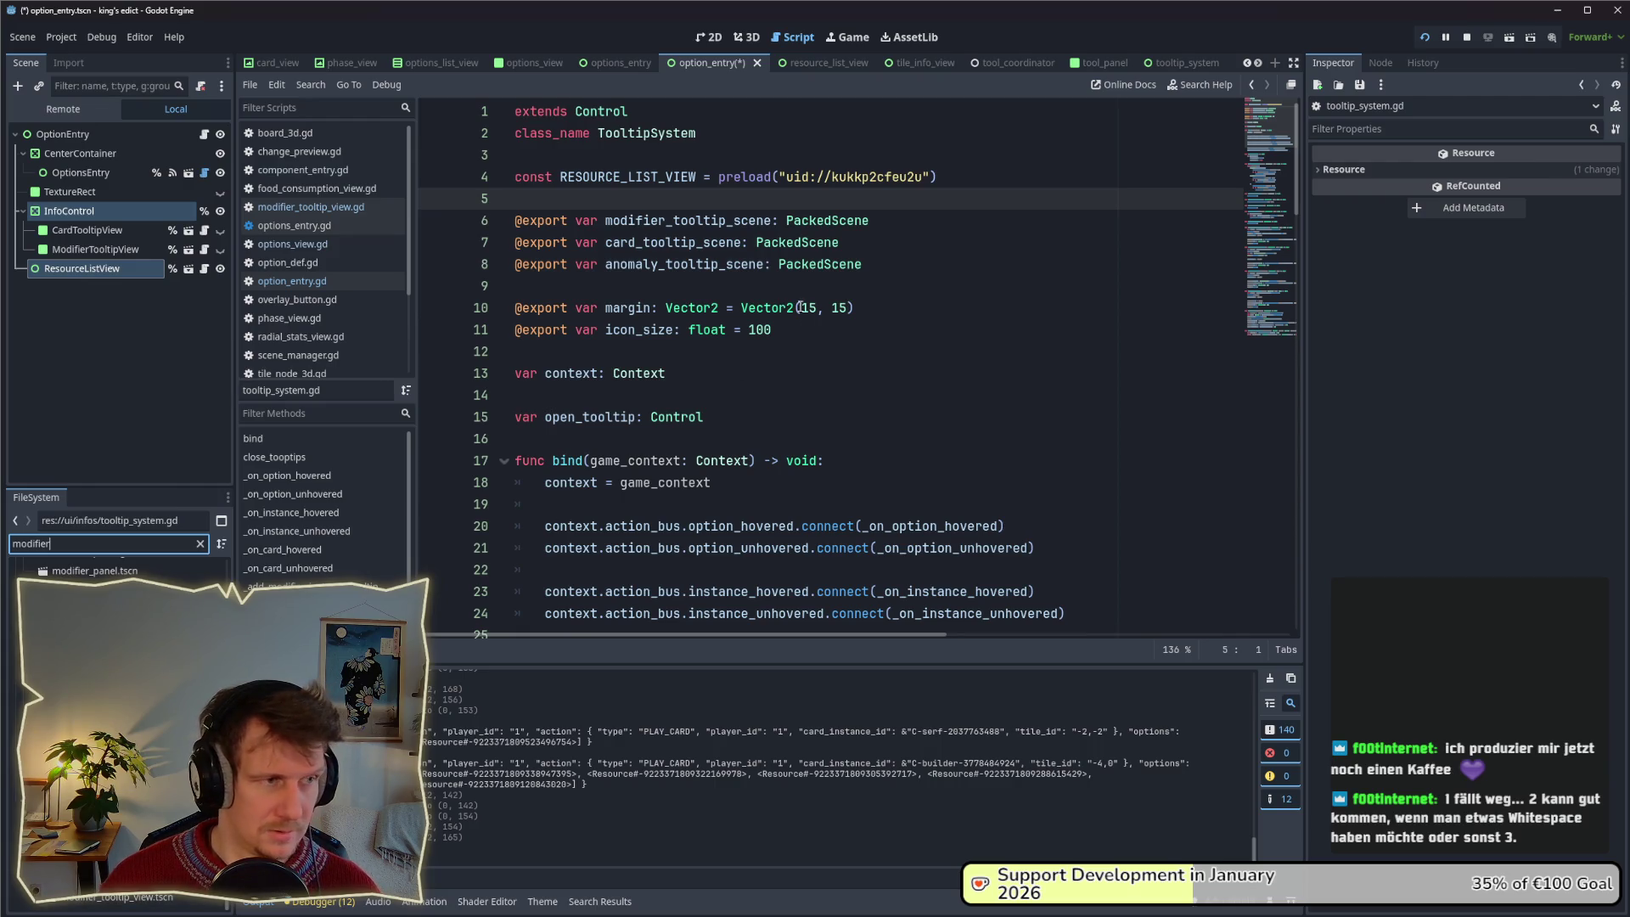
double_click(123, 897)
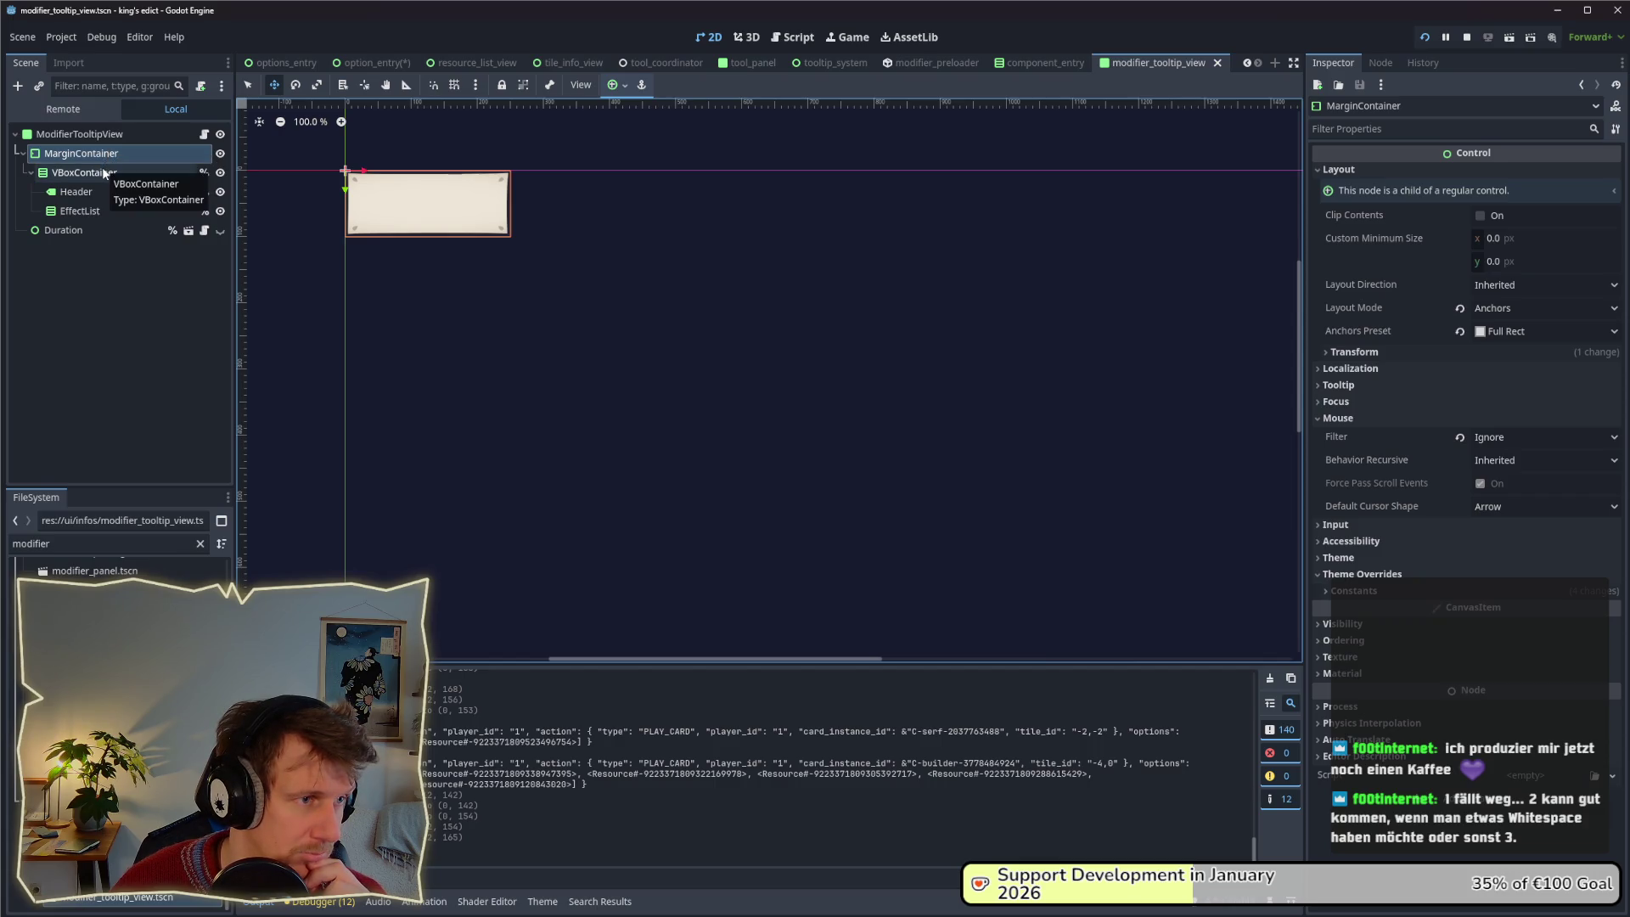
Inspect the ModifierTooltipView root's Theme Overrides and Type Variation field.
click(93, 134)
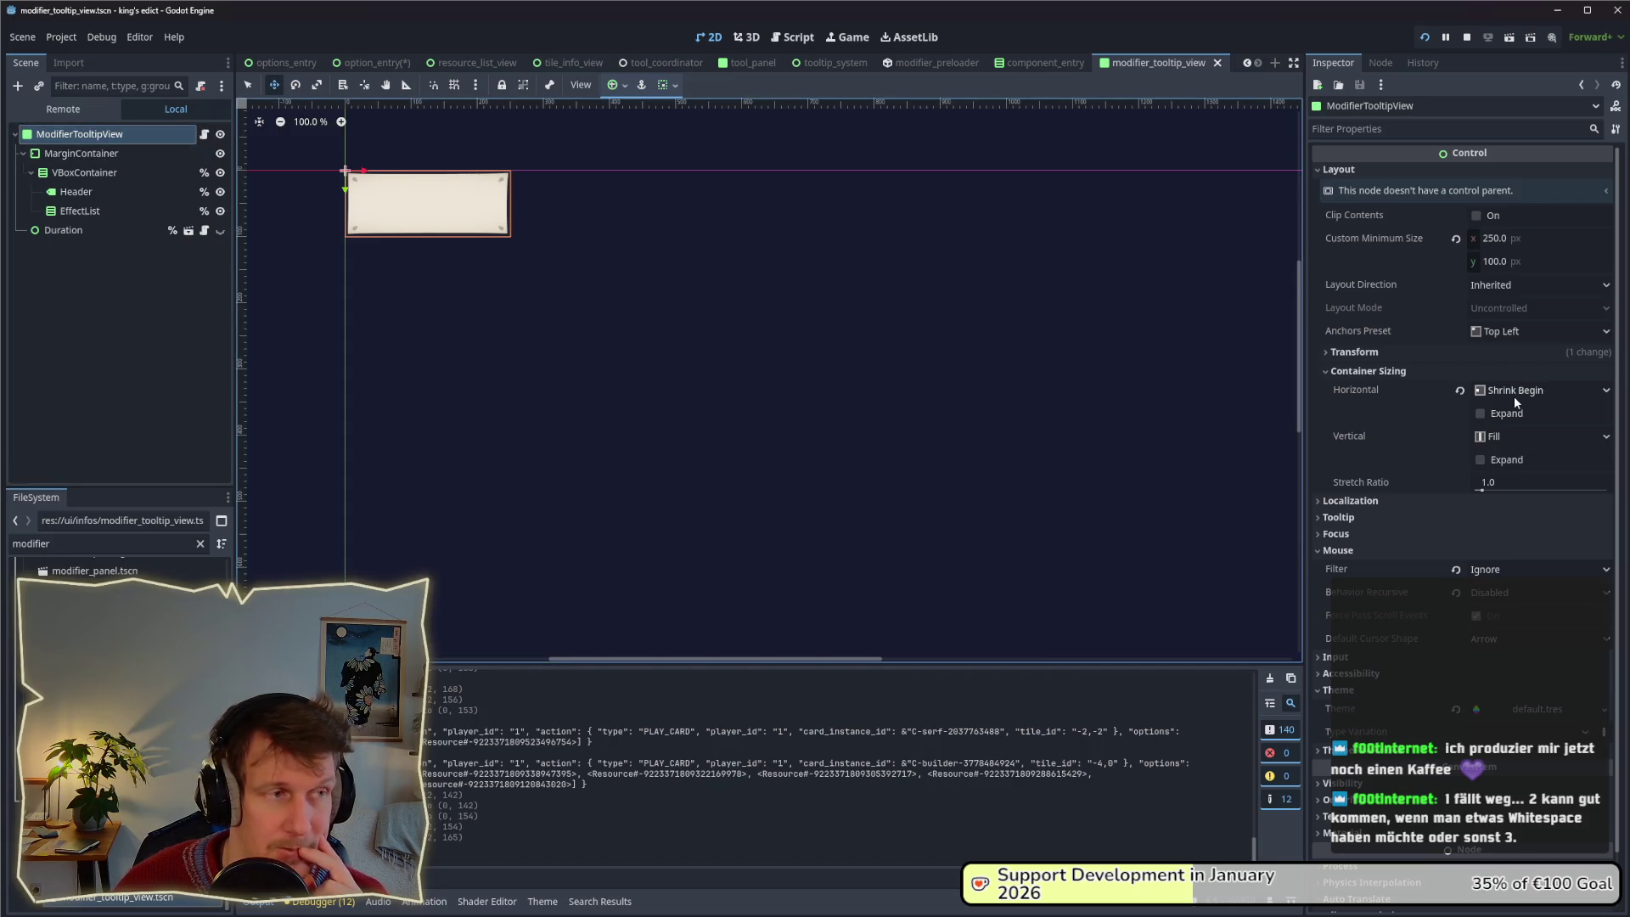
click(93, 154)
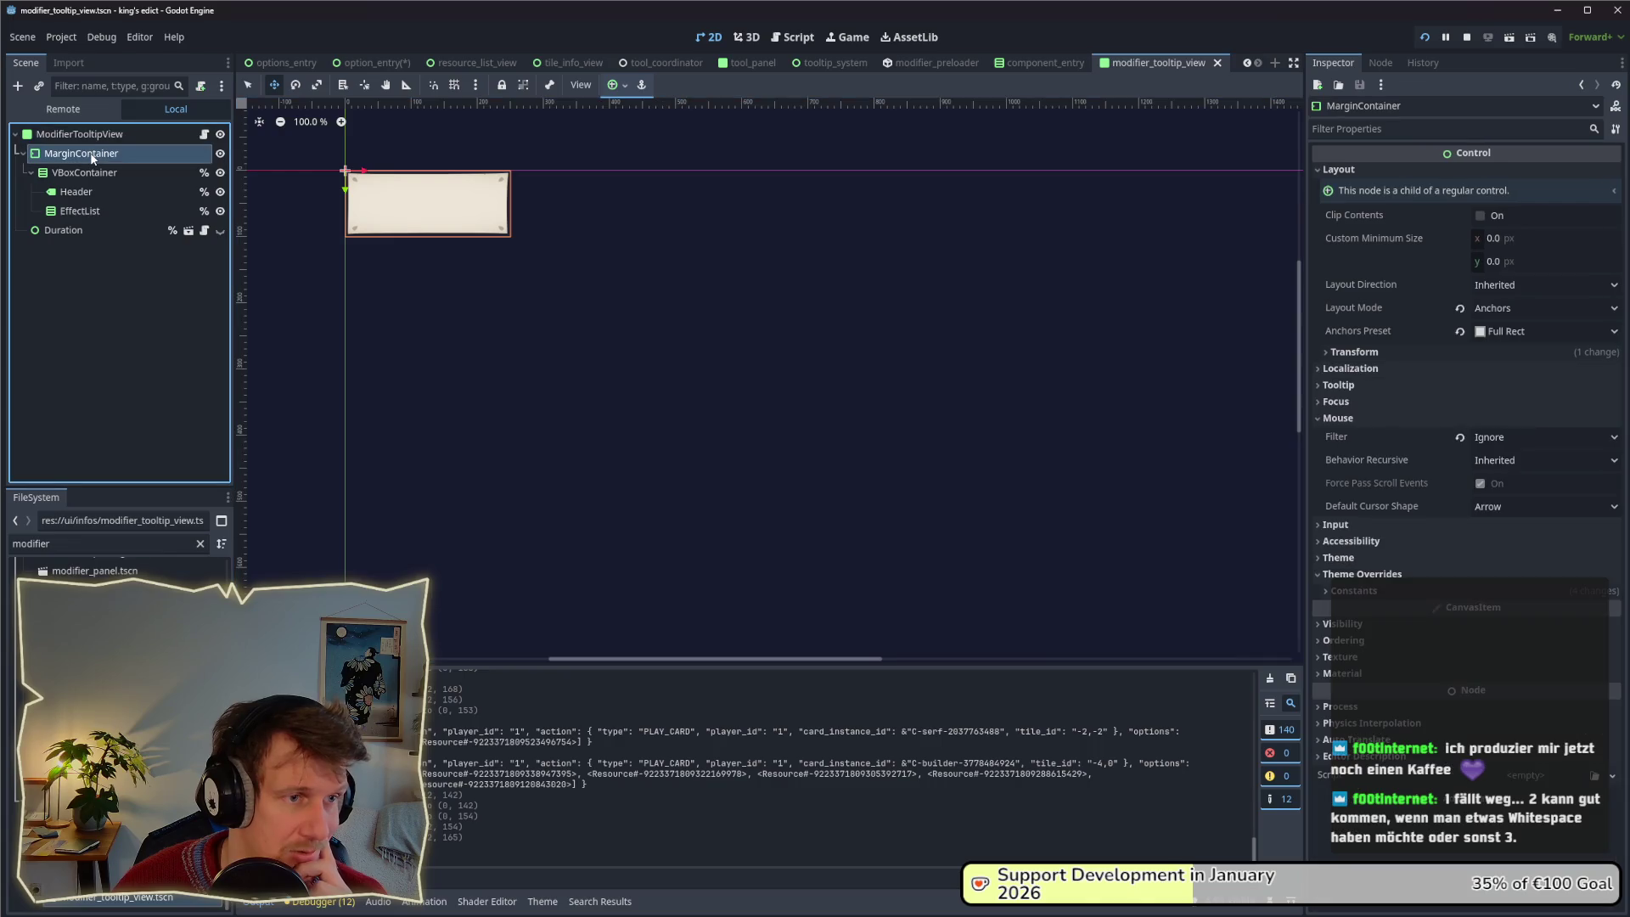
click(89, 134)
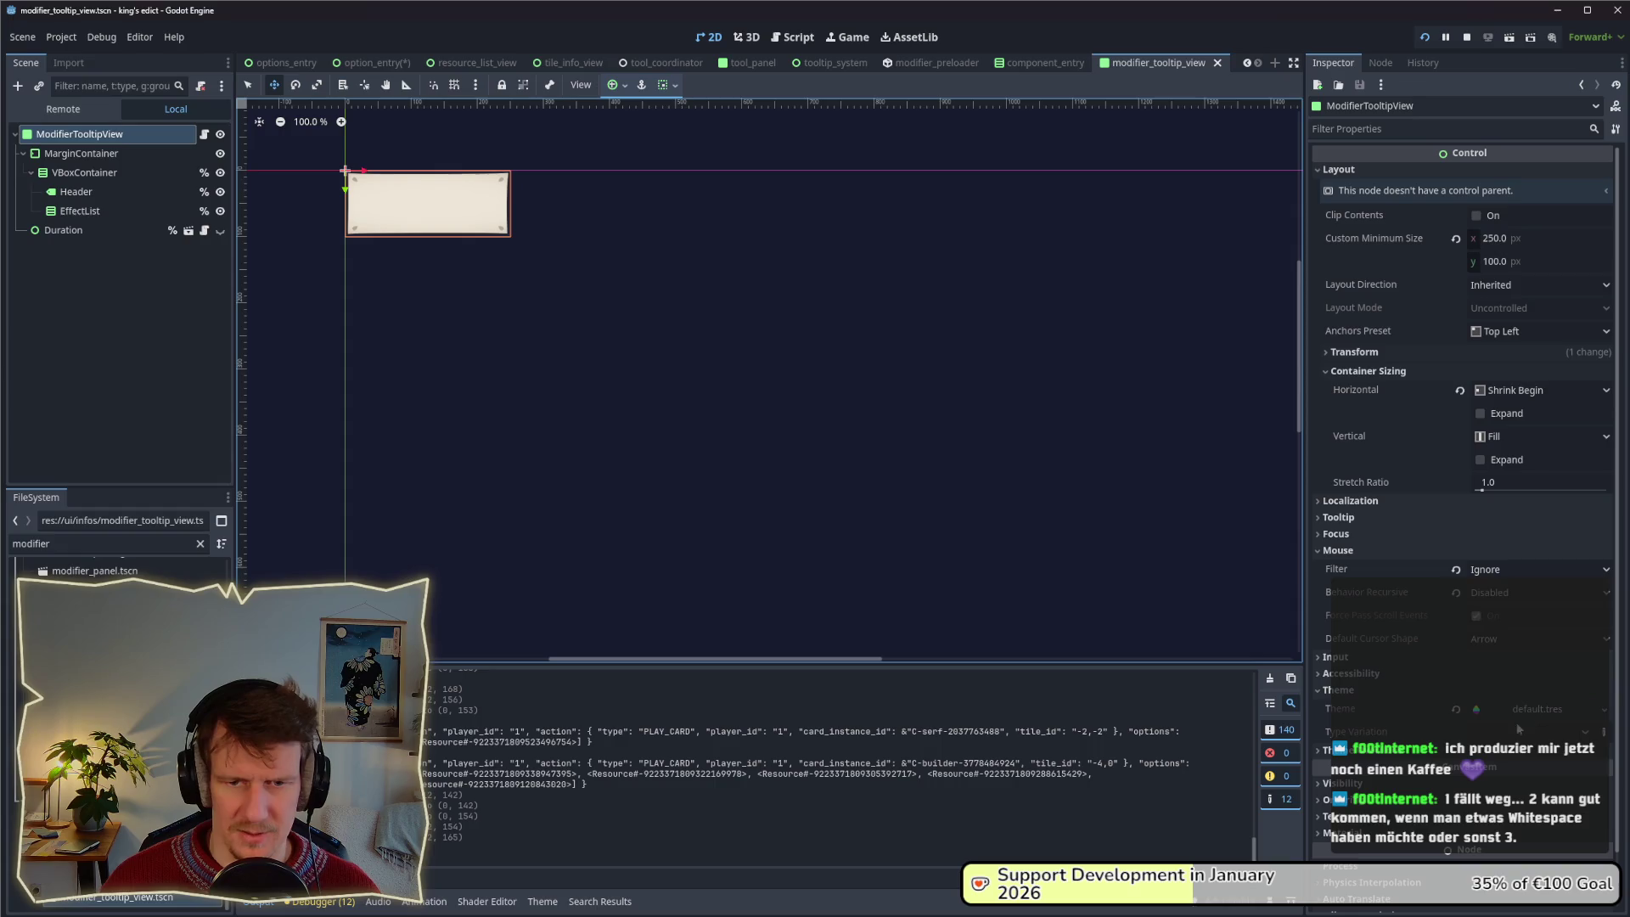
click(1321, 751)
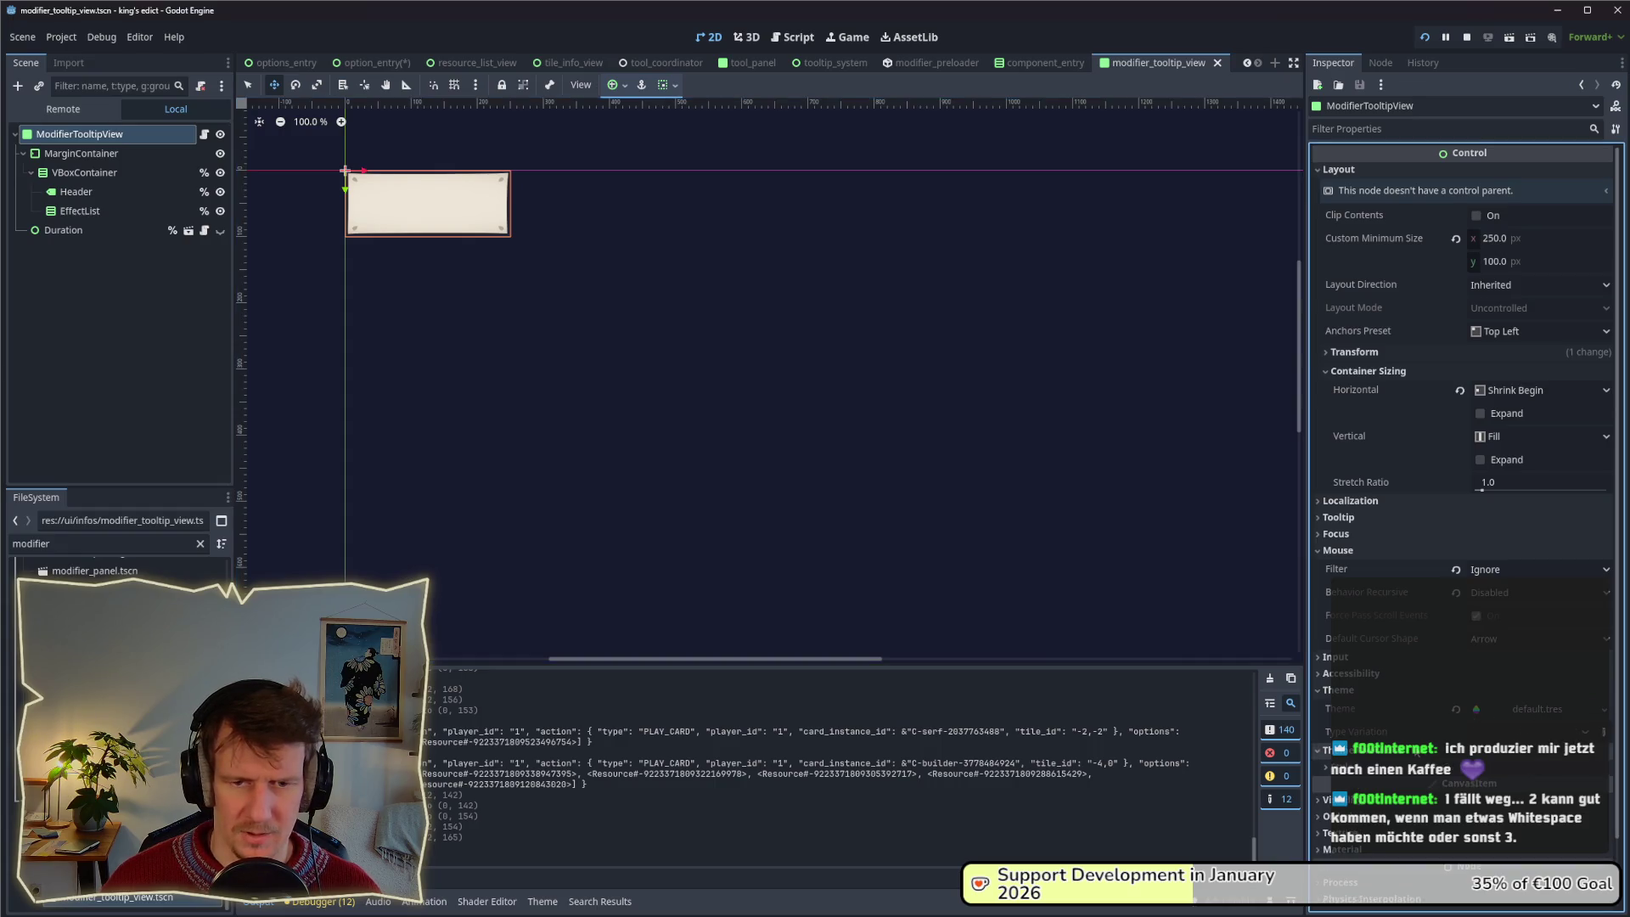
click(1350, 750)
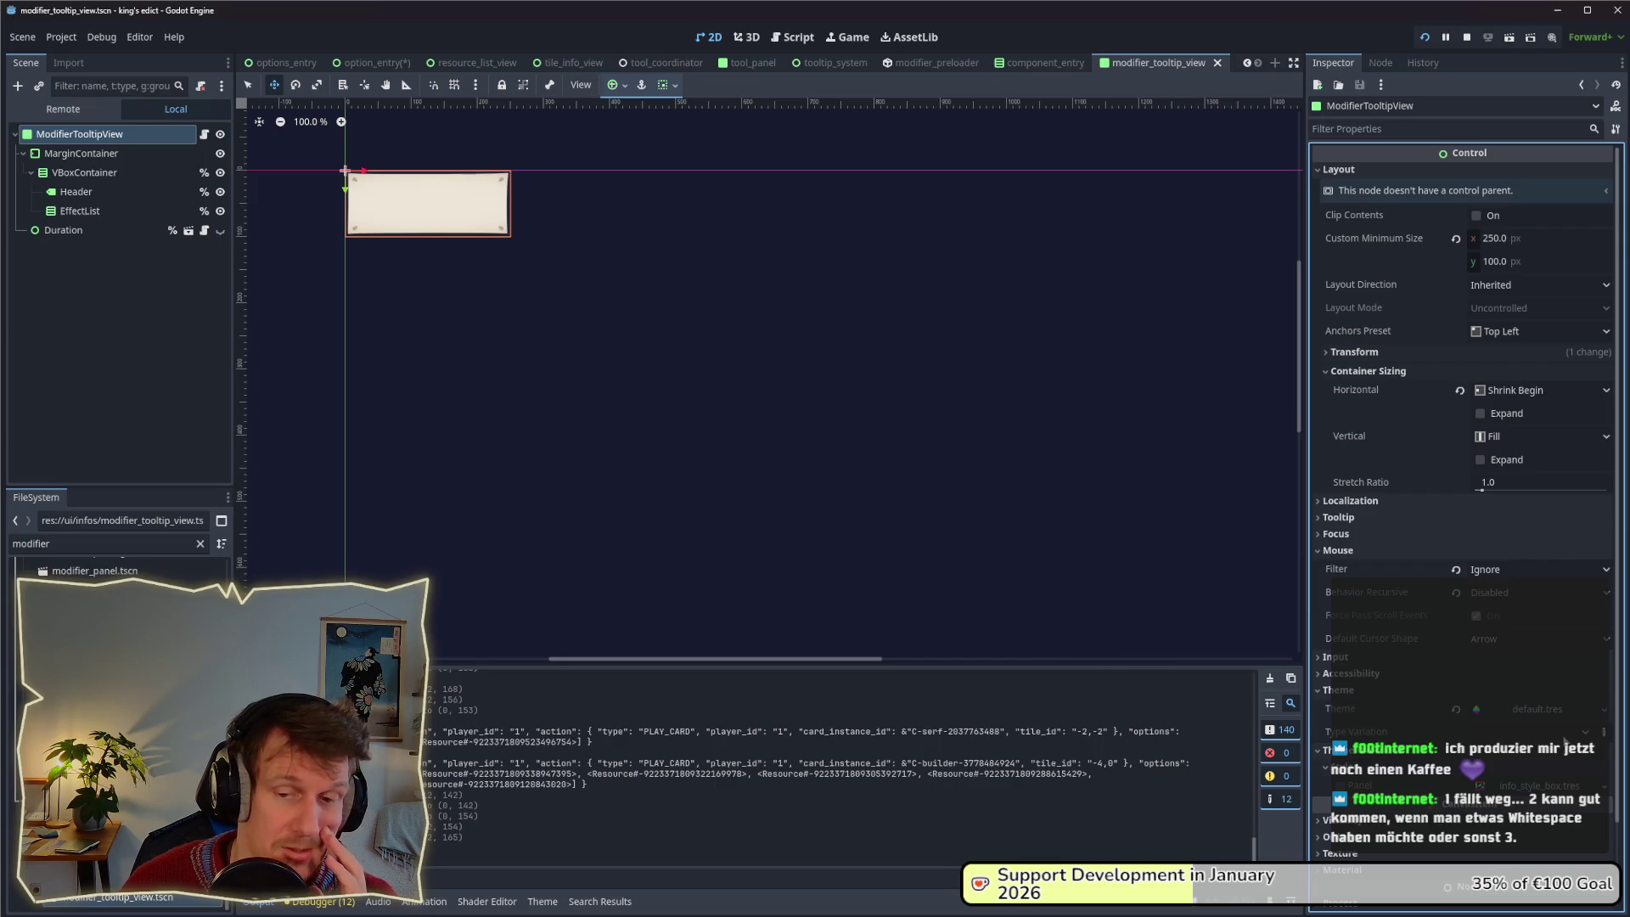
click(1604, 734)
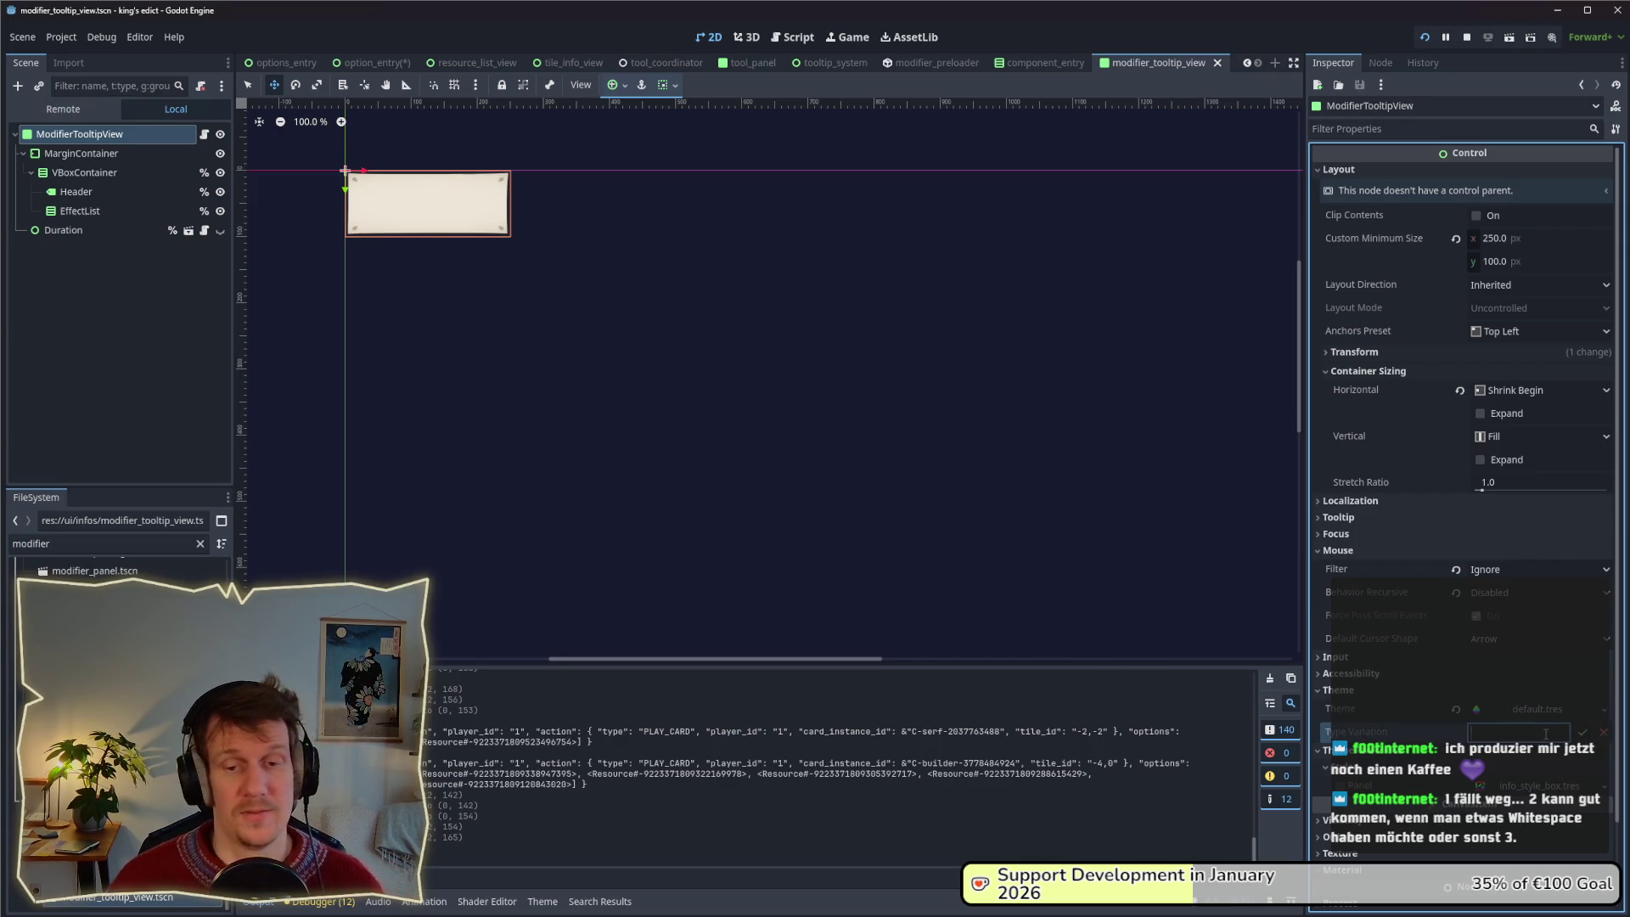
Filter the FileSystem for 'default' and open default.tres.
double_click(30, 543)
text(dfau)
key(BackSpace)
text(efaul)
key(Down)
key(Return)
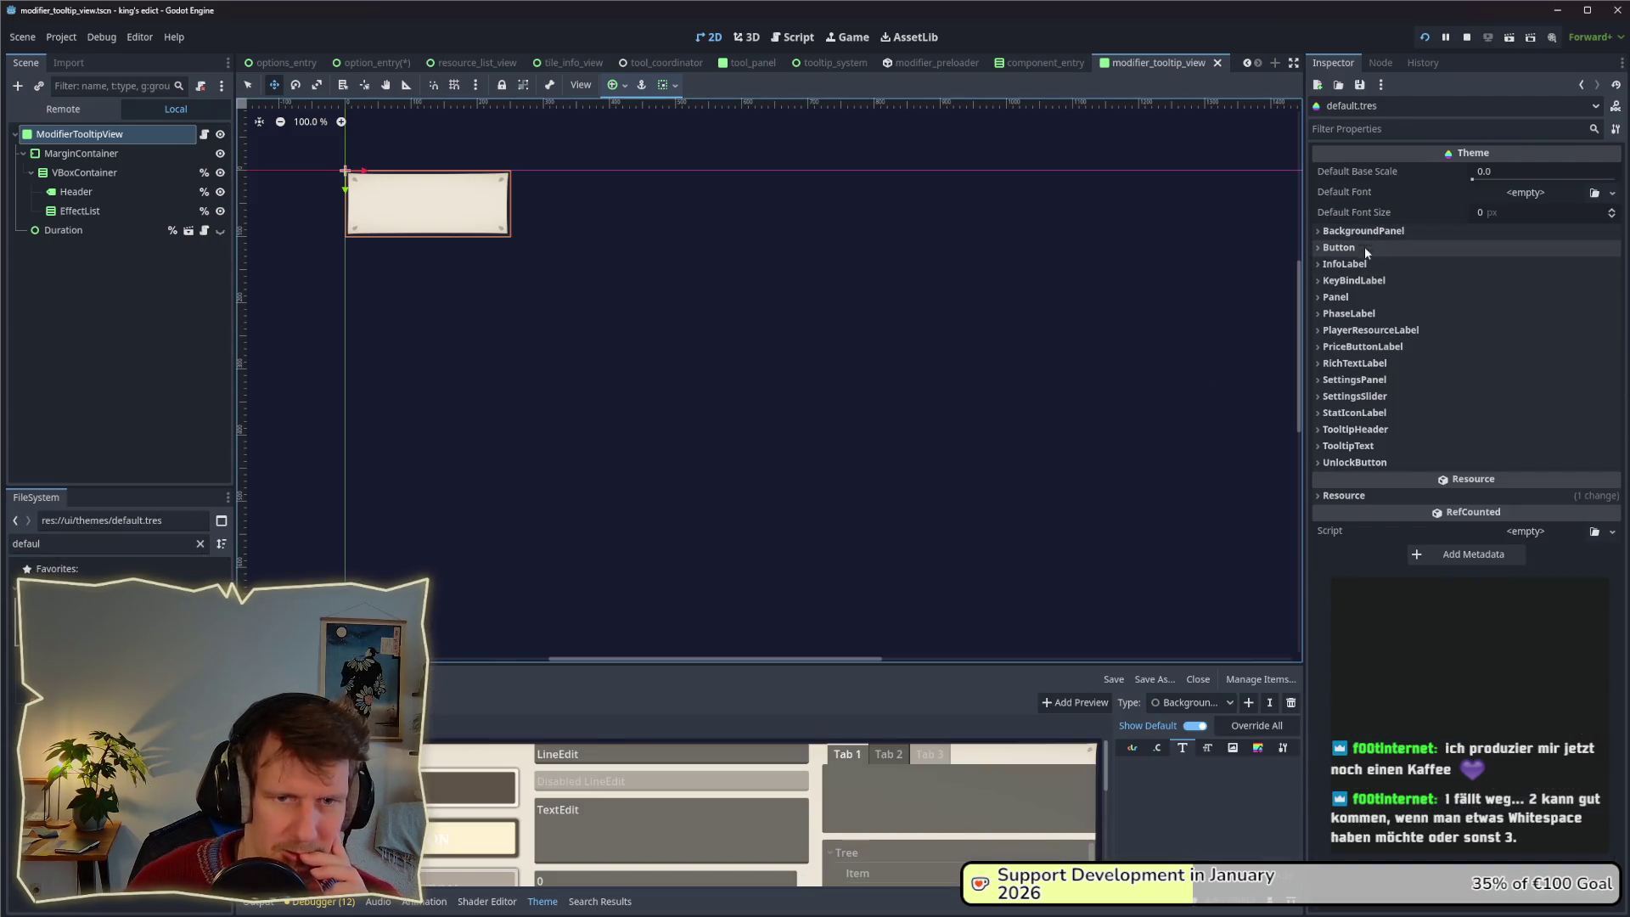
click(1346, 298)
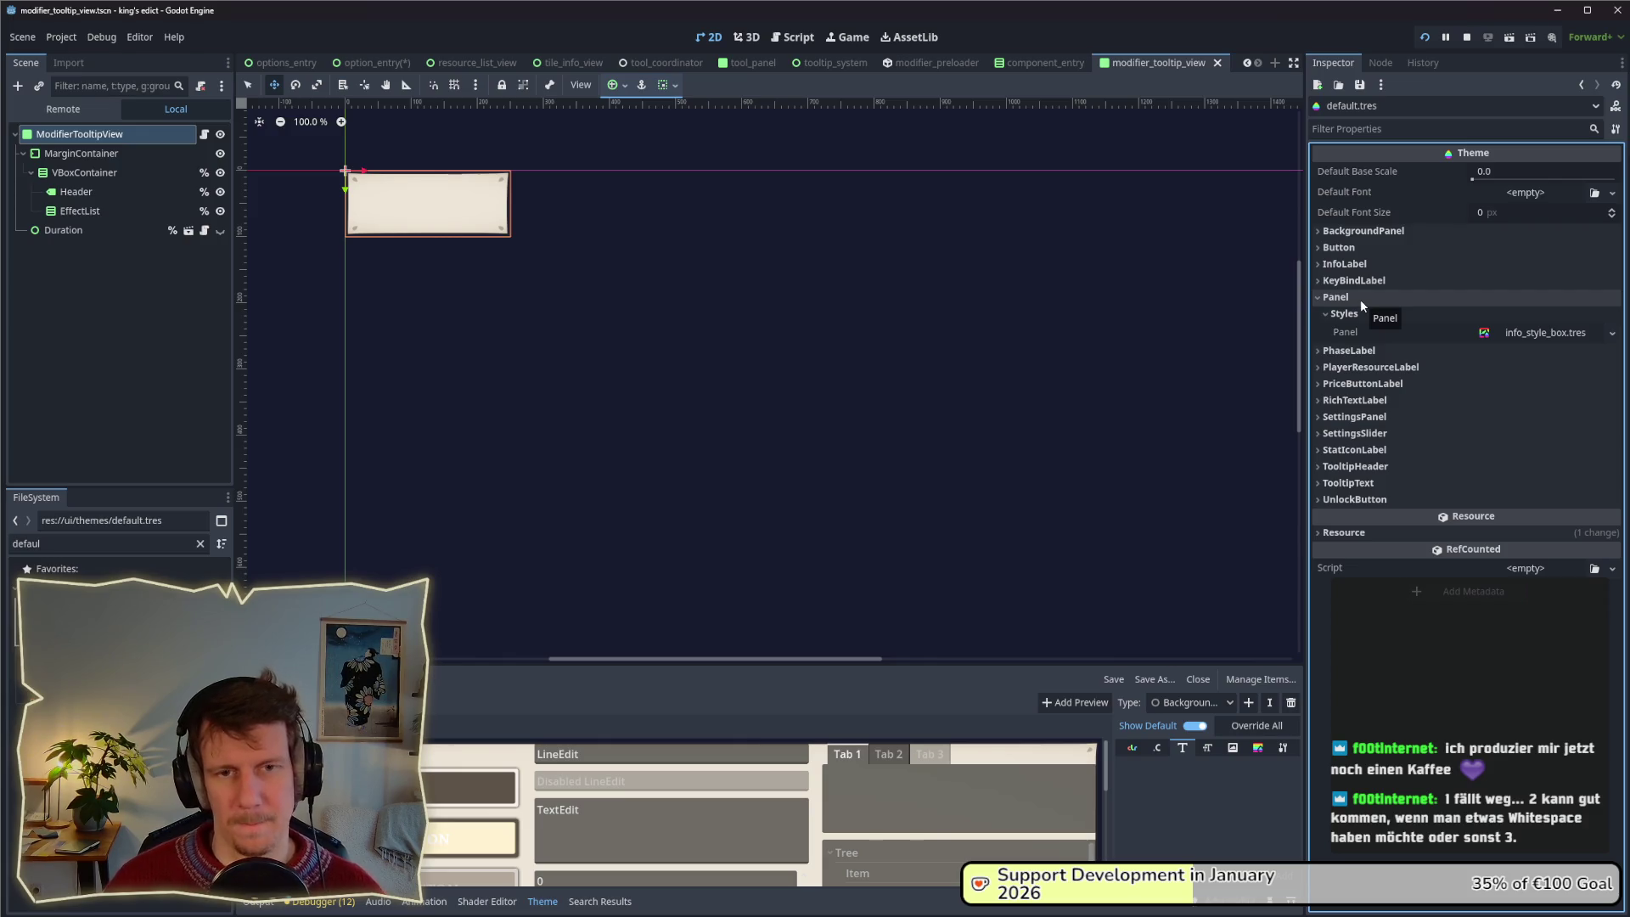
click(1360, 299)
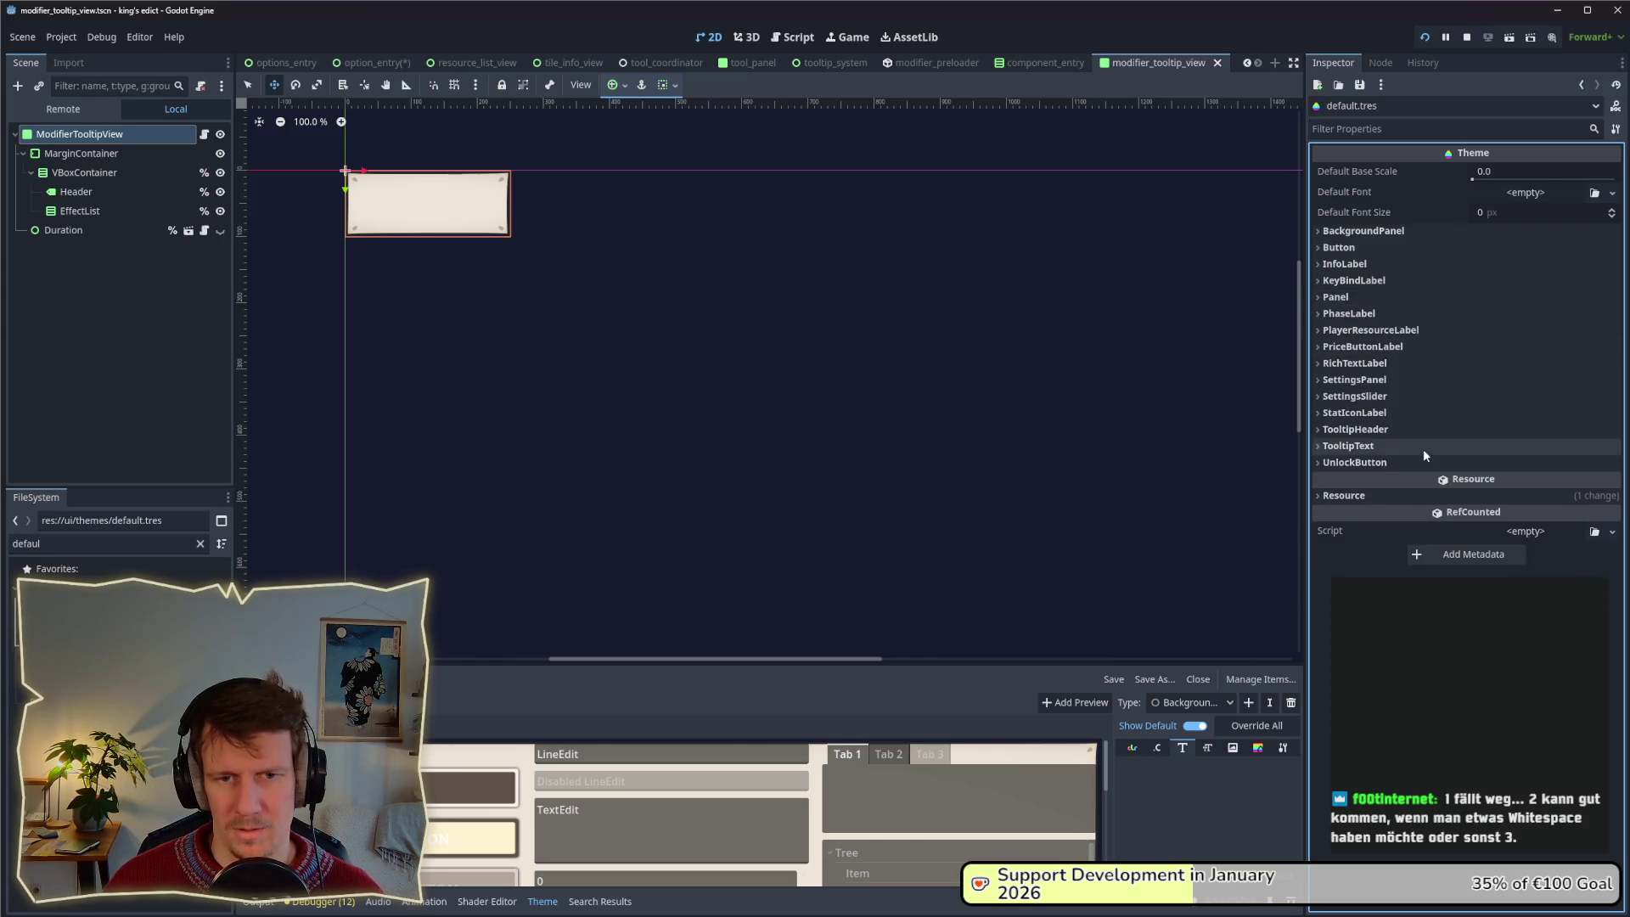
click(1364, 297)
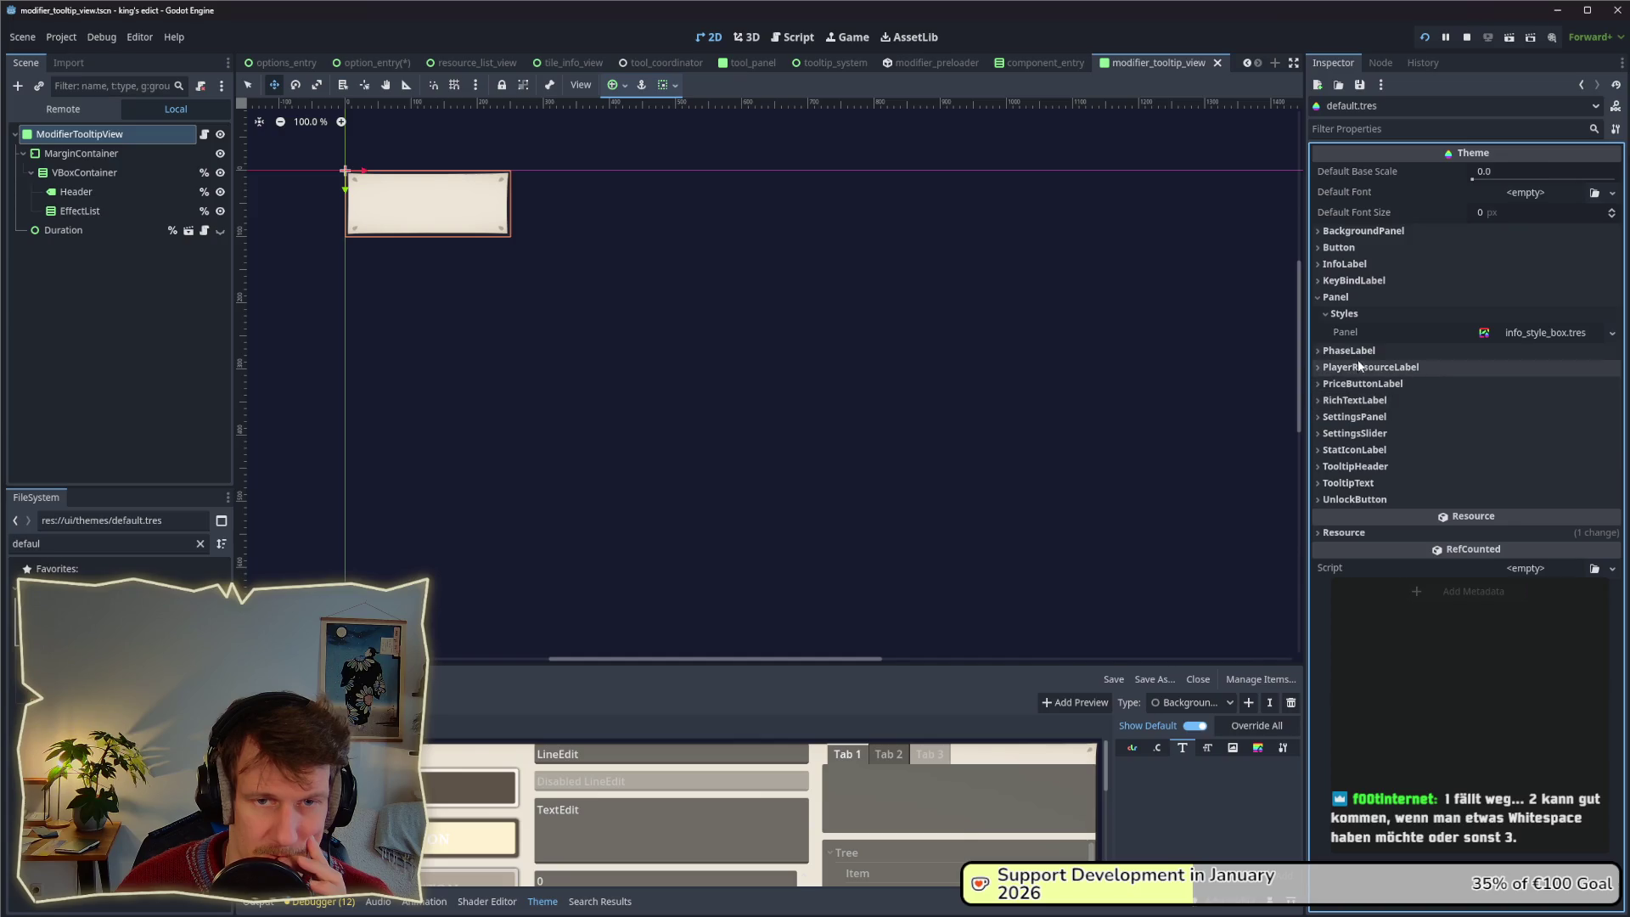
click(1357, 267)
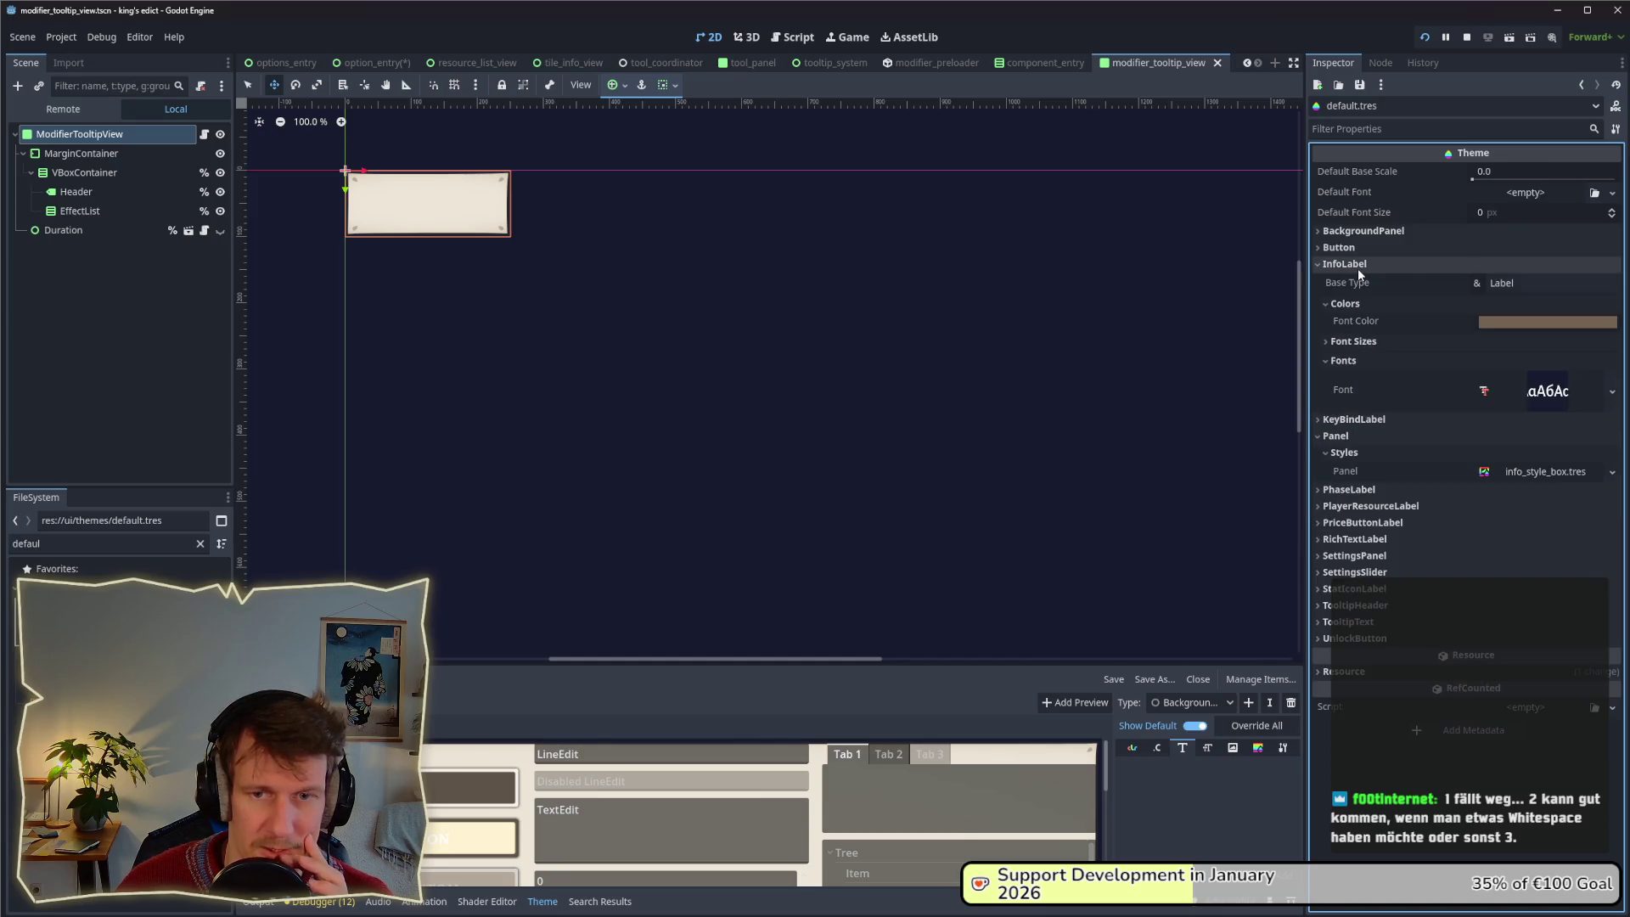
click(1357, 268)
click(1358, 280)
click(1360, 282)
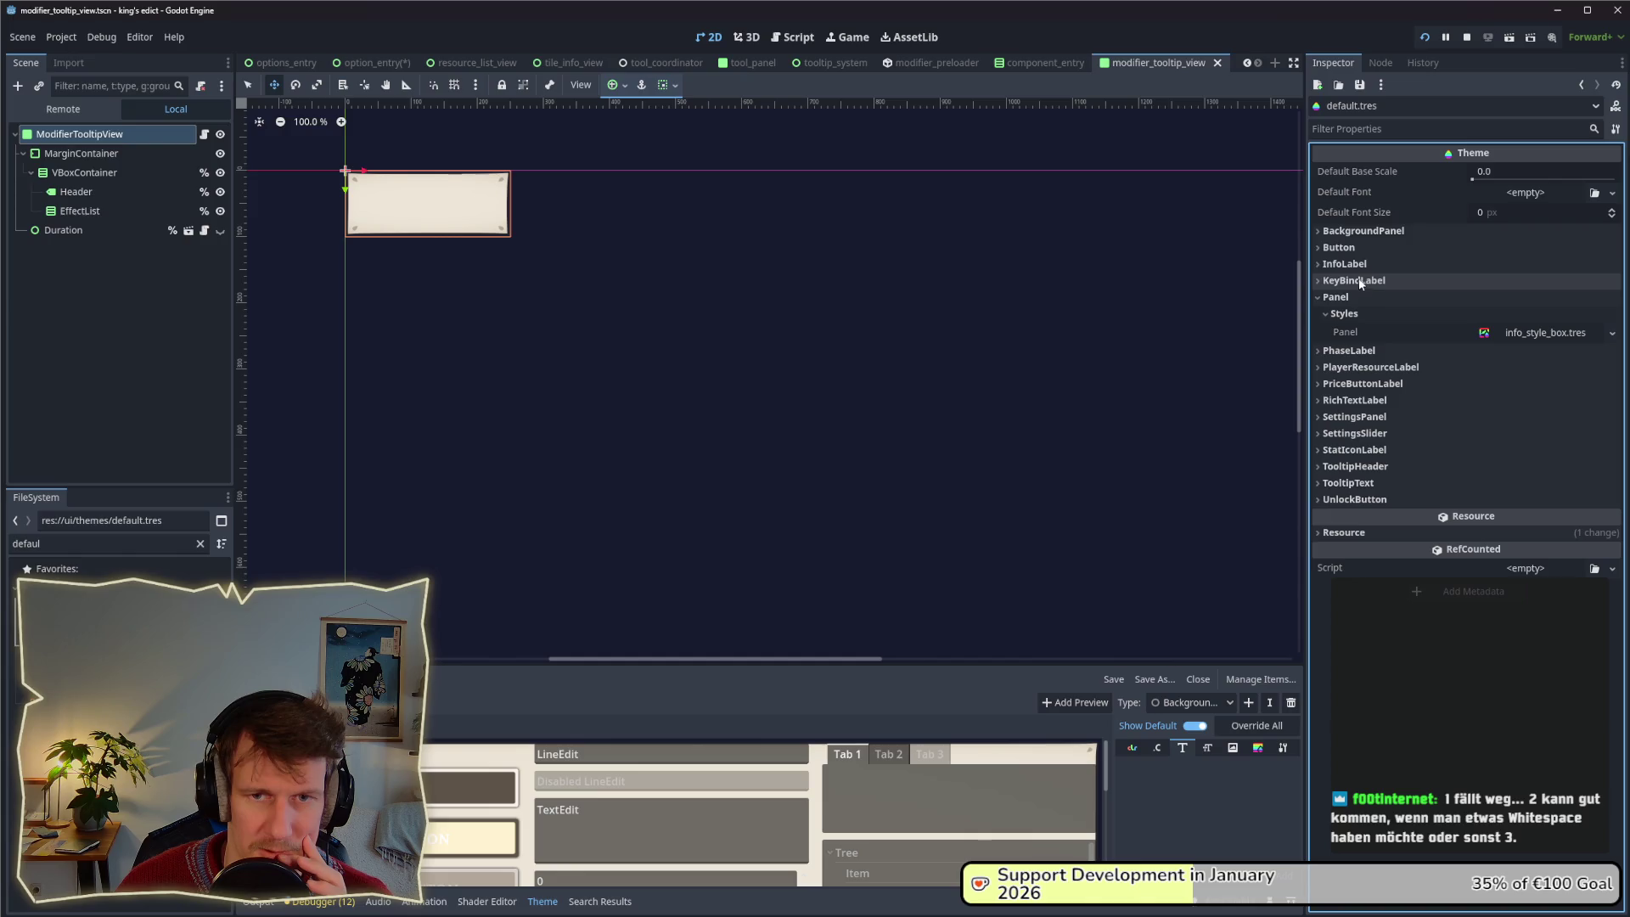
click(1362, 235)
click(1361, 234)
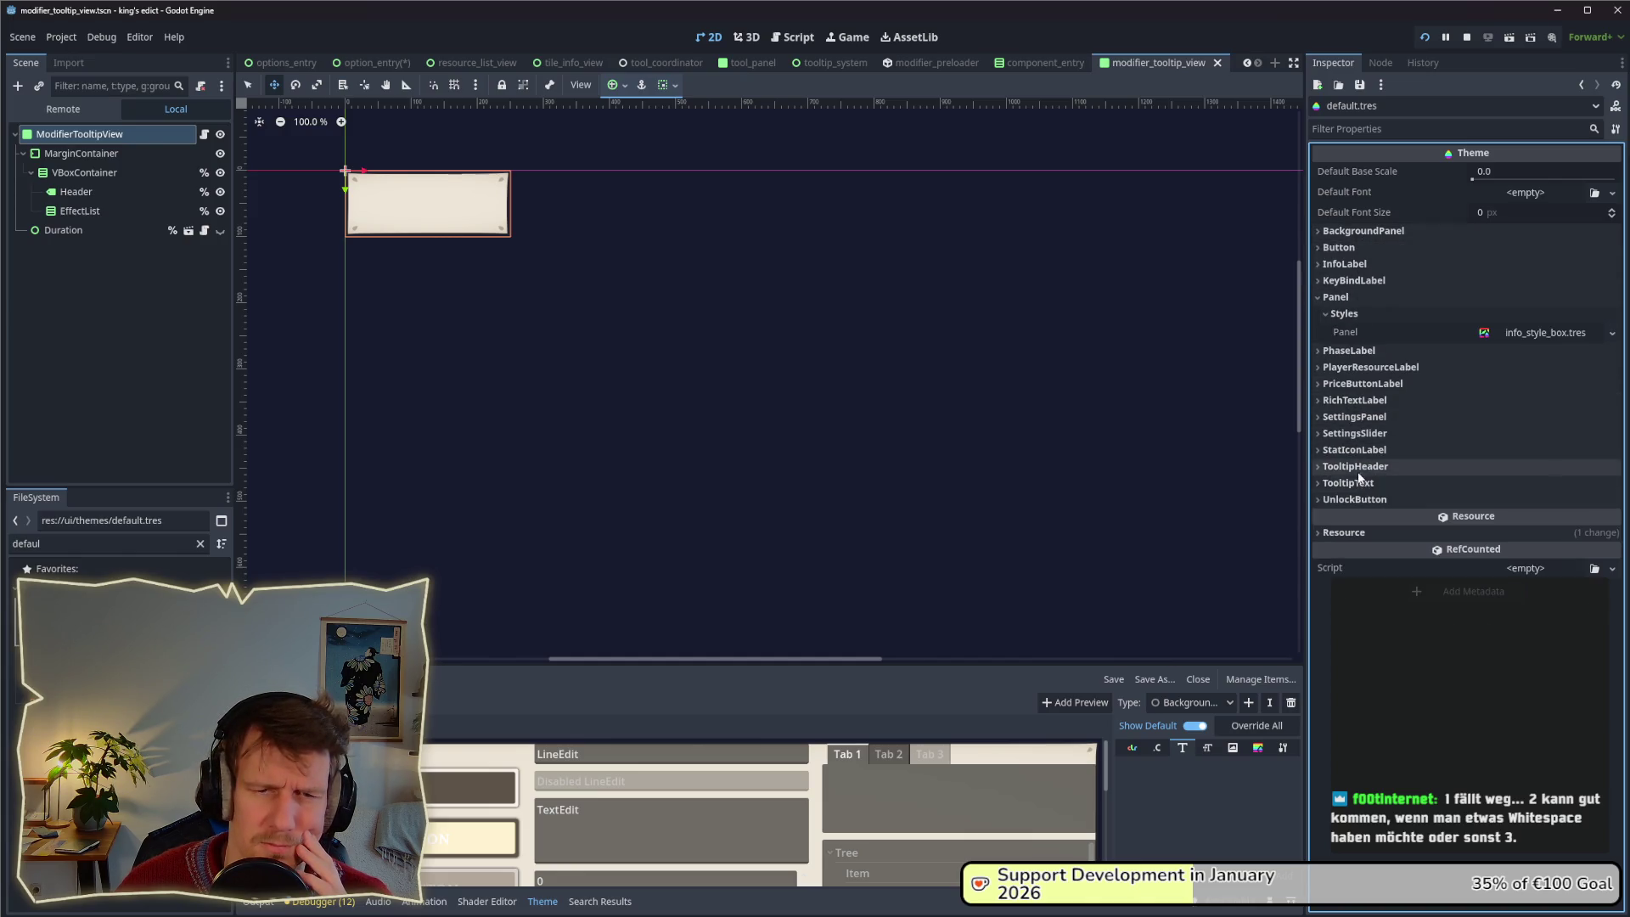
click(1353, 417)
click(1353, 418)
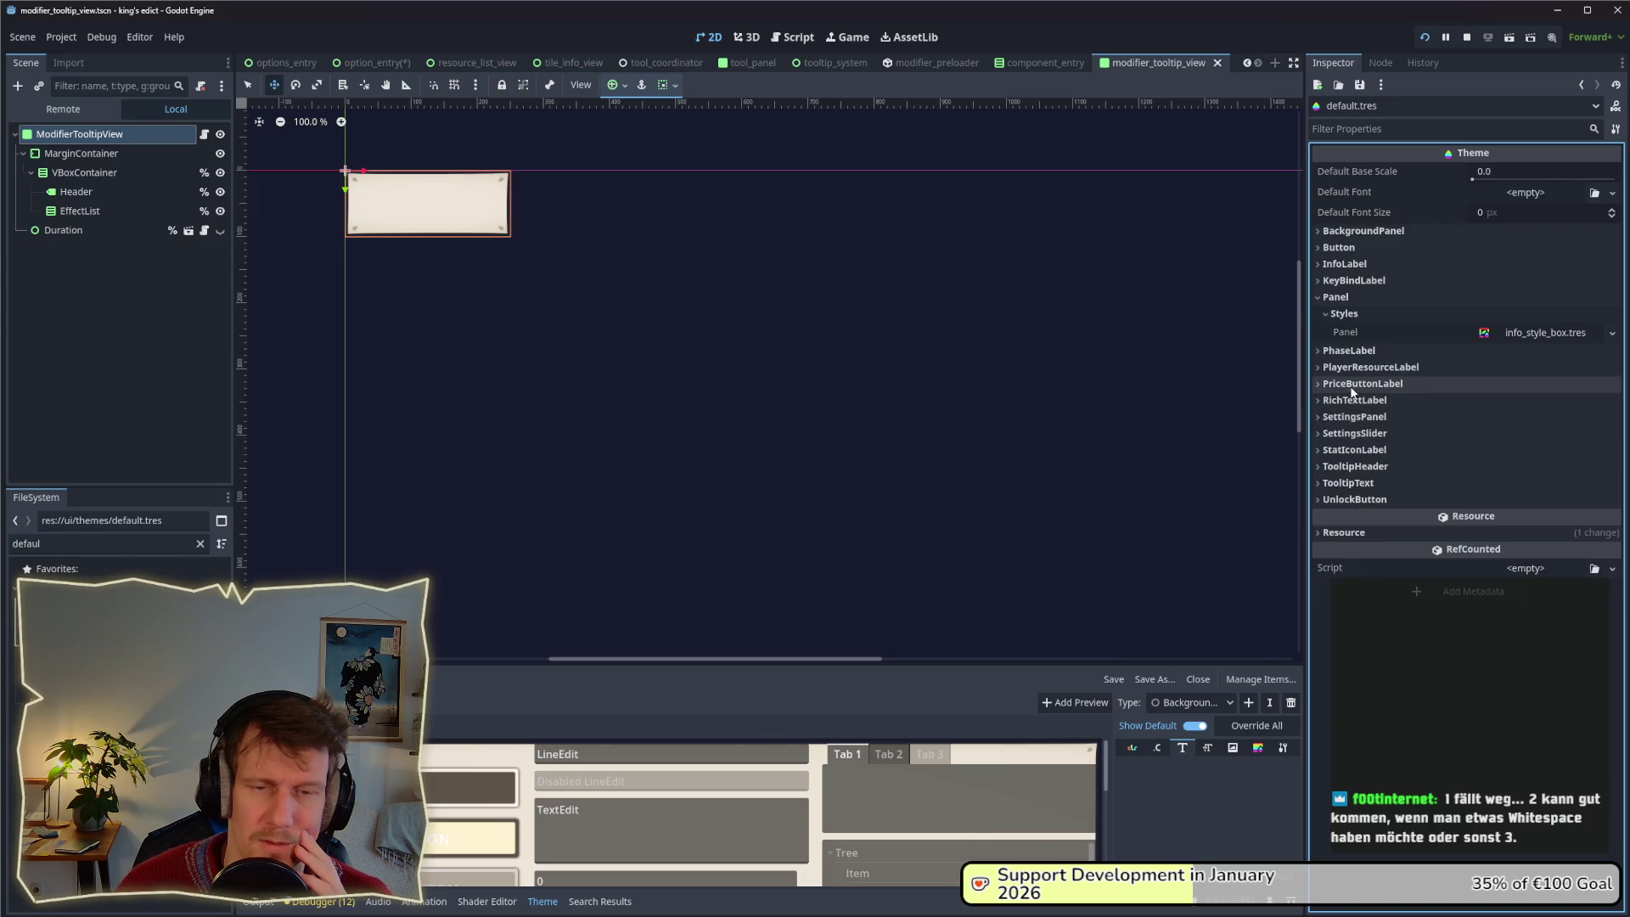
click(1335, 297)
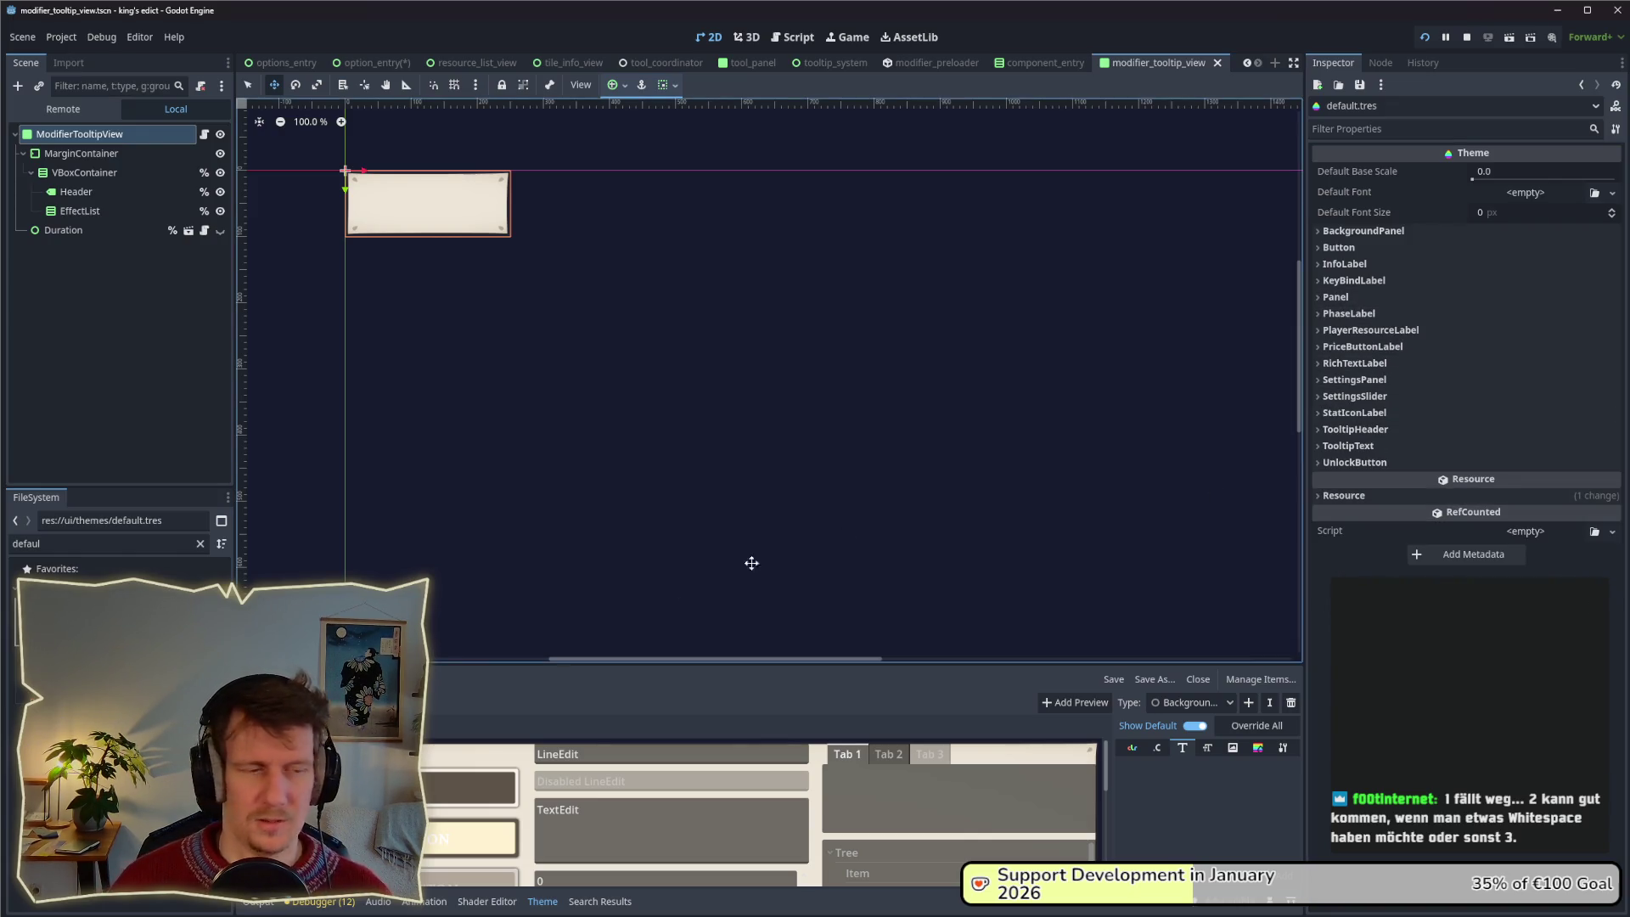
click(118, 849)
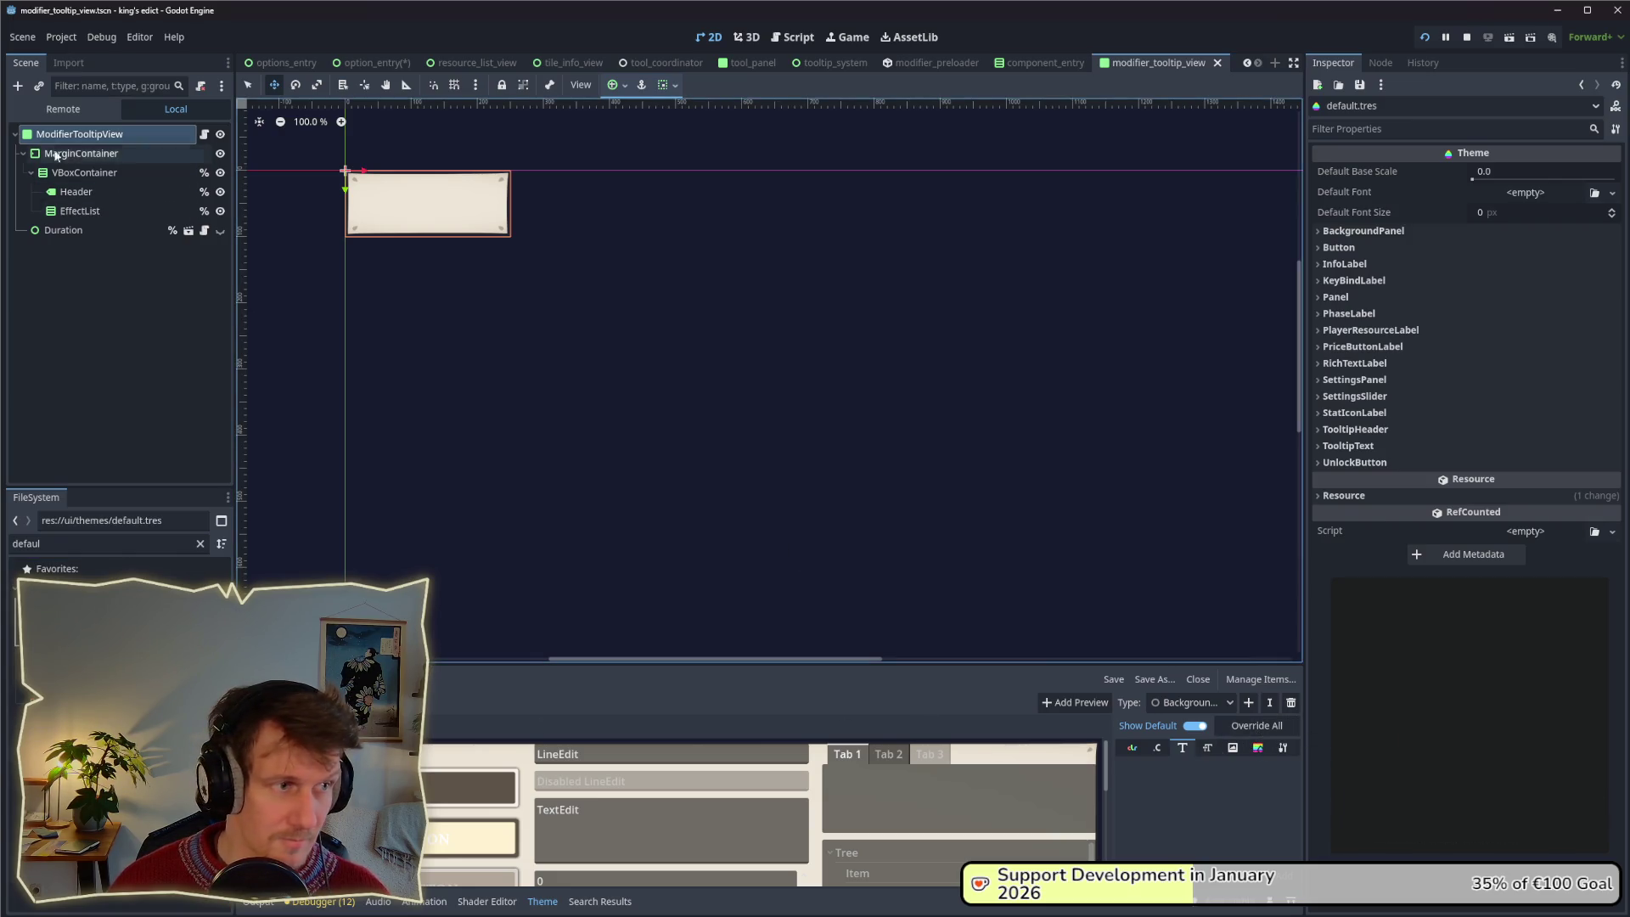
double_click(85, 543)
Filter for 'banner' and open player_banner_view, tile_option_banners and option_banner_info_view.
text(banner)
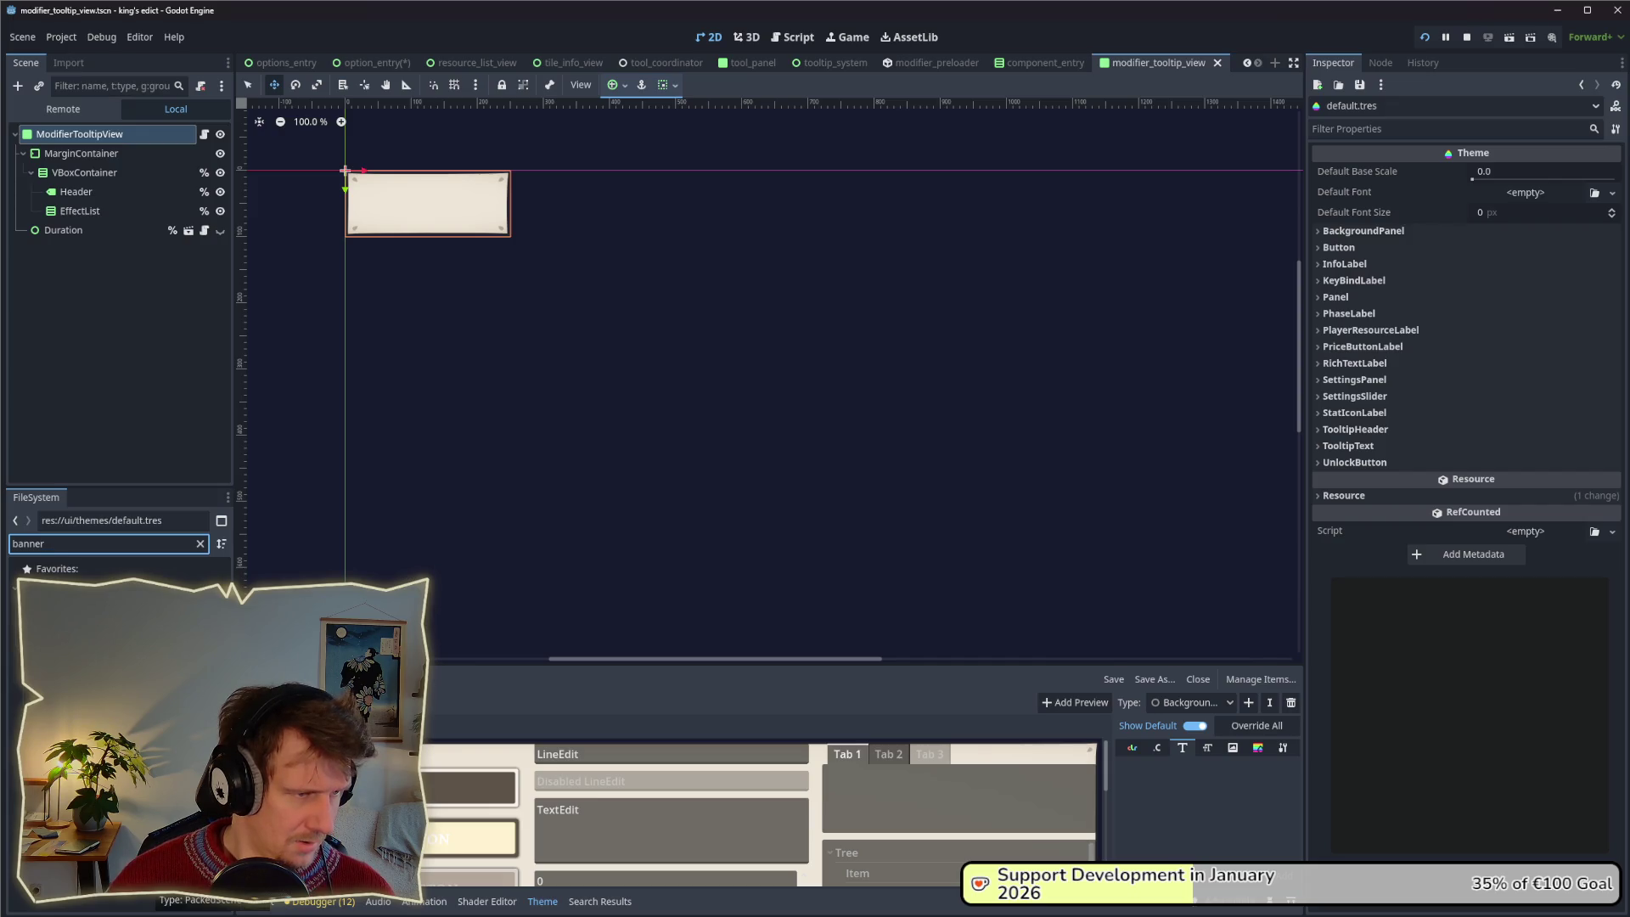
key(Down)
key(Return)
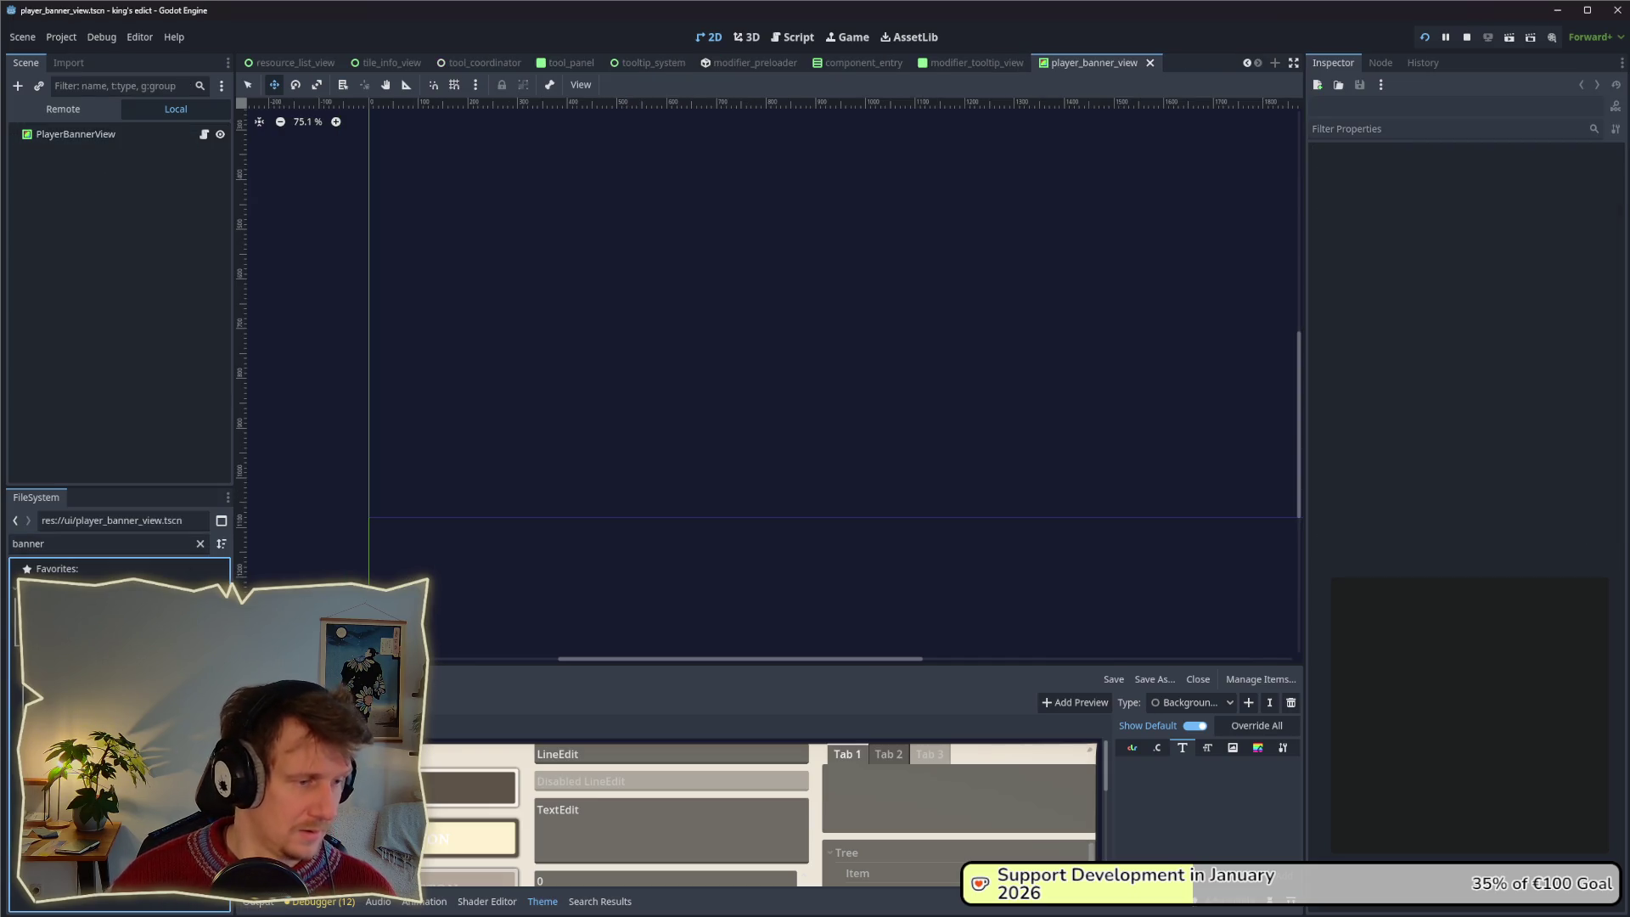
key(Down)
key(Return)
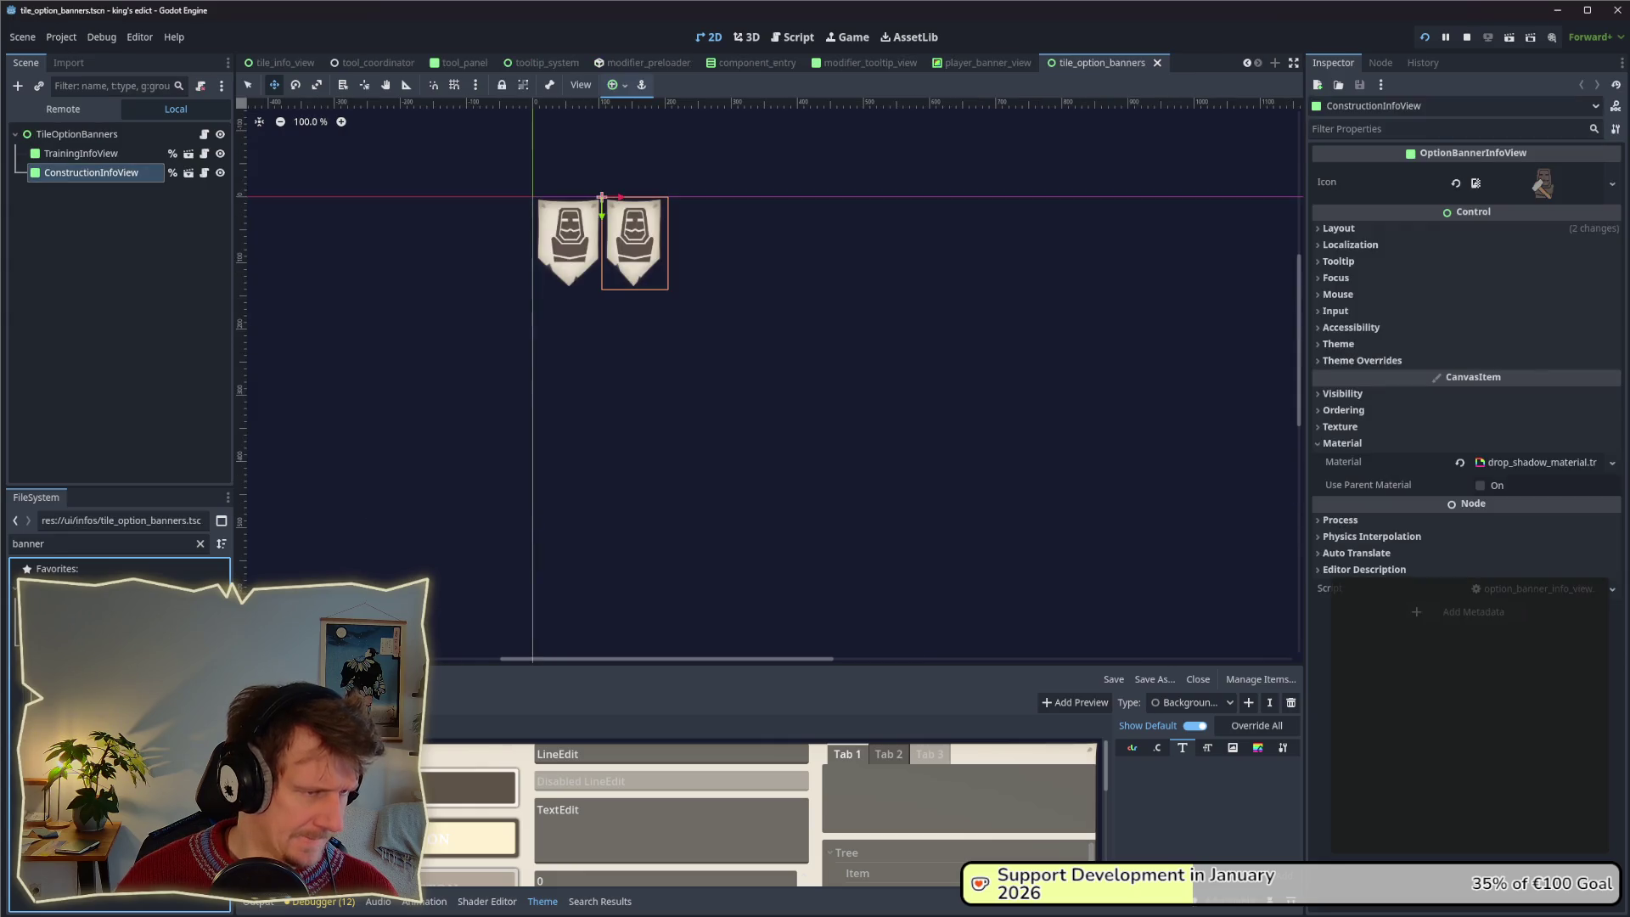
click(189, 173)
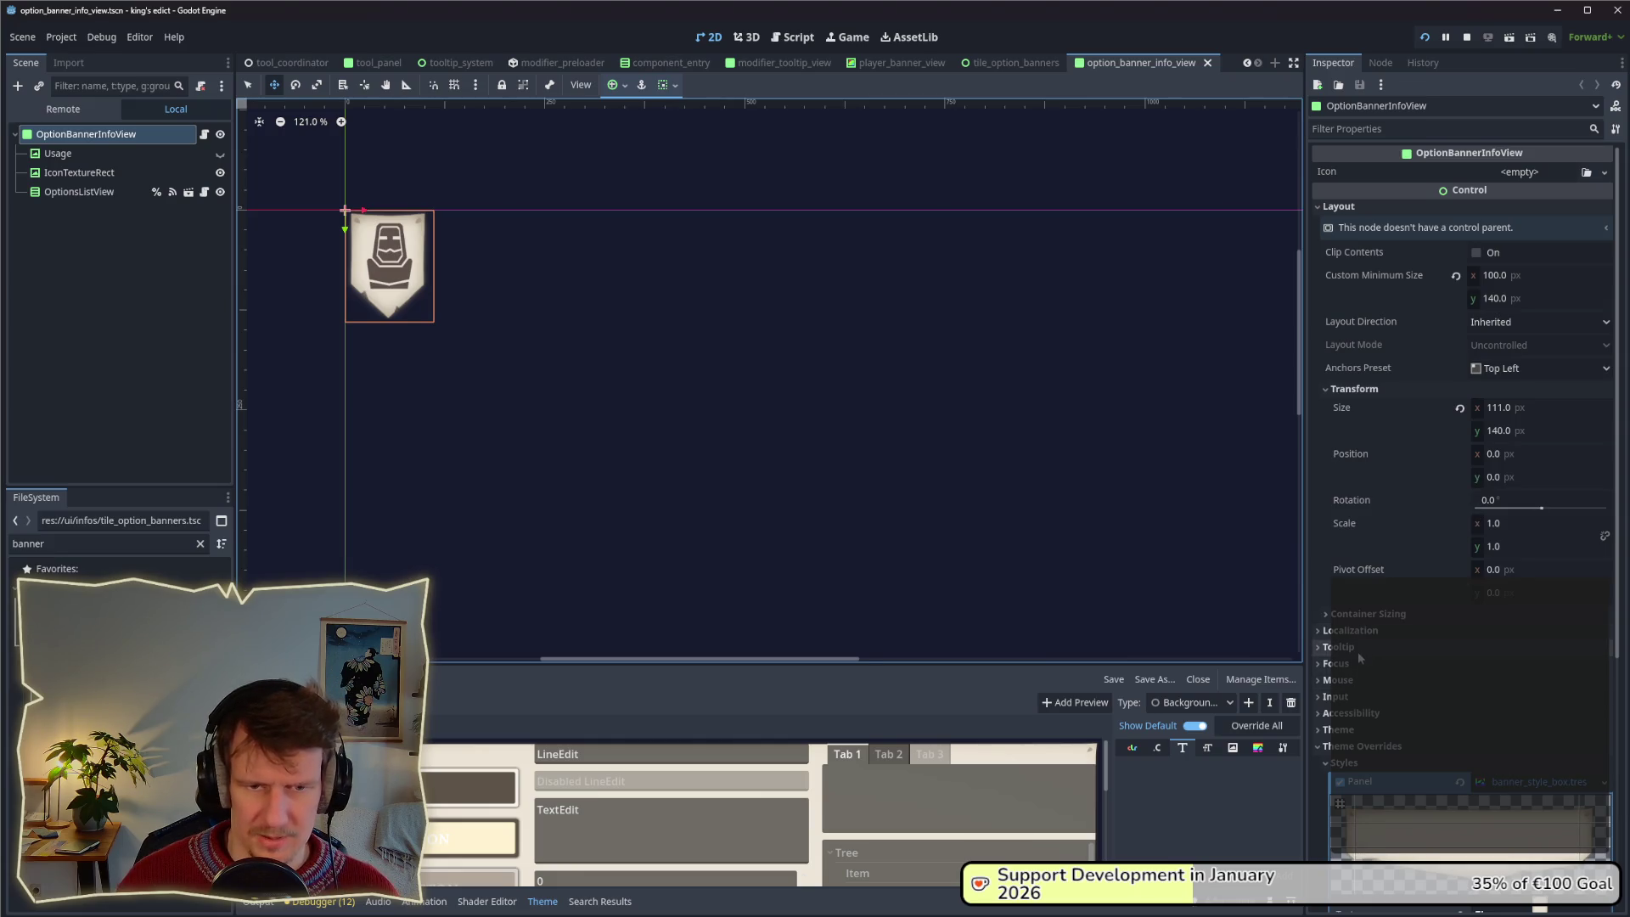
Check the banner's panel style override, then reopen default.tres via the 'default' filter.
scroll(1375, 646, down, 4)
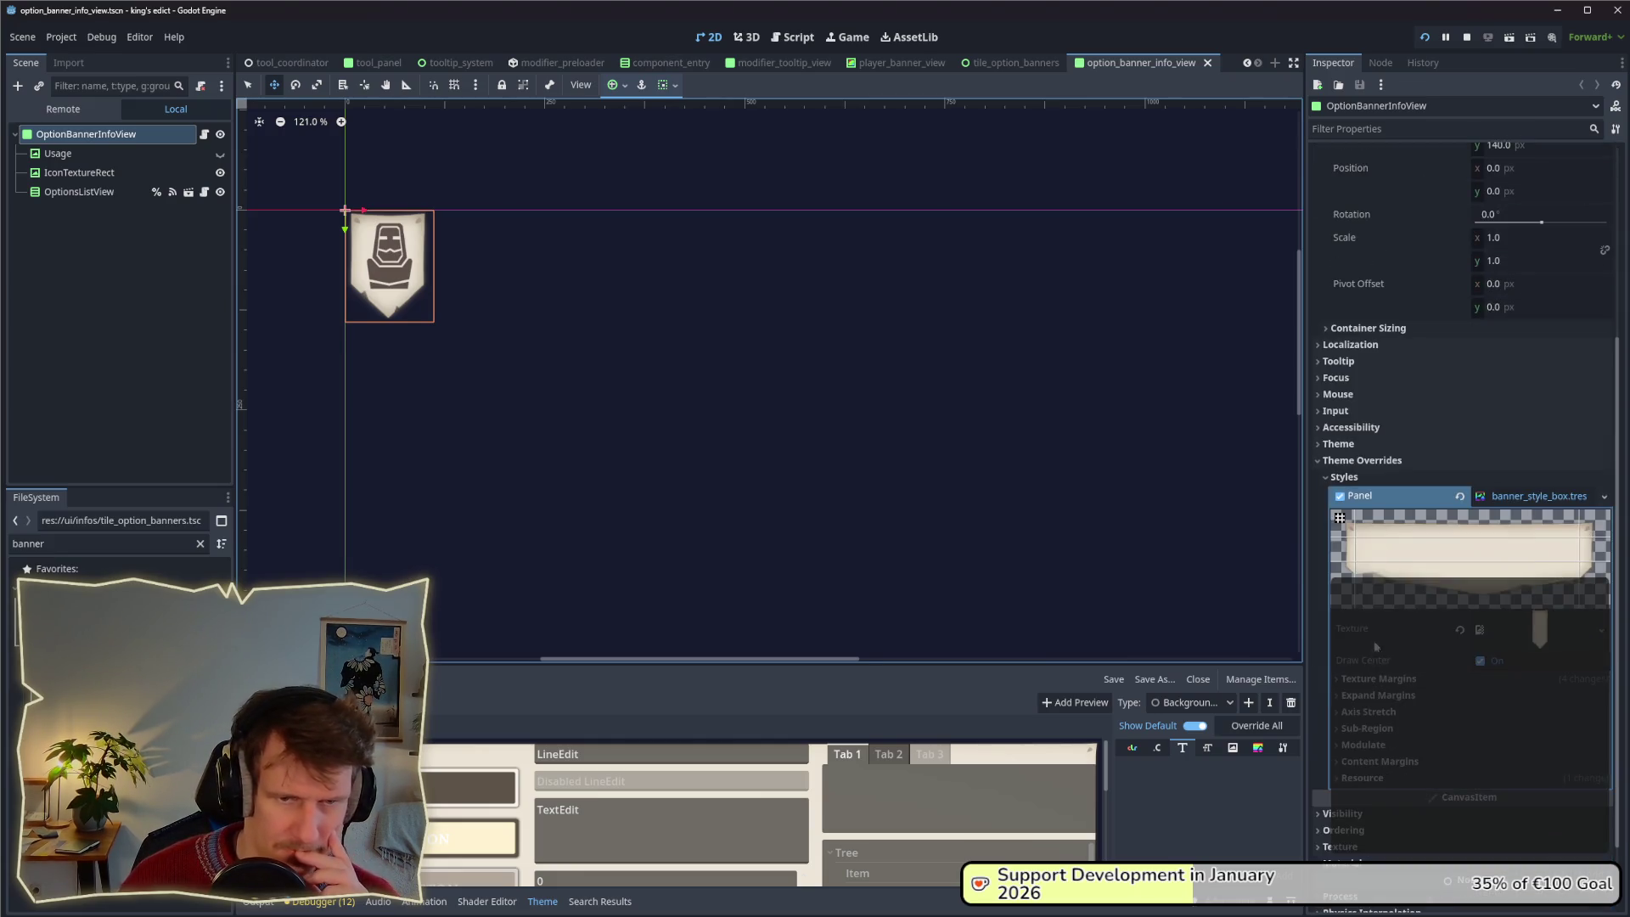
click(1328, 477)
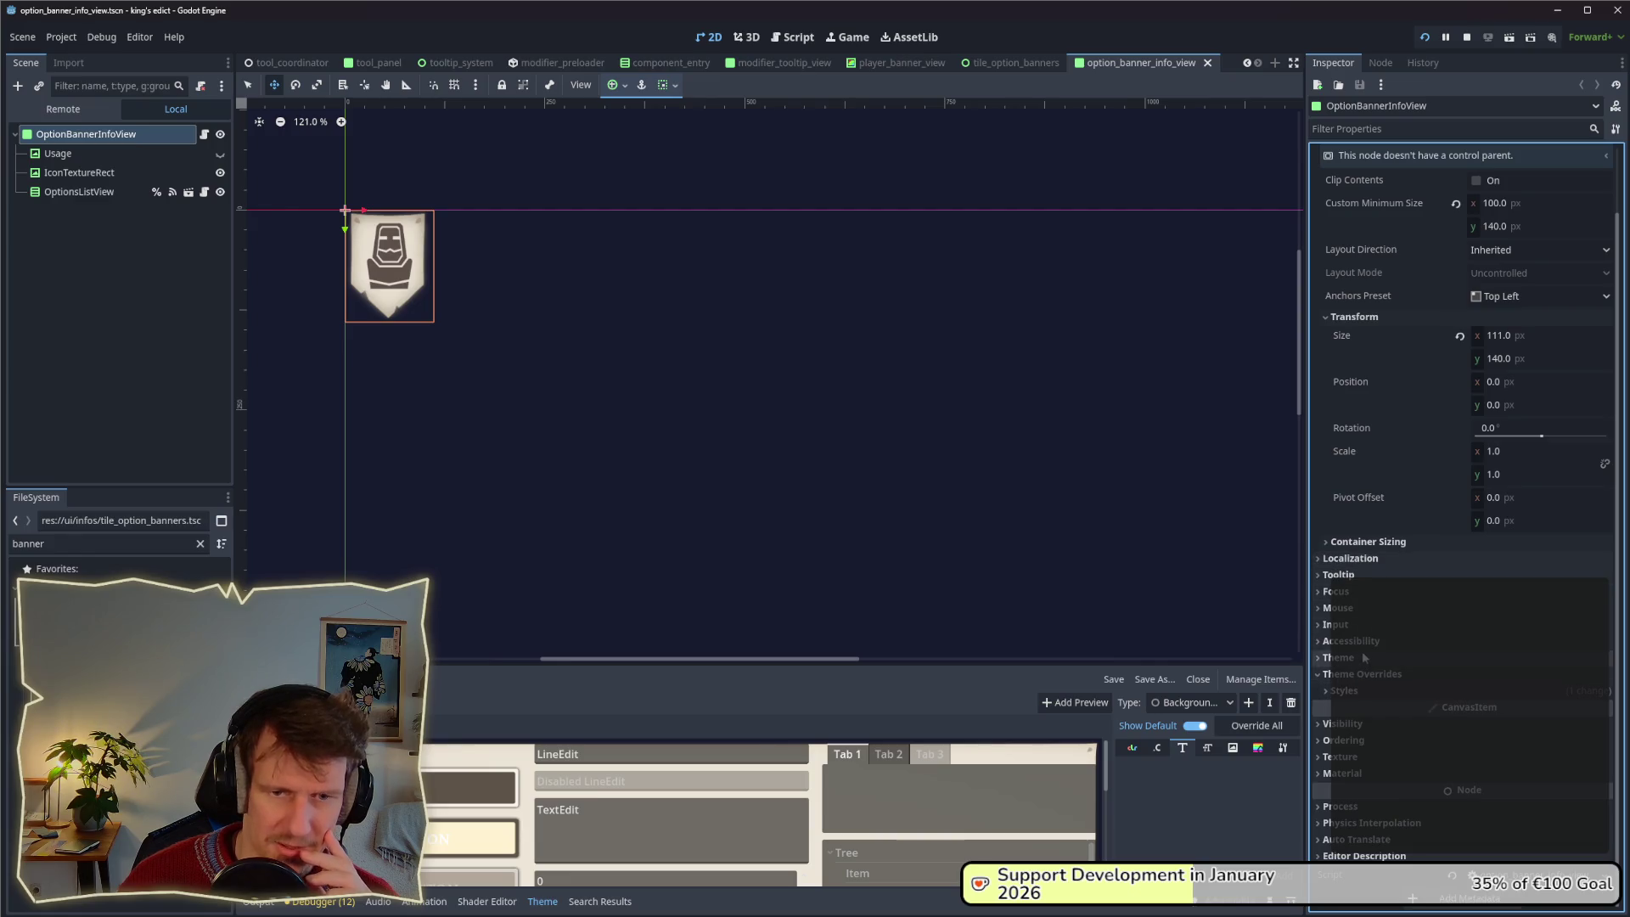
click(1330, 691)
scroll(1504, 628, down, 3)
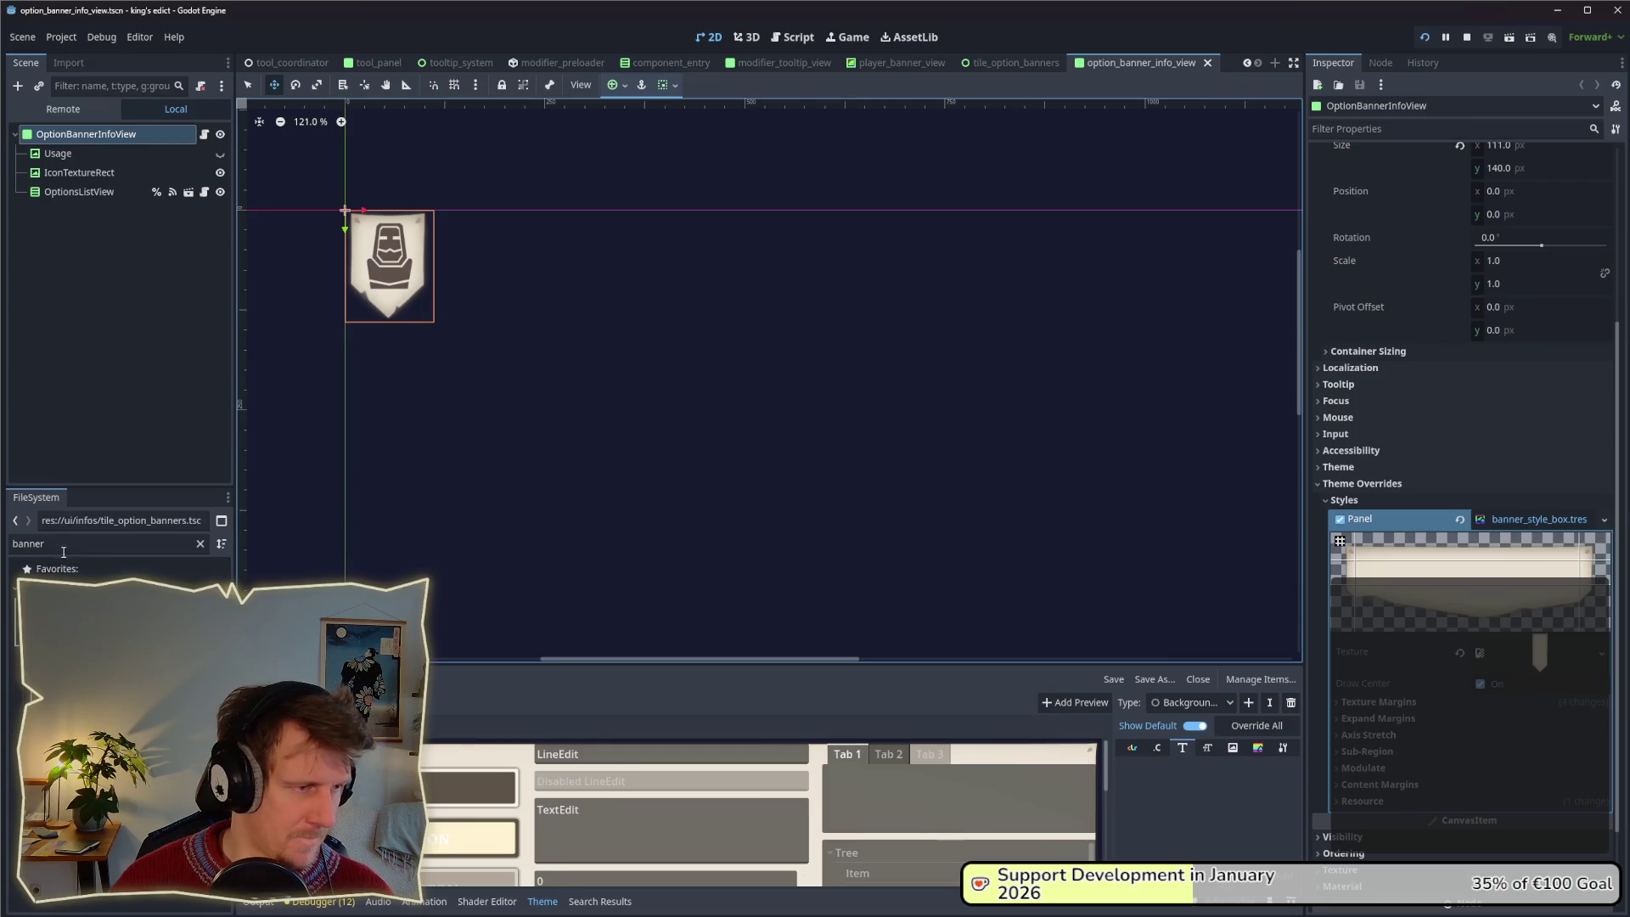
double_click(9, 545)
text(default)
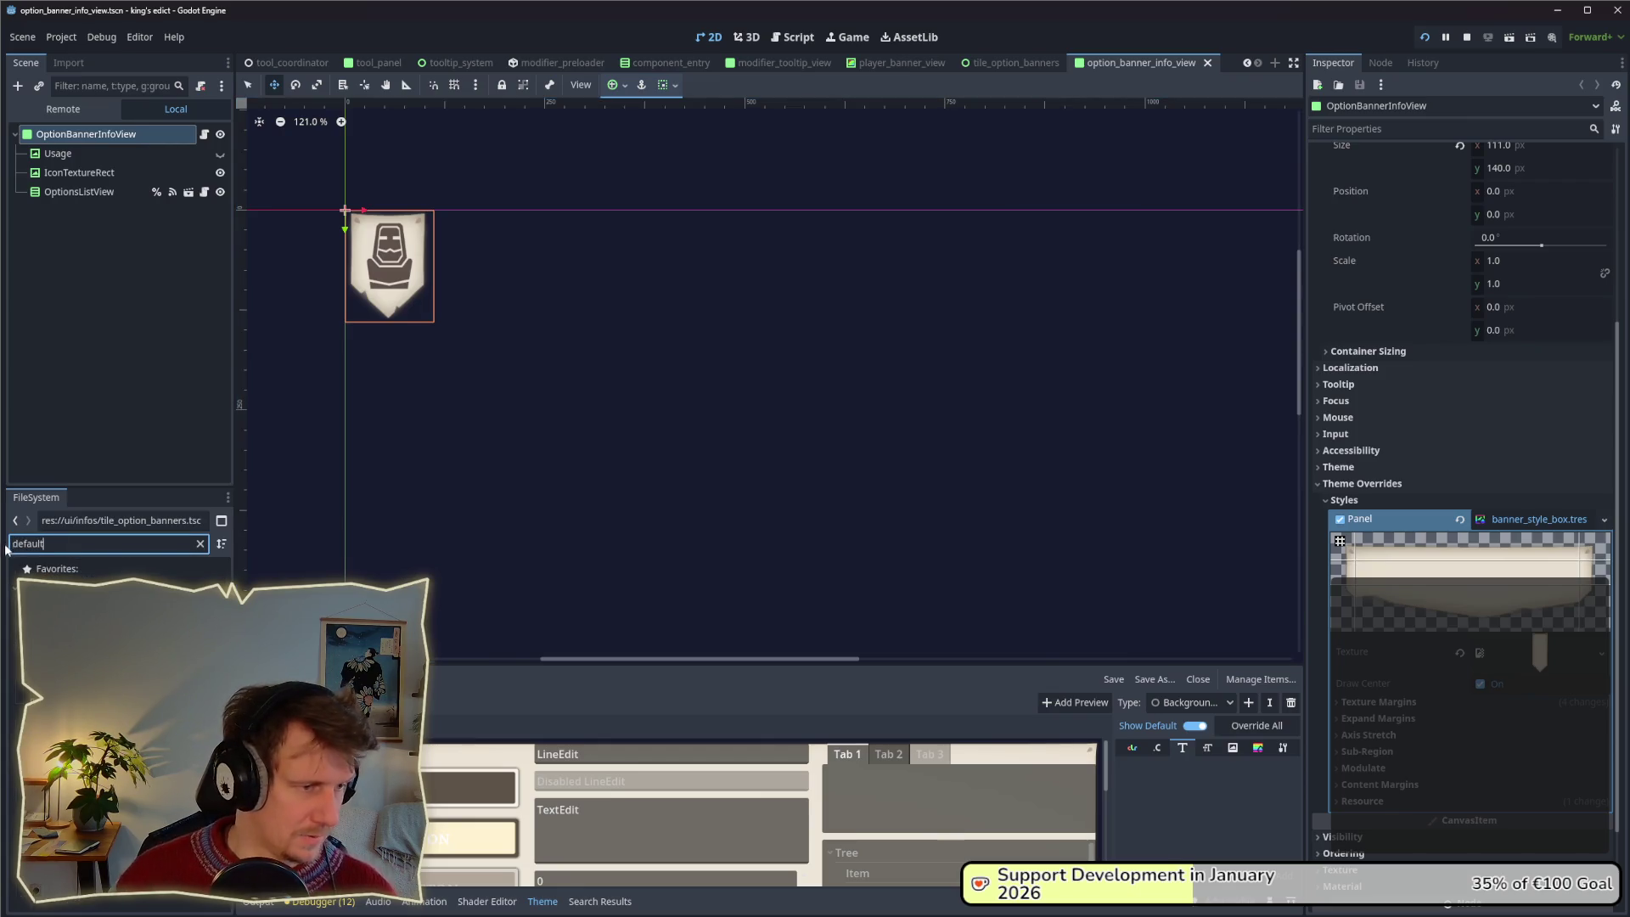
key(Return)
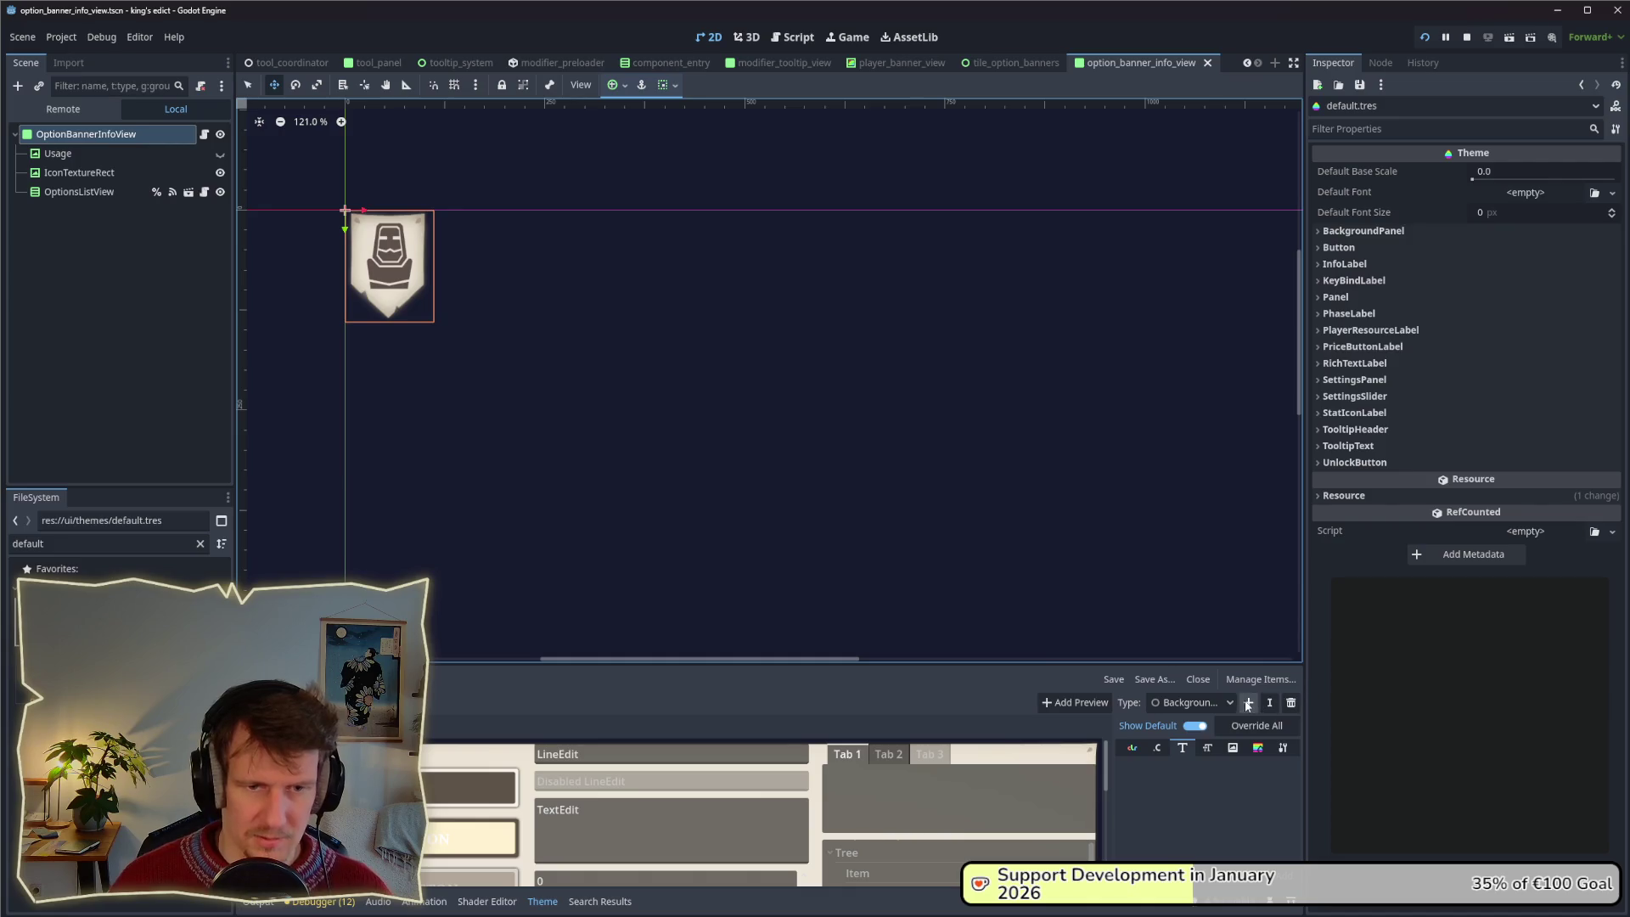
Add a BannerPanel theme type with Panel as its base type.
click(1247, 703)
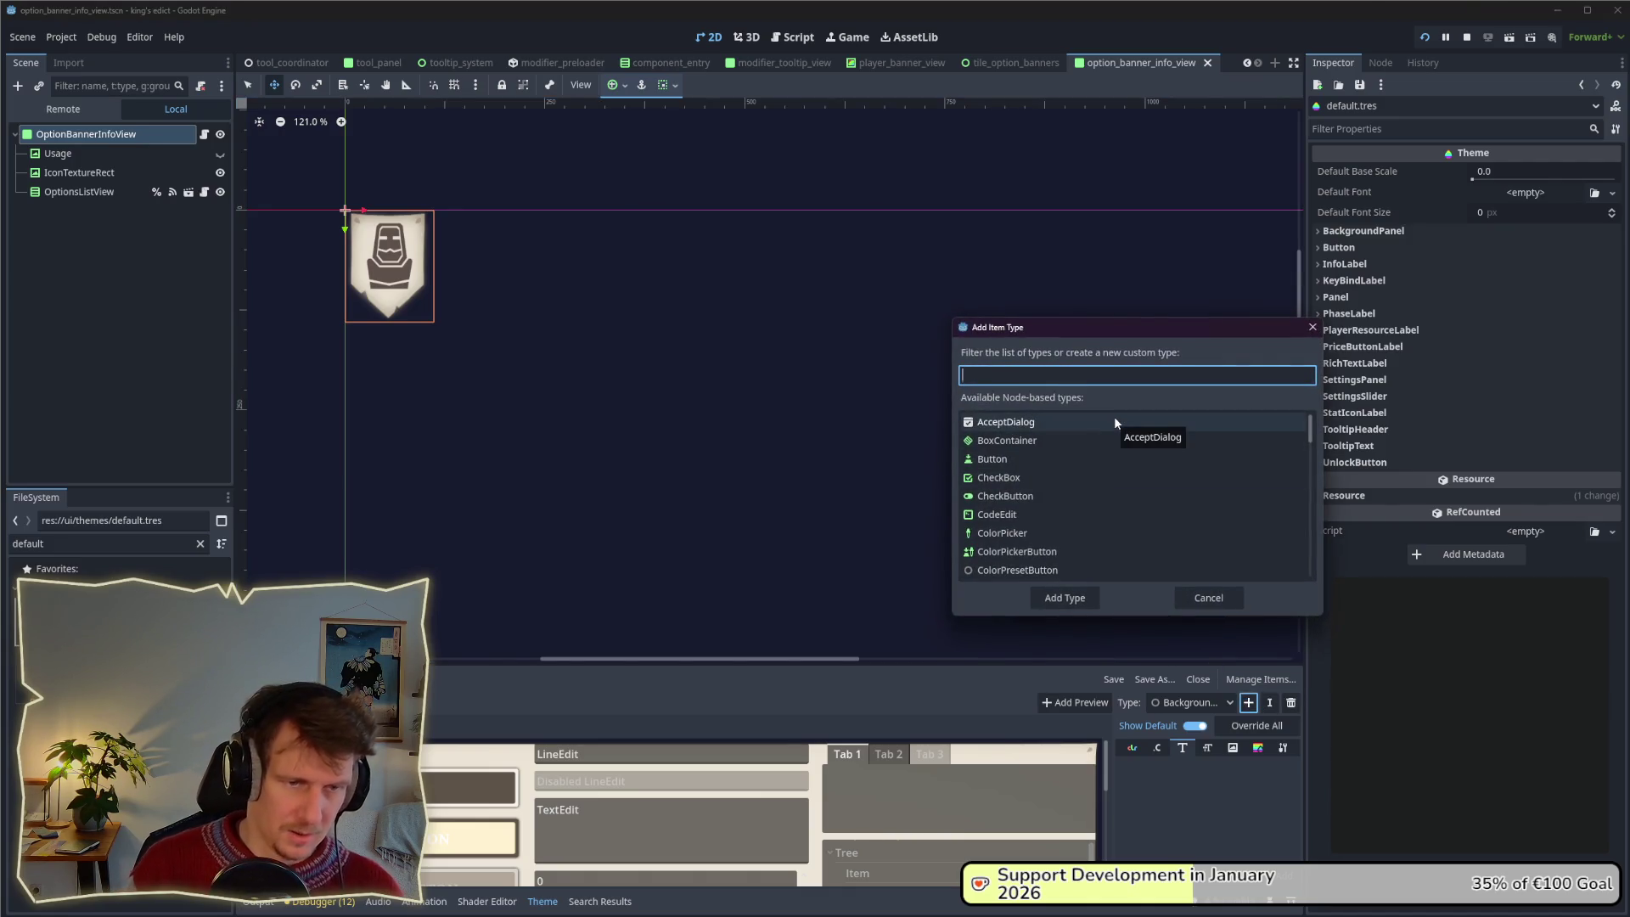
text(Banner)
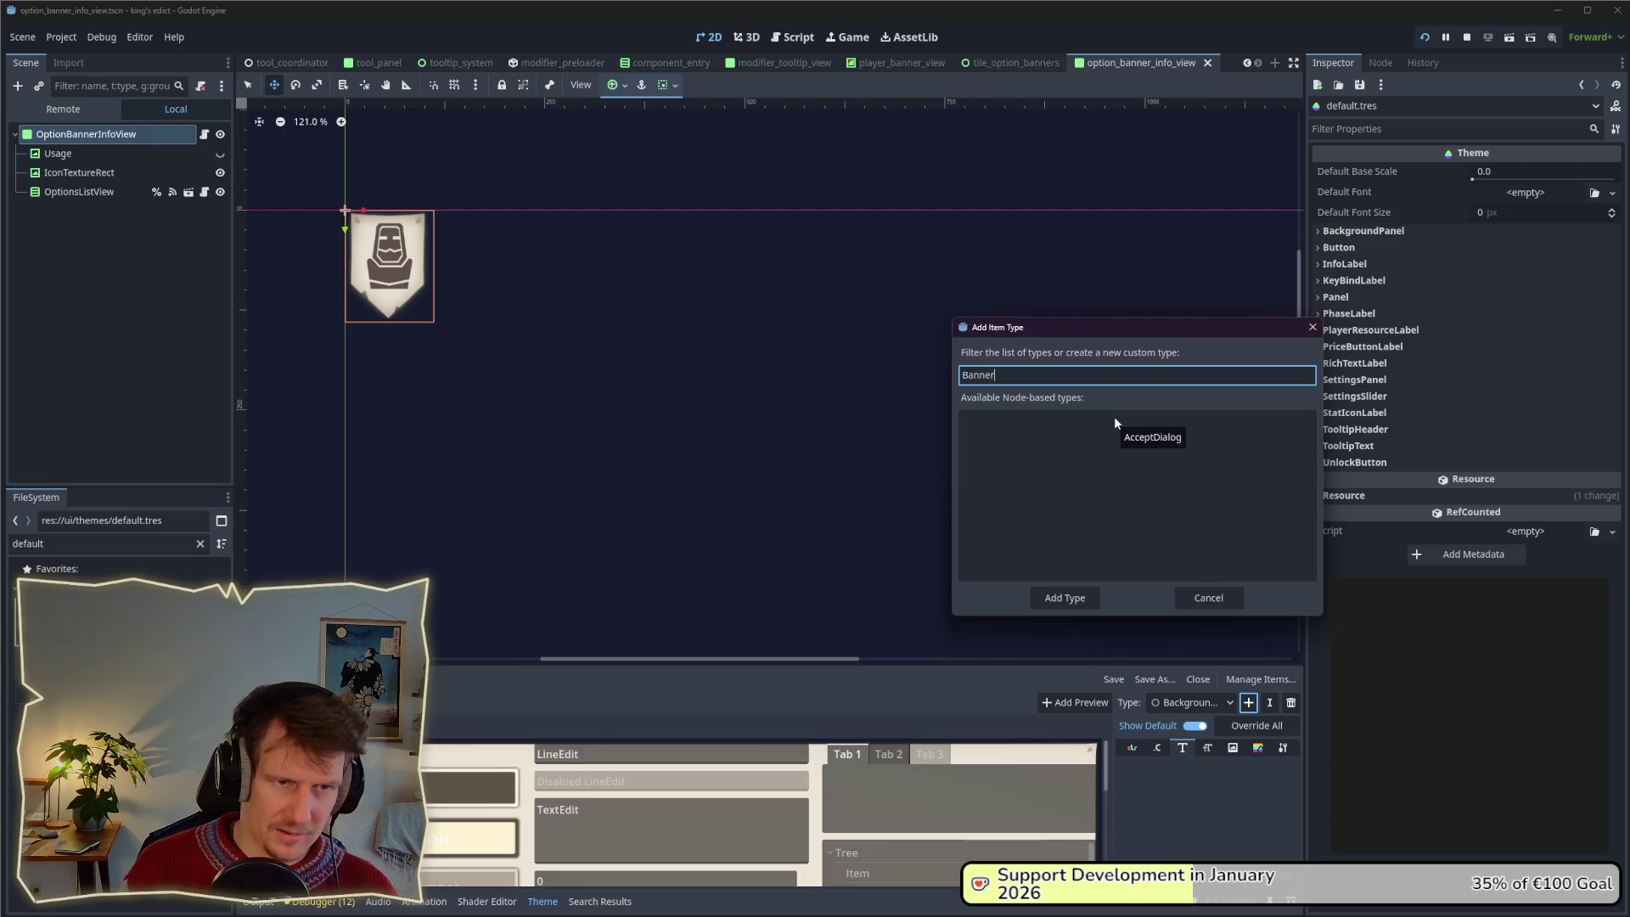
text(Panel)
key(Return)
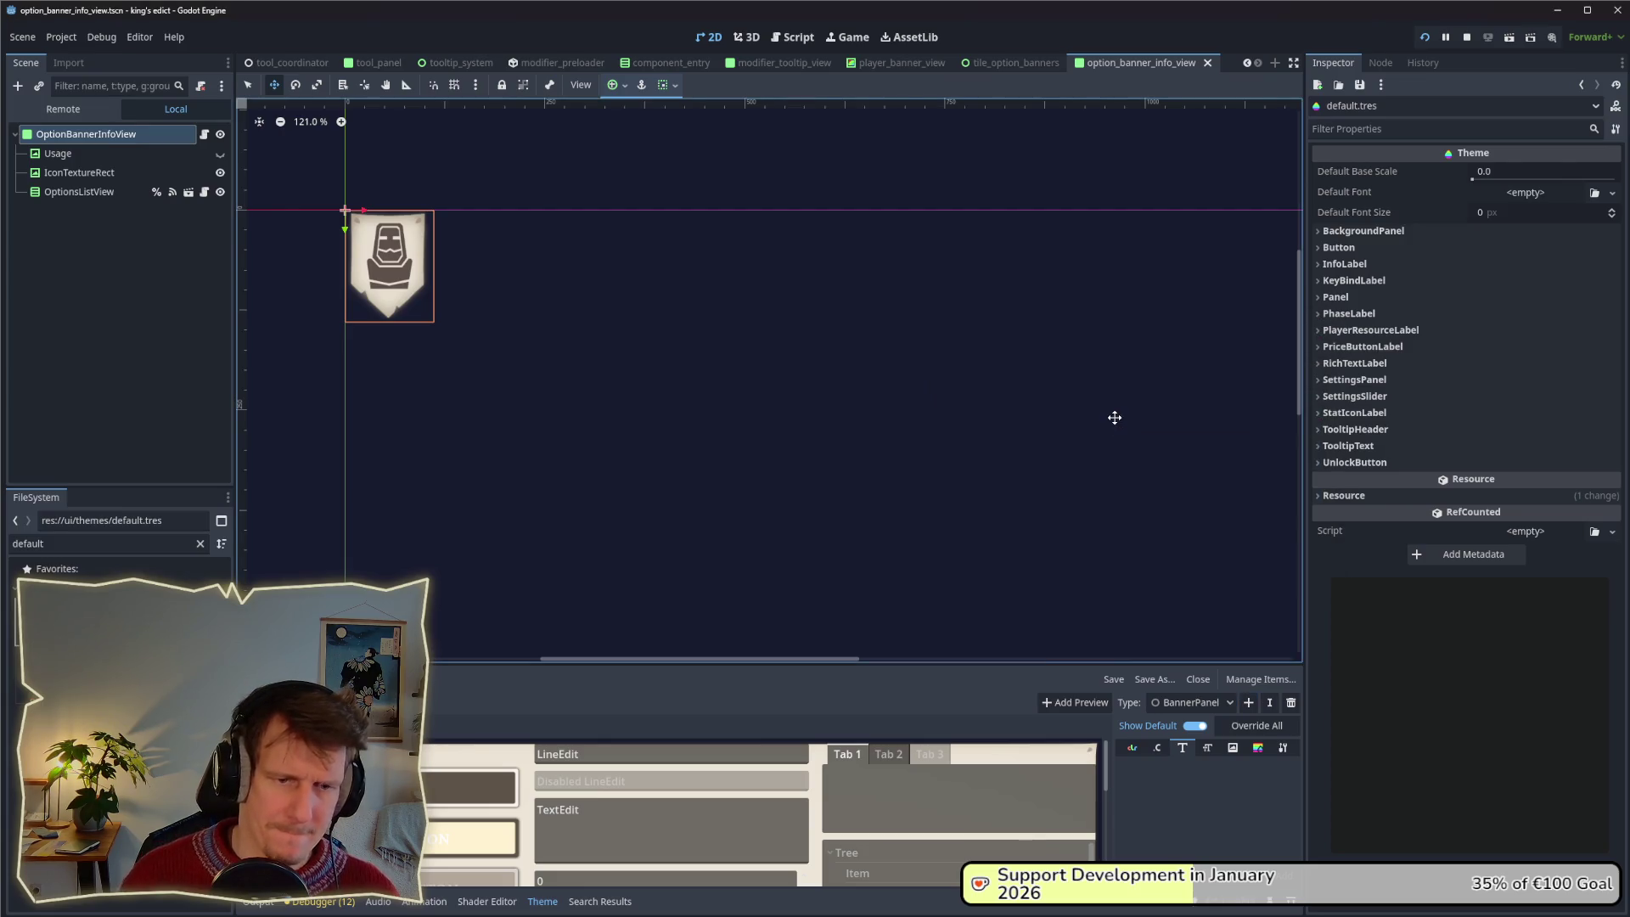
click(1283, 747)
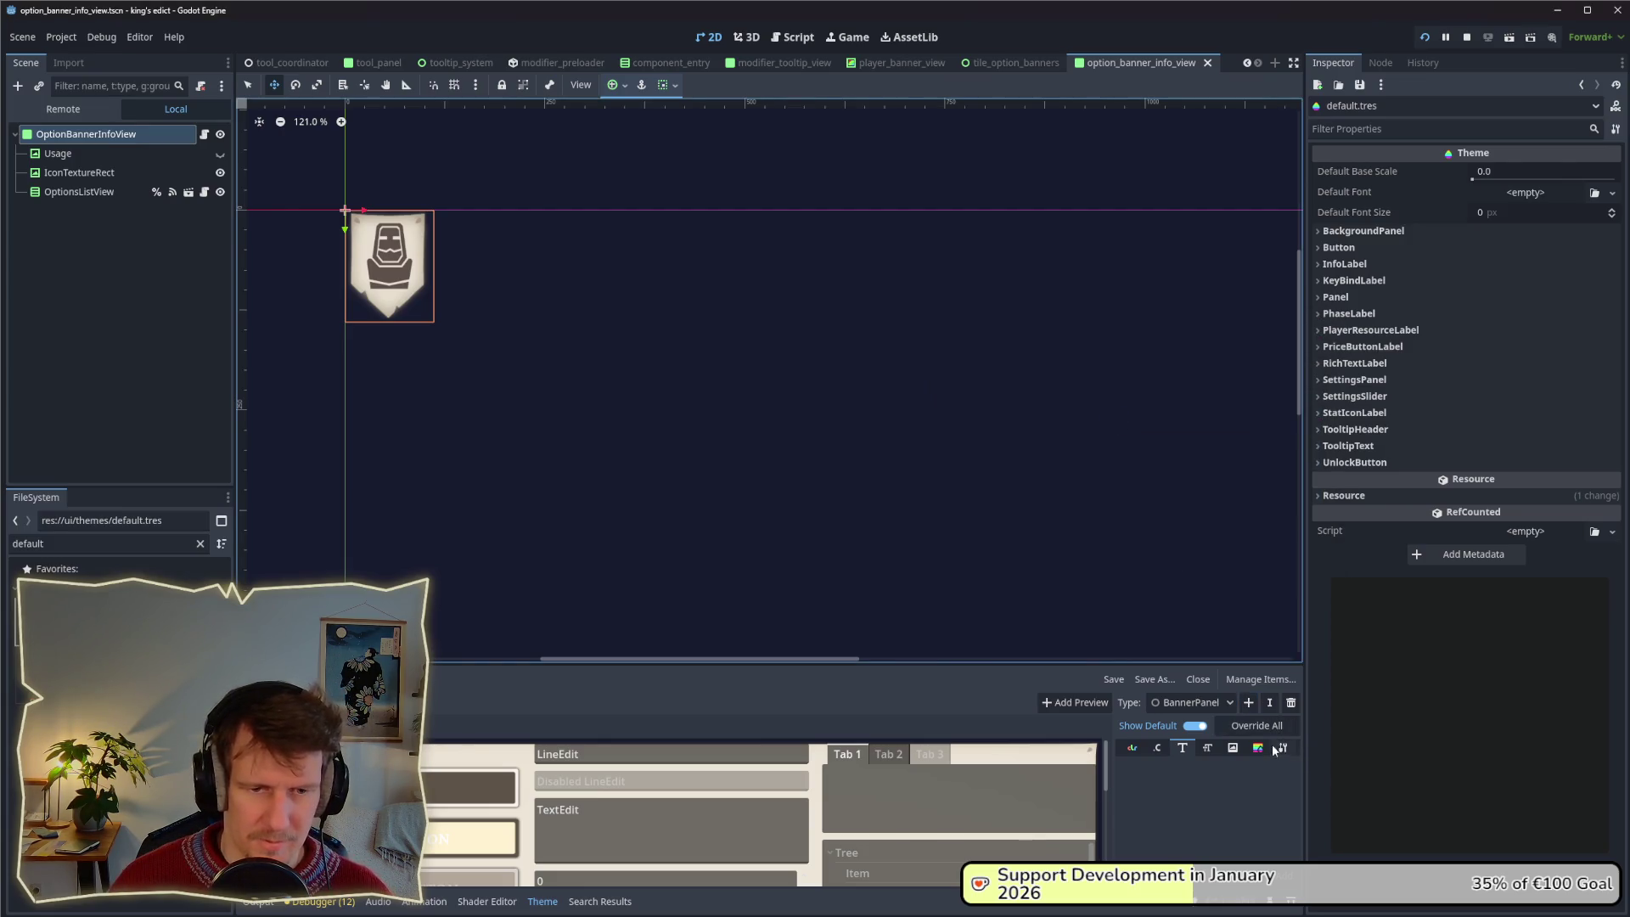
click(1287, 770)
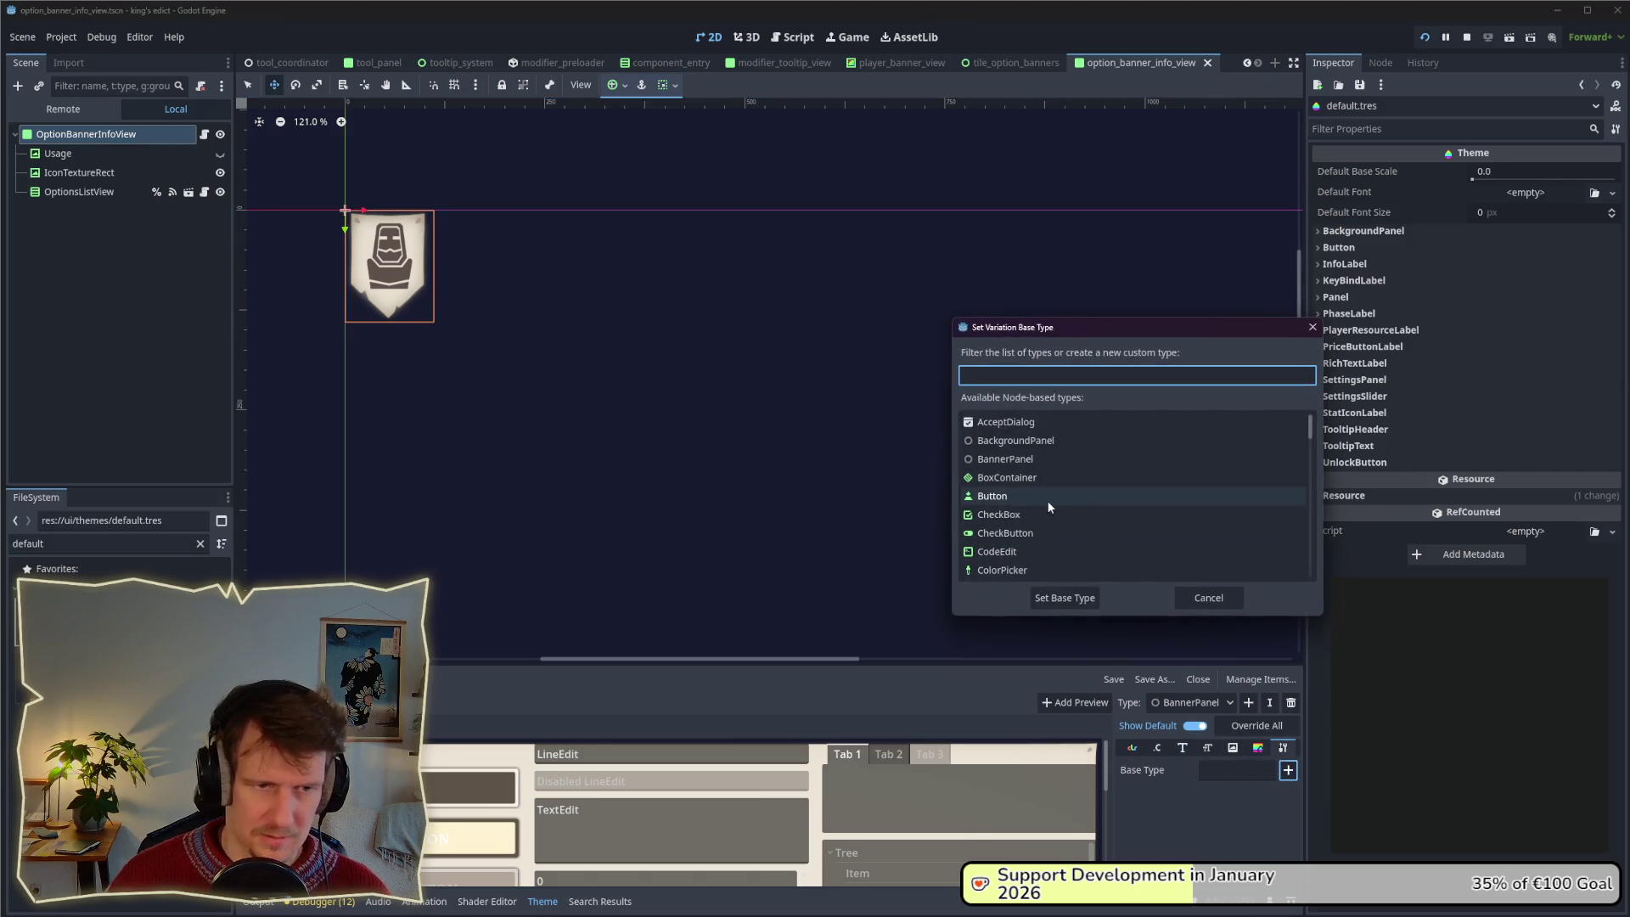
text(Panel)
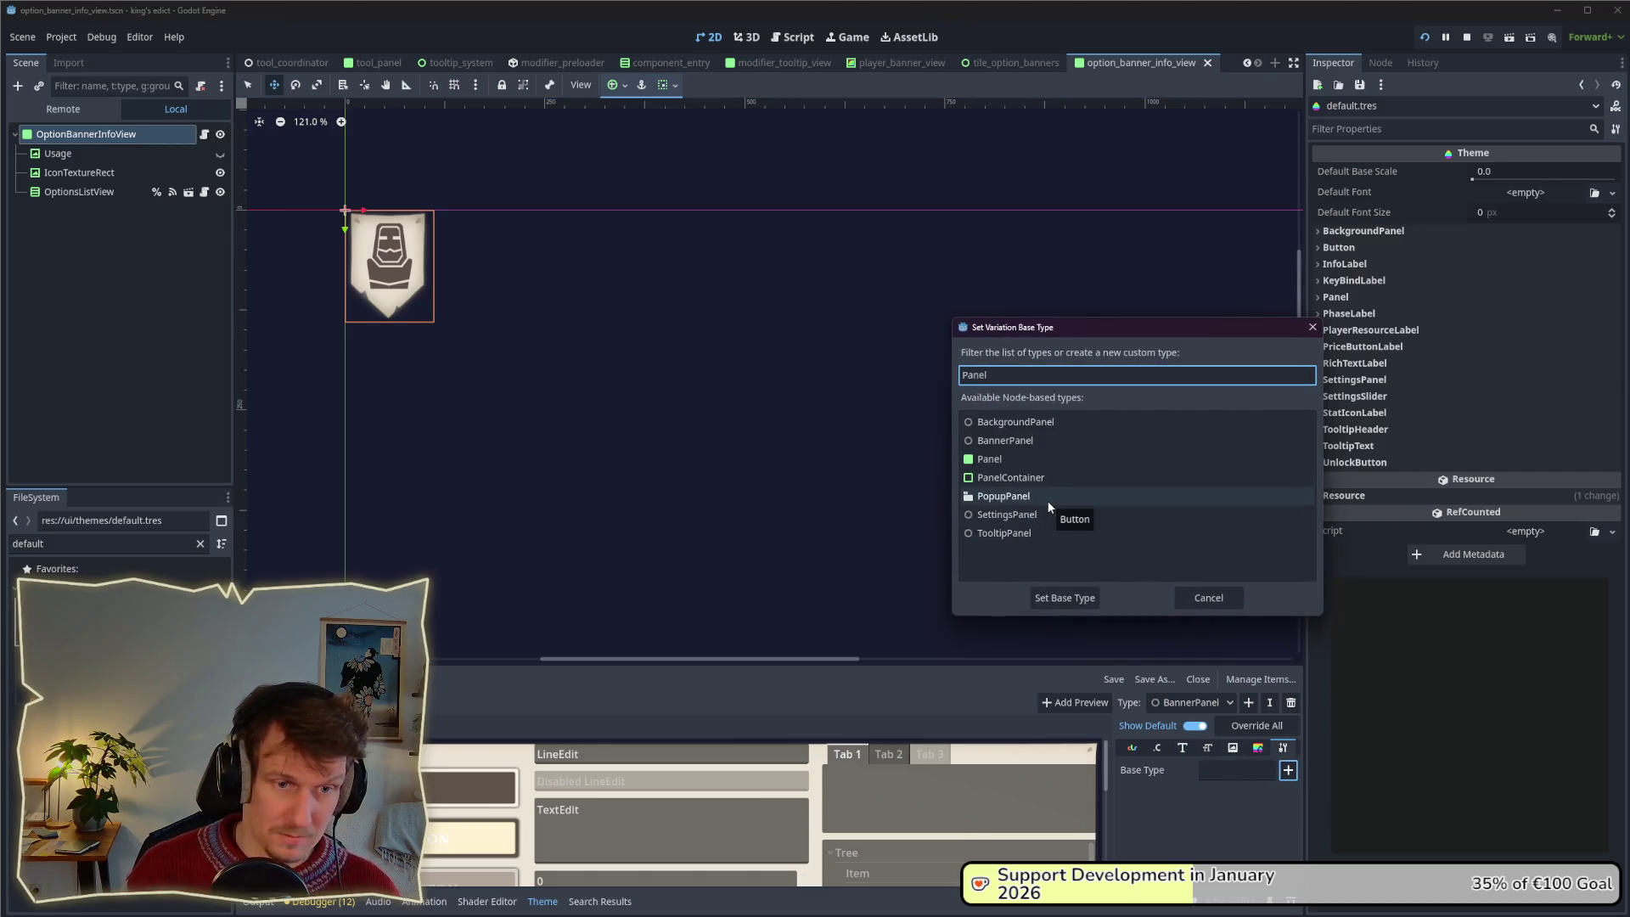
double_click(1025, 456)
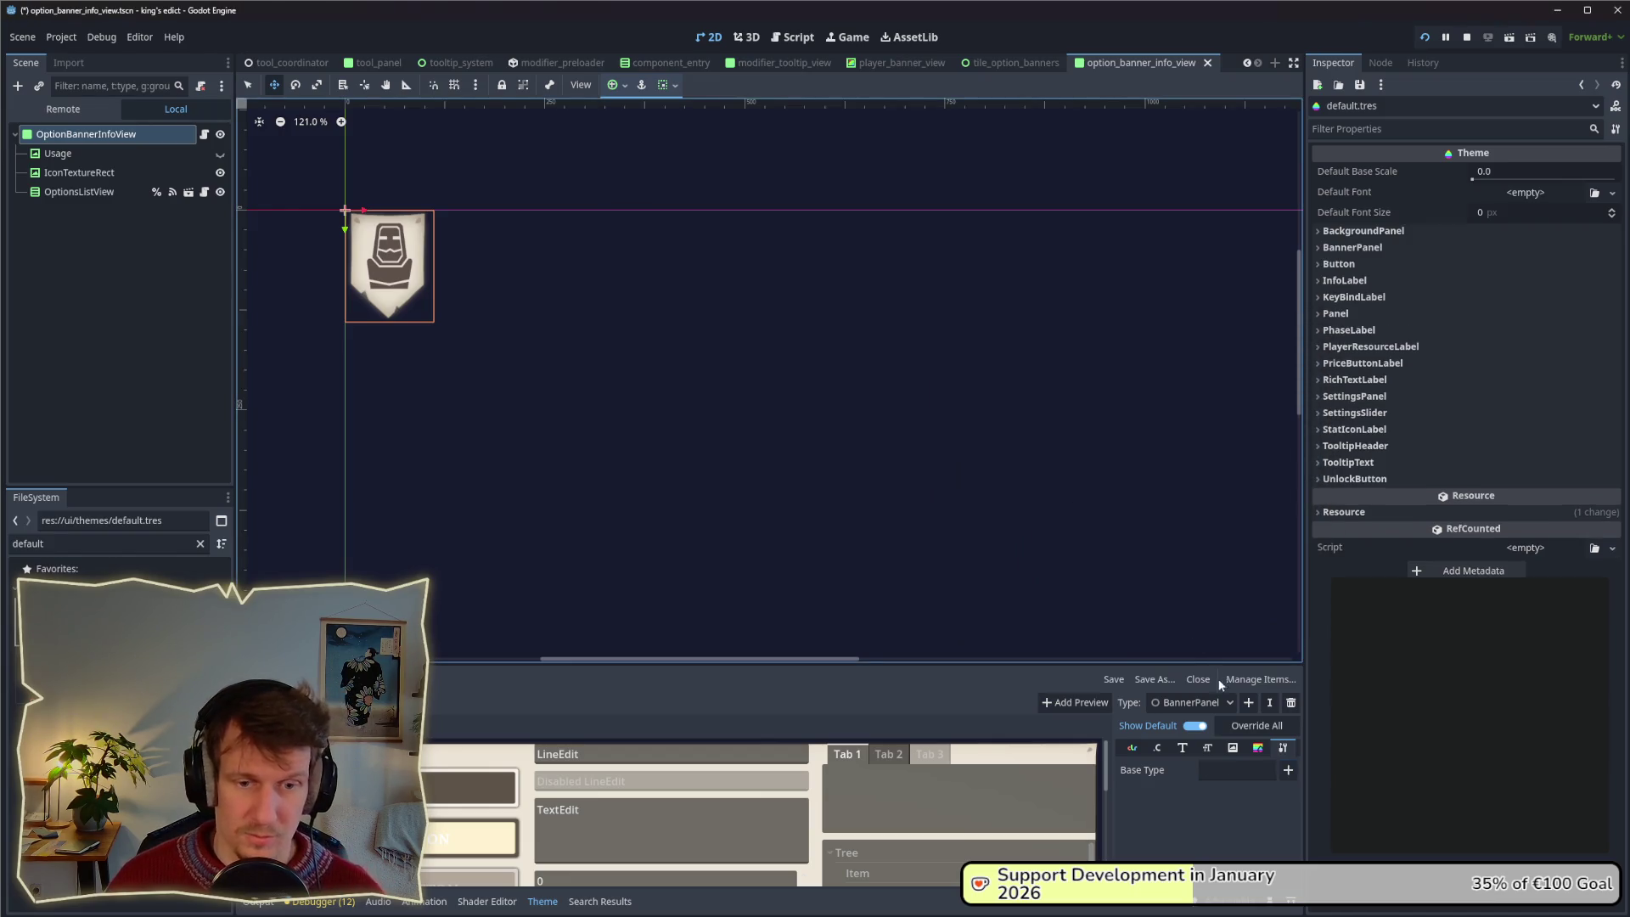
Override BannerPanel's panel style with banner_style_box.tres and save the theme.
click(1258, 749)
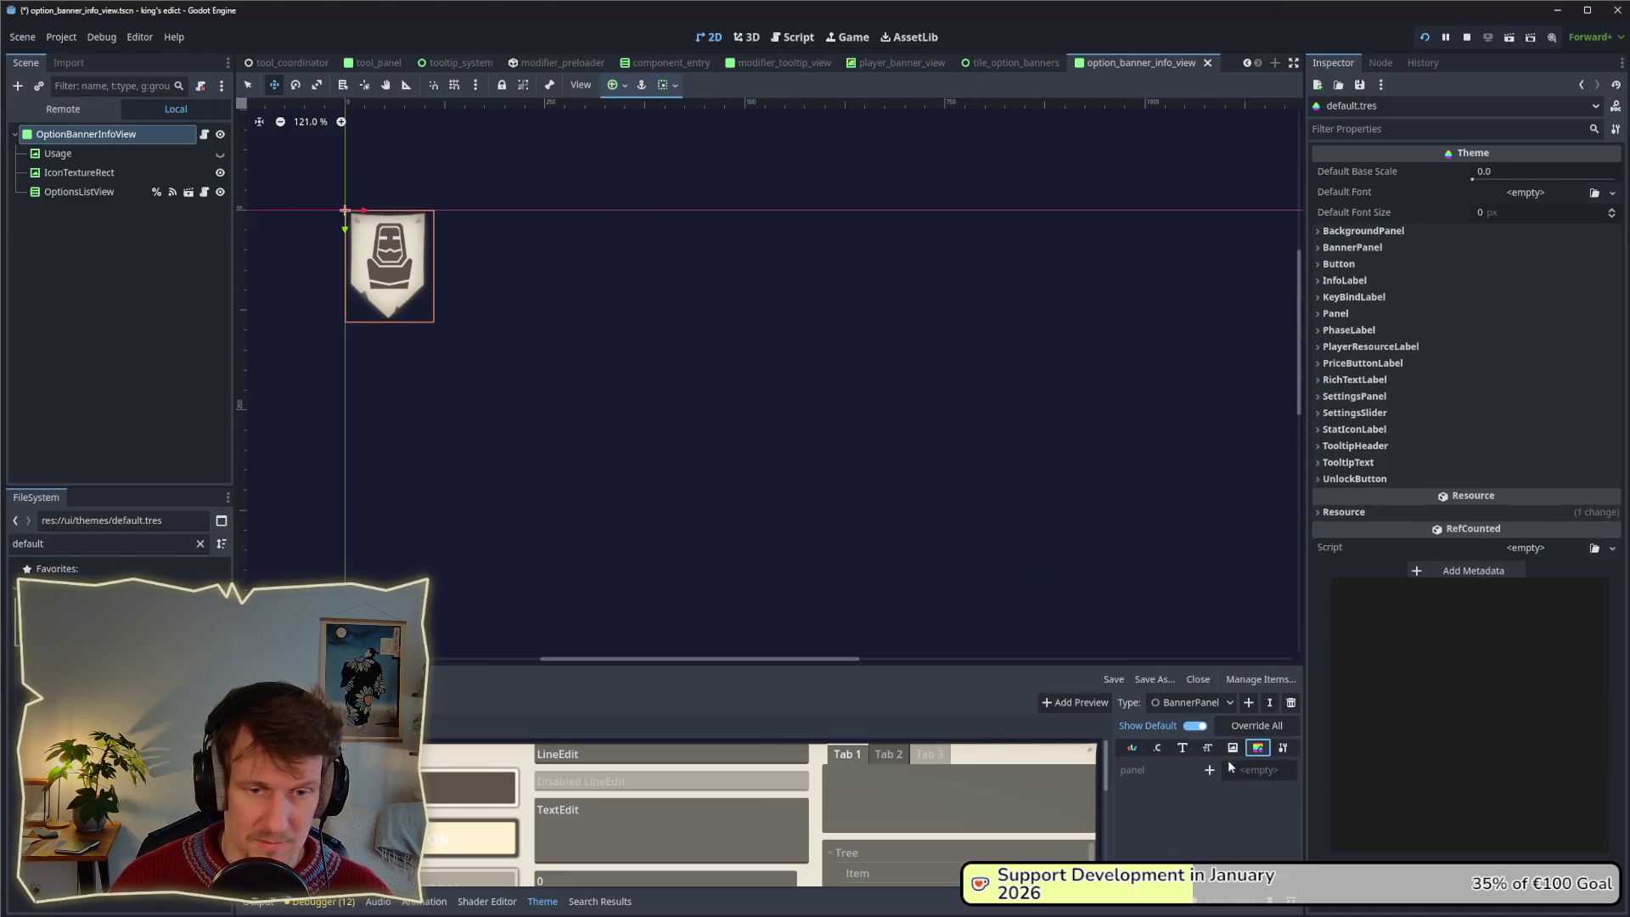
click(1209, 770)
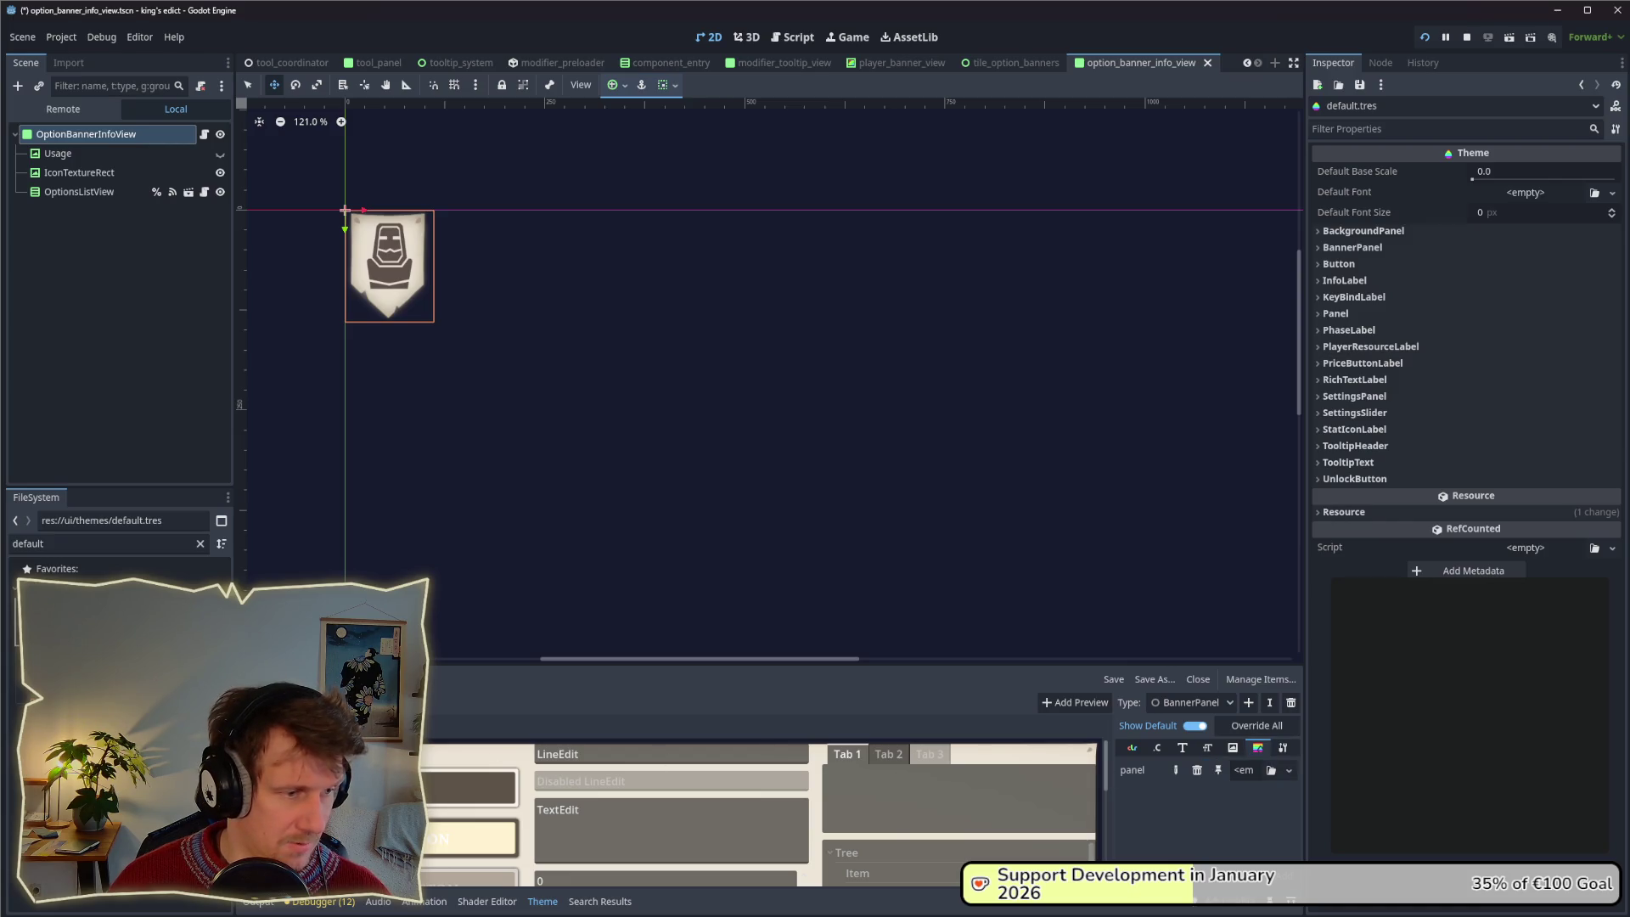
double_click(28, 543)
text(banner)
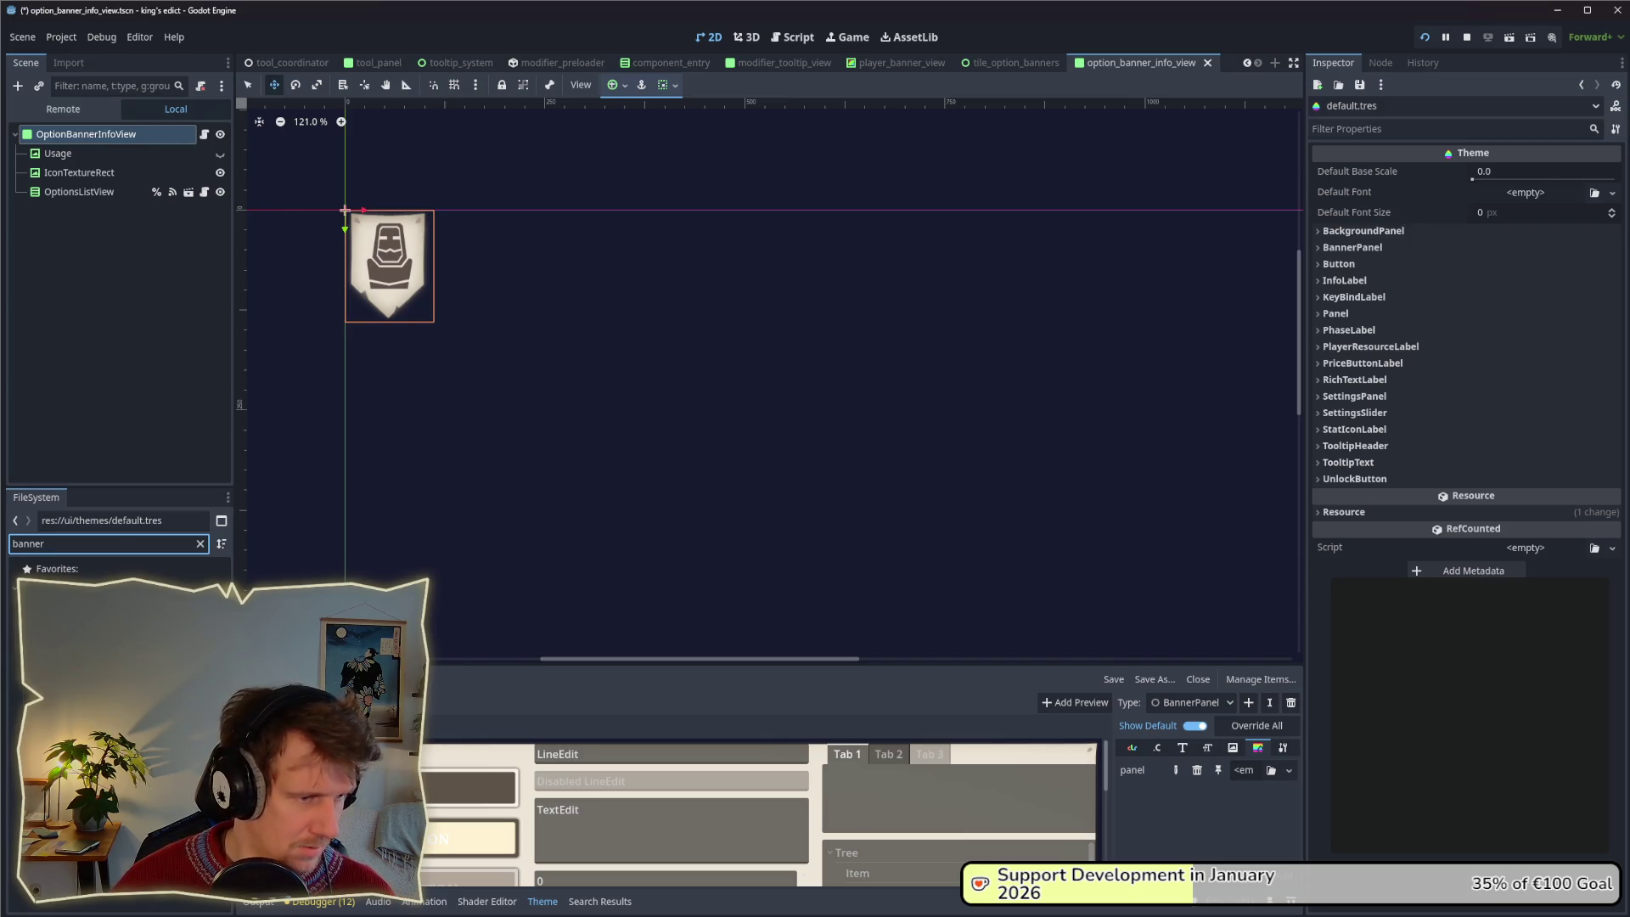
drag(84, 594, 1252, 770)
key(ctrl+s)
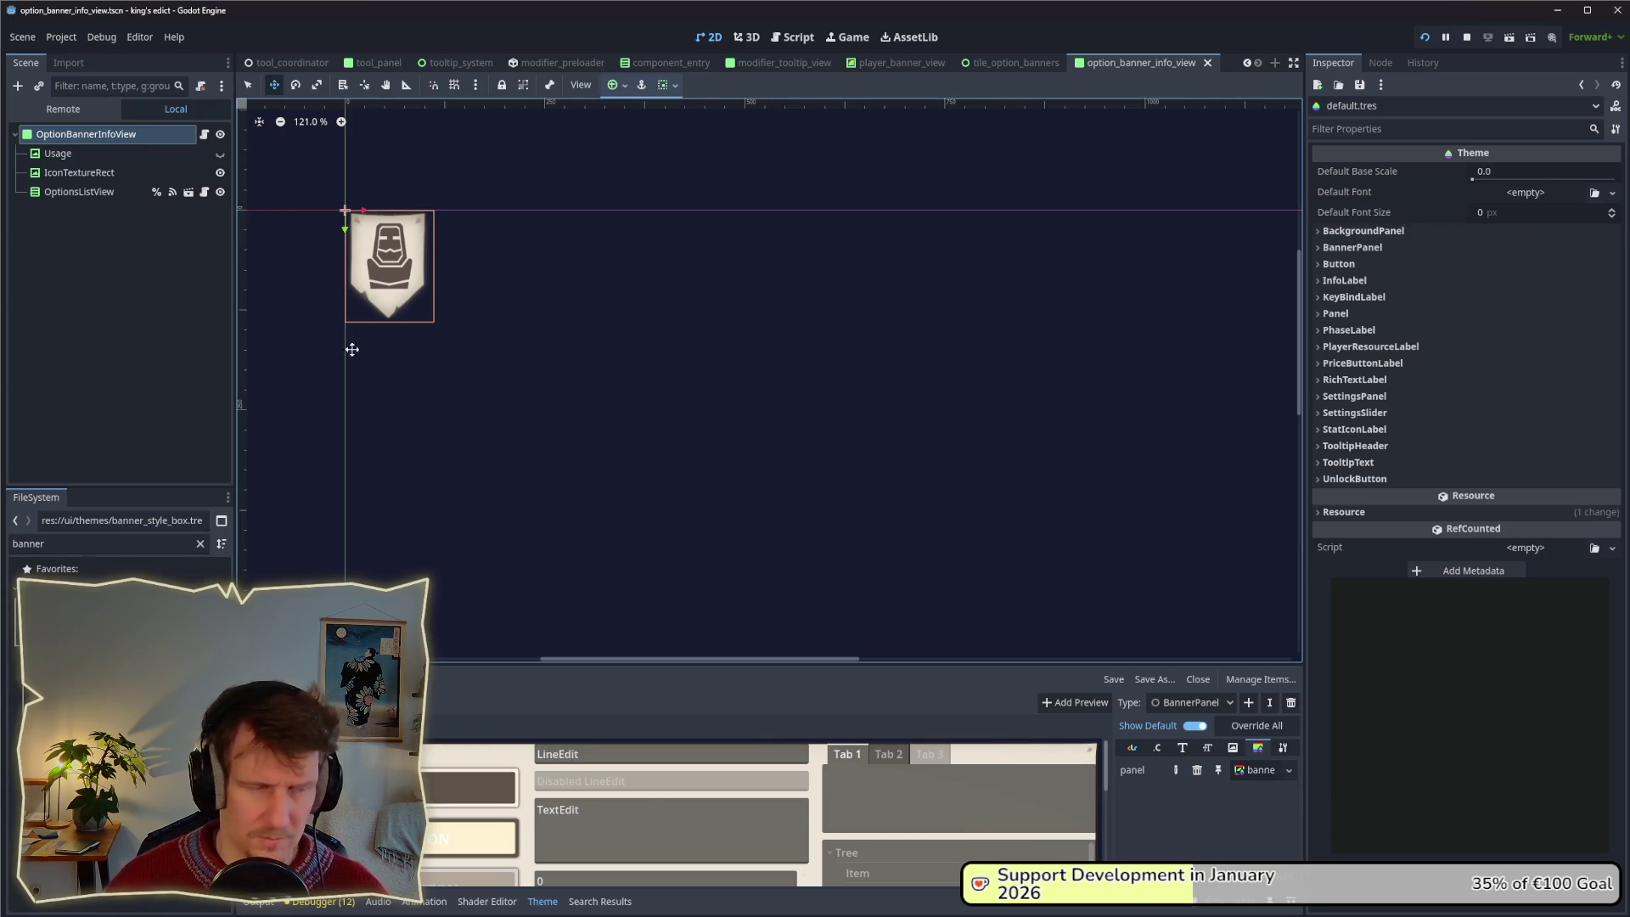
Switch to option_banner_info_view and select its OptionBannerInfoView root node.
click(102, 629)
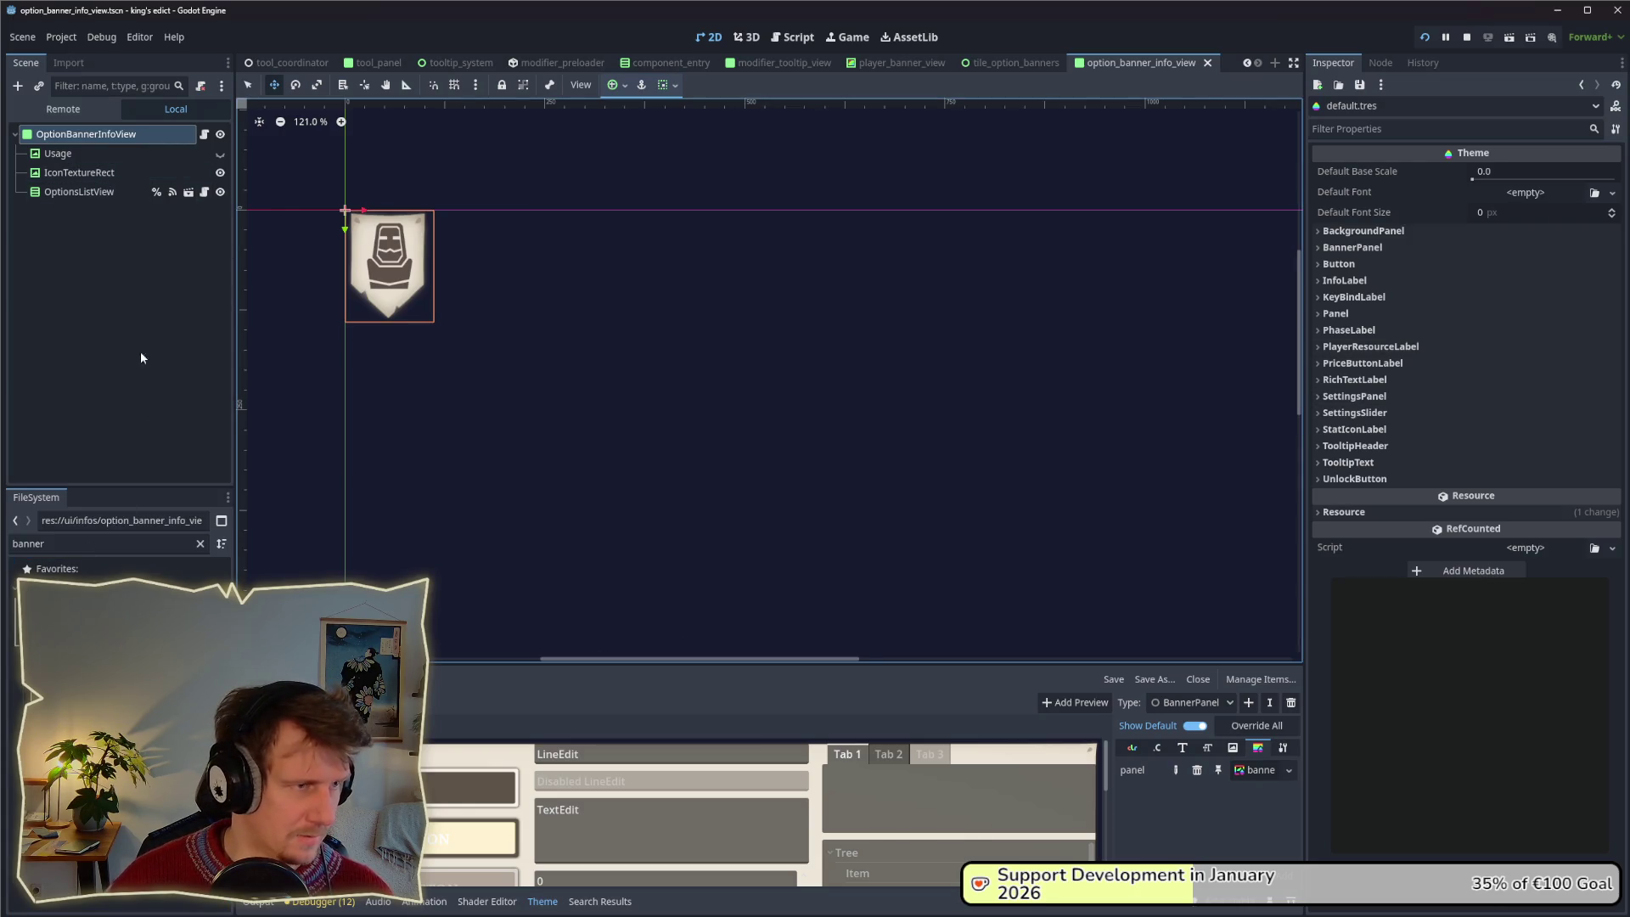
click(79, 151)
click(85, 134)
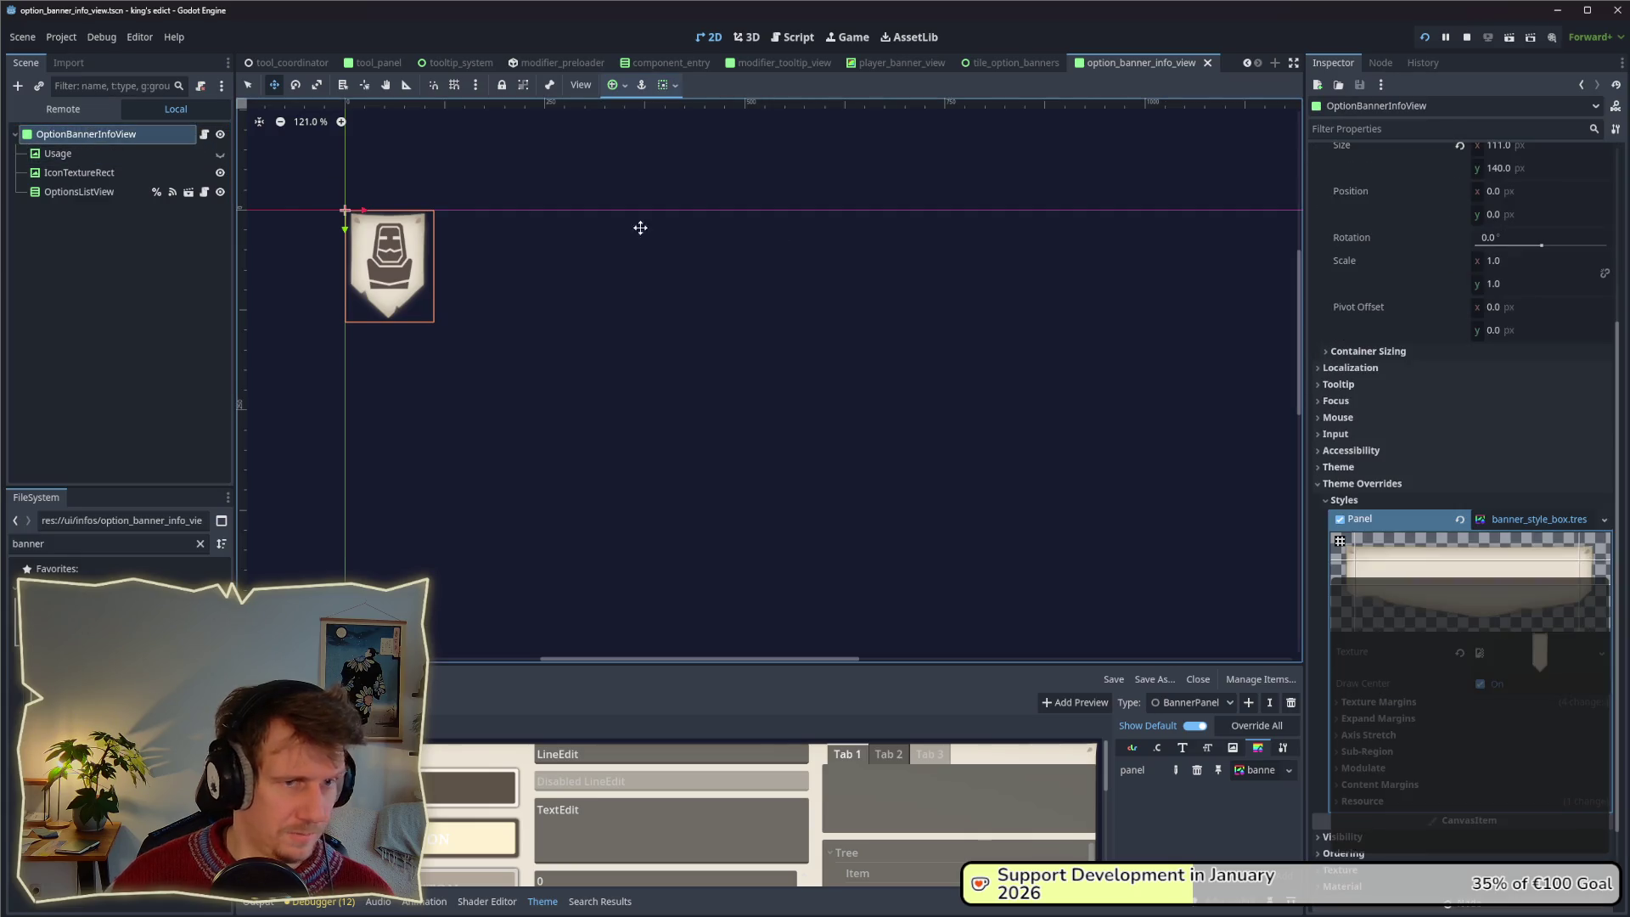
Remove the root's Panel style override and set its Type Variation to BannerPanel.
click(1341, 520)
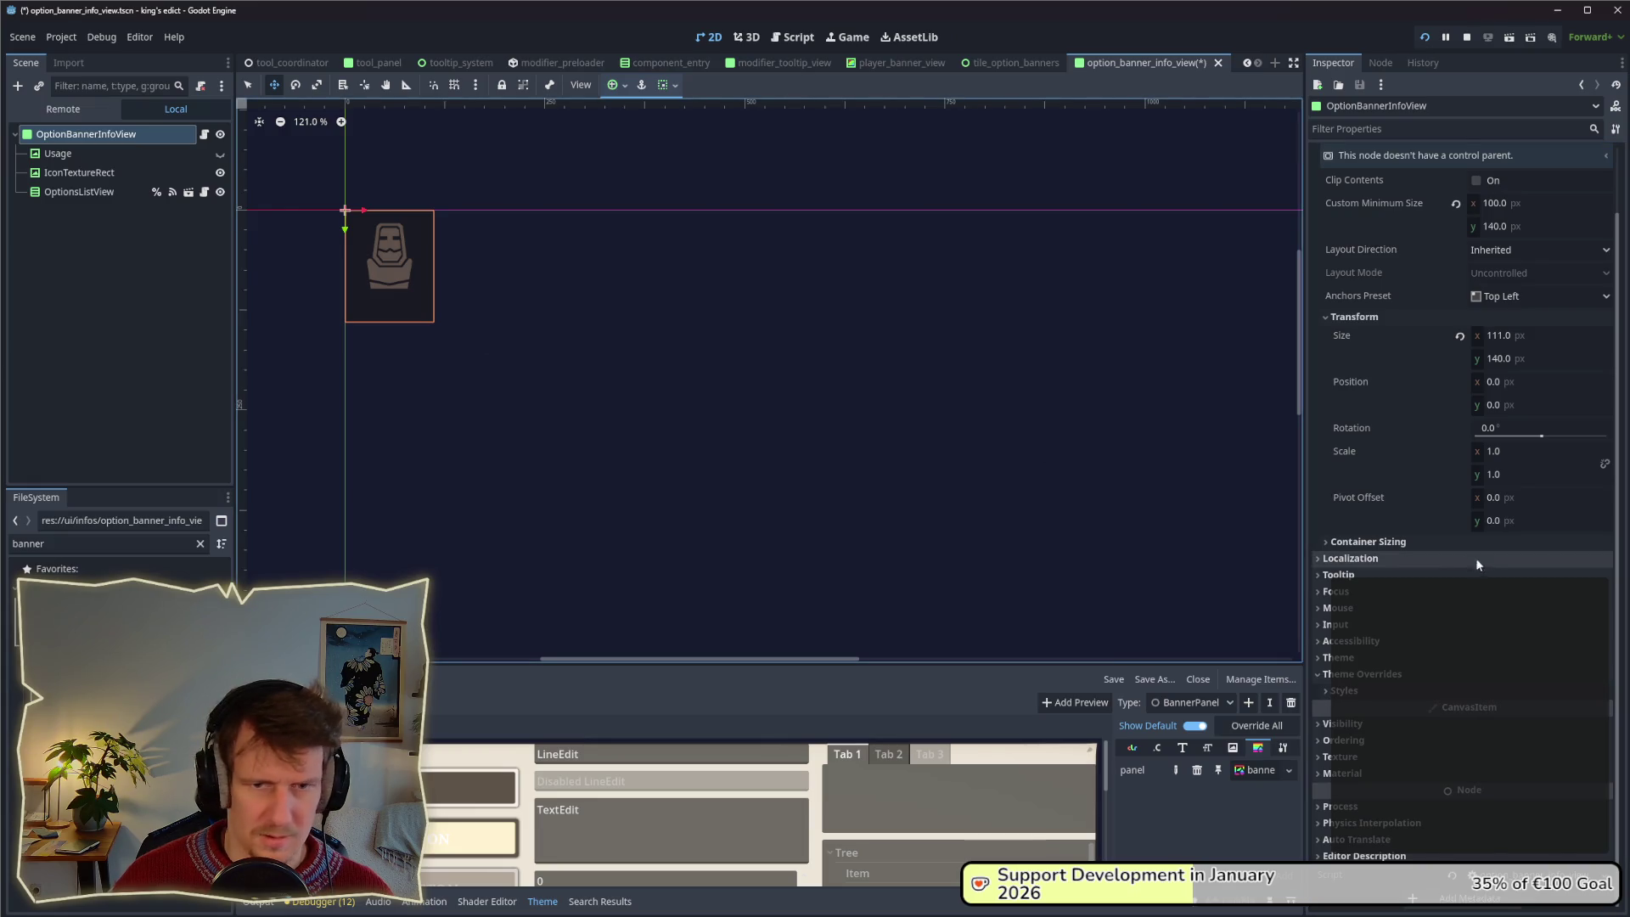
click(1481, 657)
click(1509, 678)
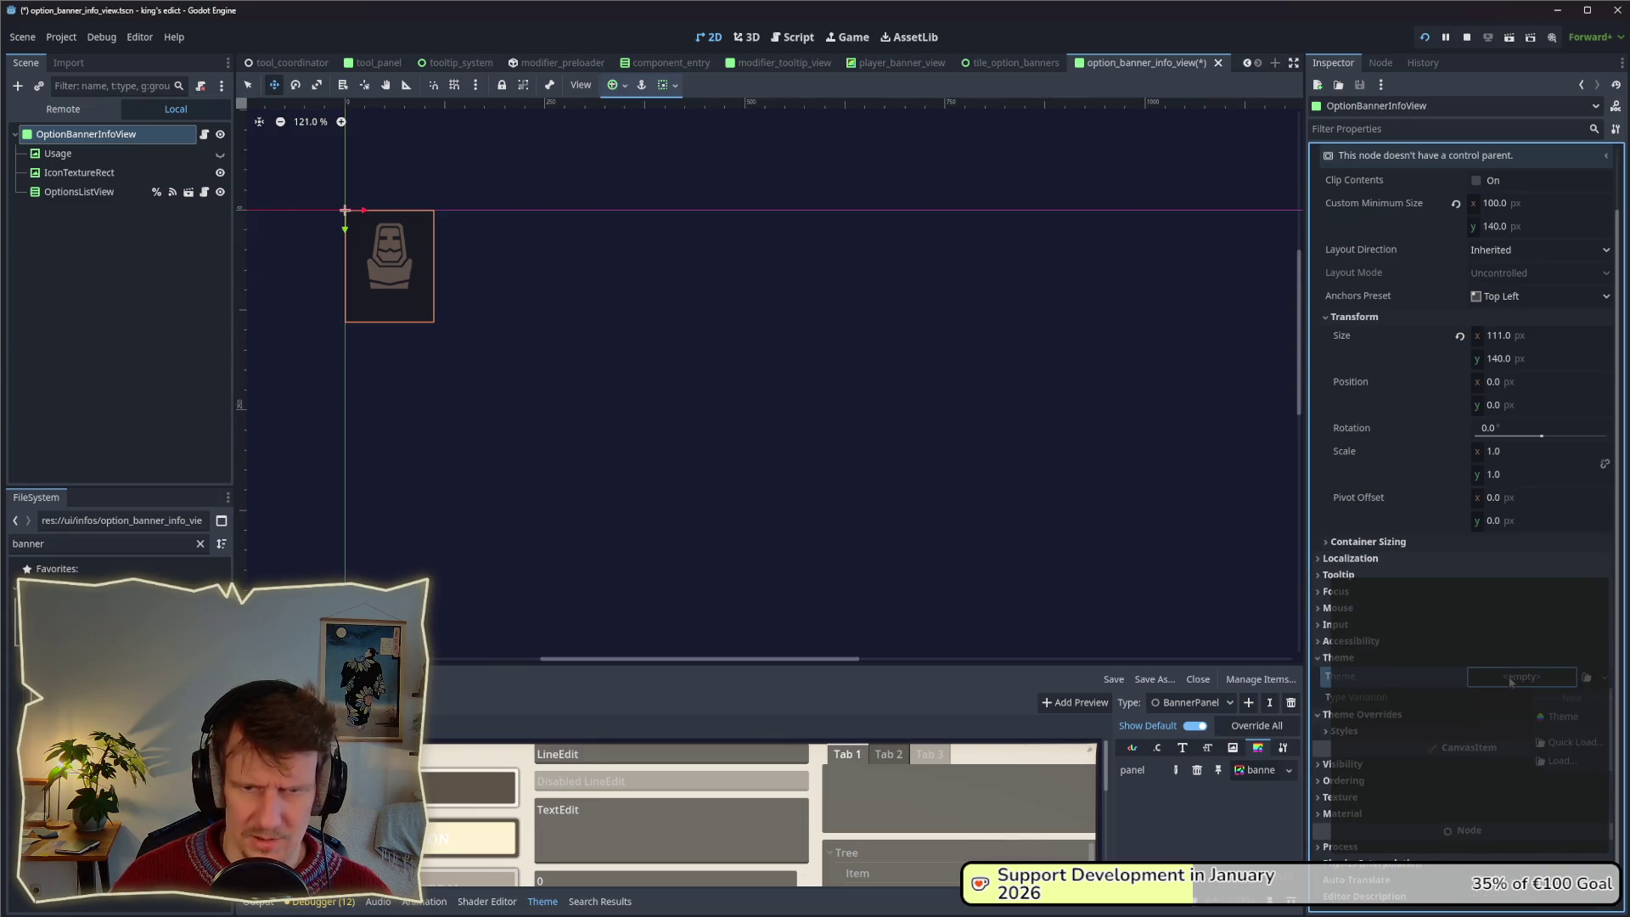
click(1566, 699)
click(1603, 697)
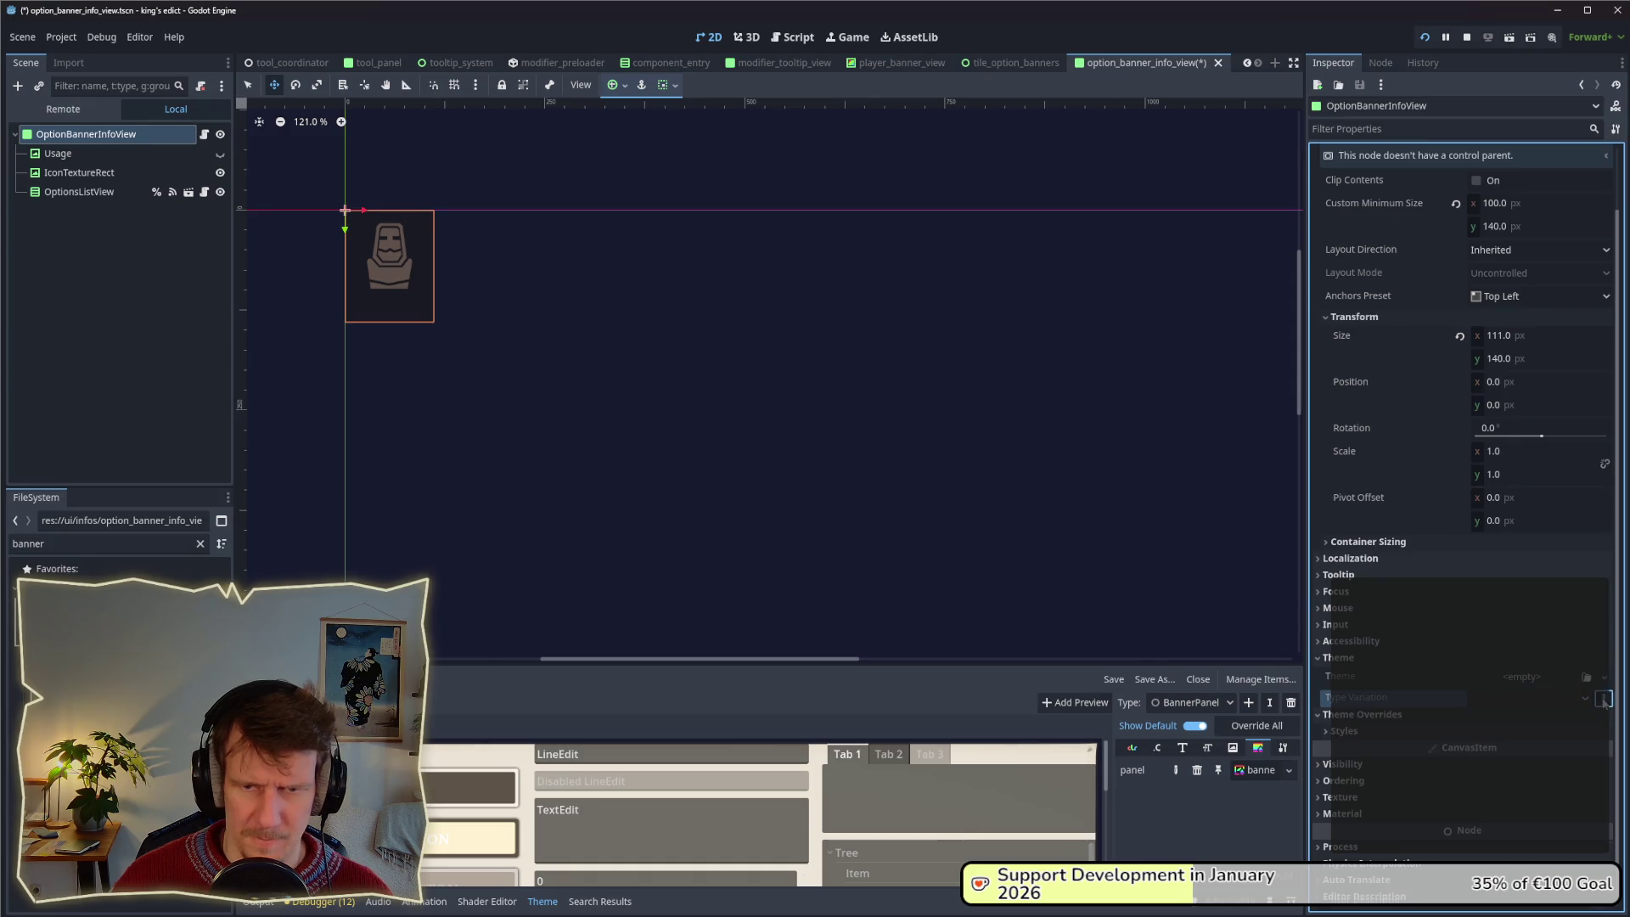
text(BannerPanel)
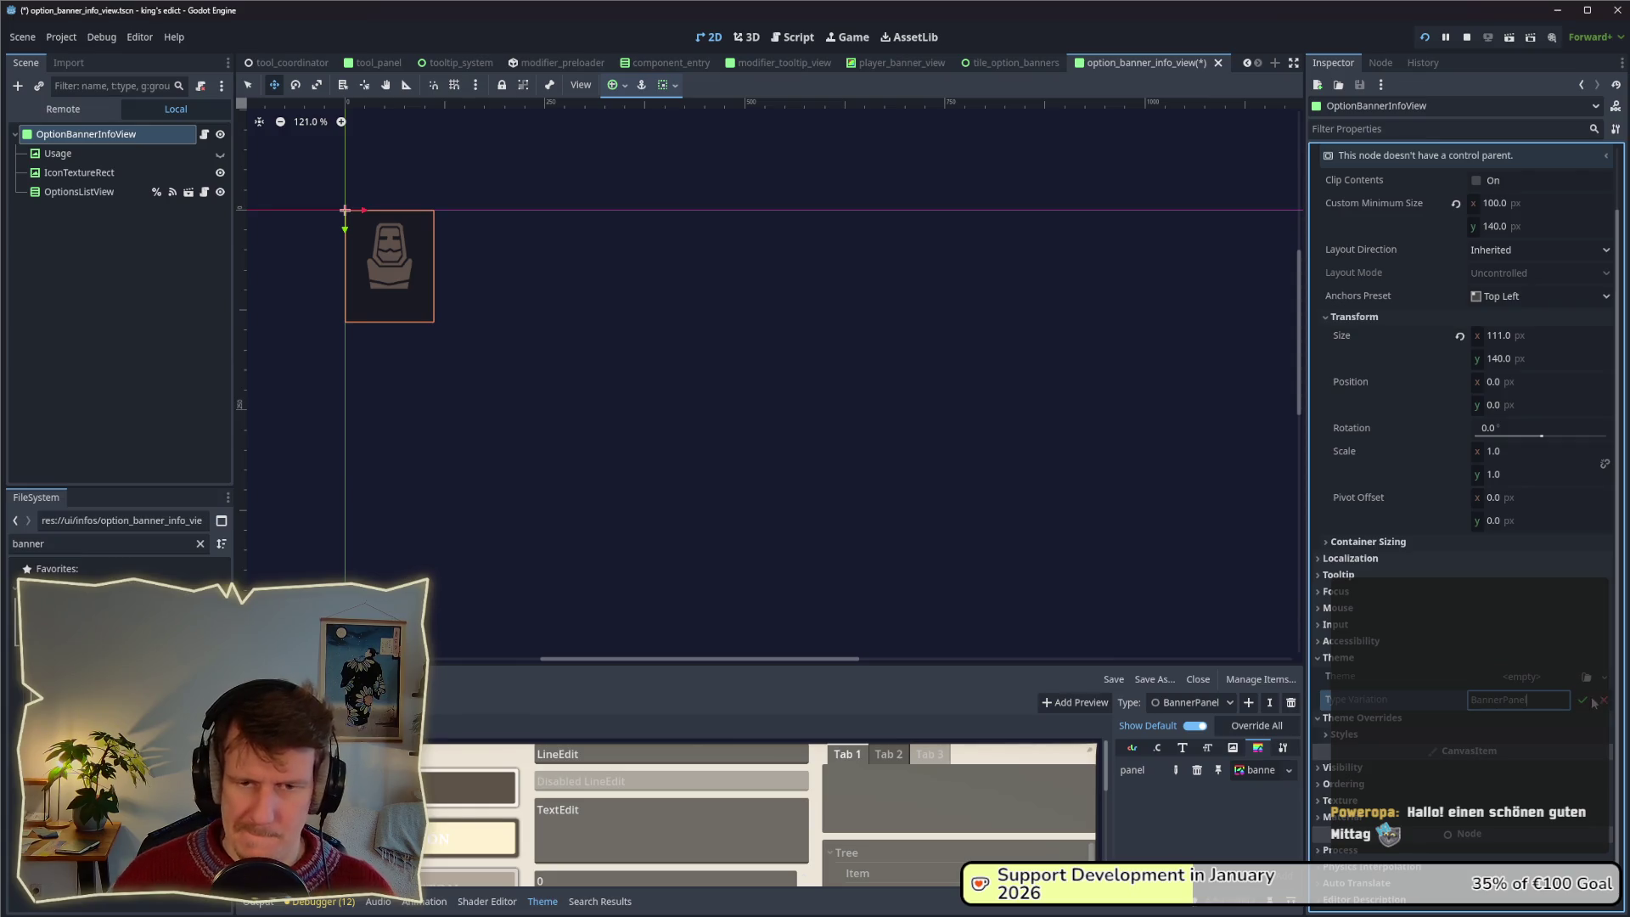
click(1582, 699)
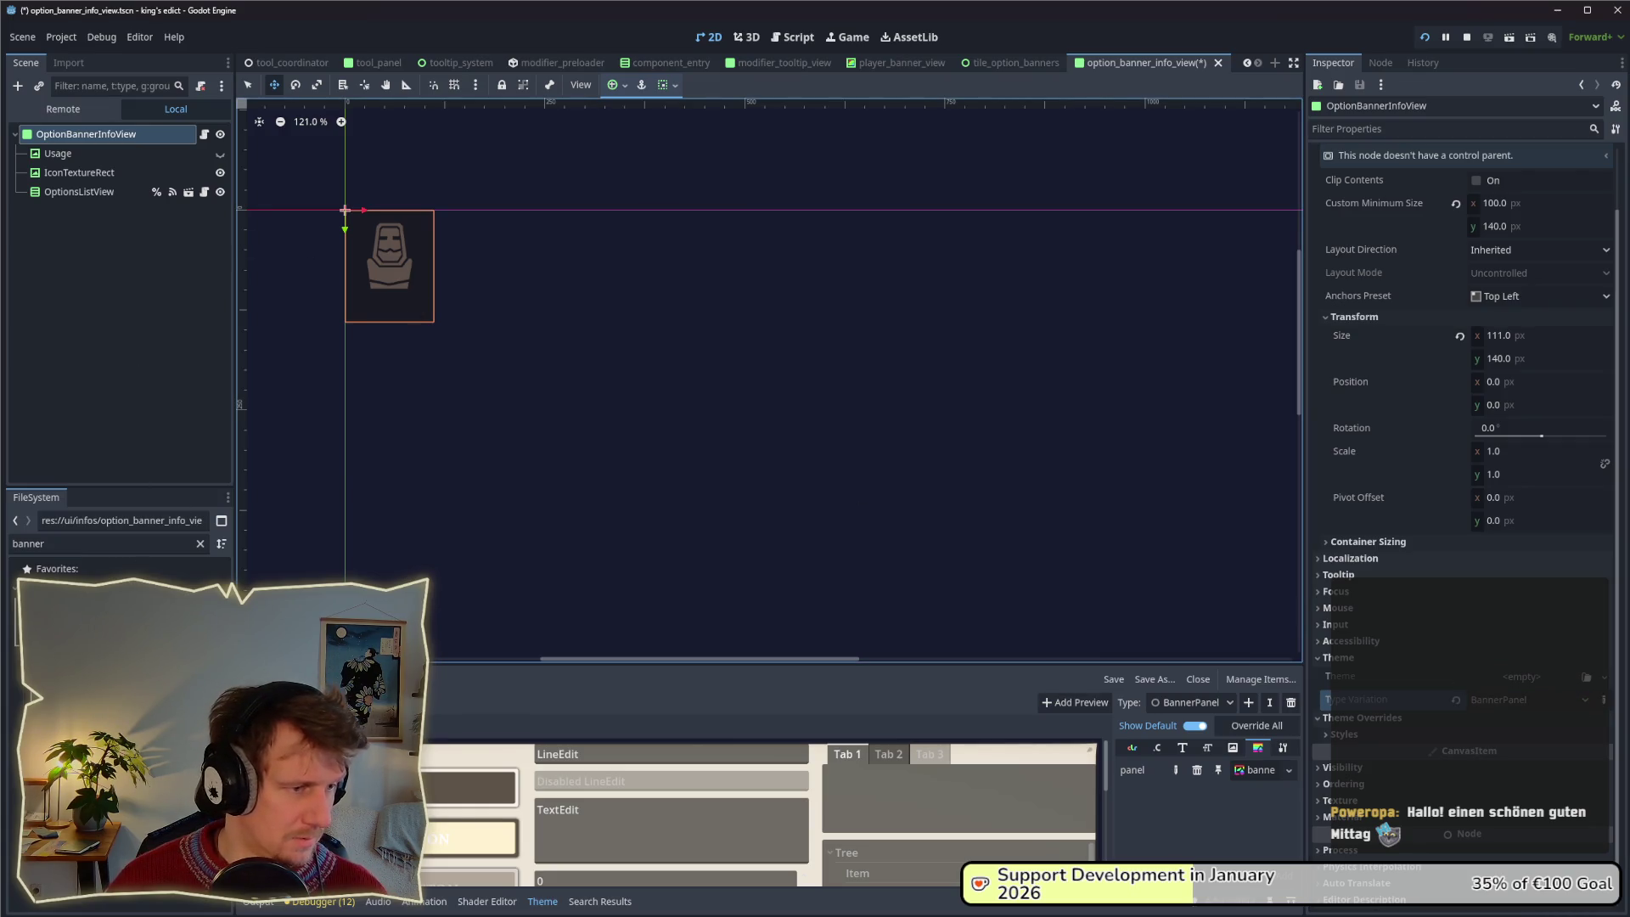
Cross-check against tile_option_banners, then save the scene and run the game.
key(ctrl+shift+Tab)
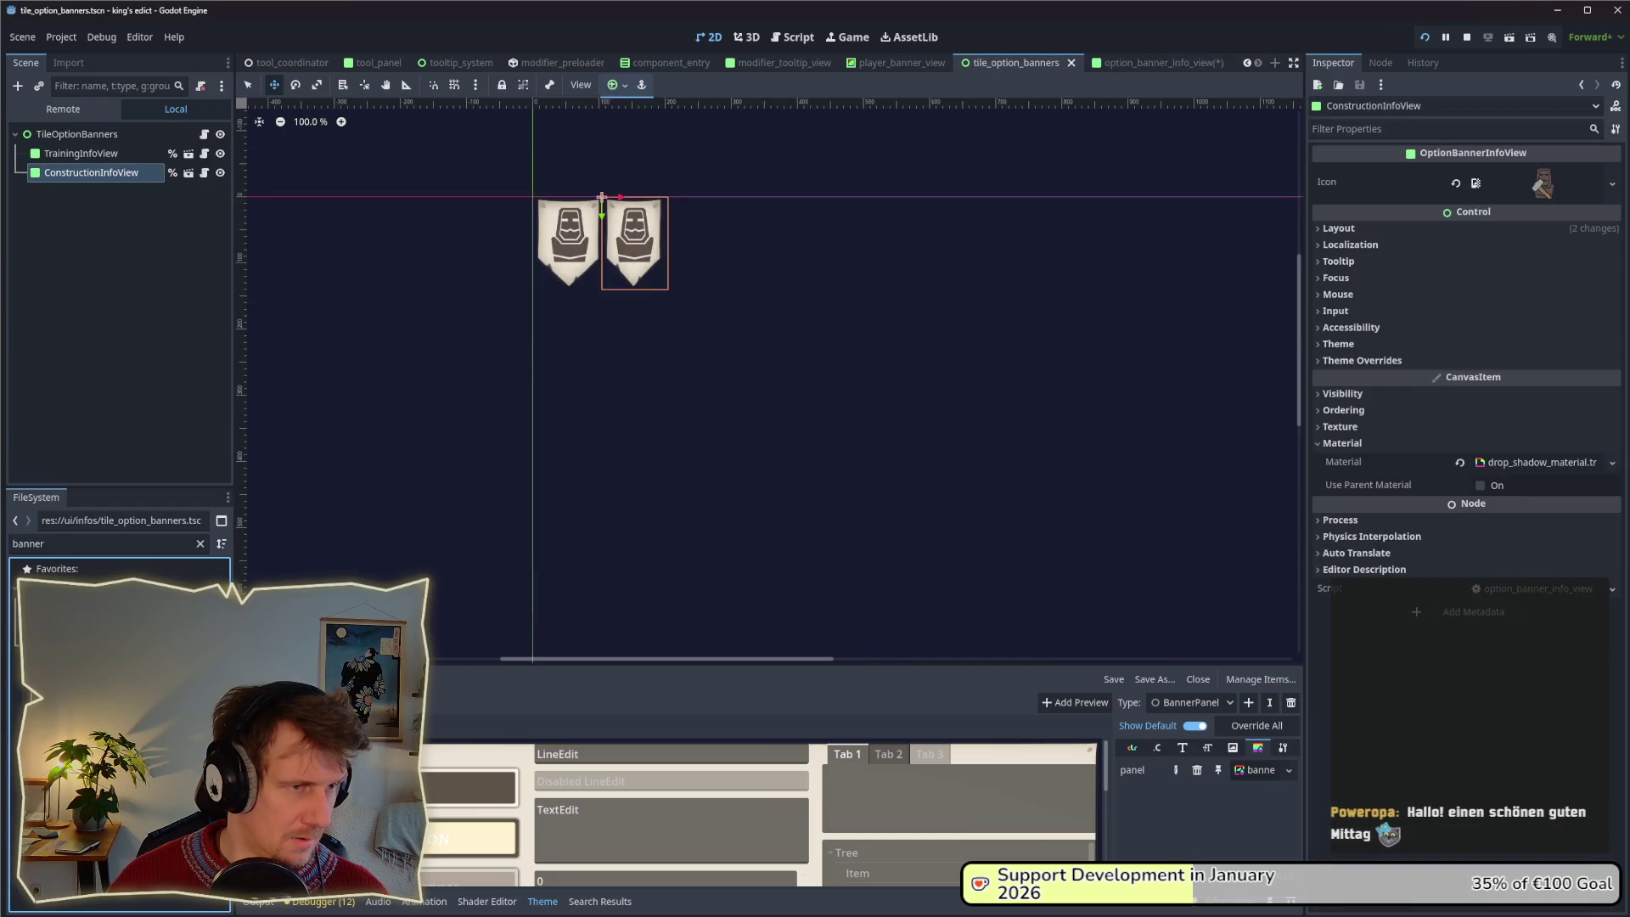
click(81, 153)
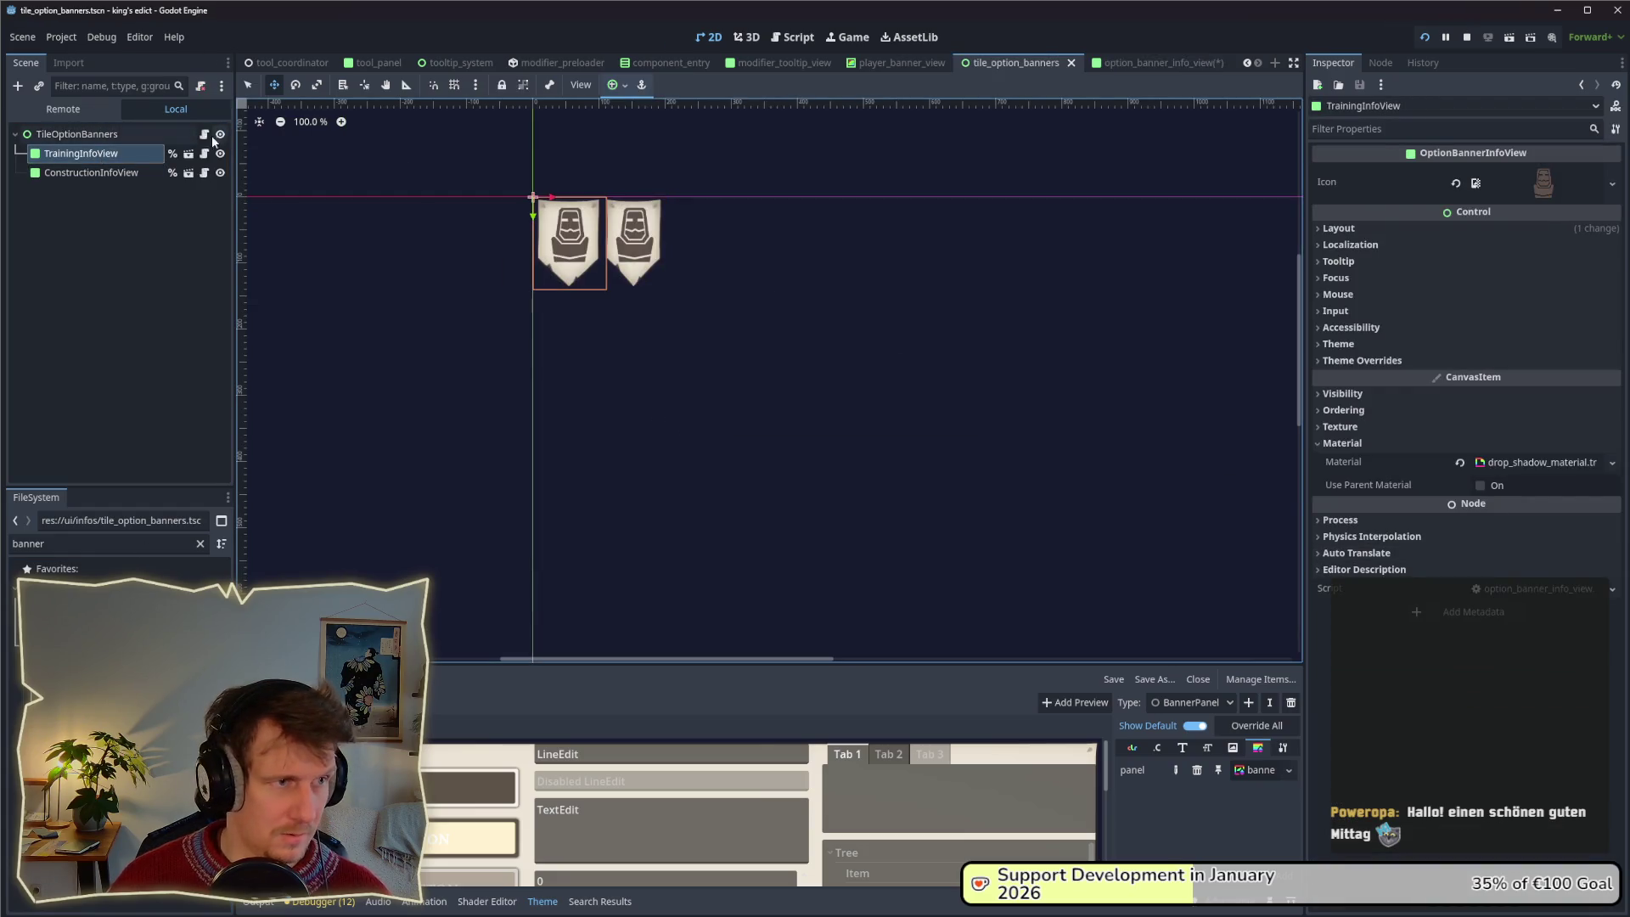
click(189, 154)
click(1344, 735)
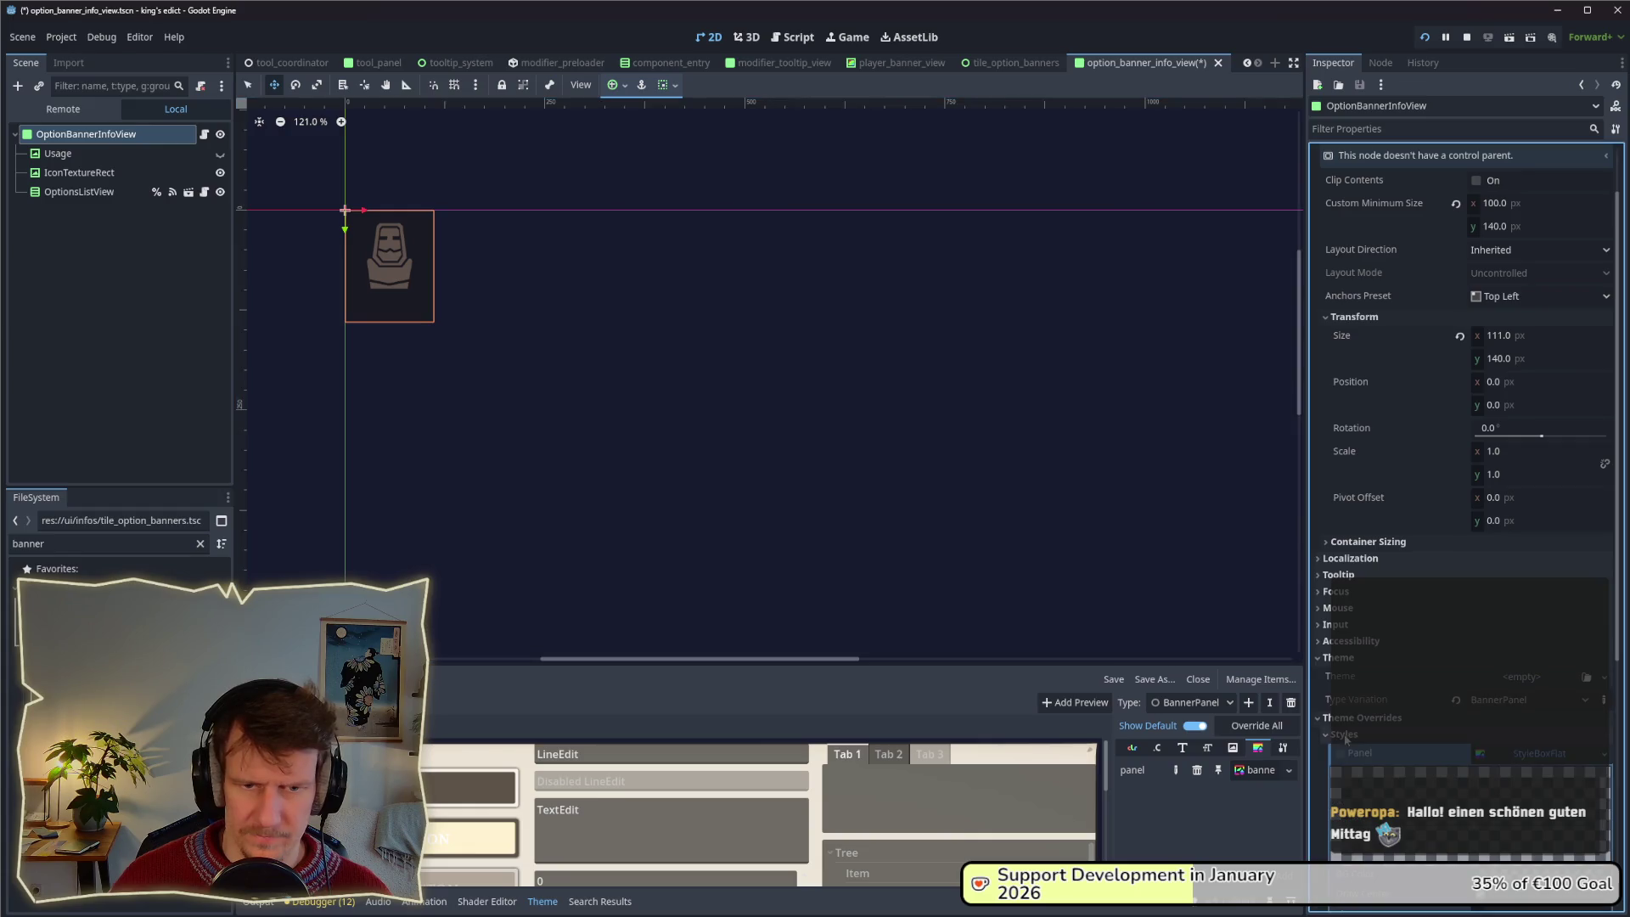
click(1345, 735)
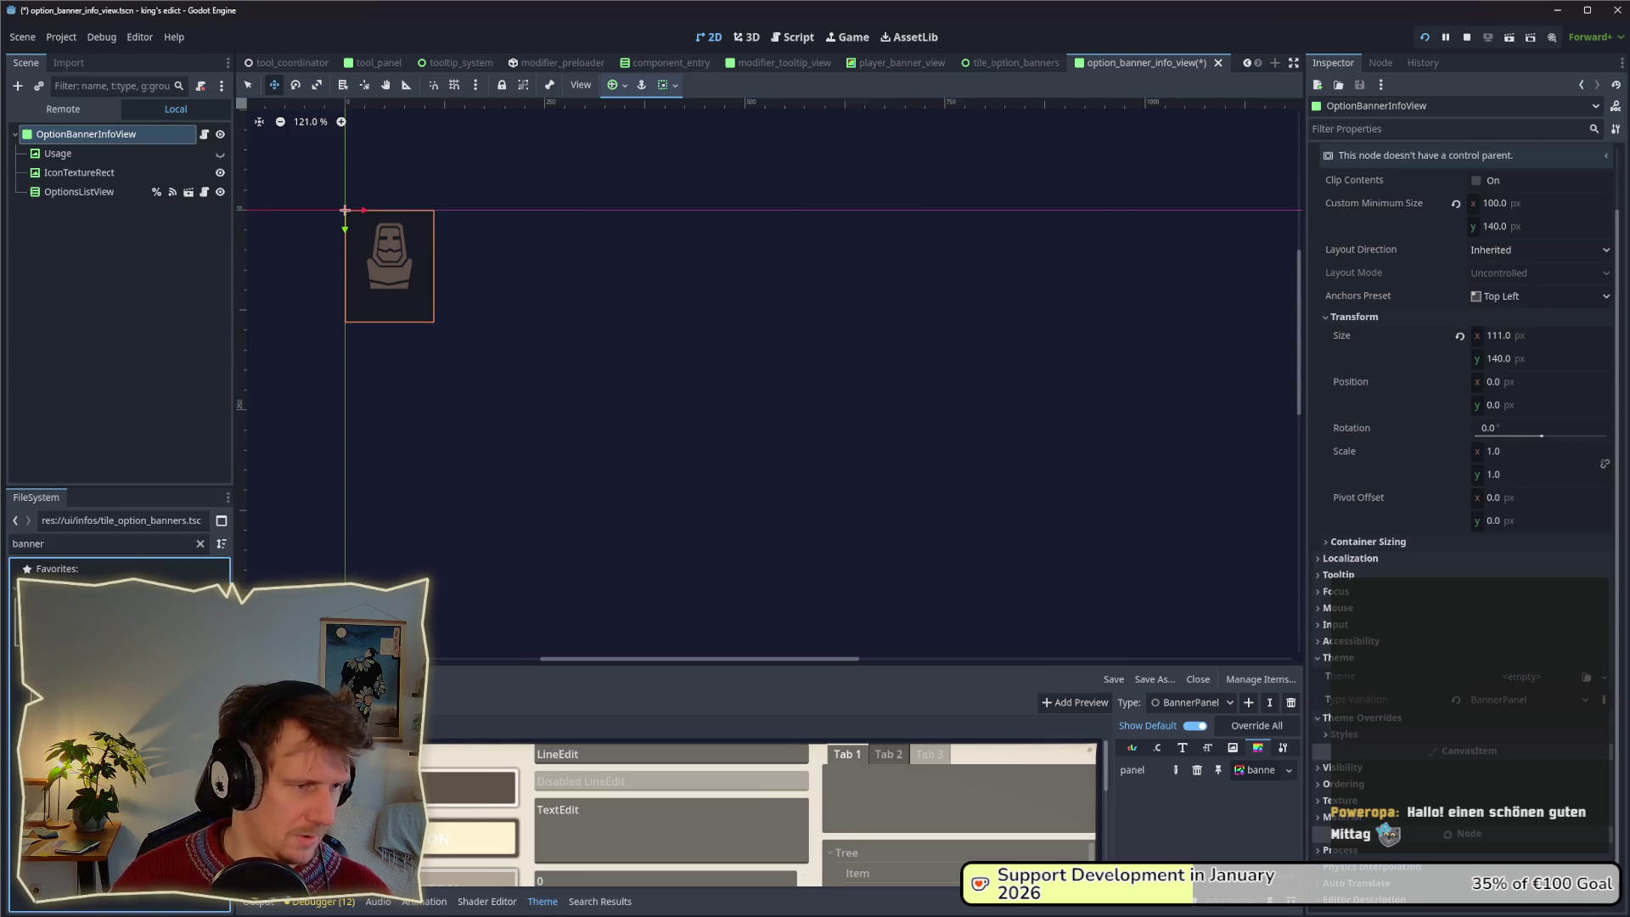
key(ctrl+shift+Tab)
click(190, 173)
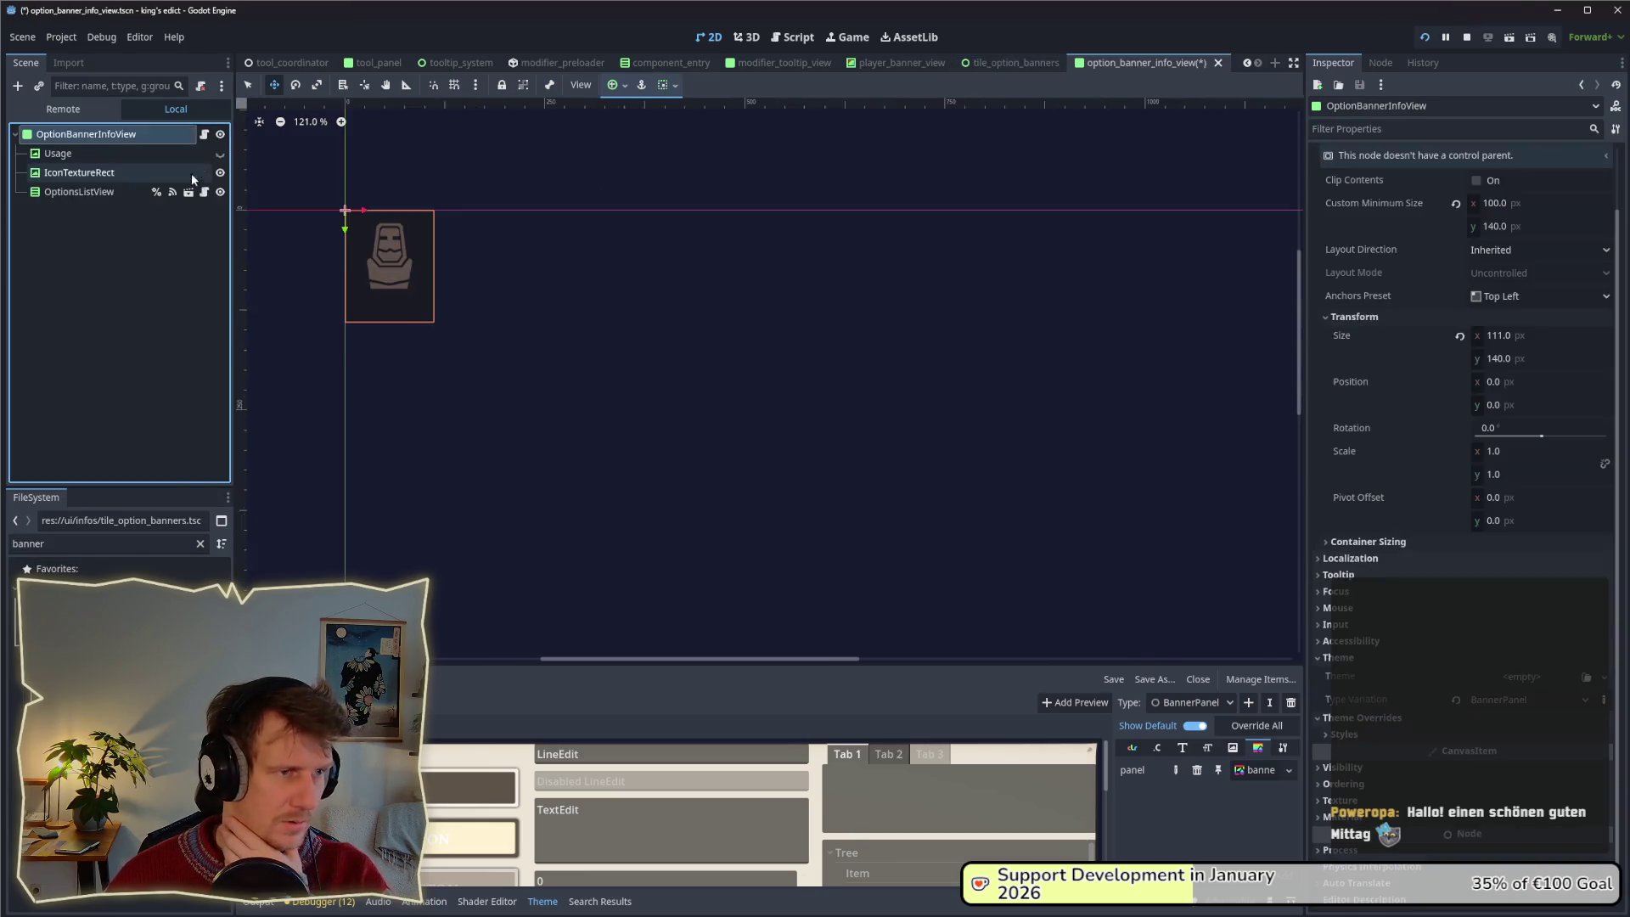
click(1345, 733)
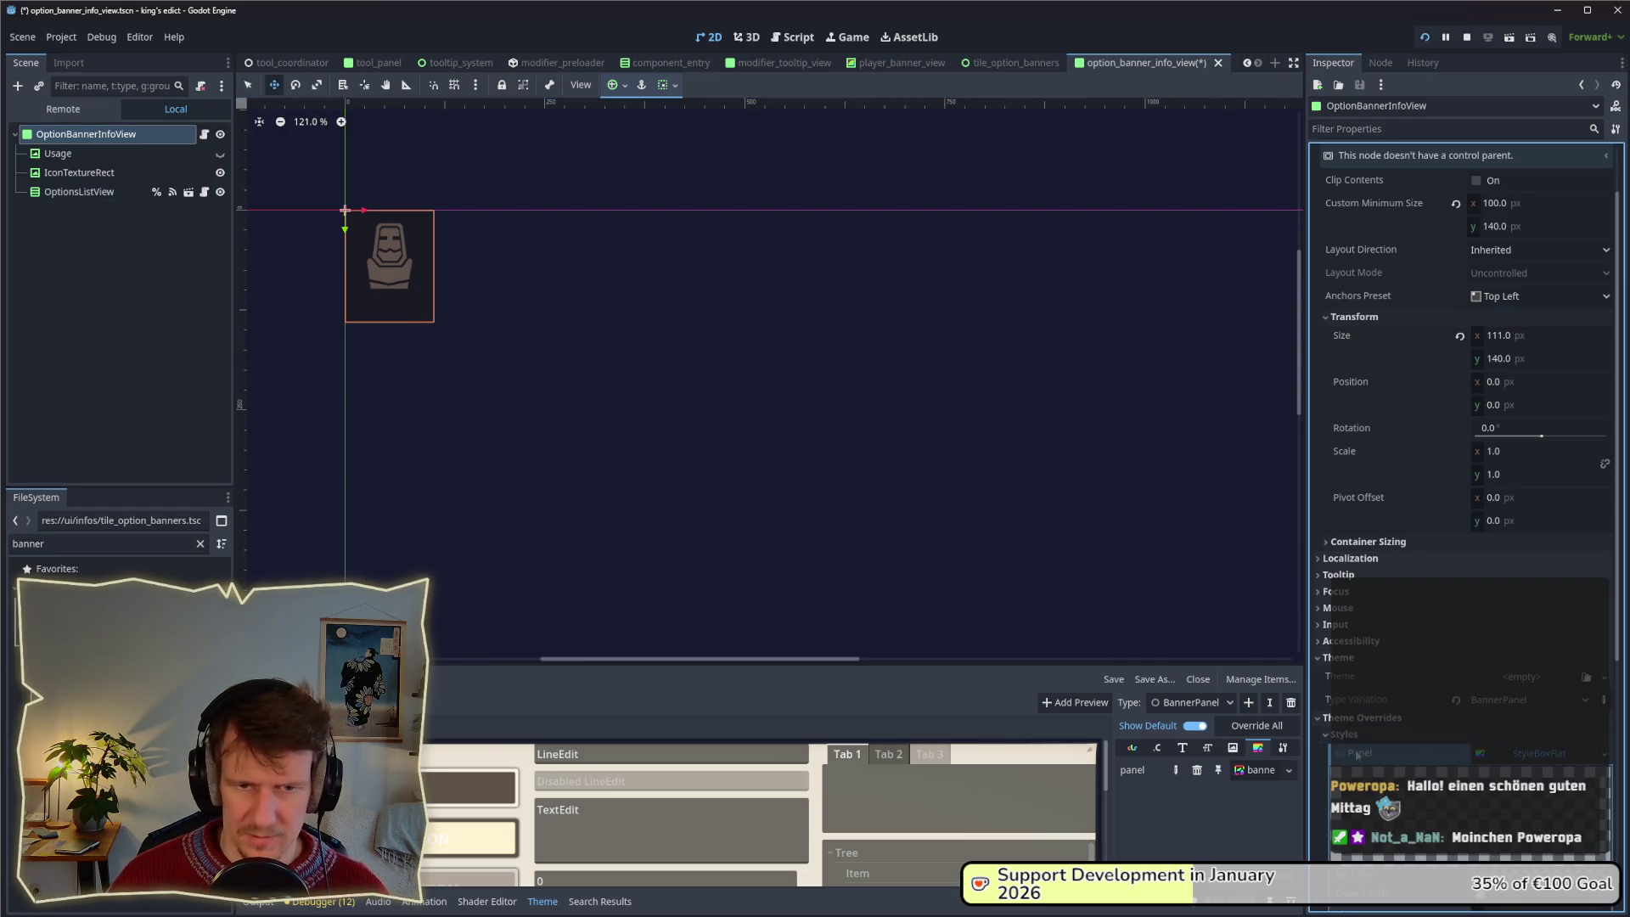
click(1321, 656)
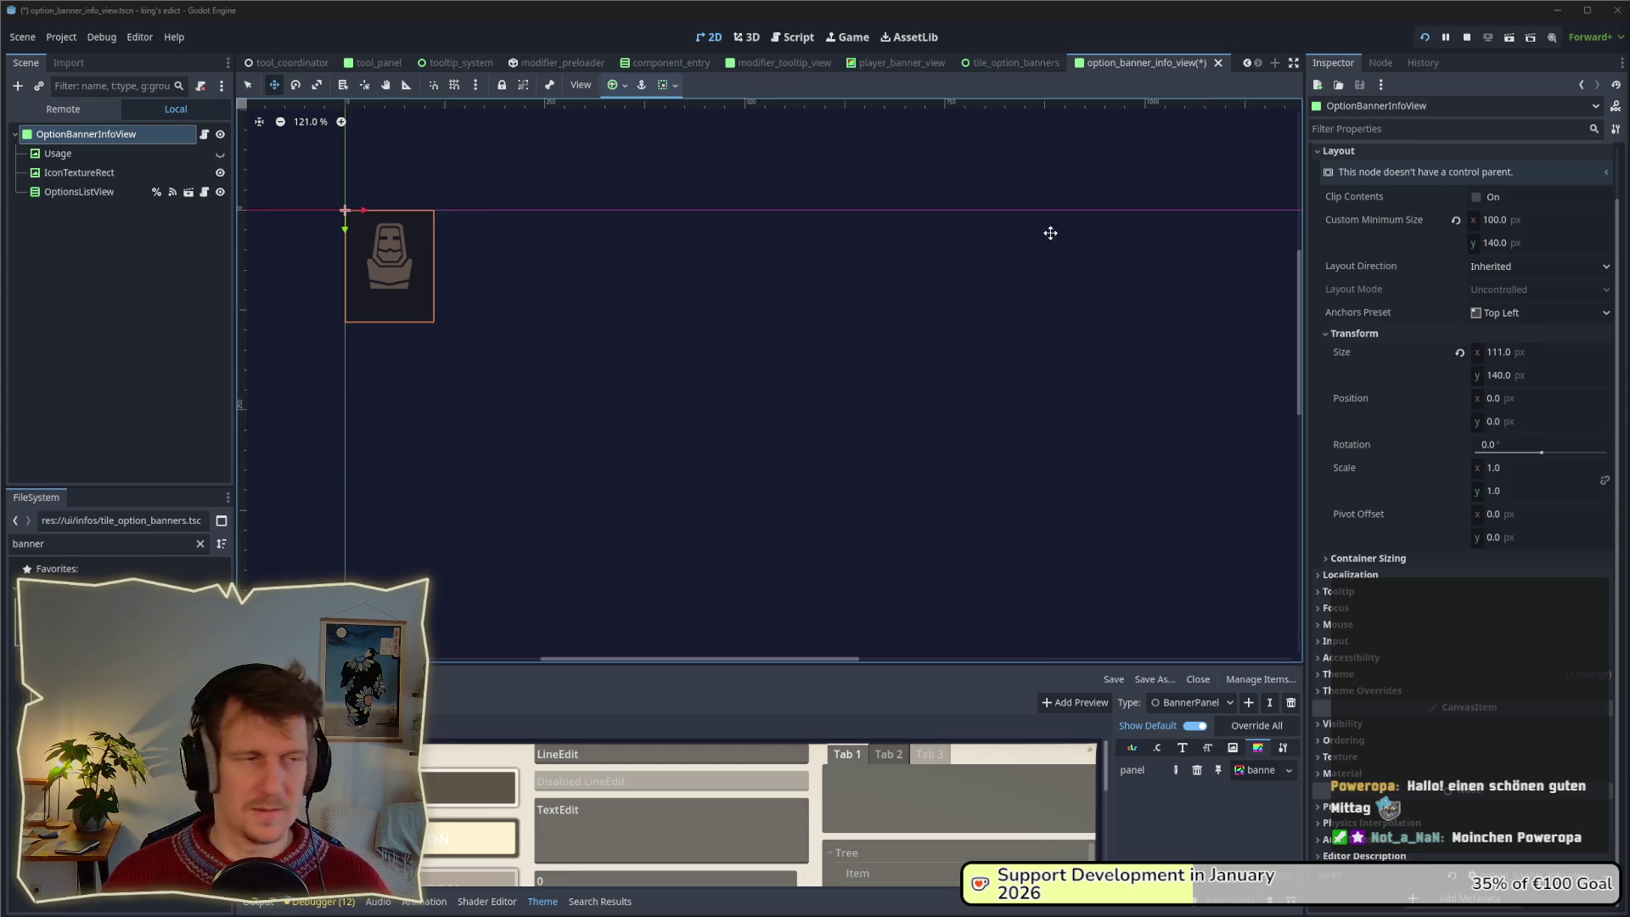
key(ctrl+s)
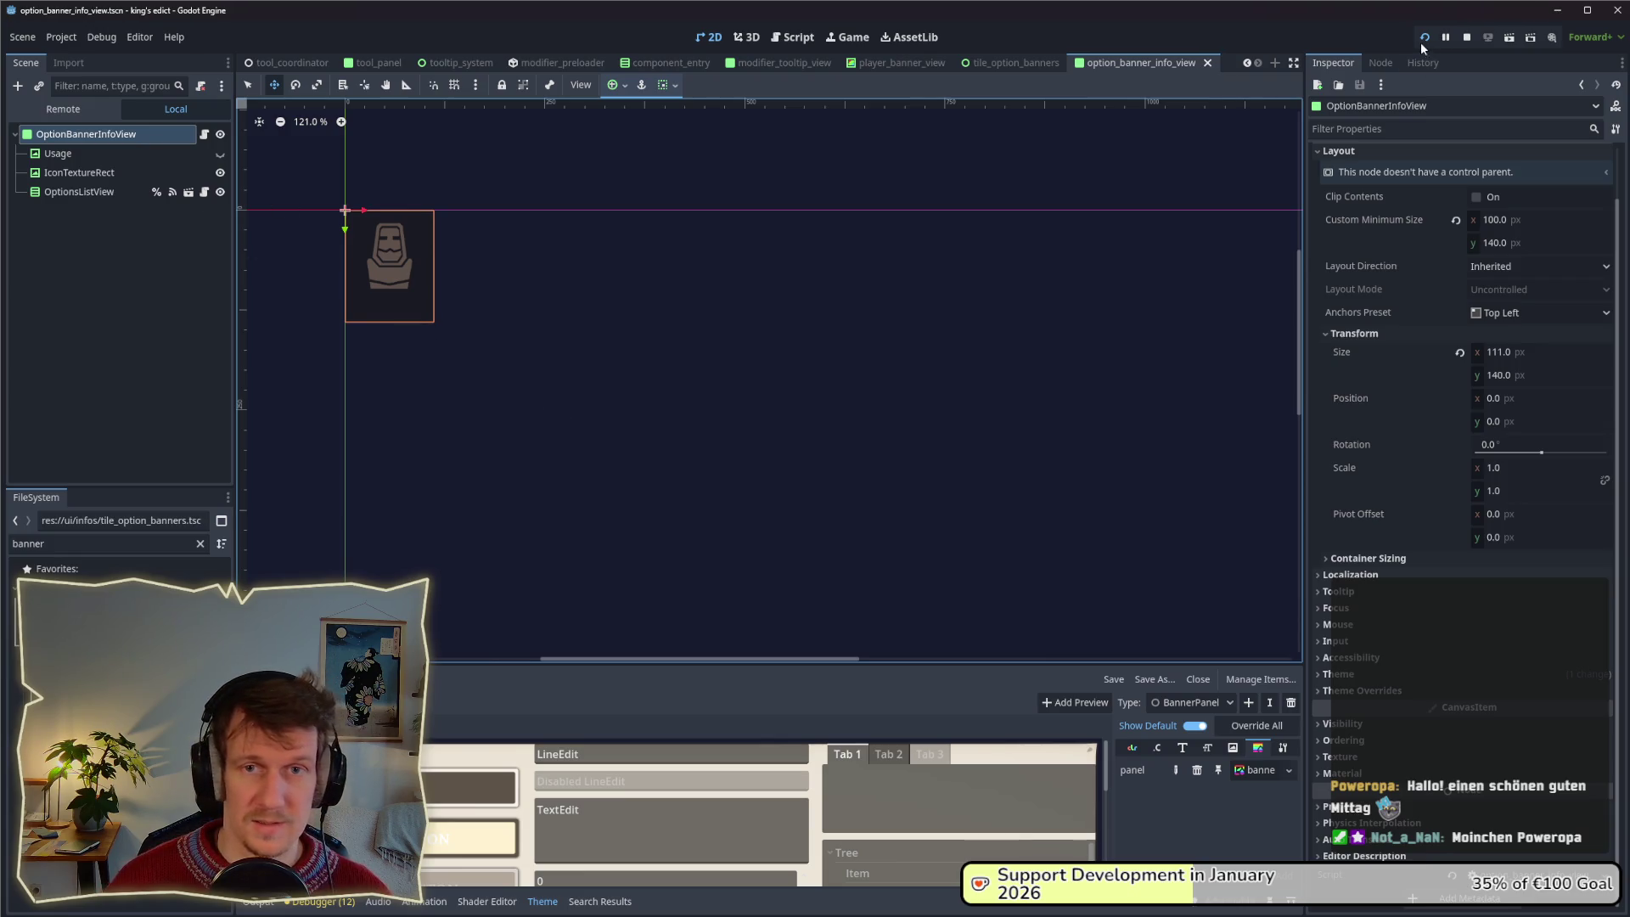
click(1432, 37)
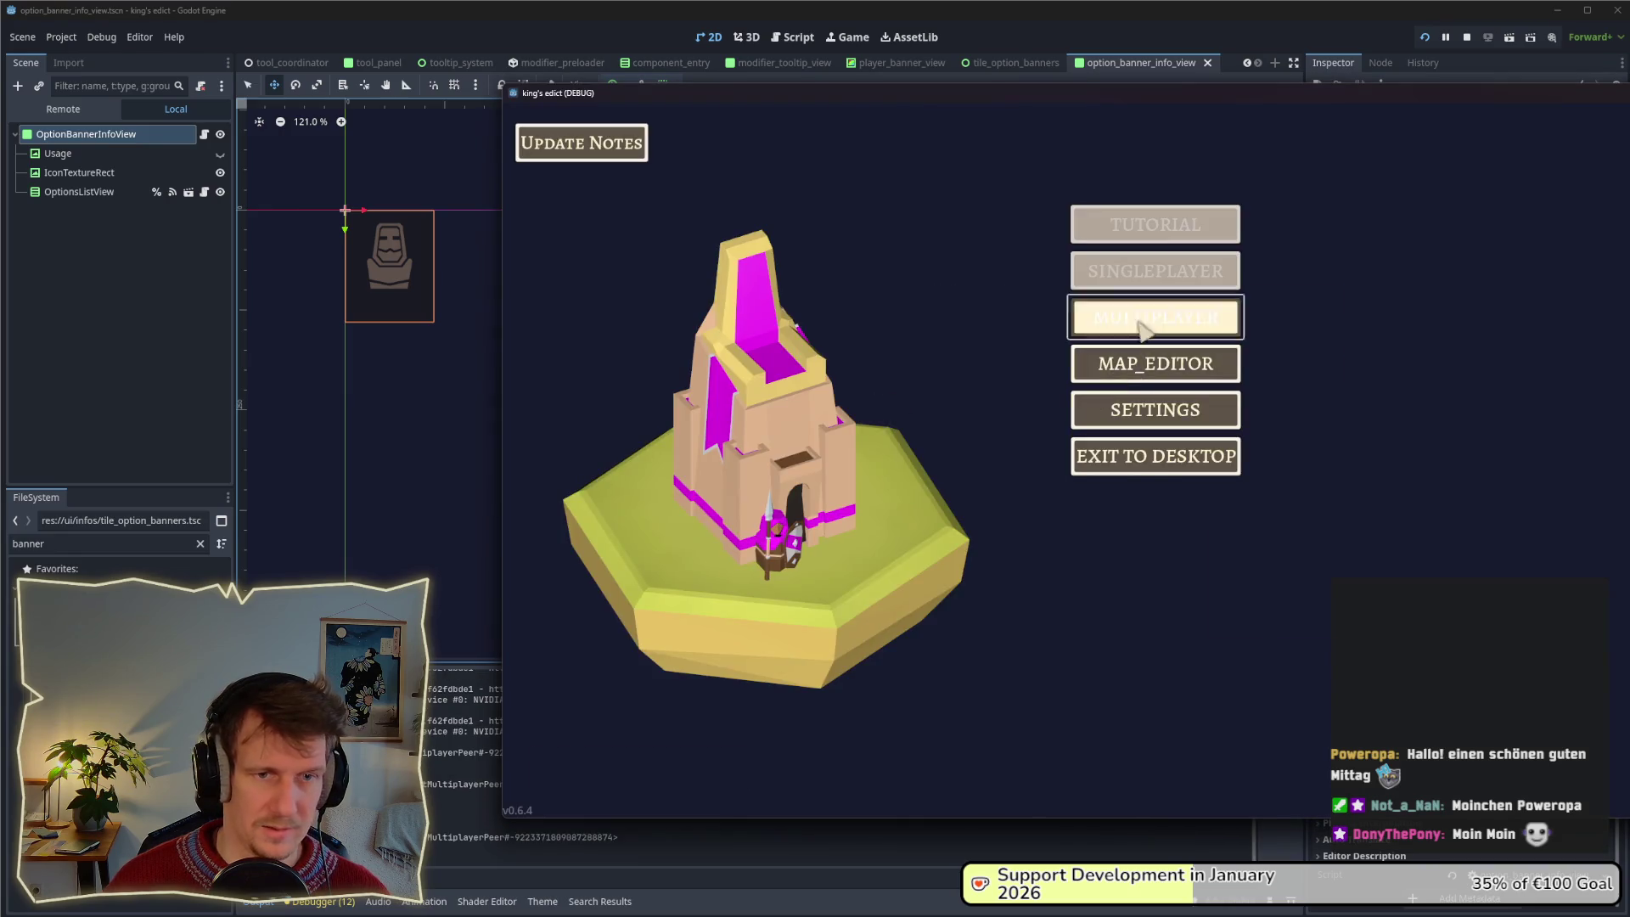
Enter the multiplayer lobby and pick a different map from the map list.
click(1138, 320)
click(1303, 177)
click(1280, 209)
click(1290, 177)
click(1303, 338)
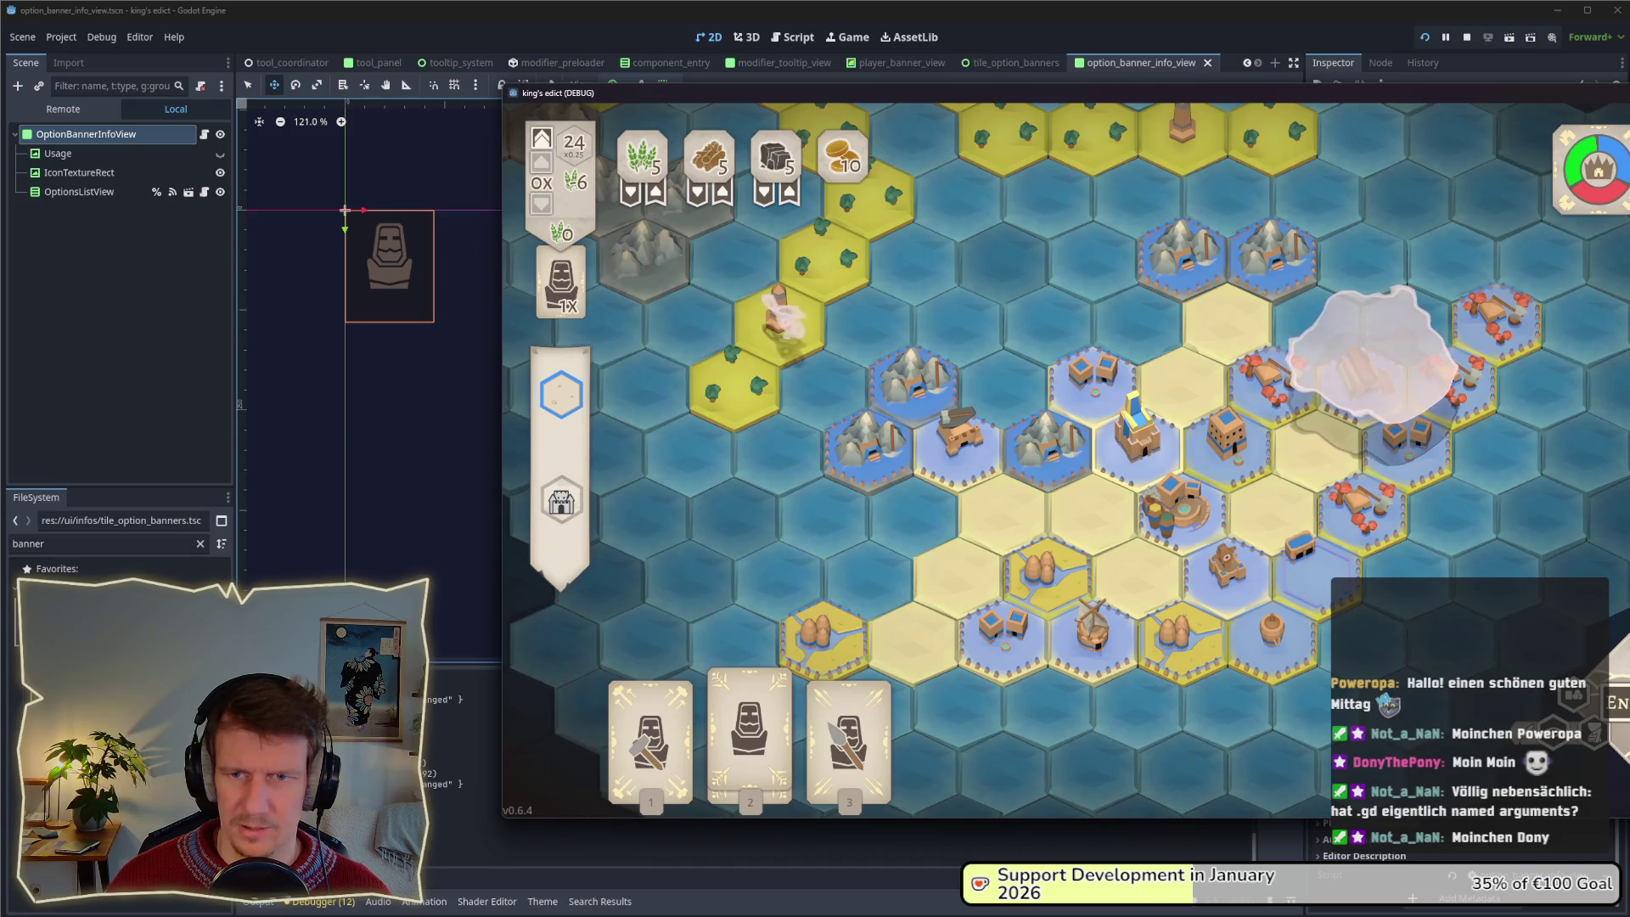
Check the tile banners, place a Servant unit on a board hex, and return to the editor.
mouse_move(1433, 474)
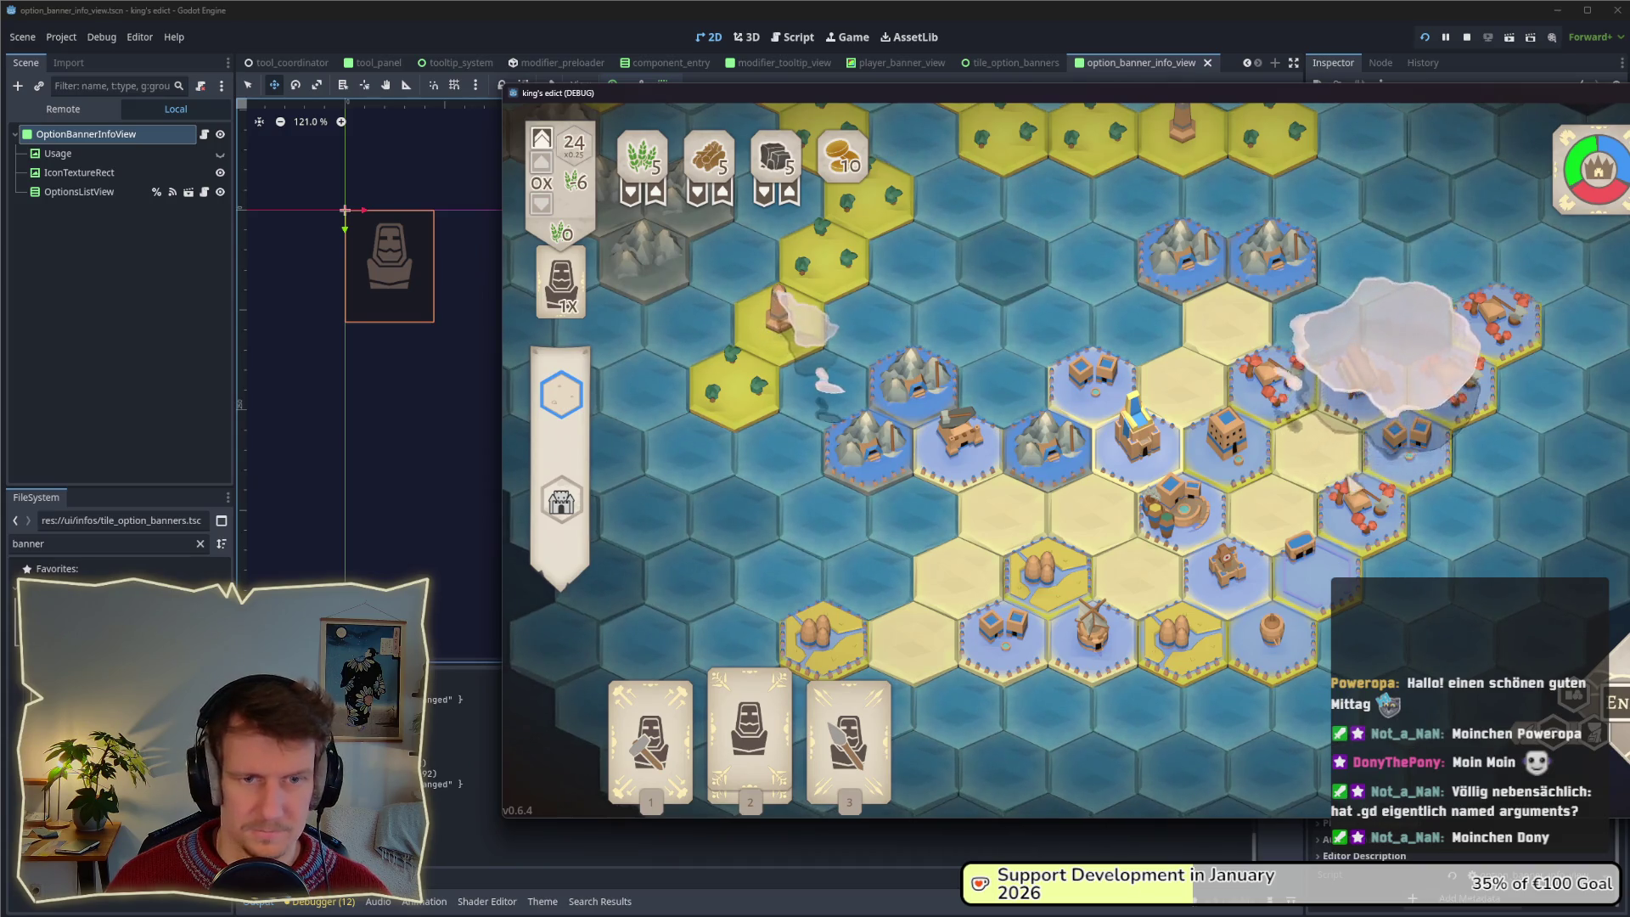
mouse_move(926, 706)
mouse_move(1296, 414)
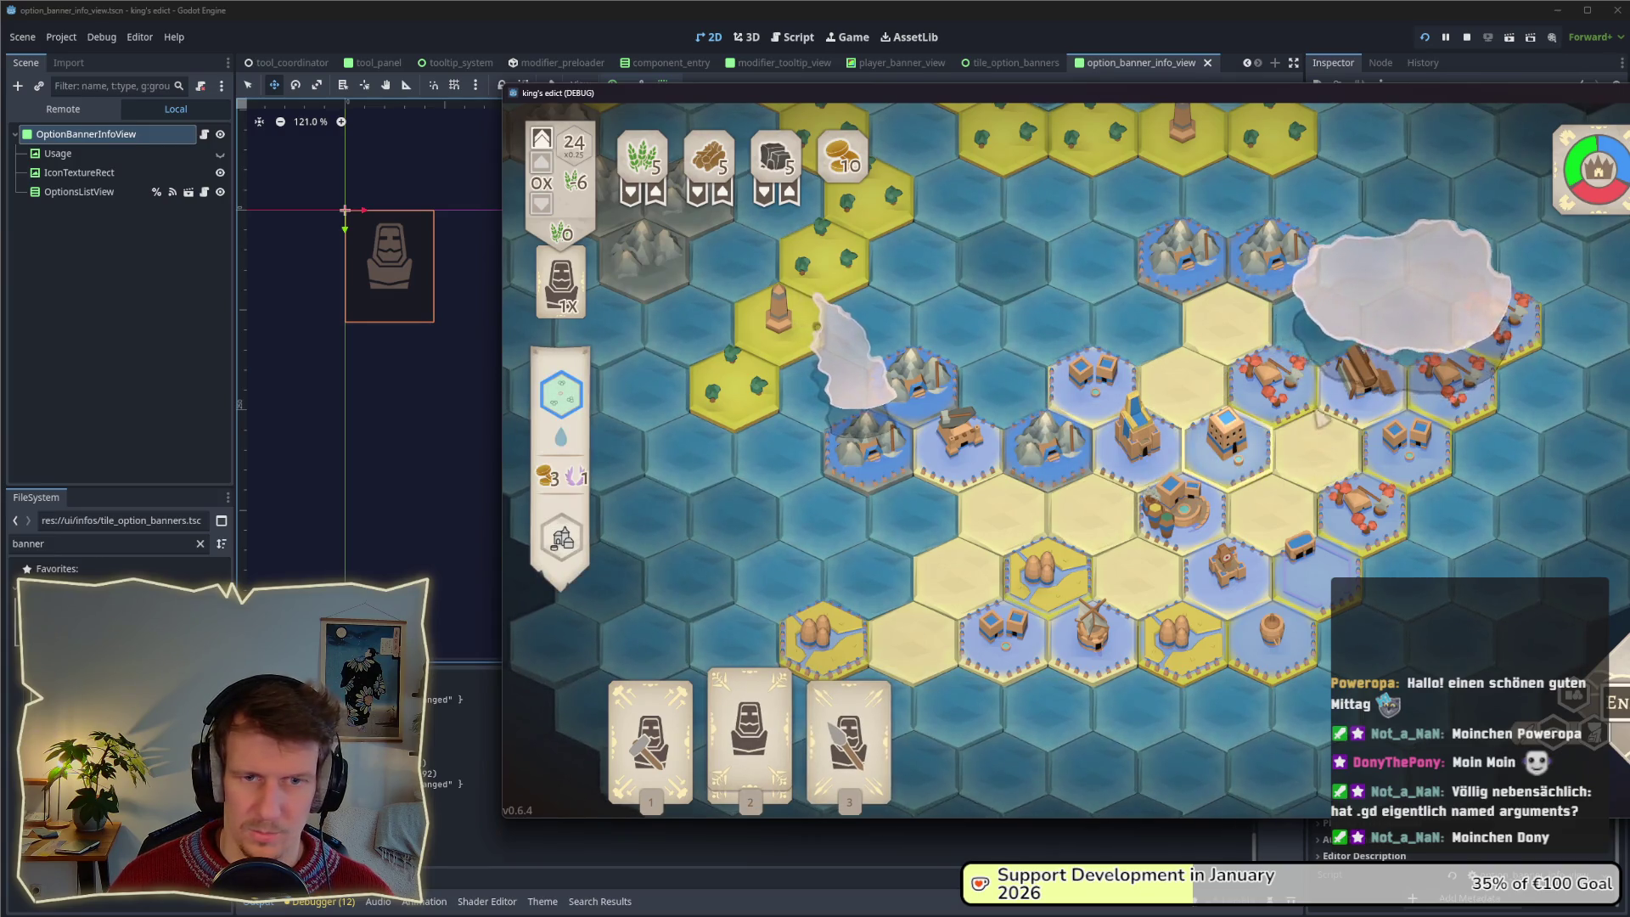
click(755, 747)
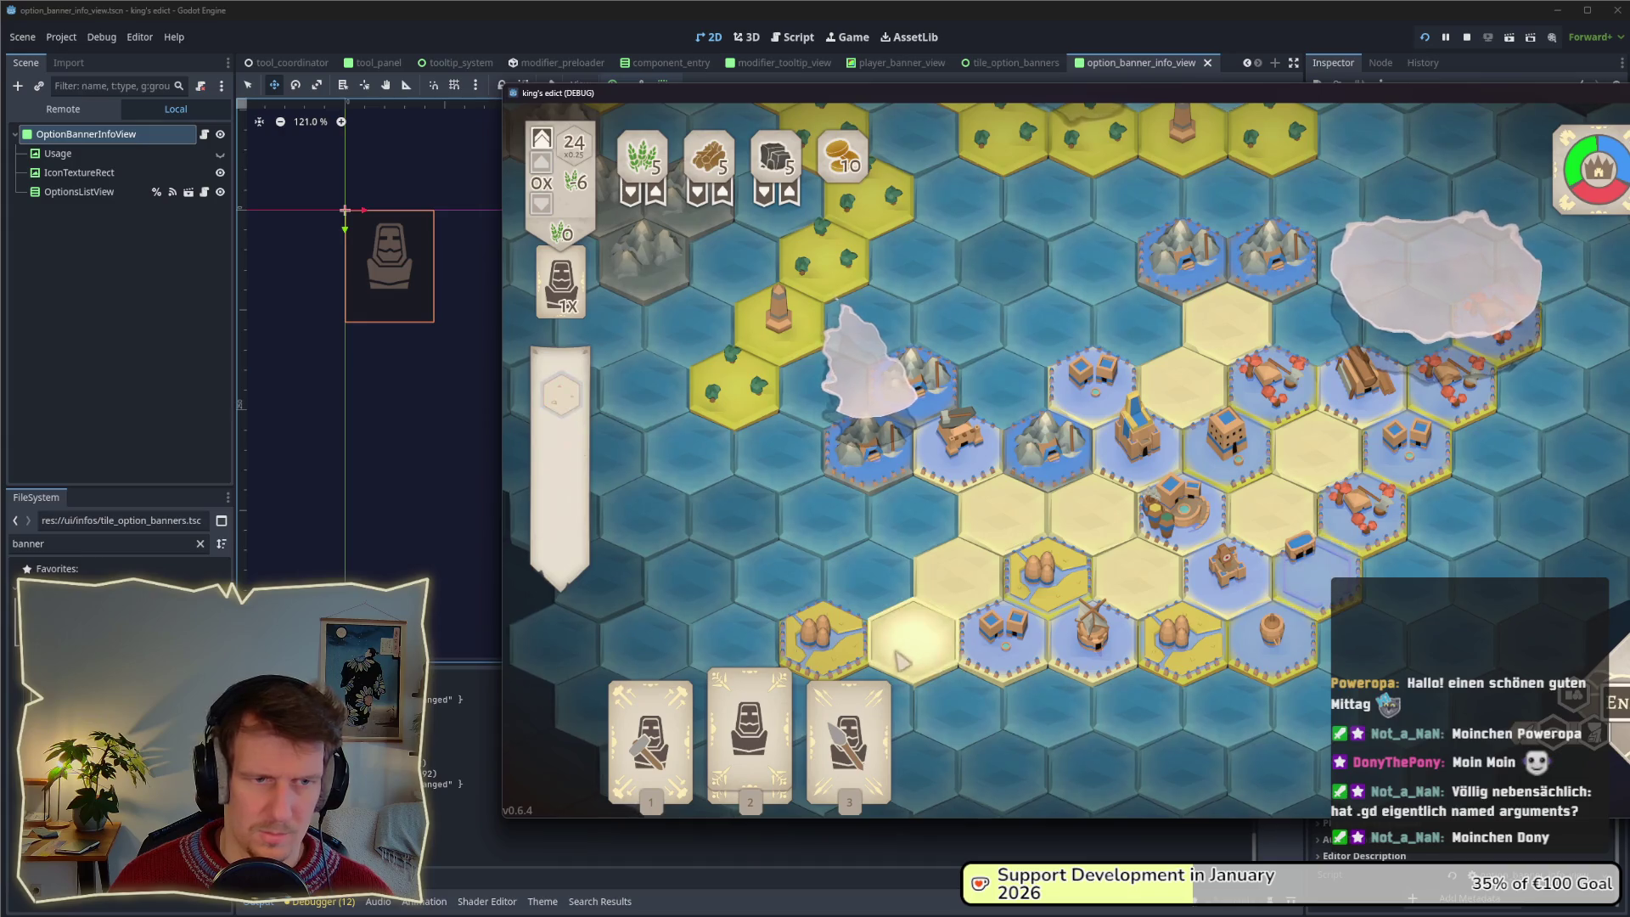
click(1002, 513)
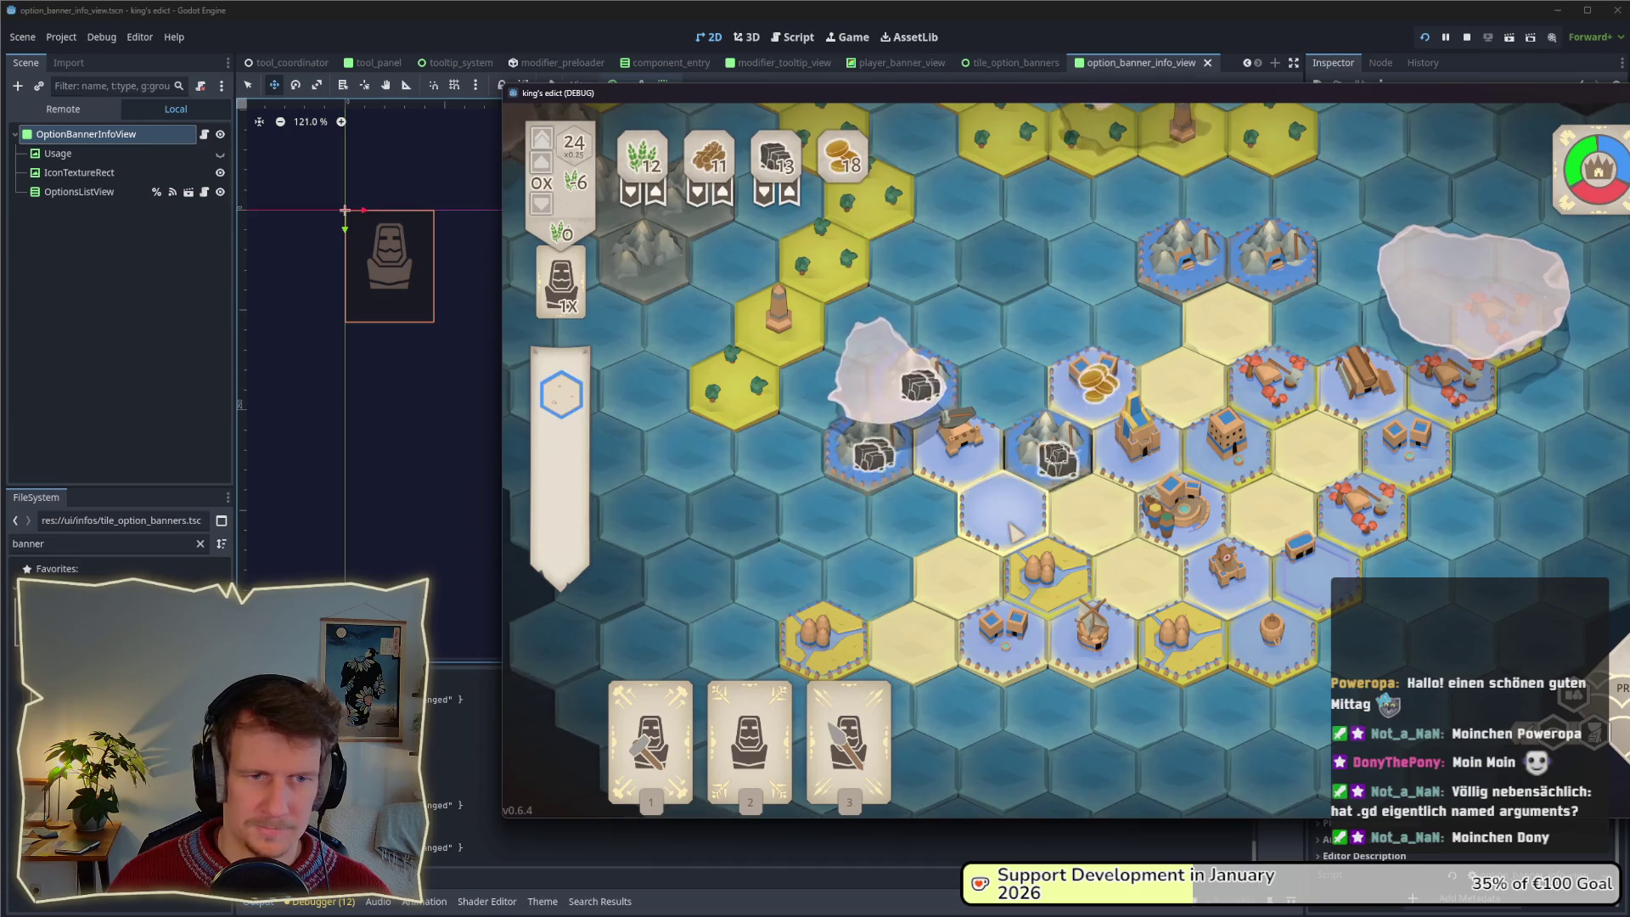
click(188, 355)
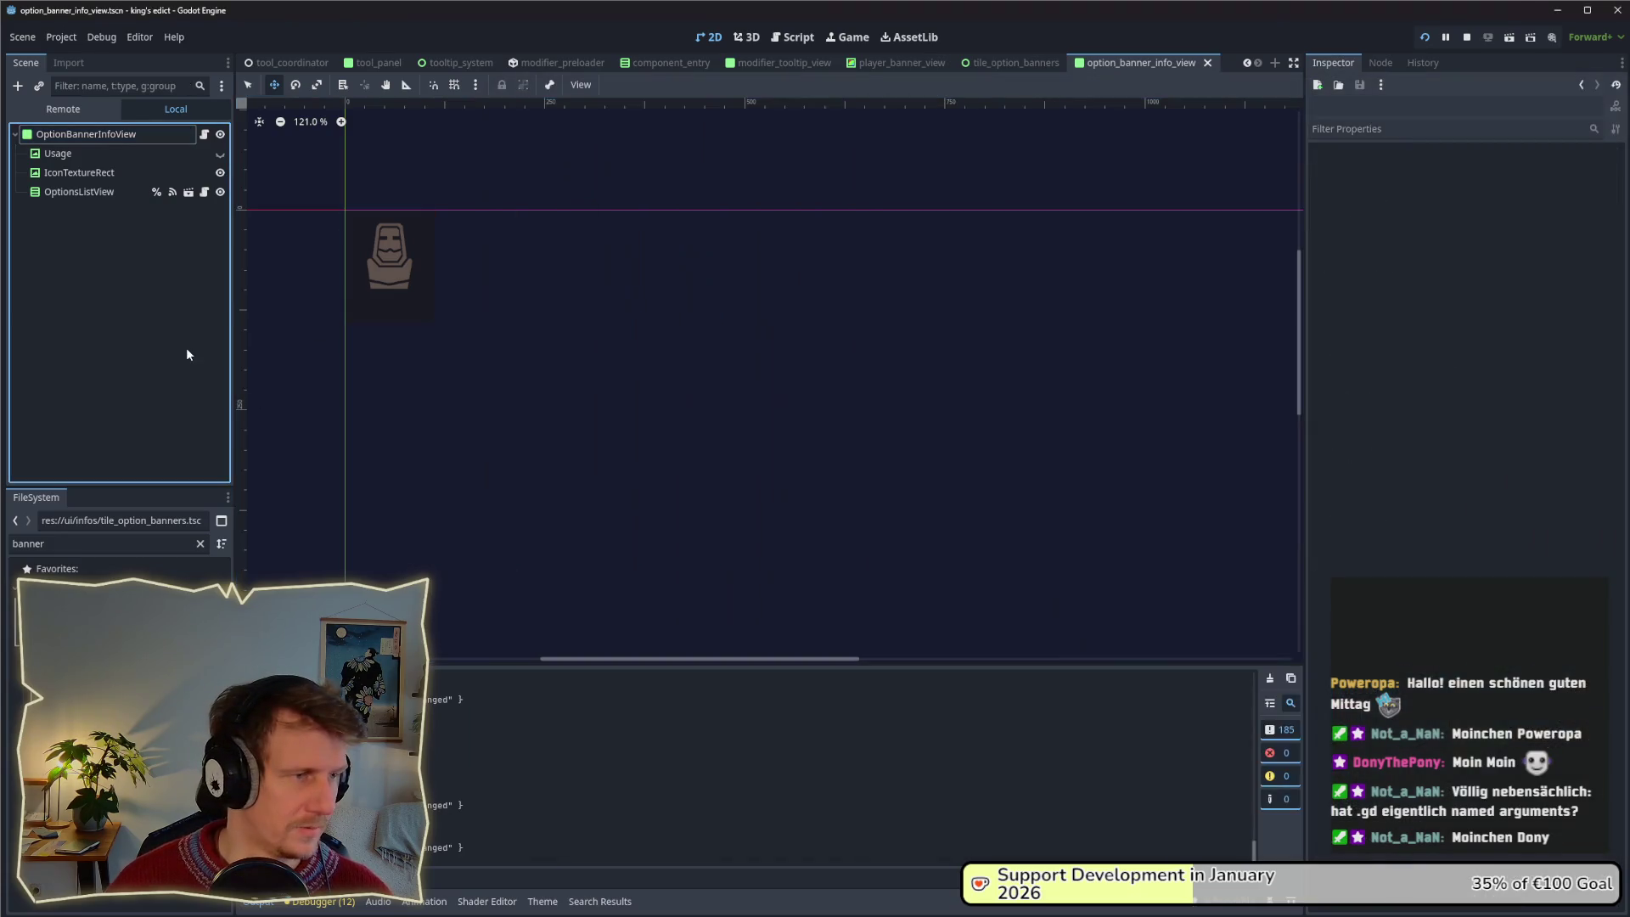
Inspect the OptionBannerInfoView nodes, then collapse the root's Theme properties again.
click(73, 141)
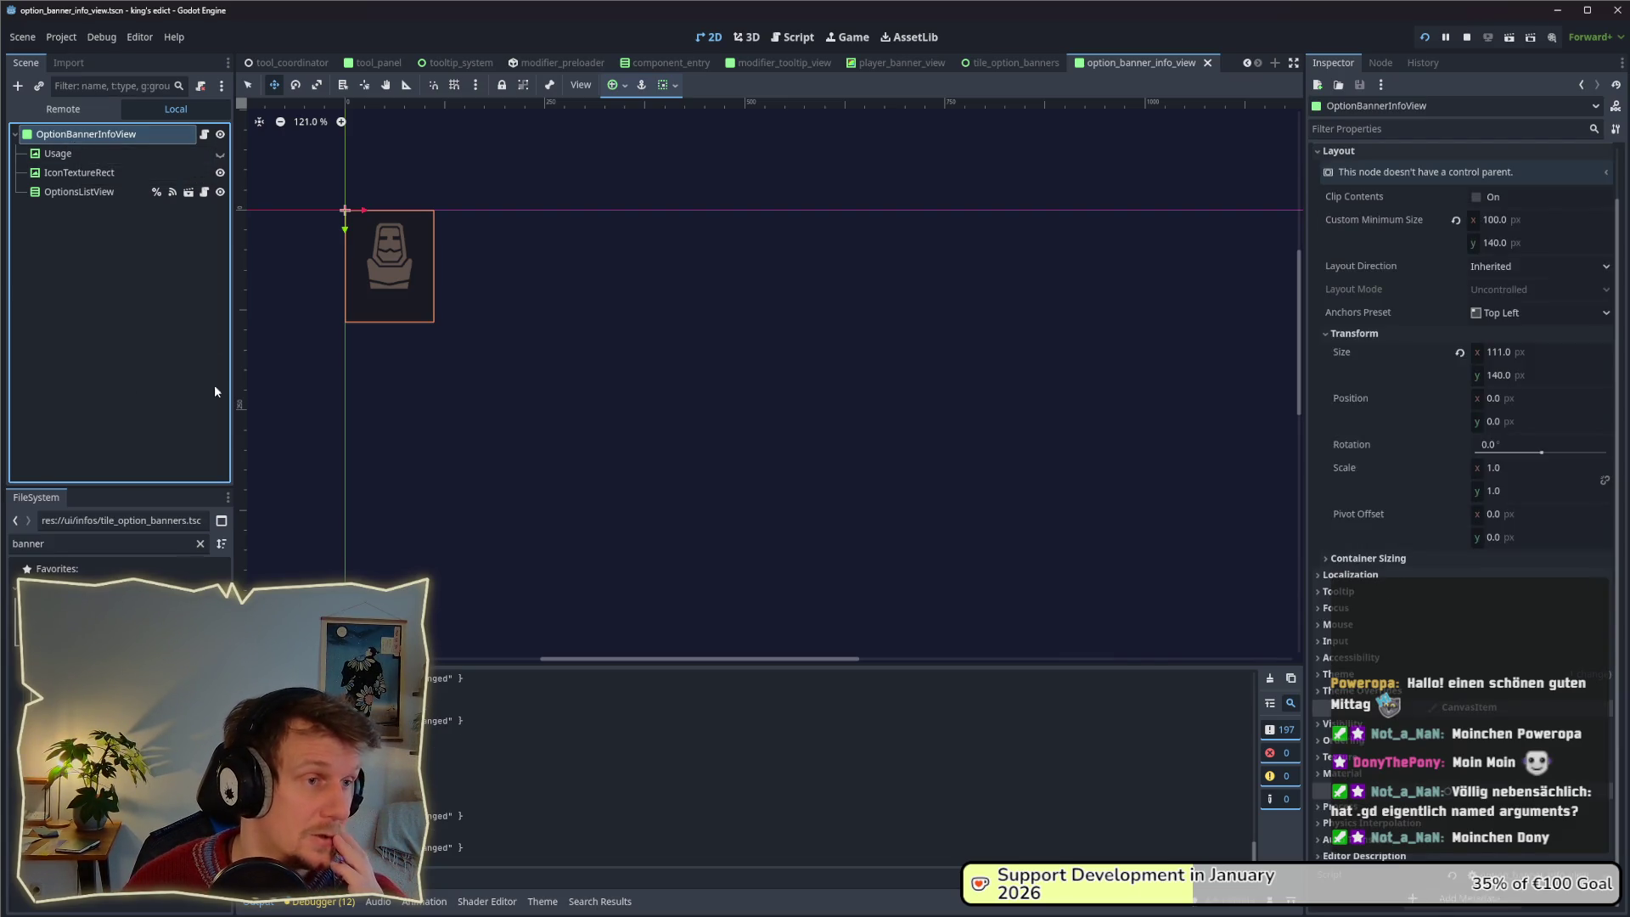
click(134, 164)
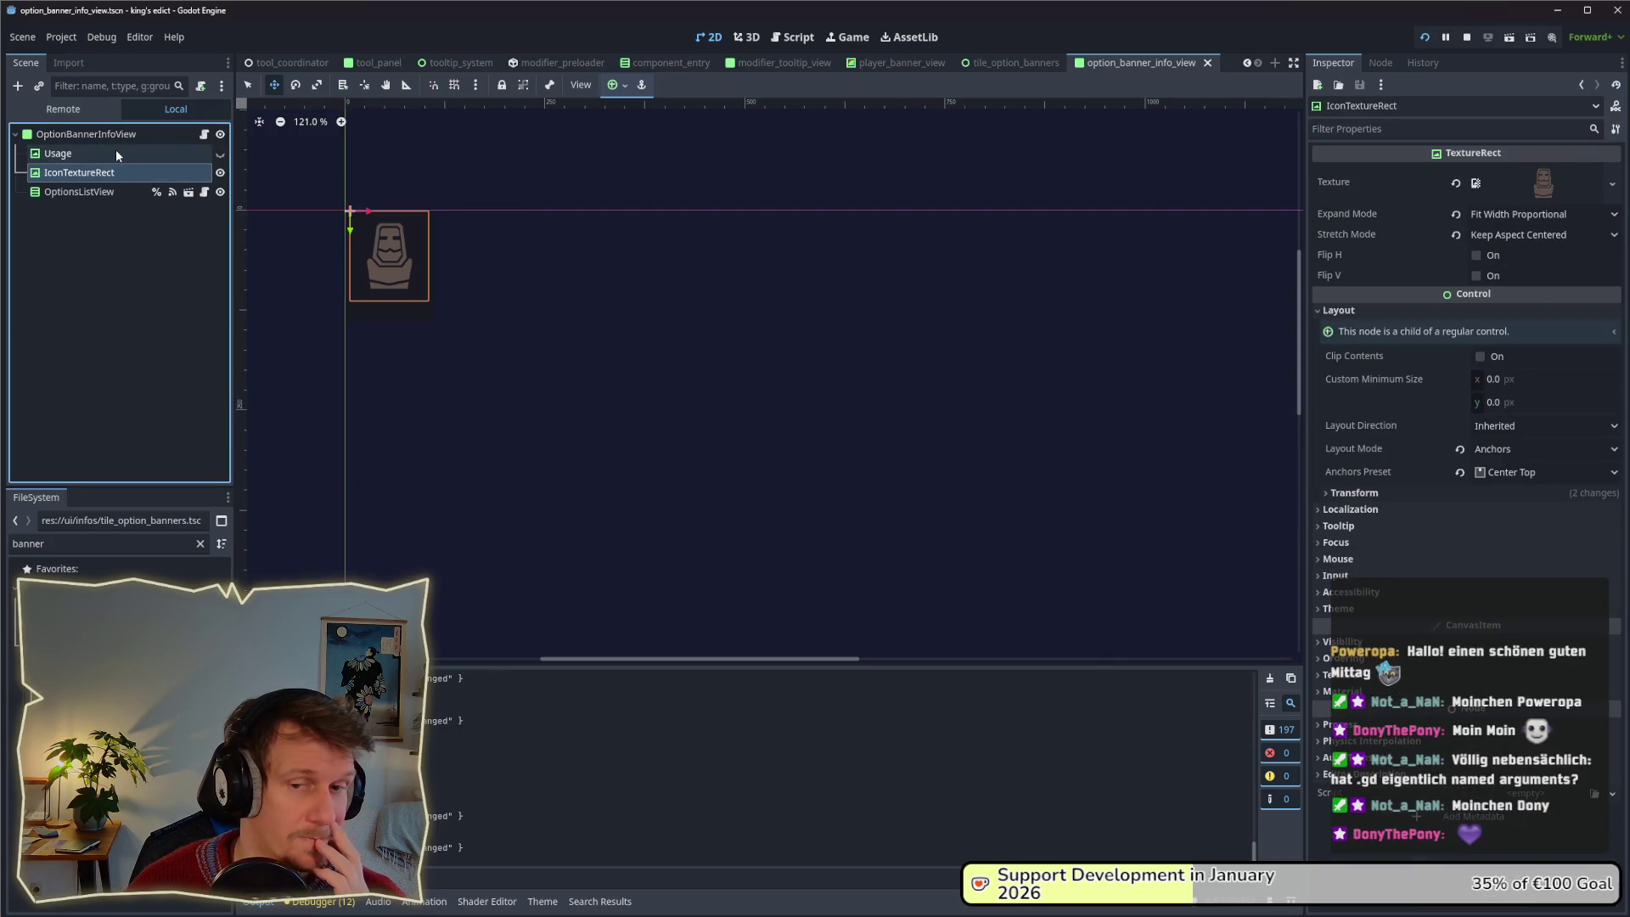
click(94, 192)
click(99, 146)
click(100, 140)
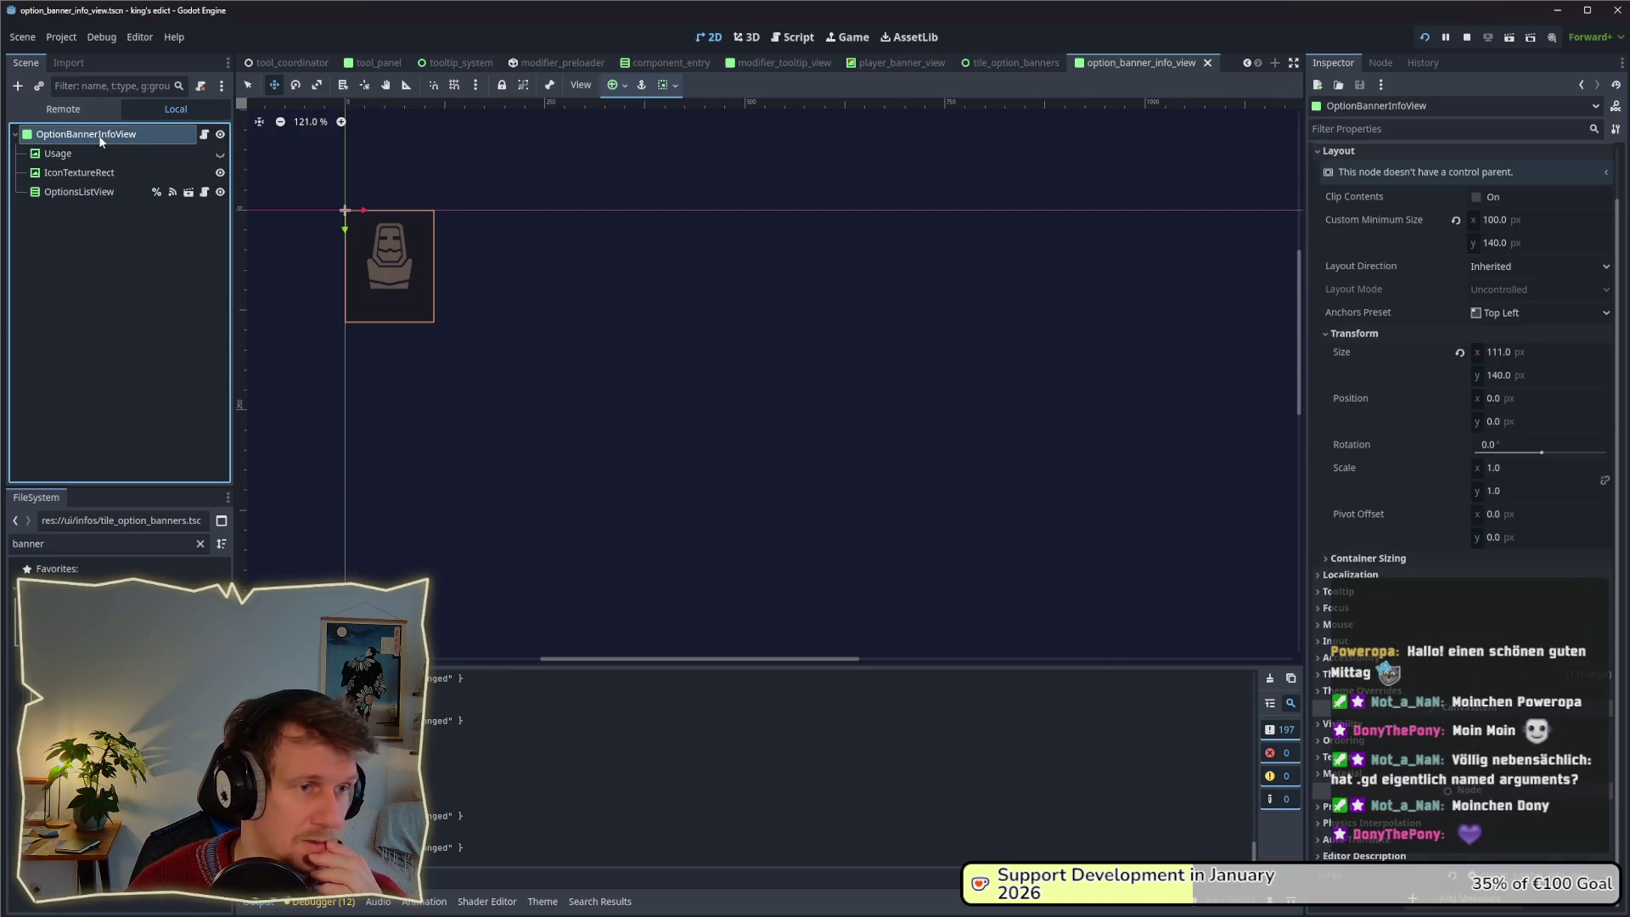
click(1337, 673)
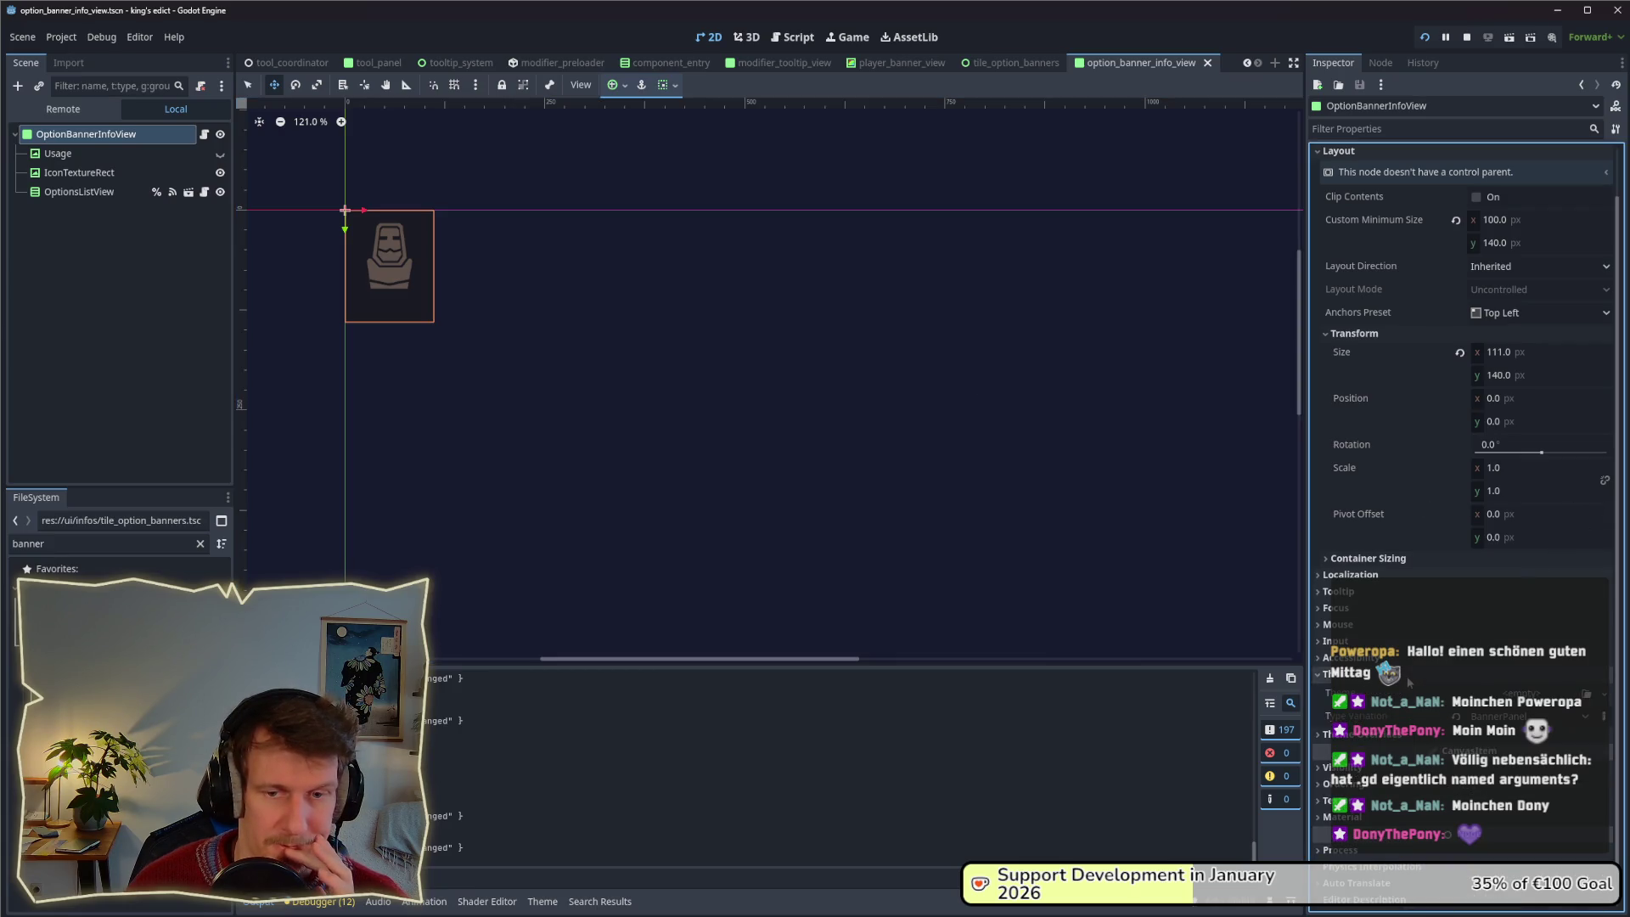
click(1337, 673)
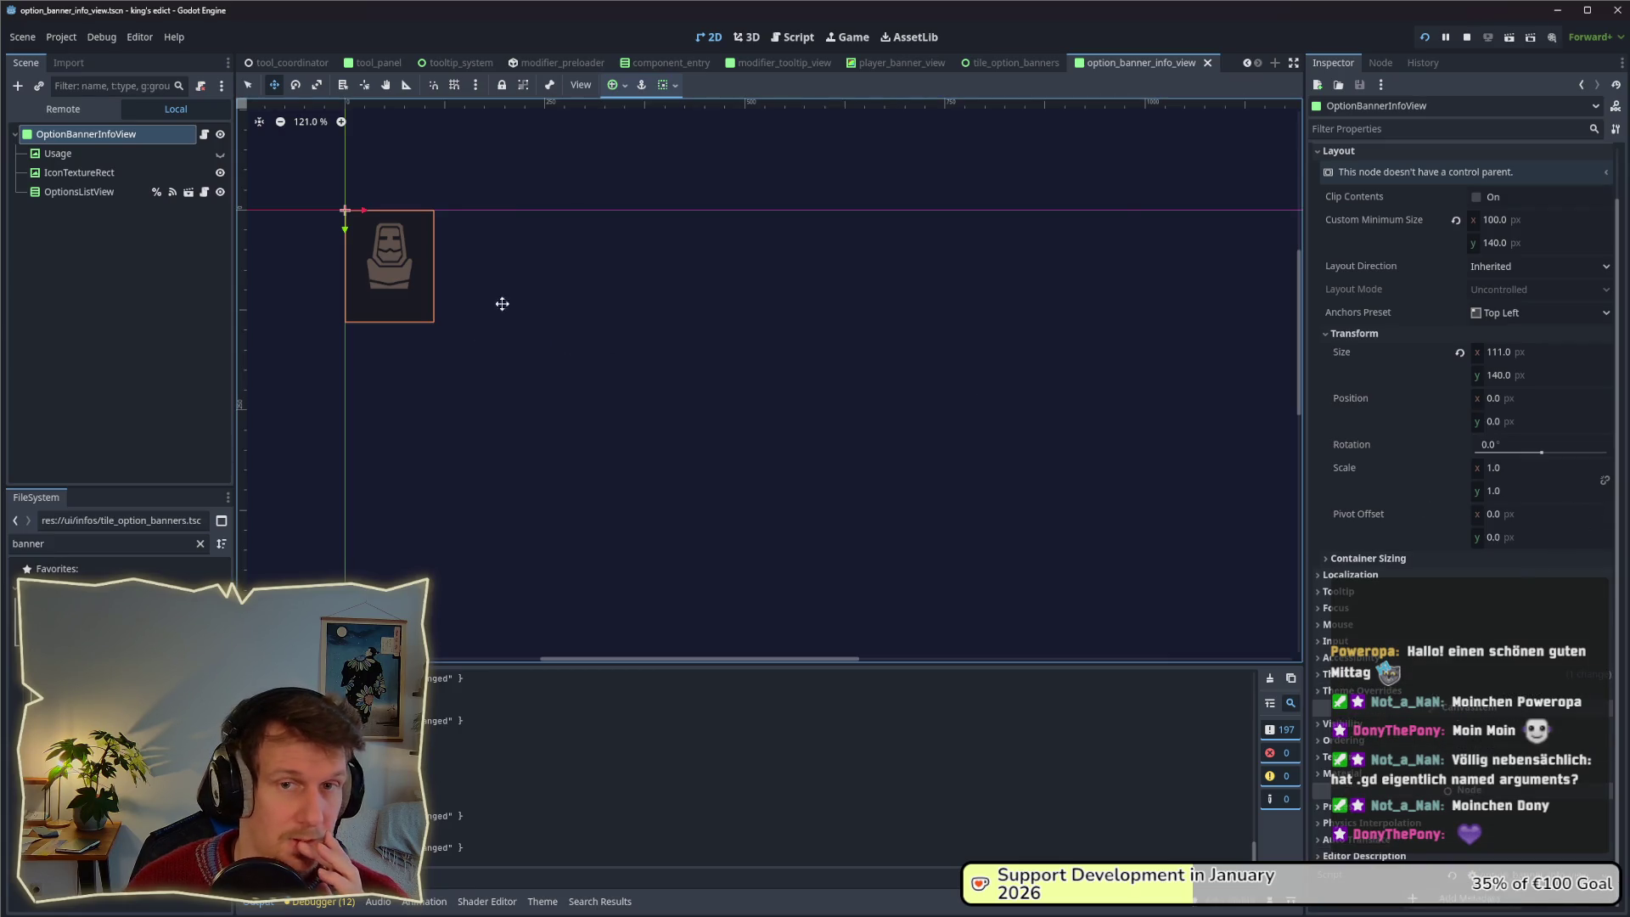
Filter the FileSystem for 'ui' and open ui.tscn.
drag(44, 543, 28, 543)
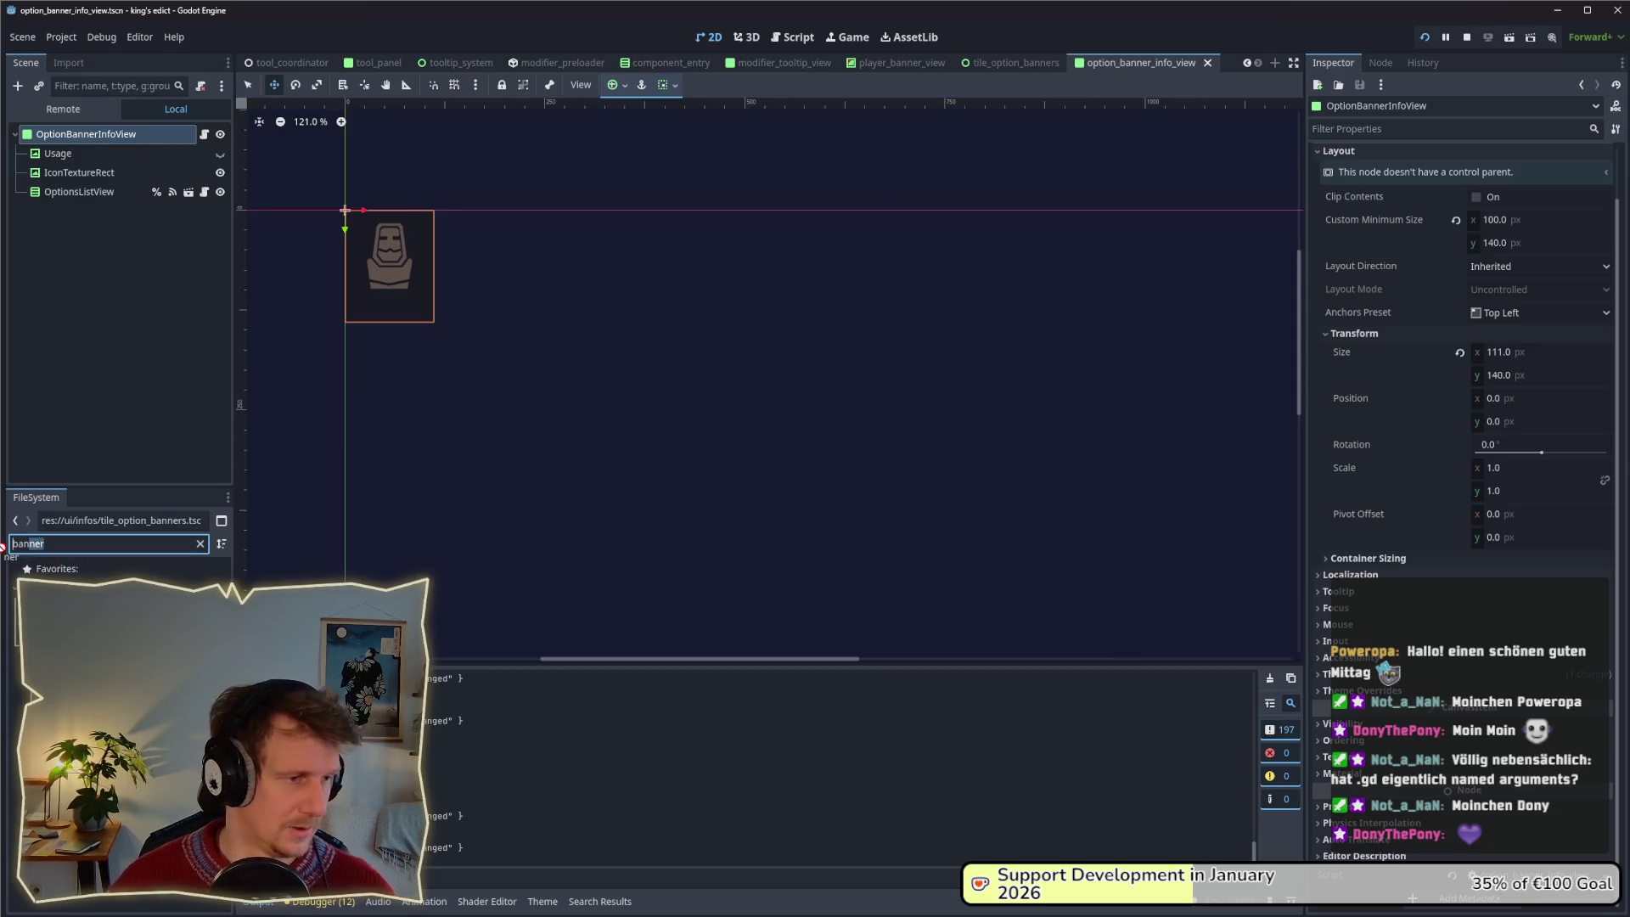
key(ctrl+a)
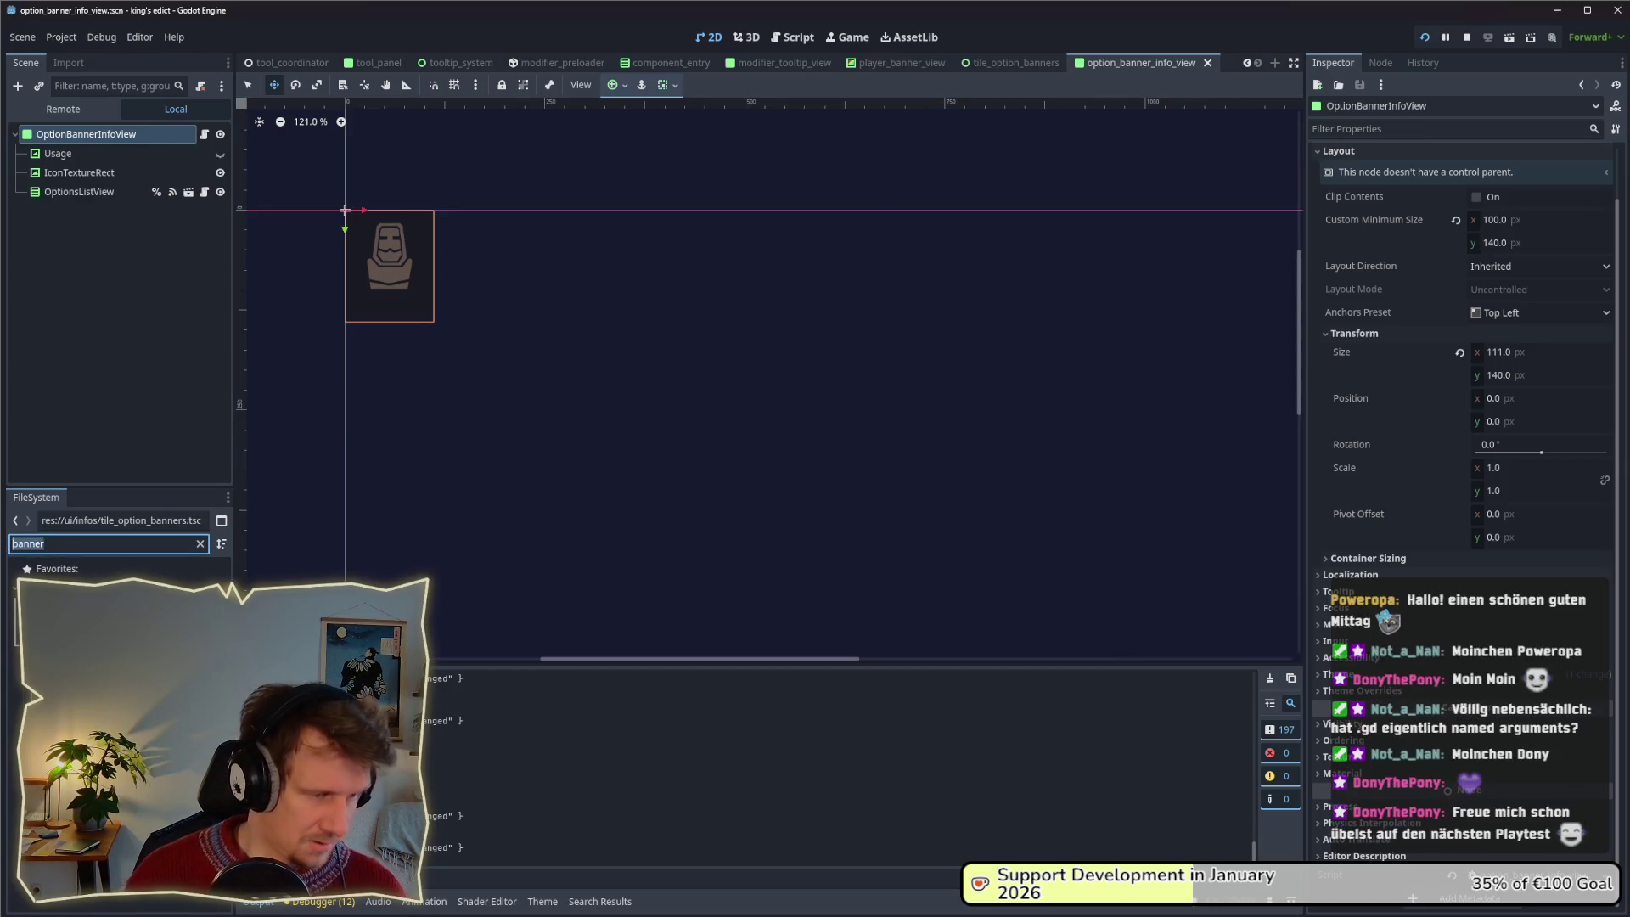
text(ui)
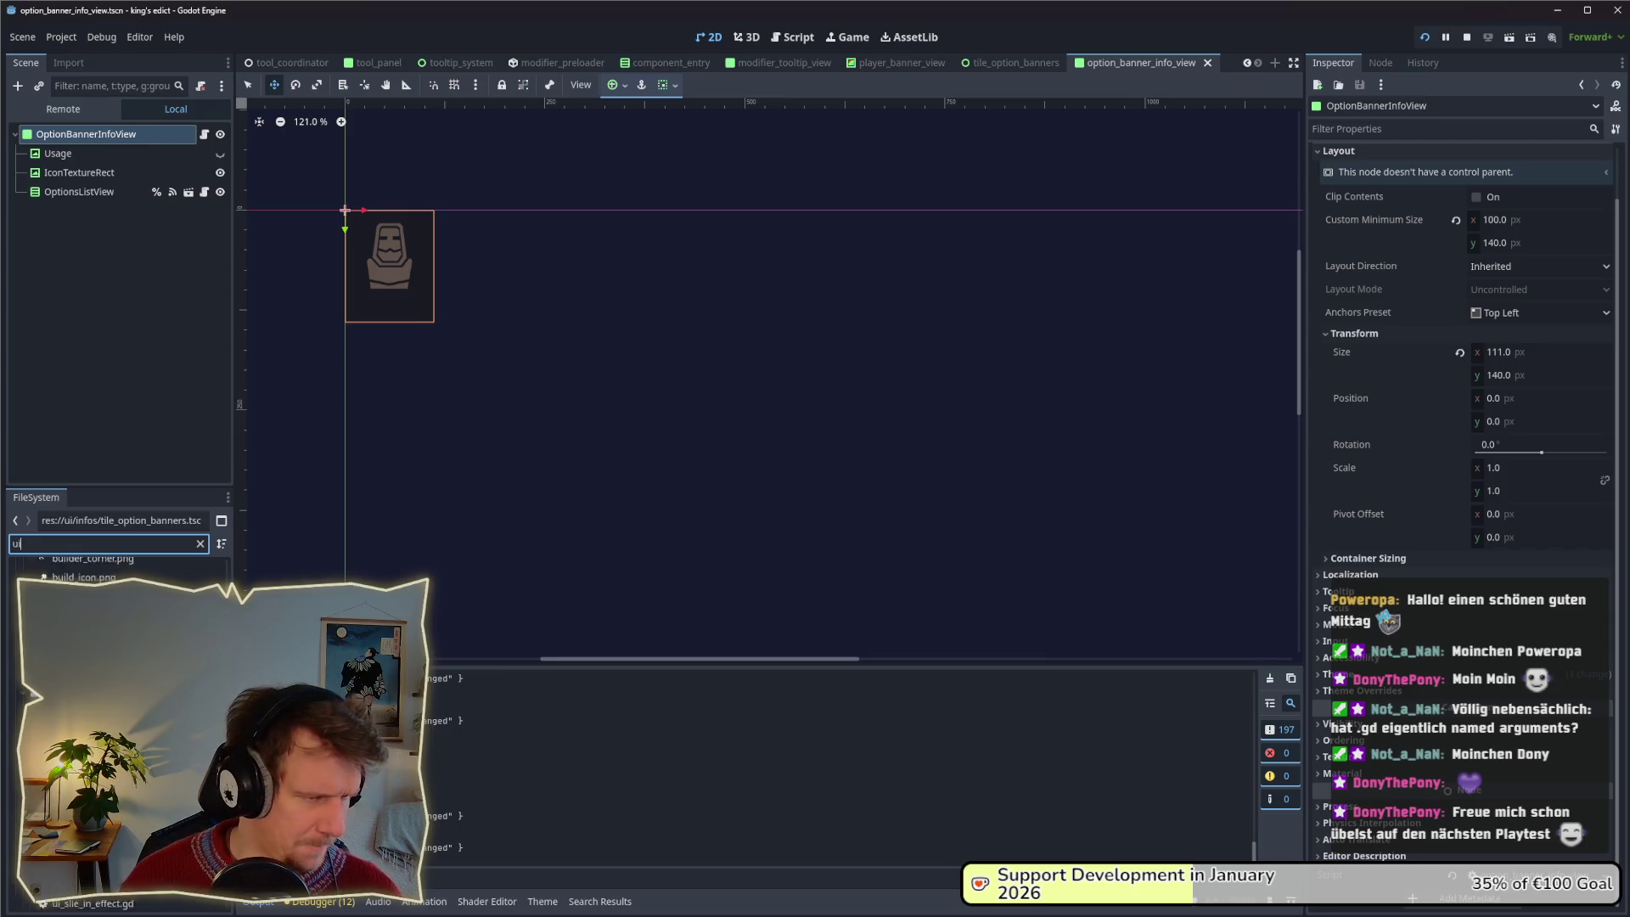
key(Down)
key(Return)
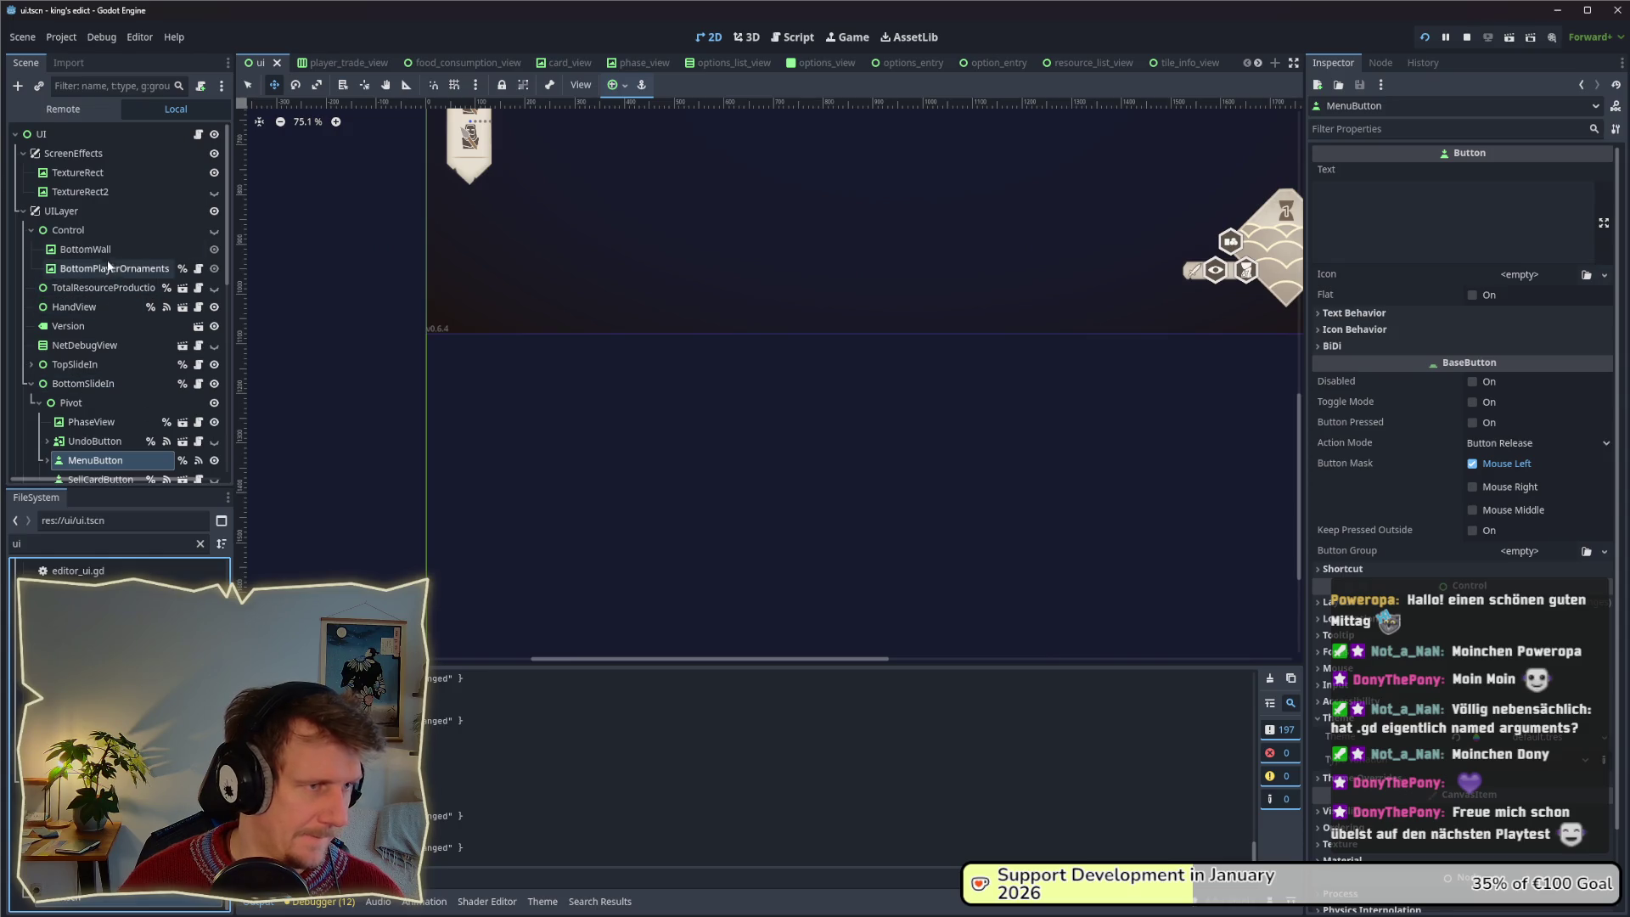
Inspect the theme properties of SlideInRight, Pivot and TileOptionBanners in the ui scene tree.
scroll(83, 387, down, 2)
click(32, 341)
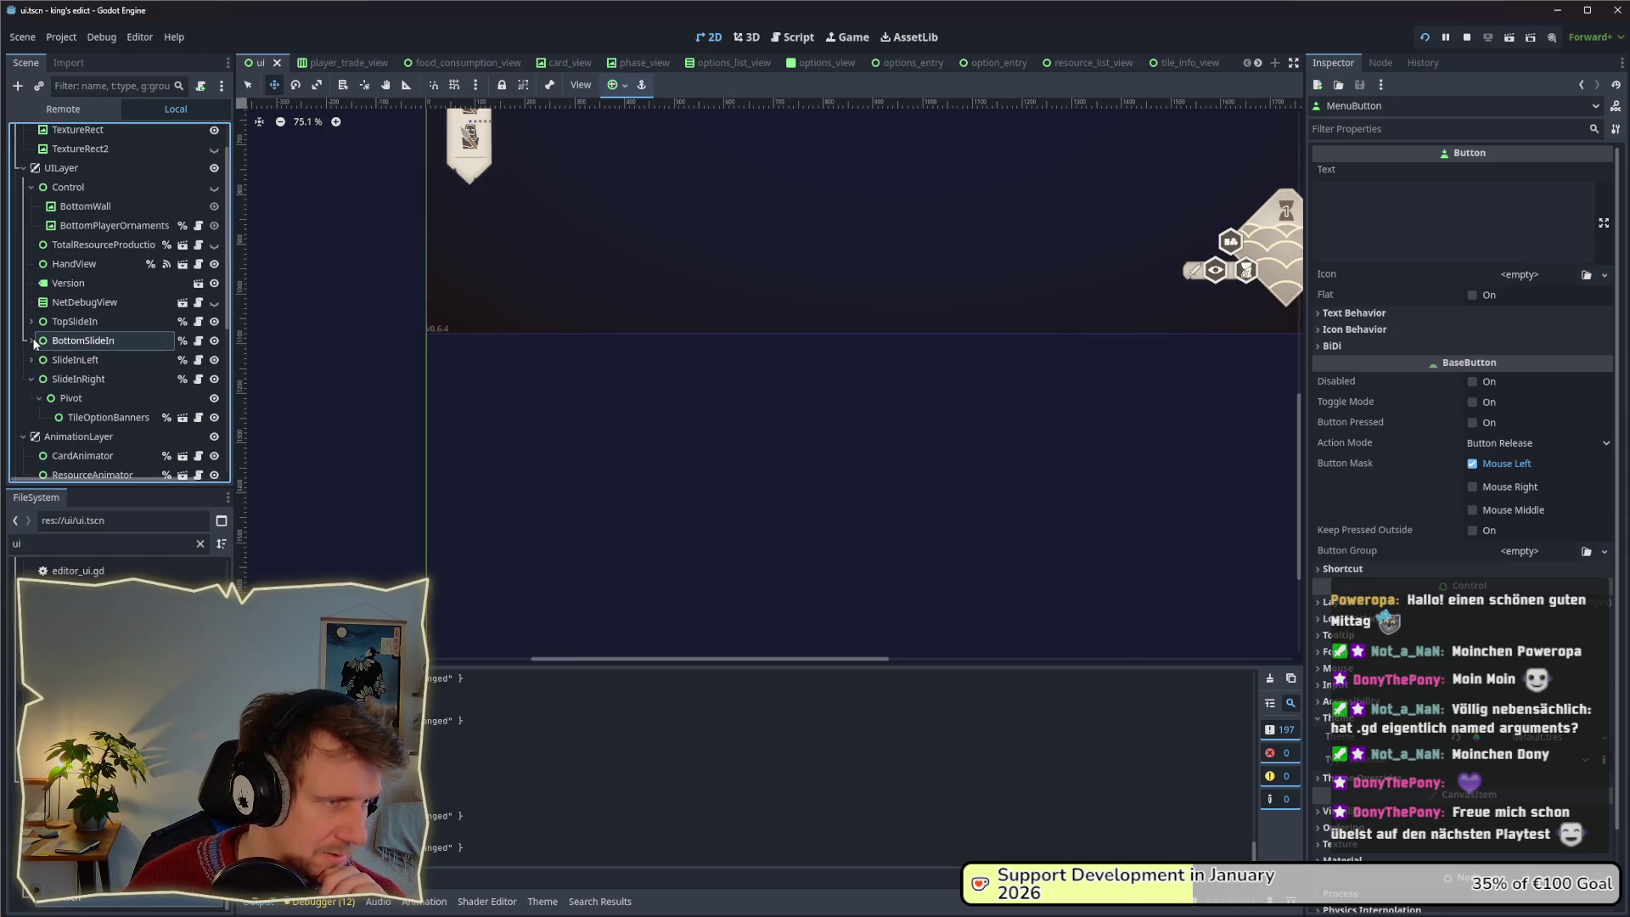
scroll(35, 344, down, 2)
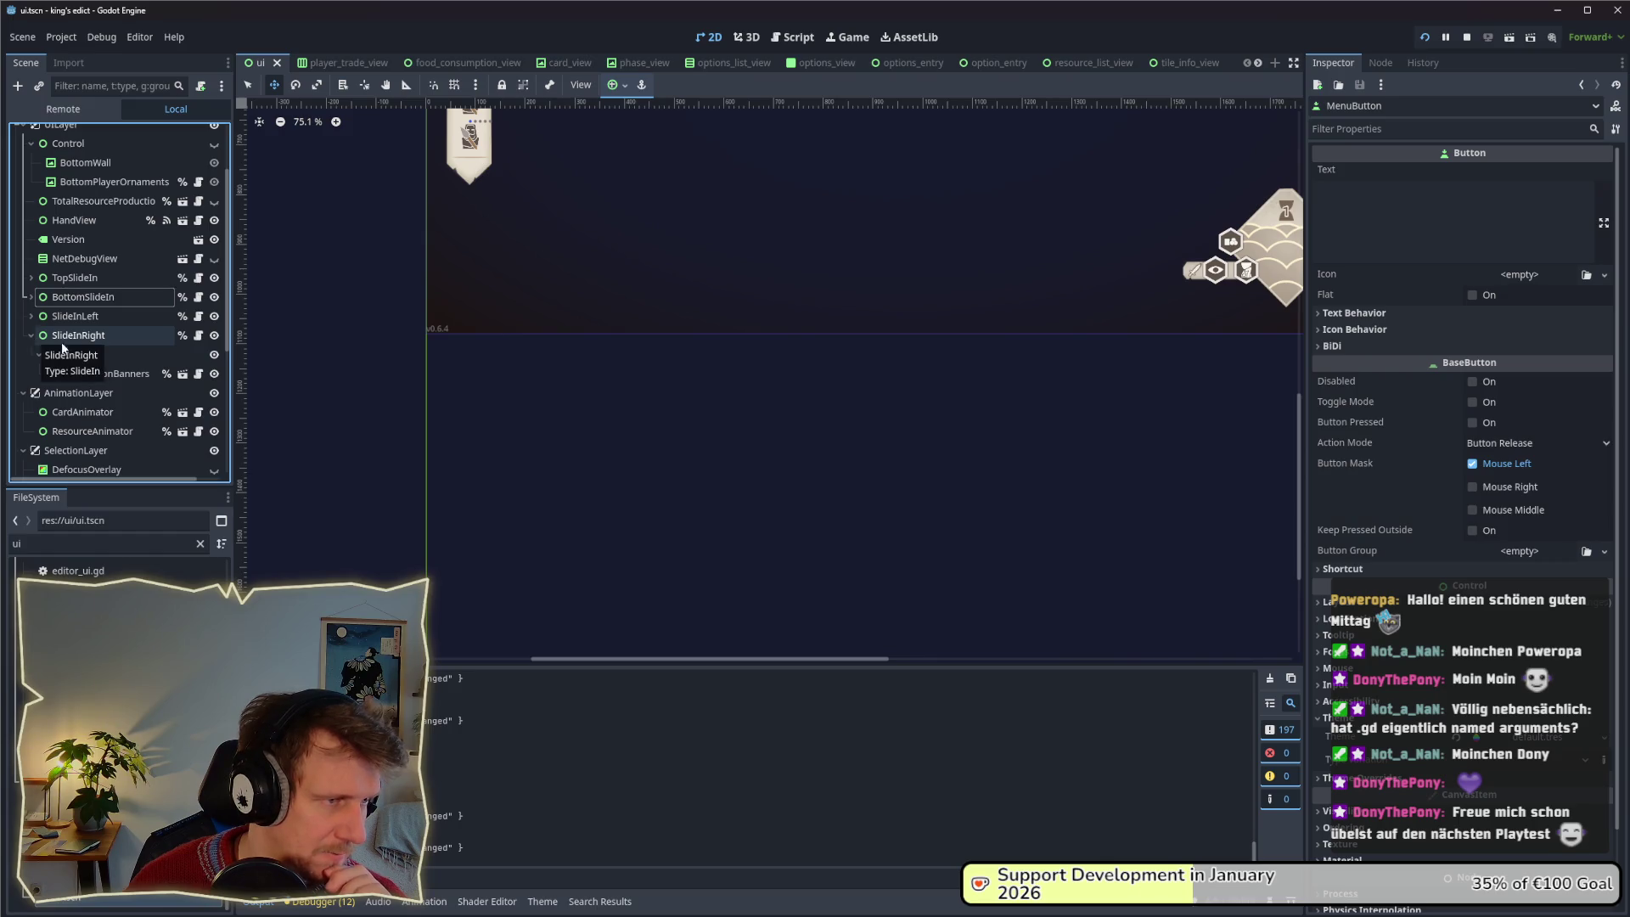
click(101, 374)
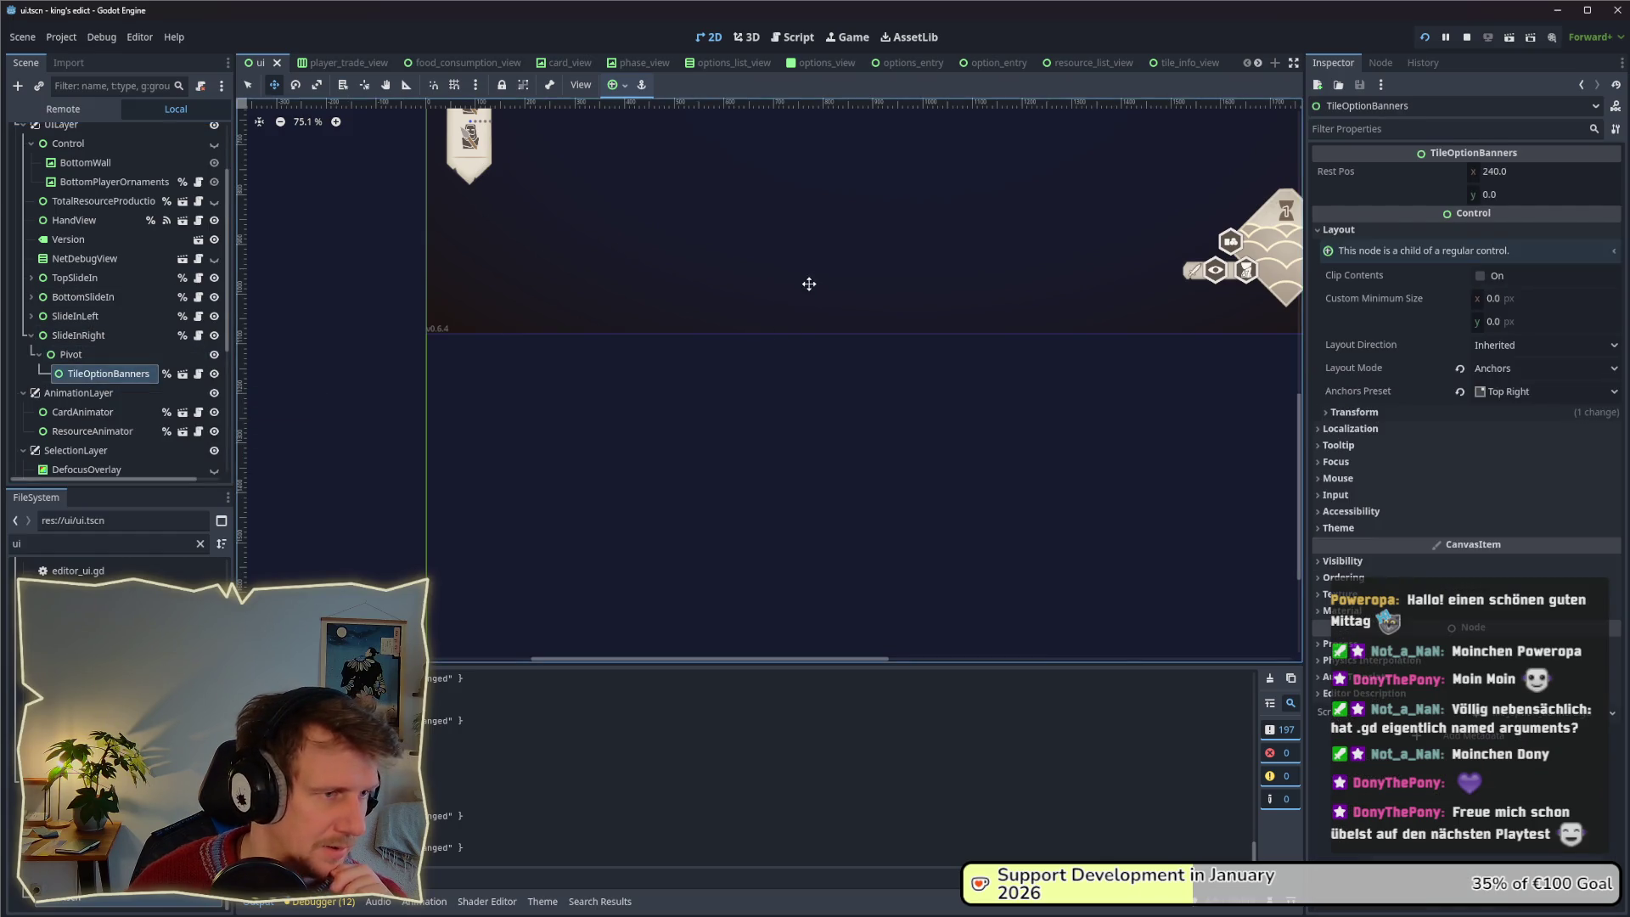
scroll(817, 270, up, 2)
scroll(817, 270, down, 1)
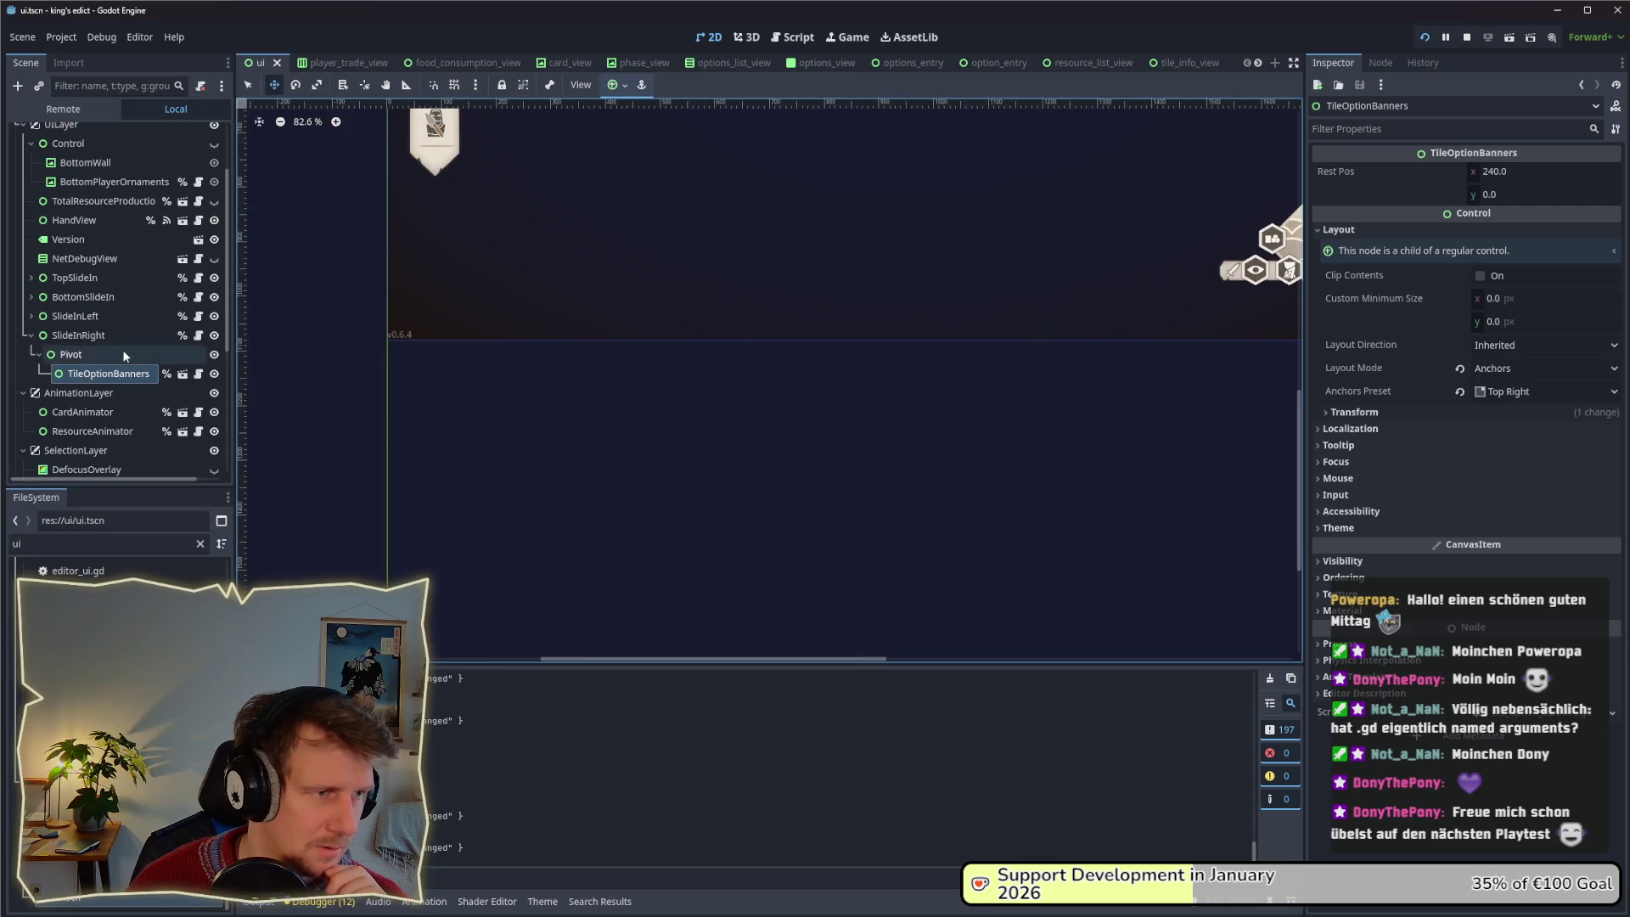
click(102, 335)
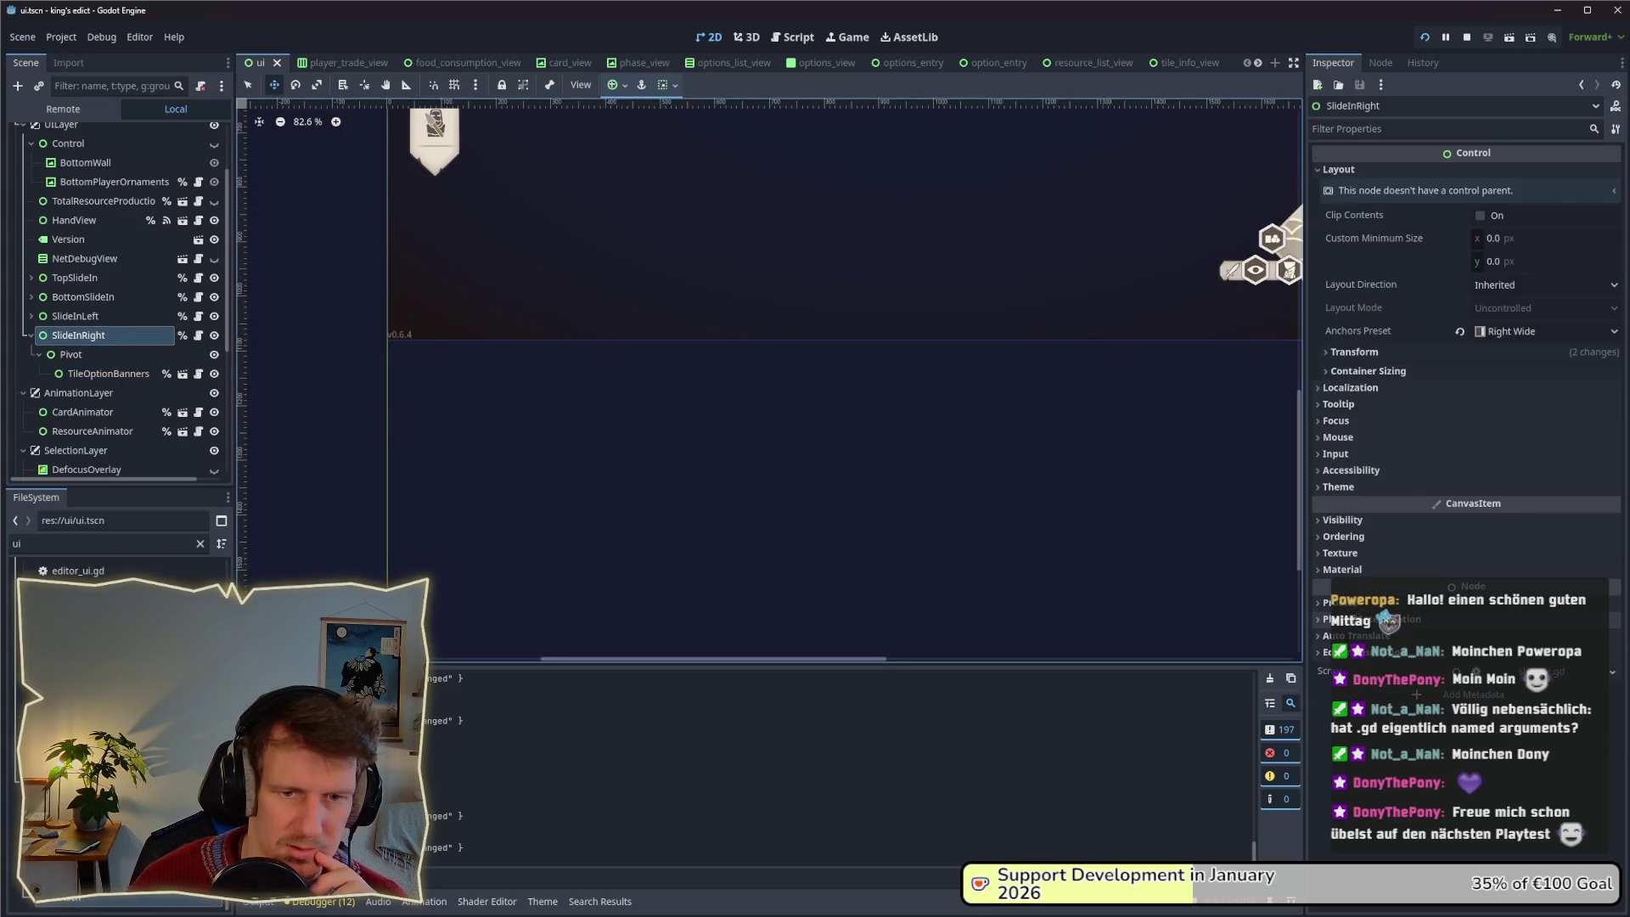
click(1338, 486)
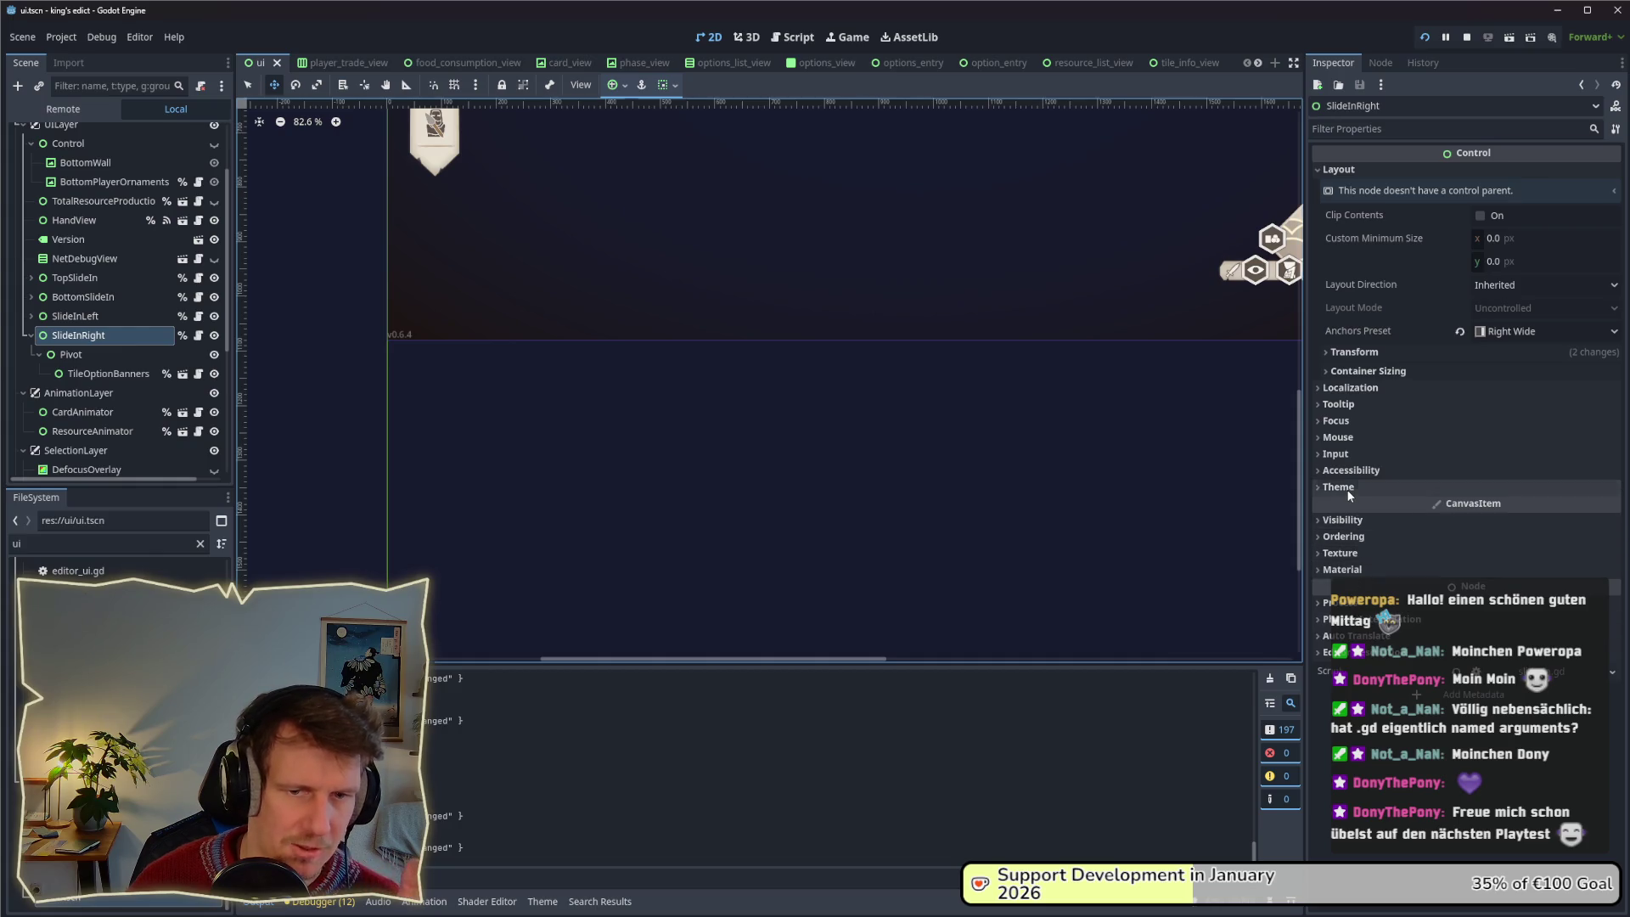
click(84, 360)
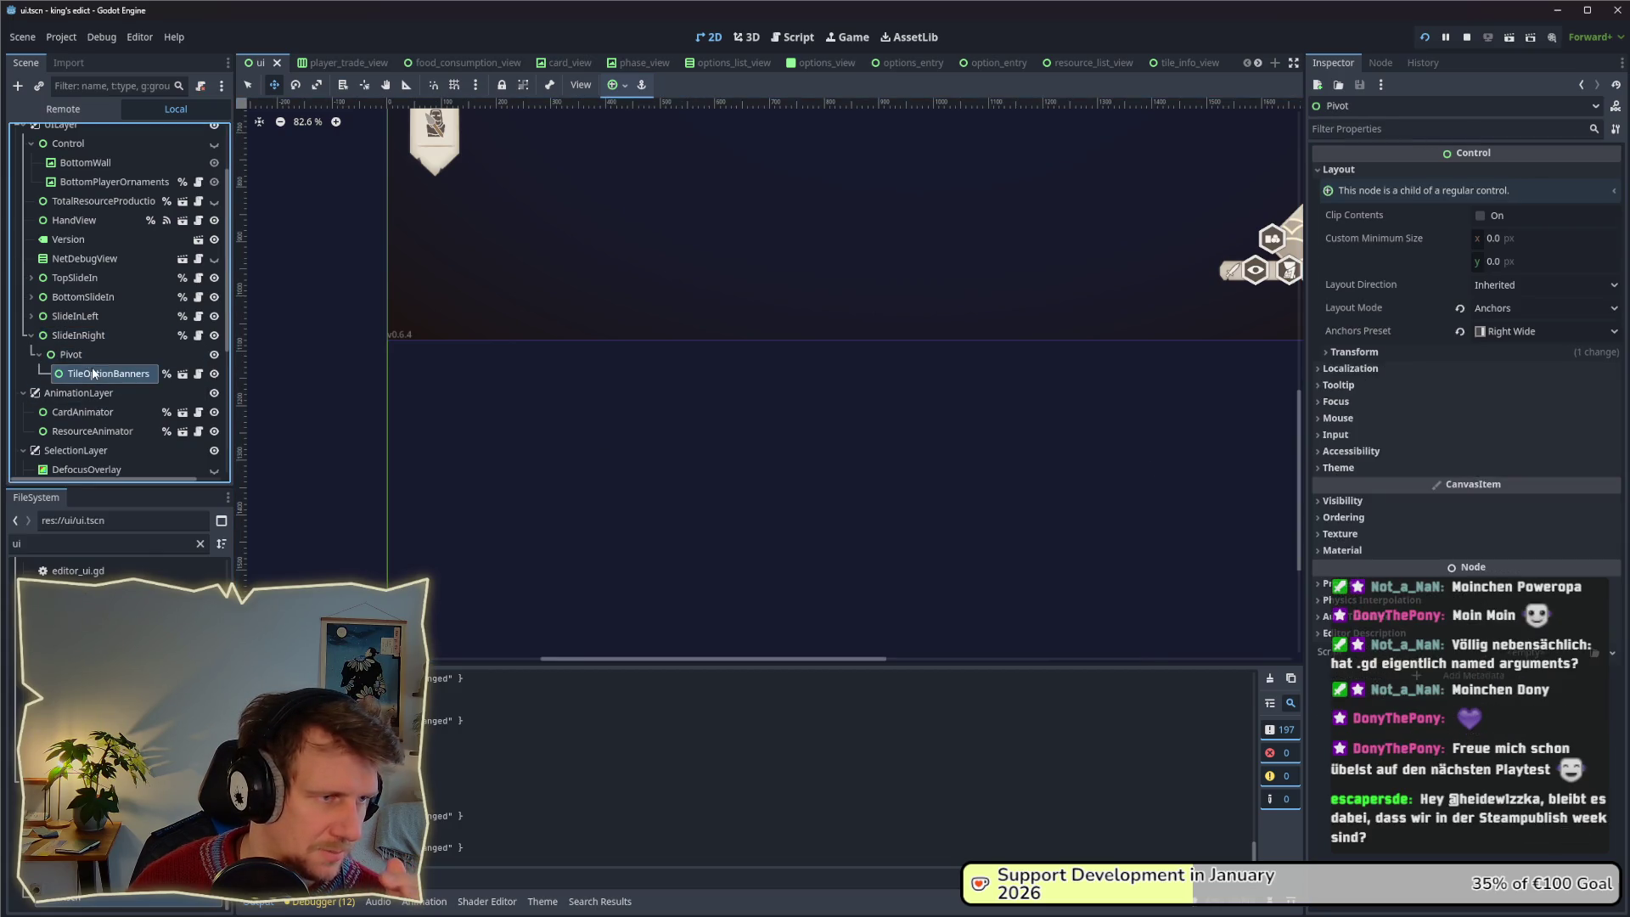
click(97, 374)
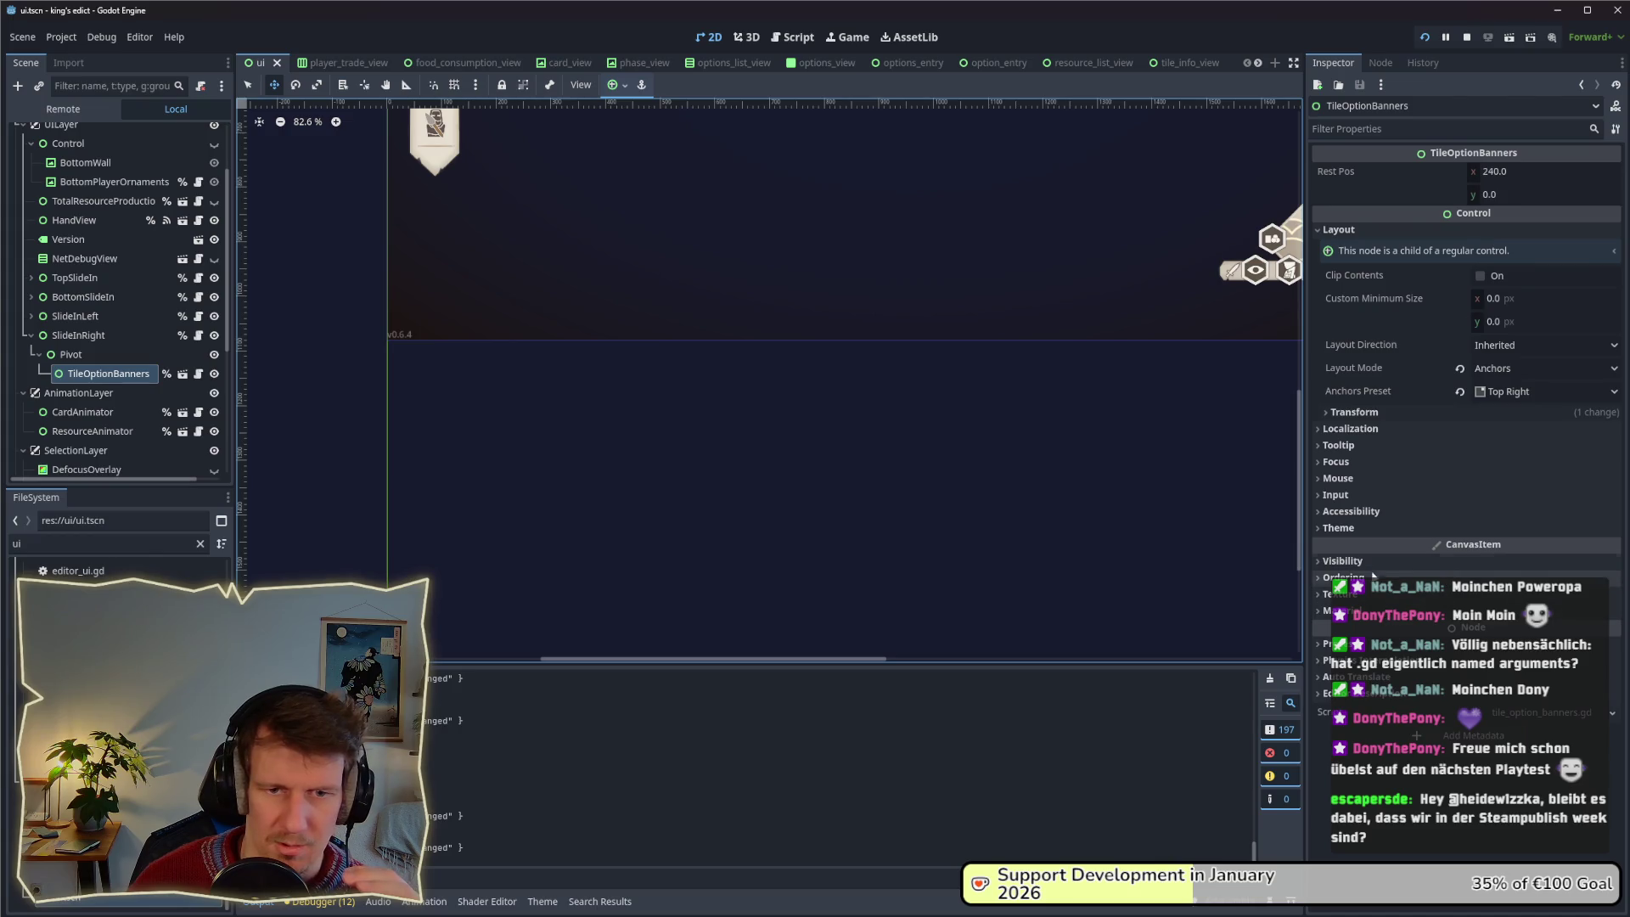
click(1371, 519)
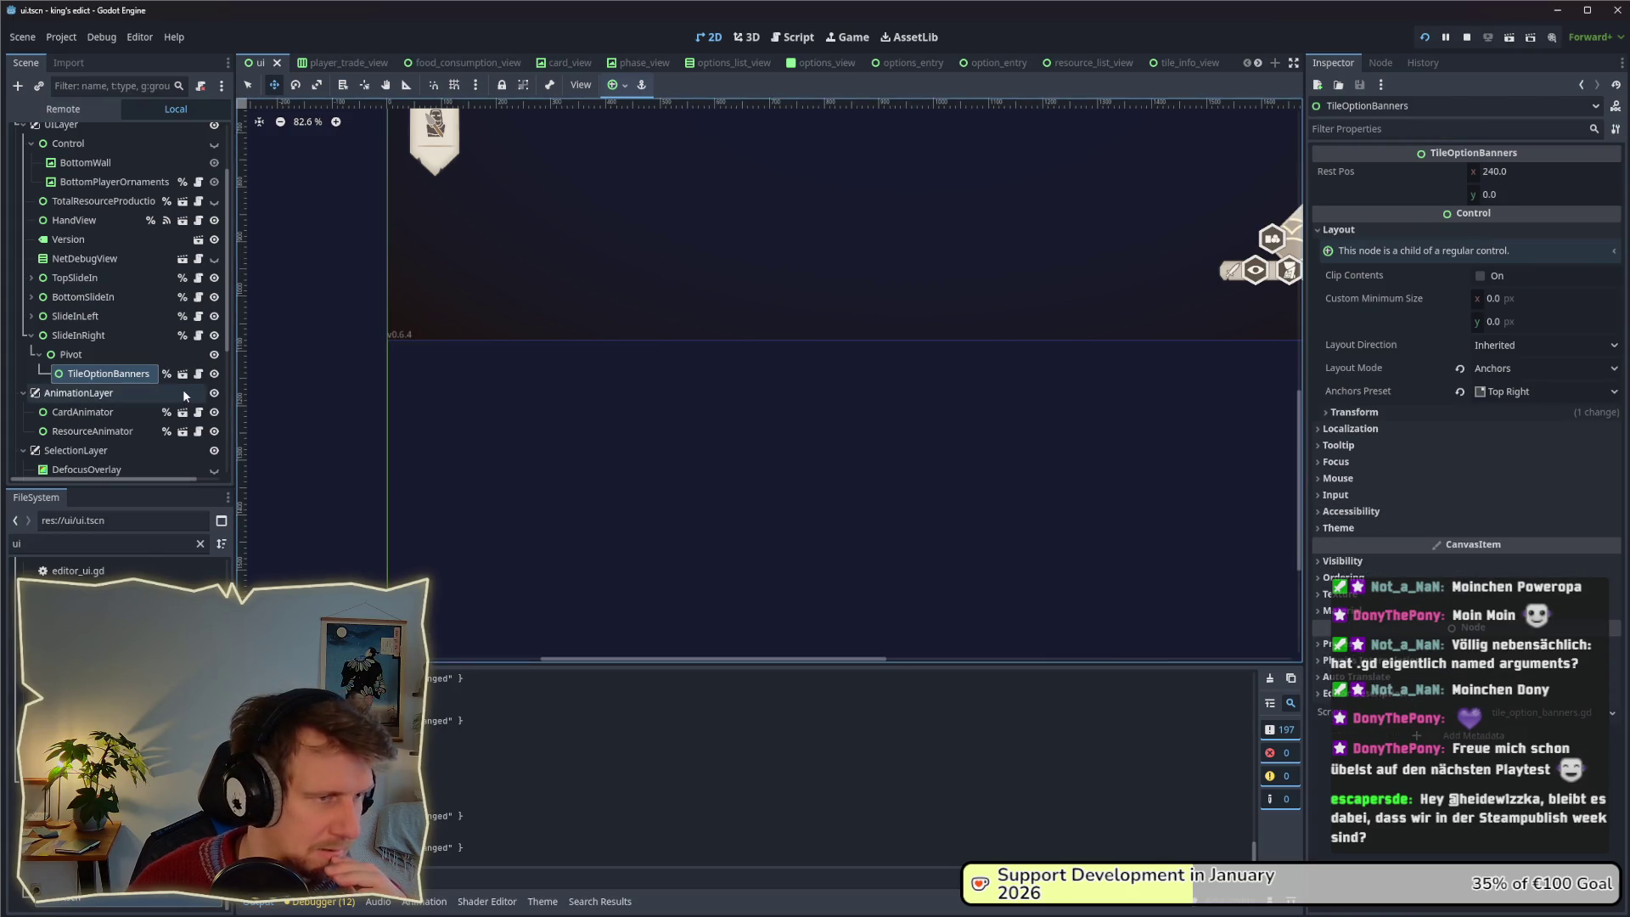
scroll(125, 308, up, 1)
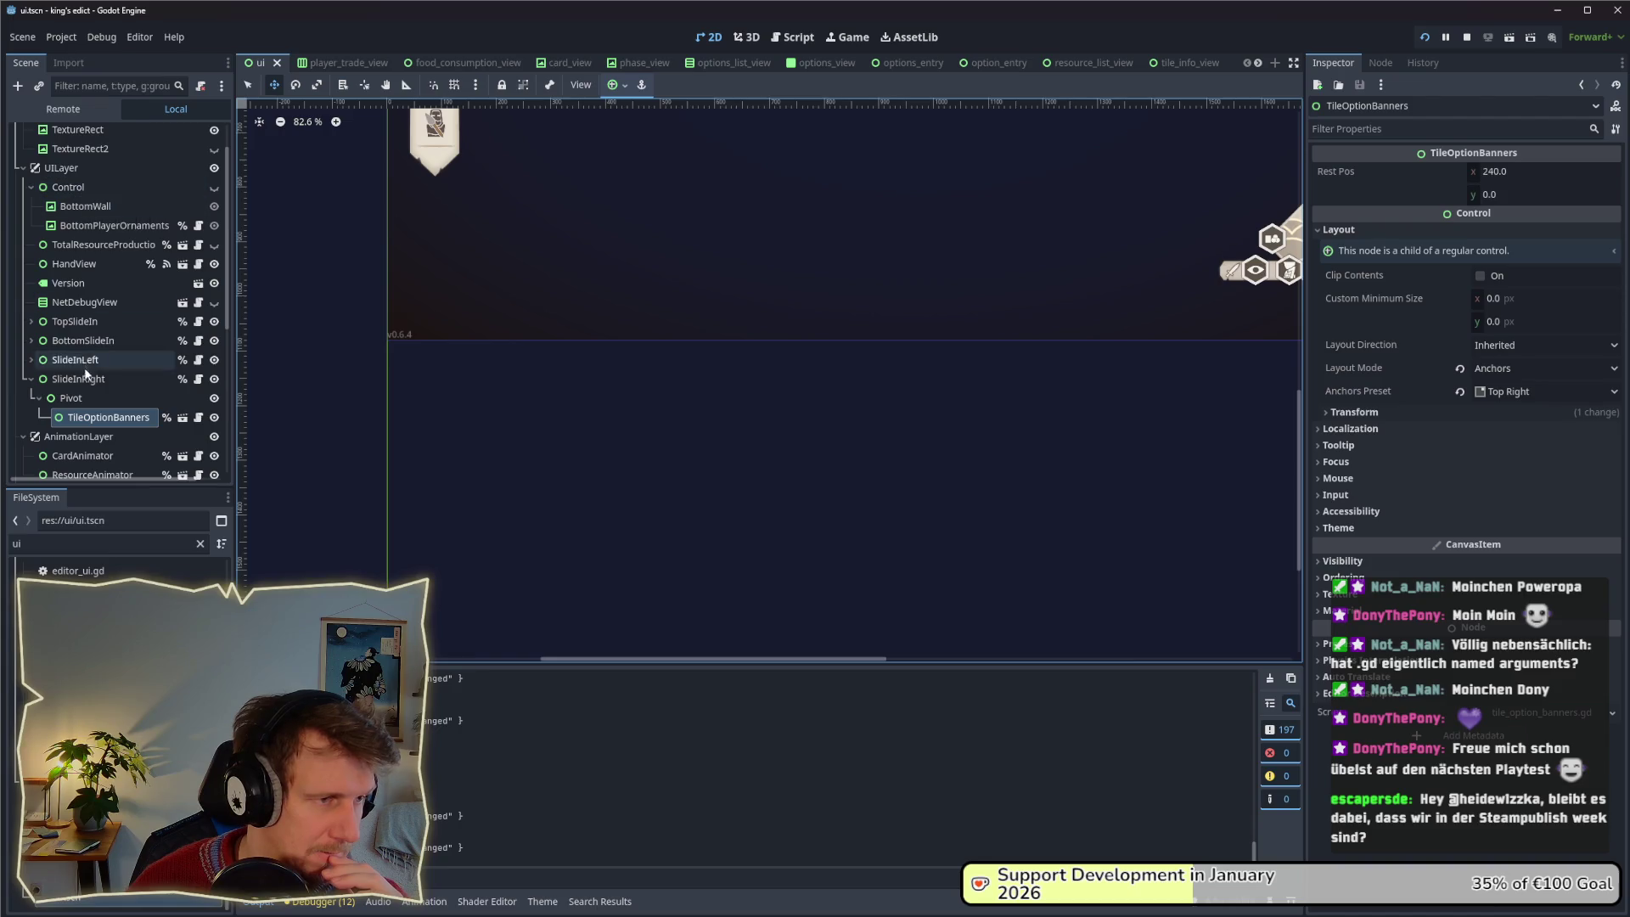
Look over the TileOptionBanners scene, then reopen ui.tscn with SlideInRight selected.
click(182, 421)
click(80, 154)
click(76, 134)
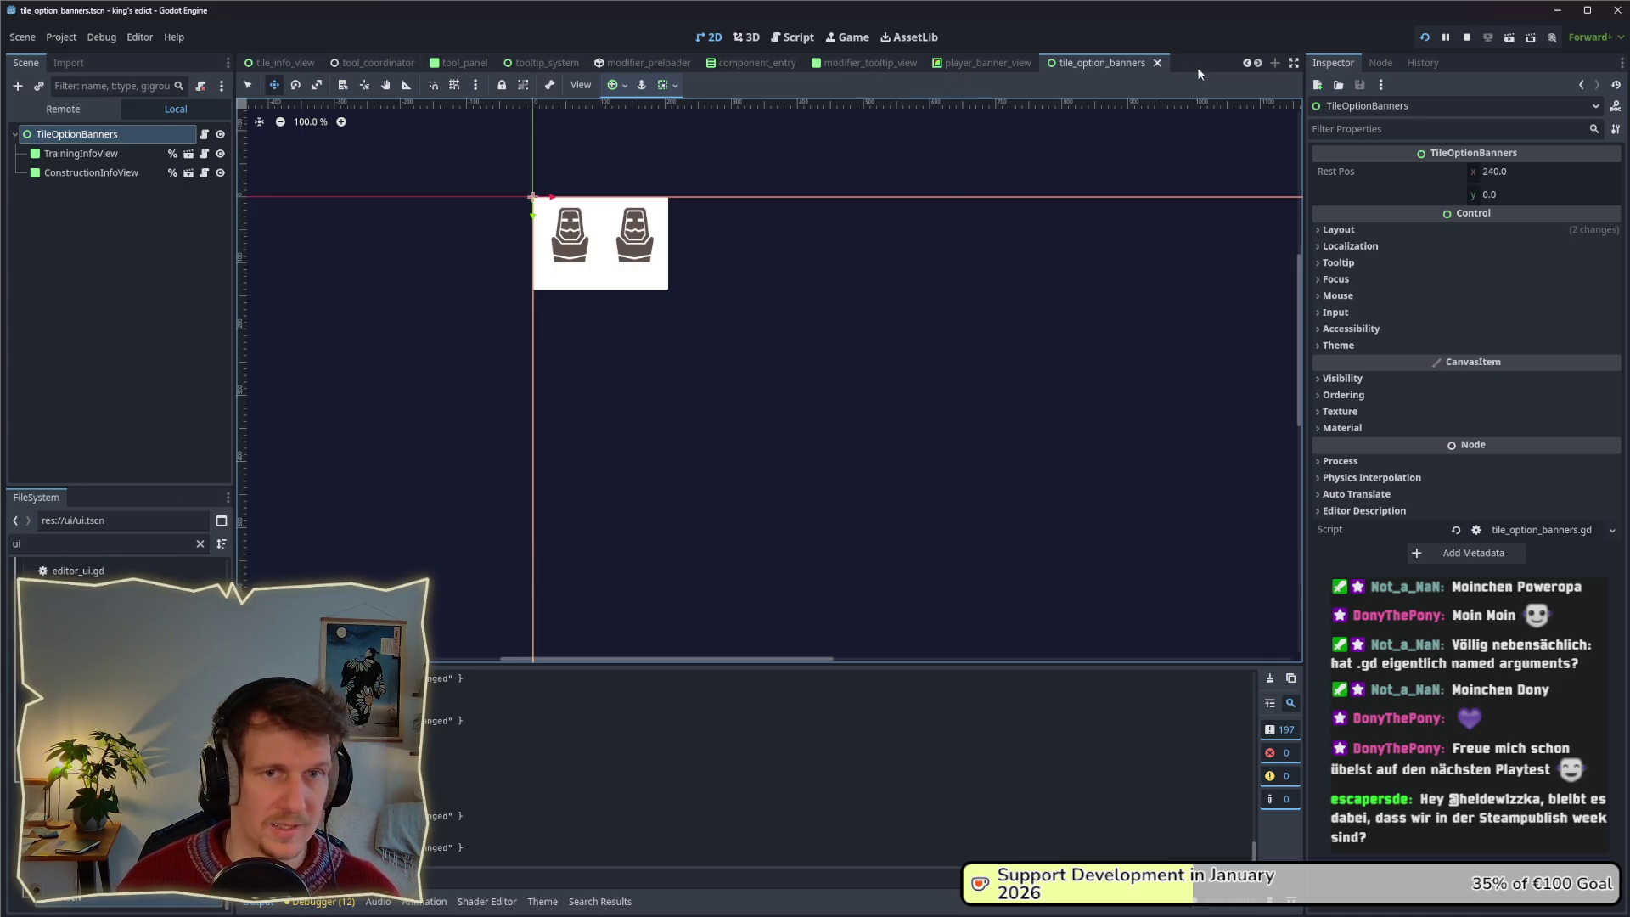
click(17, 543)
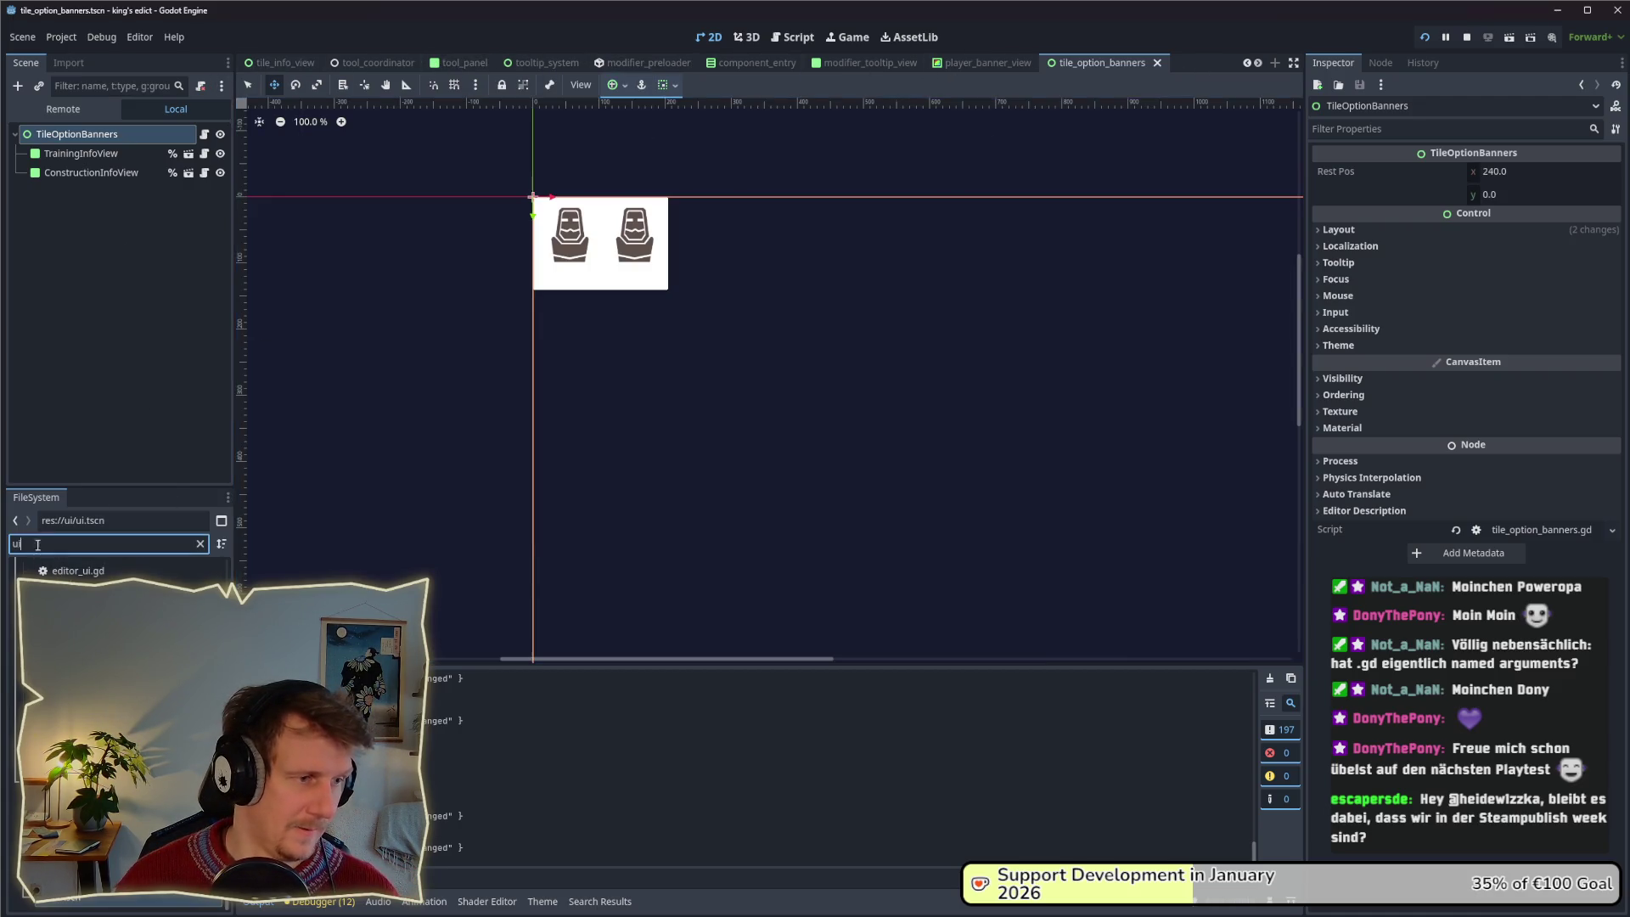
key(Return)
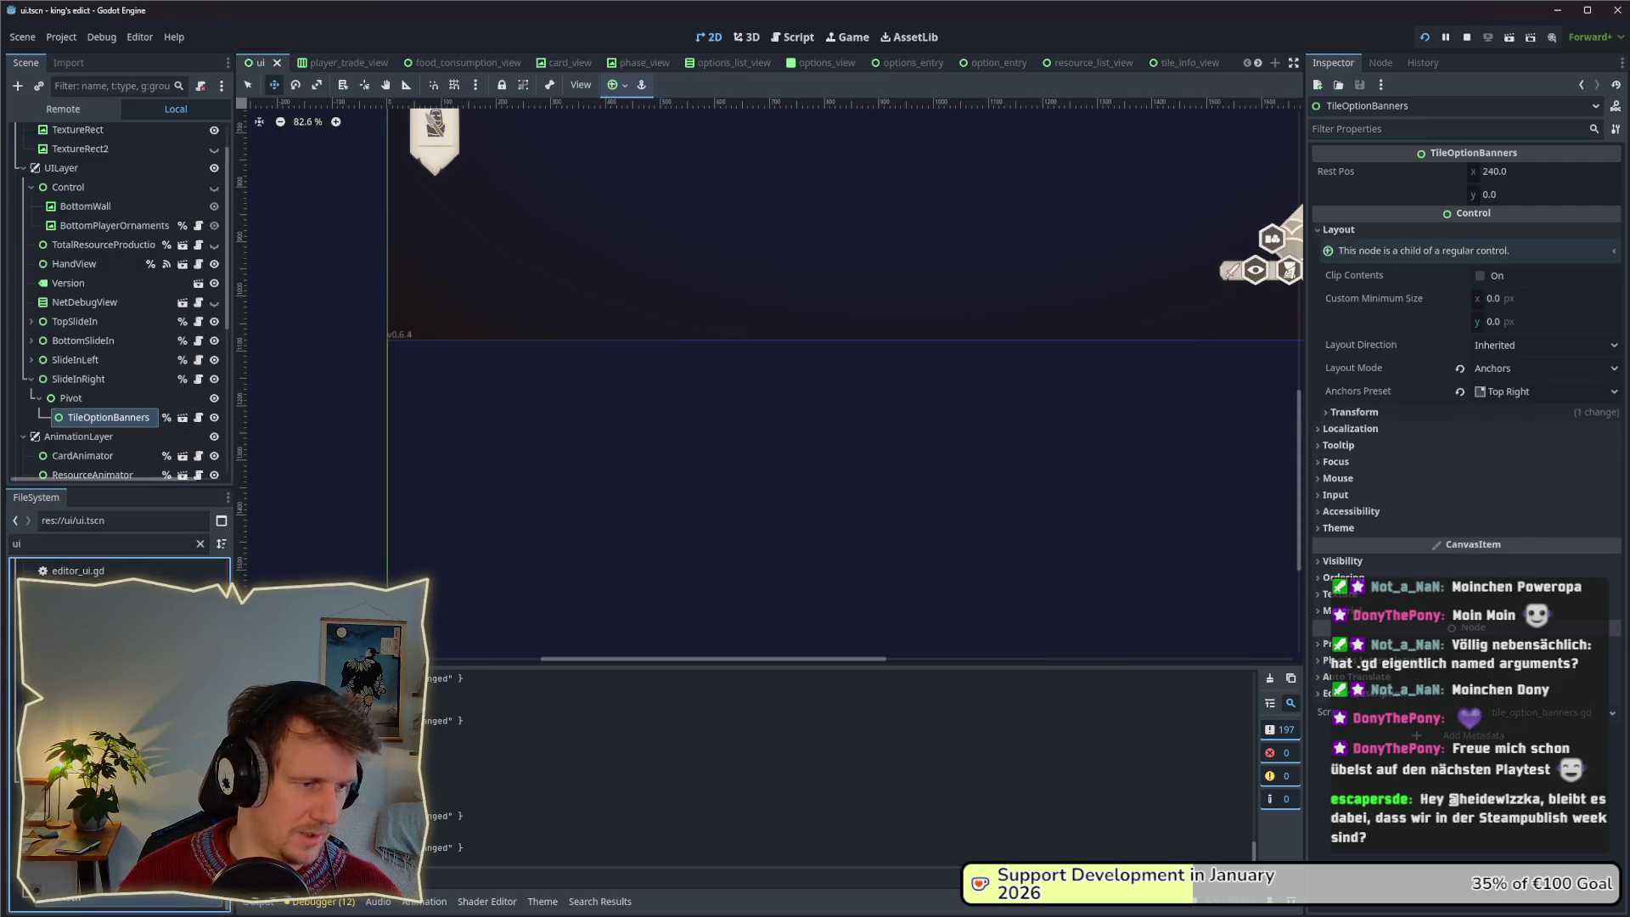
click(105, 380)
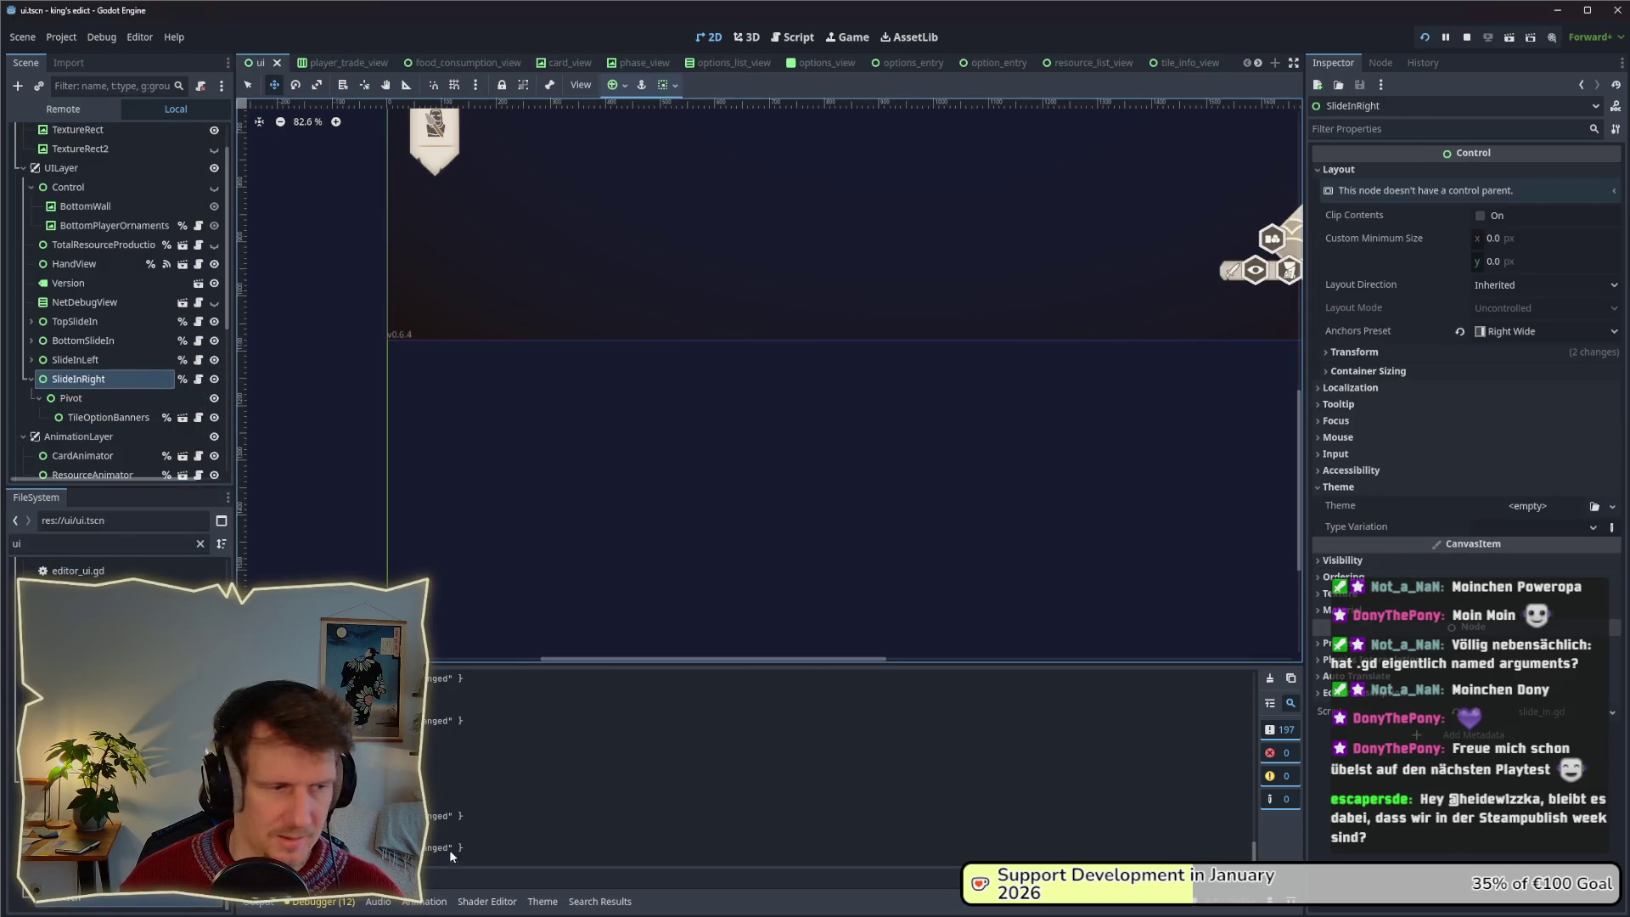
Assign res://ui/themes/default.tres as SlideInRight's theme and recheck the running game.
double_click(17, 544)
text(defa)
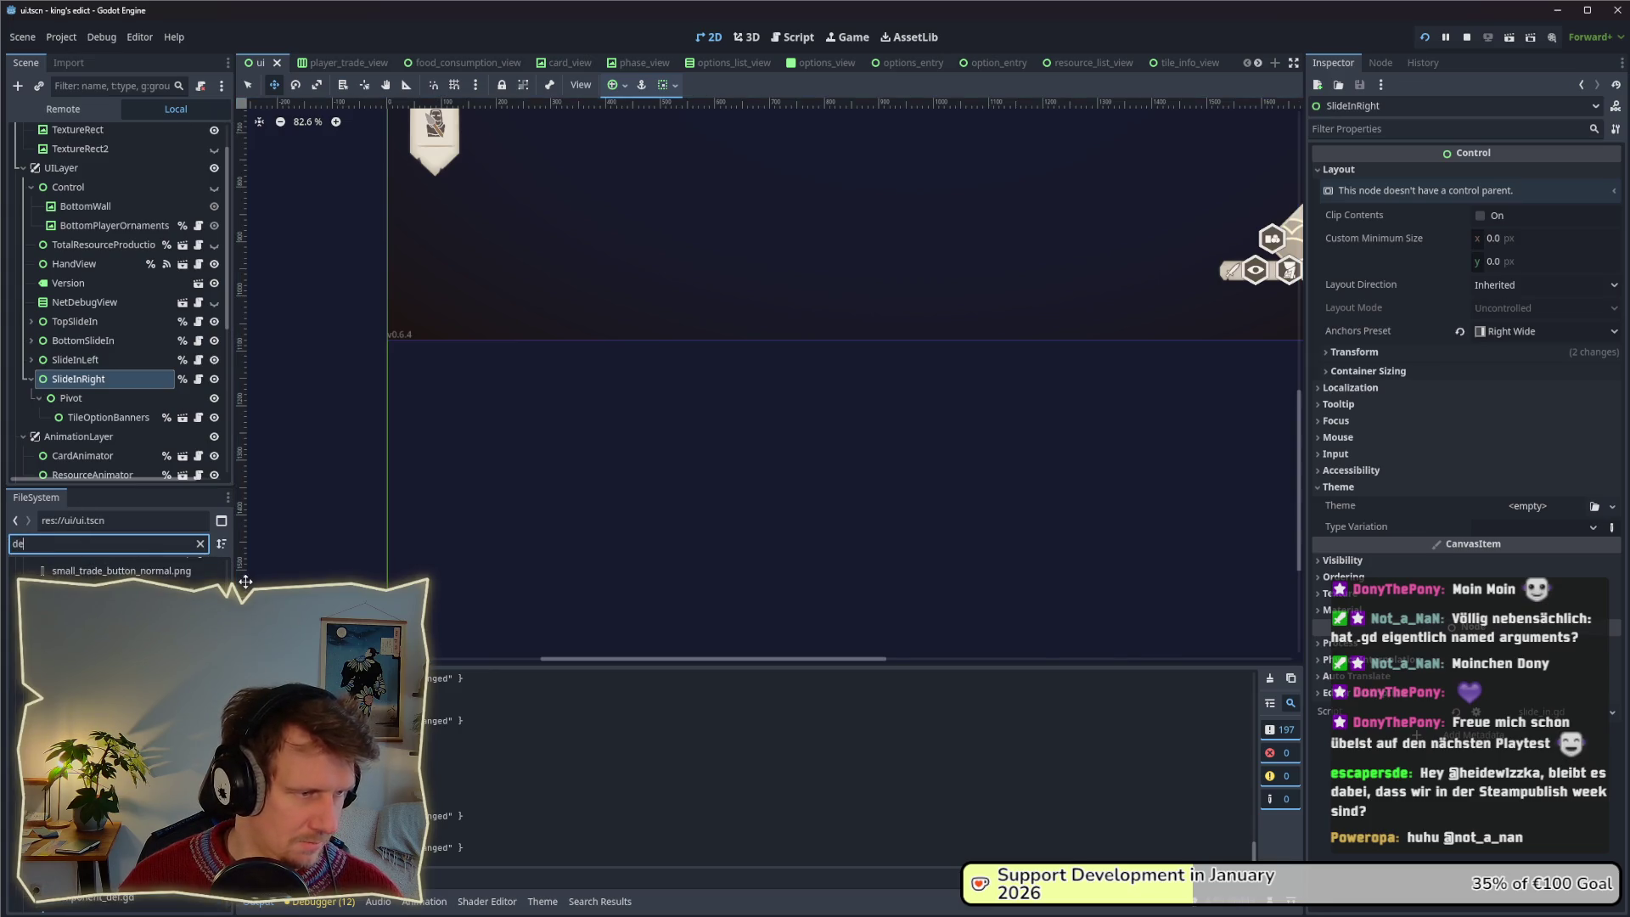
mouse_move(102, 645)
mouse_down()
mouse_move(1545, 509)
mouse_move(1469, 507)
mouse_up()
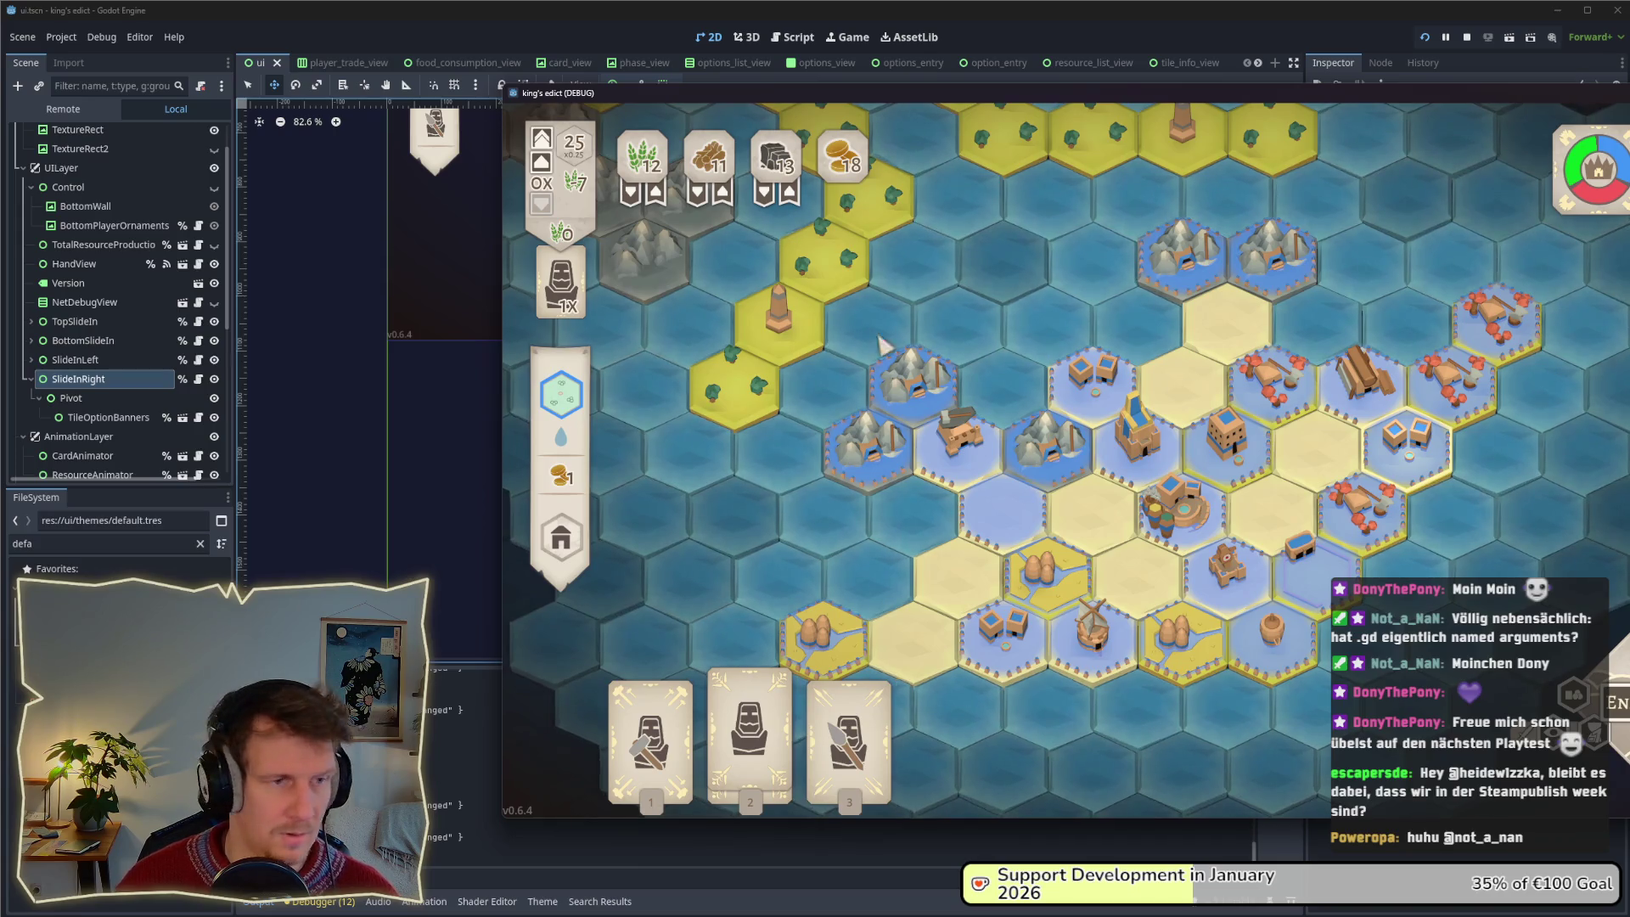
click(86, 550)
text(tile_i)
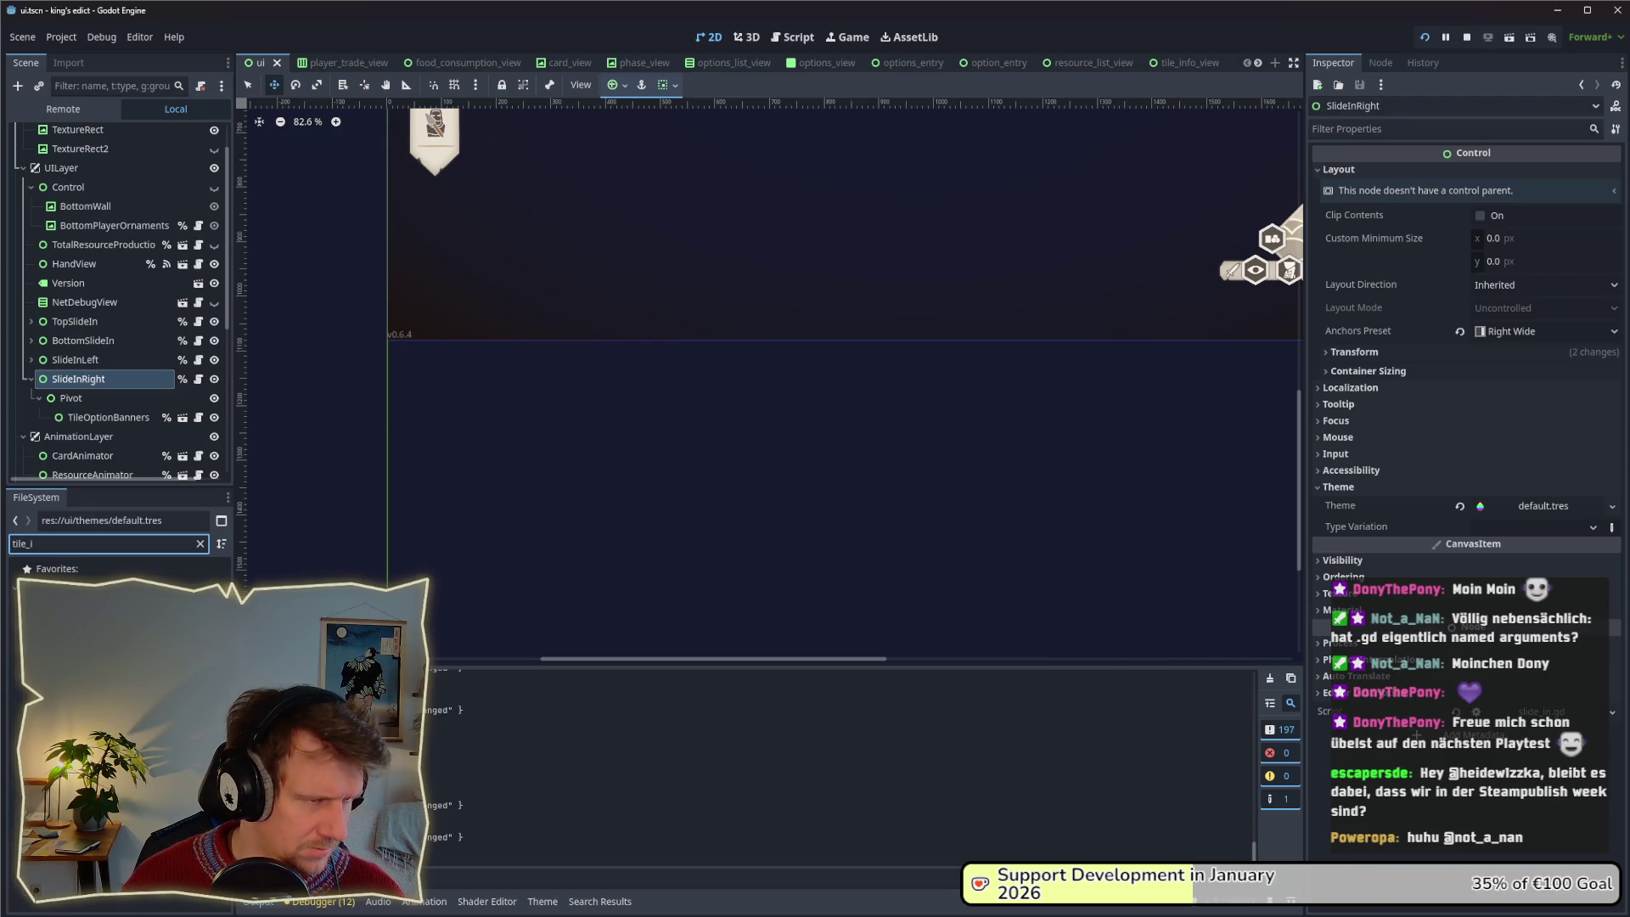
double_click(93, 644)
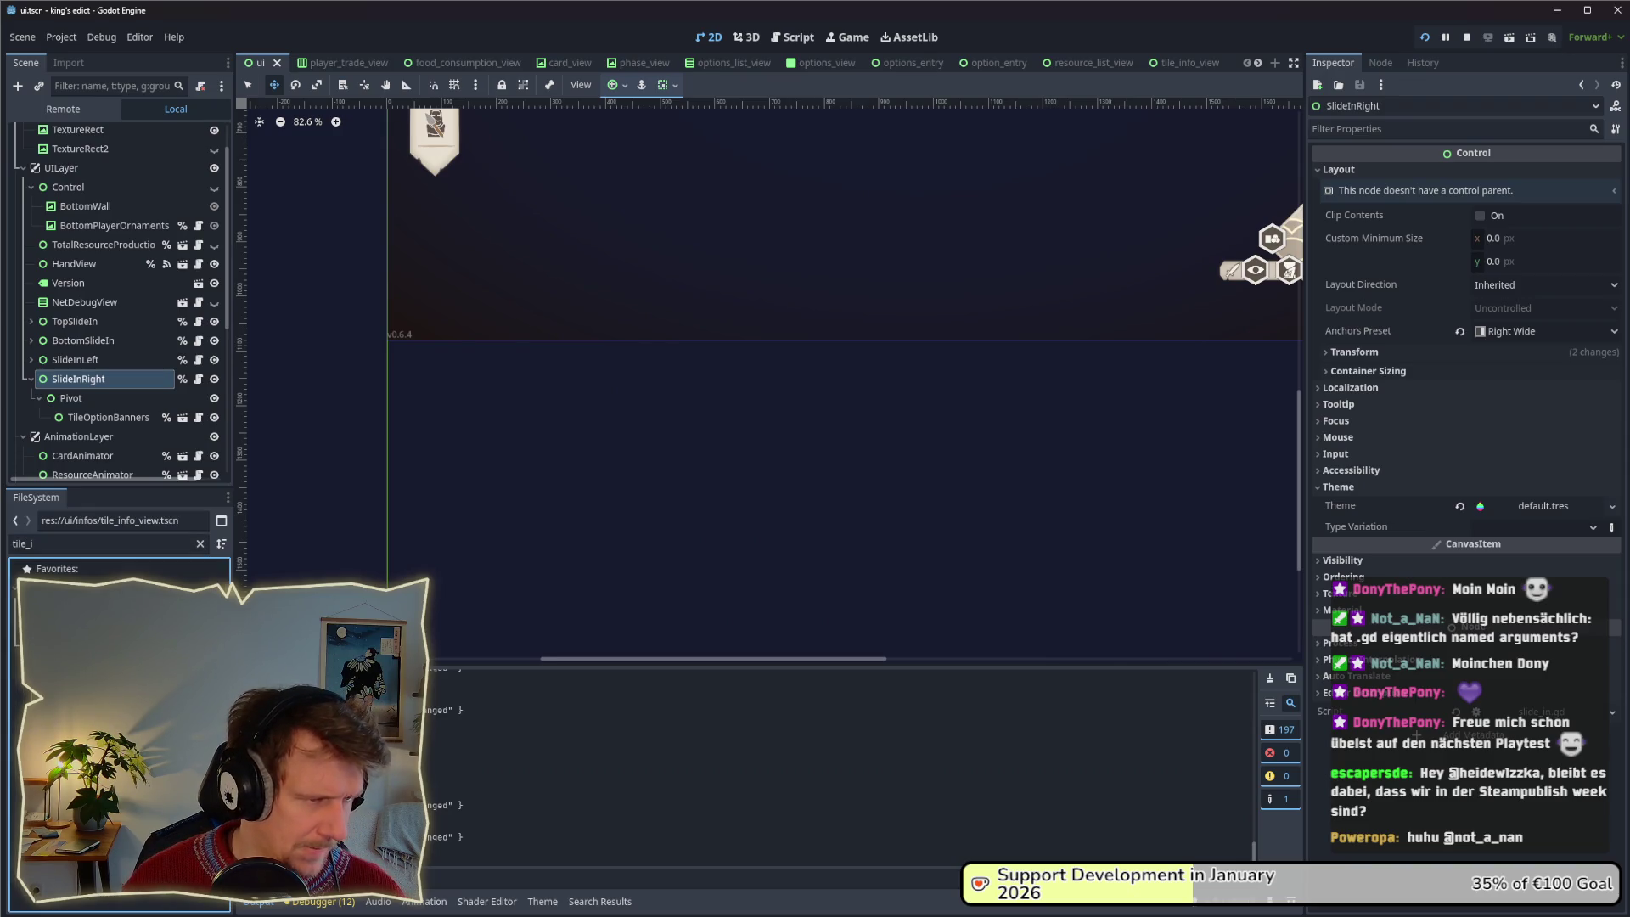
Replace the Banner's Panel style override with the BannerPanel type variation.
click(73, 151)
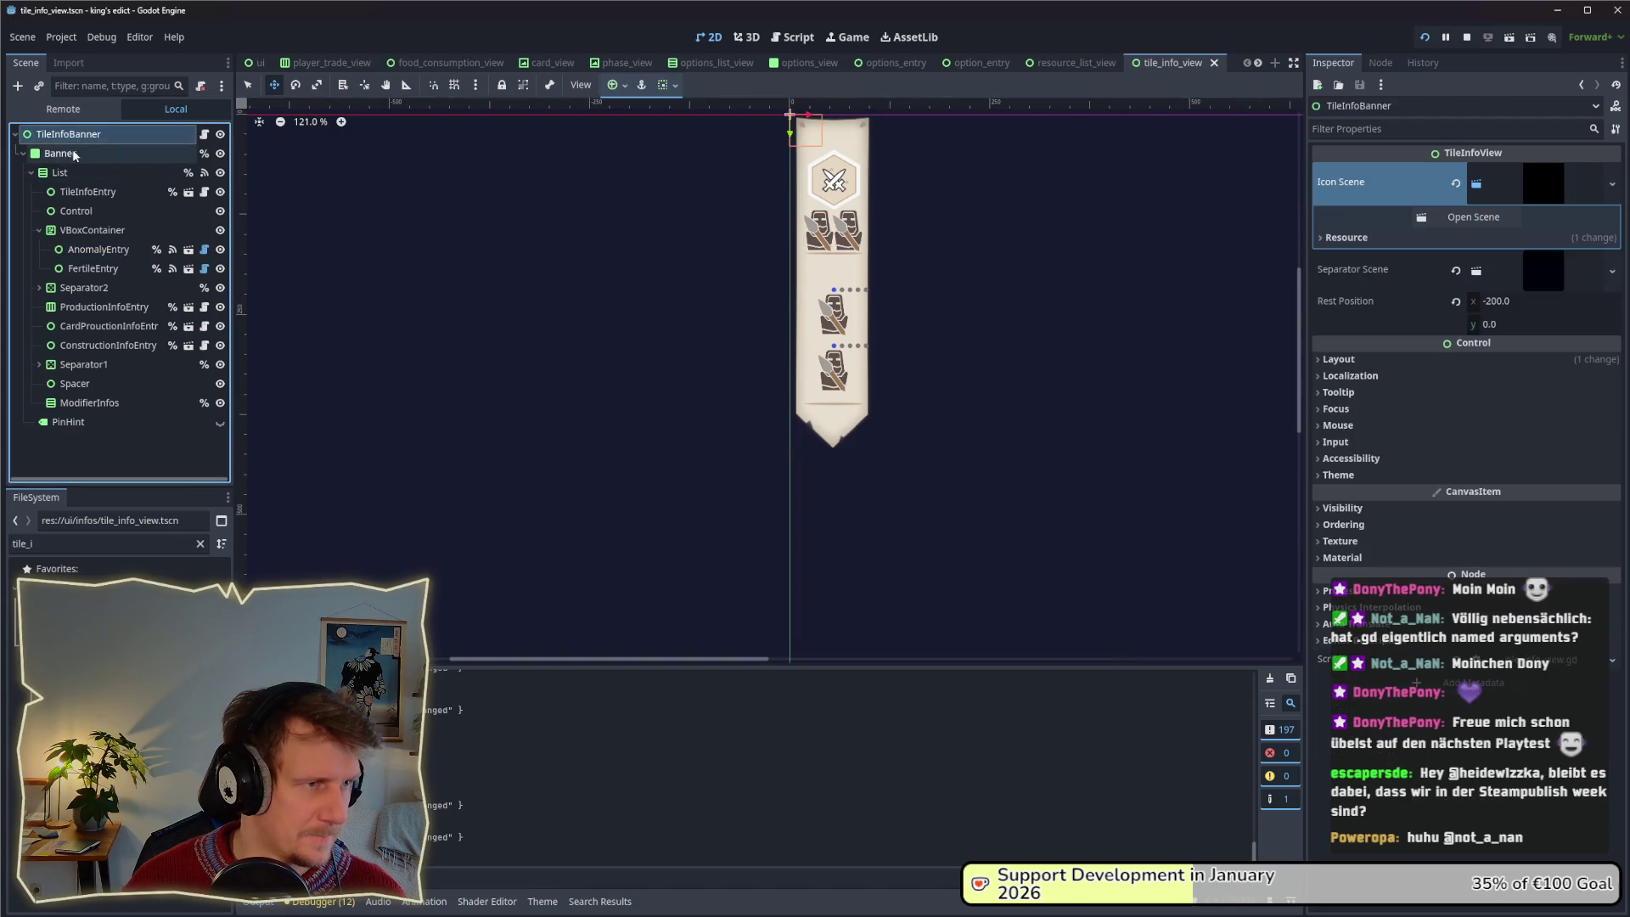
click(1340, 520)
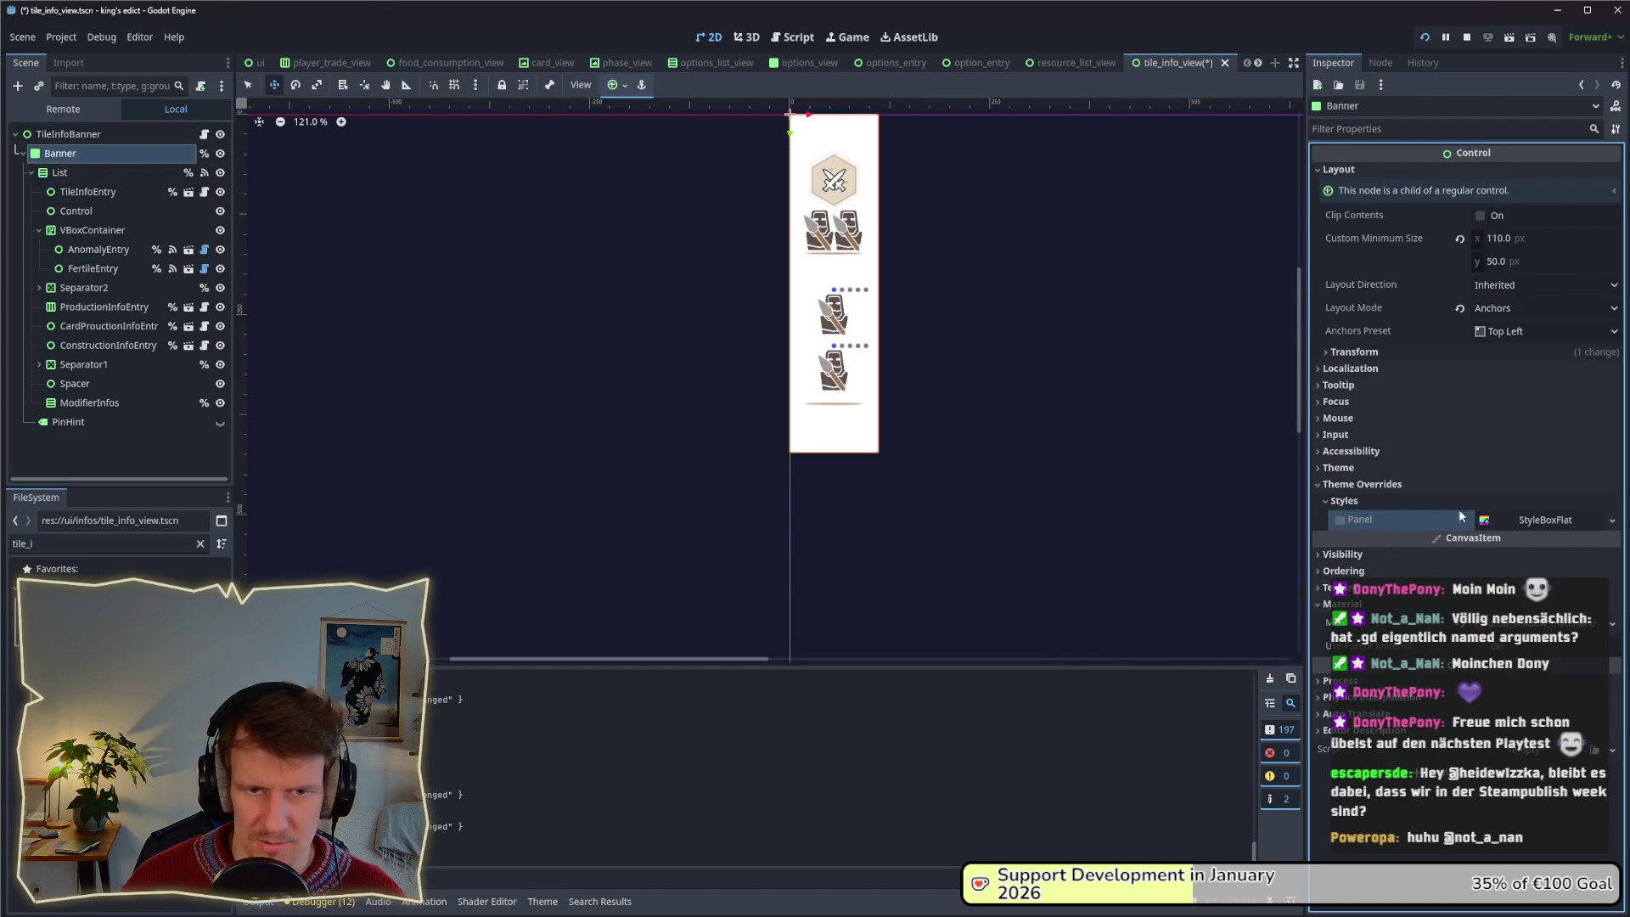
click(1320, 485)
click(1338, 468)
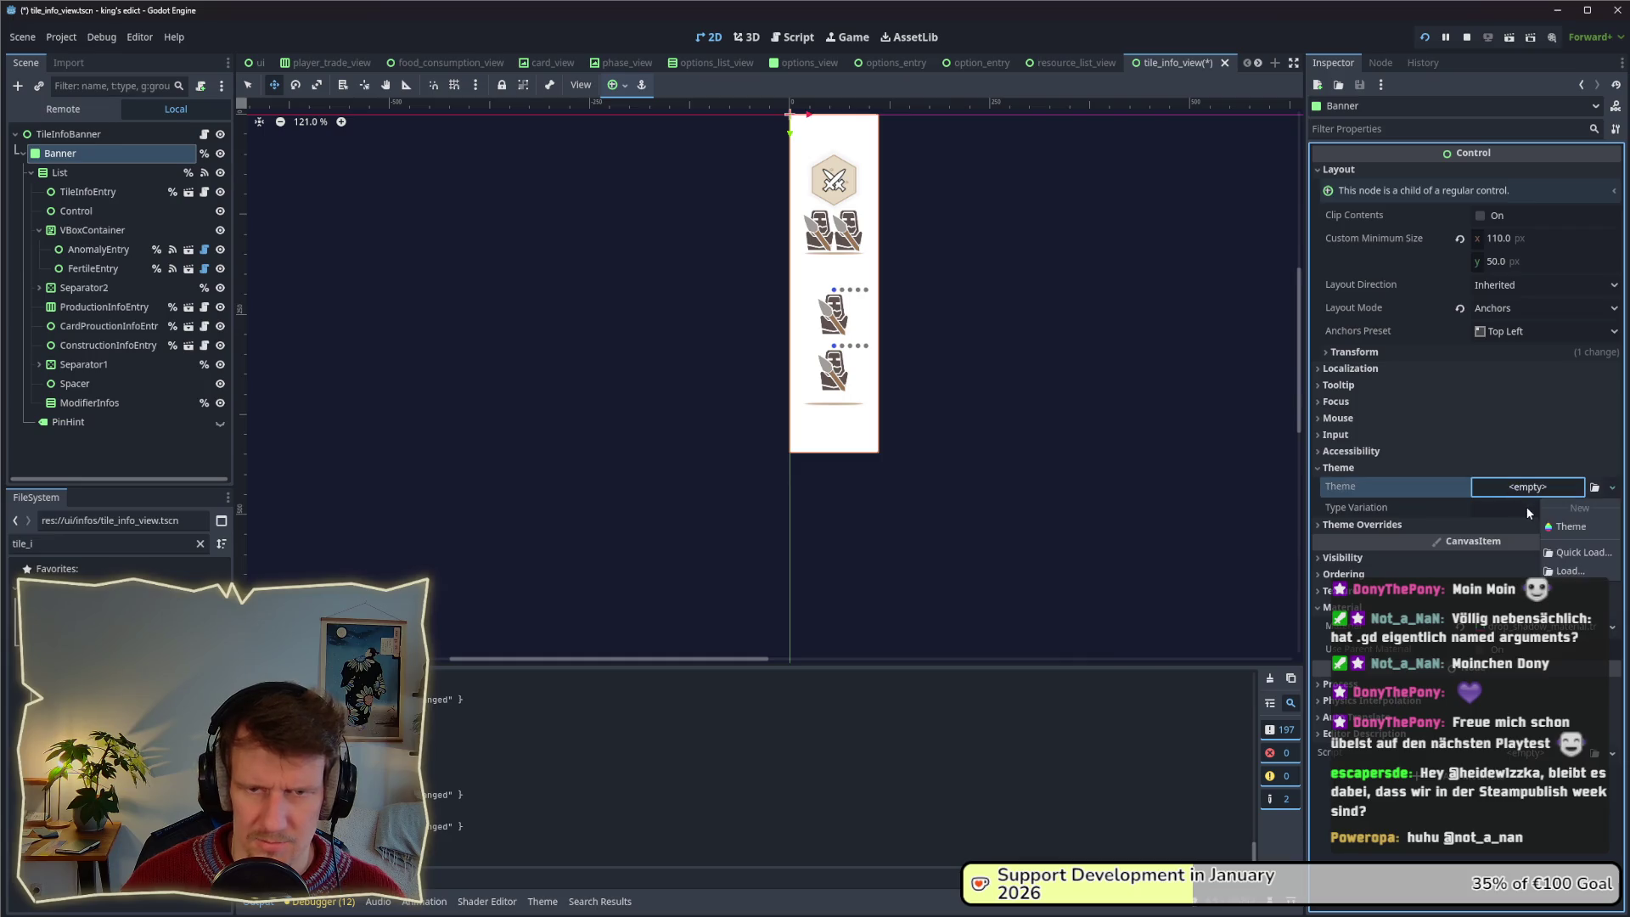
click(1530, 507)
click(1611, 512)
text(BannerPanel)
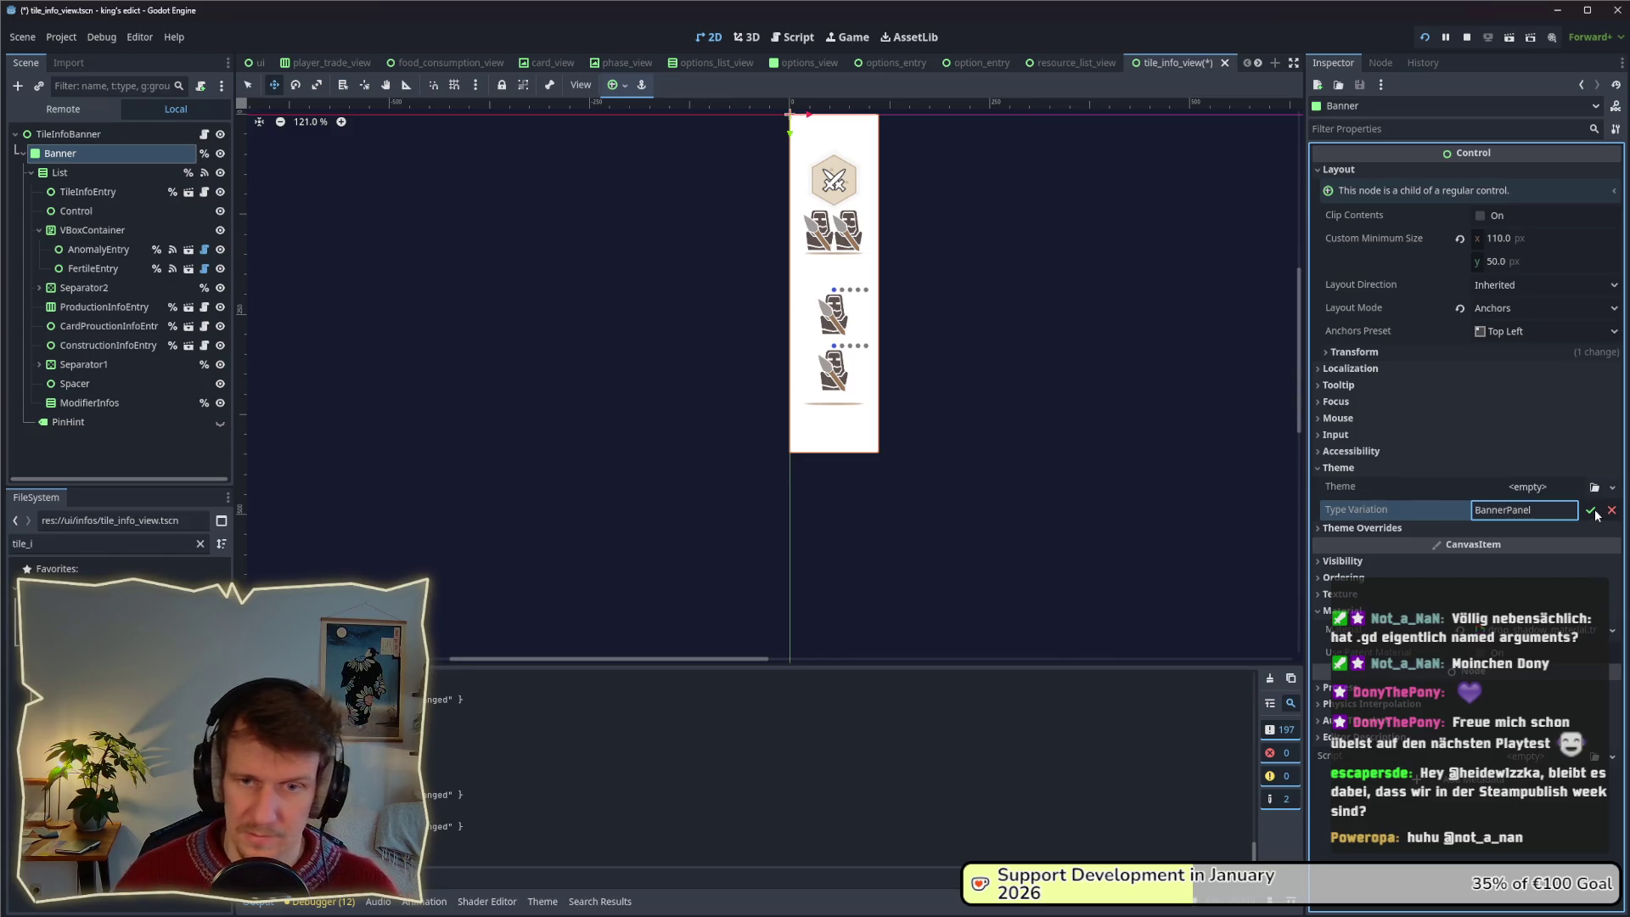
click(1593, 511)
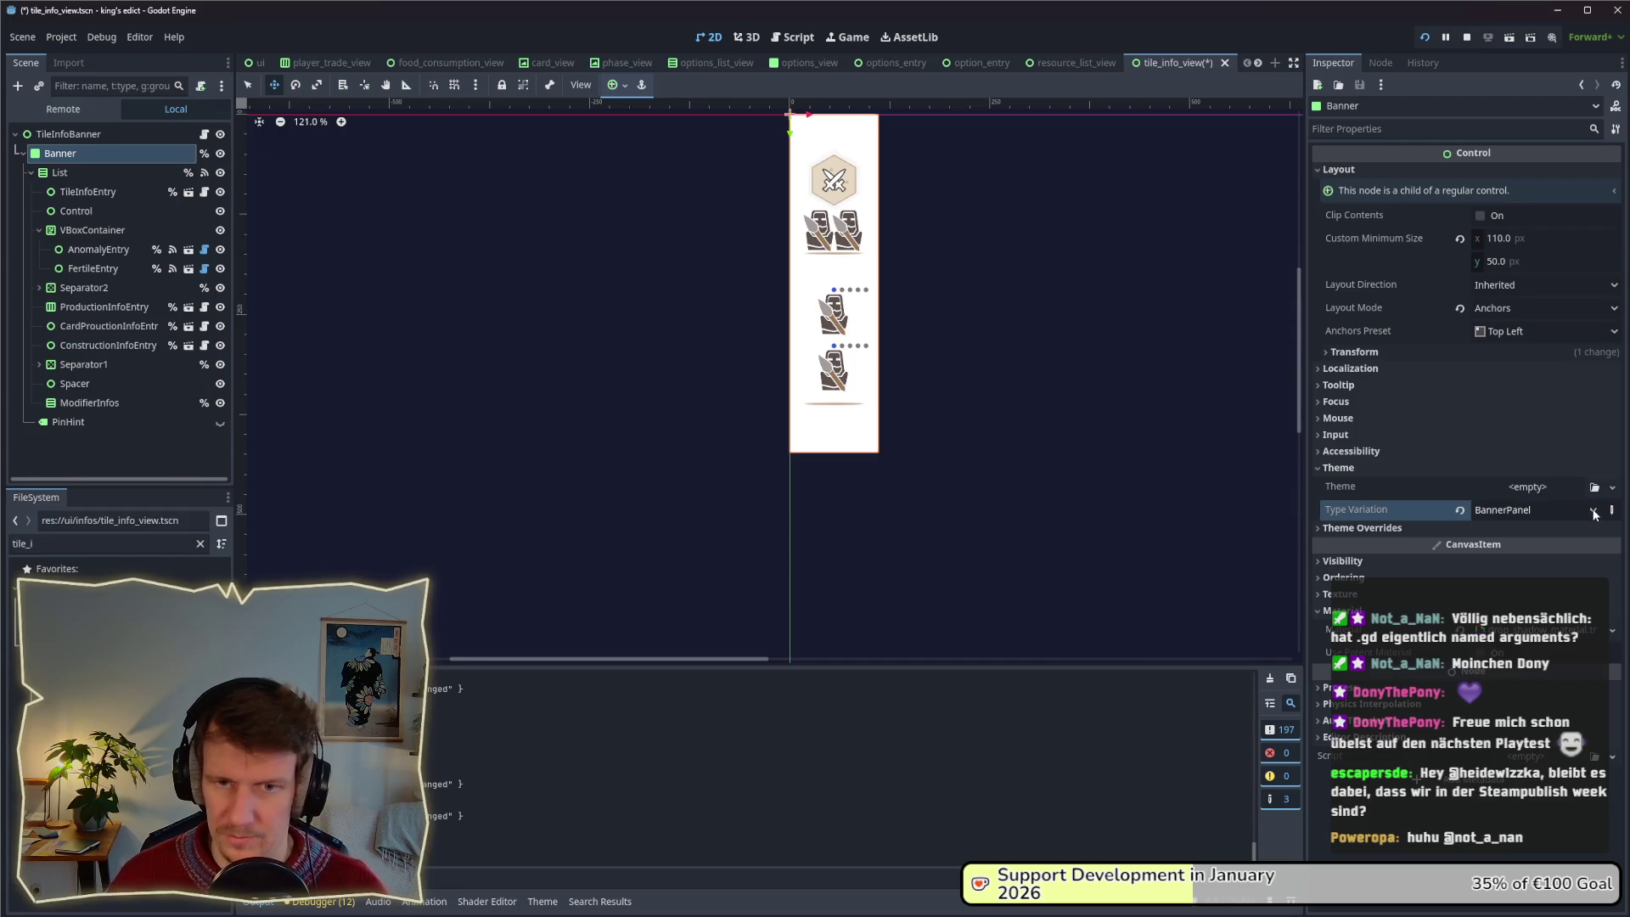
Save and run the game to check the banner, then stop it.
key(F5)
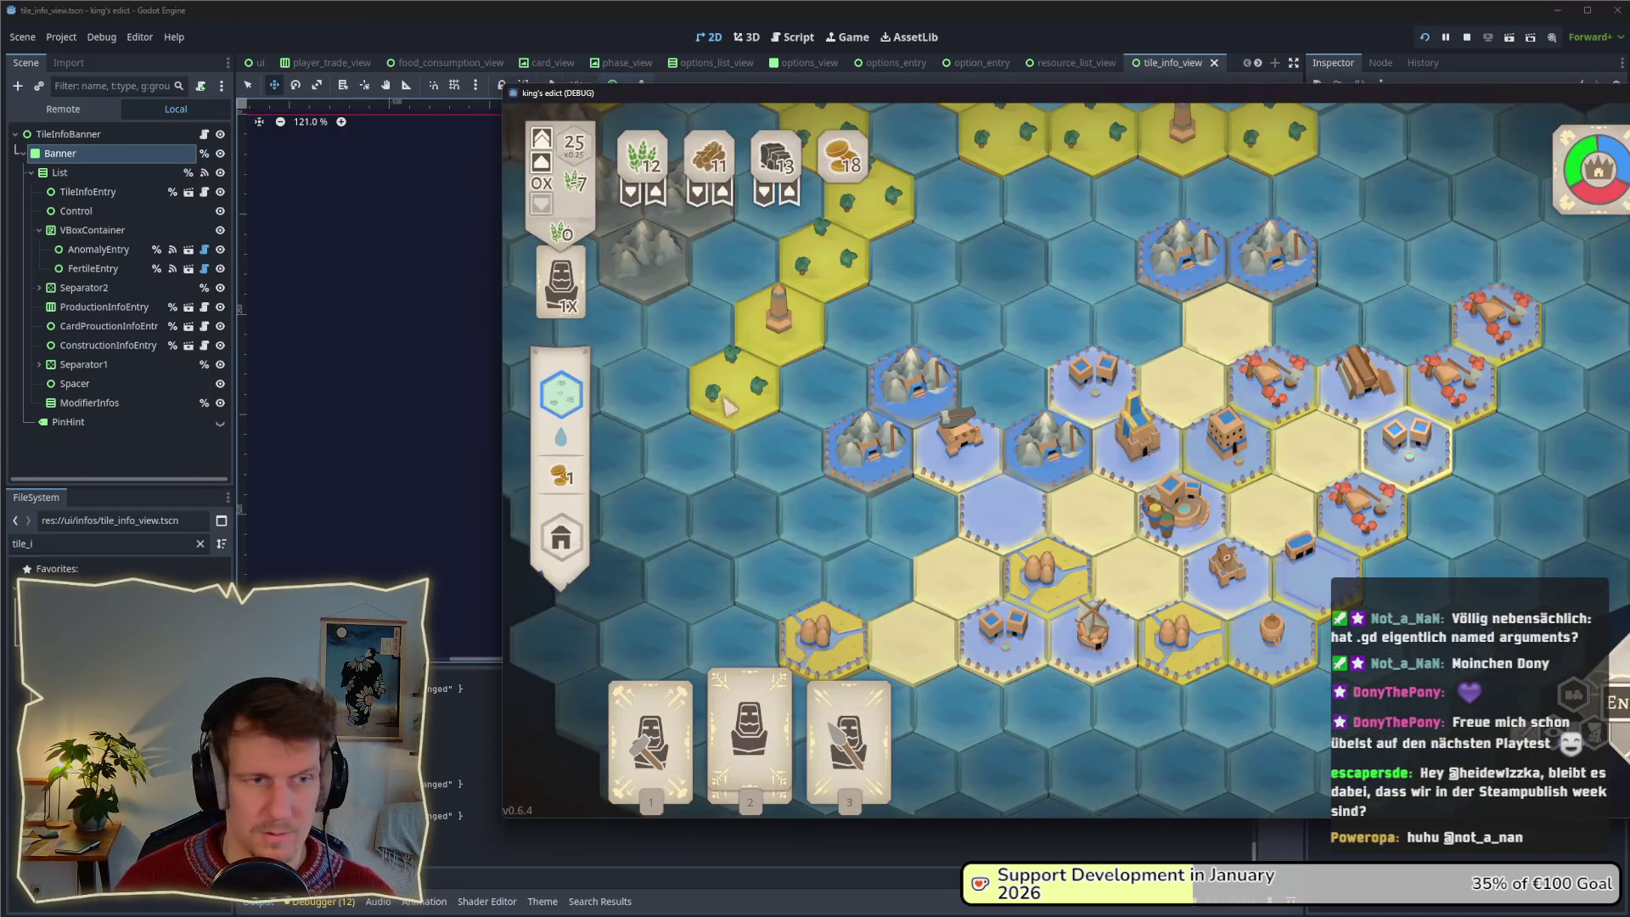
key(F8)
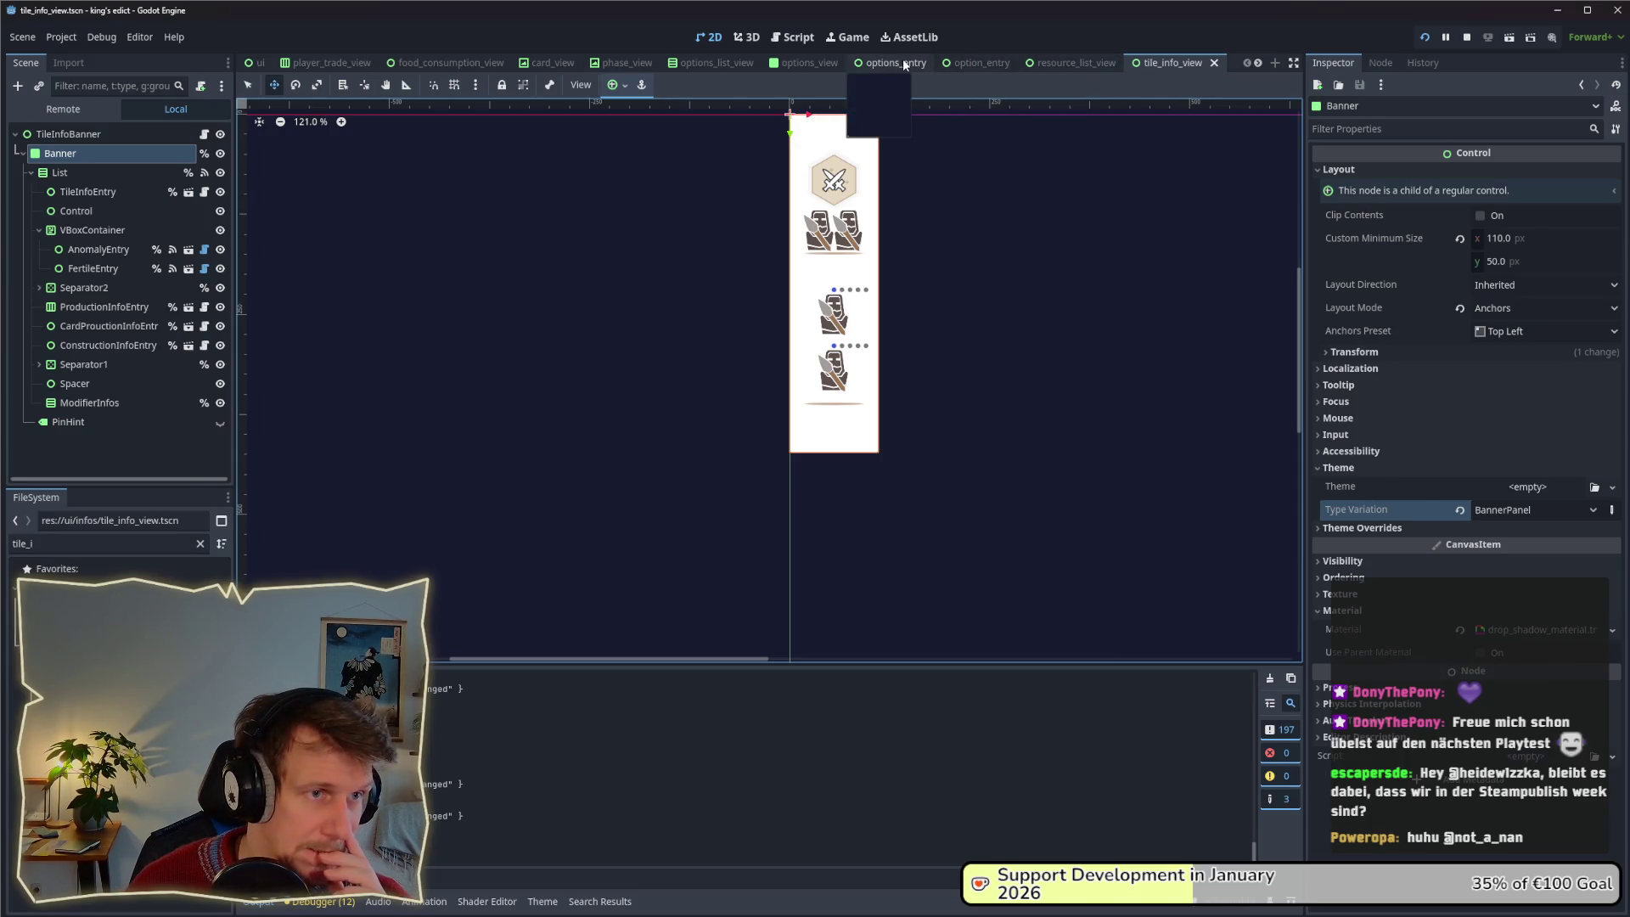
scroll(1261, 65, down, 6)
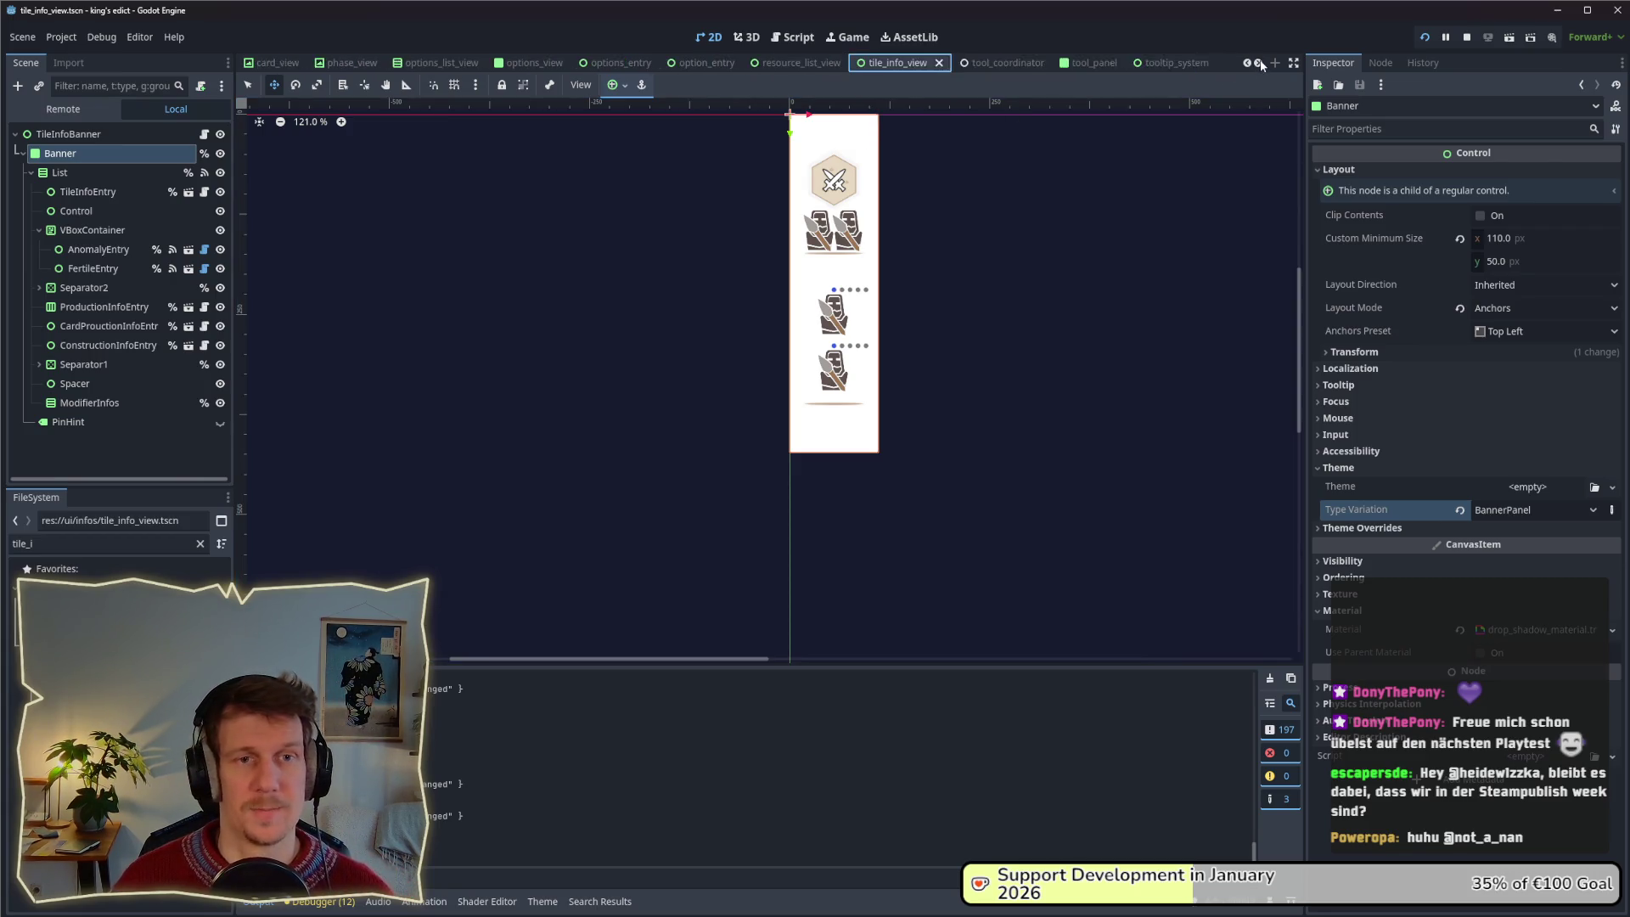
Set the modifier_tooltip_view root's type variation to BannerPanel and save the scene.
scroll(1261, 65, down, 5)
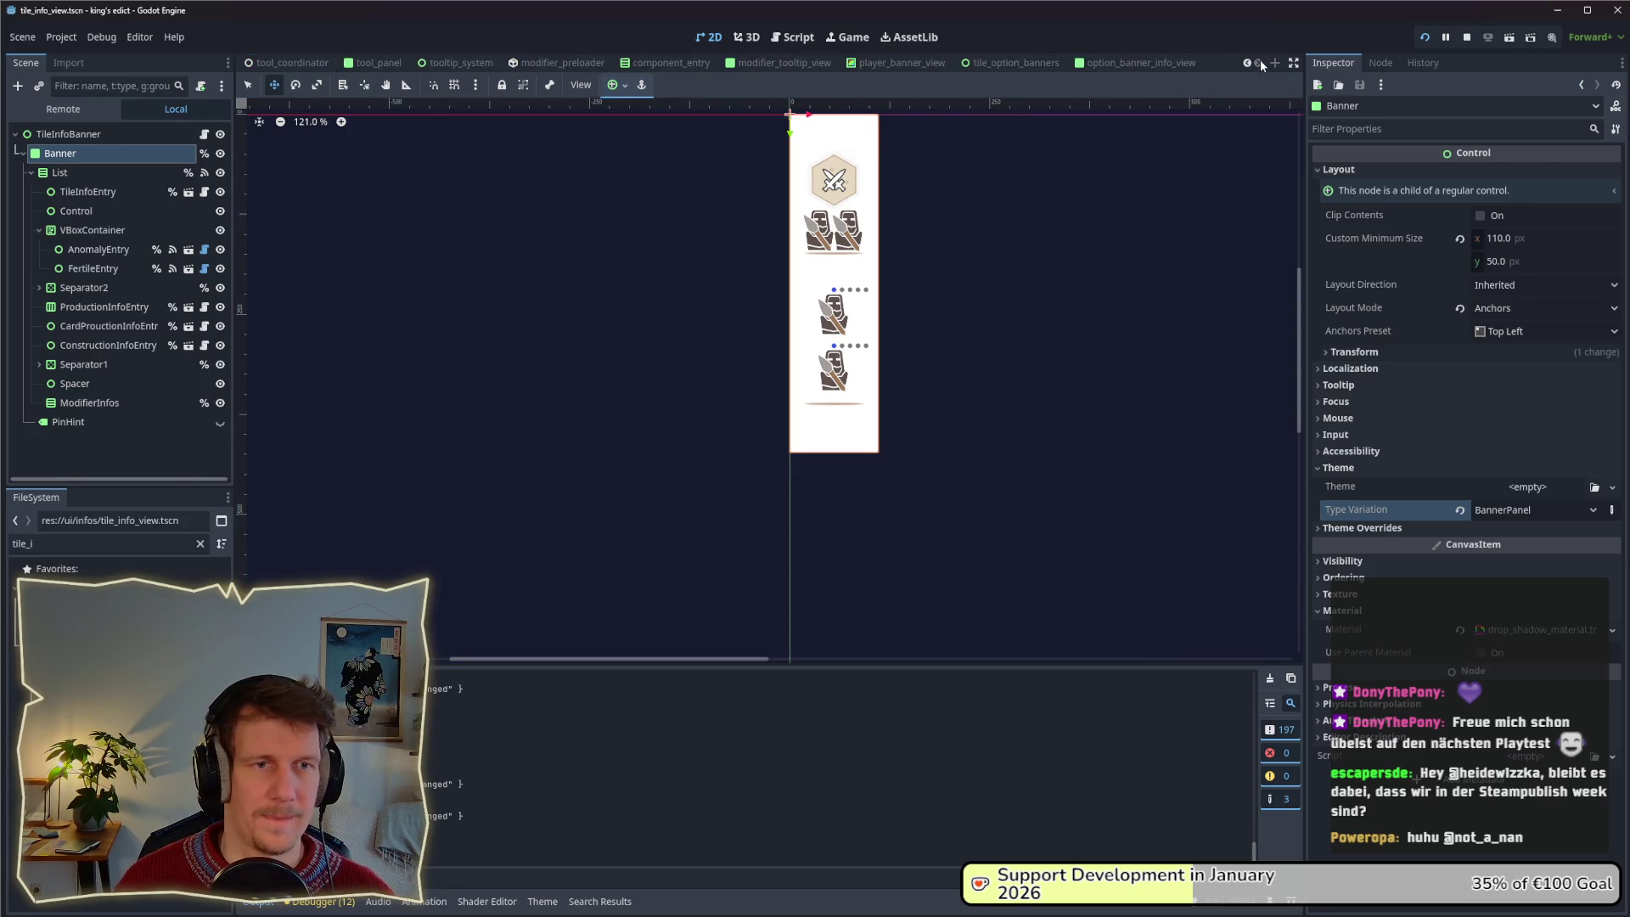
click(773, 64)
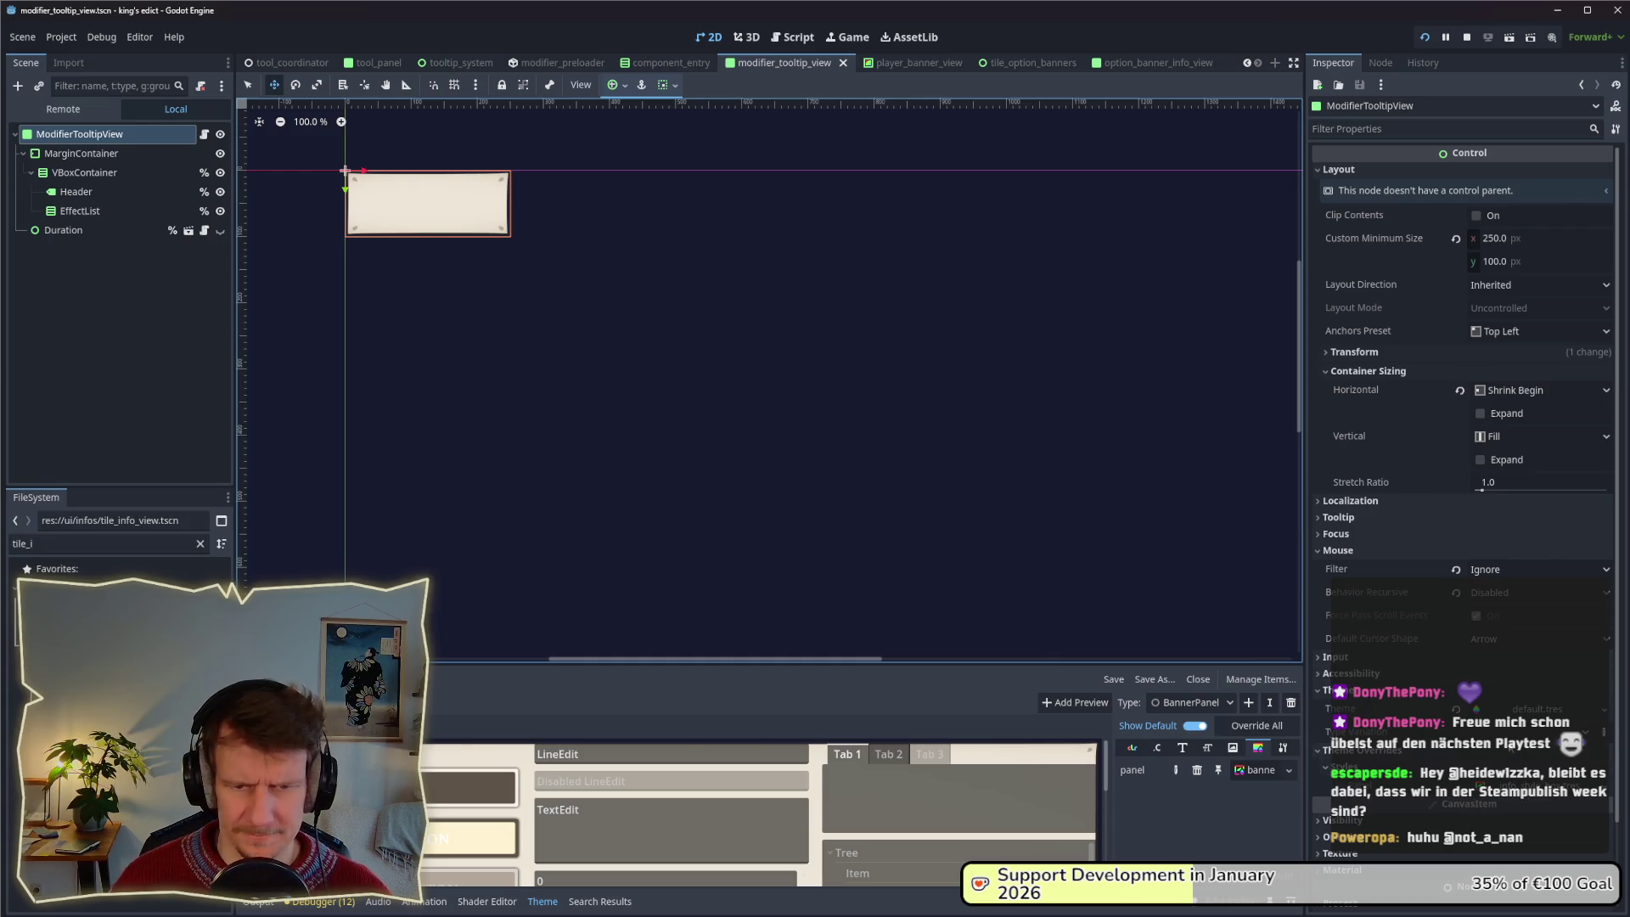
click(1520, 731)
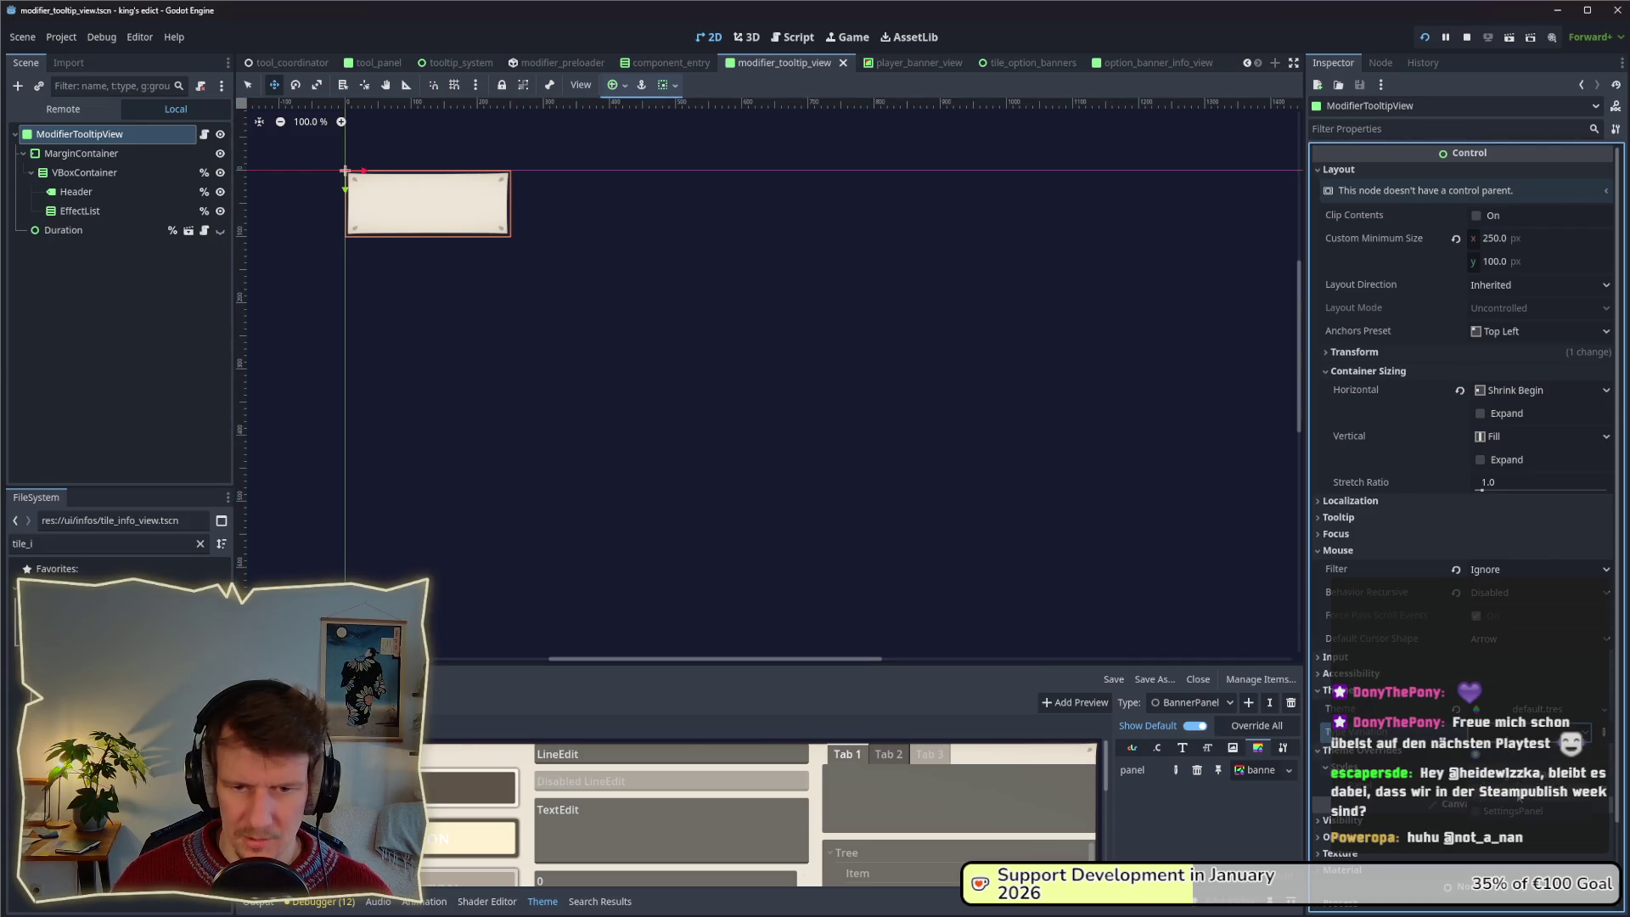
key(Return)
key(ctrl+s)
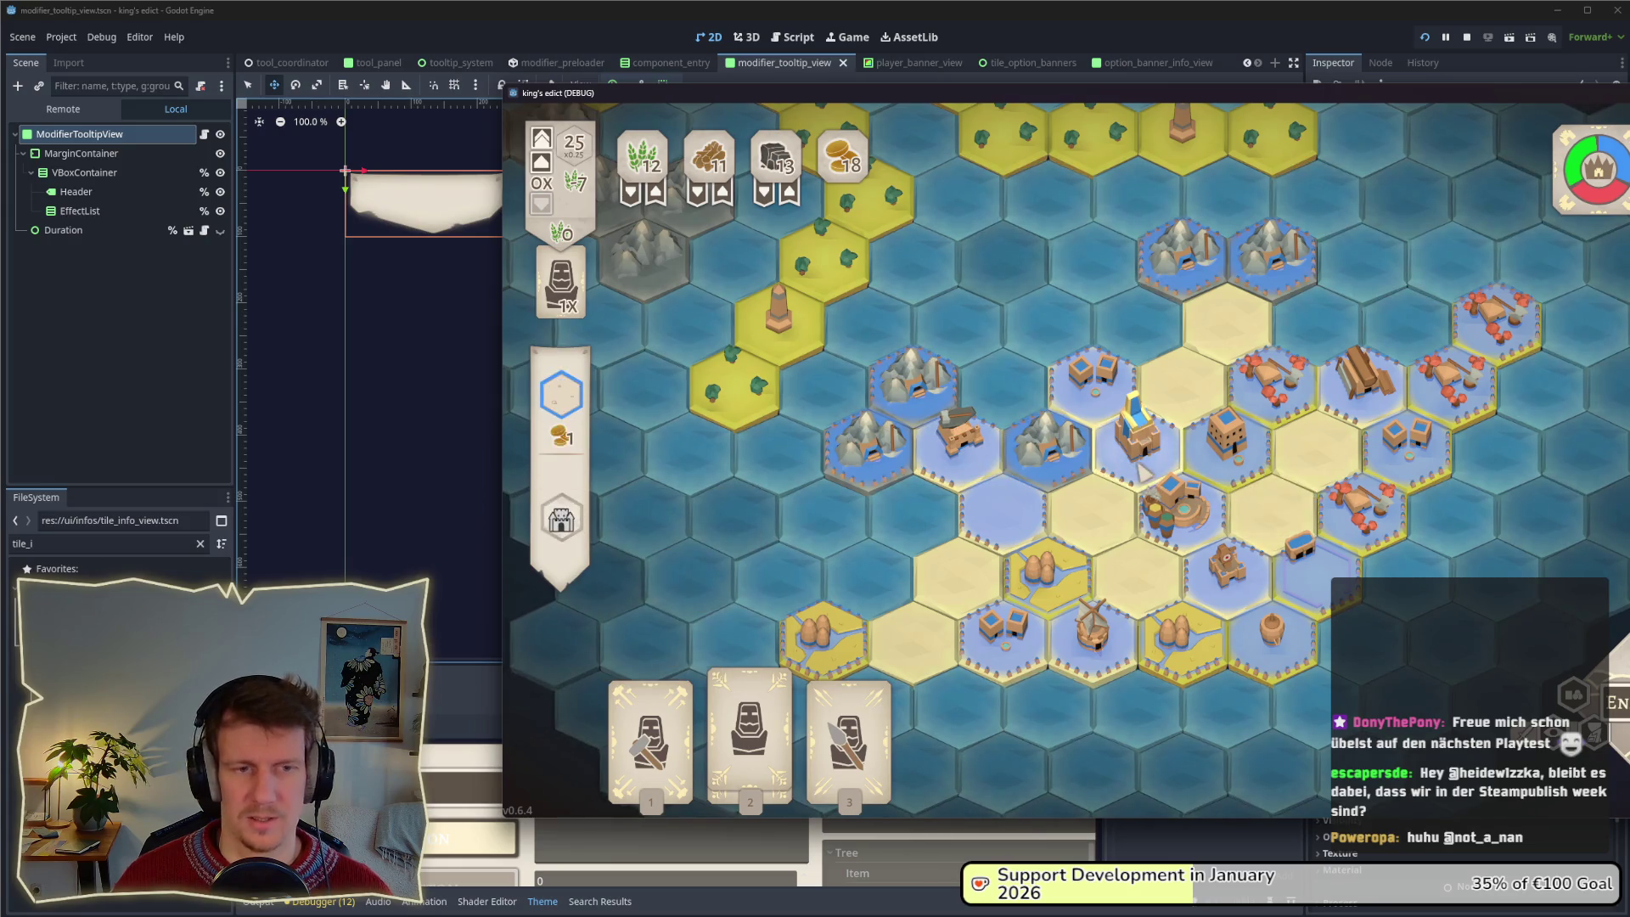
Move the King's Edict (DEBUG) window further left and pan the map upward.
mouse_move(577, 527)
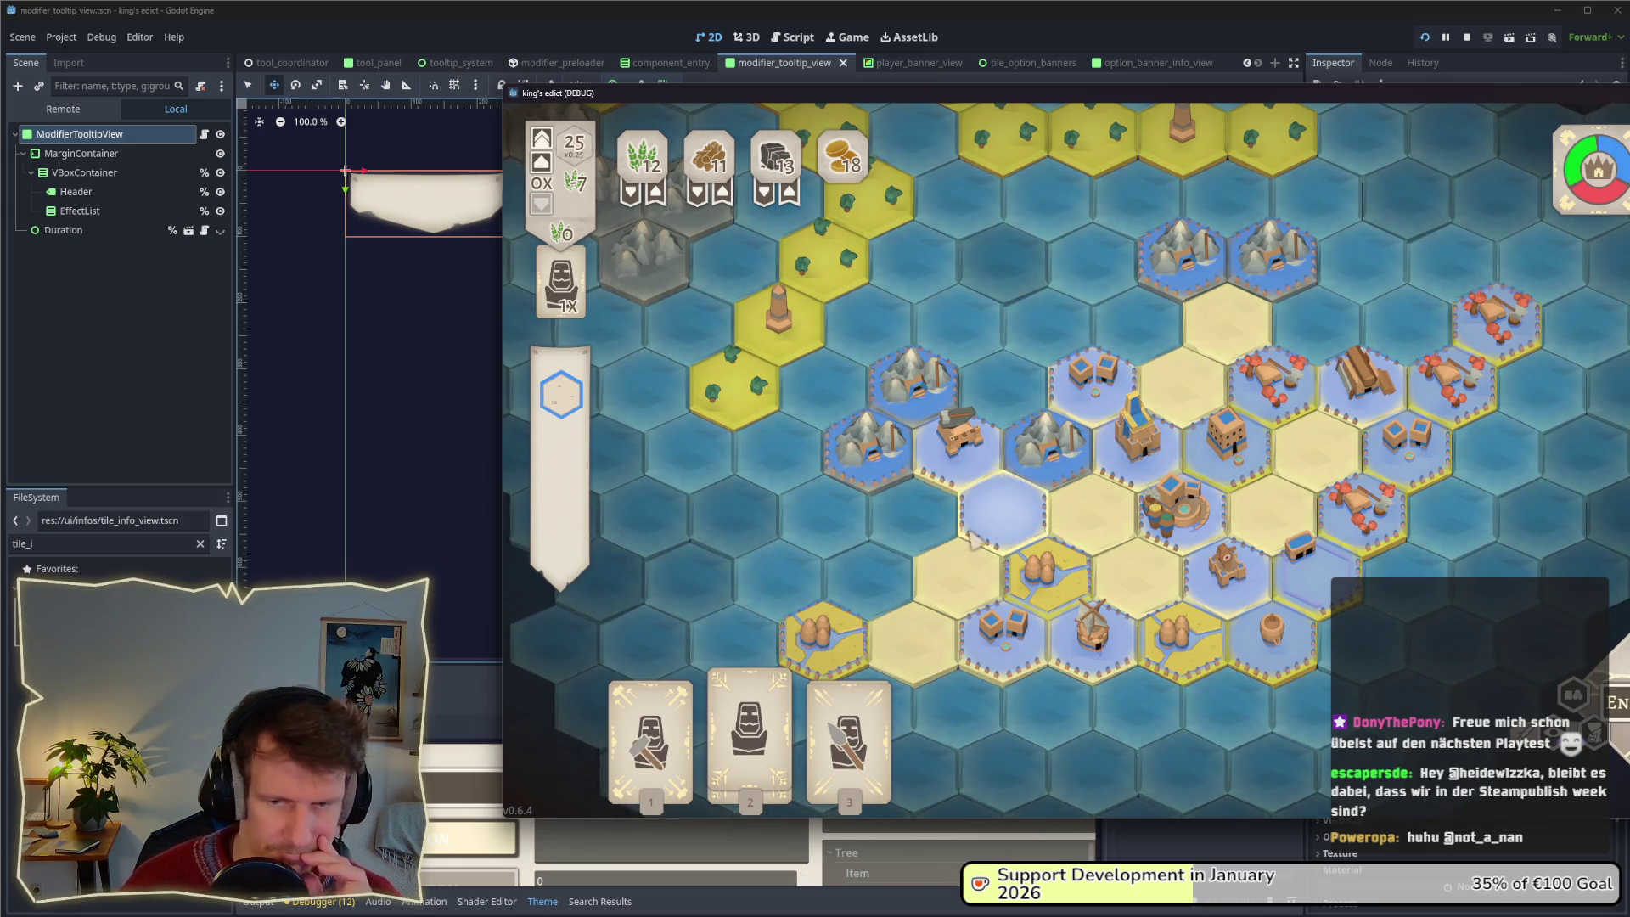
drag(1355, 101, 1022, 92)
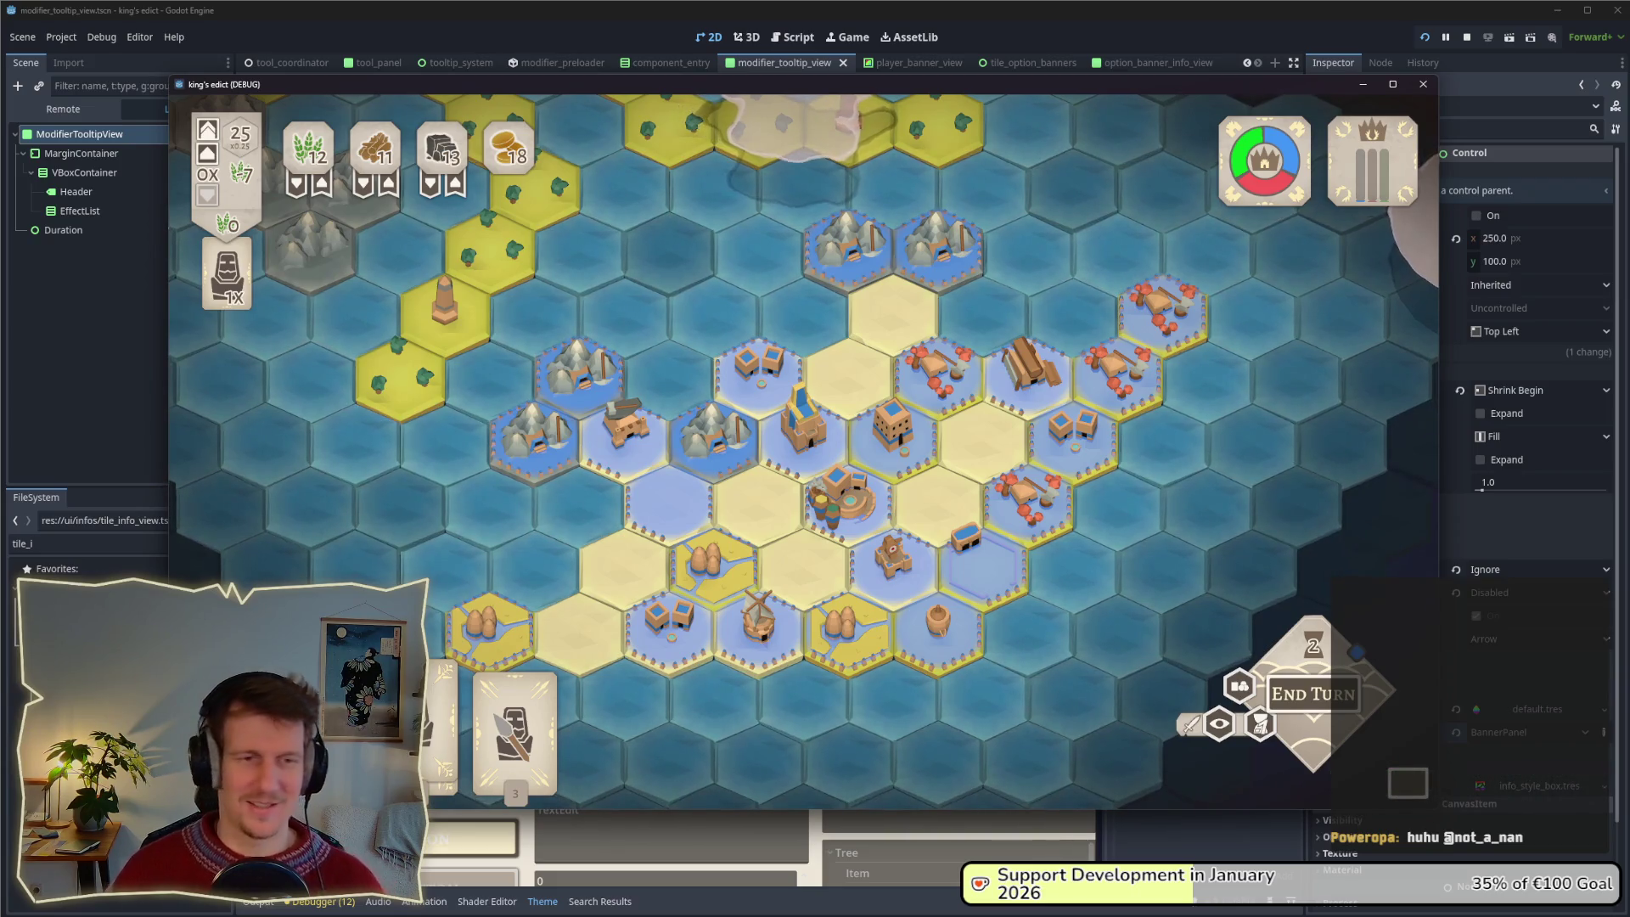
key(w)
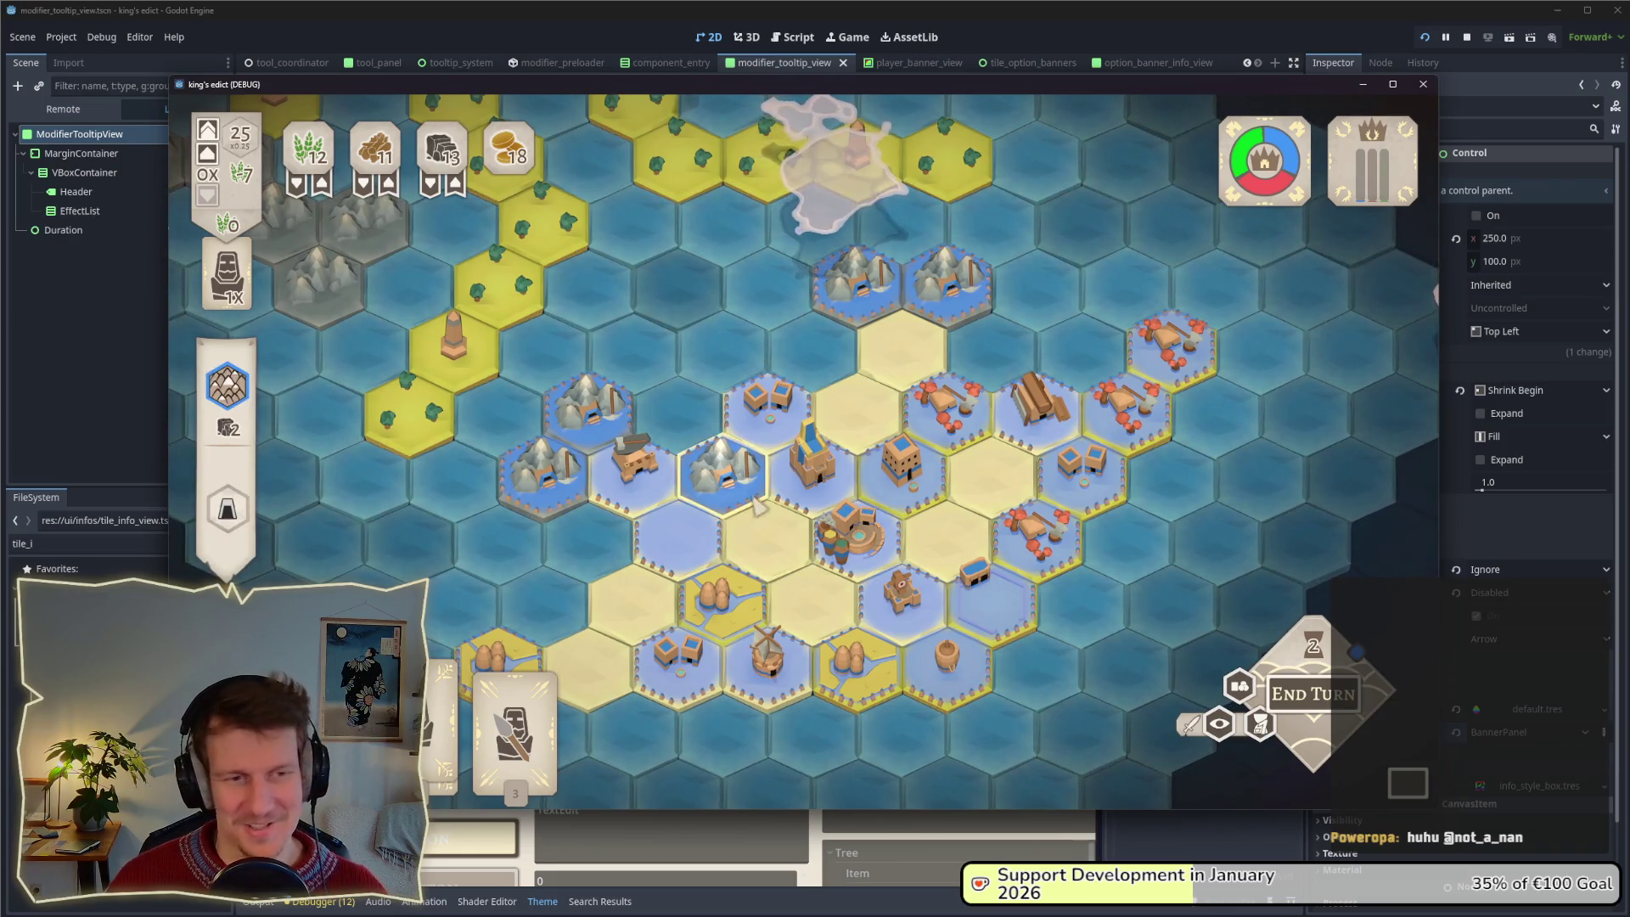
Place a hand unit on the centre hex, undo it, then bring up the screenshot notes.
scroll(764, 441, down, 2)
scroll(730, 433, up, 2)
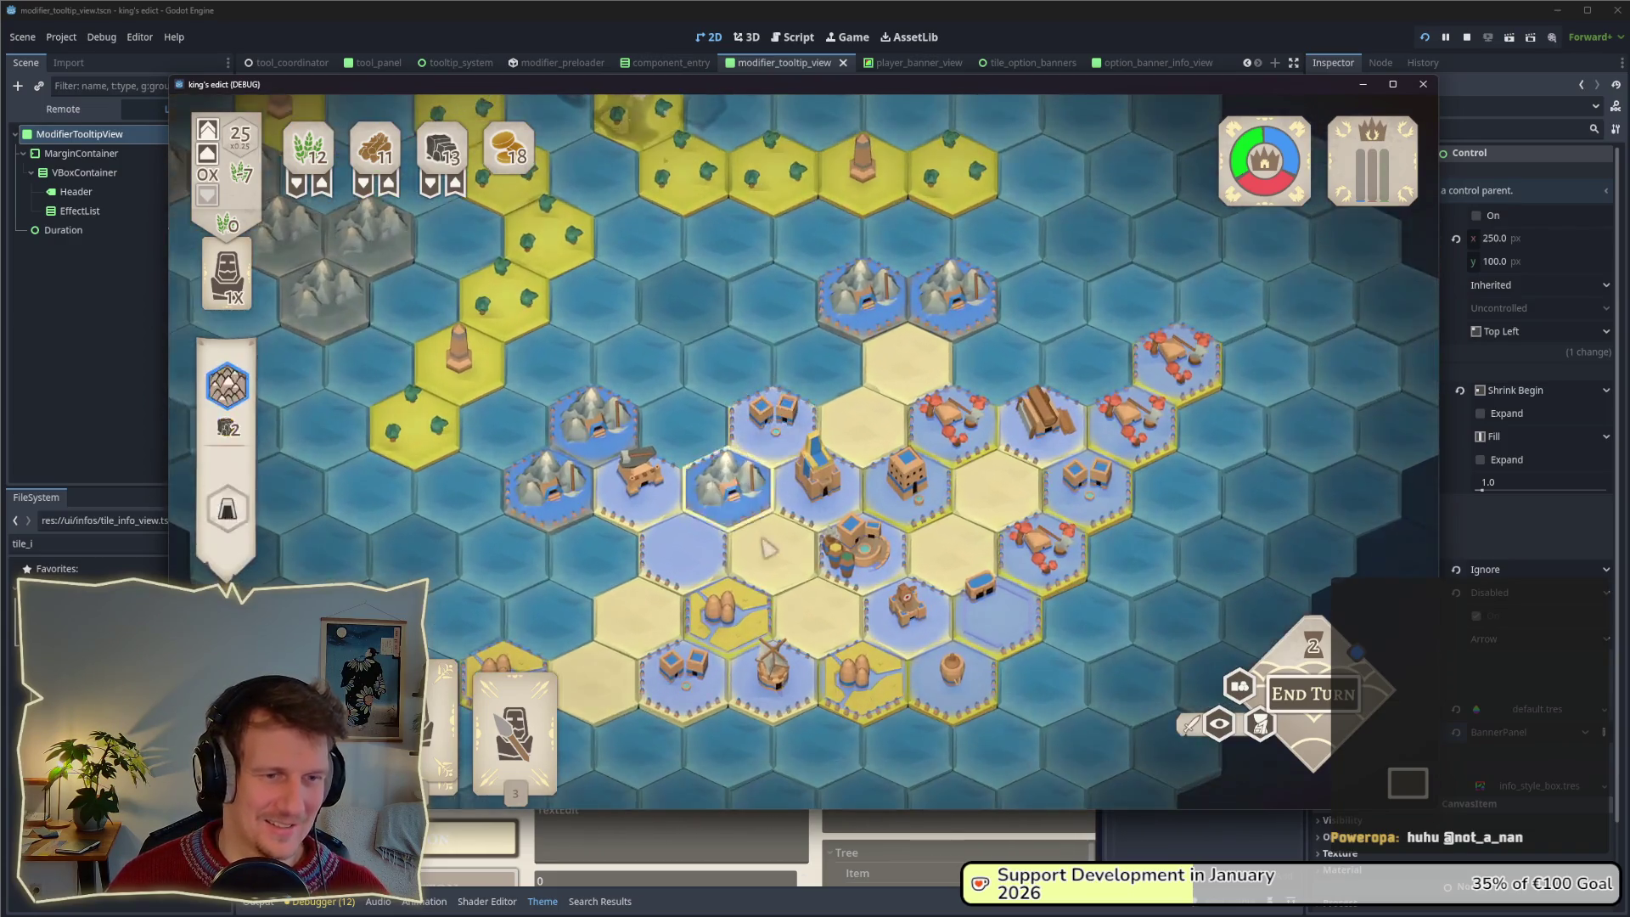
click(527, 722)
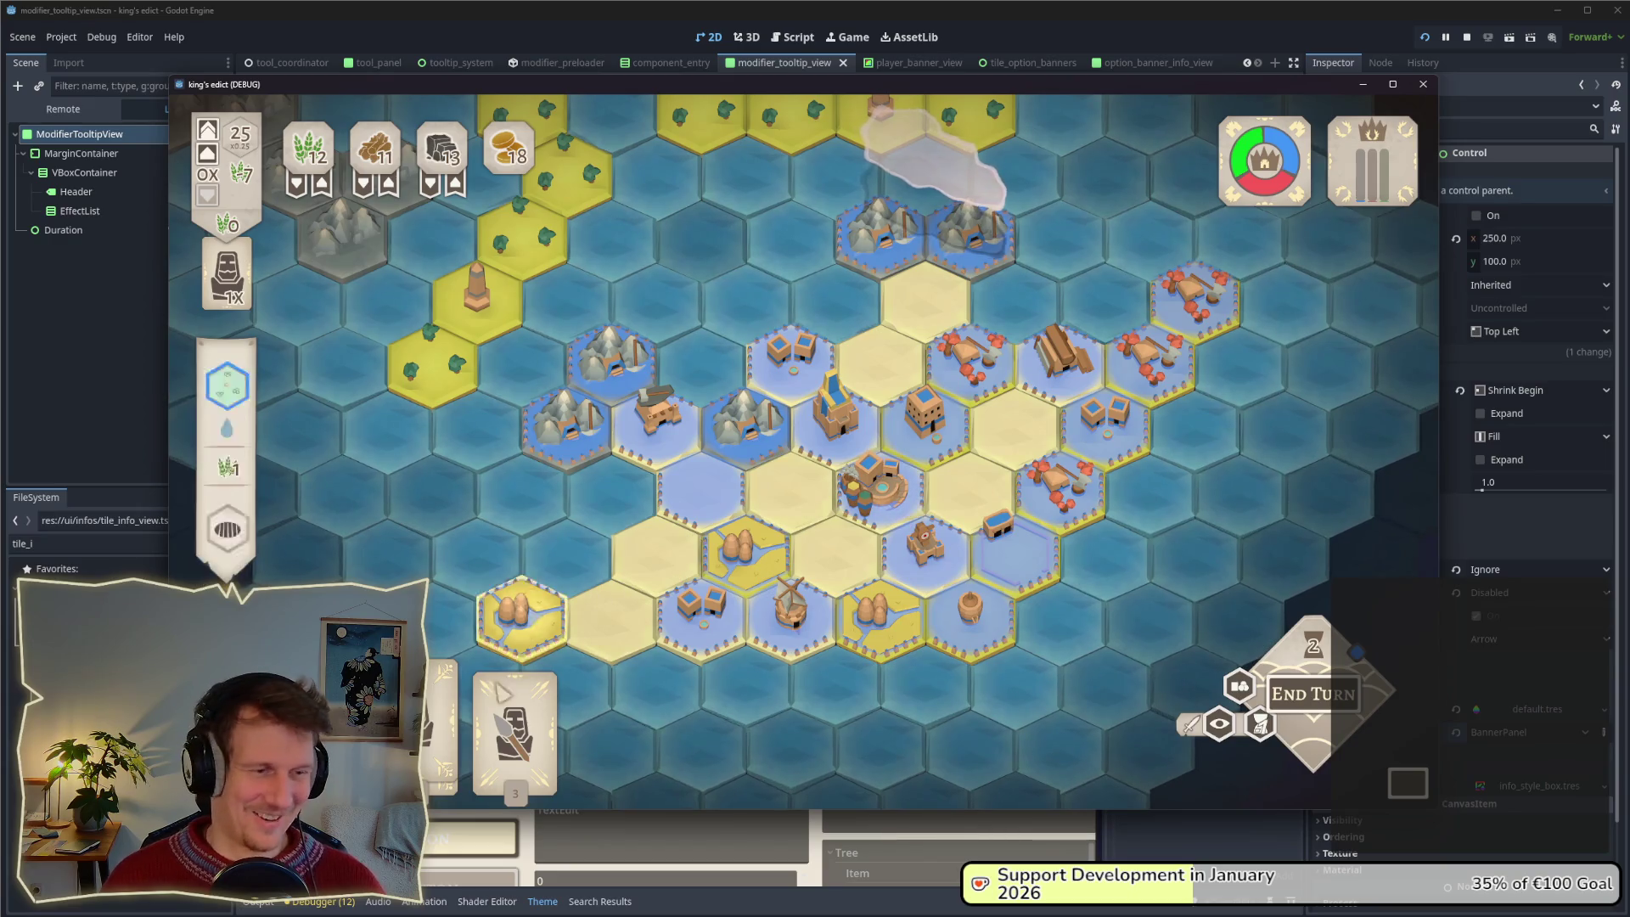
click(446, 696)
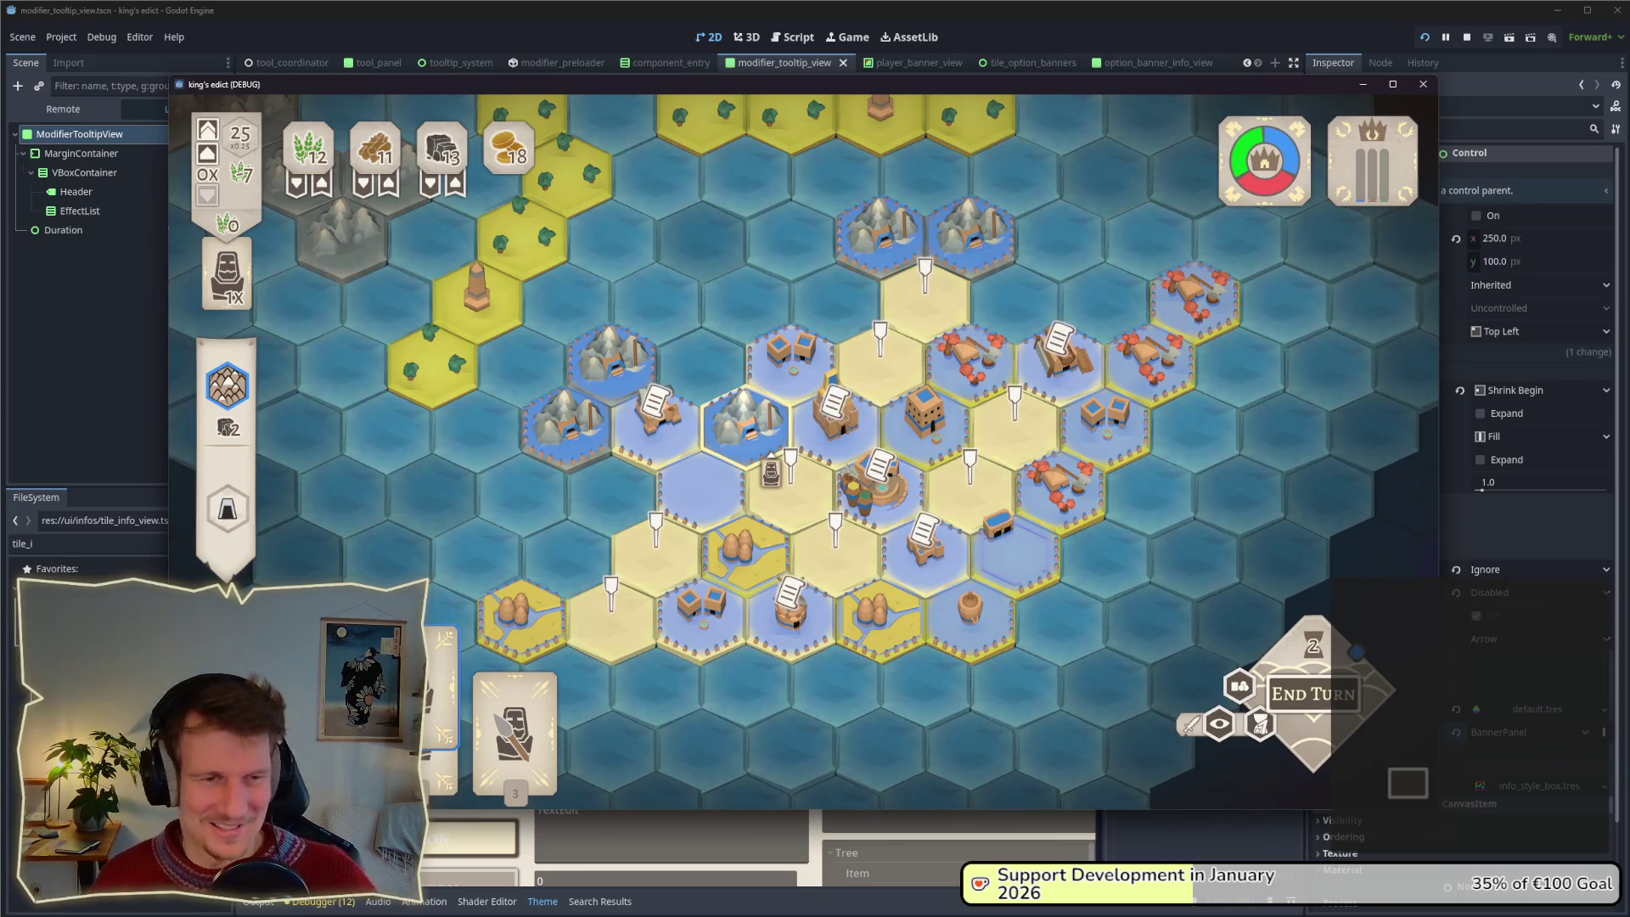
click(789, 492)
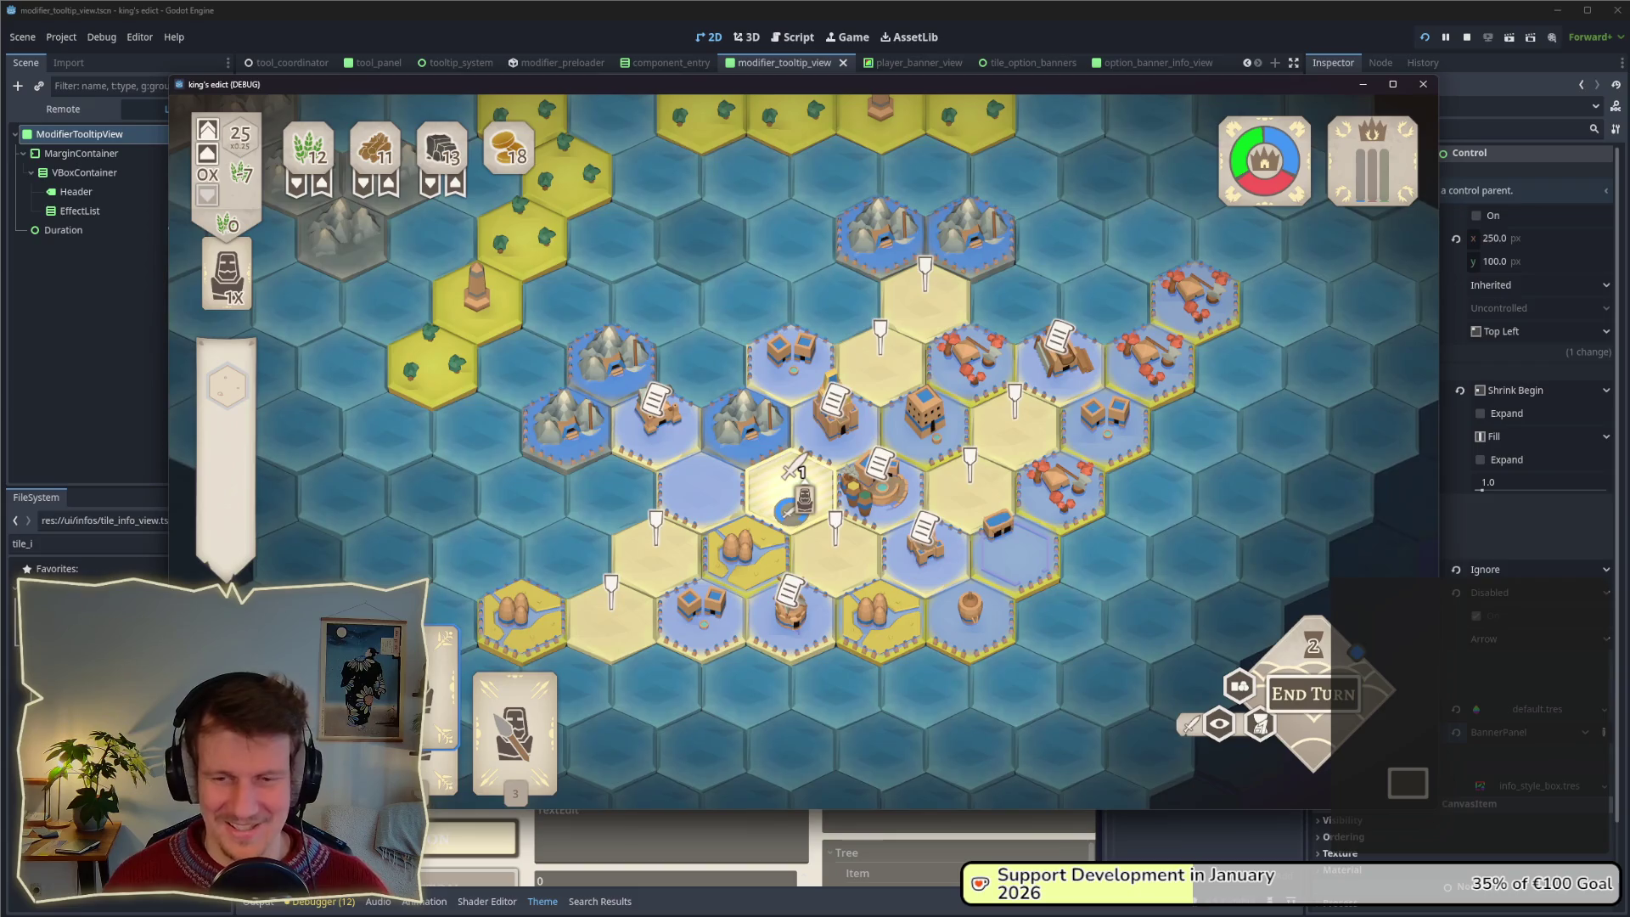
right_click(811, 489)
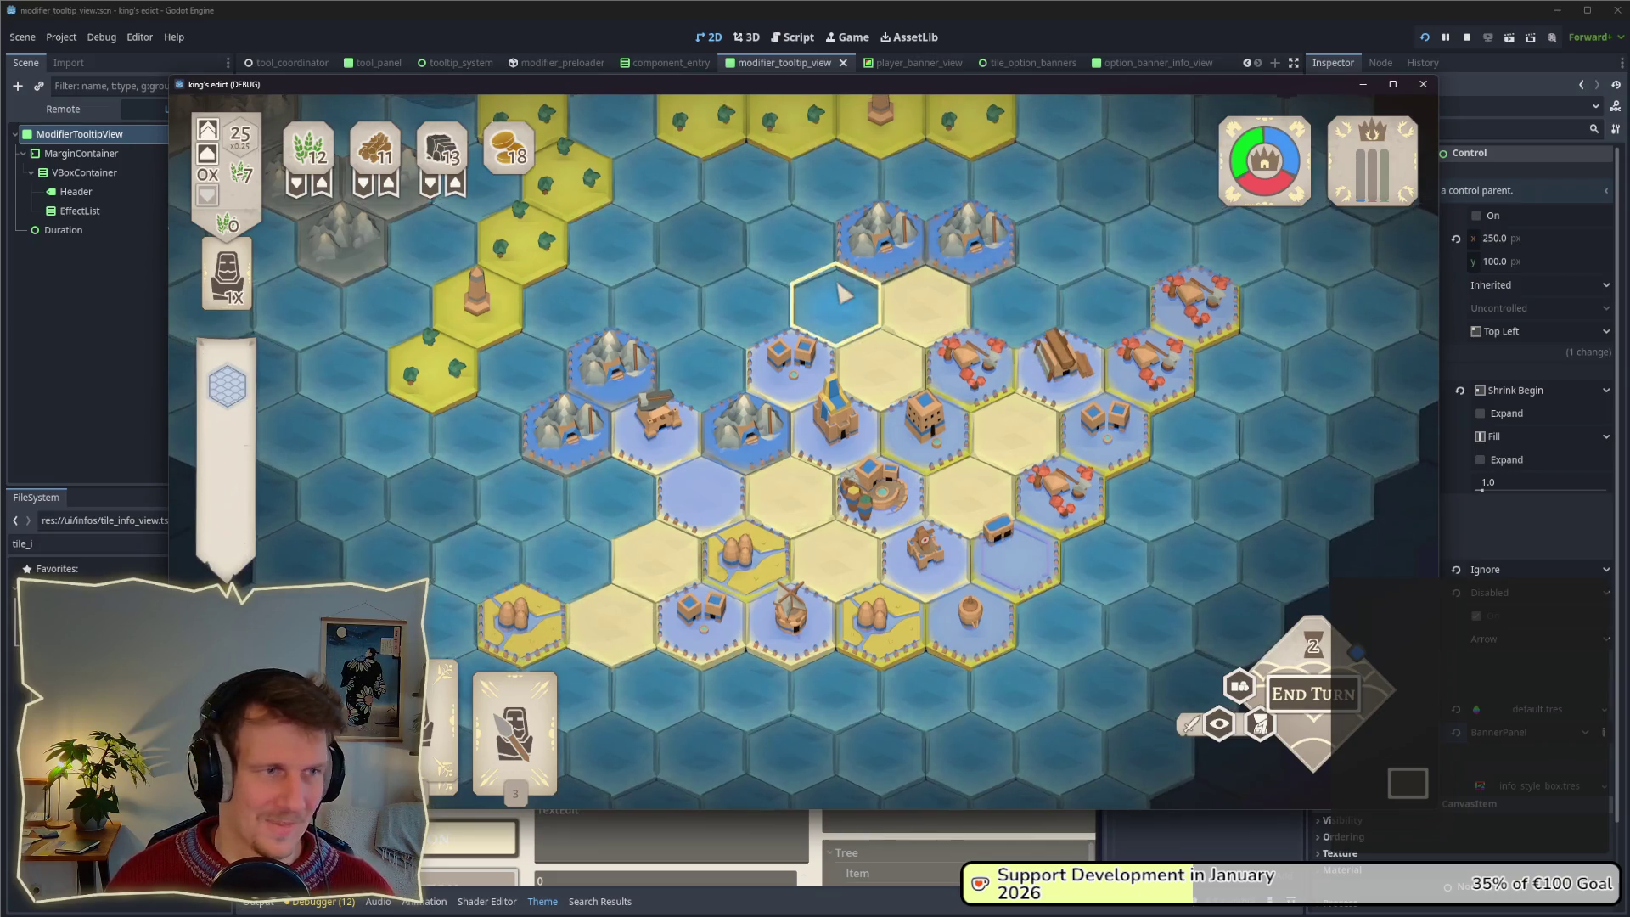
scroll(841, 293, down, 2)
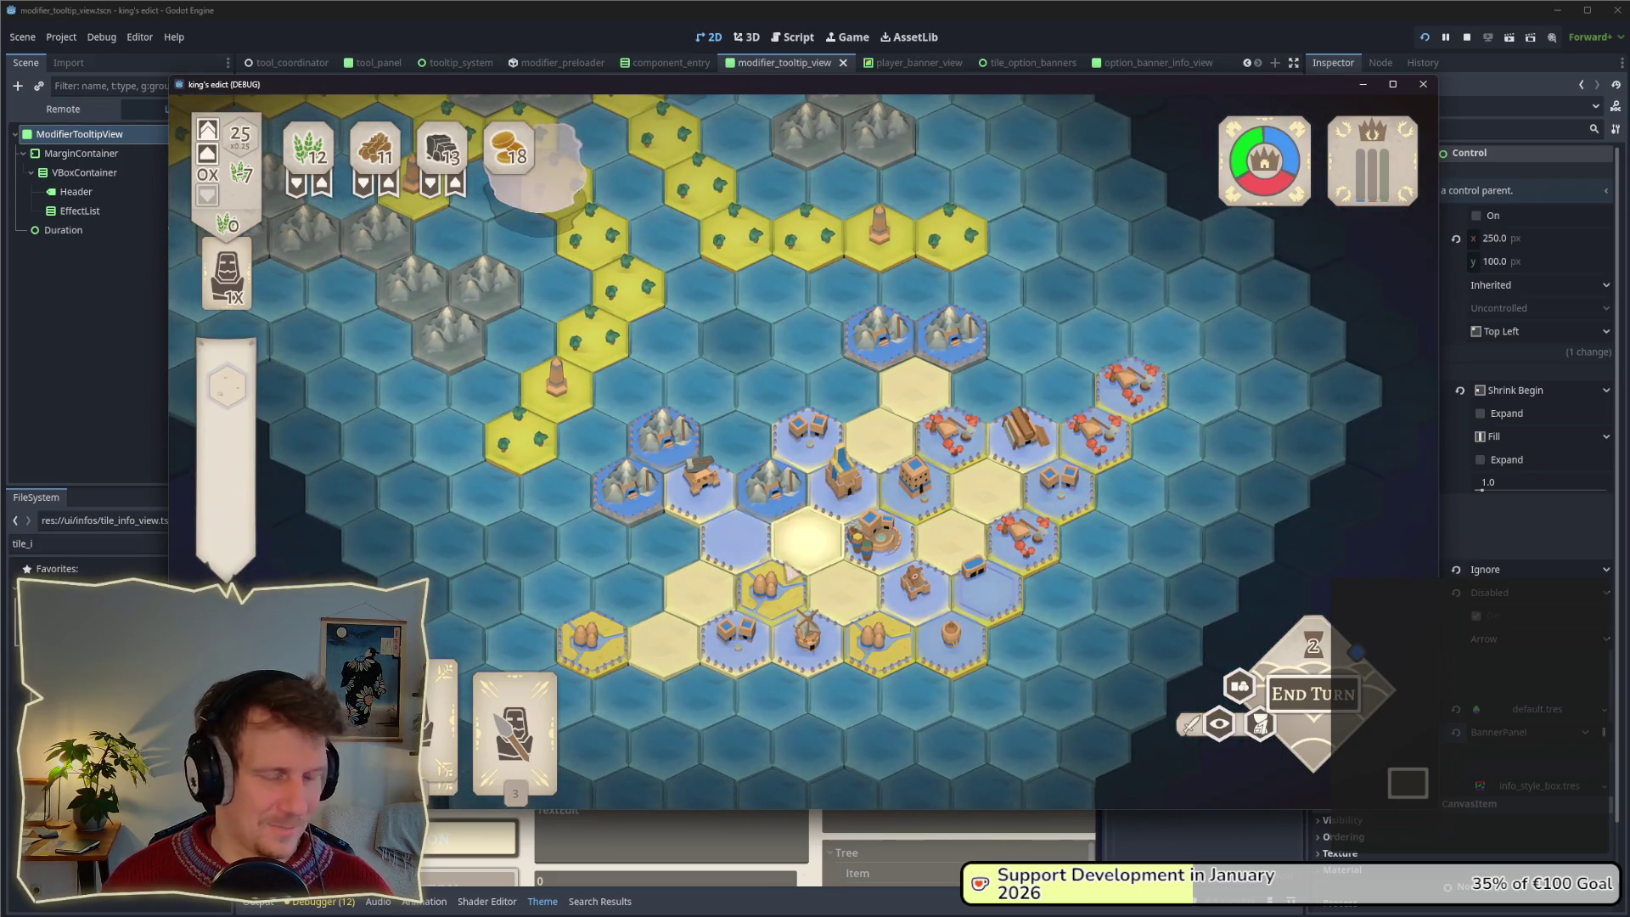
key(alt+Tab)
key(alt+Tab)
key(alt+Tab)
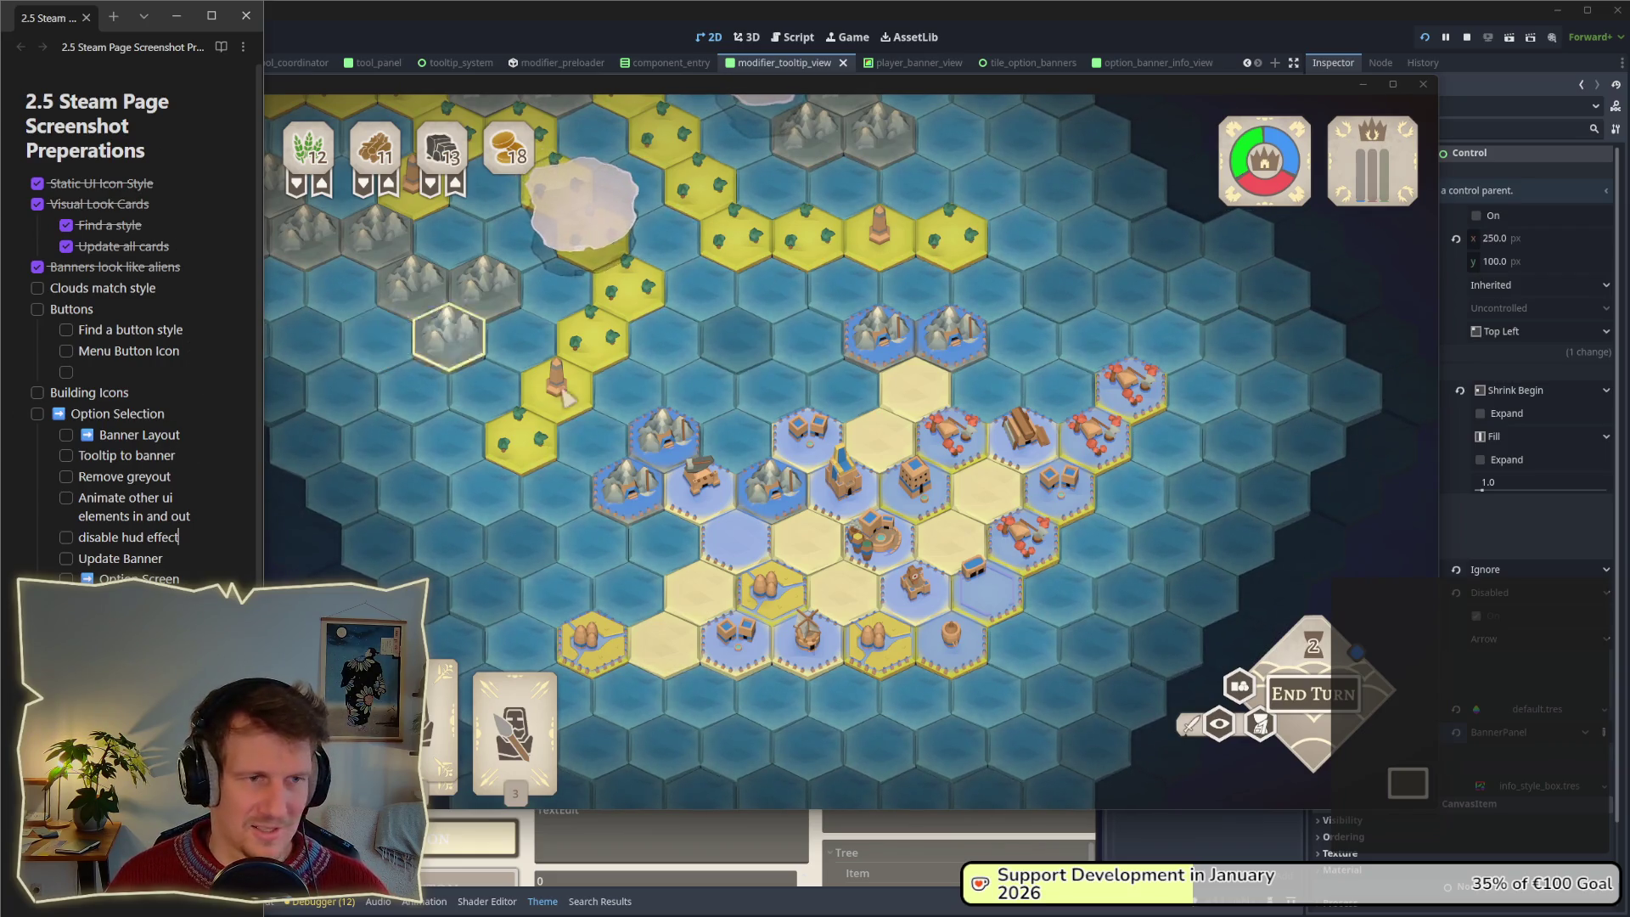
Pan and zoom around the game map, opening and closing a hex's building choices.
click(772, 411)
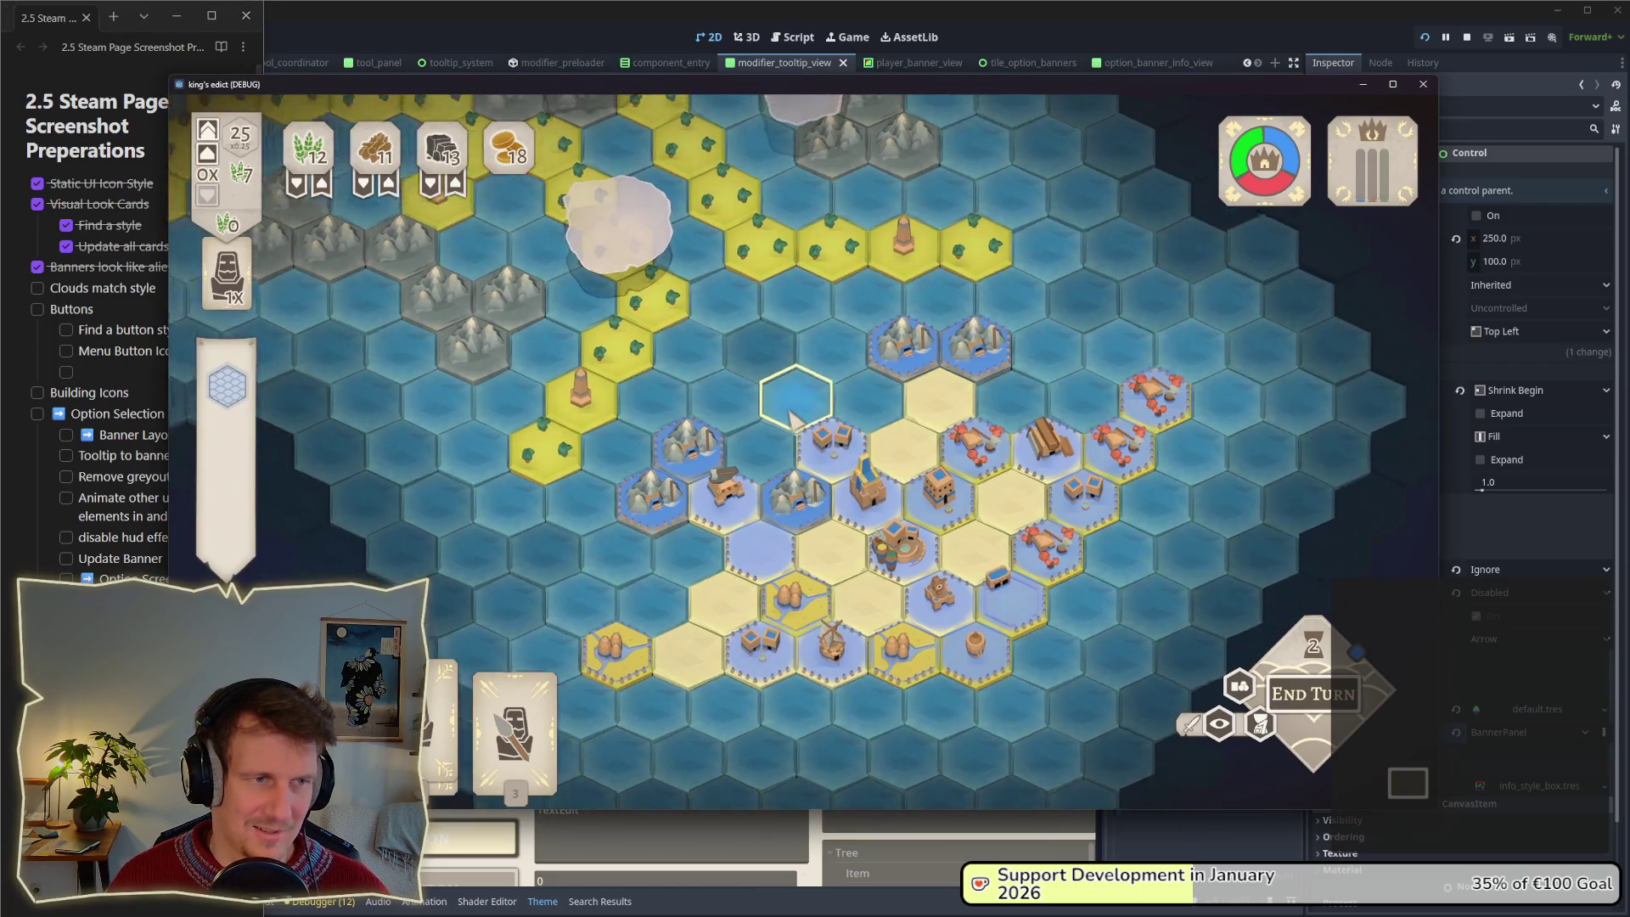
key(w)
key(a)
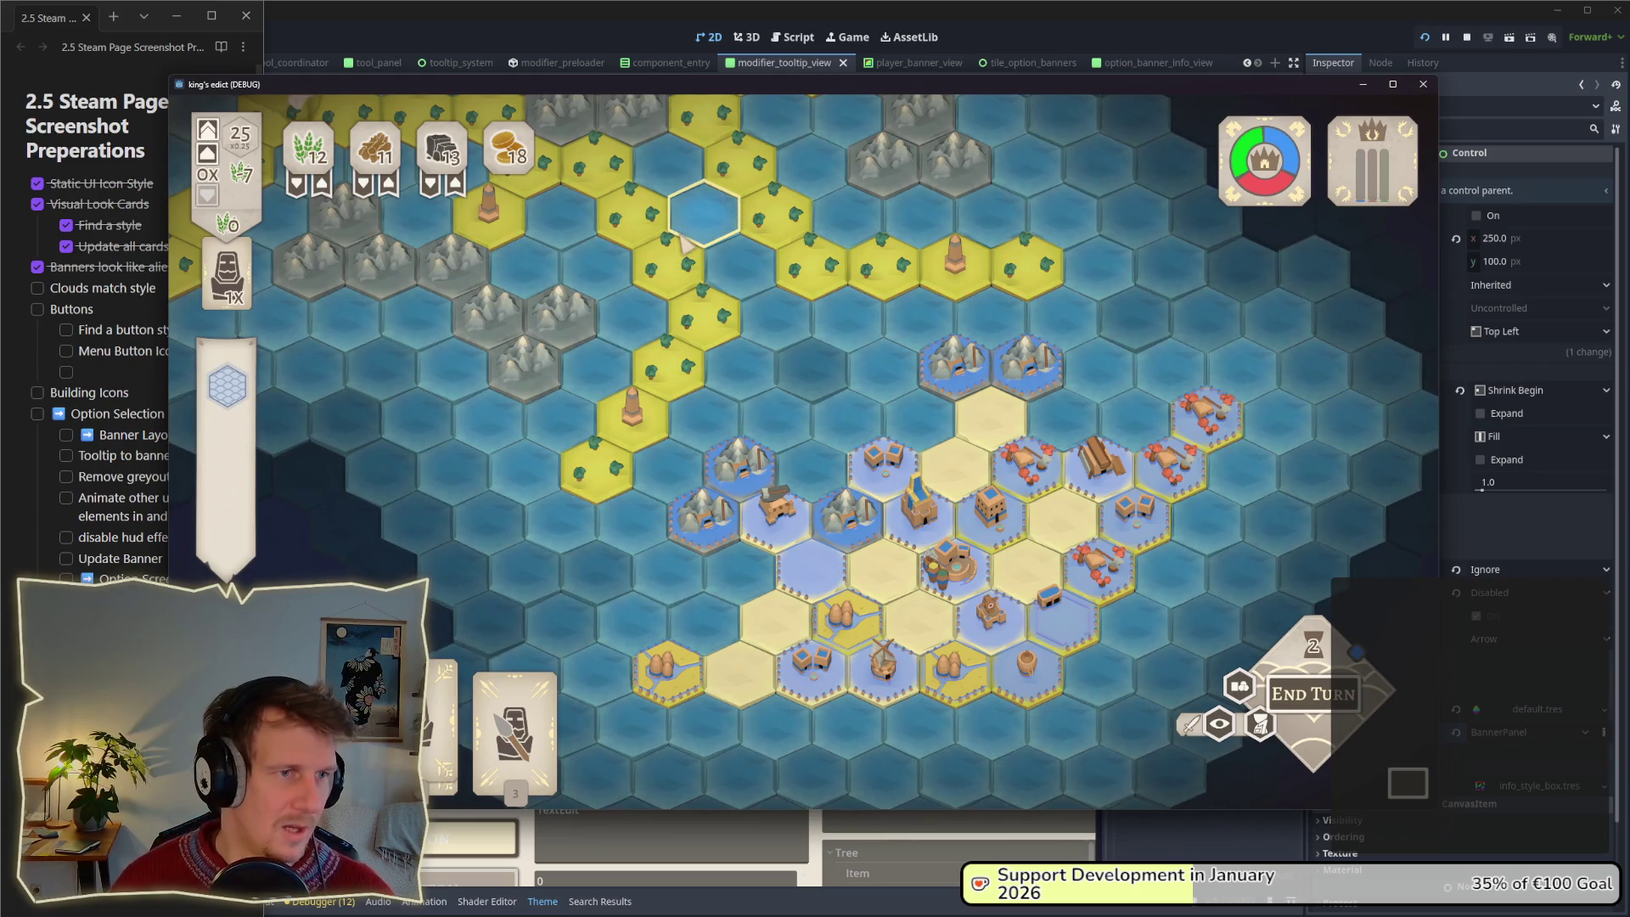
key(w)
key(a)
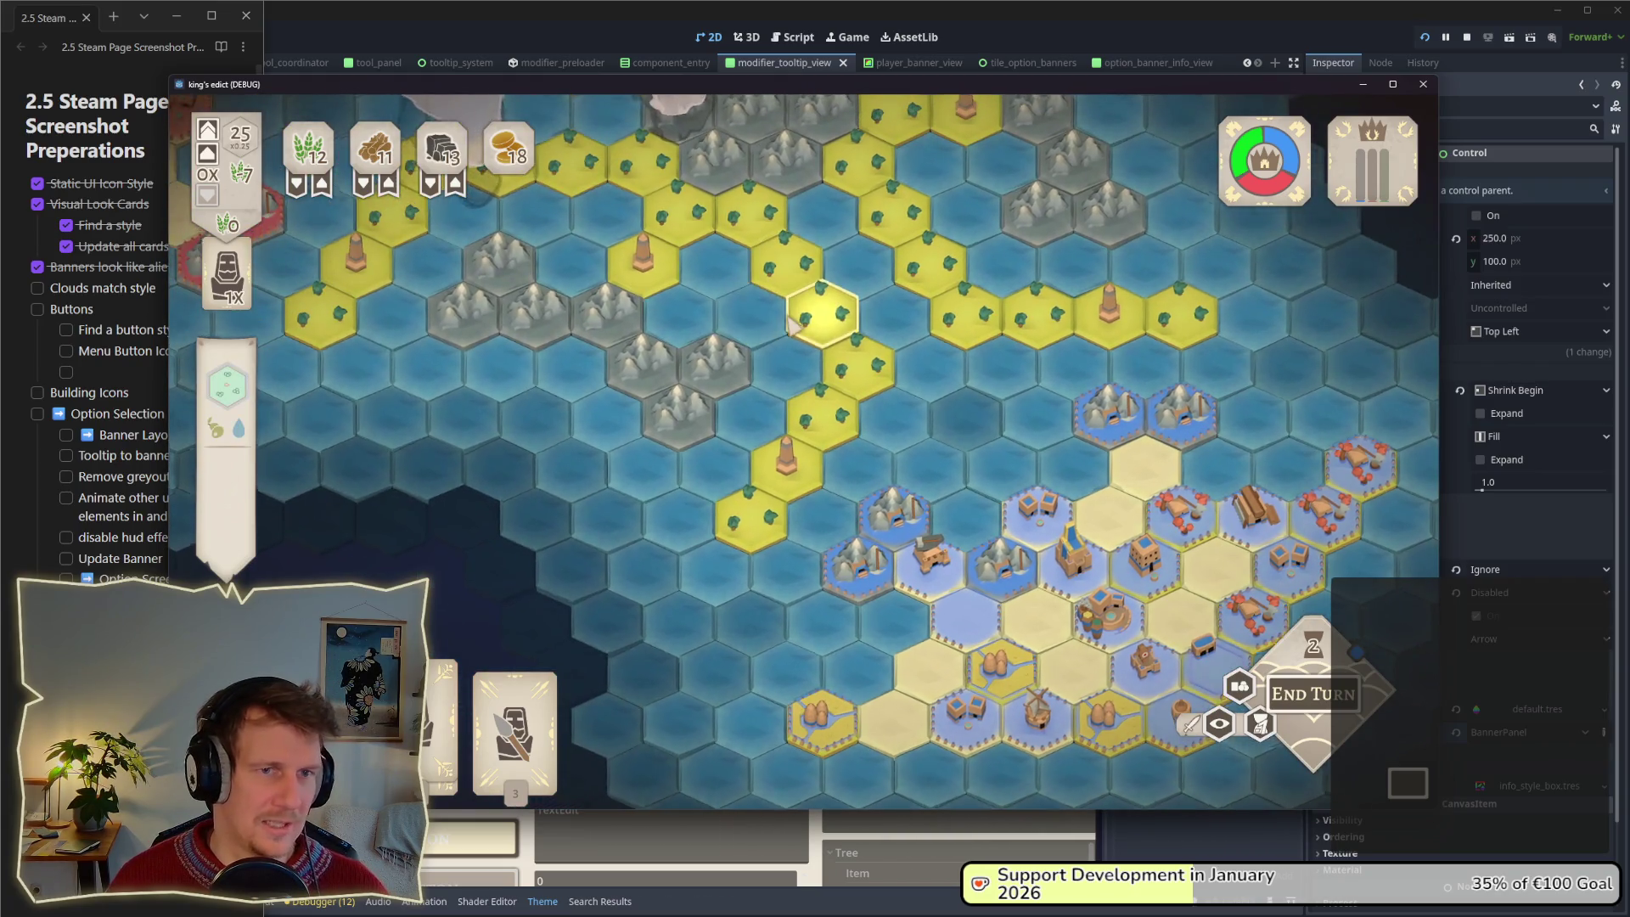
key(s)
key(d)
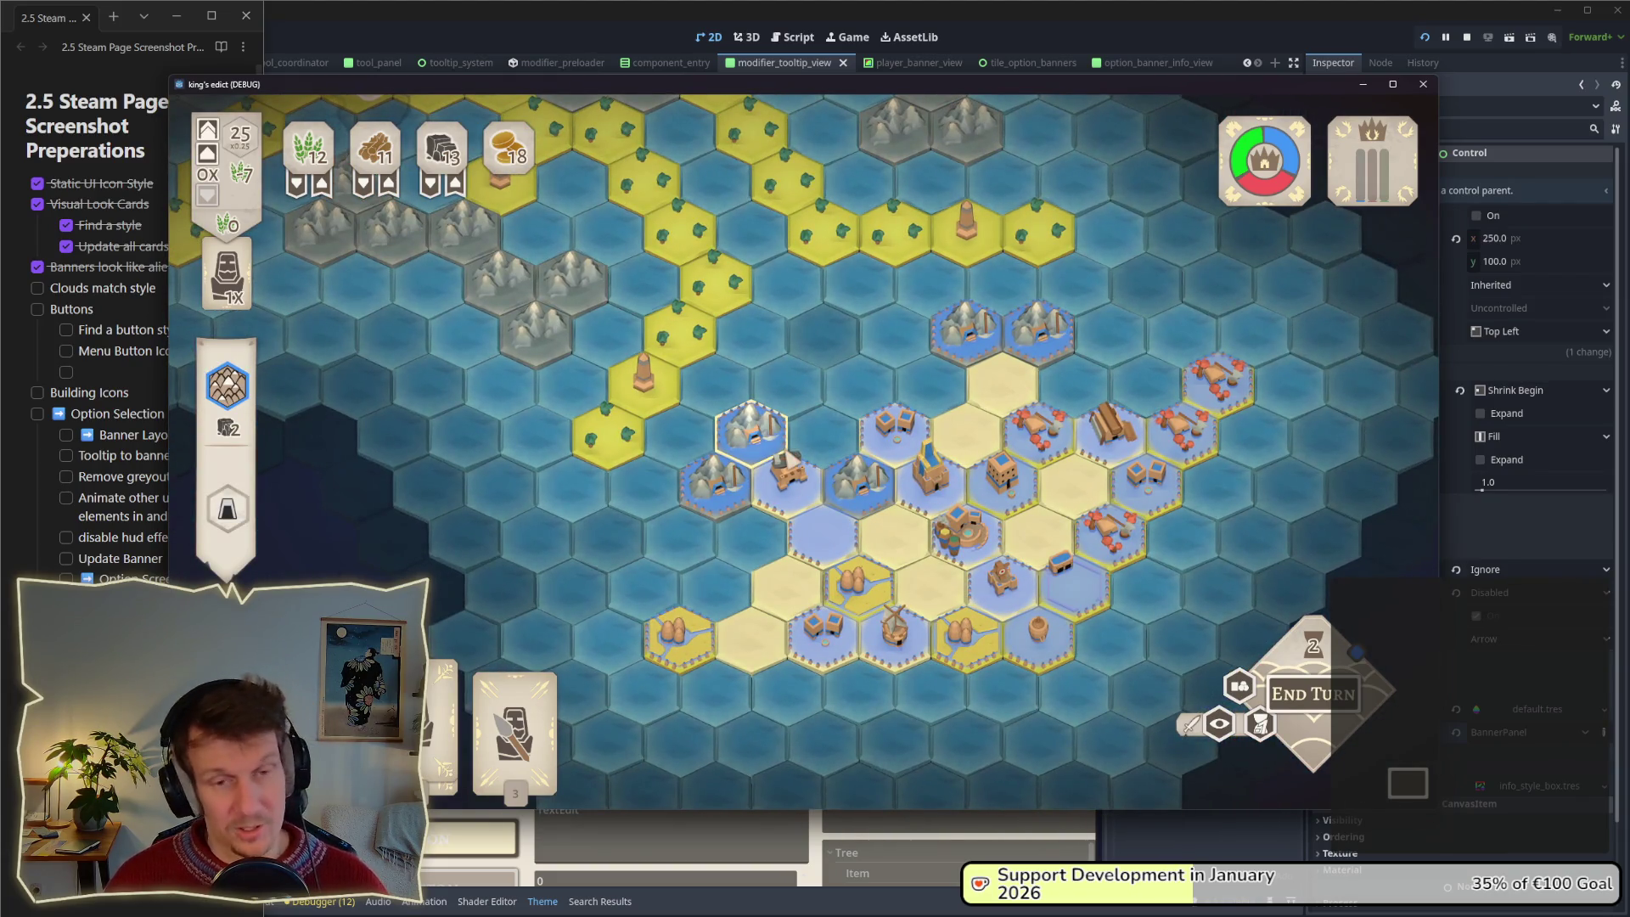
key(a)
scroll(779, 454, up, 1)
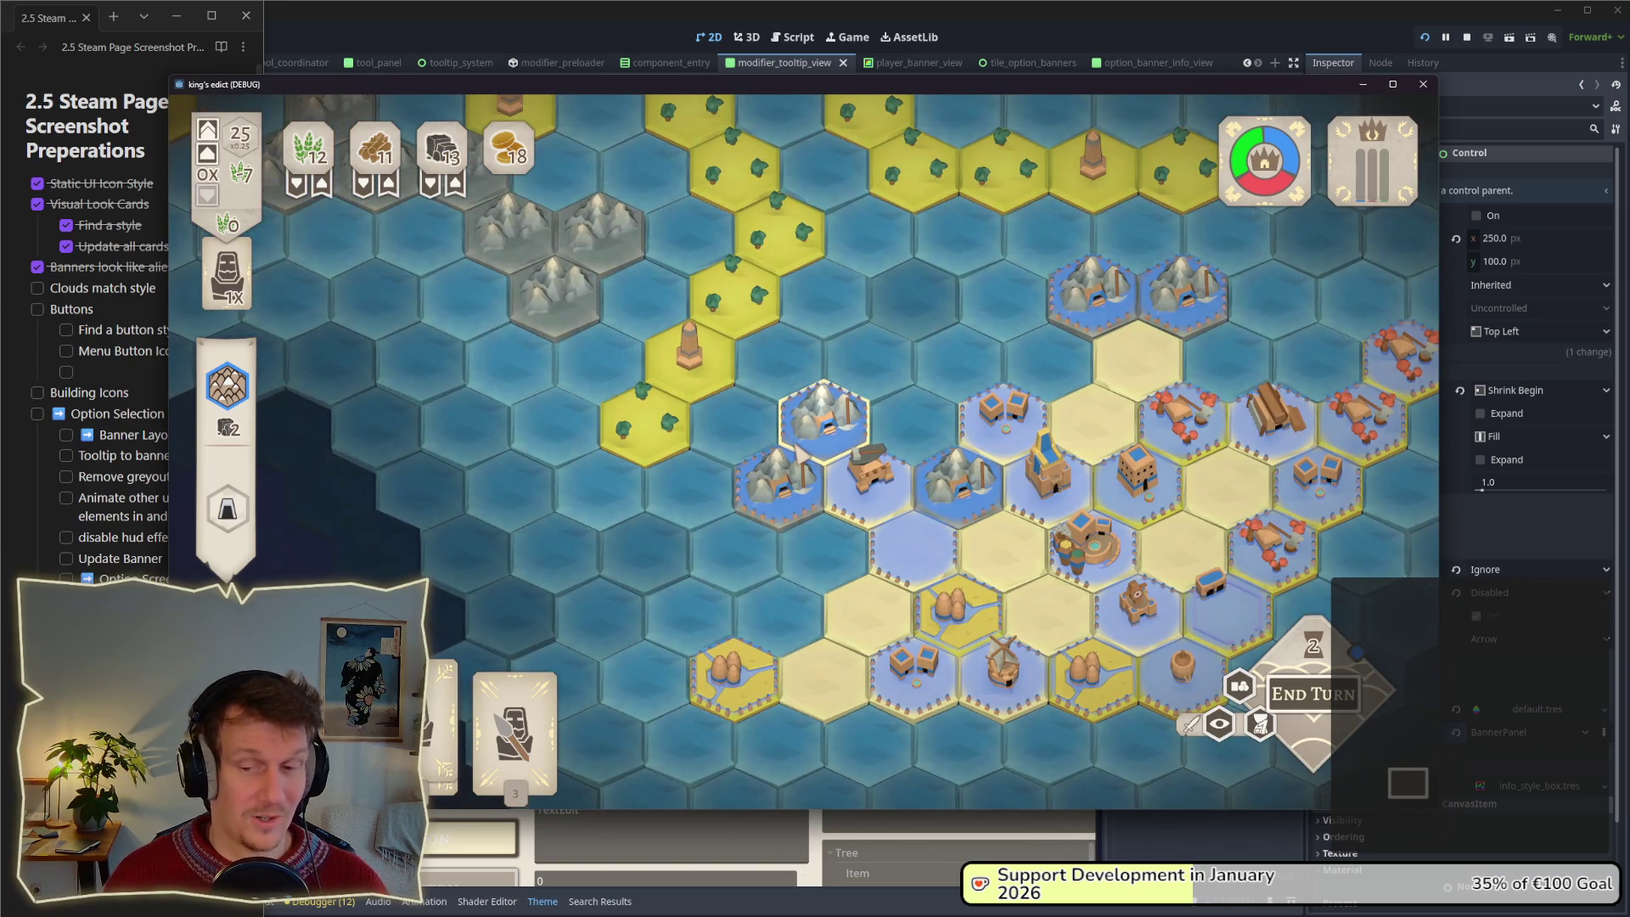
mouse_move(509, 730)
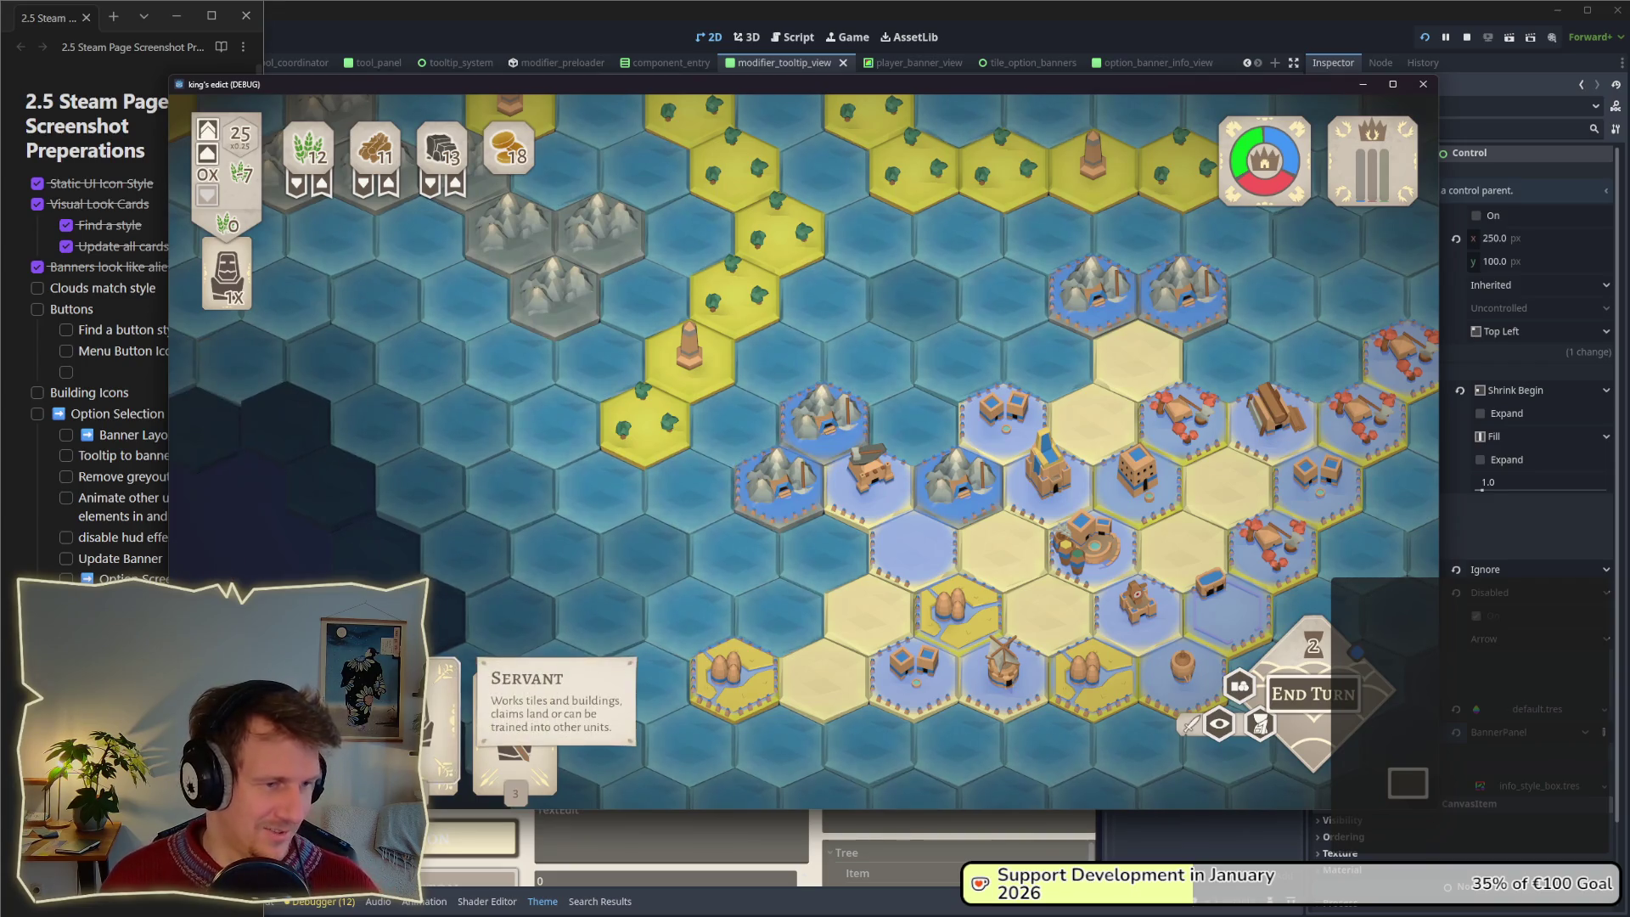
click(781, 601)
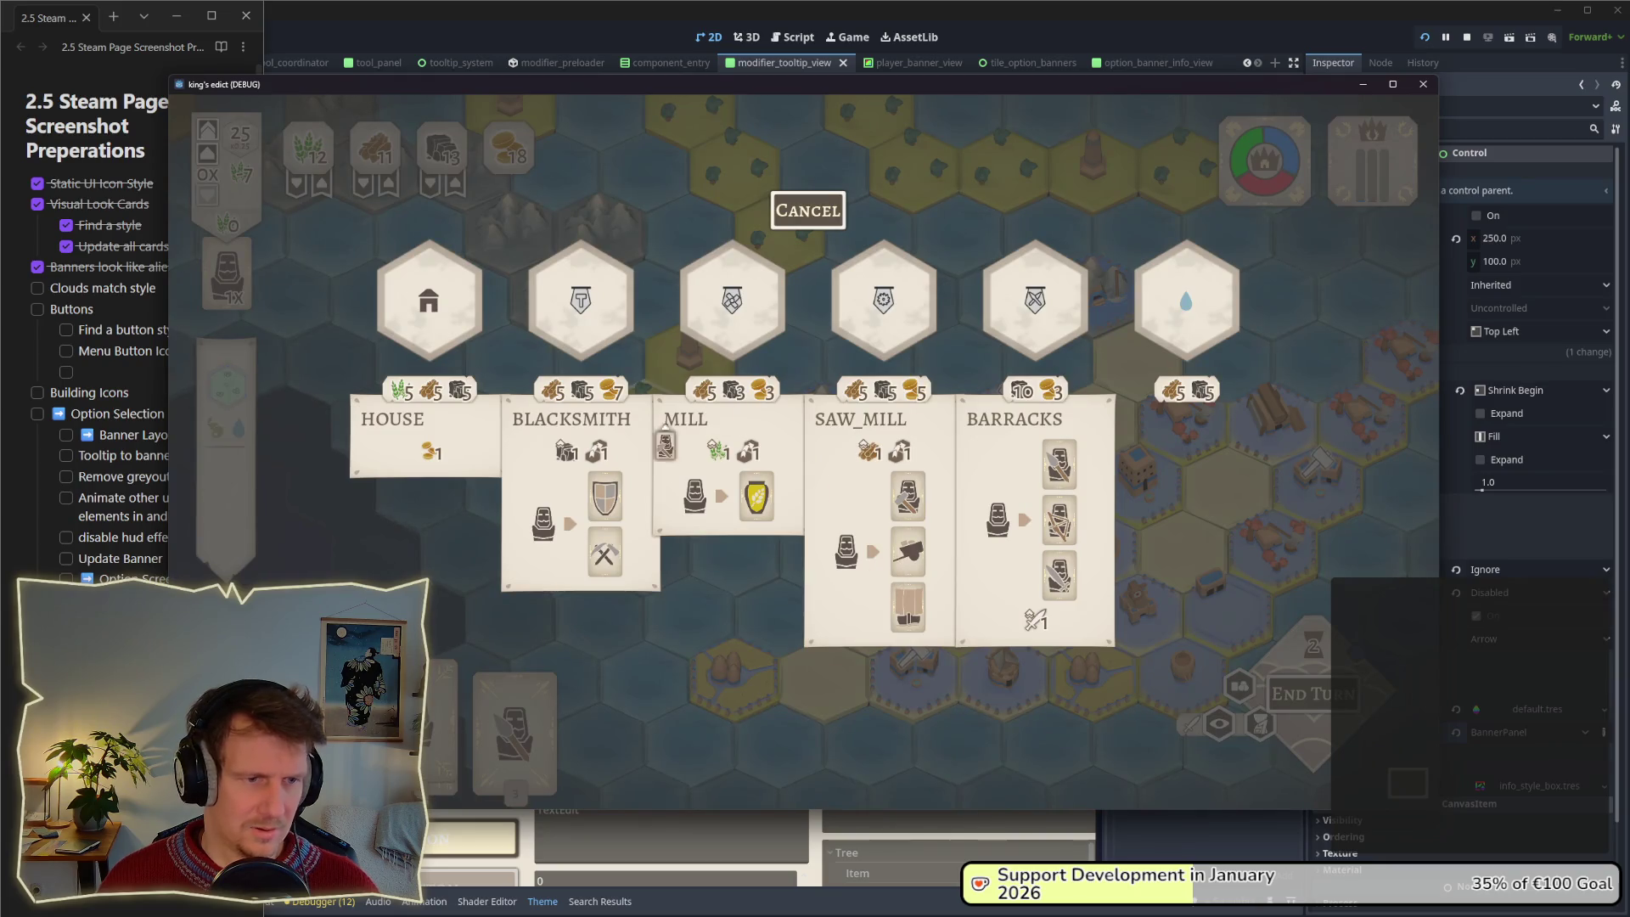
key(Escape)
Return to the editor and reselect the ModifierTooltipView root node.
key(alt+Tab)
key(Tab)
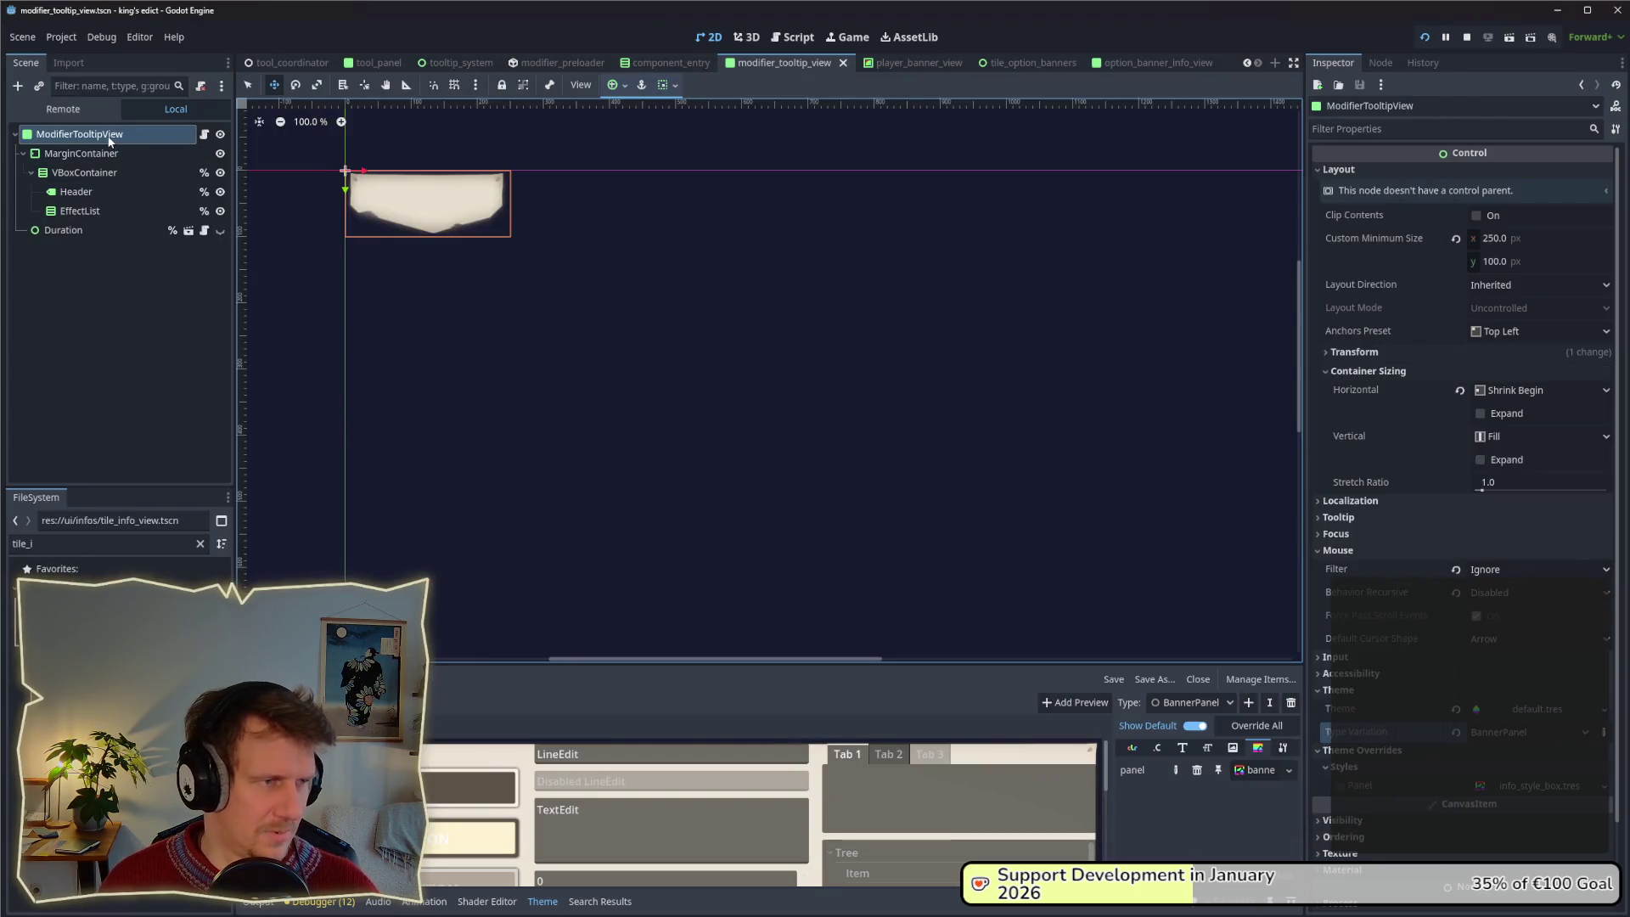
click(81, 153)
click(80, 134)
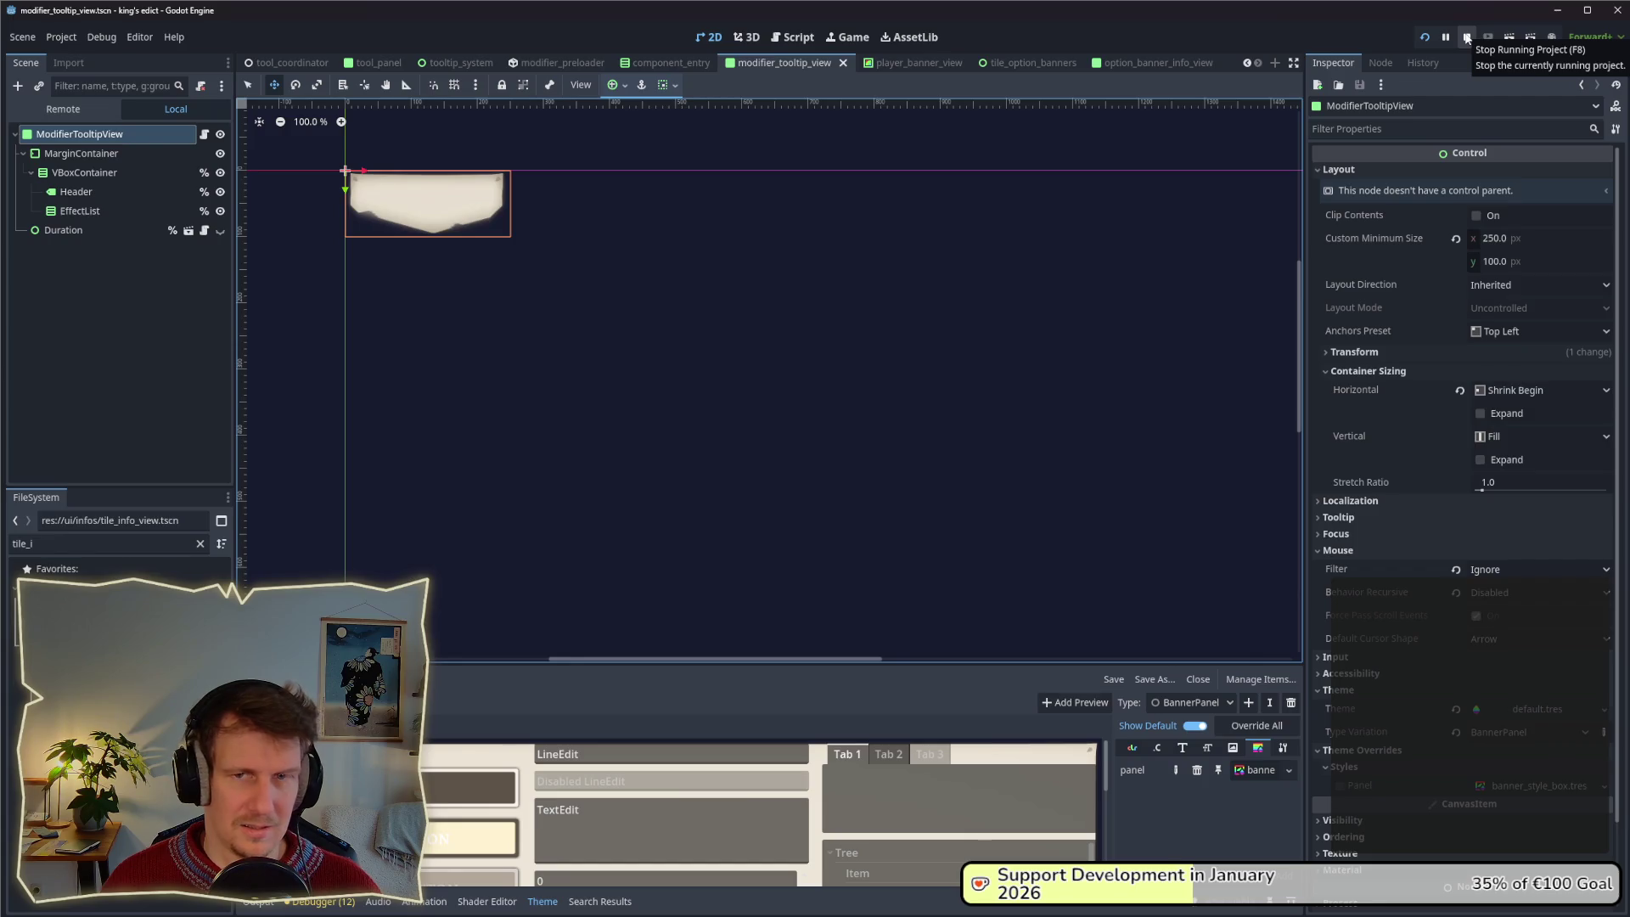
Restart the game and create a multiplayer match on a different map and start position.
click(1466, 38)
click(1426, 37)
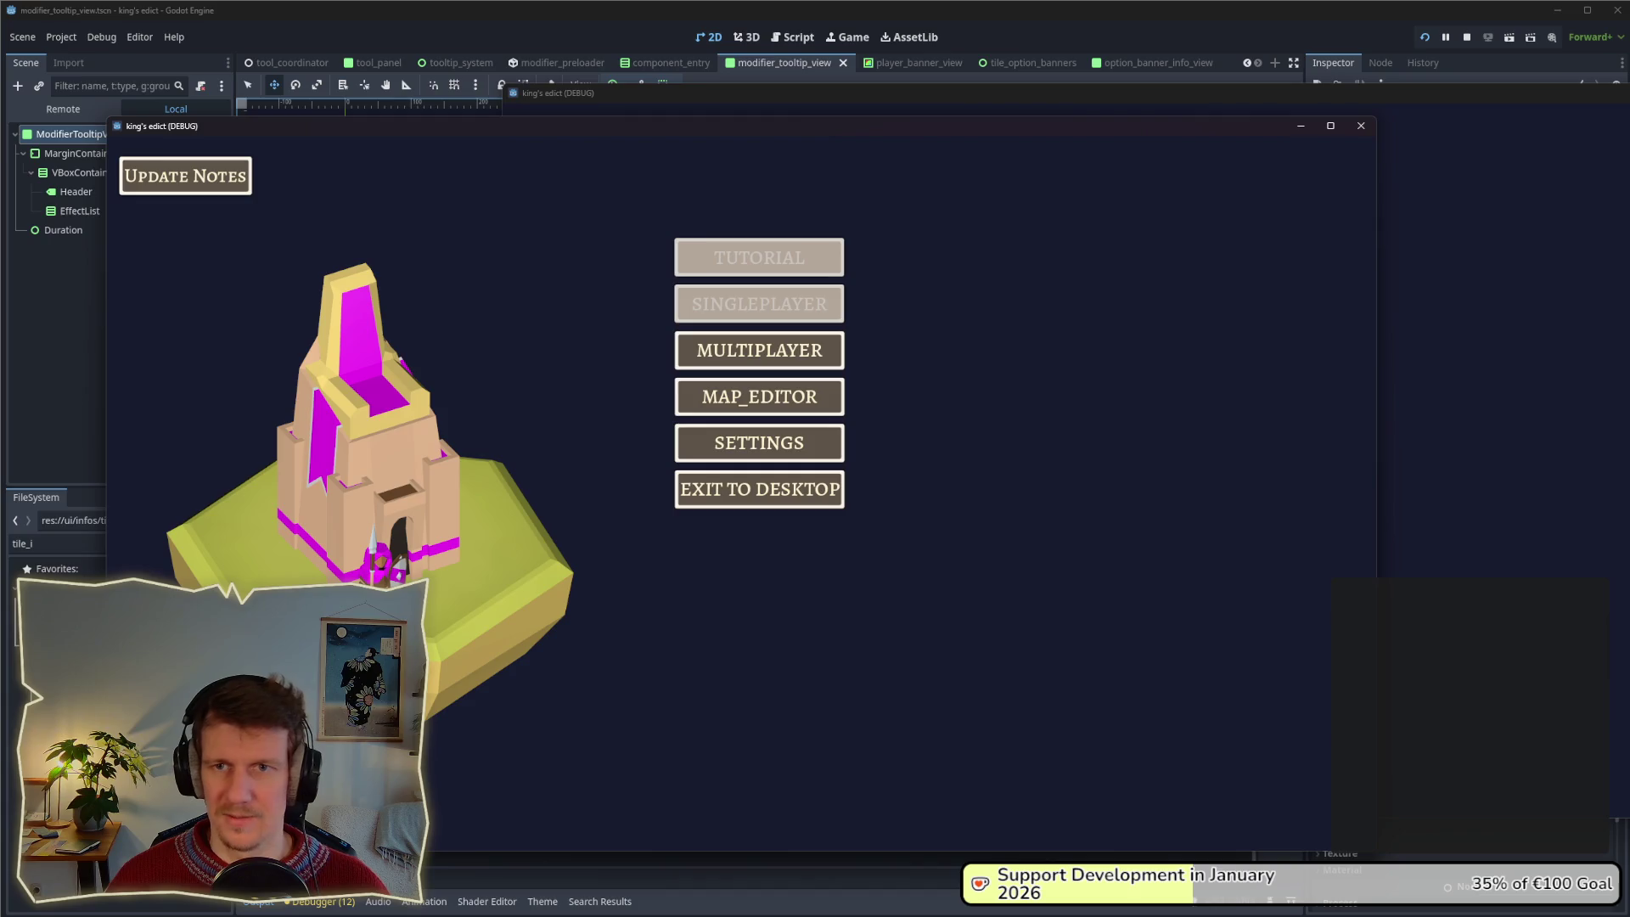
click(793, 349)
click(925, 366)
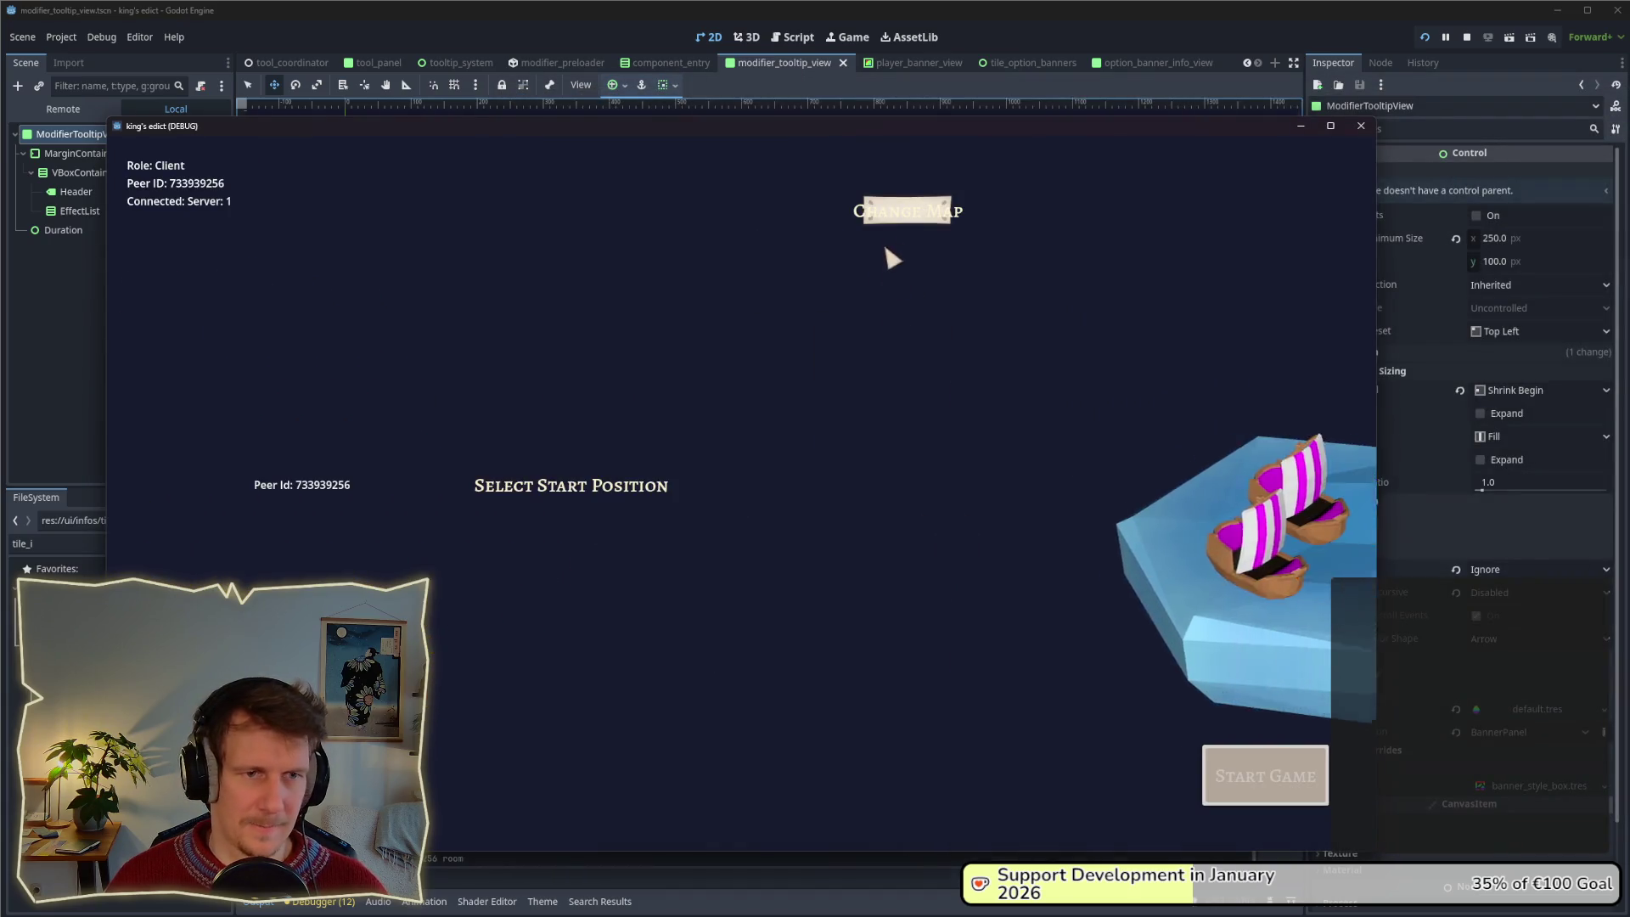
click(907, 212)
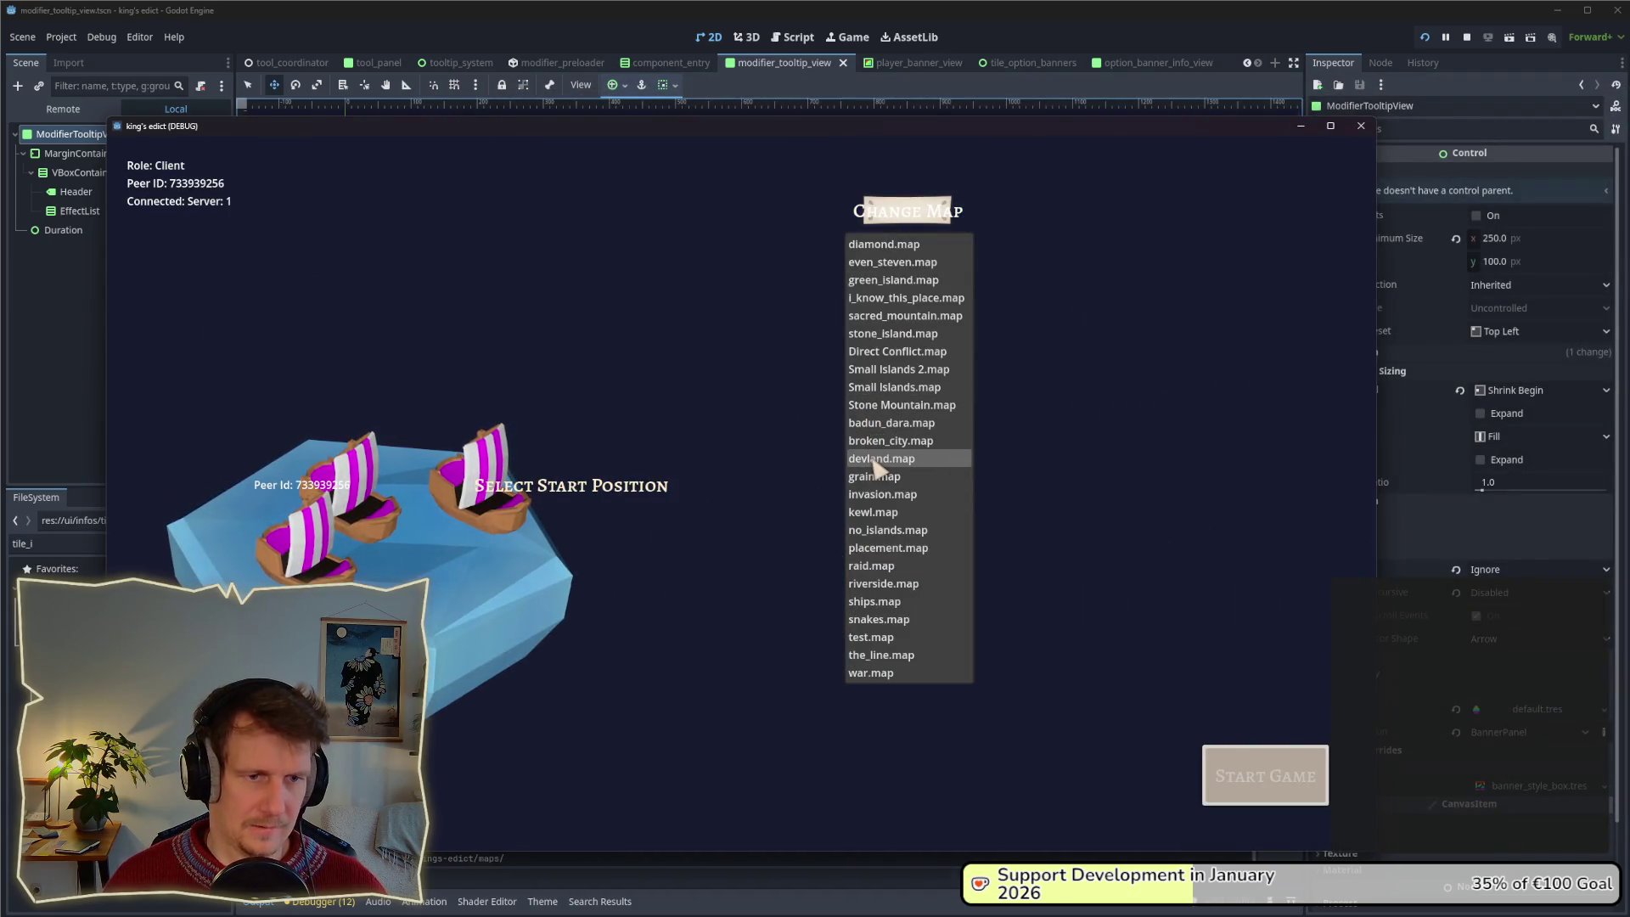
click(887, 406)
click(480, 553)
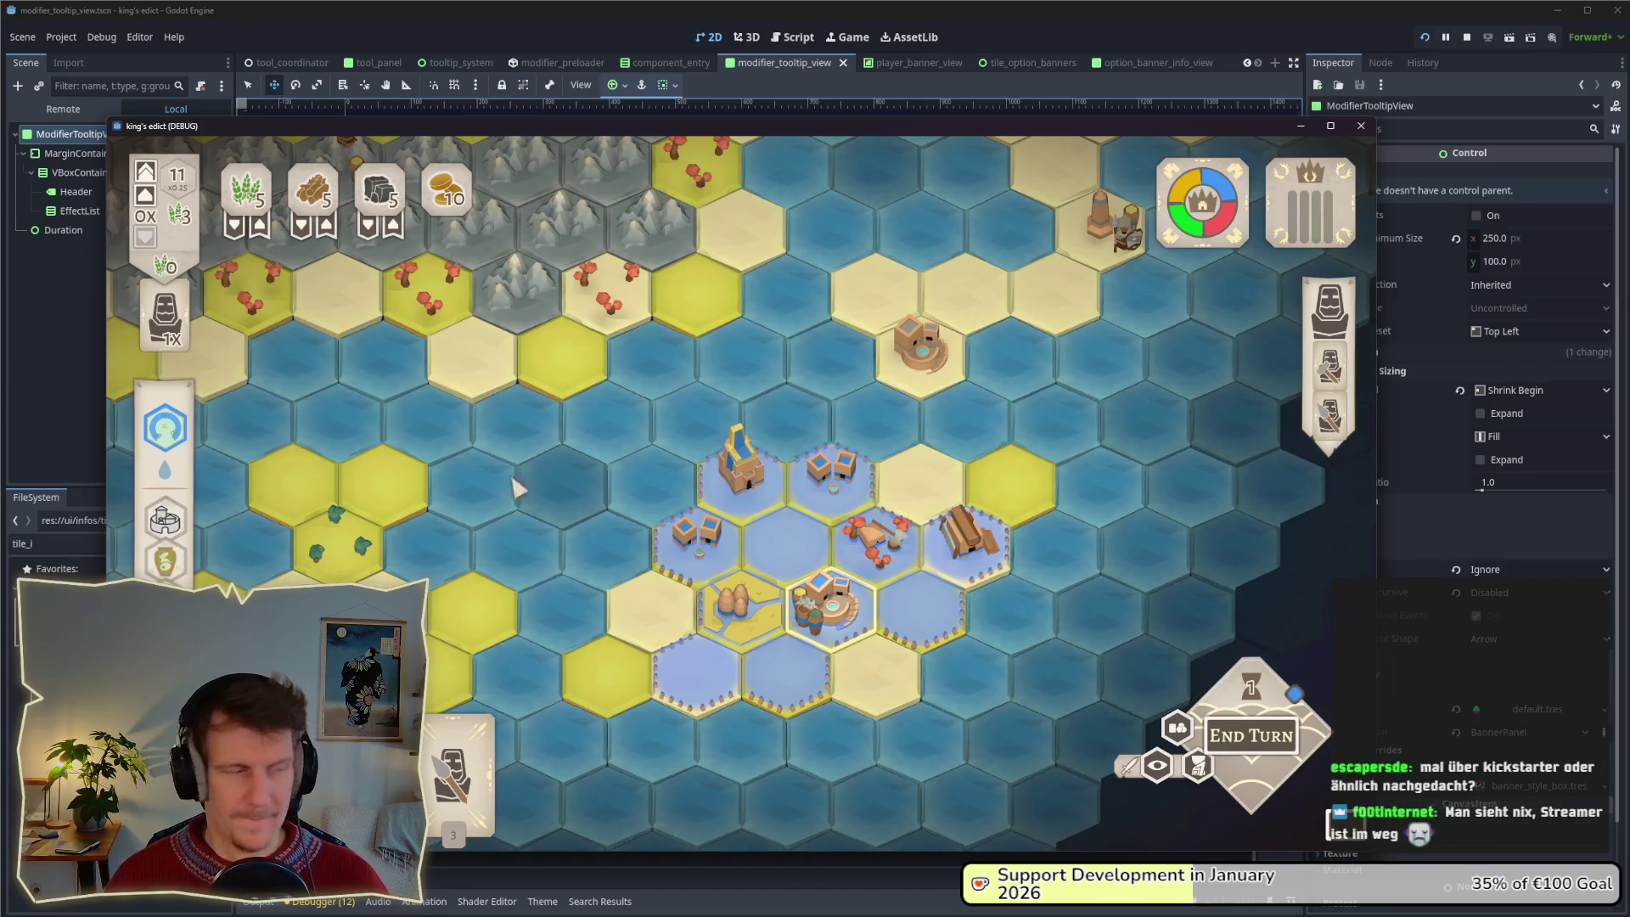
Shift the game window right and drop the Builder card on a tile to show building banners.
drag(432, 133, 918, 118)
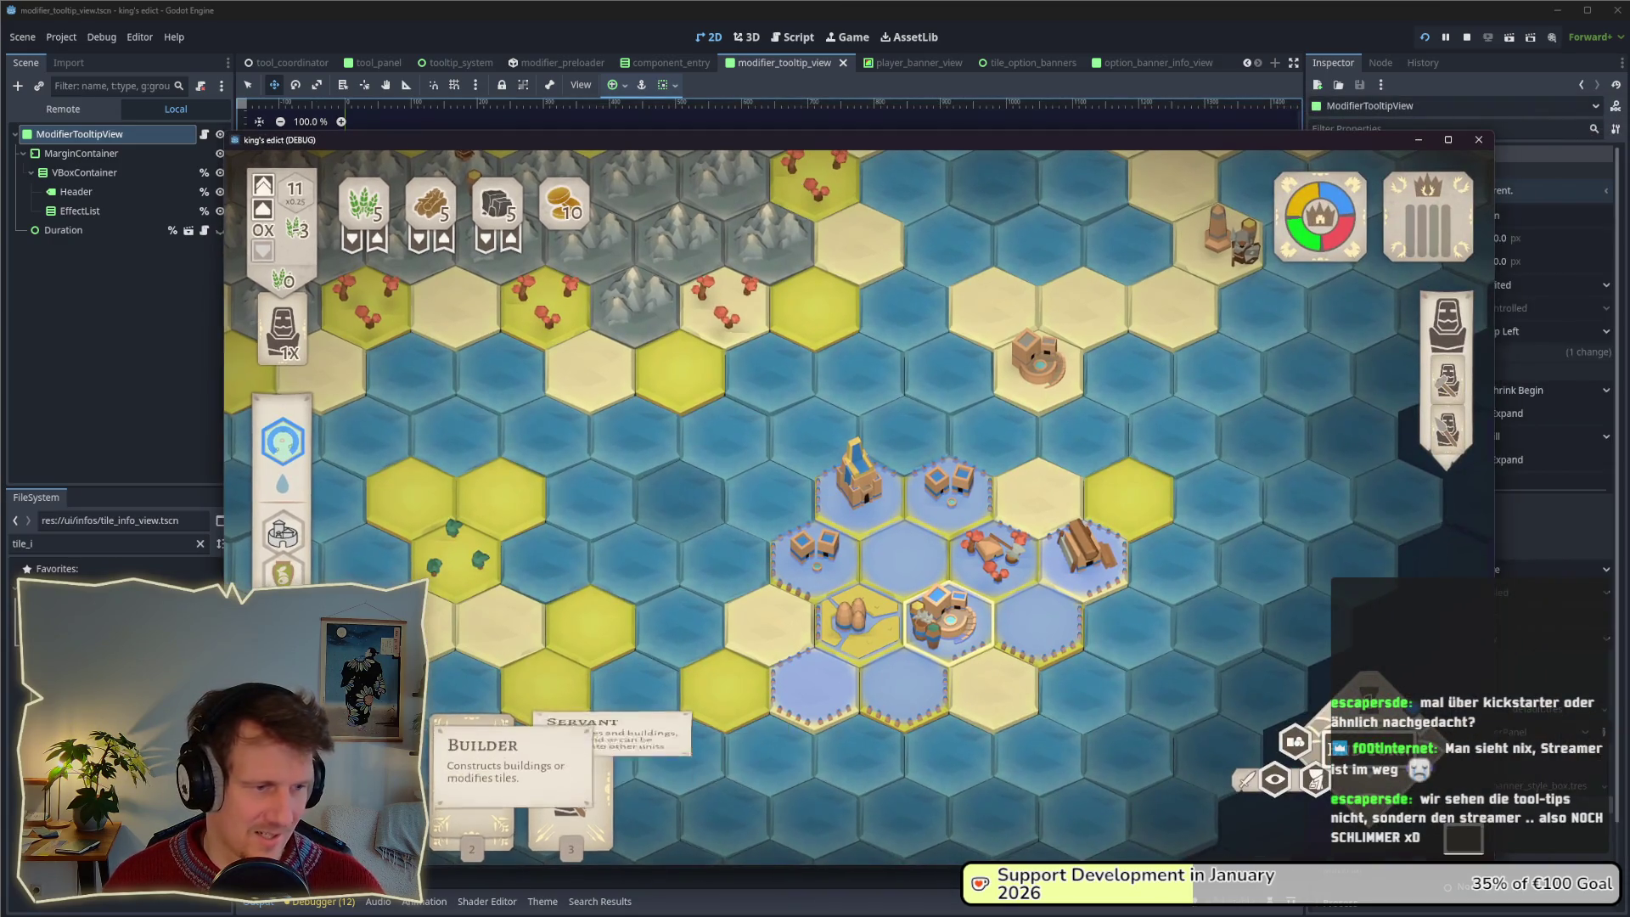
drag(471, 789, 908, 531)
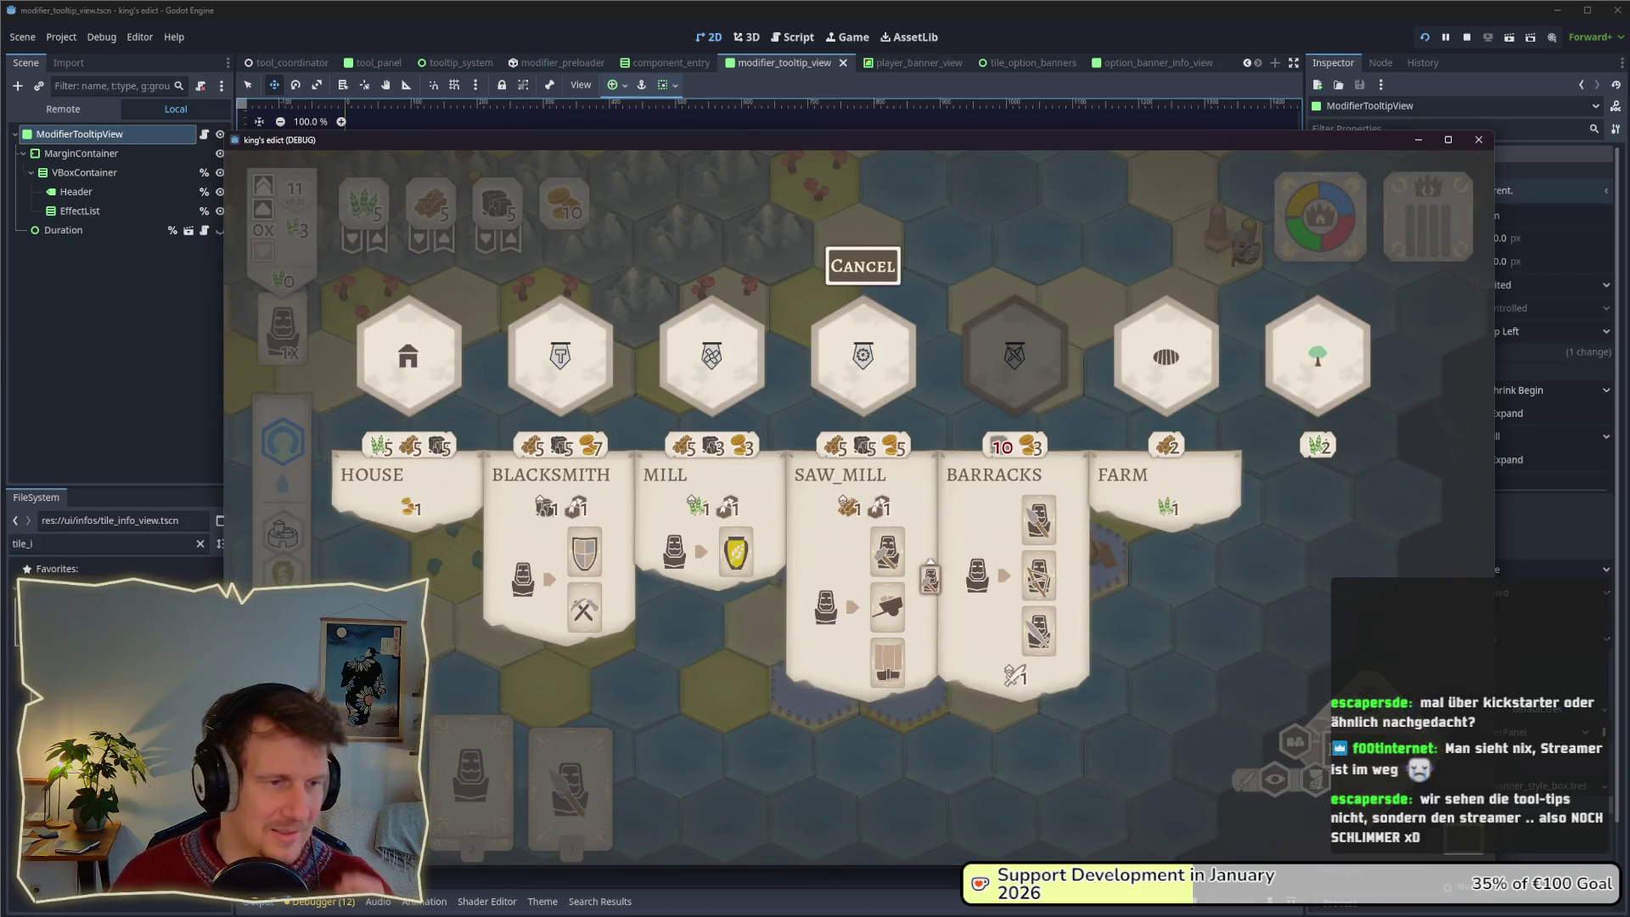
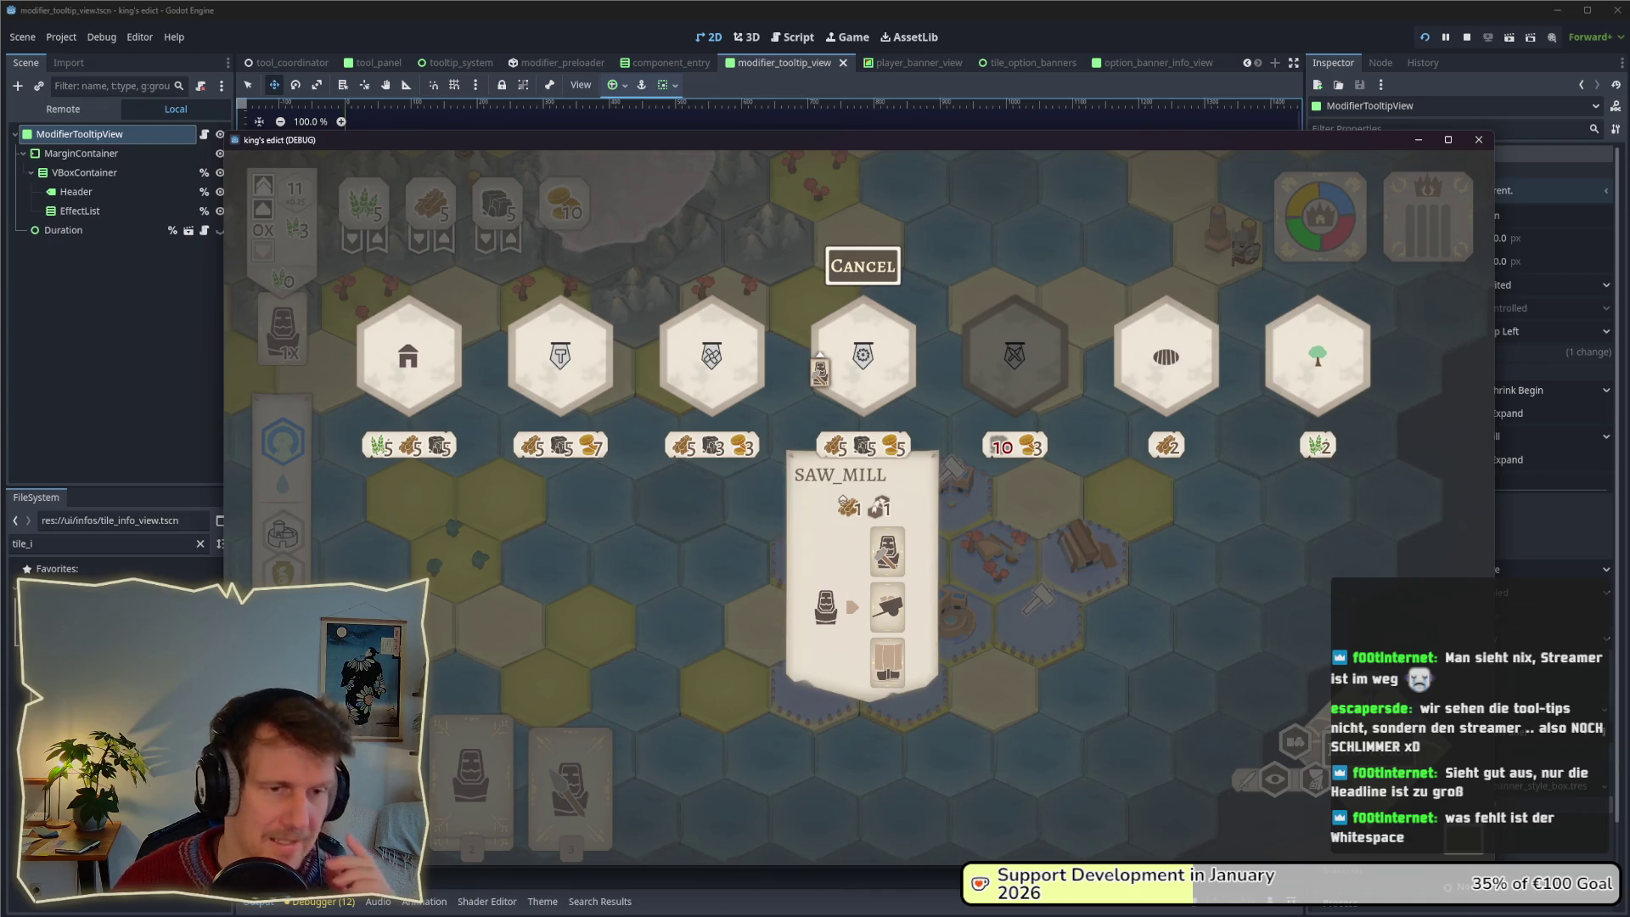
Snip the game's SAW_MILL tooltip and paste the screenshot into the Affinity document.
mouse_move(998, 377)
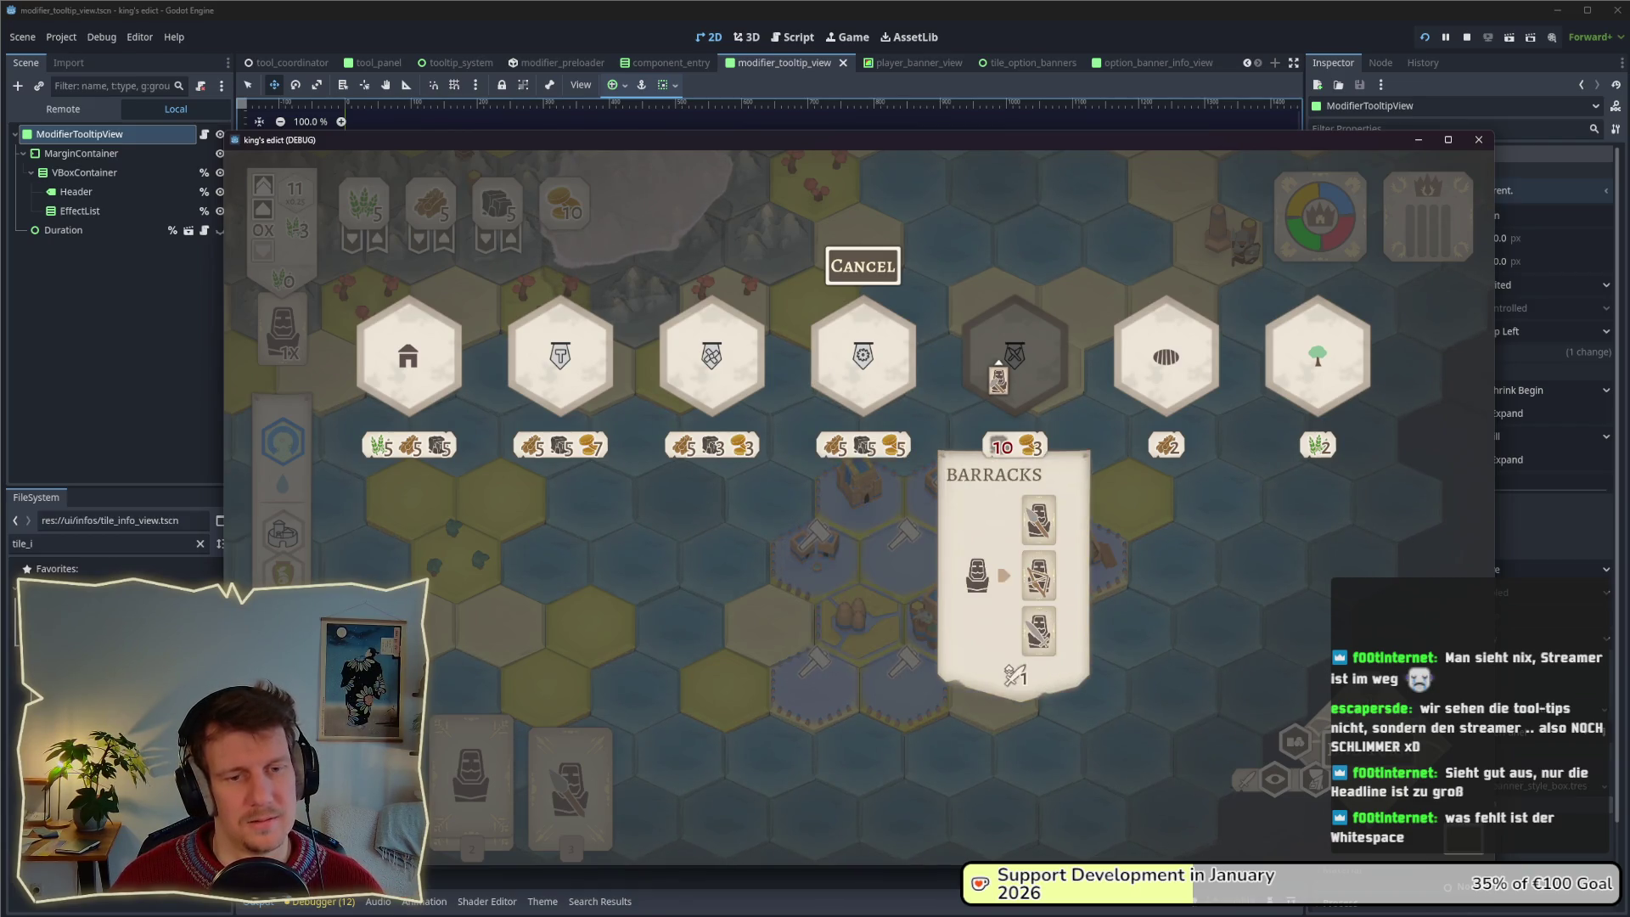
mouse_move(859, 386)
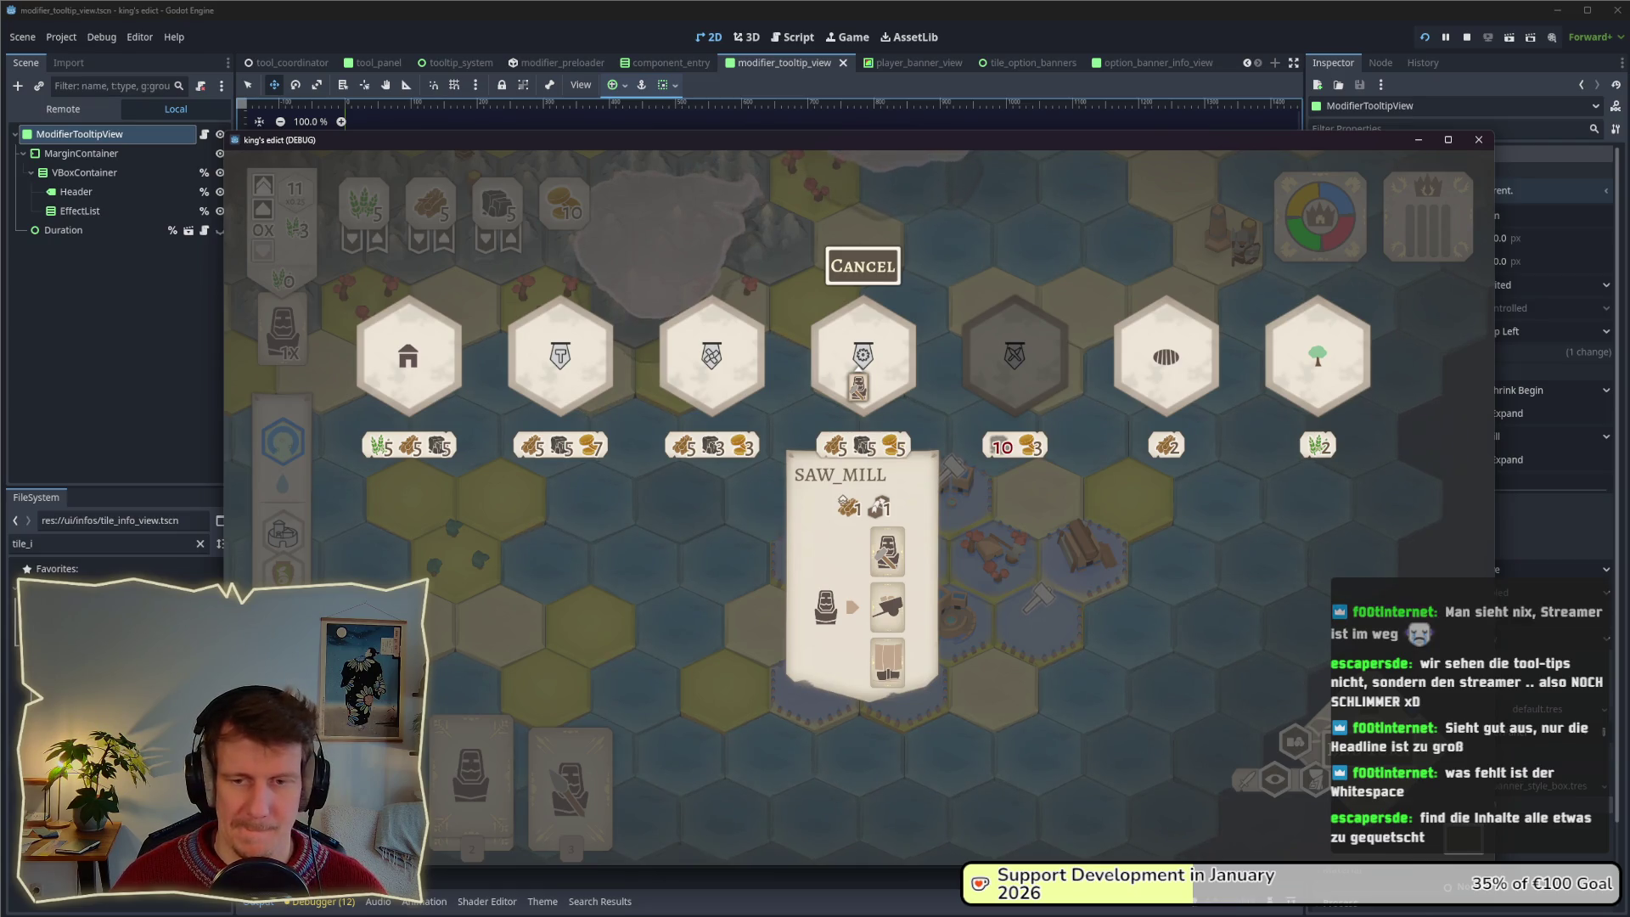
mouse_move(730, 380)
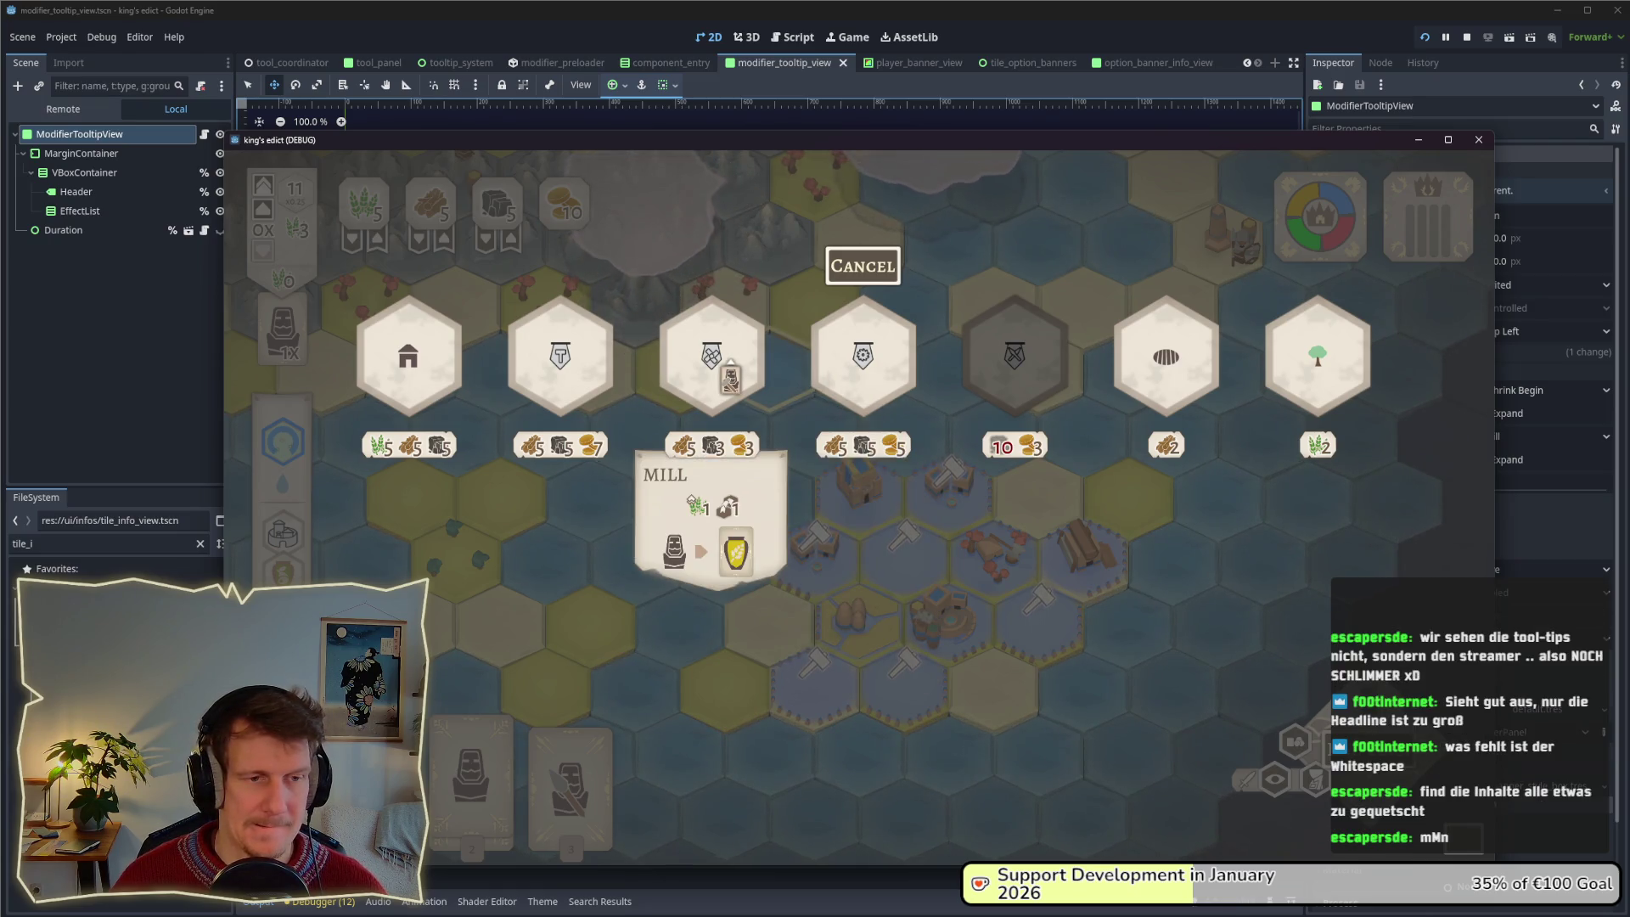
mouse_move(578, 383)
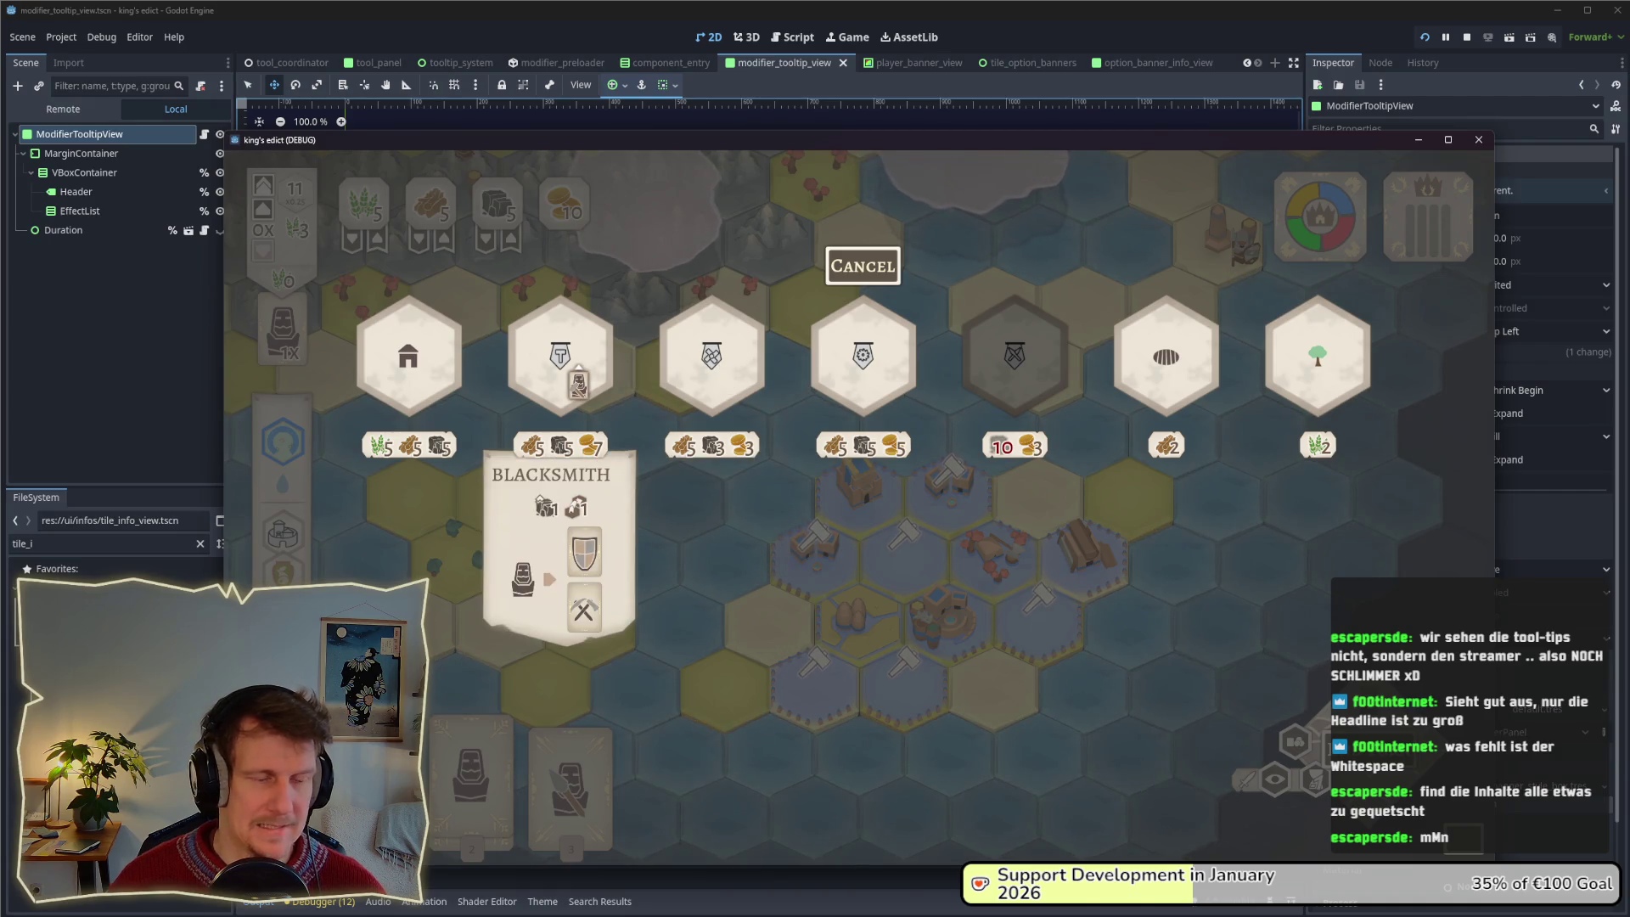
mouse_move(438, 388)
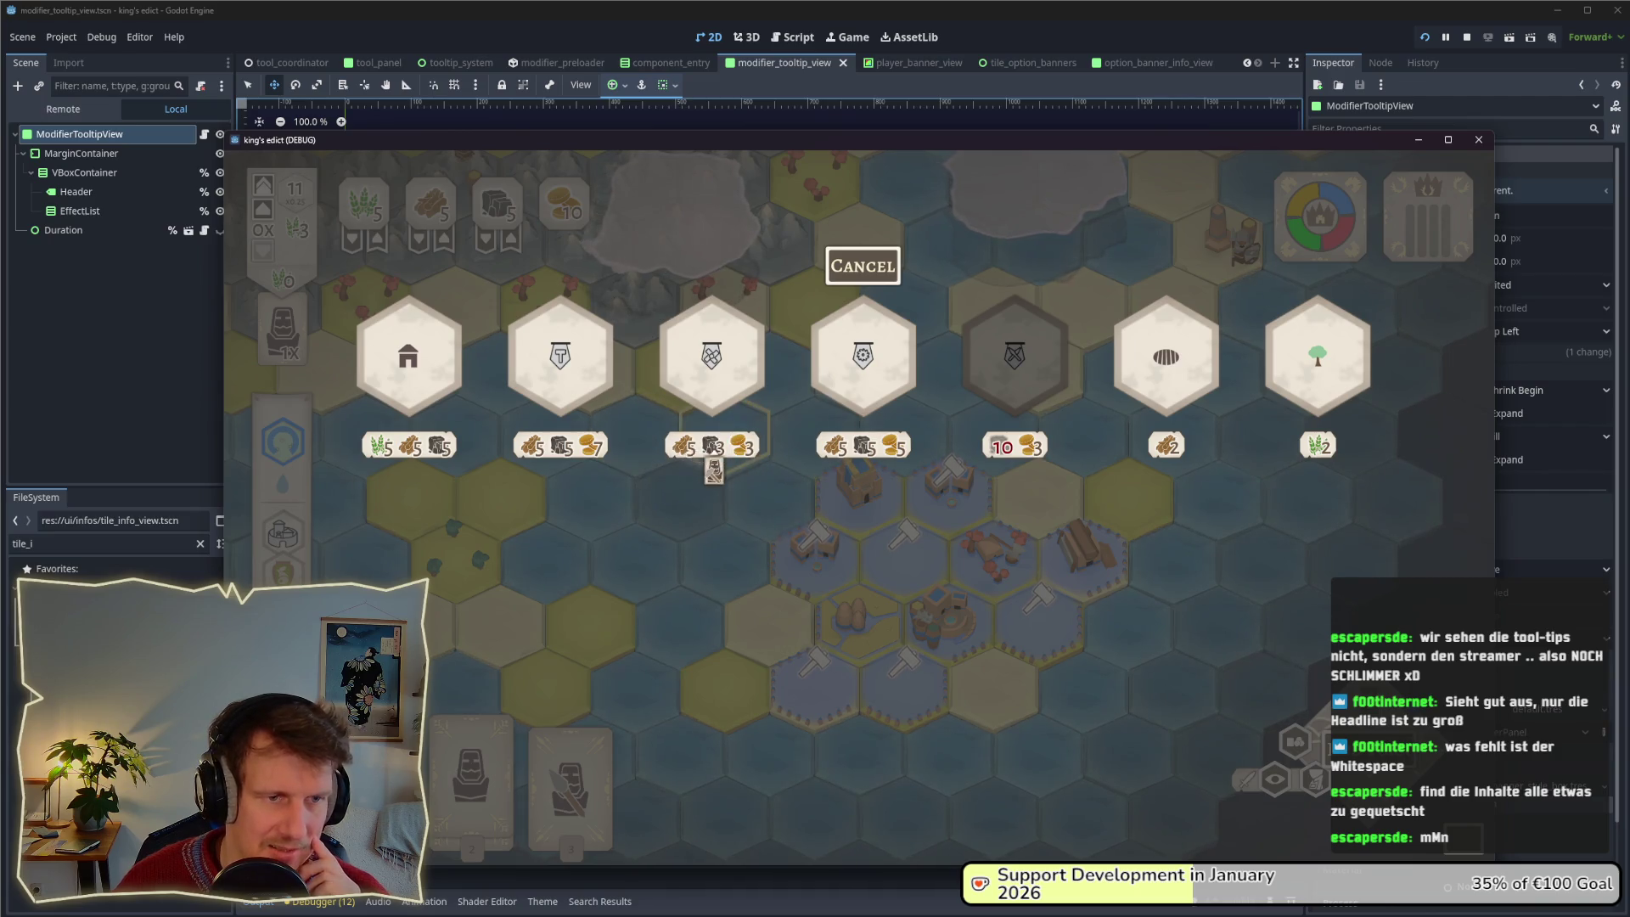
mouse_move(822, 412)
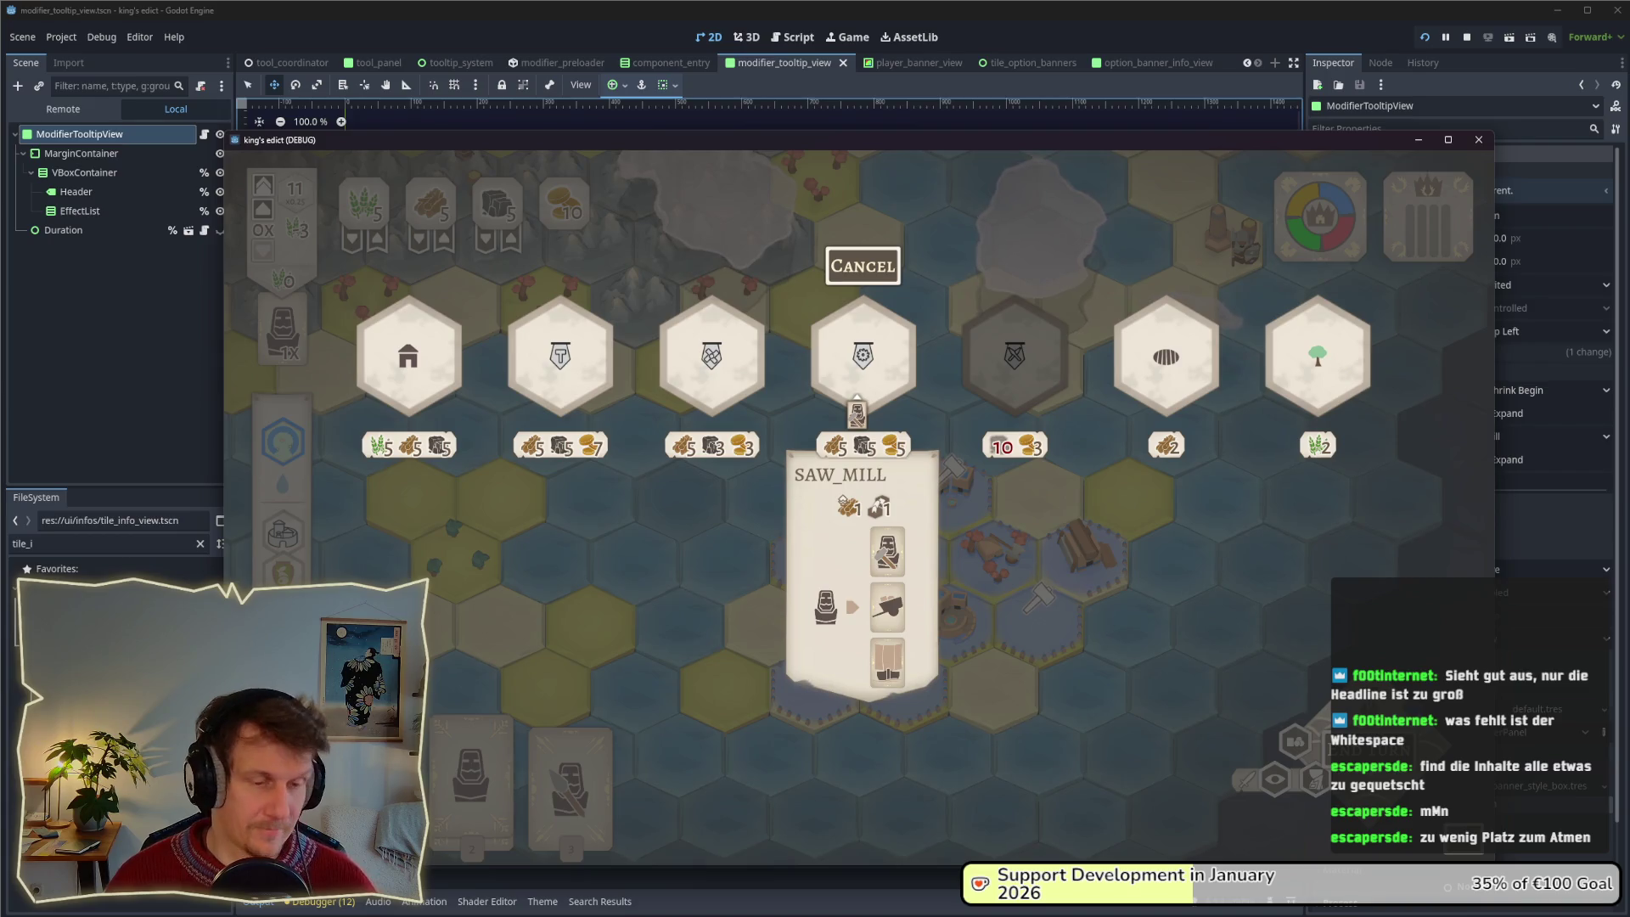
key(super+shift+s)
drag(777, 290, 966, 721)
key(alt+Tab)
key(Tab)
key(Tab)
key(Tab)
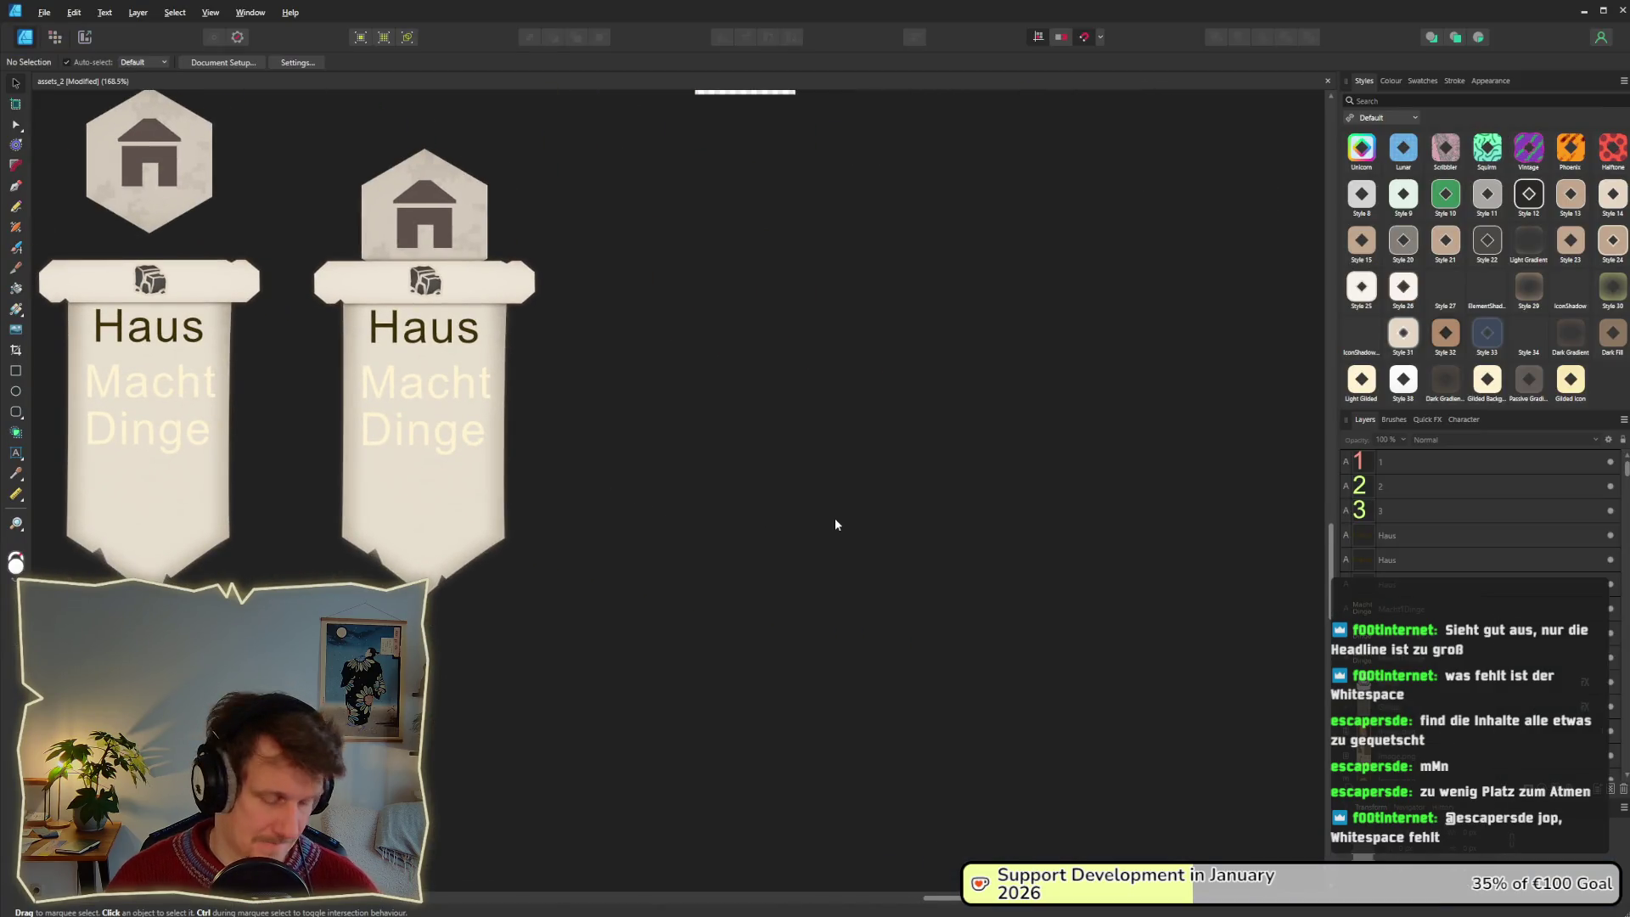
key(ctrl+v)
scroll(1001, 448, down, 2)
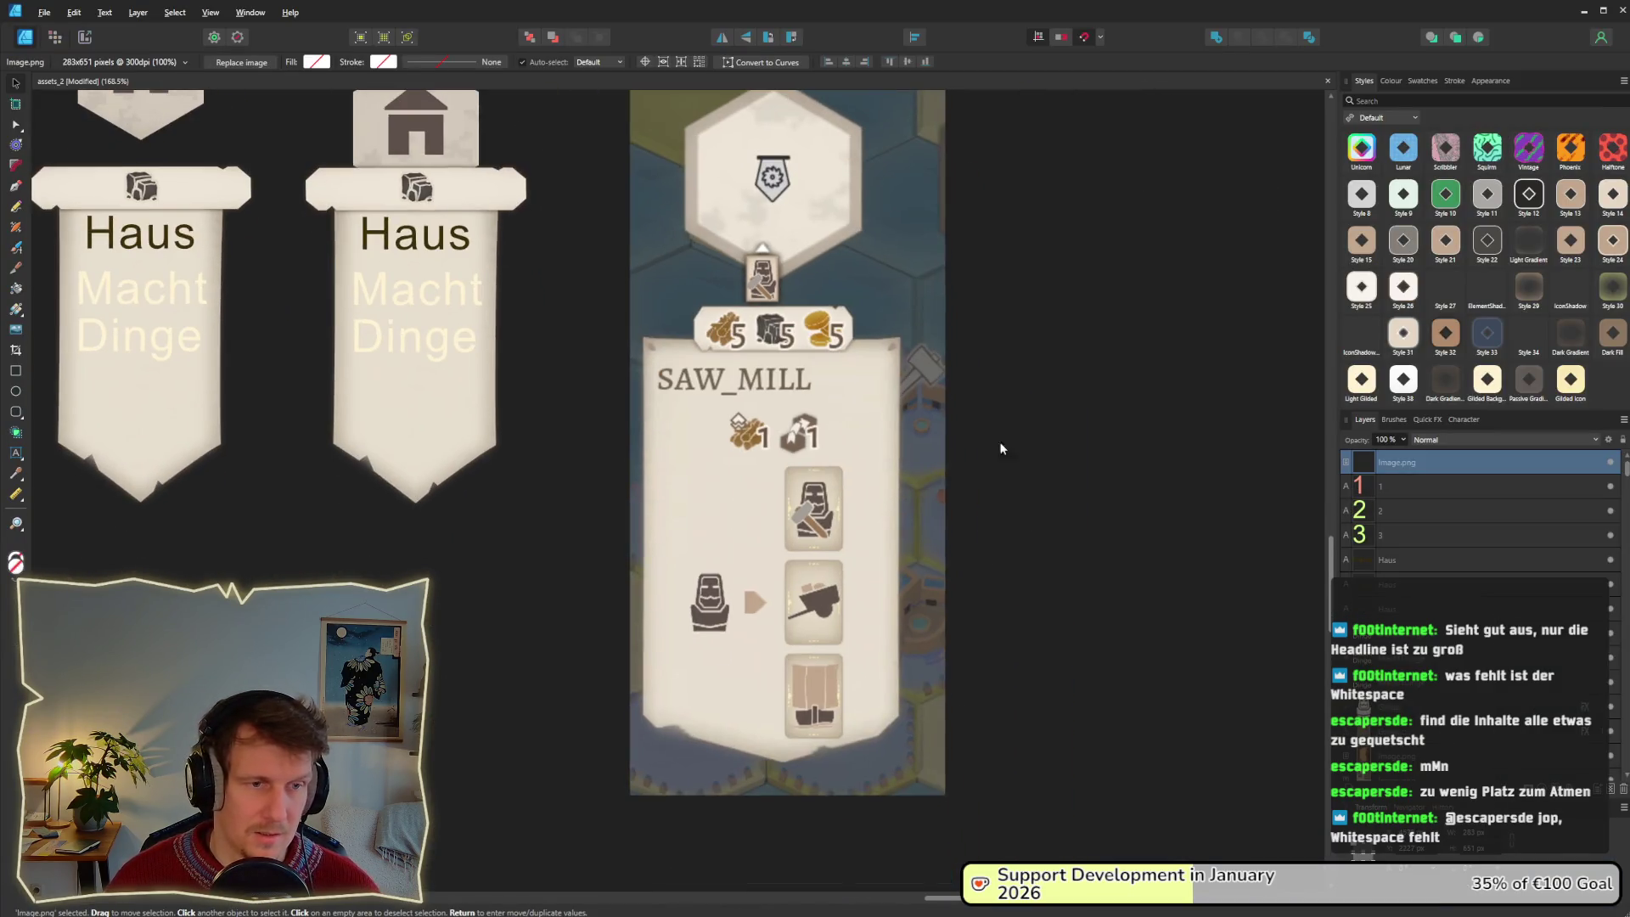
click(1020, 482)
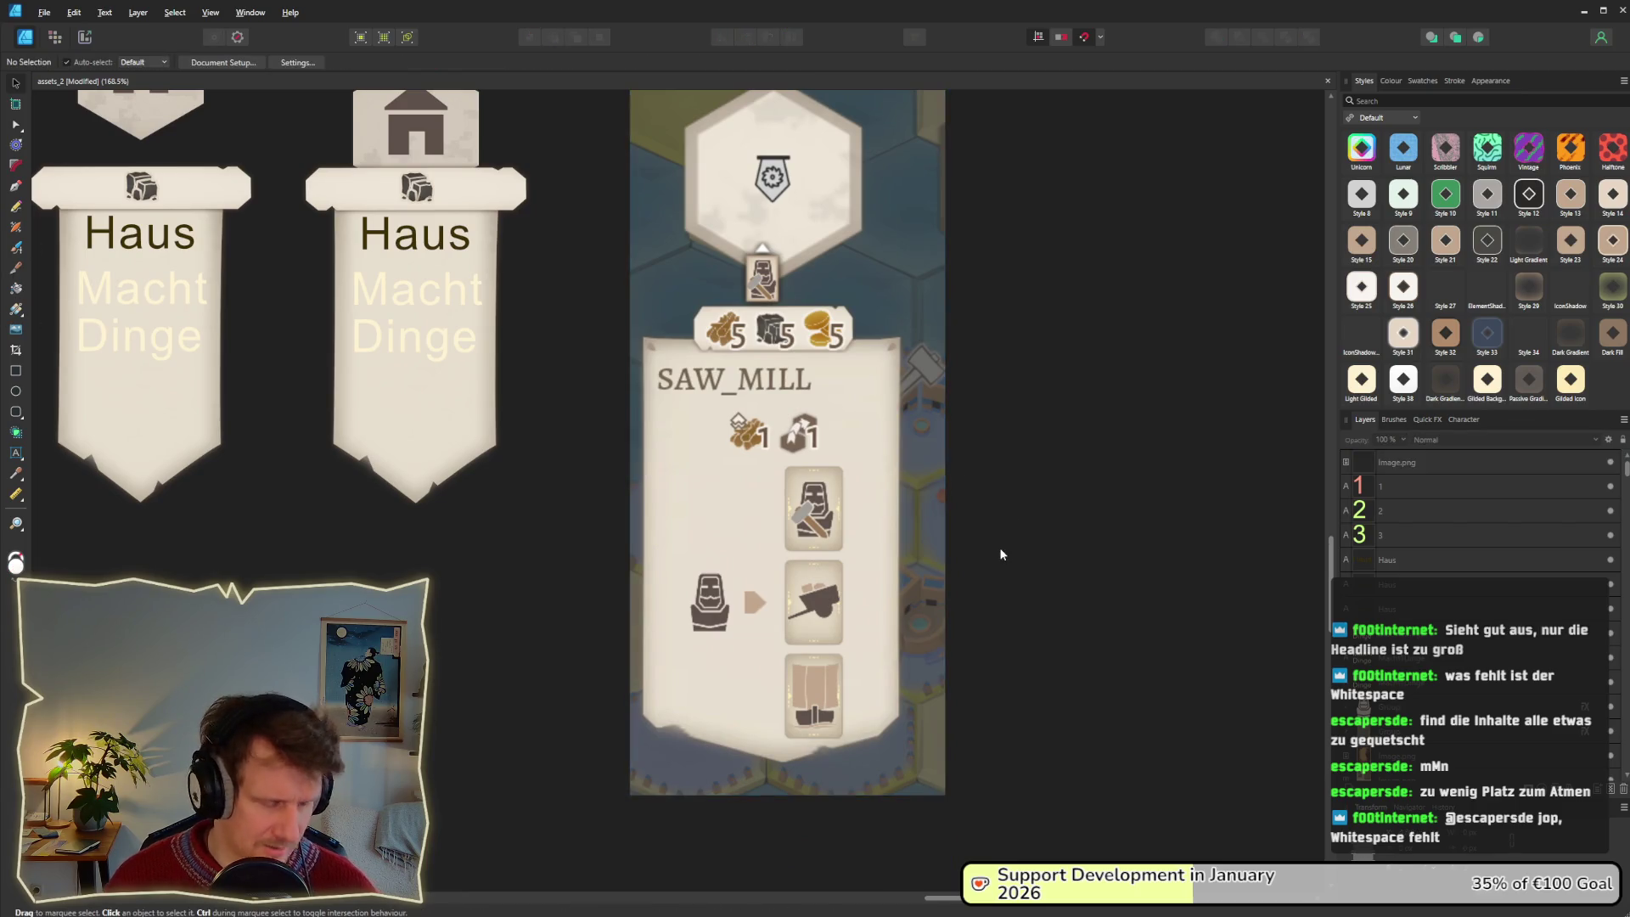
Snip the lower SAW_MILL card, paste it, shrink it to 74% and place it over the card.
key(super+shift+s)
mouse_move(649, 459)
mouse_down()
mouse_move(874, 685)
mouse_move(884, 747)
mouse_up()
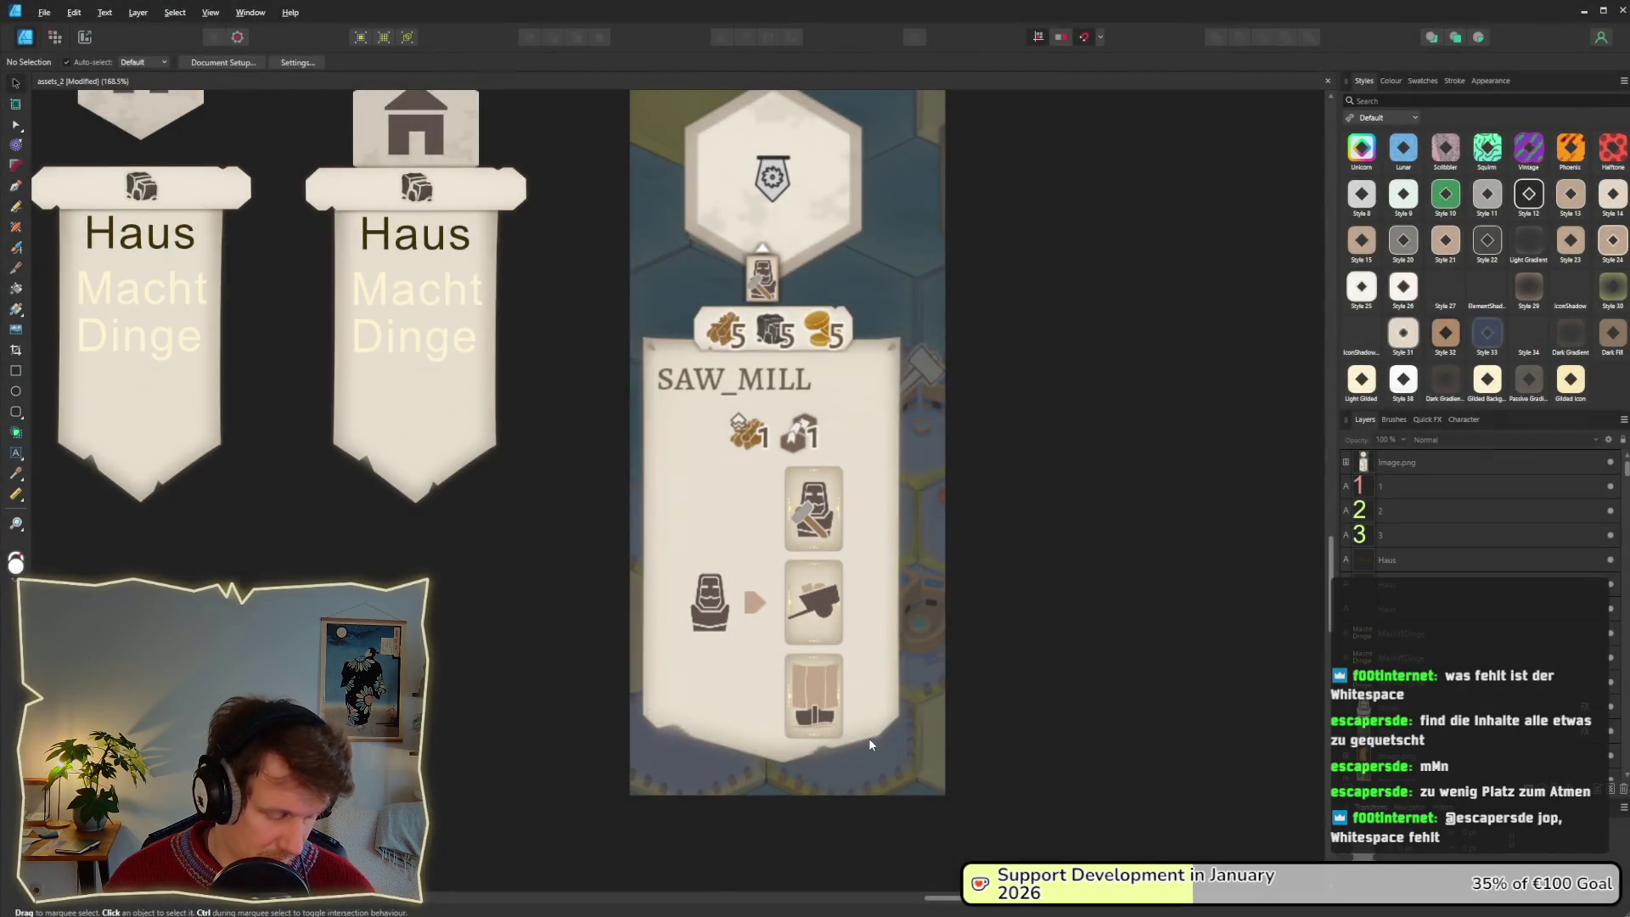
key(ctrl+v)
drag(815, 488, 891, 760)
scroll(891, 760, down, 3)
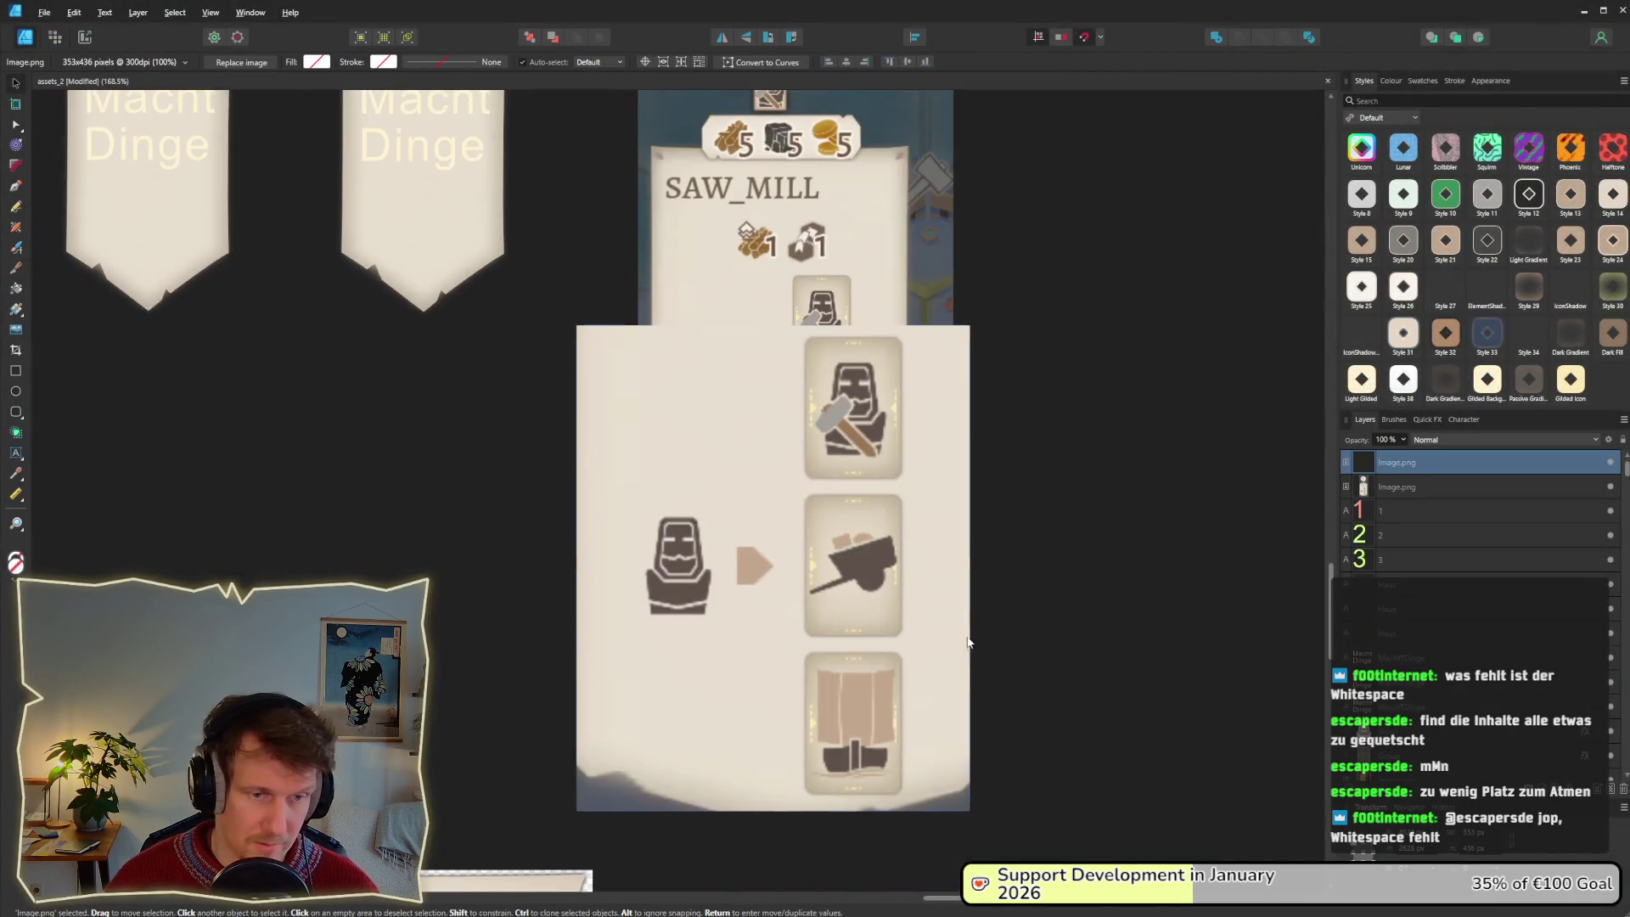
drag(968, 807, 865, 681)
mouse_move(751, 556)
mouse_down()
mouse_move(792, 625)
mouse_move(806, 592)
mouse_up()
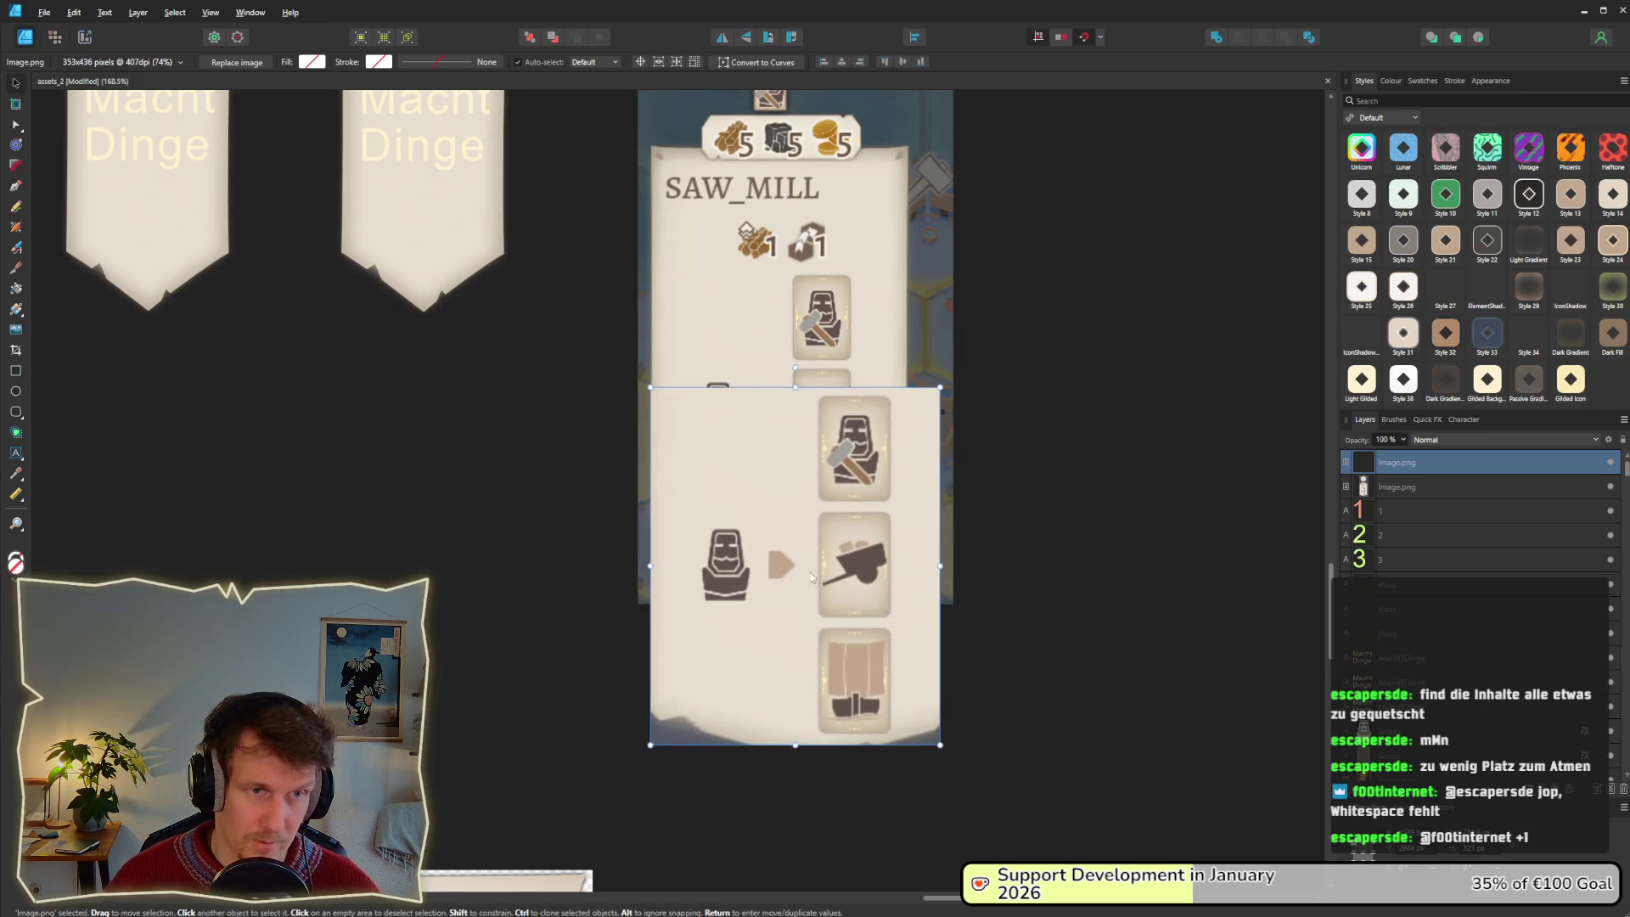
Snip the row of resource icons and paste it into the document.
key(super+shift+s)
drag(724, 214, 843, 262)
key(ctrl+v)
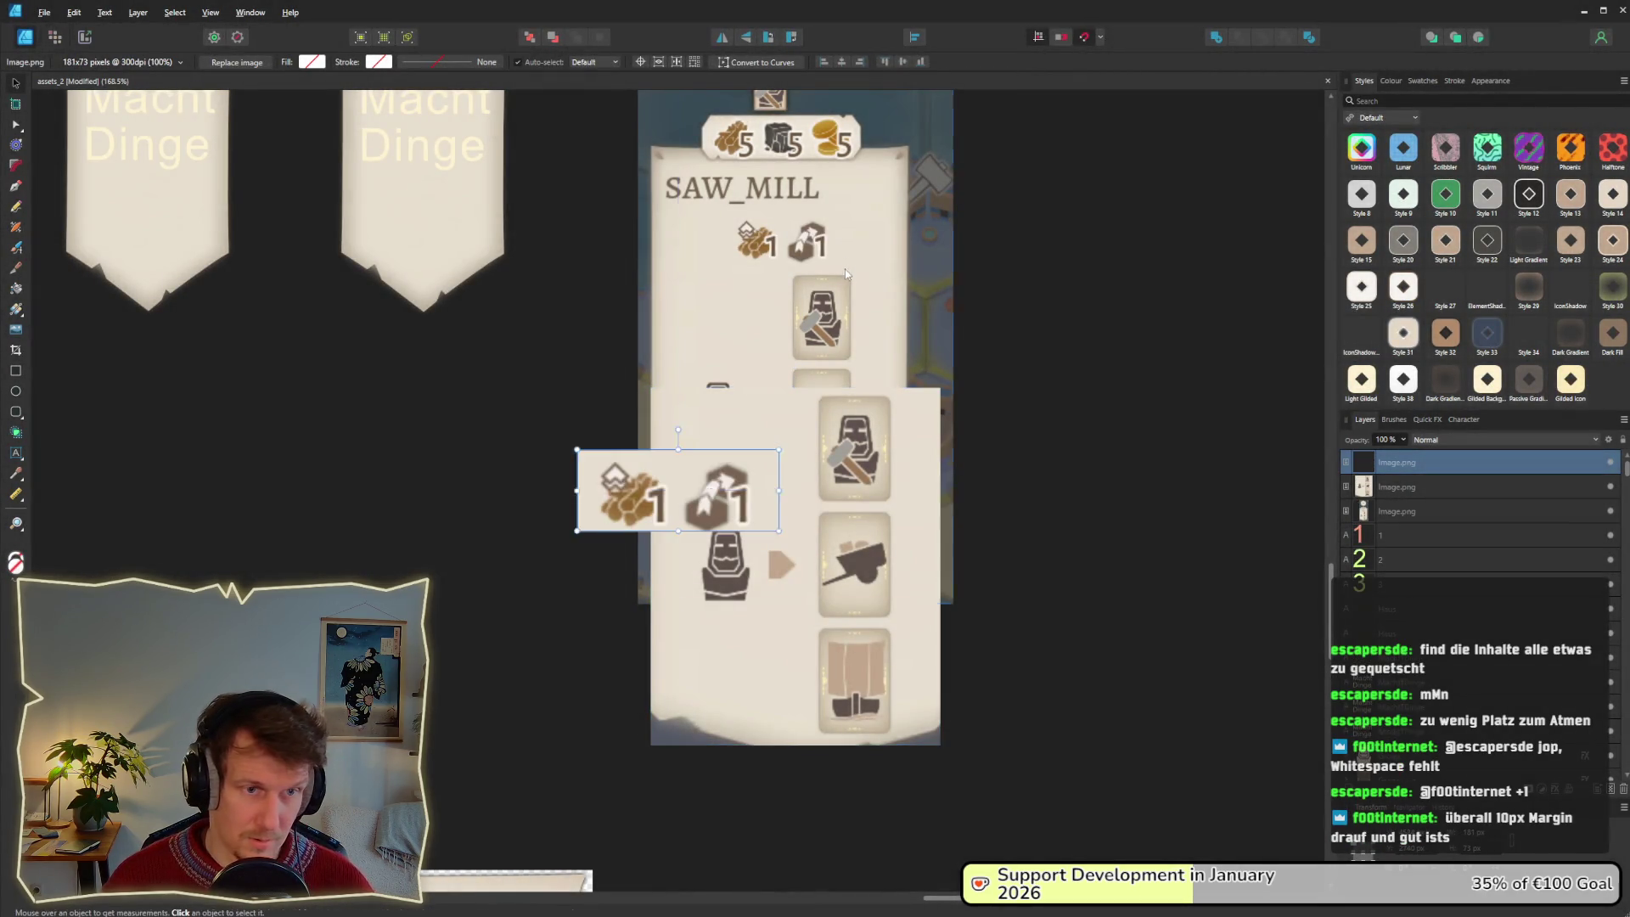
Move the icons row onto the SAW_MILL card and narrow the lower card image to about 220 px.
mouse_move(676, 460)
mouse_down()
mouse_move(843, 287)
mouse_move(788, 271)
mouse_up()
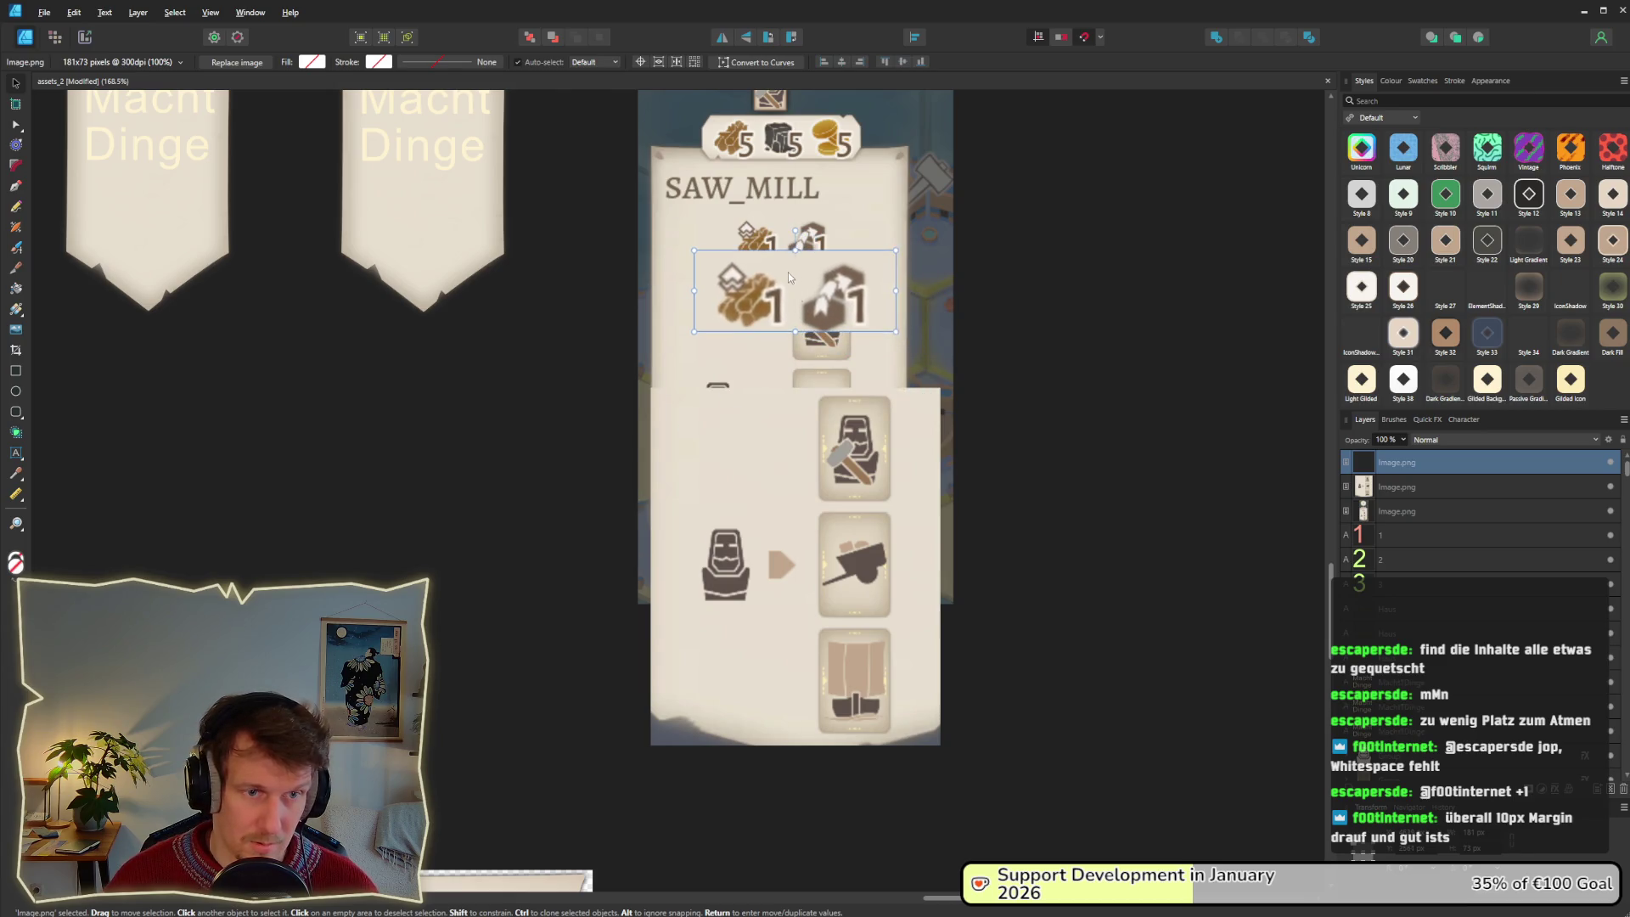
click(910, 546)
drag(940, 565, 893, 563)
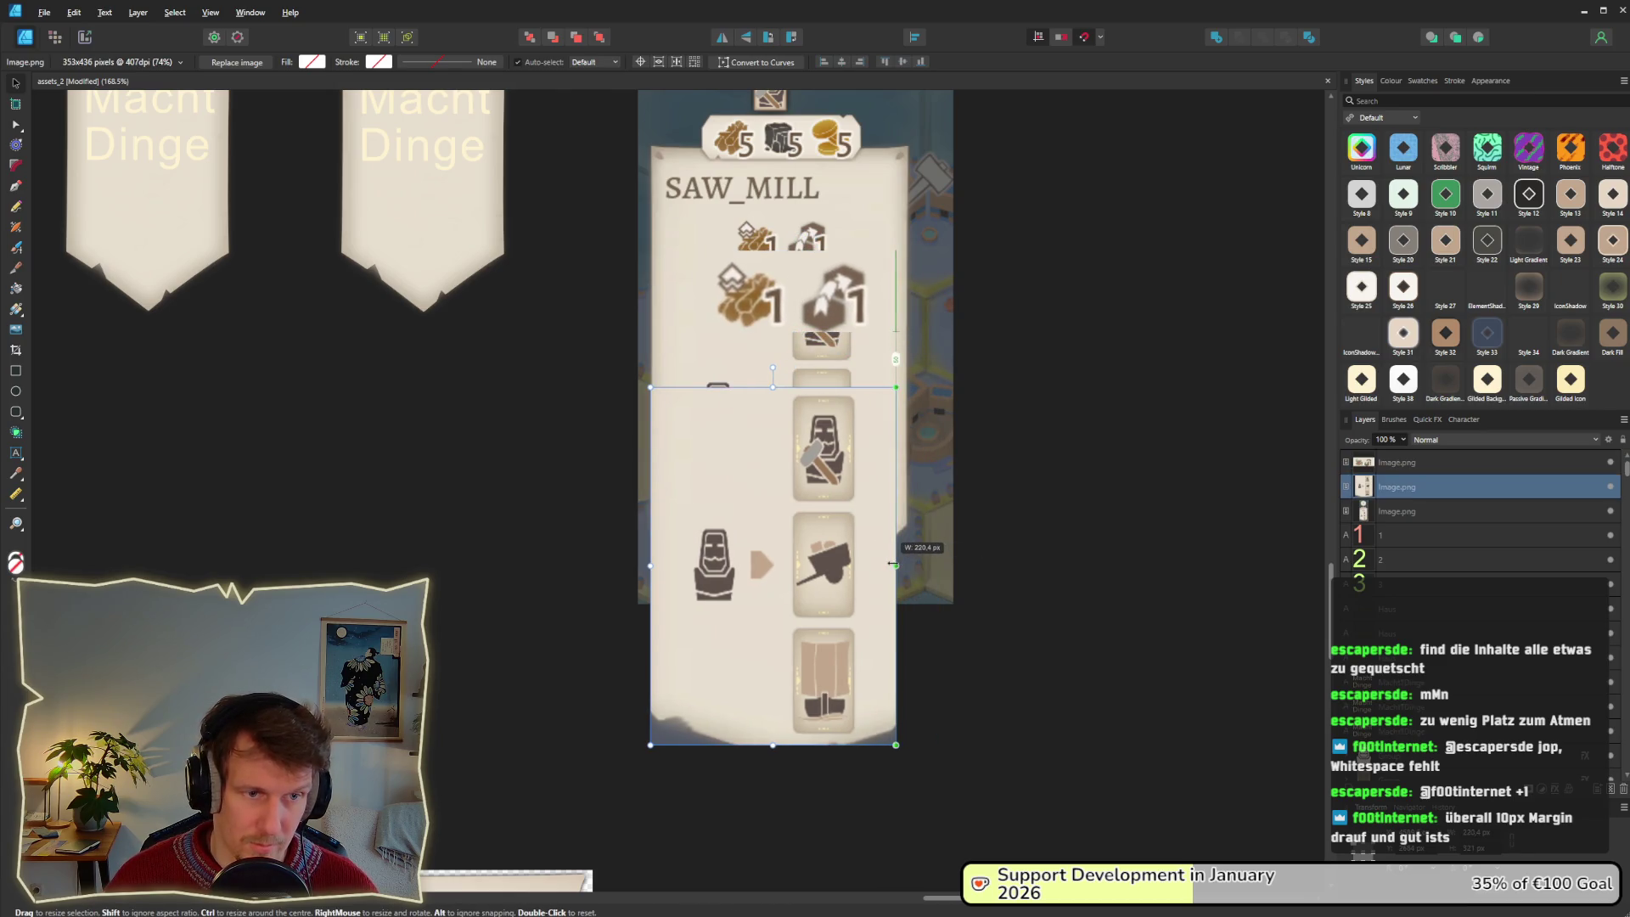
click(788, 280)
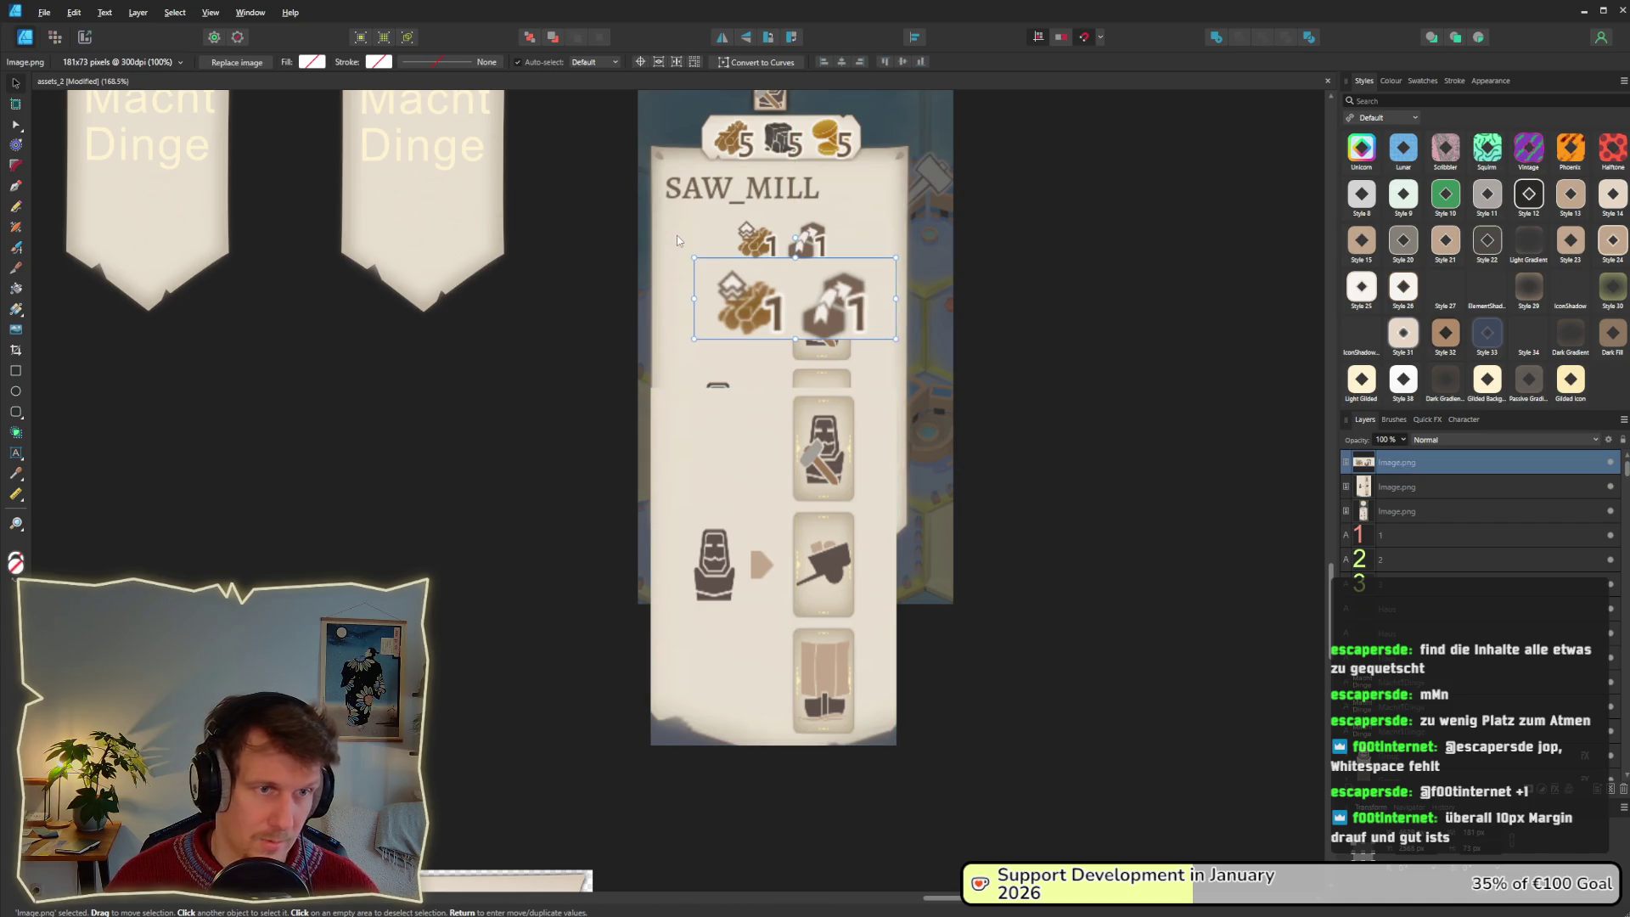
Add a 201 by 330 px rectangle with the card's sampled beige fill, placed beneath the pasted images.
click(16, 370)
drag(671, 225, 706, 248)
click(16, 84)
click(78, 64)
drag(183, 87, 722, 242)
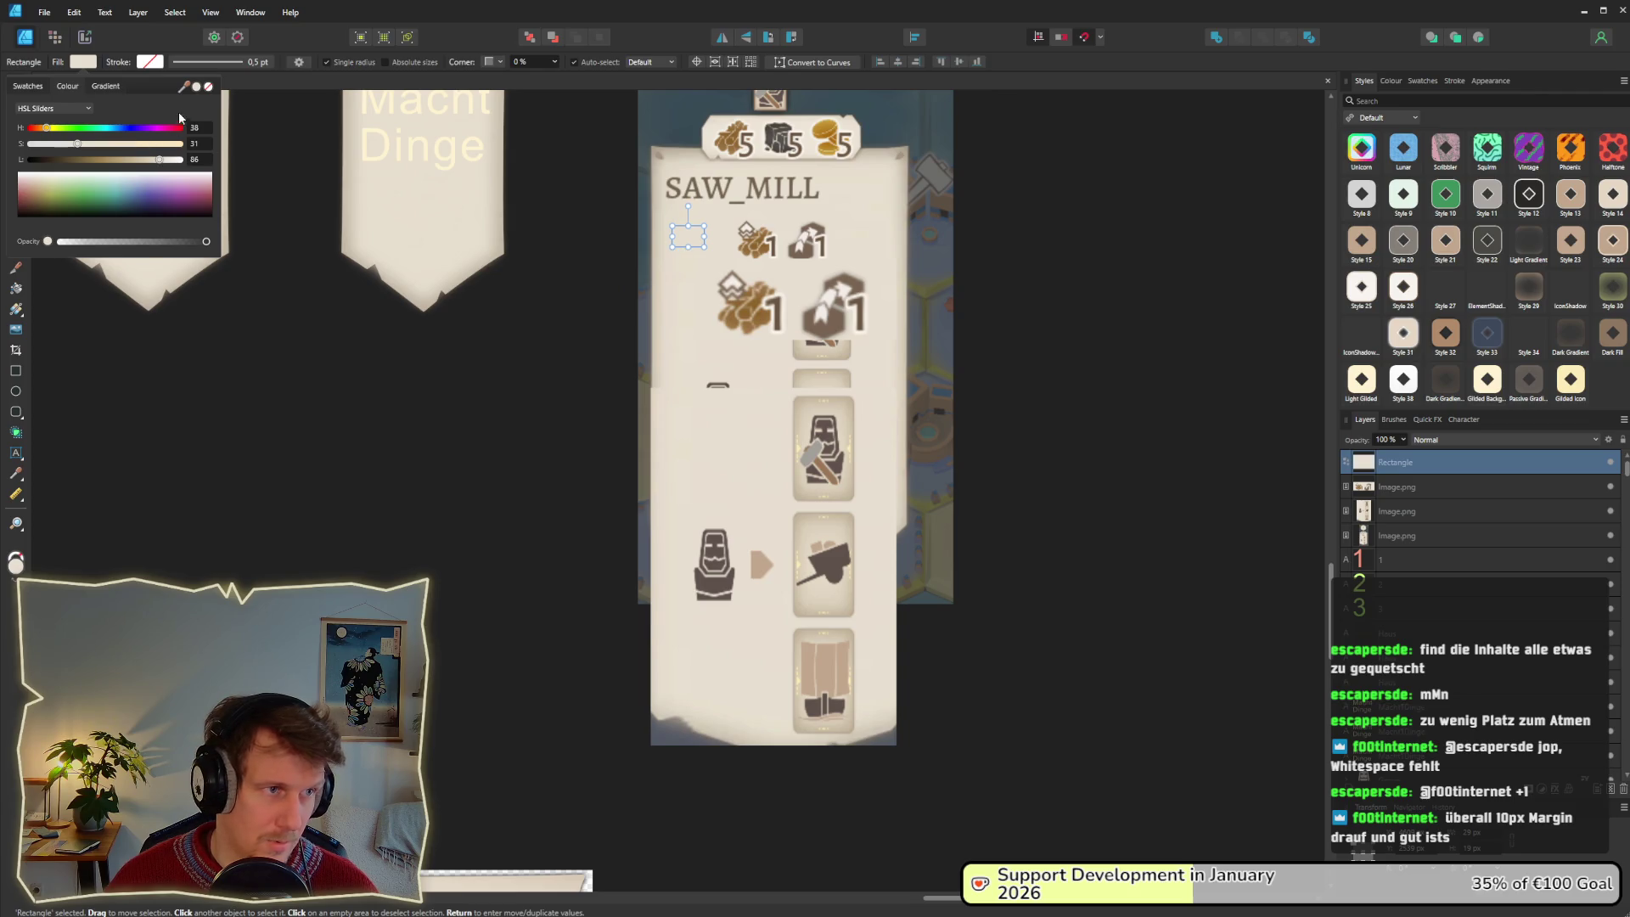
click(77, 68)
mouse_move(707, 248)
mouse_down()
mouse_move(884, 607)
mouse_move(897, 593)
mouse_up()
drag(788, 449, 778, 425)
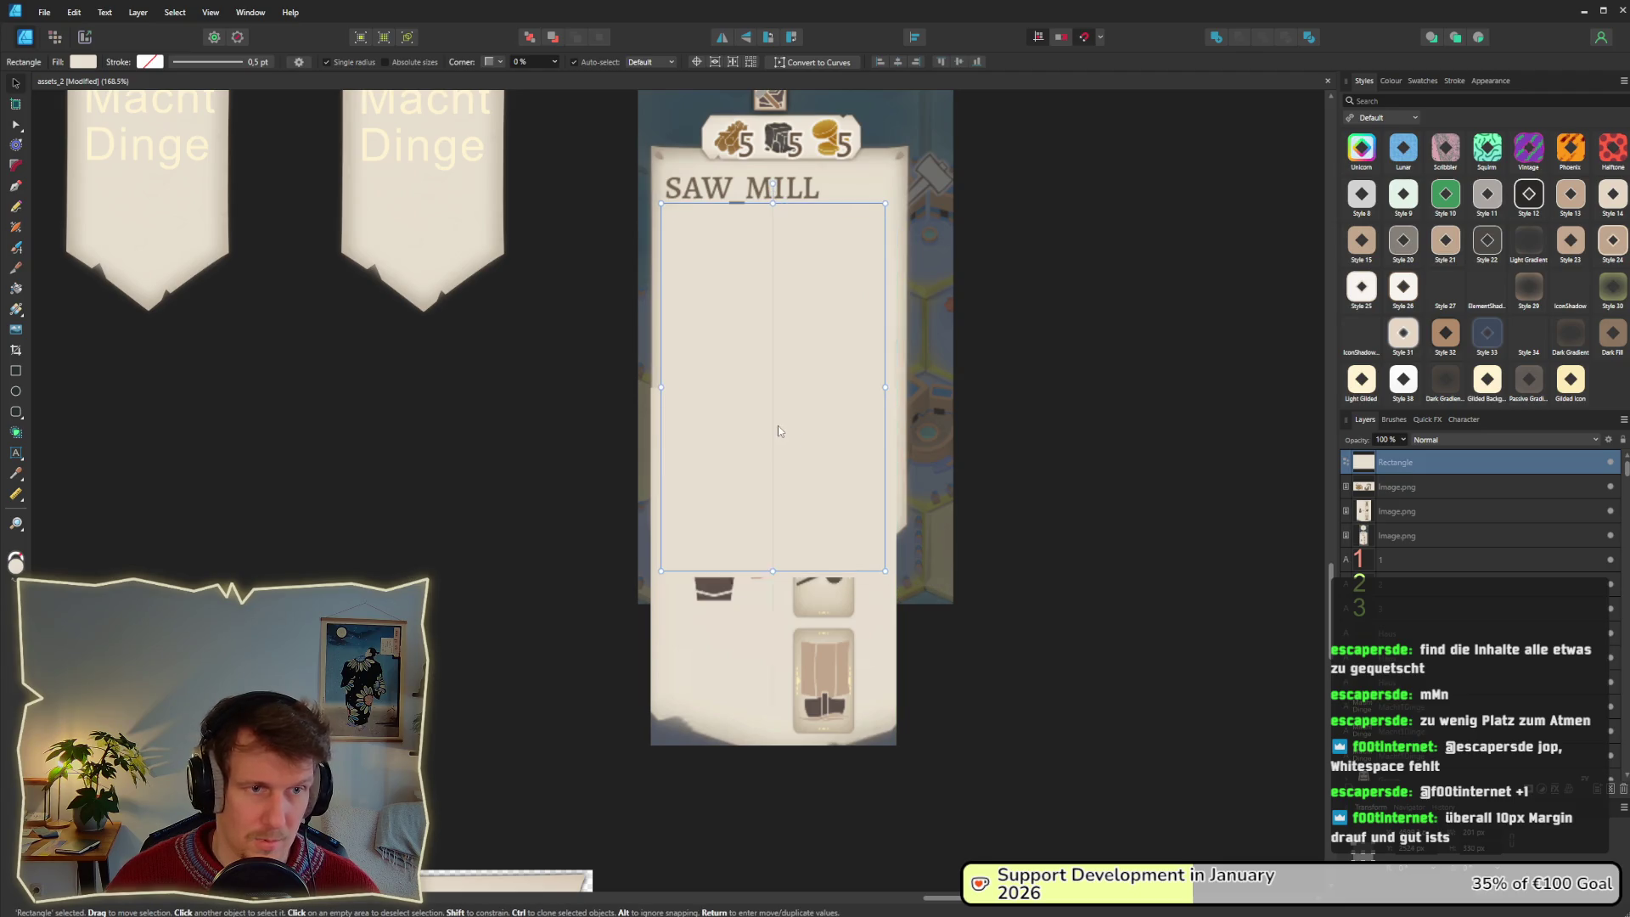
drag(1388, 466, 1390, 521)
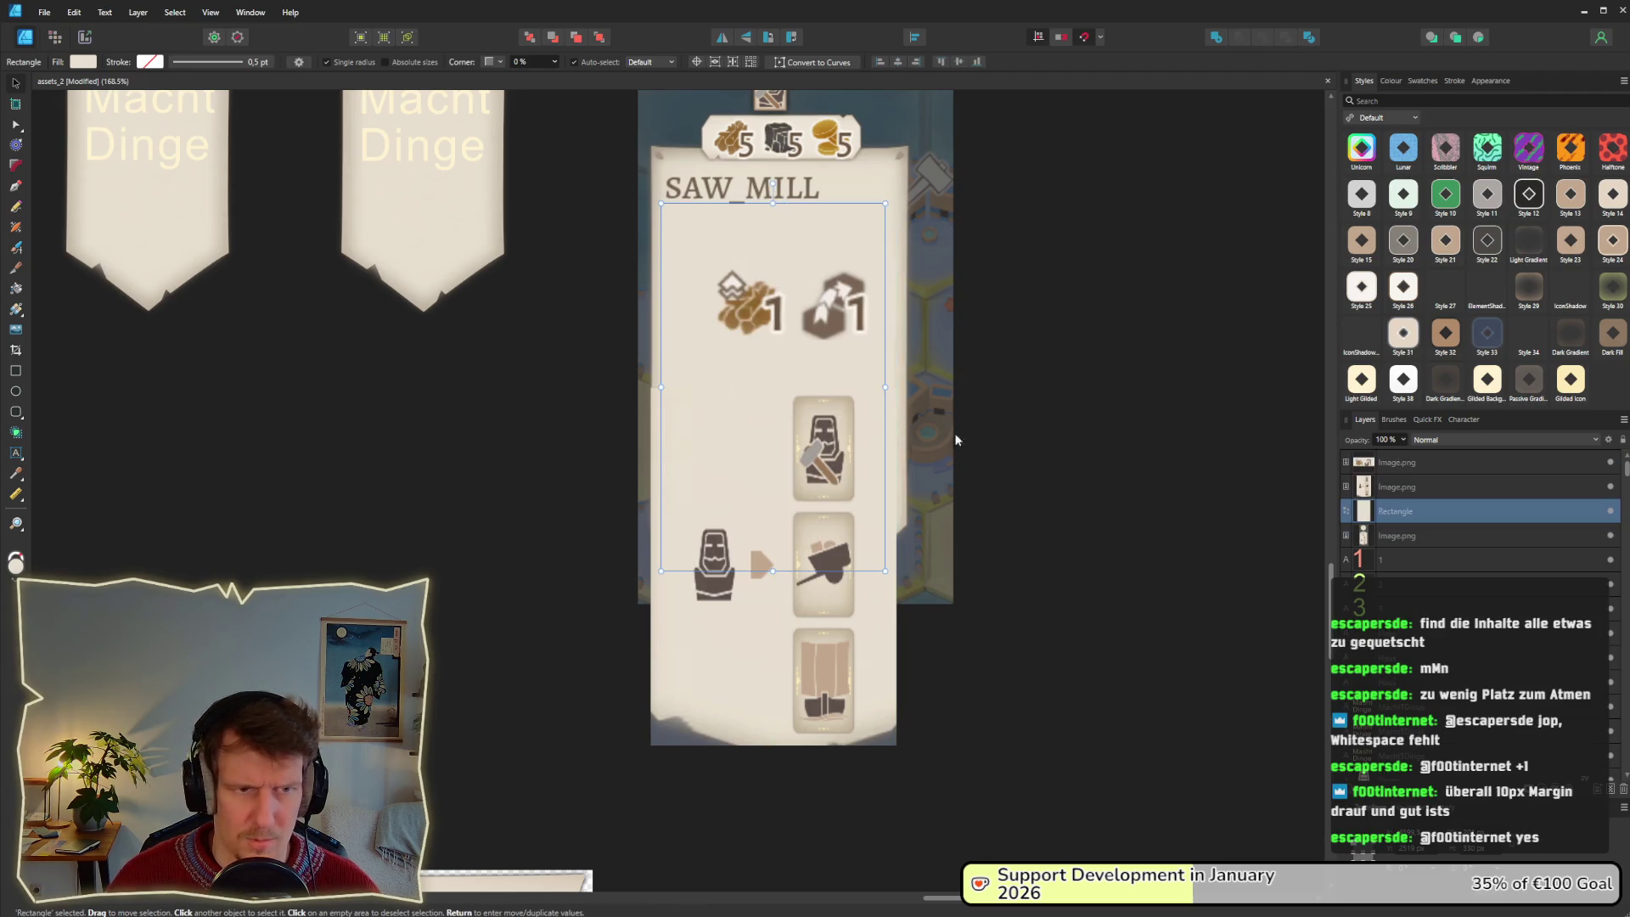
Nudge the icons row slightly right on the card and deselect everything.
click(1041, 439)
drag(811, 528, 820, 537)
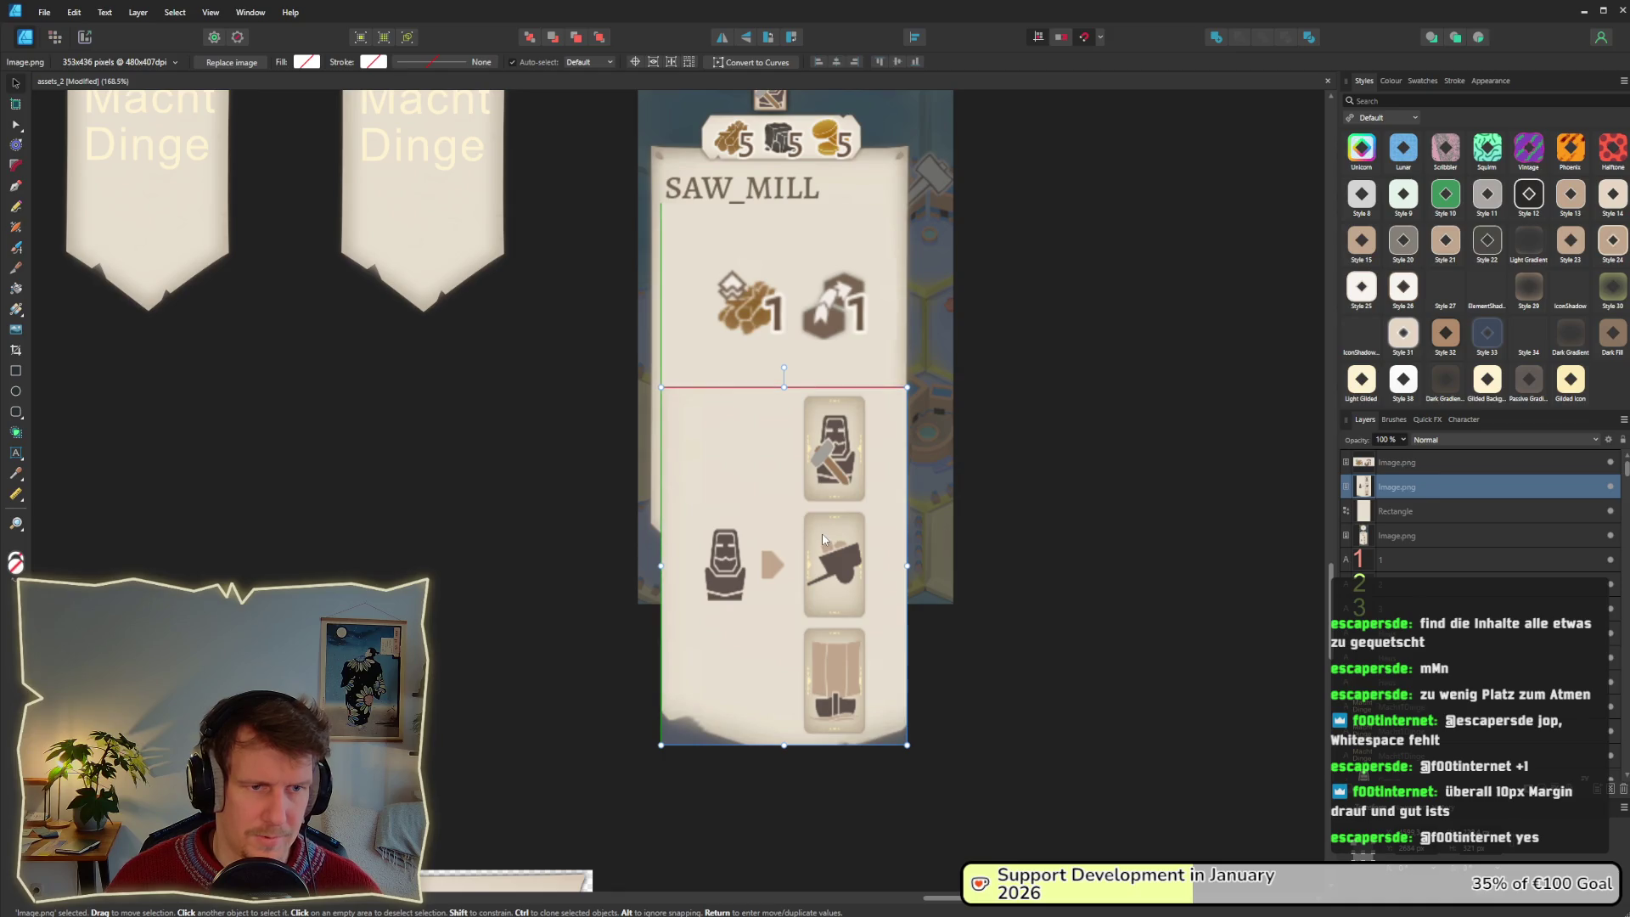
click(1068, 434)
scroll(983, 416, down, 1)
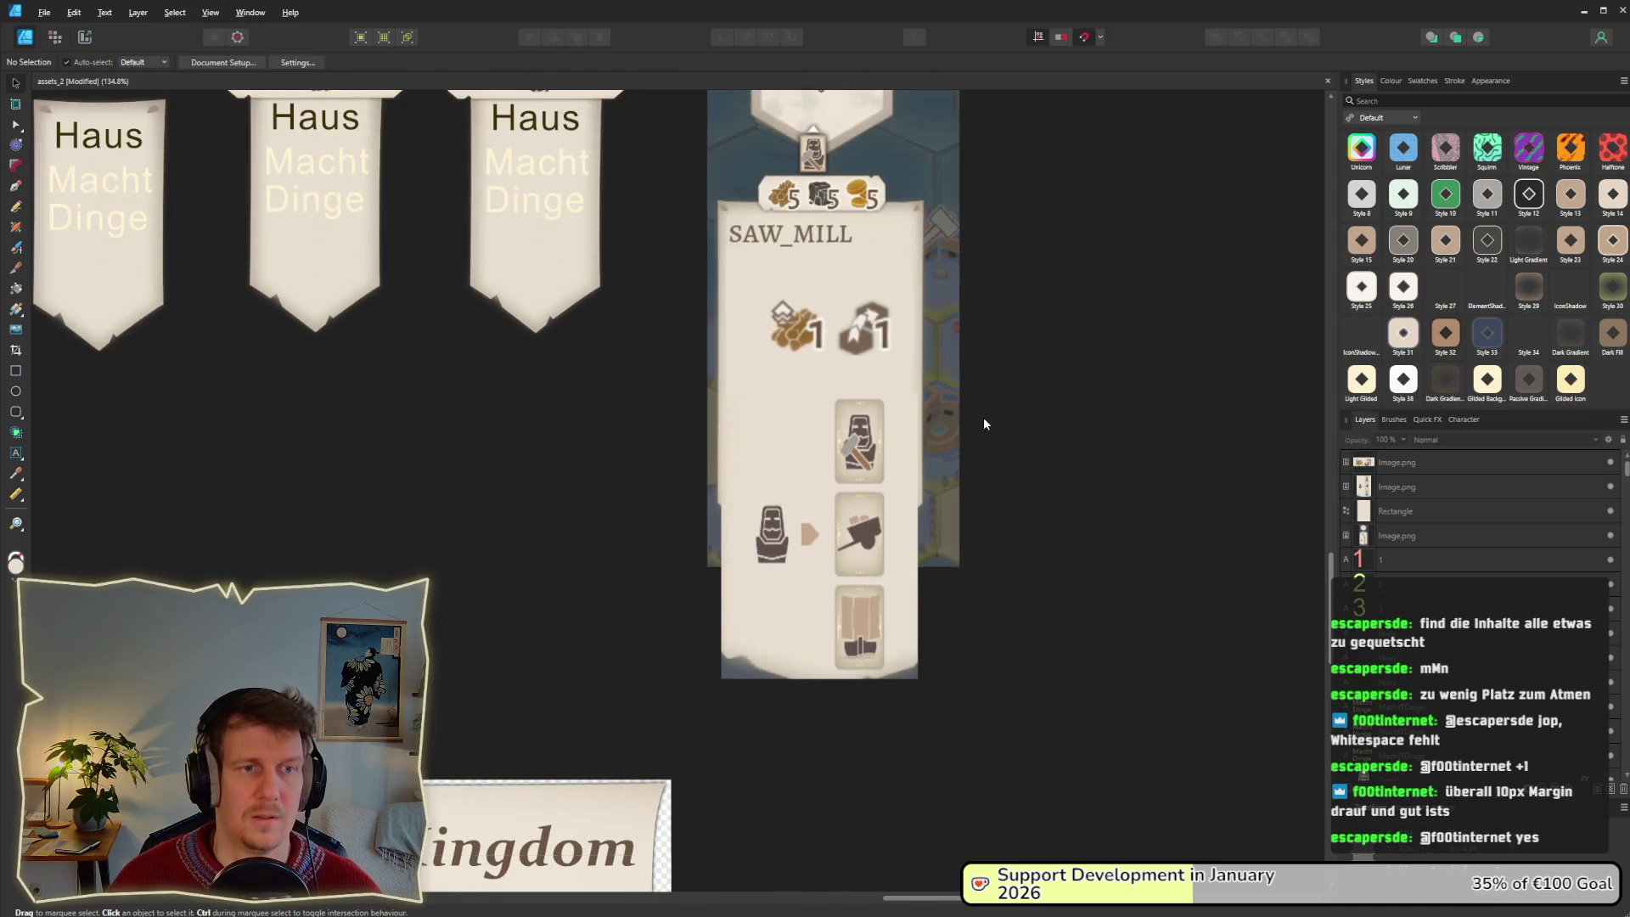
scroll(939, 506, up, 3)
scroll(938, 499, down, 1)
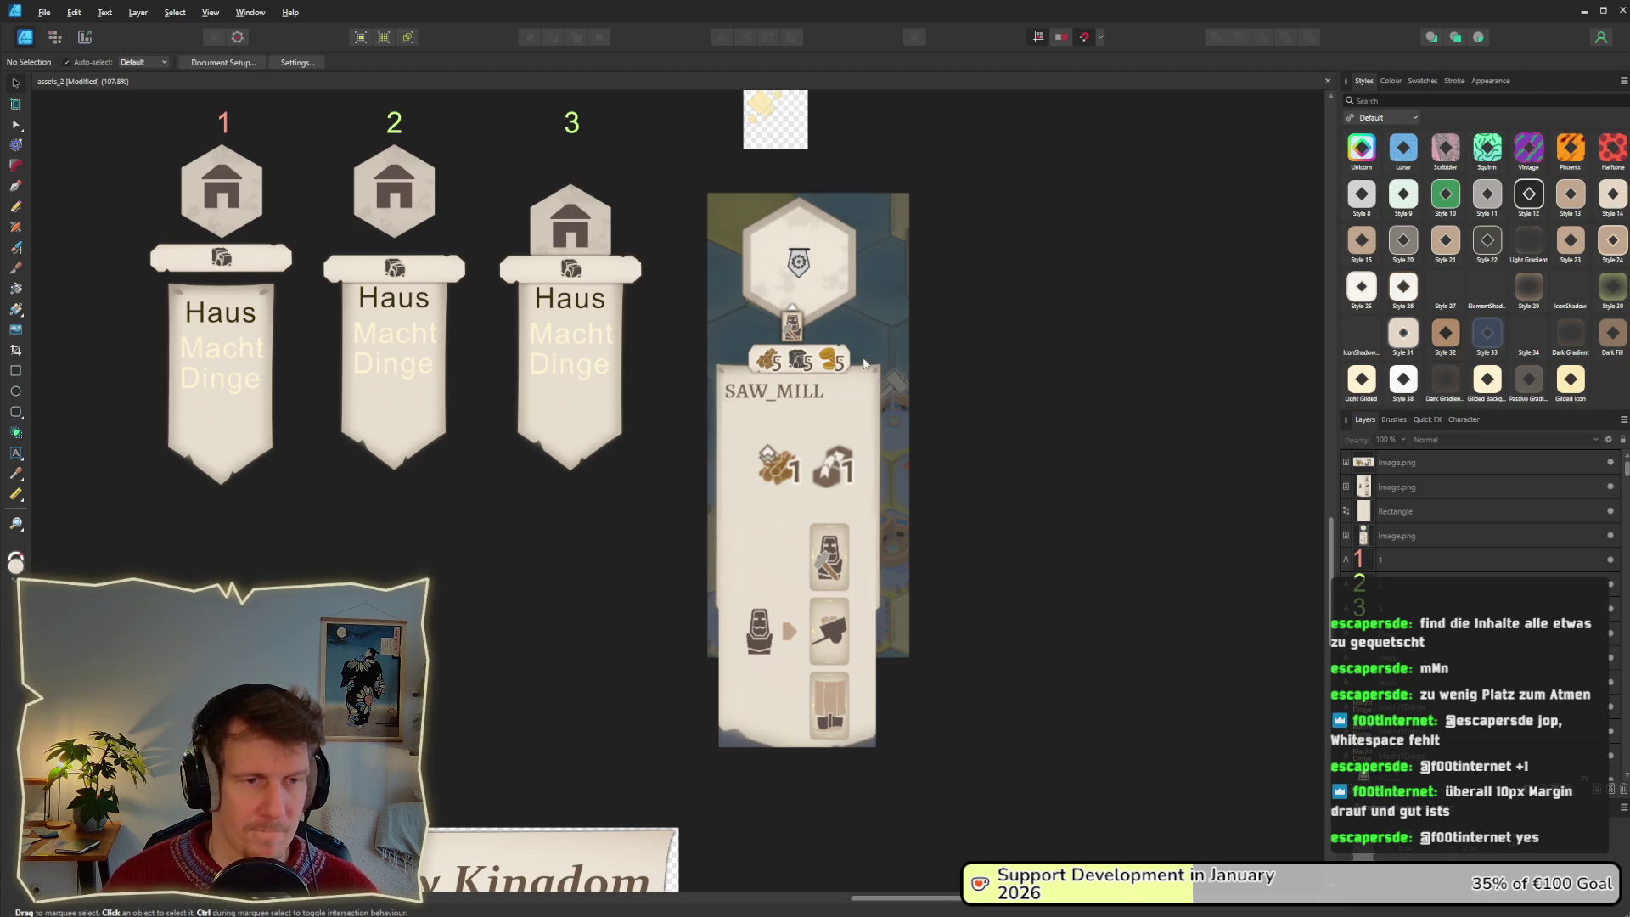
scroll(764, 463, down, 2)
scroll(764, 463, up, 2)
key(alt+Tab)
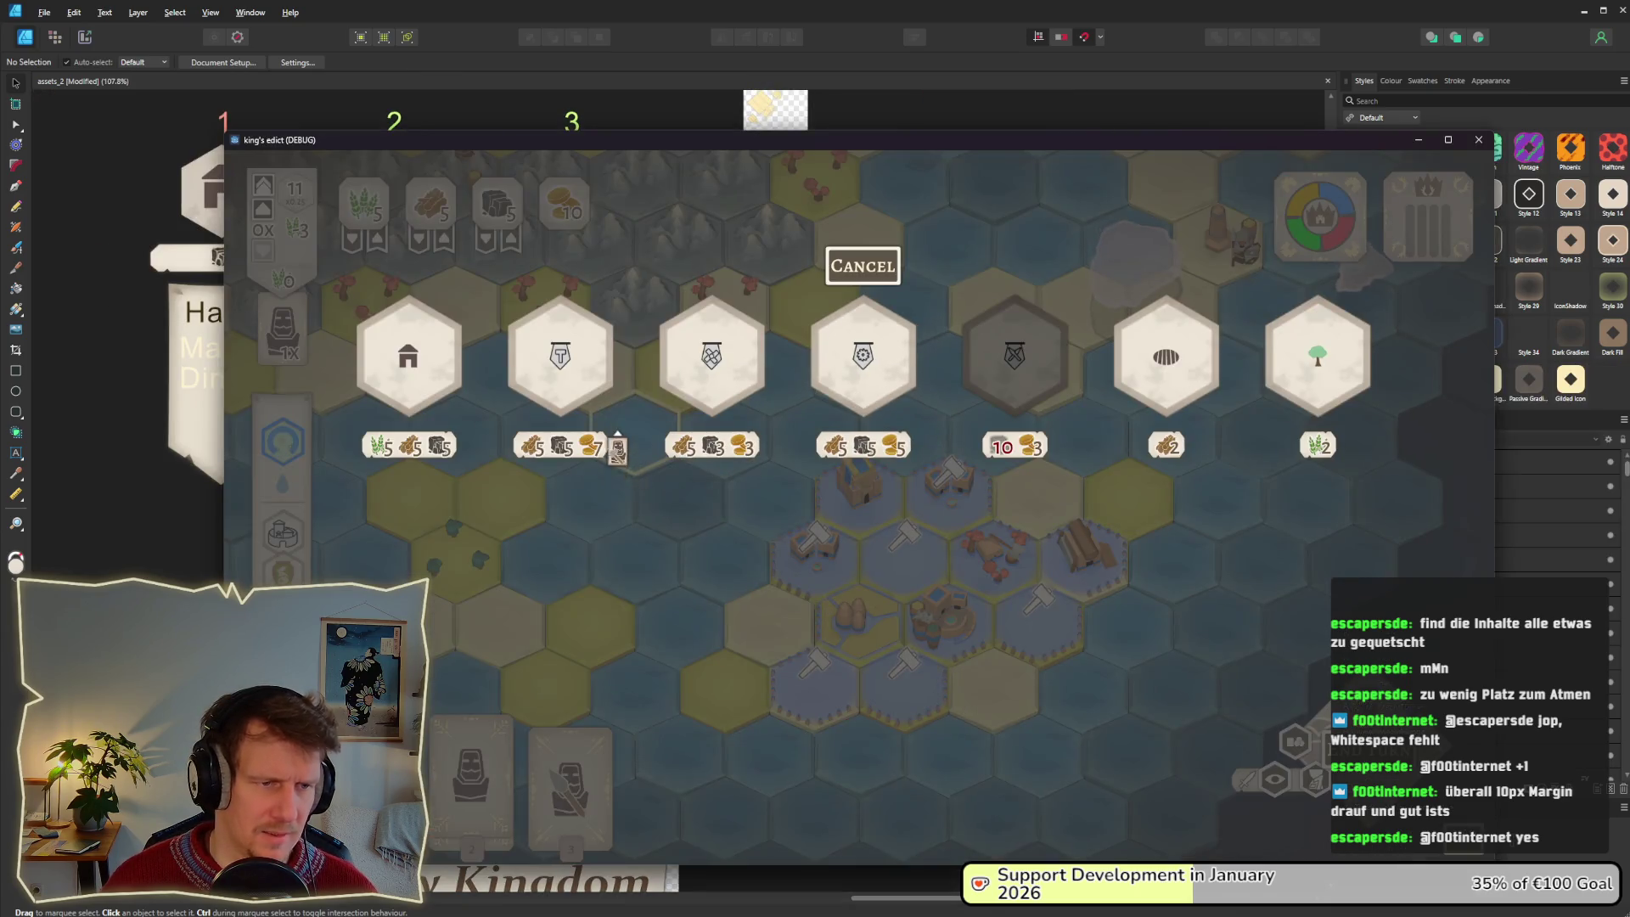
mouse_move(592, 389)
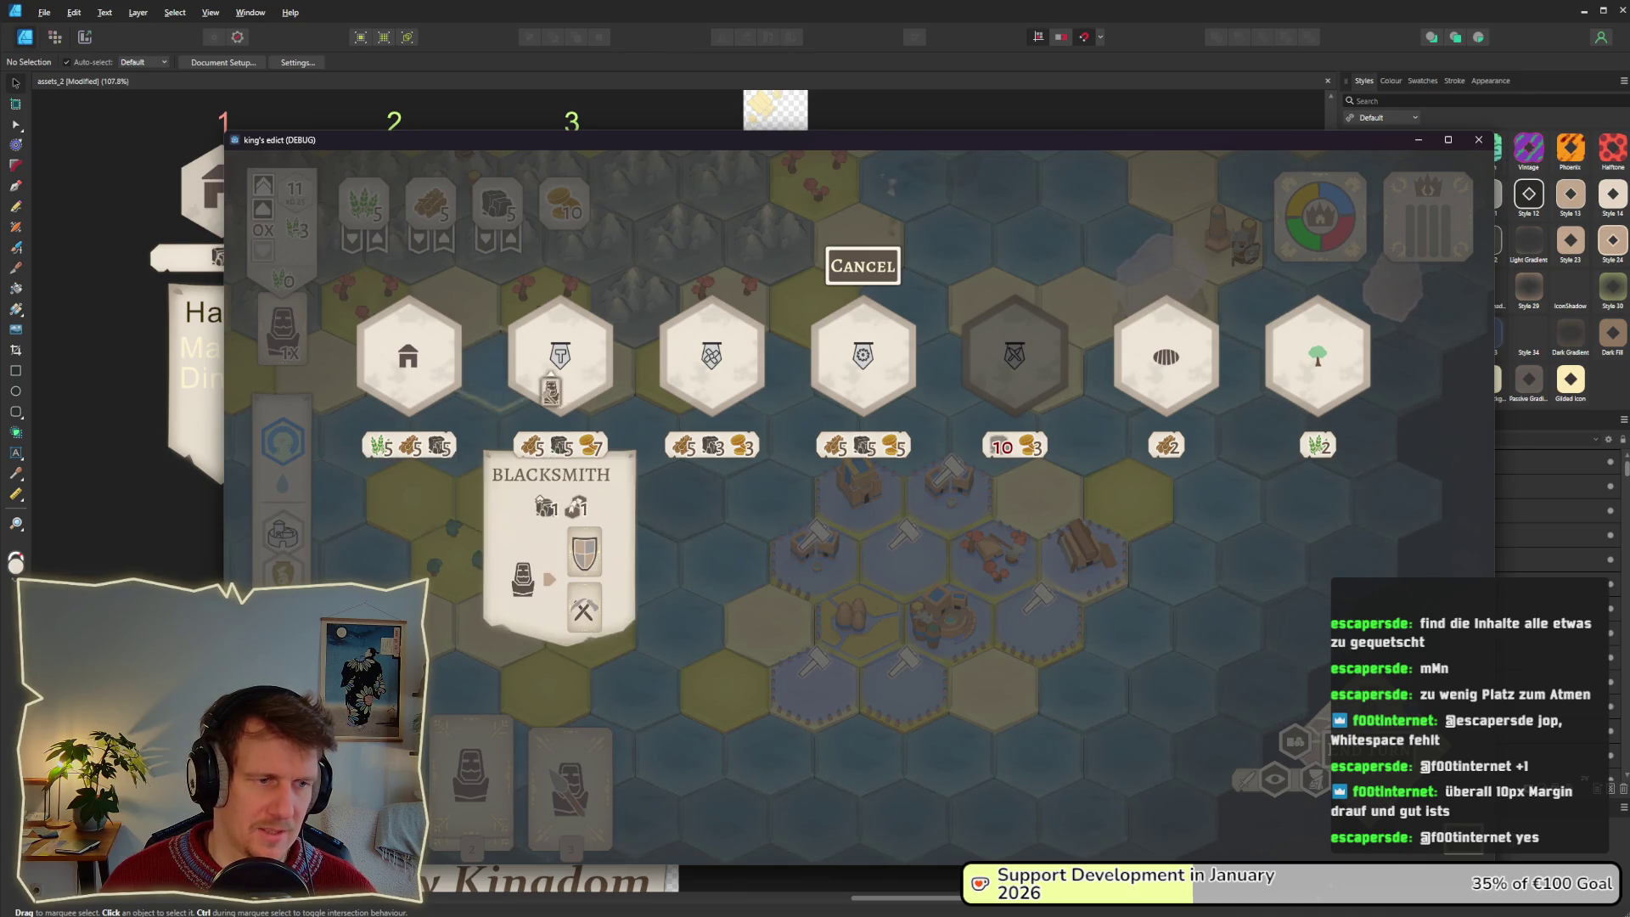
mouse_move(814, 392)
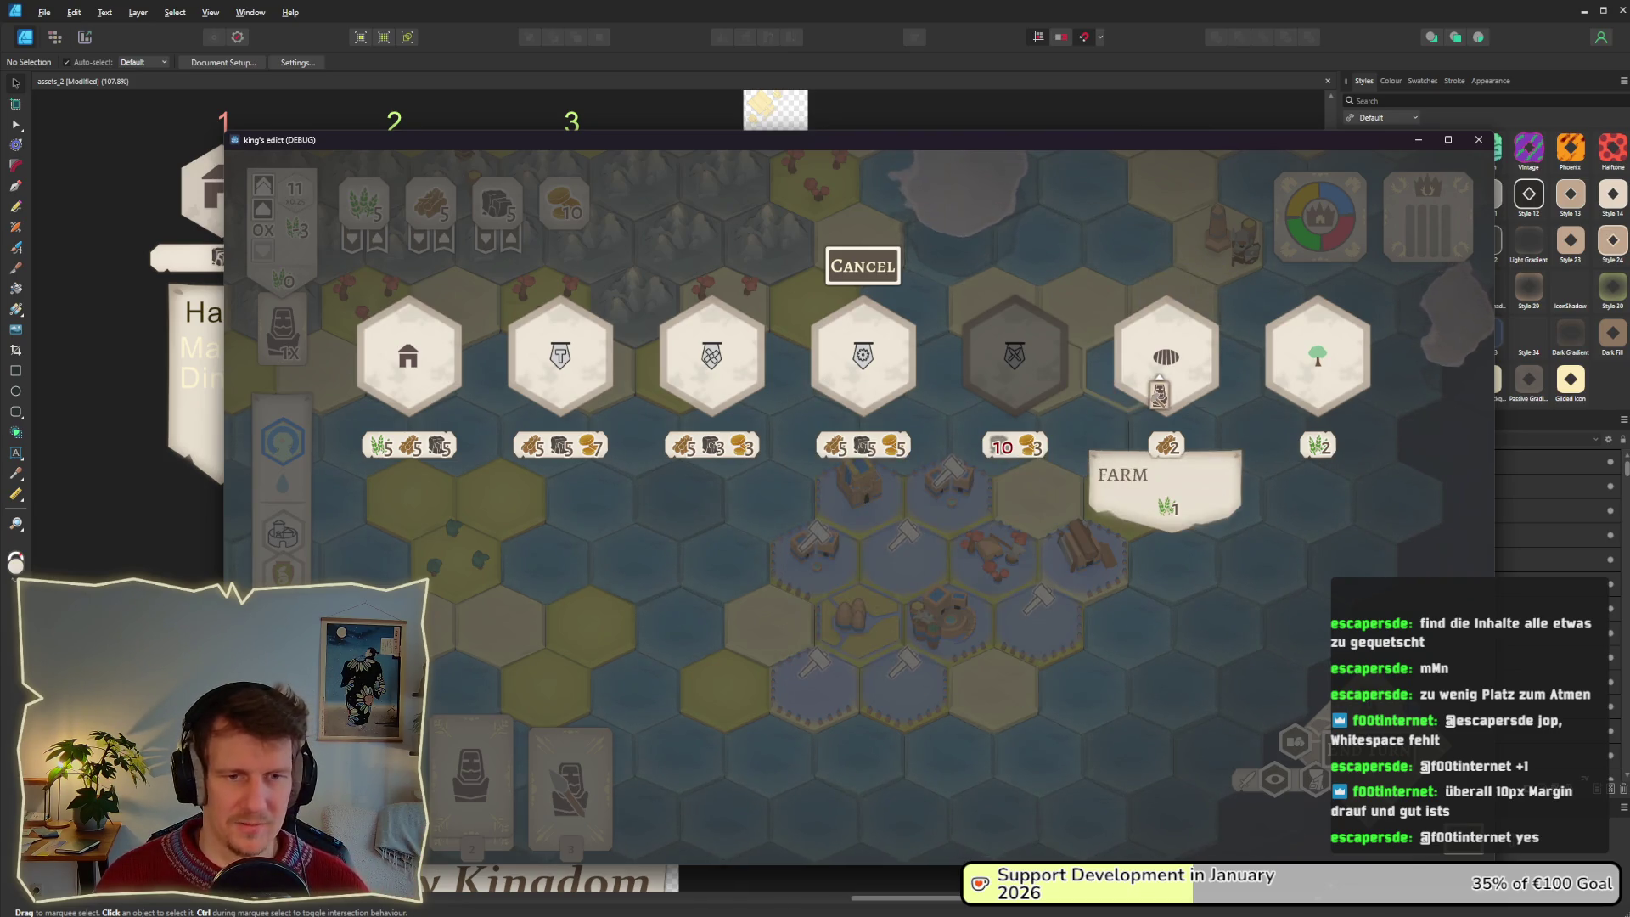
mouse_move(1051, 382)
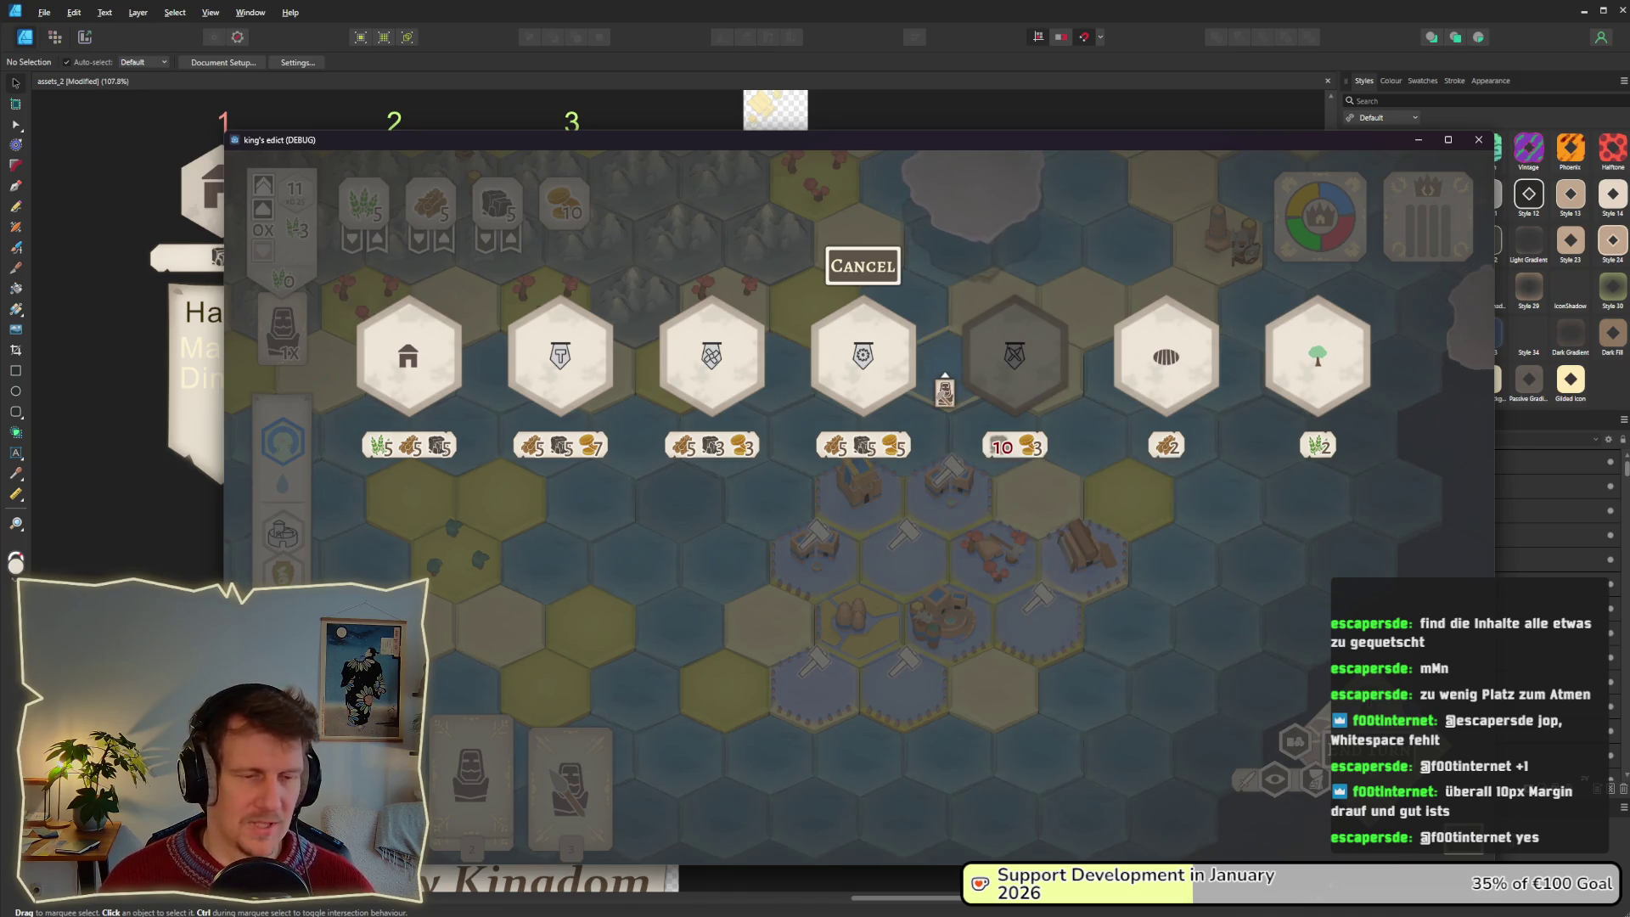
key(alt+Tab)
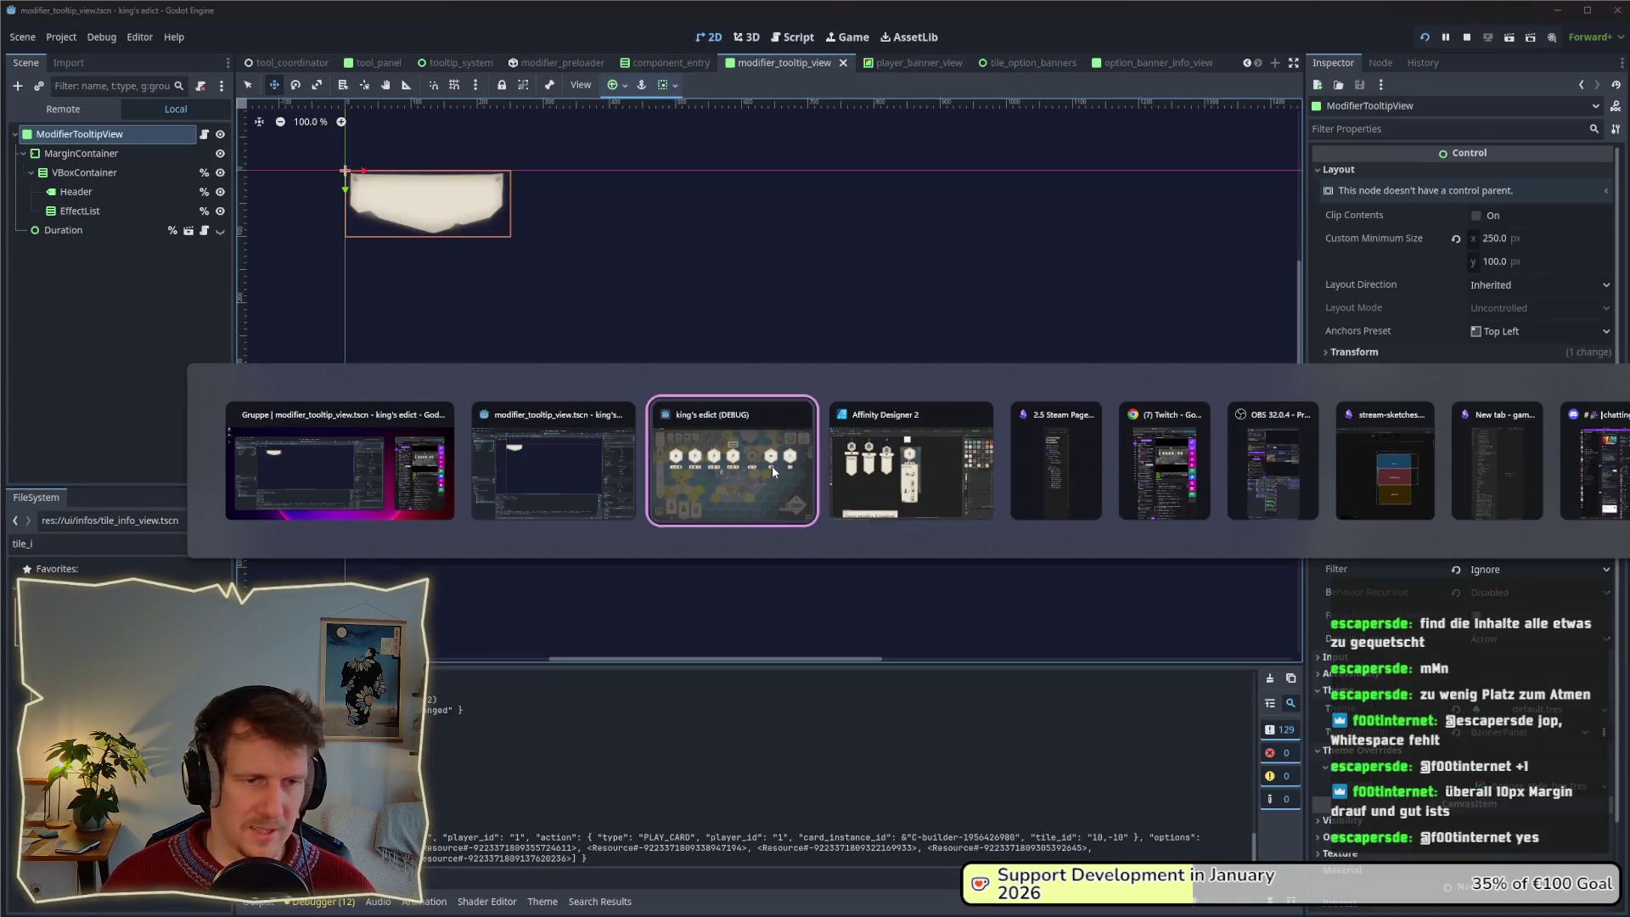
key(Tab)
key(Tab)
click(887, 484)
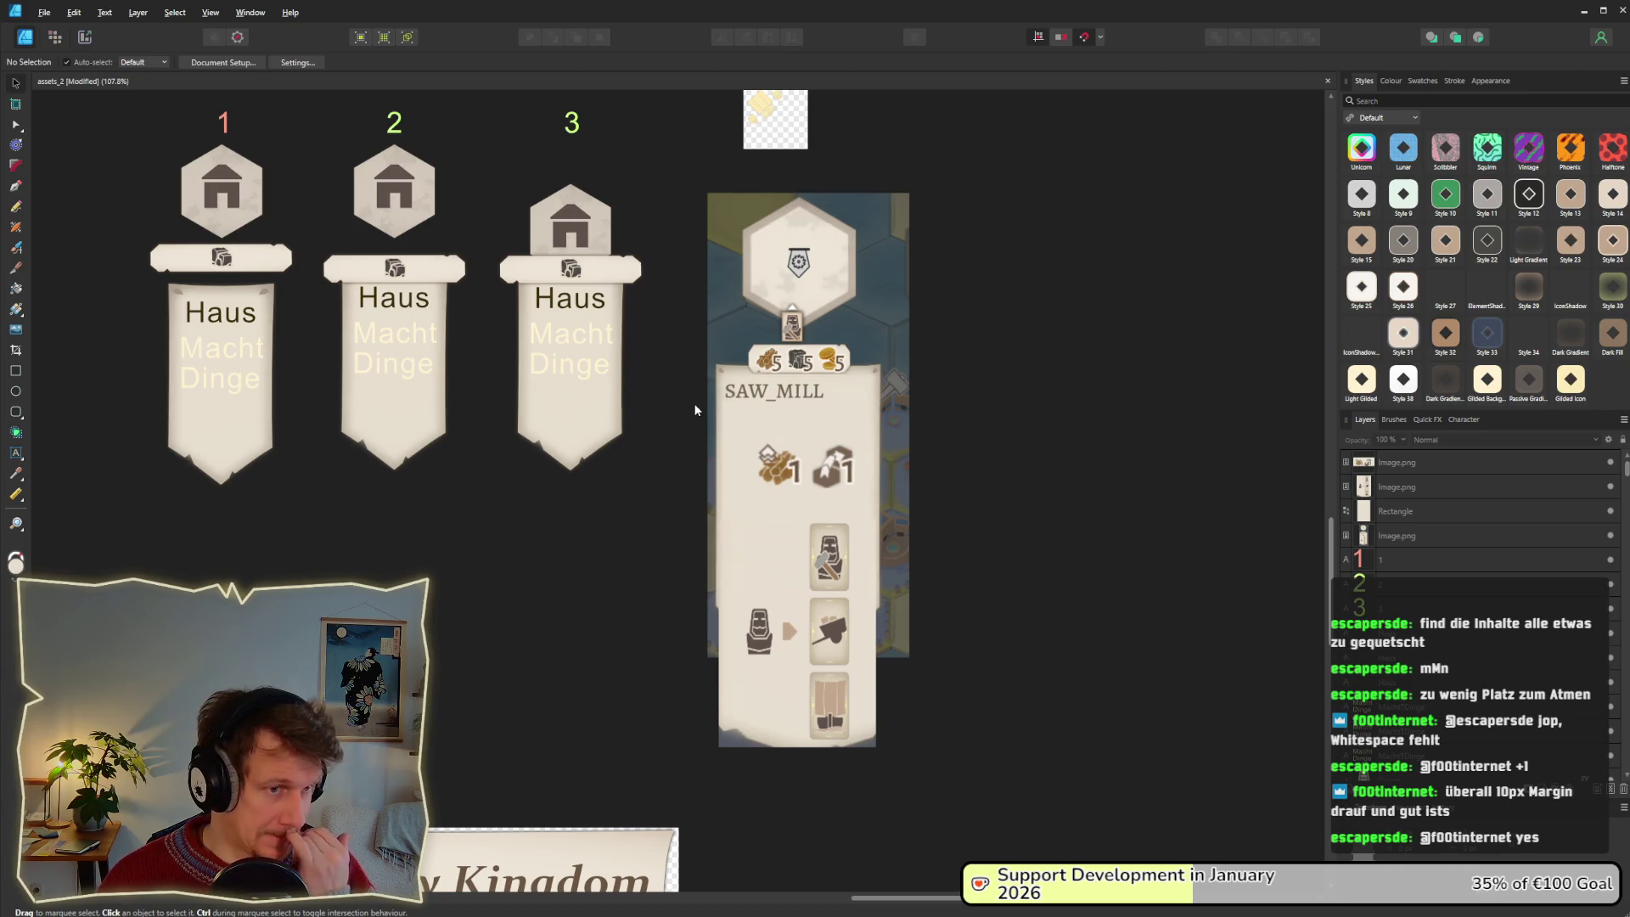
click(767, 400)
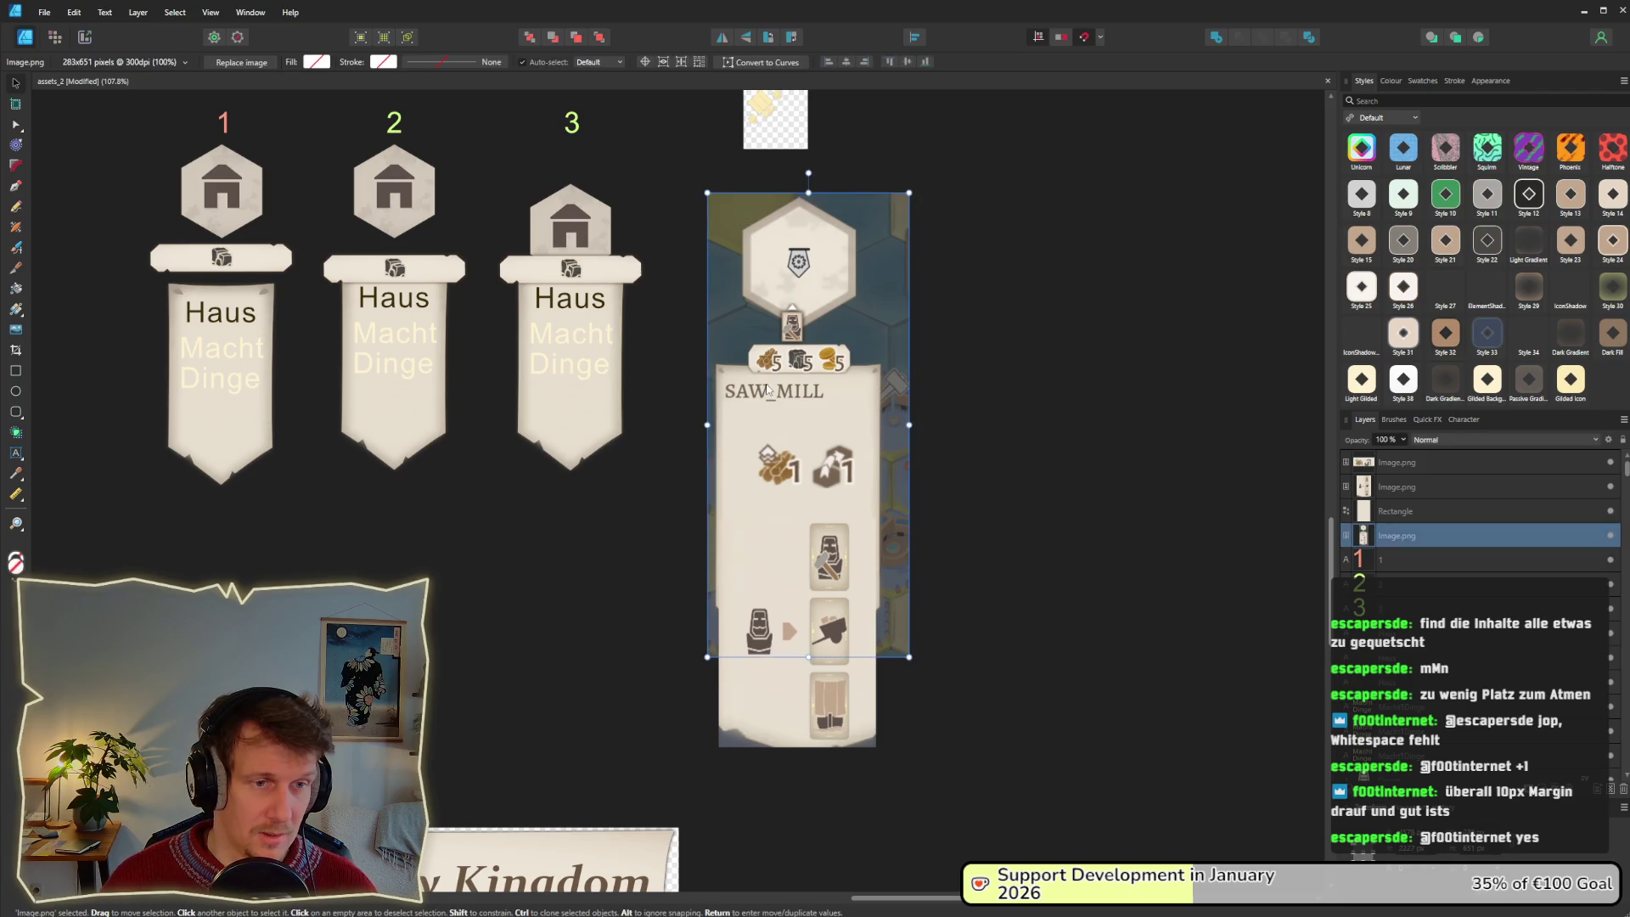
Zoom around the mock-up, then bring the king's edict (DEBUG) game window to the front.
scroll(782, 400, up, 1)
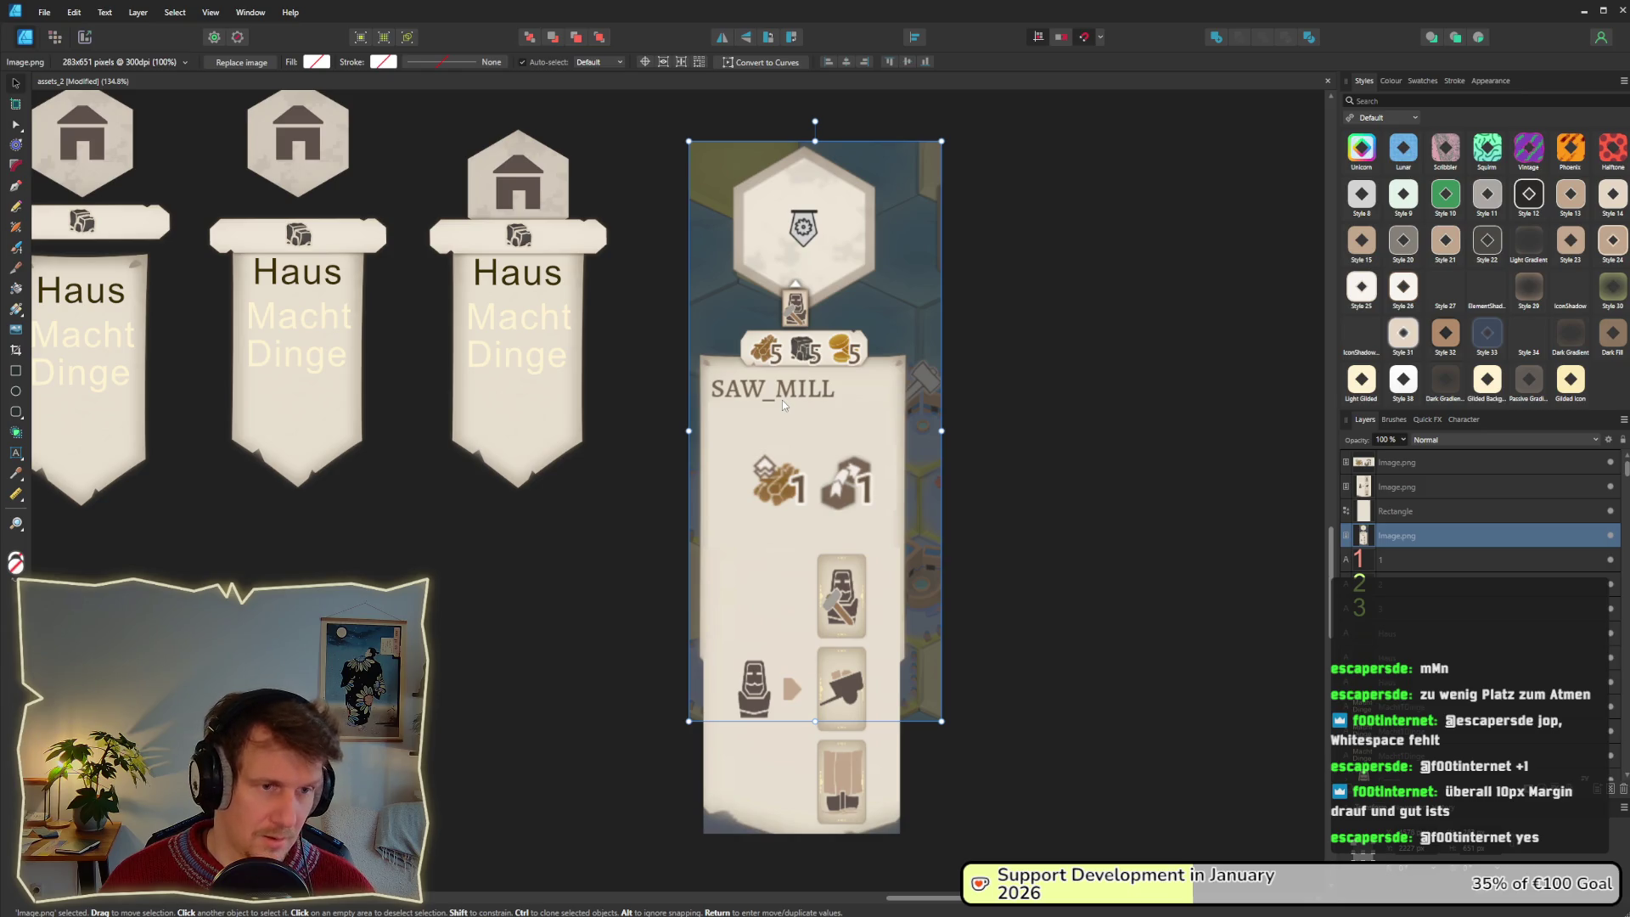
scroll(781, 400, down, 3)
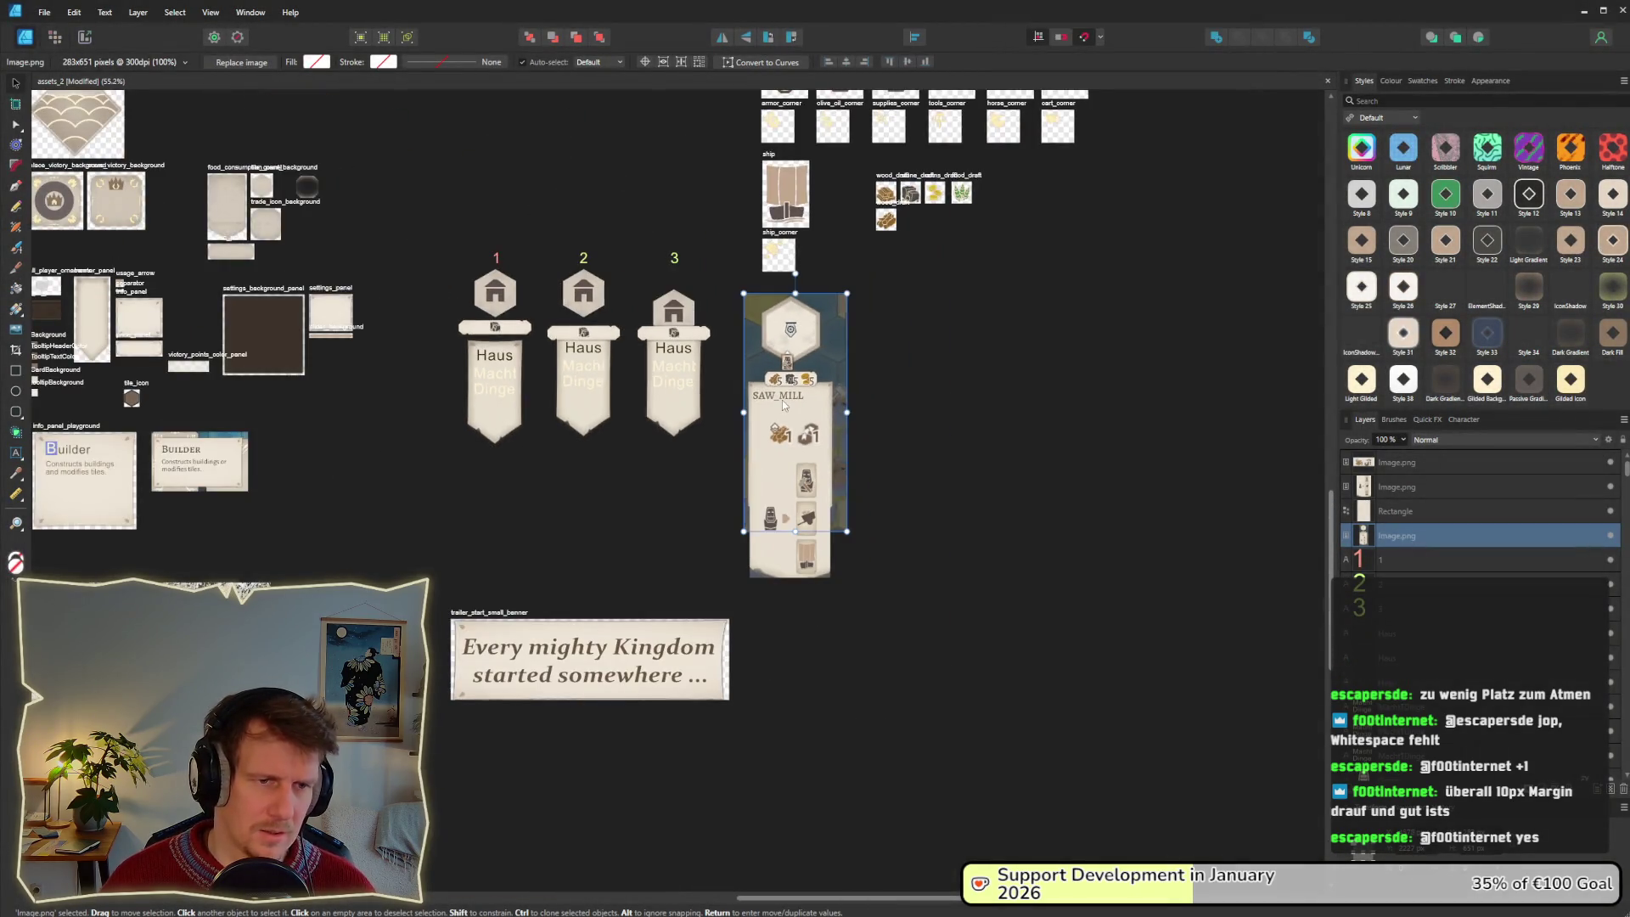
key(alt+Tab)
key(Tab)
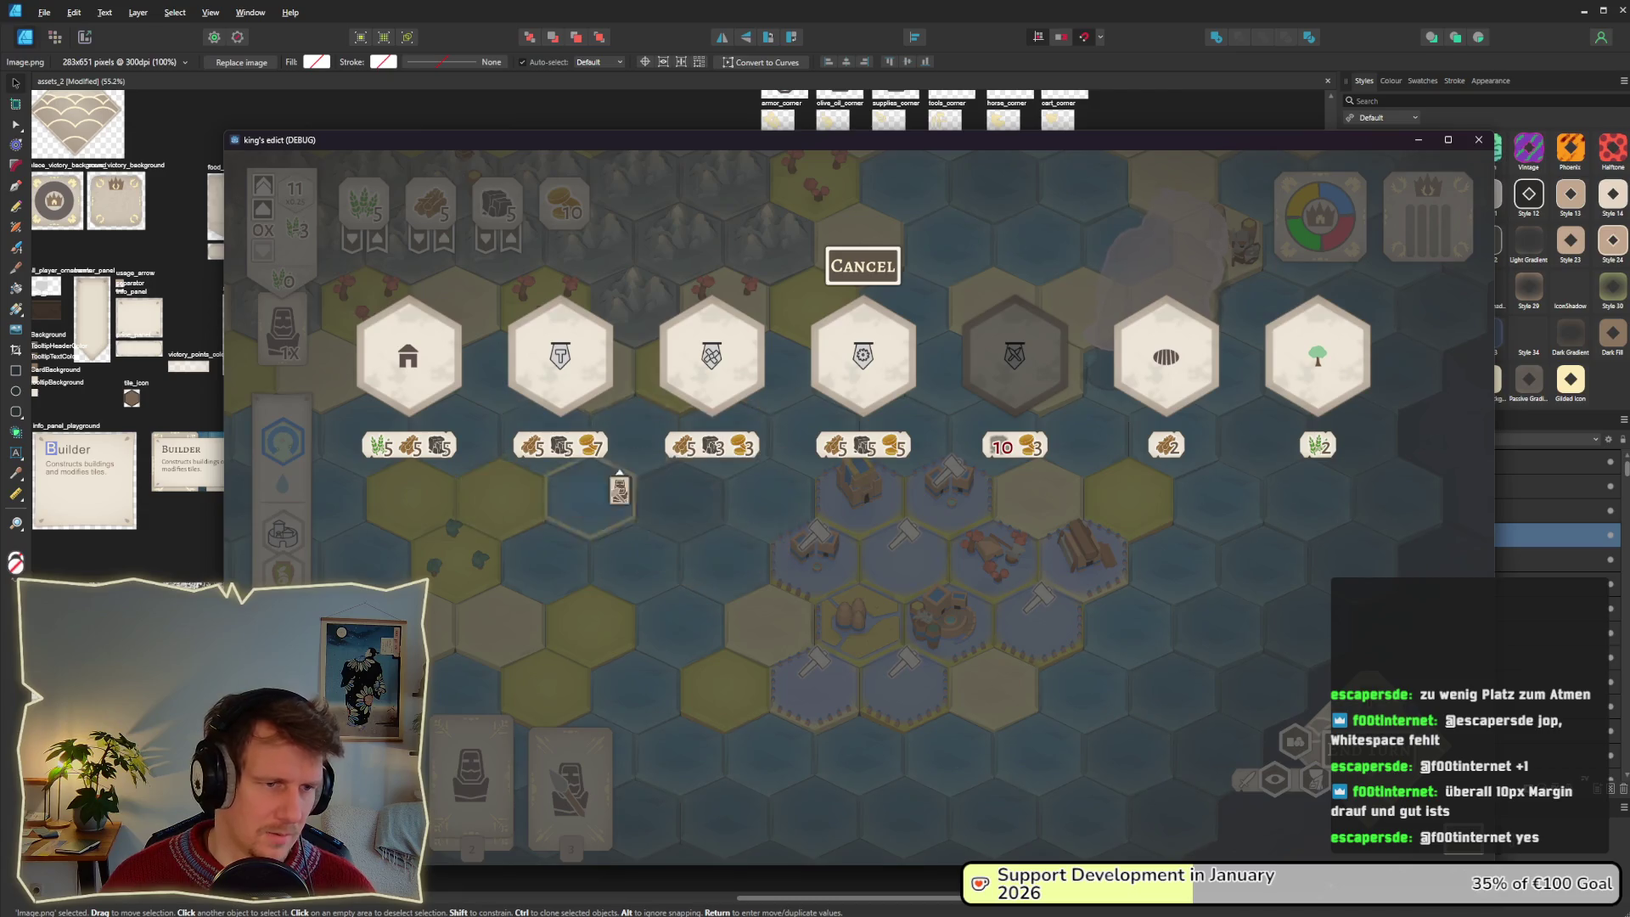
Snip the MILL tooltip from the running game and return to Affinity Designer 2.
key(super+shift+s)
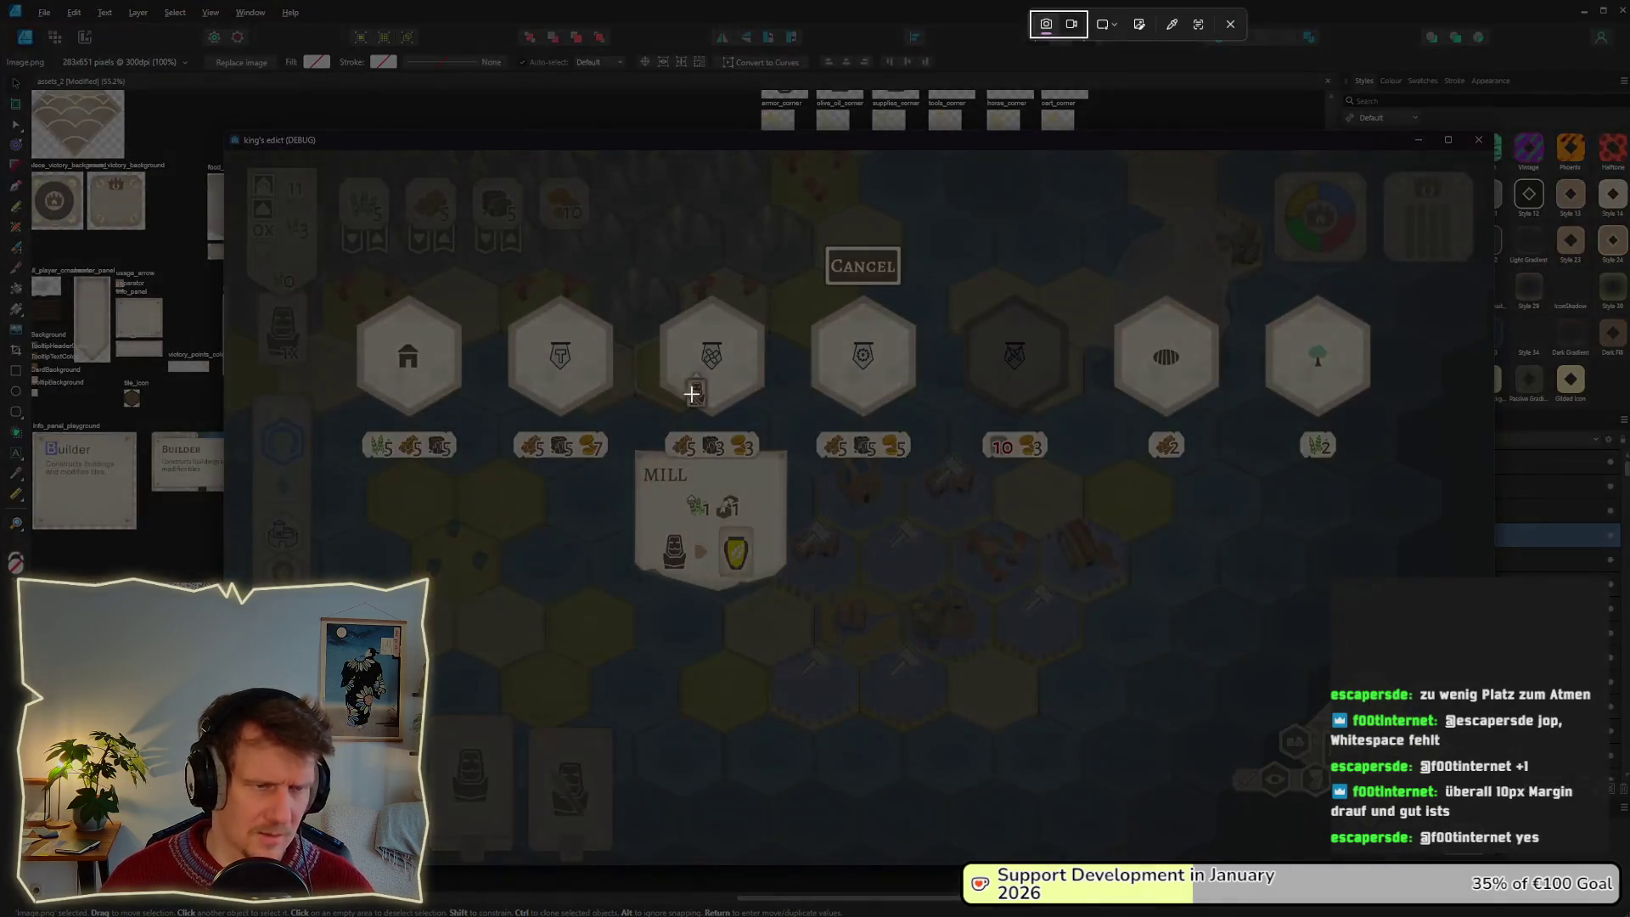
drag(634, 449, 787, 476)
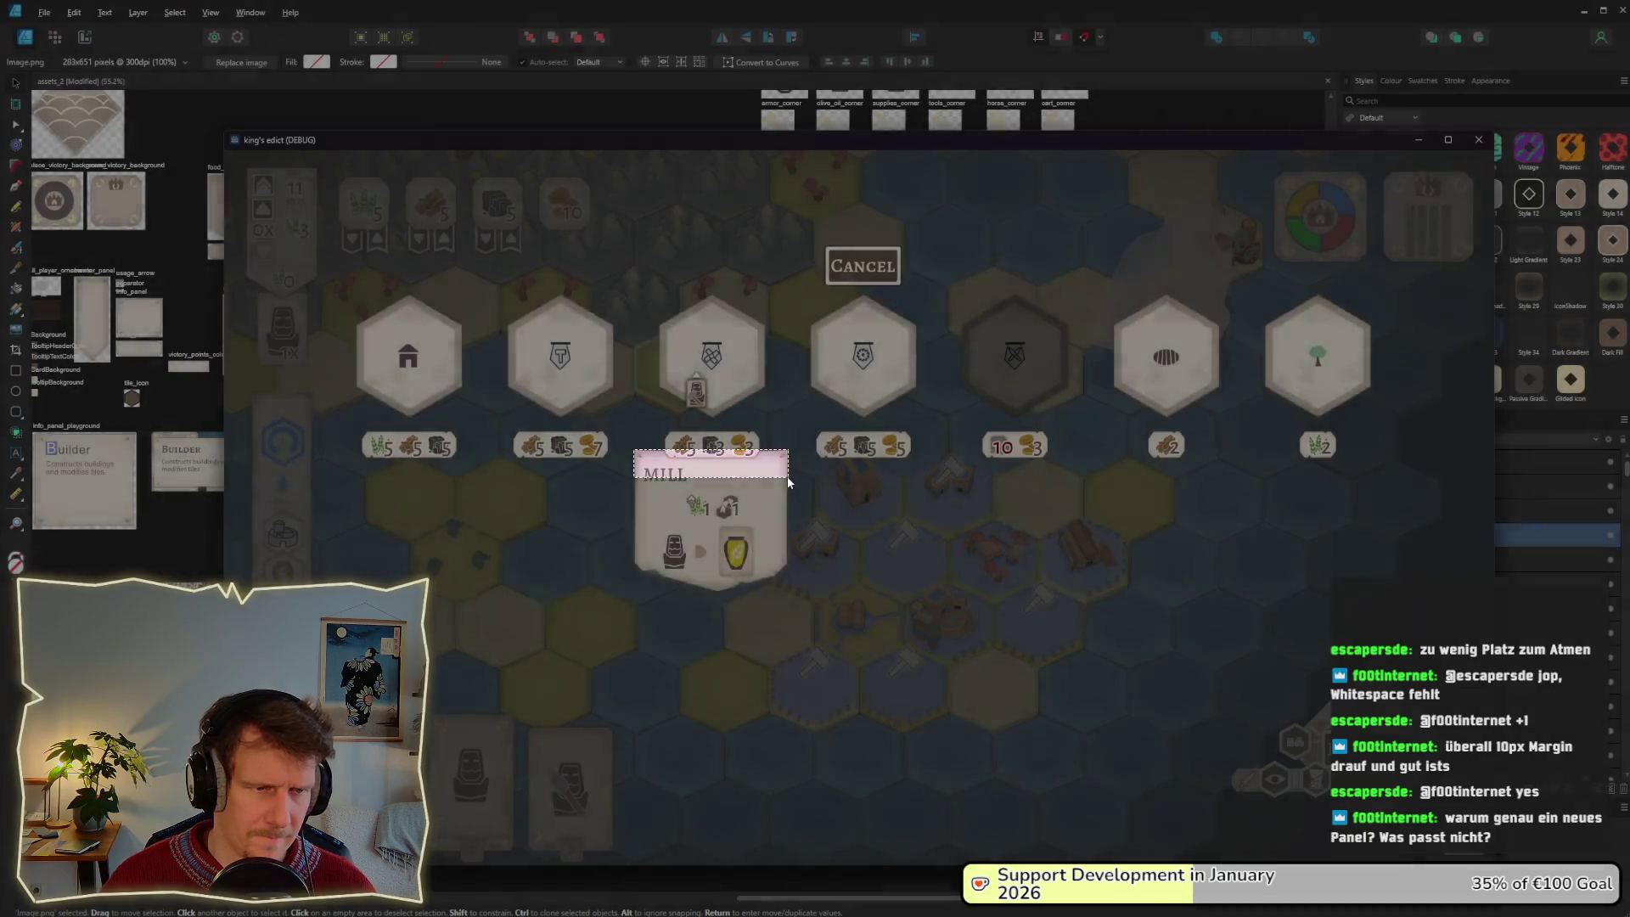
key(alt+Tab)
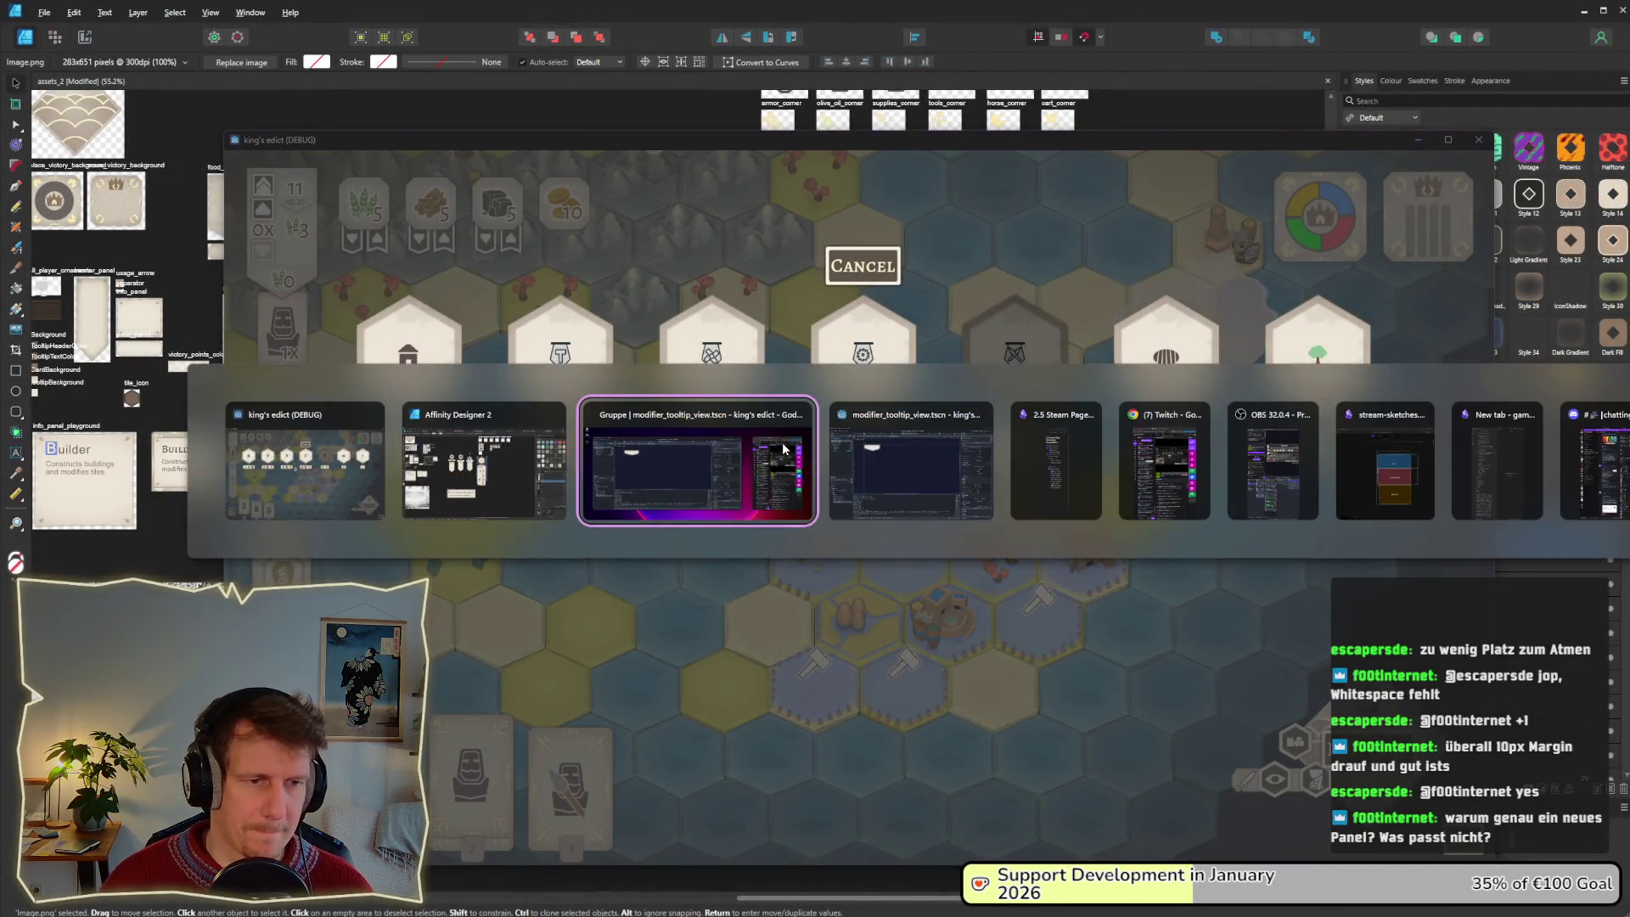
key(alt+Tab)
key(Tab)
key(Tab)
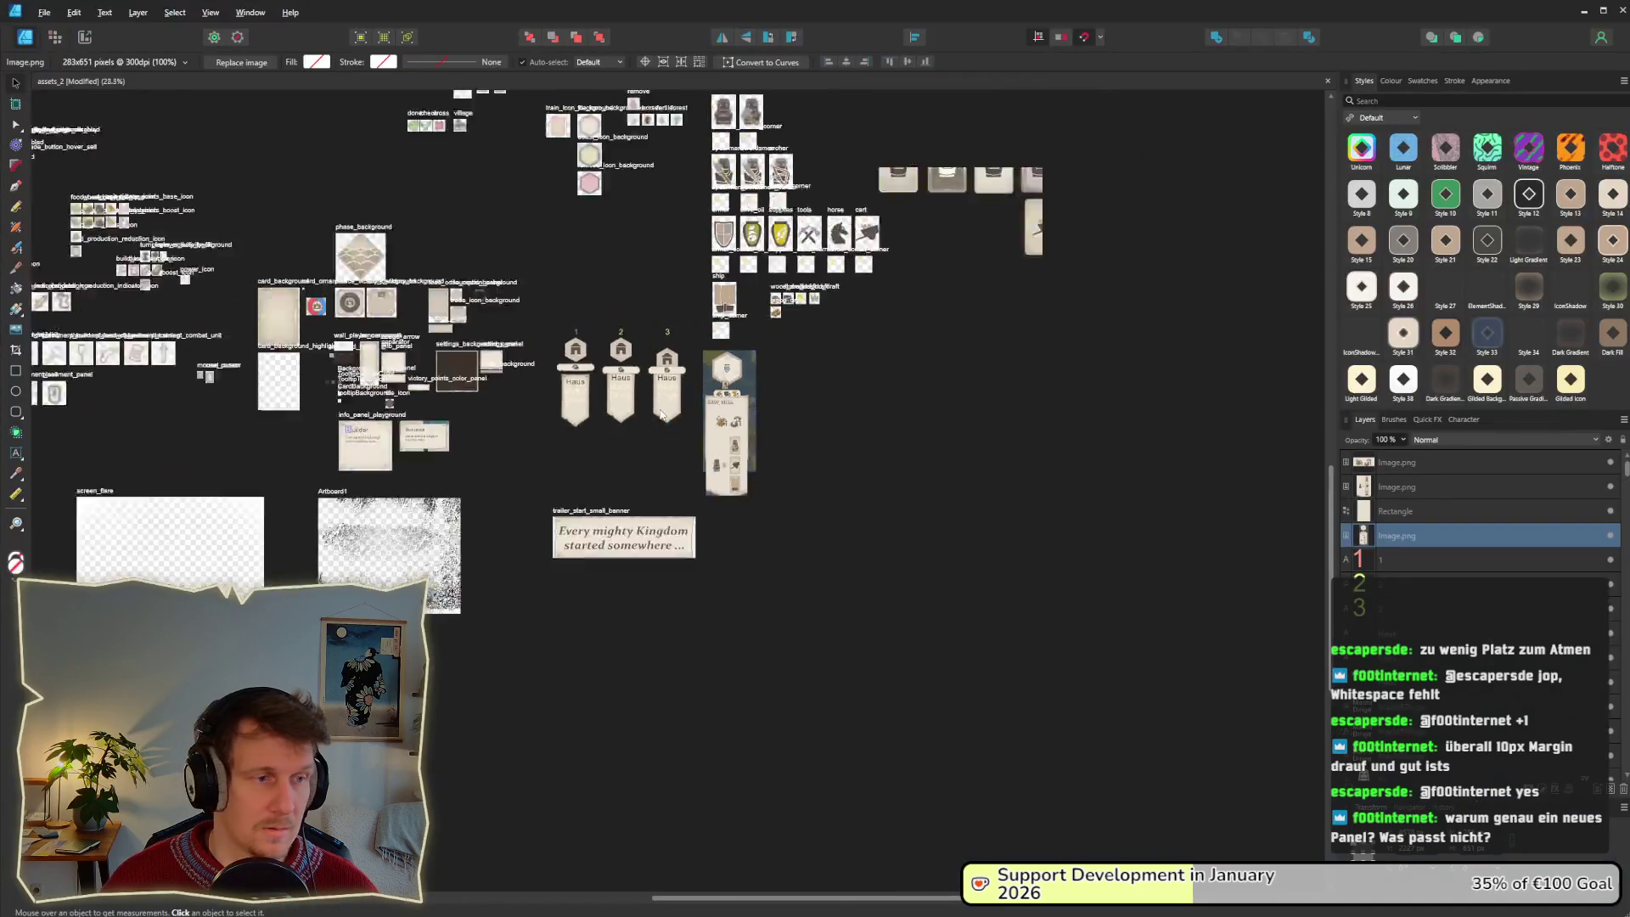
Shift the settings panel assets and the usage_arrow to tile_icon assets further right.
scroll(689, 437, up, 10)
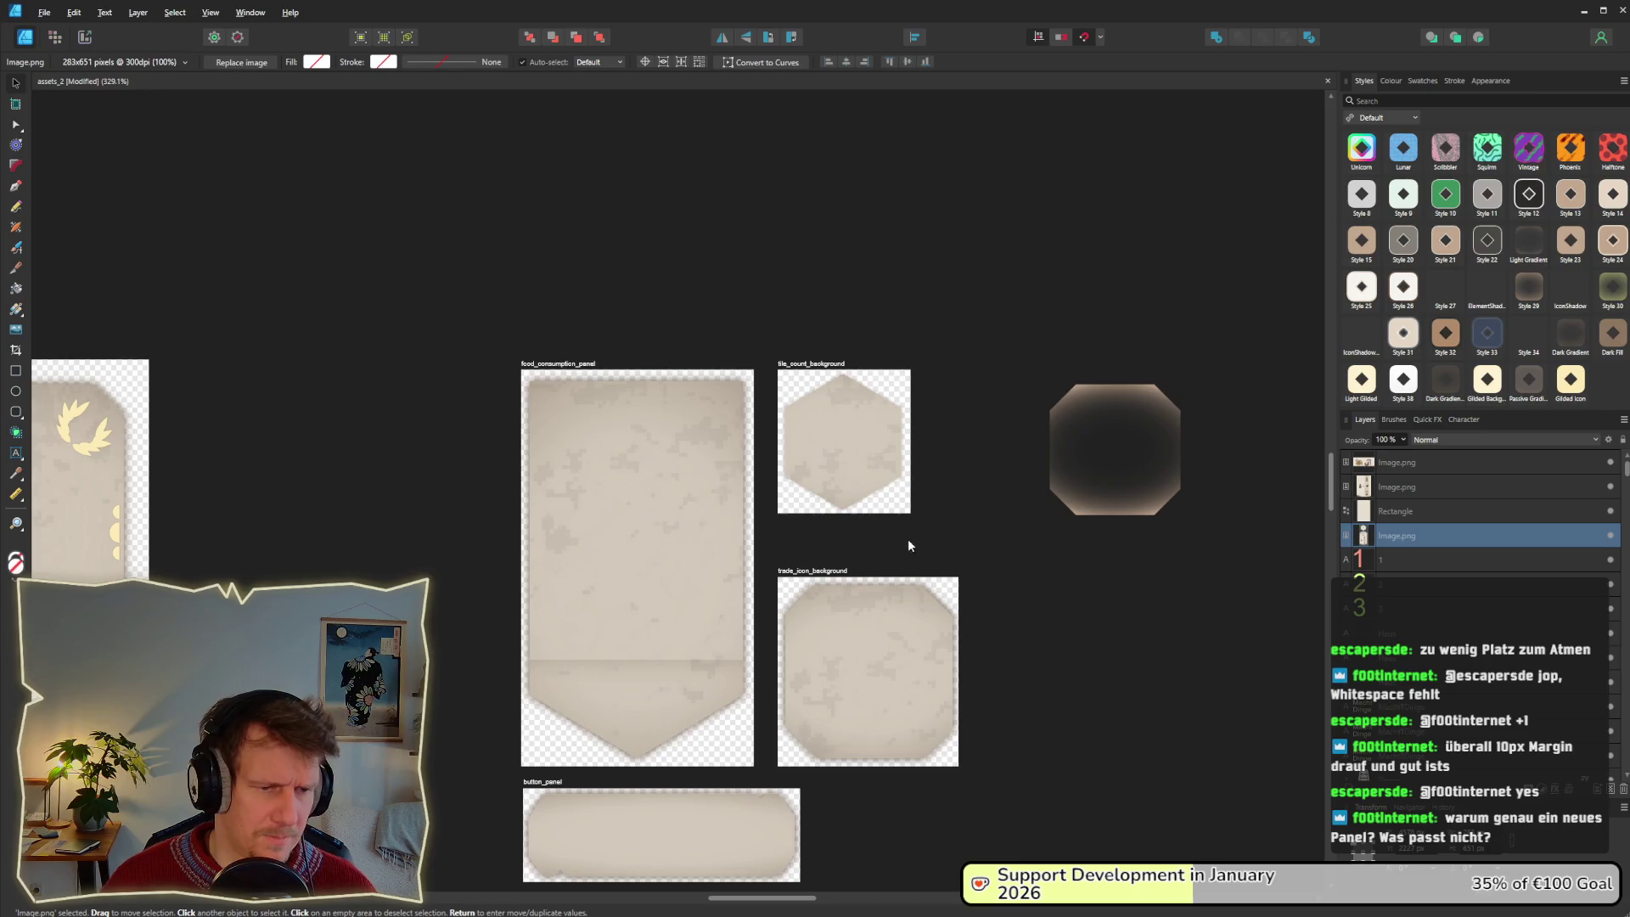
scroll(909, 545, down, 8)
scroll(591, 294, up, 4)
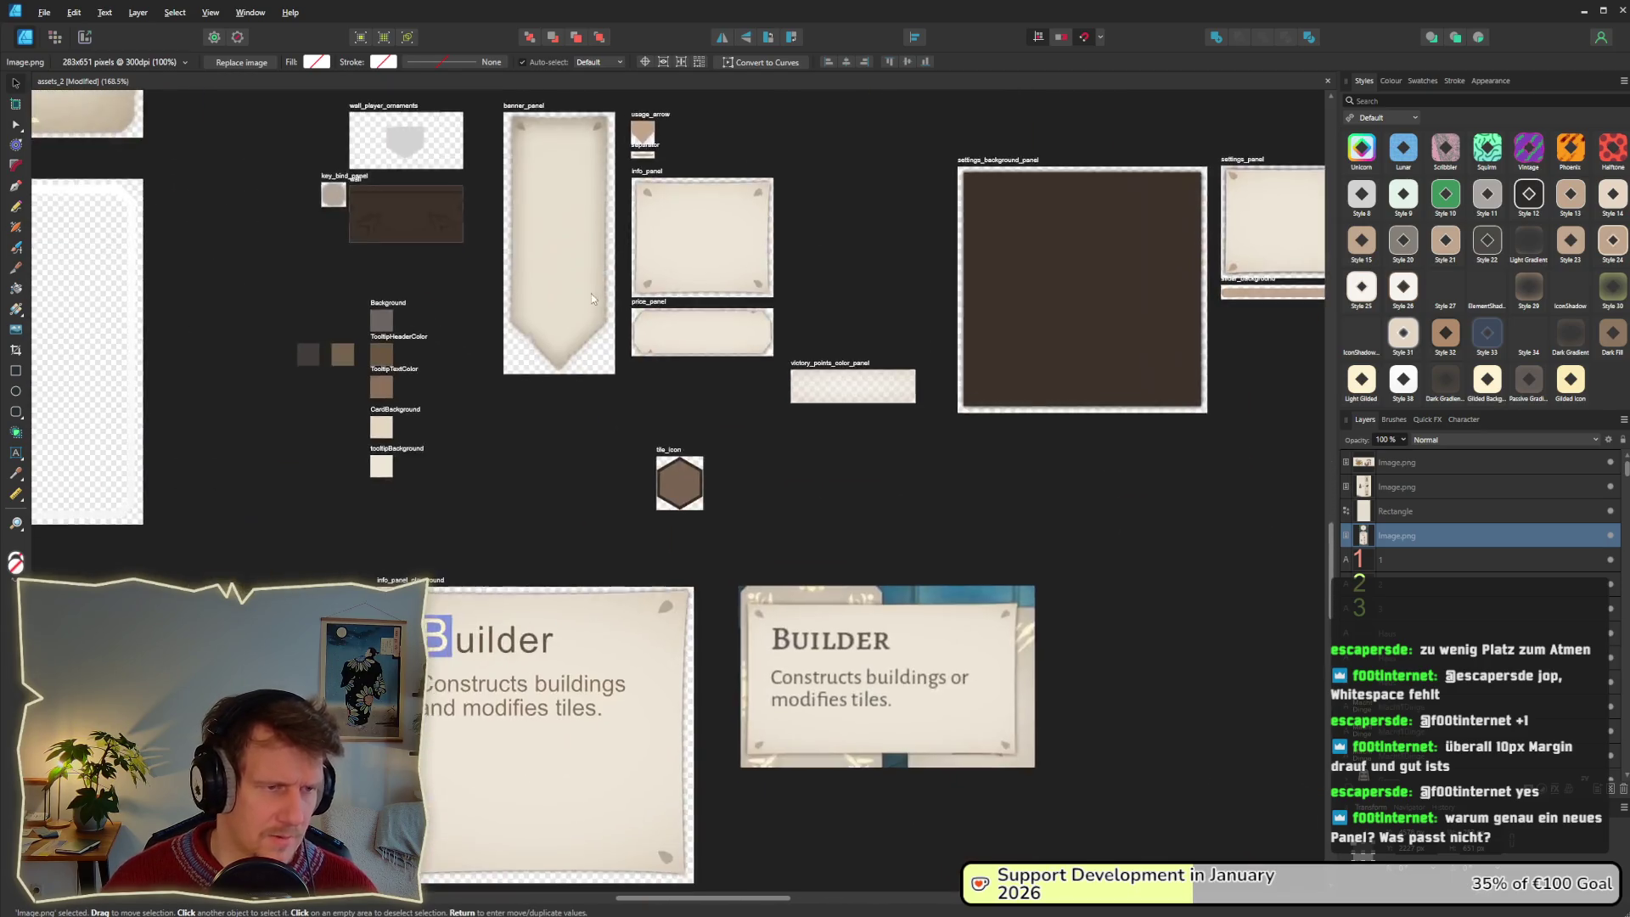
scroll(635, 395, down, 2)
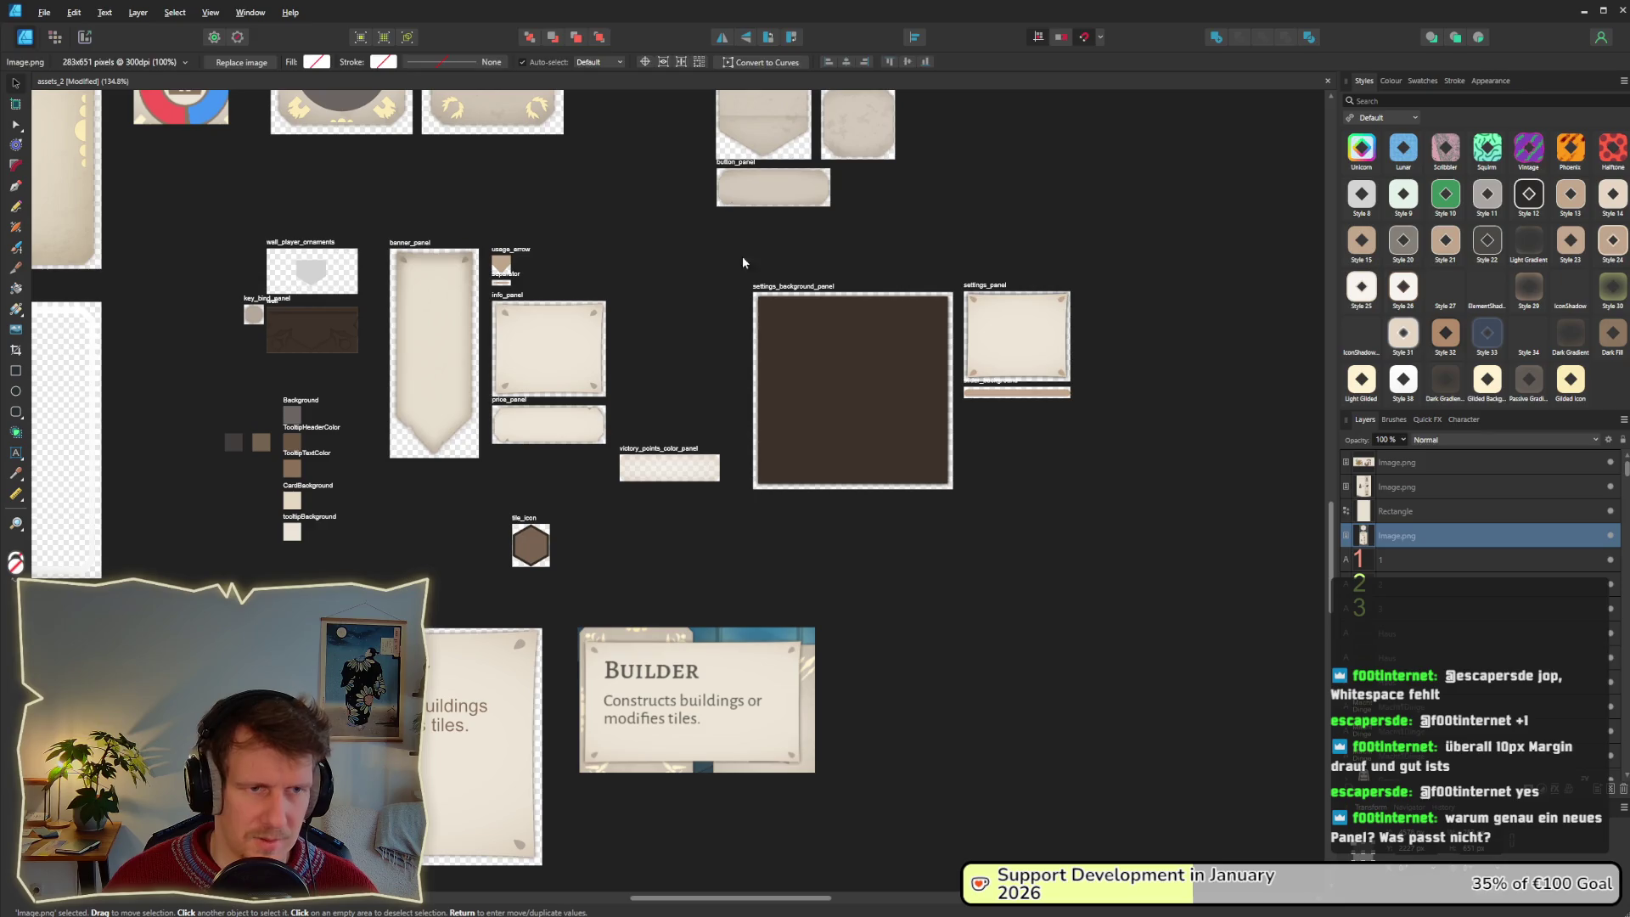
drag(742, 263, 1092, 514)
mouse_move(822, 379)
mouse_down()
mouse_move(953, 384)
mouse_move(944, 363)
mouse_up()
mouse_move(484, 222)
mouse_down()
mouse_move(664, 448)
mouse_move(740, 583)
mouse_up()
drag(568, 435, 710, 426)
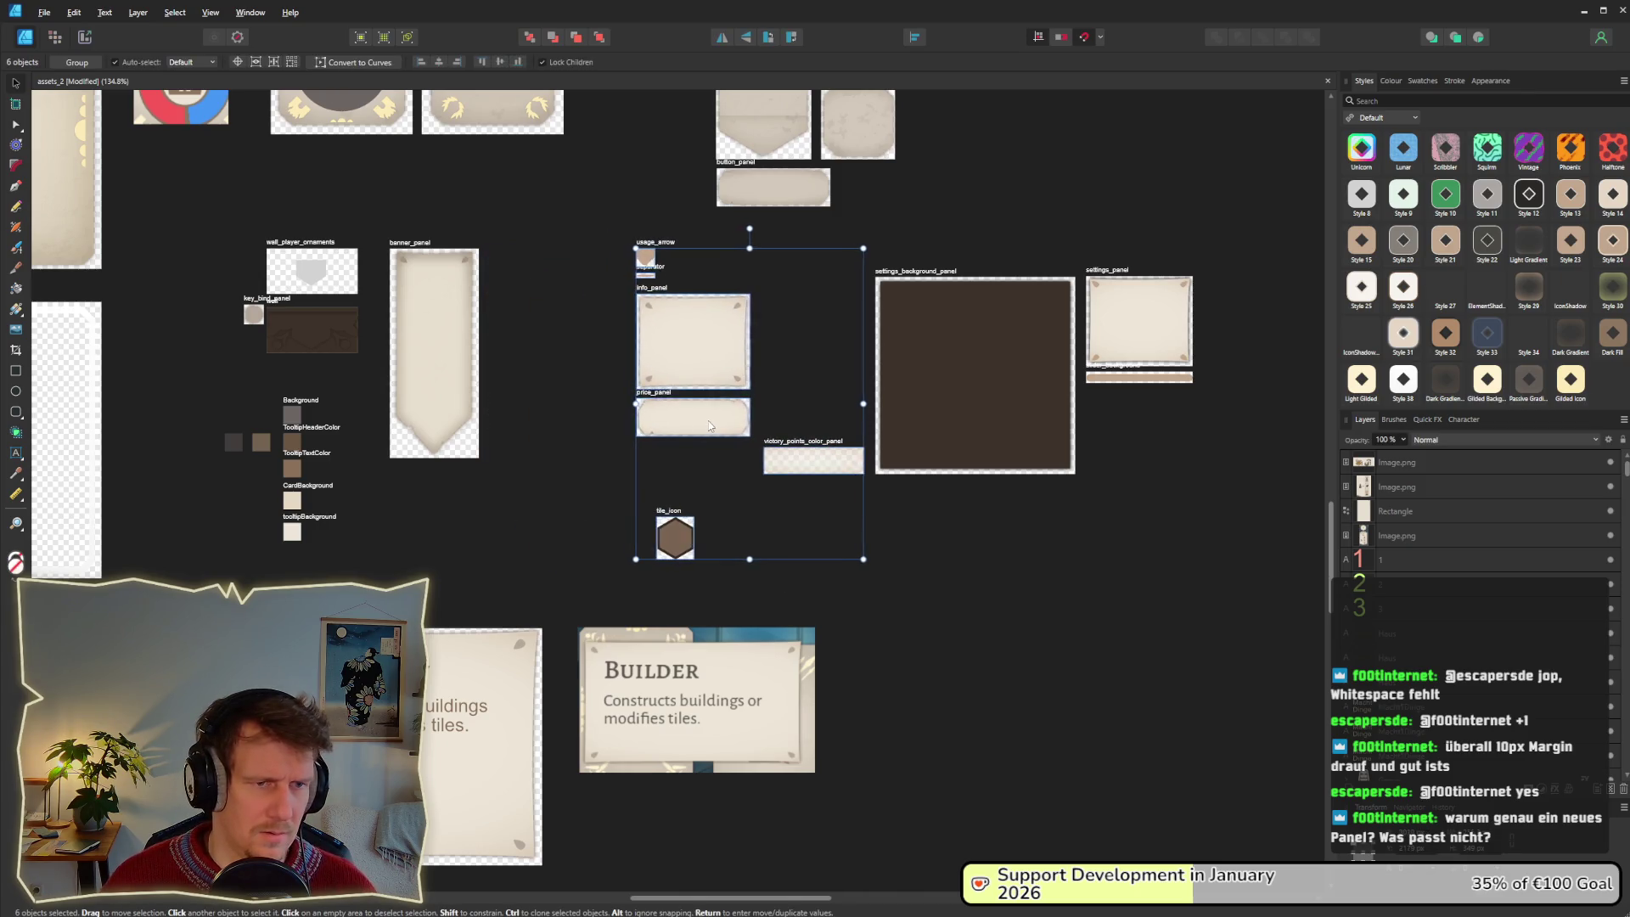
click(528, 371)
Paste the MILL tooltip screenshot and move it near banner_panel.
key(ctrl+v)
drag(570, 414, 722, 487)
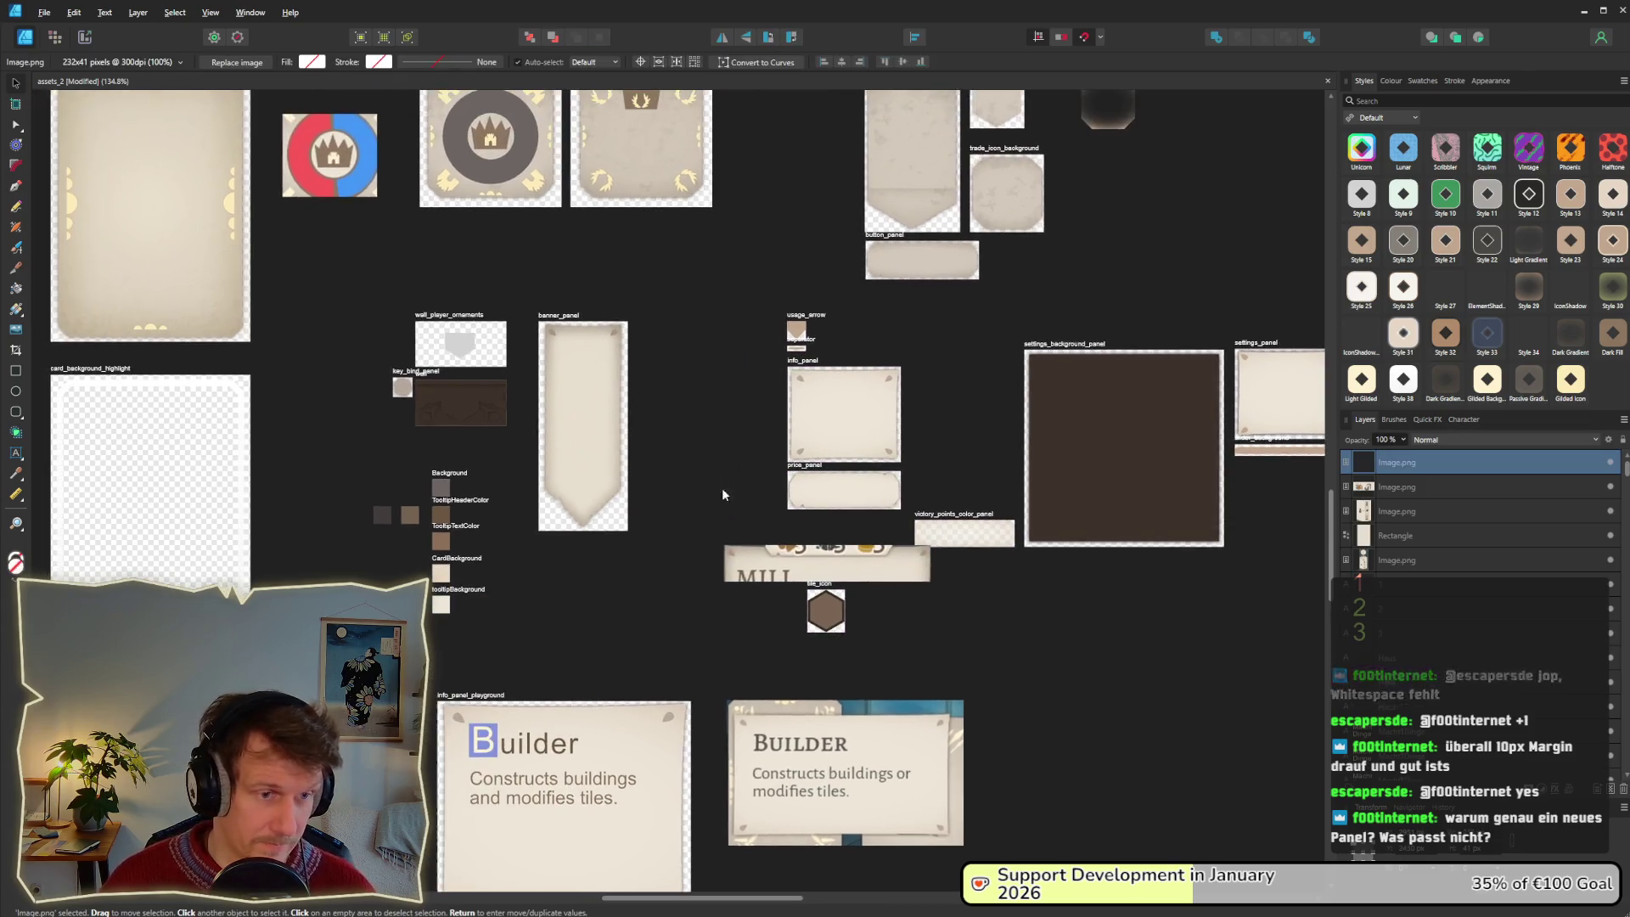
drag(764, 562, 660, 366)
Move the assets around info_panel and settings_panel further right.
scroll(753, 426, down, 1)
mouse_move(583, 275)
mouse_down()
mouse_move(966, 513)
mouse_move(1091, 569)
mouse_up()
mouse_move(661, 397)
mouse_down()
mouse_move(764, 405)
mouse_move(759, 390)
mouse_up()
click(598, 380)
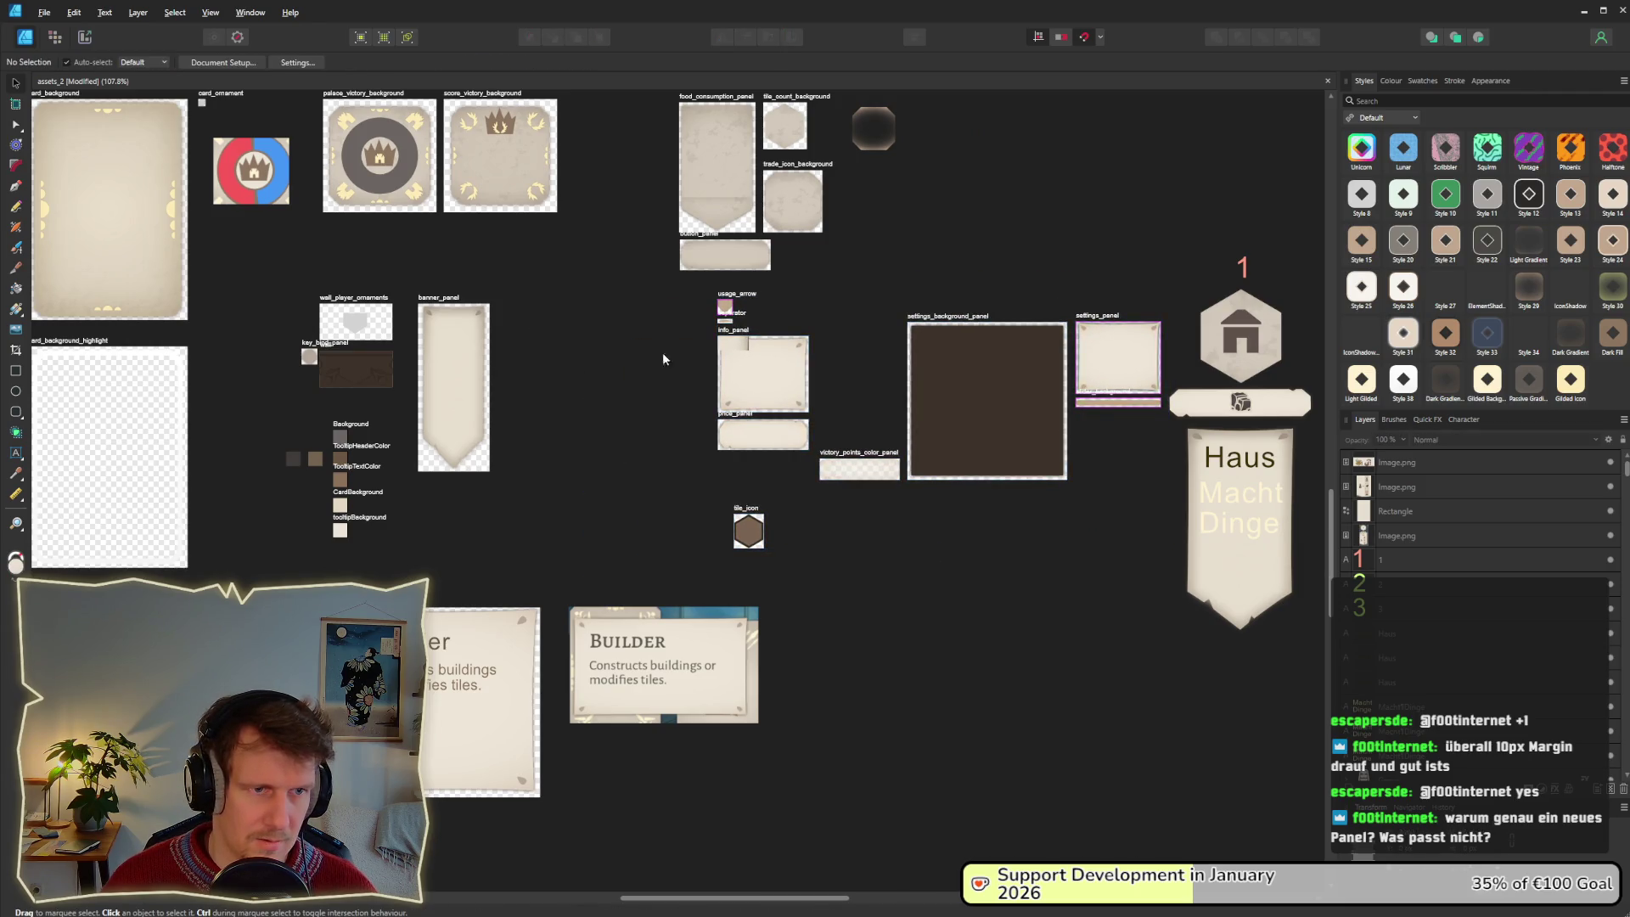
Place the MILL screenshot beside banner_panel's top and duplicate the banner_panel artboard next to the original.
scroll(713, 365, up, 4)
click(783, 323)
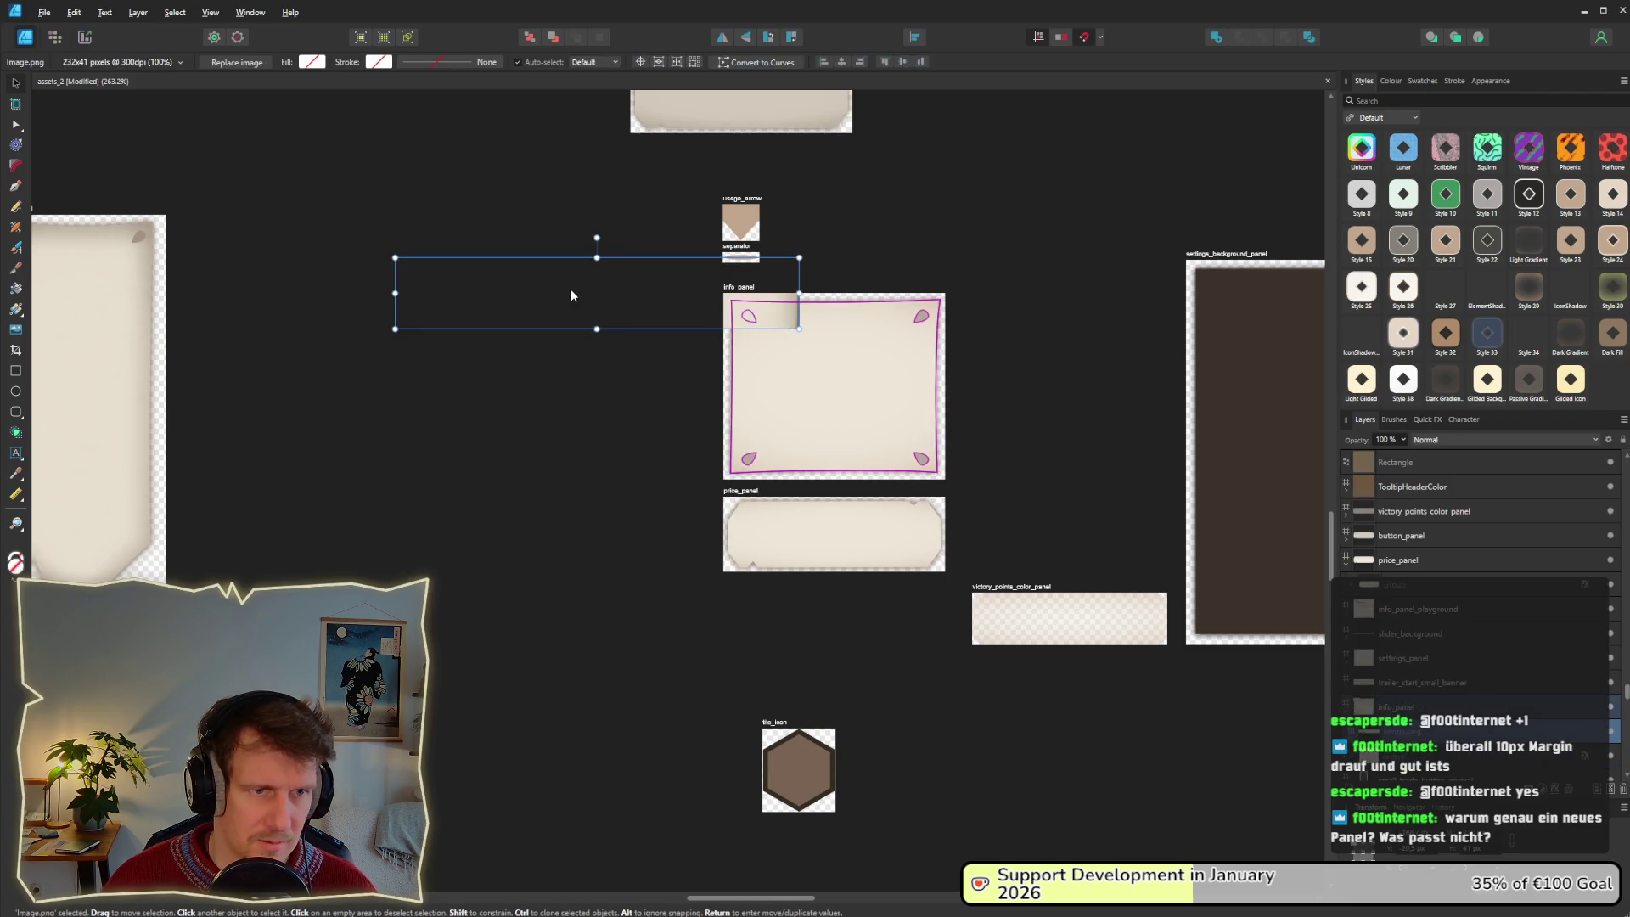
mouse_move(655, 305)
mouse_down()
mouse_move(441, 310)
mouse_move(461, 335)
mouse_up()
drag(583, 383, 558, 339)
key(Escape)
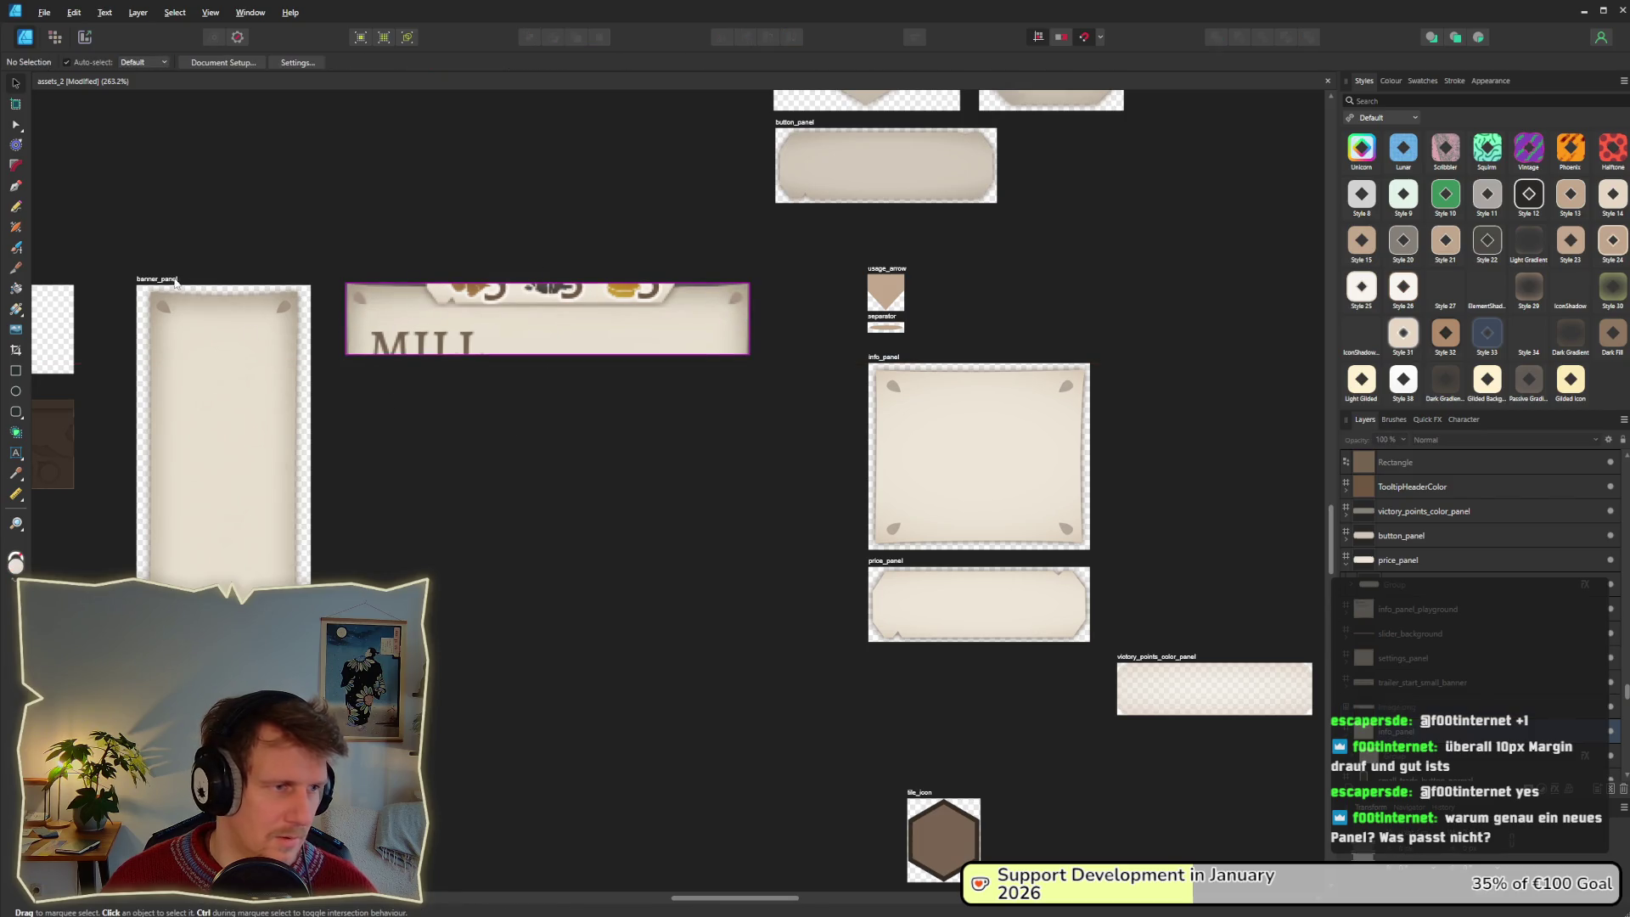
mouse_move(175, 283)
mouse_down()
mouse_move(399, 289)
mouse_move(363, 285)
mouse_up()
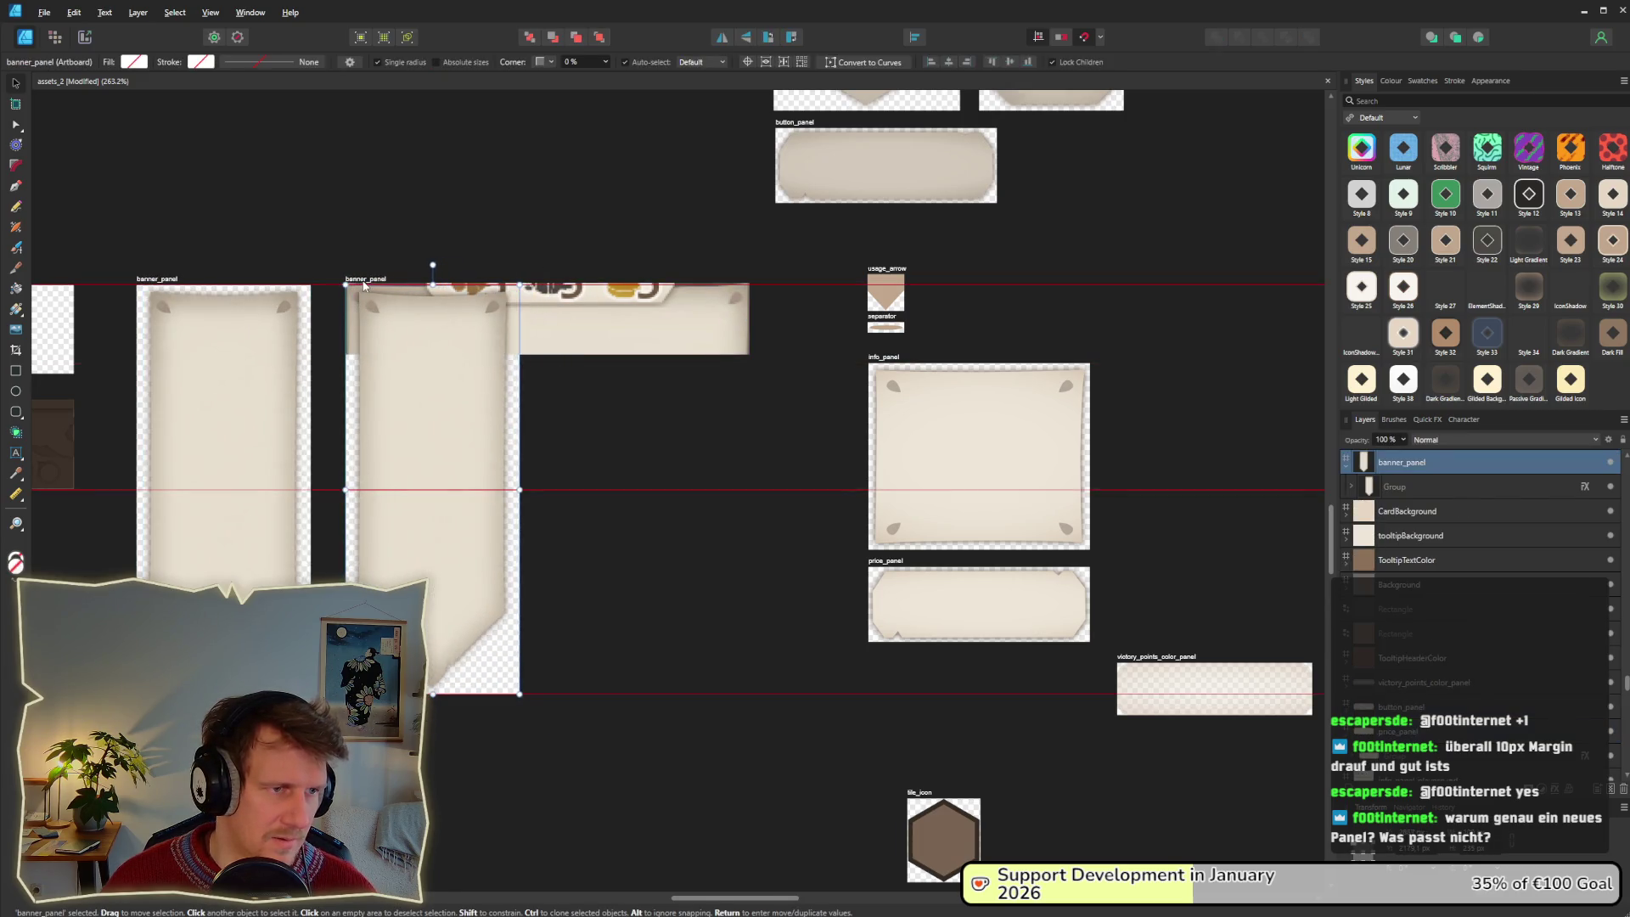
Widen the banner_panel copy to 268 px, undoing a trial stretch of its banner artwork.
drag(520, 489, 816, 490)
click(389, 319)
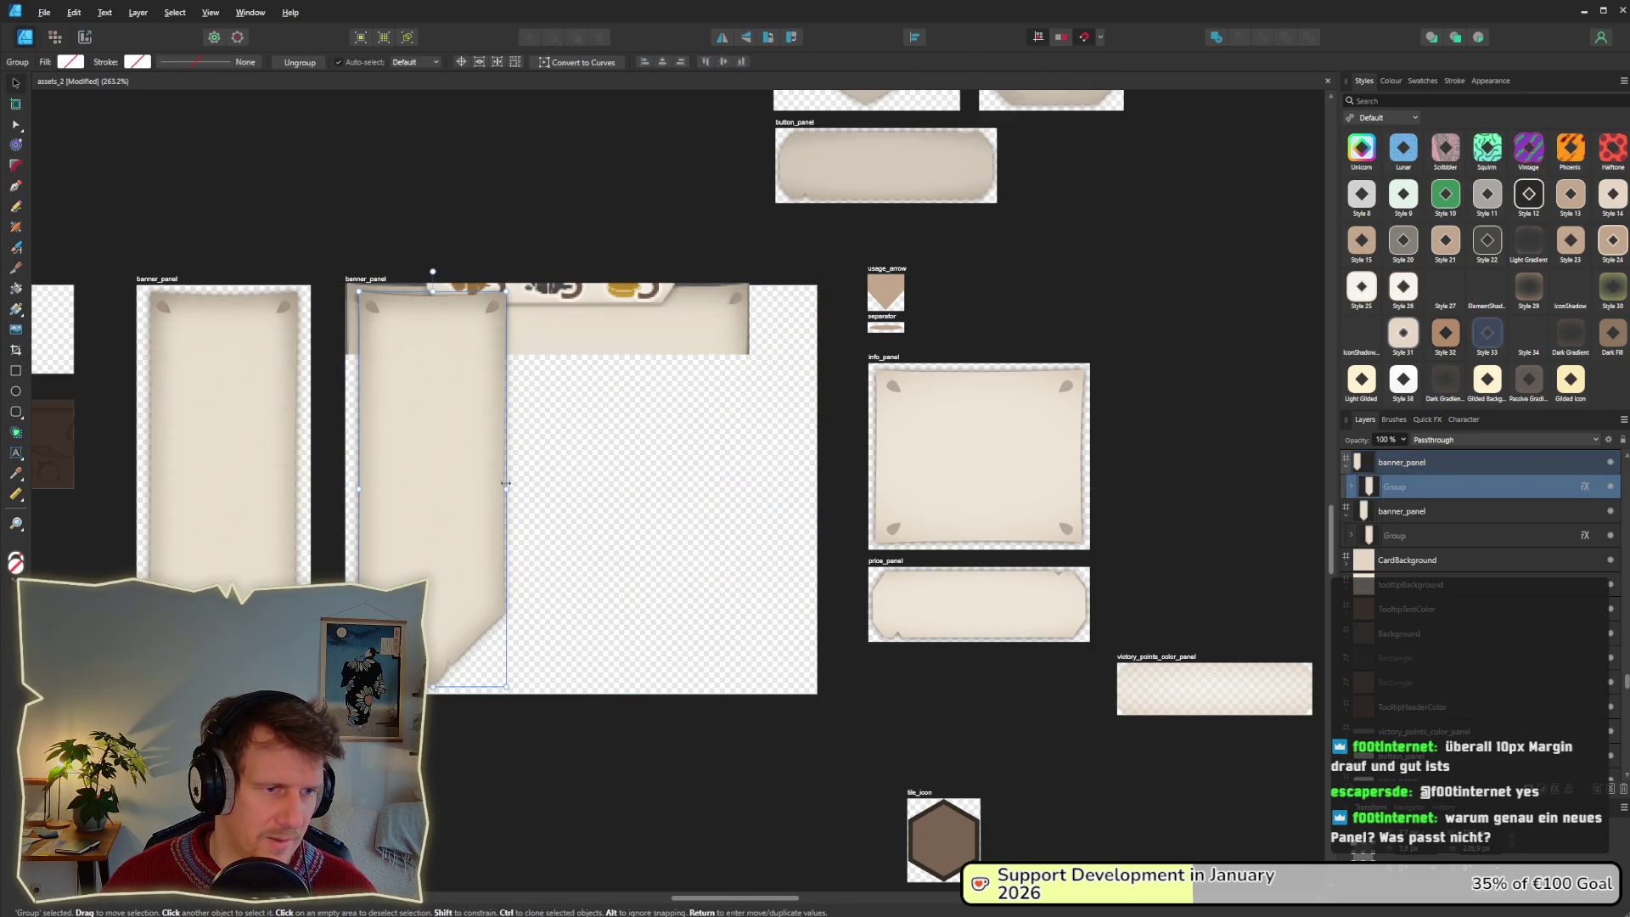
drag(506, 483, 756, 492)
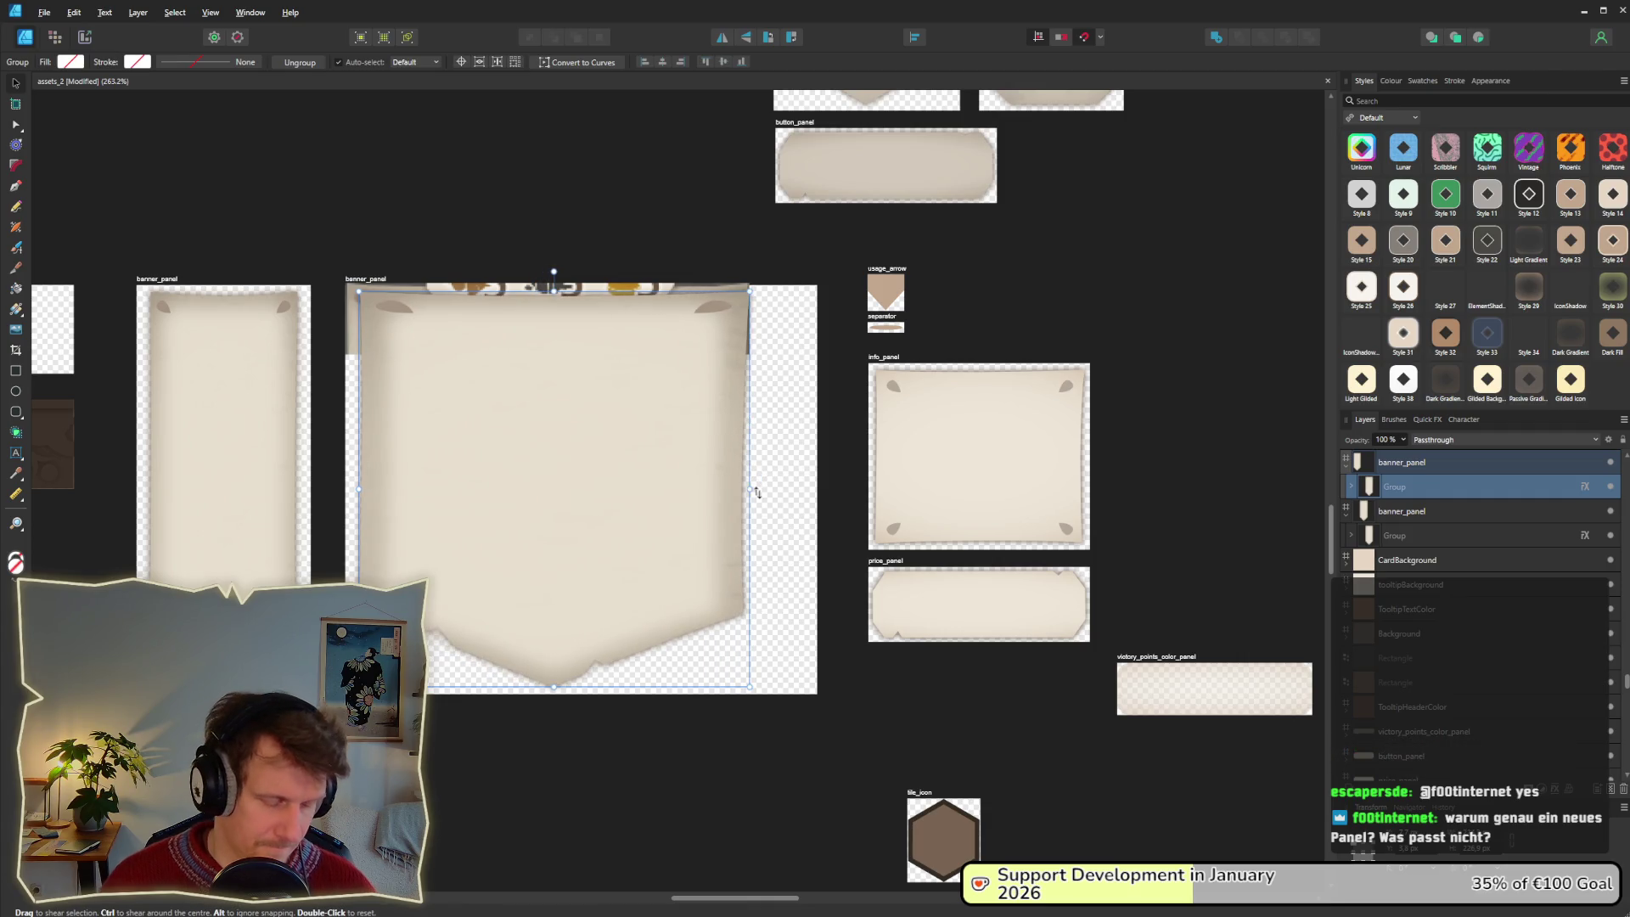
key(ctrl+z)
Select the banner's top corner curves and its tall parchment curve.
double_click(442, 479)
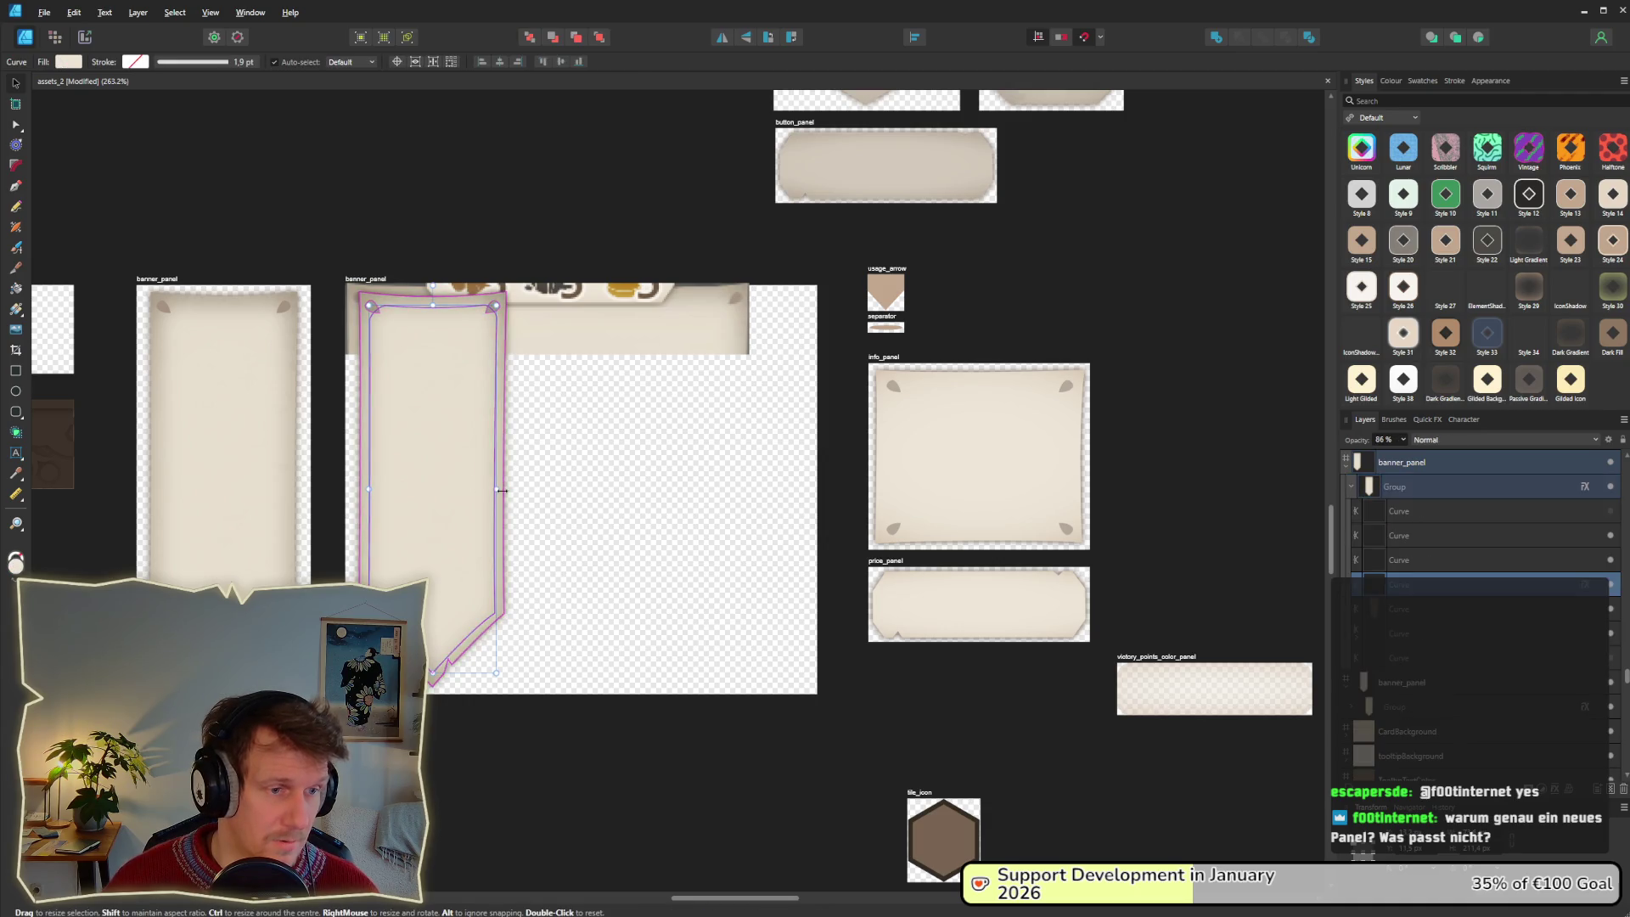
click(372, 305)
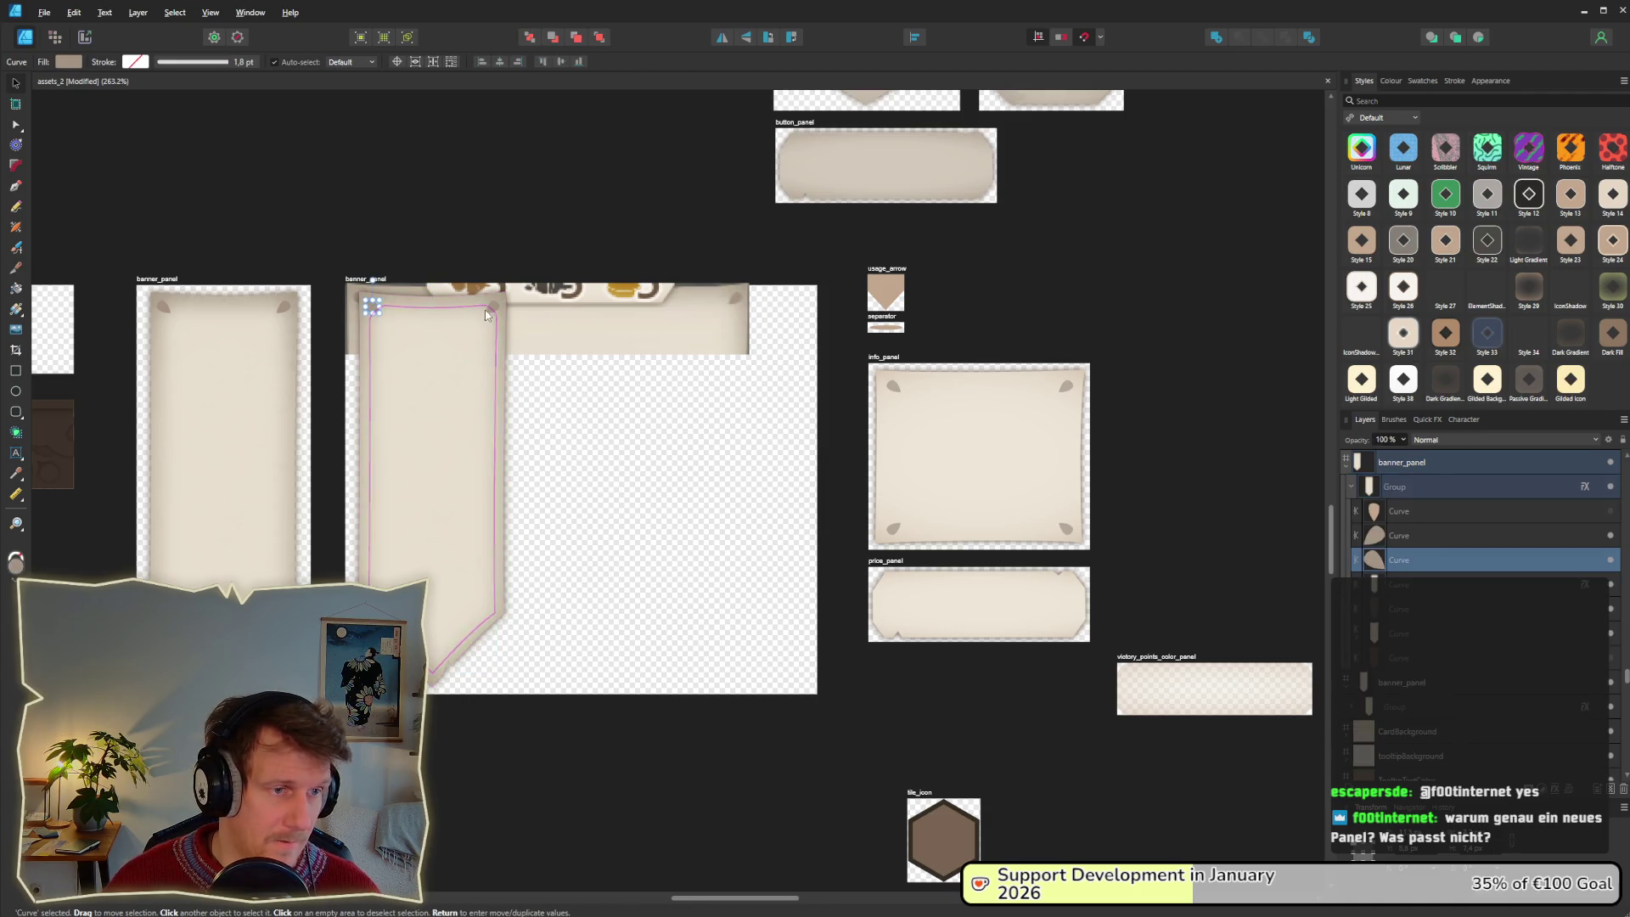
shift+click(493, 306)
click(442, 467)
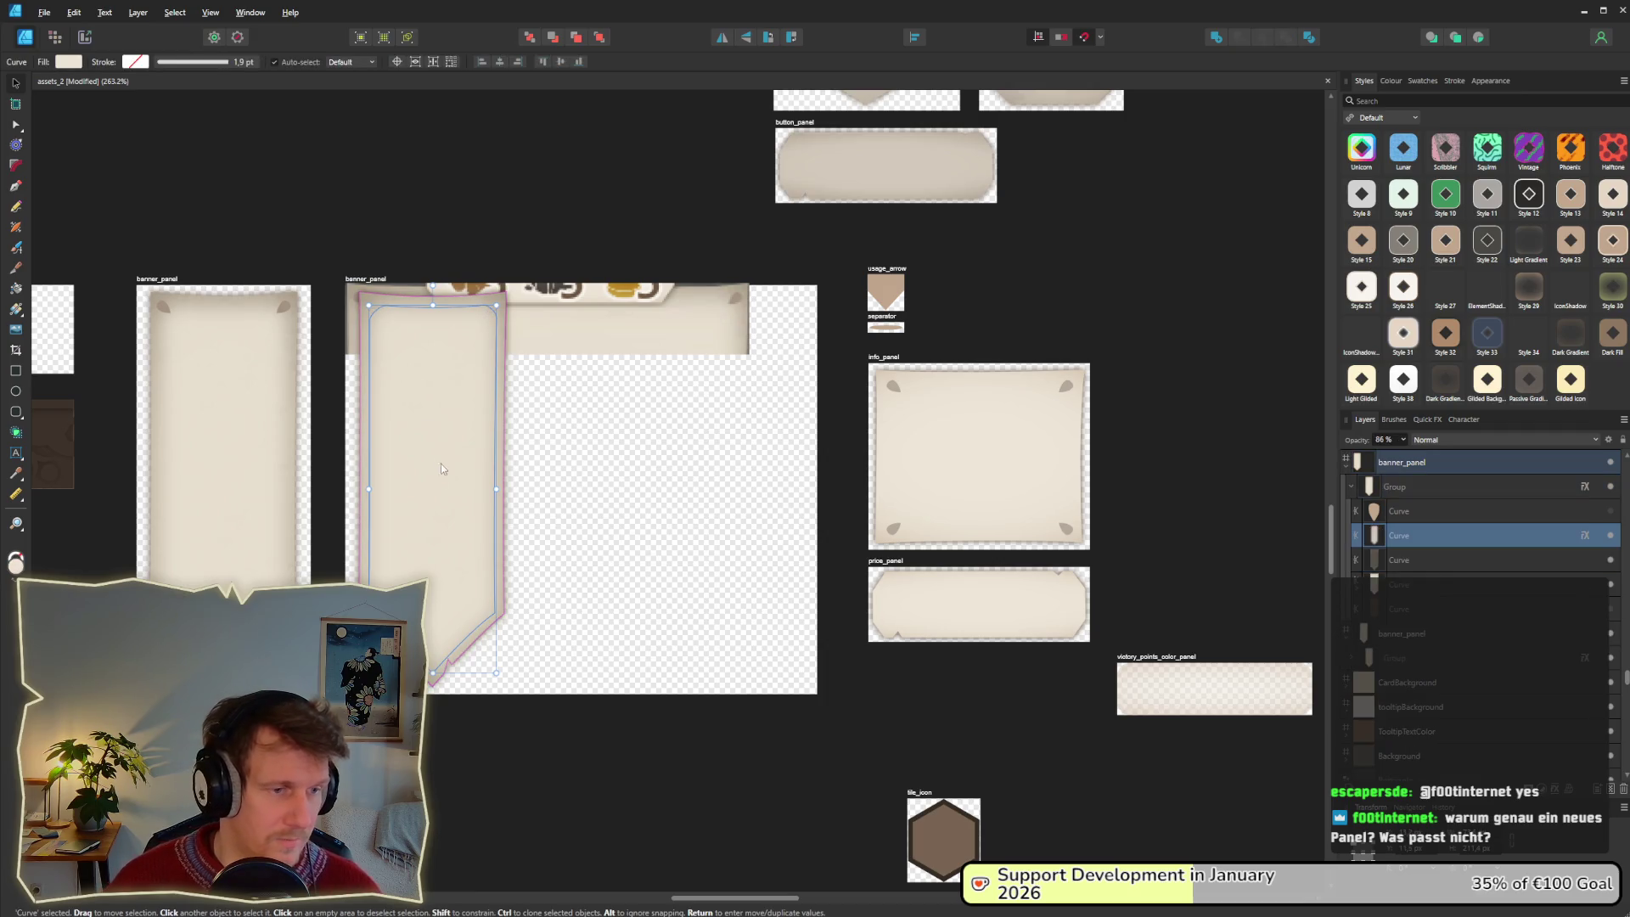
scroll(467, 497, up, 1)
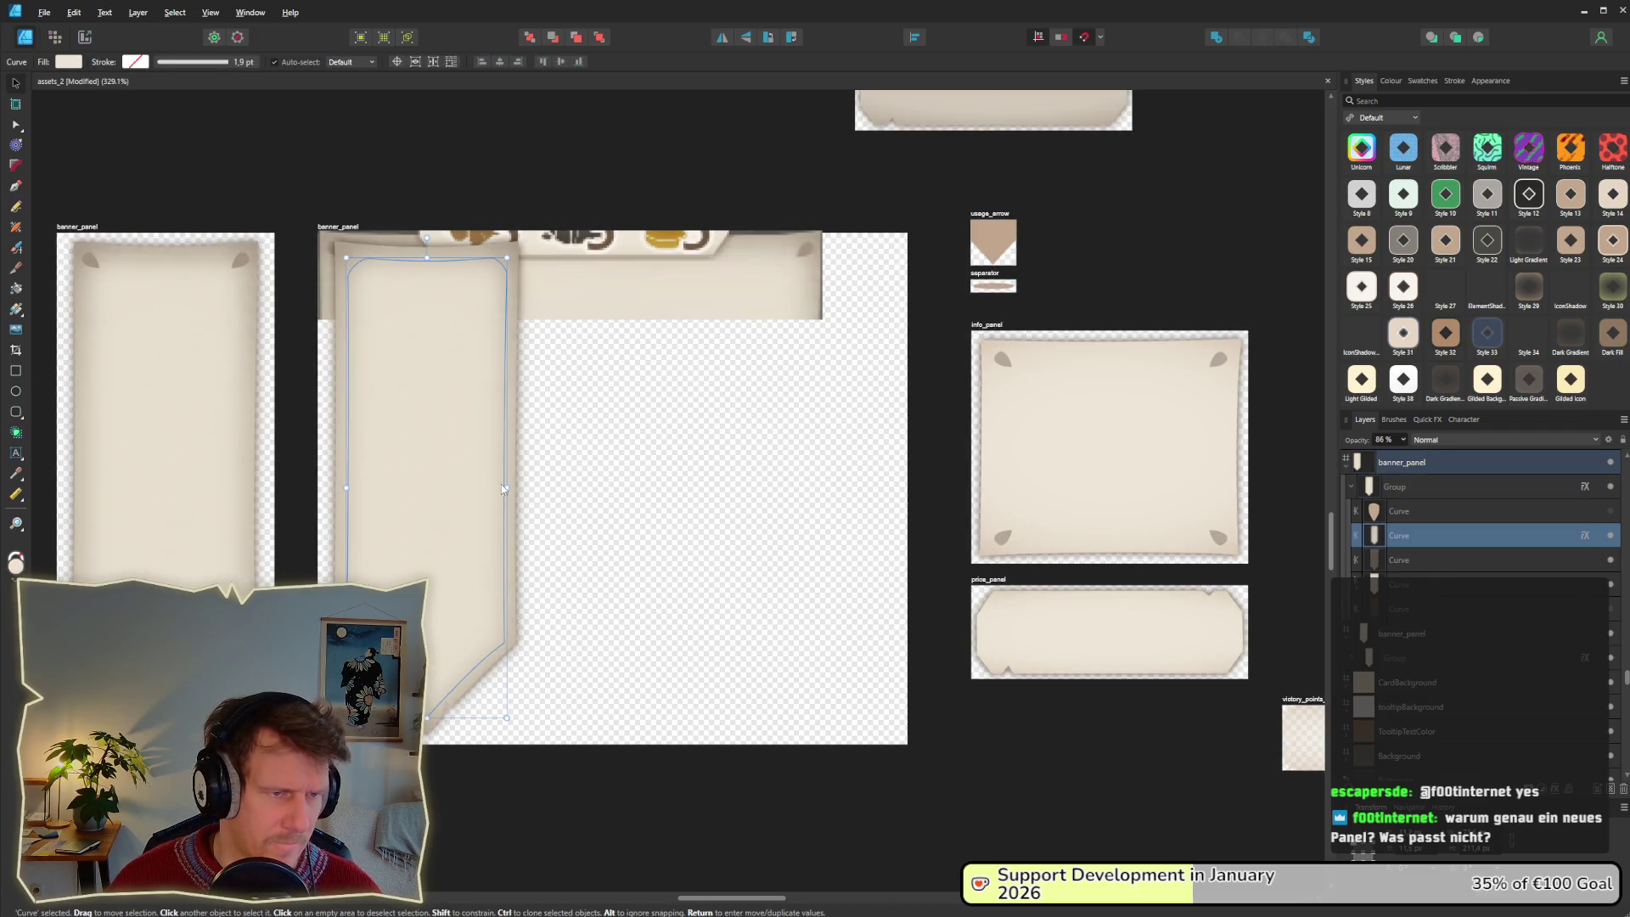
With the Node tool, select all nodes of the banner and shadow curves, then undo a trial widening.
key(a)
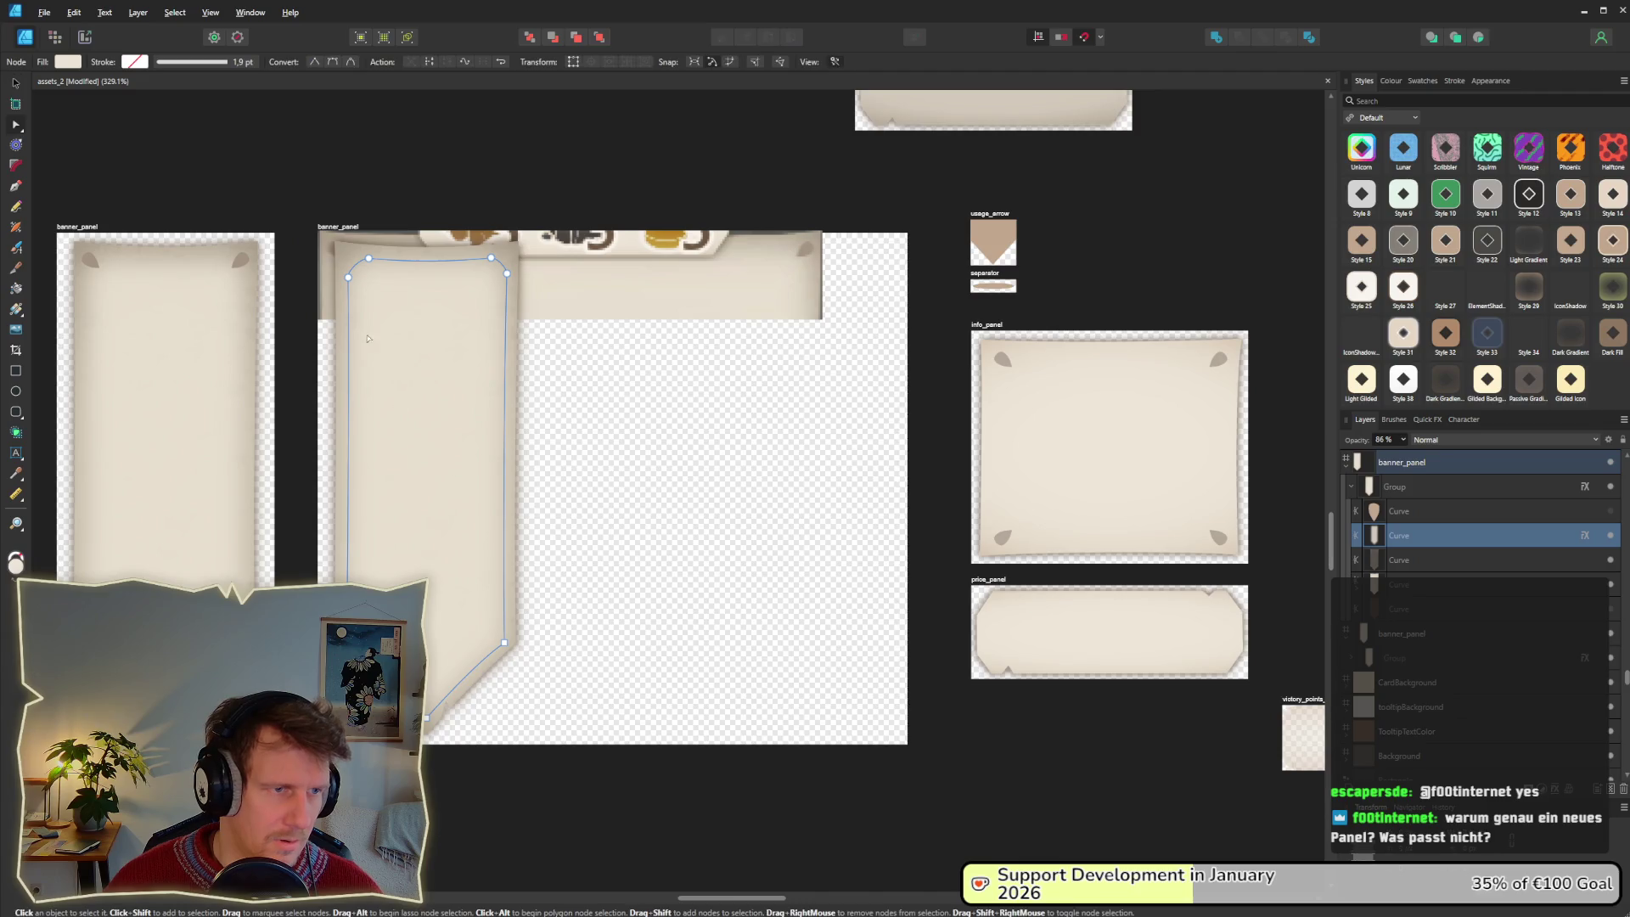
shift+click(399, 259)
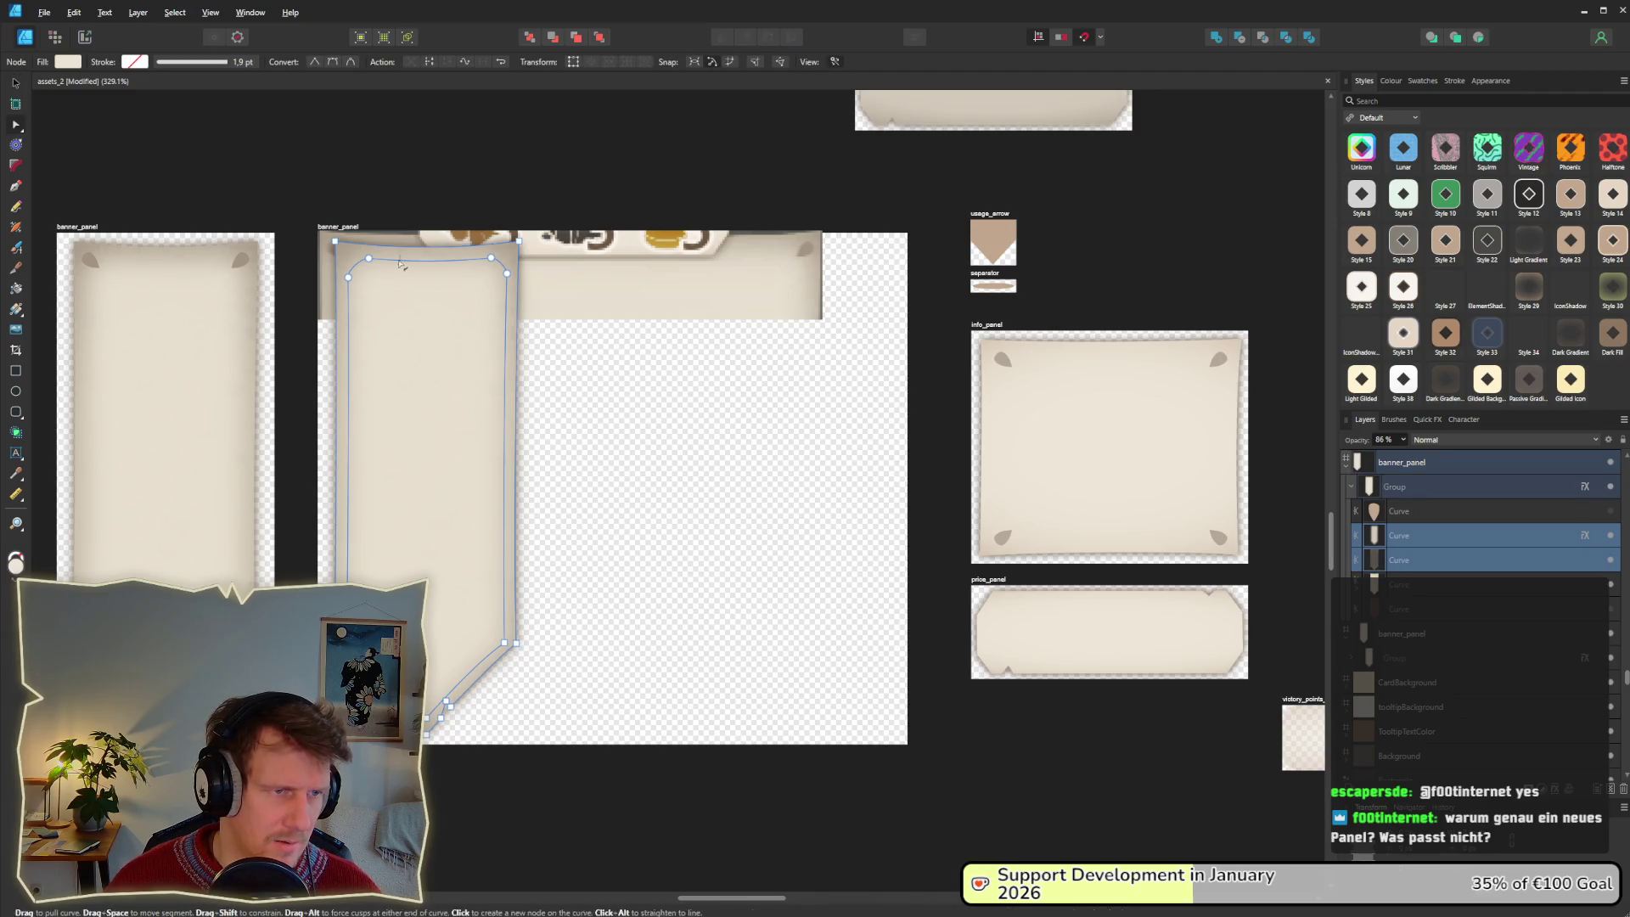
mouse_move(419, 235)
mouse_down()
mouse_move(600, 654)
mouse_move(621, 746)
mouse_up()
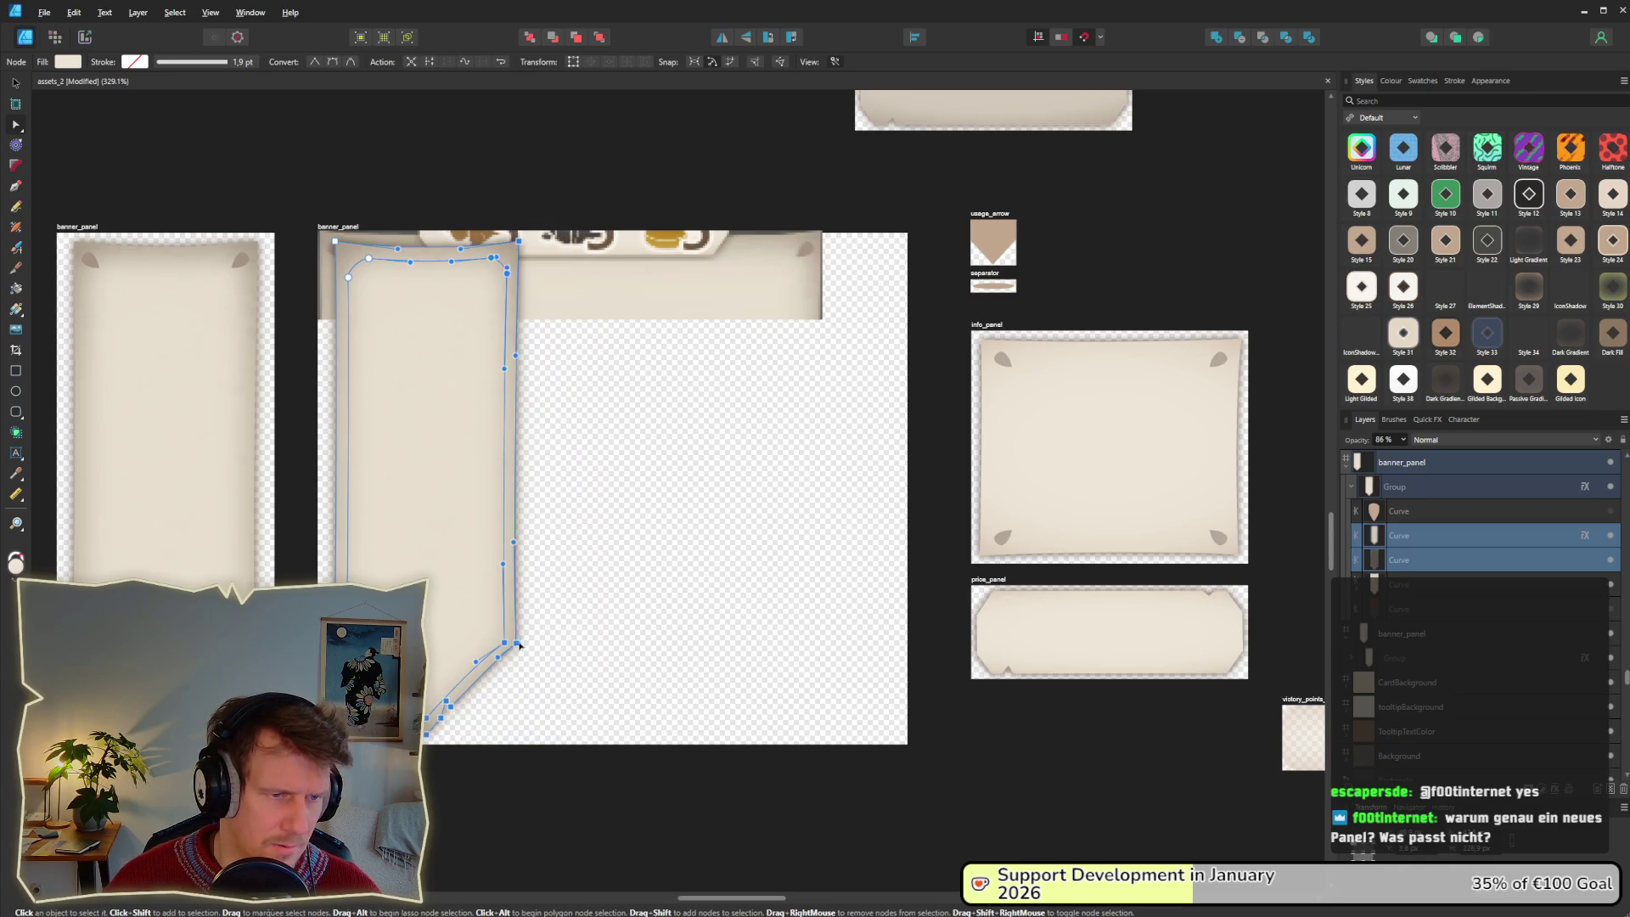
drag(520, 646, 598, 648)
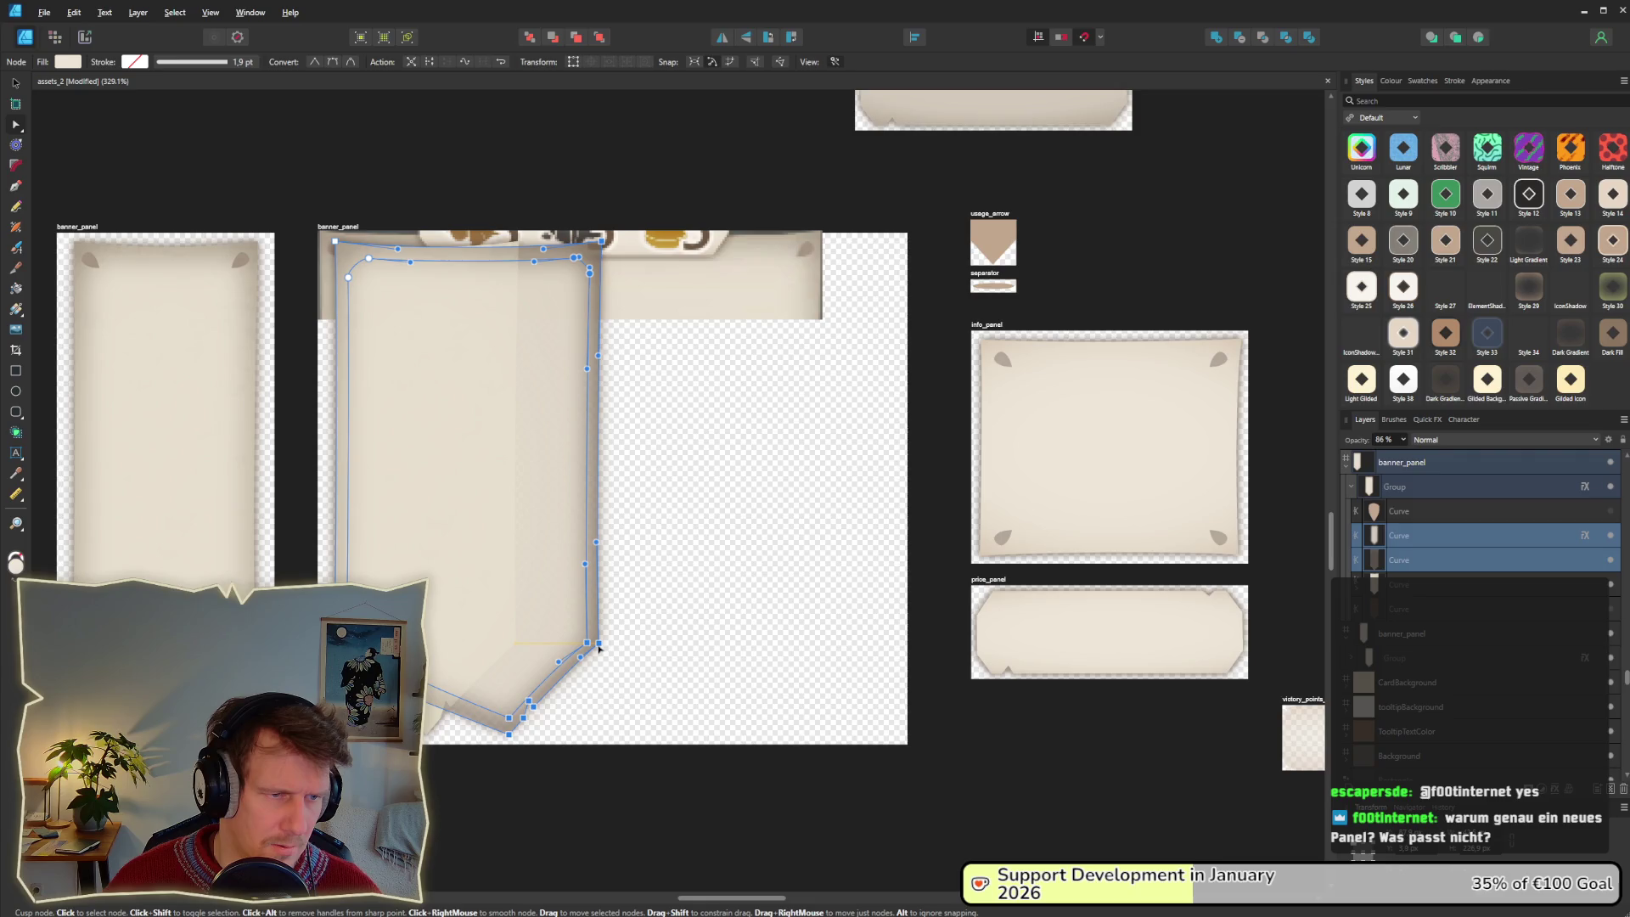
key(ctrl+z)
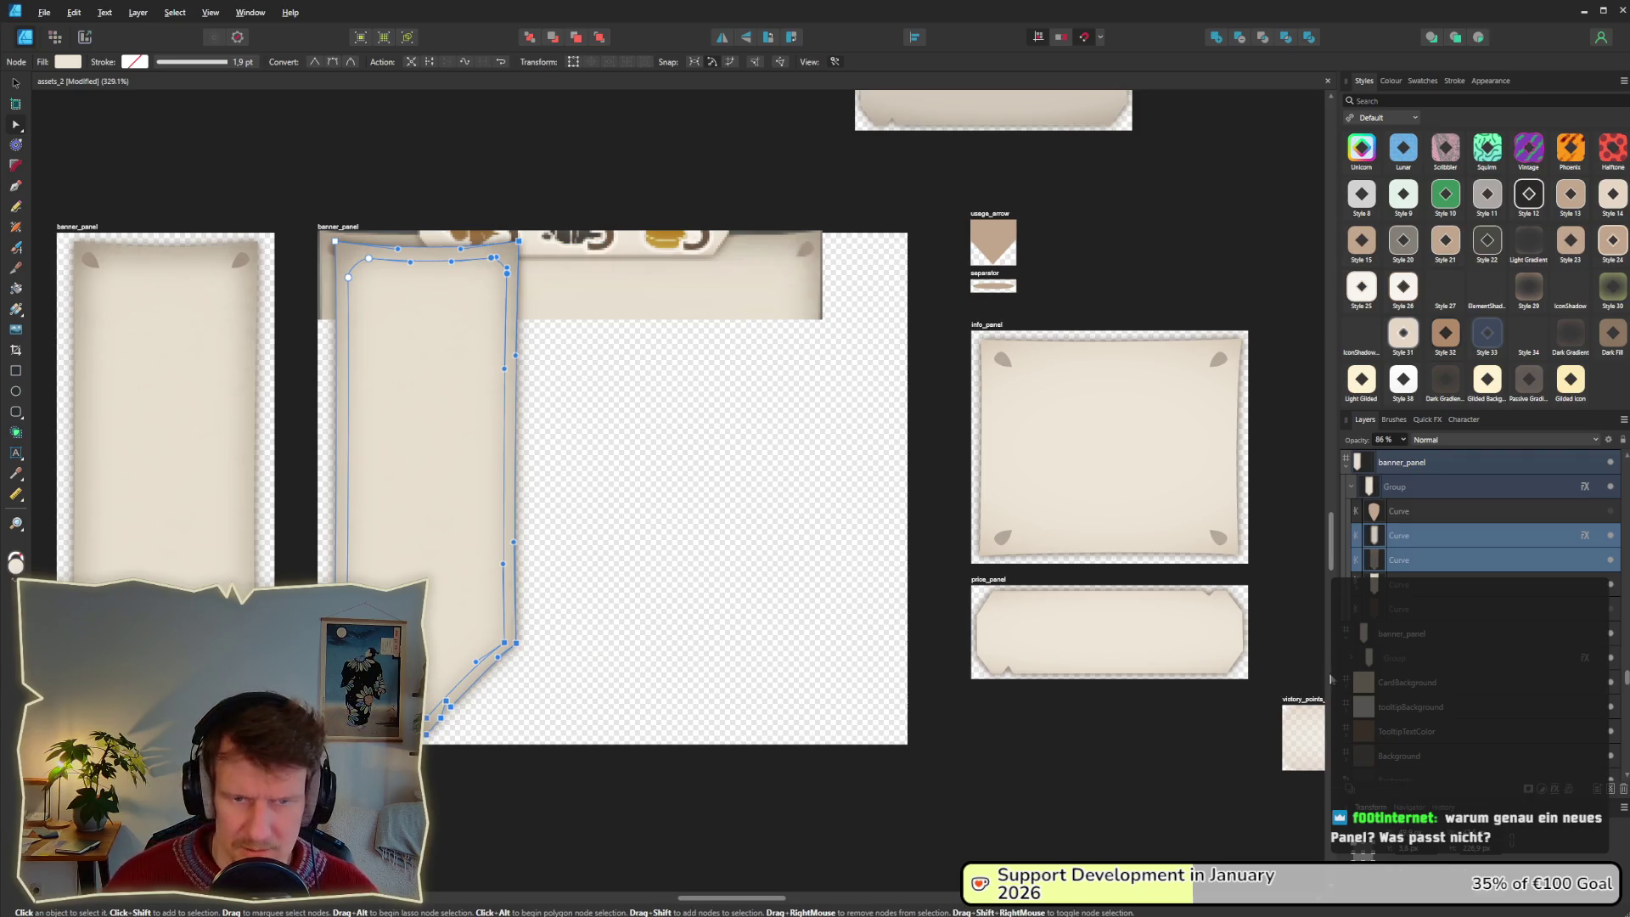
Select the banner's right-side and bottom nodes and shift the bottom point nodes to reshape the tip.
click(1402, 592)
mouse_move(406, 223)
mouse_down()
mouse_move(569, 730)
mouse_move(524, 651)
mouse_move(819, 651)
mouse_up()
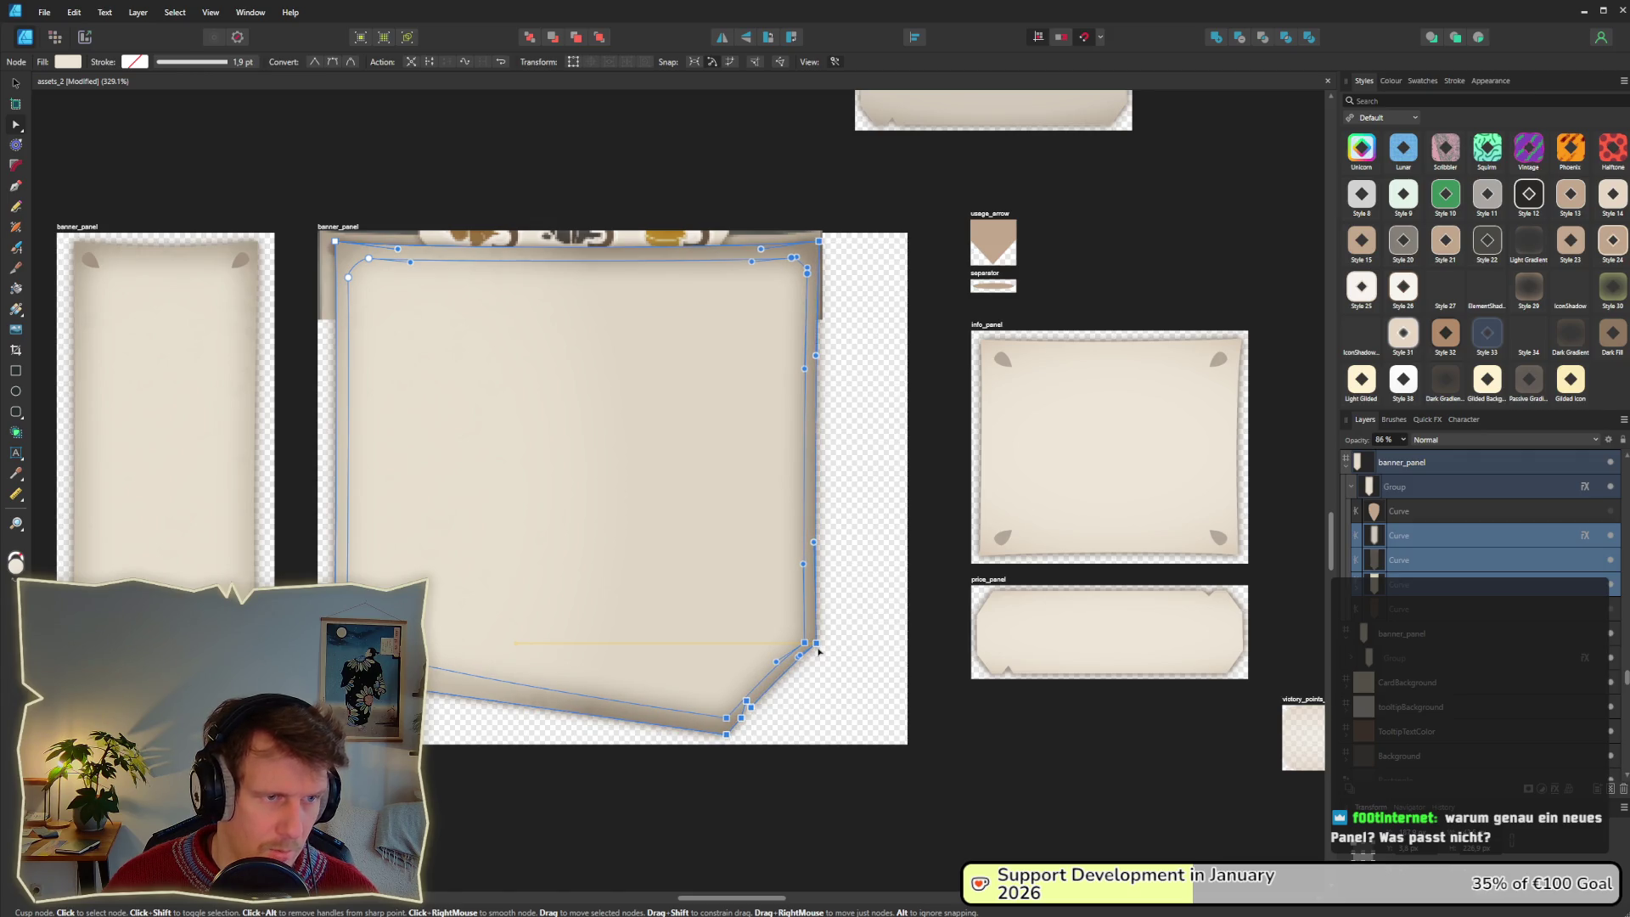
mouse_move(628, 666)
mouse_down()
mouse_move(742, 730)
mouse_move(572, 735)
mouse_up()
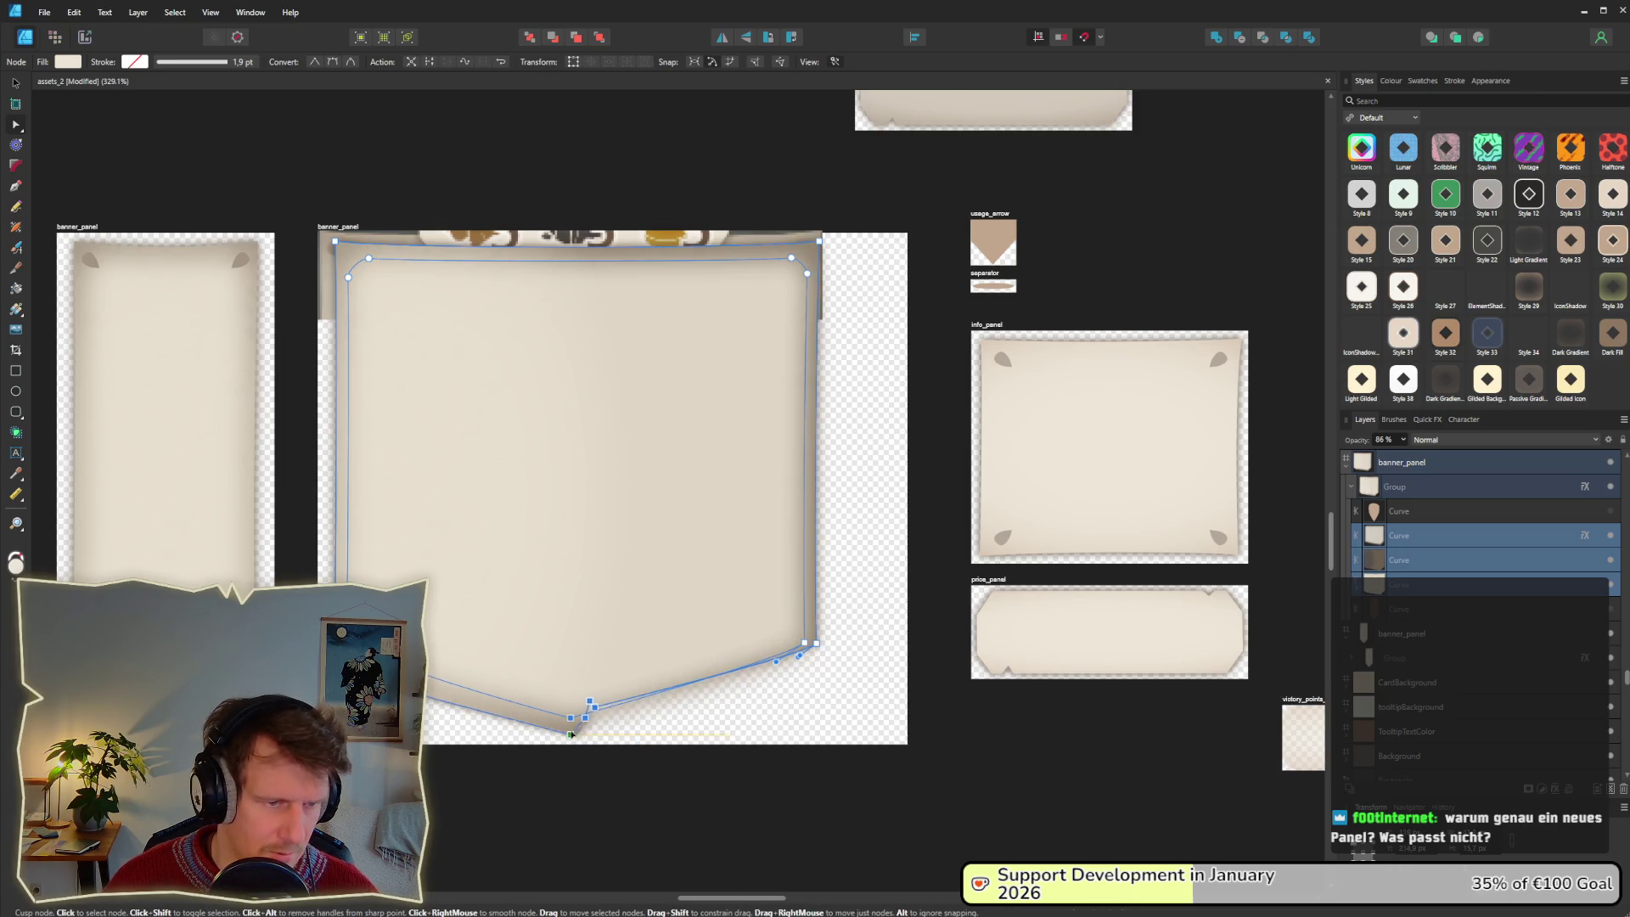
scroll(575, 708, up, 3)
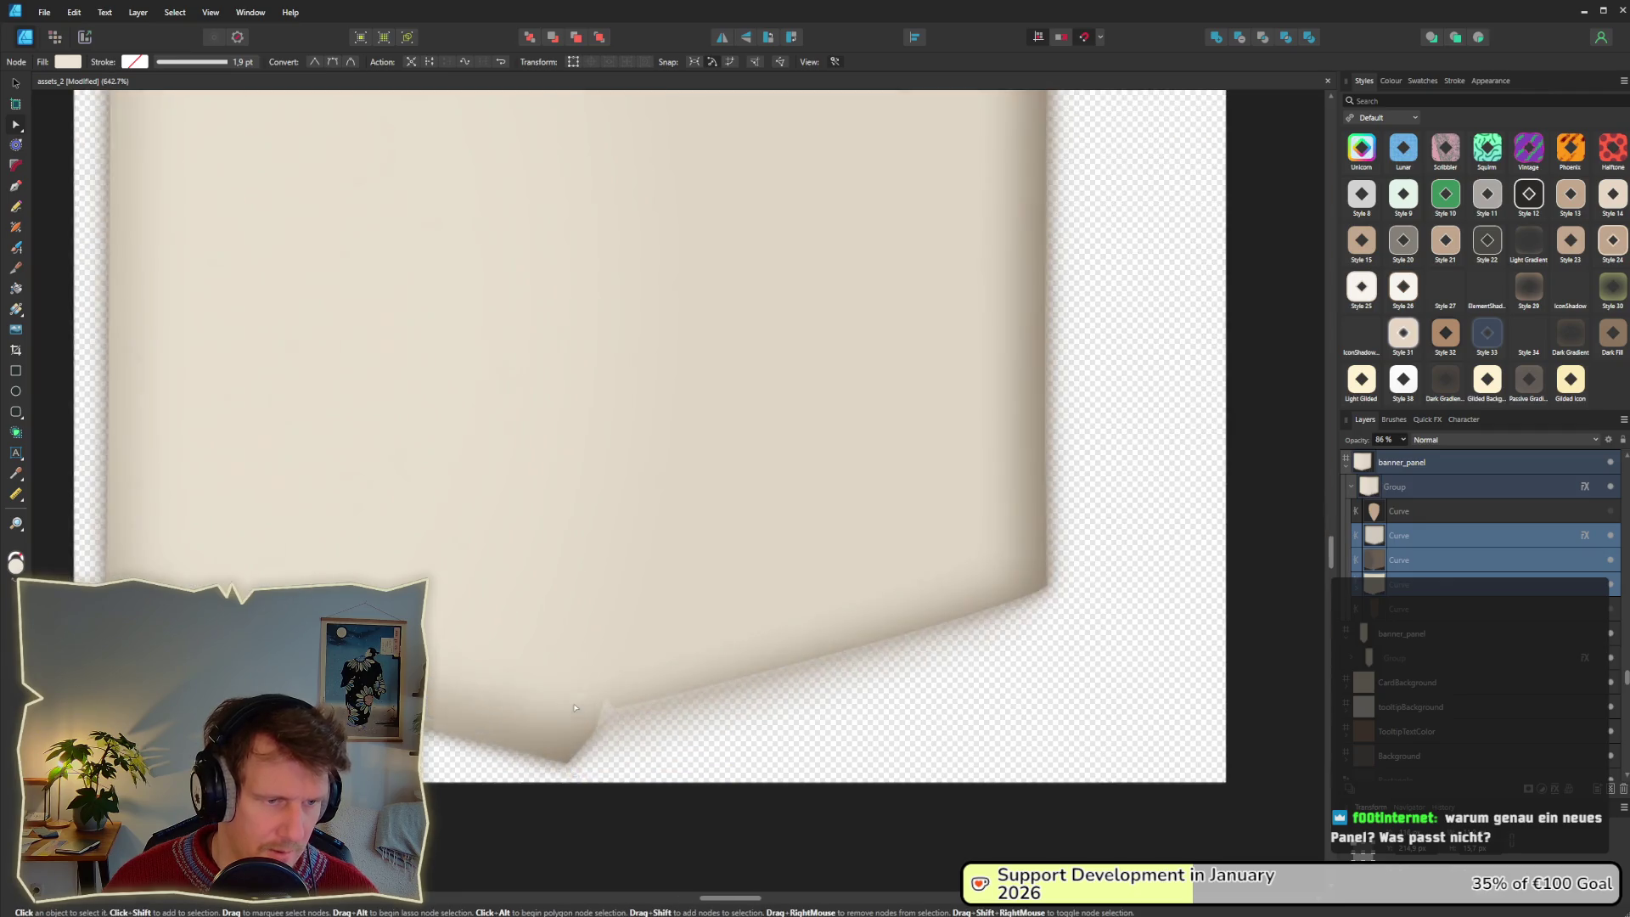
scroll(574, 707, down, 3)
mouse_move(588, 525)
mouse_down()
mouse_move(634, 614)
mouse_move(642, 597)
mouse_move(625, 597)
mouse_up()
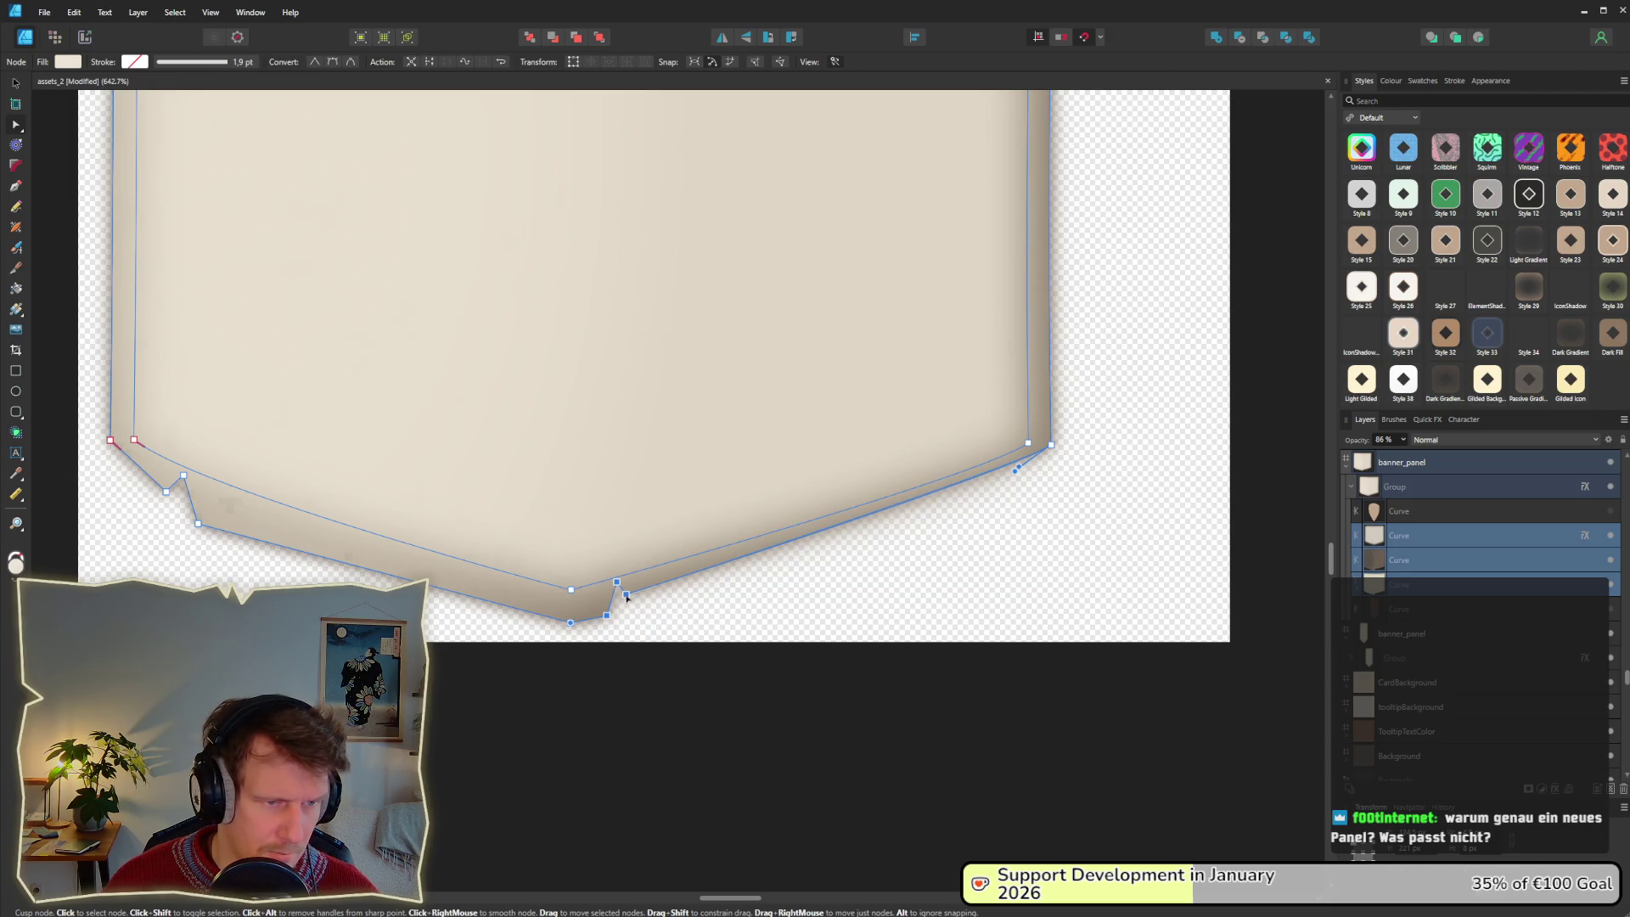
scroll(628, 597, down, 4)
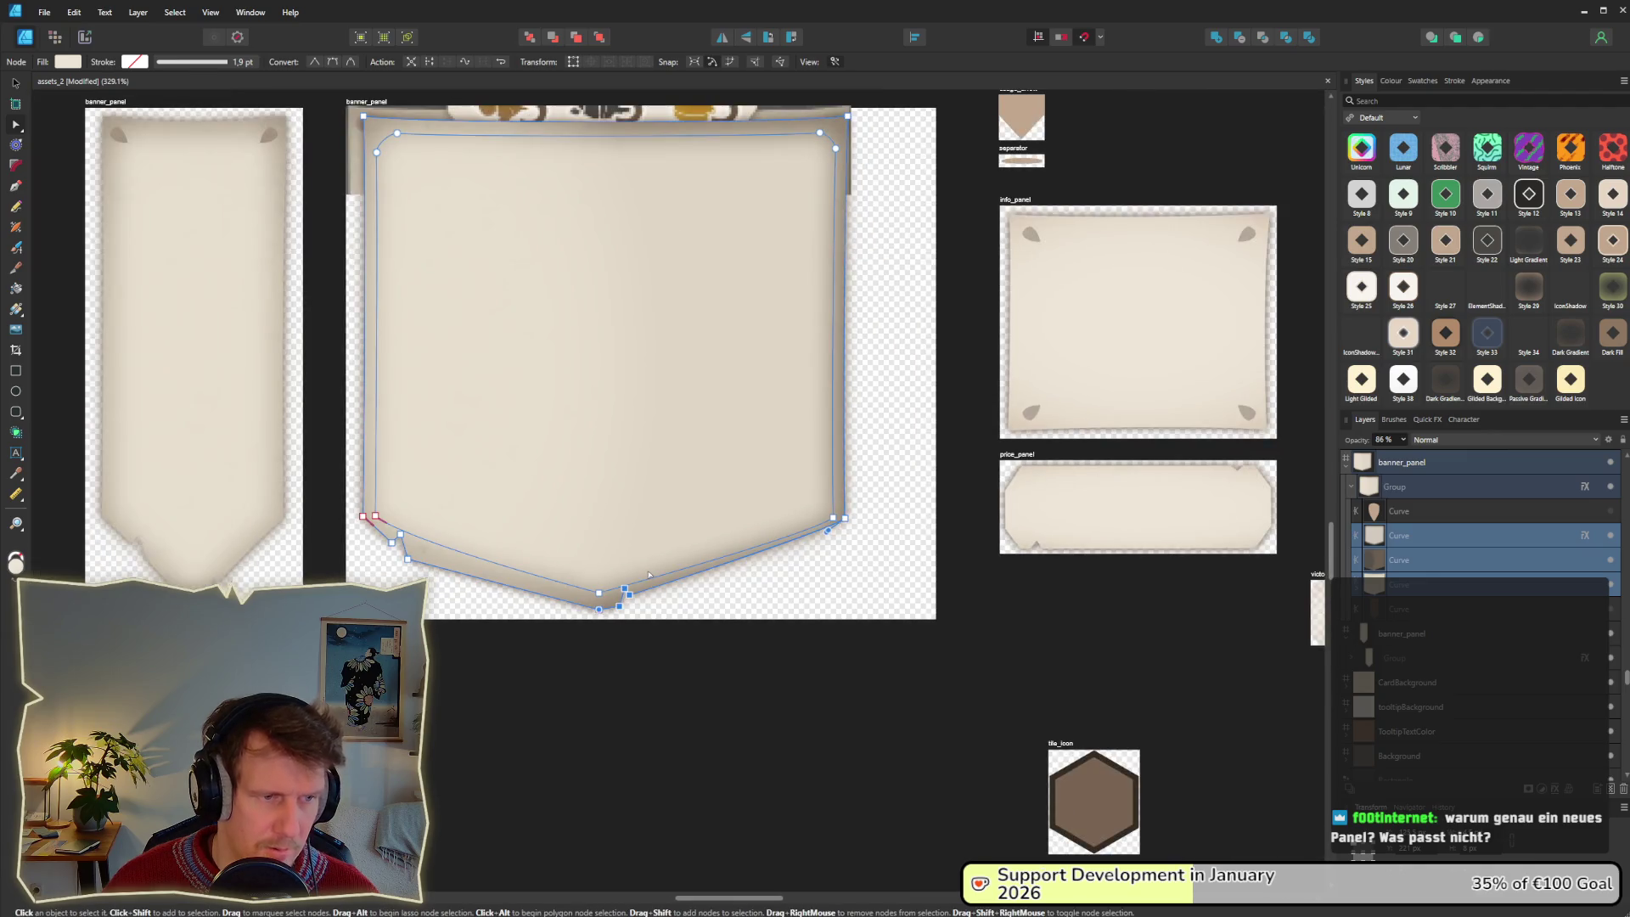
click(767, 562)
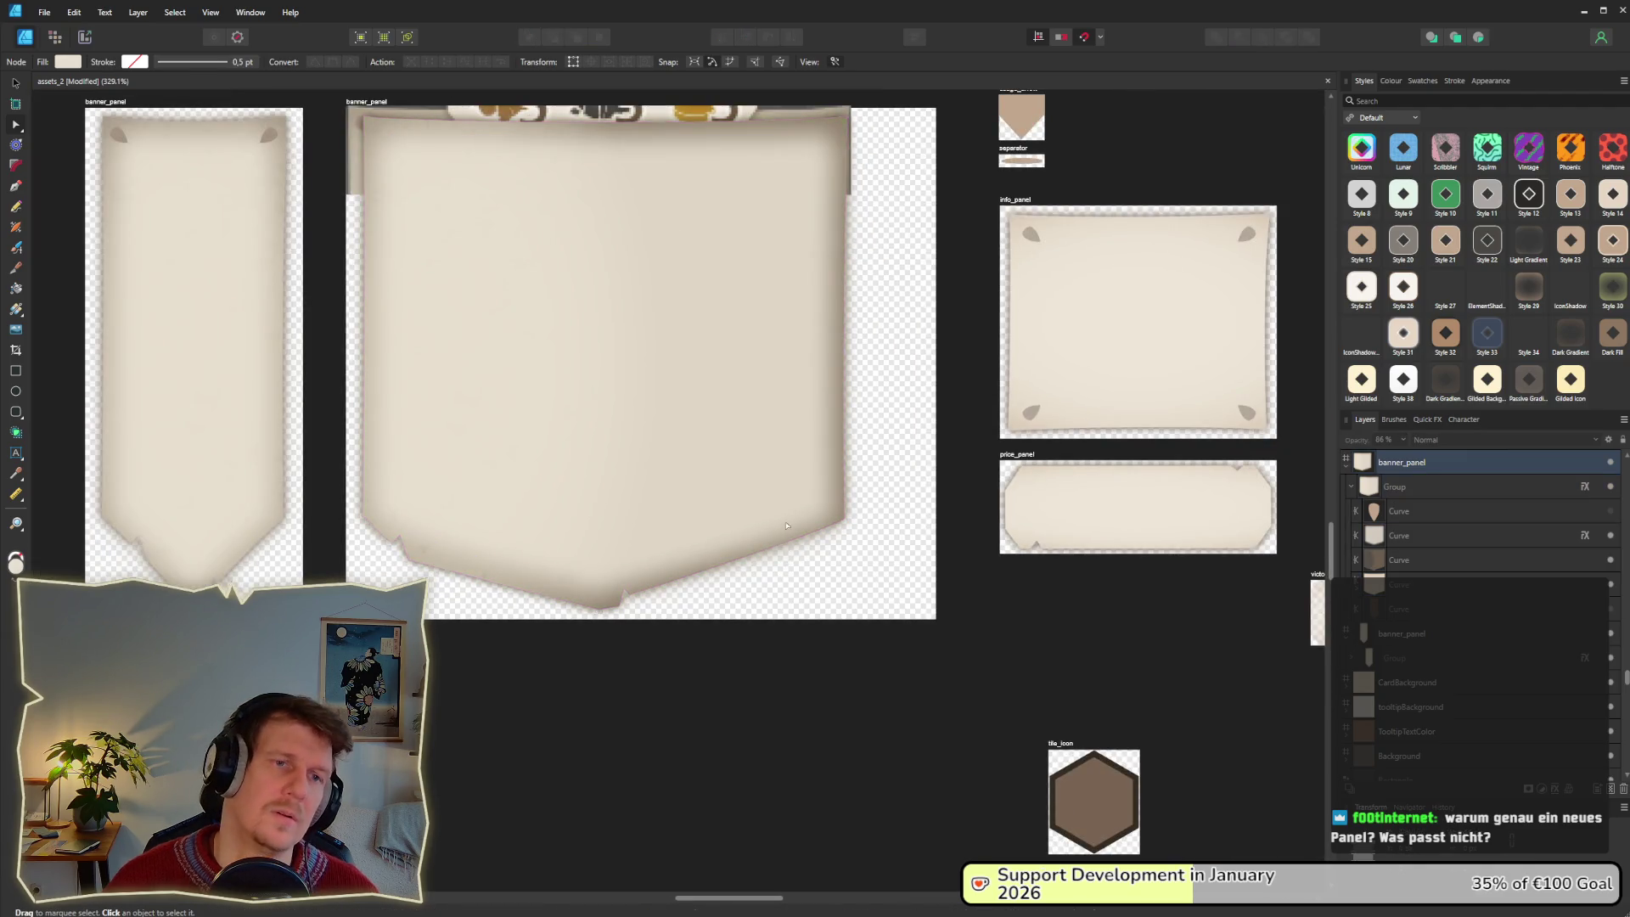
Resize the banner_panel copy artboard to 235 px wide, then select info_panel.
scroll(788, 514, up, 3)
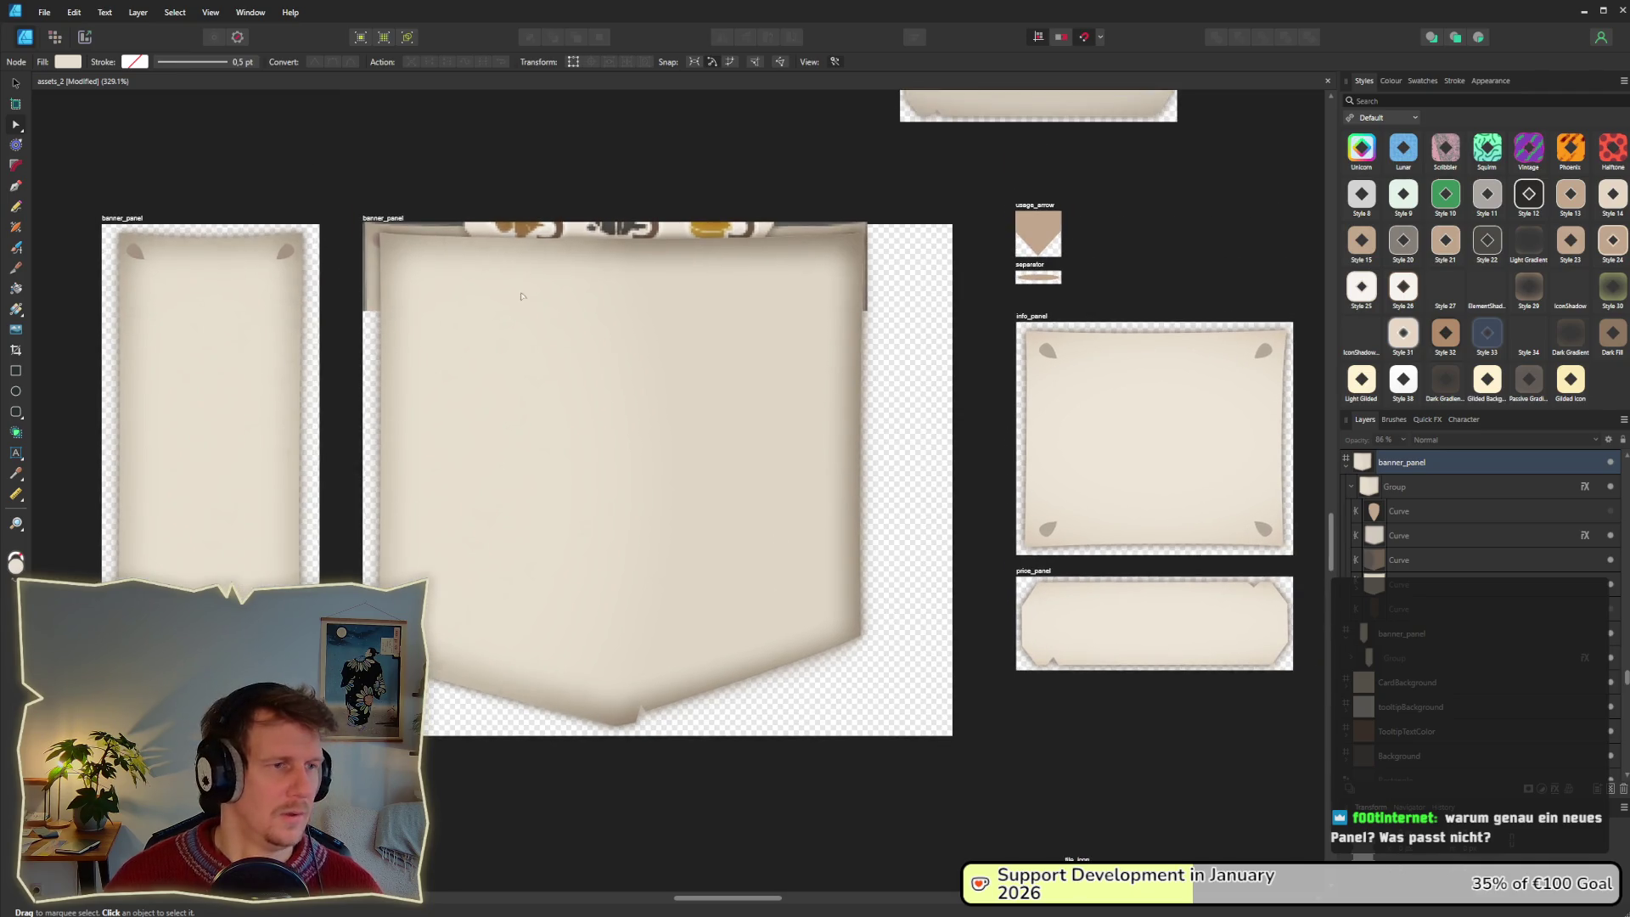
click(385, 220)
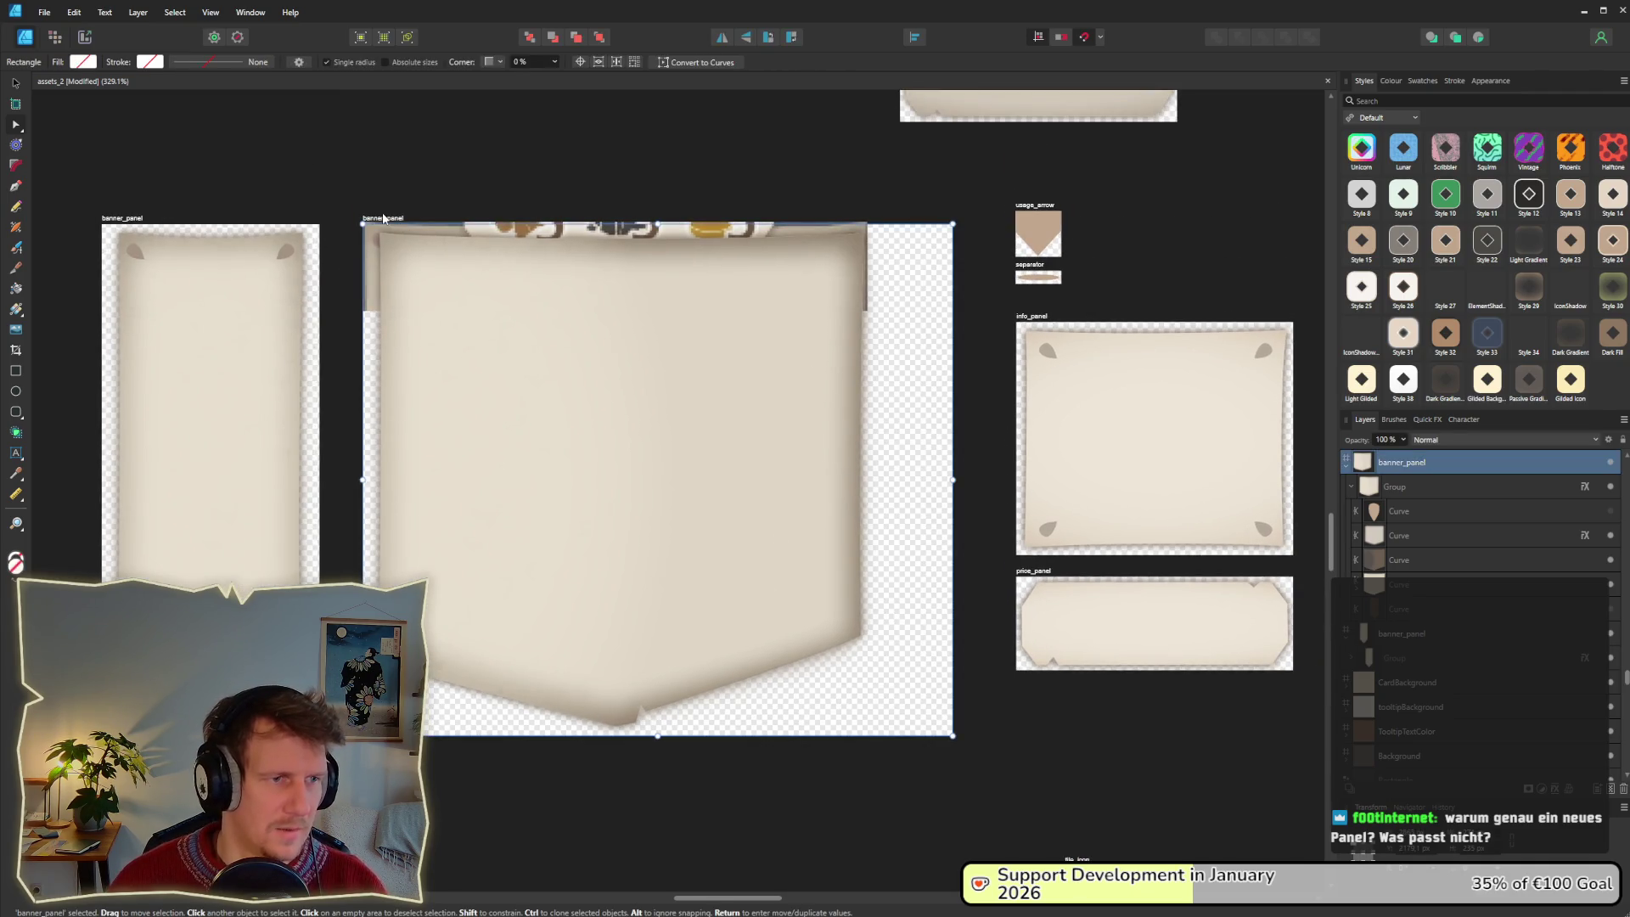
drag(953, 479, 881, 479)
key(ctrl+d)
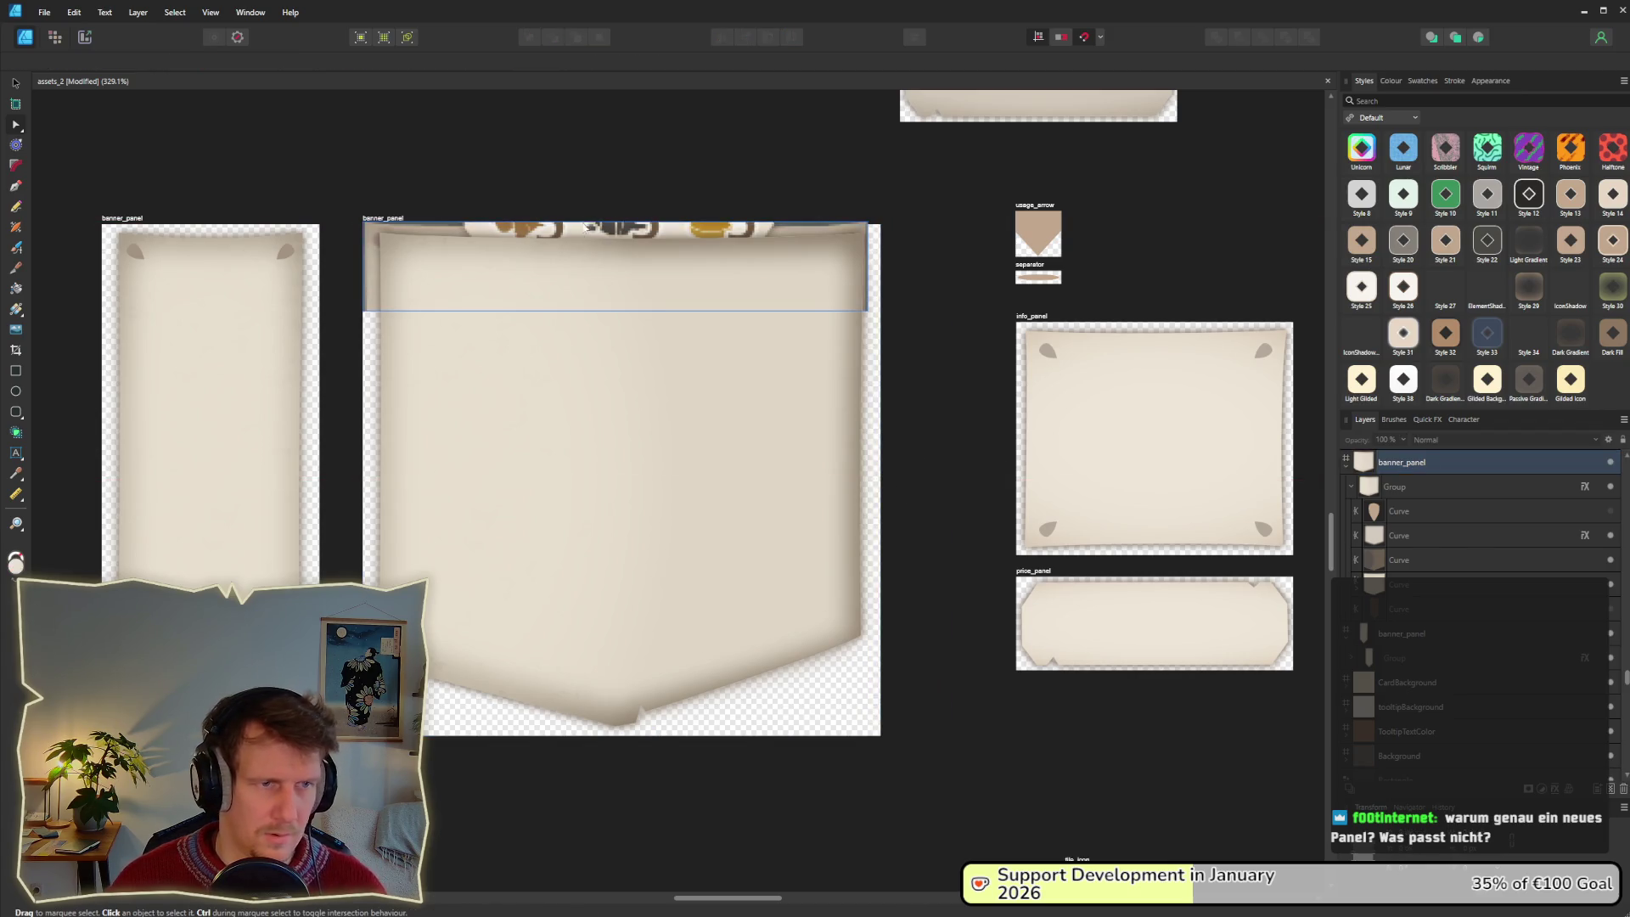
click(1154, 437)
Zoom and pan in to inspect the wide banner's pointed bottom edge.
ctrl+scroll(650, 502, down, 5)
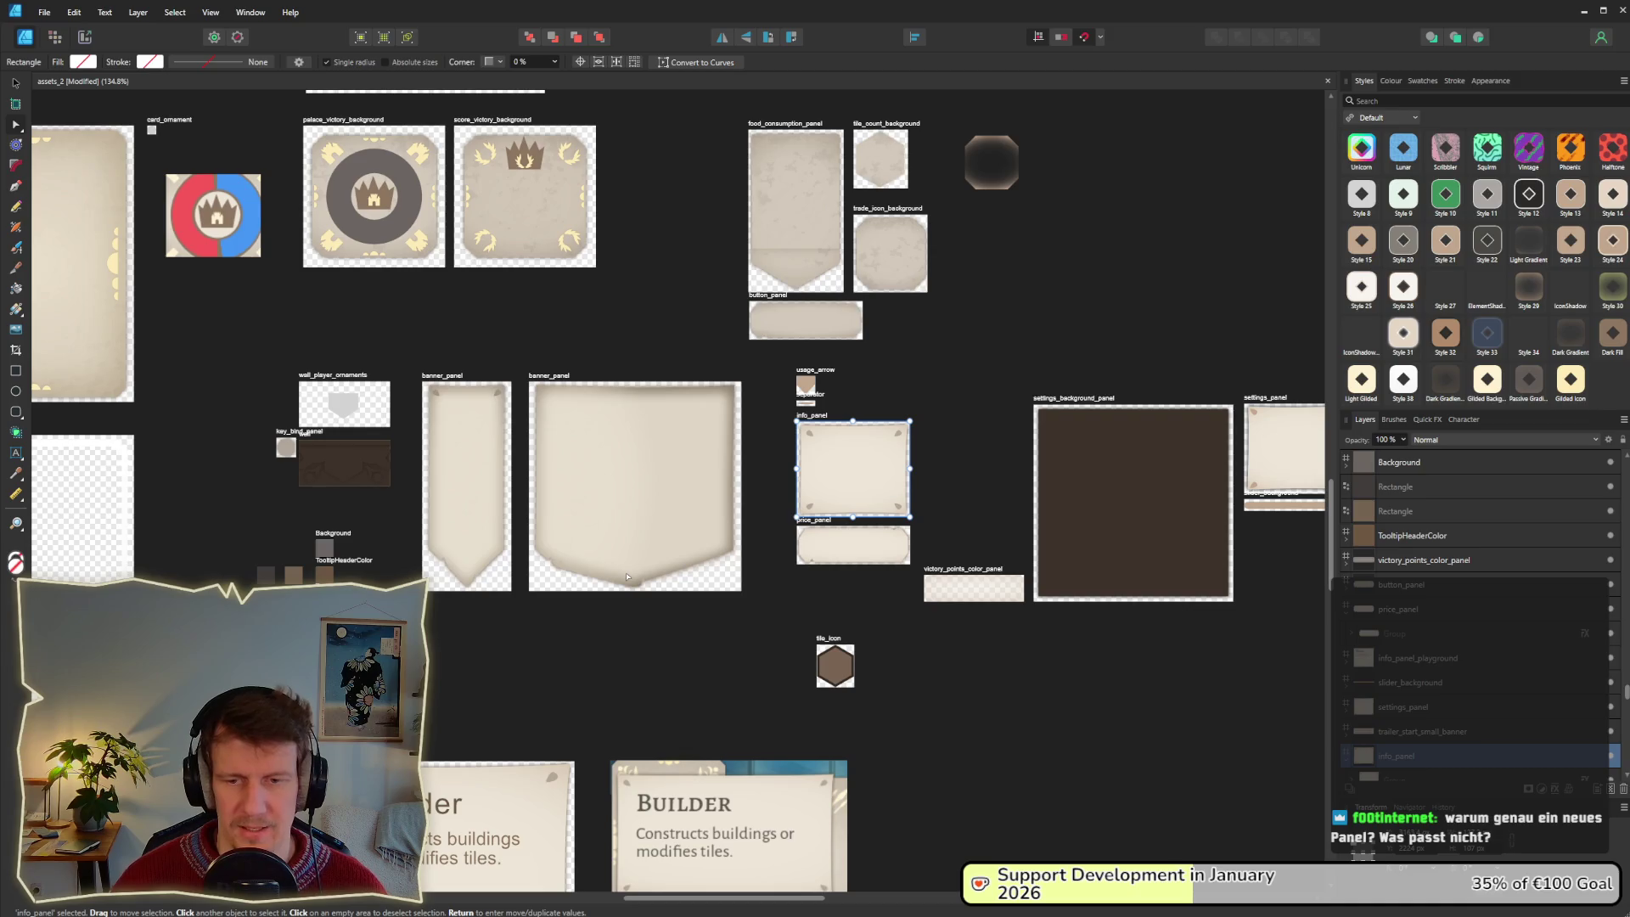
ctrl+scroll(482, 526, up, 5)
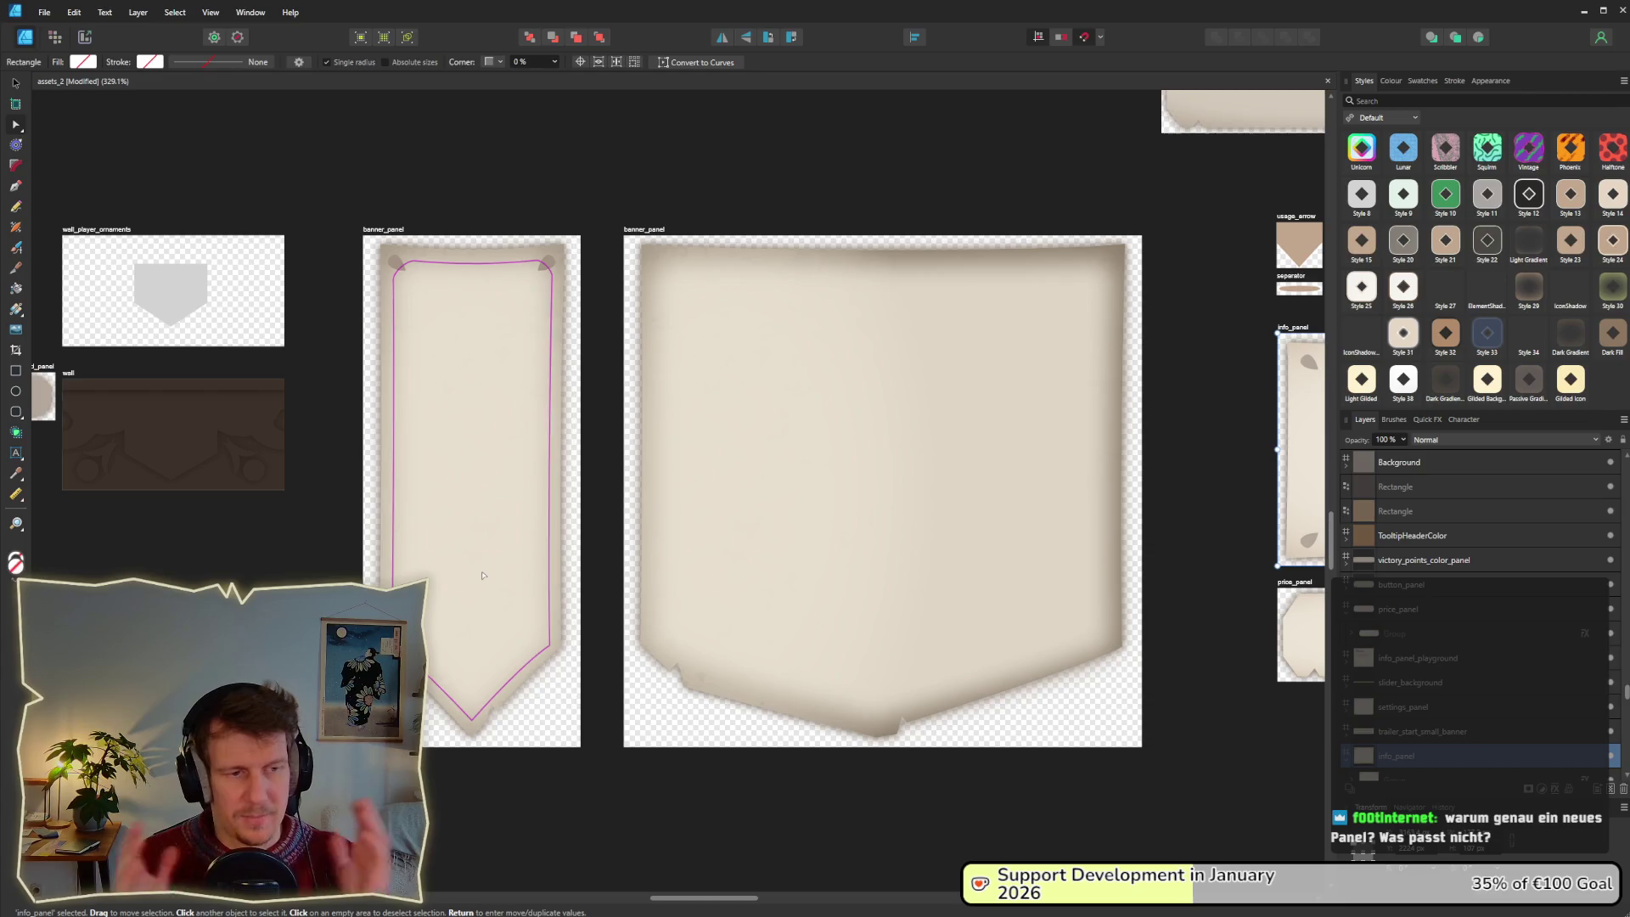
mouse_move(466, 607)
mouse_down()
mouse_move(520, 754)
mouse_move(624, 747)
mouse_move(591, 767)
mouse_up()
scroll(645, 679, down, 2)
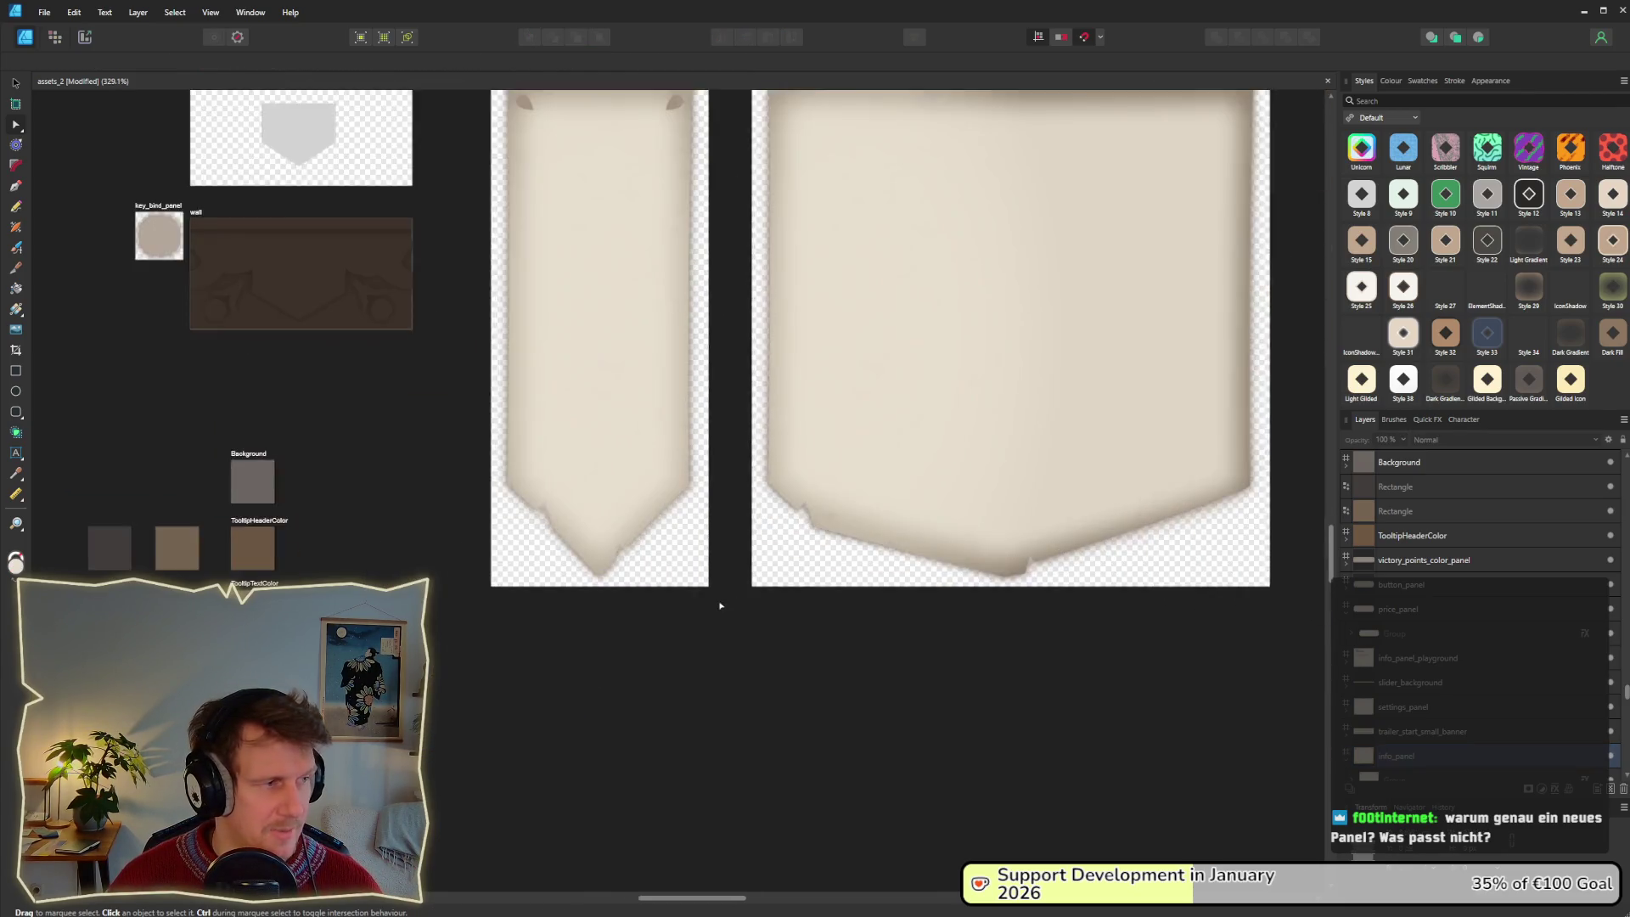
ctrl+scroll(698, 532, up, 3)
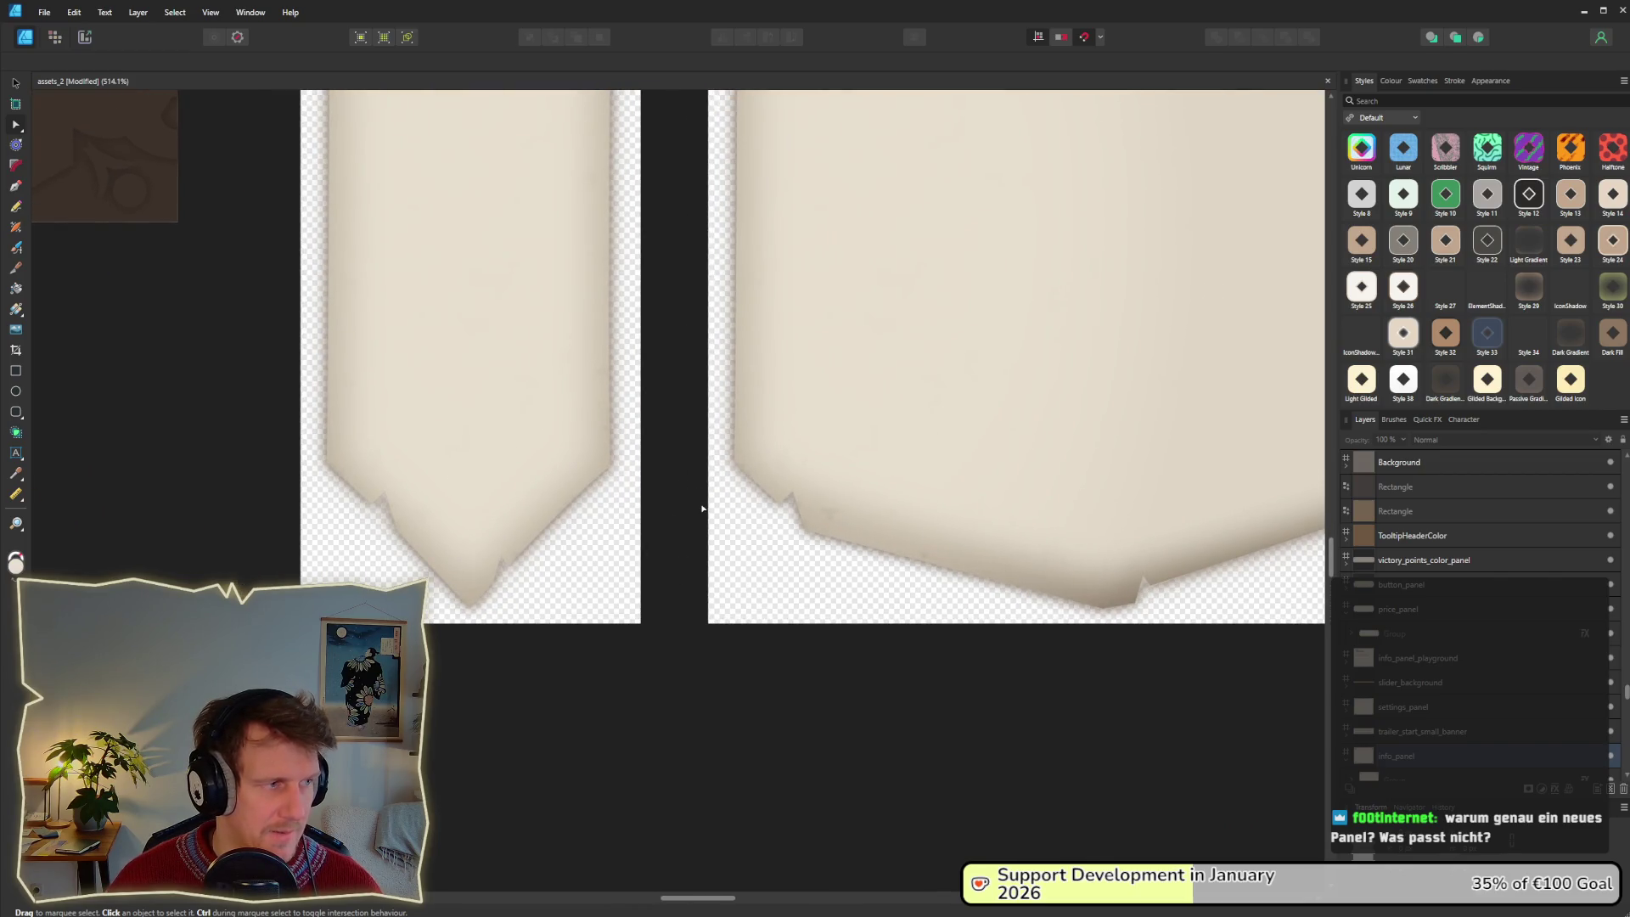
scroll(560, 490, right, 3)
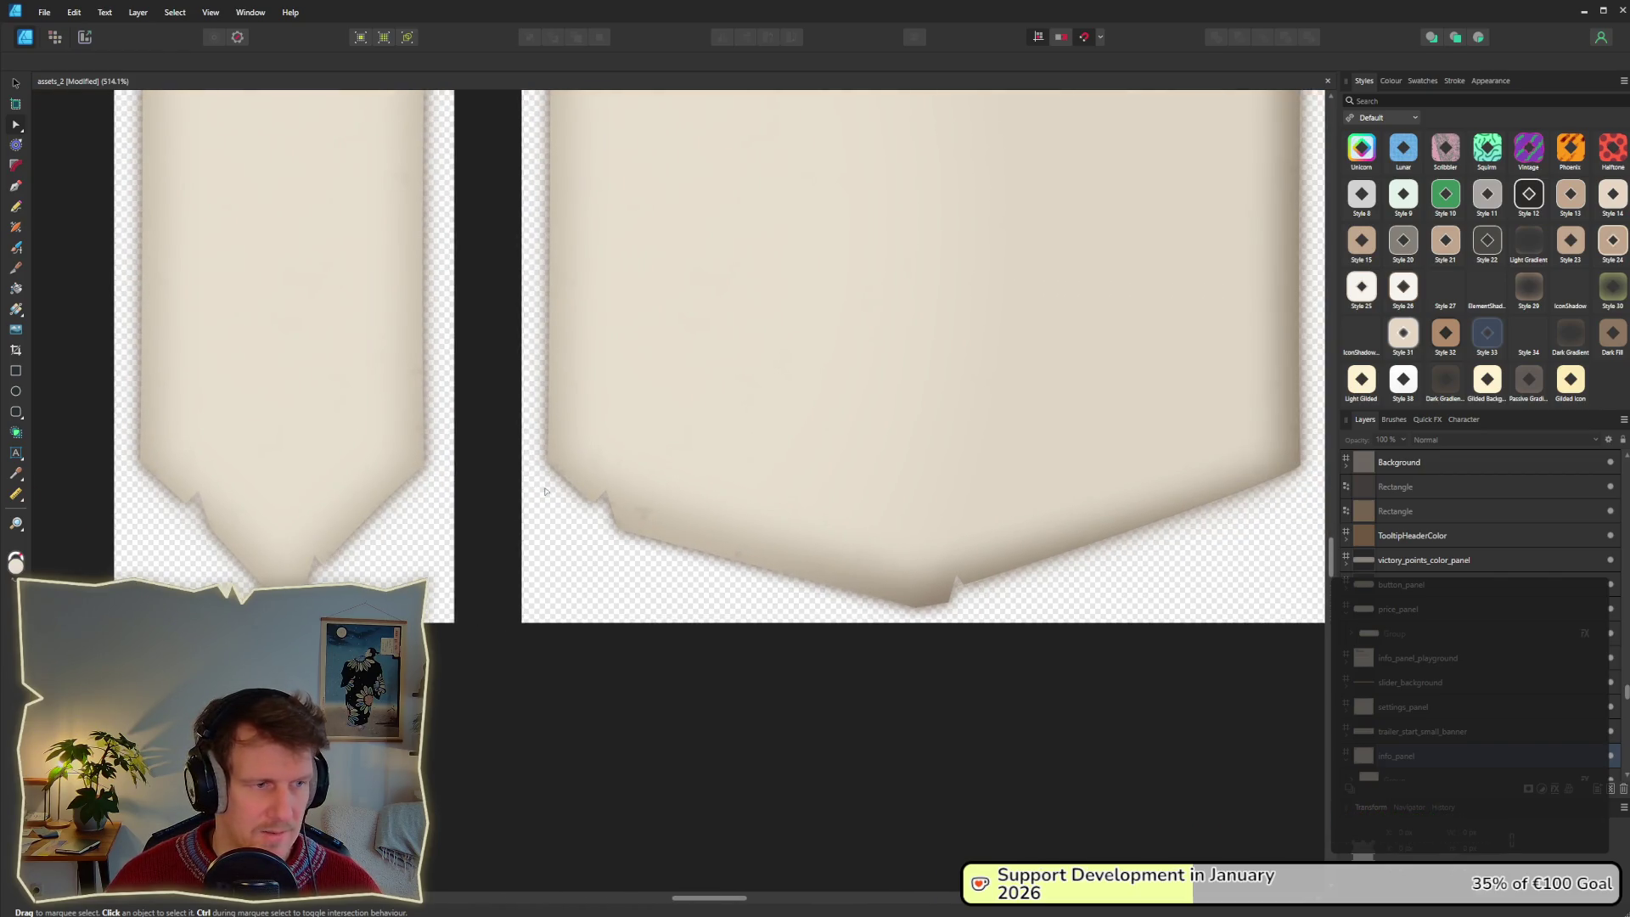
scroll(545, 490, left, 3)
scroll(673, 520, right, 6)
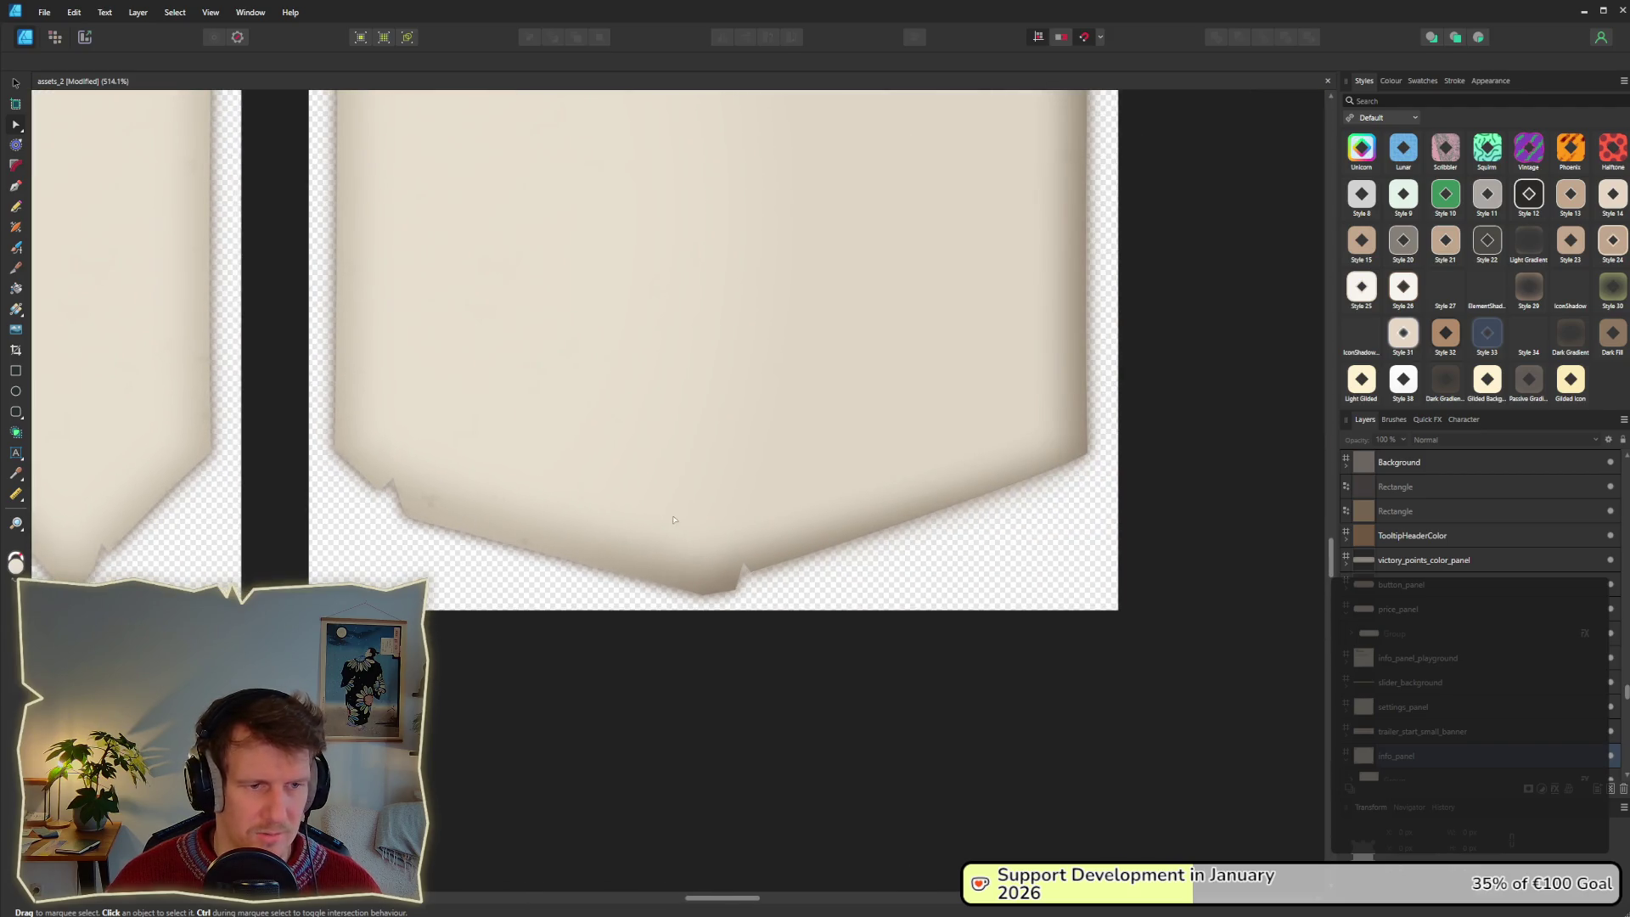
ctrl+scroll(724, 532, up, 1)
Select the banner's curves and delete the spare fourth curve layer.
click(798, 570)
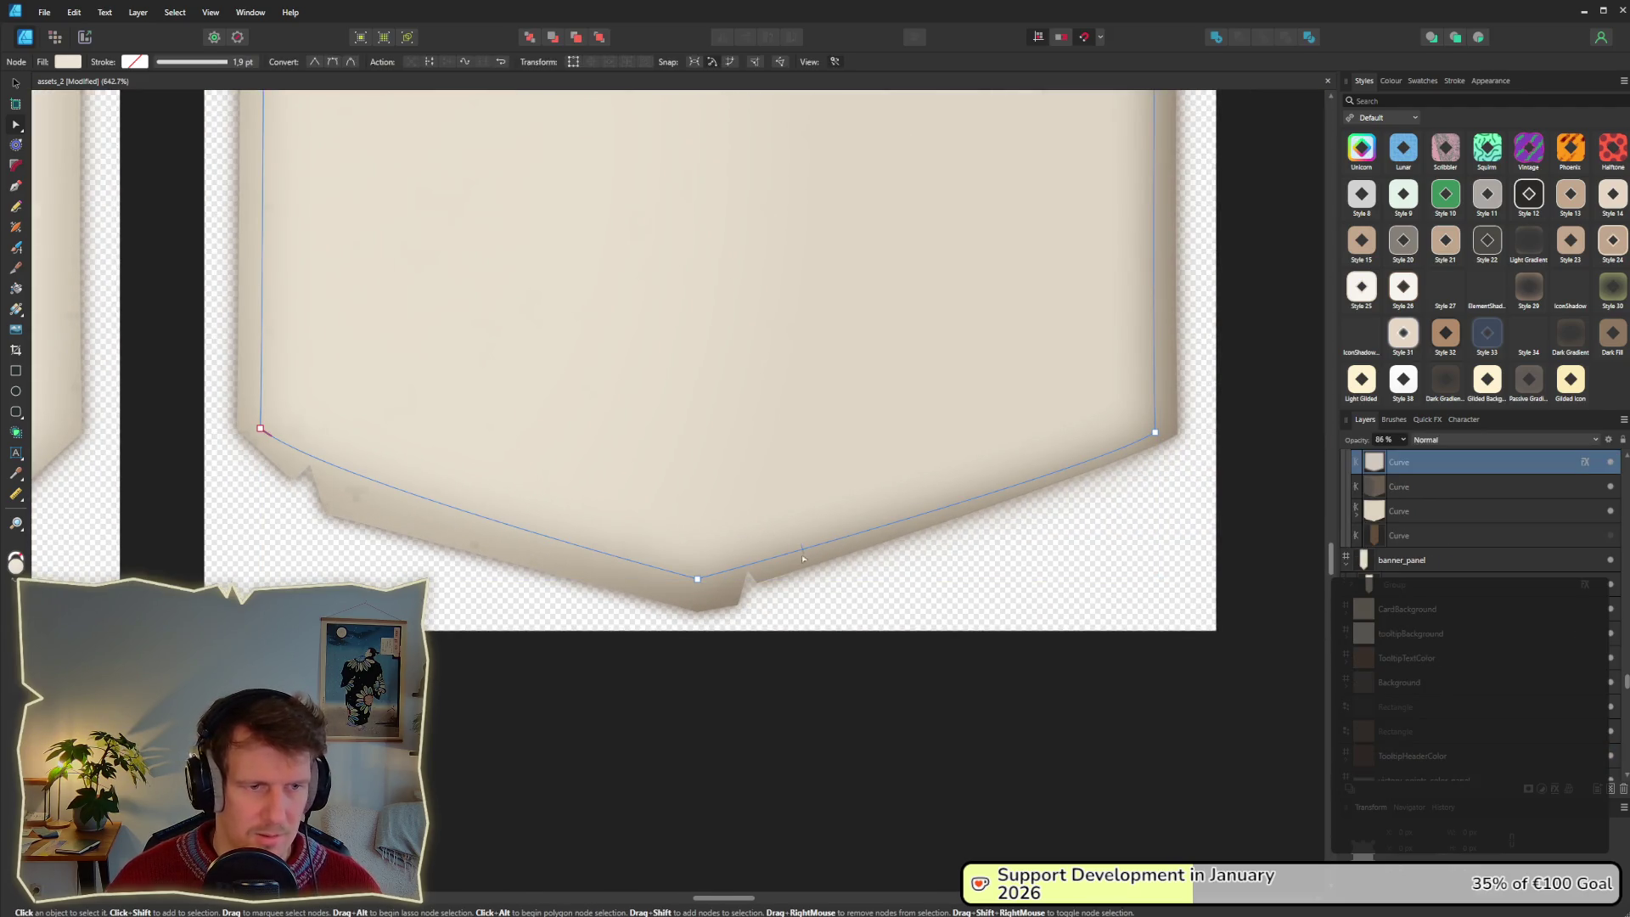
click(798, 570)
drag(697, 611, 696, 611)
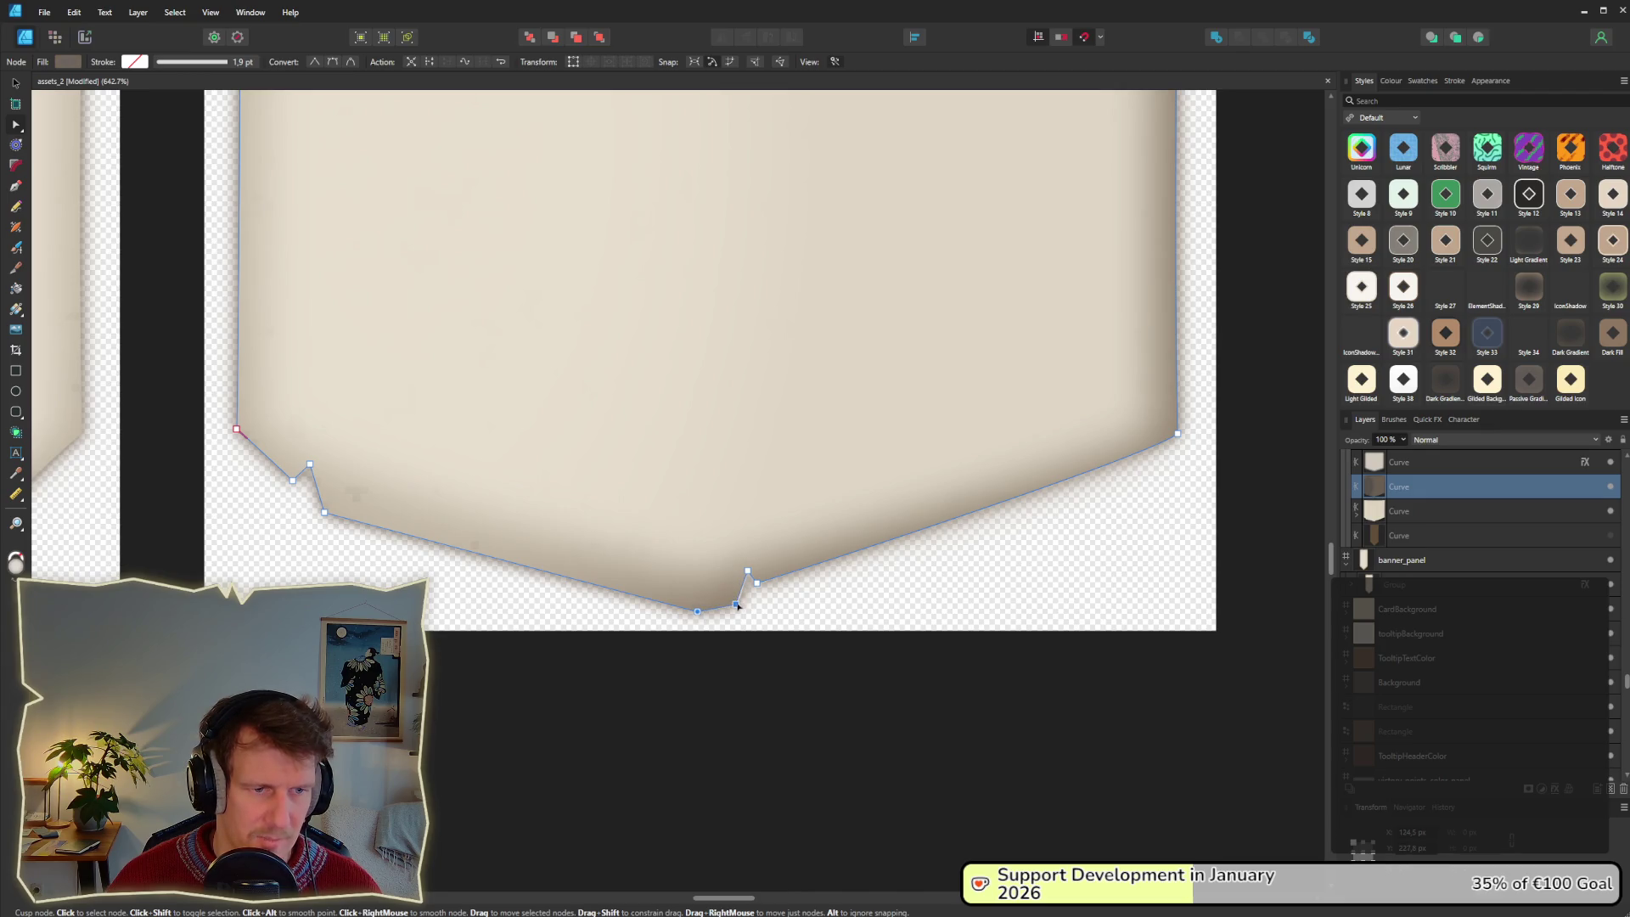
click(1427, 531)
key(Delete)
Select both banner curves and drag the bottom-right corner node lower to reshape that edge.
click(1400, 487)
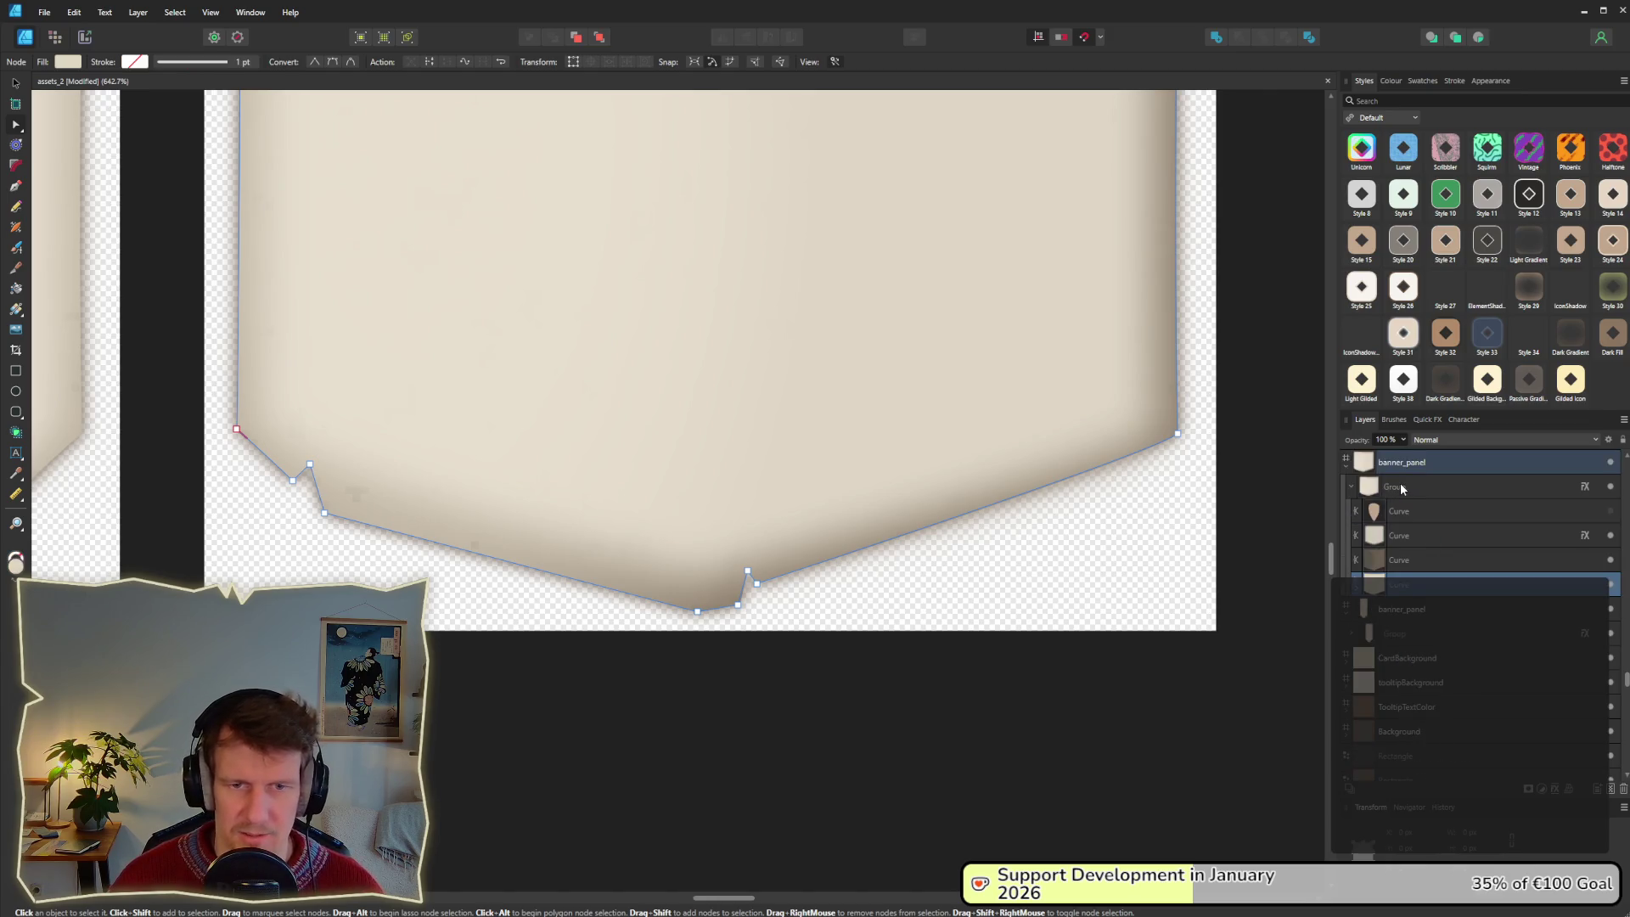
scroll(1409, 552, up, 2)
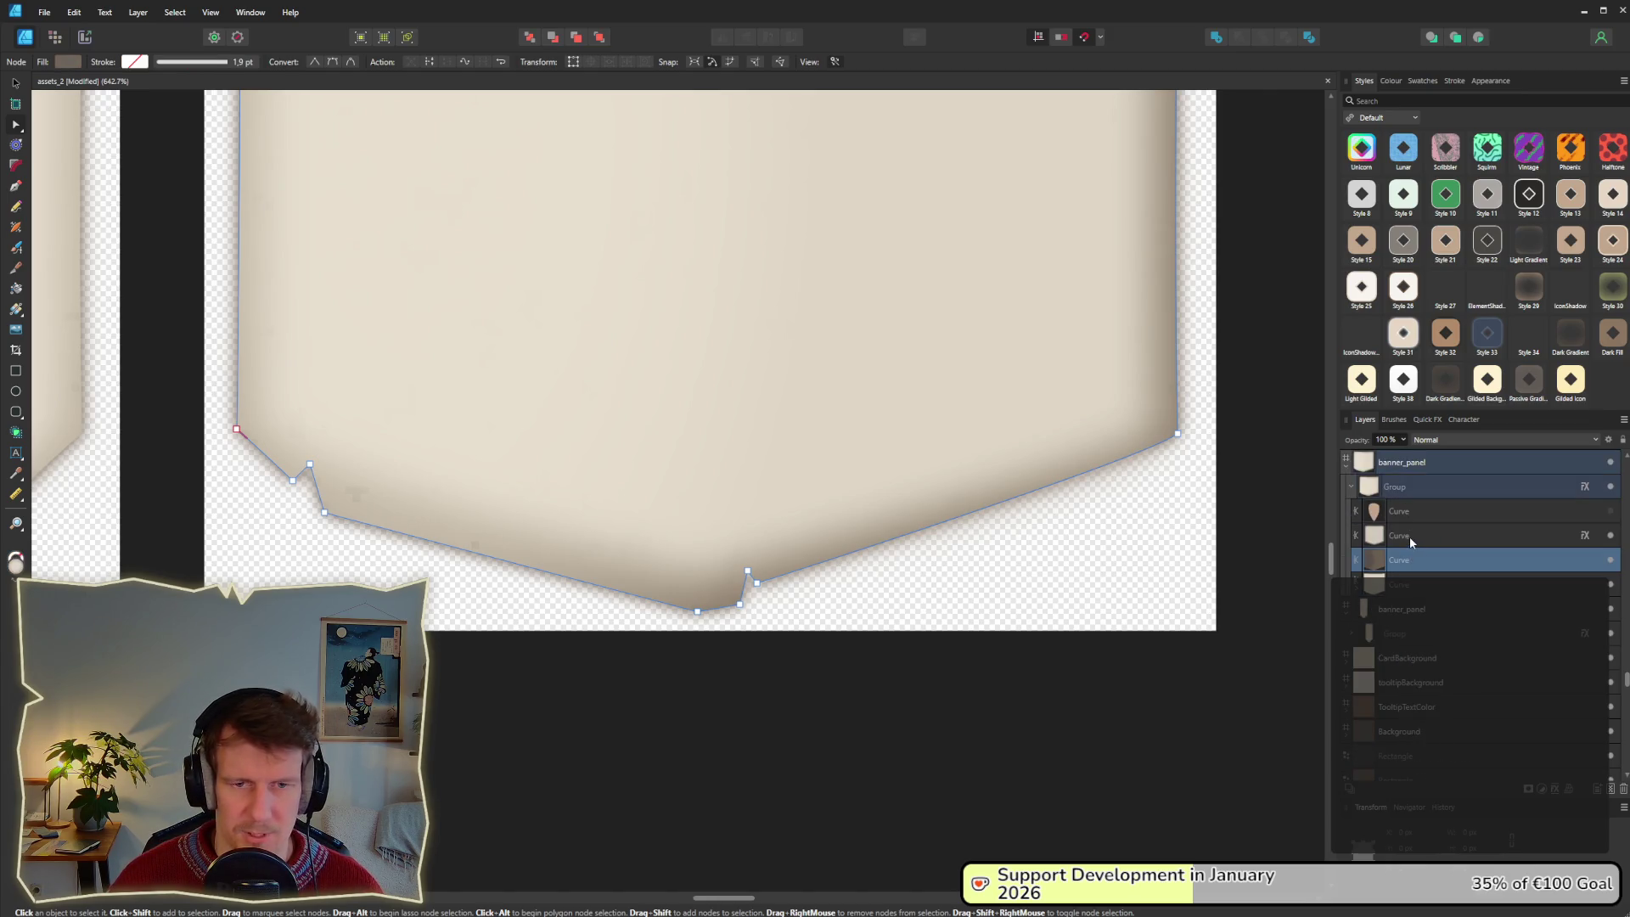
click(1409, 542)
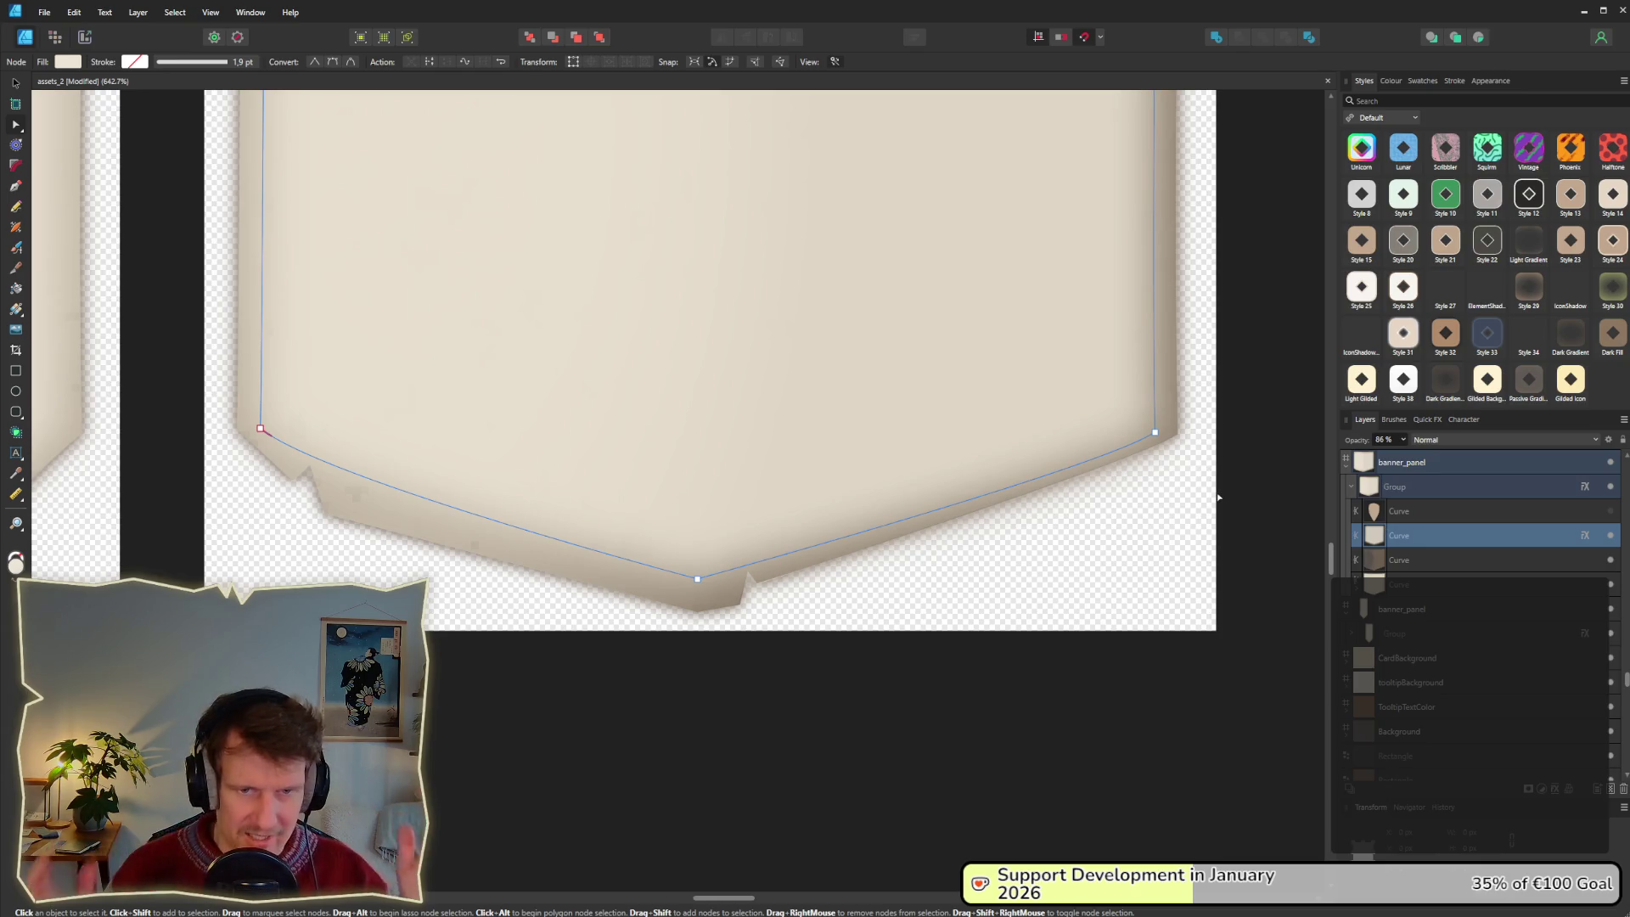
click(1405, 564)
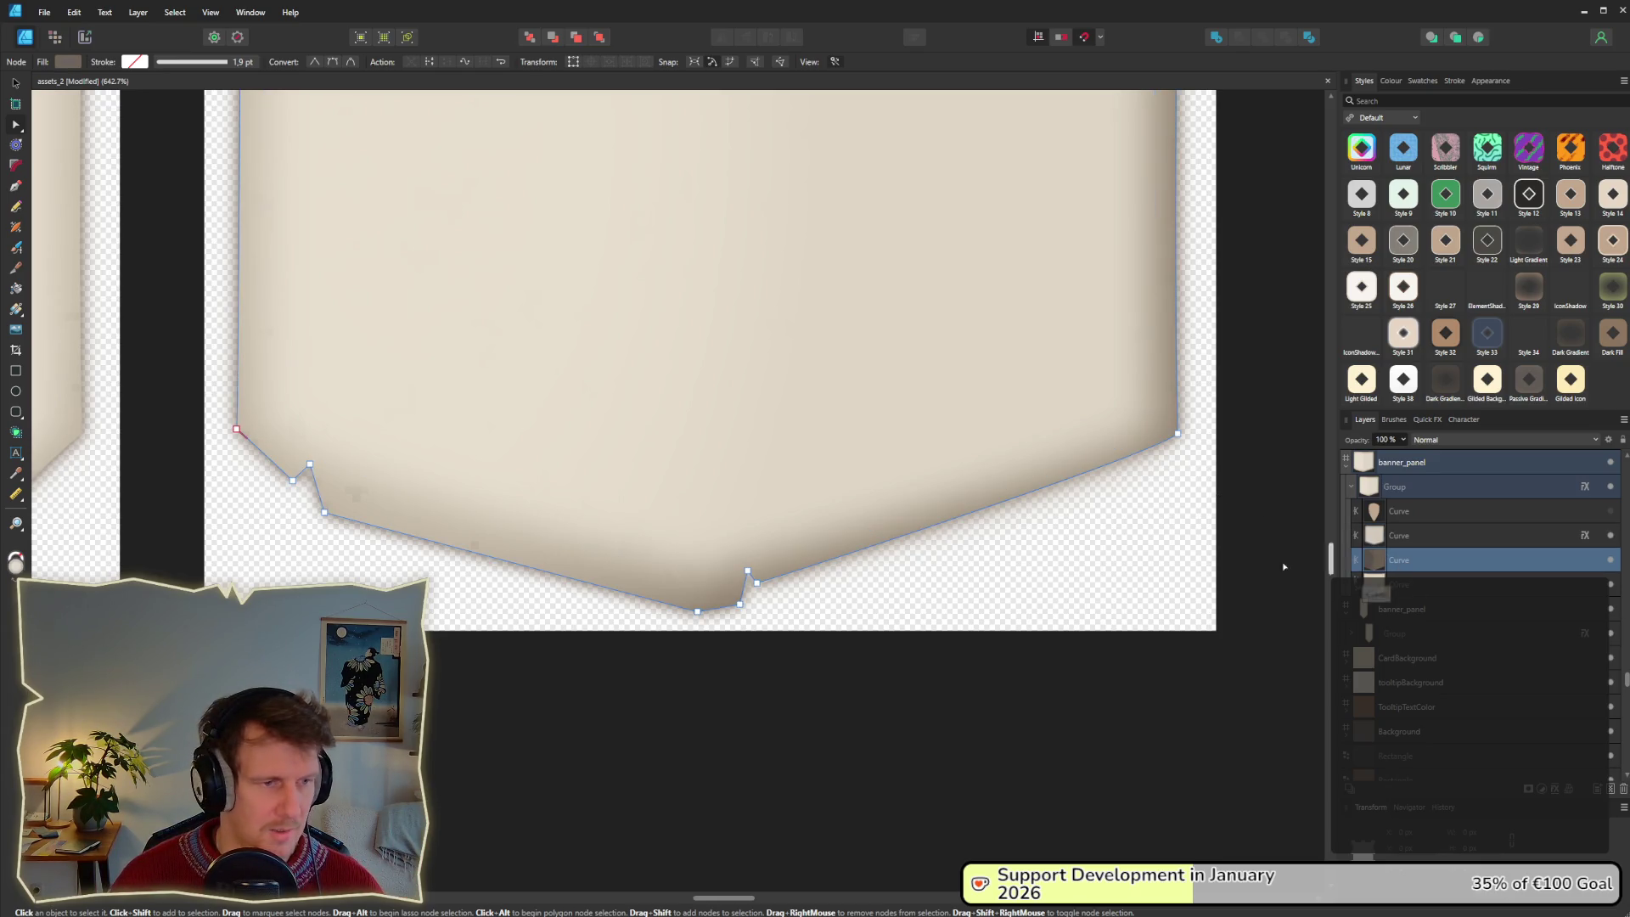
drag(1402, 595, 1399, 563)
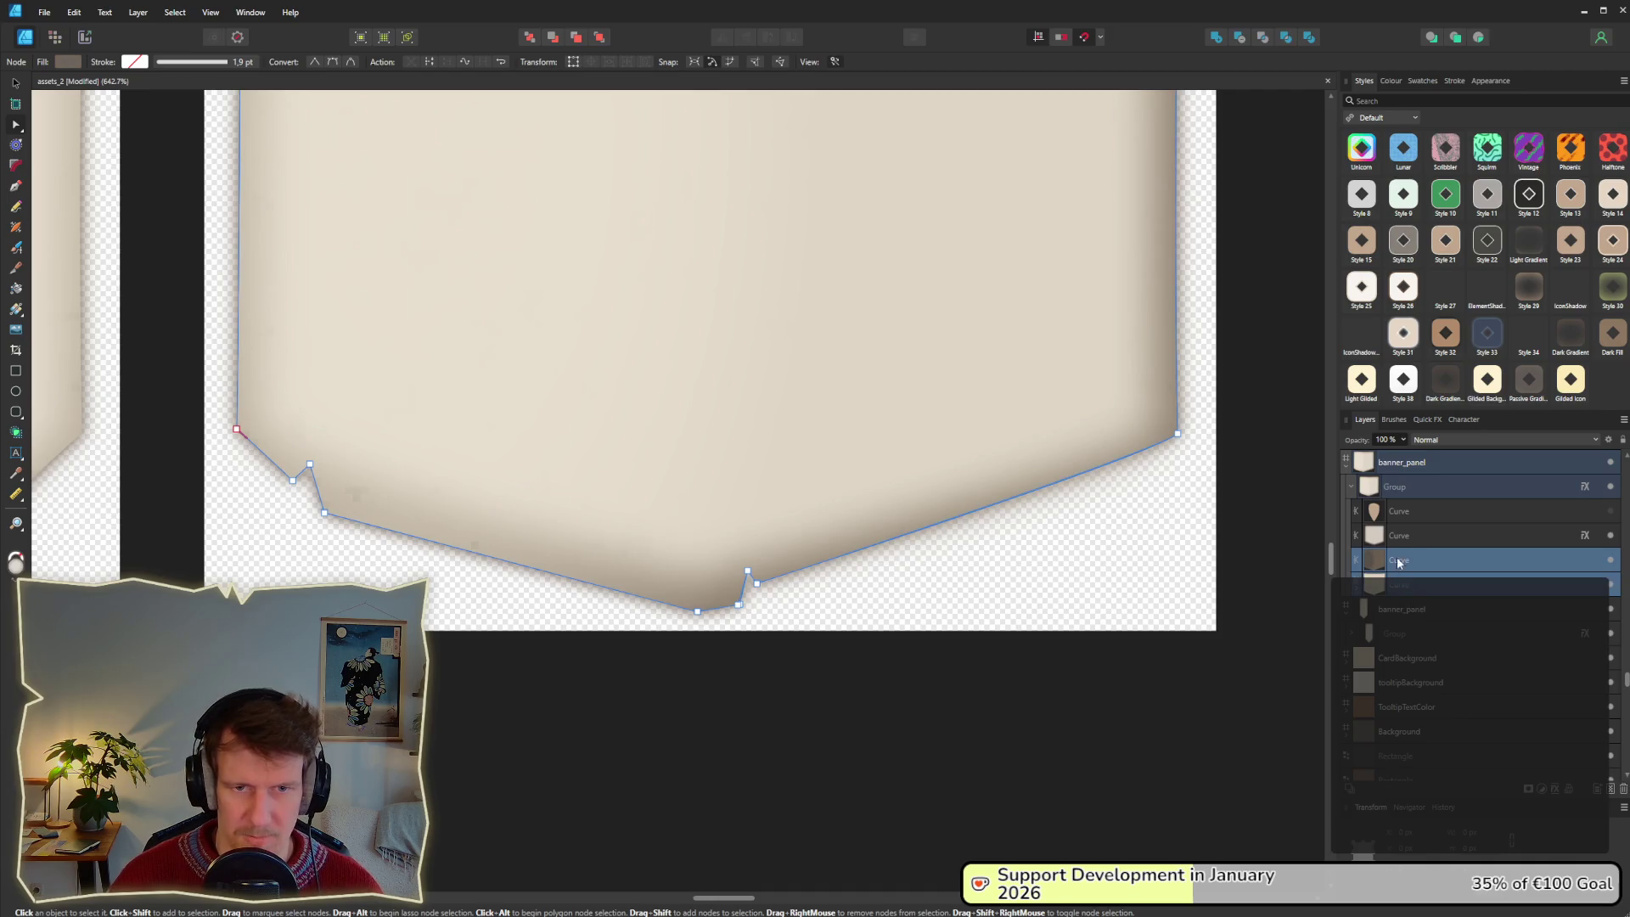
shift+click(1397, 536)
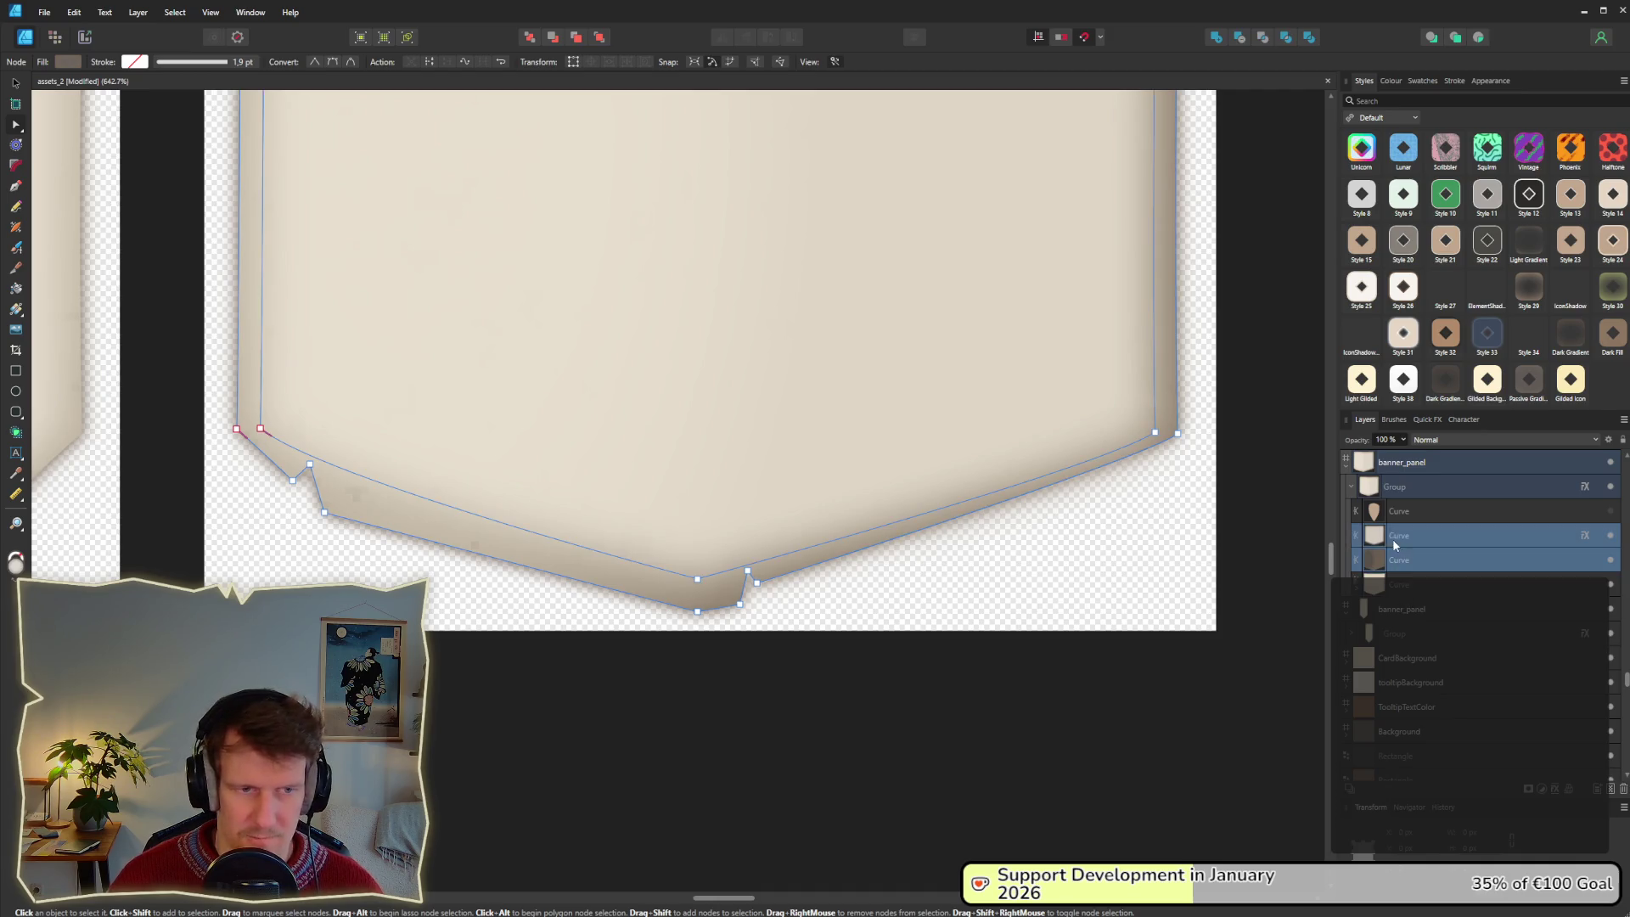
drag(1177, 433, 1179, 455)
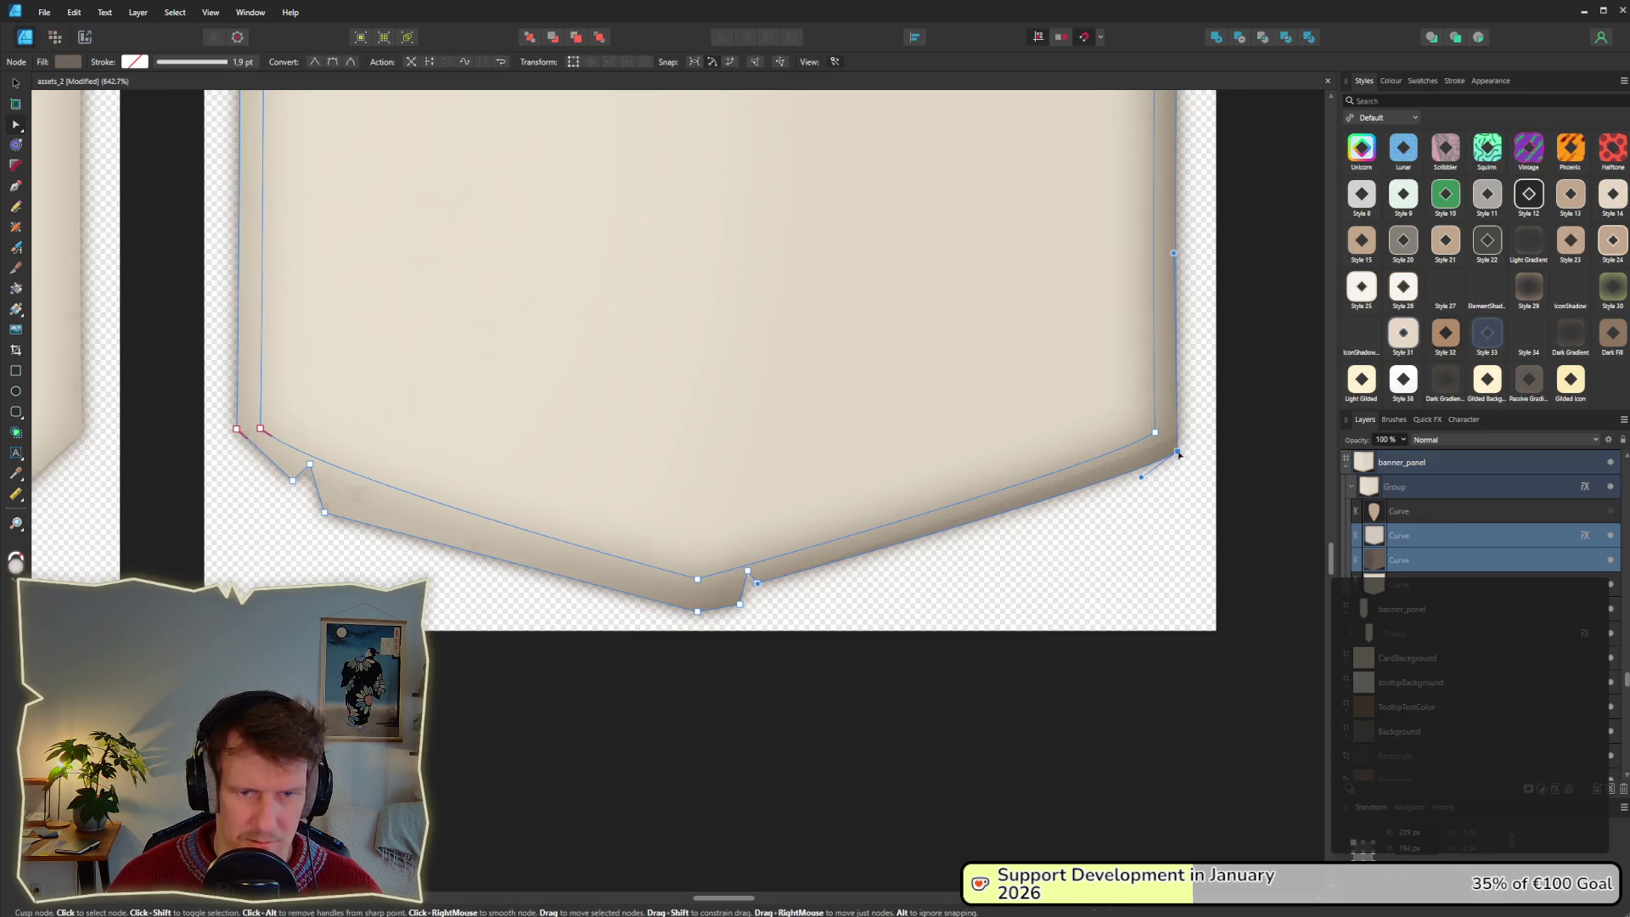
key(ctrl+z)
key(ctrl+z)
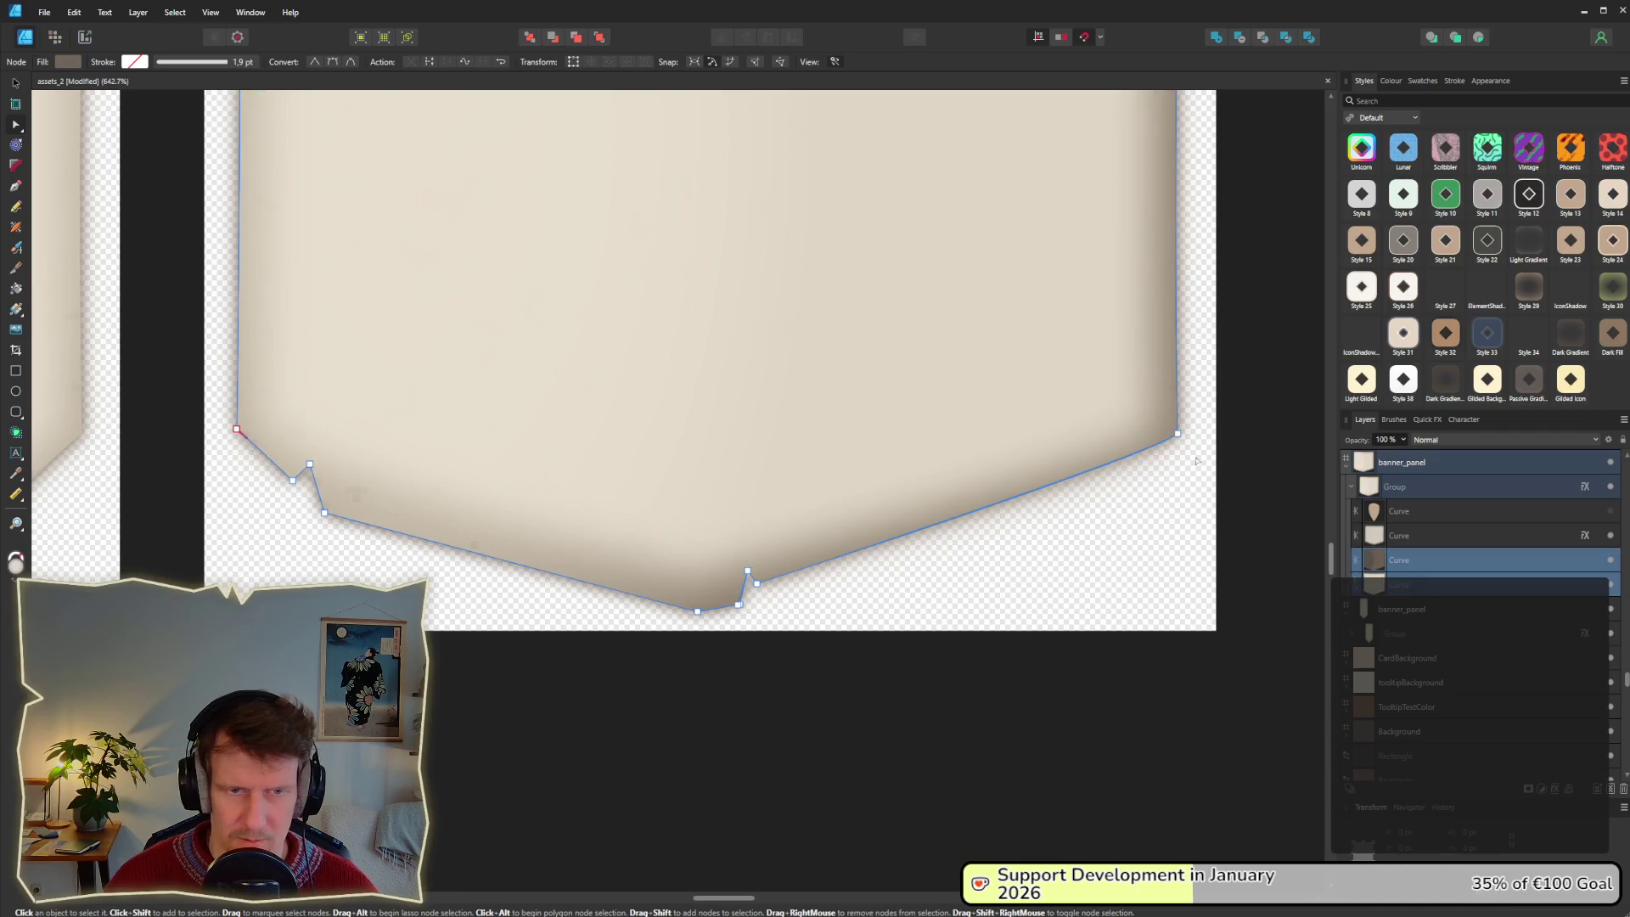
key(ctrl+shift+z)
key(ctrl+shift+z)
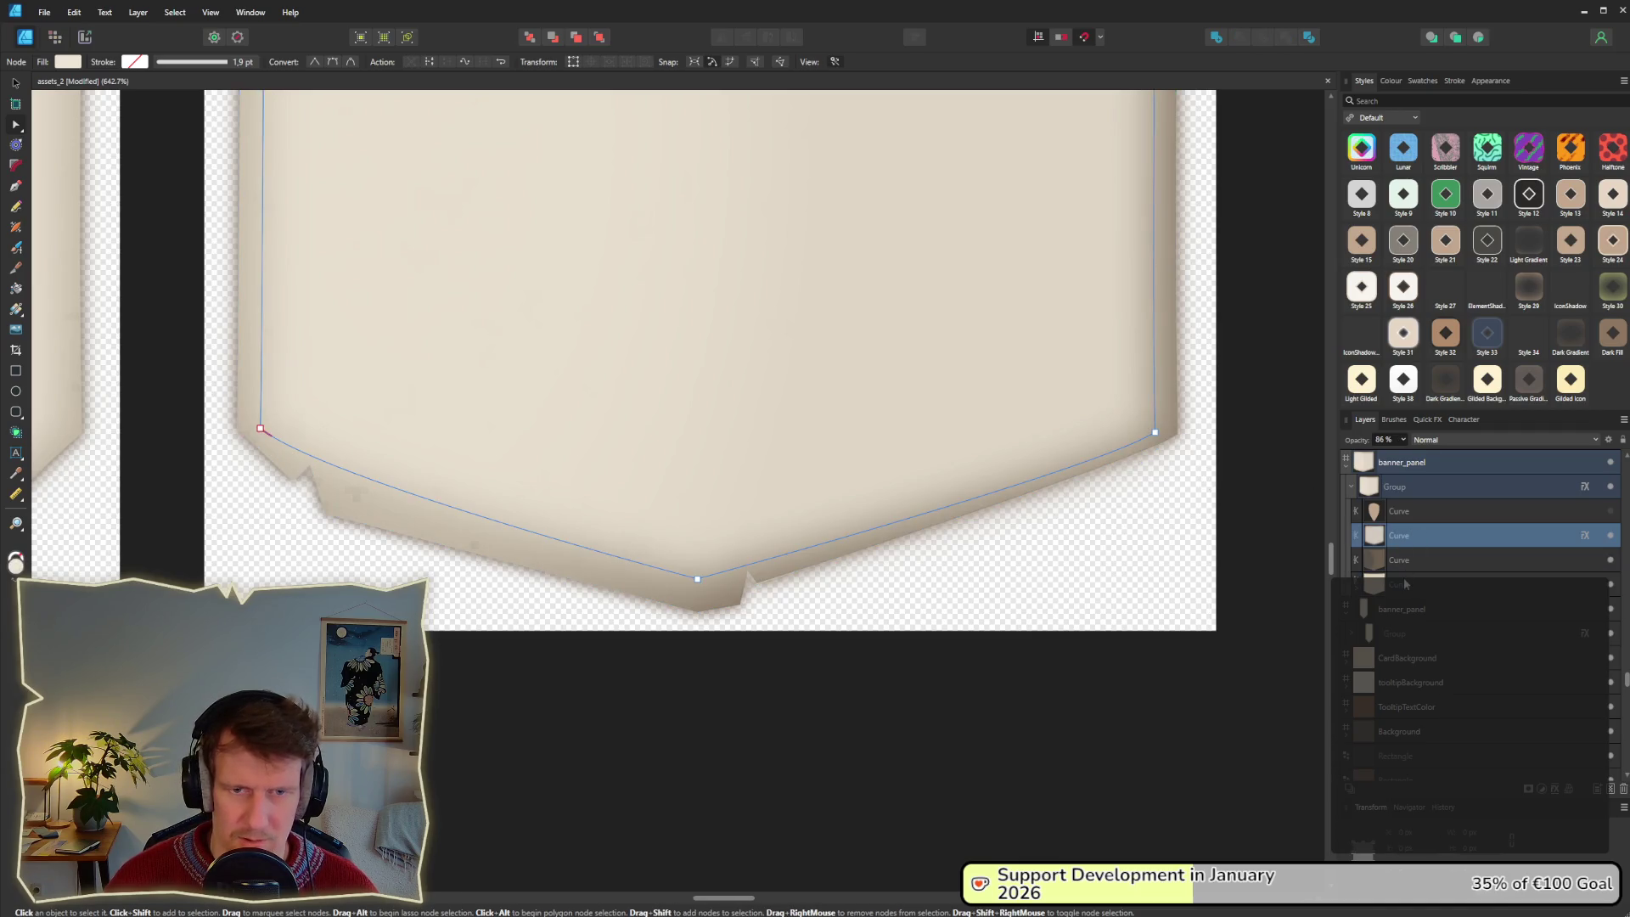
drag(1176, 433, 1180, 456)
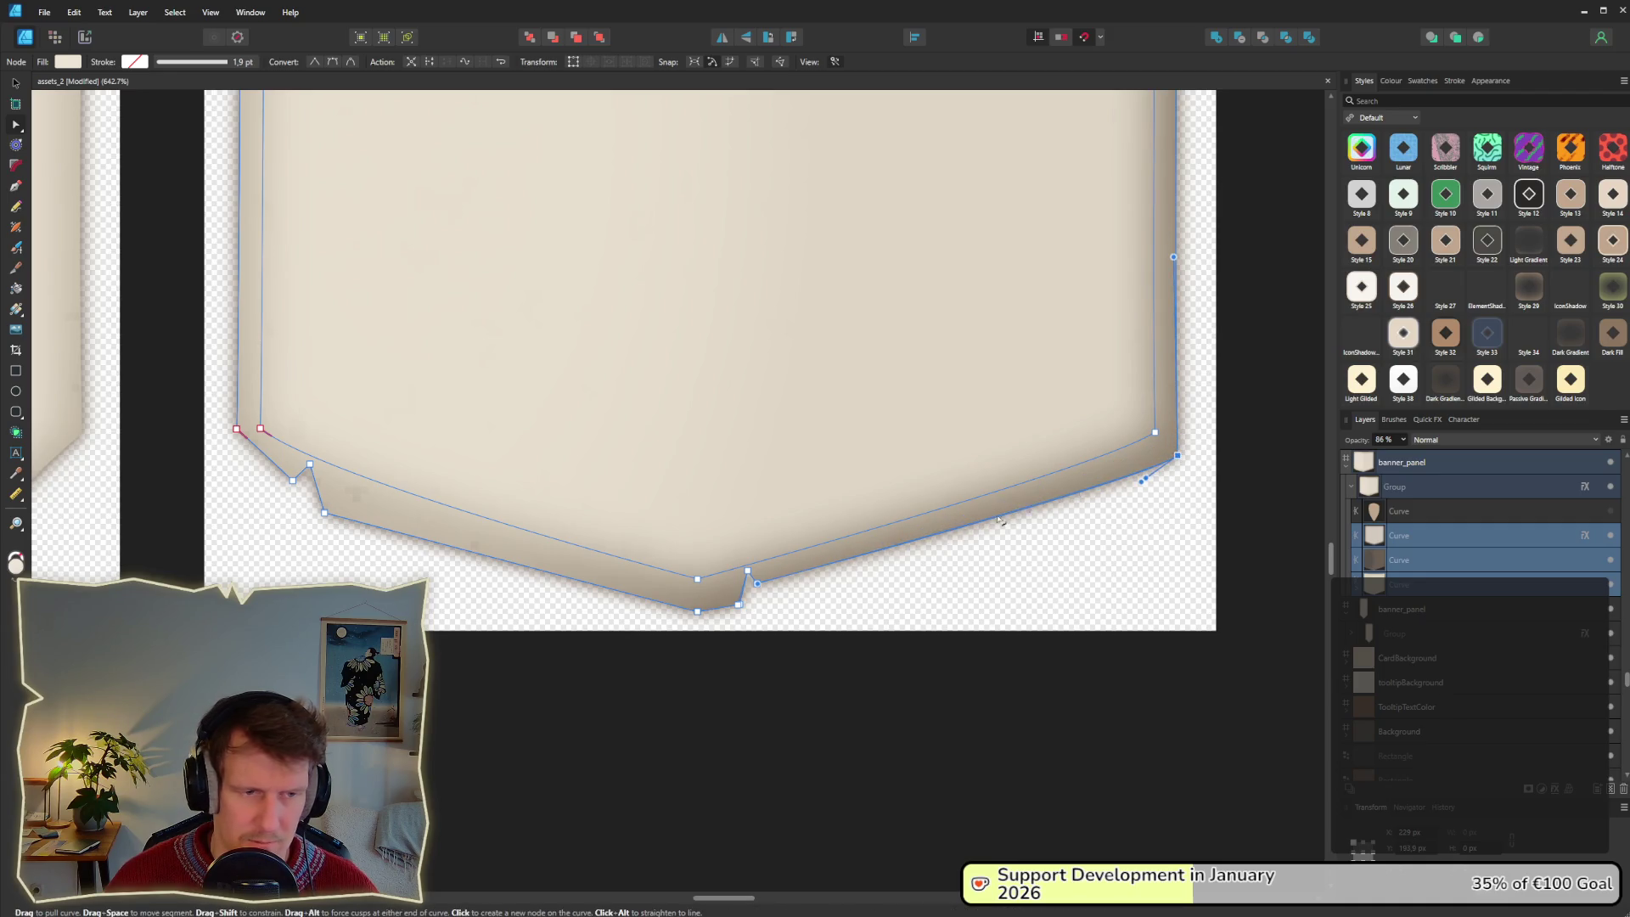
alt+click(1180, 456)
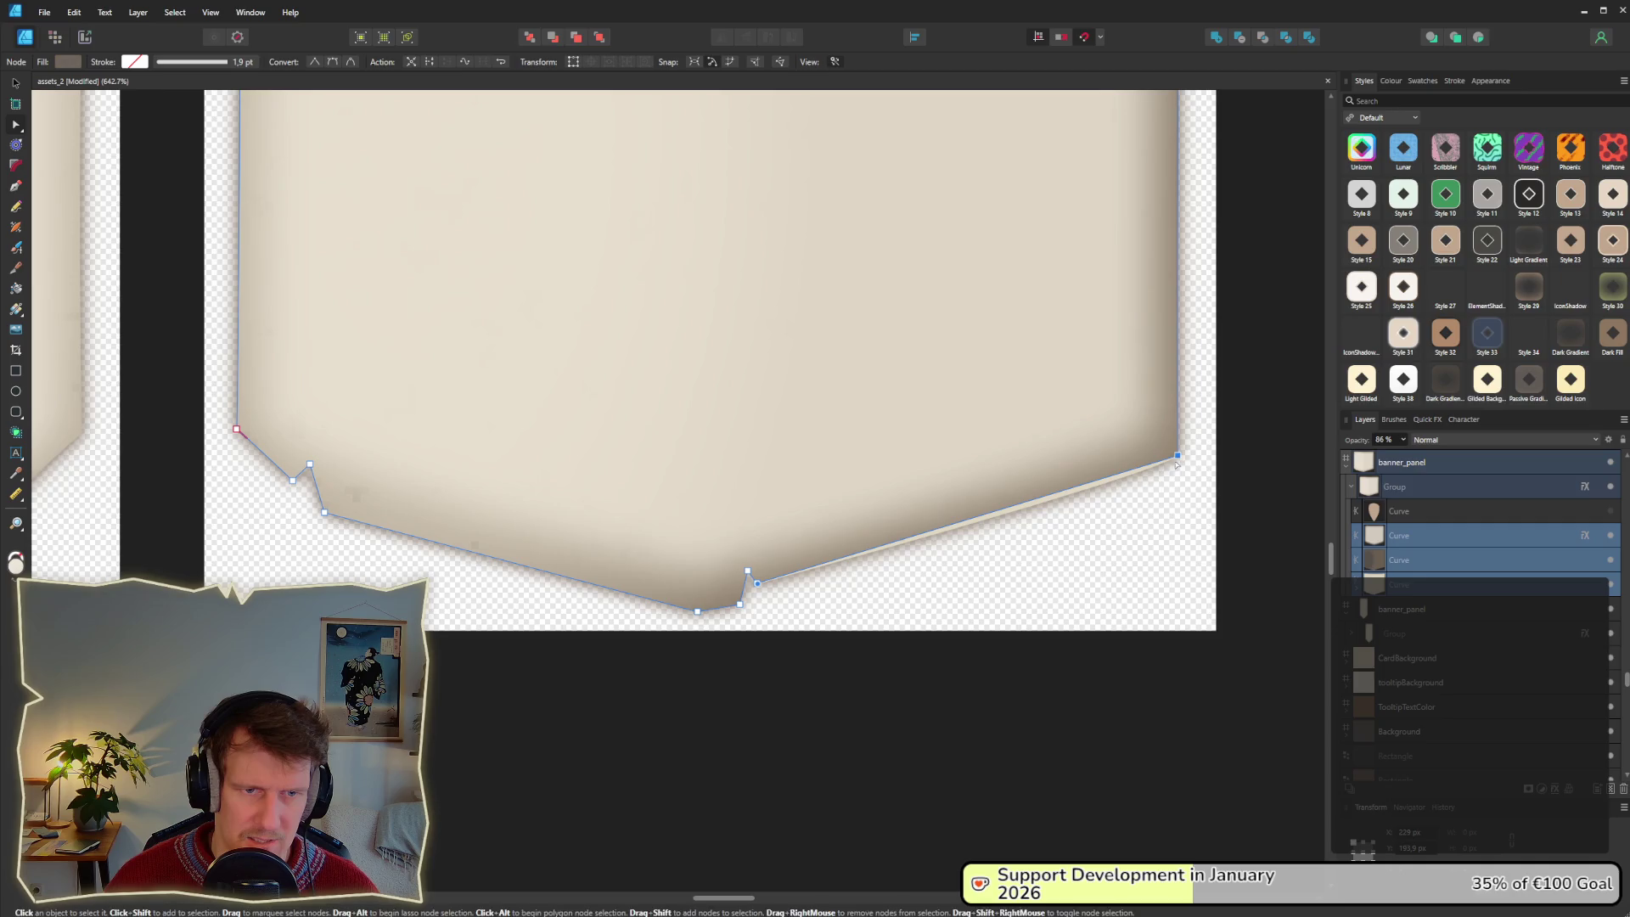
Move the left-edge corner node of both banner curves lower.
scroll(954, 472, down, 1)
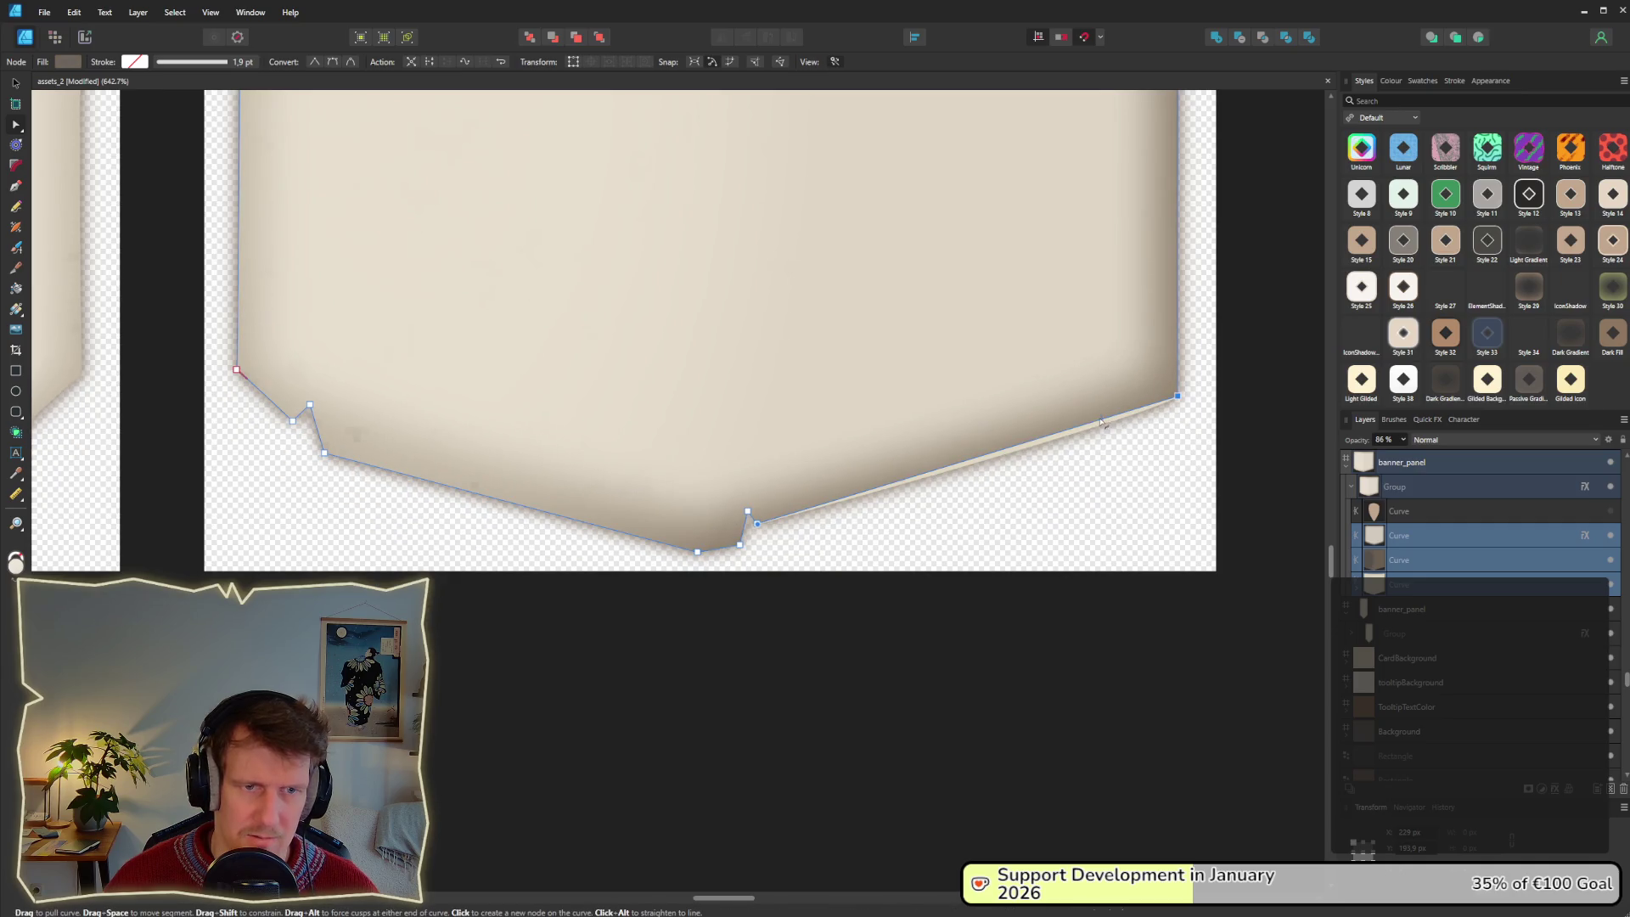
click(961, 471)
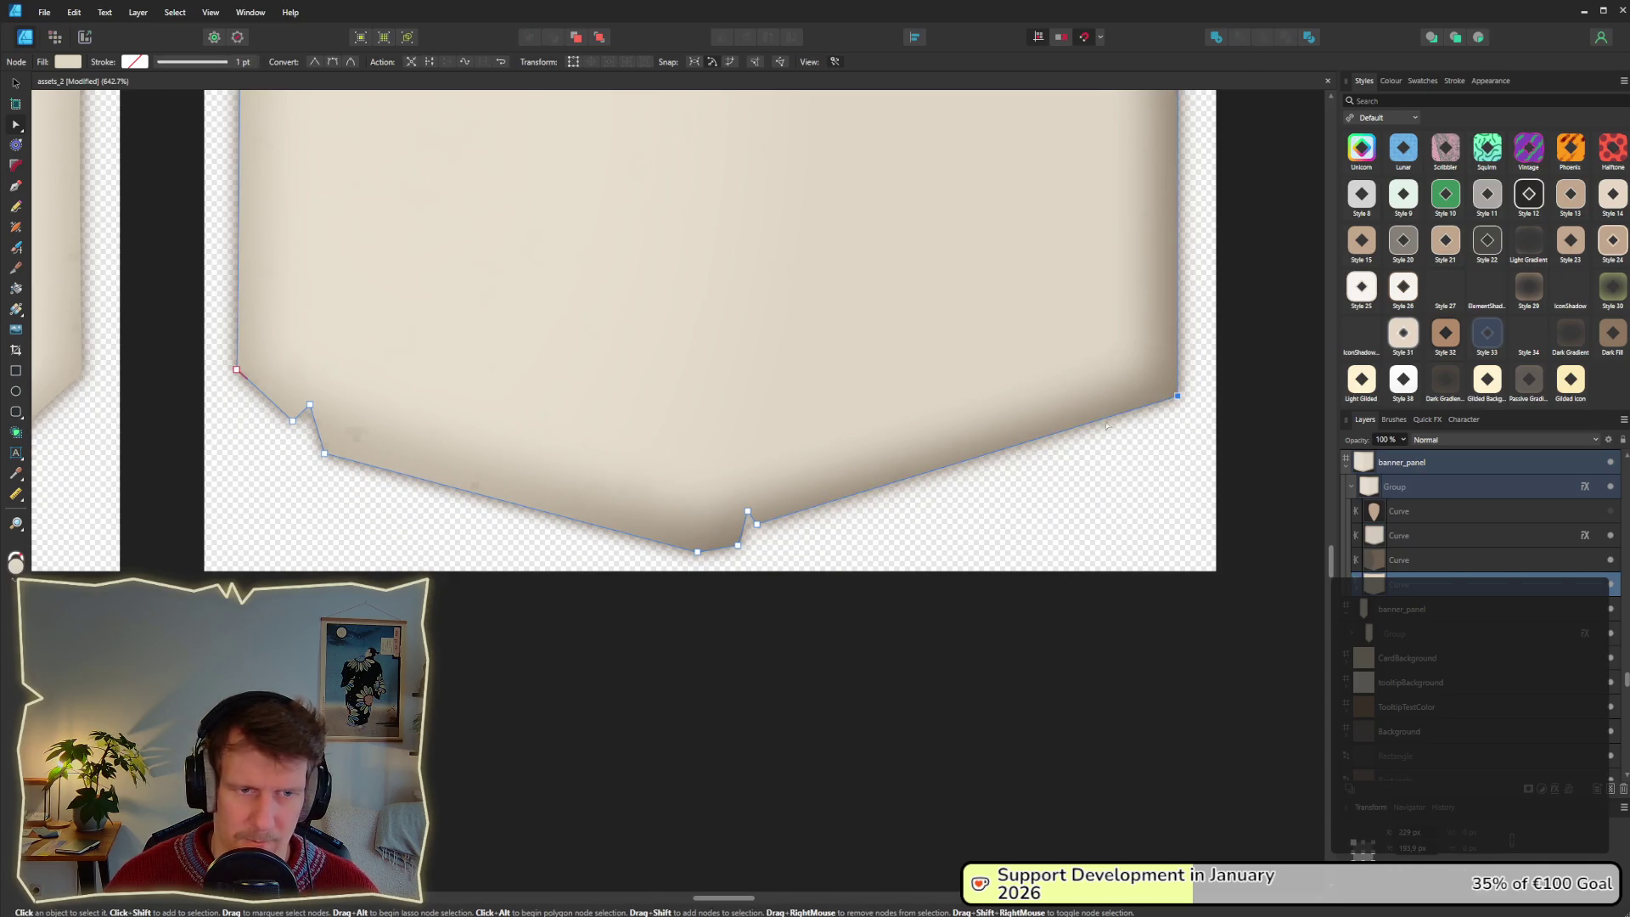
scroll(1006, 424, down, 4)
scroll(1001, 398, up, 1)
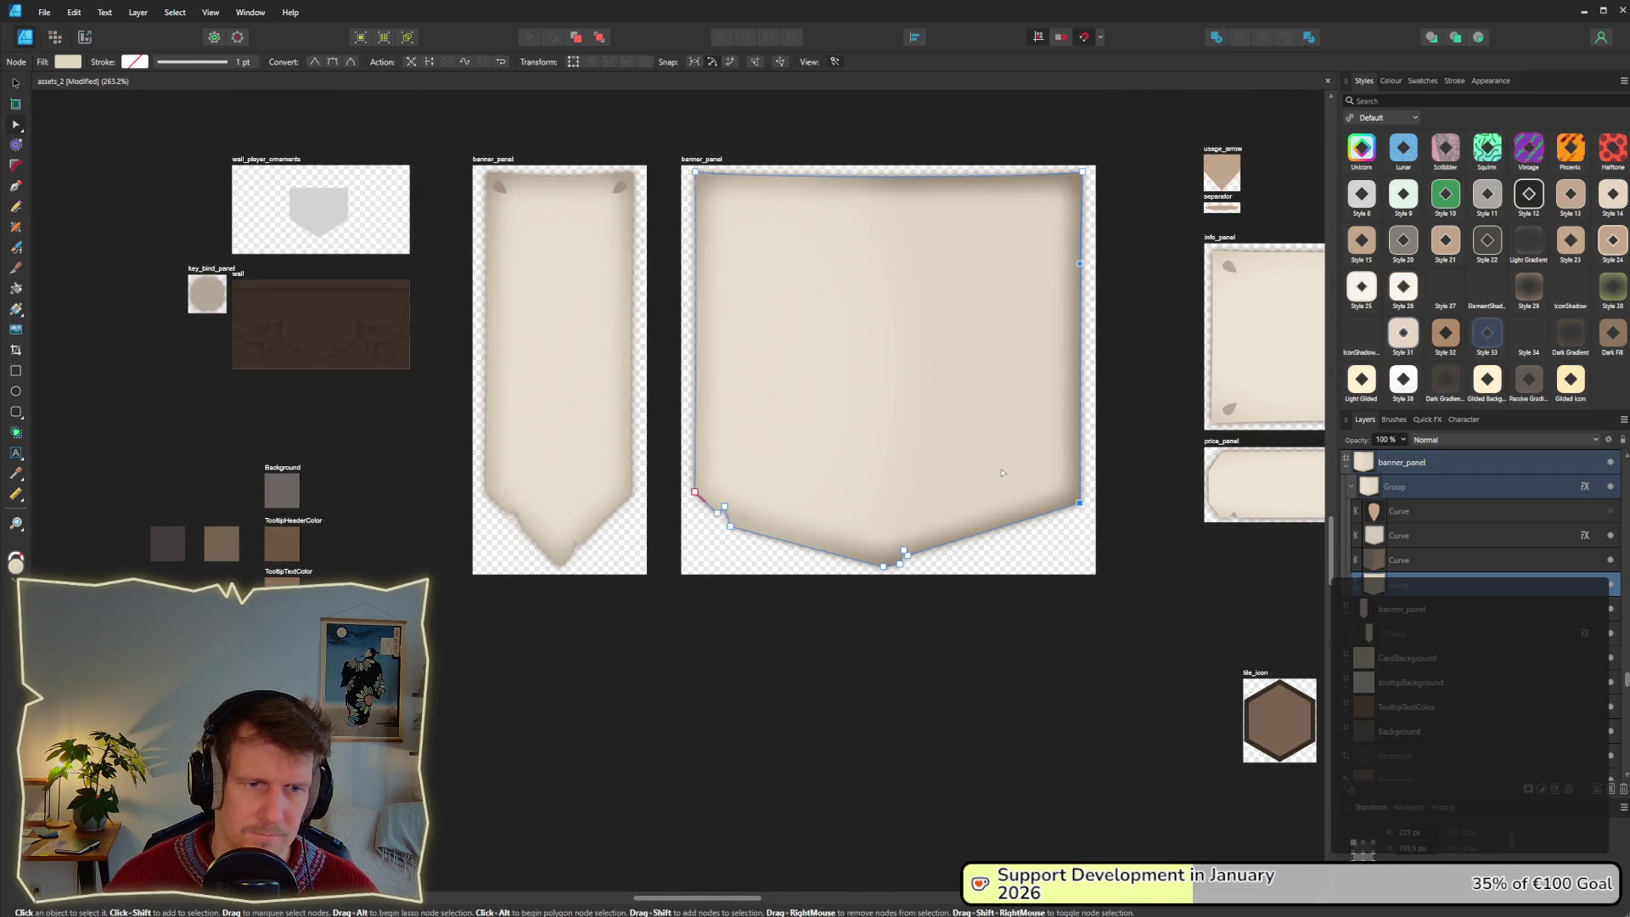
scroll(787, 549, up, 5)
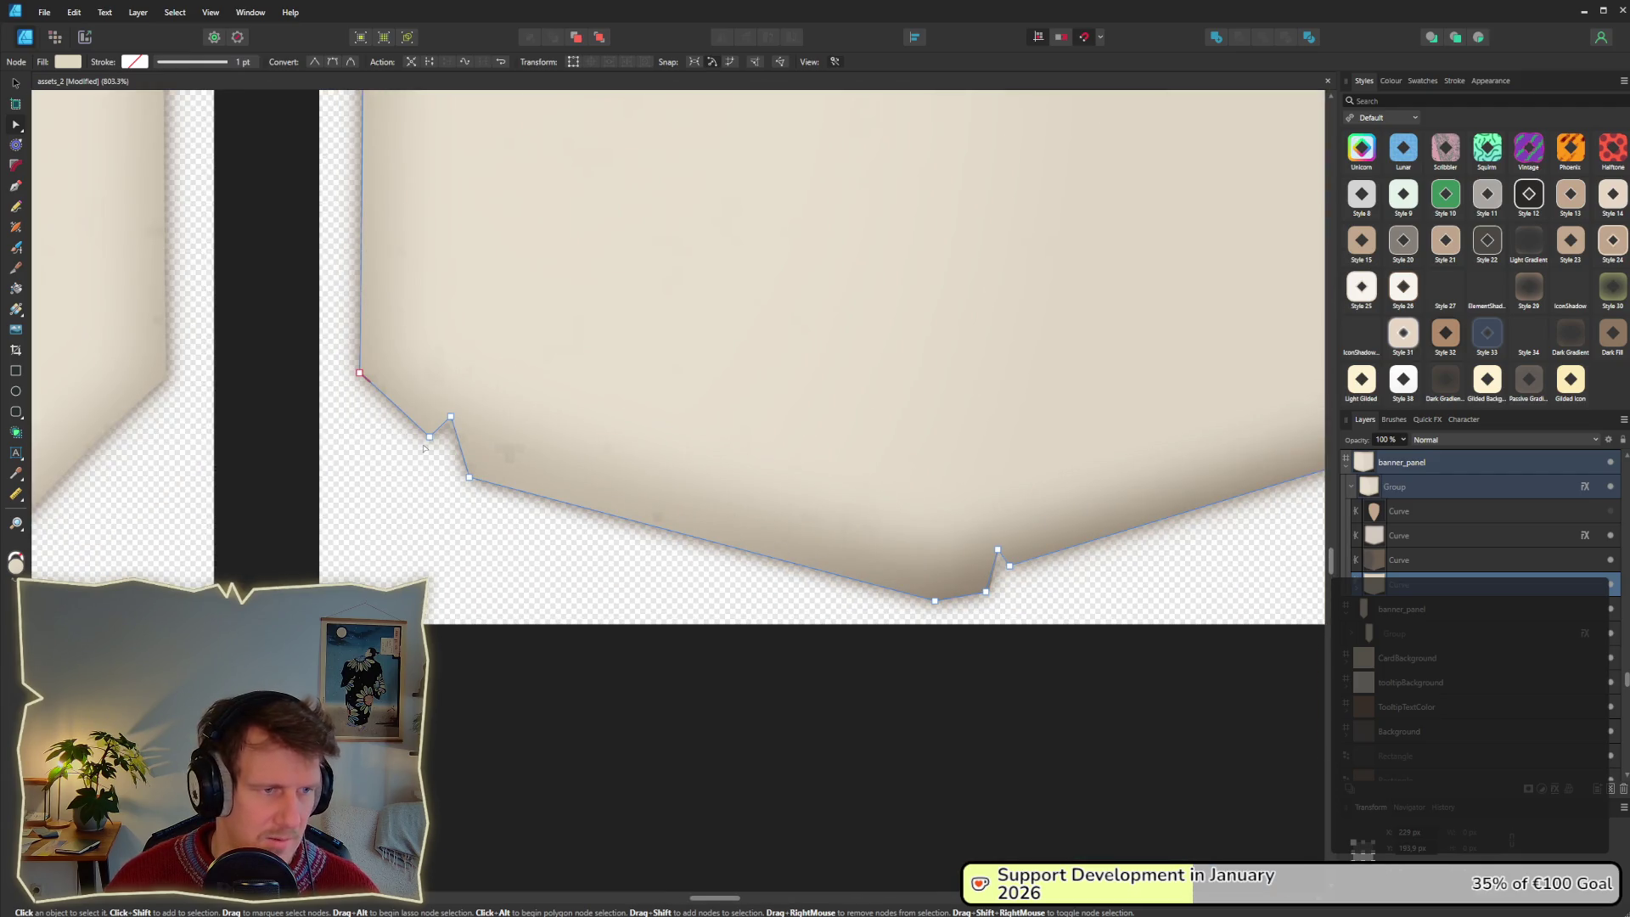
scroll(363, 369, down, 3)
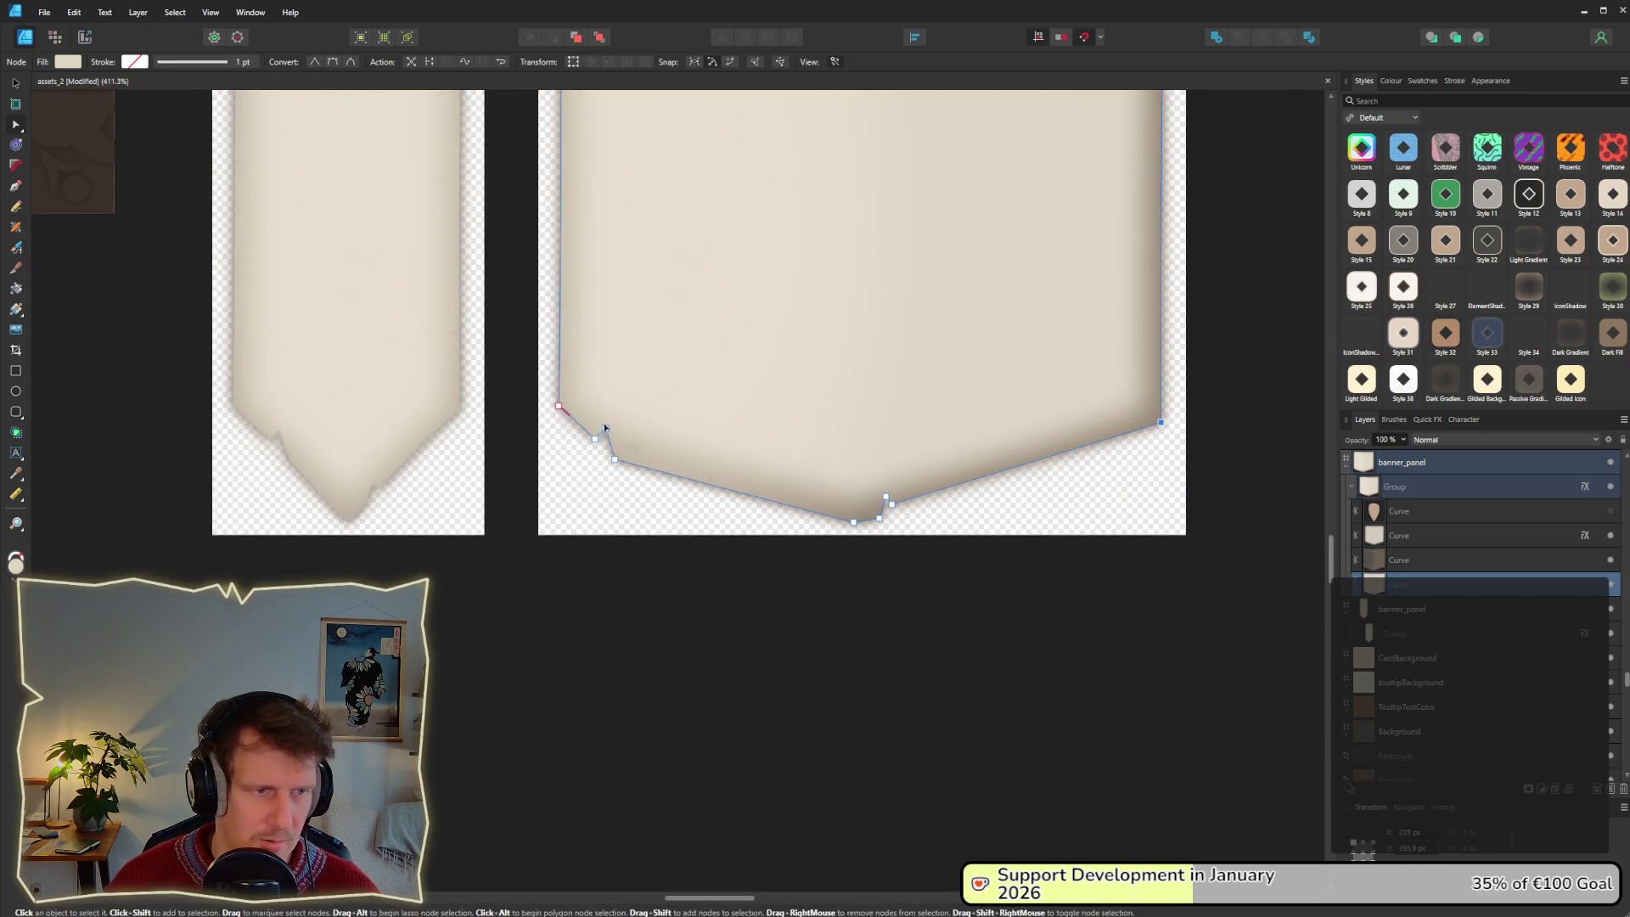
shift+click(1402, 546)
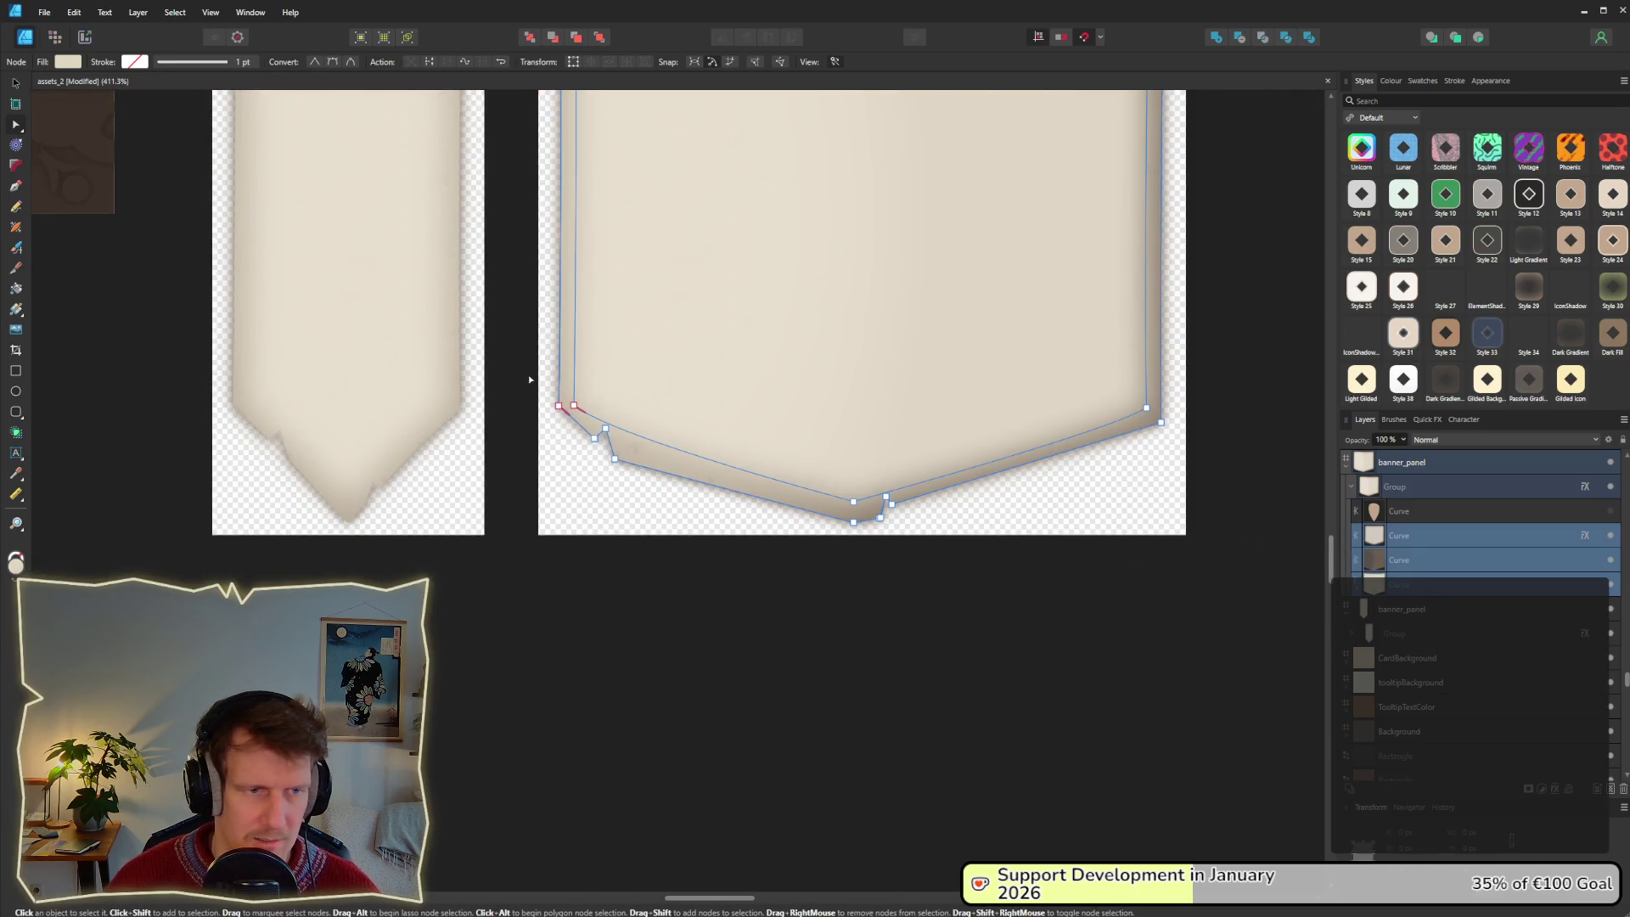
mouse_move(558, 405)
mouse_down()
mouse_move(568, 453)
mouse_move(564, 440)
mouse_up()
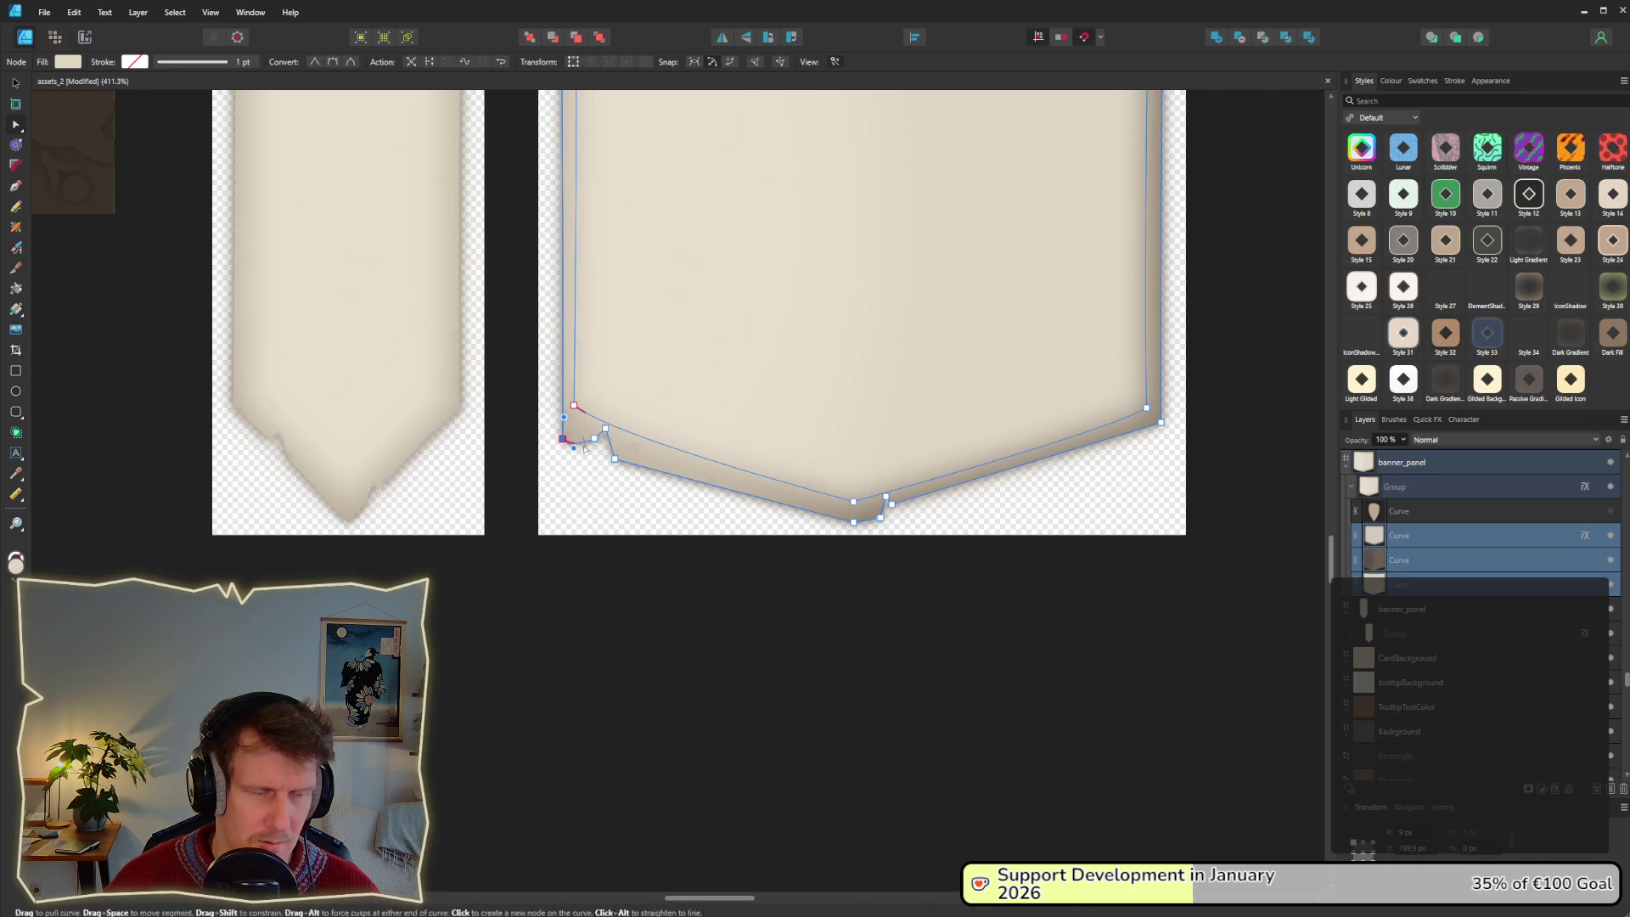
Delete the bump nodes at the lower-left corner and the notch nodes beside the bottom point.
scroll(585, 463, up, 3)
drag(593, 388, 647, 472)
key(Delete)
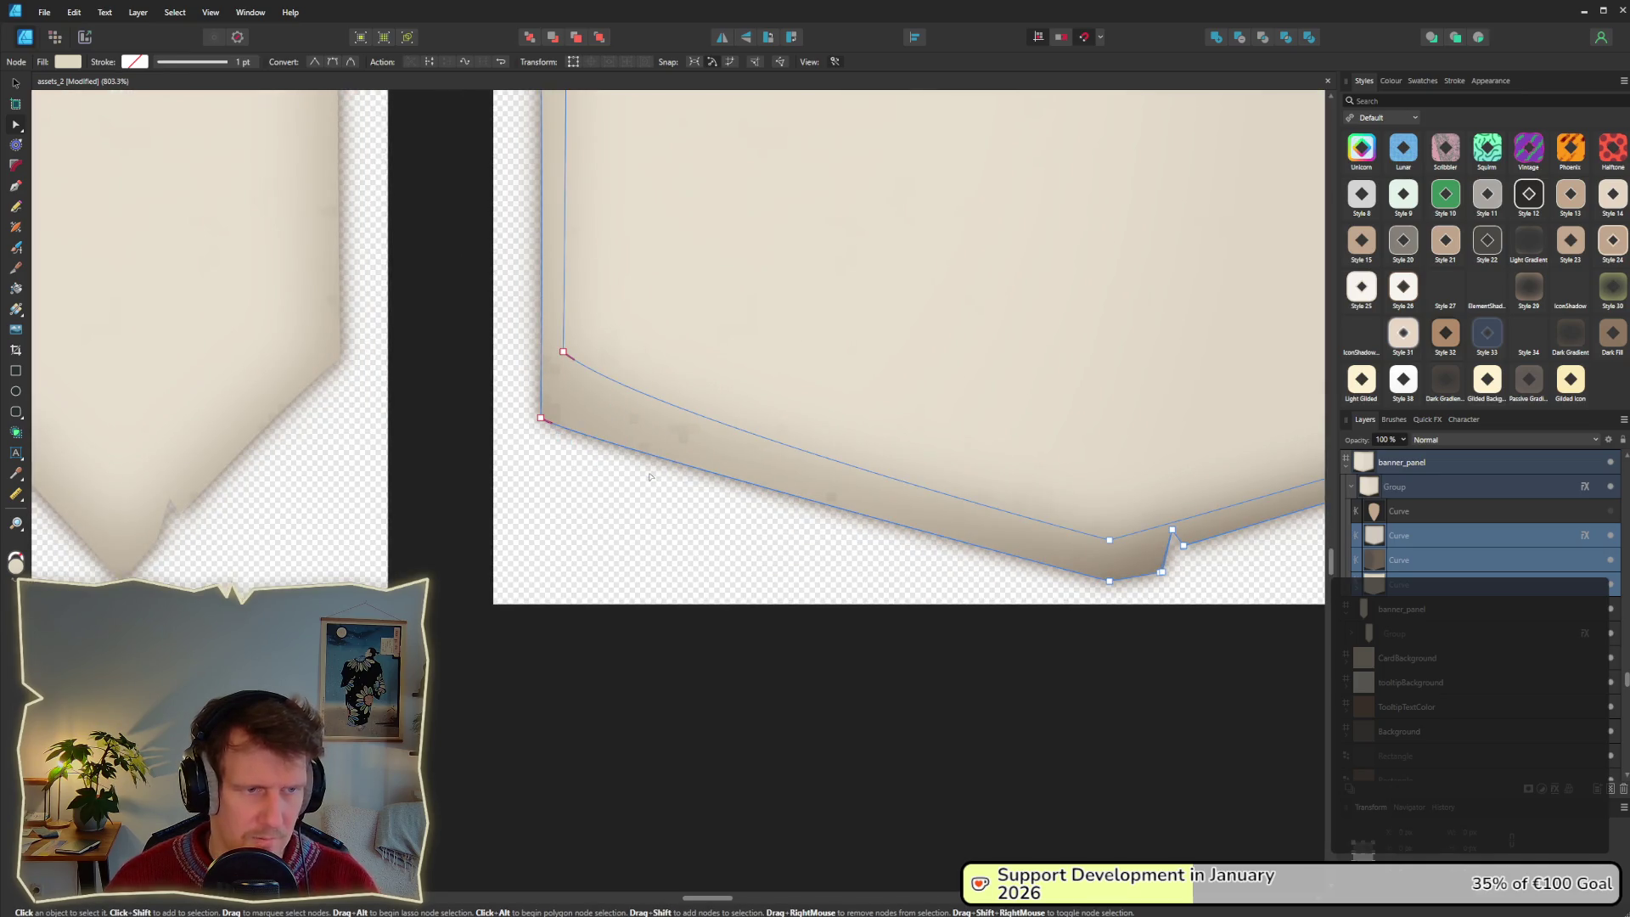
scroll(843, 437, right, 4)
scroll(843, 436, down, 1)
drag(832, 430, 883, 507)
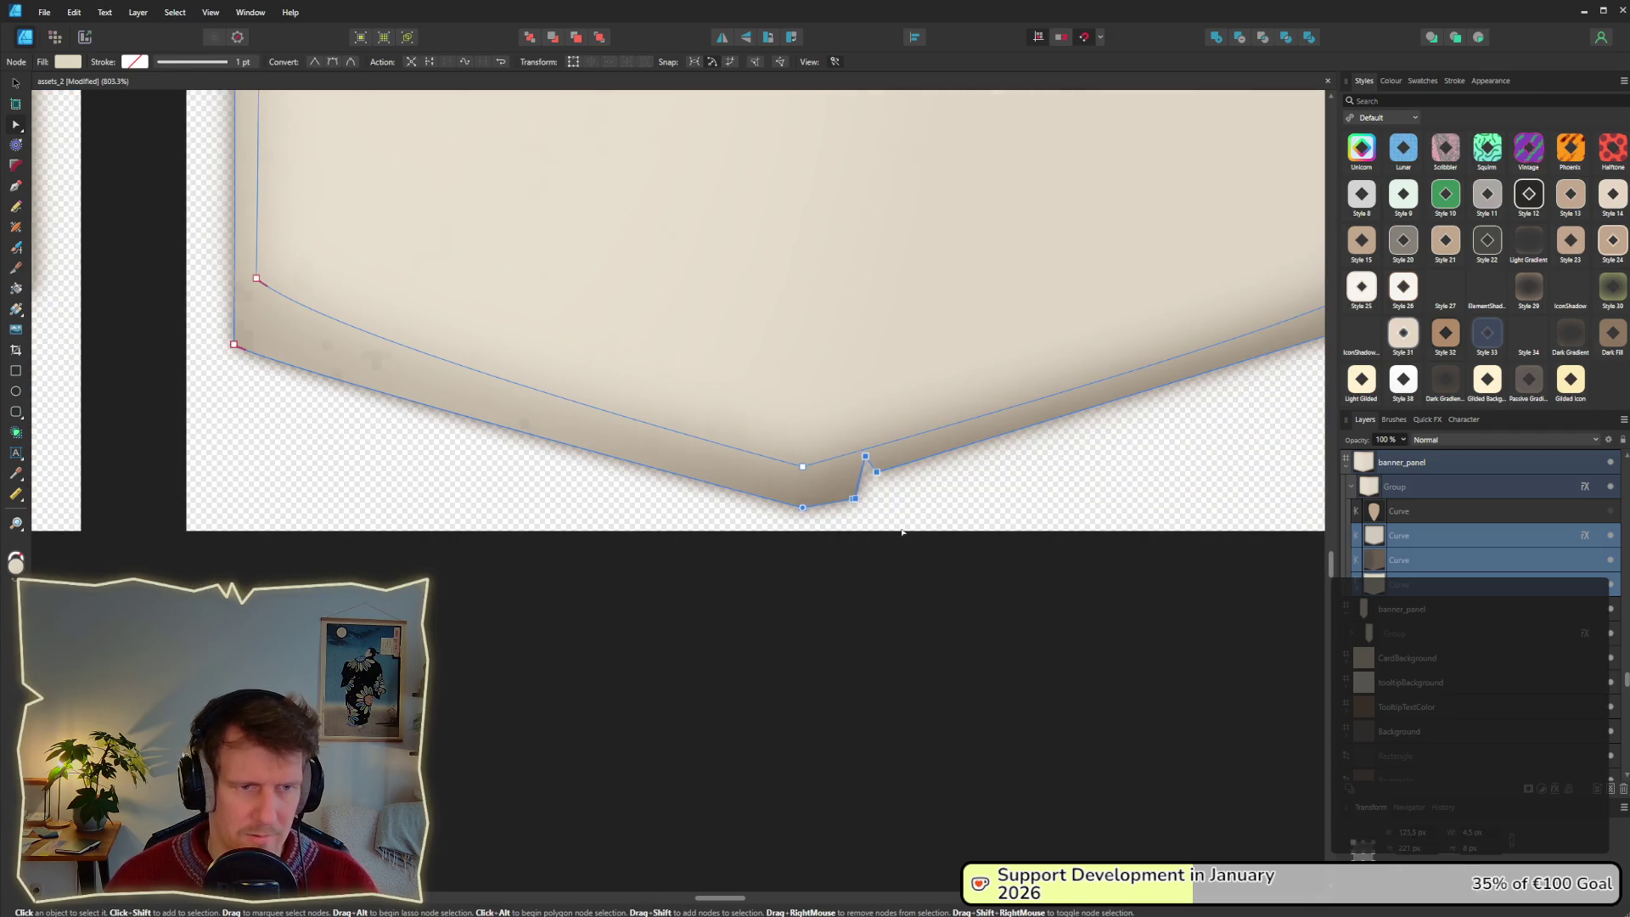
key(Delete)
scroll(965, 437, down, 3)
scroll(586, 462, up, 1)
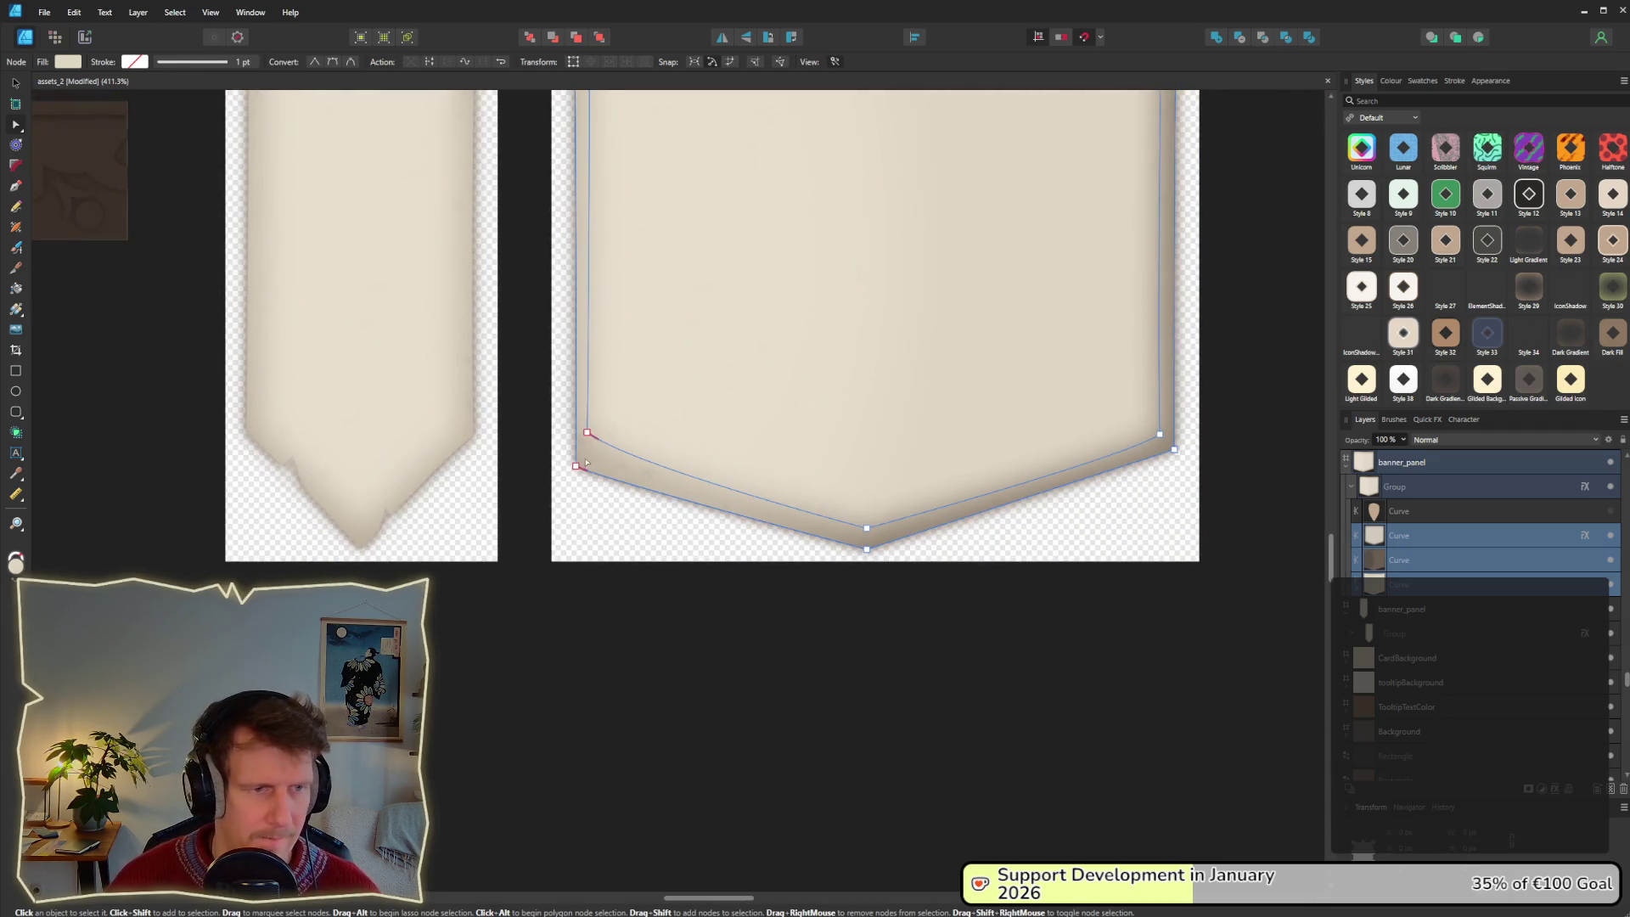
Raise the lower-left corner node slightly.
click(577, 466)
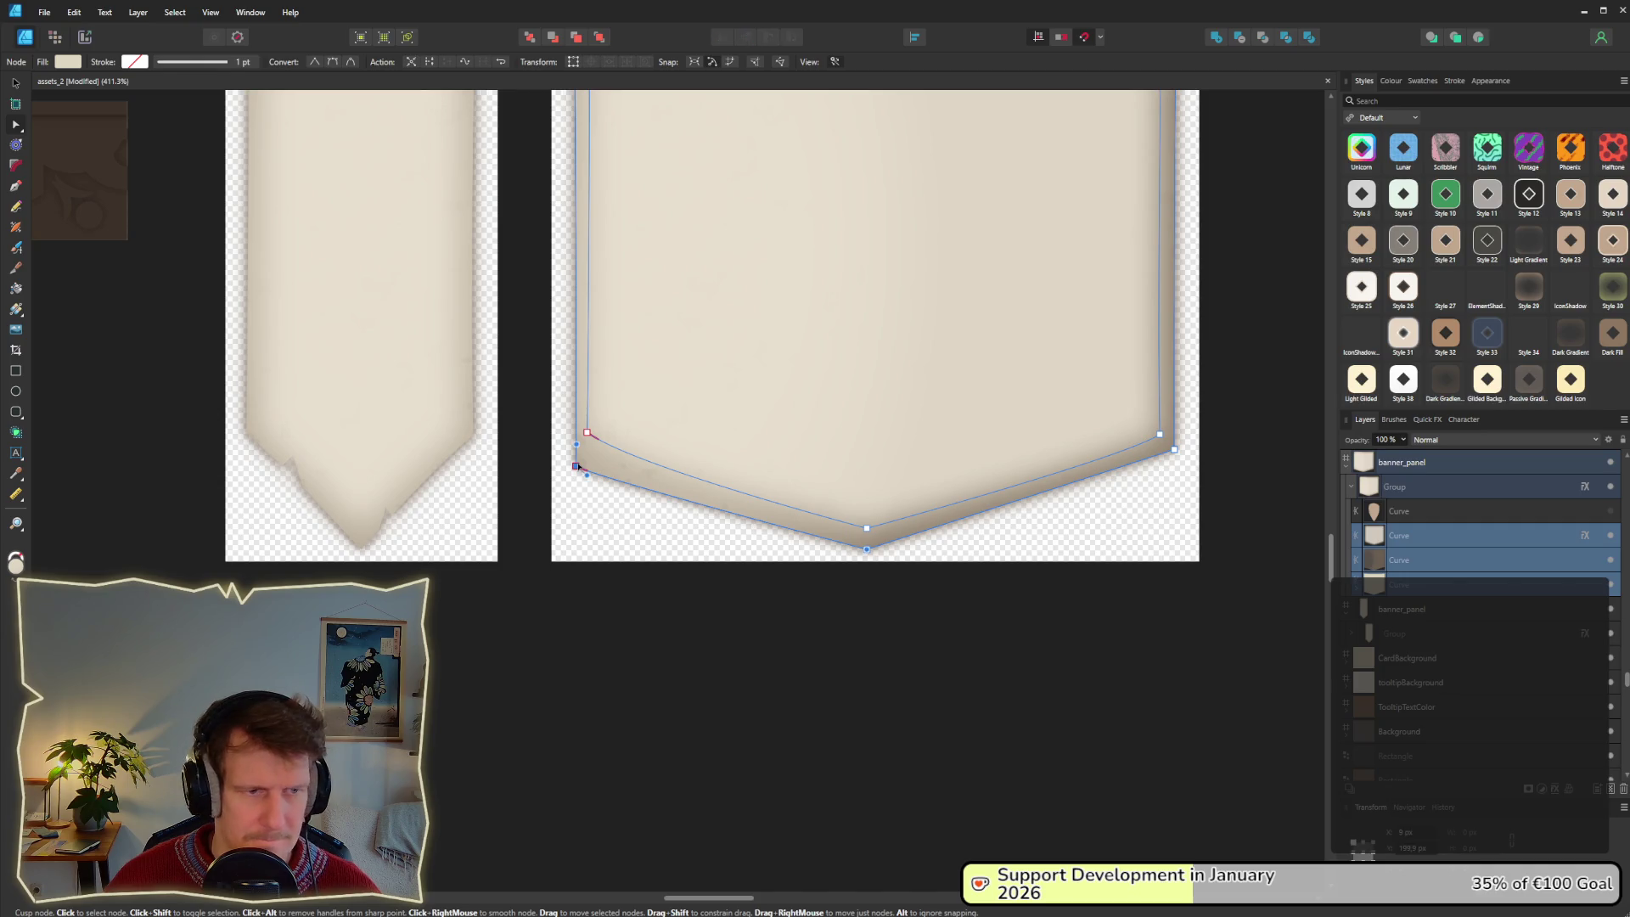
drag(578, 469, 577, 462)
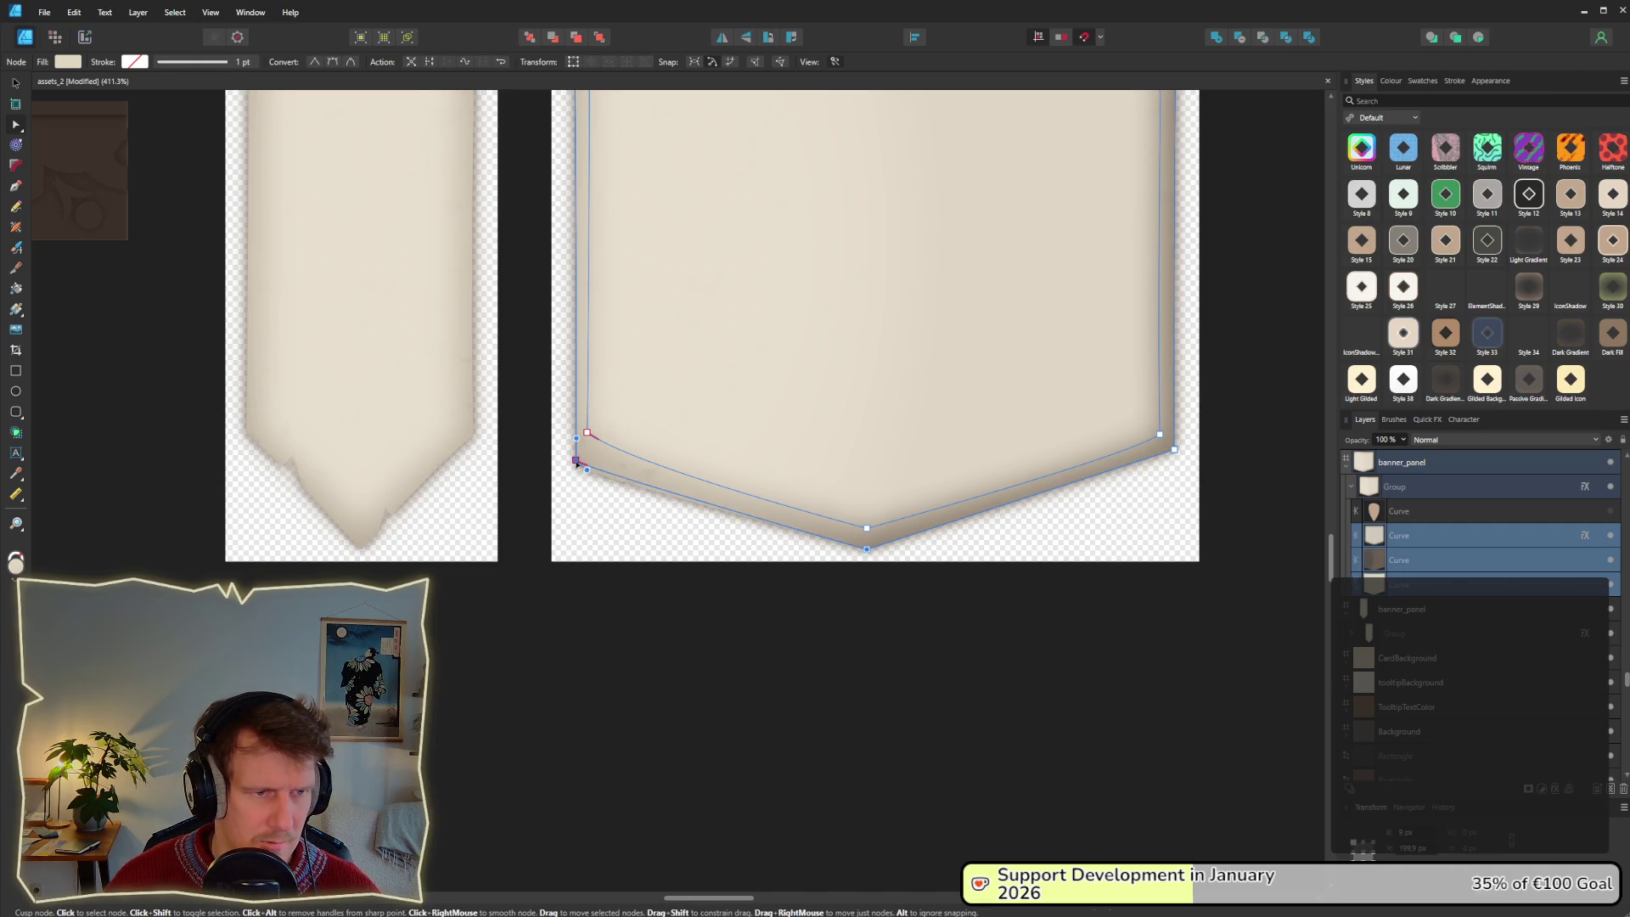
scroll(754, 444, down, 5)
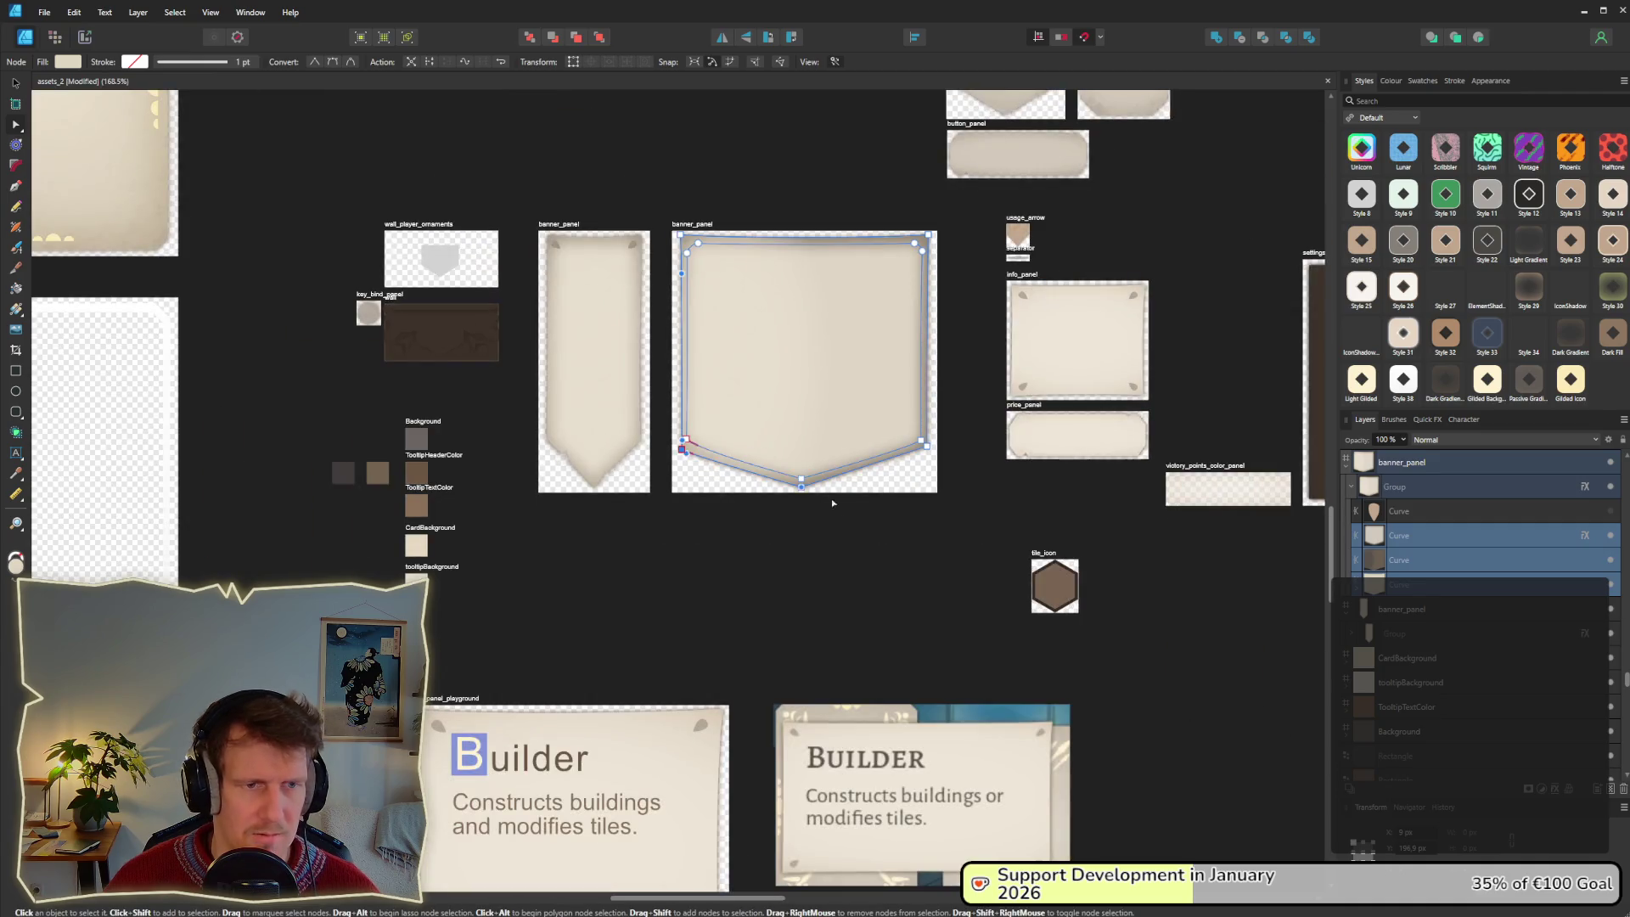
Clear the point selection and turn on View > Show Rulers.
click(849, 535)
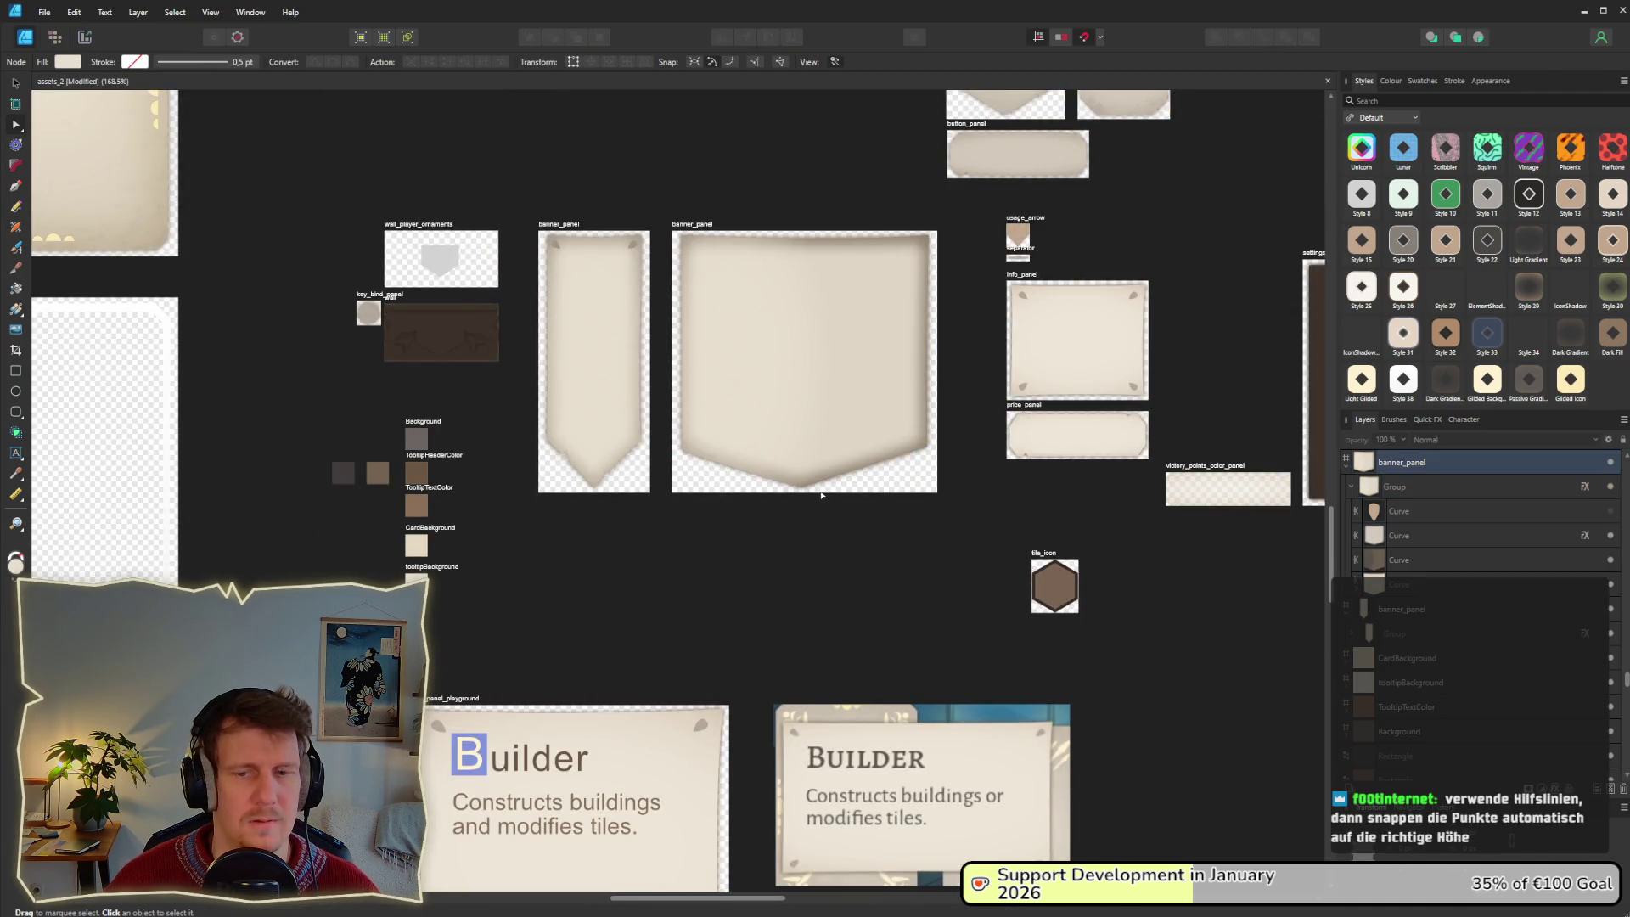
scroll(811, 447, down, 2)
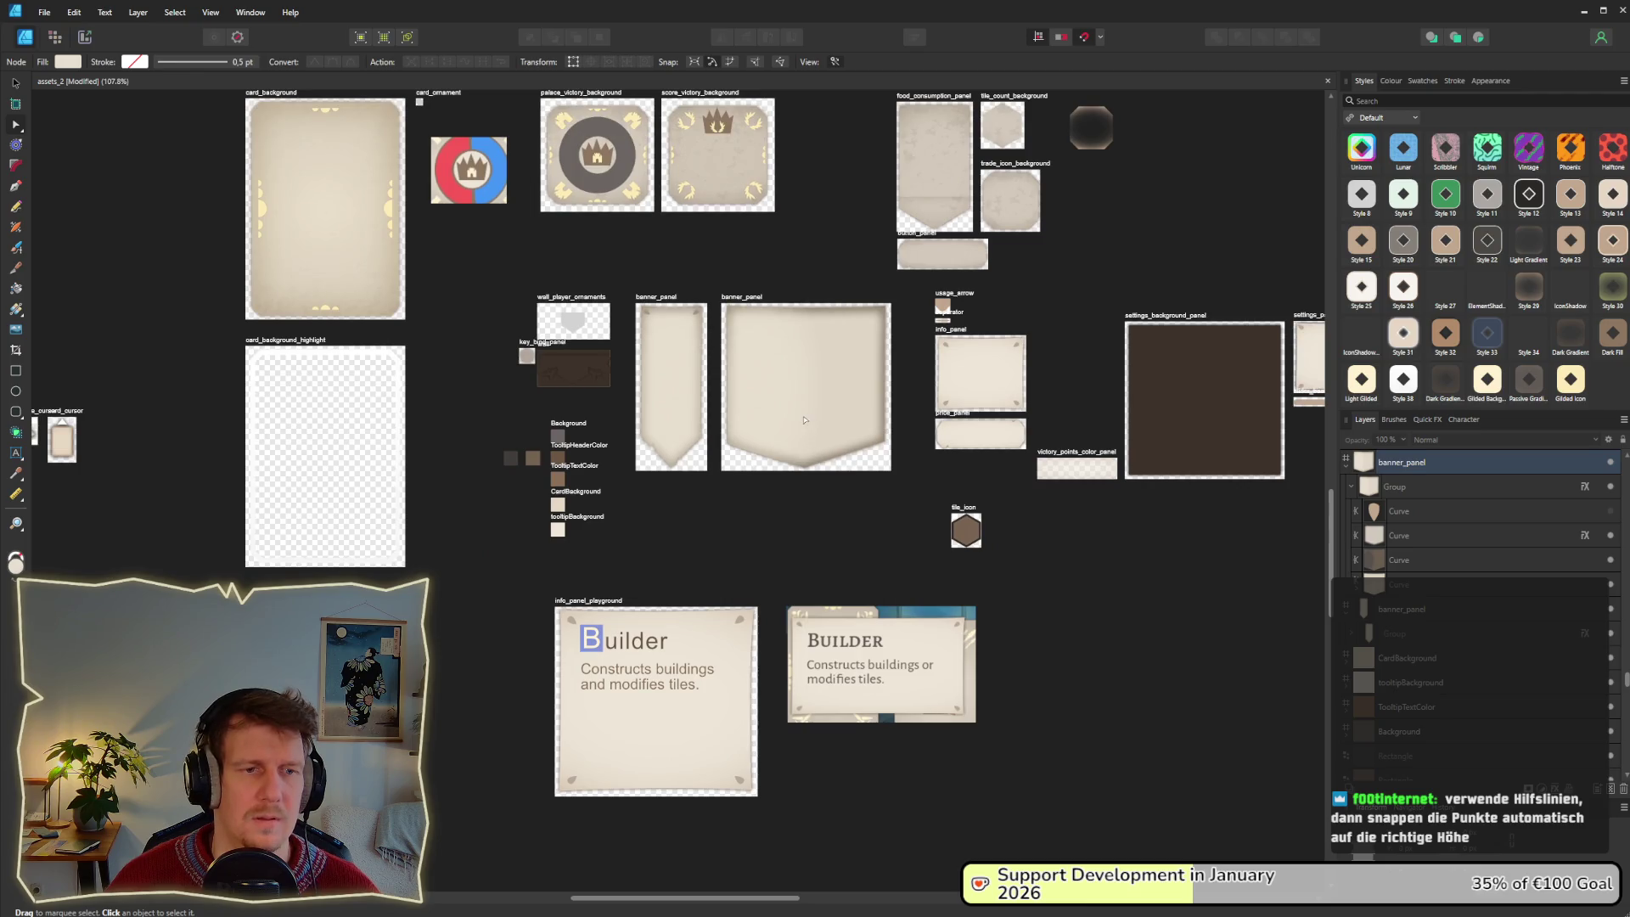
scroll(804, 419, up, 4)
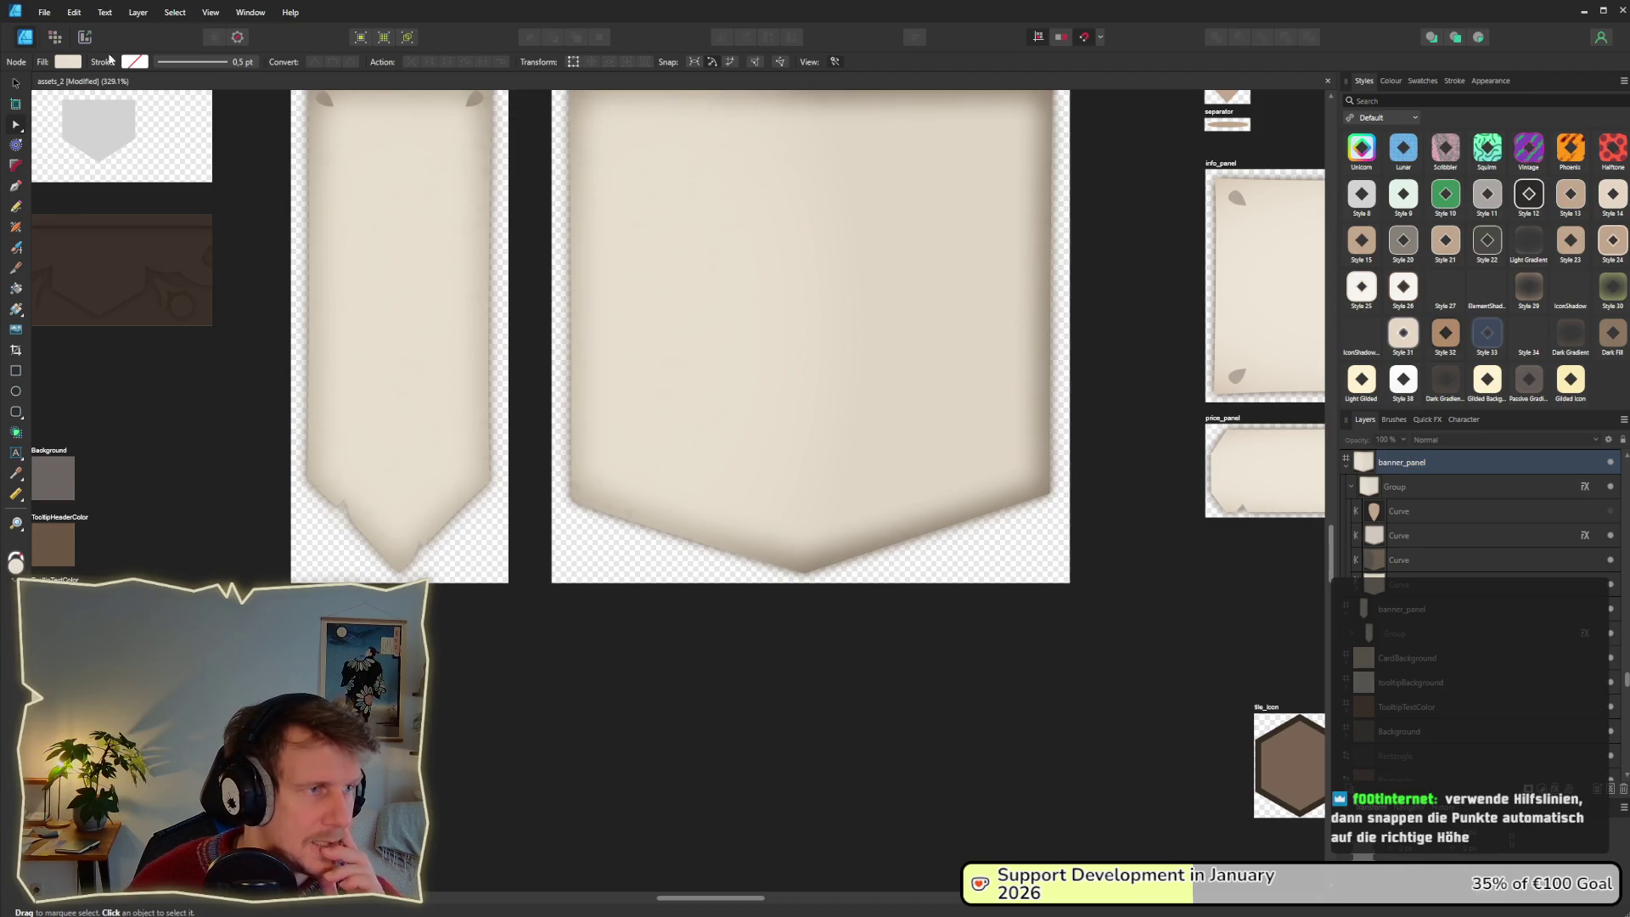
click(206, 13)
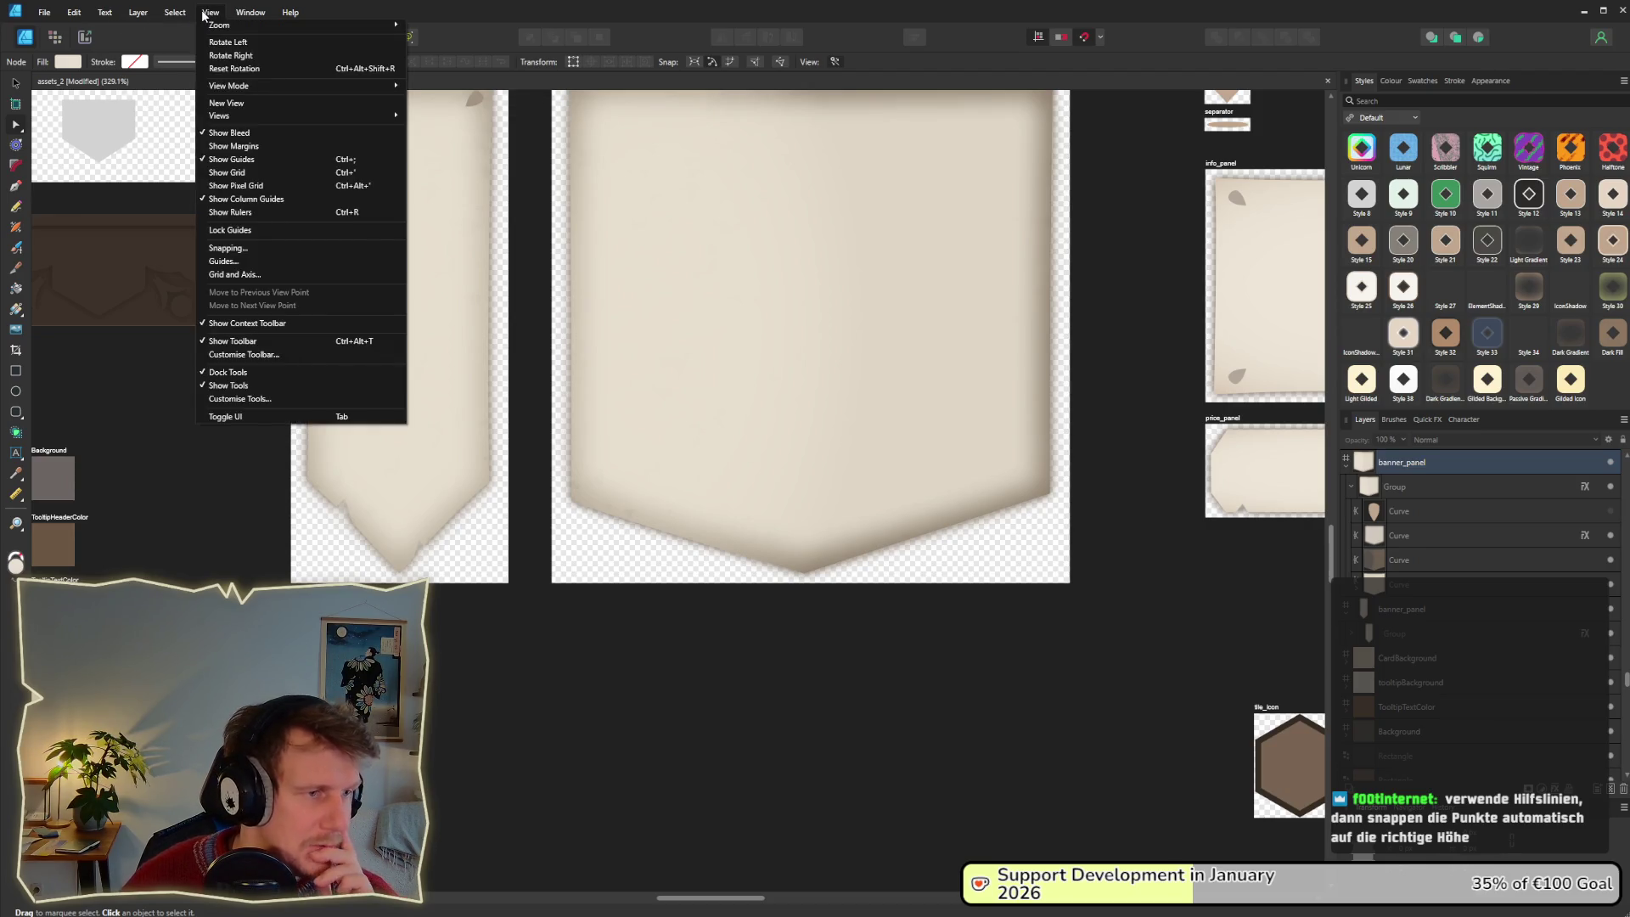
click(212, 13)
click(175, 12)
click(175, 13)
click(138, 13)
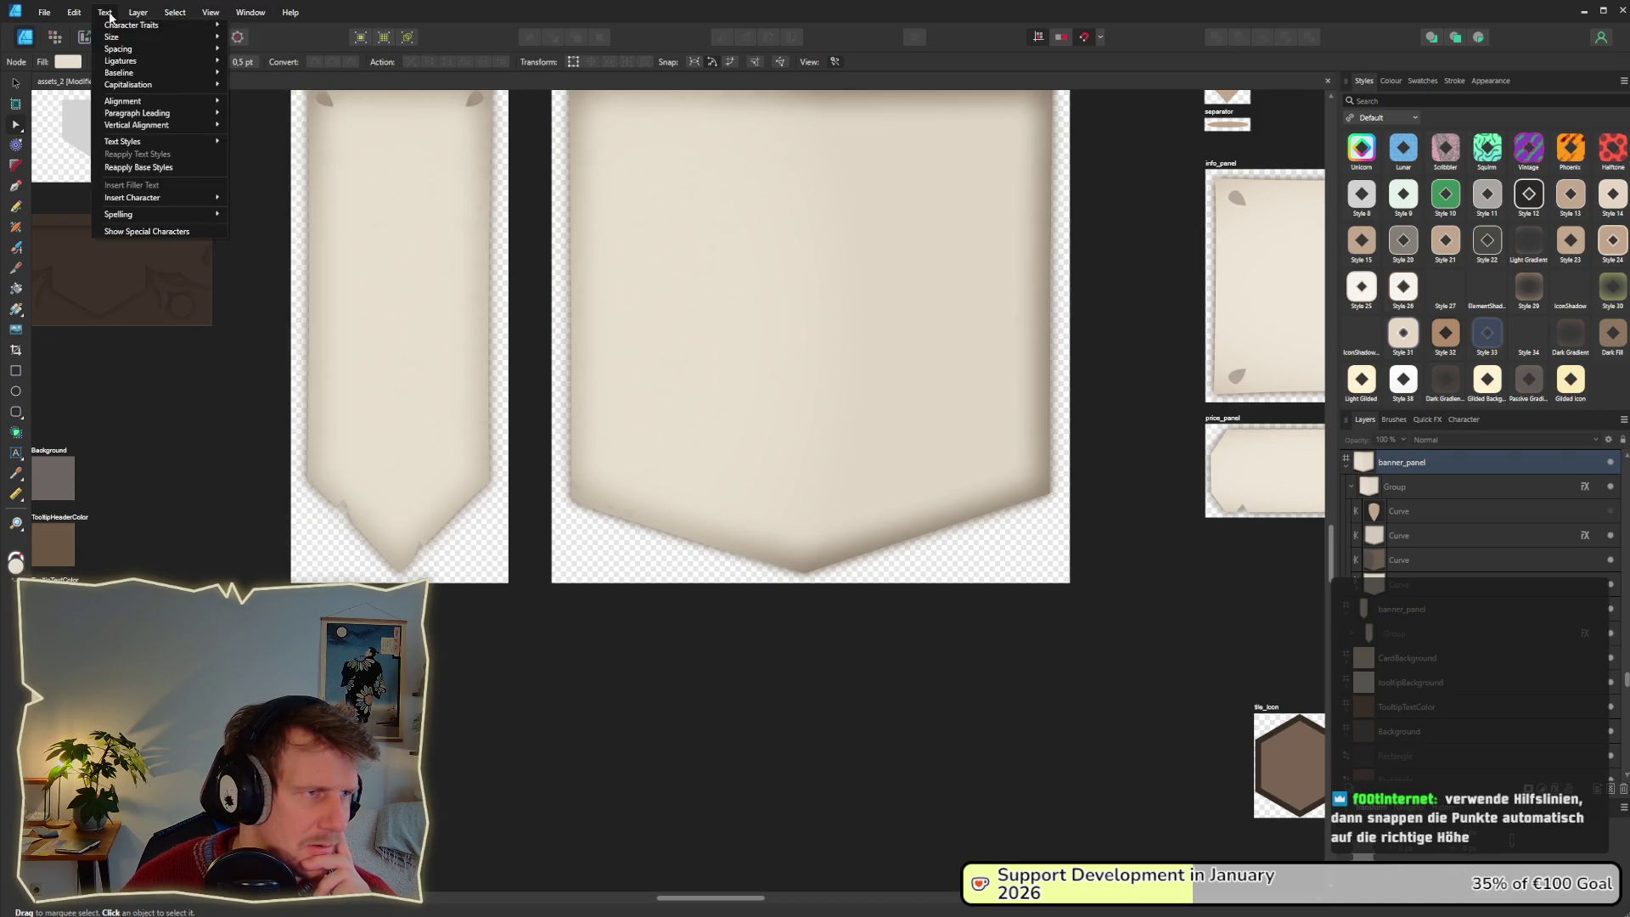
mouse_move(172, 13)
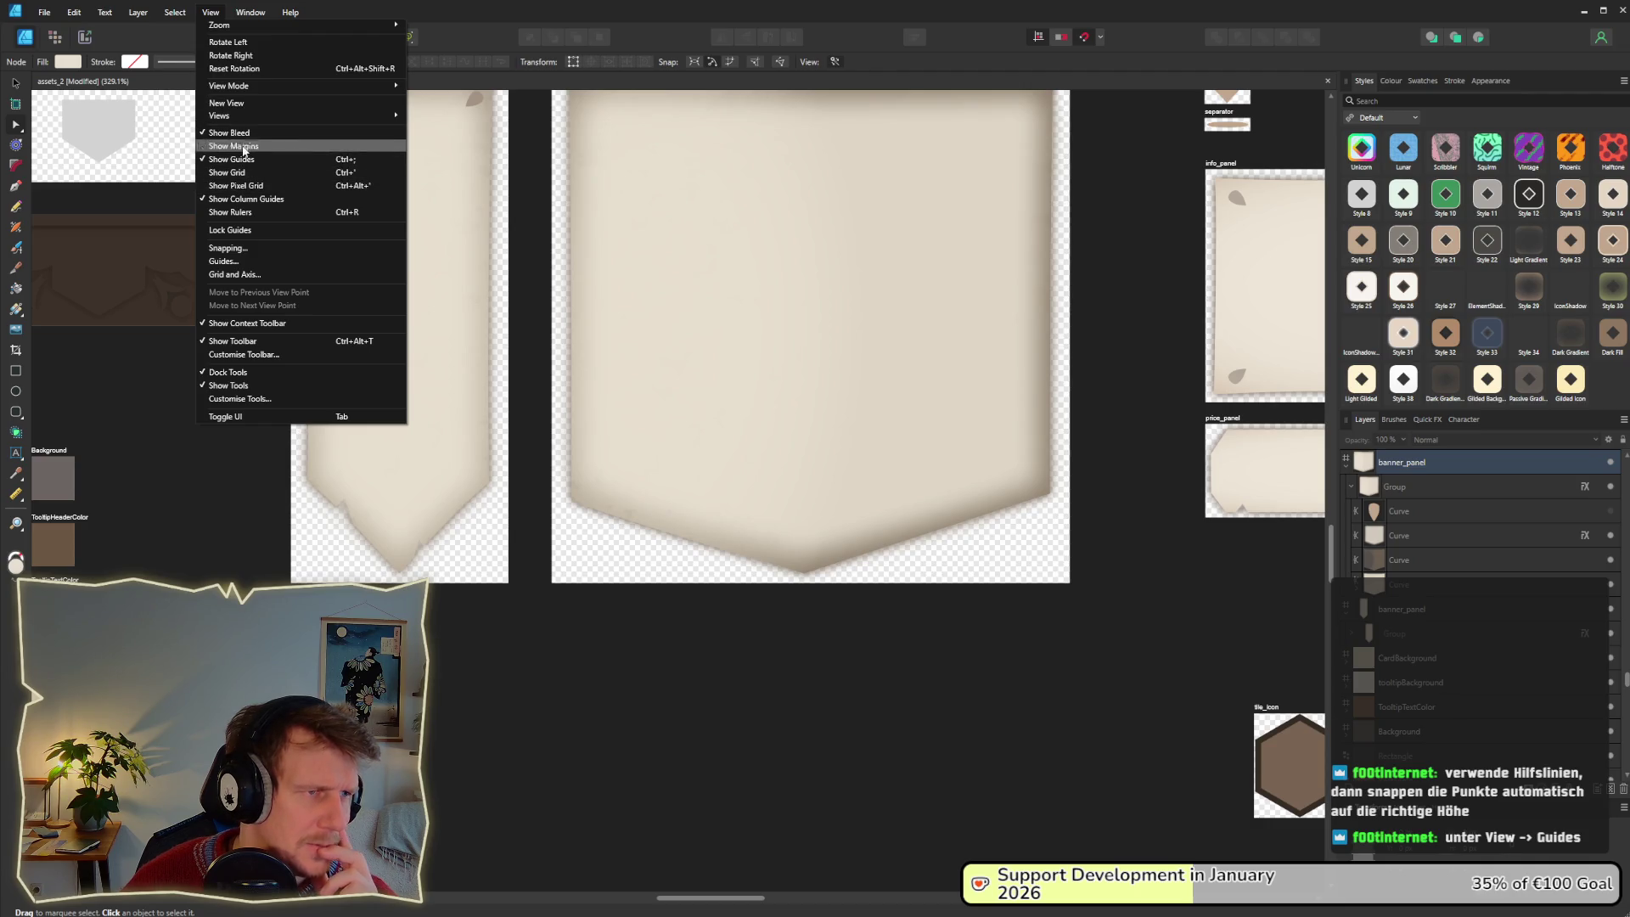
click(242, 214)
Drag a horizontal guide to the banner's side corners, then toggle Show Guides off and on.
mouse_move(195, 100)
mouse_down()
mouse_move(182, 260)
mouse_move(217, 493)
mouse_up()
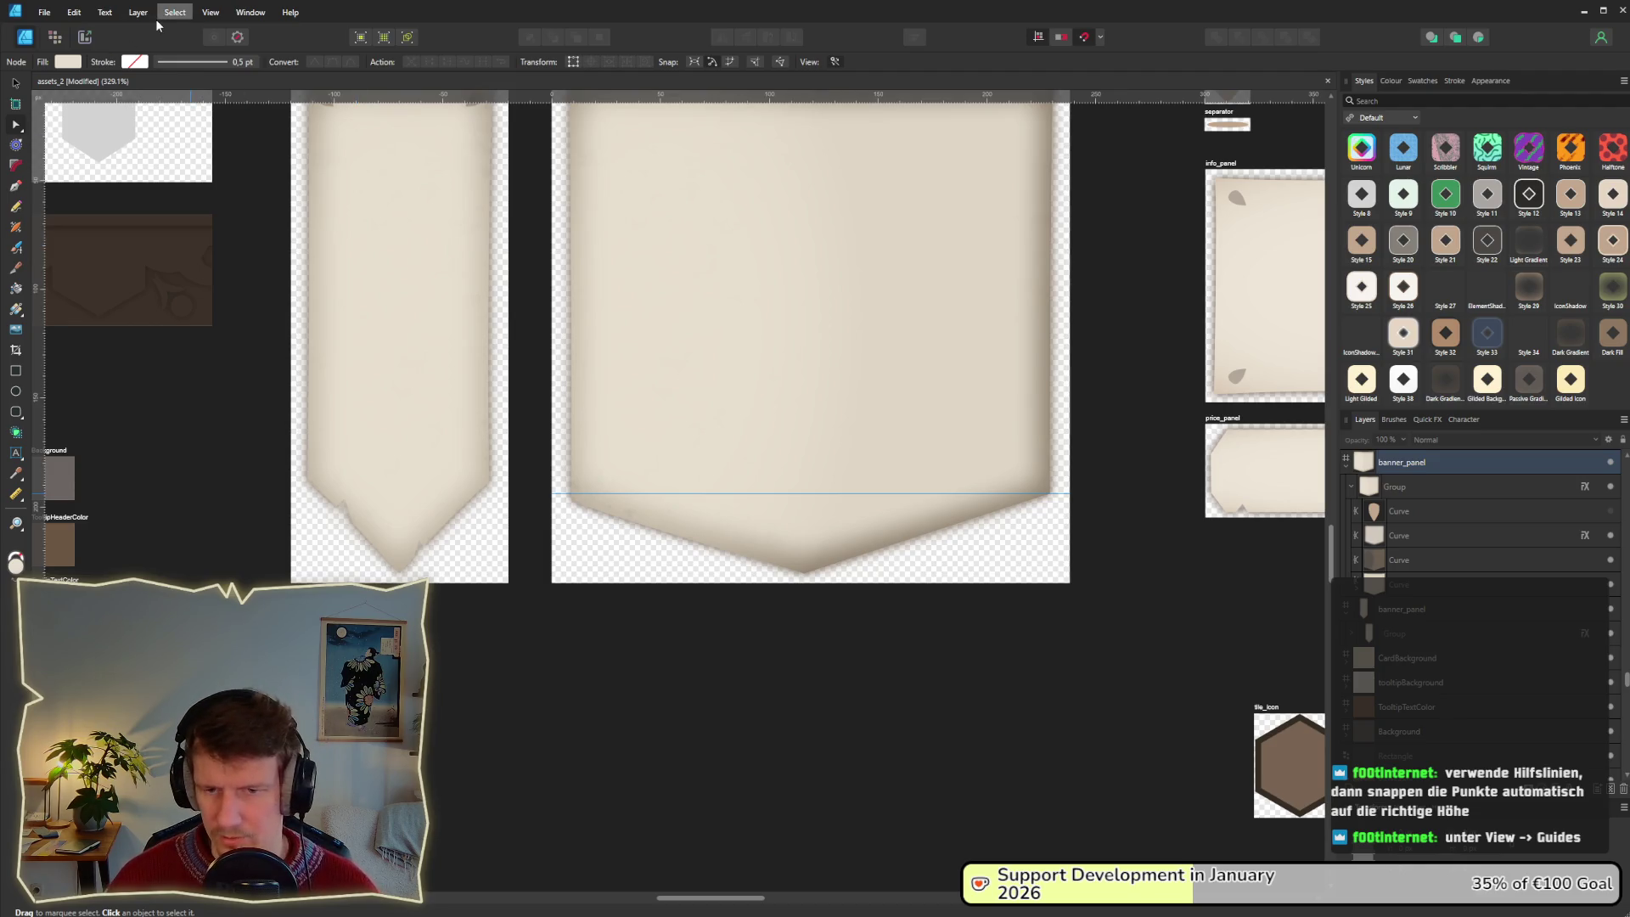
click(208, 13)
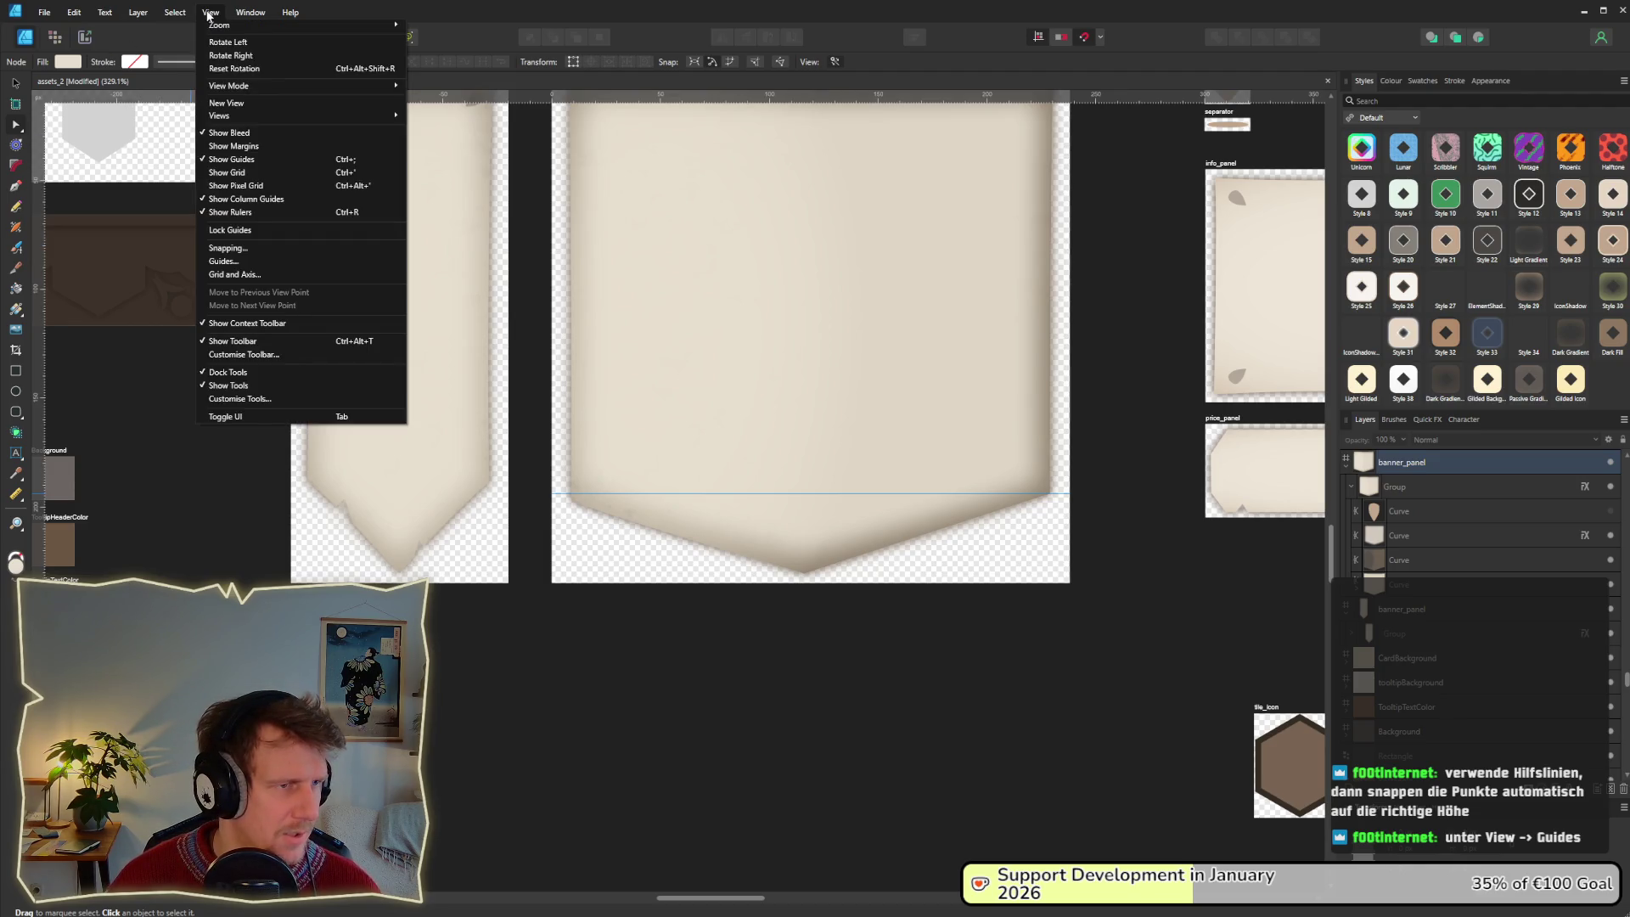
click(218, 161)
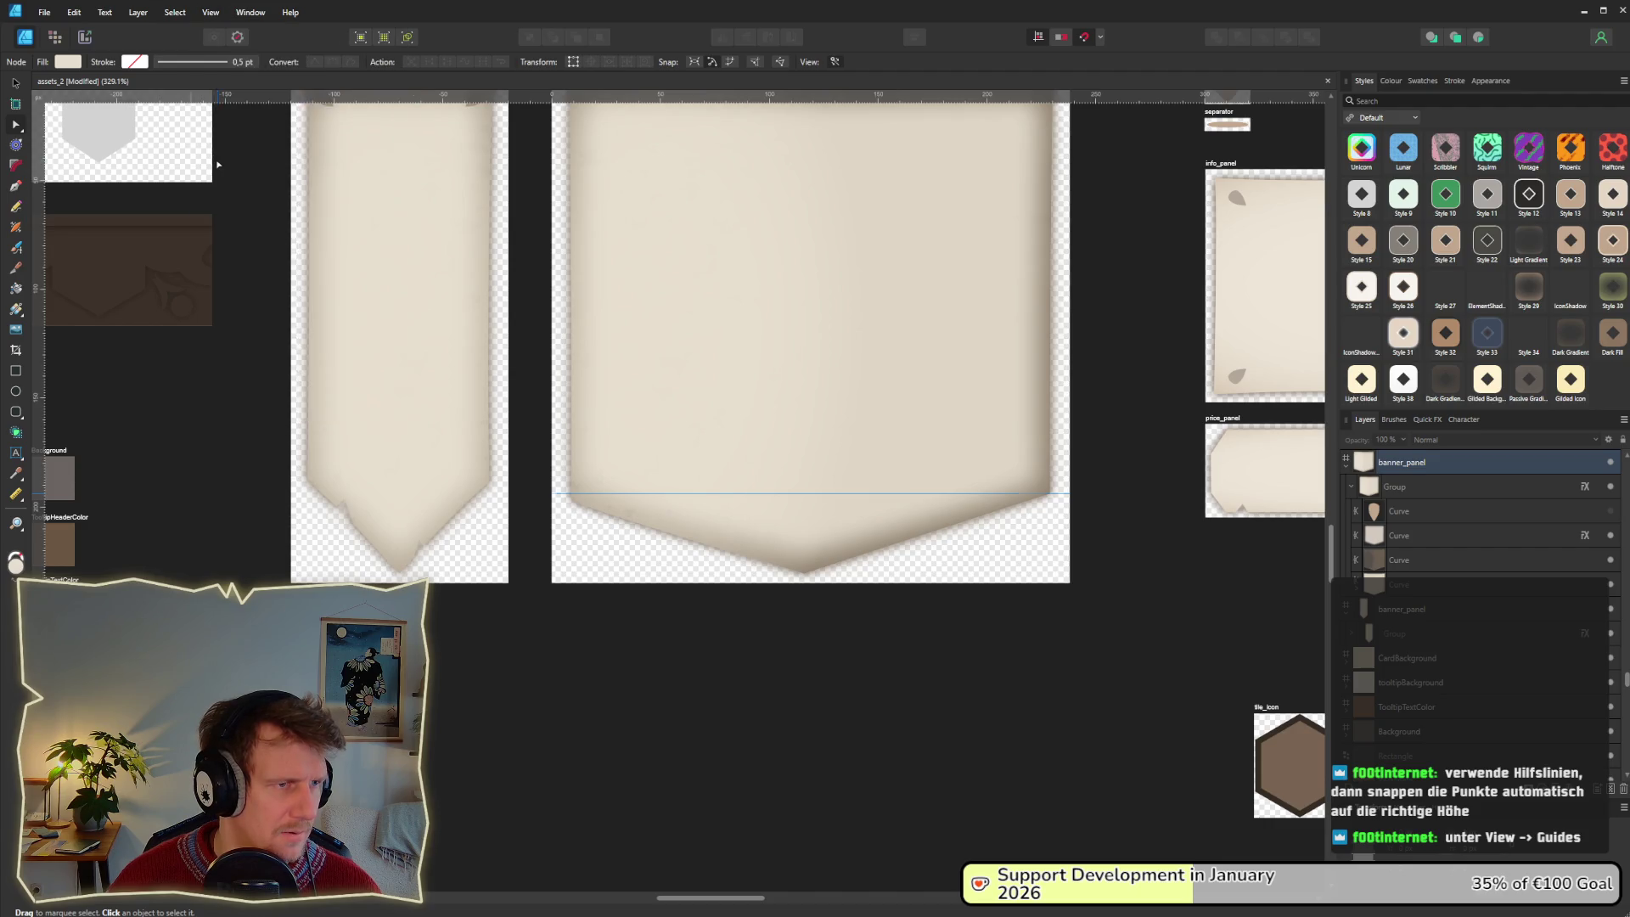
click(219, 15)
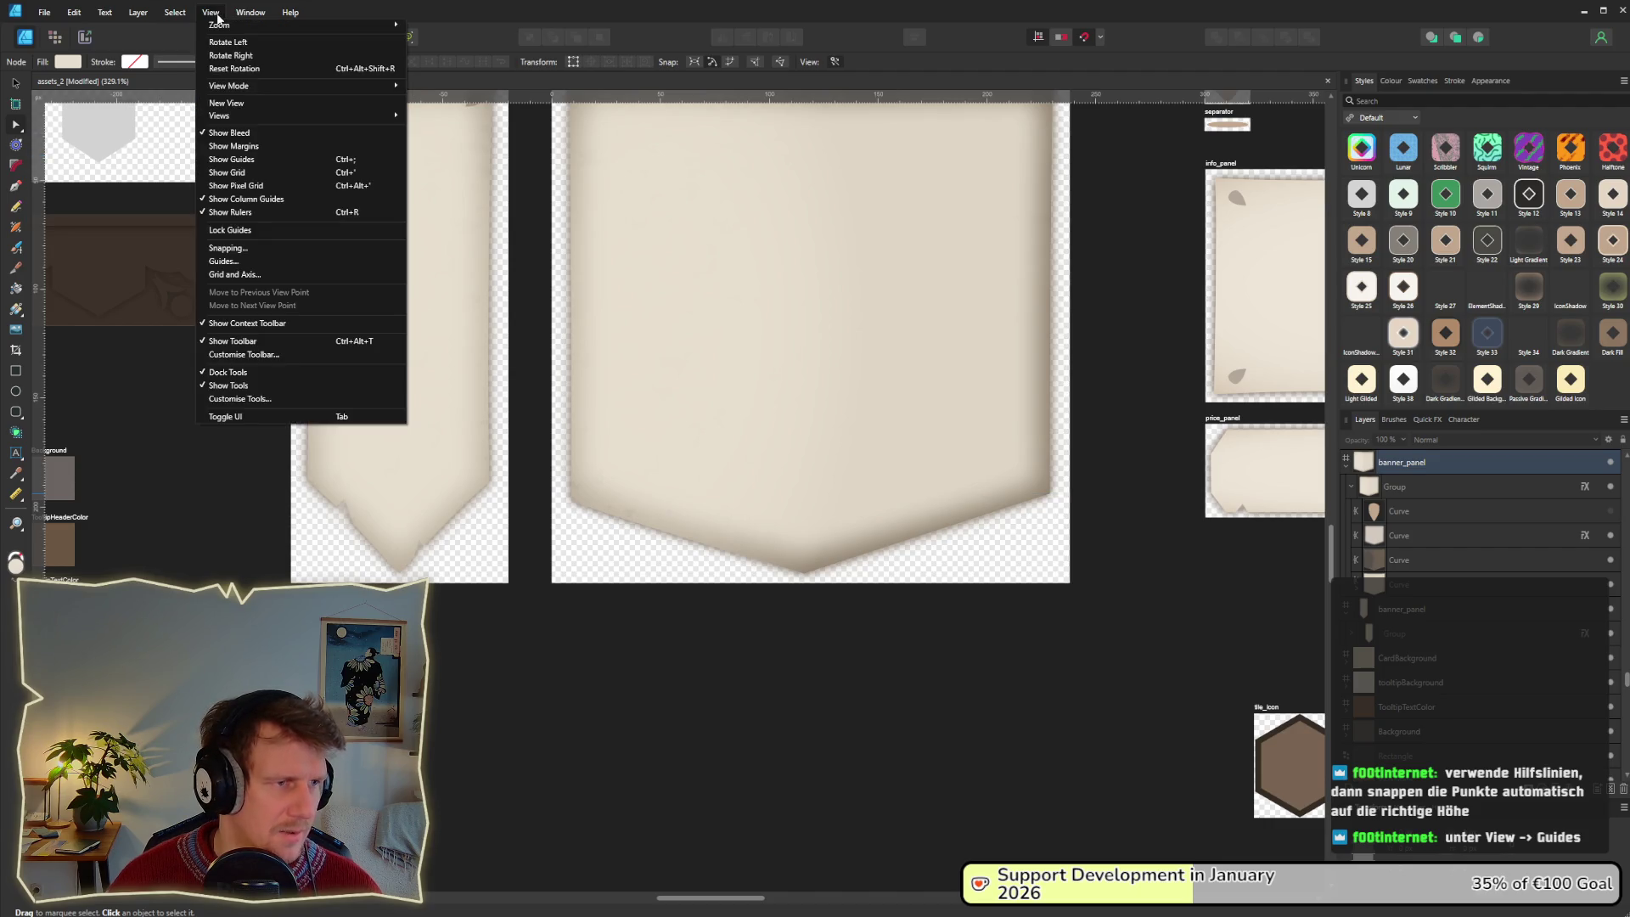
click(242, 159)
scroll(888, 524, up, 1)
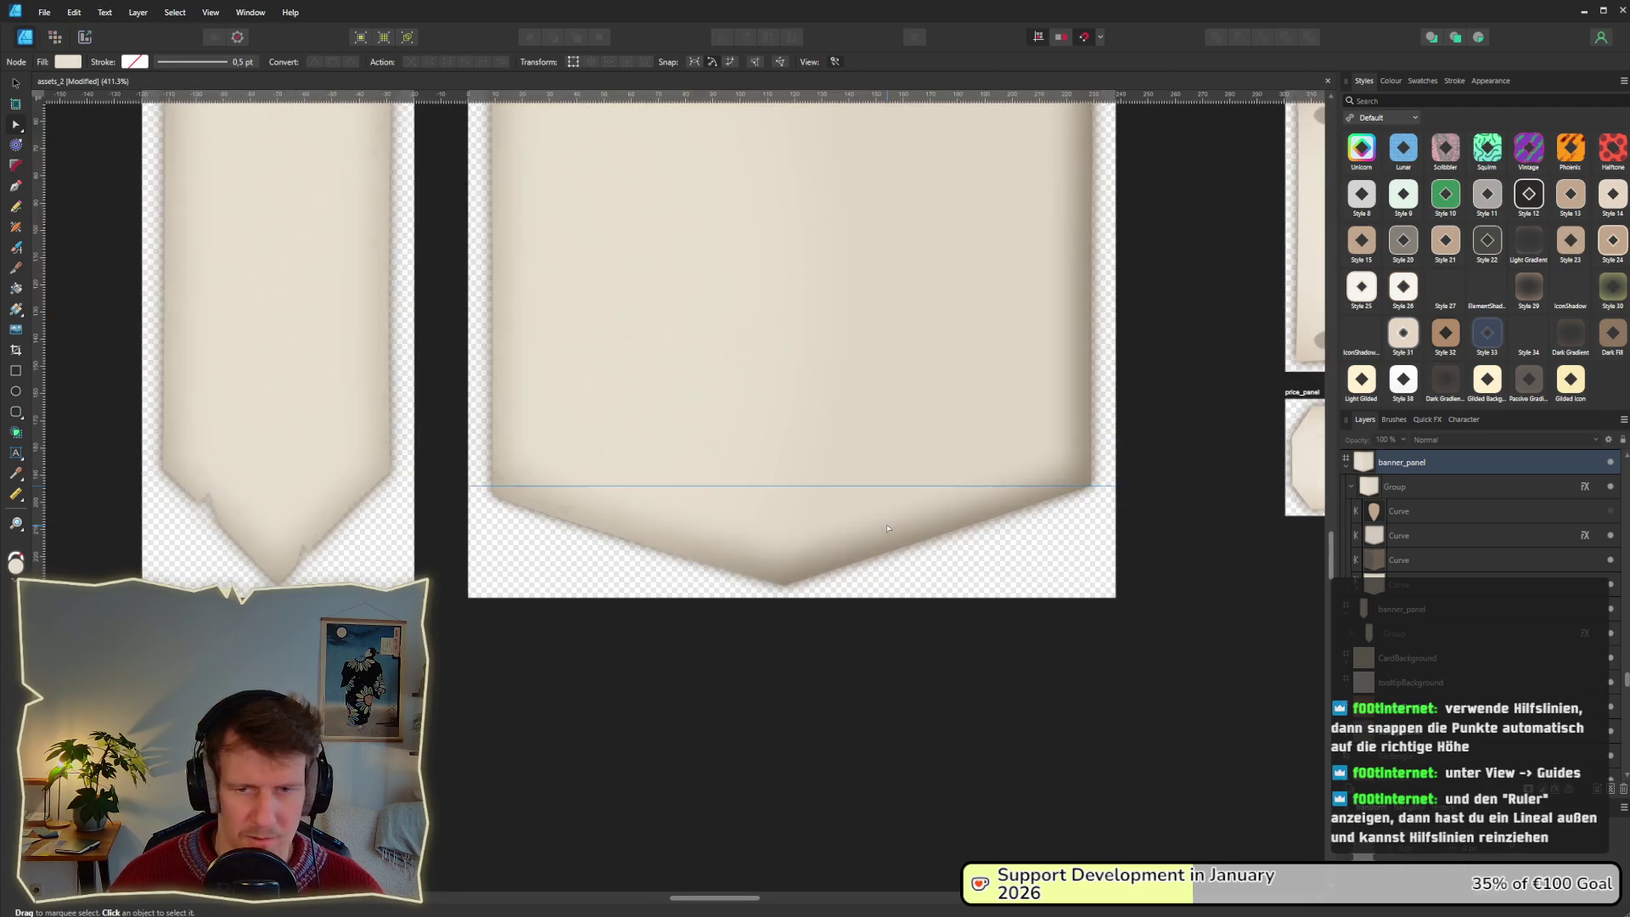
scroll(888, 524, up, 1)
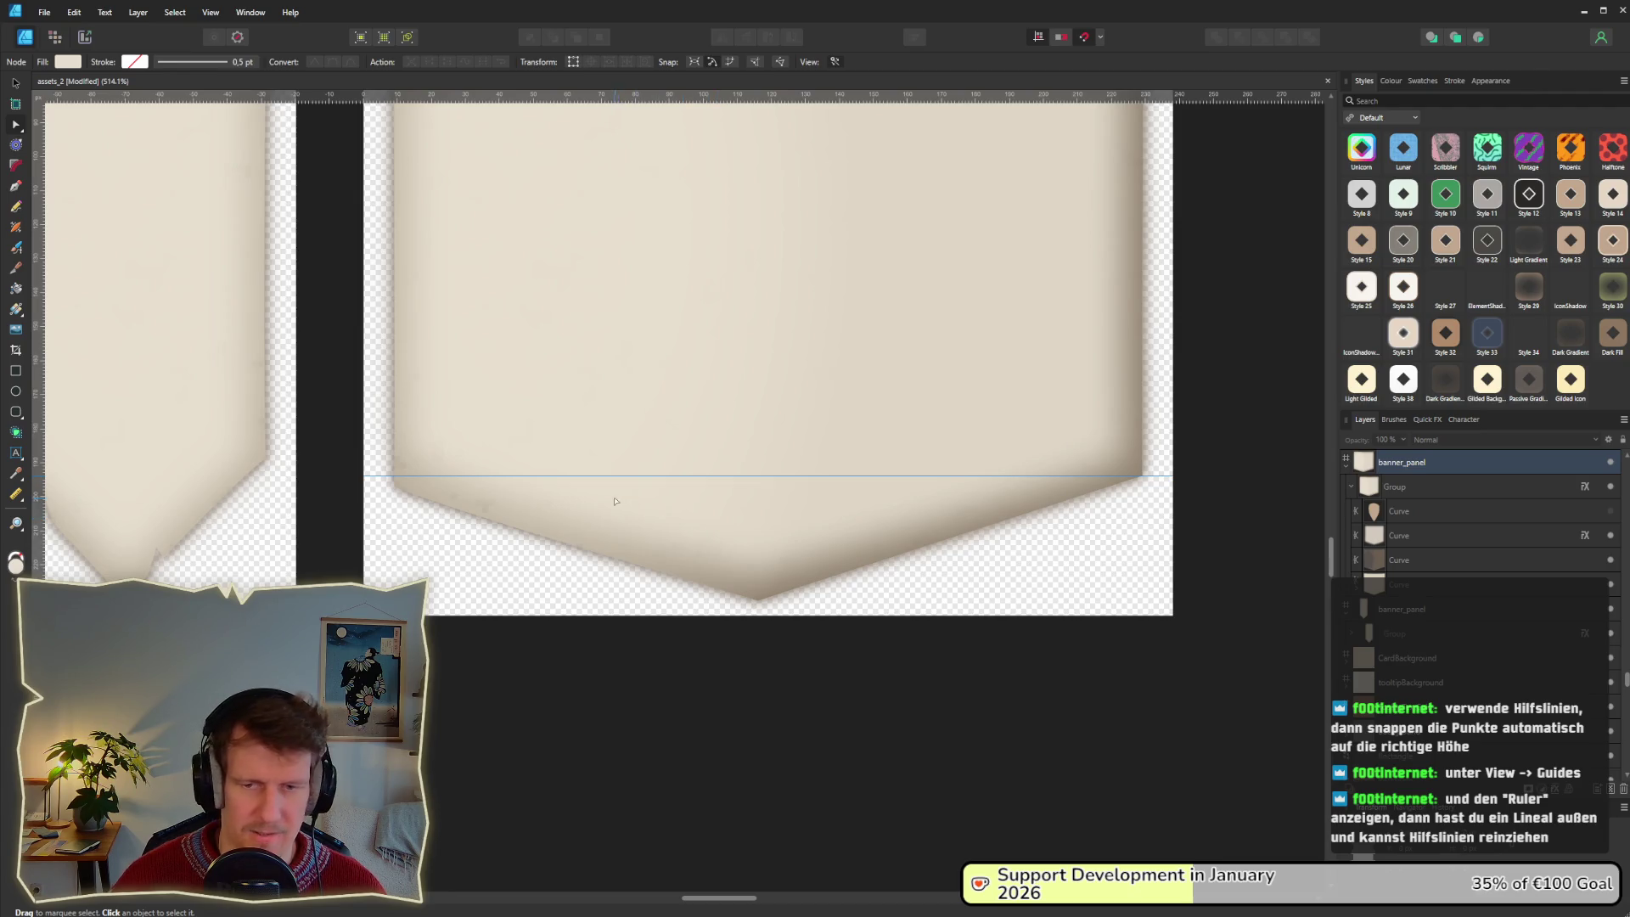
click(496, 512)
Snap the banner's left and right corner points onto the horizontal guide.
click(452, 502)
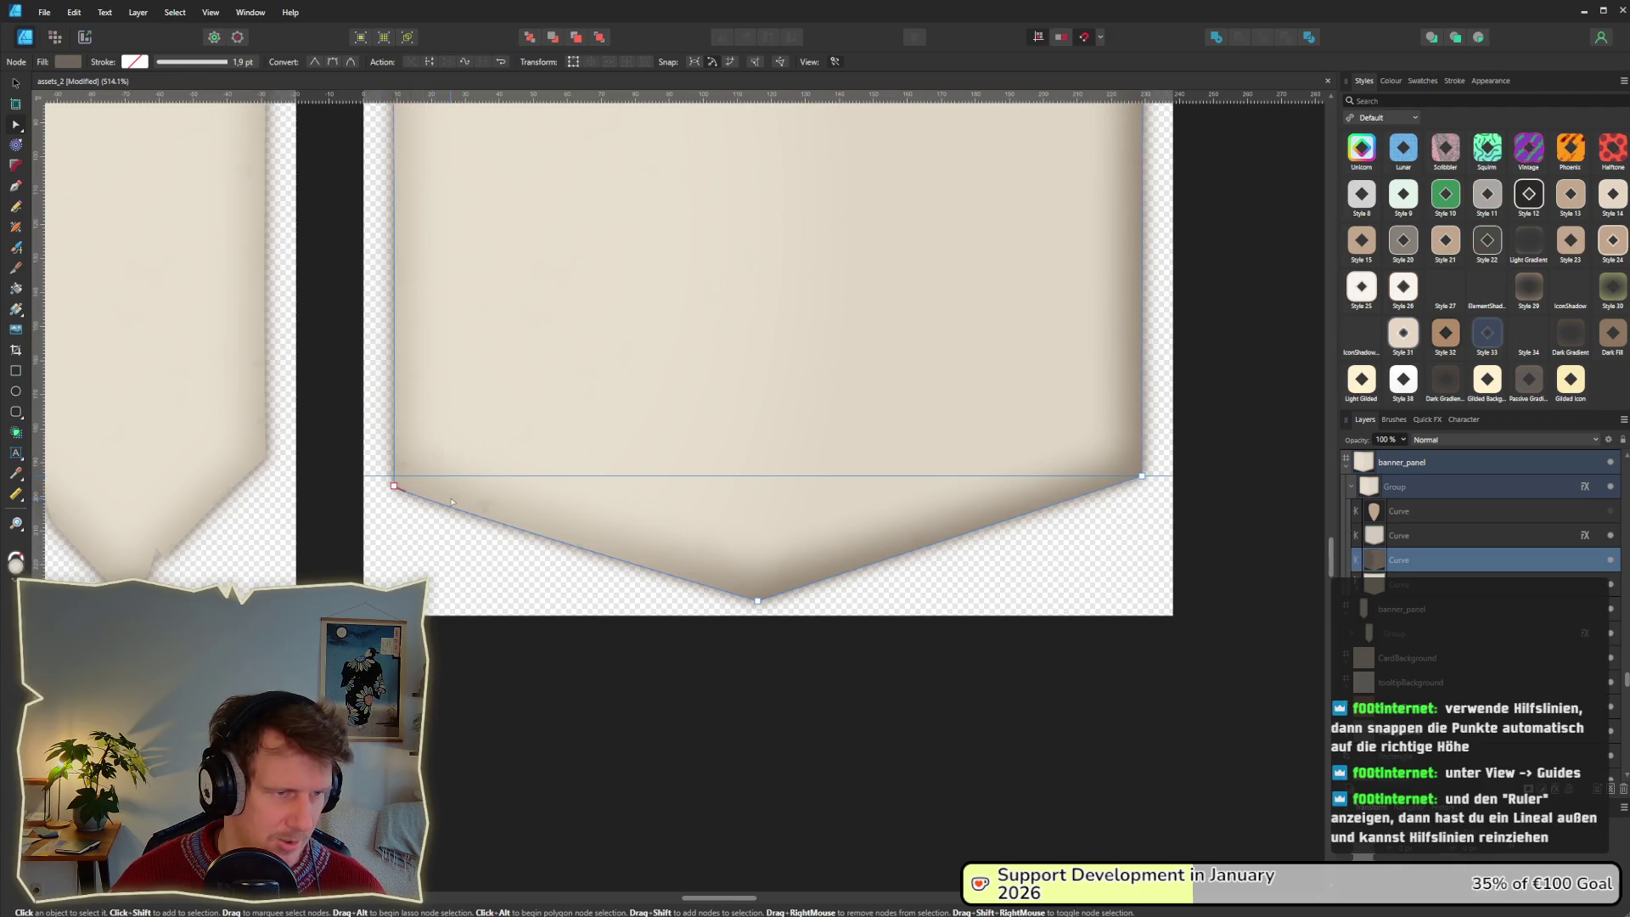
mouse_move(379, 448)
mouse_down()
mouse_move(421, 497)
mouse_move(395, 476)
mouse_up()
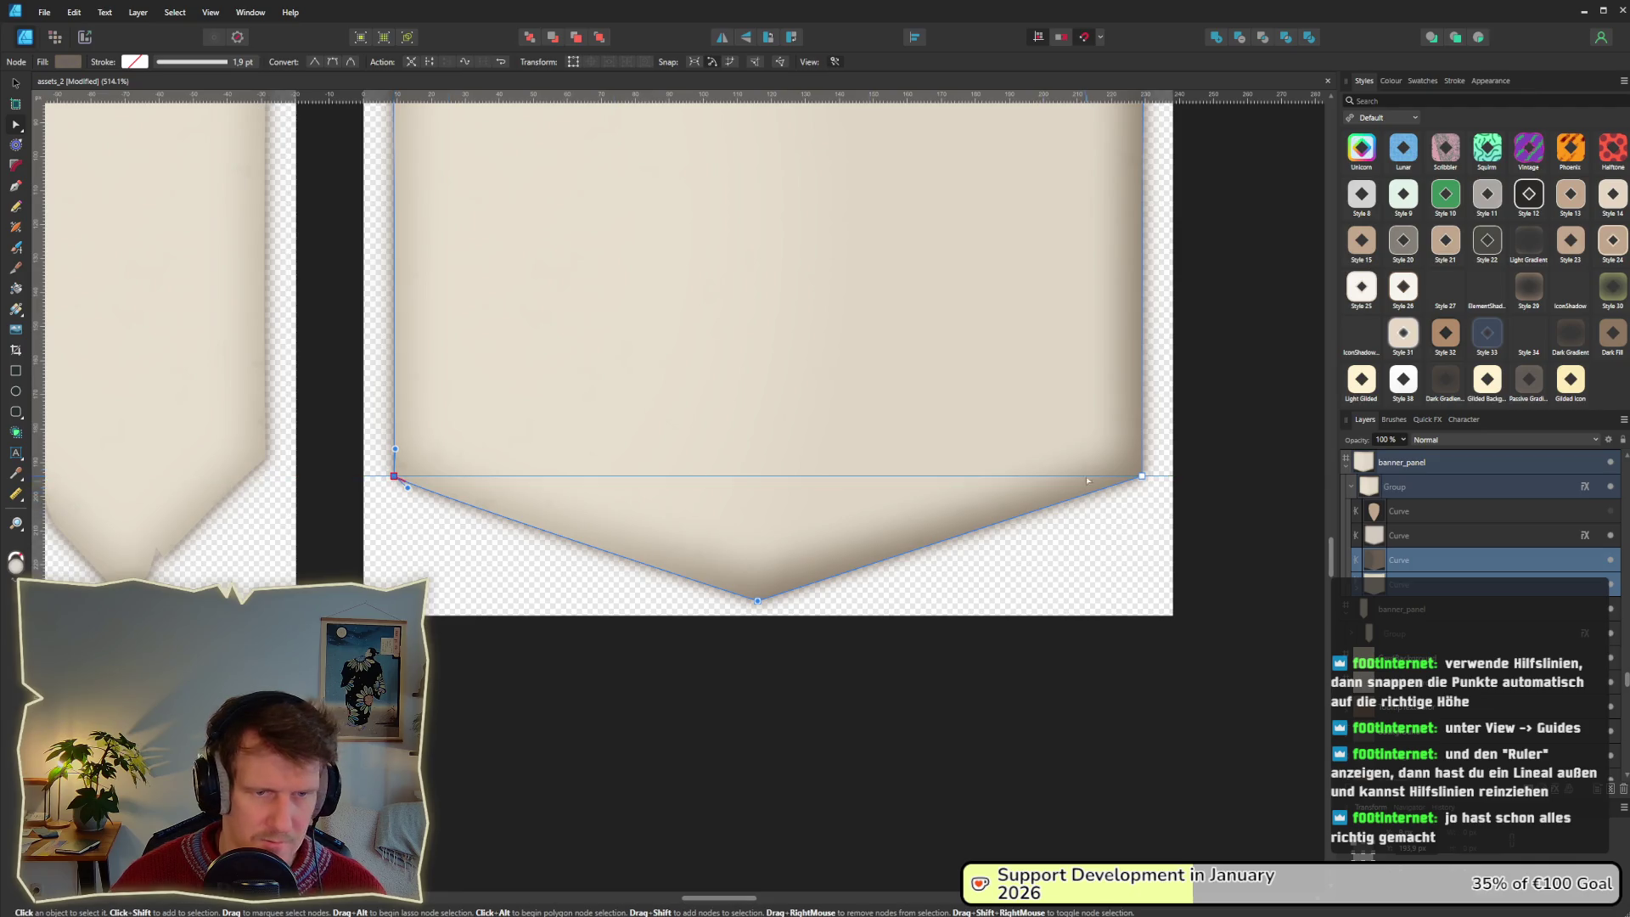
drag(1139, 474, 1141, 476)
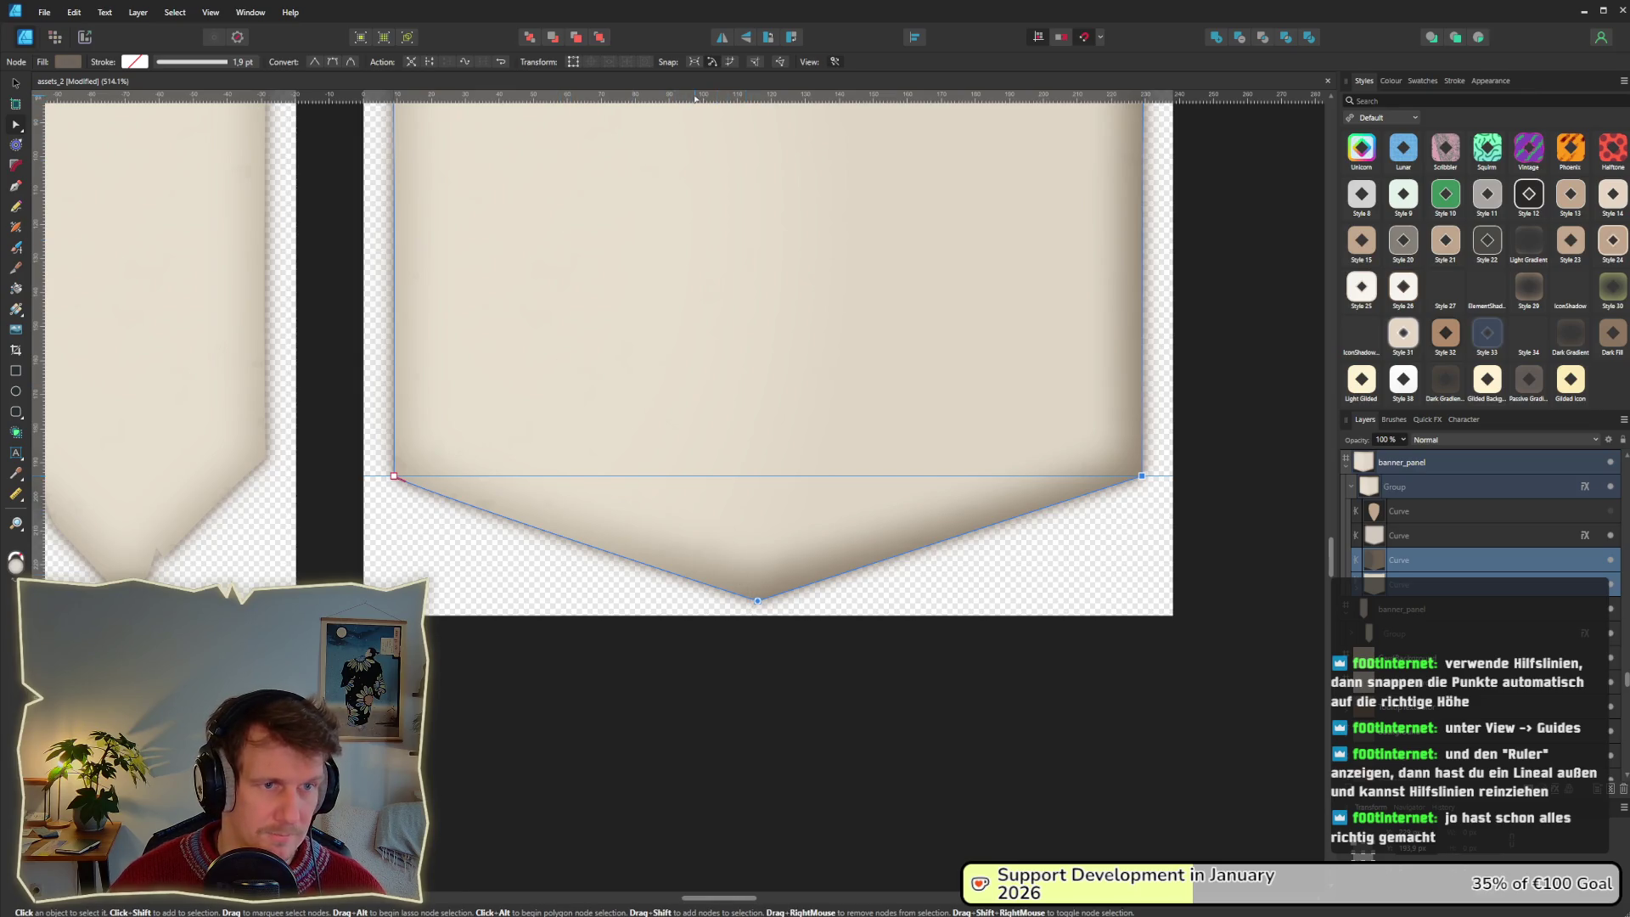
scroll(757, 666, down, 4)
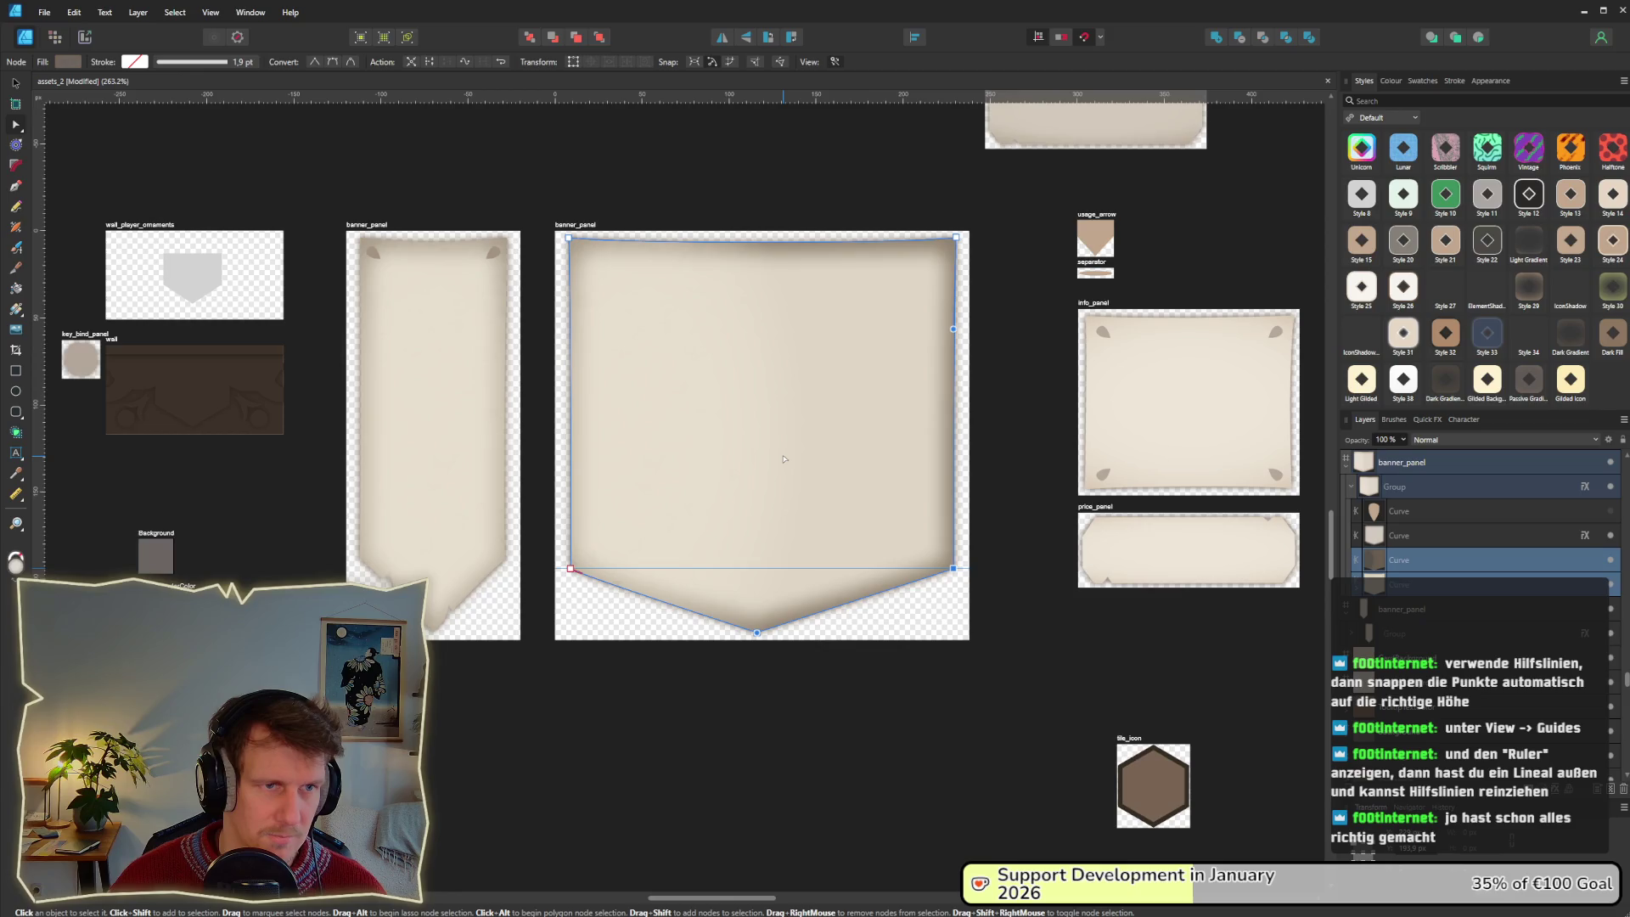
scroll(757, 611, up, 5)
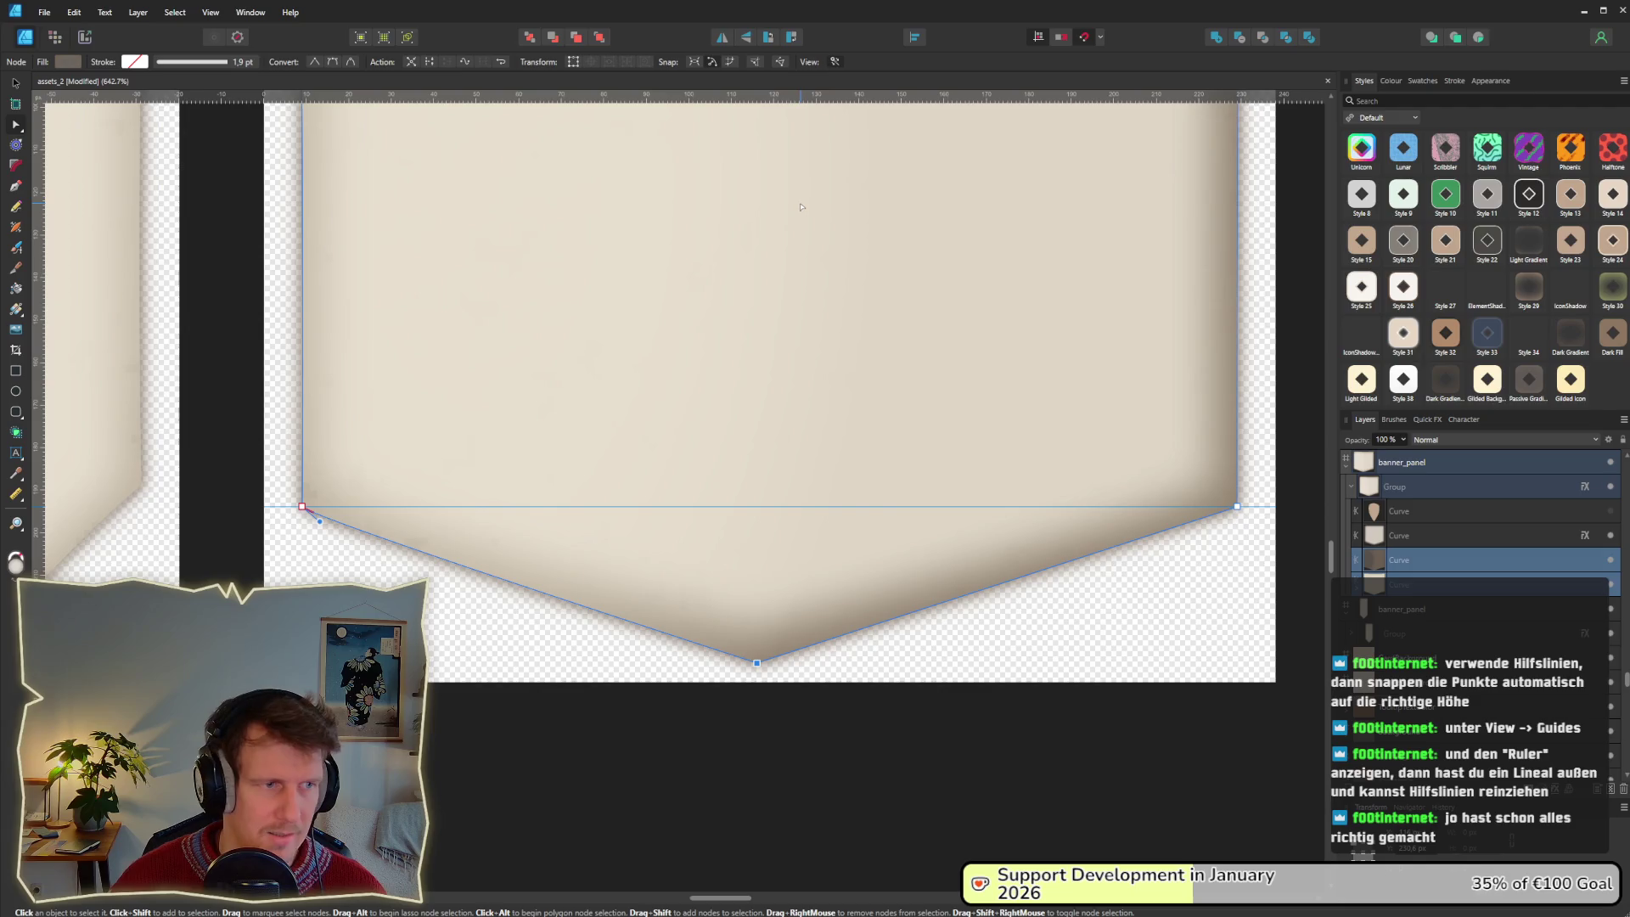
scroll(756, 628, down, 3)
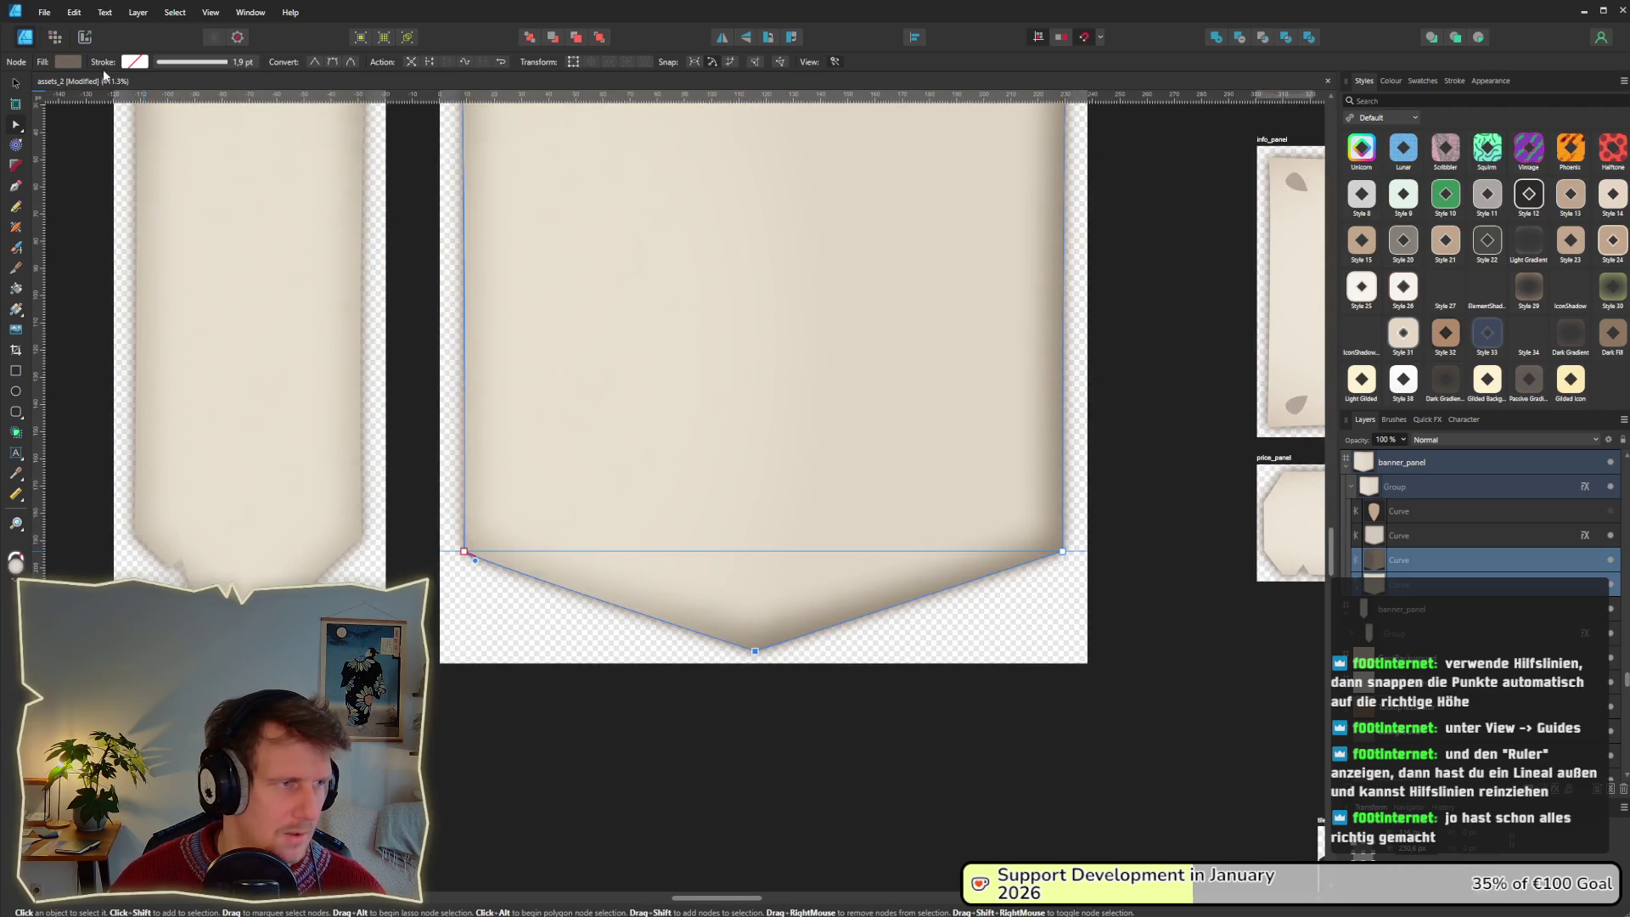
Switch to the Move tool and marquee-select the whole banner group.
key(v)
scroll(560, 268, down, 3)
click(671, 386)
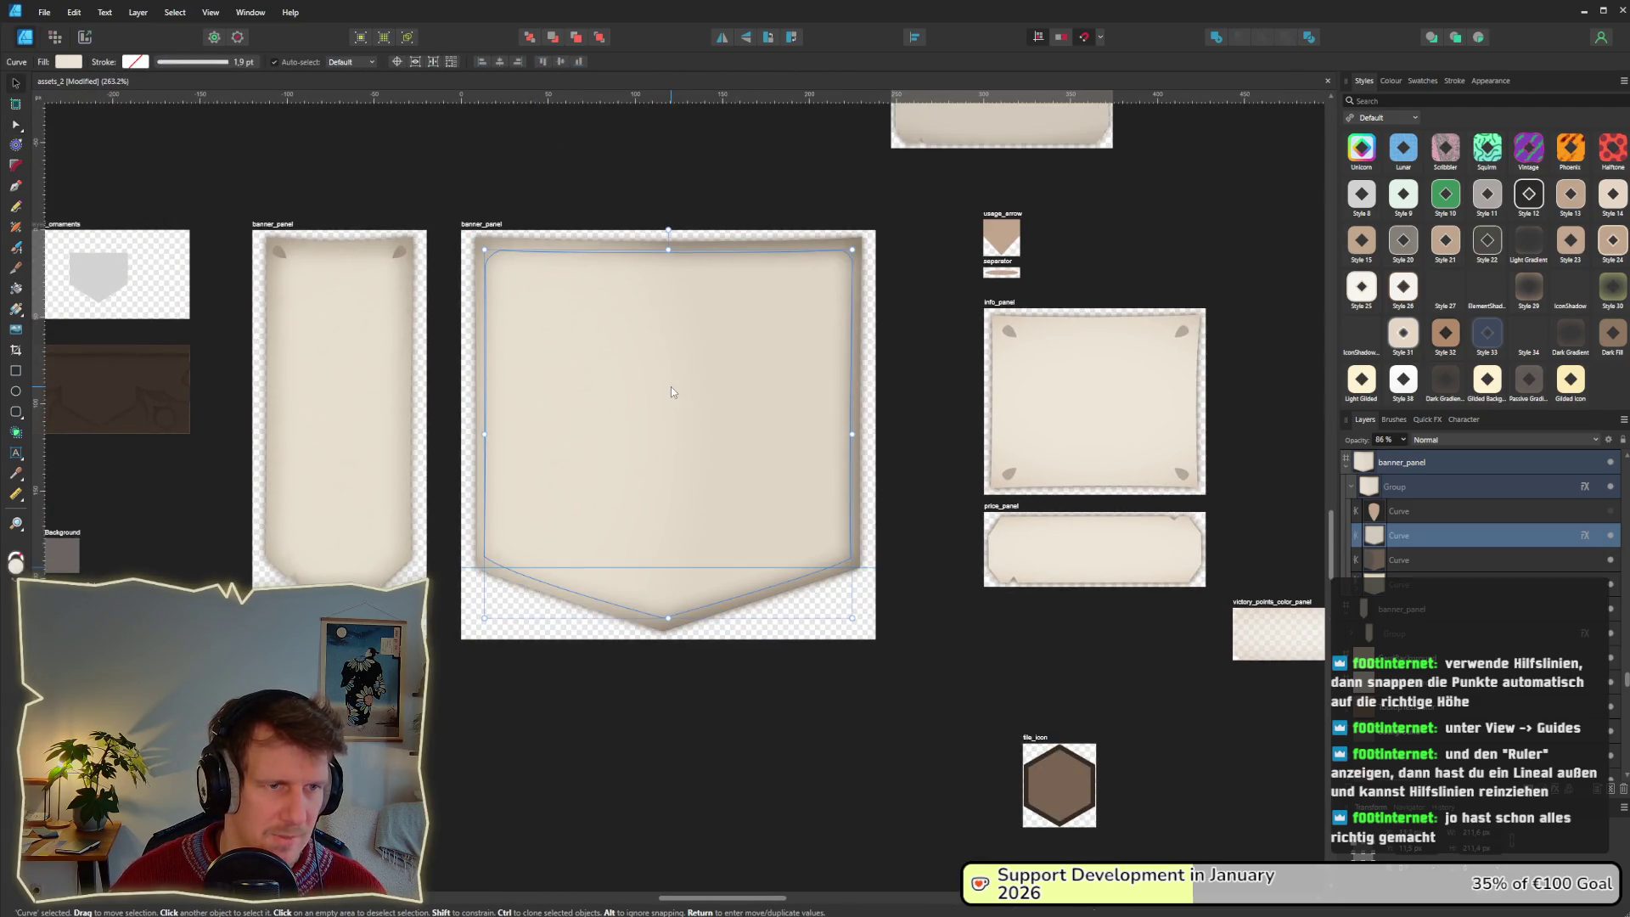
shift+click(1444, 560)
shift+click(1443, 584)
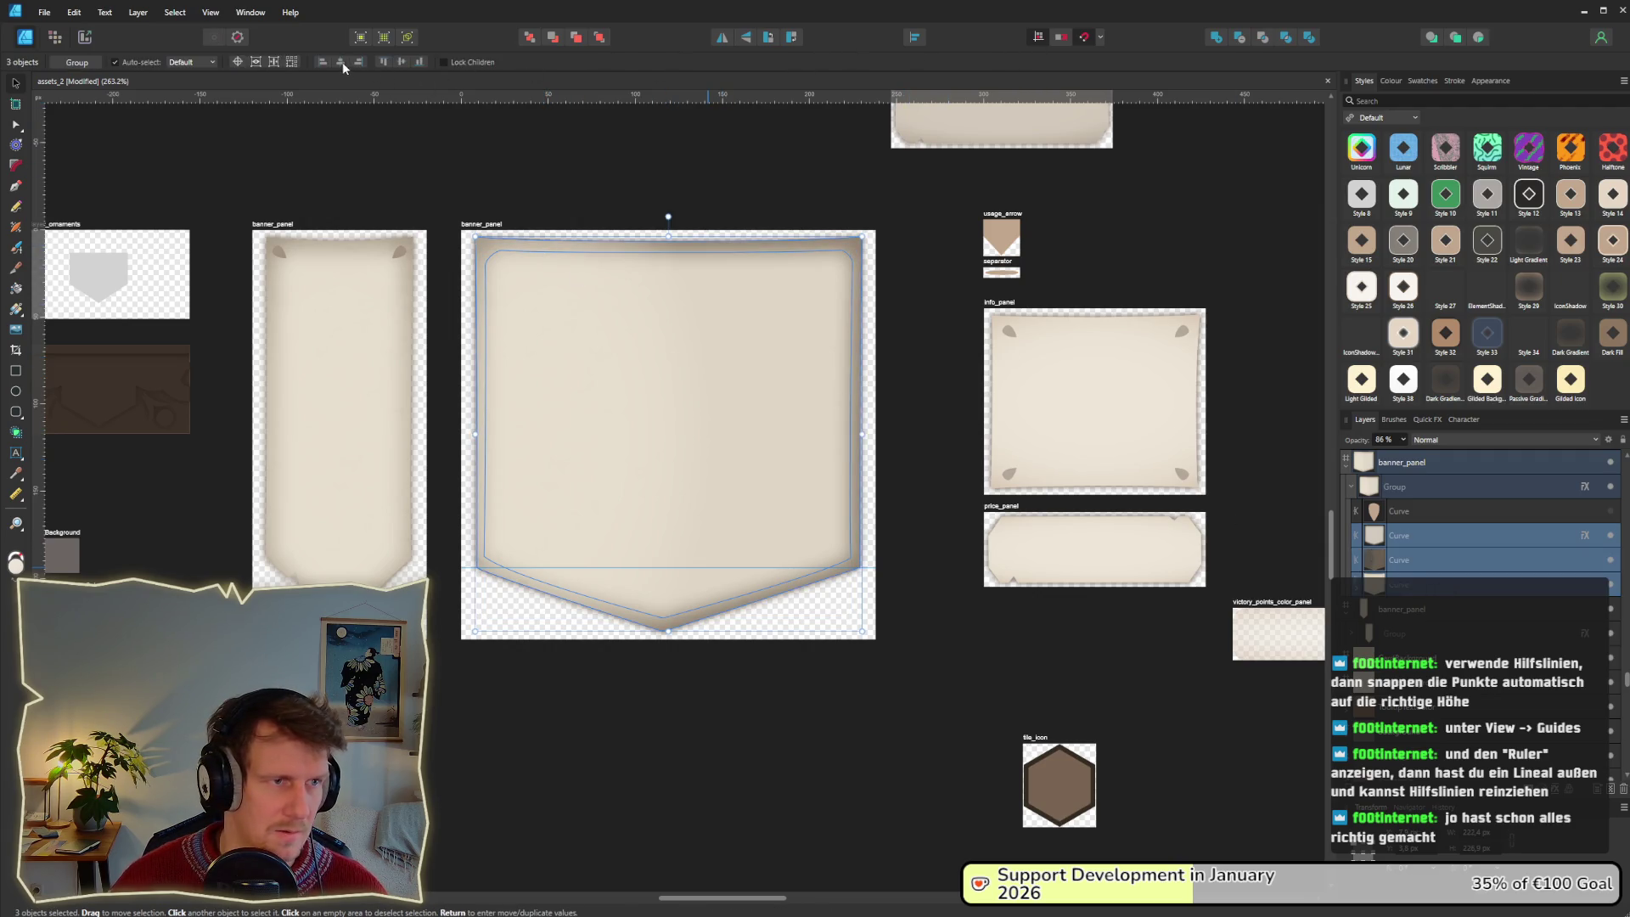
click(817, 664)
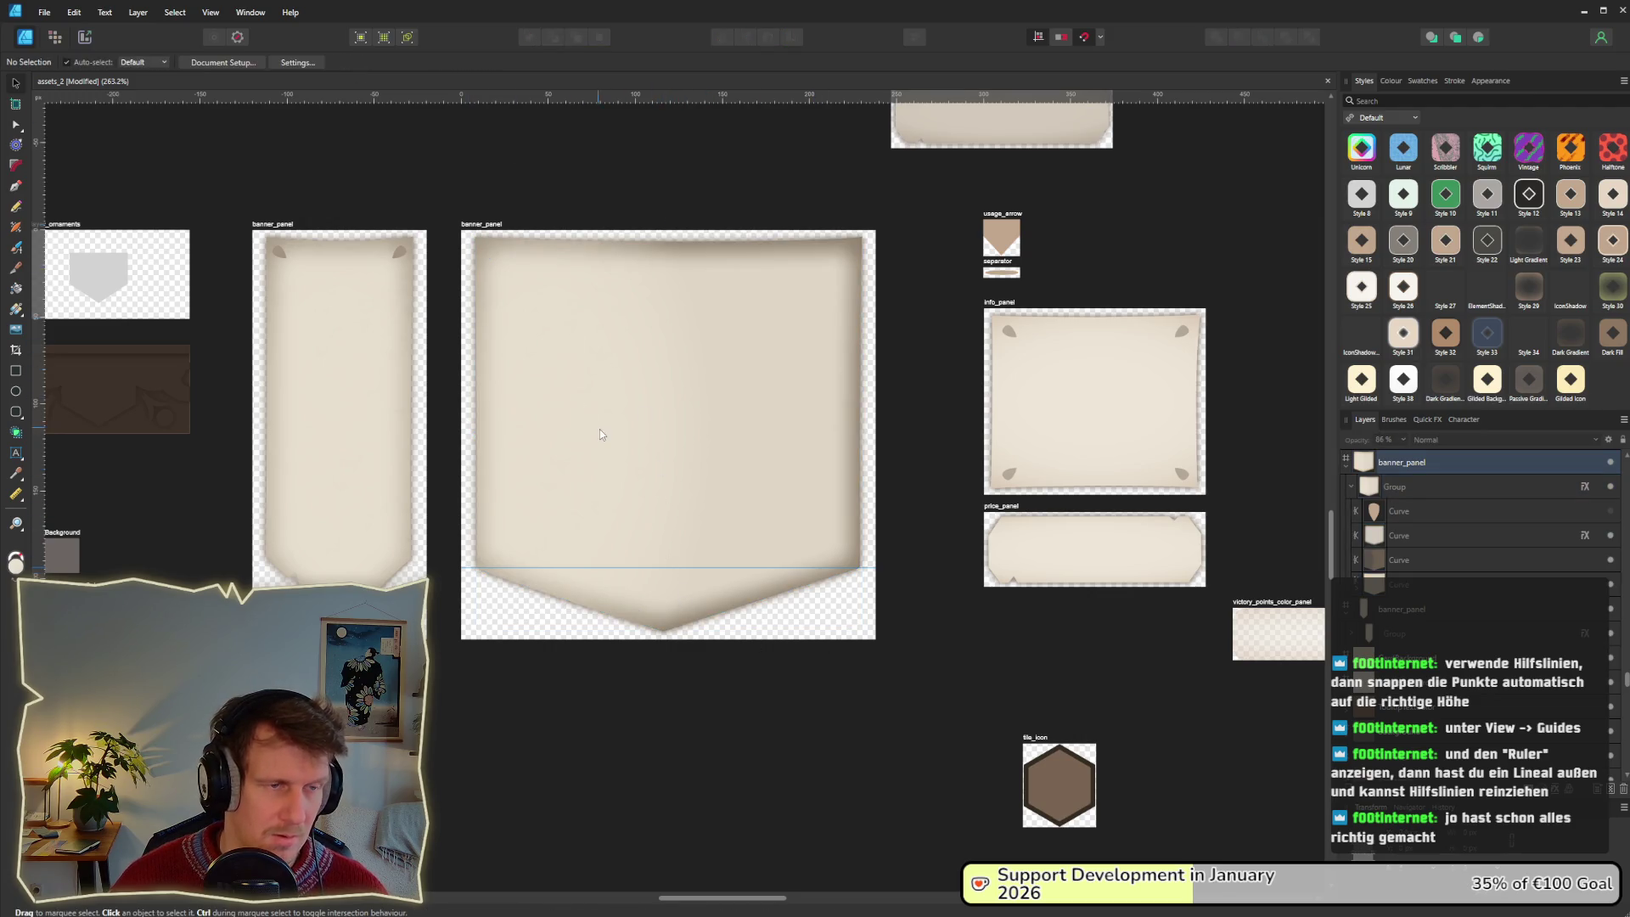
scroll(599, 434, up, 1)
drag(401, 145, 987, 699)
click(15, 125)
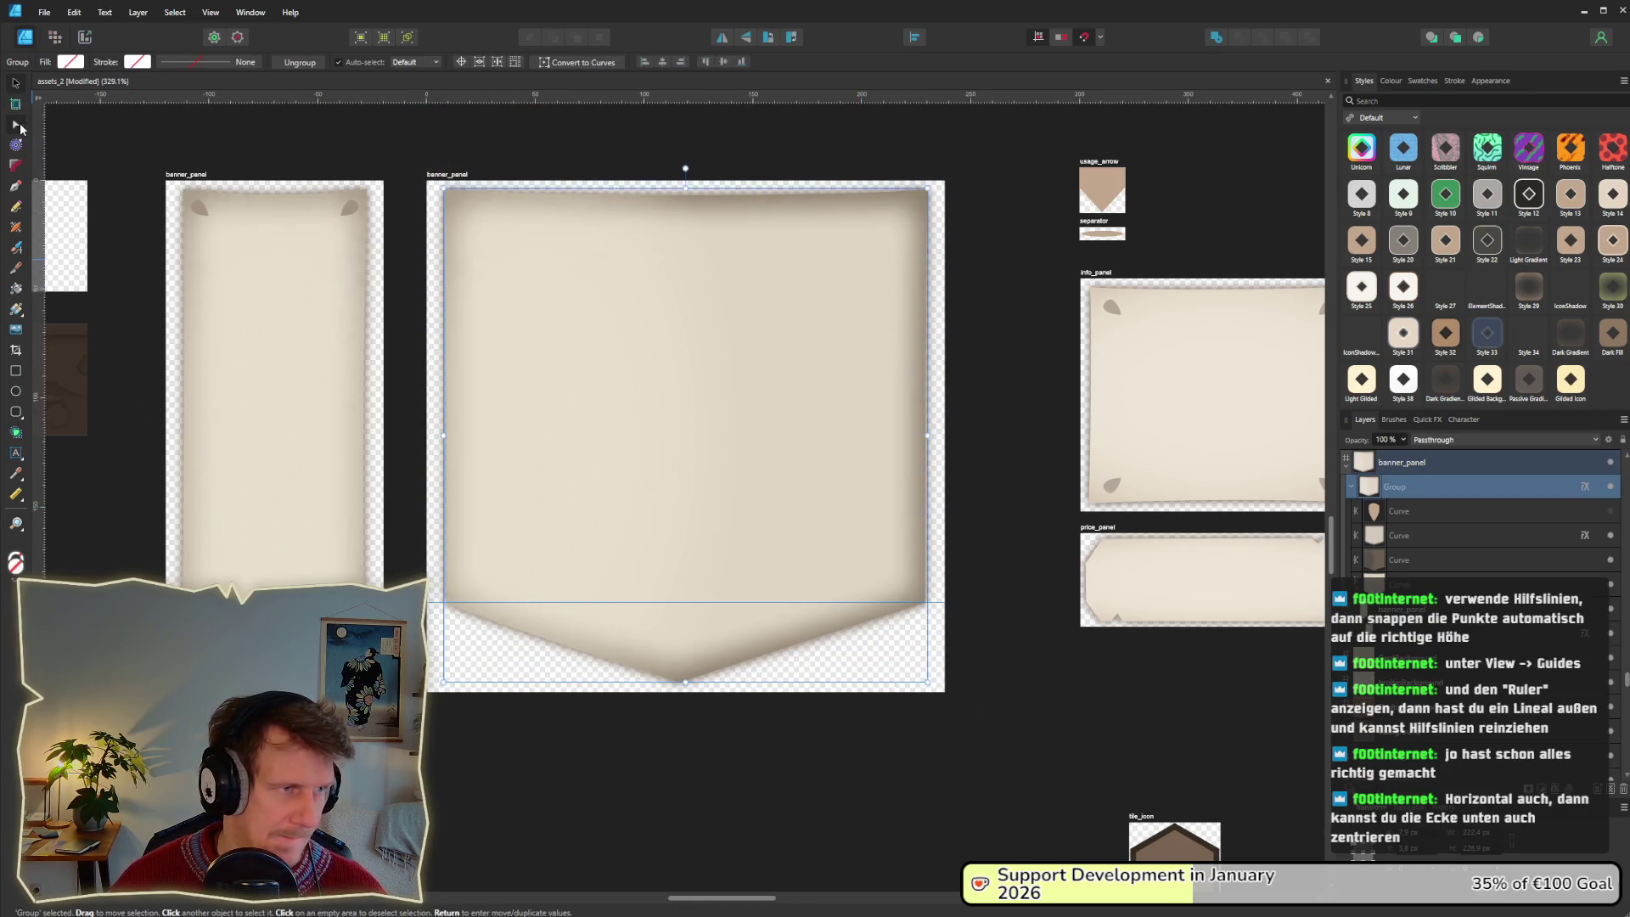
Align the stacked bottom-tip nodes horizontally centred and drag the tip to the banner's middle.
key(ctrl+plus)
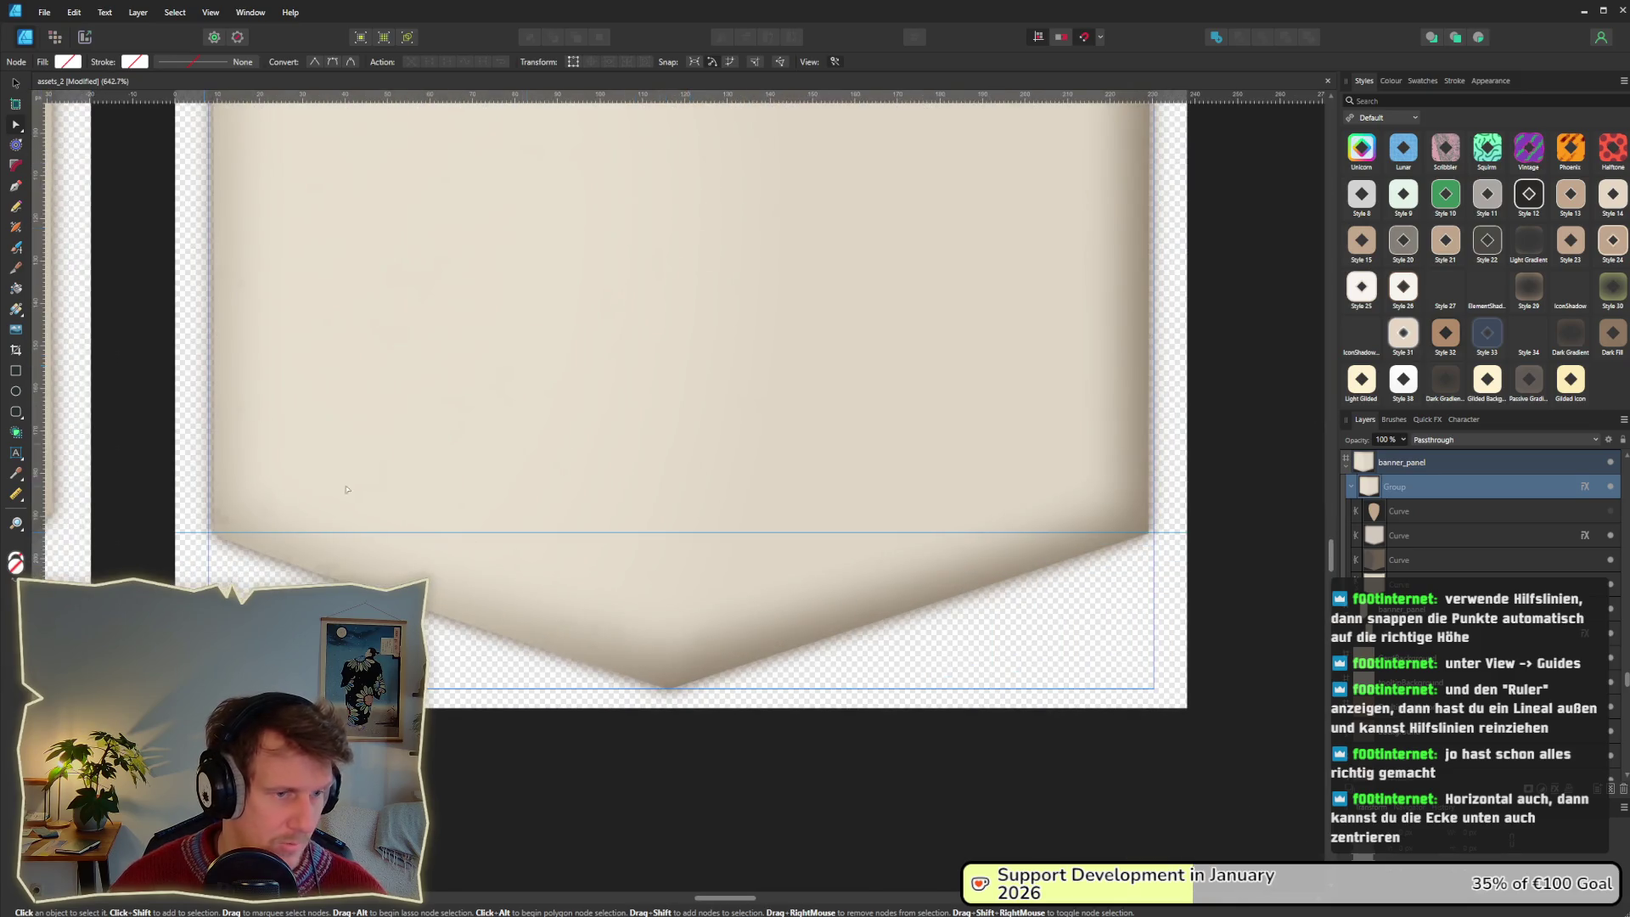
click(1395, 540)
shift+click(1396, 582)
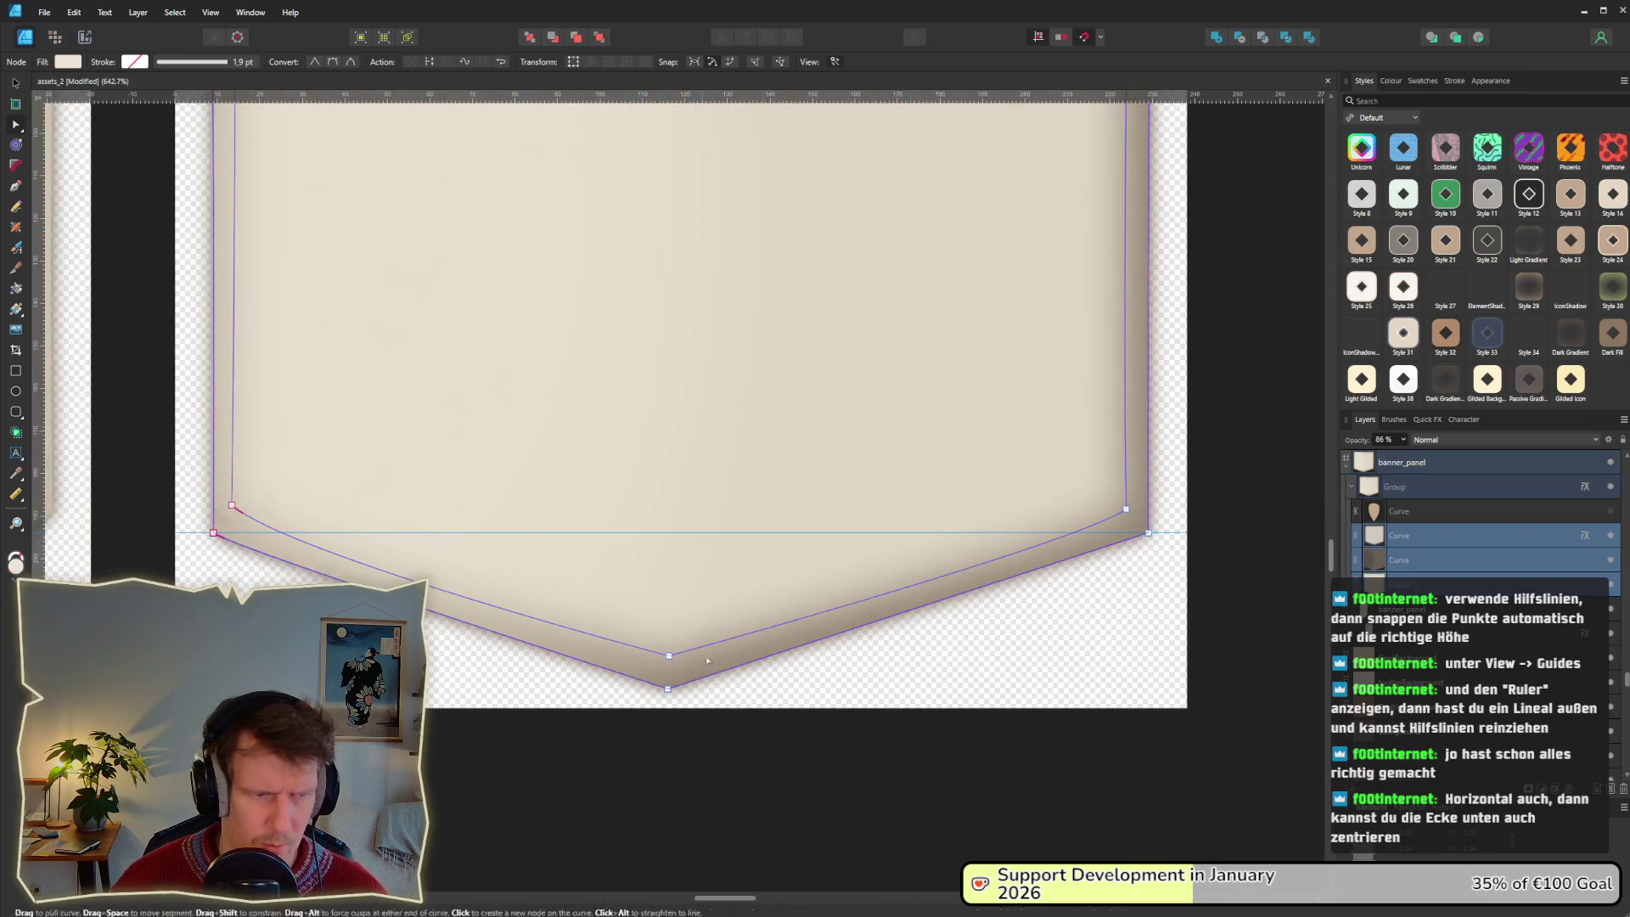
mouse_move(638, 629)
mouse_down()
mouse_move(706, 713)
mouse_move(698, 689)
mouse_move(587, 687)
mouse_move(716, 686)
mouse_move(659, 686)
mouse_move(694, 688)
mouse_up()
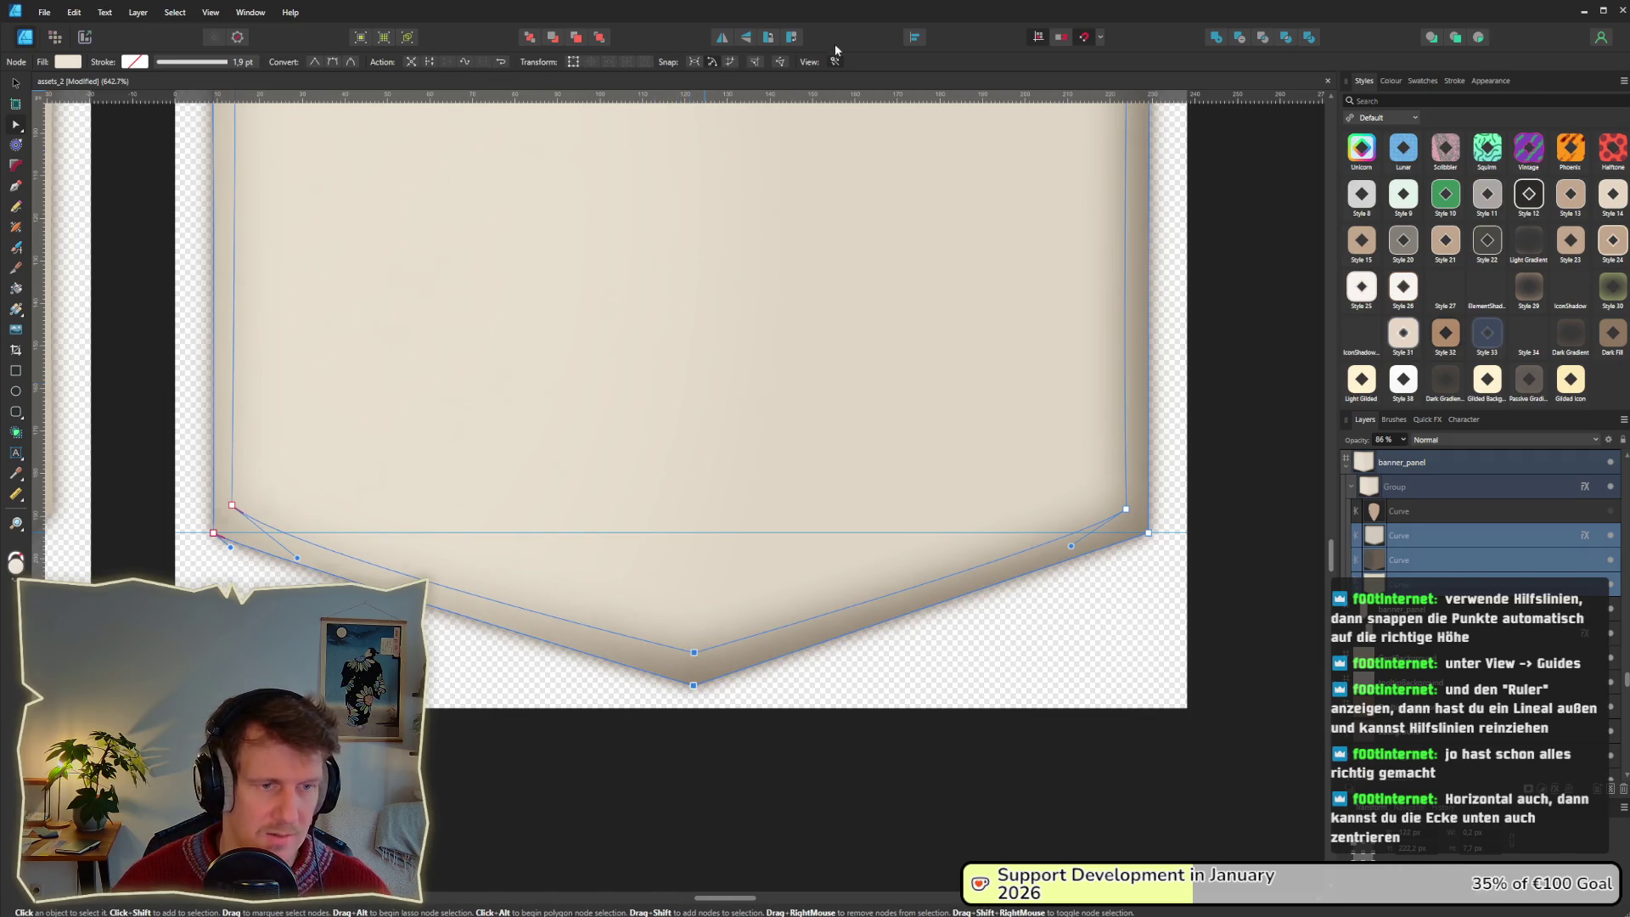
click(916, 38)
click(943, 83)
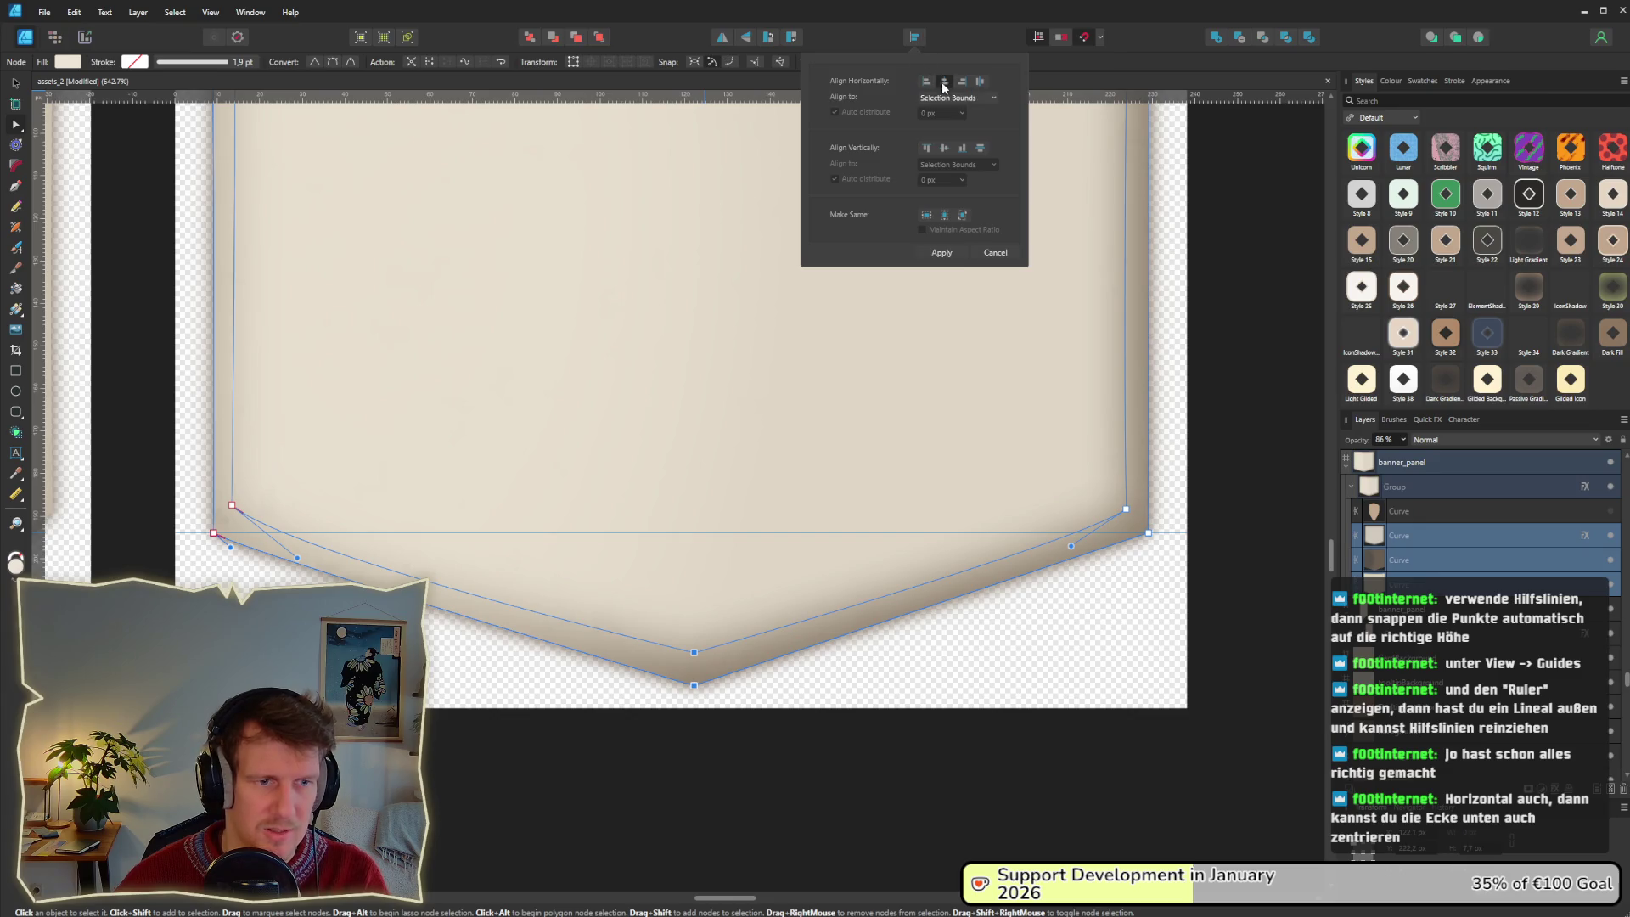
mouse_move(632, 552)
mouse_down()
mouse_move(746, 696)
mouse_move(604, 686)
mouse_up()
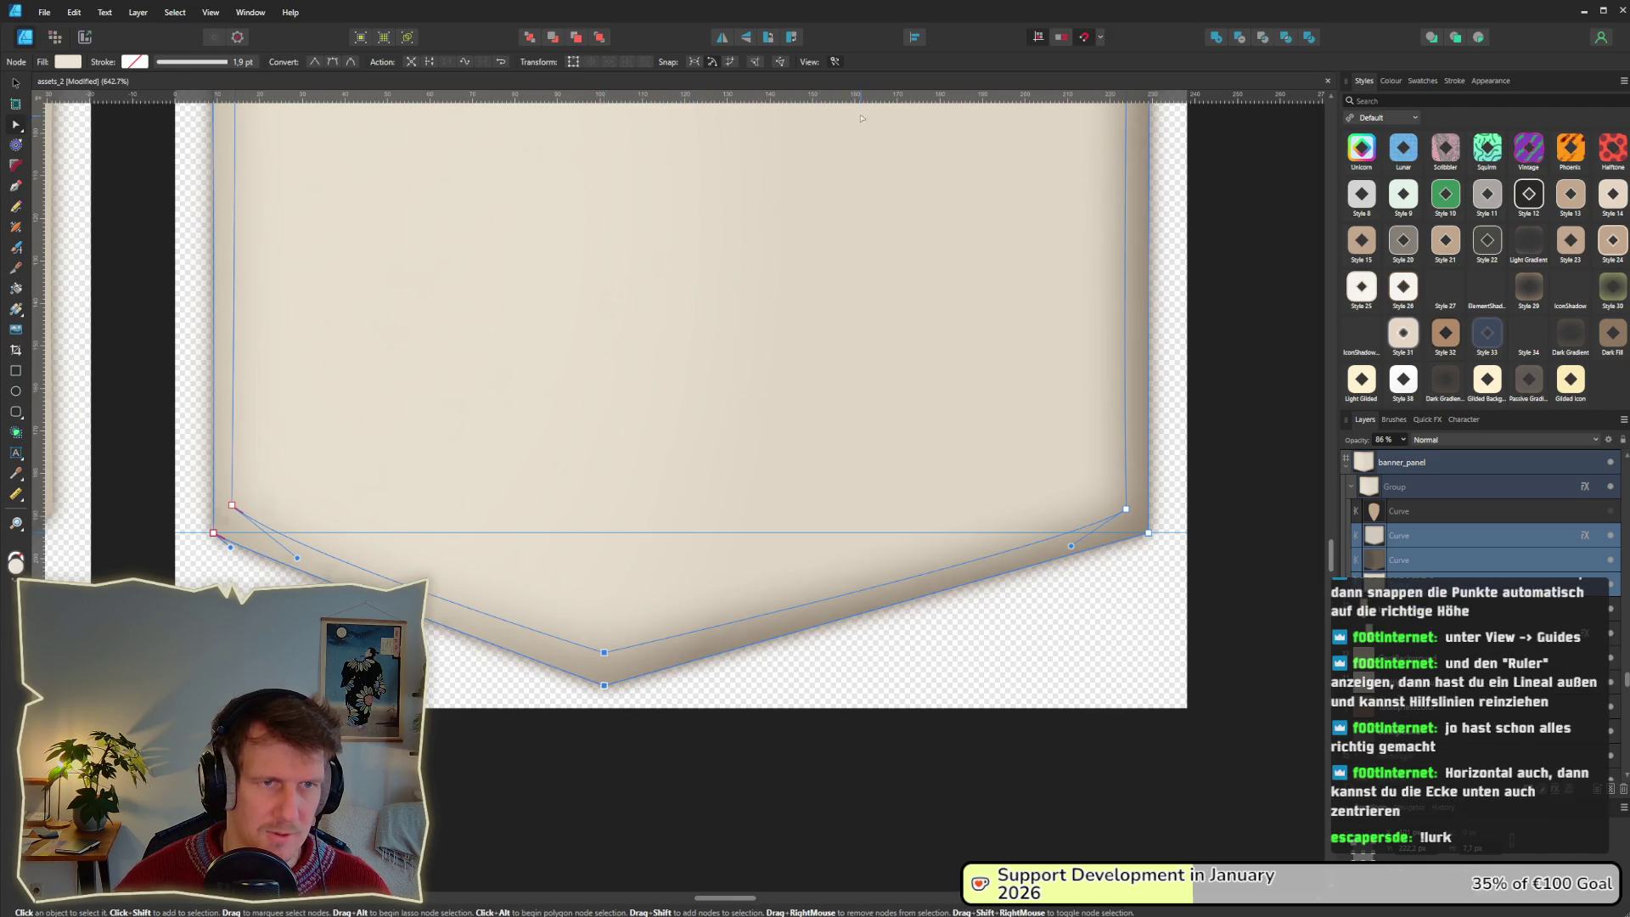
click(914, 37)
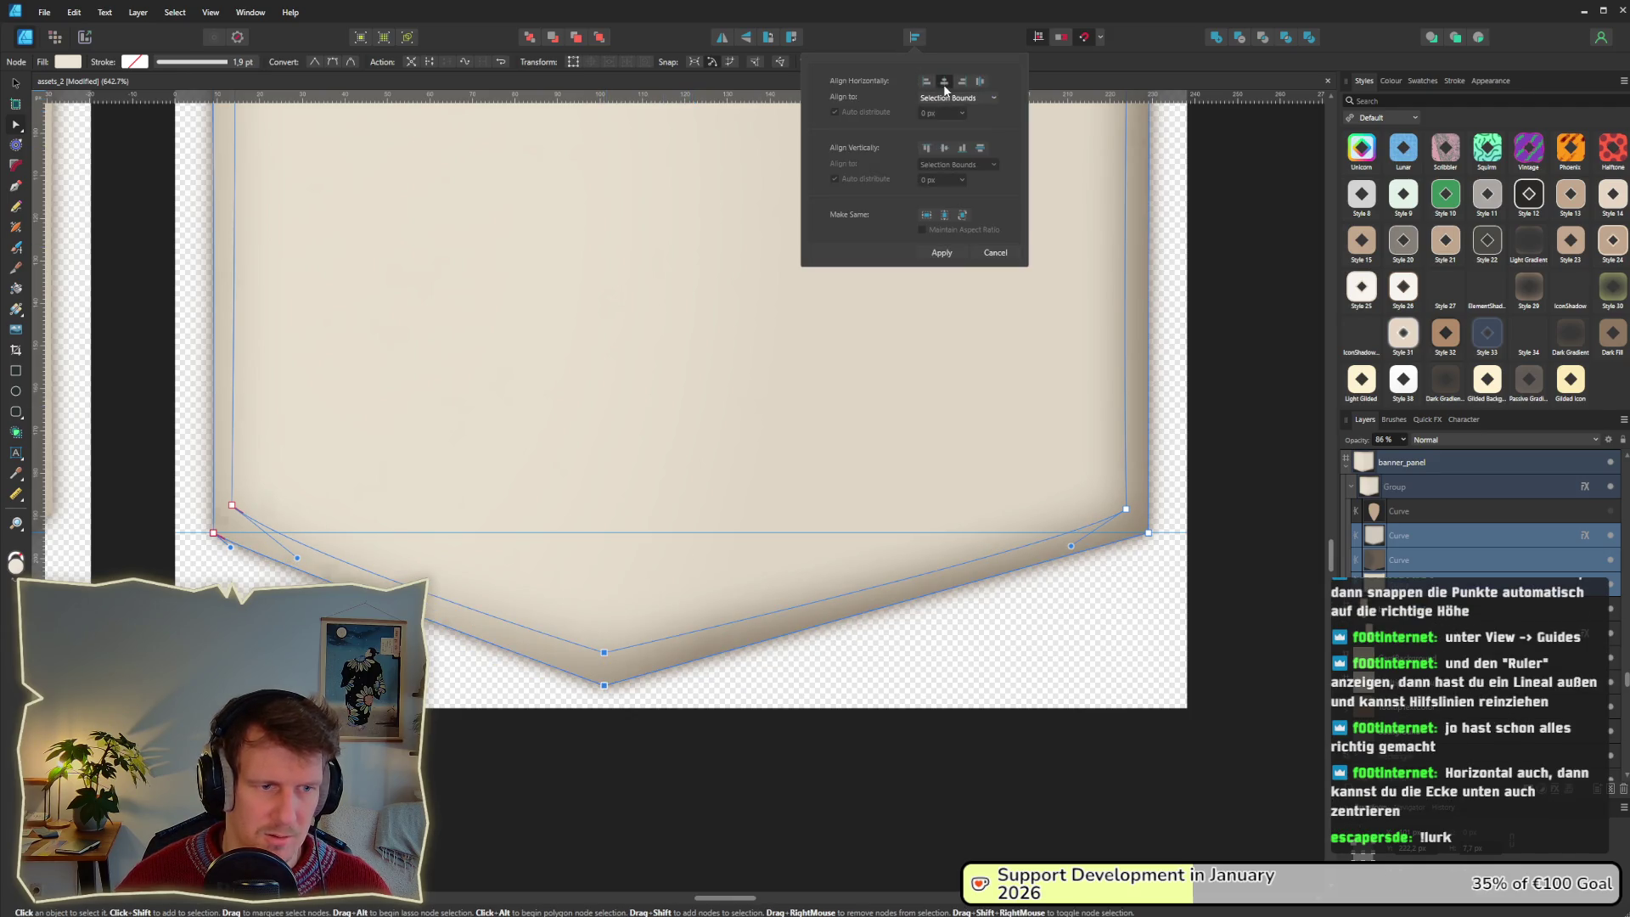
mouse_move(560, 610)
mouse_down()
mouse_move(666, 696)
mouse_move(680, 686)
mouse_up()
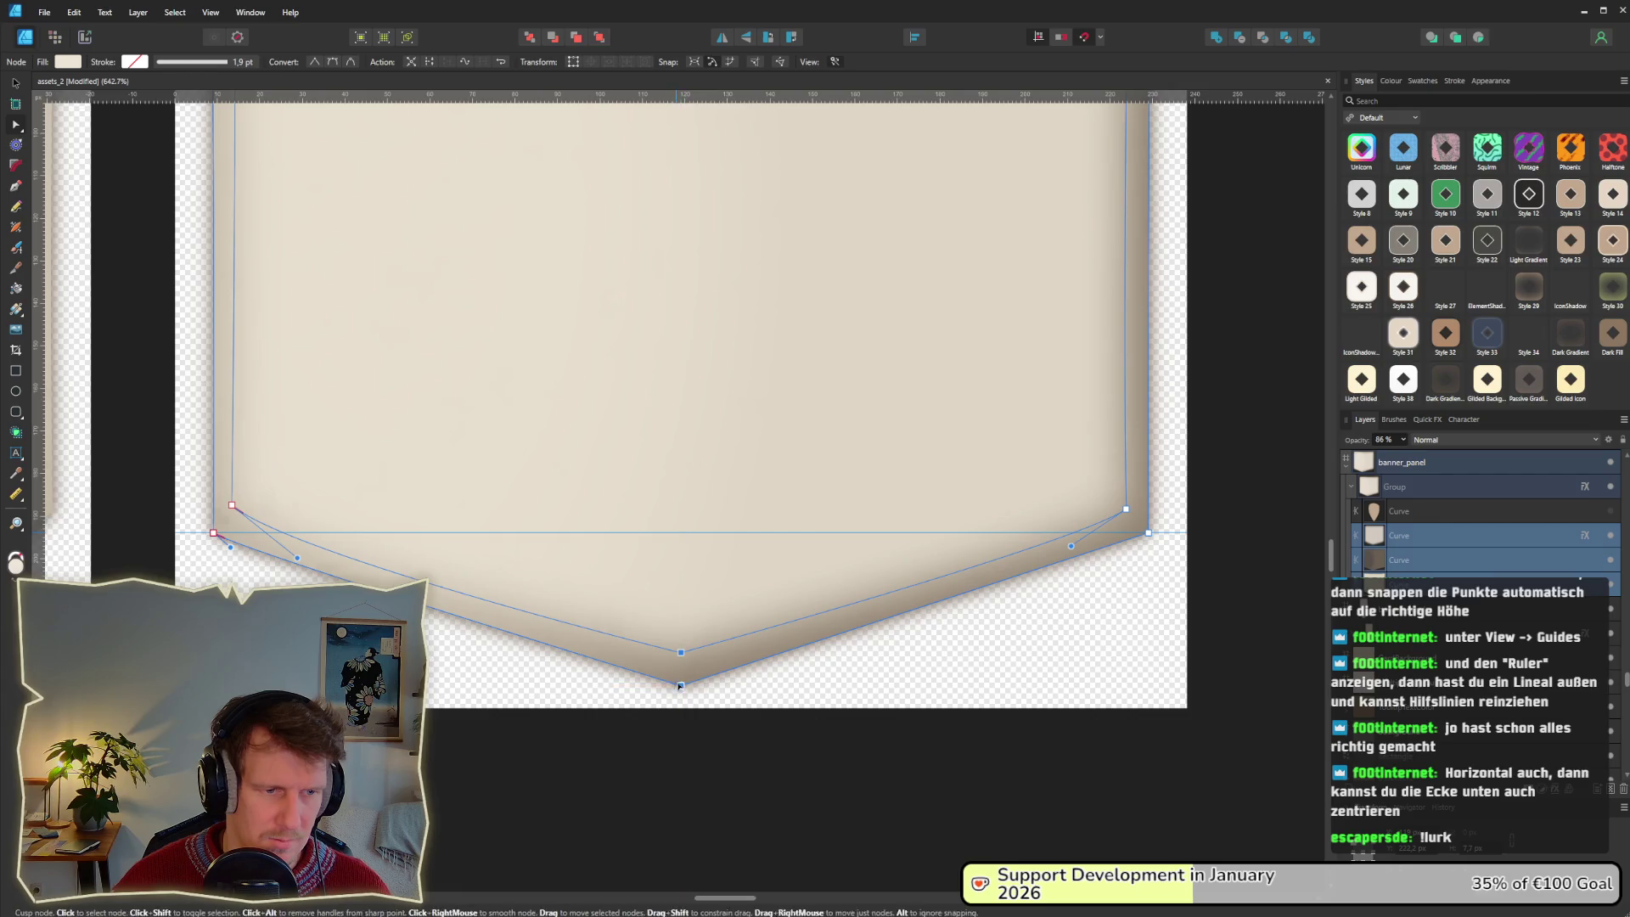
scroll(738, 563, down, 1)
click(692, 728)
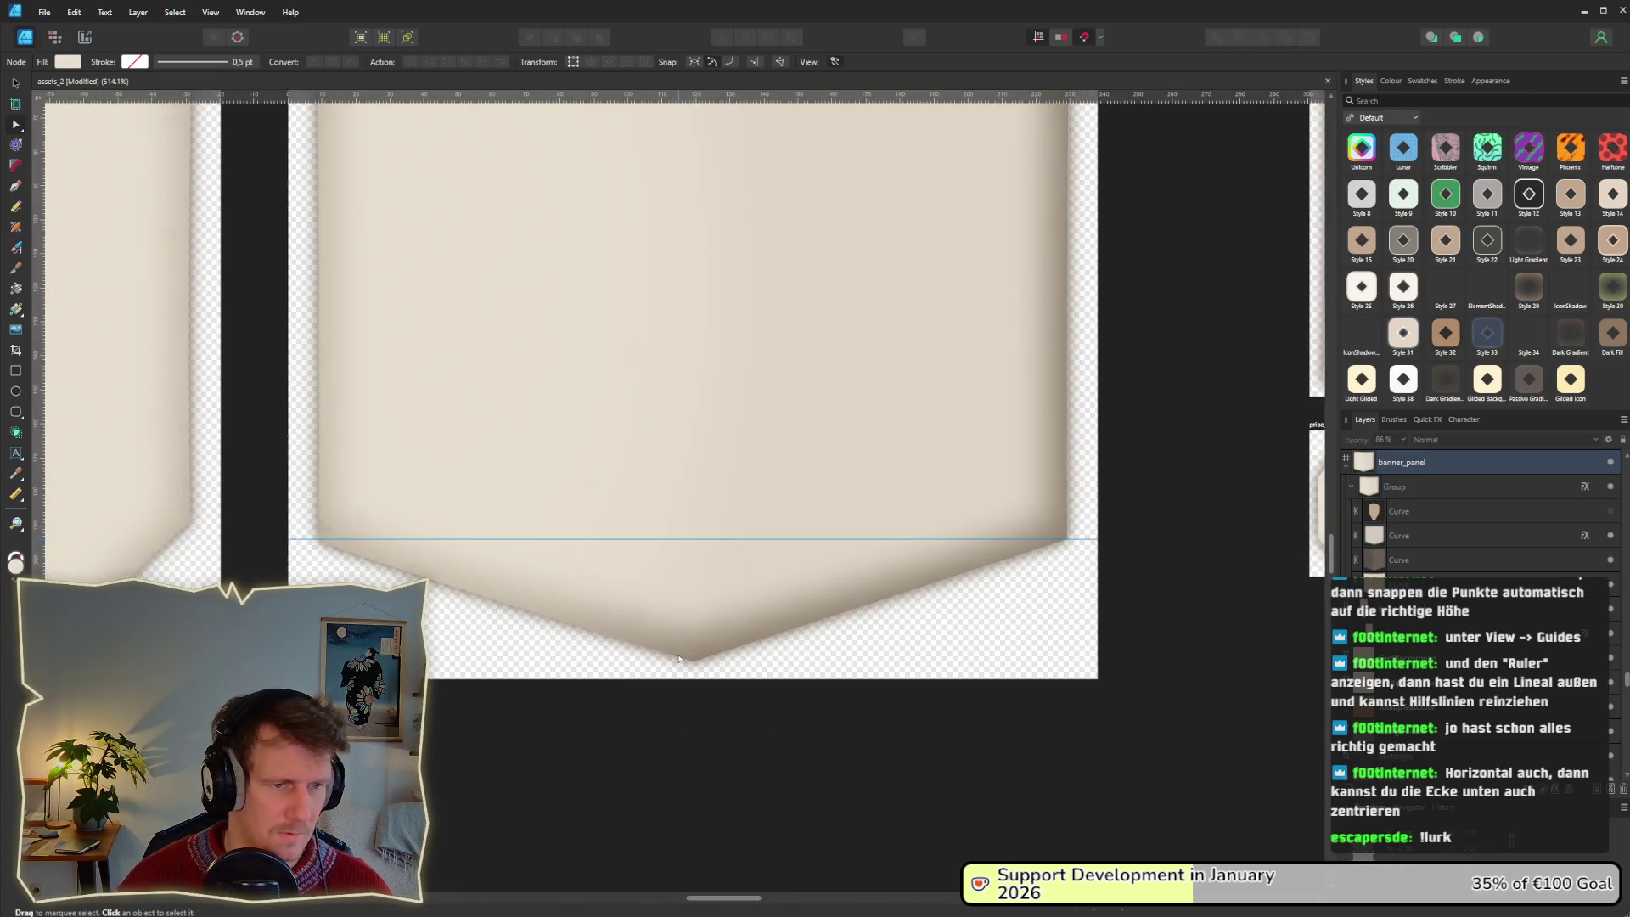
Add a horizontal guide along the banner's top edge.
scroll(679, 658, down, 3)
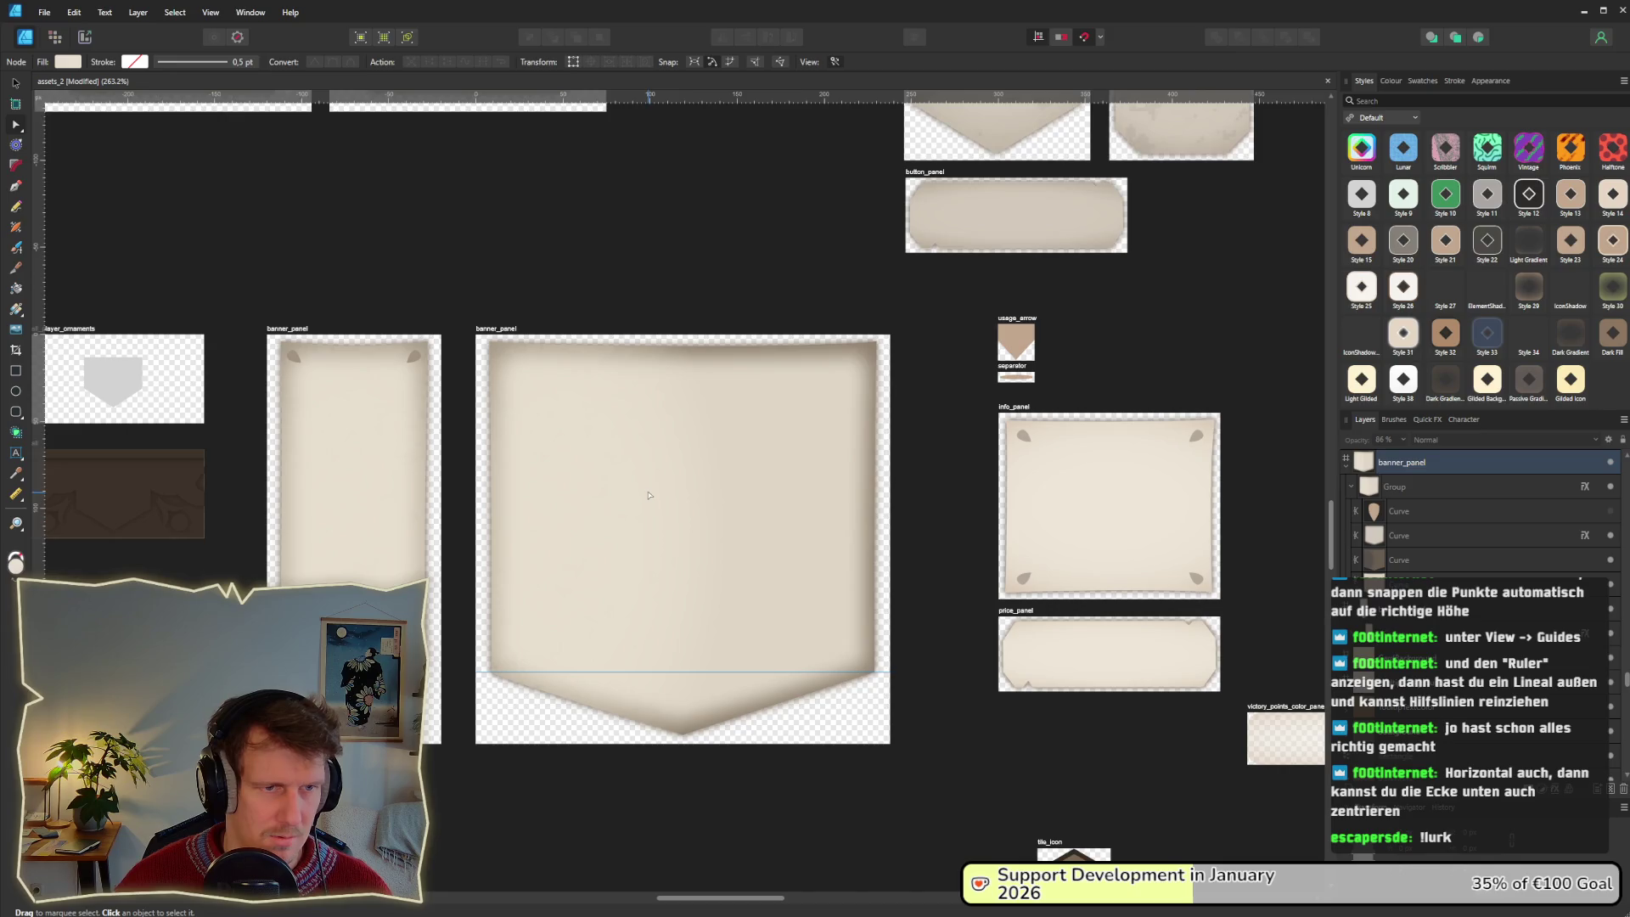
scroll(692, 373, up, 3)
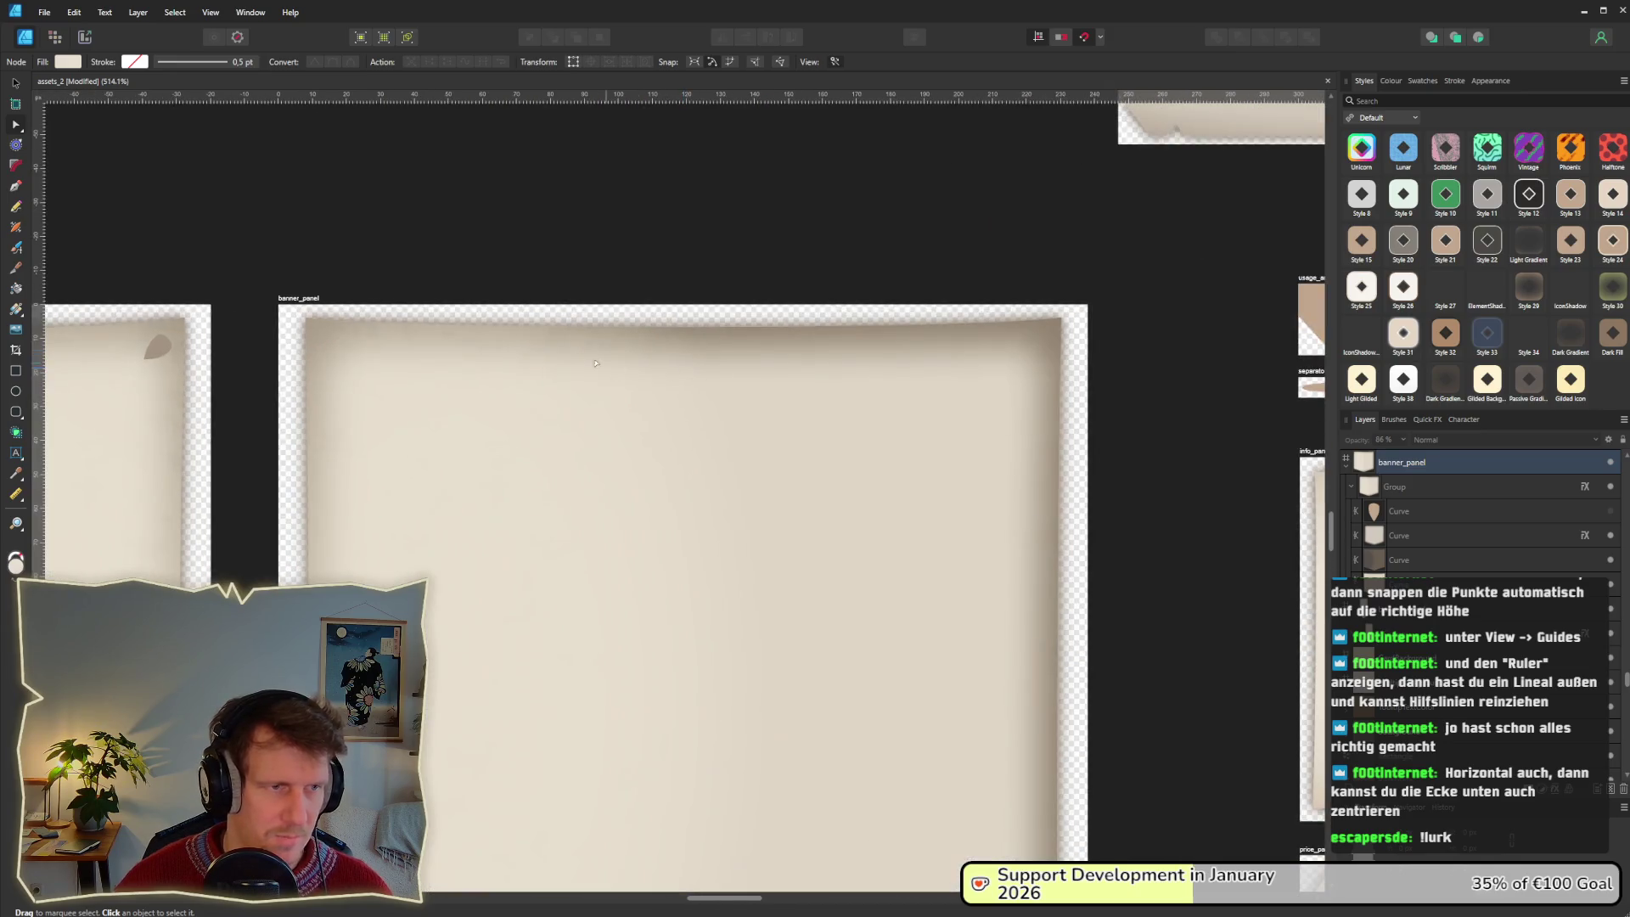
drag(577, 97, 586, 316)
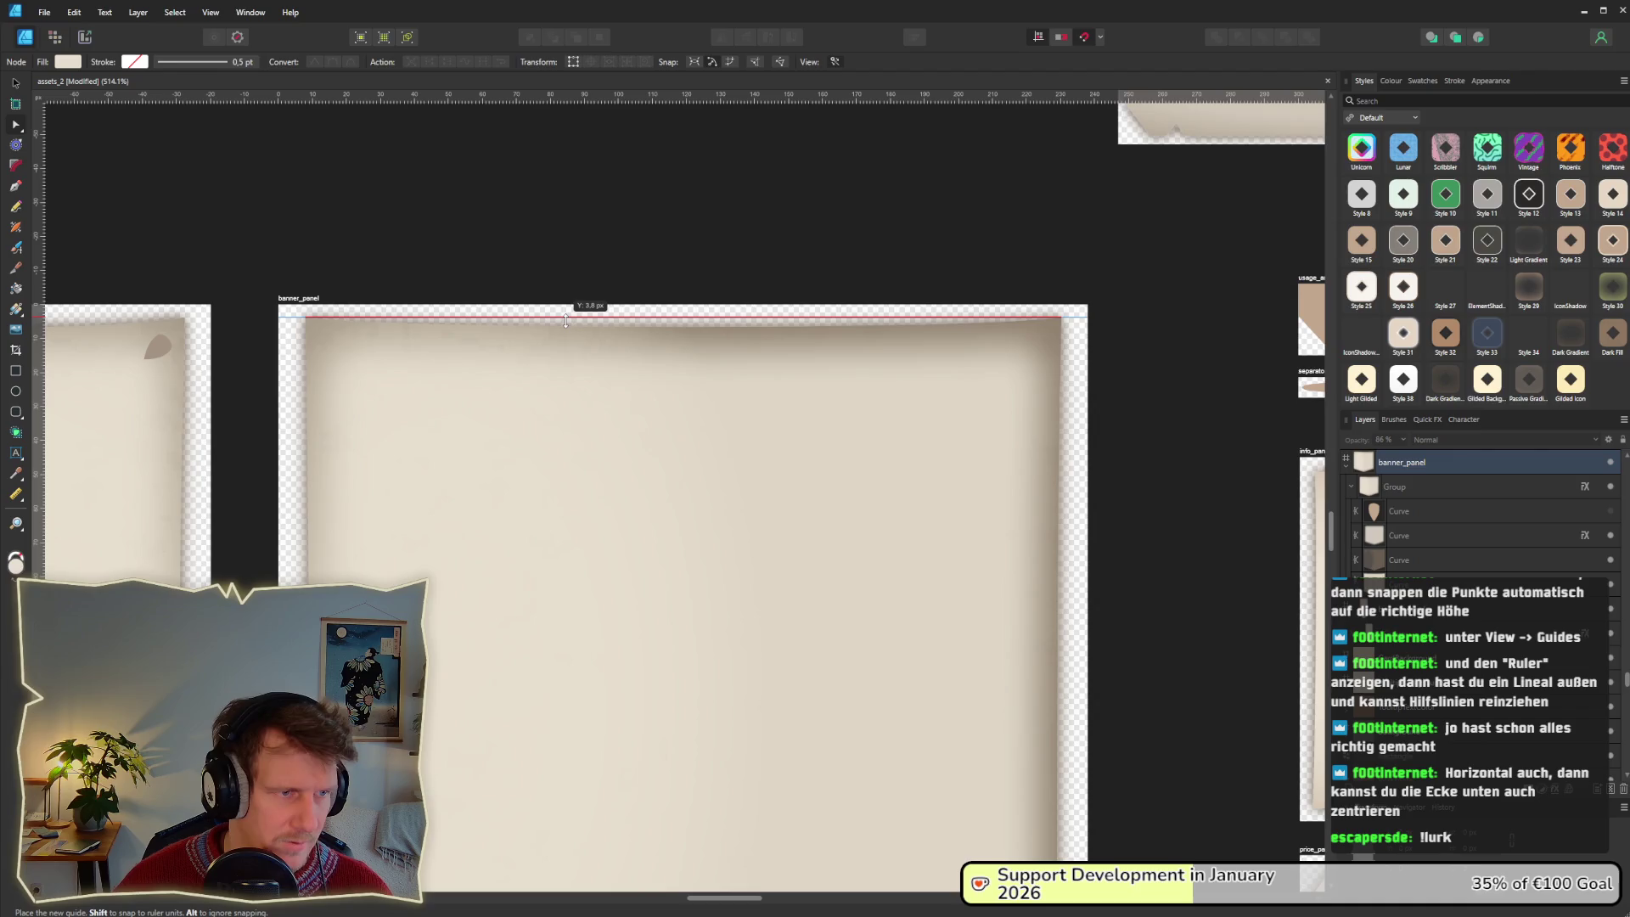
scroll(820, 332, up, 3)
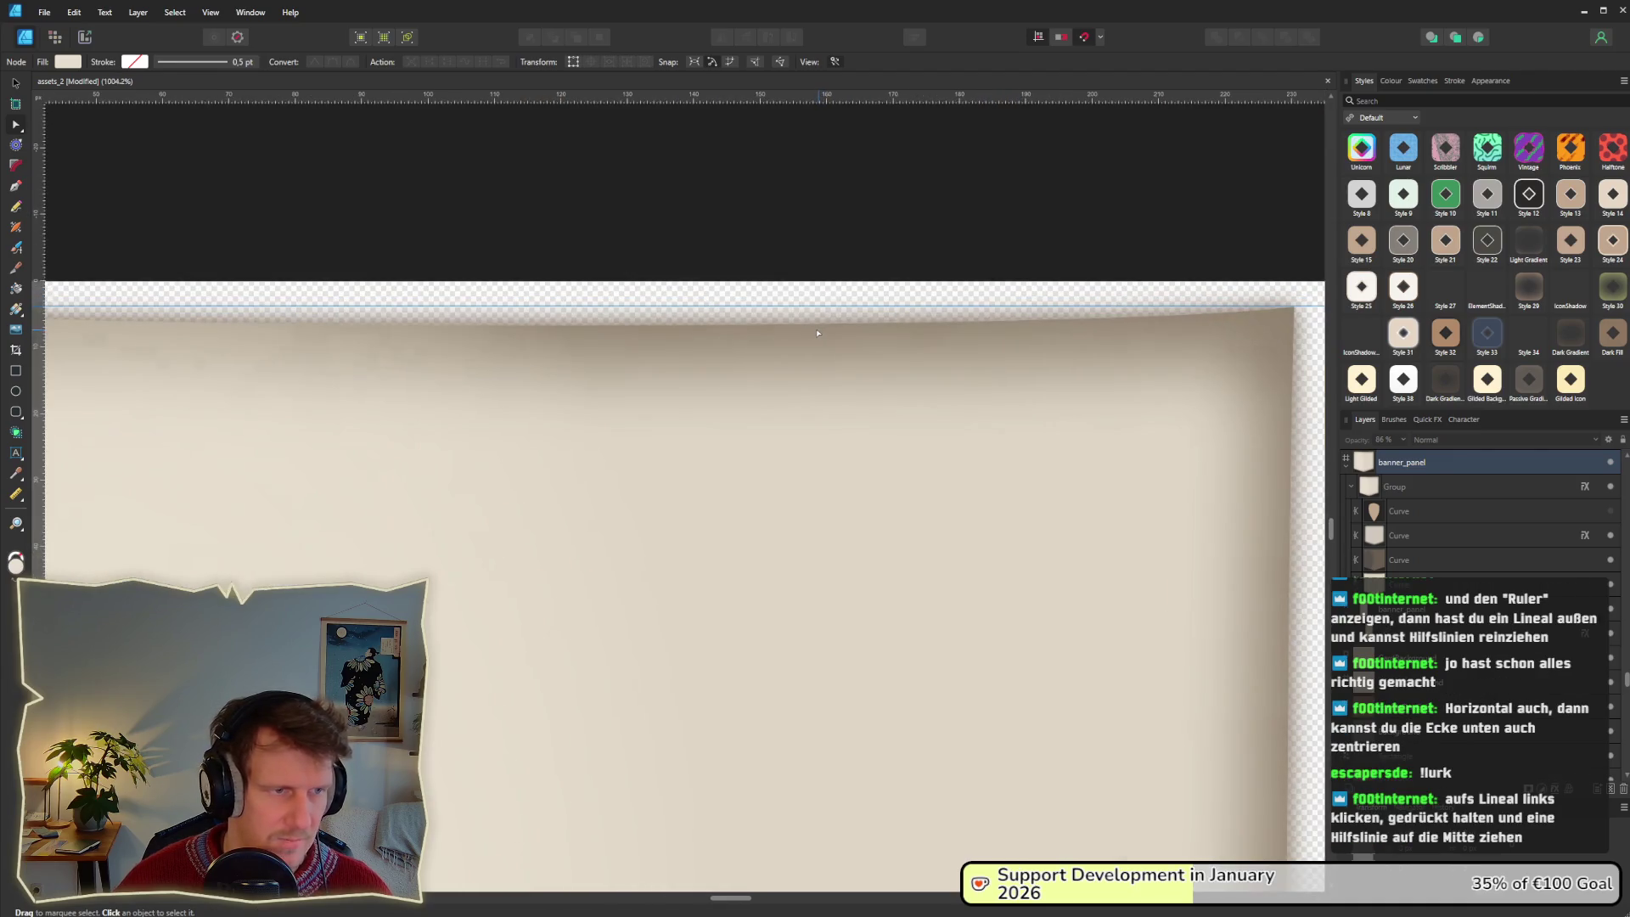
Select the banner's curve layers with the Node tool to inspect their nodes.
click(1399, 559)
scroll(1001, 499, down, 1)
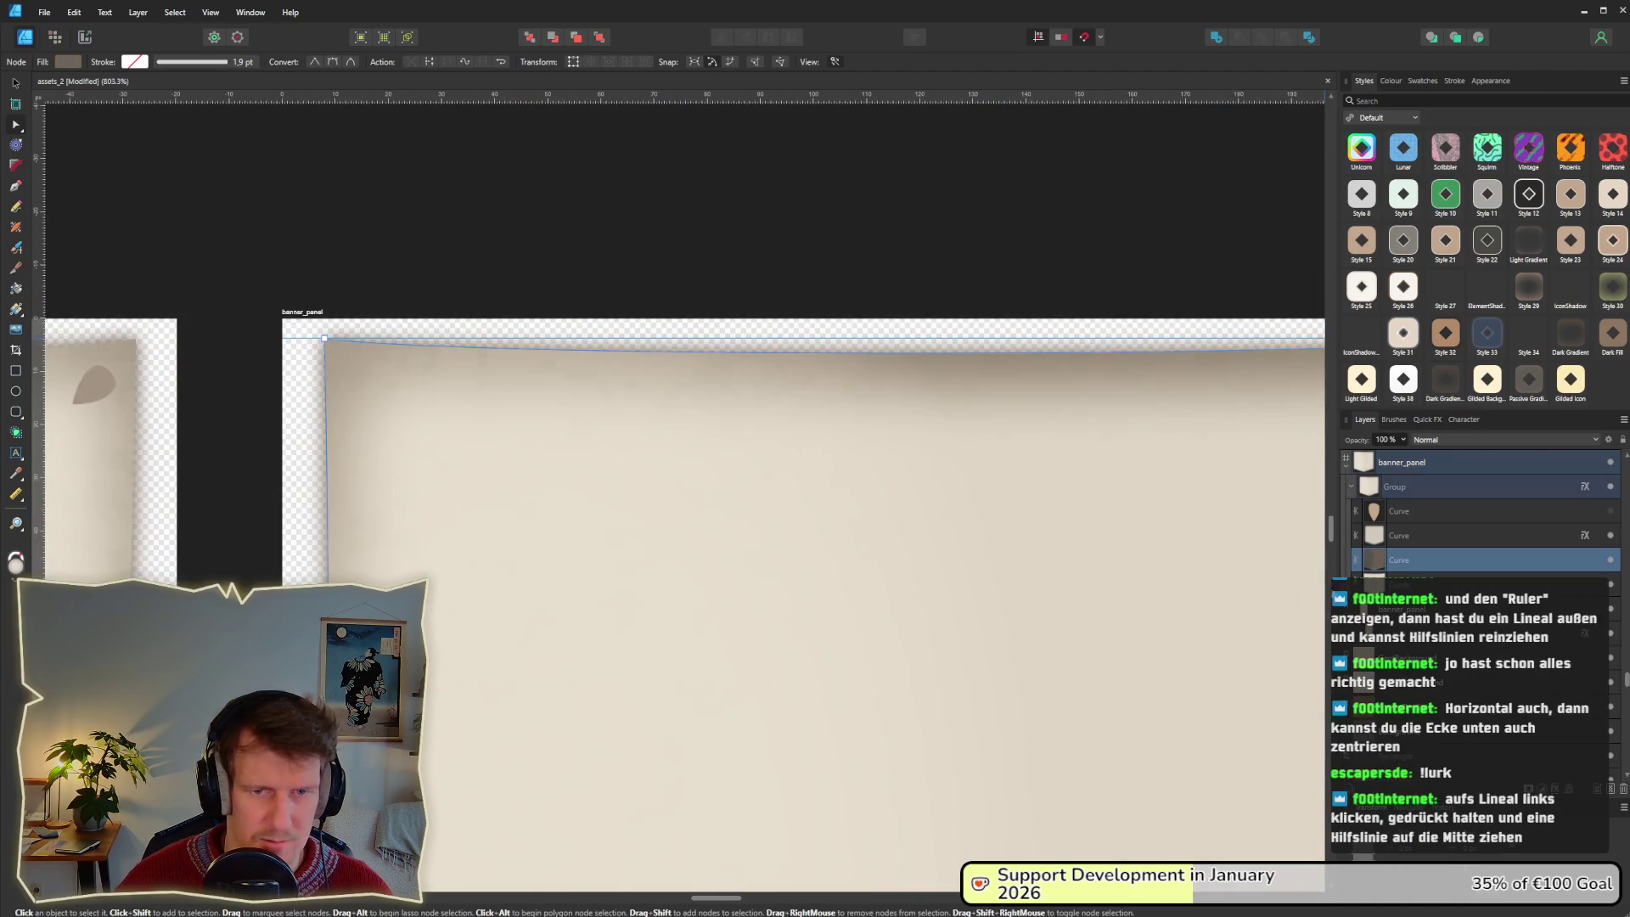
shift+click(1399, 541)
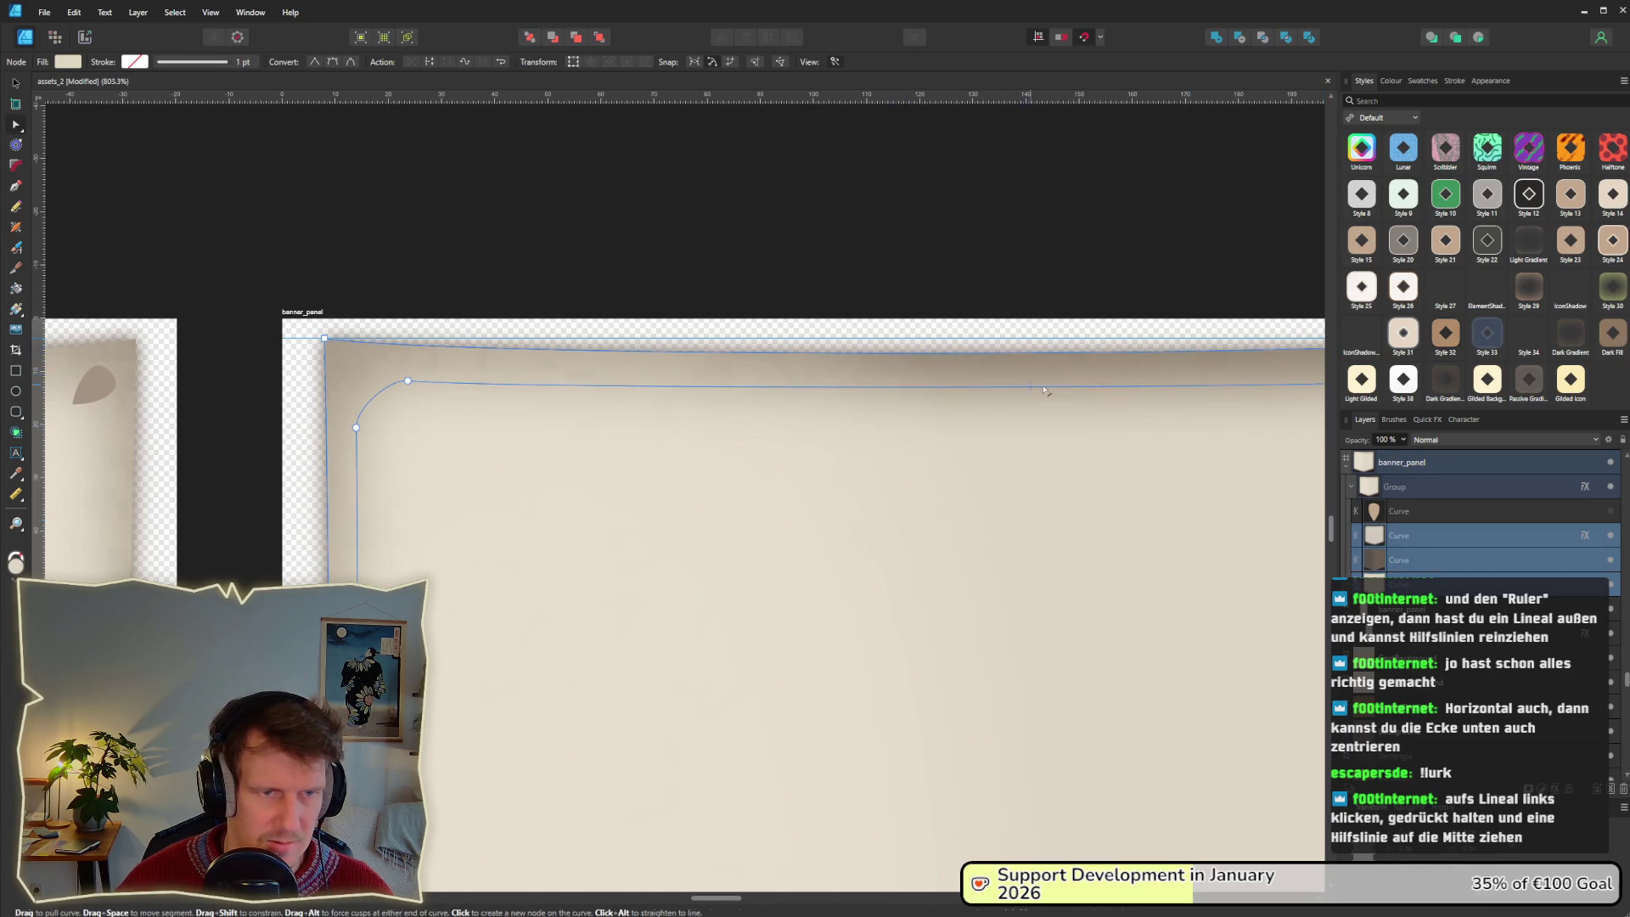
scroll(893, 368, right, 2)
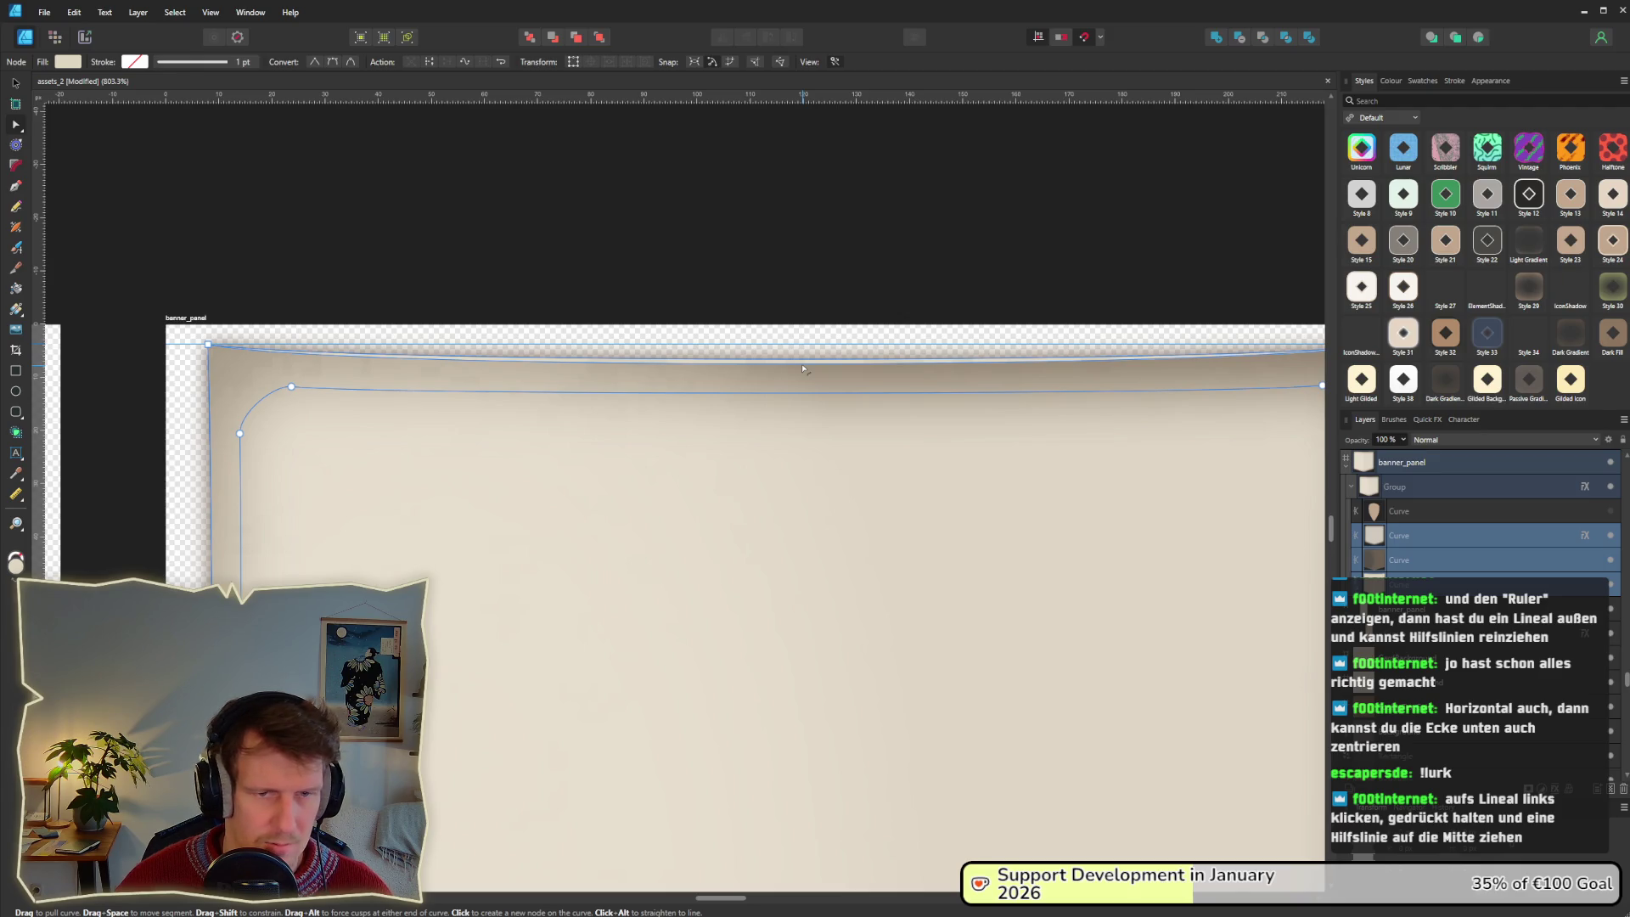
scroll(730, 373, right, 3)
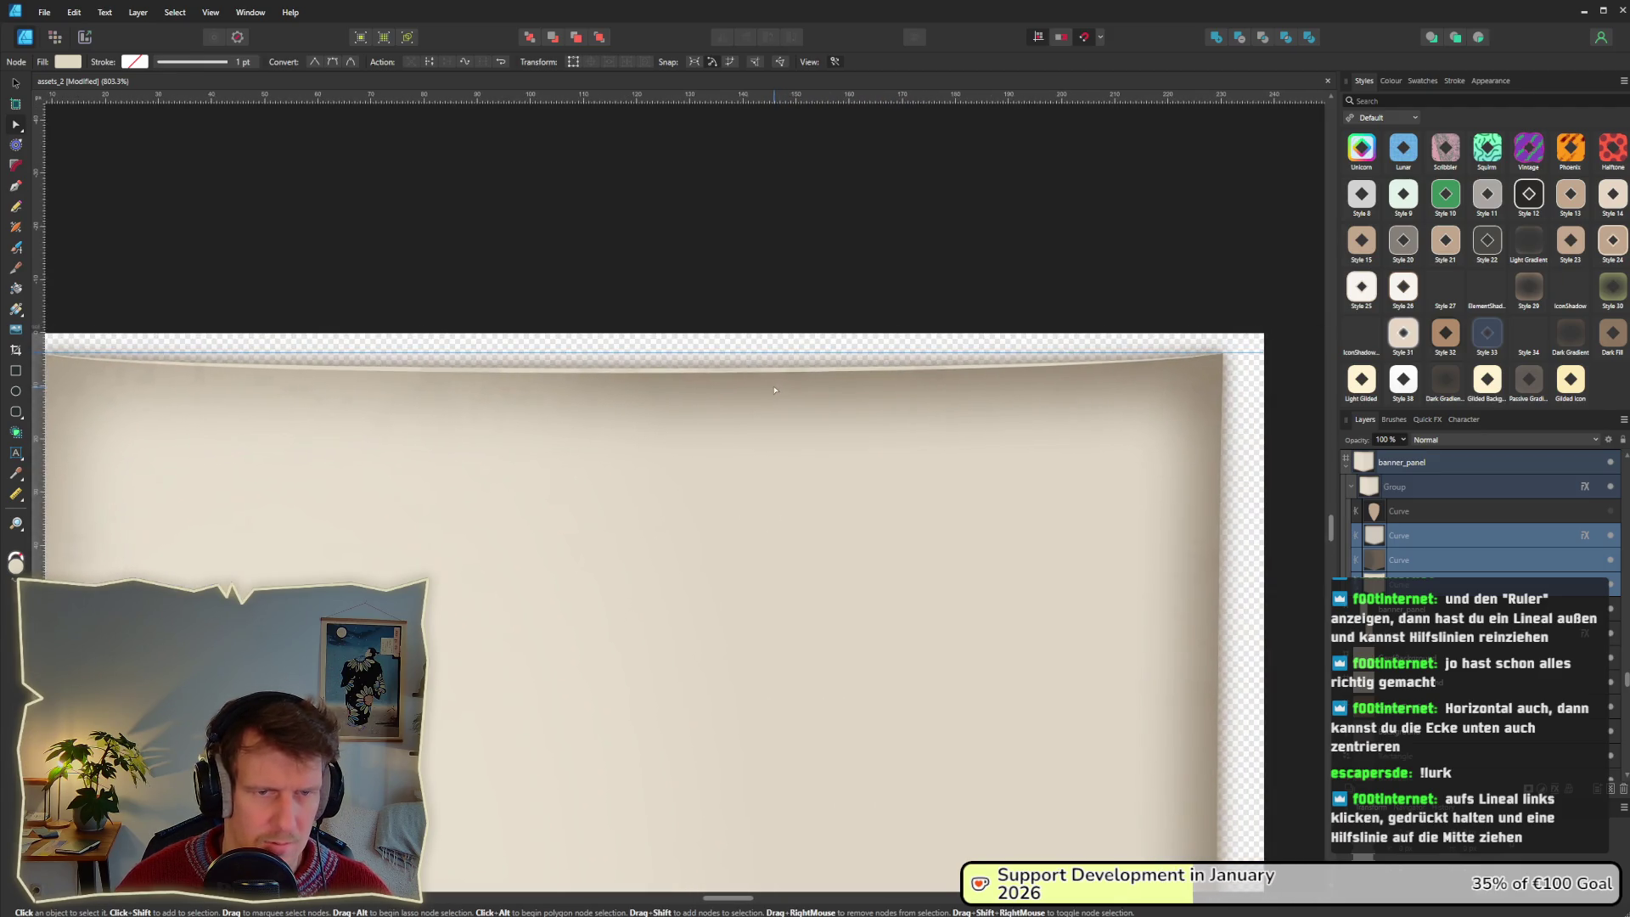
ctrl+scroll(847, 390, down, 2)
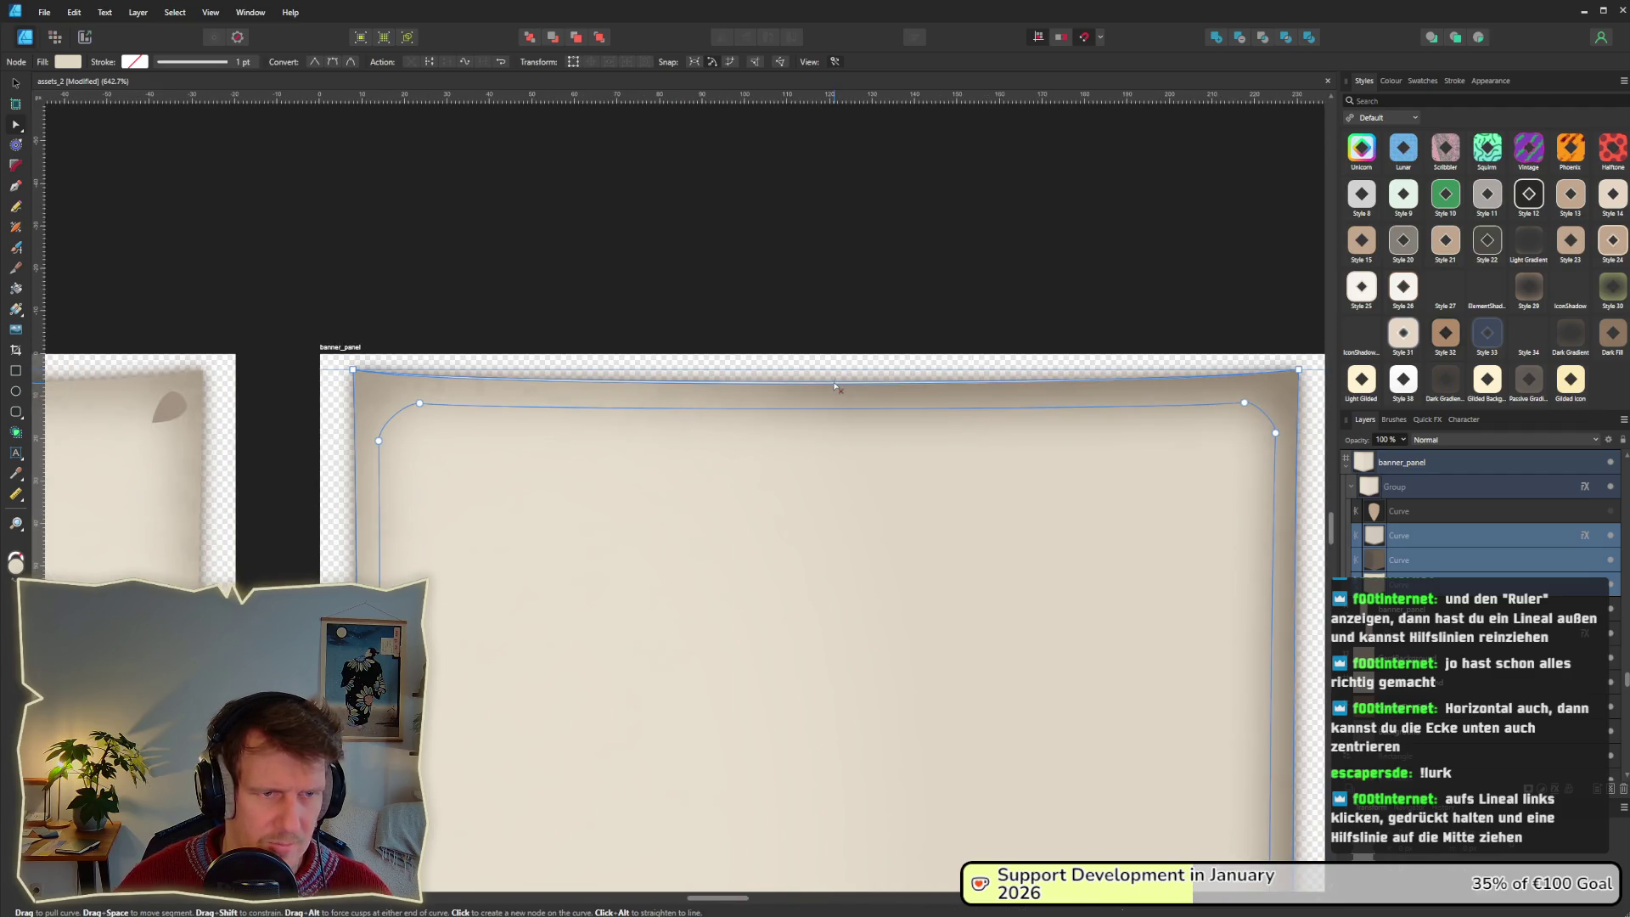
ctrl+scroll(835, 386, up, 3)
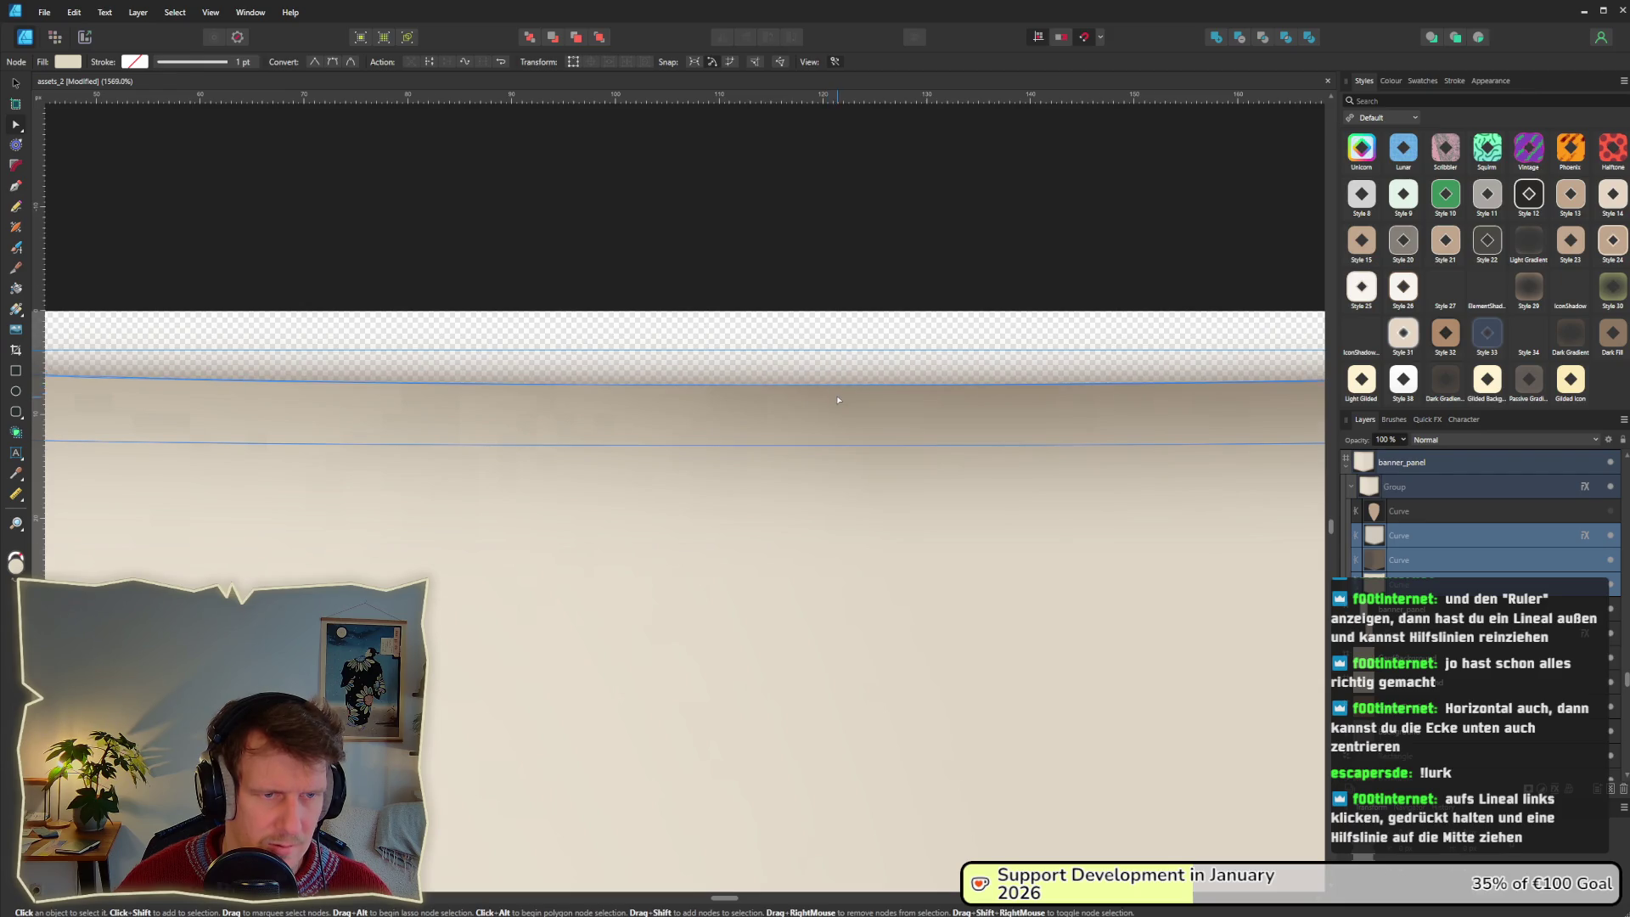
ctrl+scroll(838, 397, down, 5)
scroll(853, 384, down, 5)
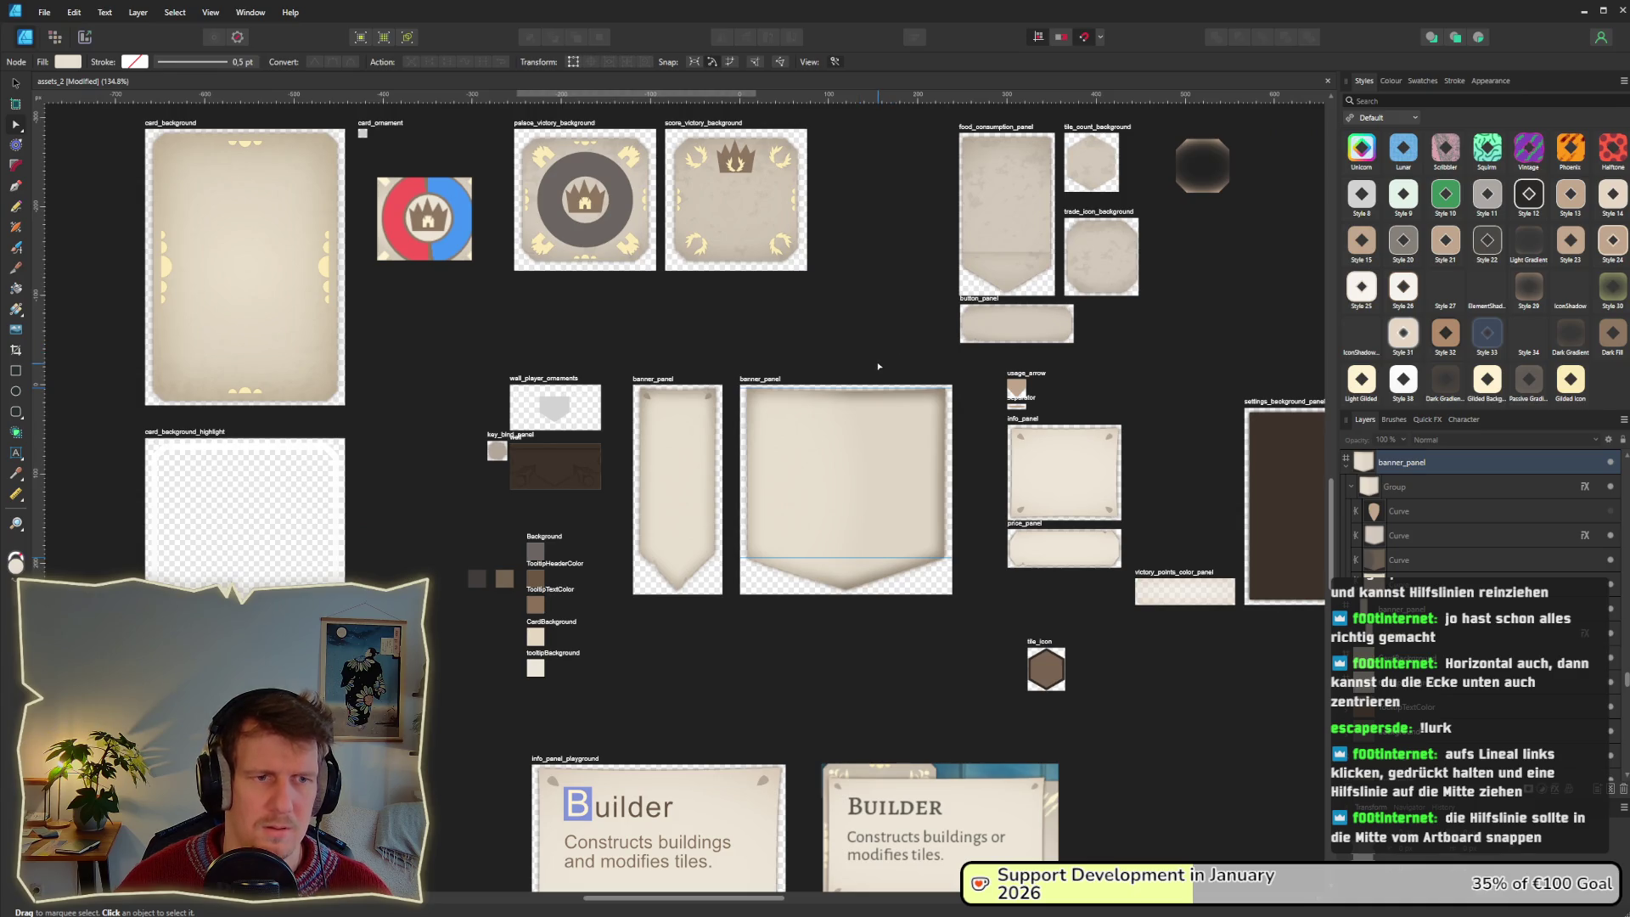
scroll(878, 463, up, 6)
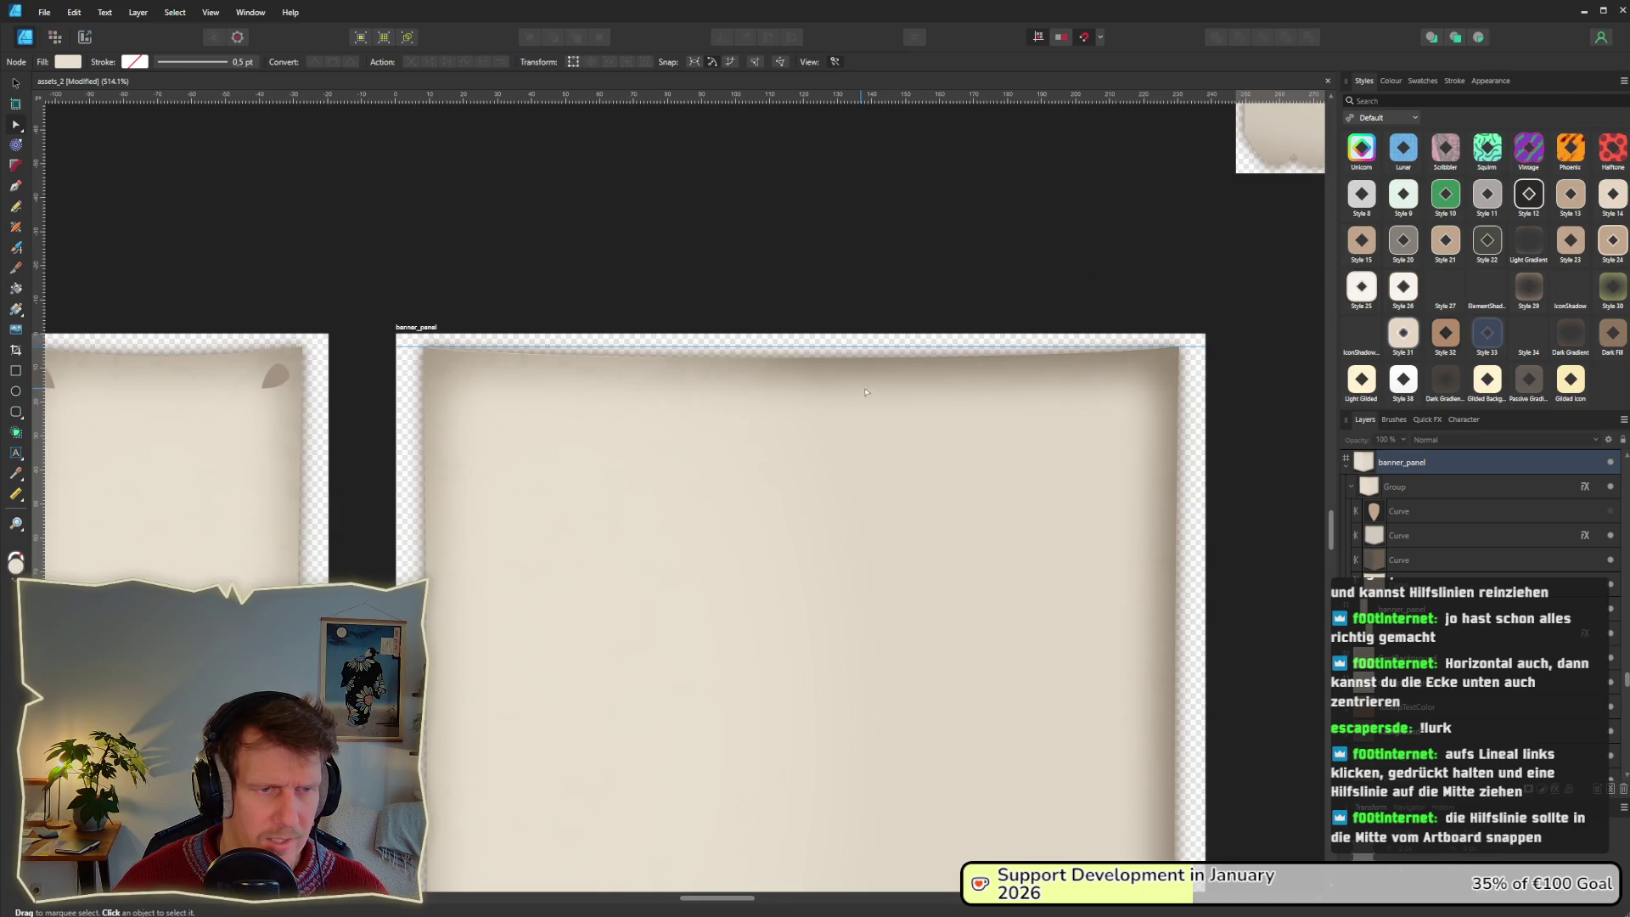
click(1416, 560)
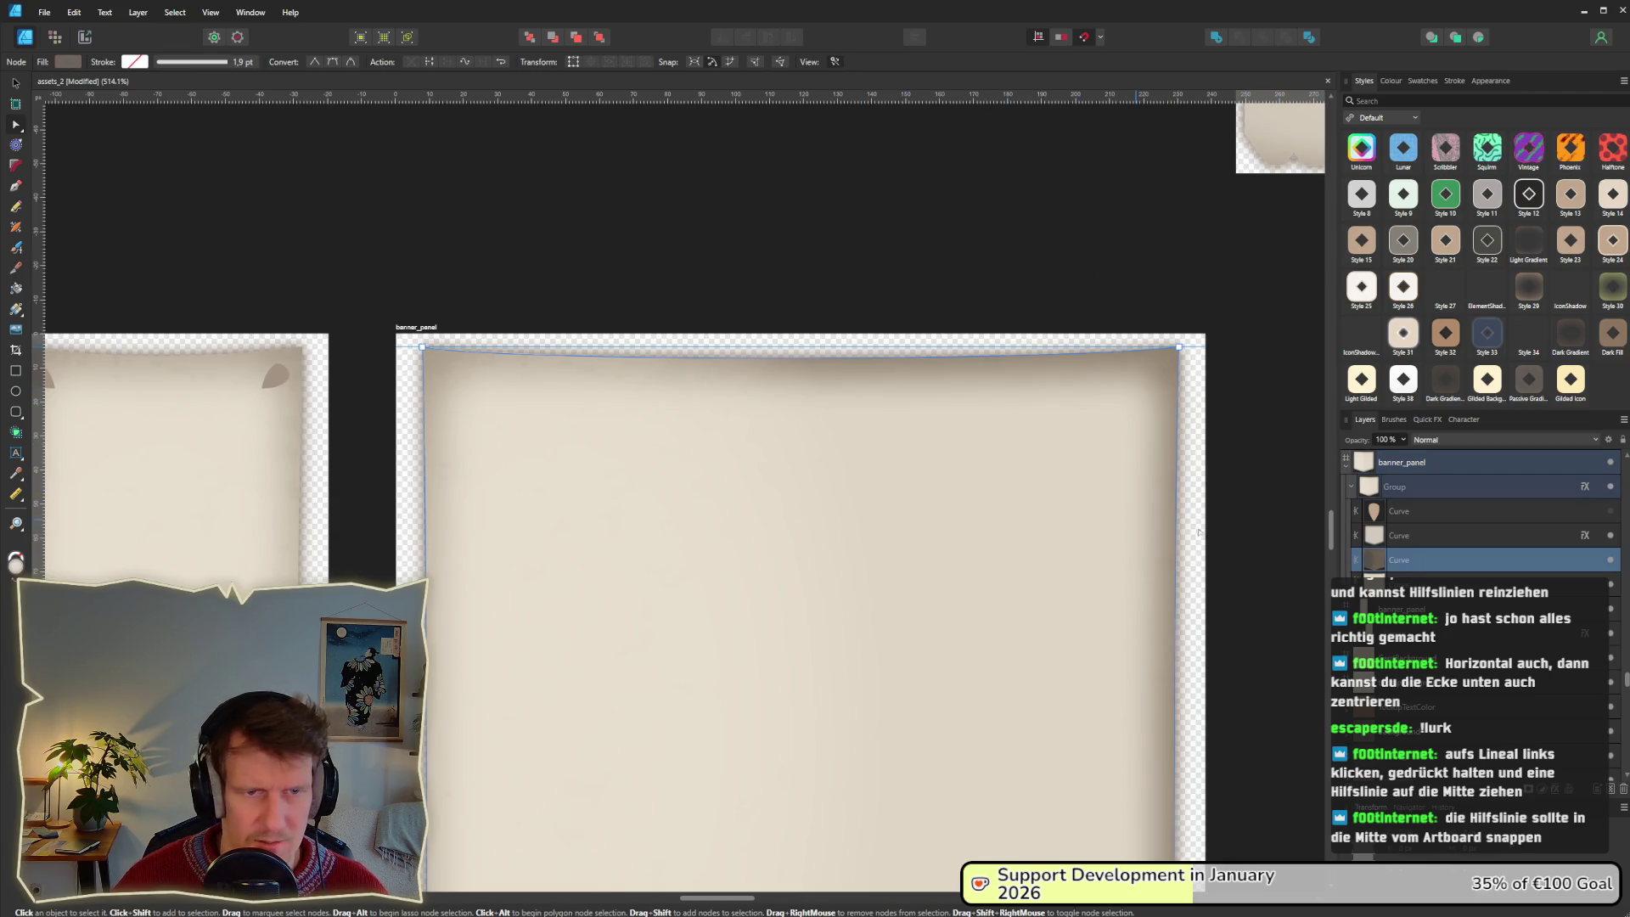
scroll(1082, 568, down, 3)
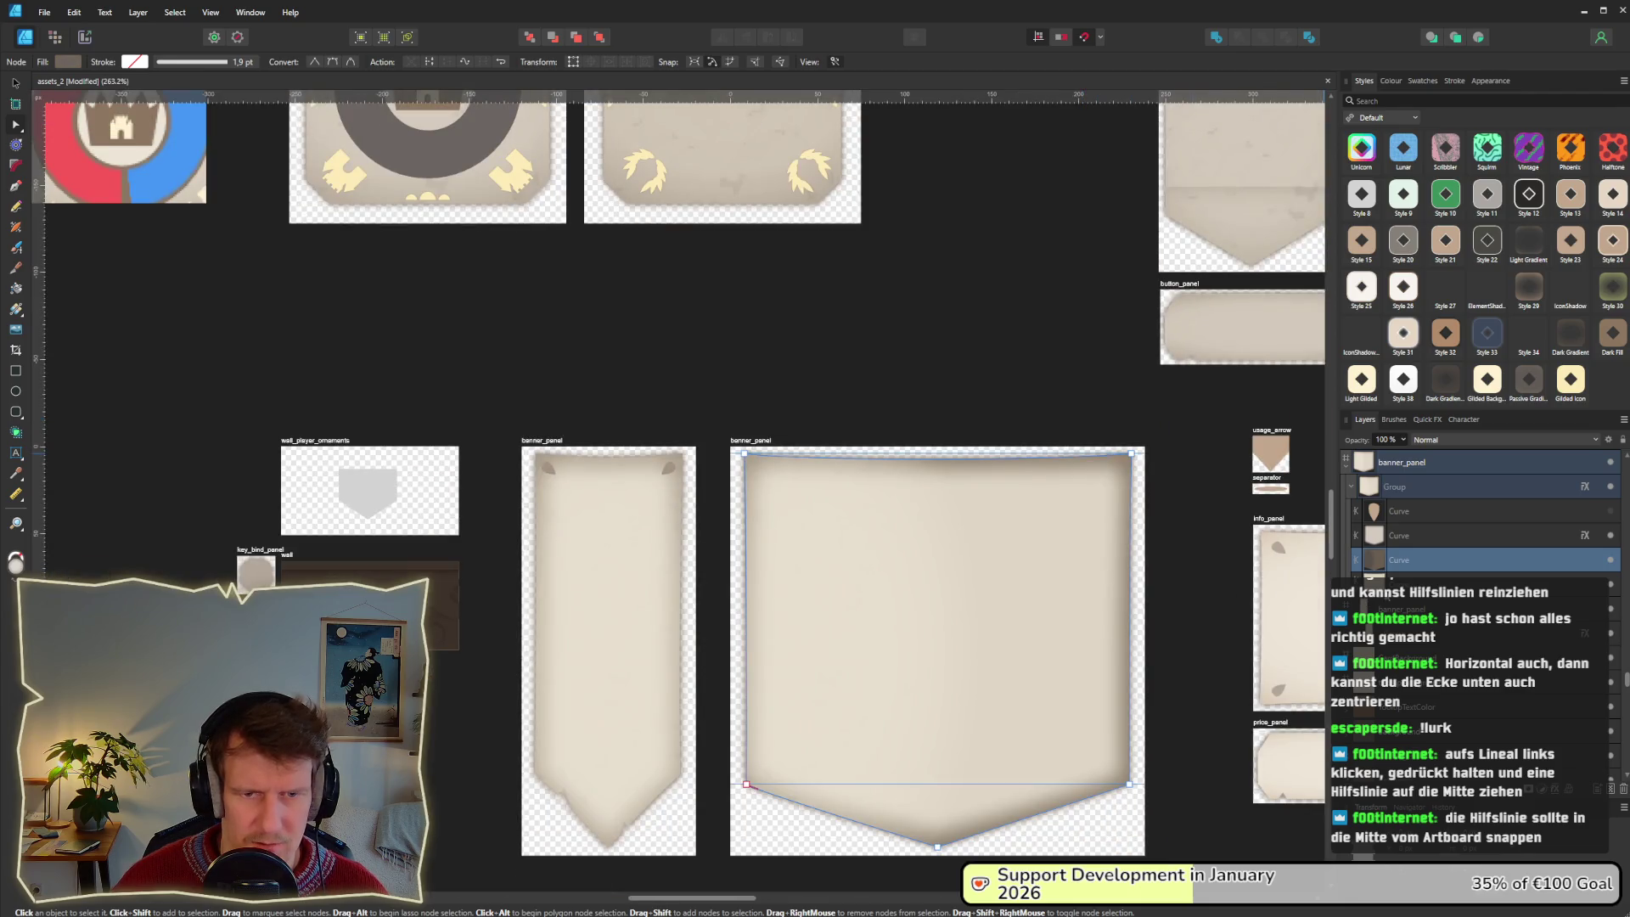
click(1405, 608)
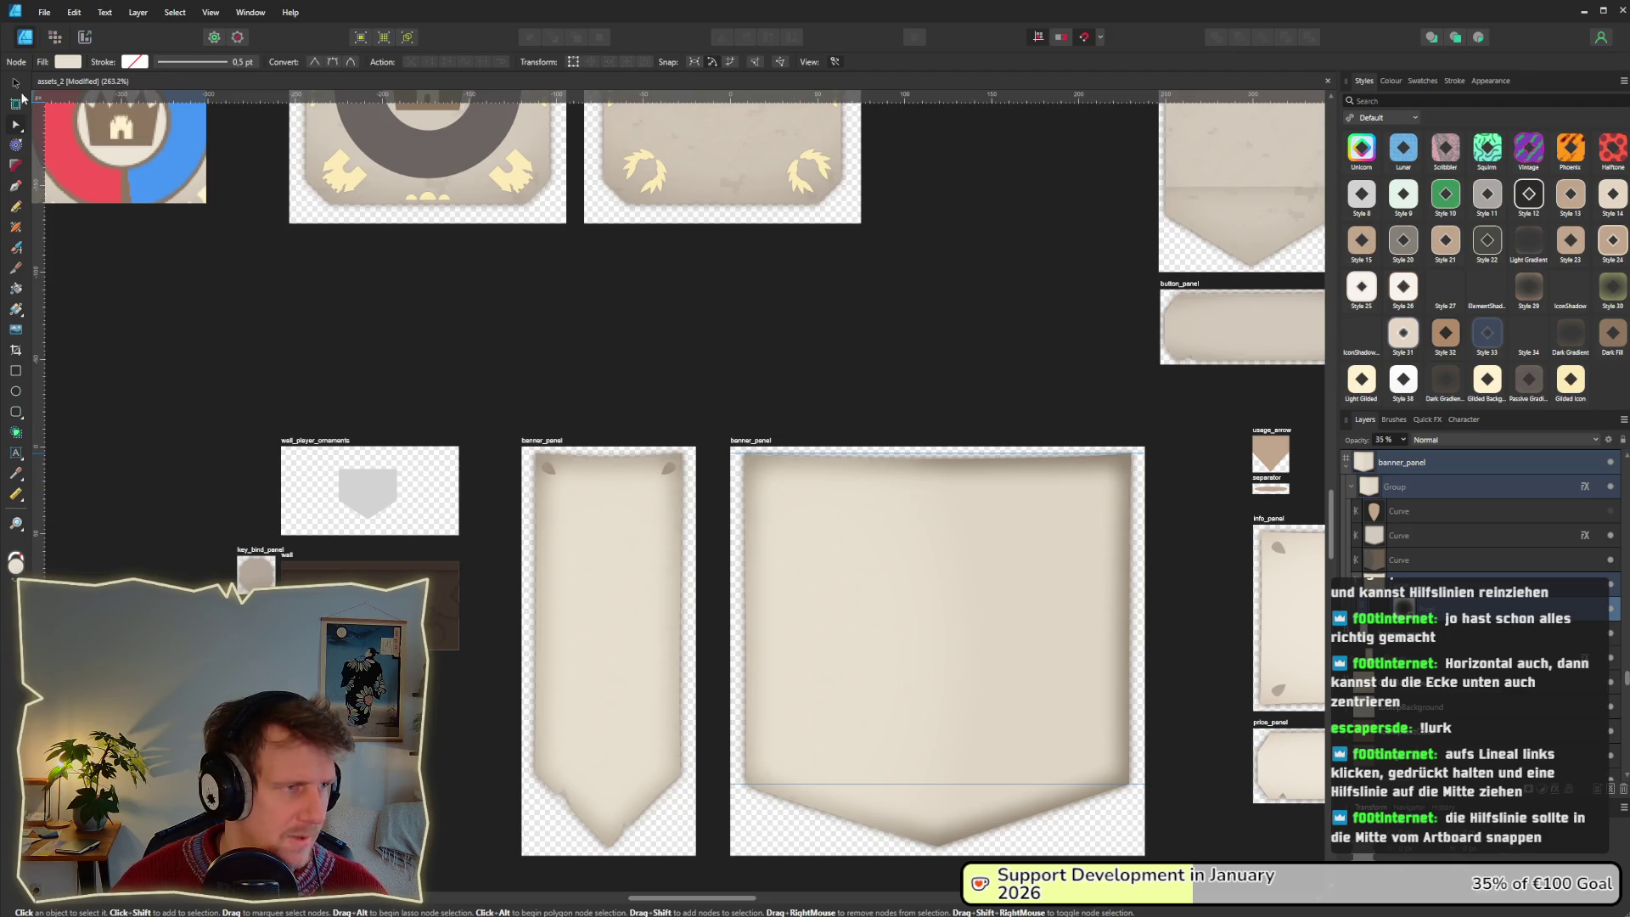
Nudge the inner banner curve slightly right and down with the Move tool.
click(16, 83)
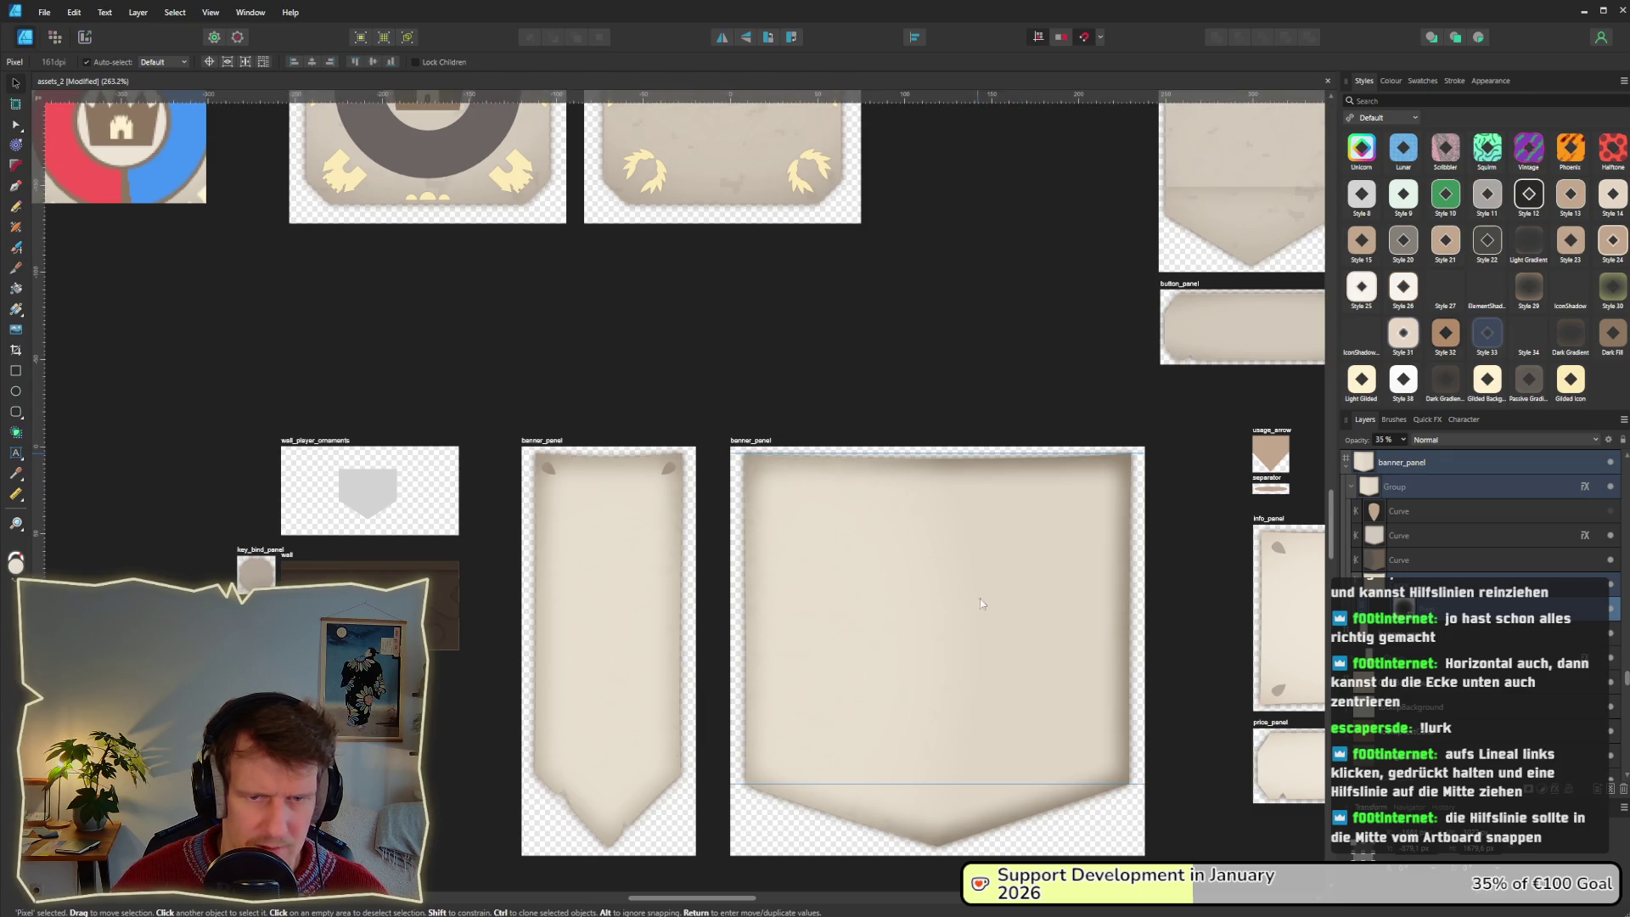
click(1400, 560)
mouse_move(1021, 575)
mouse_down()
mouse_move(976, 583)
mouse_move(1044, 594)
mouse_move(947, 632)
mouse_move(815, 594)
mouse_move(887, 536)
mouse_move(1036, 589)
mouse_move(1023, 575)
mouse_up()
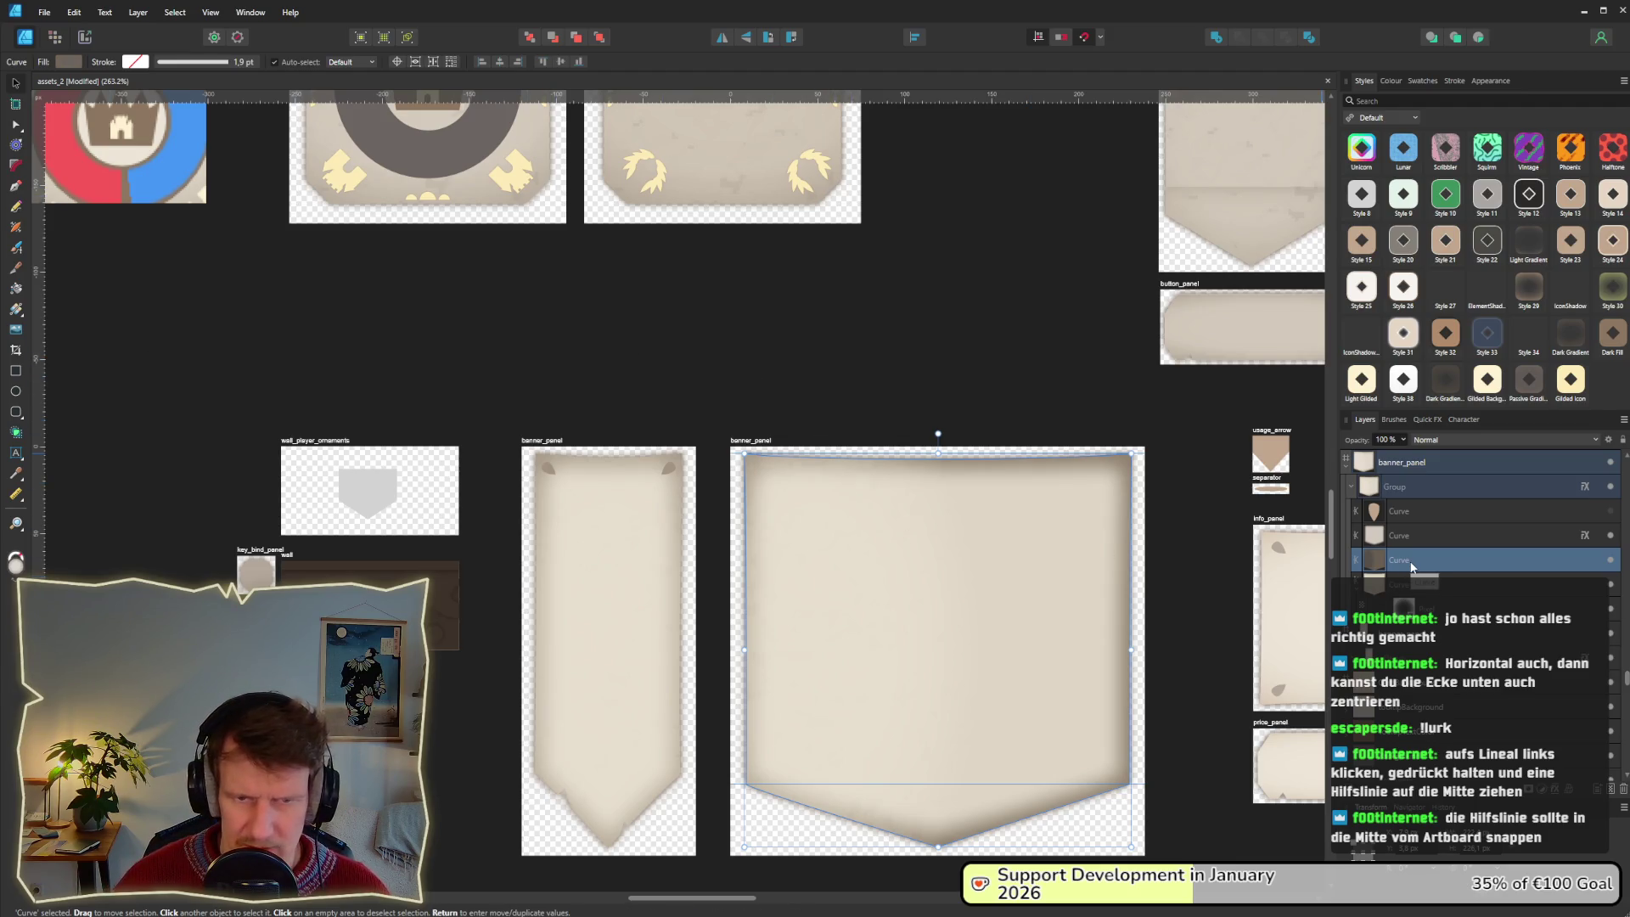
Centre the banner's radial fill gradient horizontally and widen its spread.
click(16, 310)
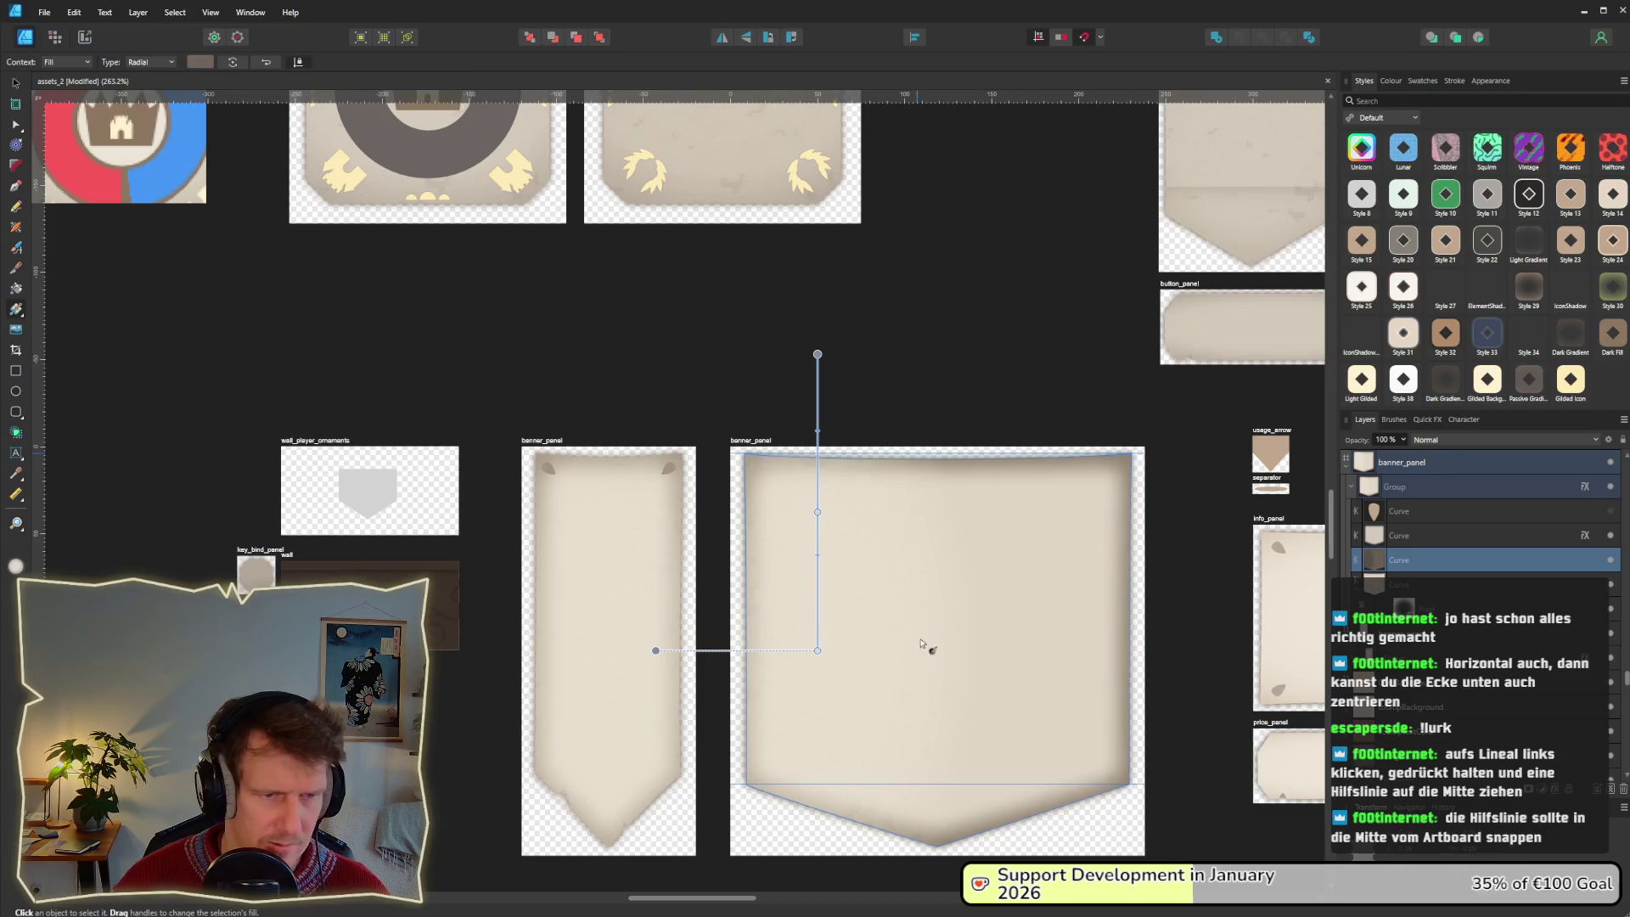
drag(815, 659, 937, 651)
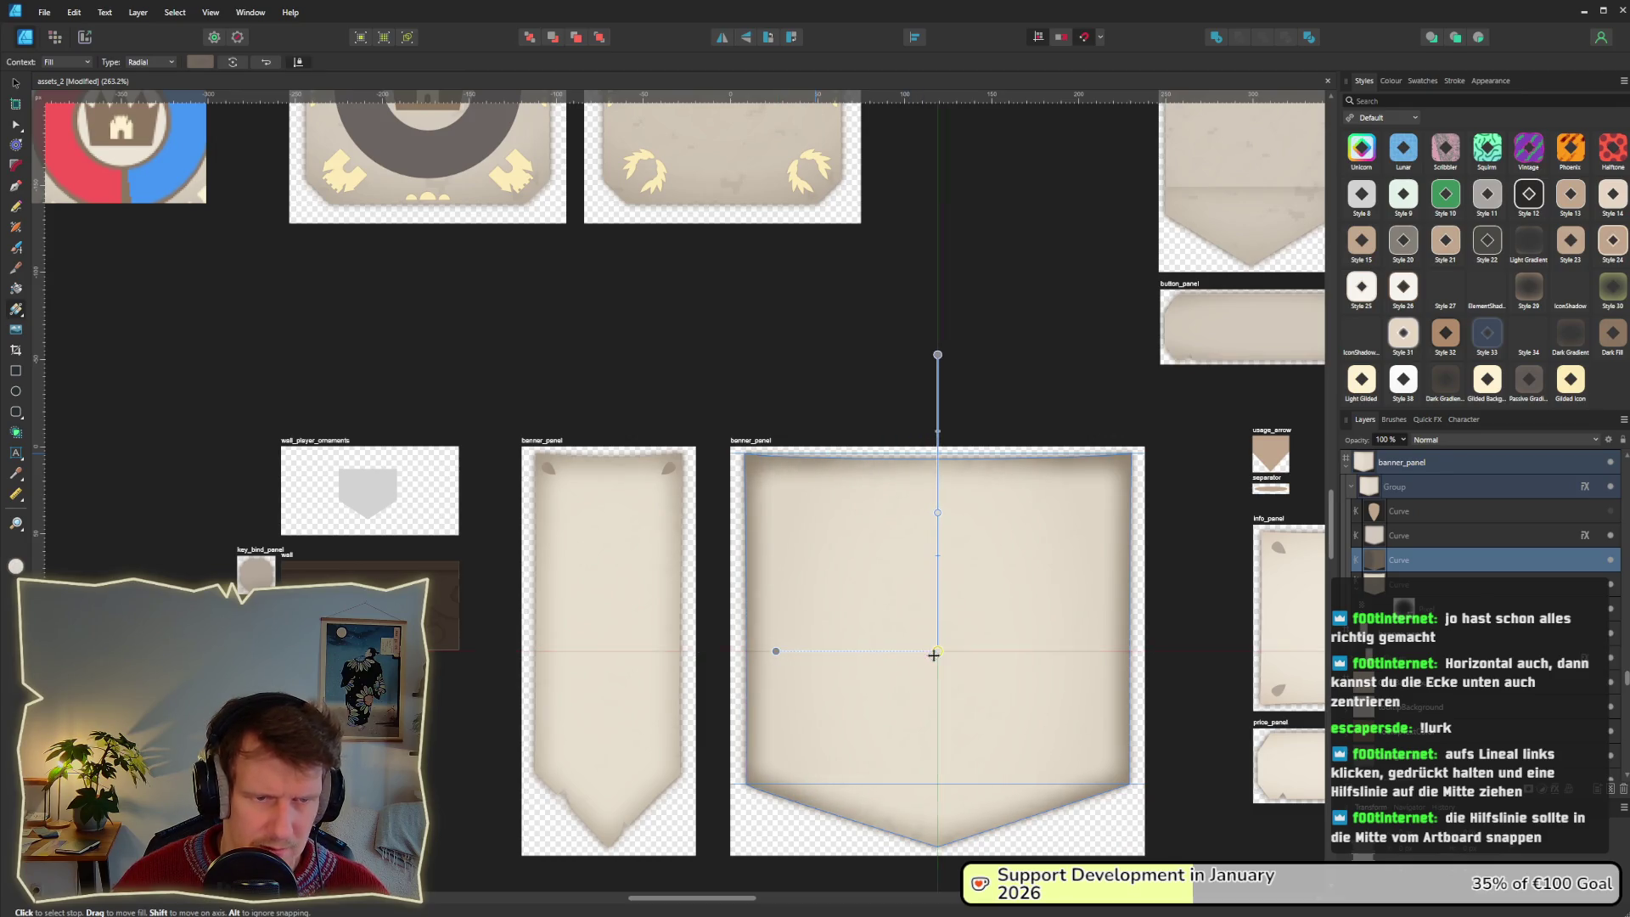
mouse_move(775, 651)
mouse_down()
mouse_move(691, 650)
mouse_move(742, 651)
mouse_move(728, 642)
mouse_up()
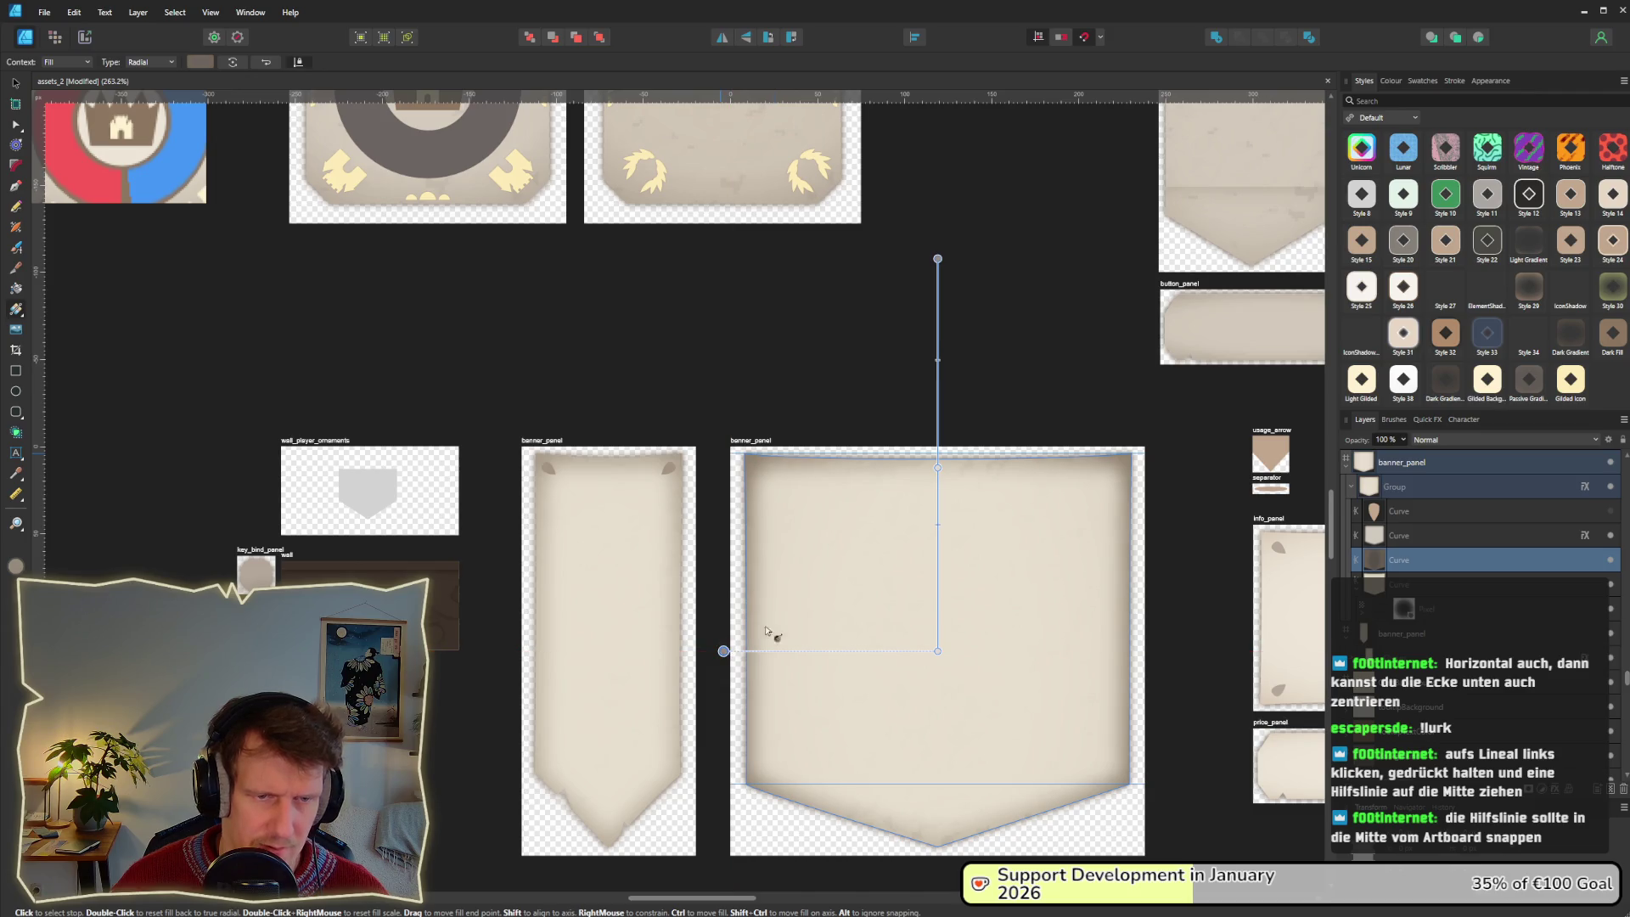
click(1083, 358)
Add vertical guides at 7.9 px and 224.9 px from the left ruler.
scroll(1084, 358, down, 4)
scroll(1084, 359, down, 1)
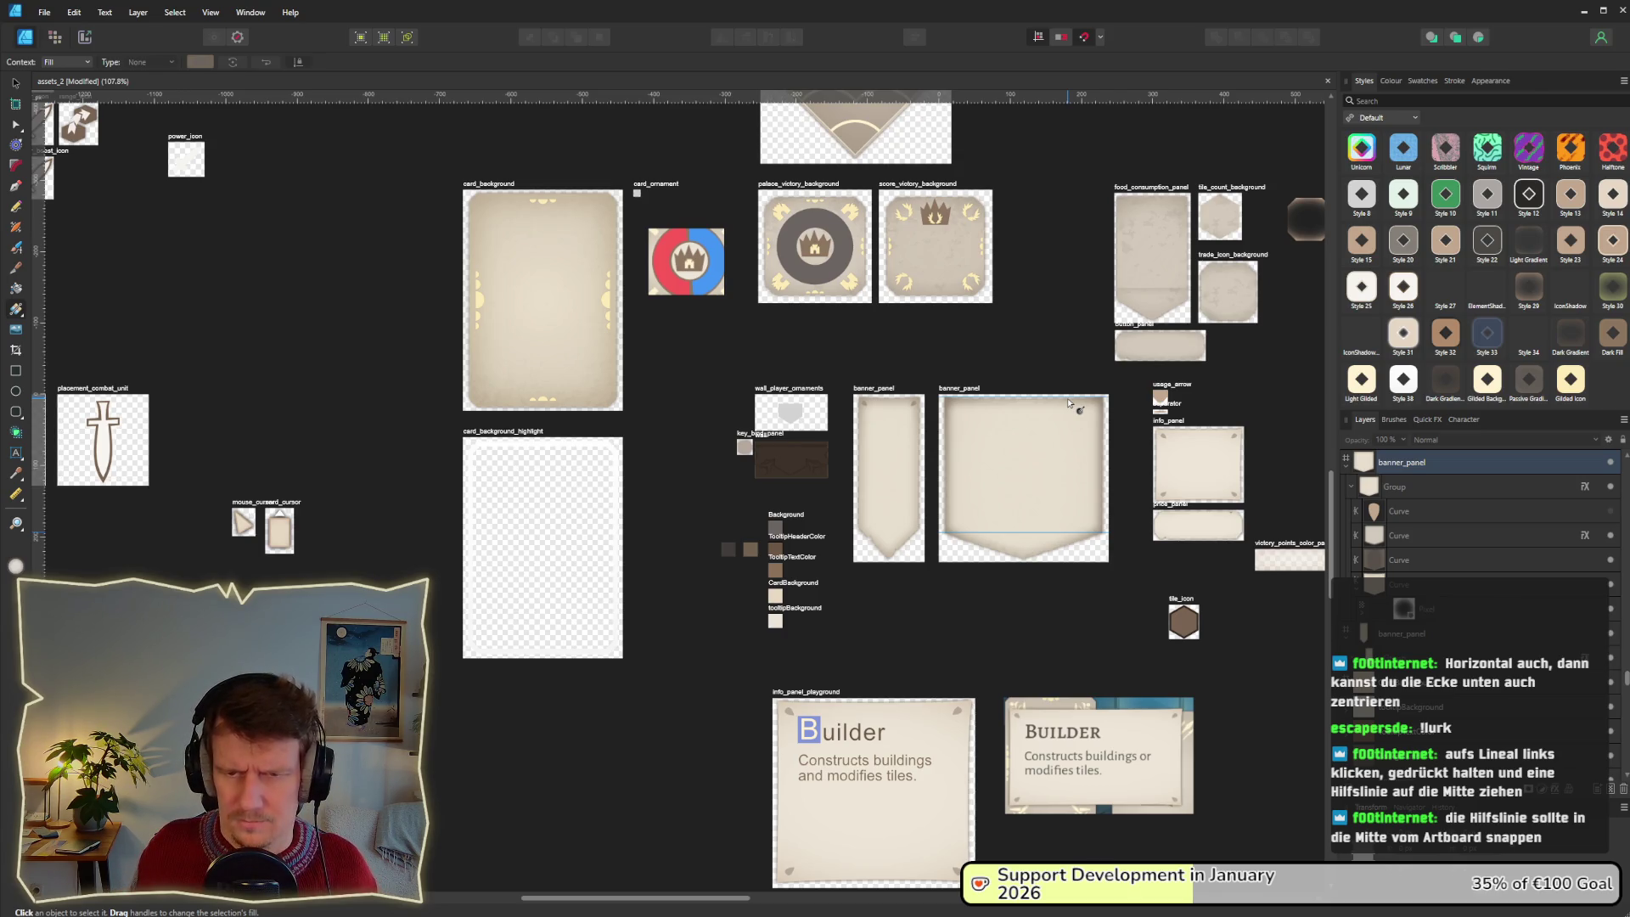
scroll(1047, 411, up, 4)
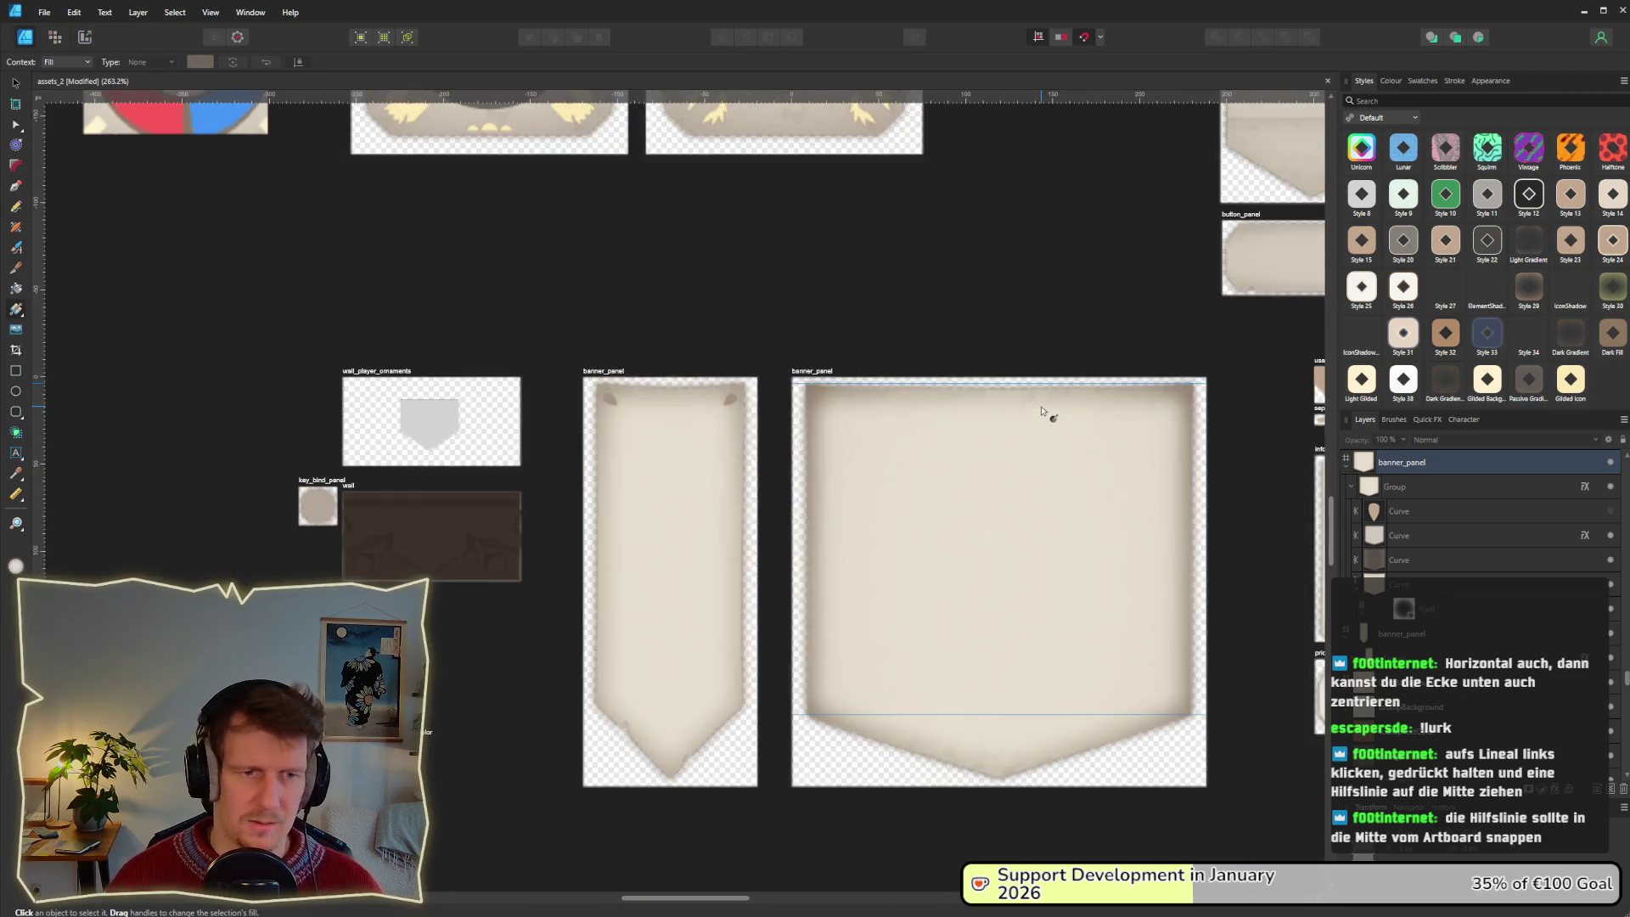
drag(43, 436, 805, 507)
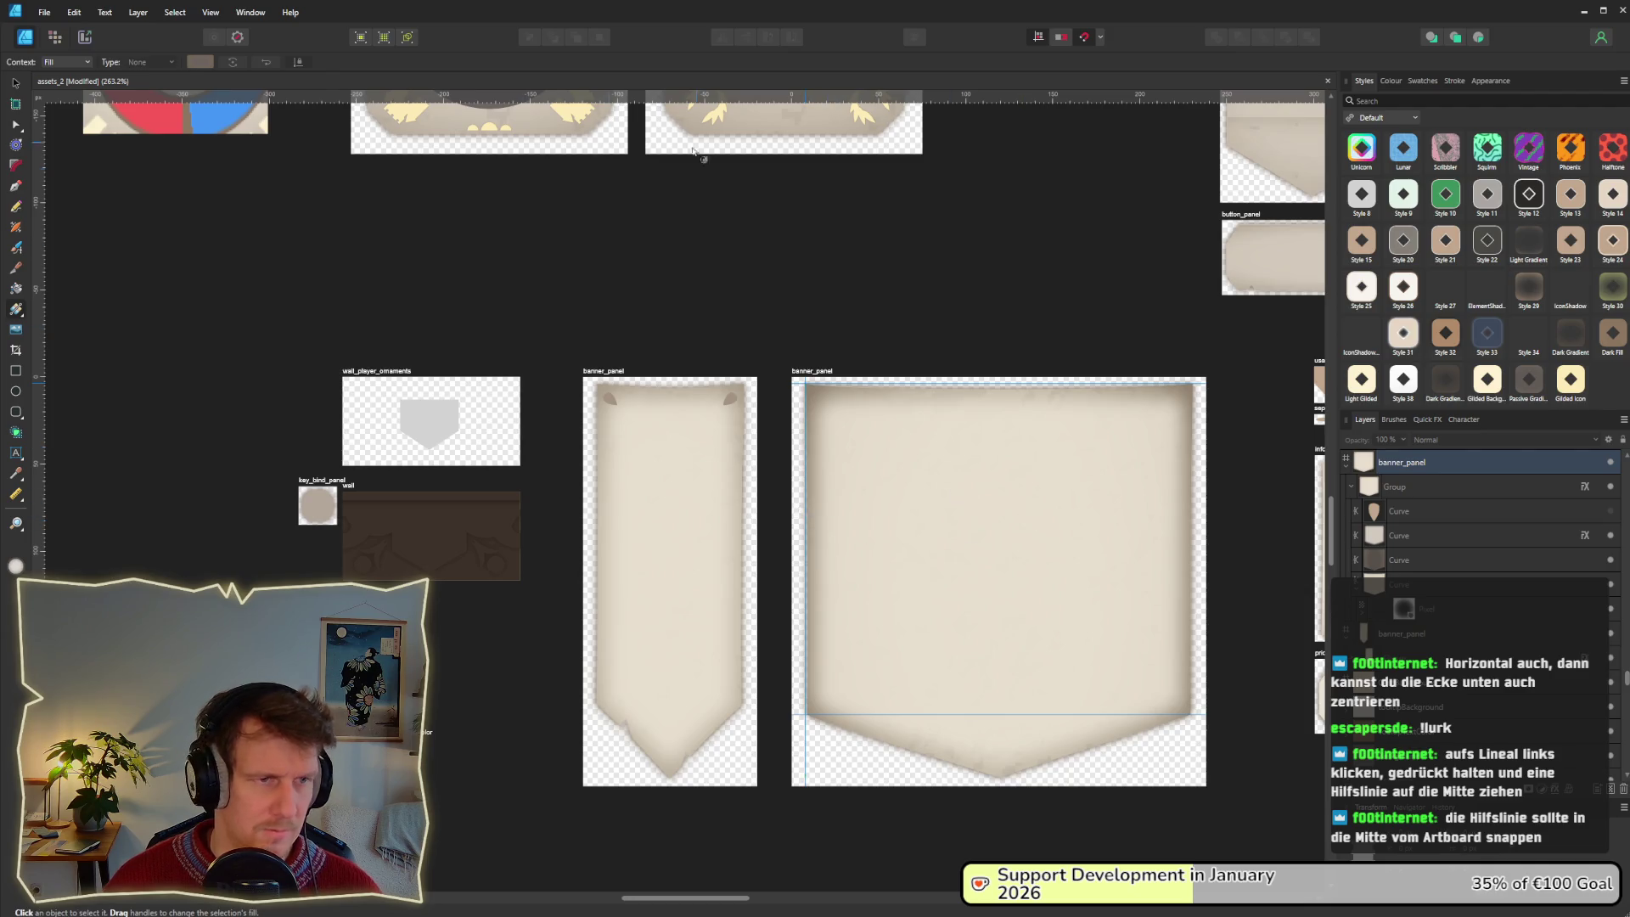
mouse_move(39, 369)
mouse_down()
mouse_move(1180, 476)
mouse_move(1188, 499)
mouse_up()
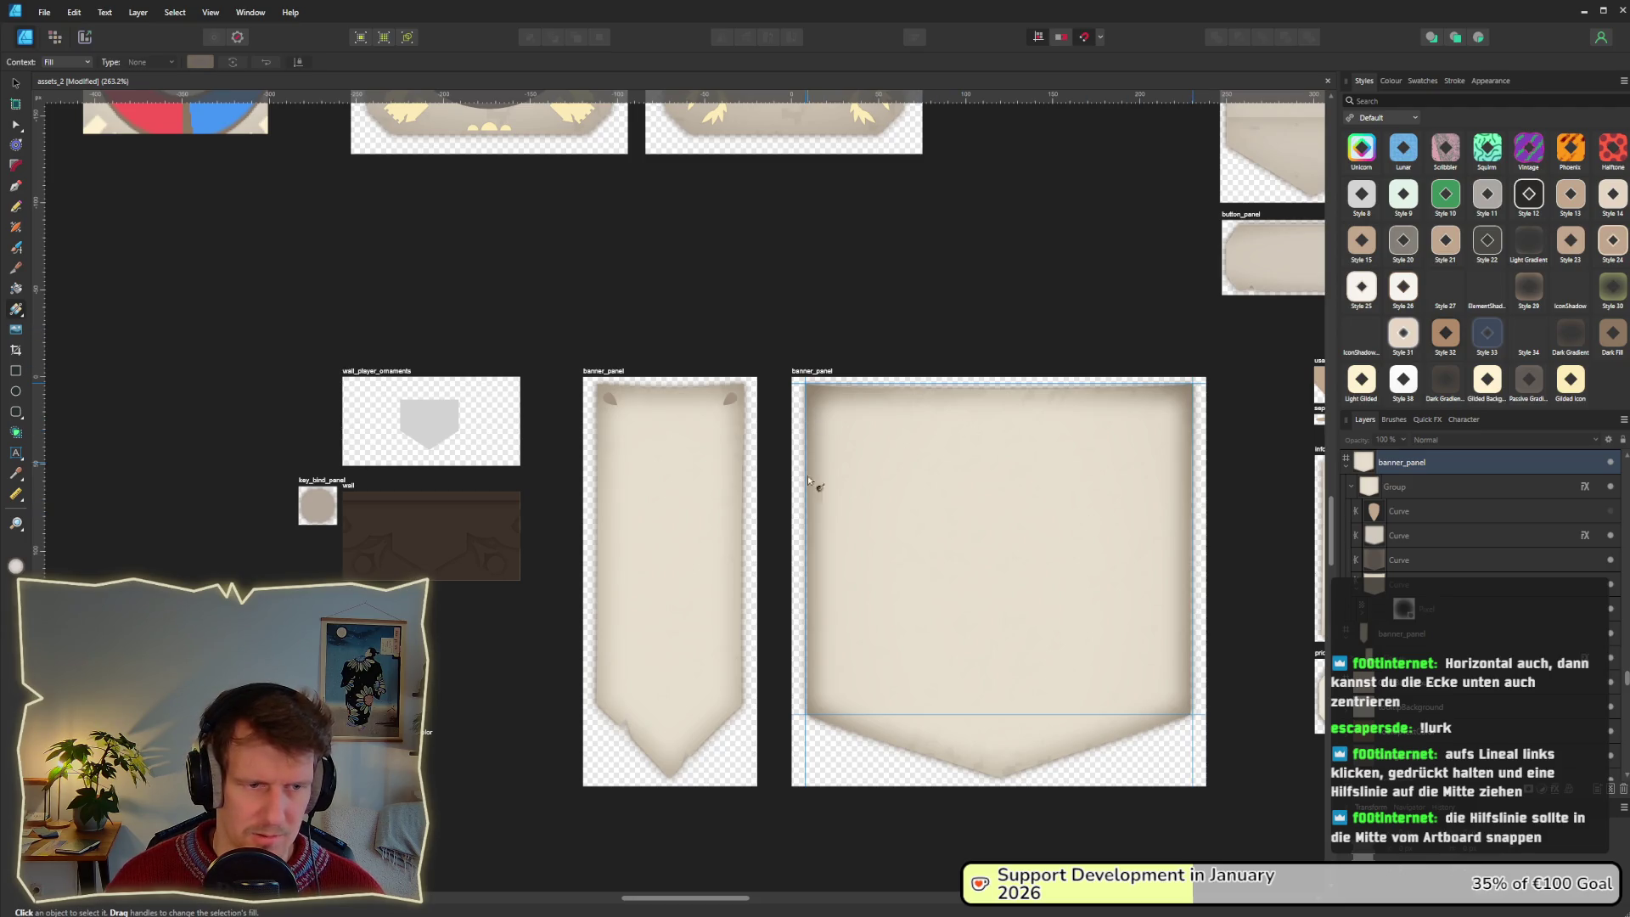
scroll(1011, 583, up, 4)
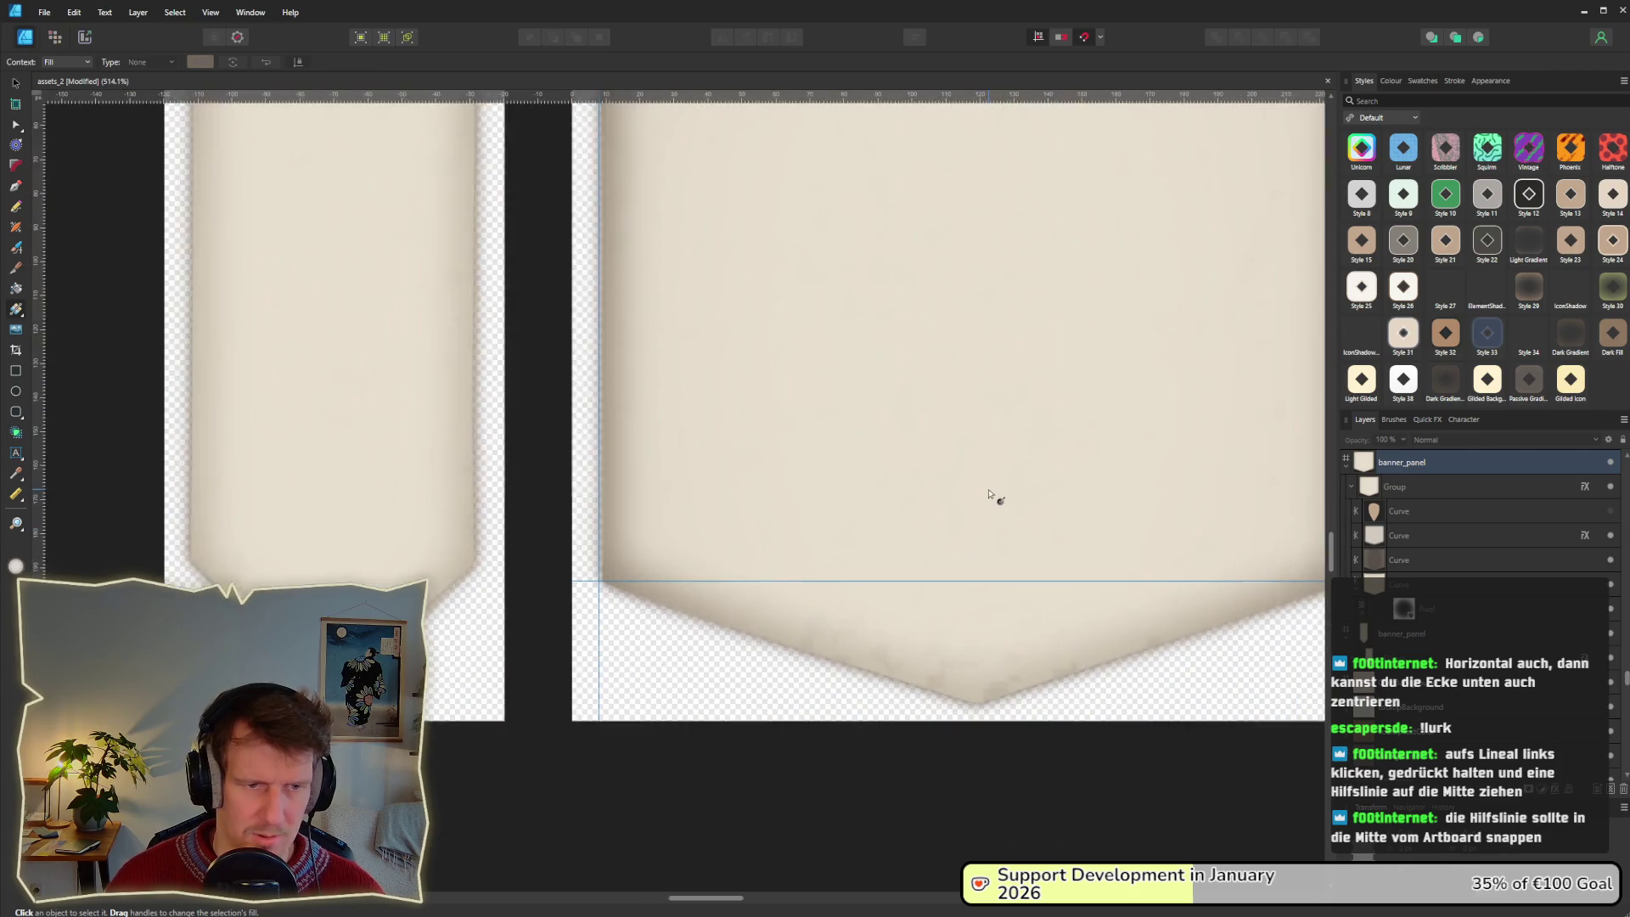
scroll(989, 496, up, 5)
scroll(593, 357, right, 2)
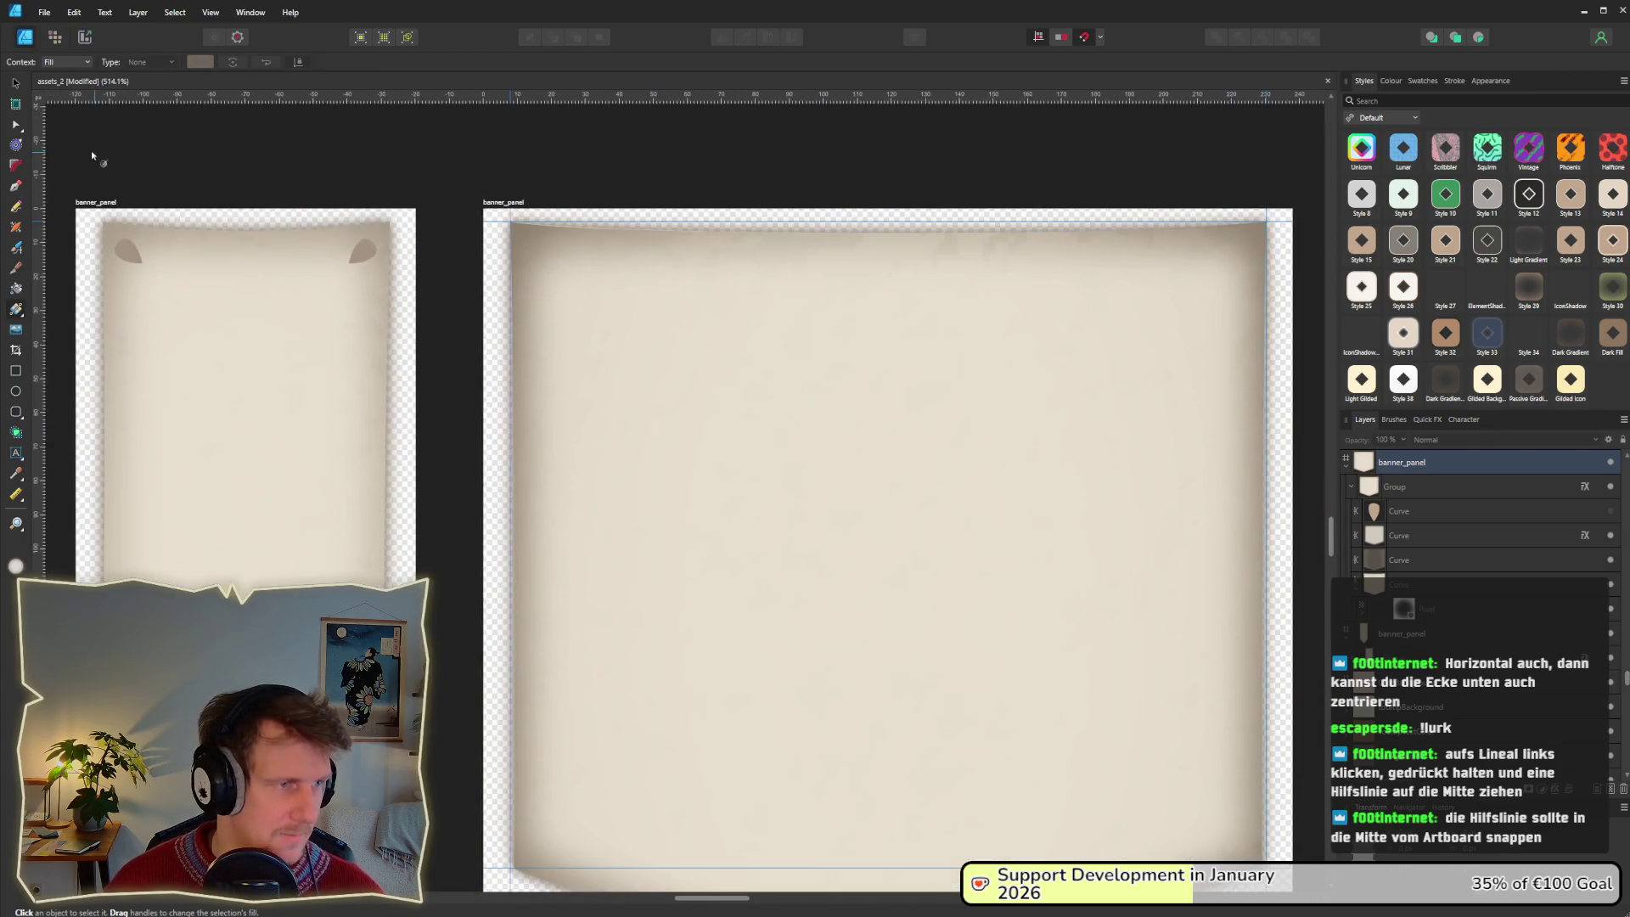
Copy the narrow banner's two corner curls and place them at the wide banner's top-left and top-right corners.
click(16, 86)
click(119, 253)
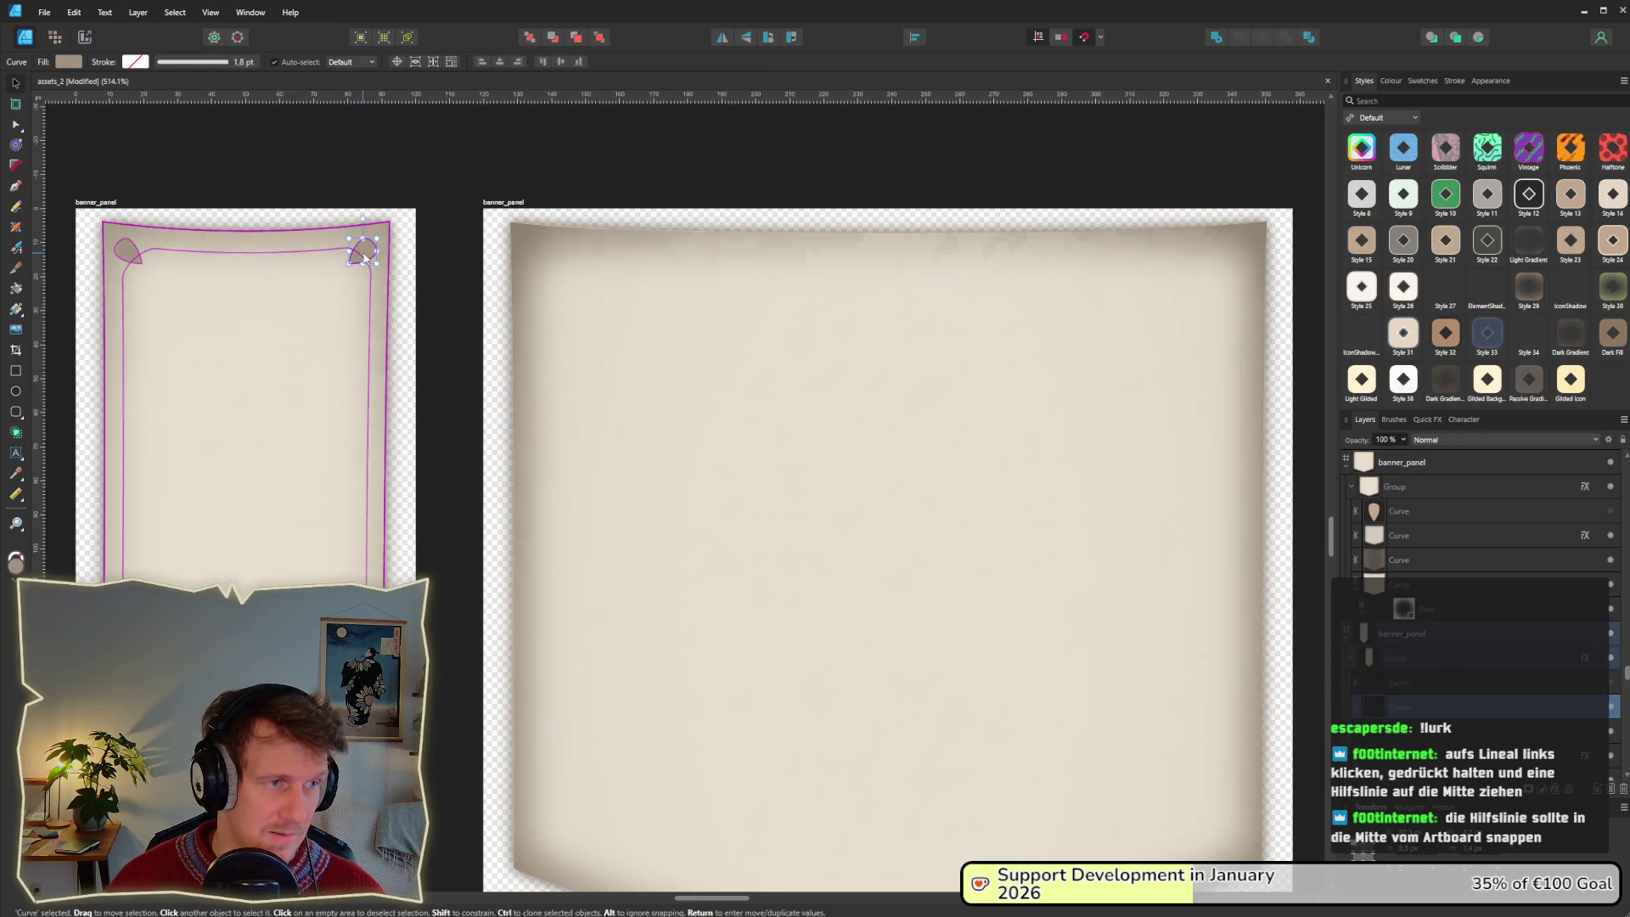
shift+click(119, 252)
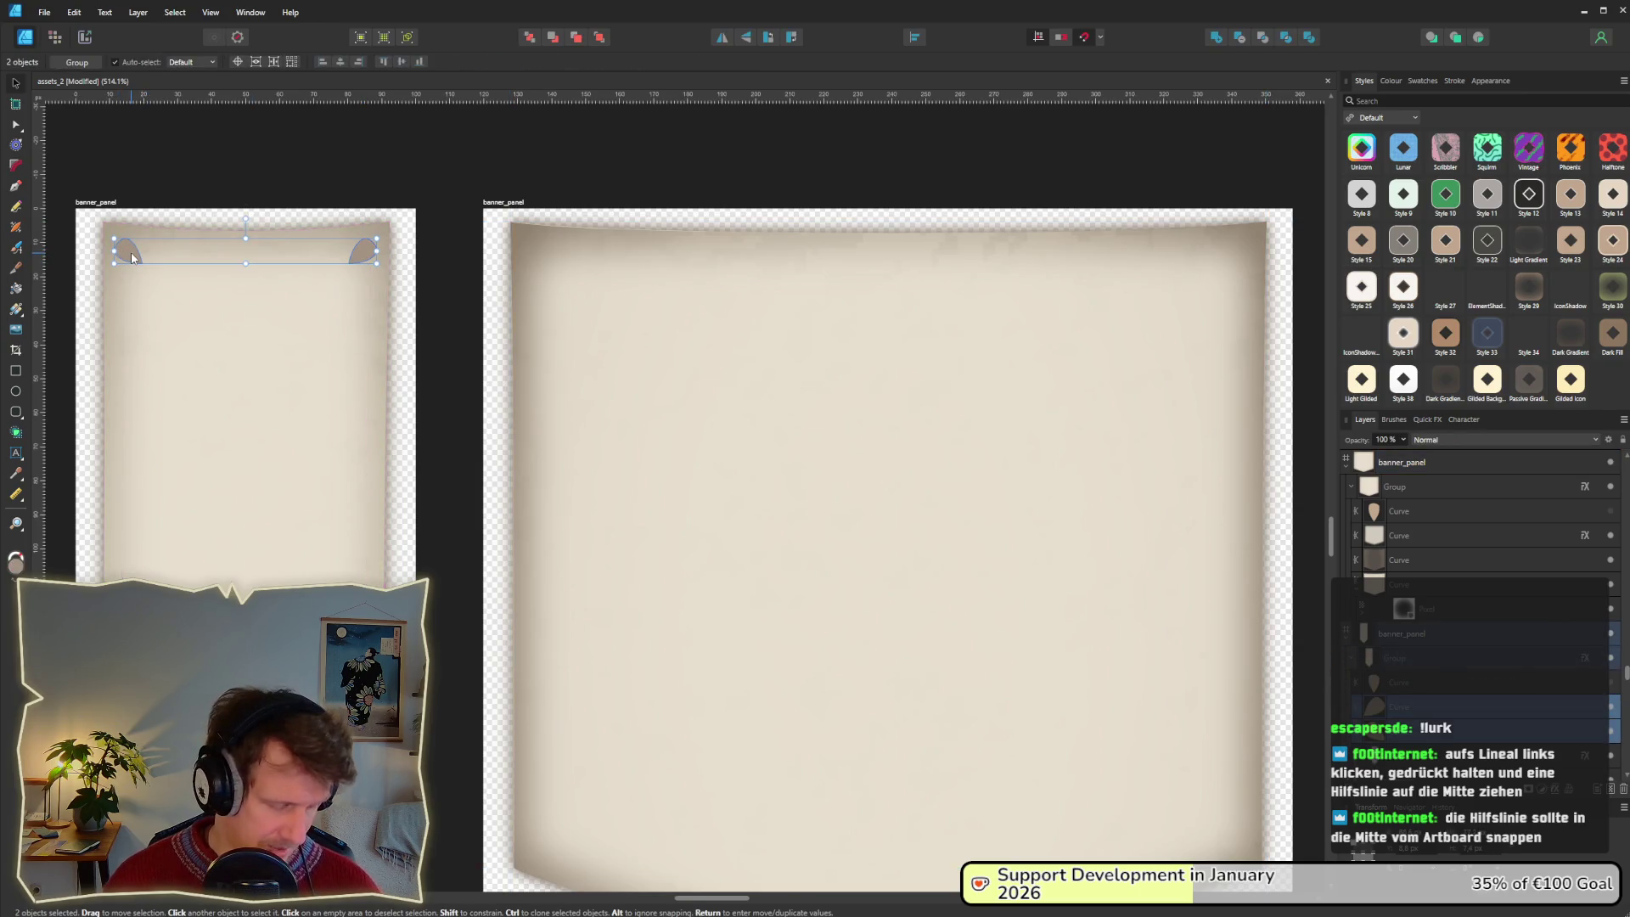
key(ctrl+c)
key(ctrl+v)
drag(548, 258, 546, 268)
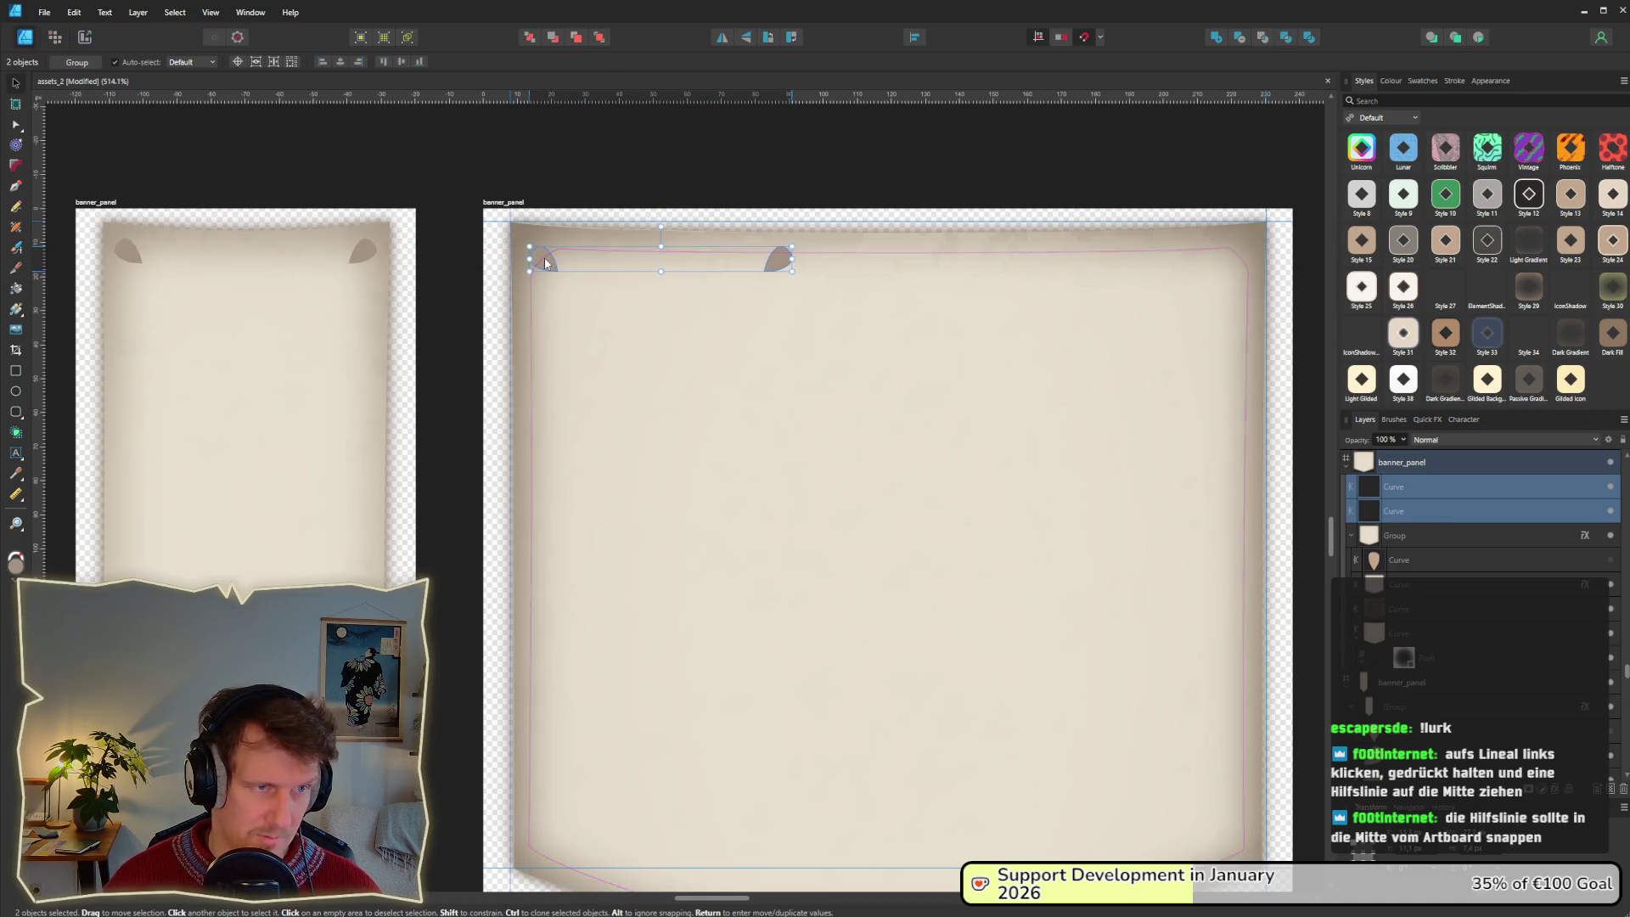
click(778, 268)
drag(777, 269, 1242, 270)
scroll(1068, 339, down, 5)
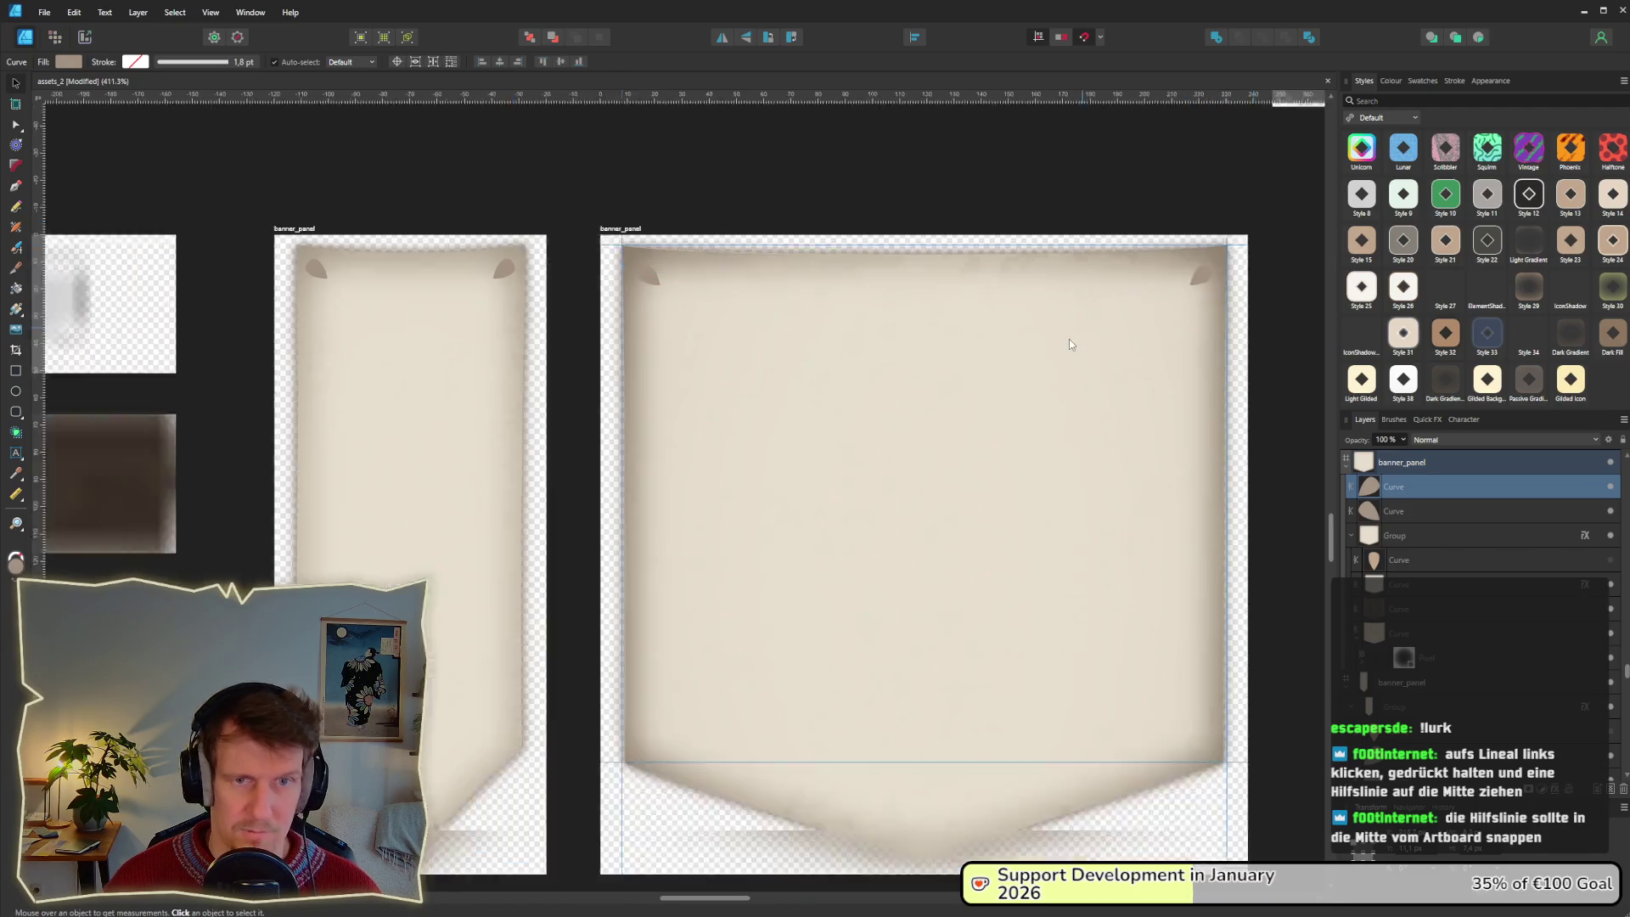
click(1095, 217)
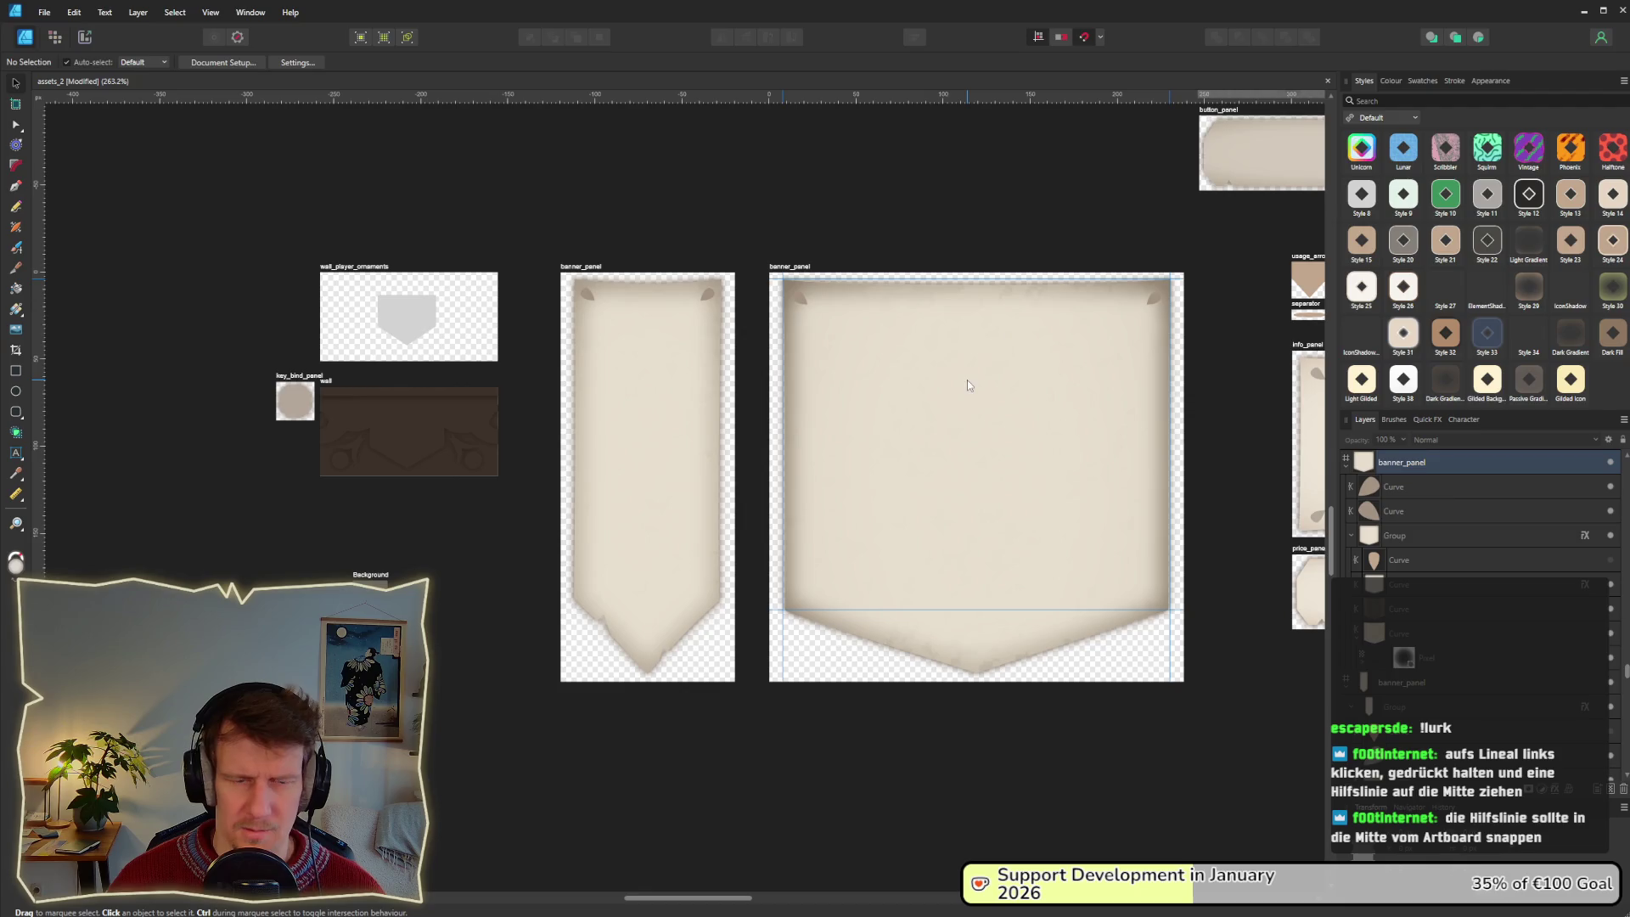
Rename the artboard to banner_panel_wide and switch to the Export persona with Ctrl+3.
scroll(963, 443, up, 1)
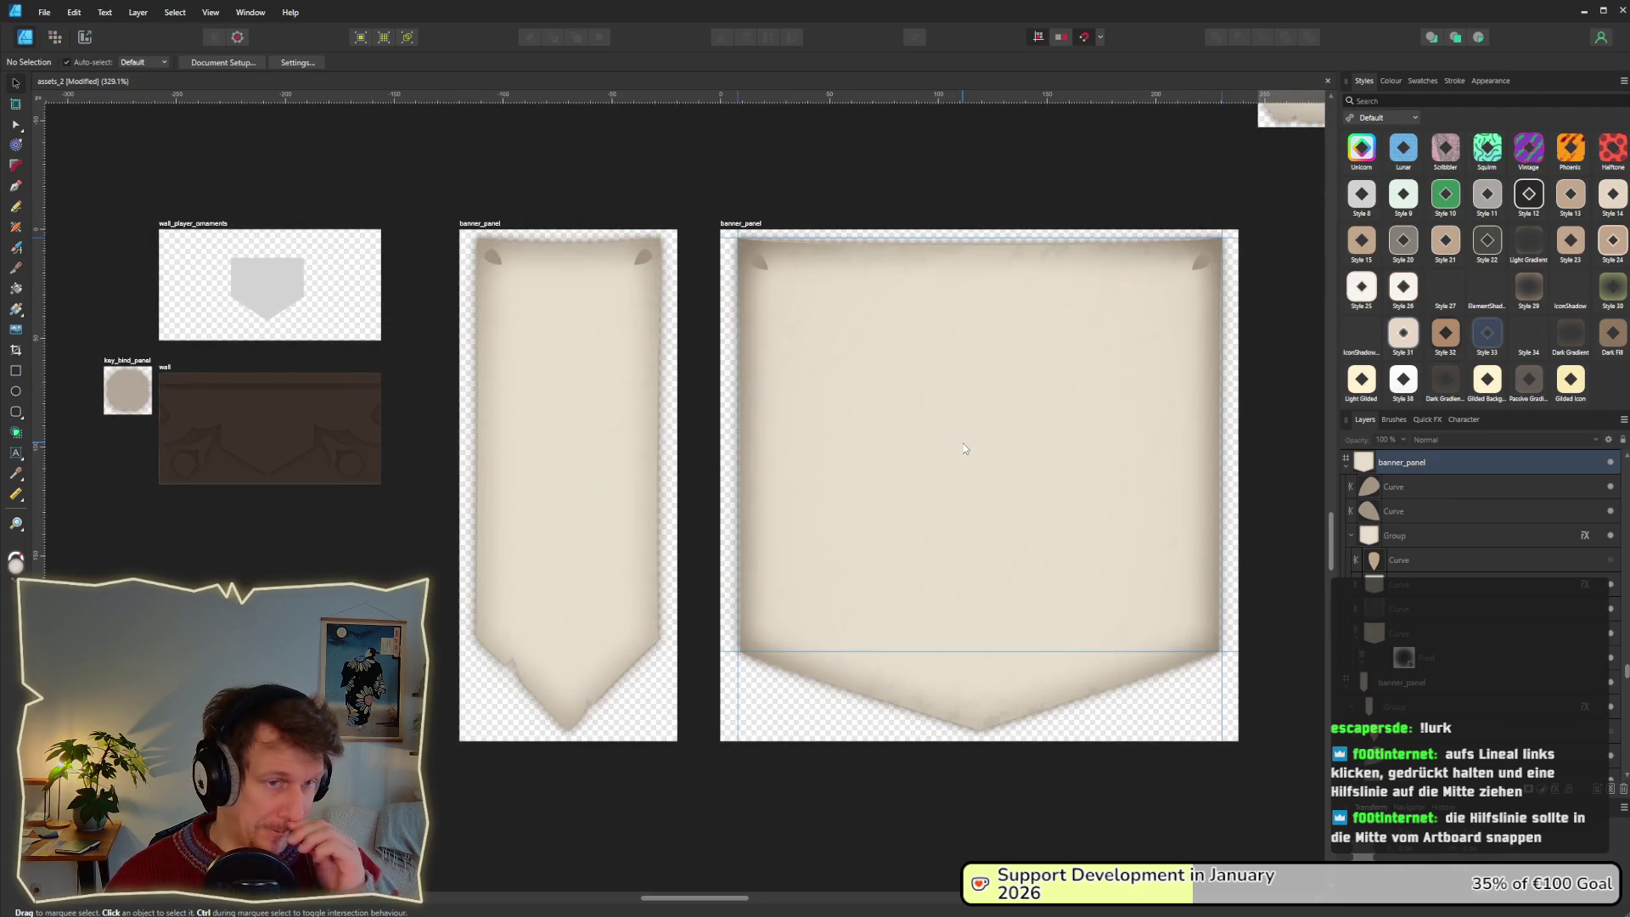
scroll(919, 390, down, 3)
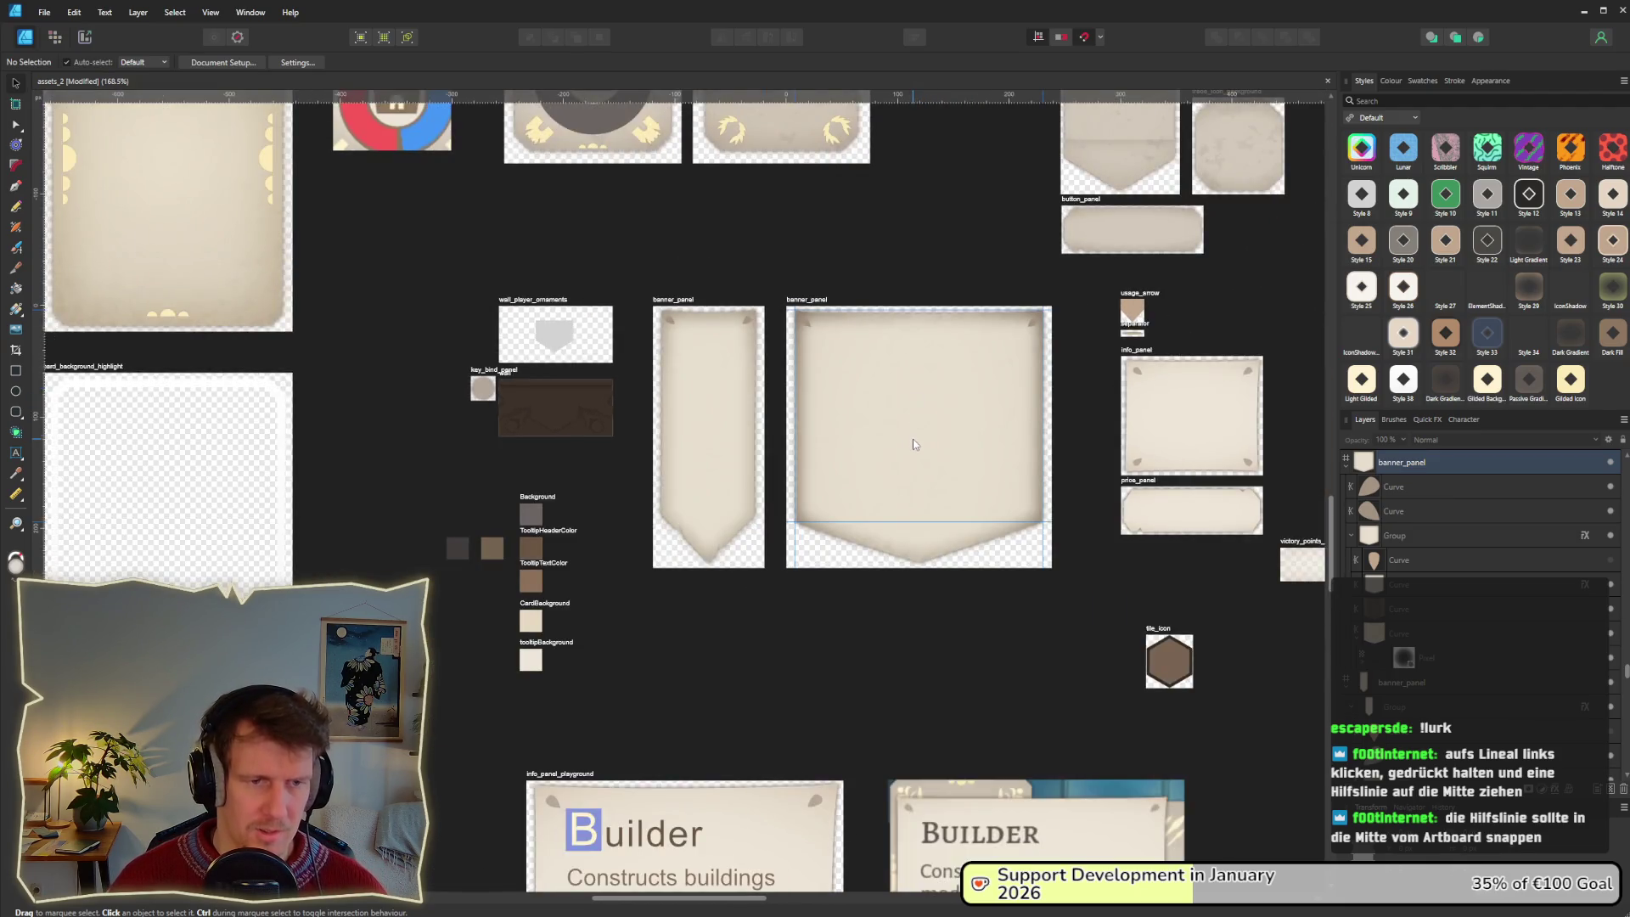
scroll(913, 436, down, 2)
scroll(913, 436, up, 3)
double_click(775, 270)
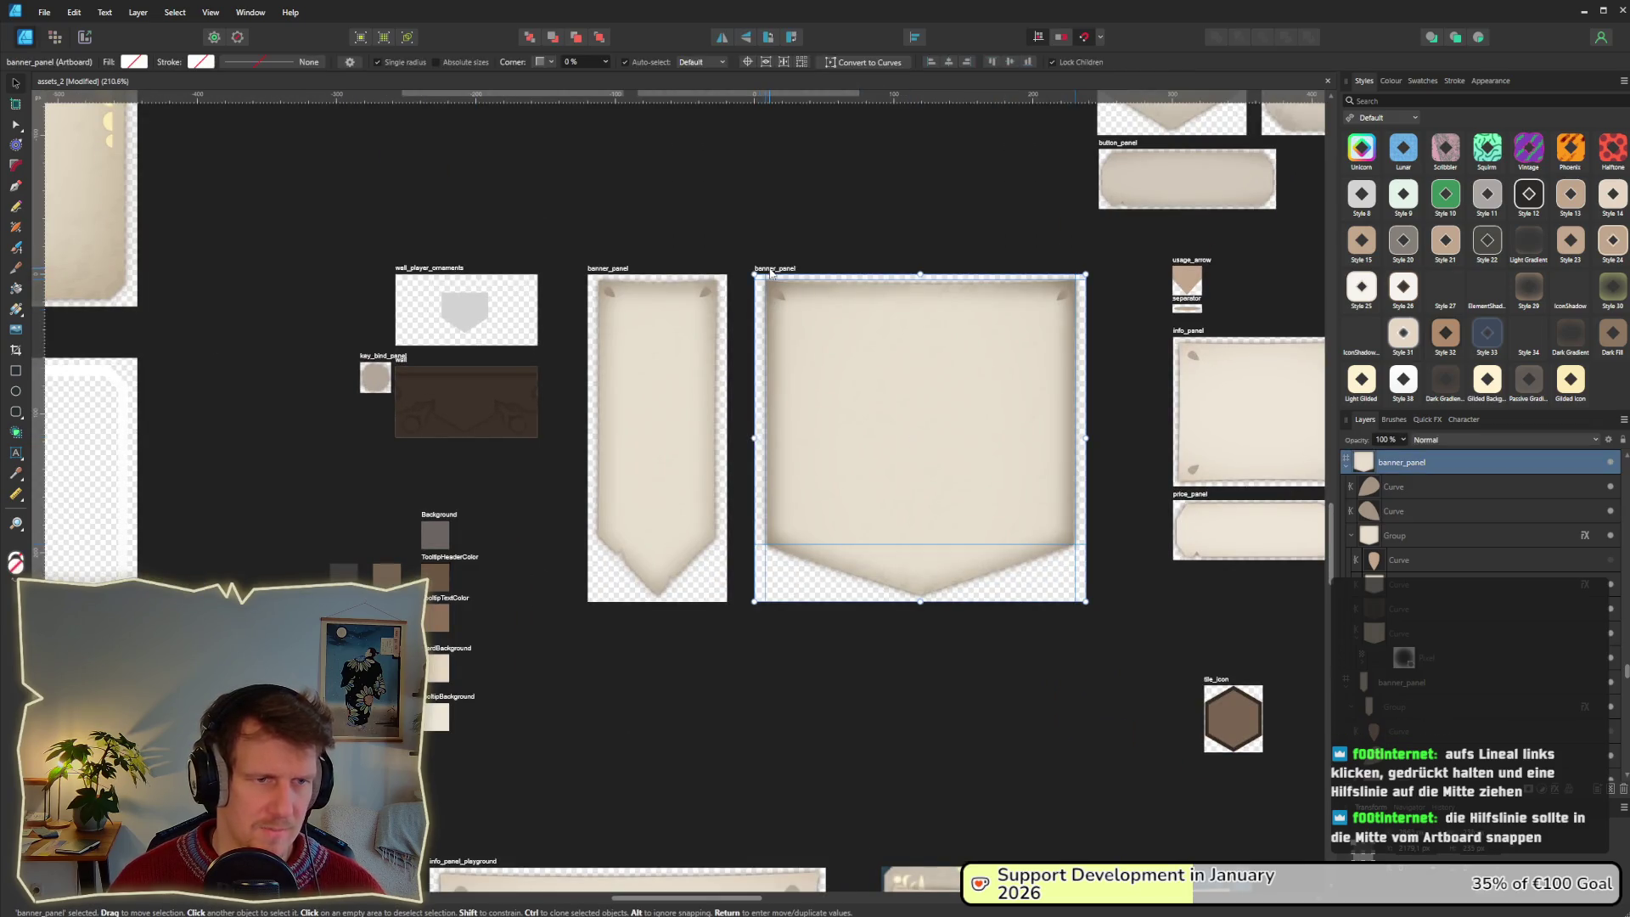
key(Home)
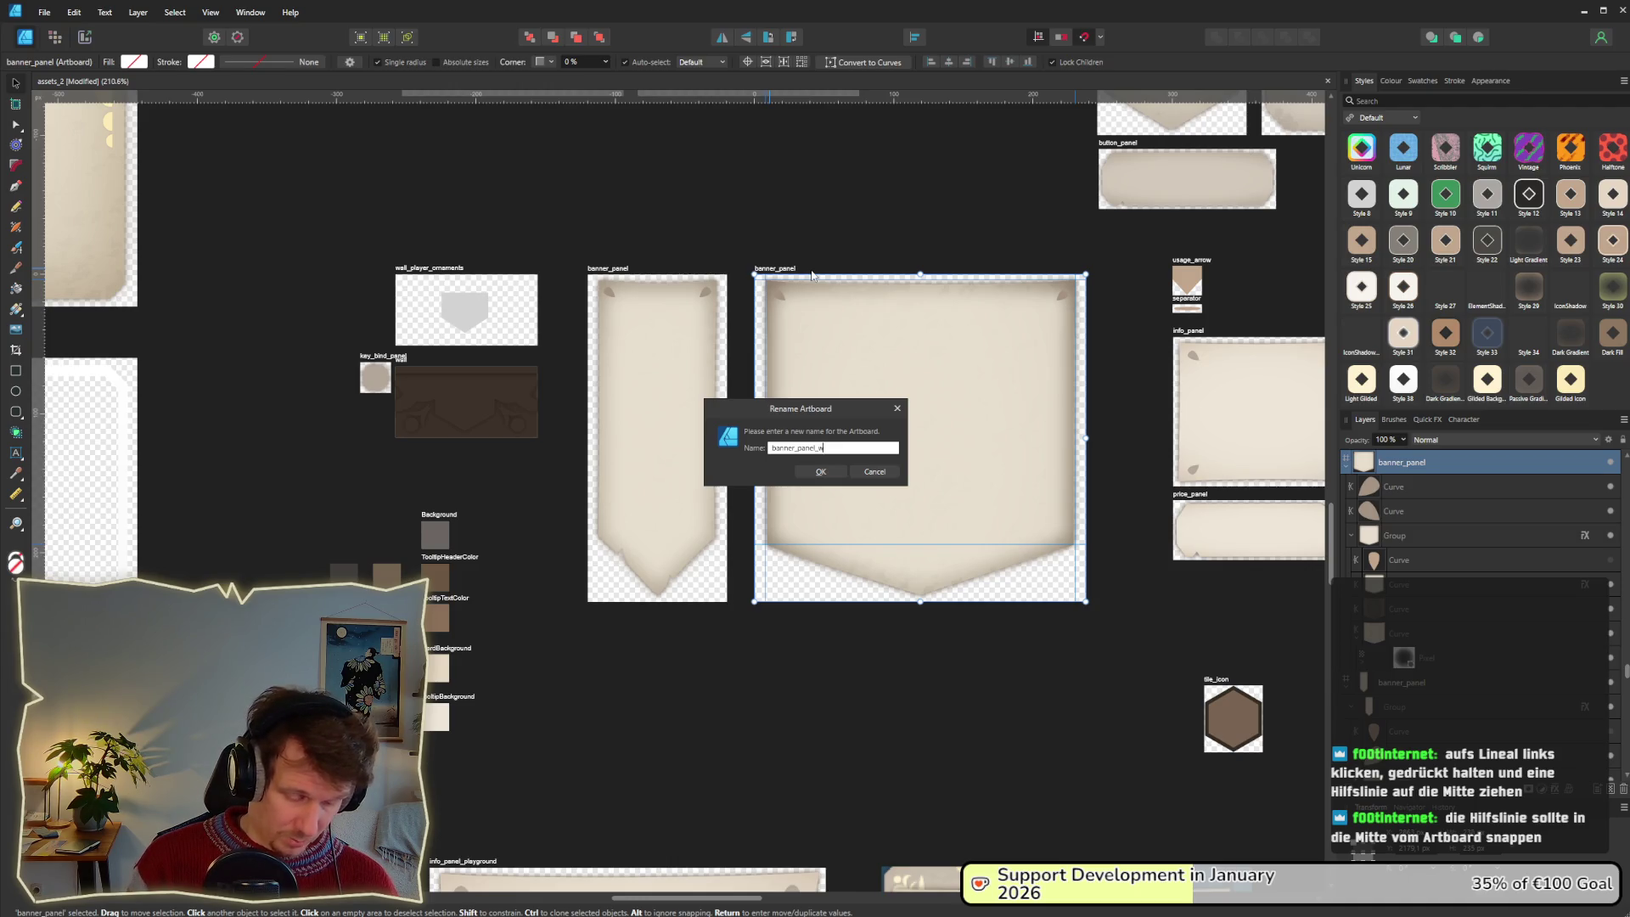
key(Return)
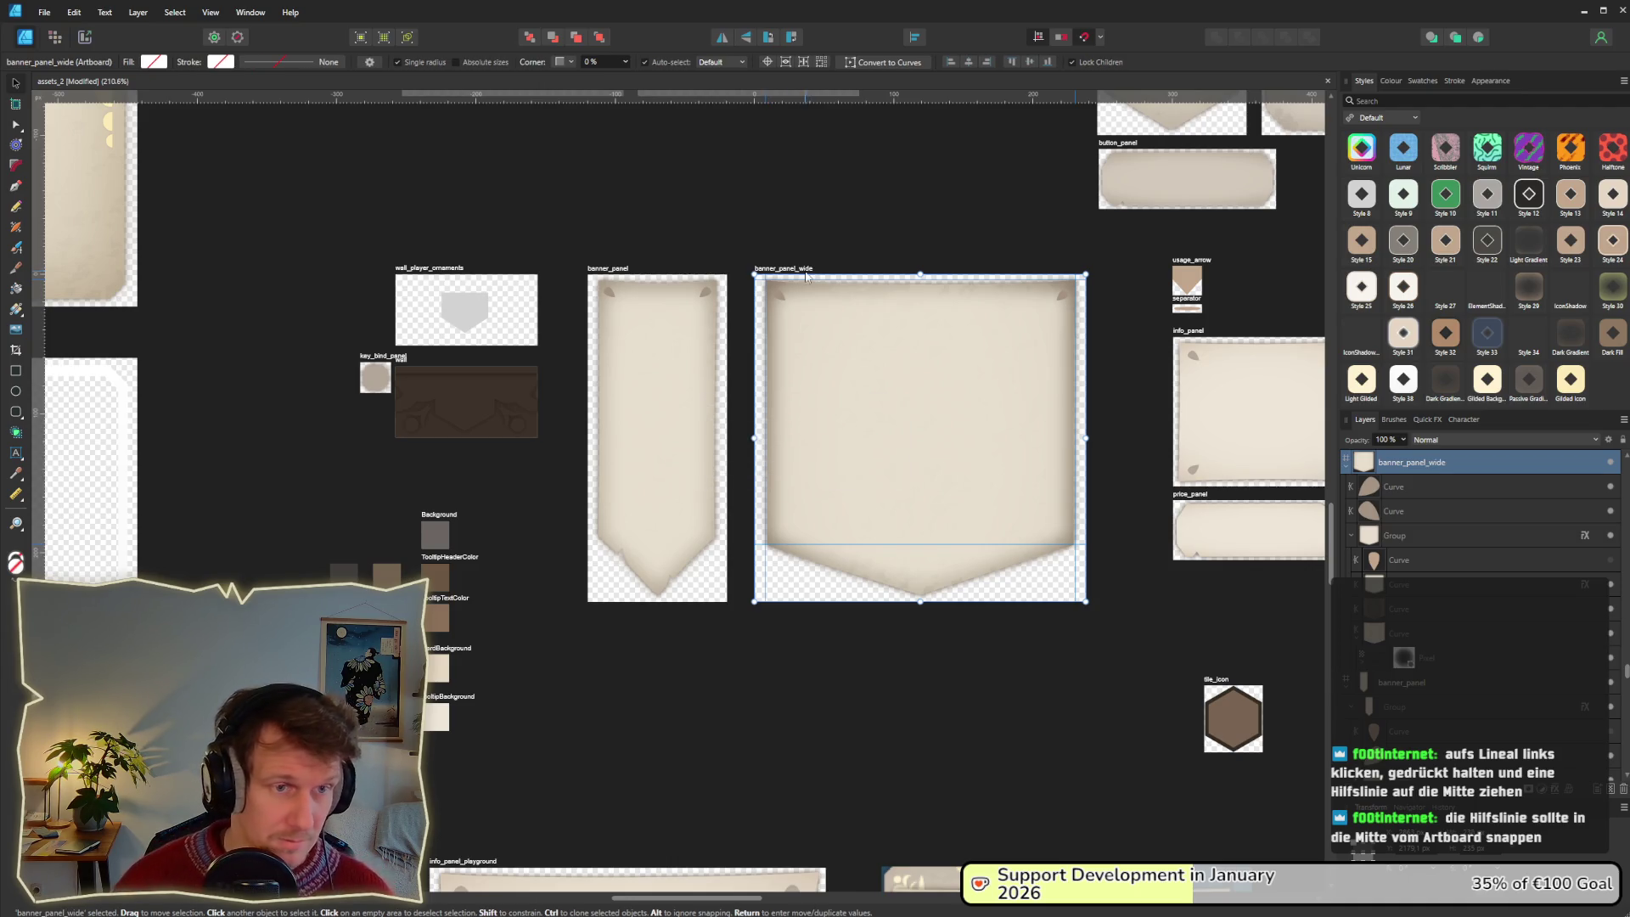
key(ctrl+3)
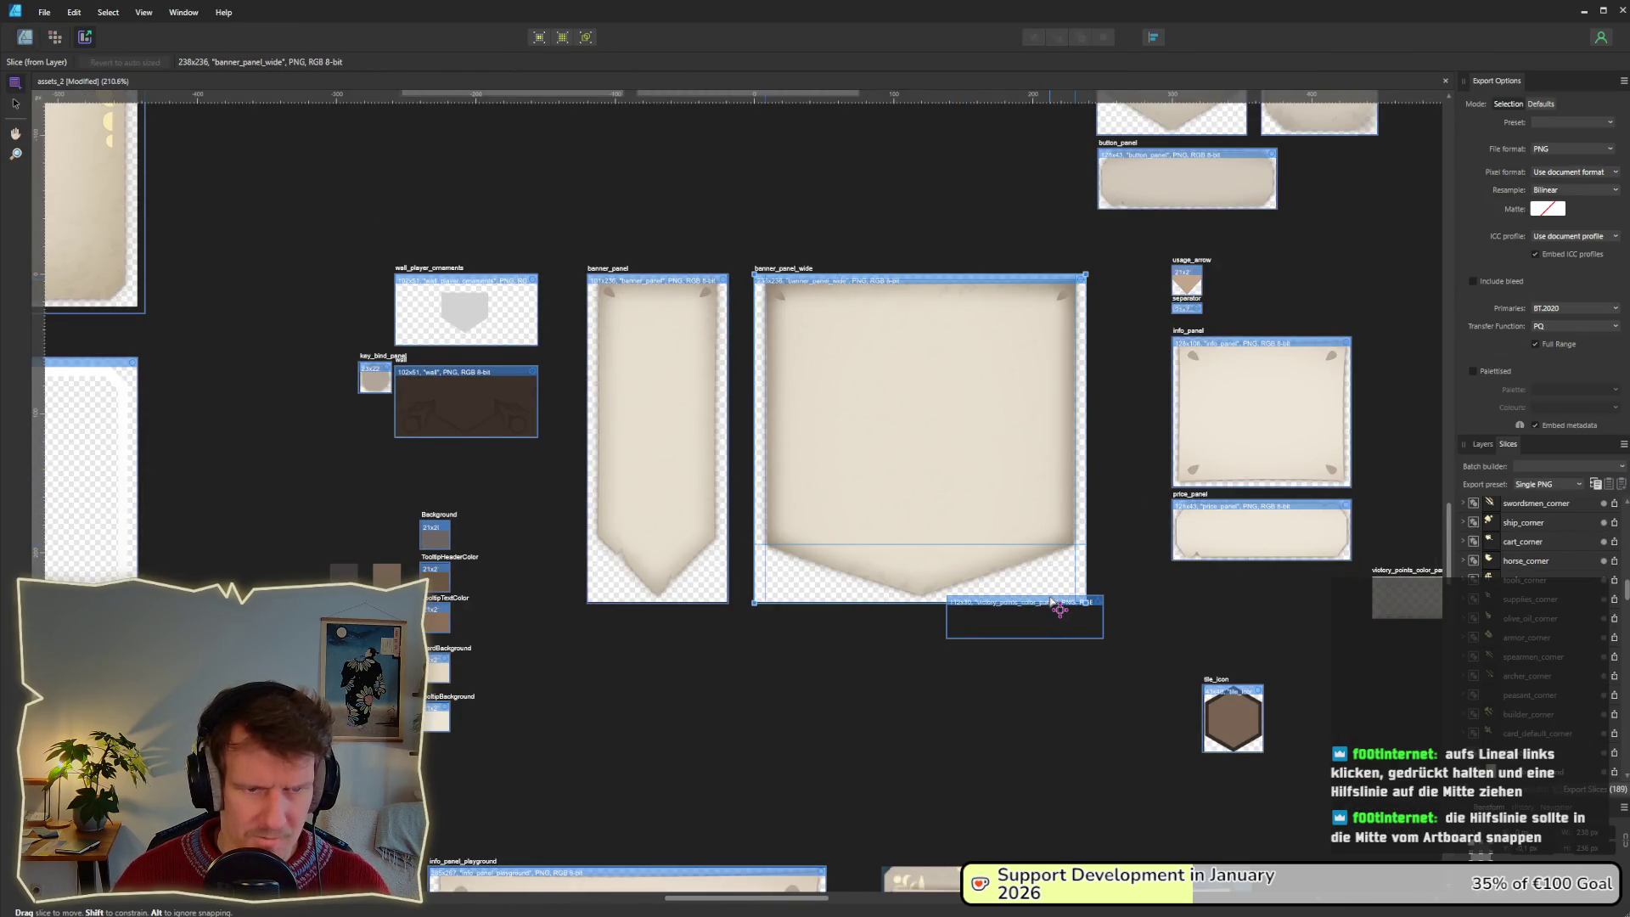
Delete the victory_points_color_panel artboard, keeping its objects.
click(1099, 613)
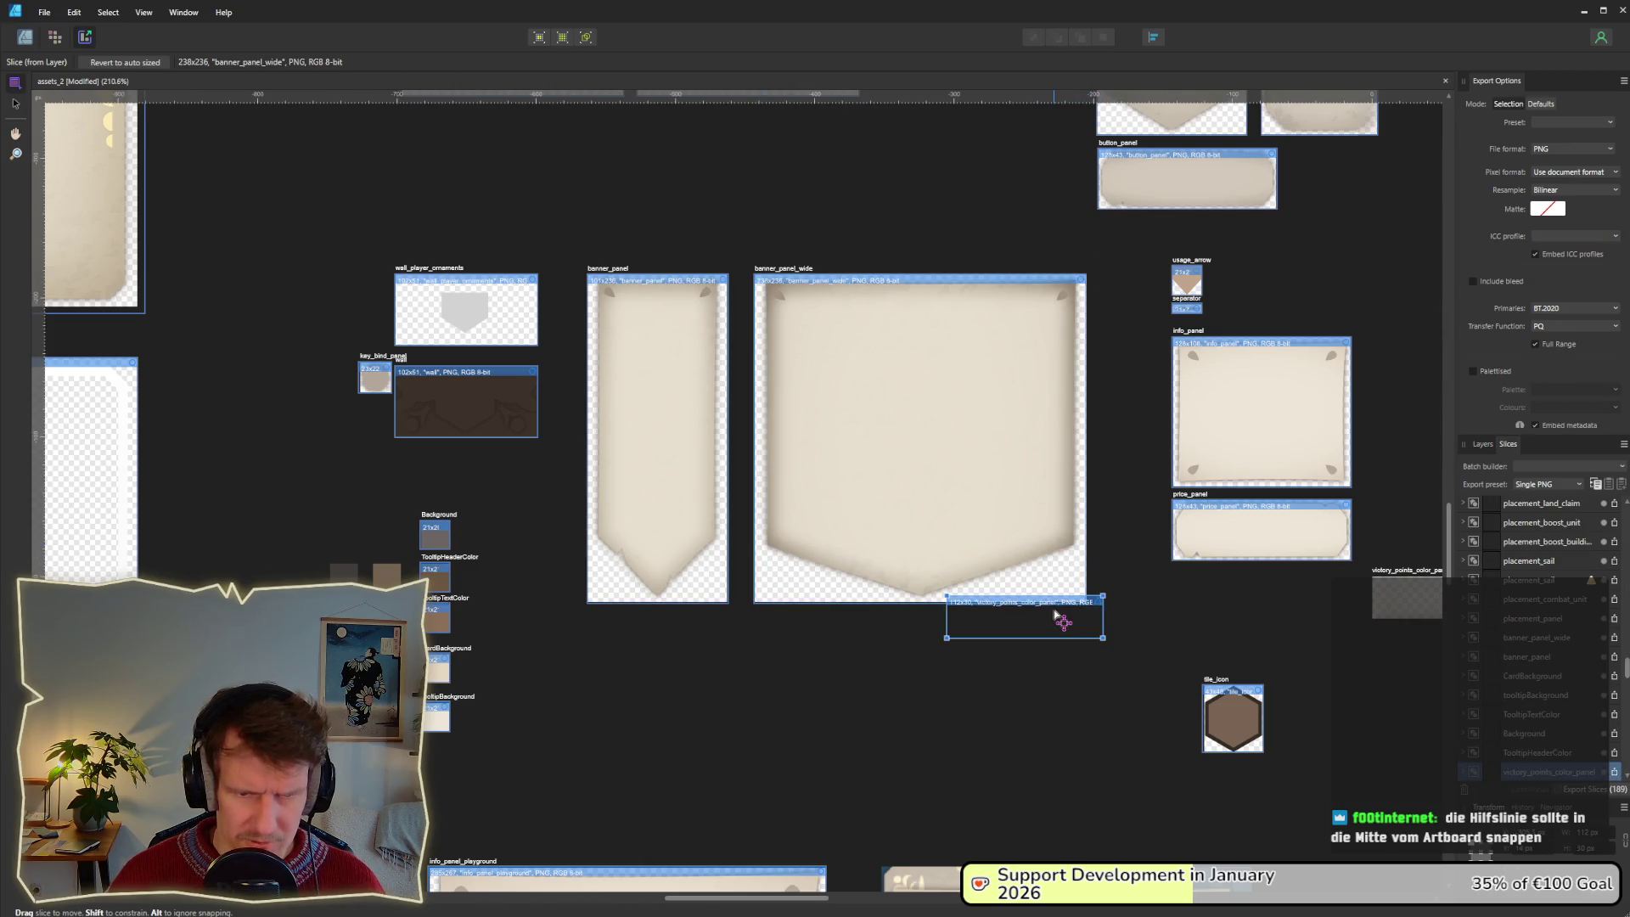
drag(1055, 613, 1069, 649)
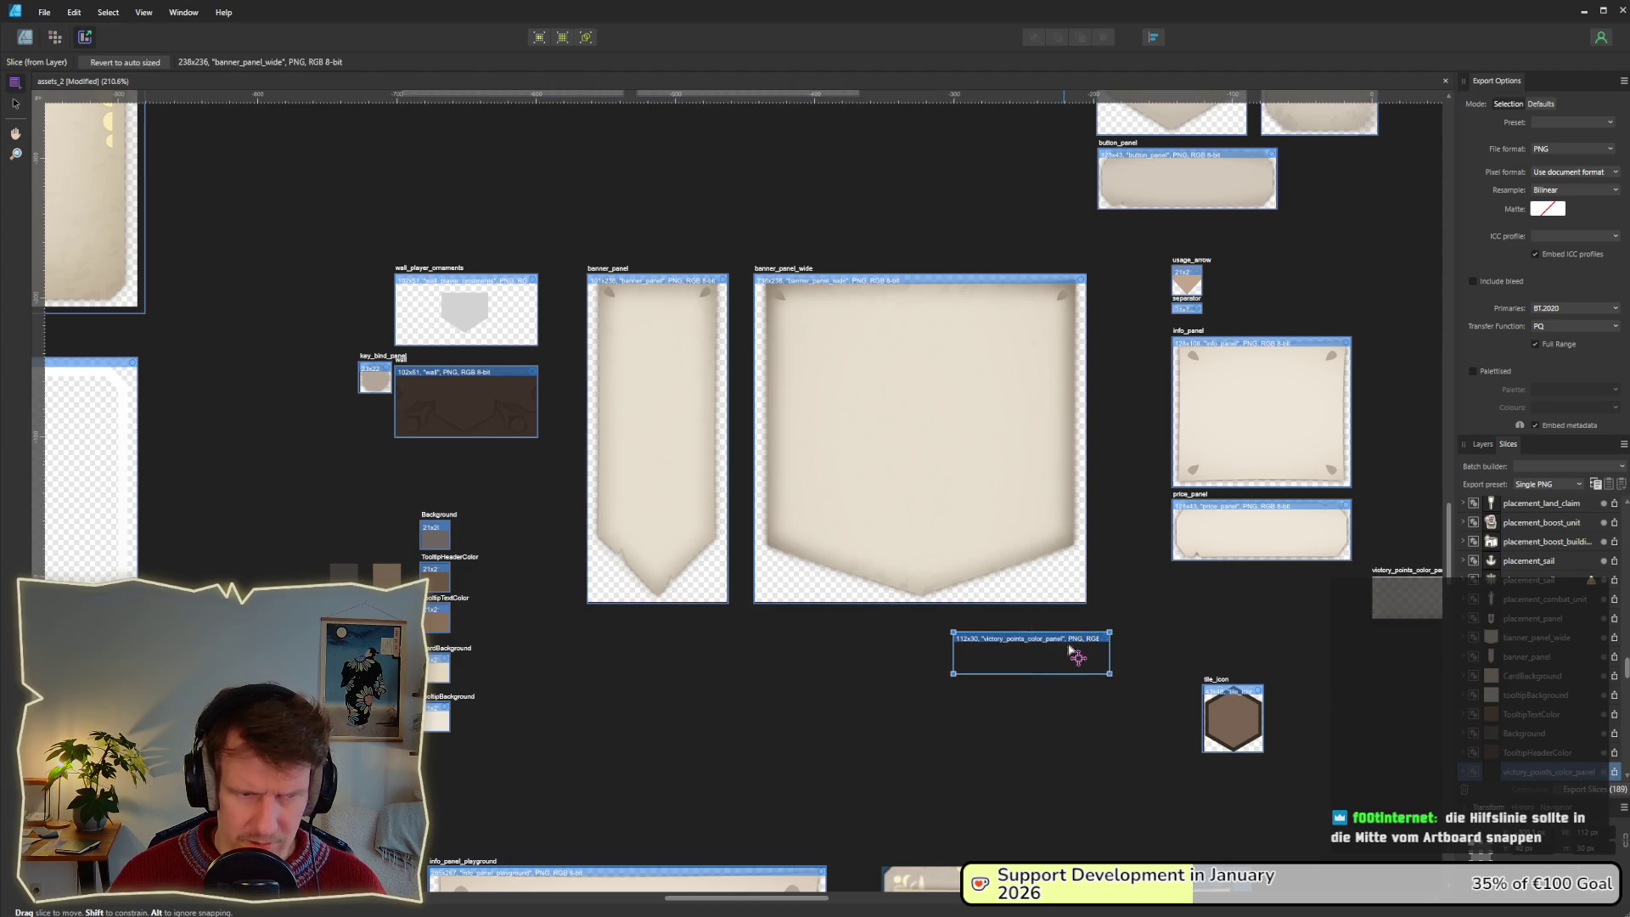
key(Delete)
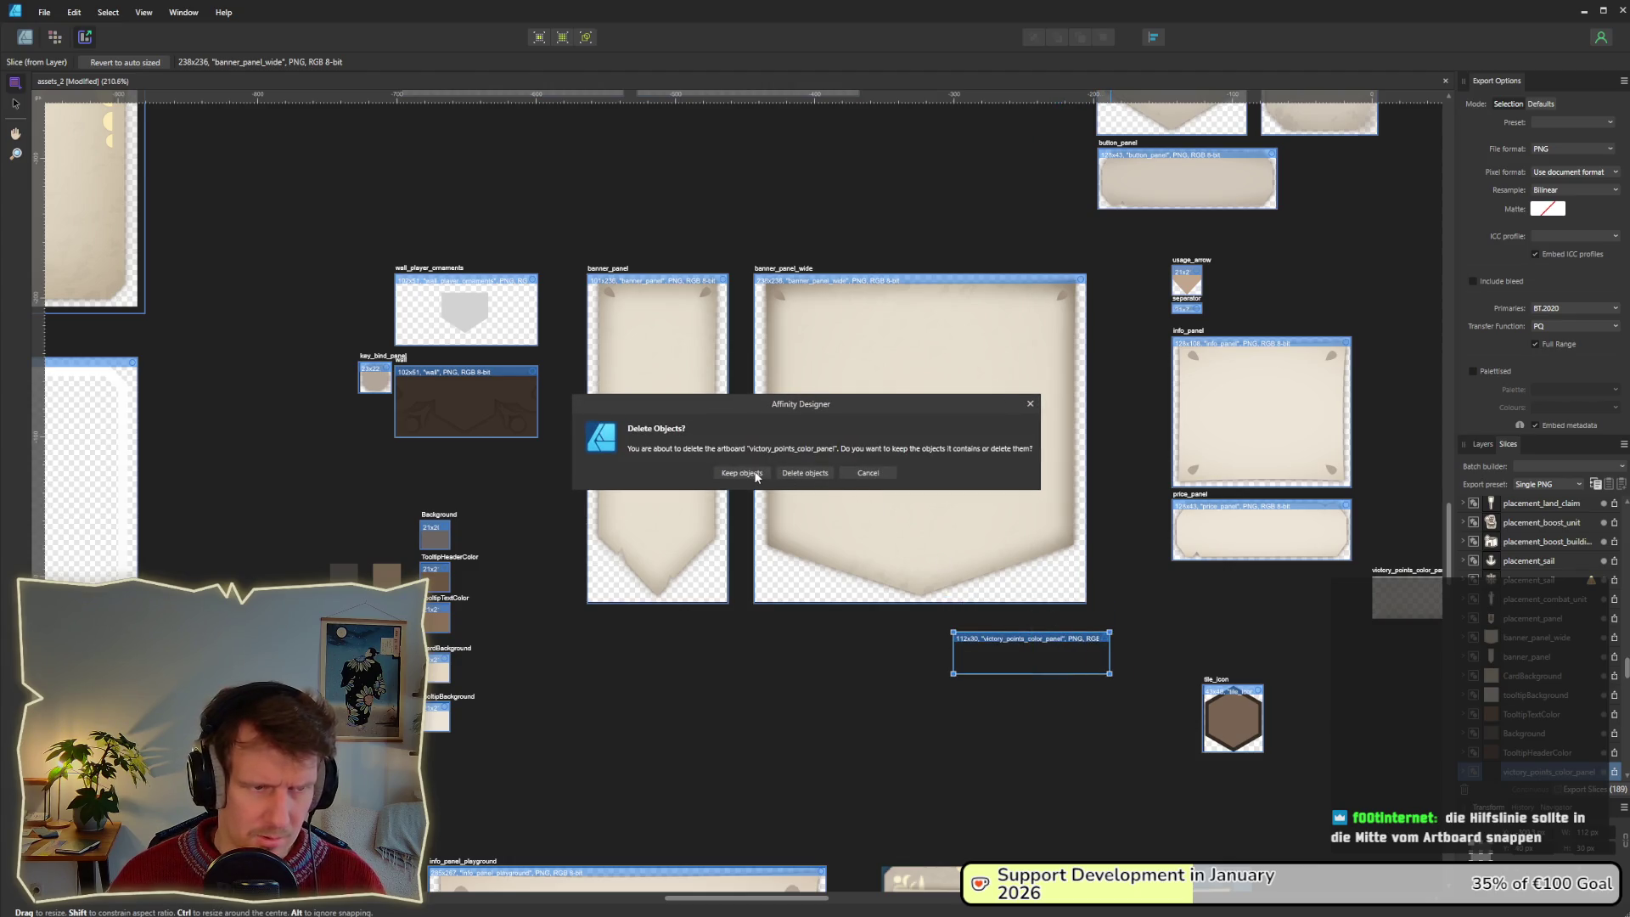
click(798, 472)
Export the banner_panel_wide slice as banner_panel_wide.png into the assets folder and return to Godot.
click(957, 524)
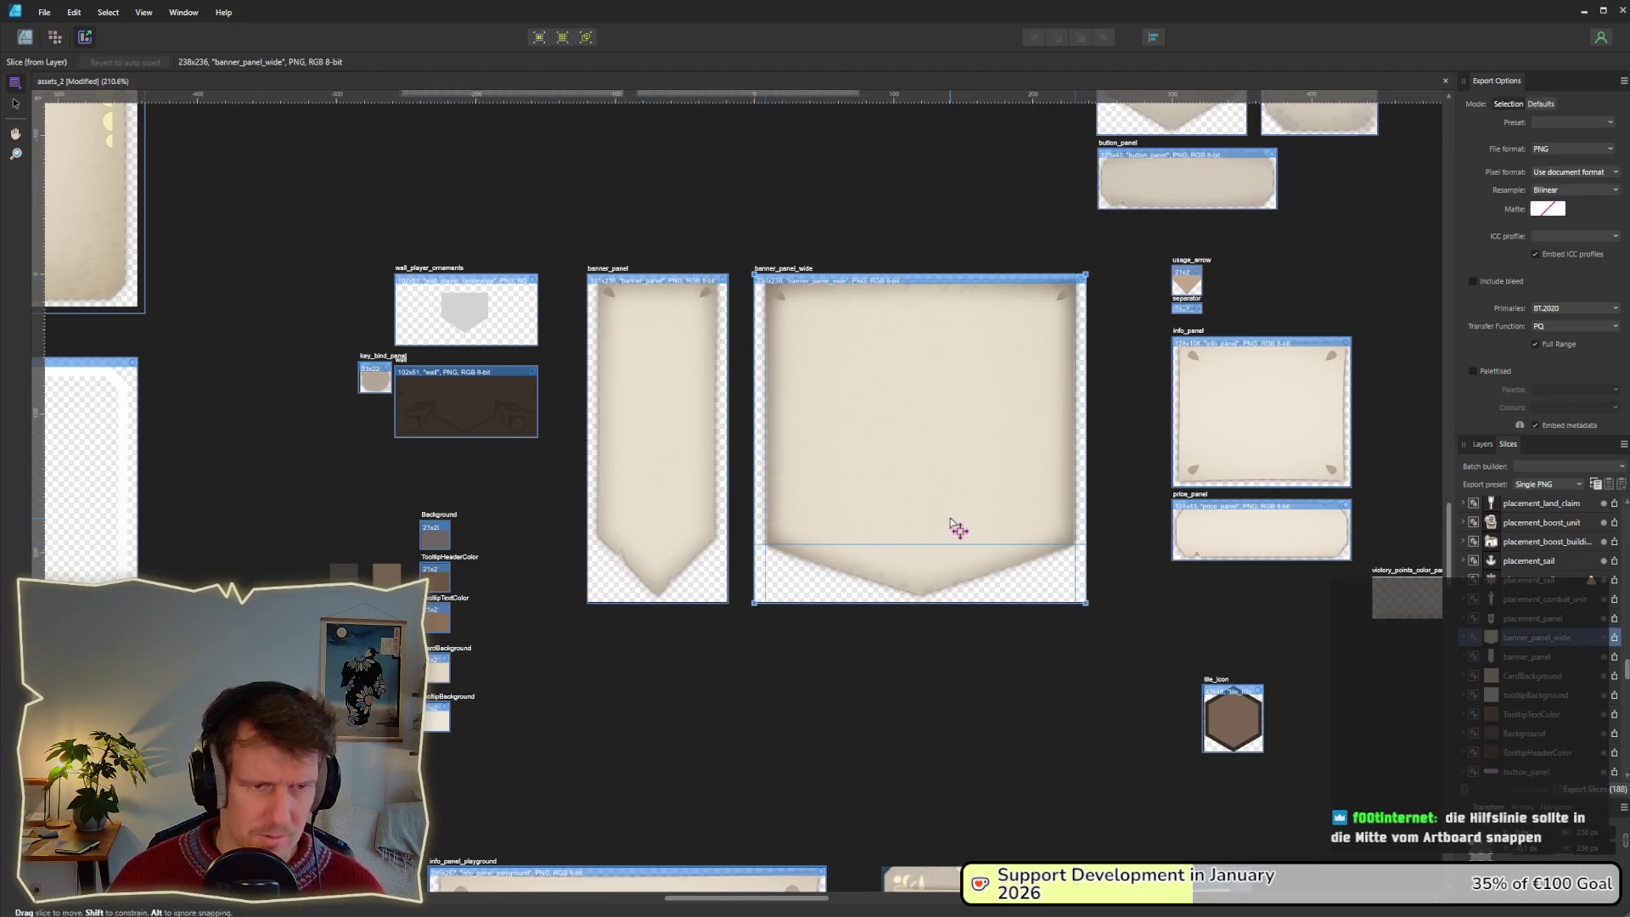
click(1616, 637)
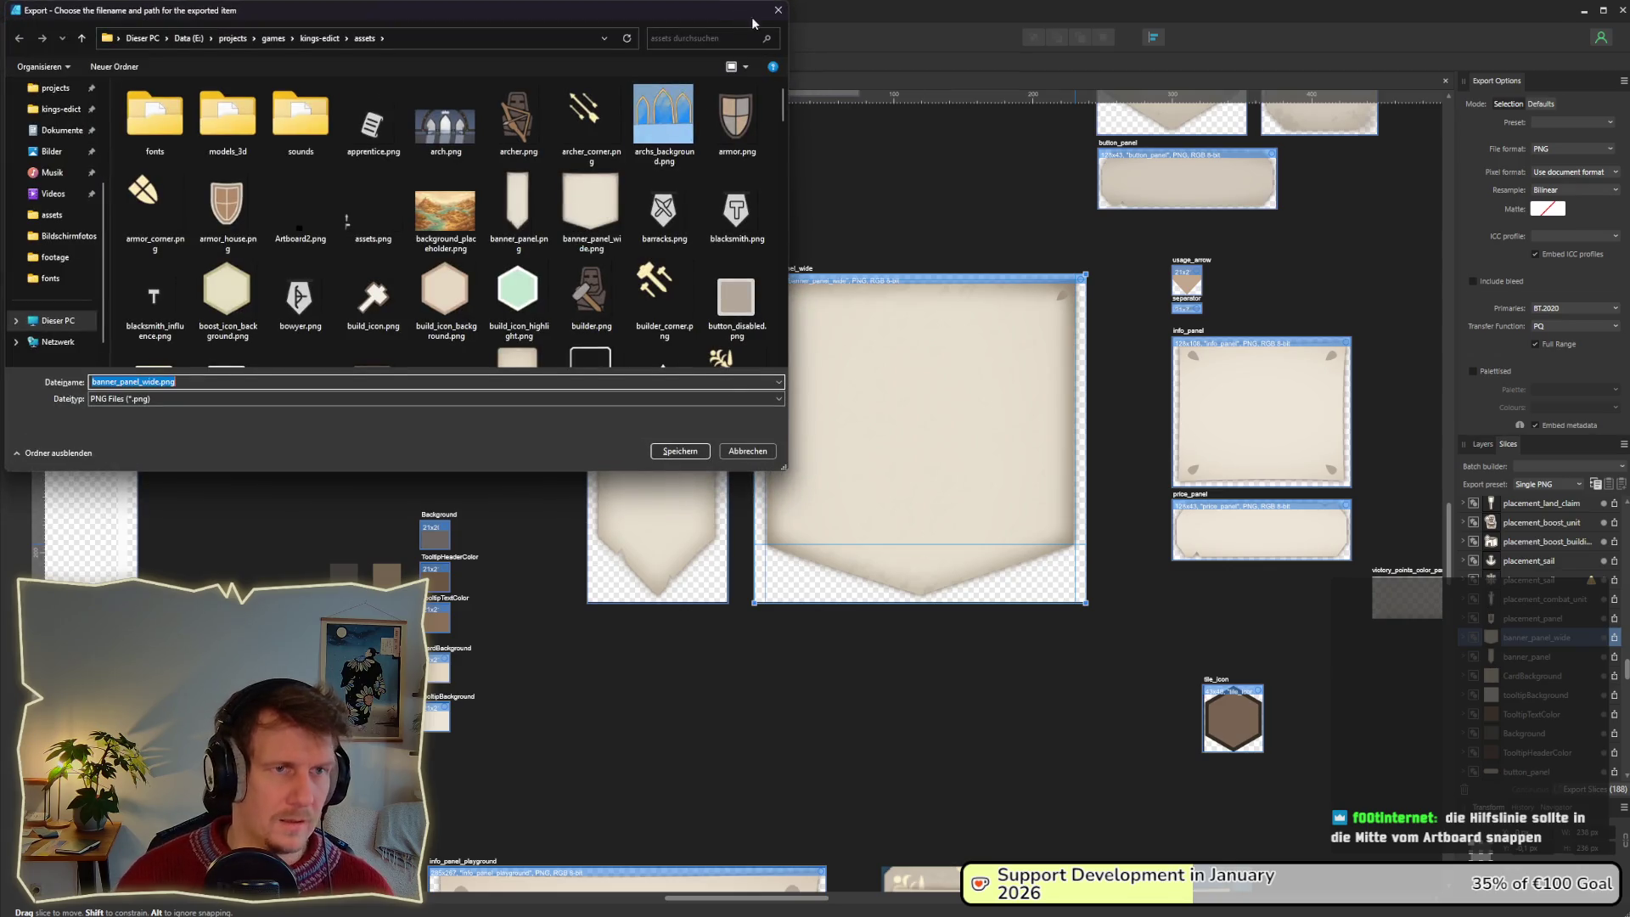
click(778, 11)
key(alt+Tab)
key(Tab)
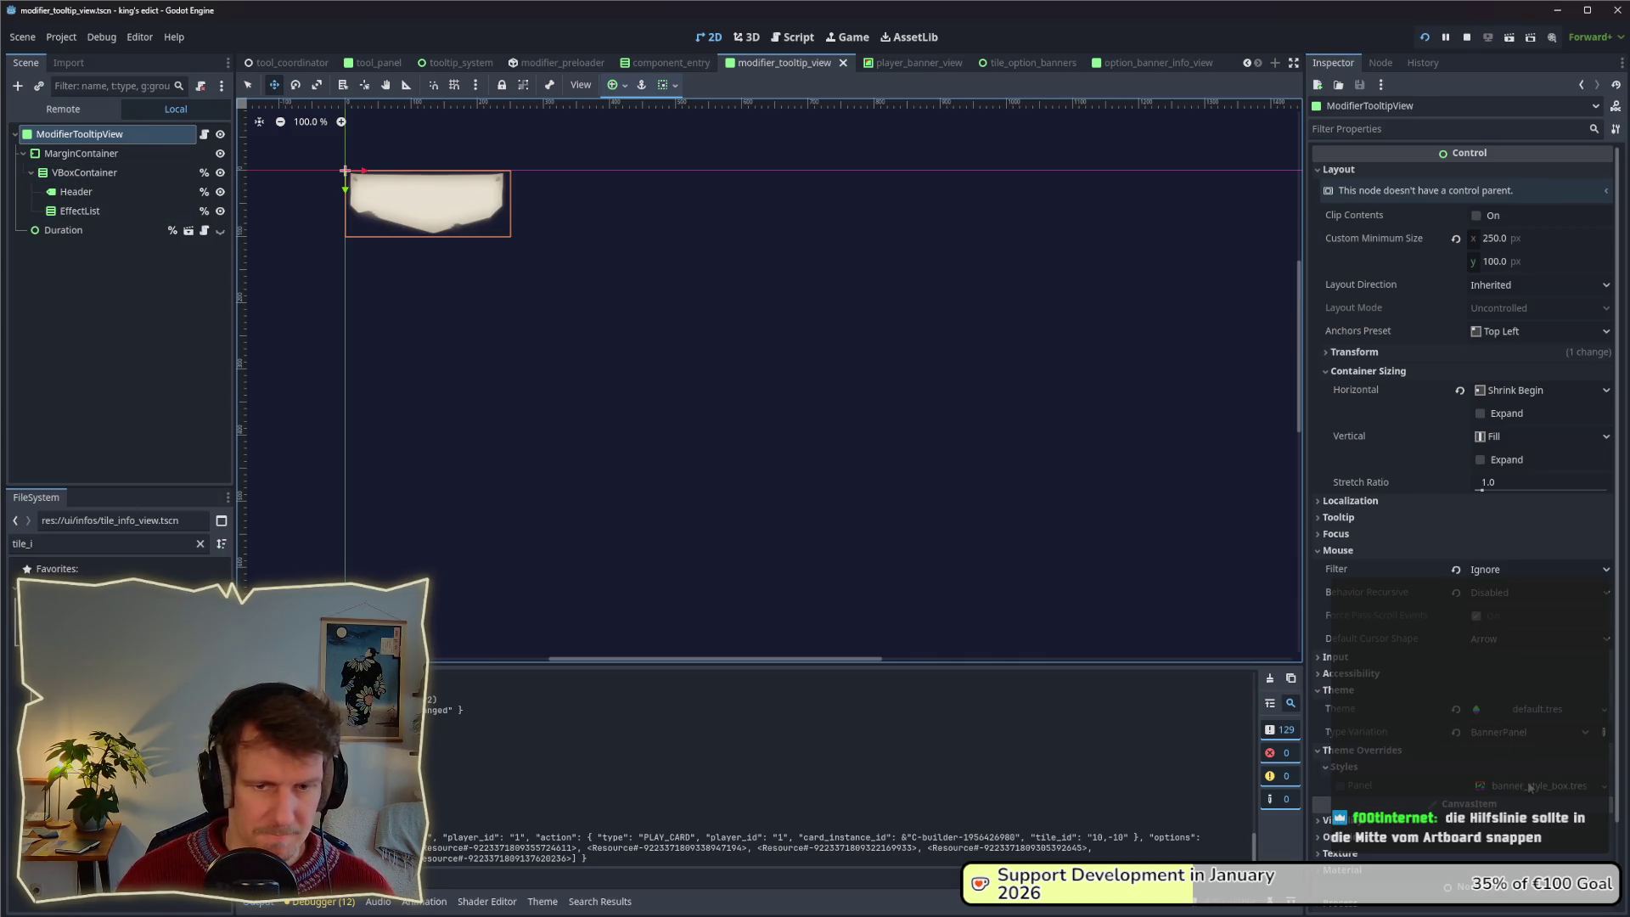
Open default.tres and add a new BannerPanelBig theme type.
click(102, 544)
text(default)
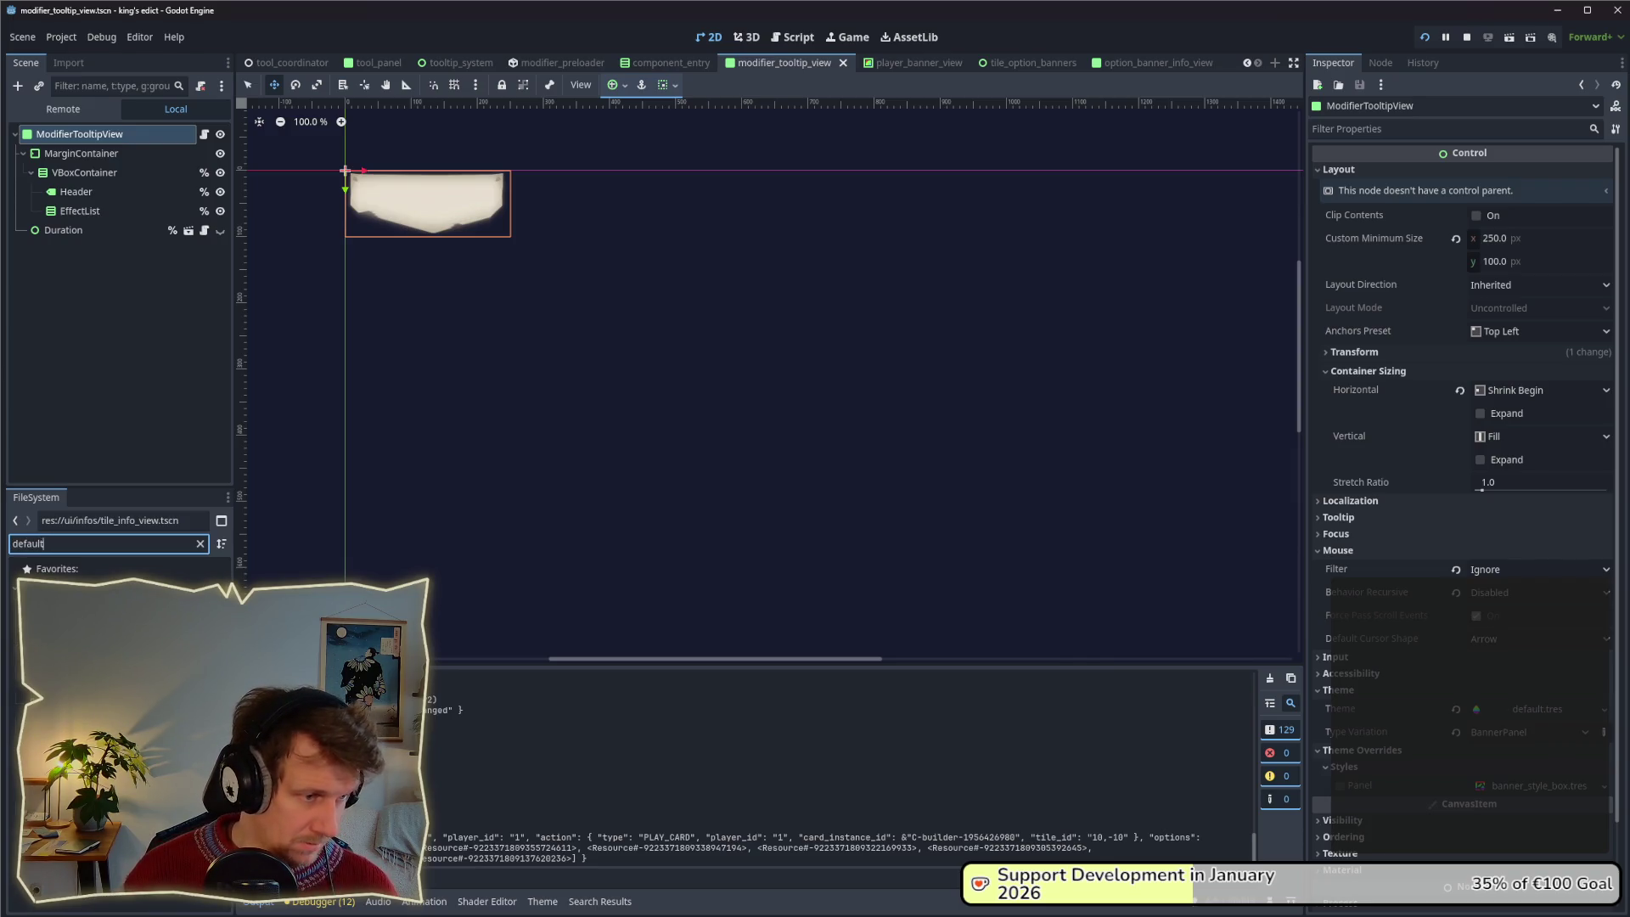
key(Down)
key(Return)
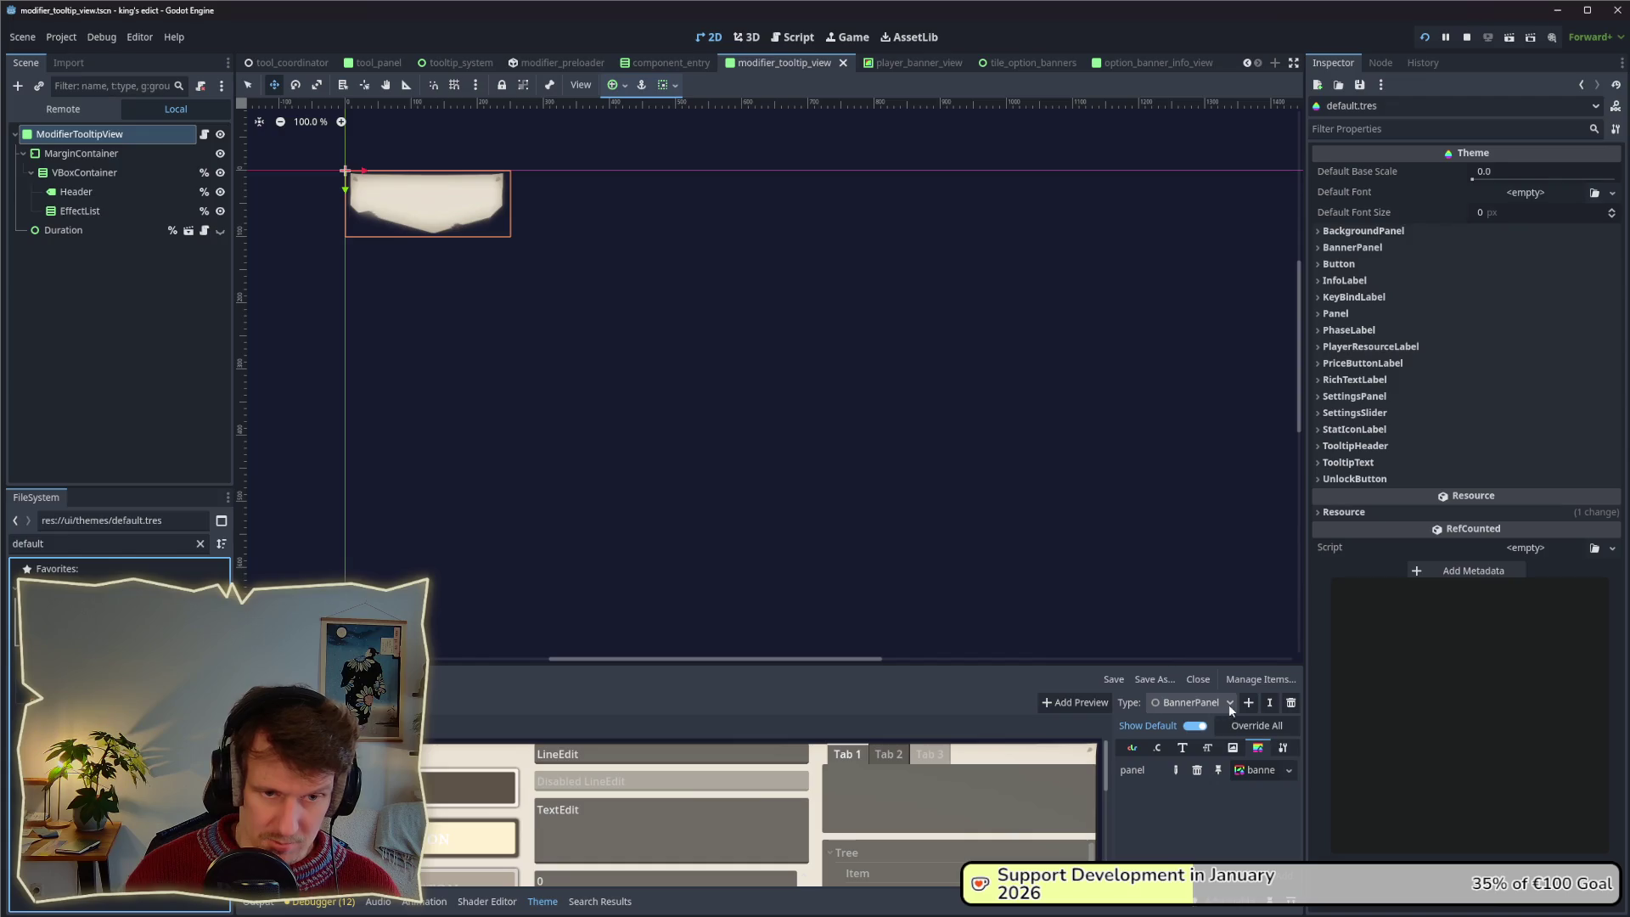
click(1248, 703)
text(BannerPanelBig)
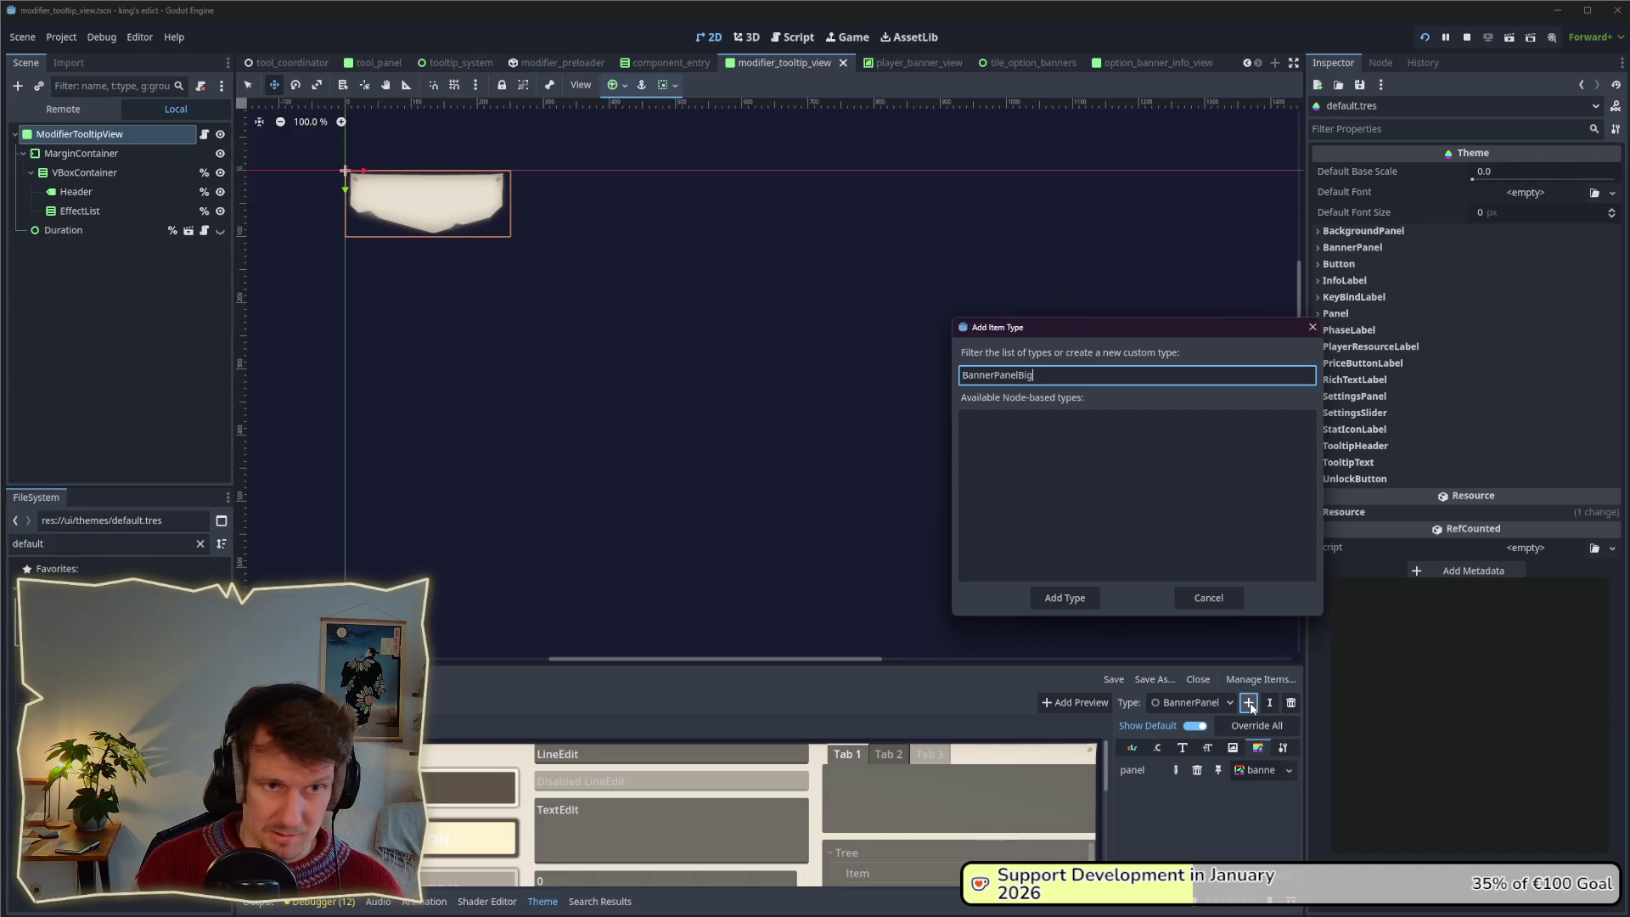
key(Return)
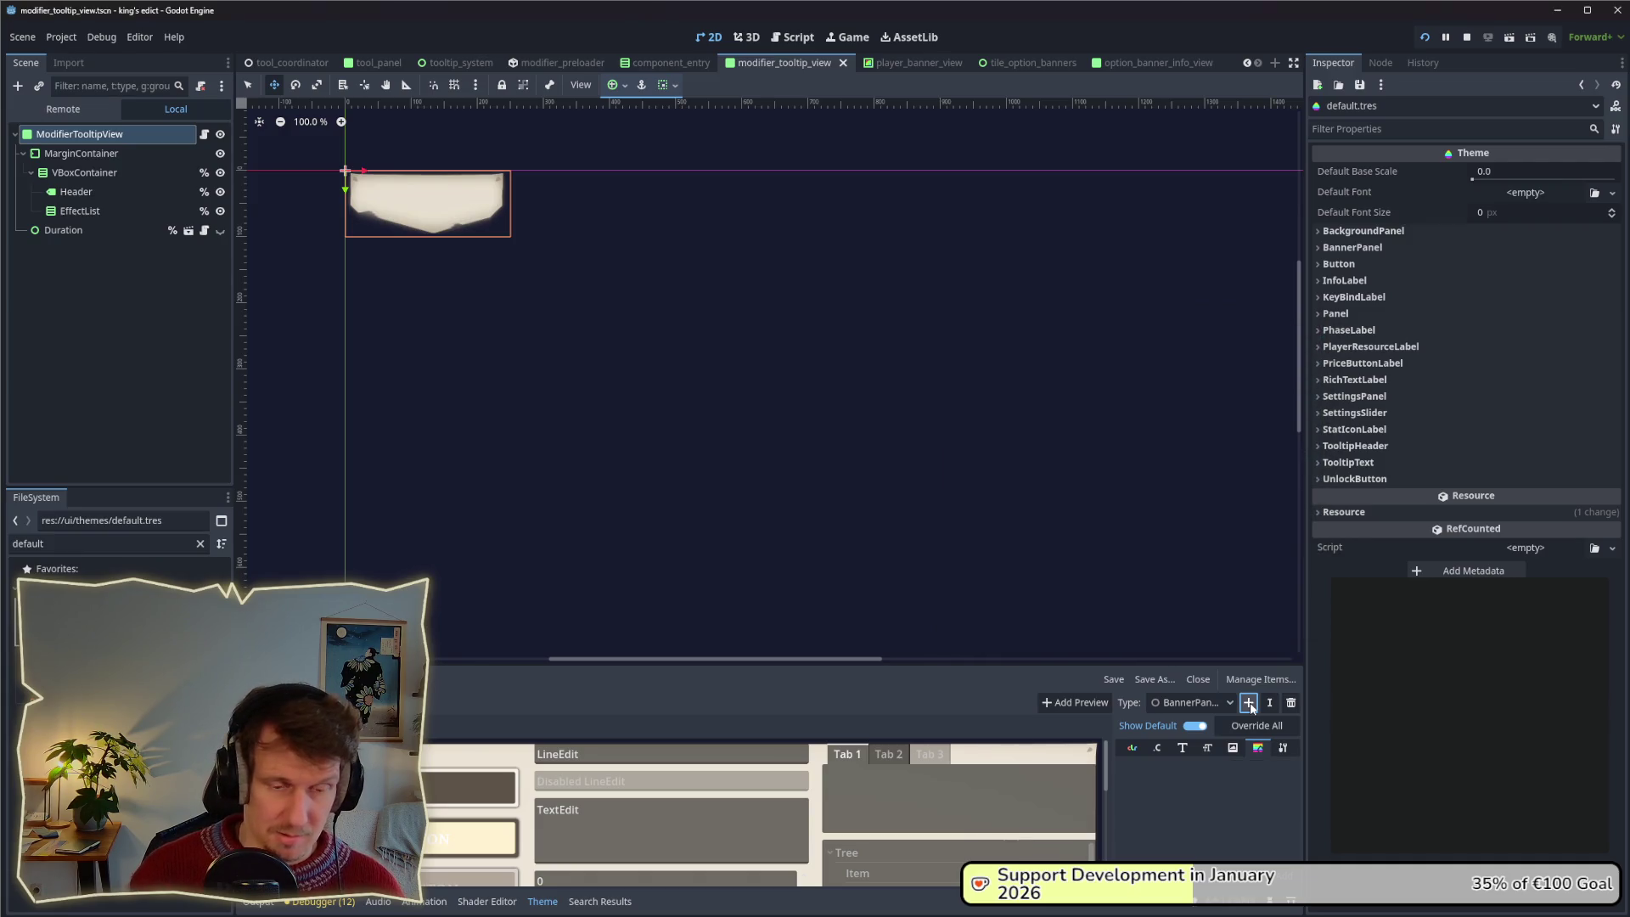
click(1209, 702)
click(1205, 686)
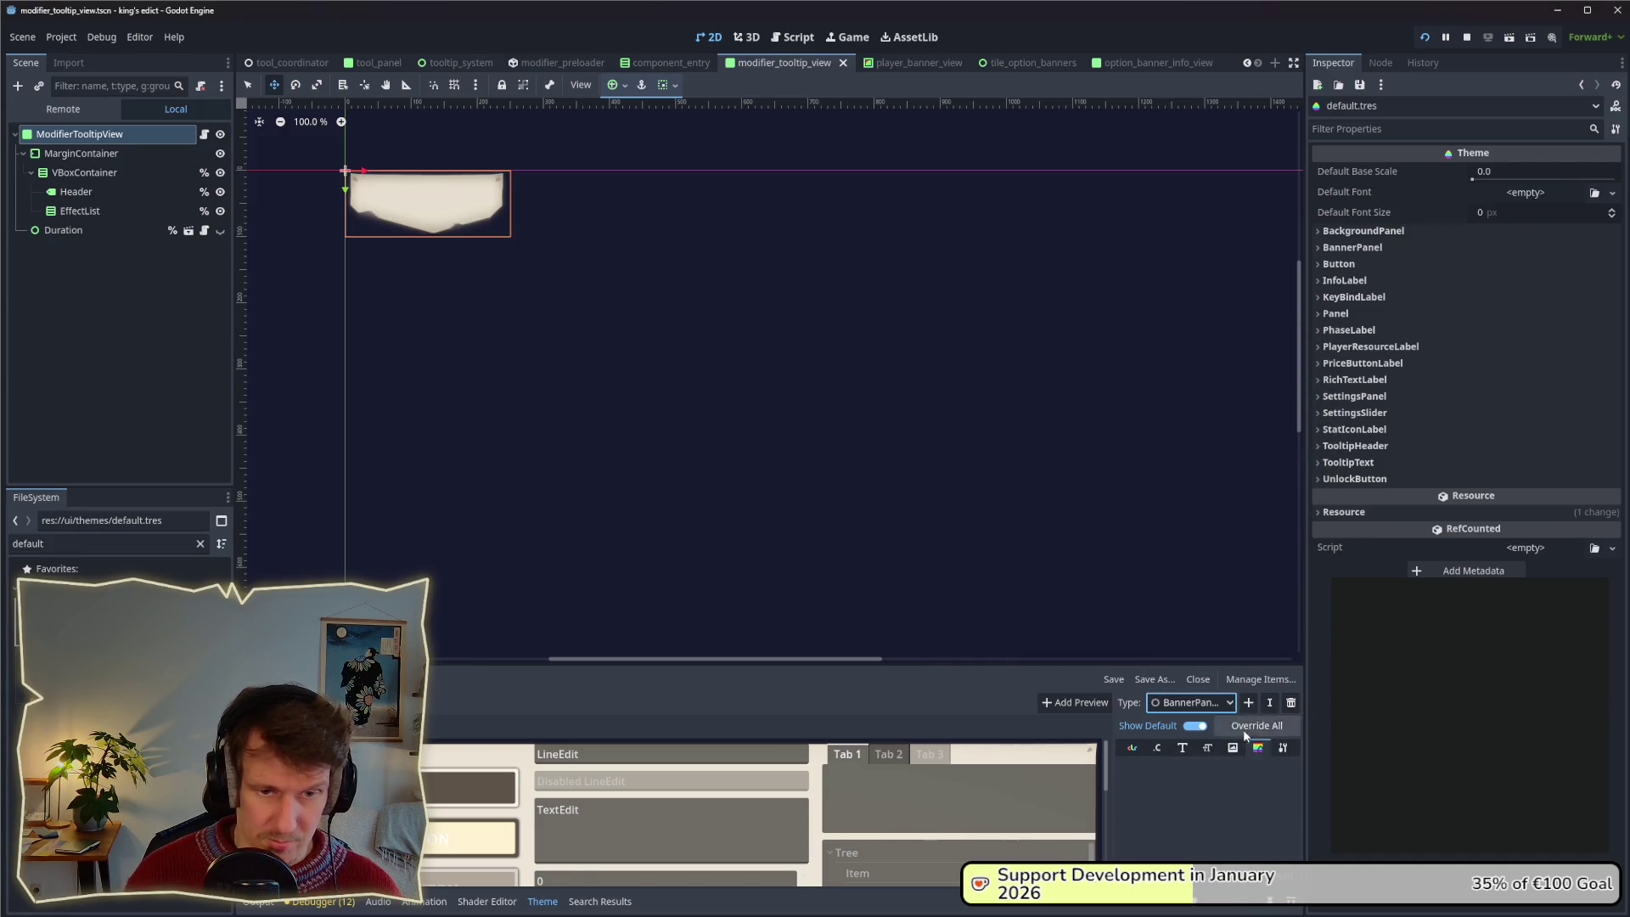
Set Panel as the base type of the BannerPanelBig type variation.
click(1283, 748)
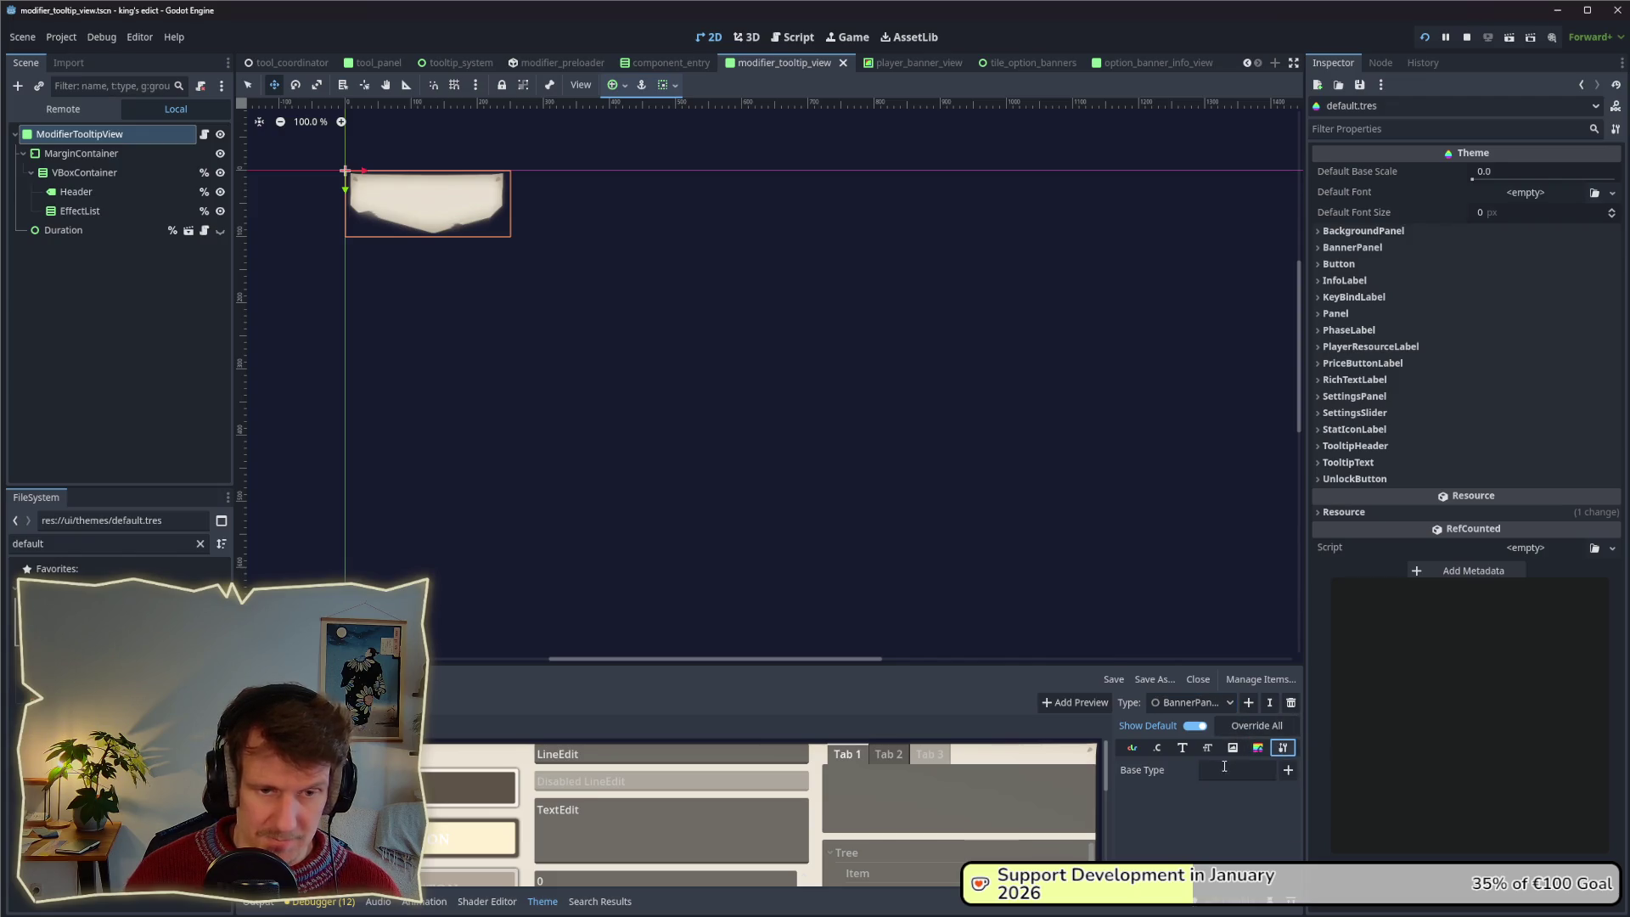
click(1224, 768)
text(Panel)
click(1288, 770)
click(1032, 519)
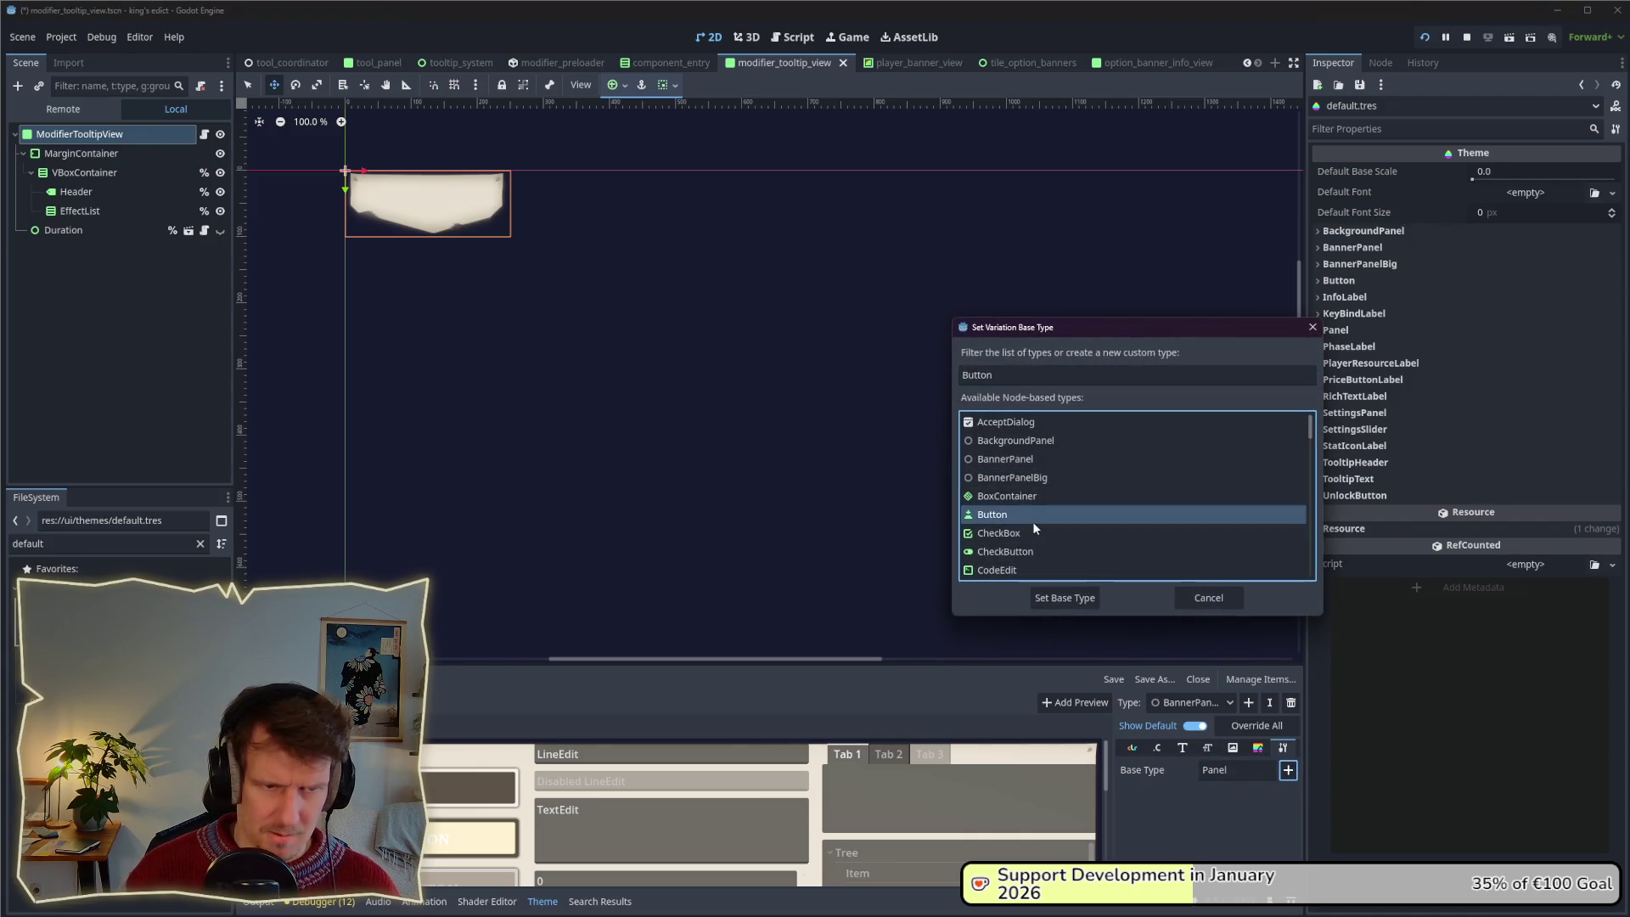
double_click(952, 366)
text(Panel)
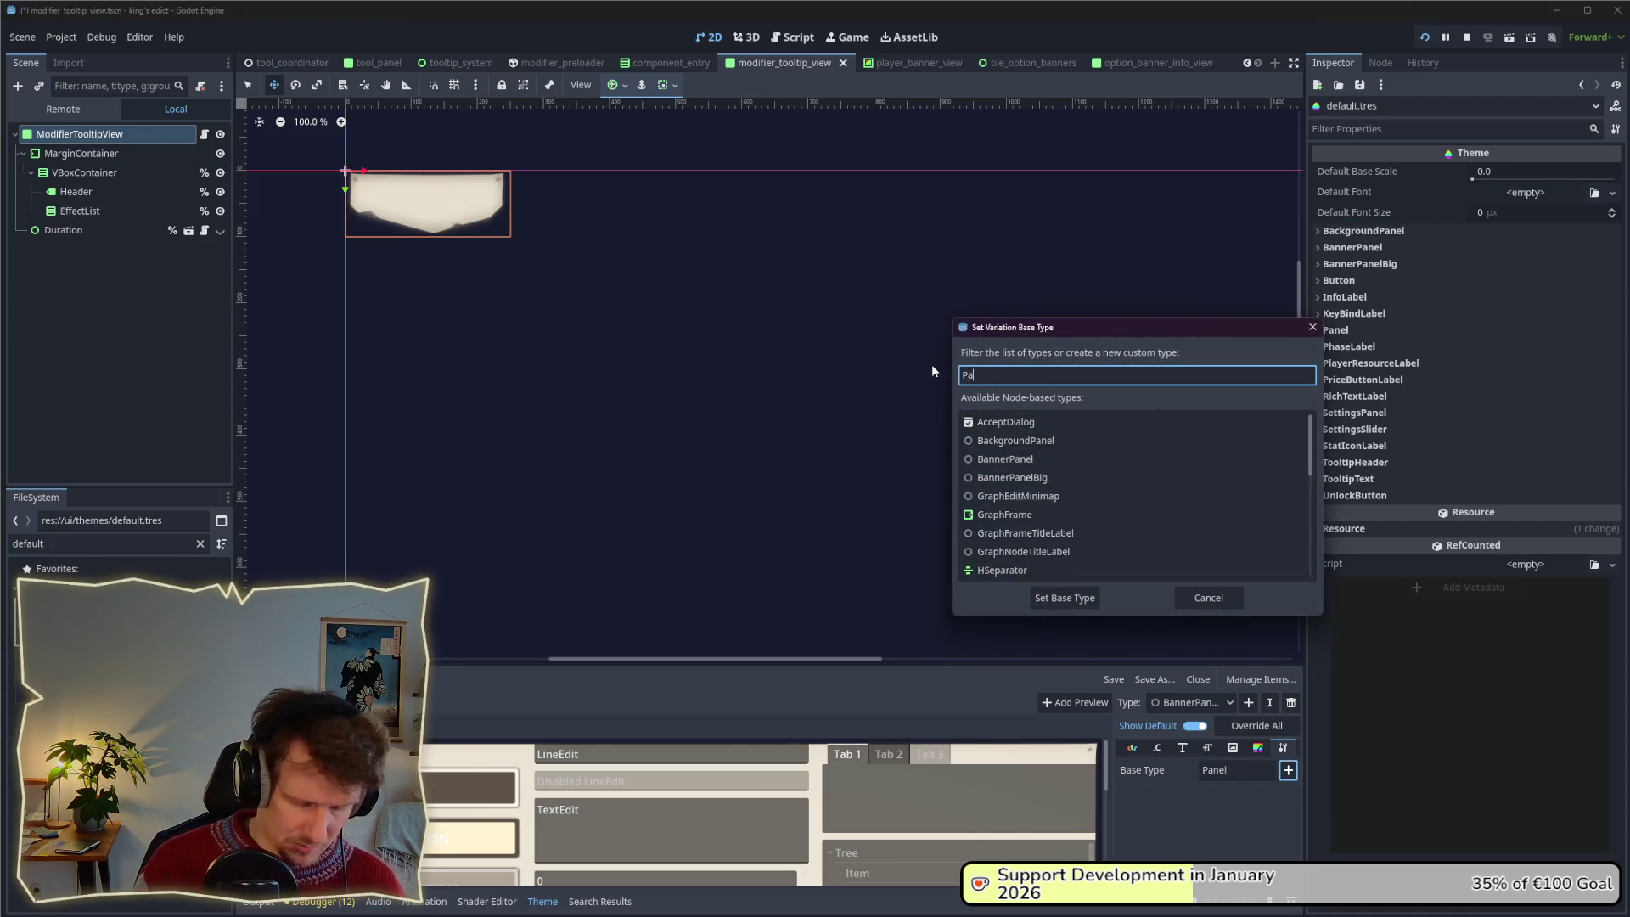
click(989, 477)
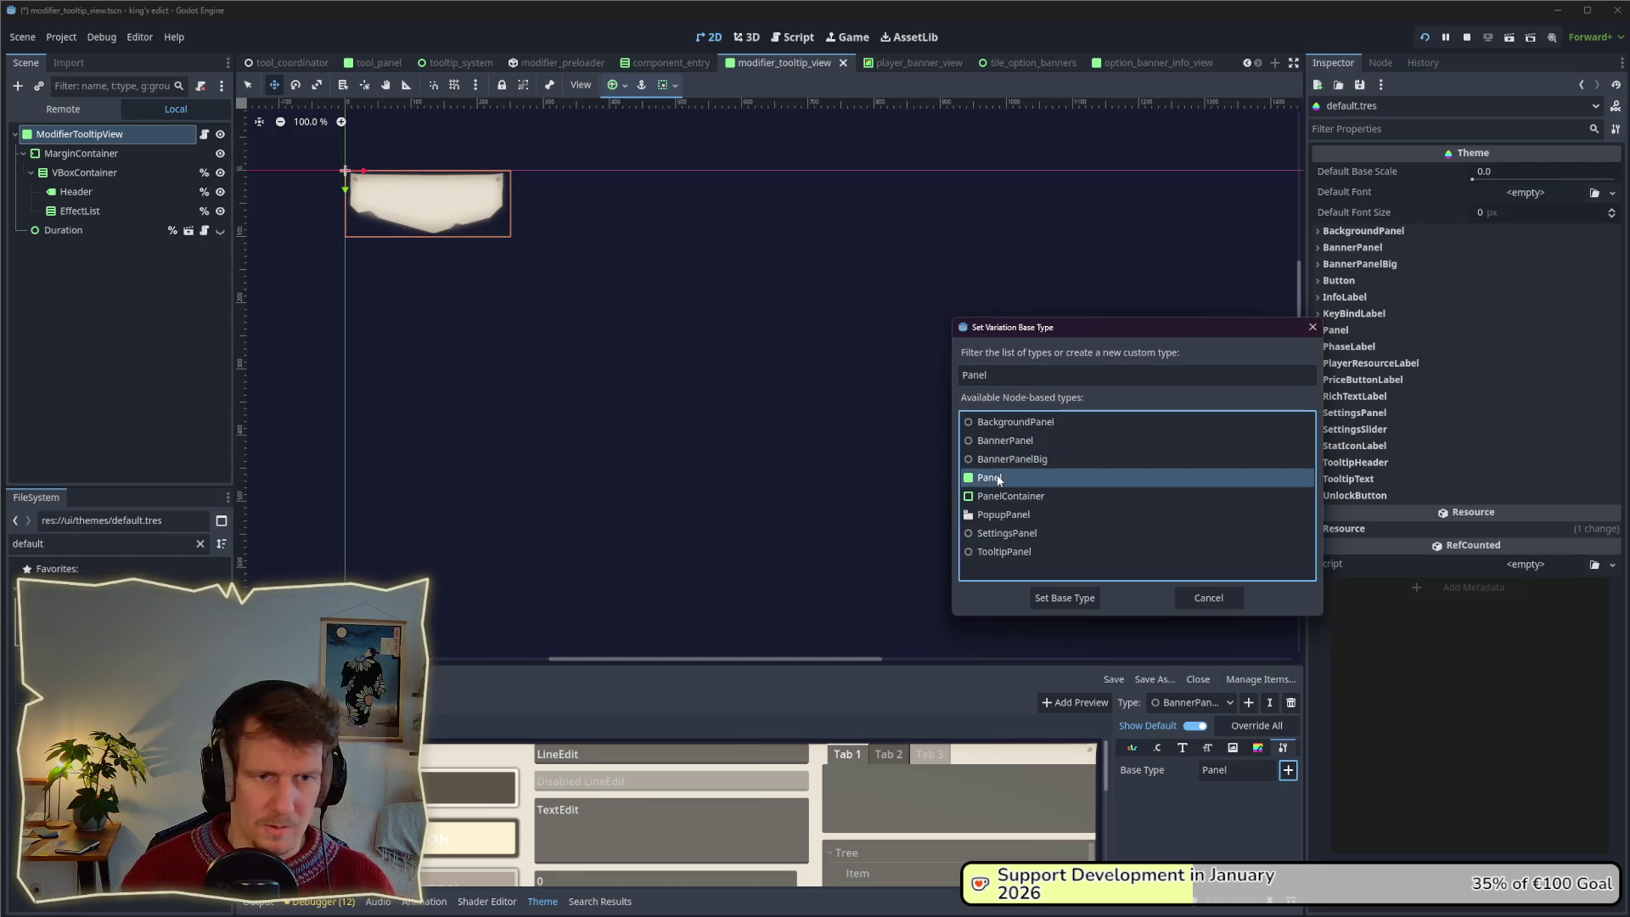
click(1084, 598)
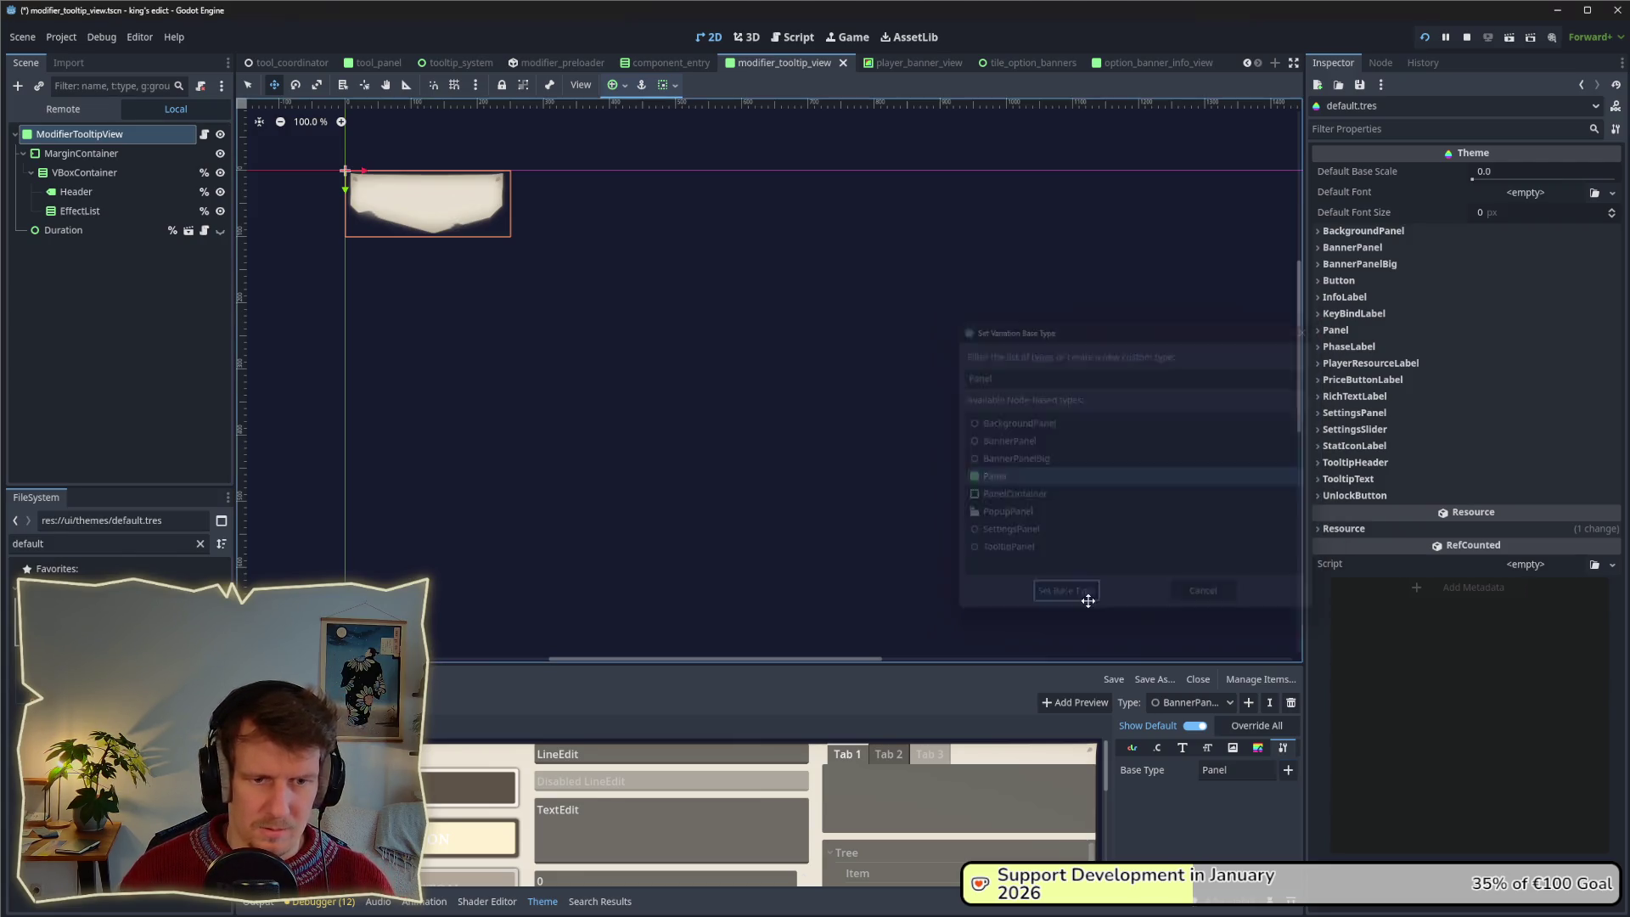
Duplicate banner_style_box.tres to create a second banner StyleBox file.
click(1257, 748)
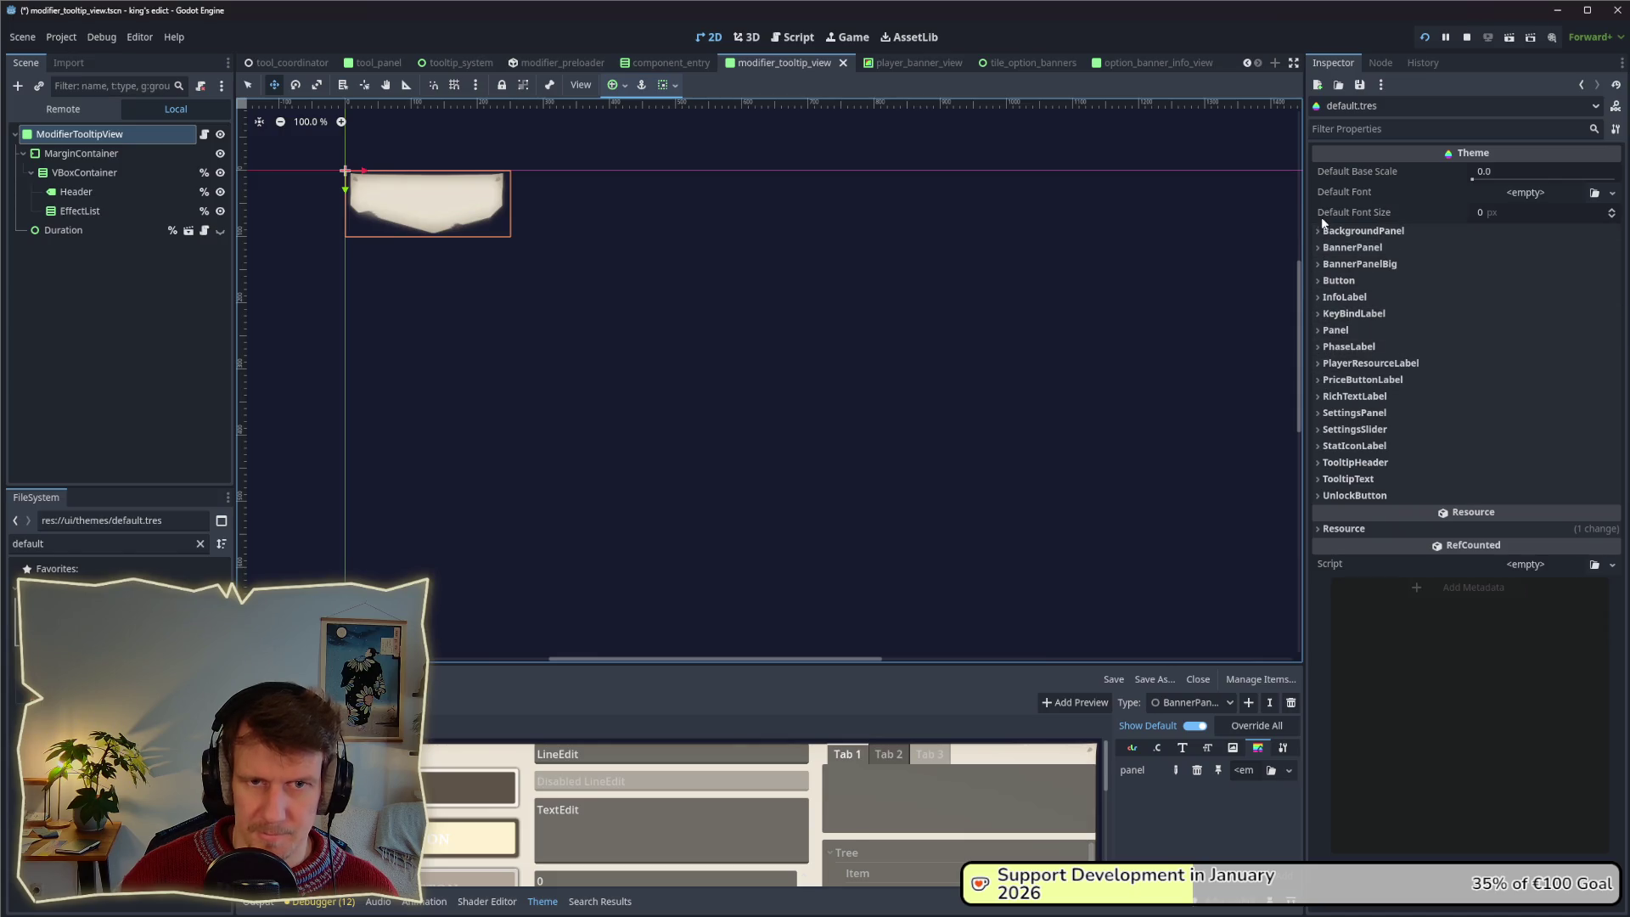
click(1322, 264)
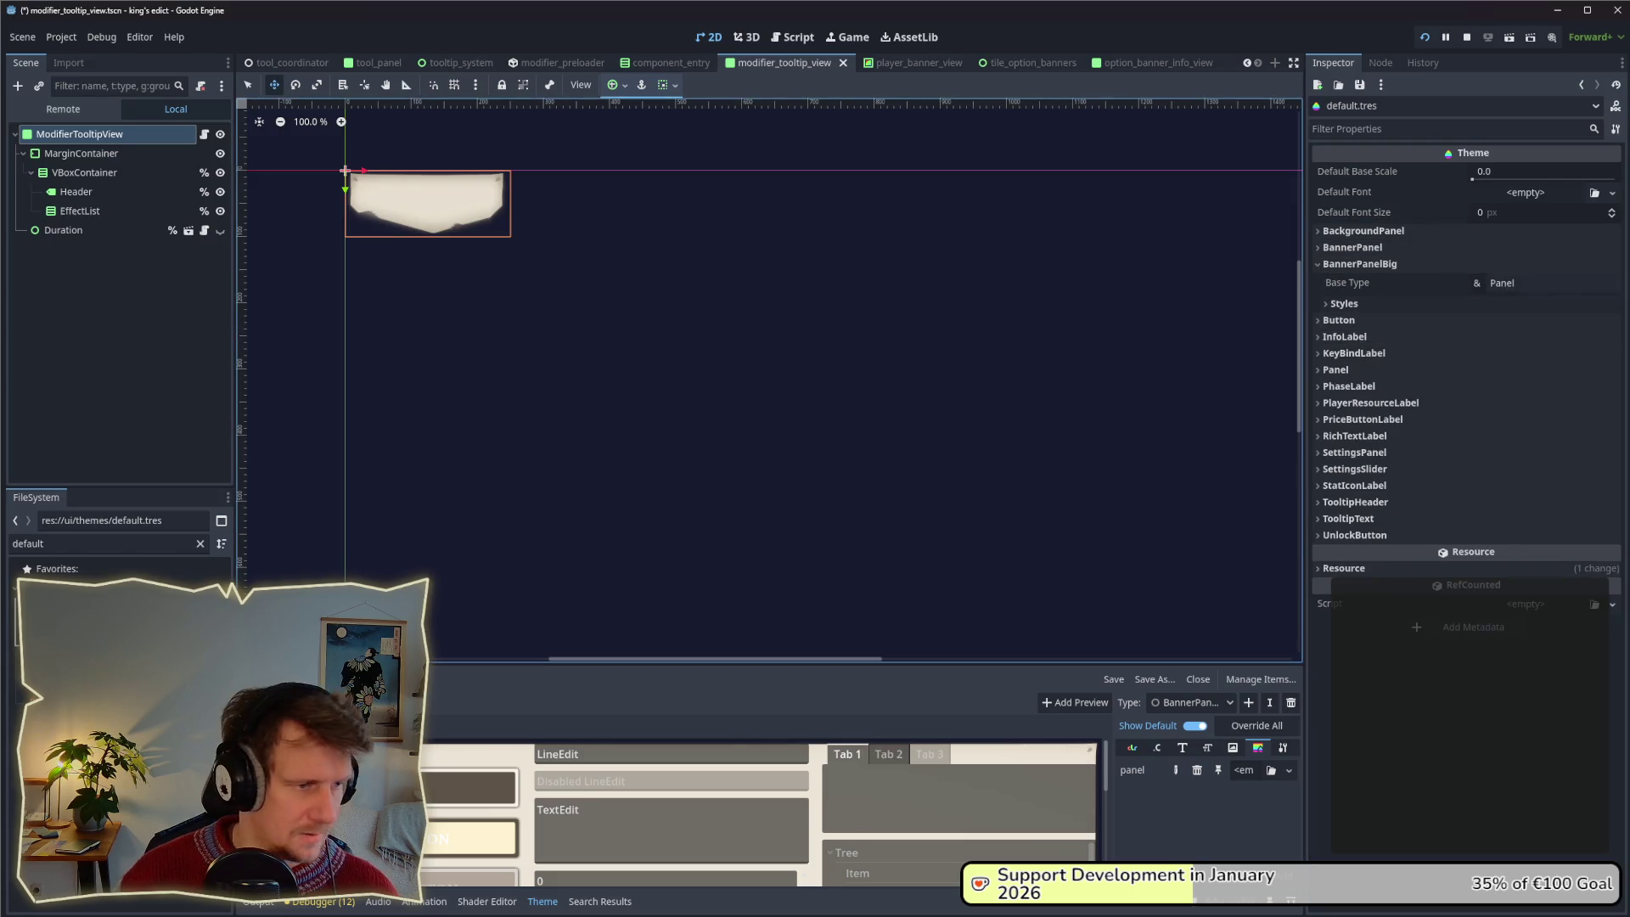
click(92, 544)
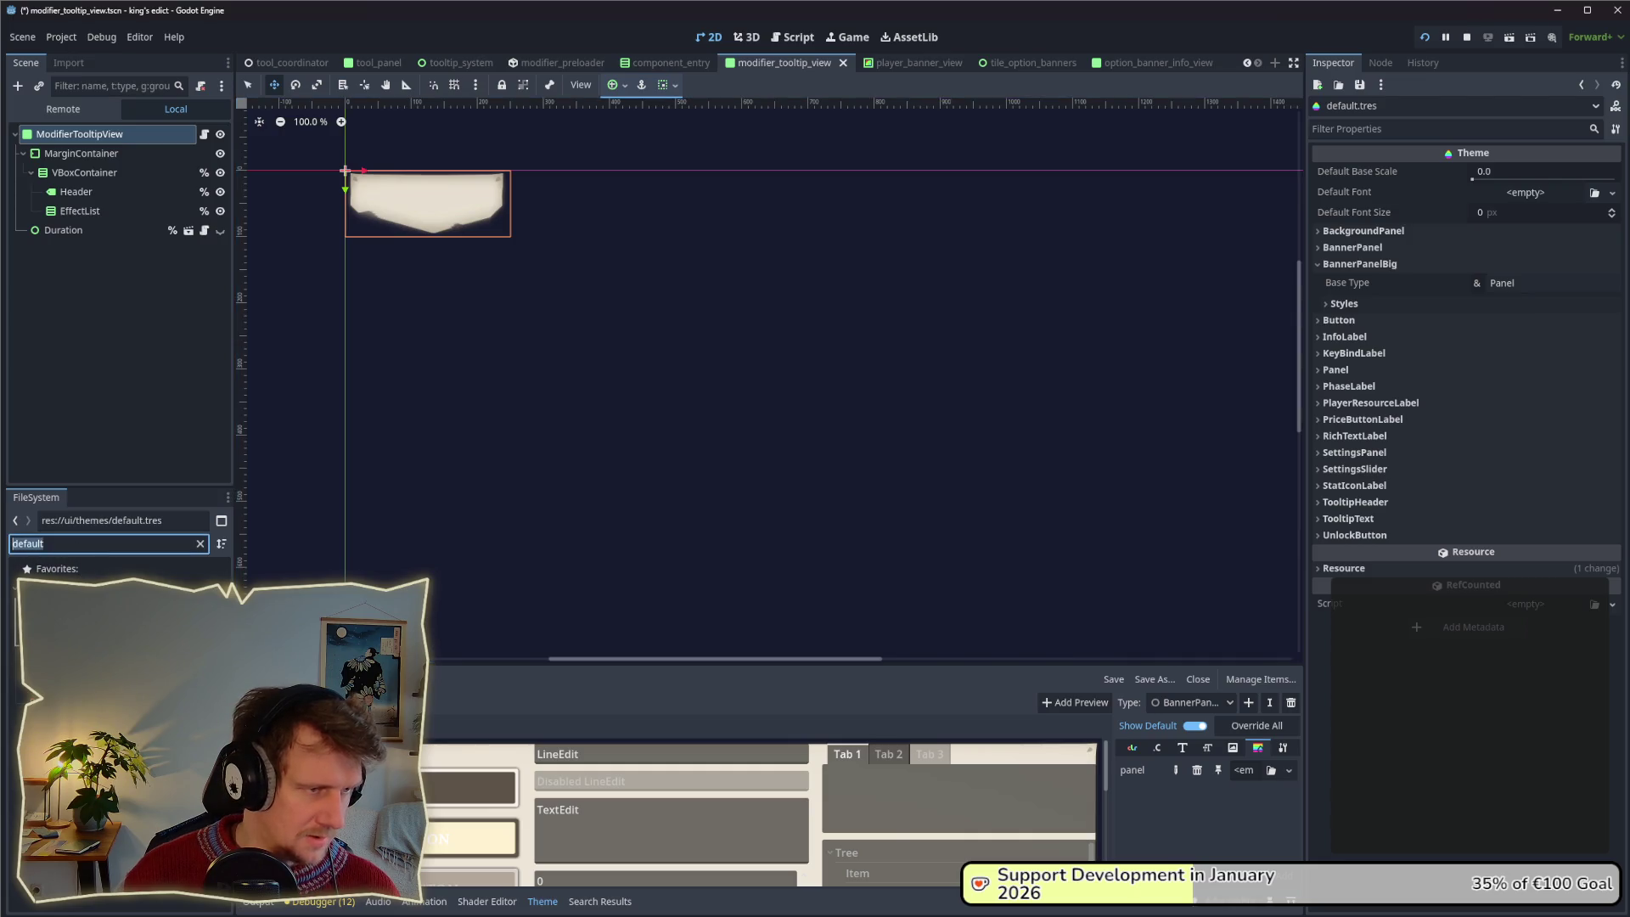
text(banner)
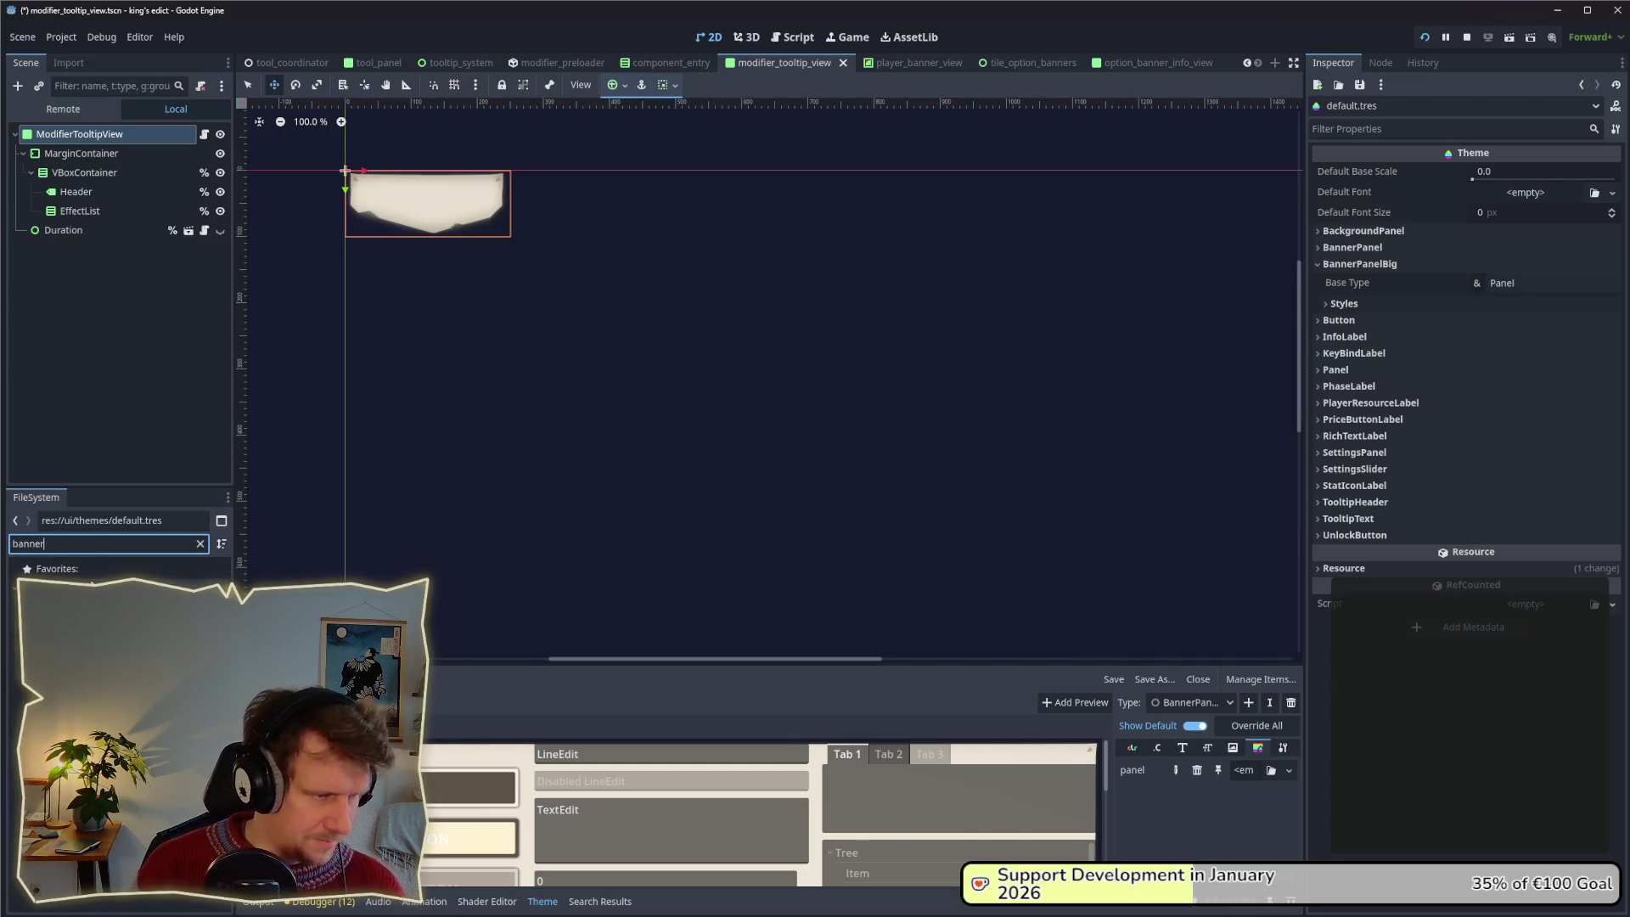
click(67, 643)
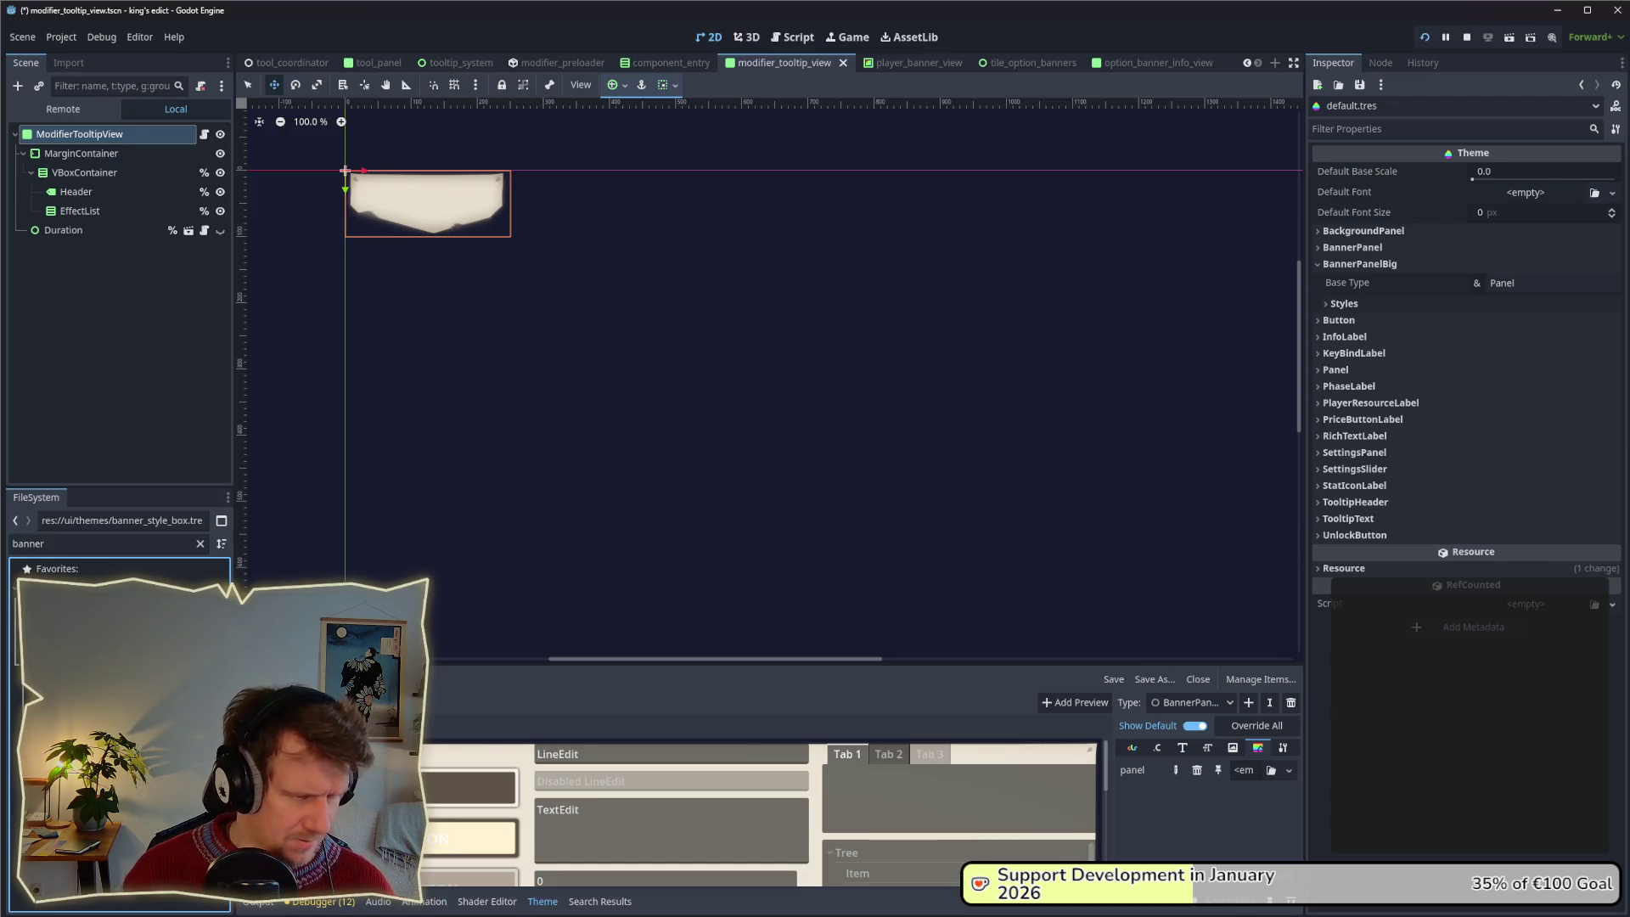
right_click(129, 644)
click(170, 747)
key(Right)
text(_)
text(ig)
key(Return)
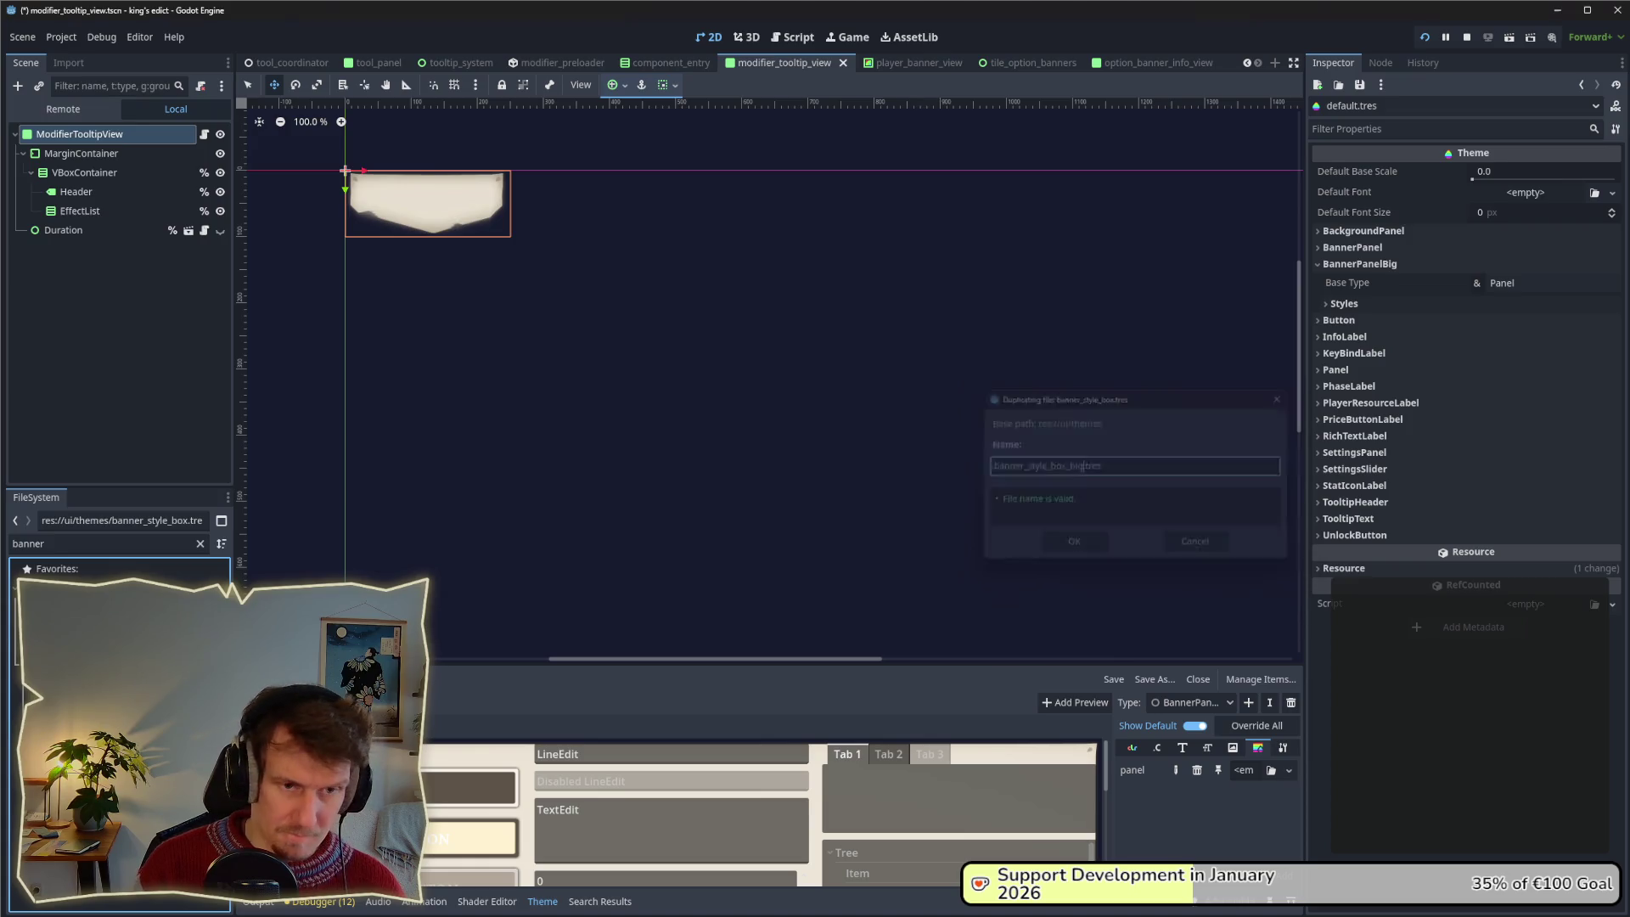
Find the new copy and open banner_style_box_wide.tres in the Inspector.
click(98, 544)
key(ctrl+a)
text(big)
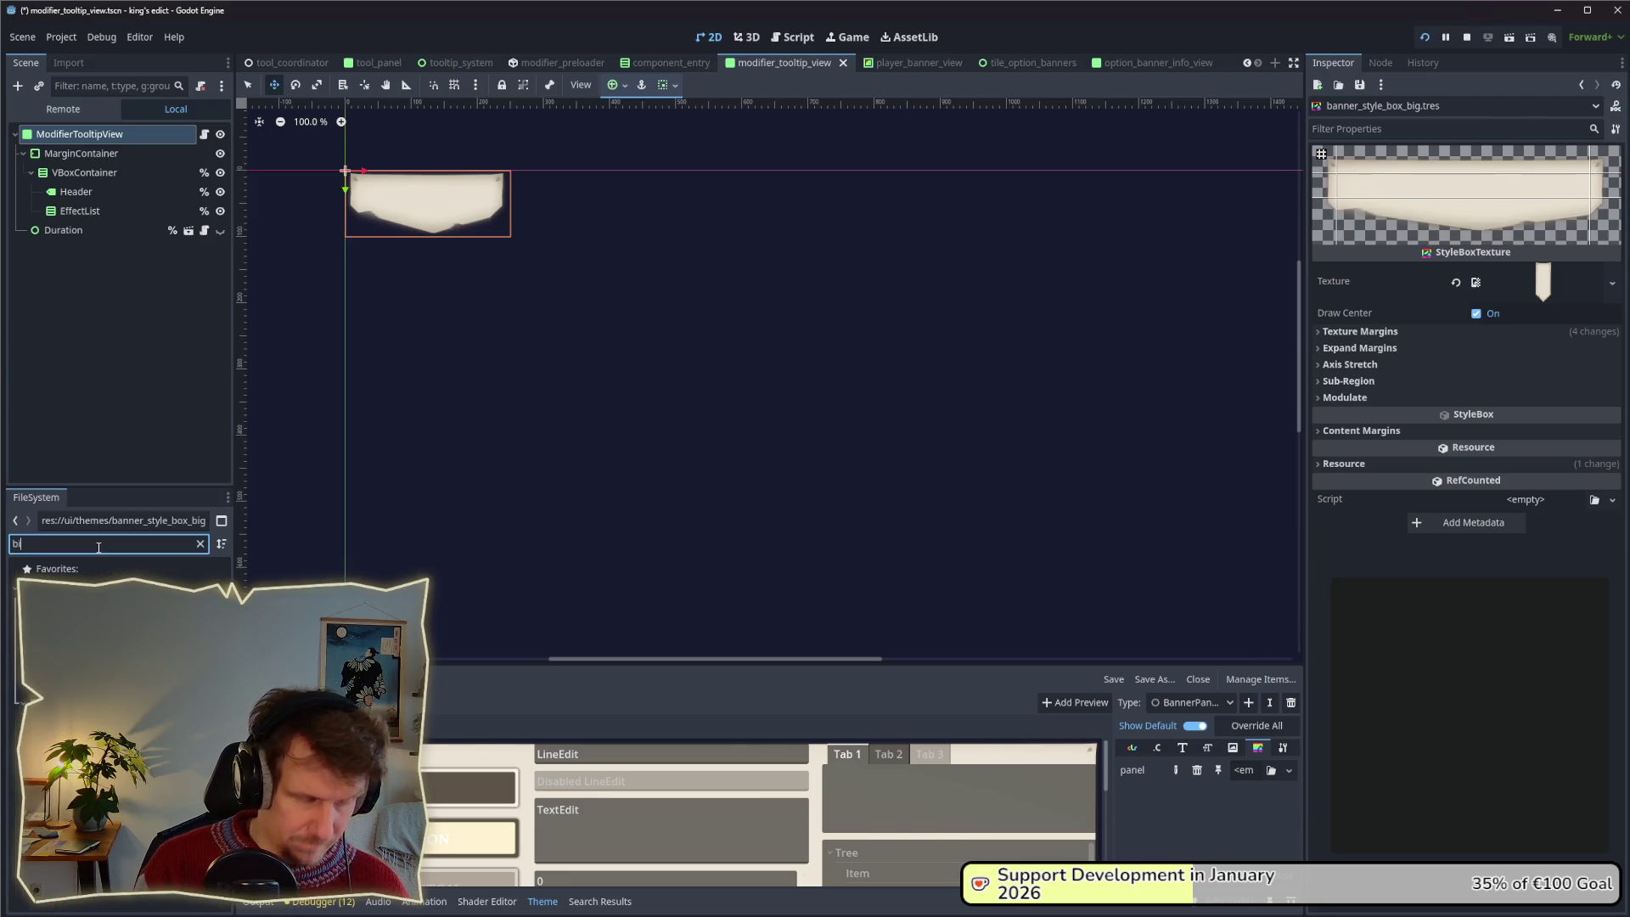
key(Down)
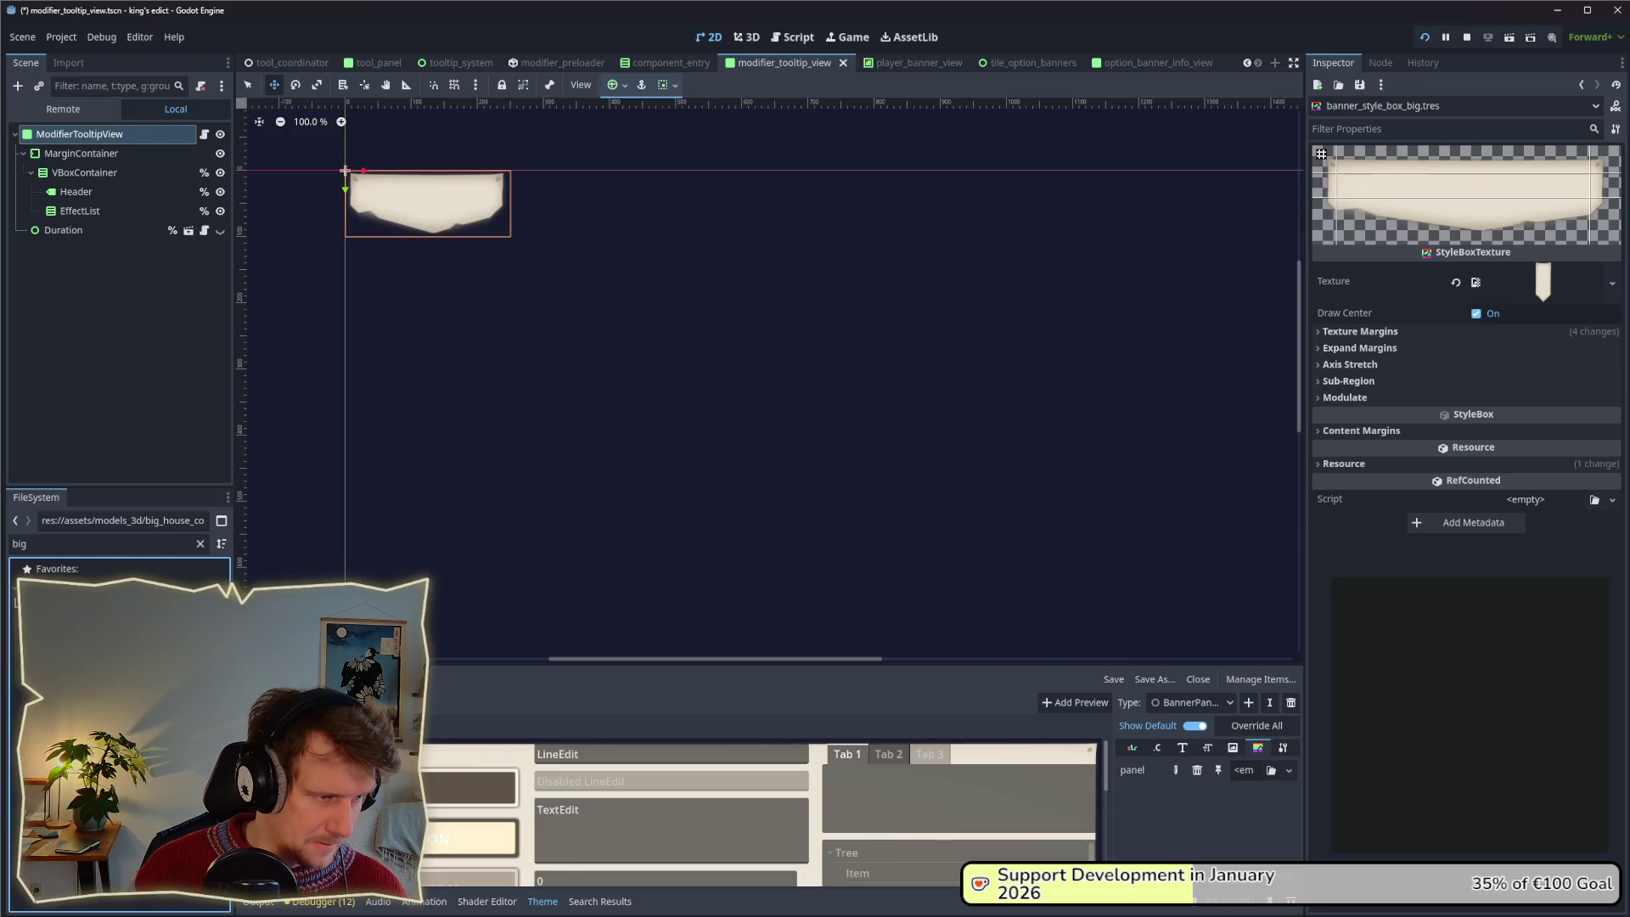
key(Up)
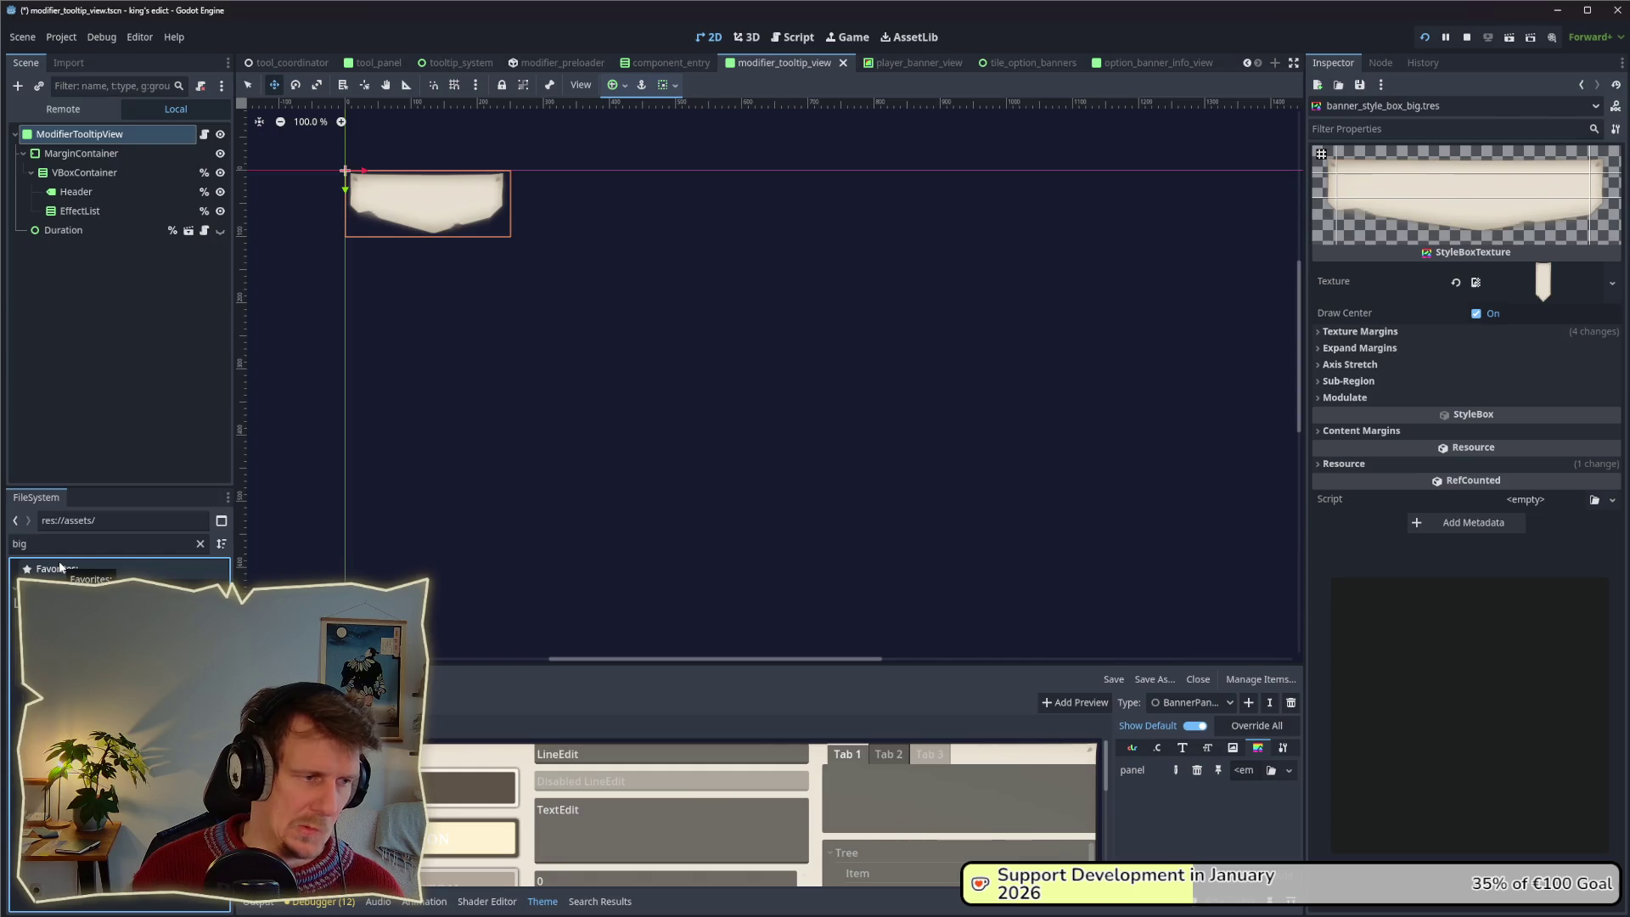
key(alt+Tab)
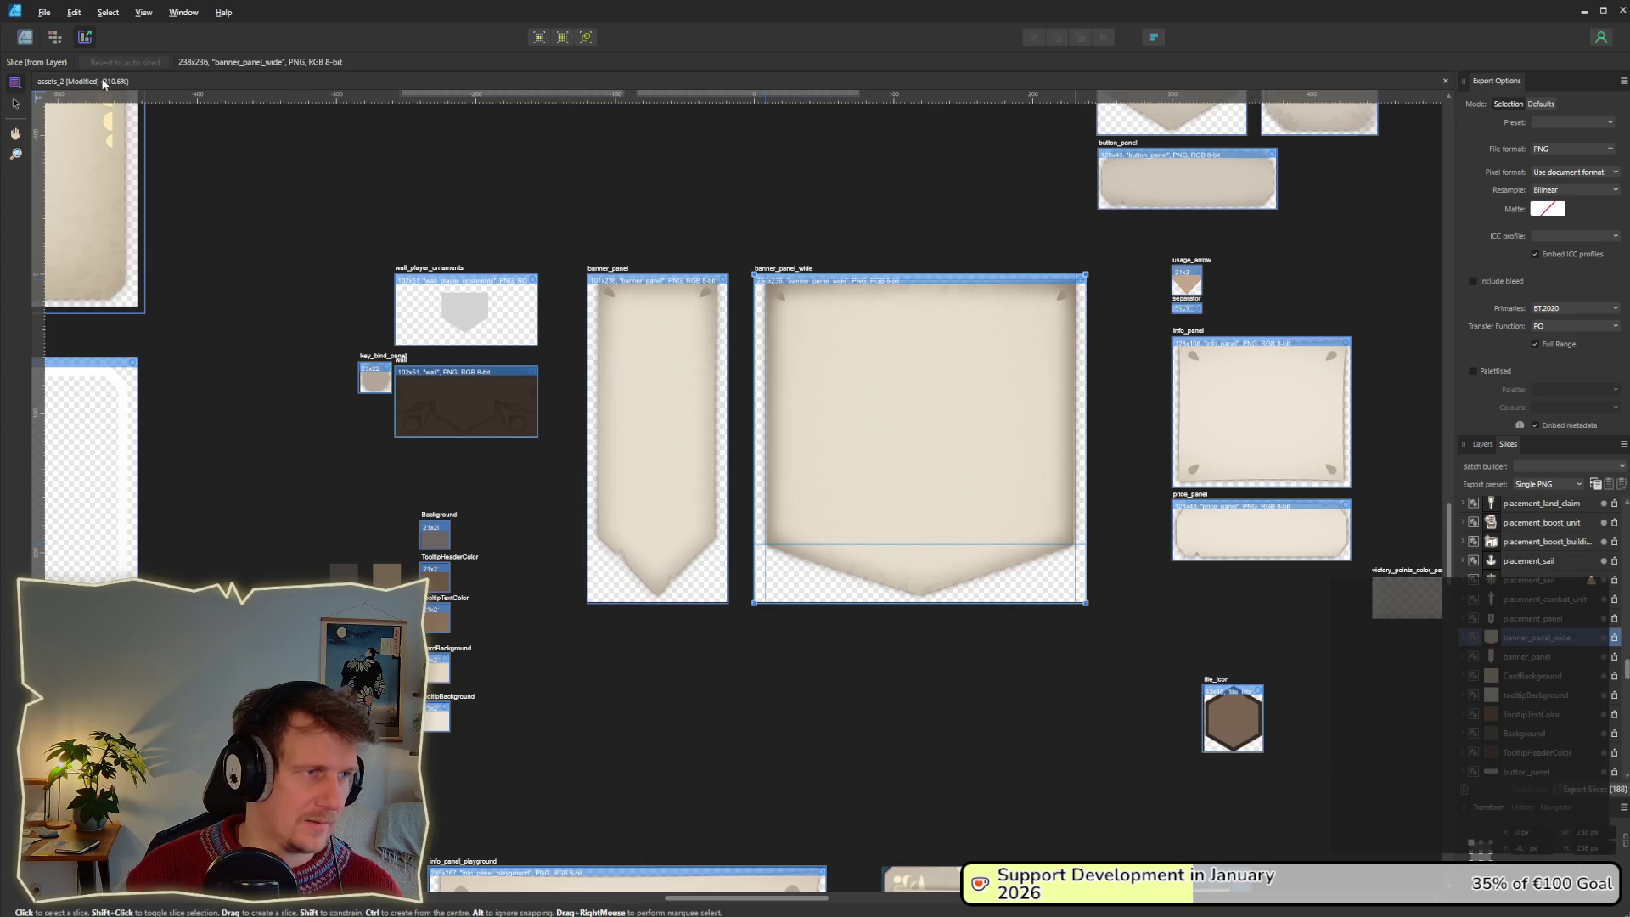
key(alt+Tab)
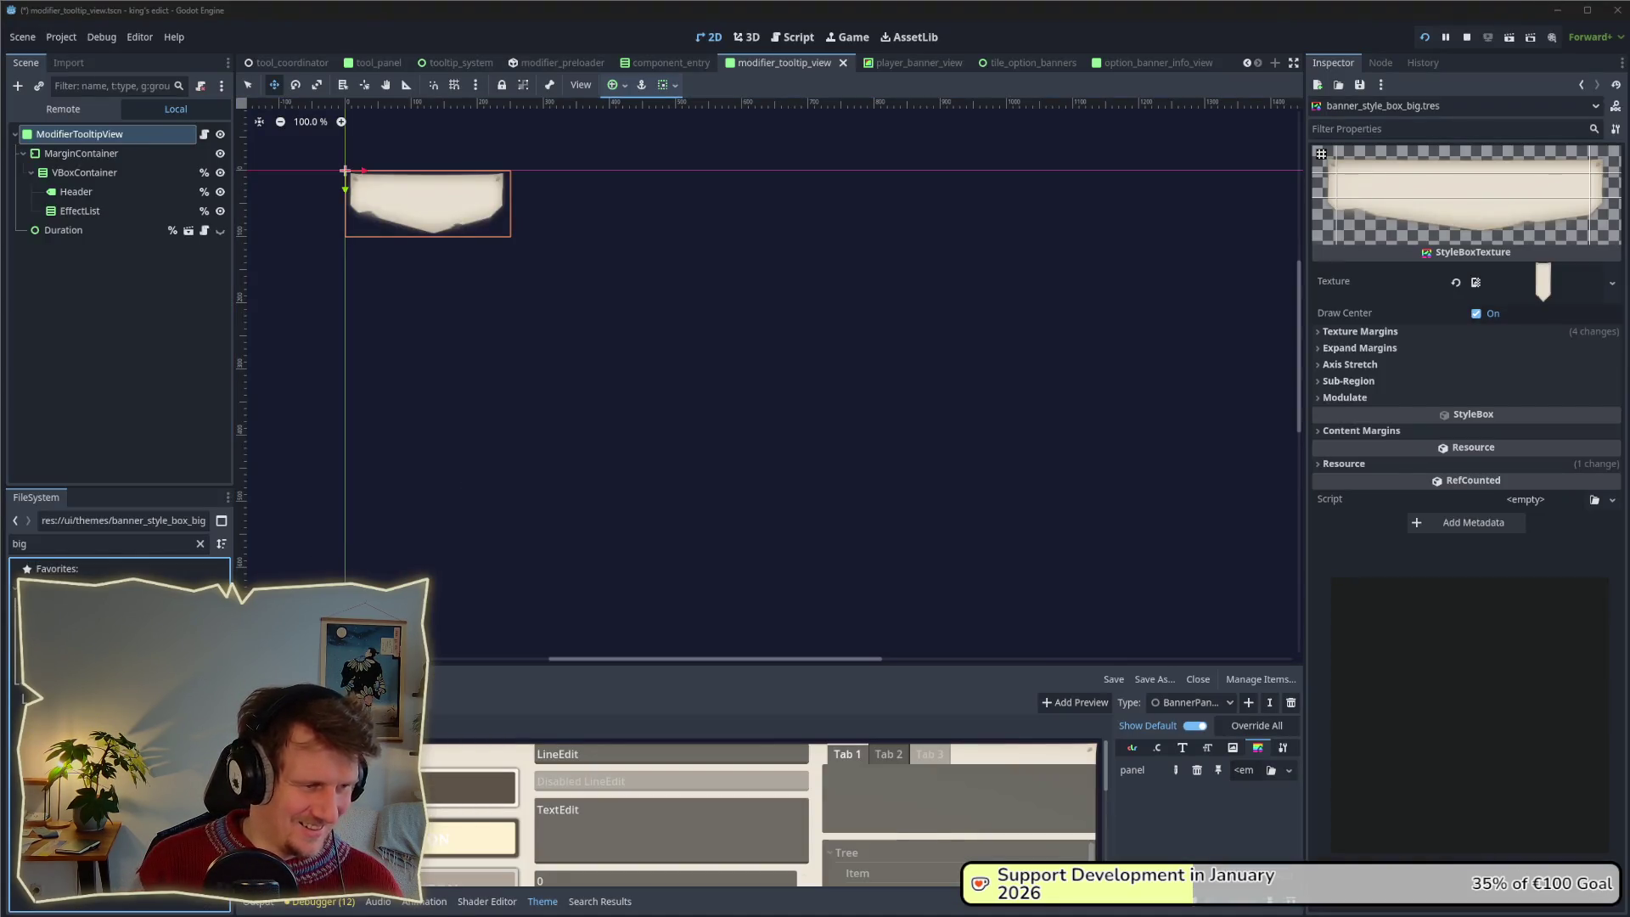
click(102, 662)
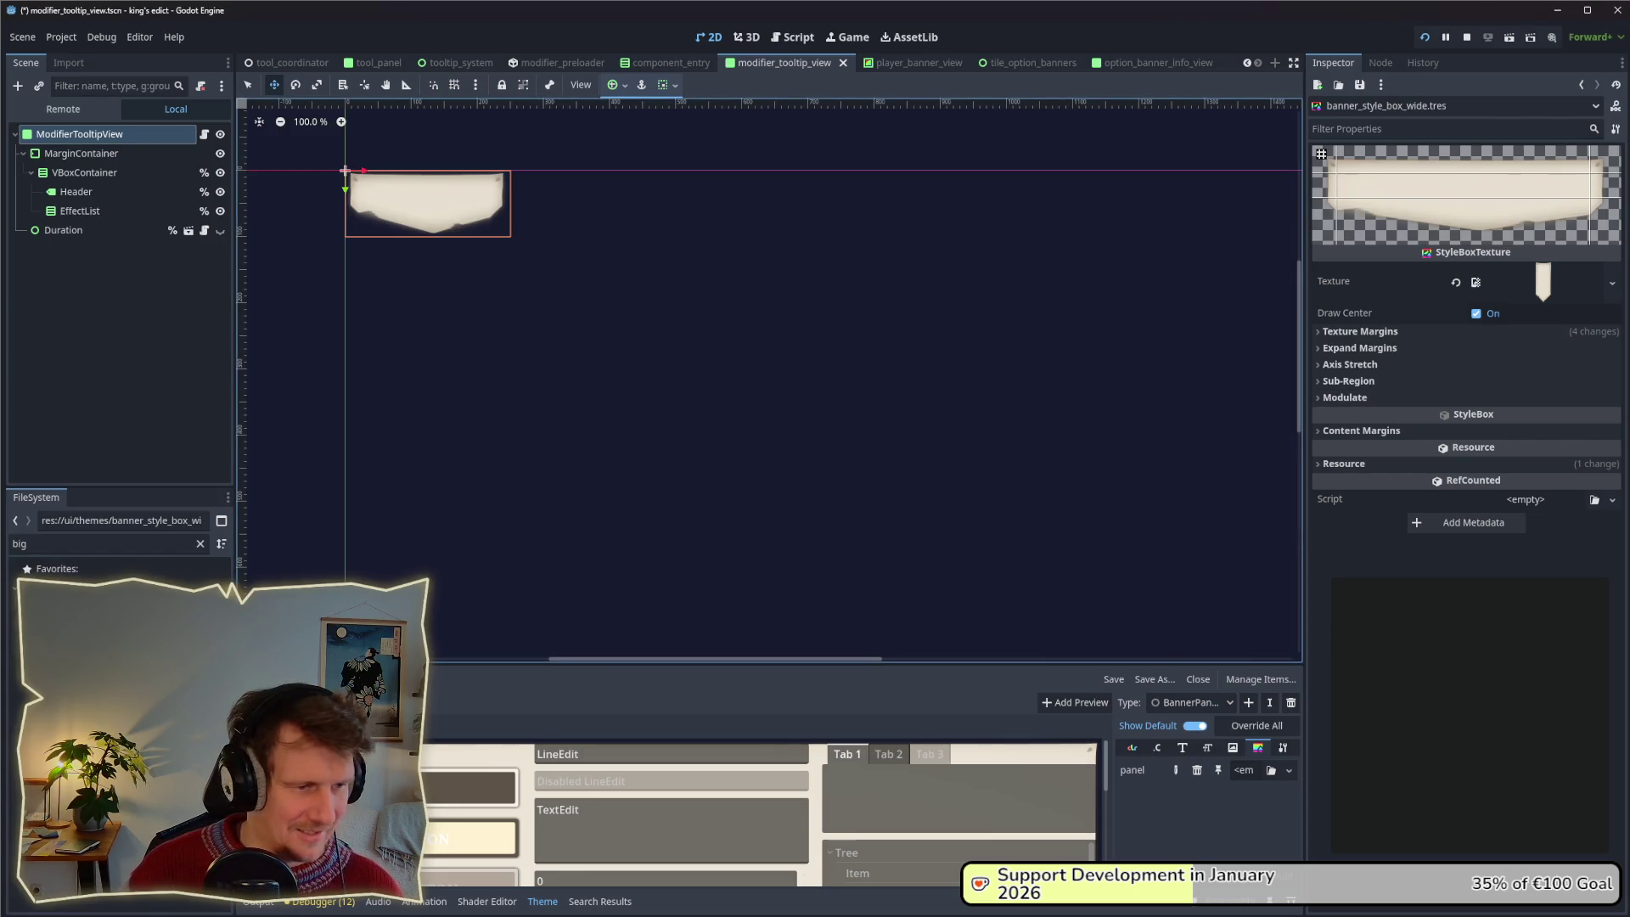
Filter the files for 'defa' and reopen the default.tres theme.
double_click(102, 544)
text(de)
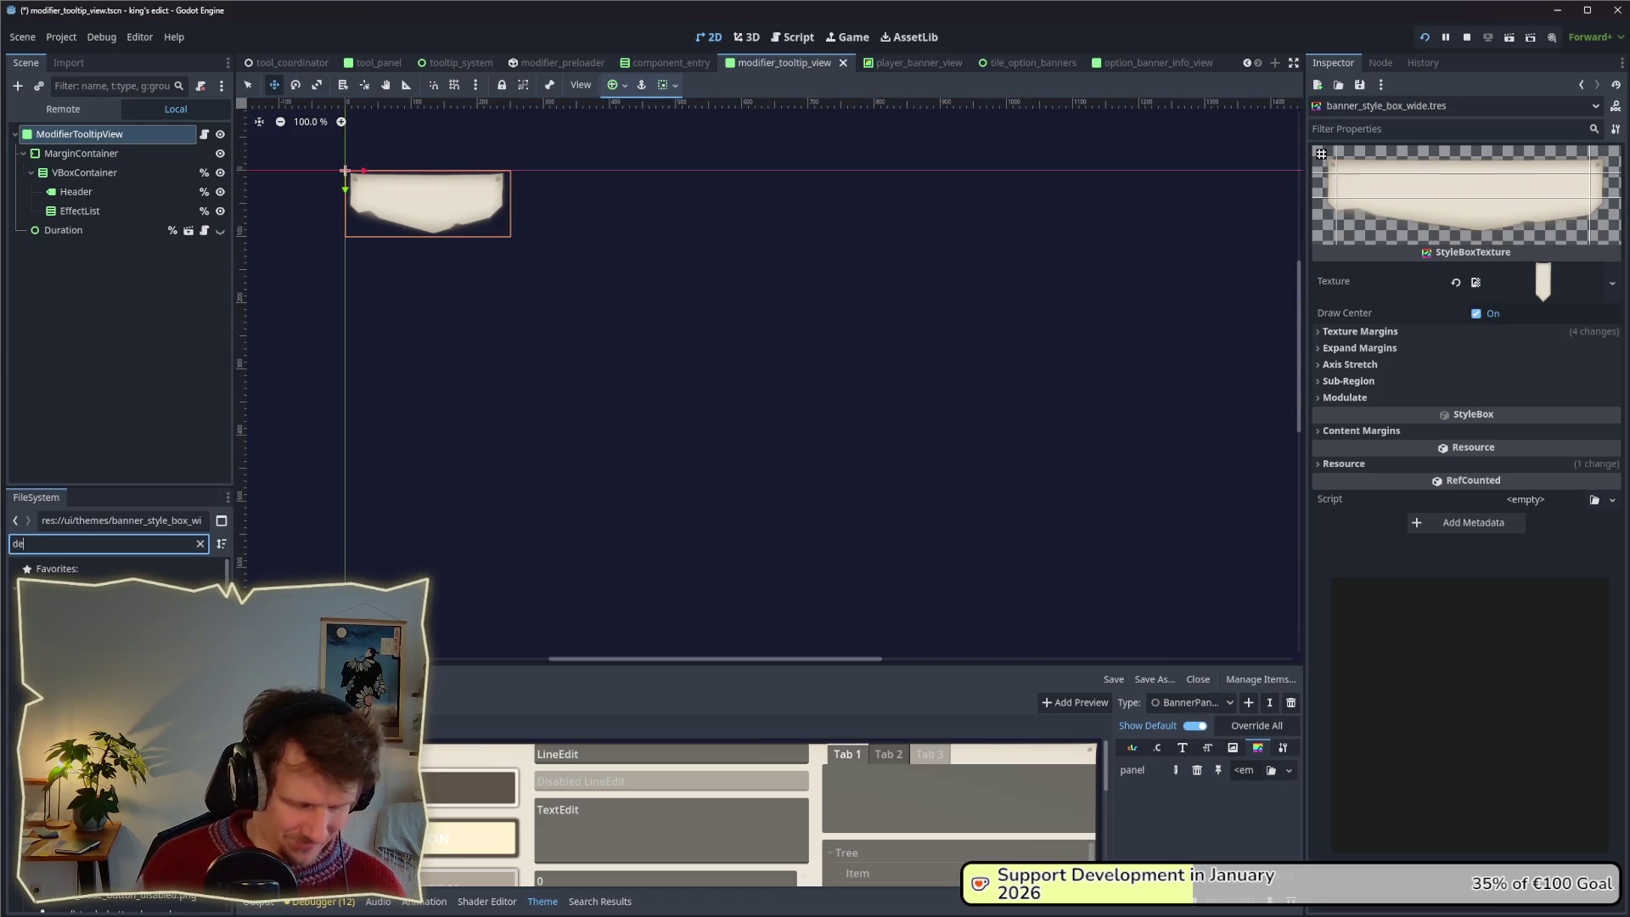
text(faul)
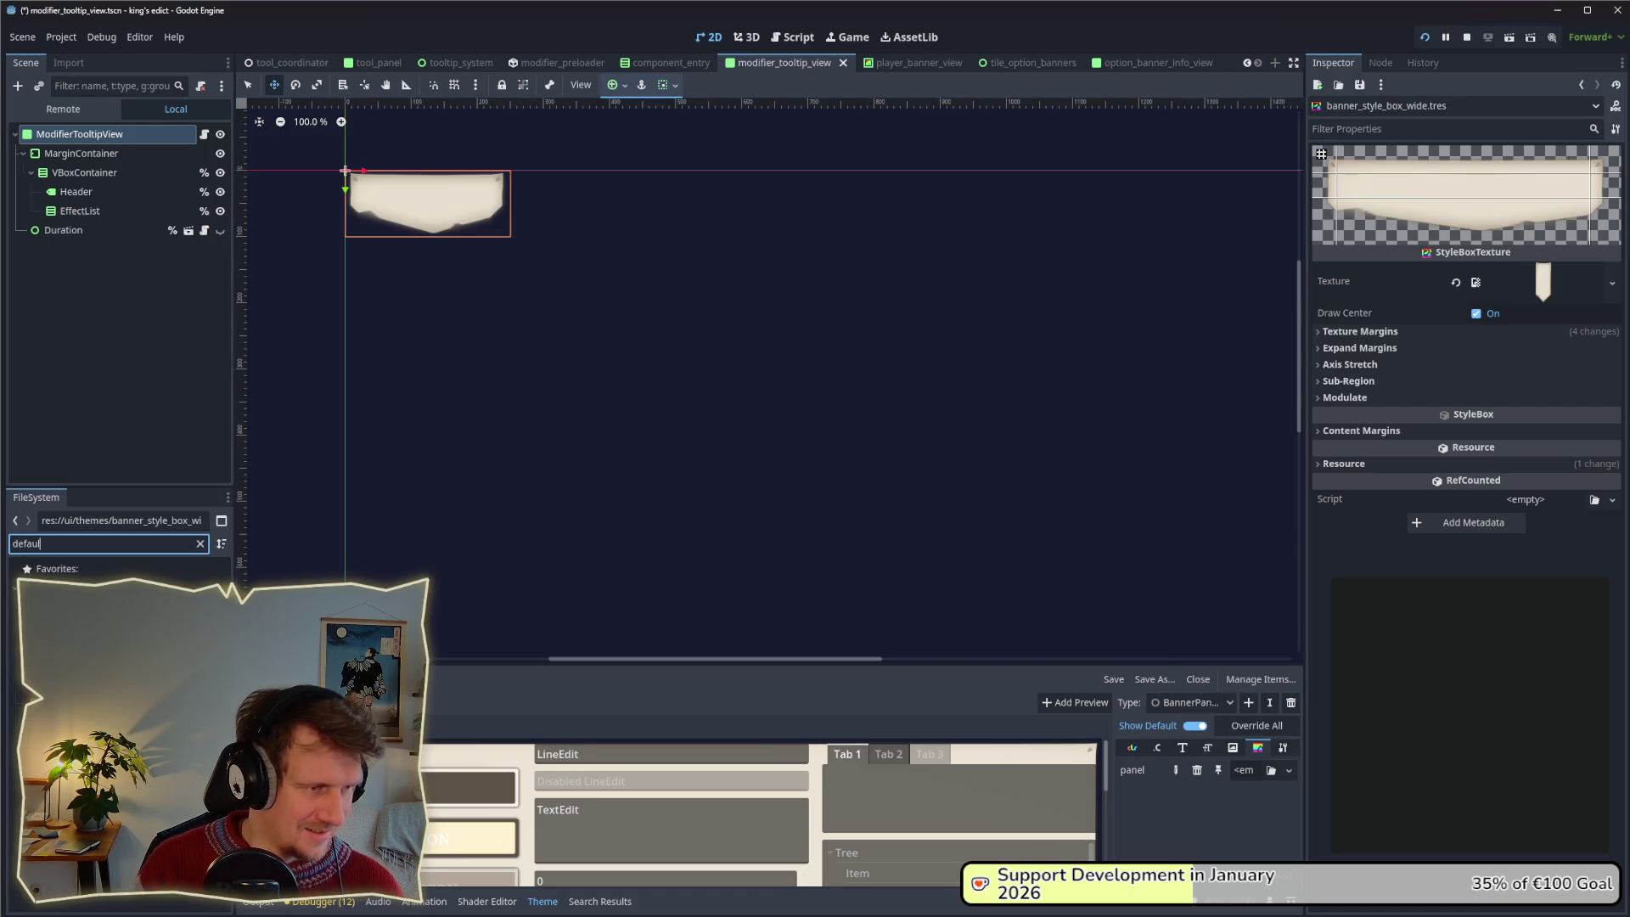
key(Return)
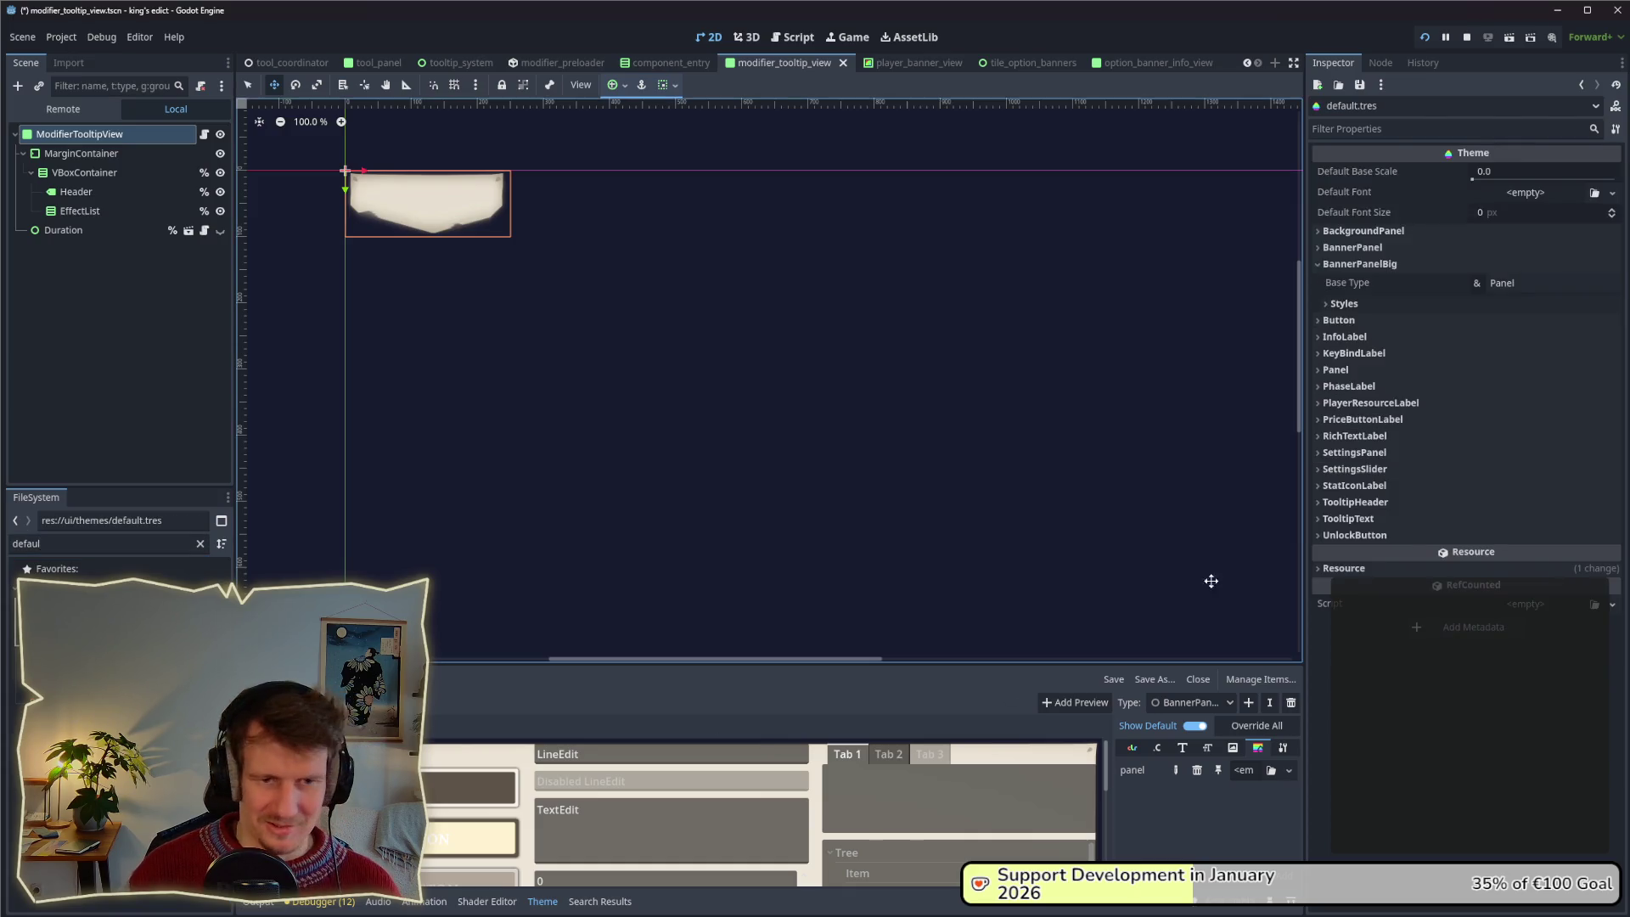
Remove the BannerPanelBig type and add a BannerPanelWide theme type.
click(1227, 706)
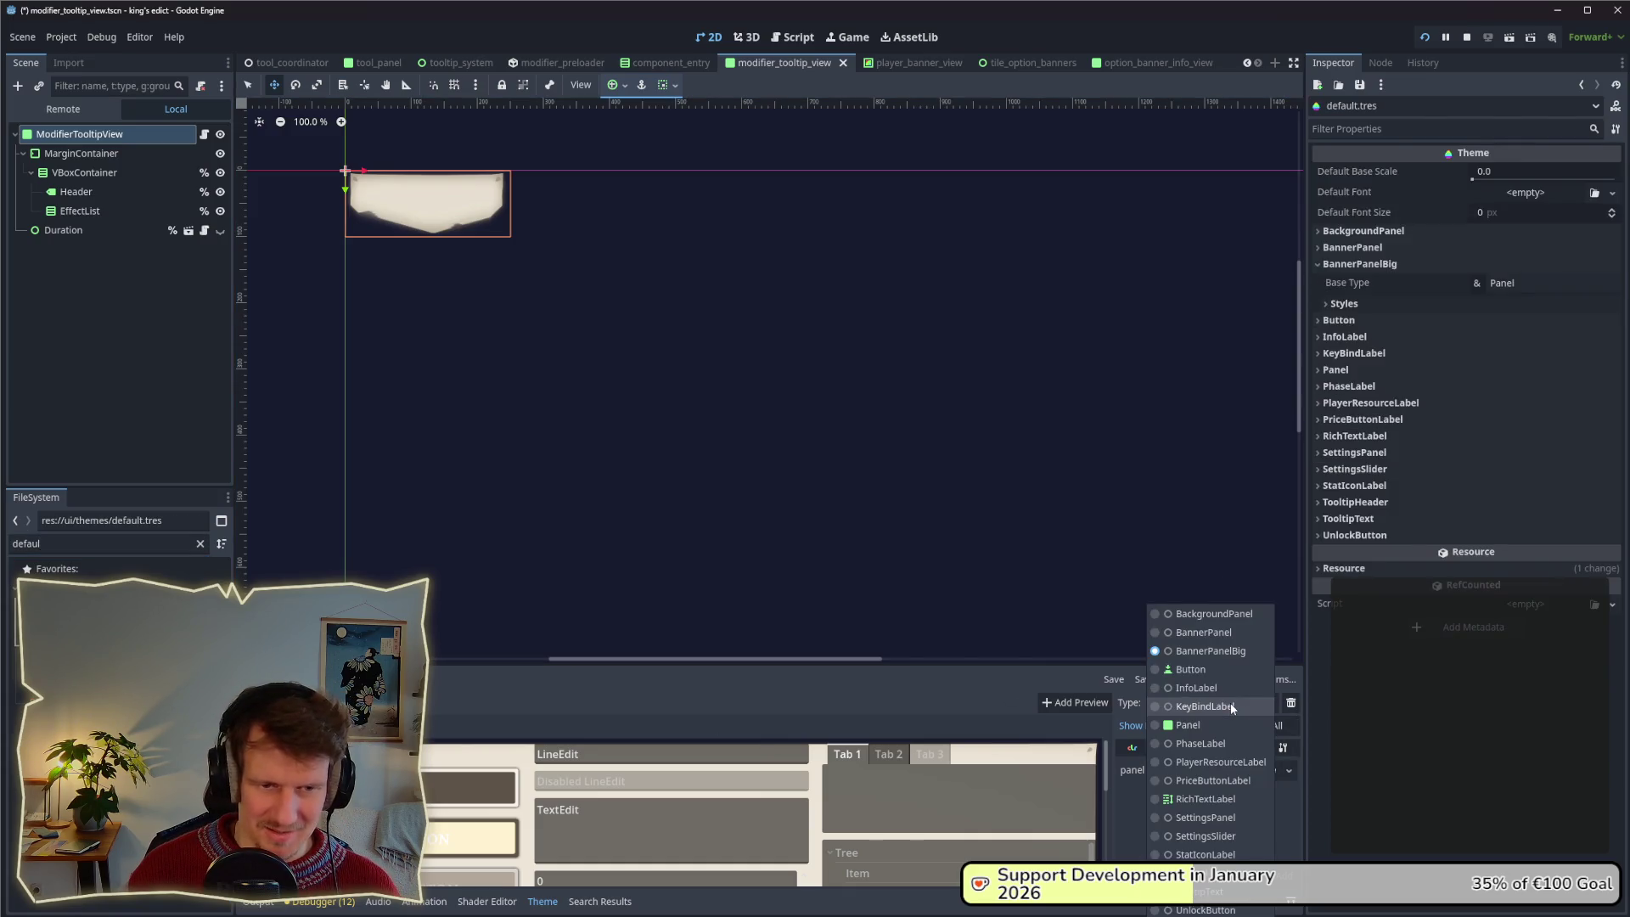
click(1210, 650)
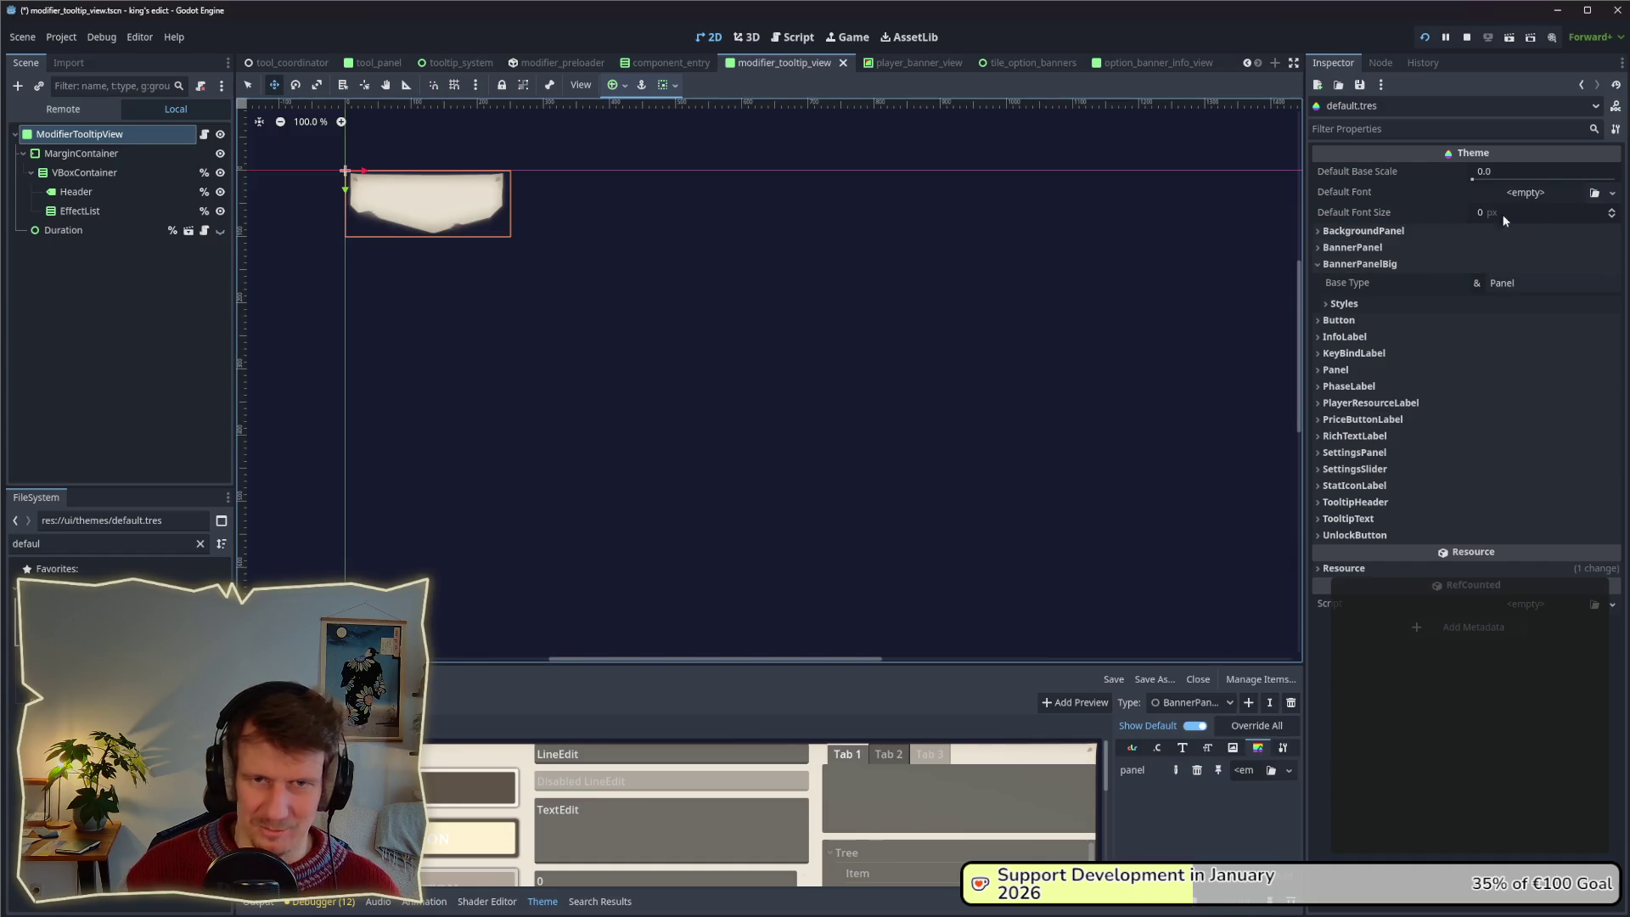
click(1290, 703)
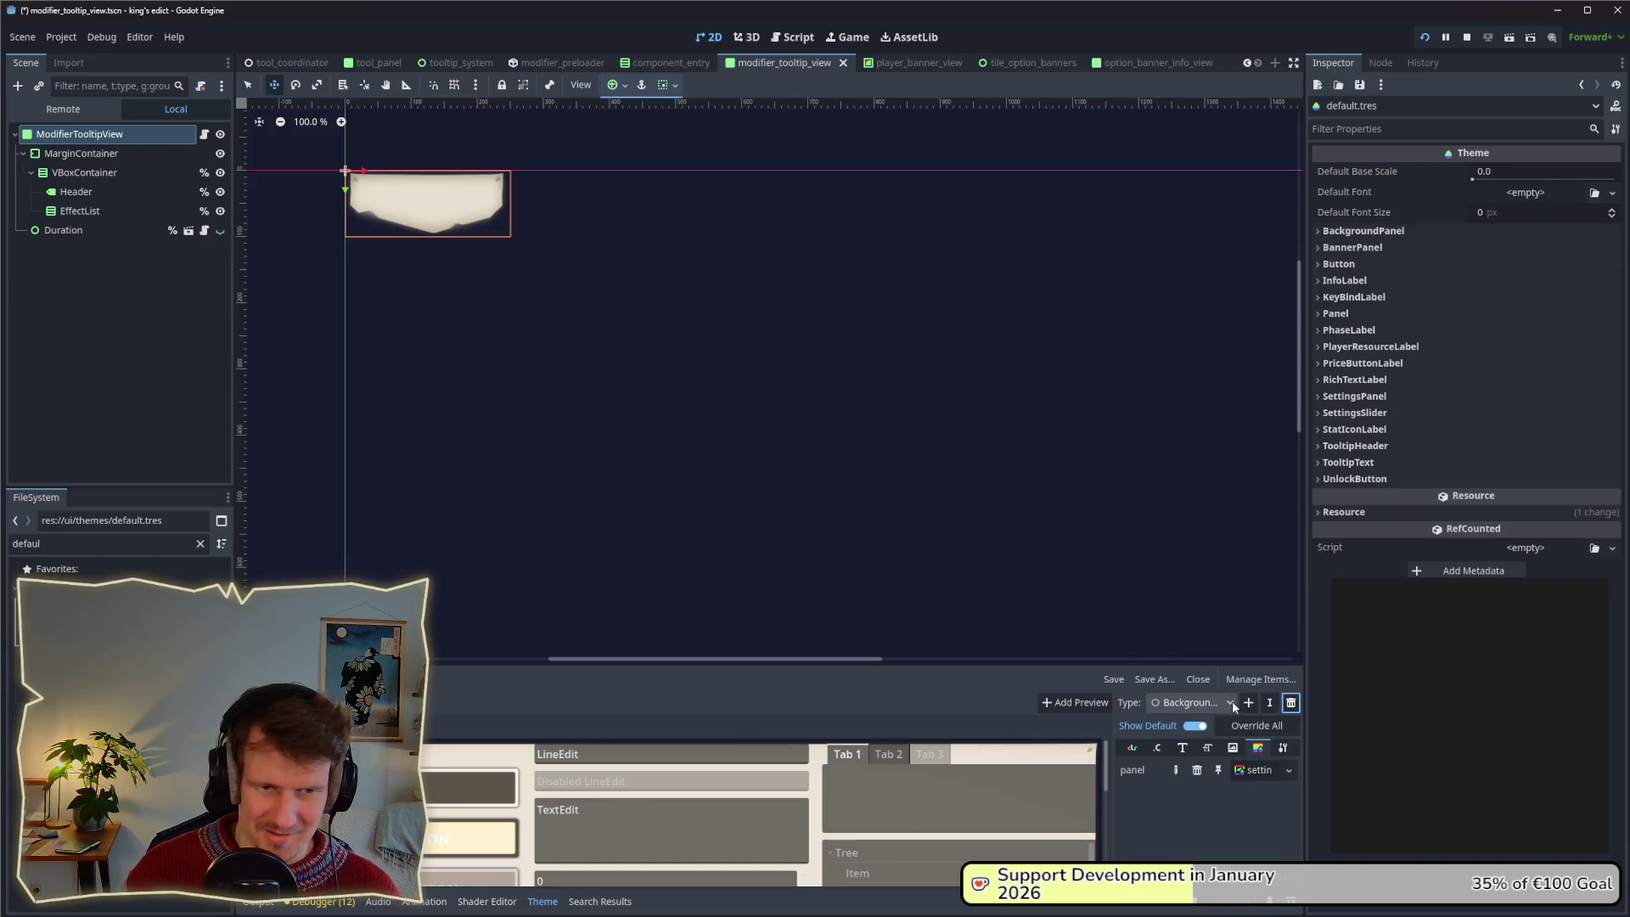
click(1249, 703)
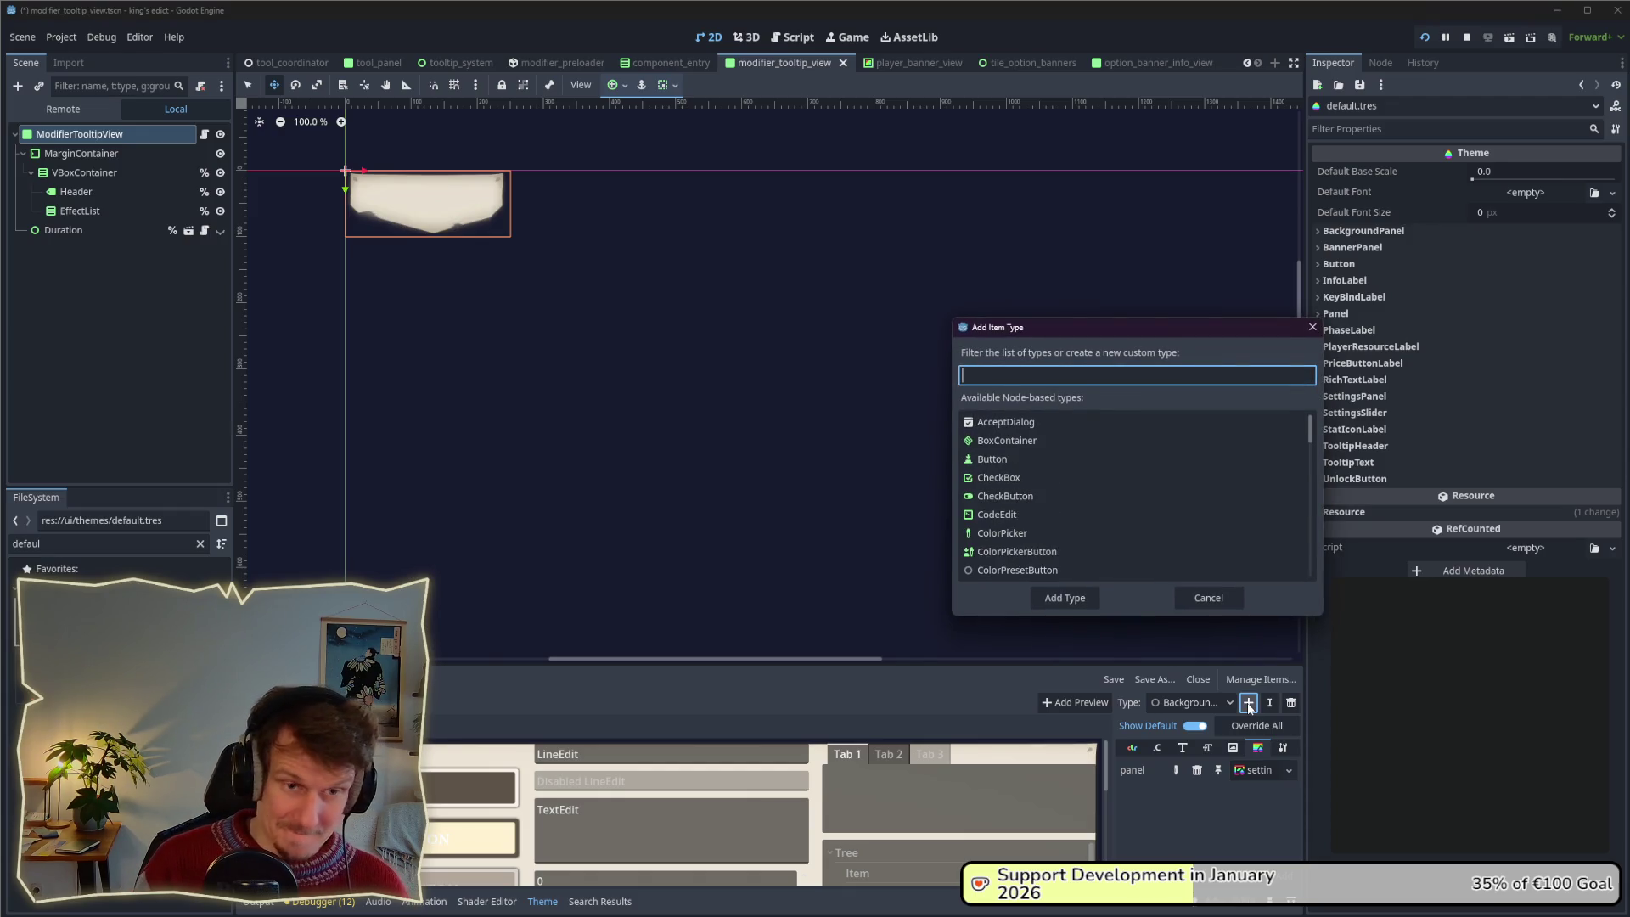
text(BannerP)
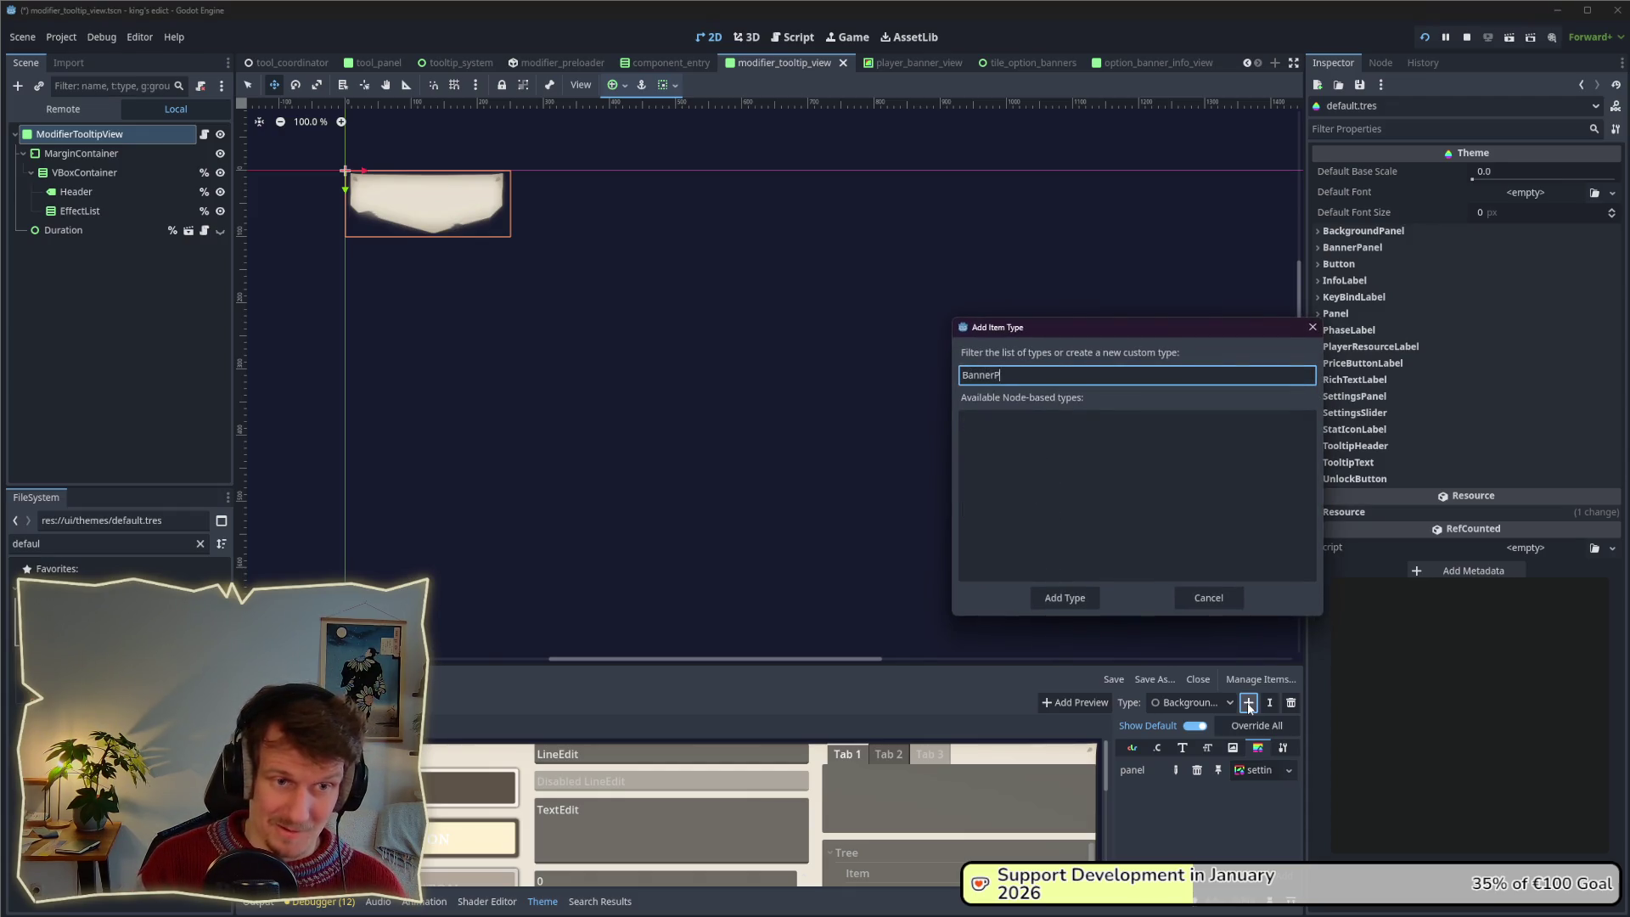
text(elWid)
key(Return)
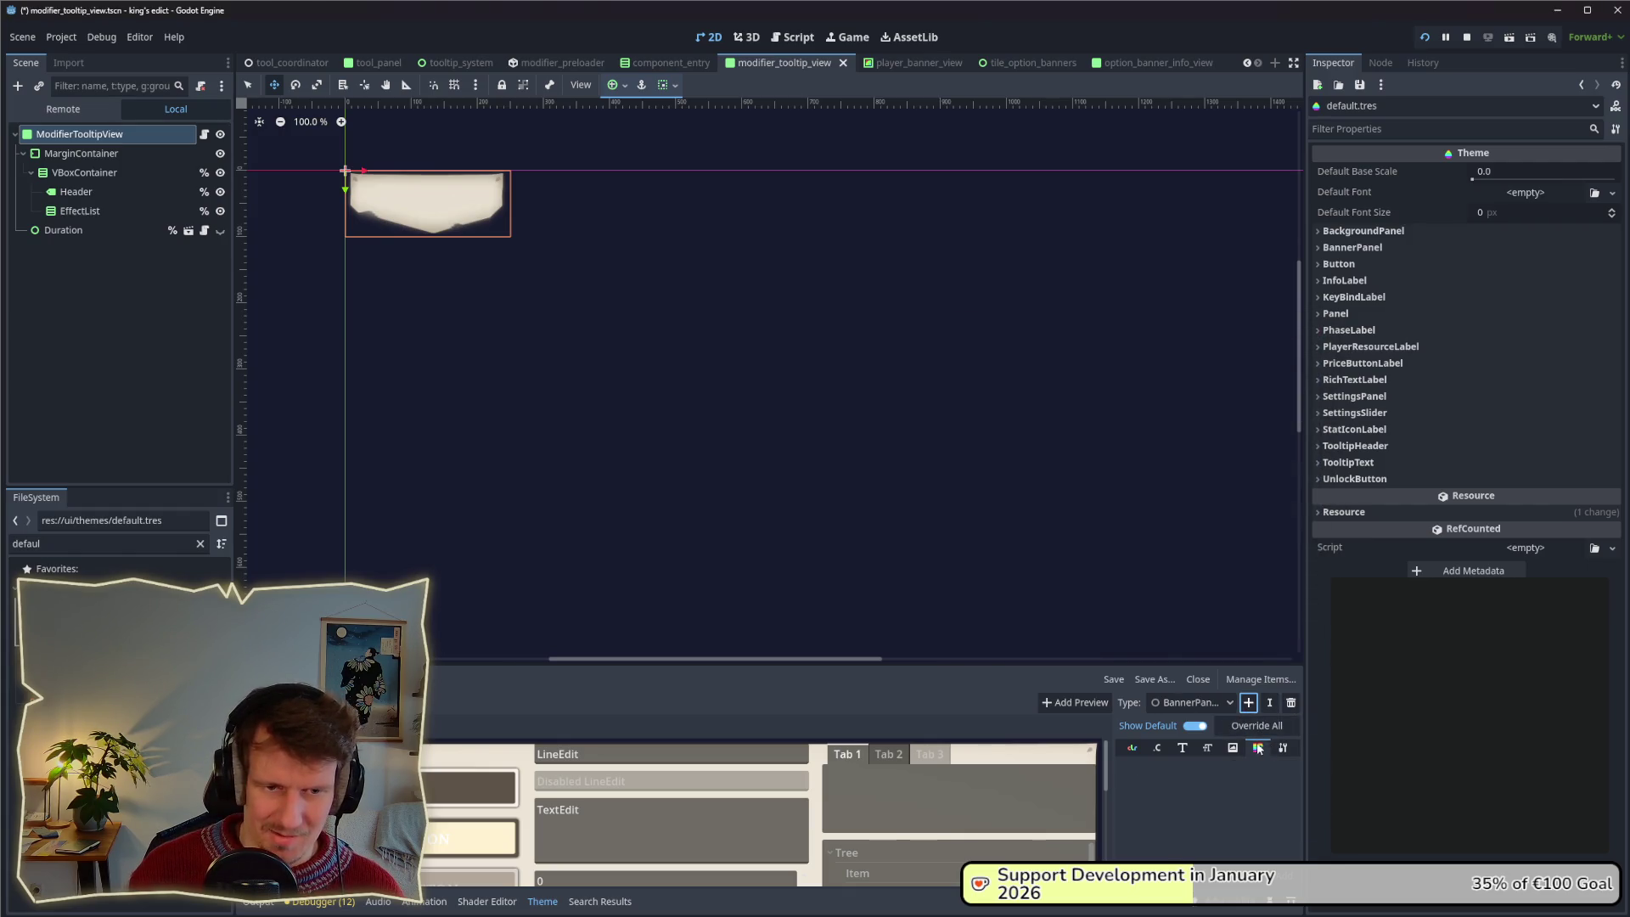
Set Panel as the base type of BannerPanelWide.
click(1282, 747)
click(1288, 769)
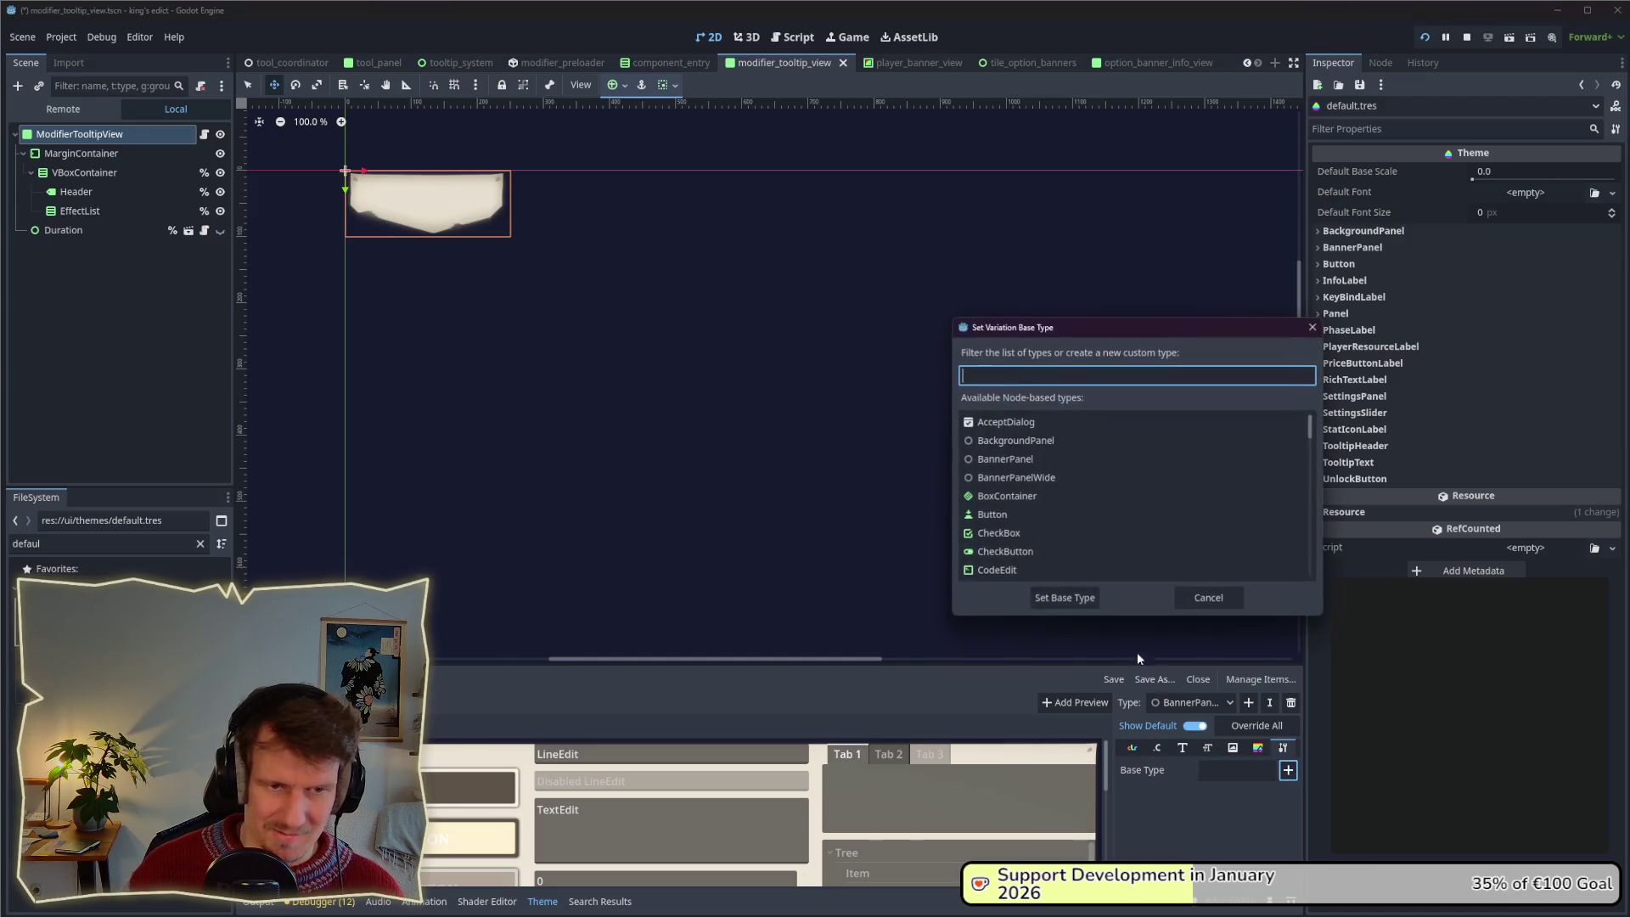
text(Panel)
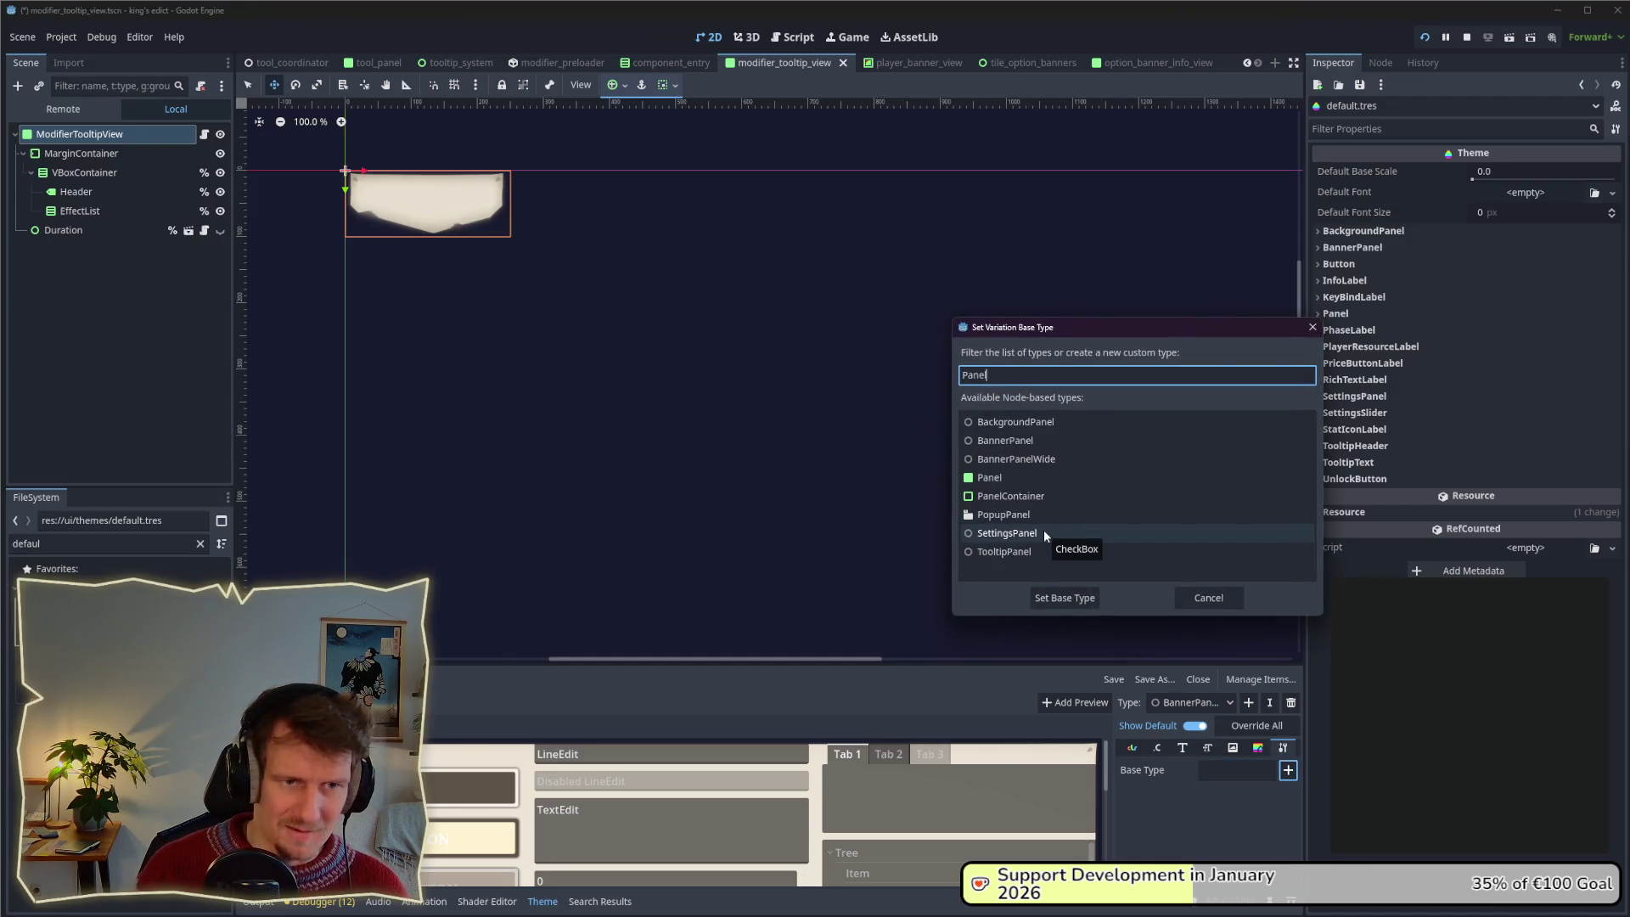
click(1026, 477)
click(1066, 598)
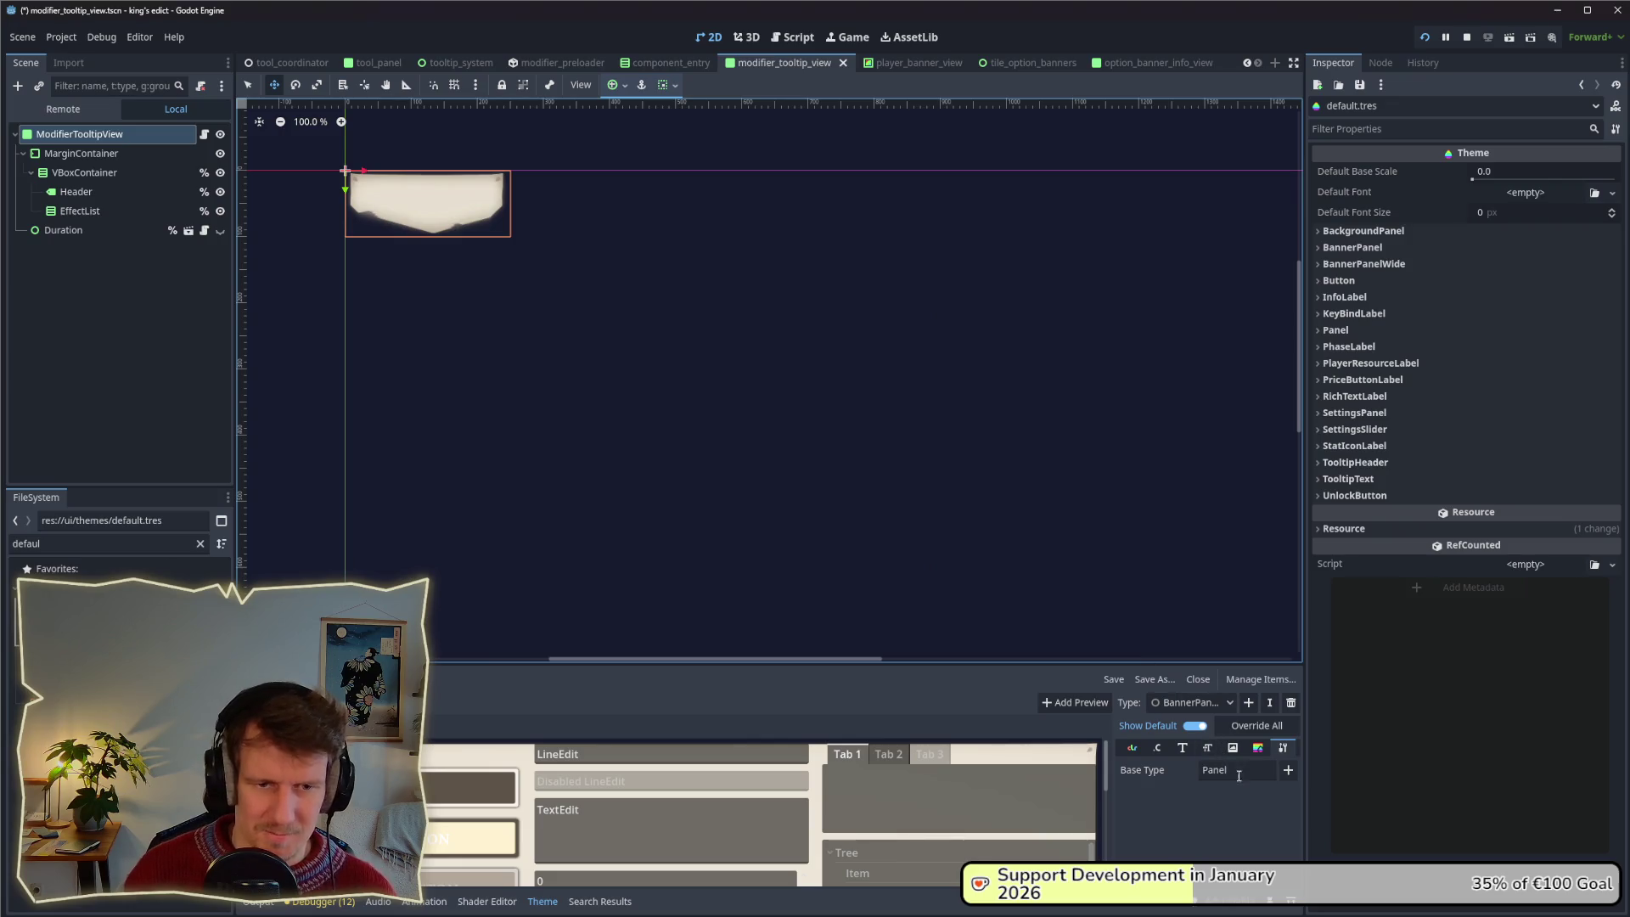
Add a panel StyleBox override and assign banner_style_box_wide.tres to it.
click(1246, 750)
click(1210, 770)
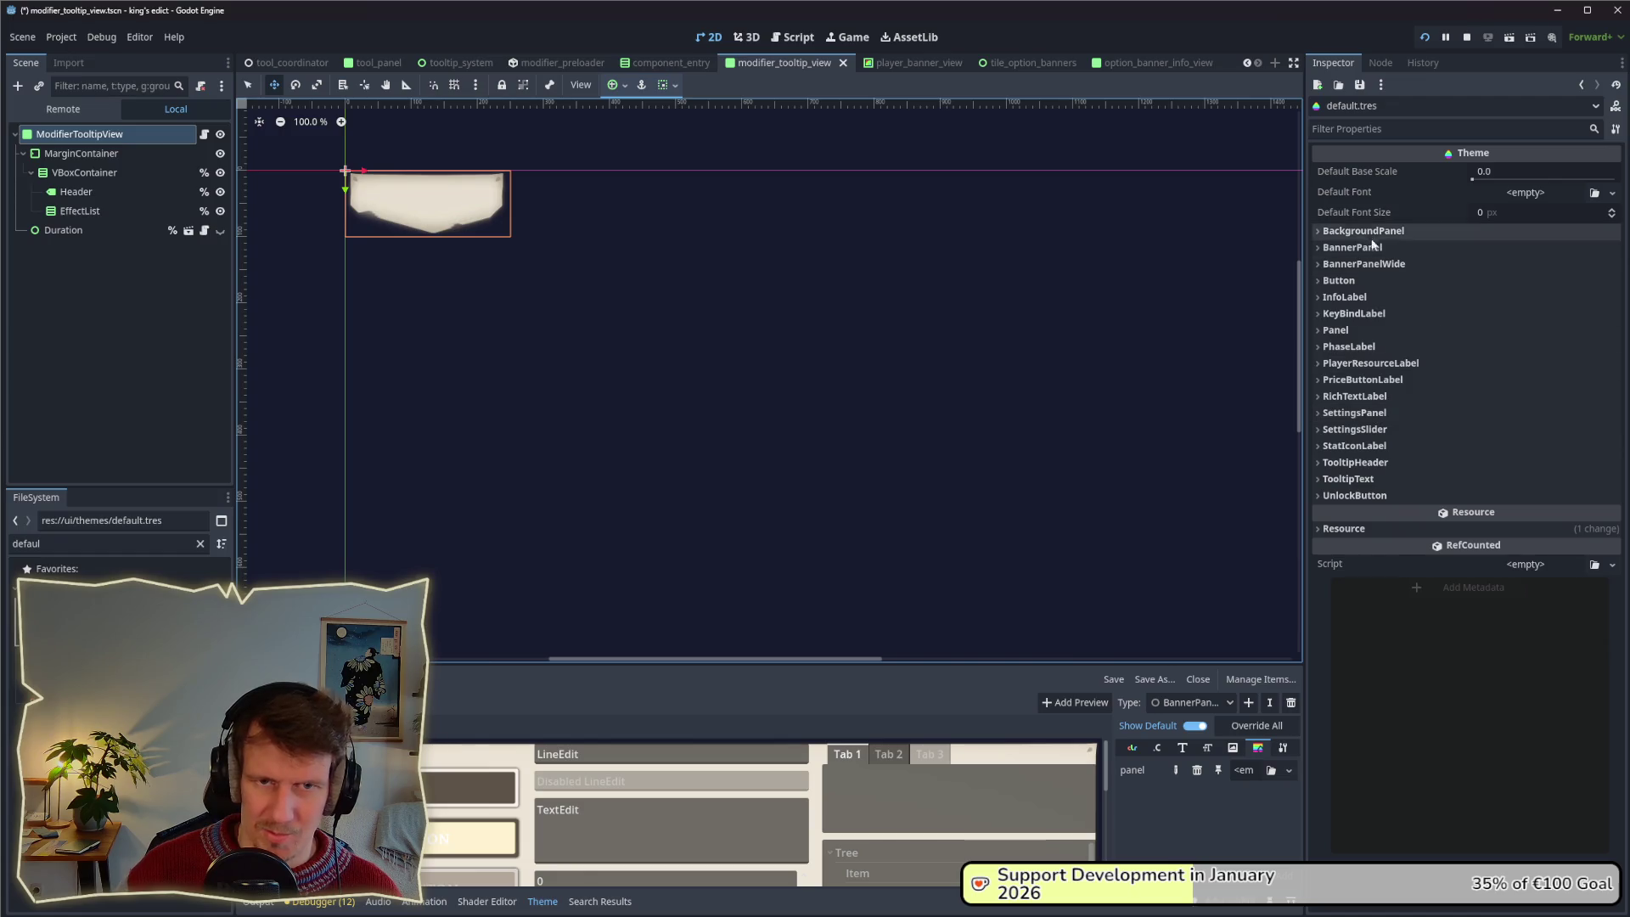
click(1359, 264)
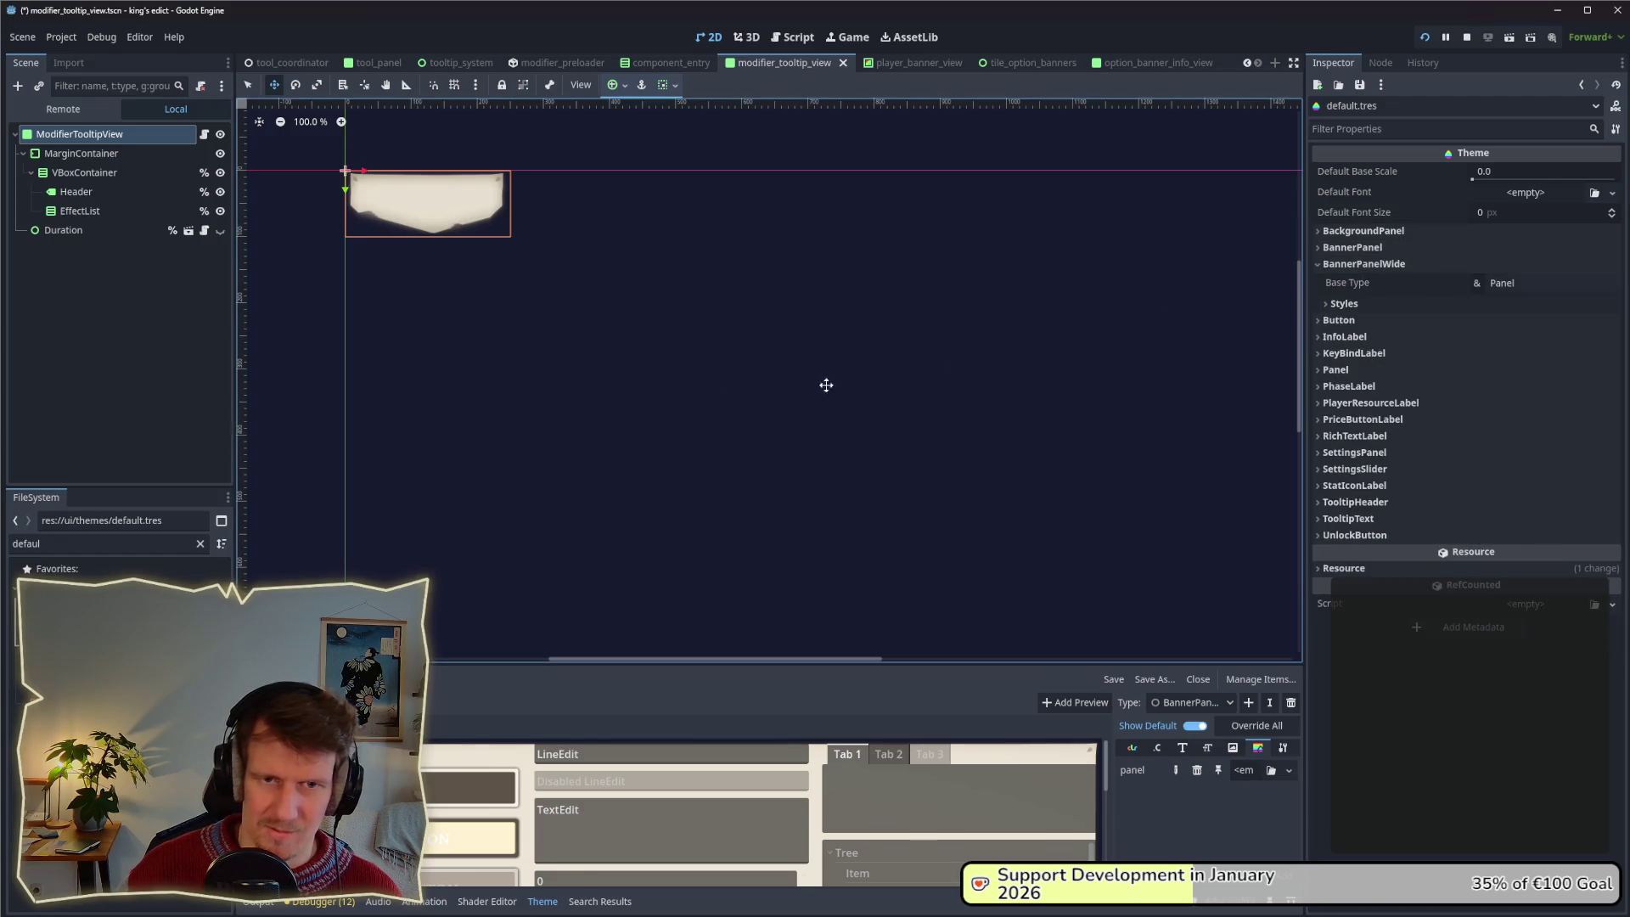
double_click(26, 543)
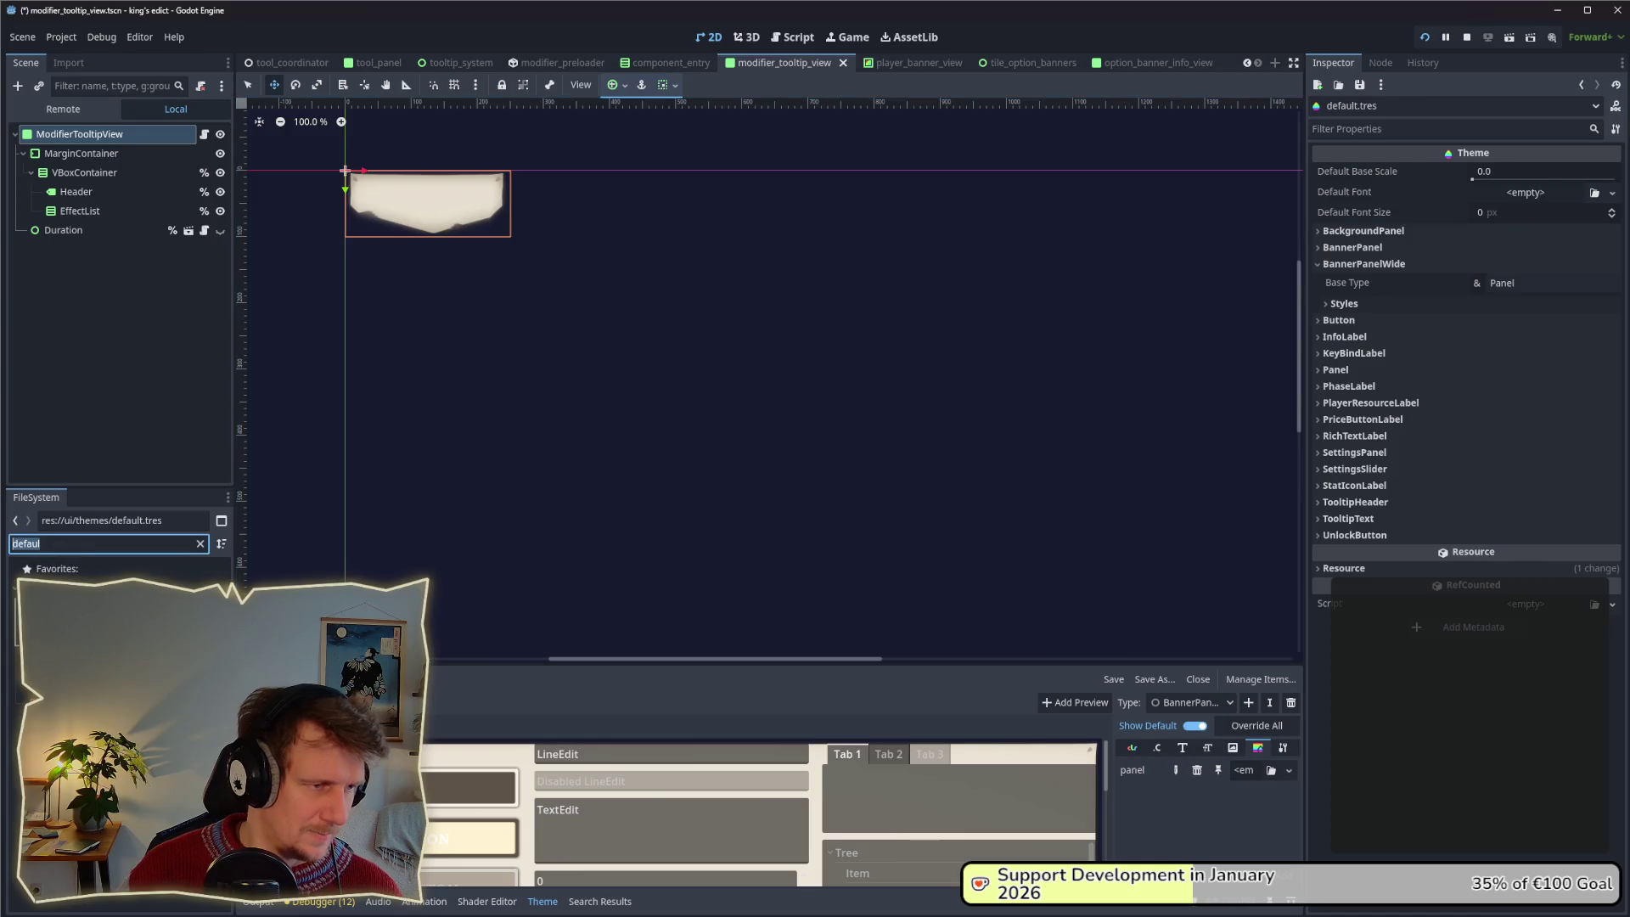
text(wide)
click(85, 625)
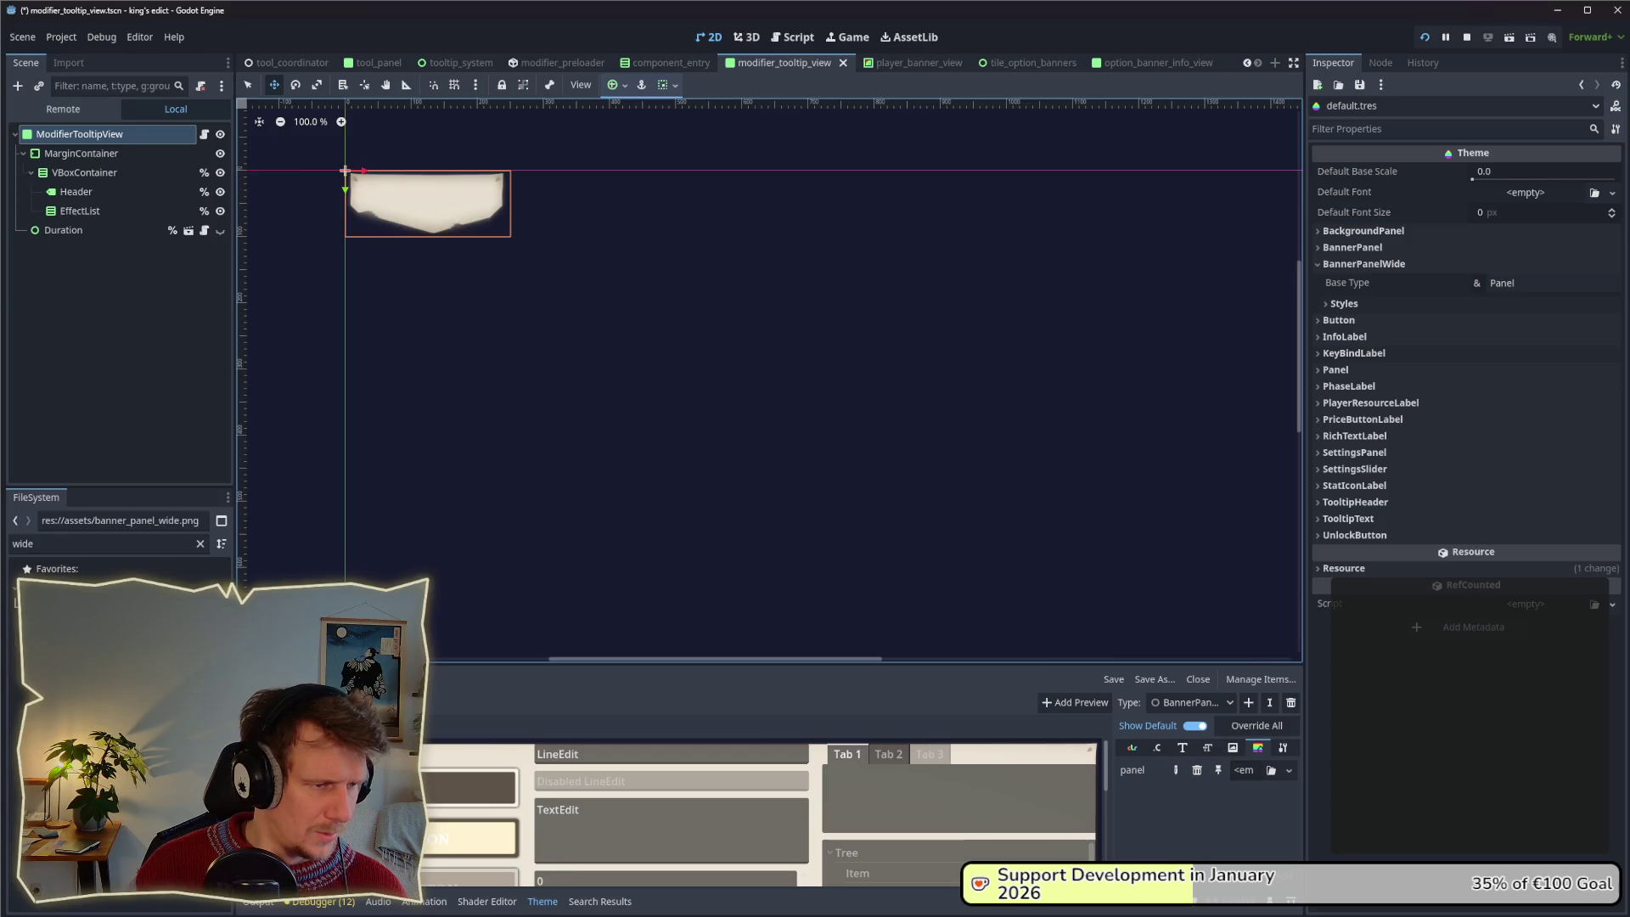
click(85, 603)
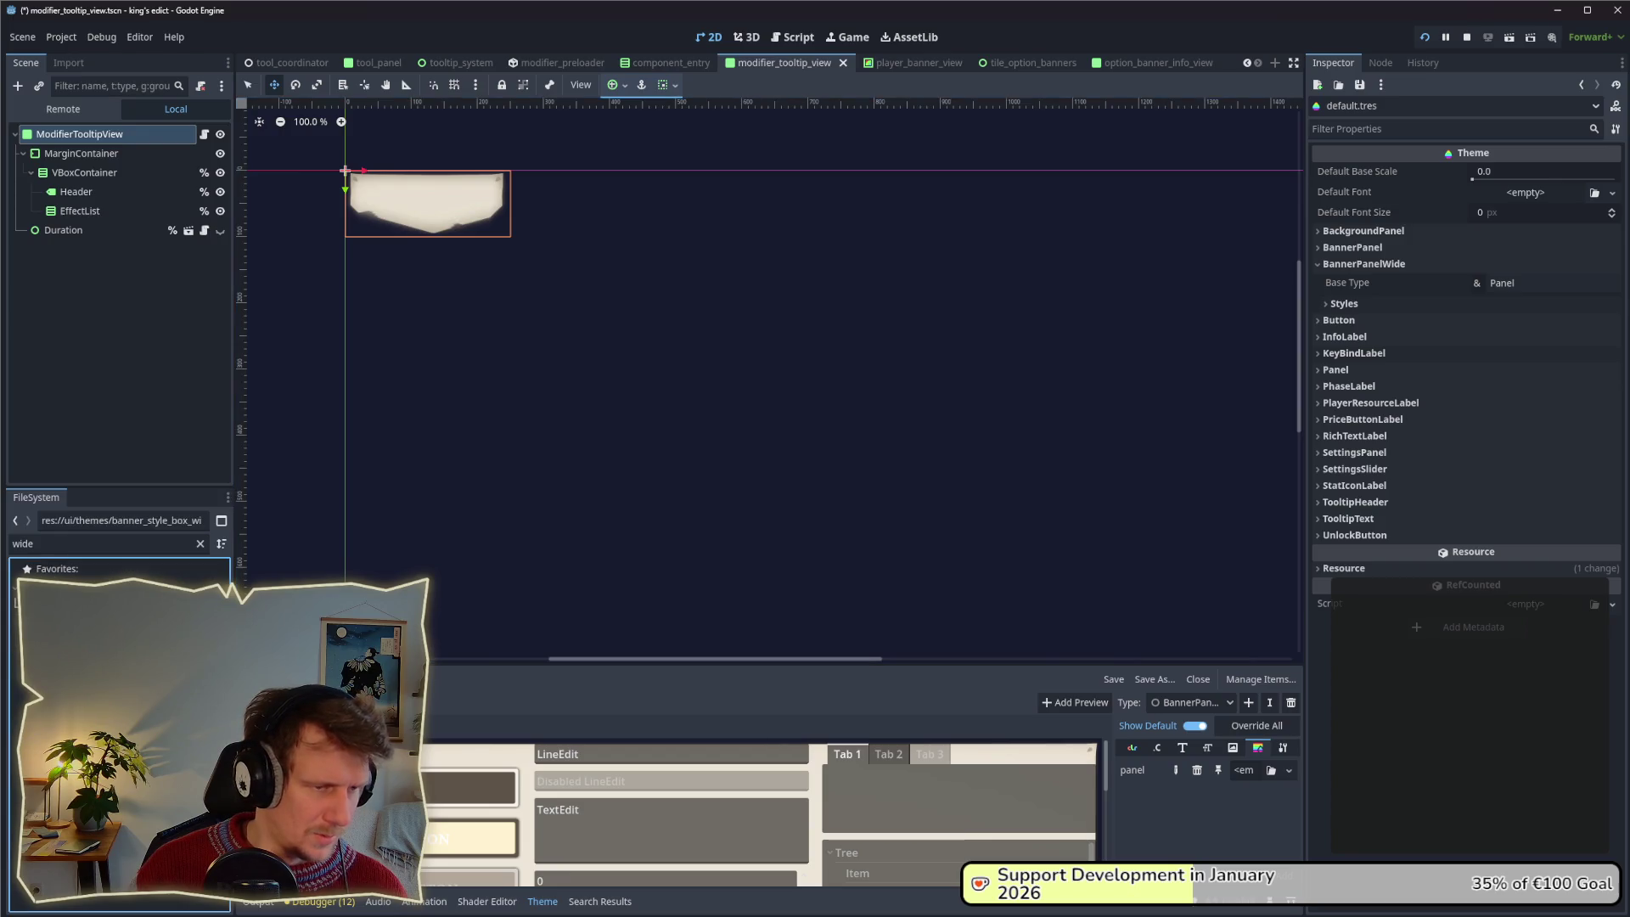
mouse_move(85, 603)
mouse_down()
mouse_move(985, 510)
mouse_move(1477, 327)
mouse_move(1470, 295)
mouse_move(1523, 283)
mouse_move(1521, 325)
mouse_up()
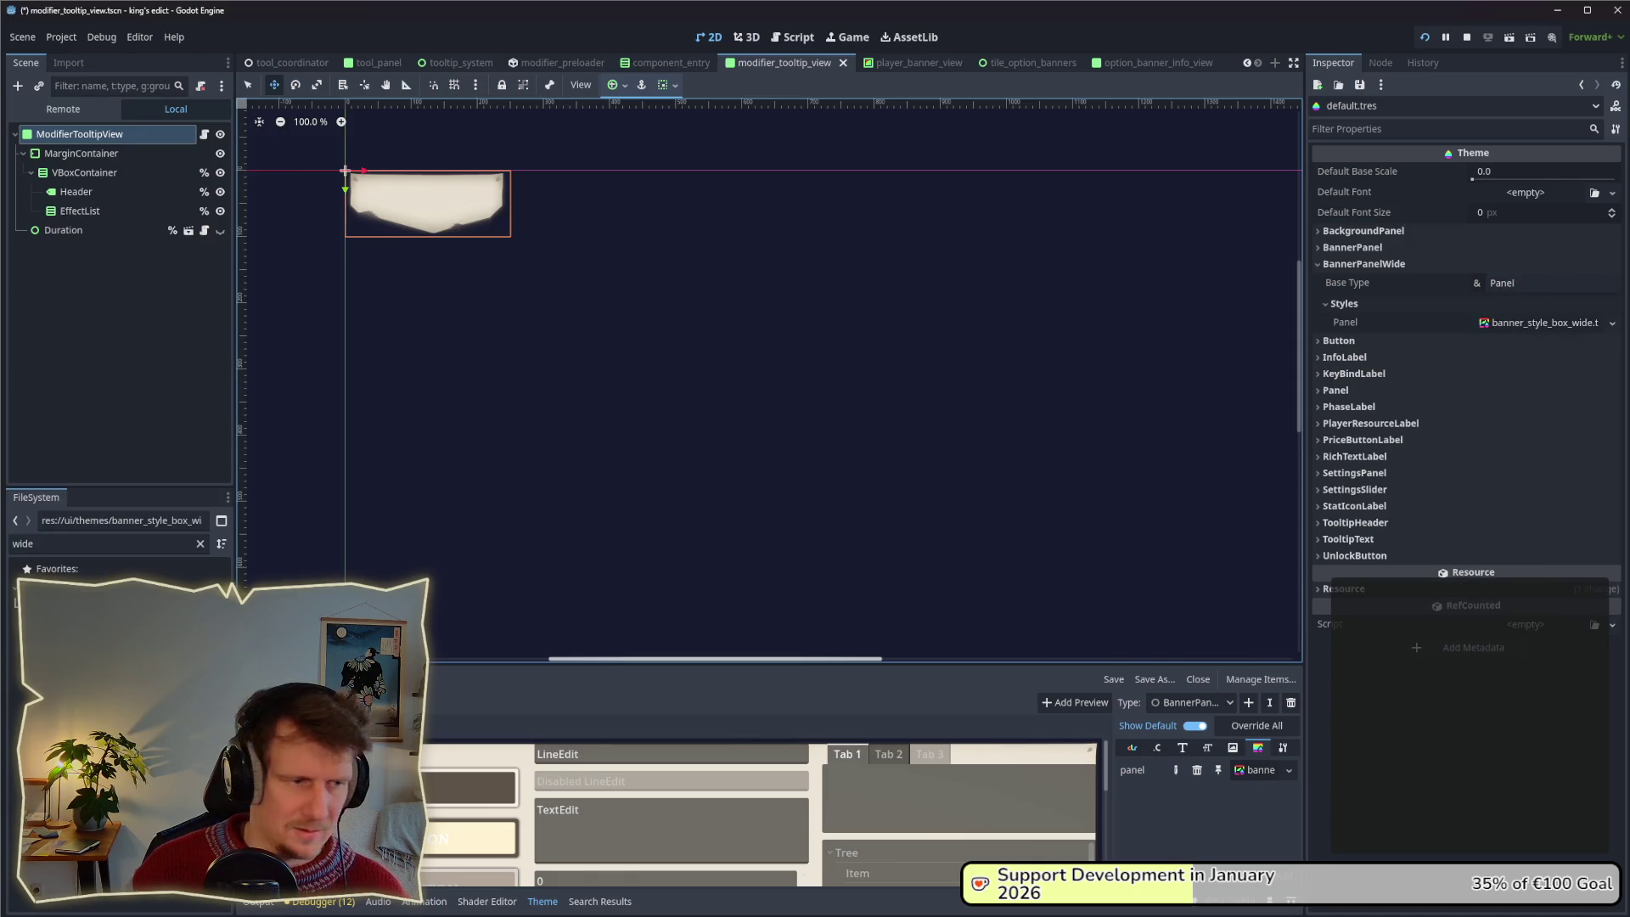
click(85, 586)
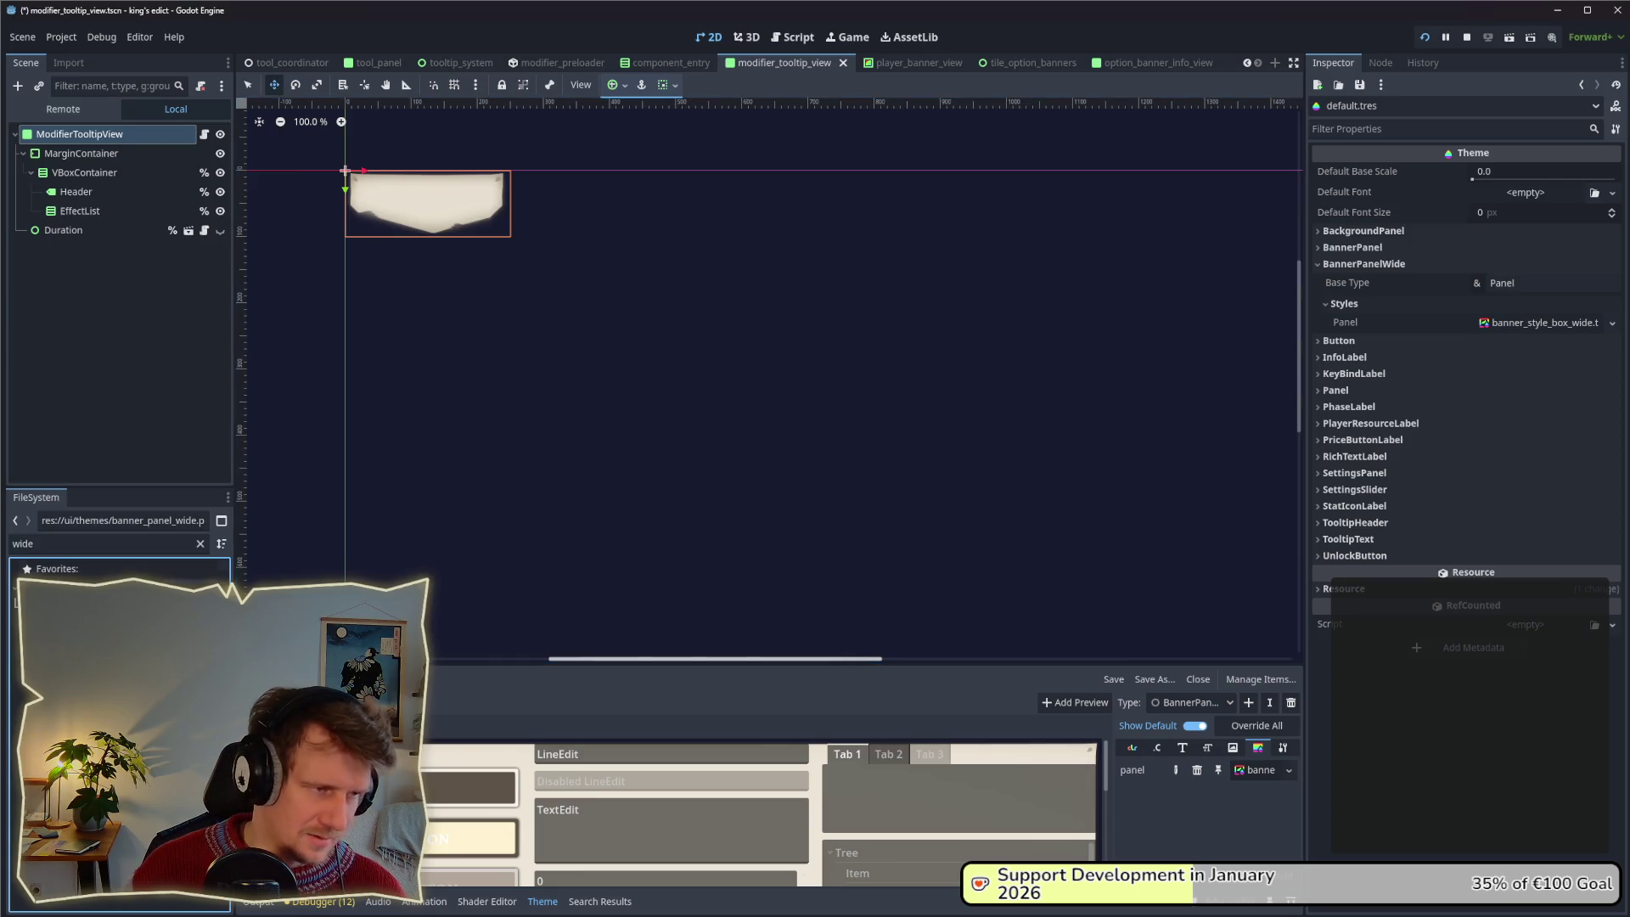
Find the wide banner image after it was dragged into another folder and undo the move.
double_click(62, 548)
key(BackSpace)
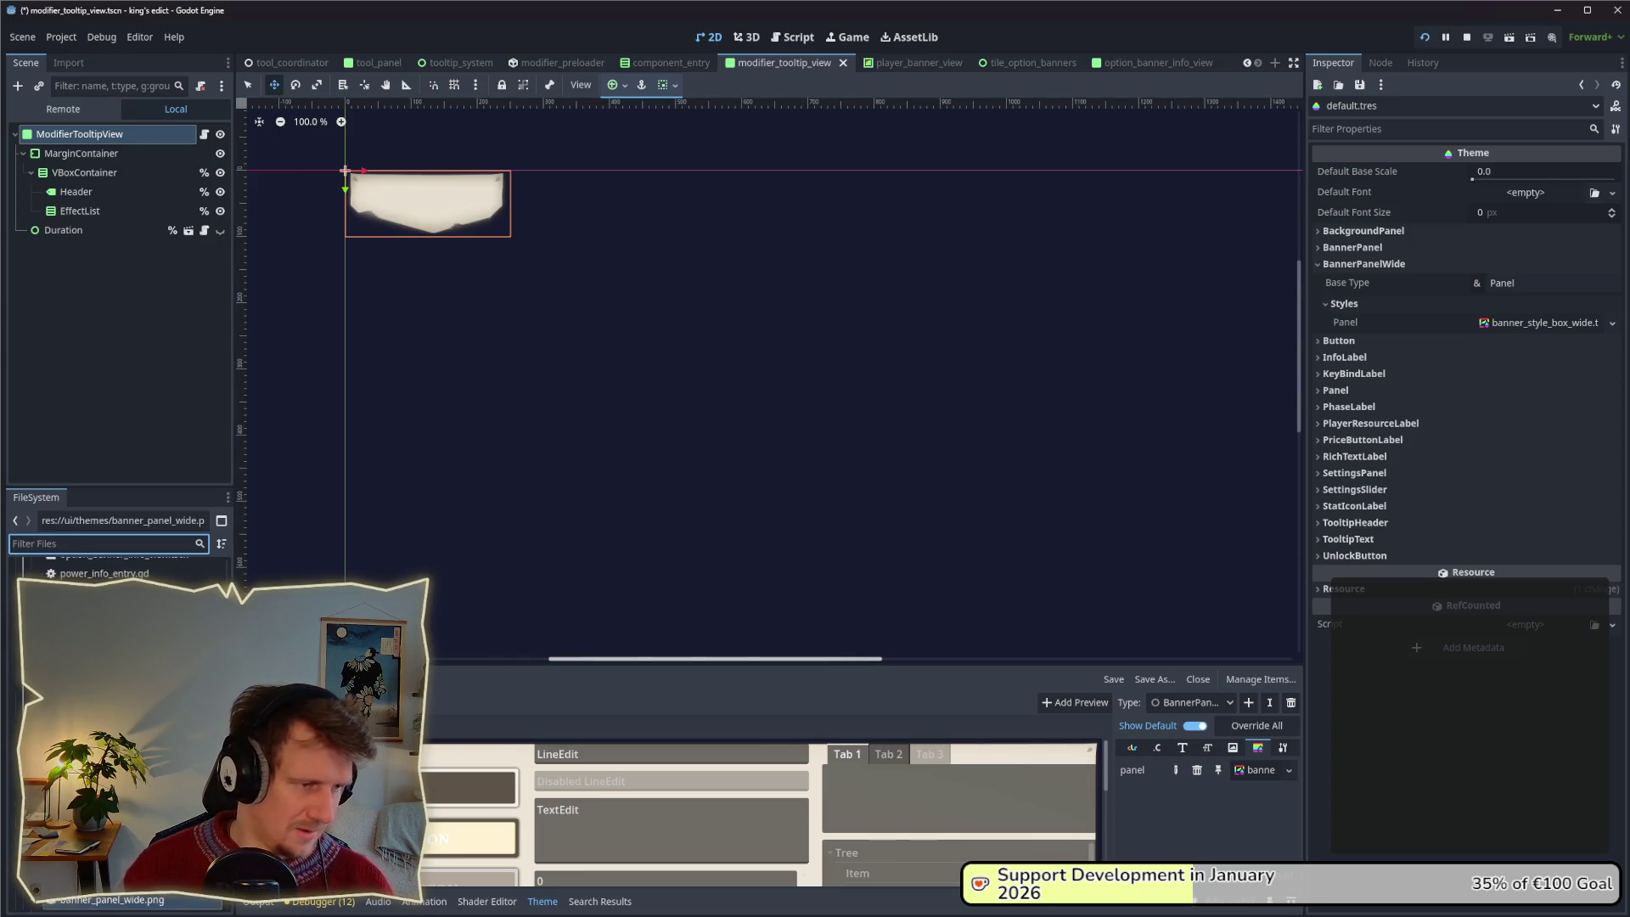
drag(120, 900, 149, 573)
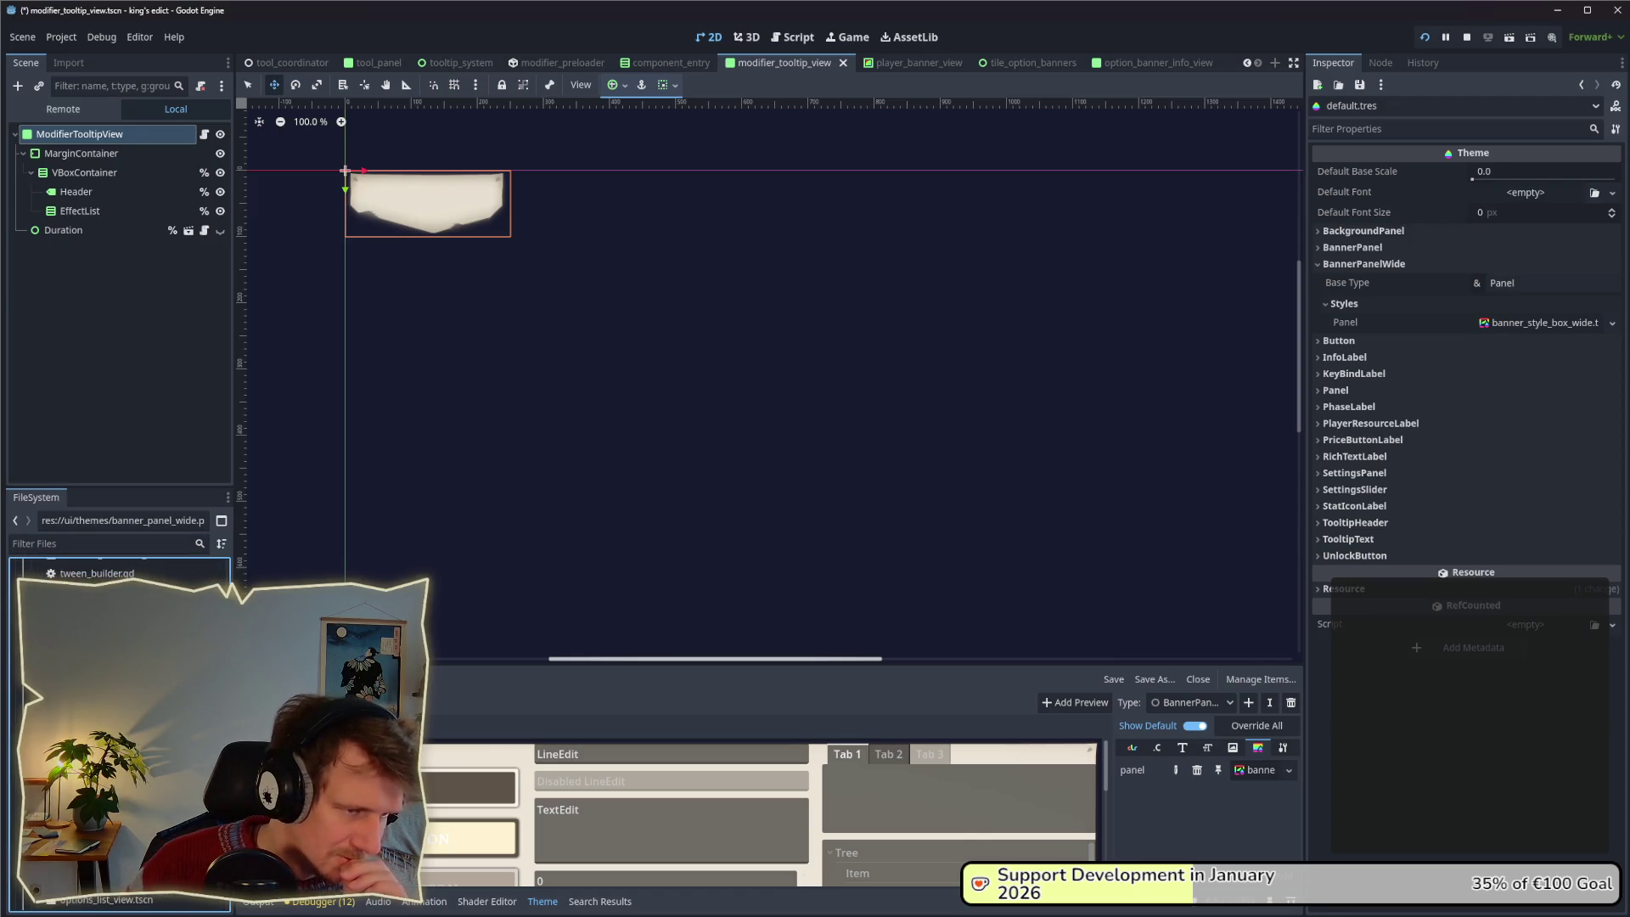
scroll(119, 730, down, 6)
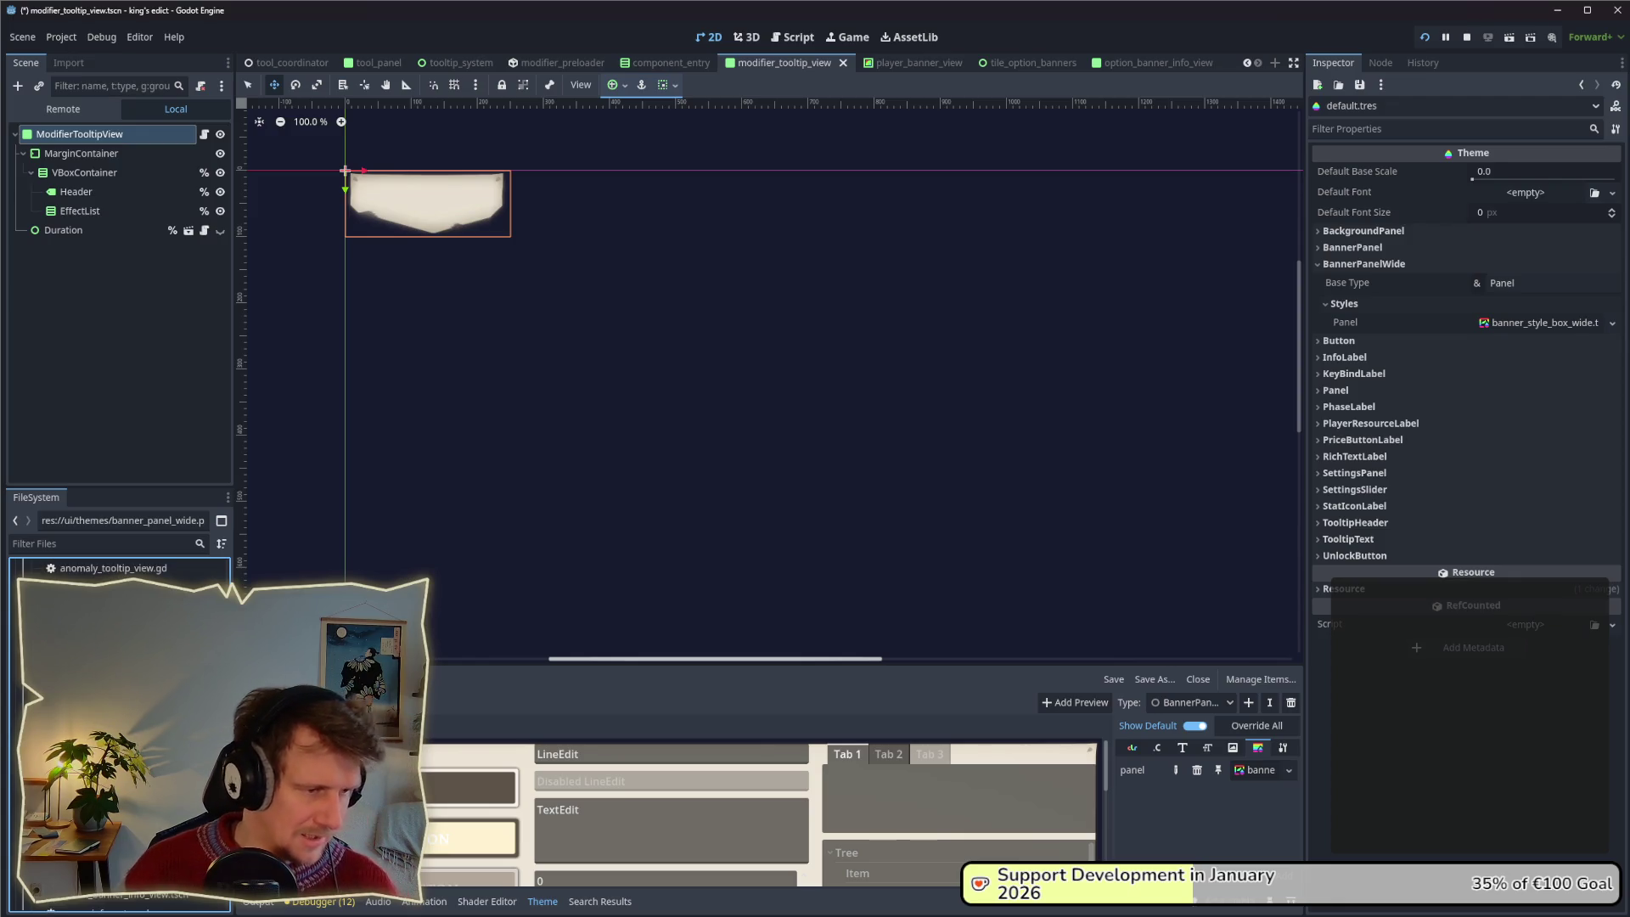
scroll(119, 730, down, 5)
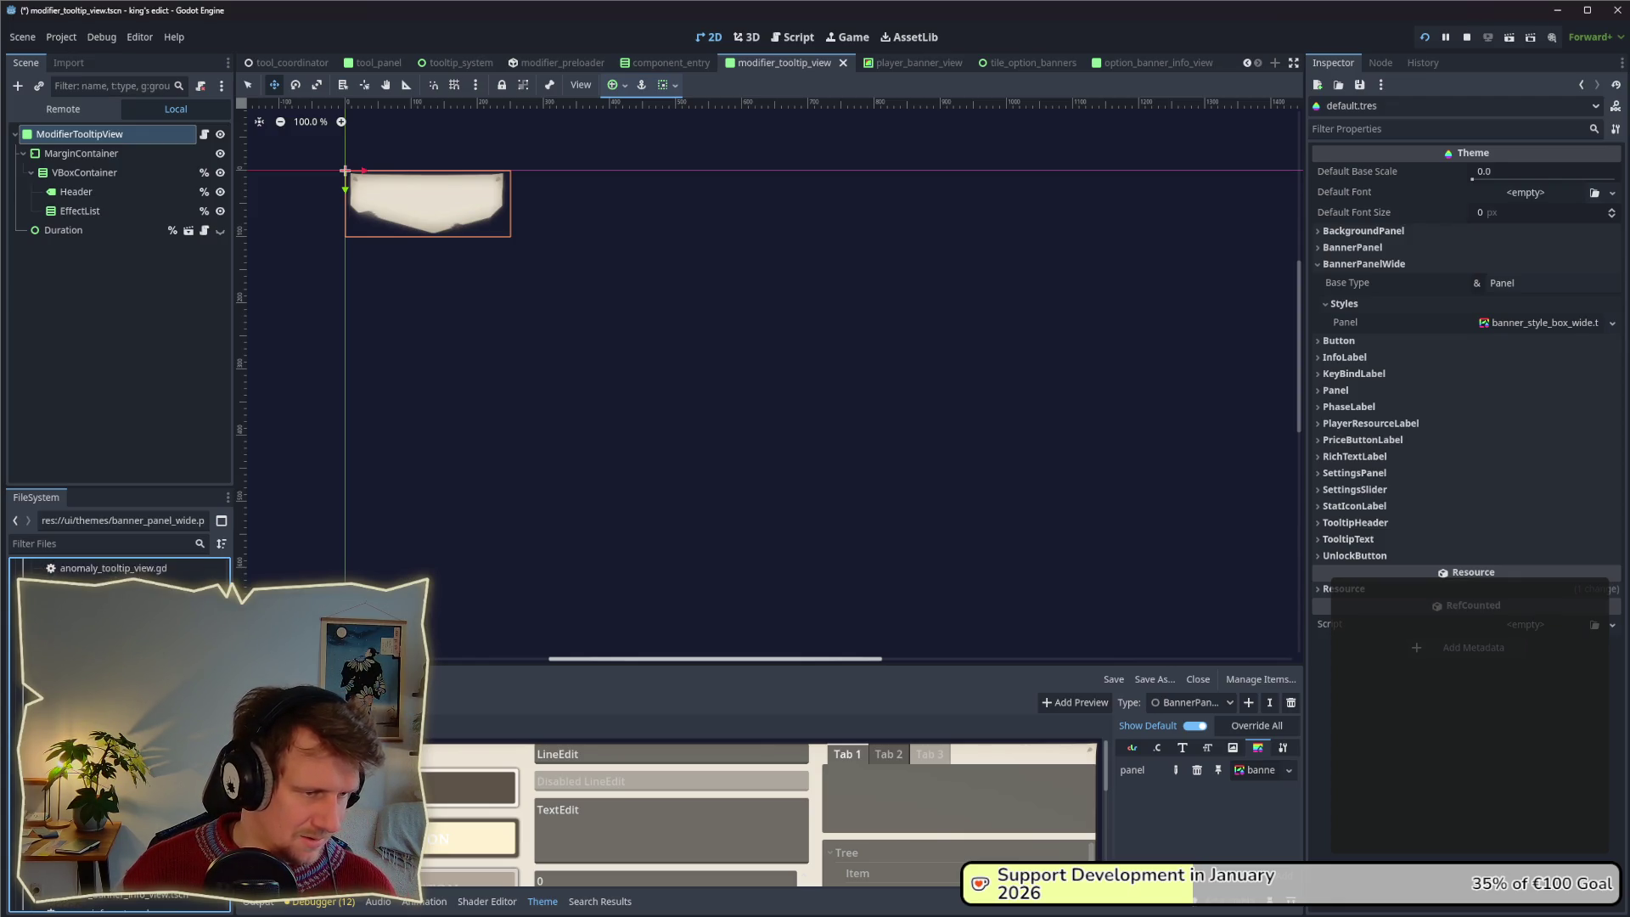
scroll(119, 730, down, 5)
scroll(119, 730, down, 8)
scroll(119, 730, down, 5)
scroll(119, 730, down, 8)
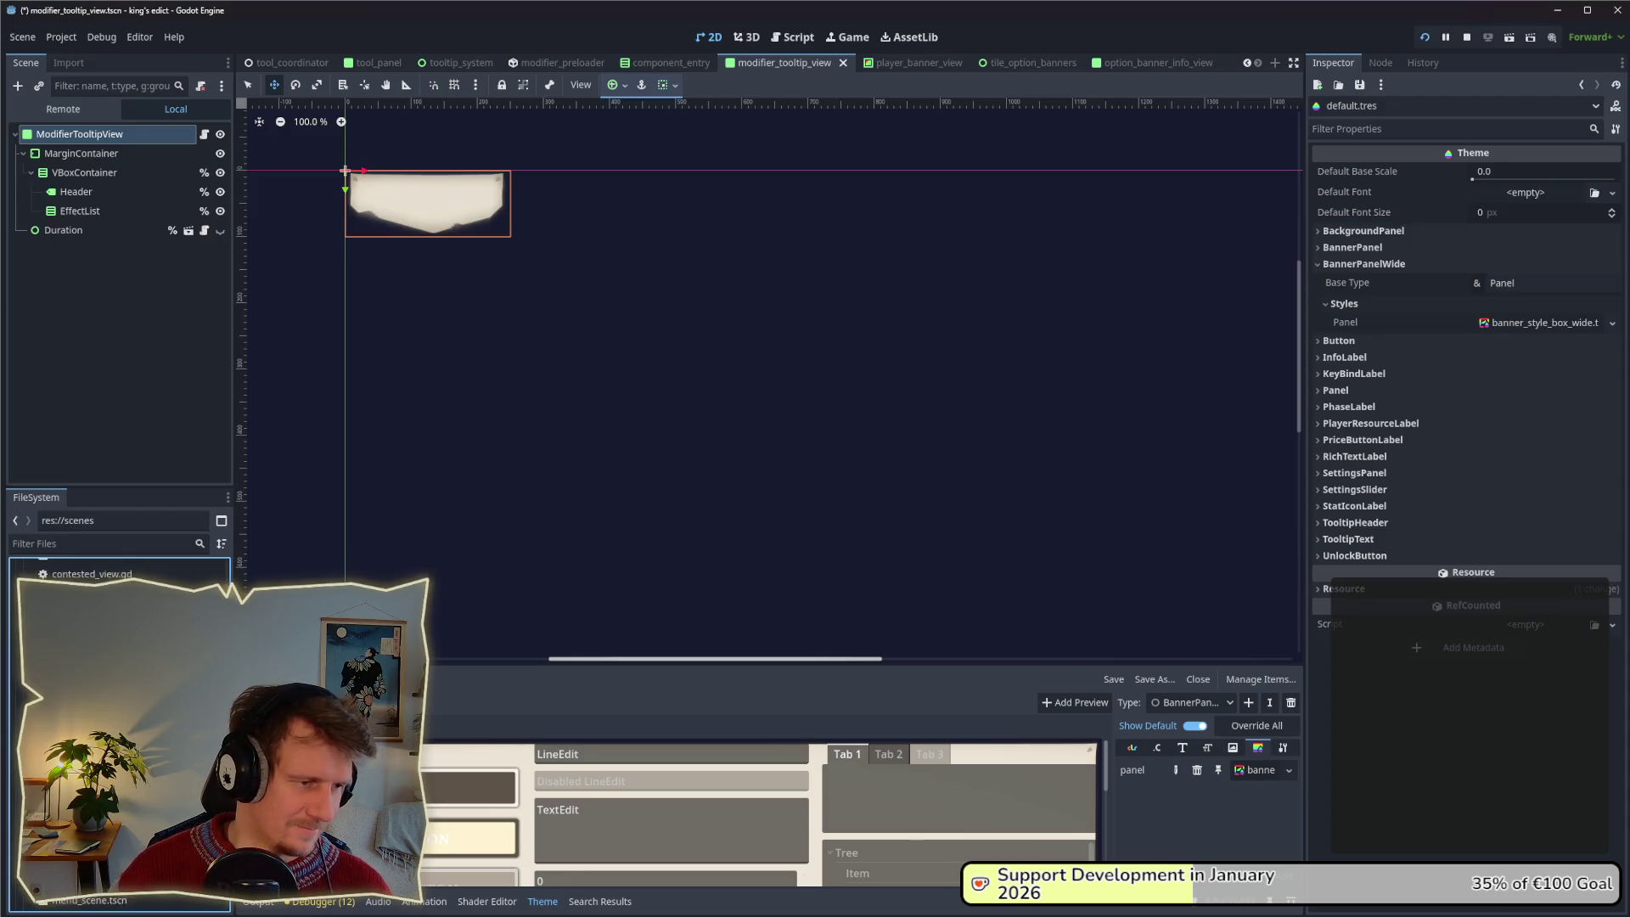
scroll(119, 730, down, 3)
click(67, 545)
text(wide)
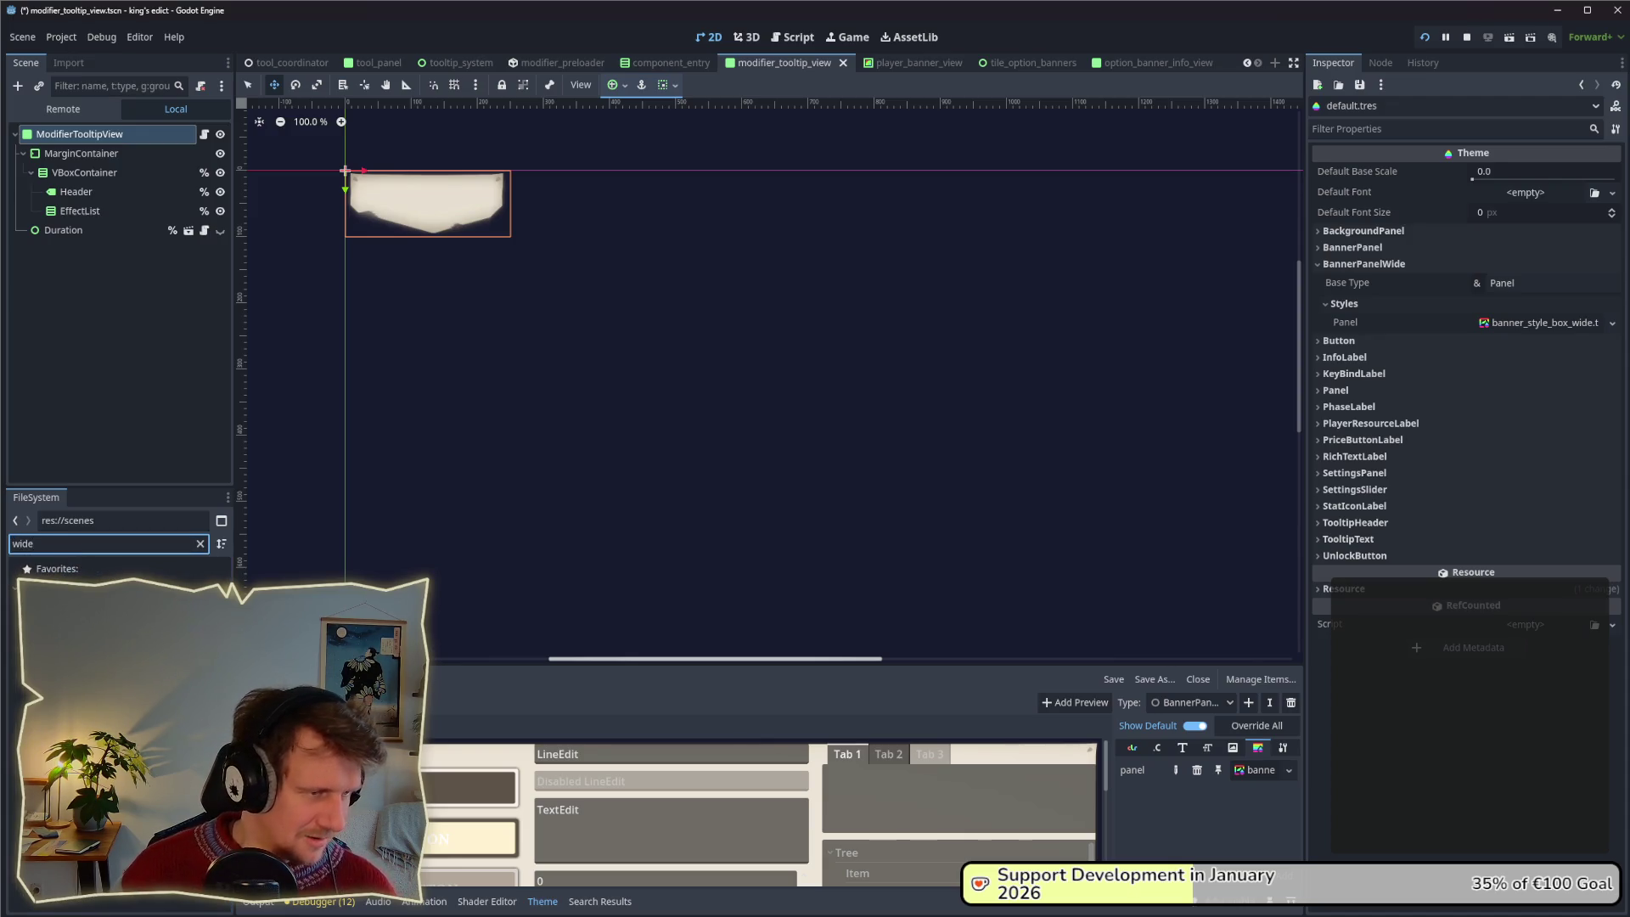
click(102, 624)
key(ctrl+z)
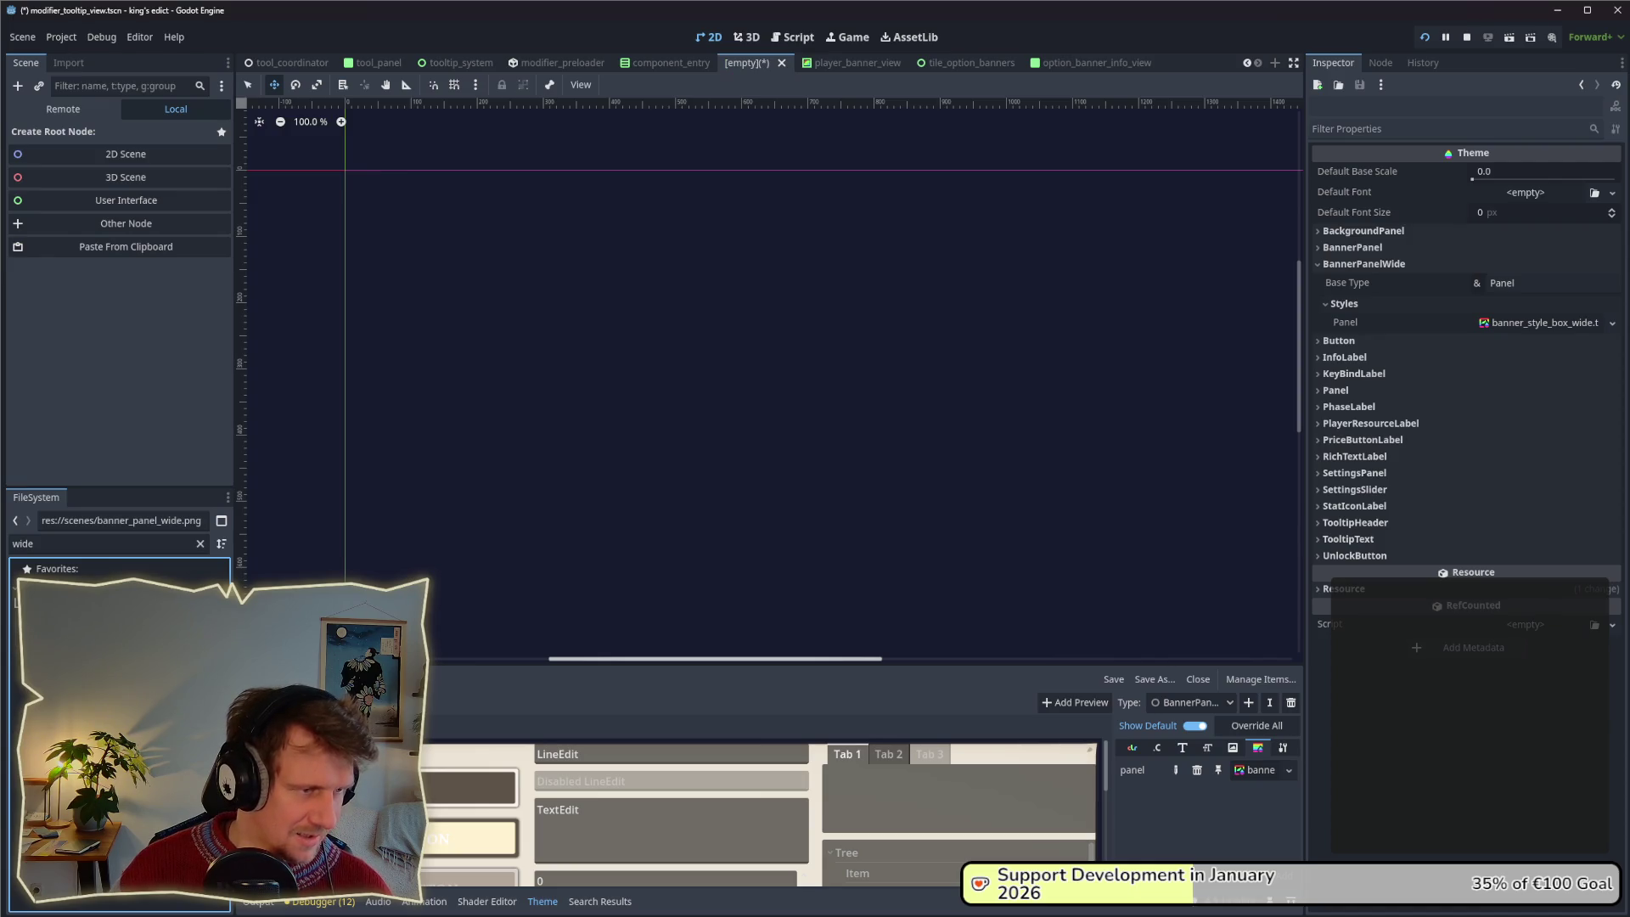
Check the wide banner image's file options and browse the file list to confirm its location.
right_click(90, 625)
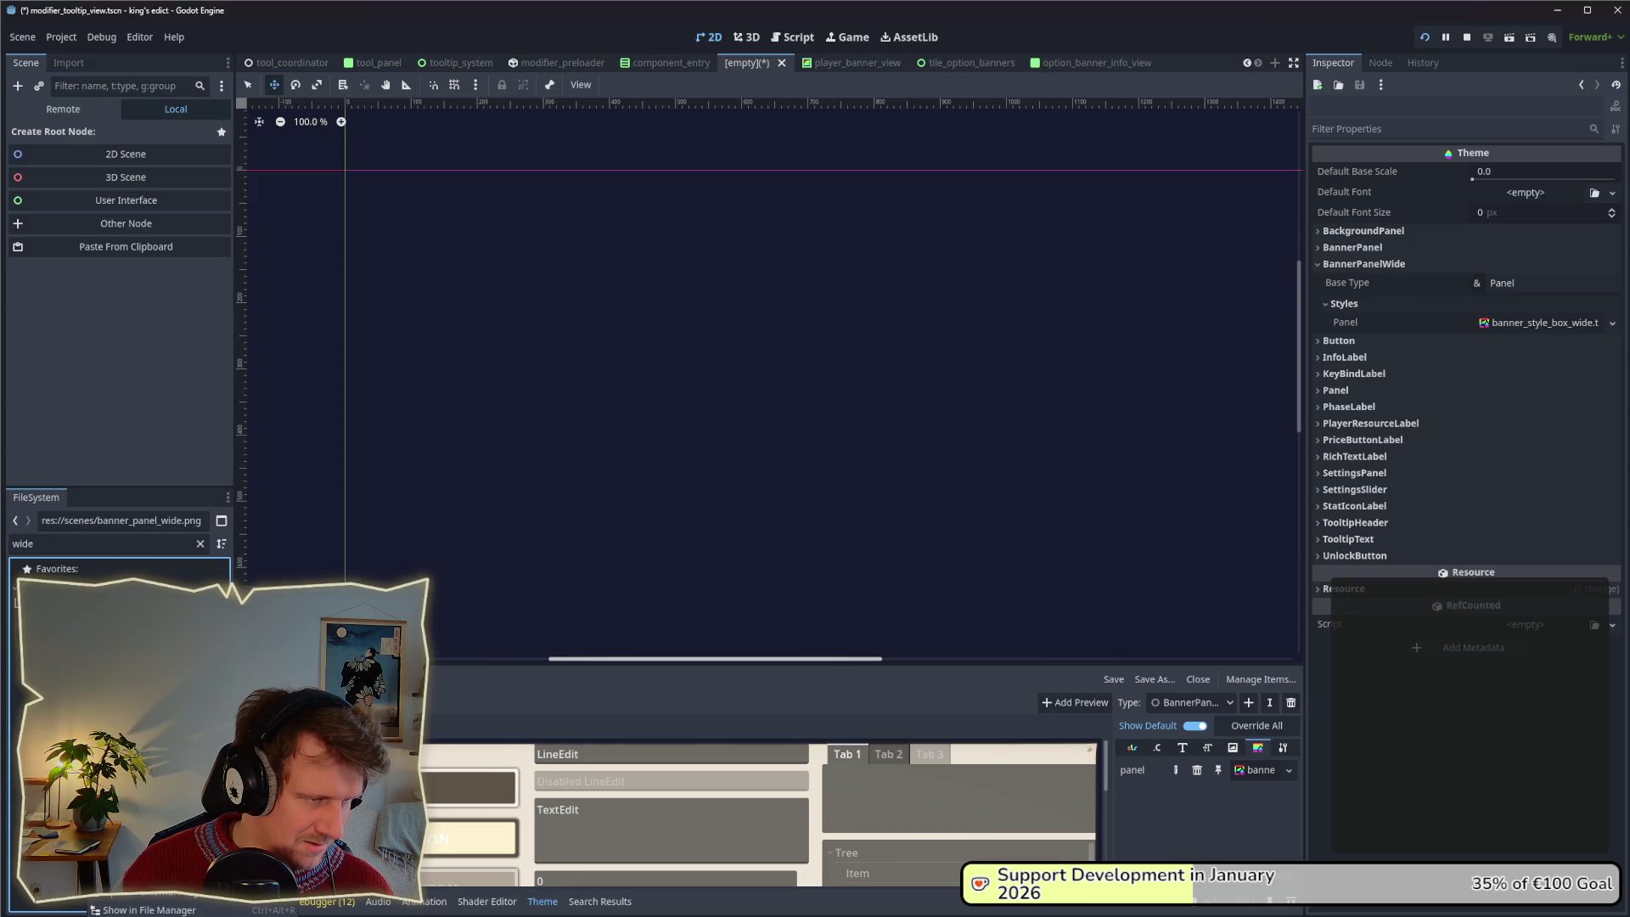
key(Escape)
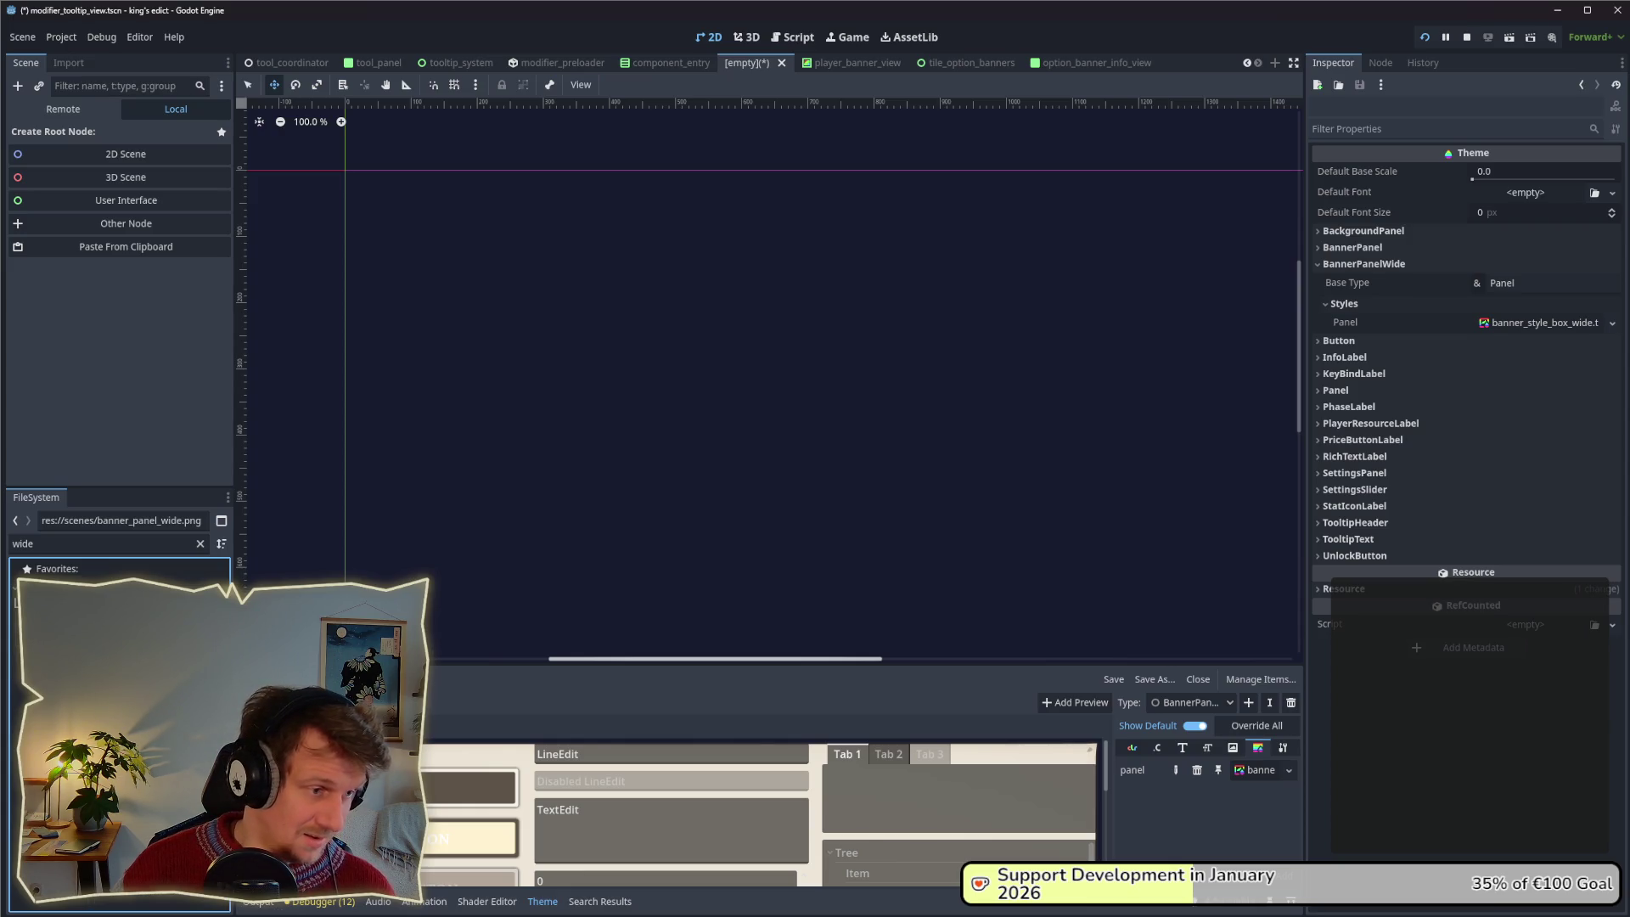
click(201, 544)
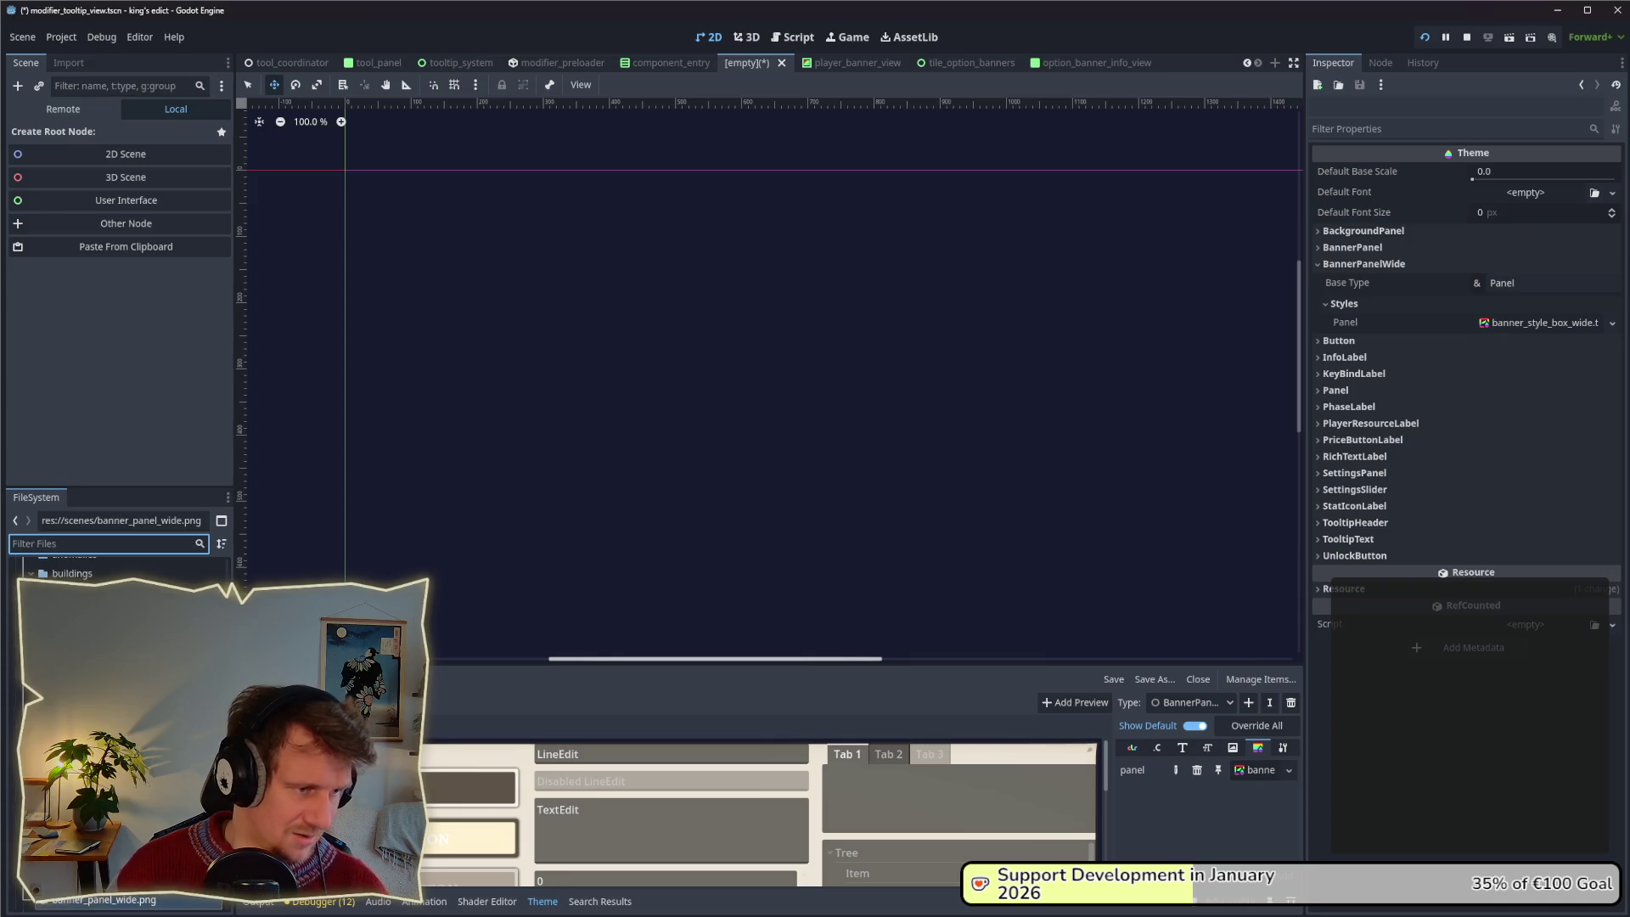
click(119, 739)
scroll(119, 738, down, 5)
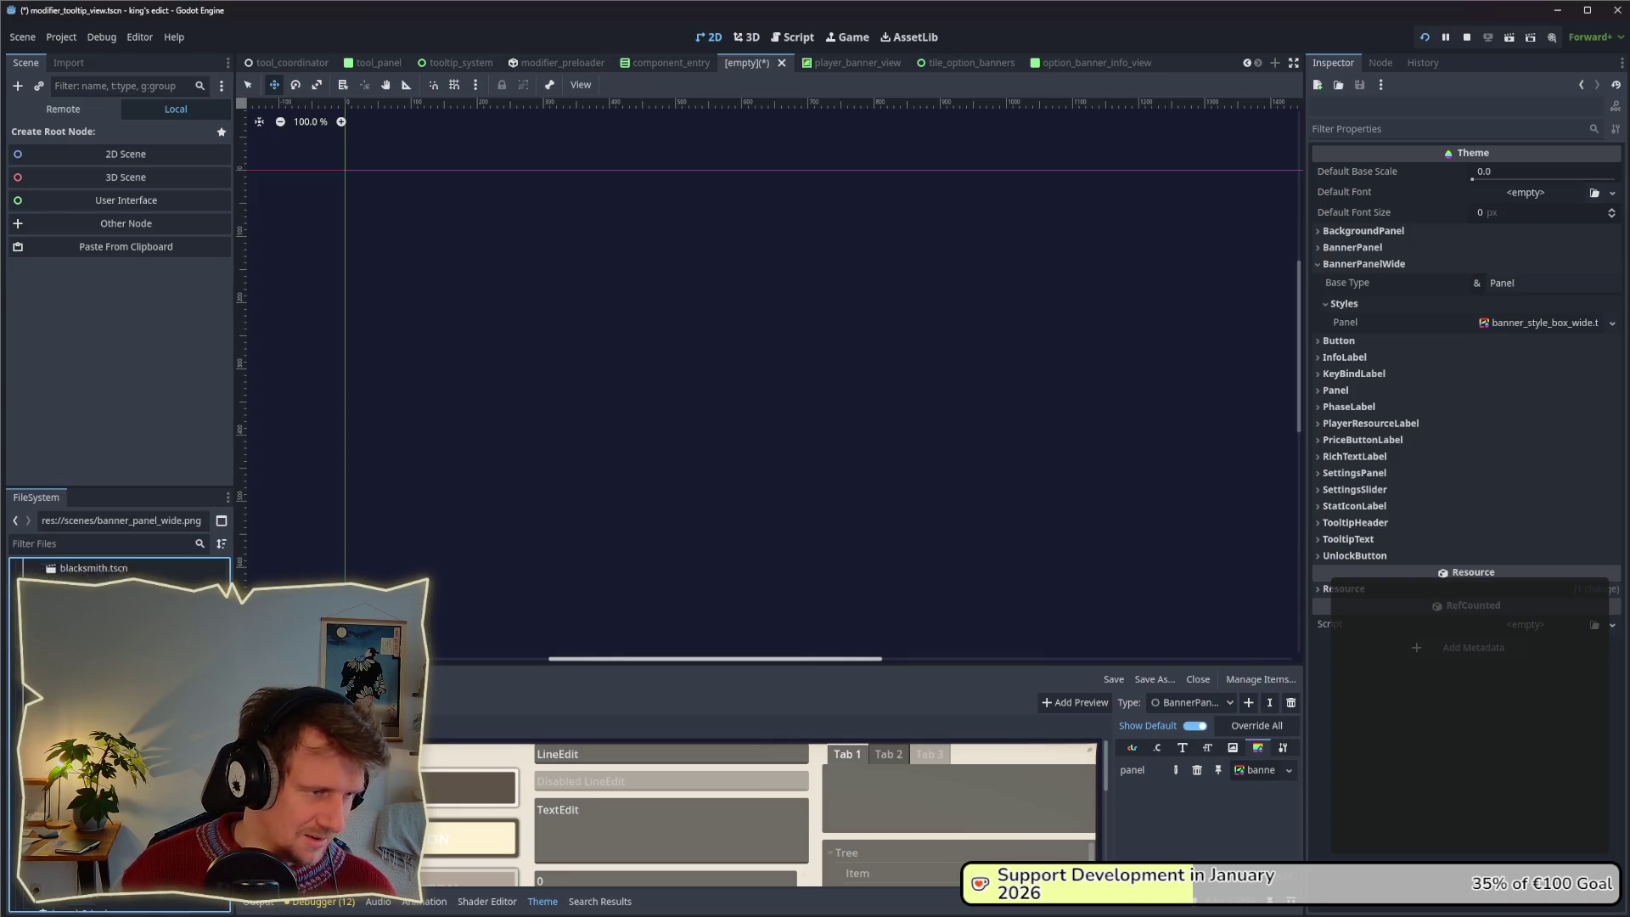
scroll(119, 739, up, 3)
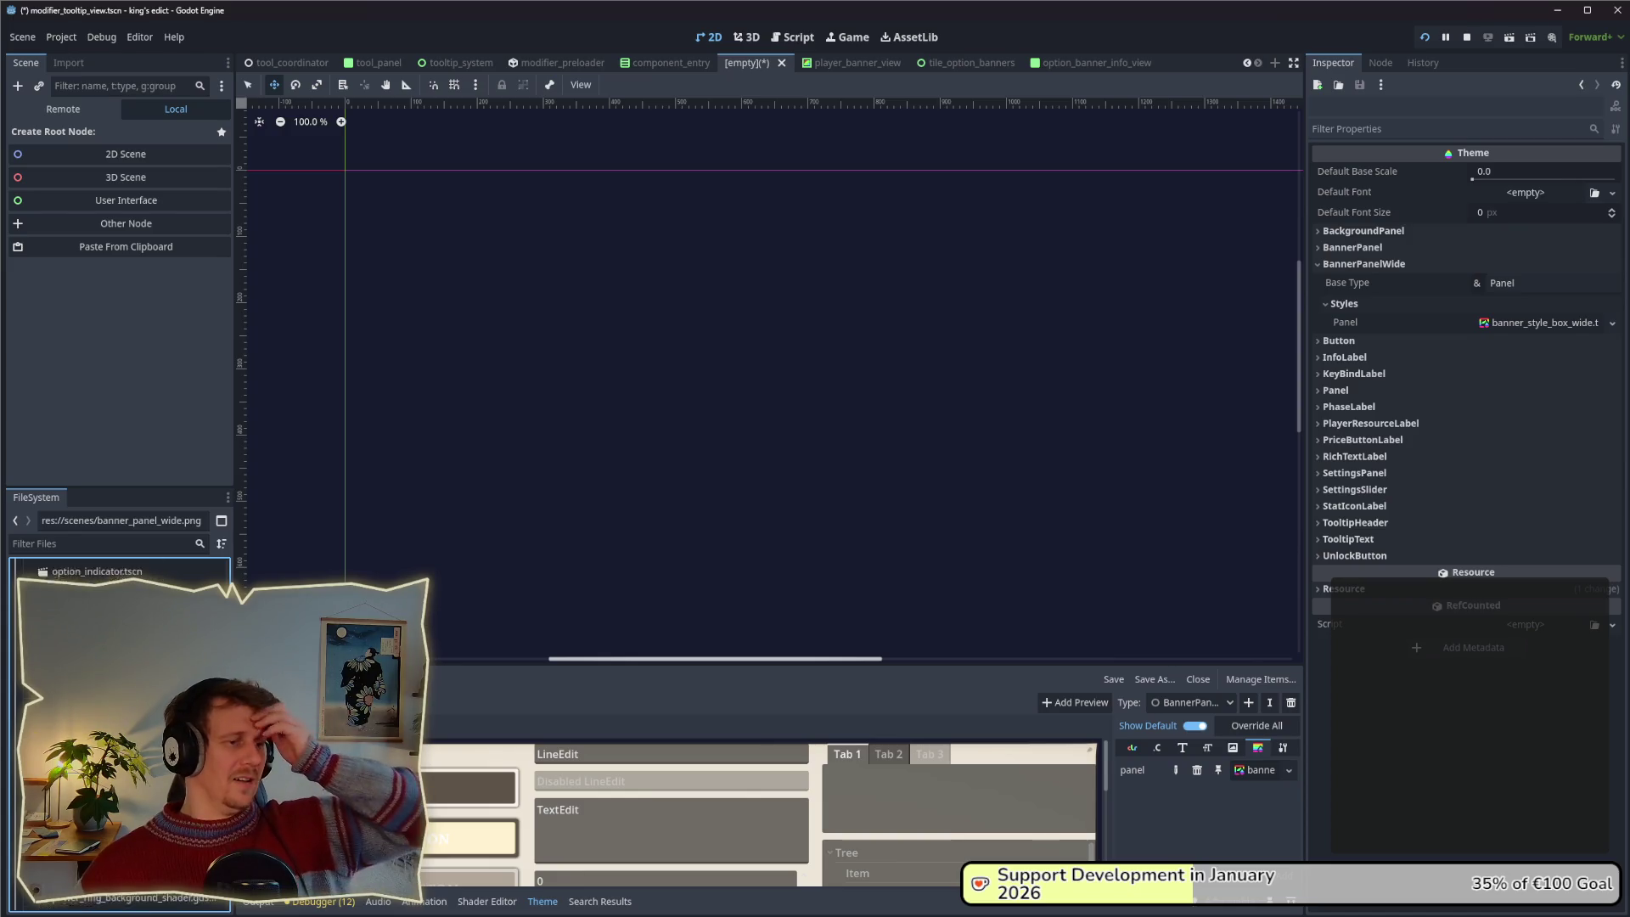
scroll(118, 739, down, 5)
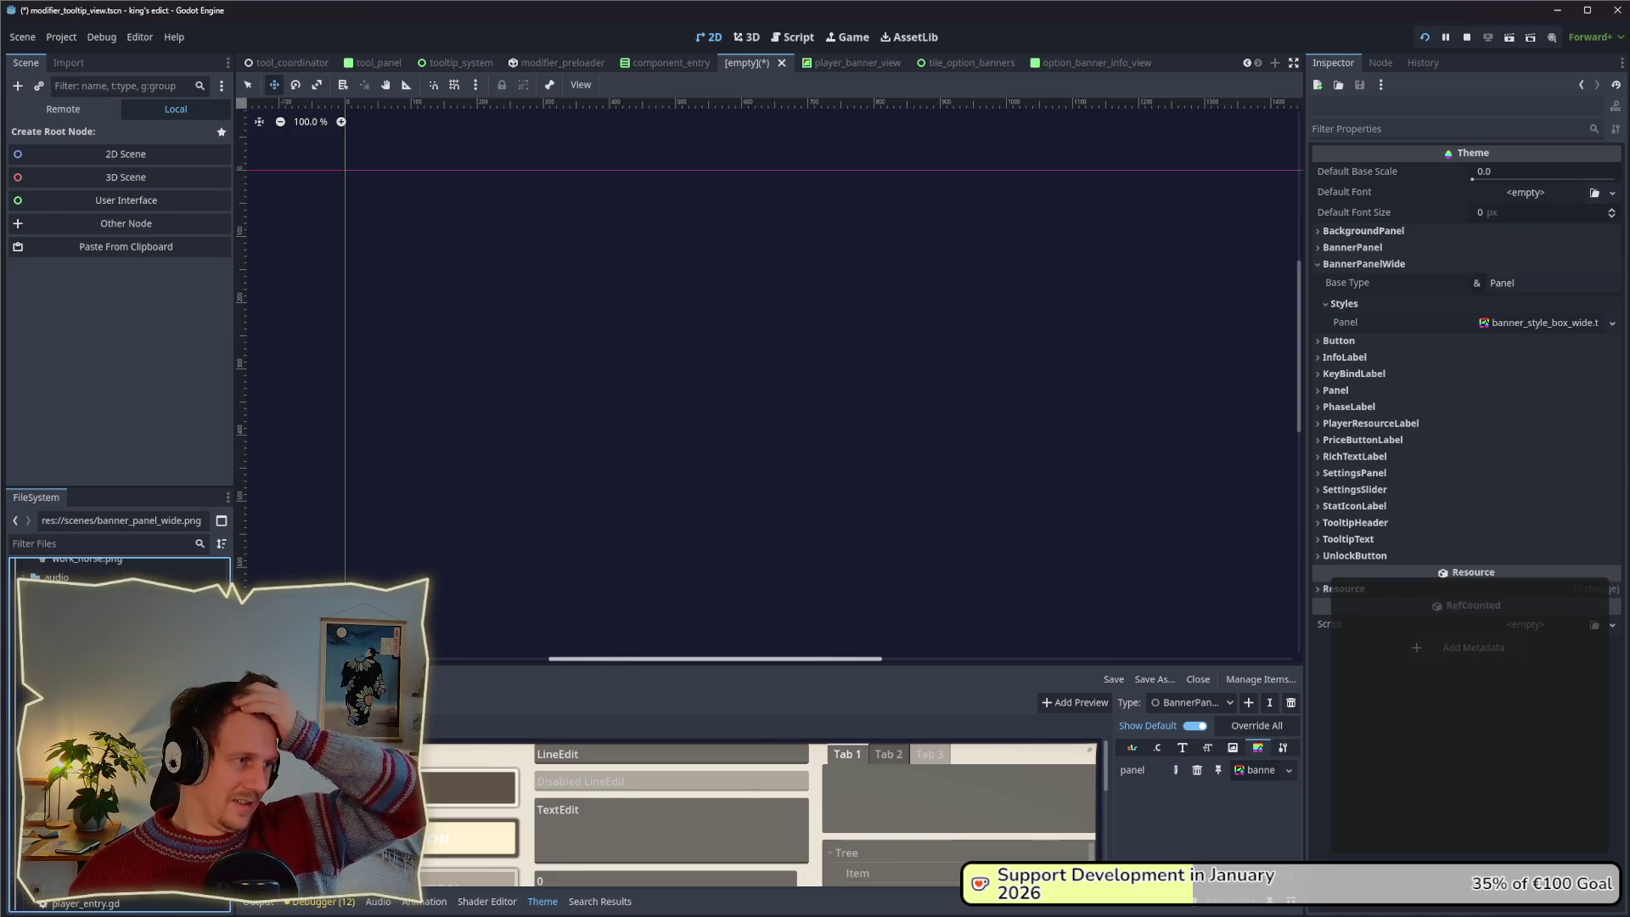
scroll(119, 739, up, 2)
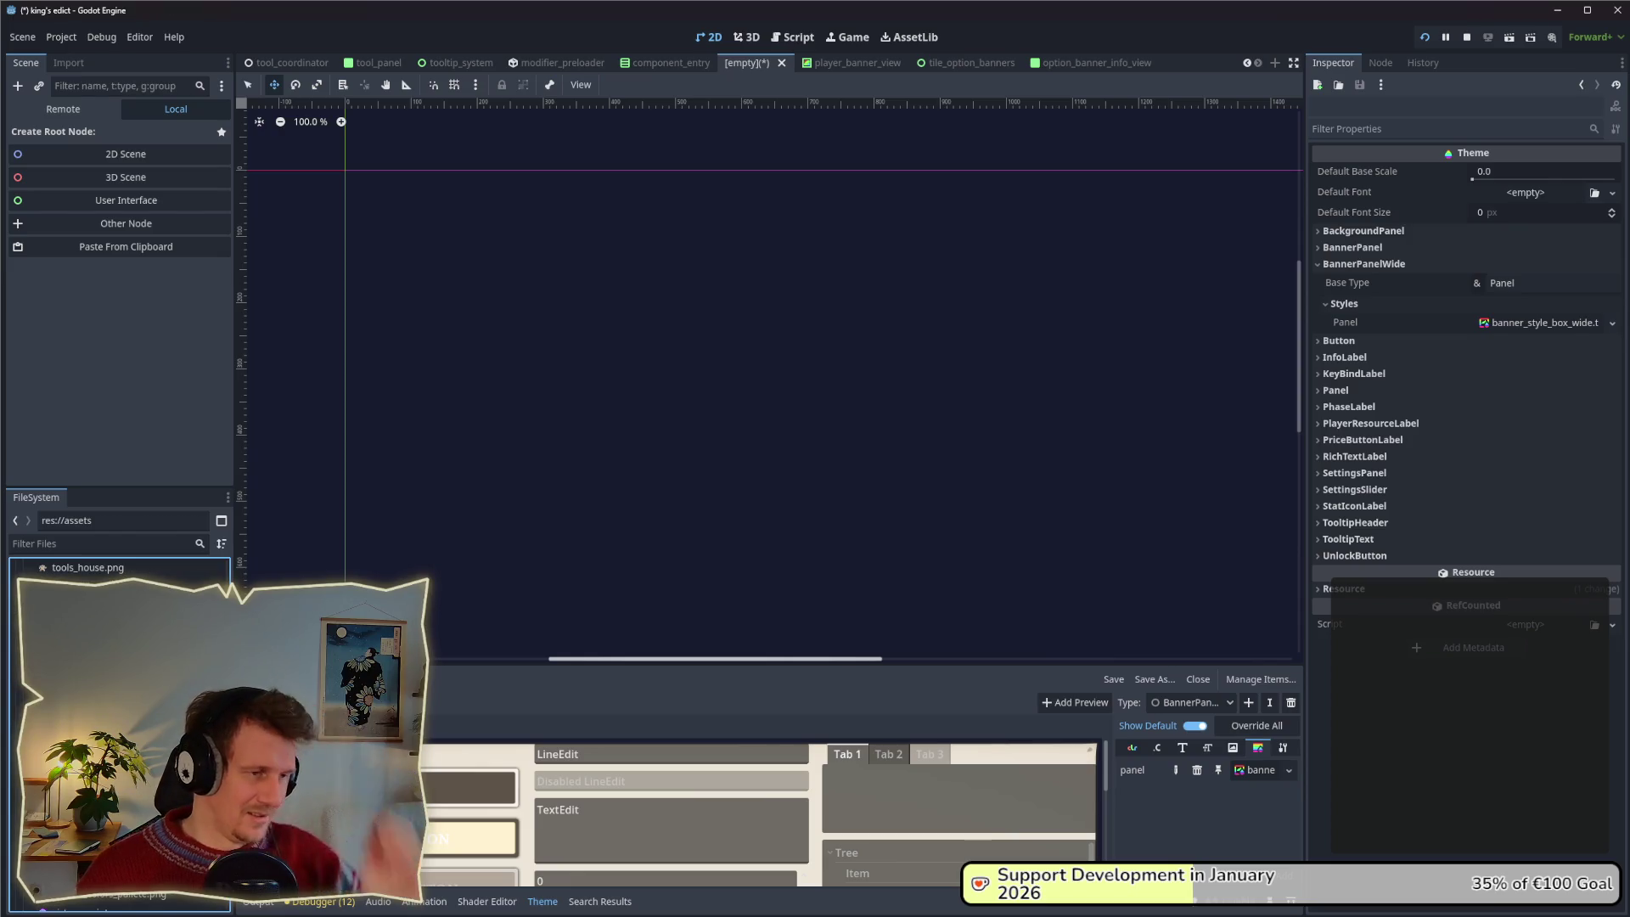
Open banner_style_box_wide.tres and set banner_panel_wide.png as its texture.
click(77, 547)
text(wide)
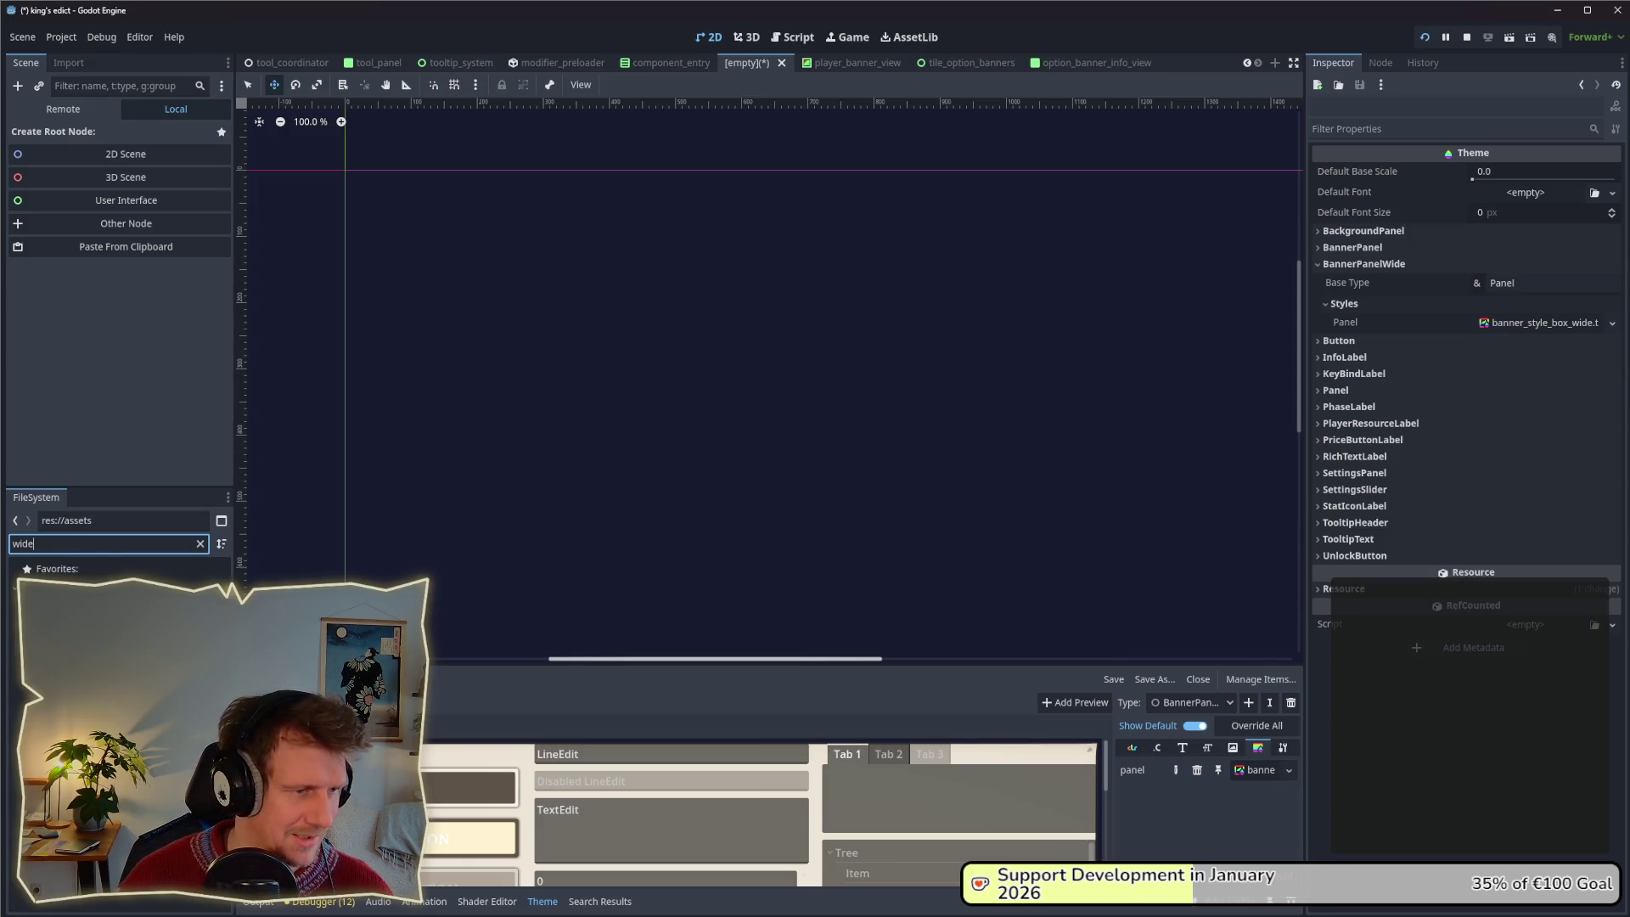
click(76, 628)
mouse_move(76, 612)
mouse_down()
mouse_move(1434, 255)
mouse_move(1553, 271)
mouse_move(1545, 287)
mouse_up()
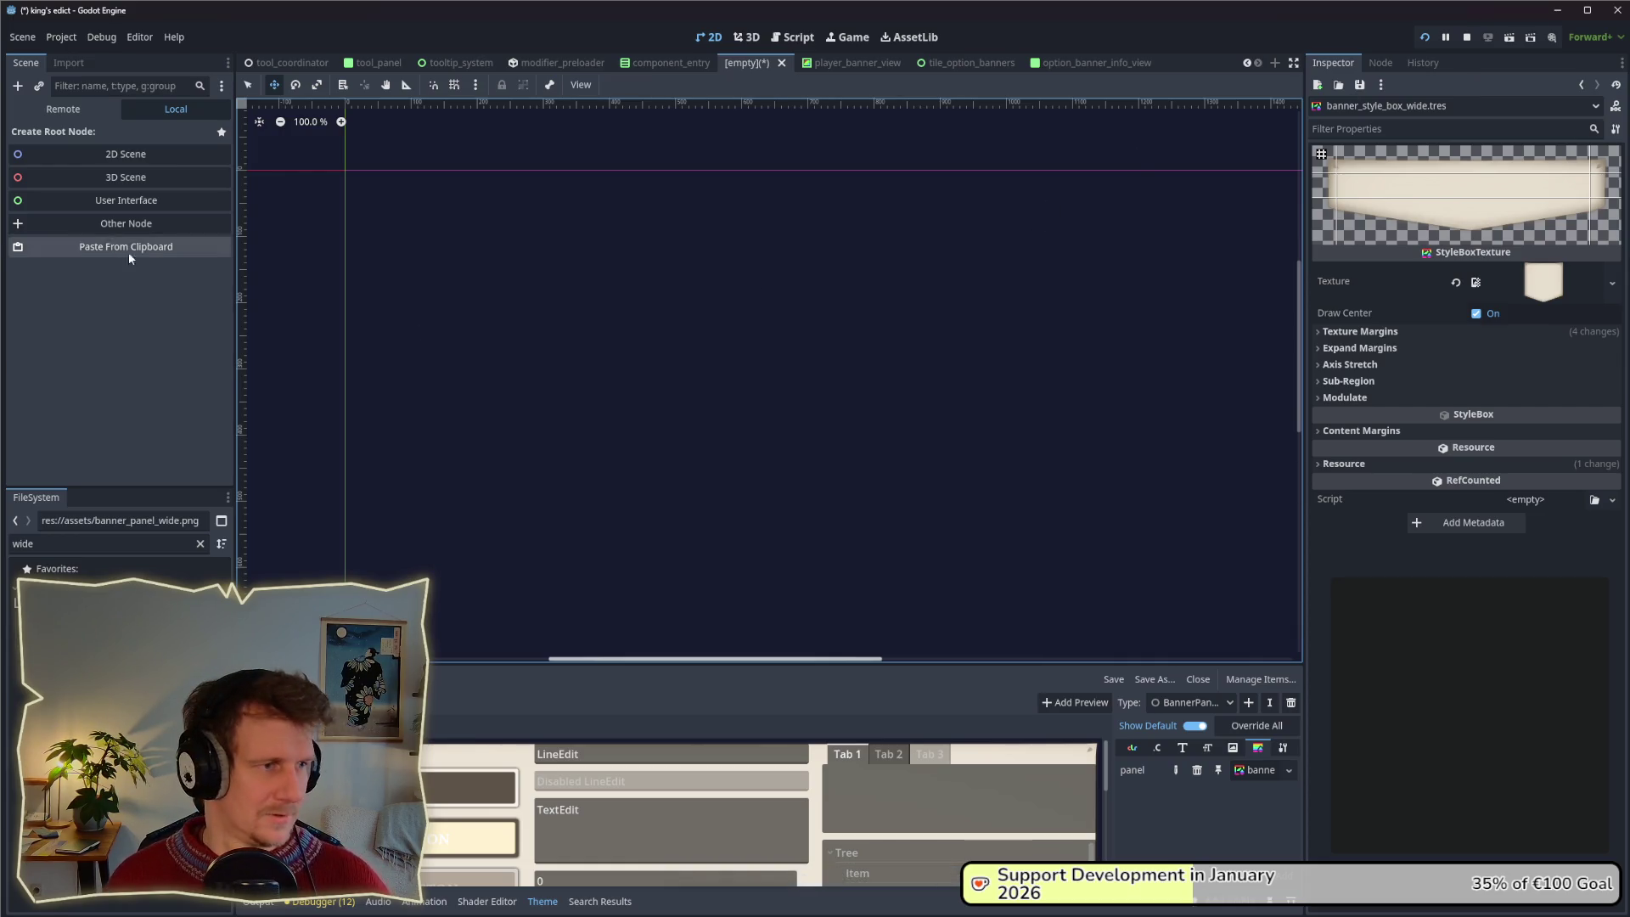
Filter the files for 'modif', close the empty scene, and open modifier_tooltip_view.tscn.
double_click(17, 544)
key(BackSpace)
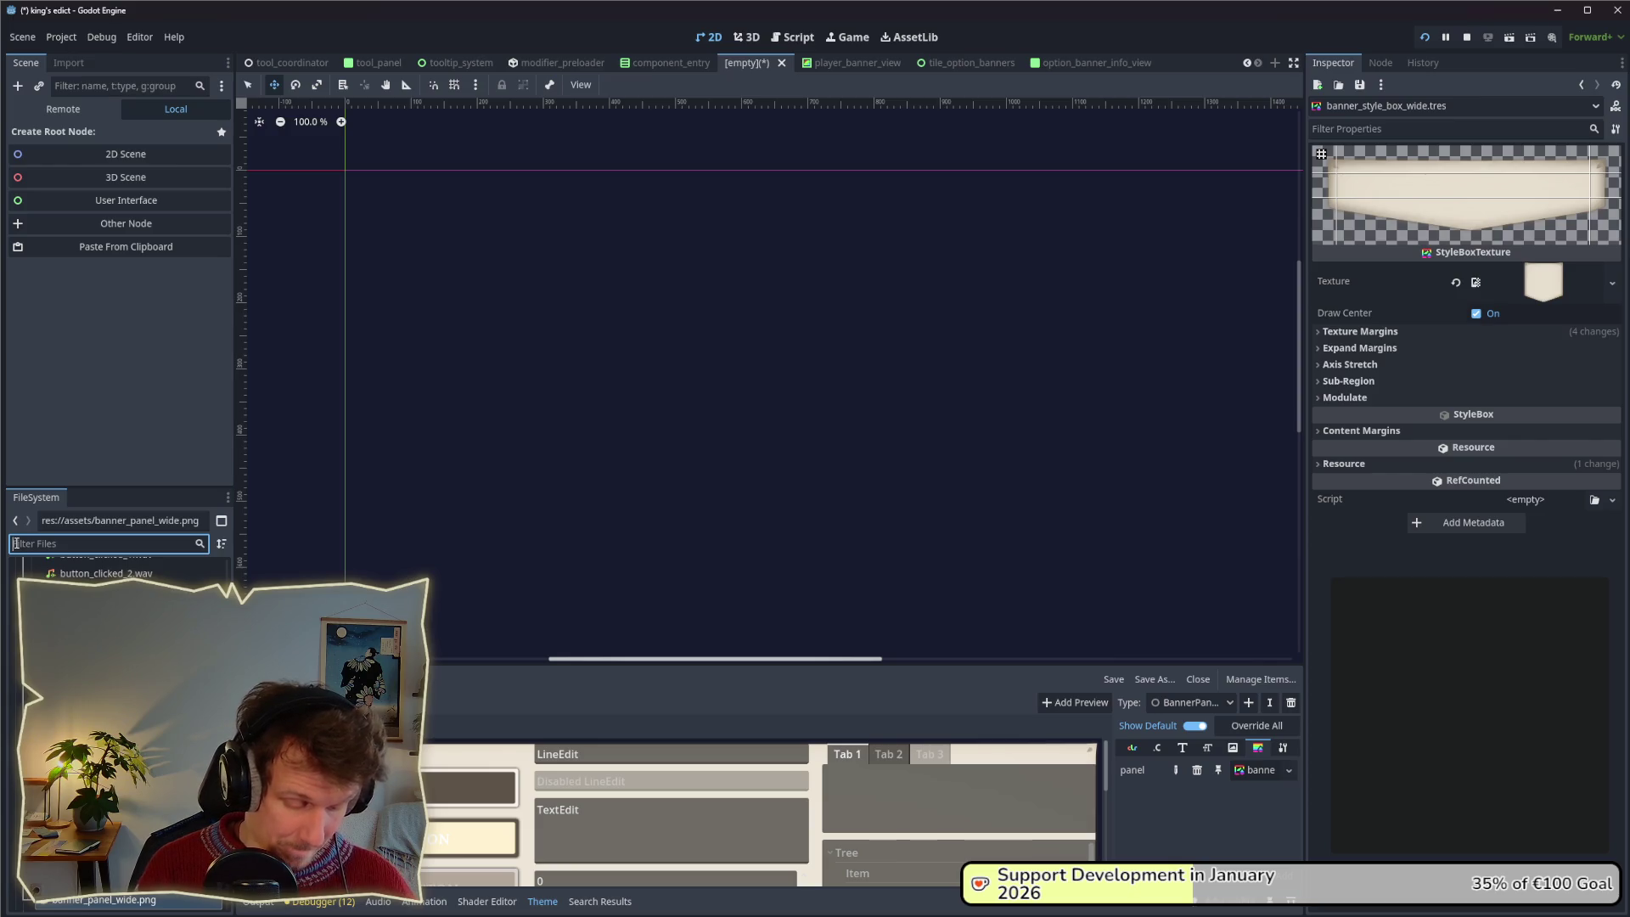
text(info)
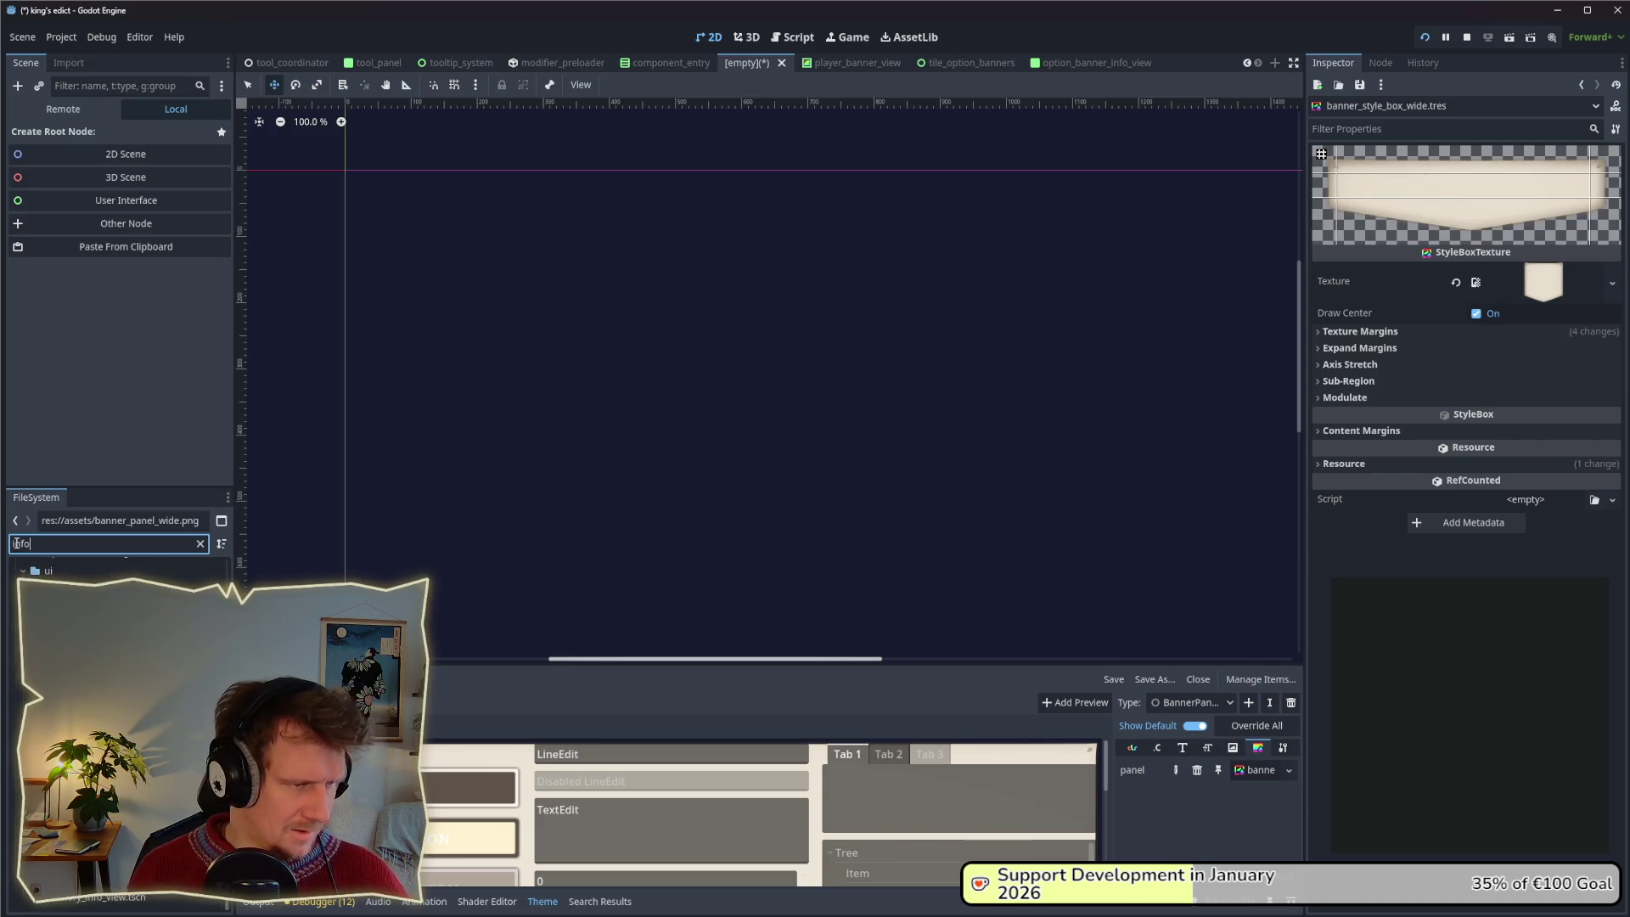
key(BackSpace)
key(BackSpace)
key(BackSpace)
text(modifer)
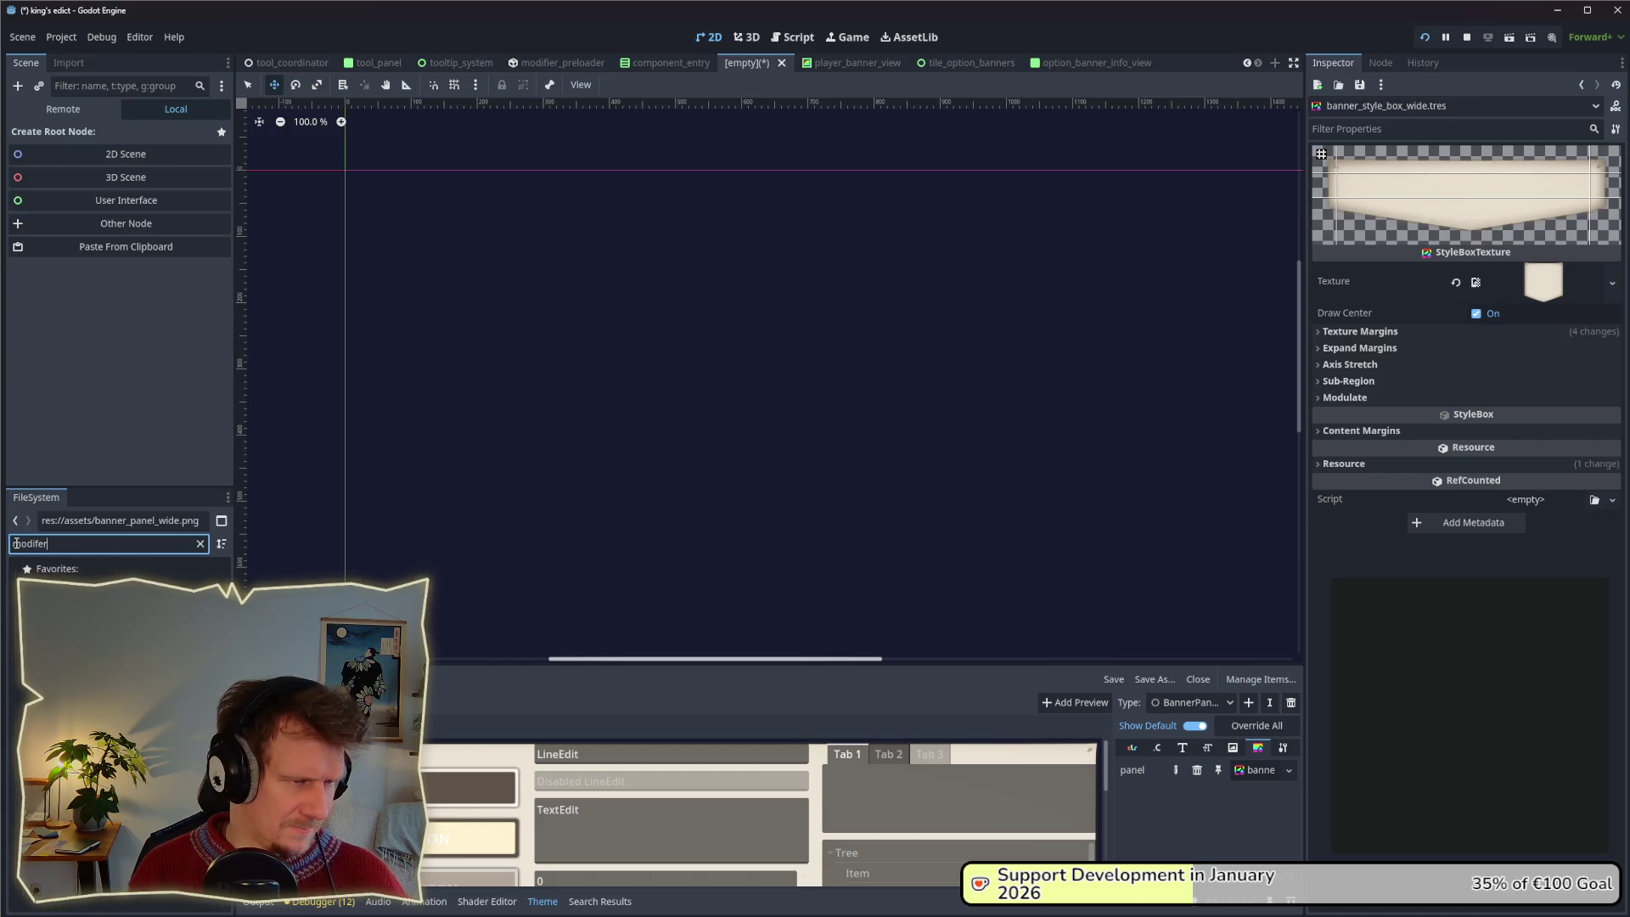
key(BackSpace)
key(BackSpace)
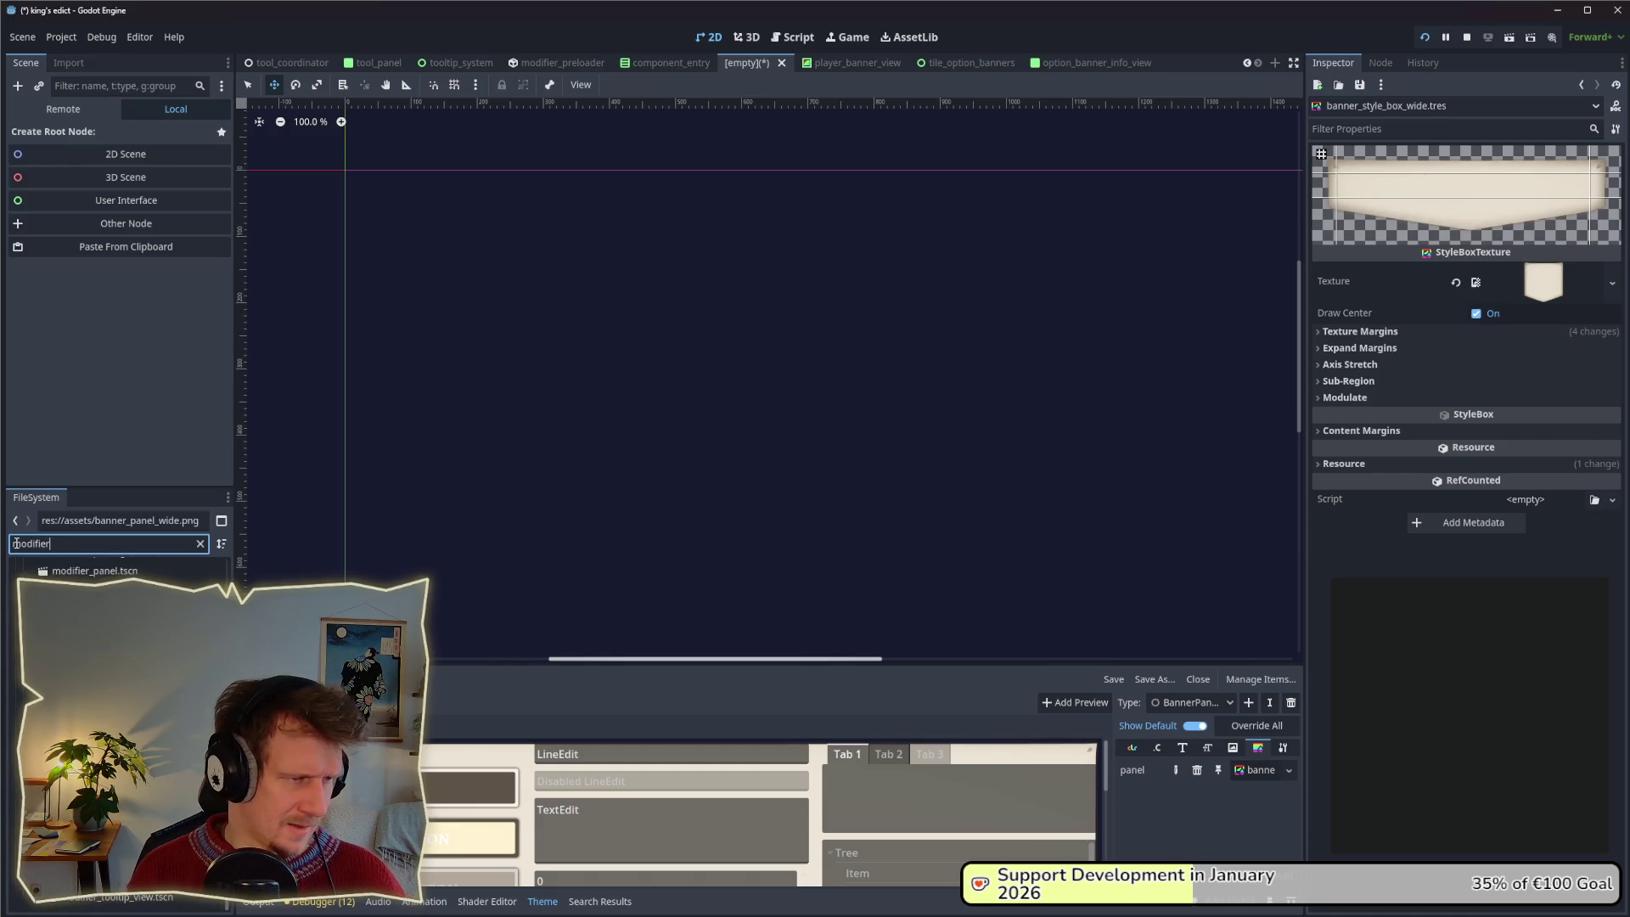
click(127, 899)
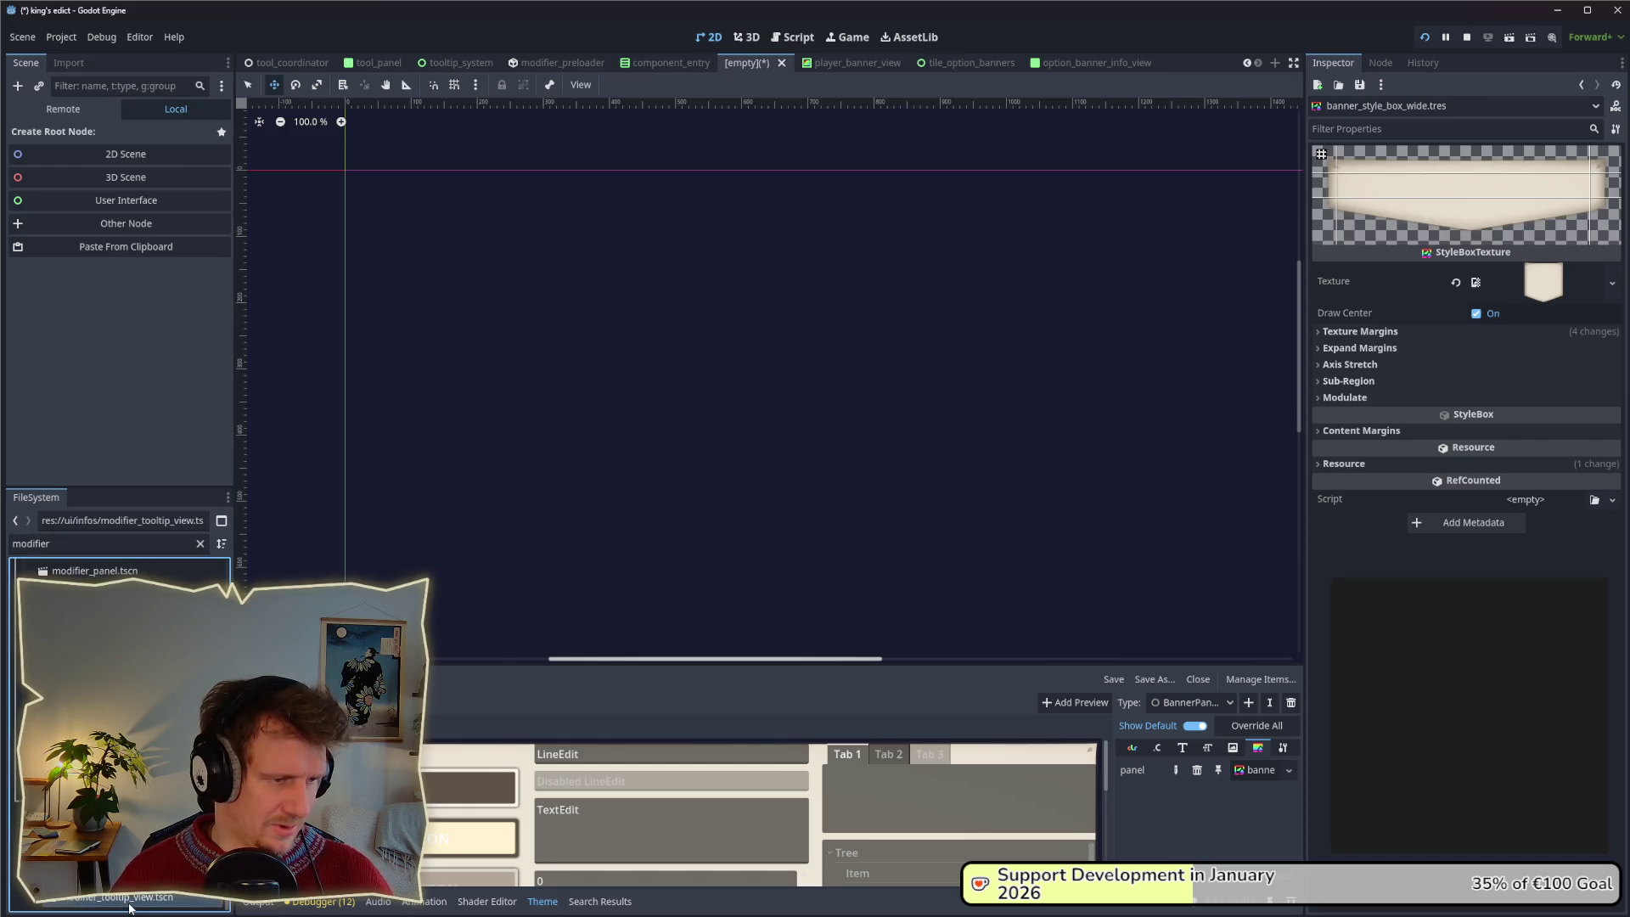
click(133, 898)
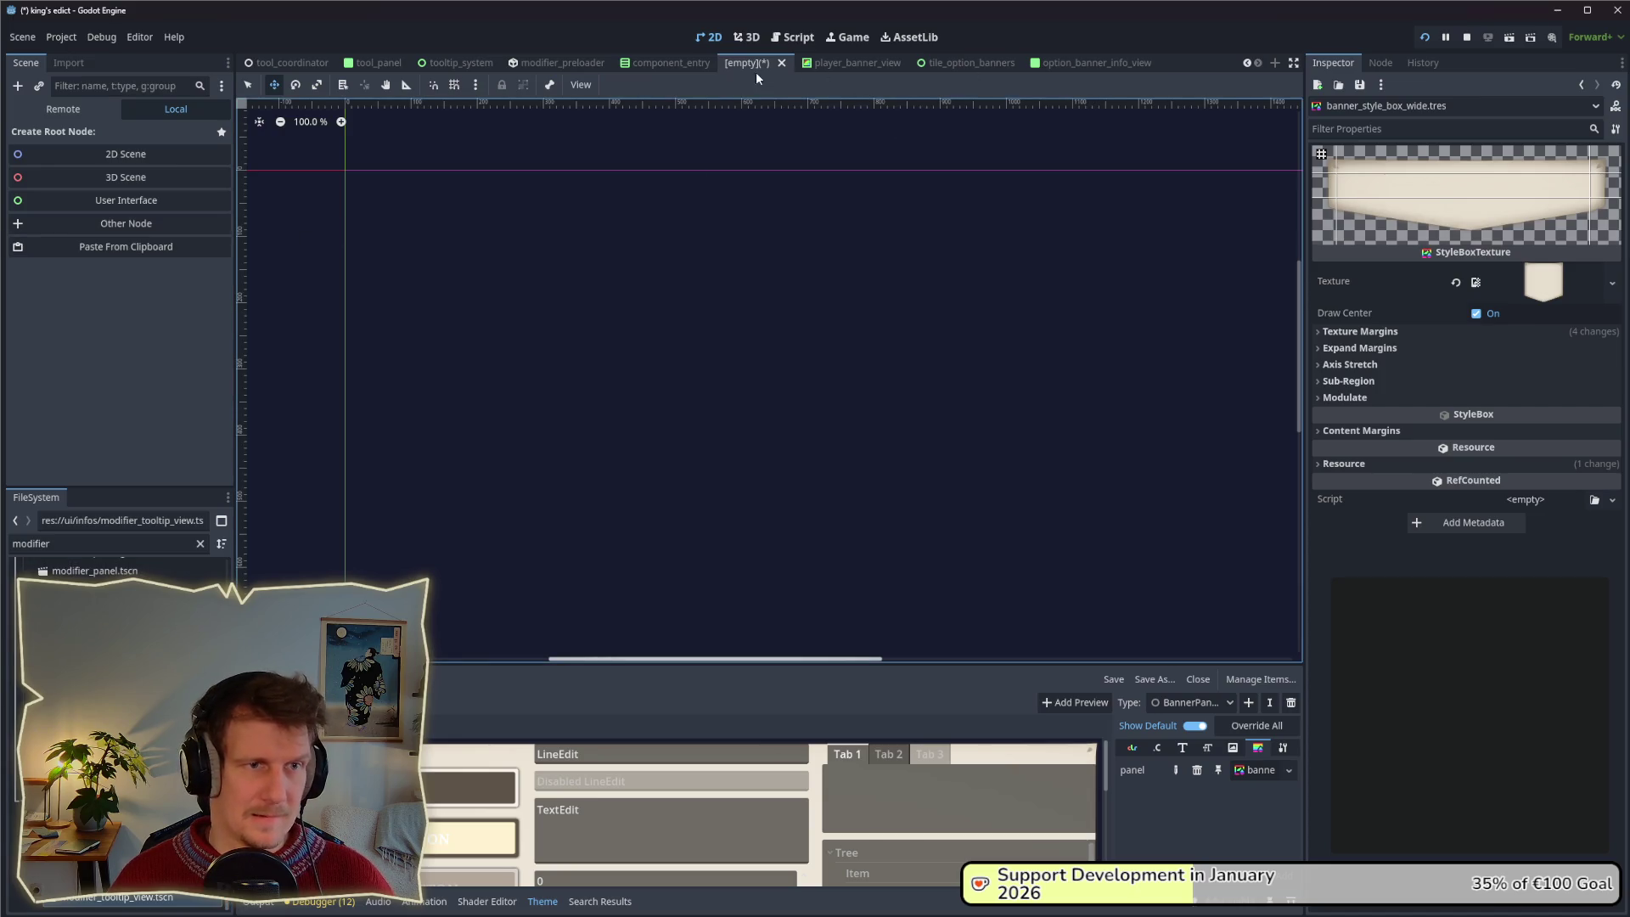
click(781, 63)
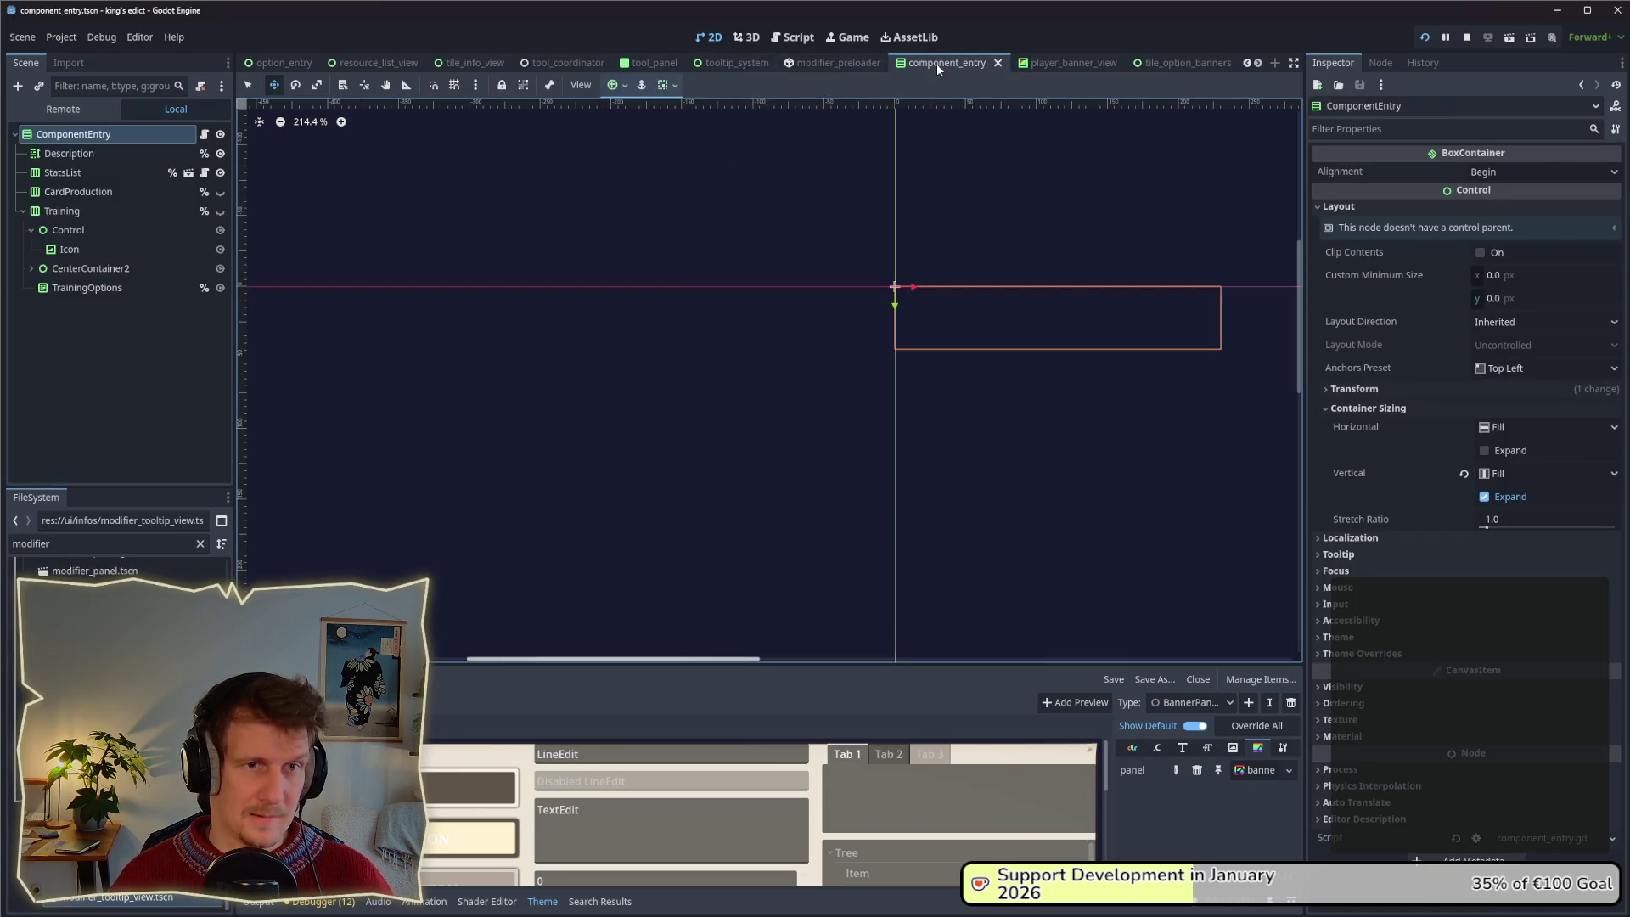
double_click(136, 906)
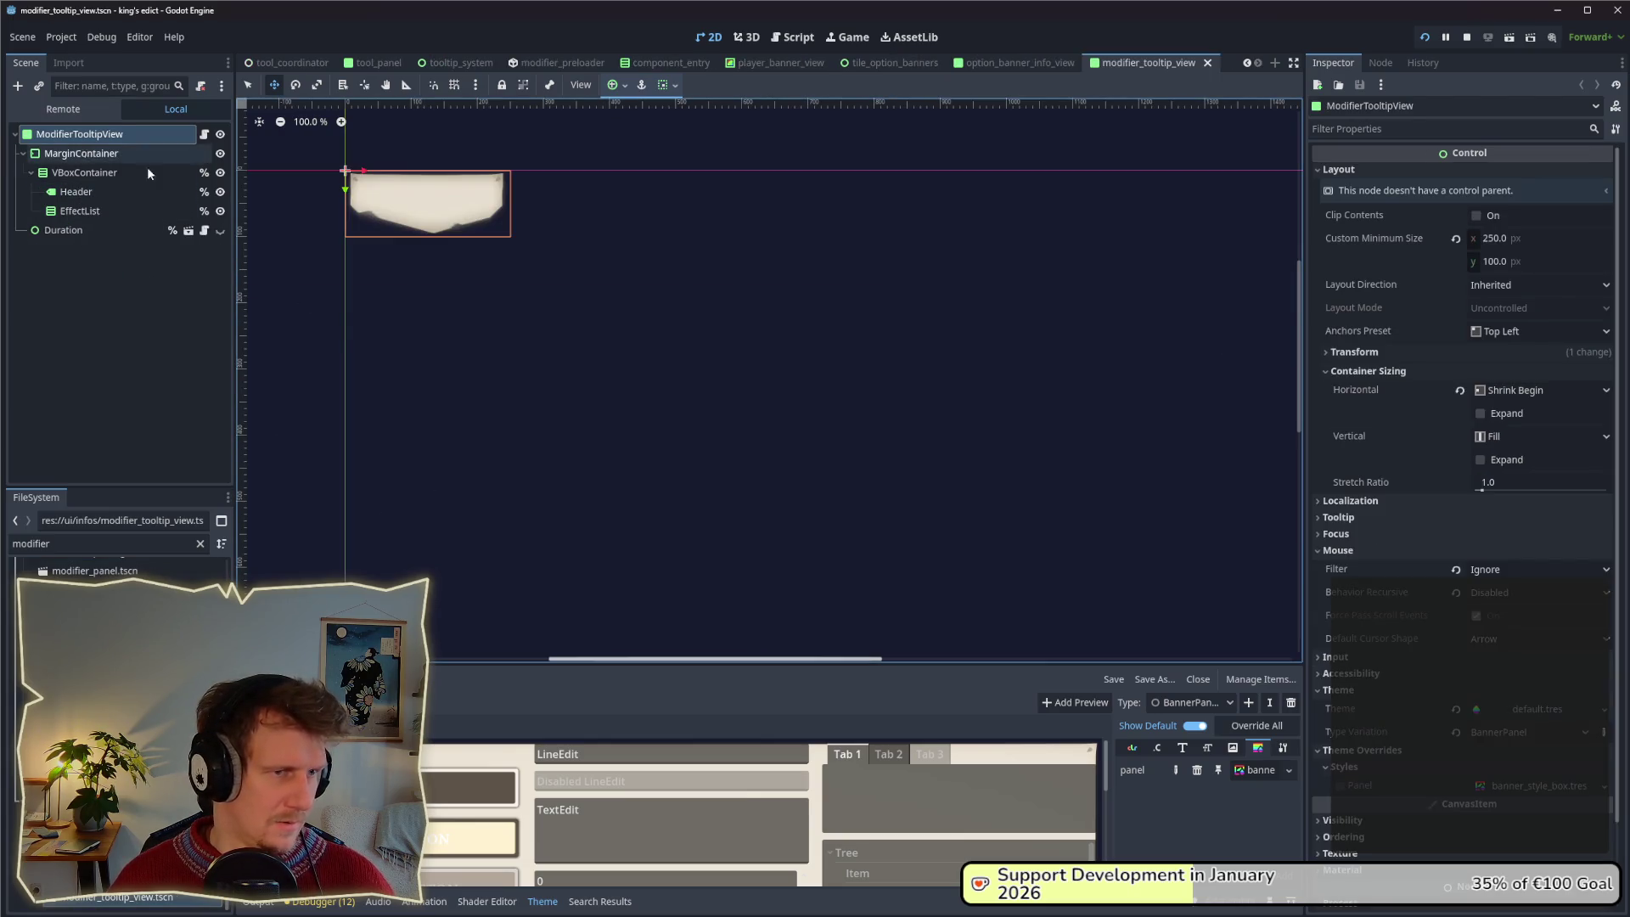
Set the tooltip's Type Variation to BannerPanelWide, save the scene, and return to the game.
scroll(1519, 703, down, 3)
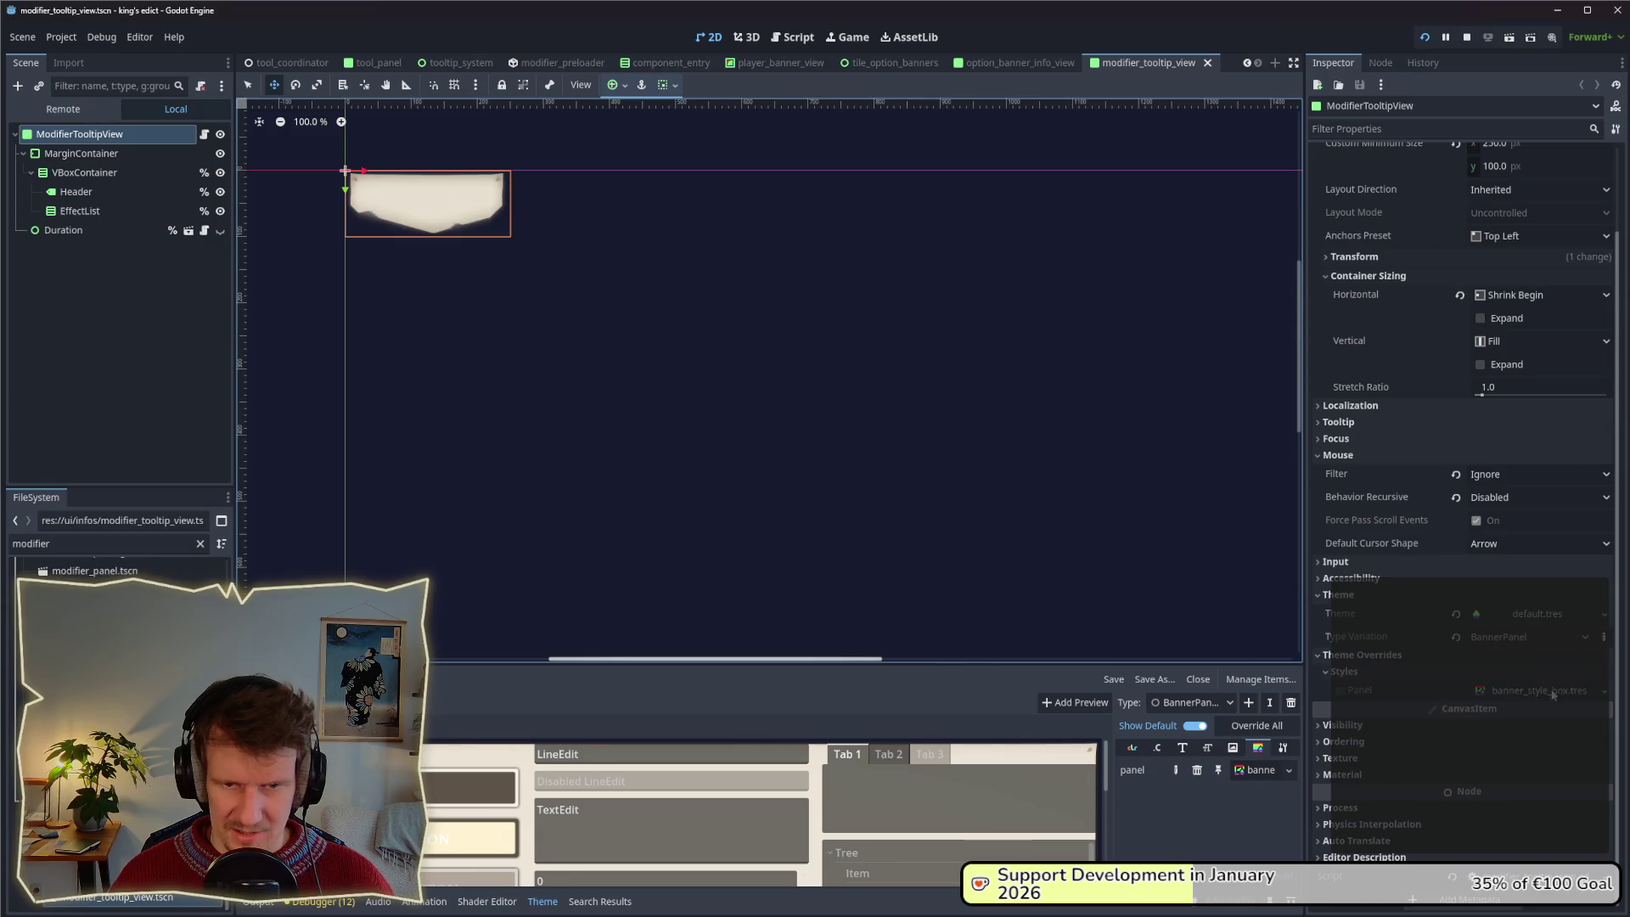
click(1585, 638)
click(1554, 716)
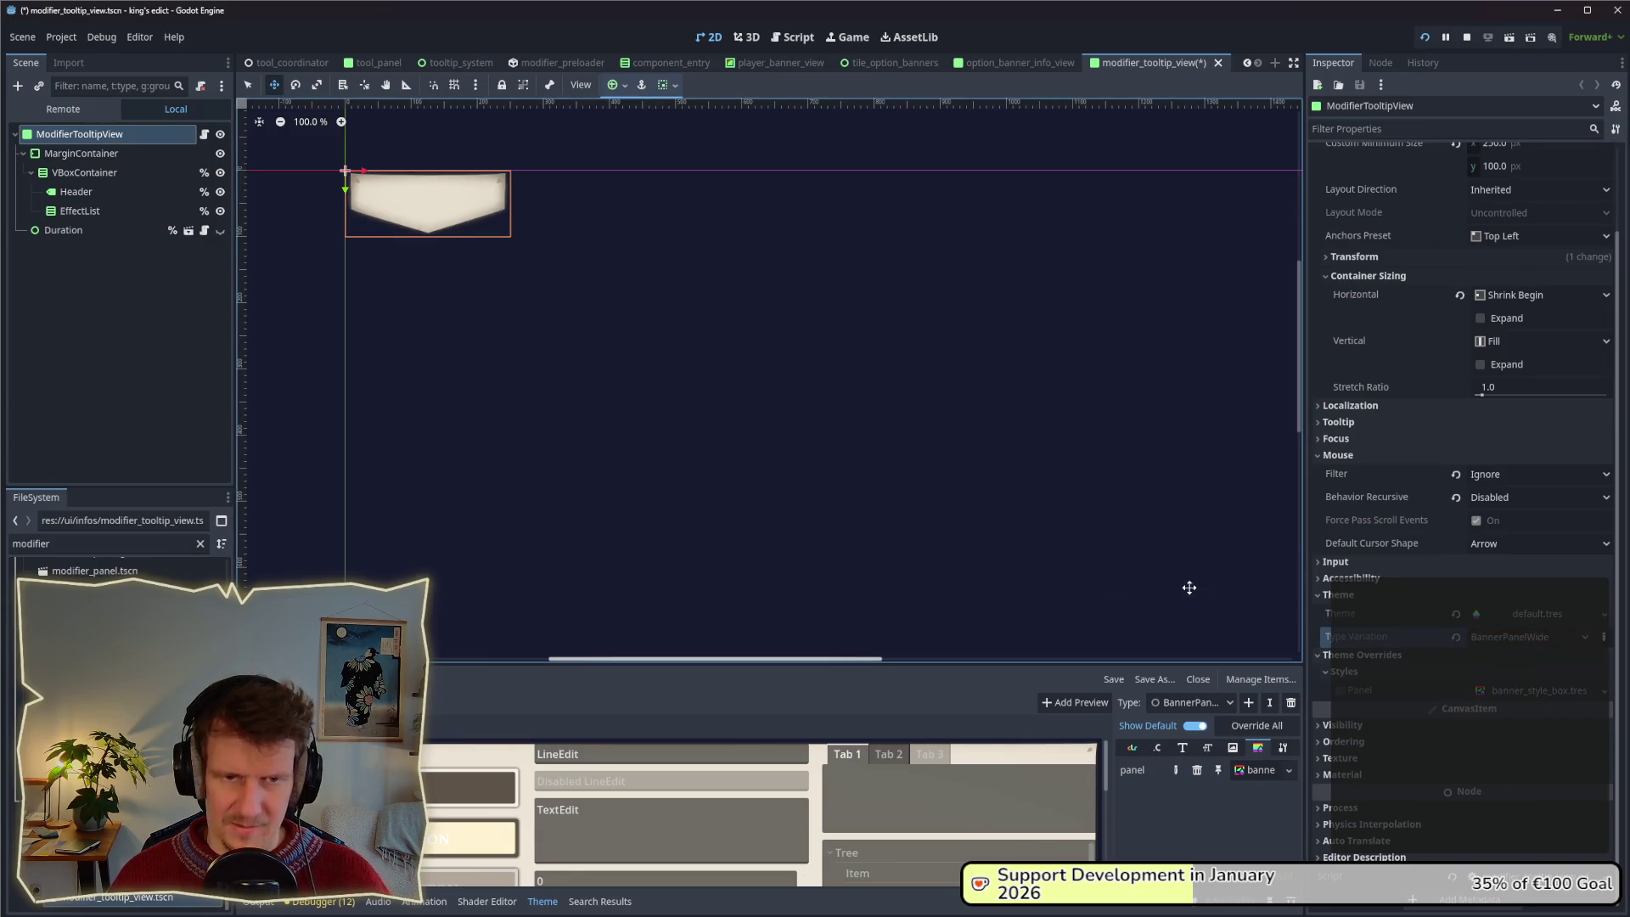
key(ctrl+s)
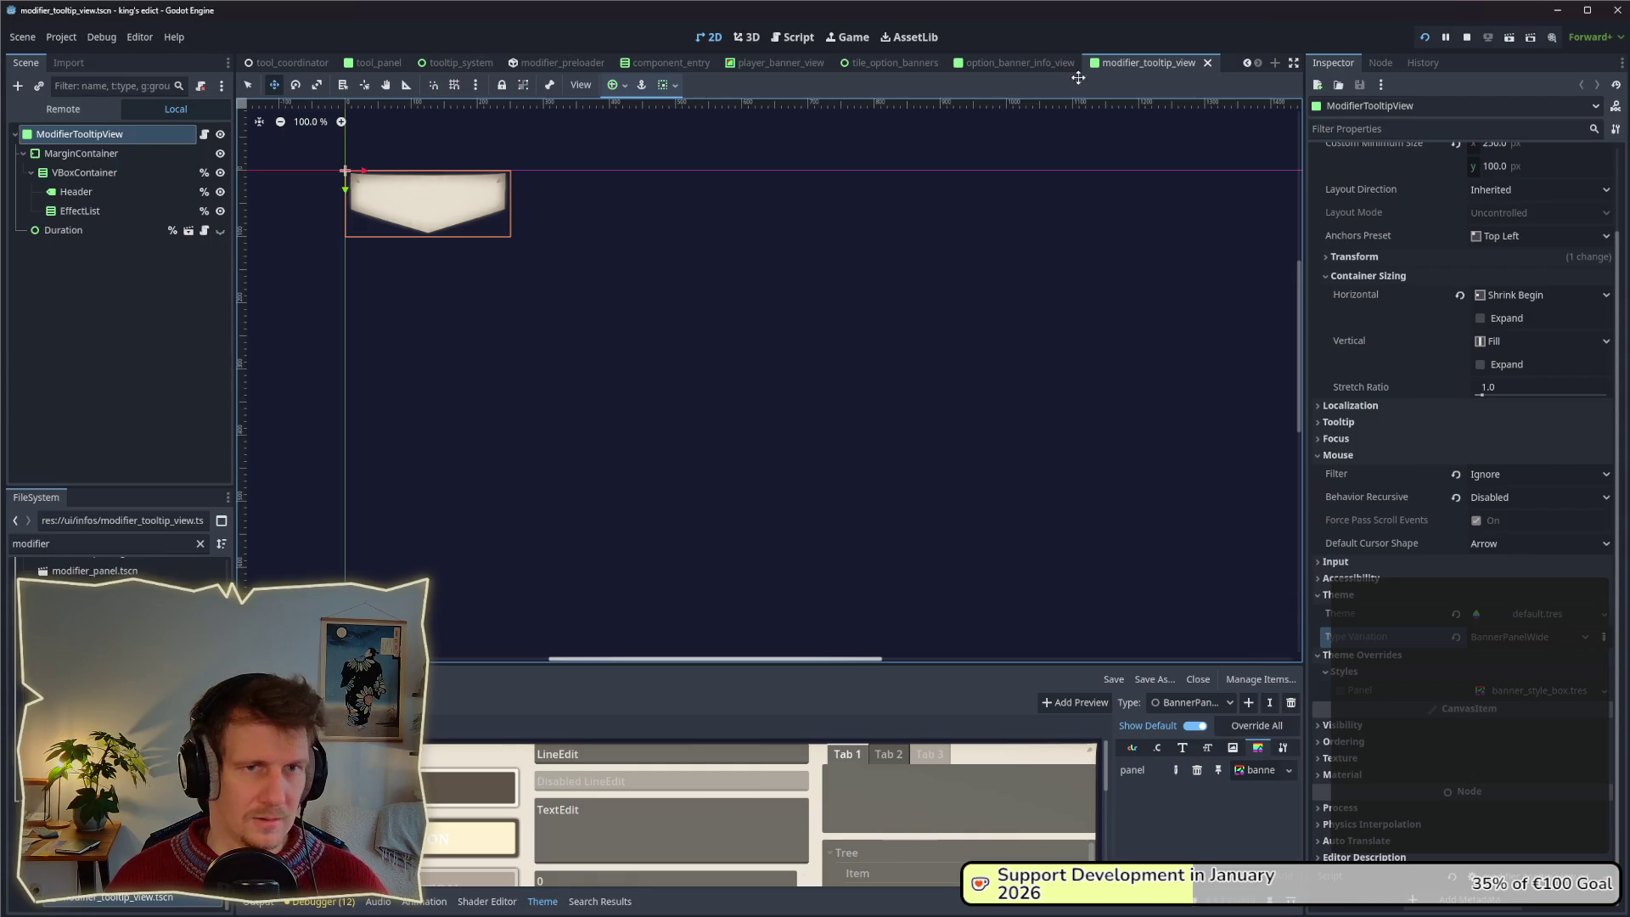
key(alt+Tab)
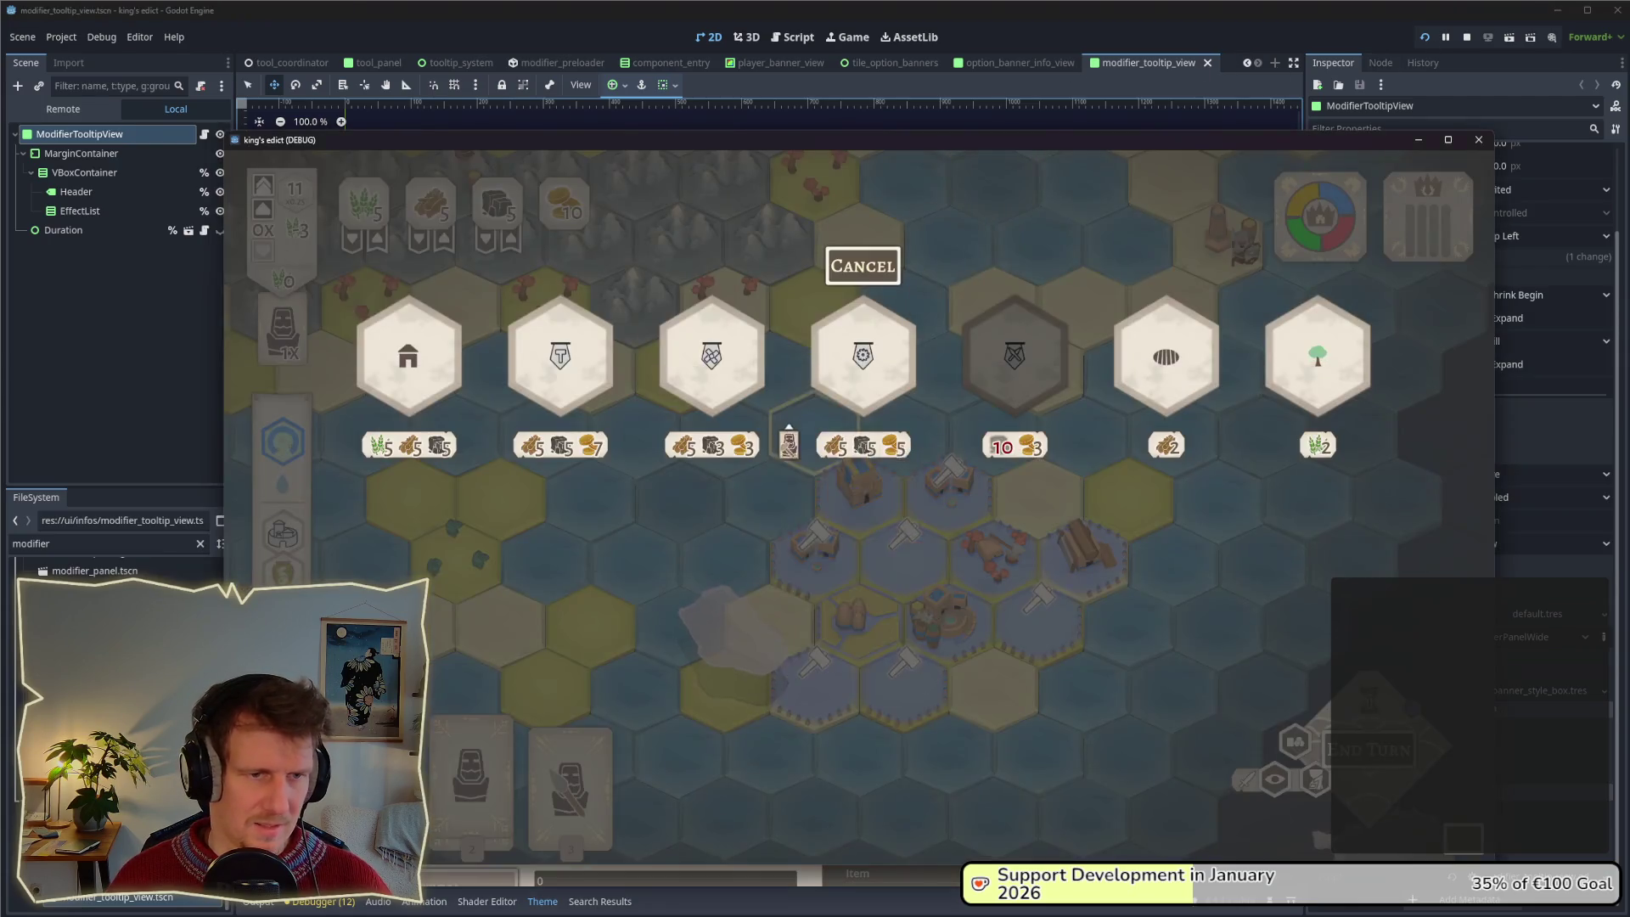
Restart the game and start a multiplayer match on Small Islands 2.map.
click(1467, 40)
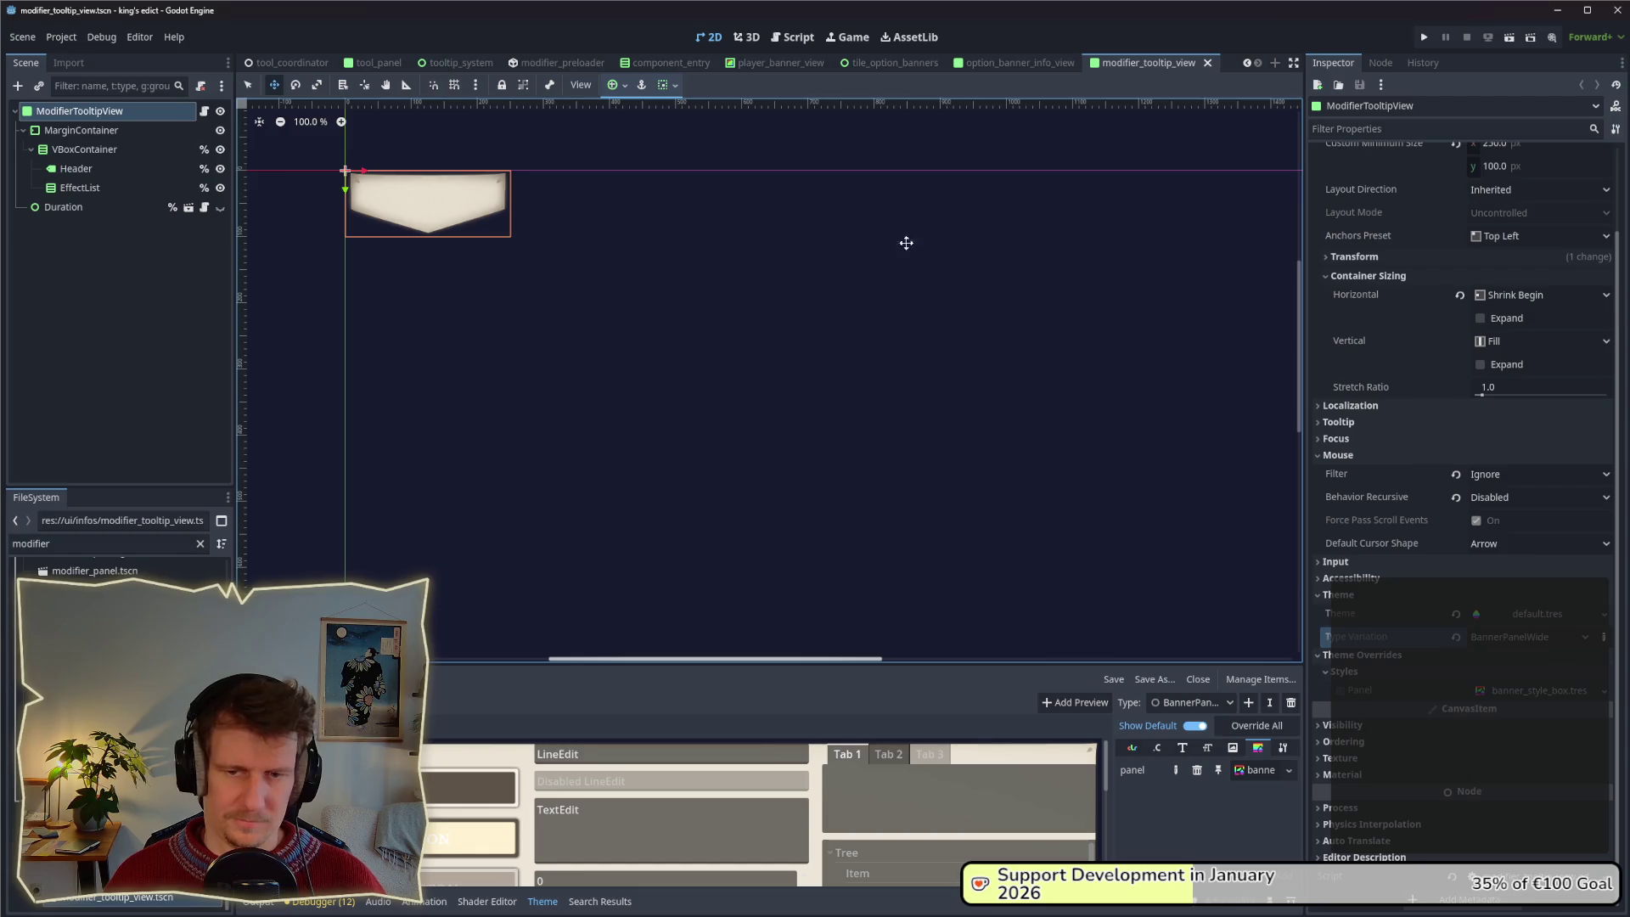
click(1424, 37)
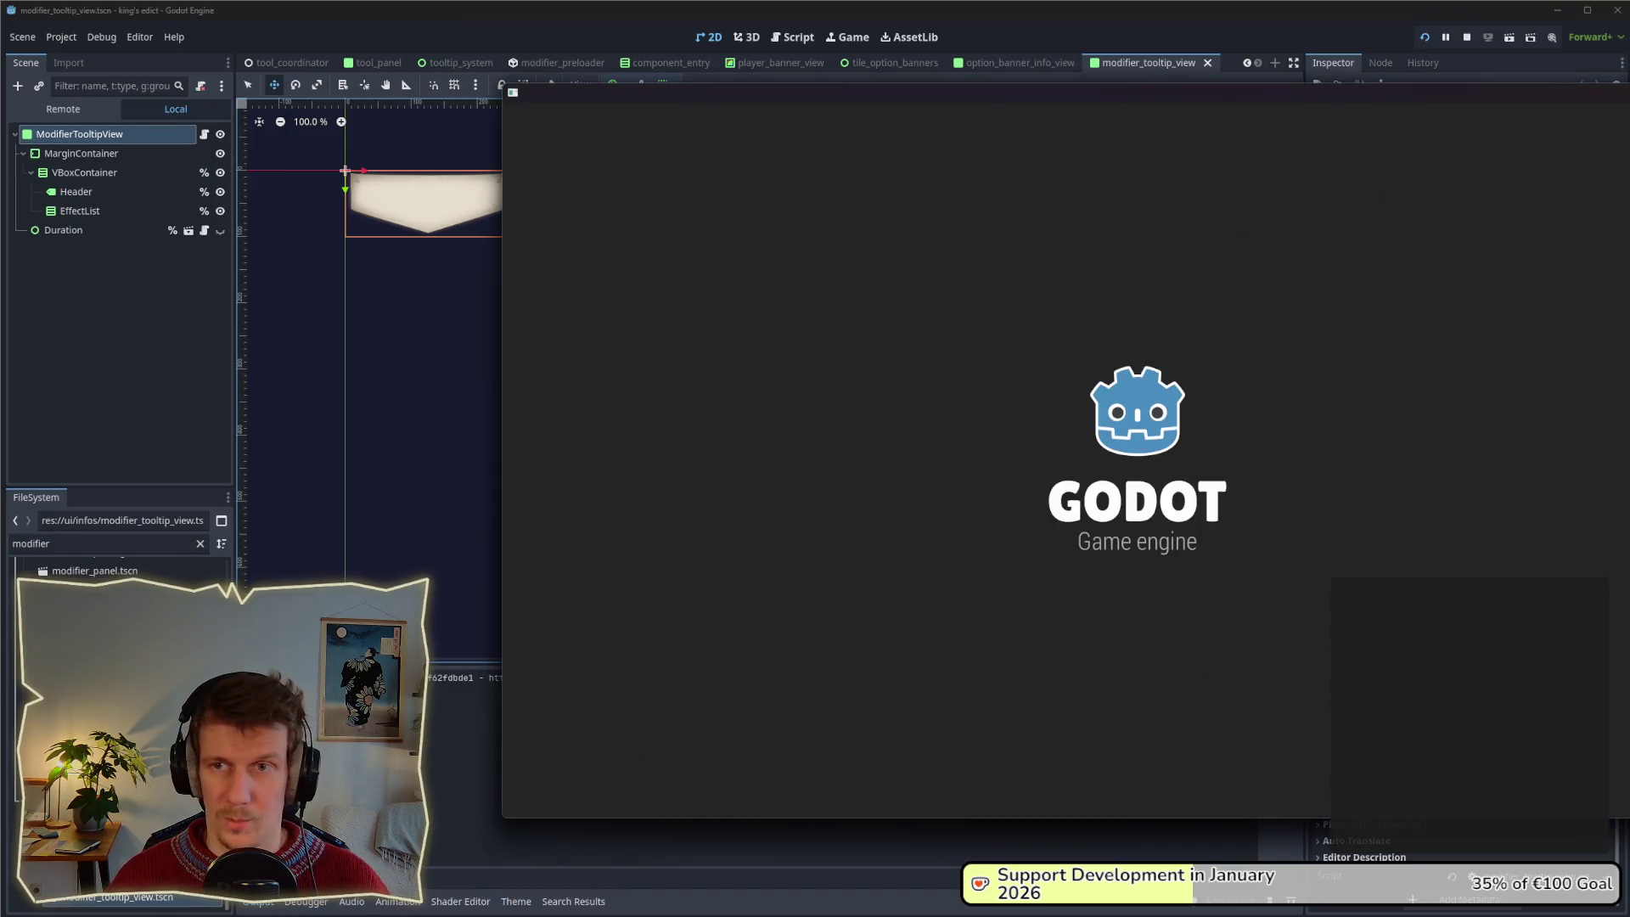
drag(1363, 95, 918, 99)
click(756, 317)
click(836, 327)
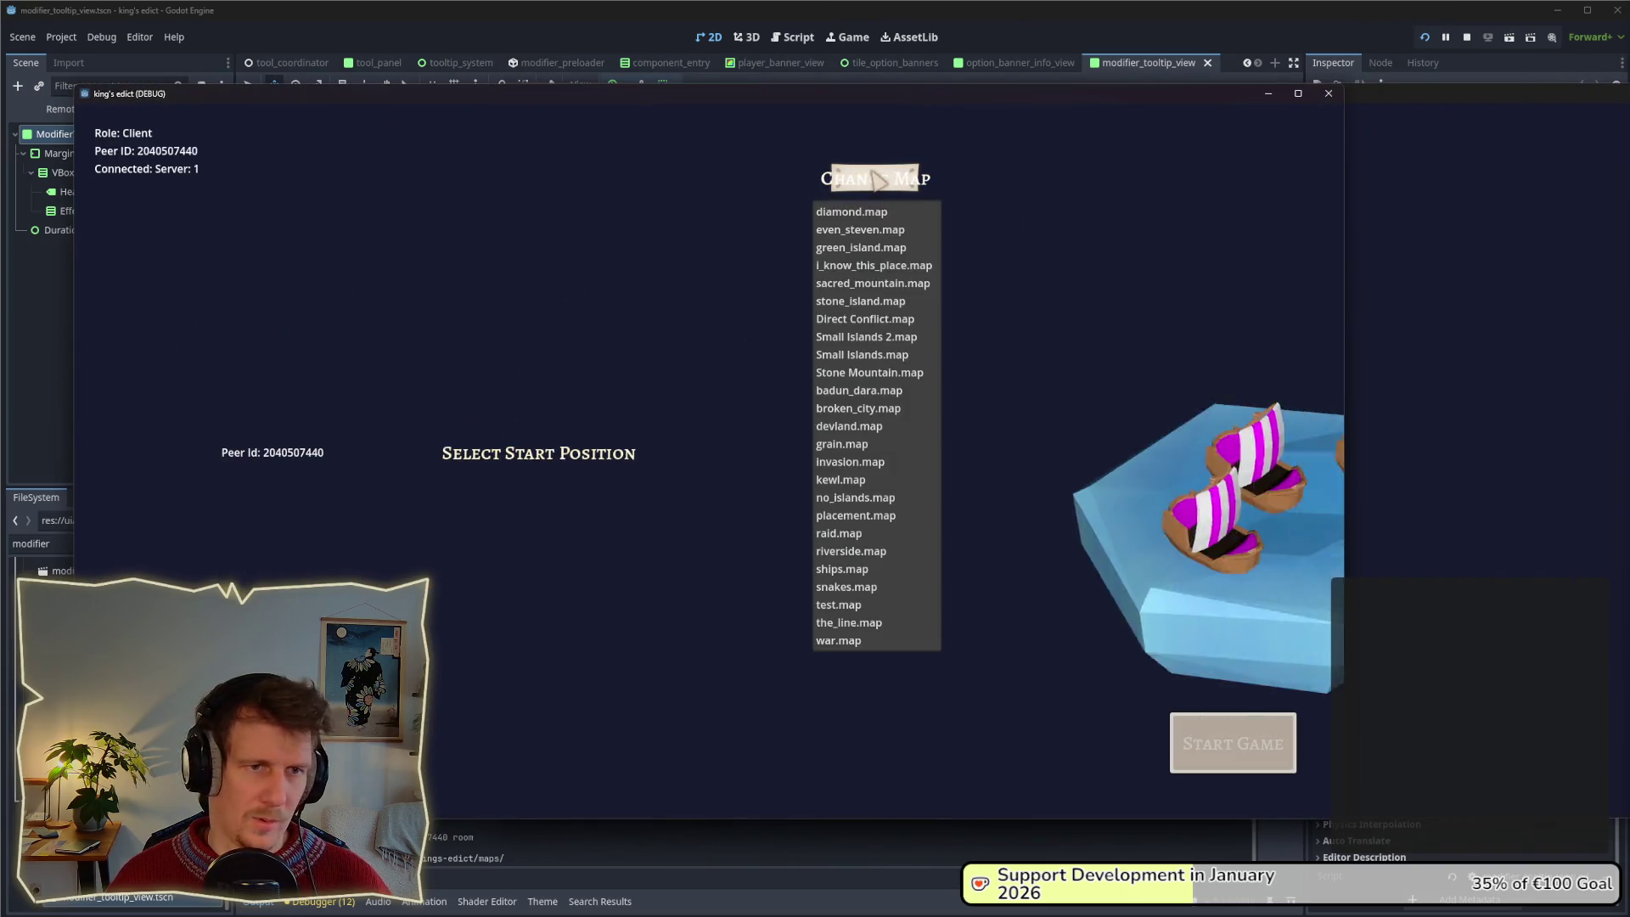
click(922, 338)
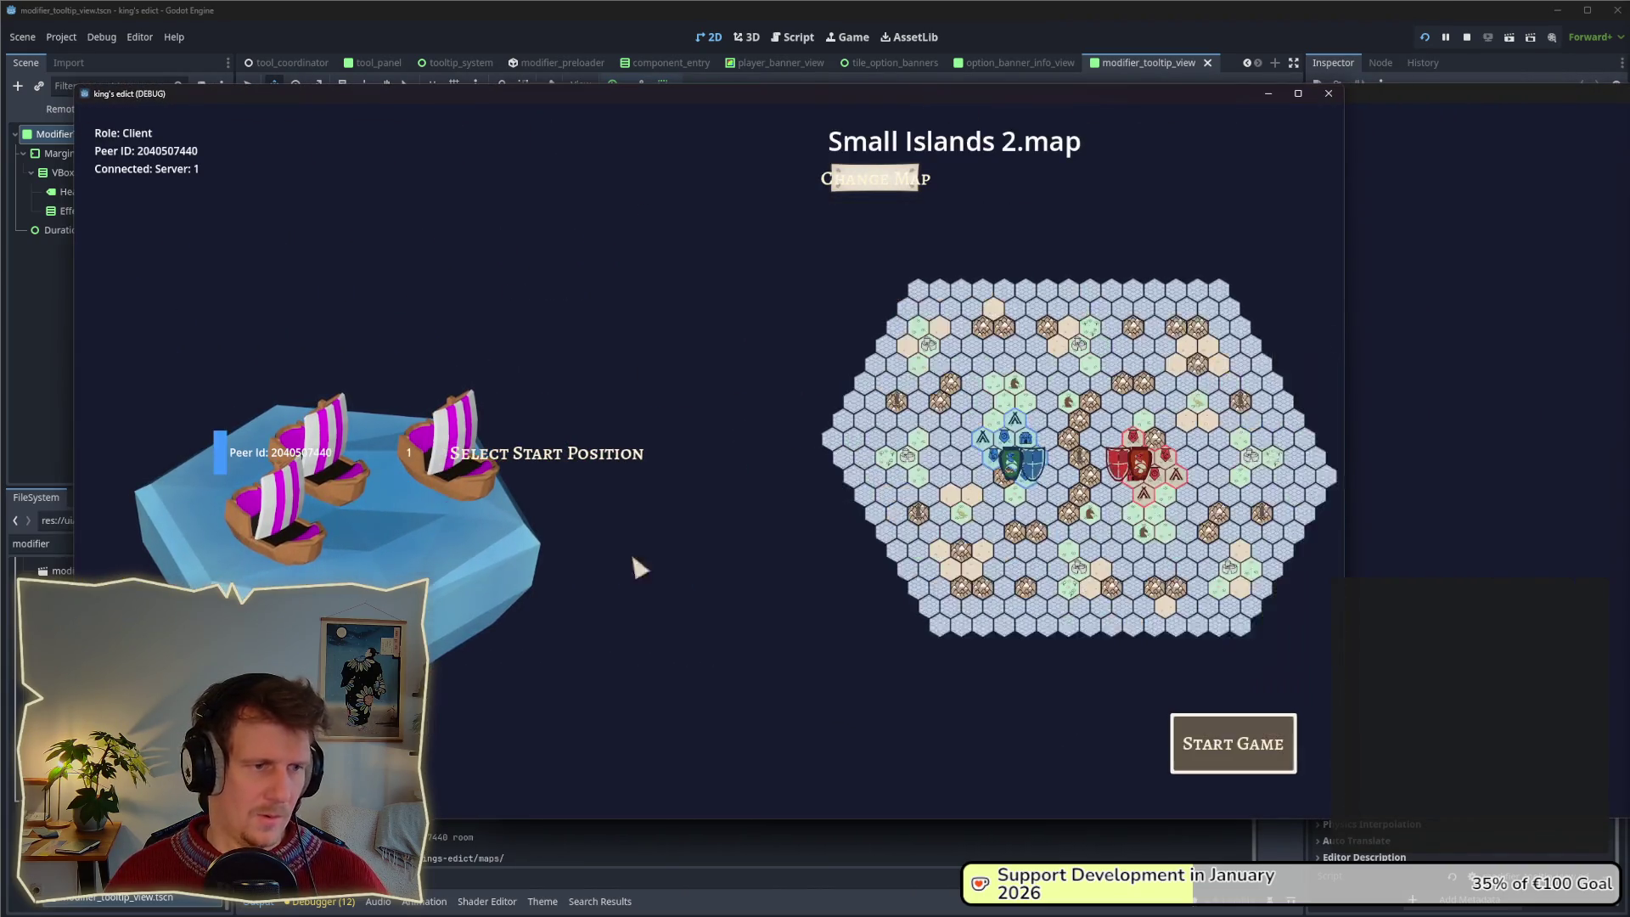
click(1228, 742)
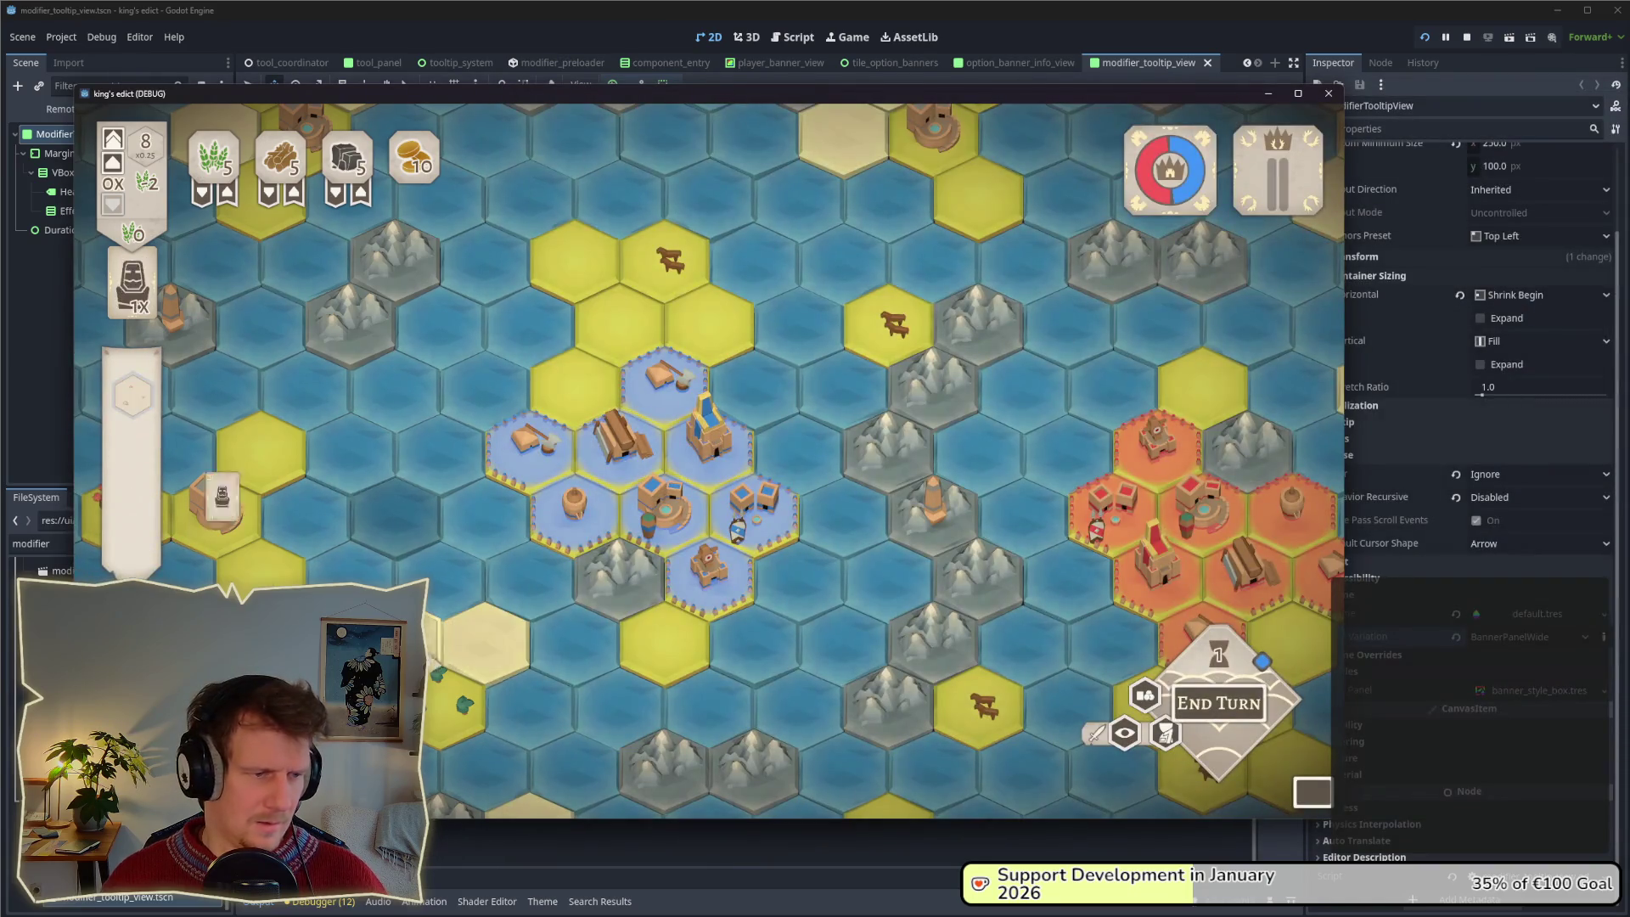
Place a unit, pick a production option, and view the wide banner tooltip on the building choices.
click(132, 280)
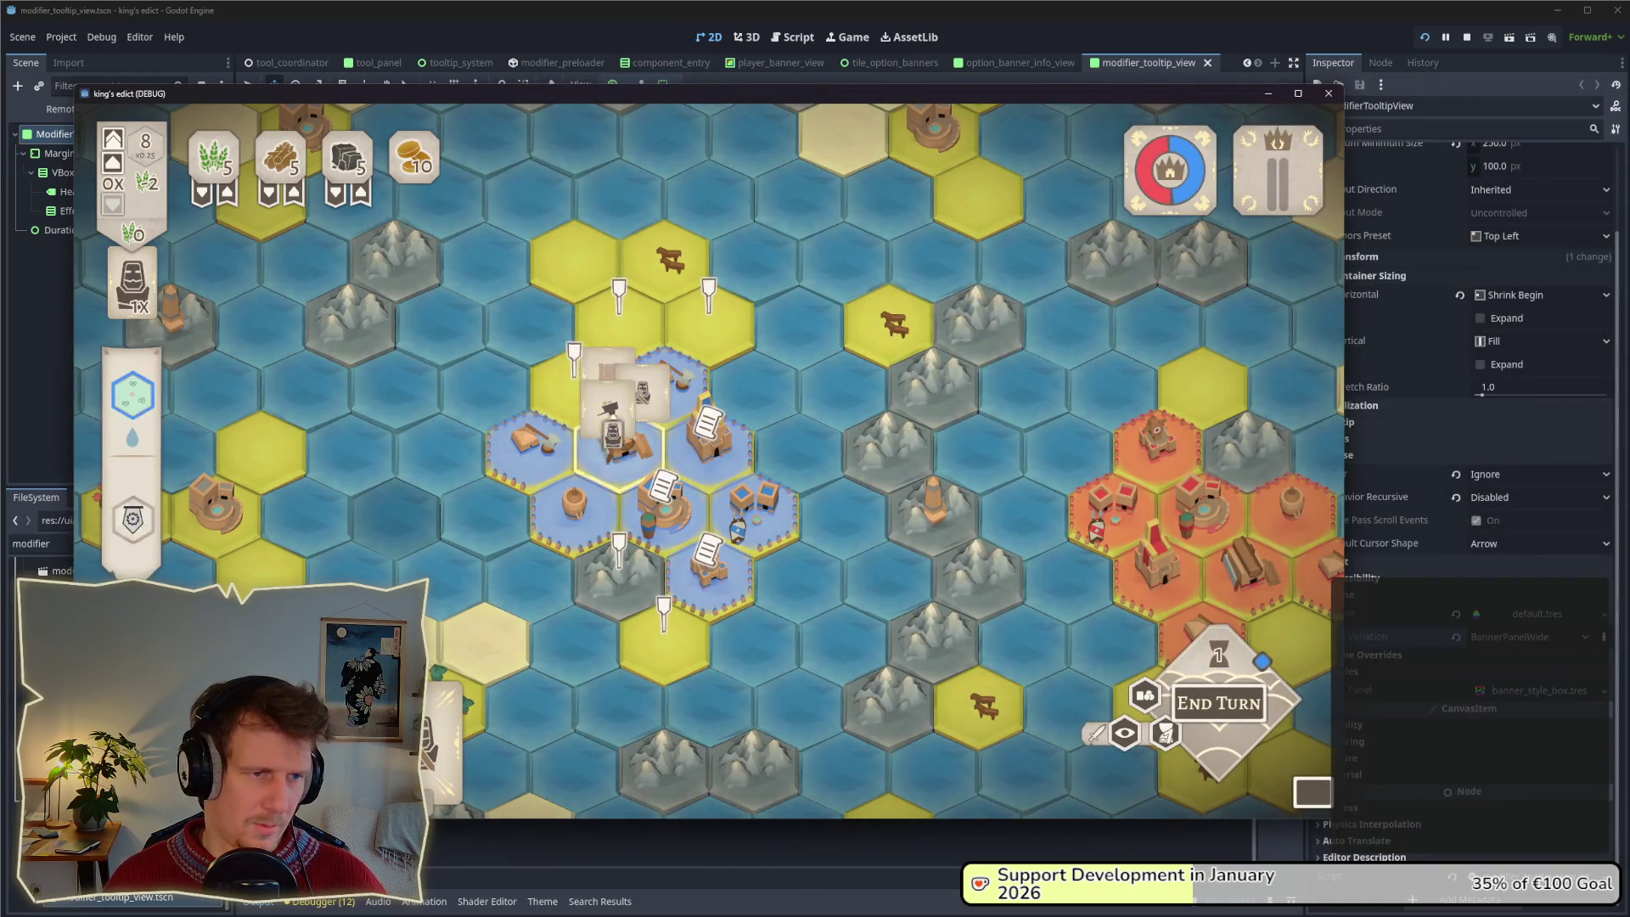
click(618, 312)
click(628, 383)
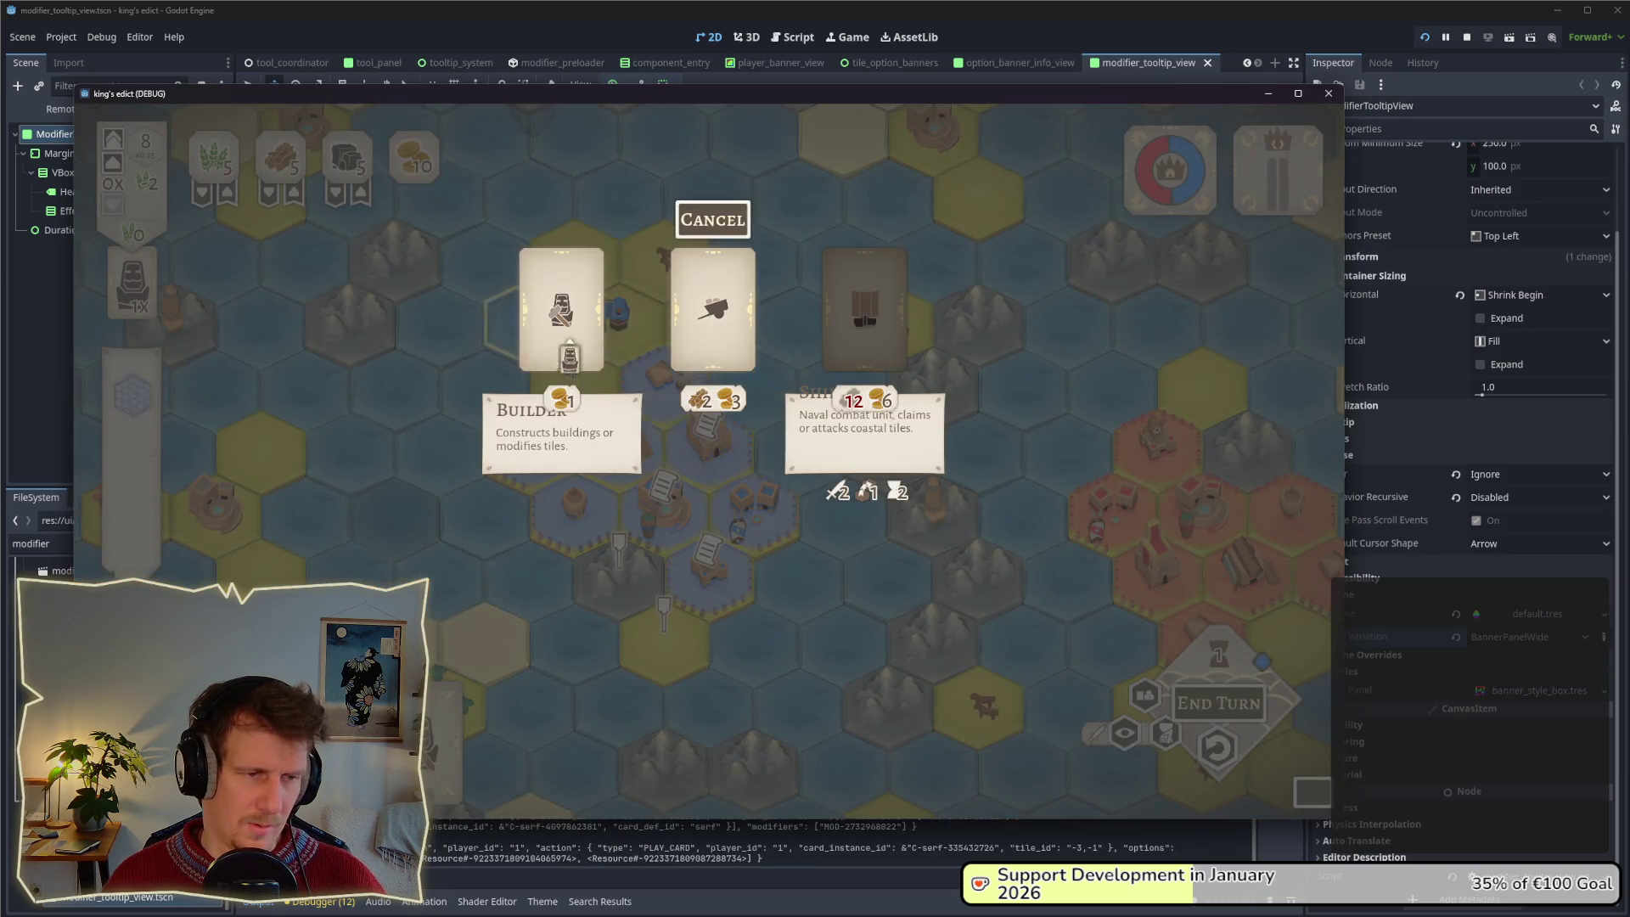
click(709, 306)
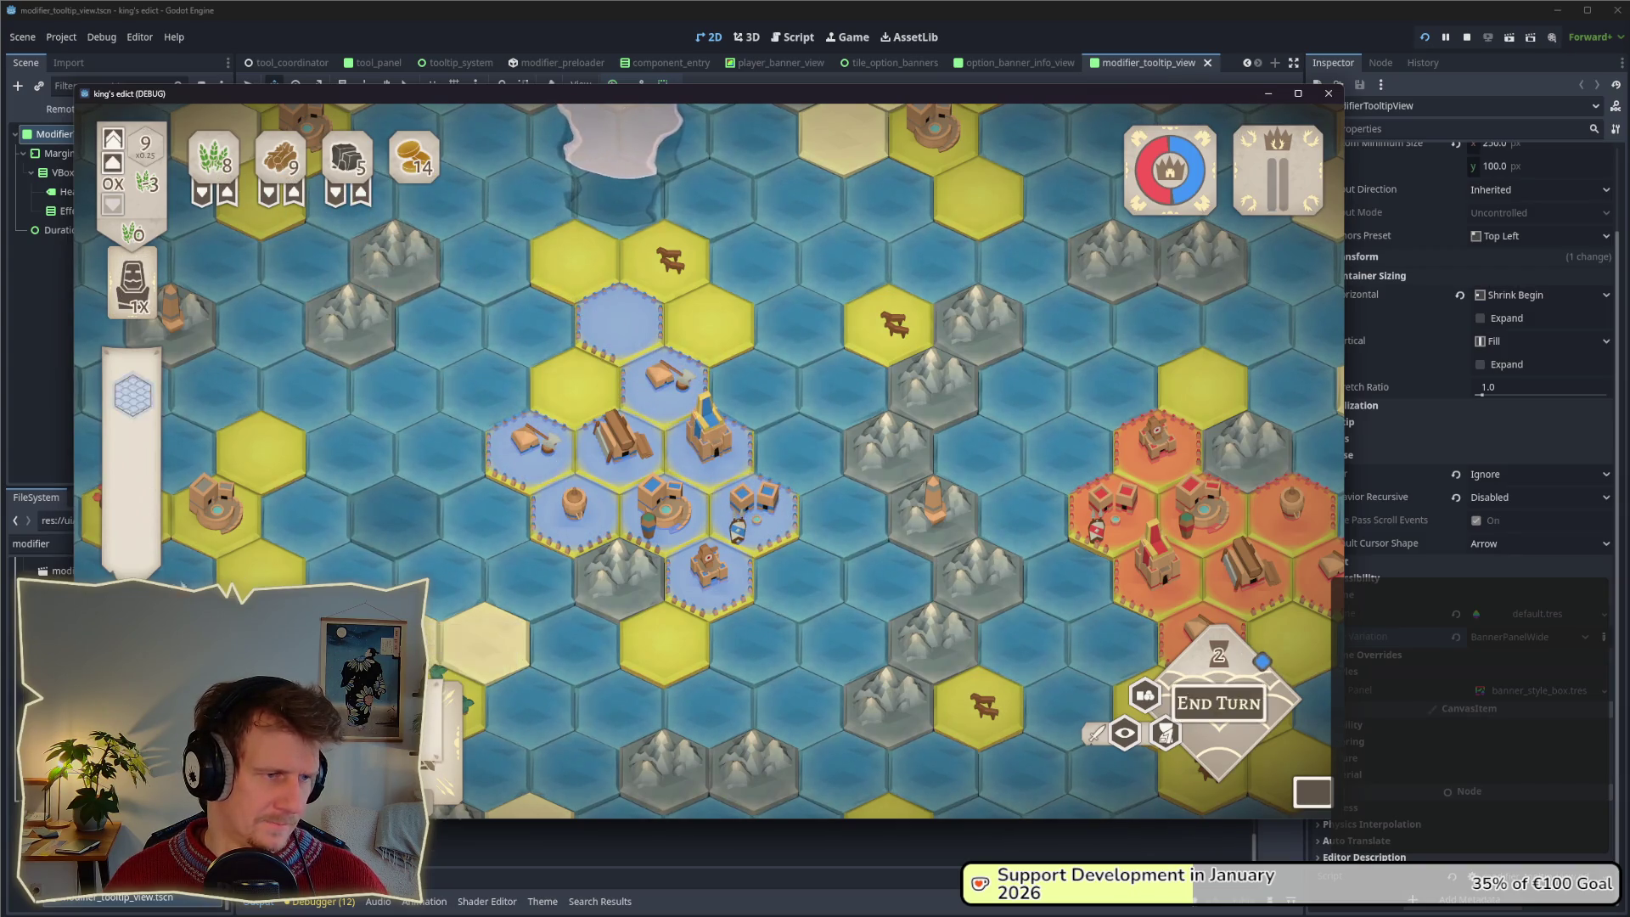
click(573, 386)
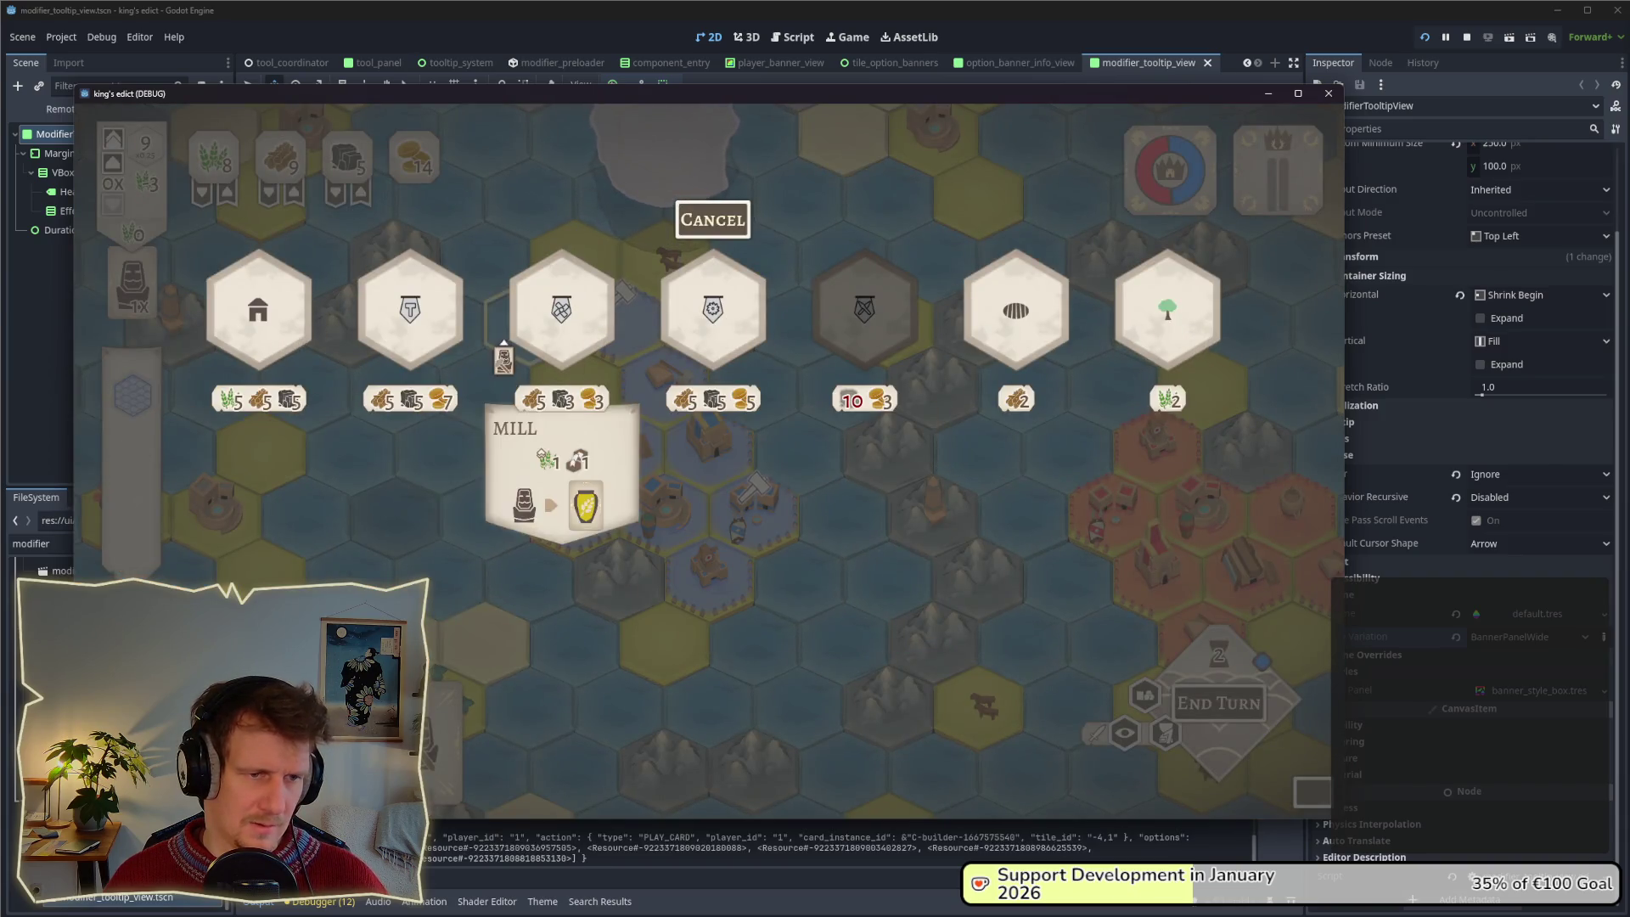
mouse_move(670, 360)
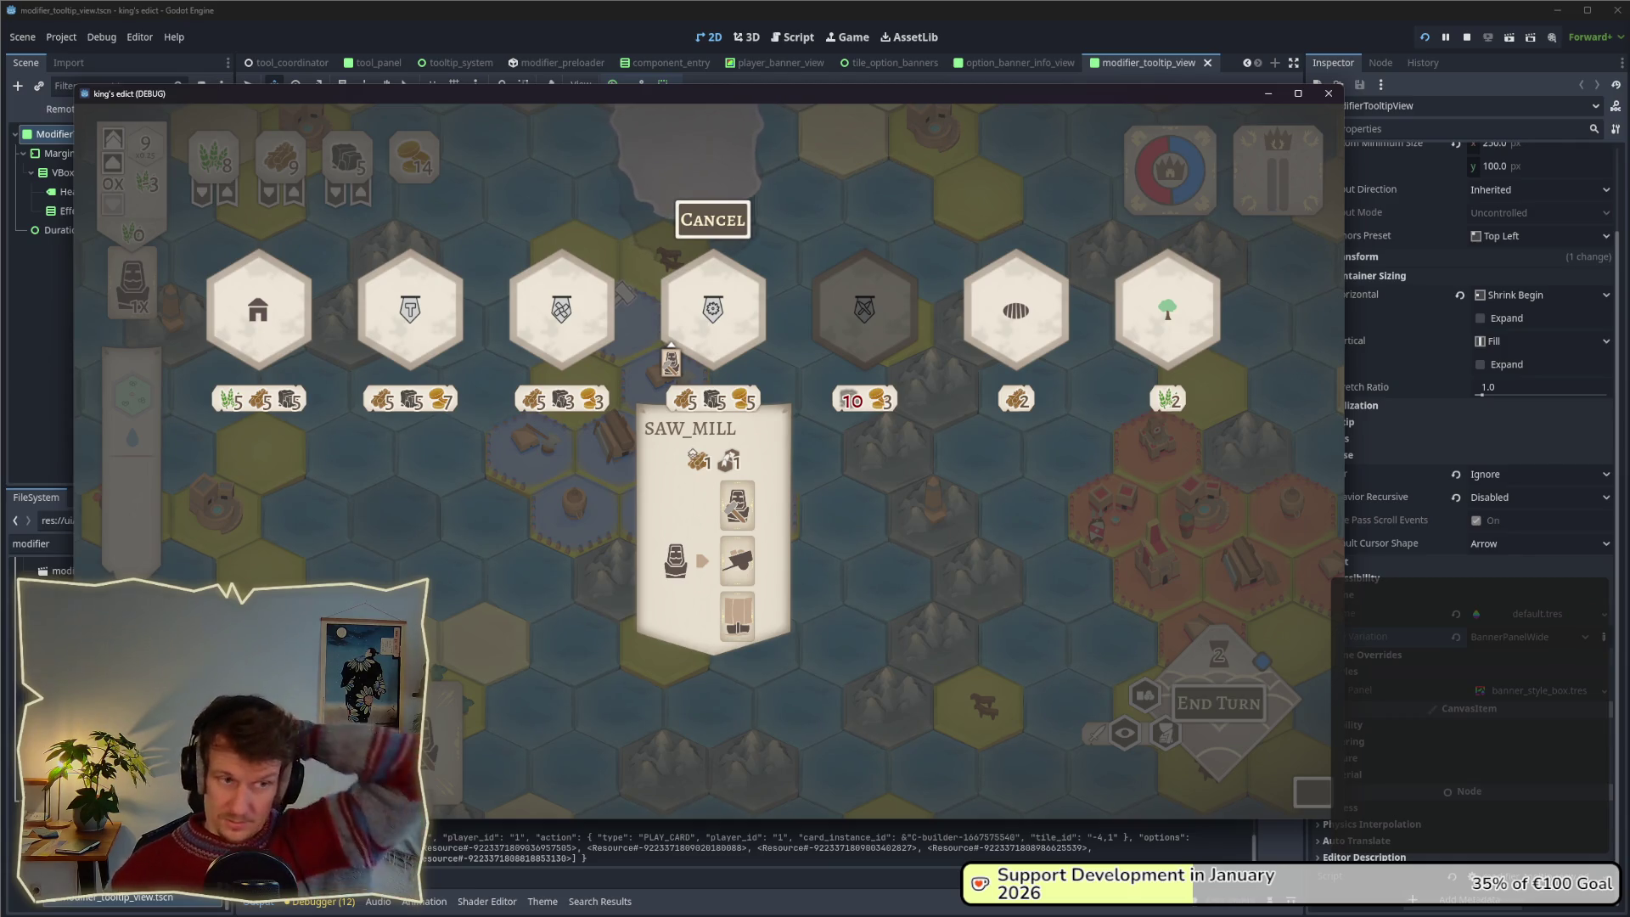